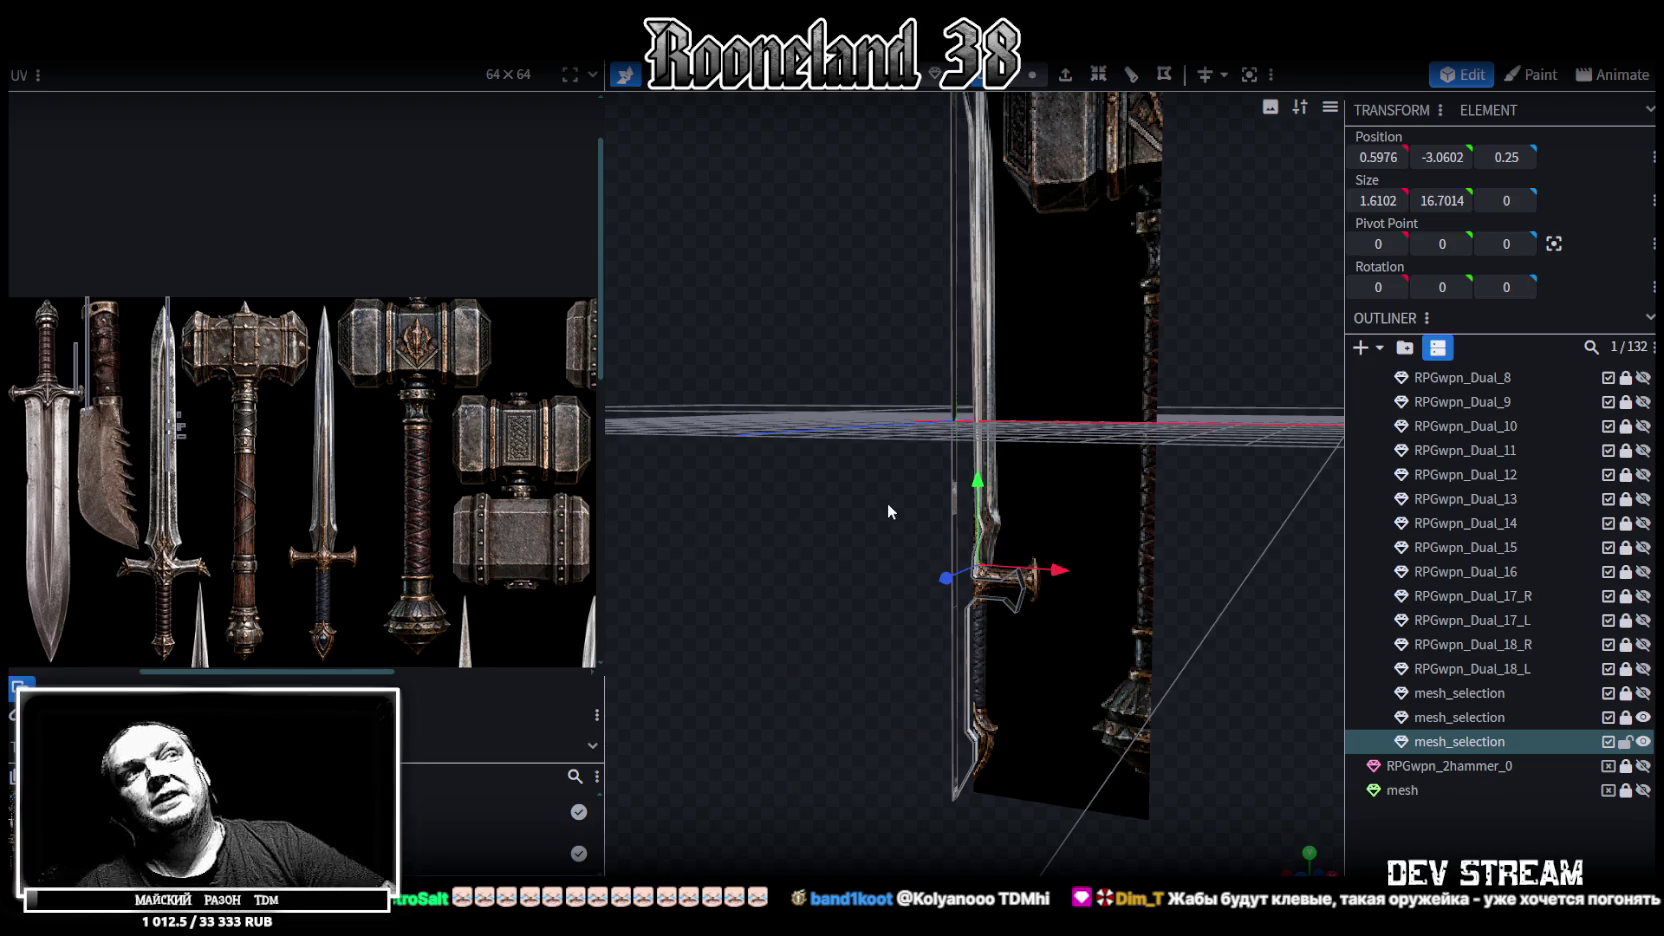
# Select the sword mesh part at the blade's lower bend
pyautogui.moveTo(887, 500)
pyautogui.mouseDown()
pyautogui.moveTo(837, 500)
pyautogui.moveTo(852, 534)
pyautogui.mouseUp()
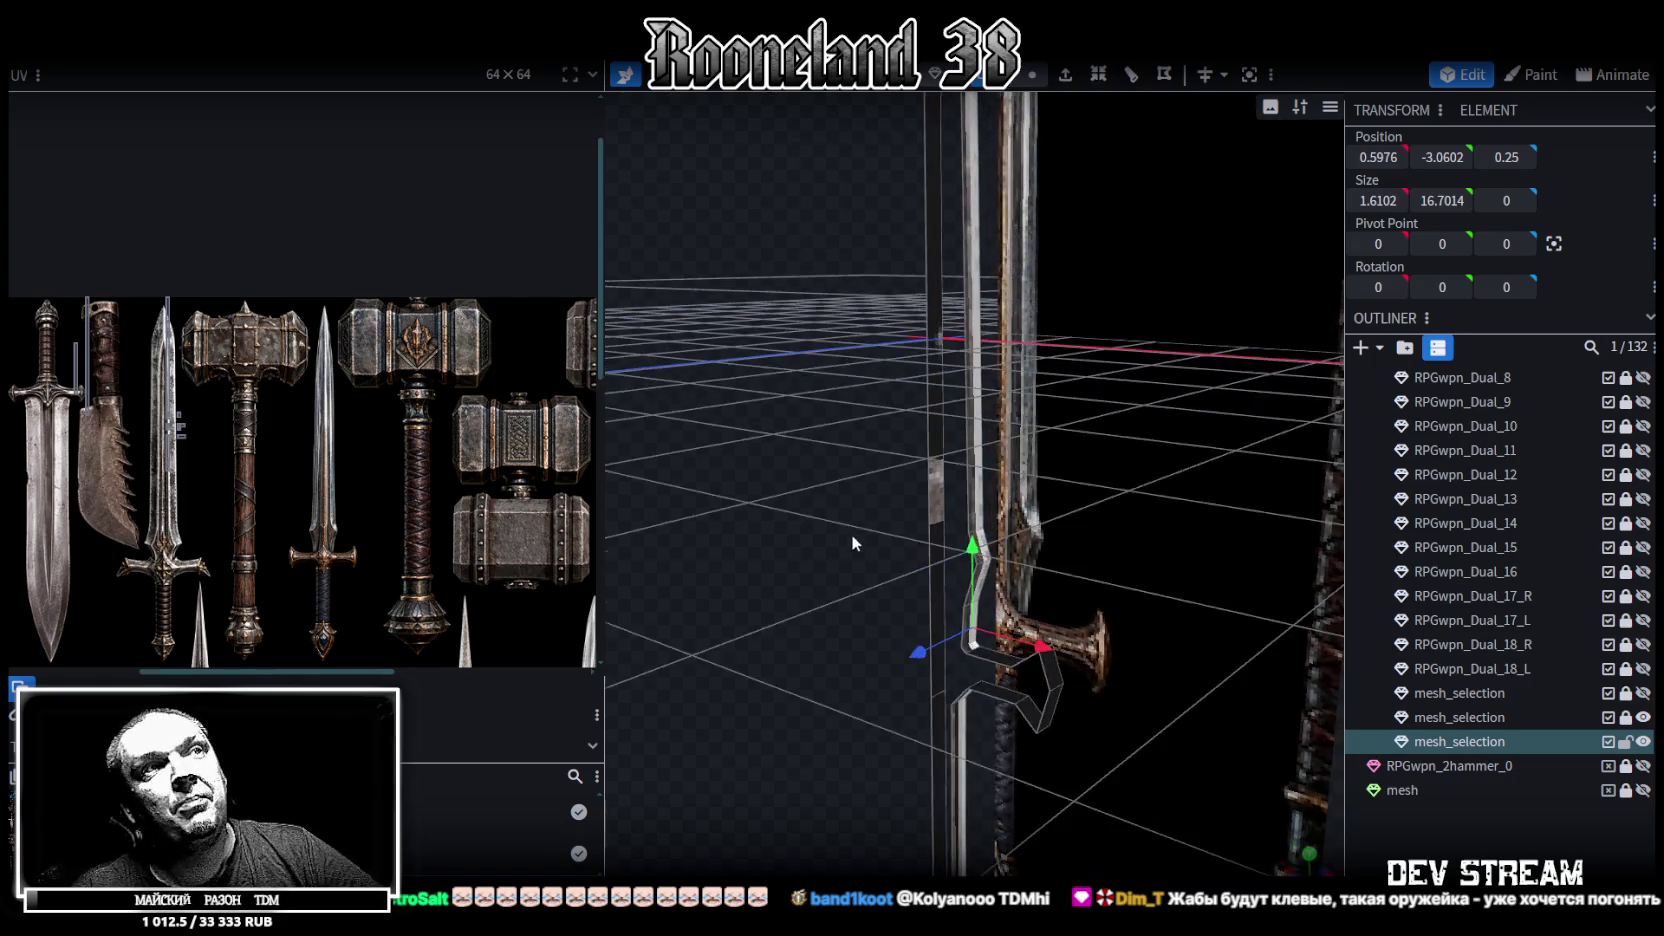
pyautogui.click(942, 568)
pyautogui.moveTo(942, 568)
pyautogui.mouseDown()
pyautogui.moveTo(838, 741)
pyautogui.moveTo(829, 720)
pyautogui.mouseUp()
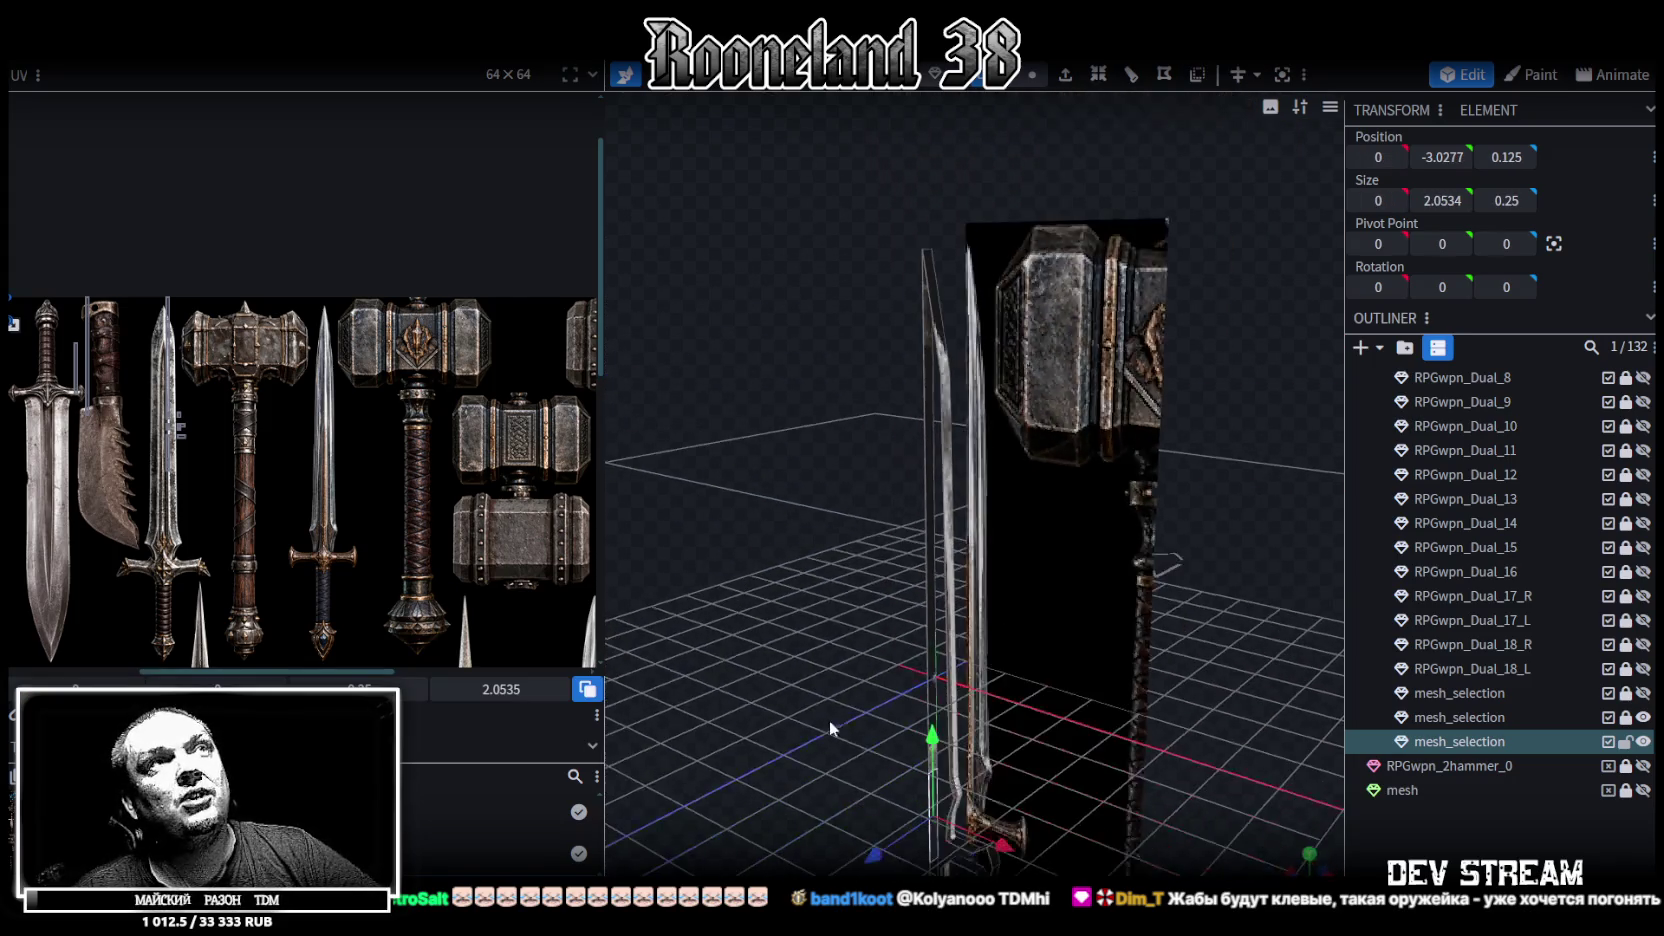
pyautogui.click(927, 575)
pyautogui.scroll(5, 835, 536)
pyautogui.moveTo(835, 536)
pyautogui.mouseDown()
pyautogui.moveTo(810, 667)
pyautogui.moveTo(790, 526)
pyautogui.moveTo(855, 555)
pyautogui.mouseUp()
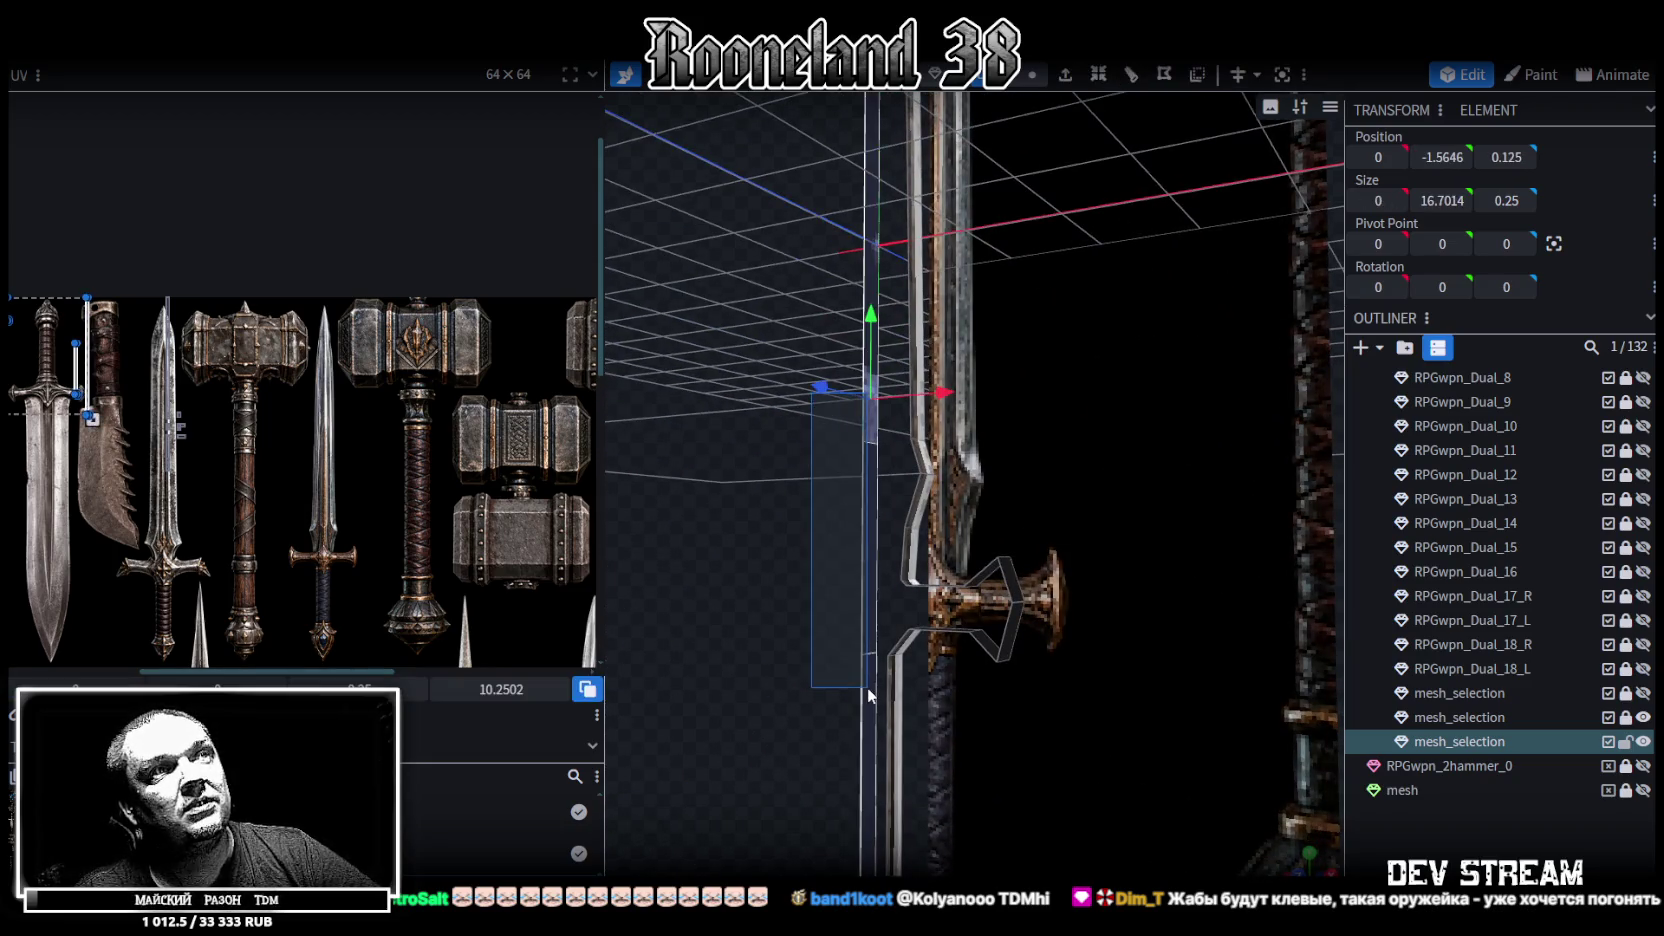
pyautogui.scroll(-3, 827, 673)
pyautogui.moveTo(827, 714)
pyautogui.mouseDown()
pyautogui.moveTo(823, 578)
pyautogui.moveTo(866, 618)
pyautogui.mouseUp()
pyautogui.scroll(3, 784, 633)
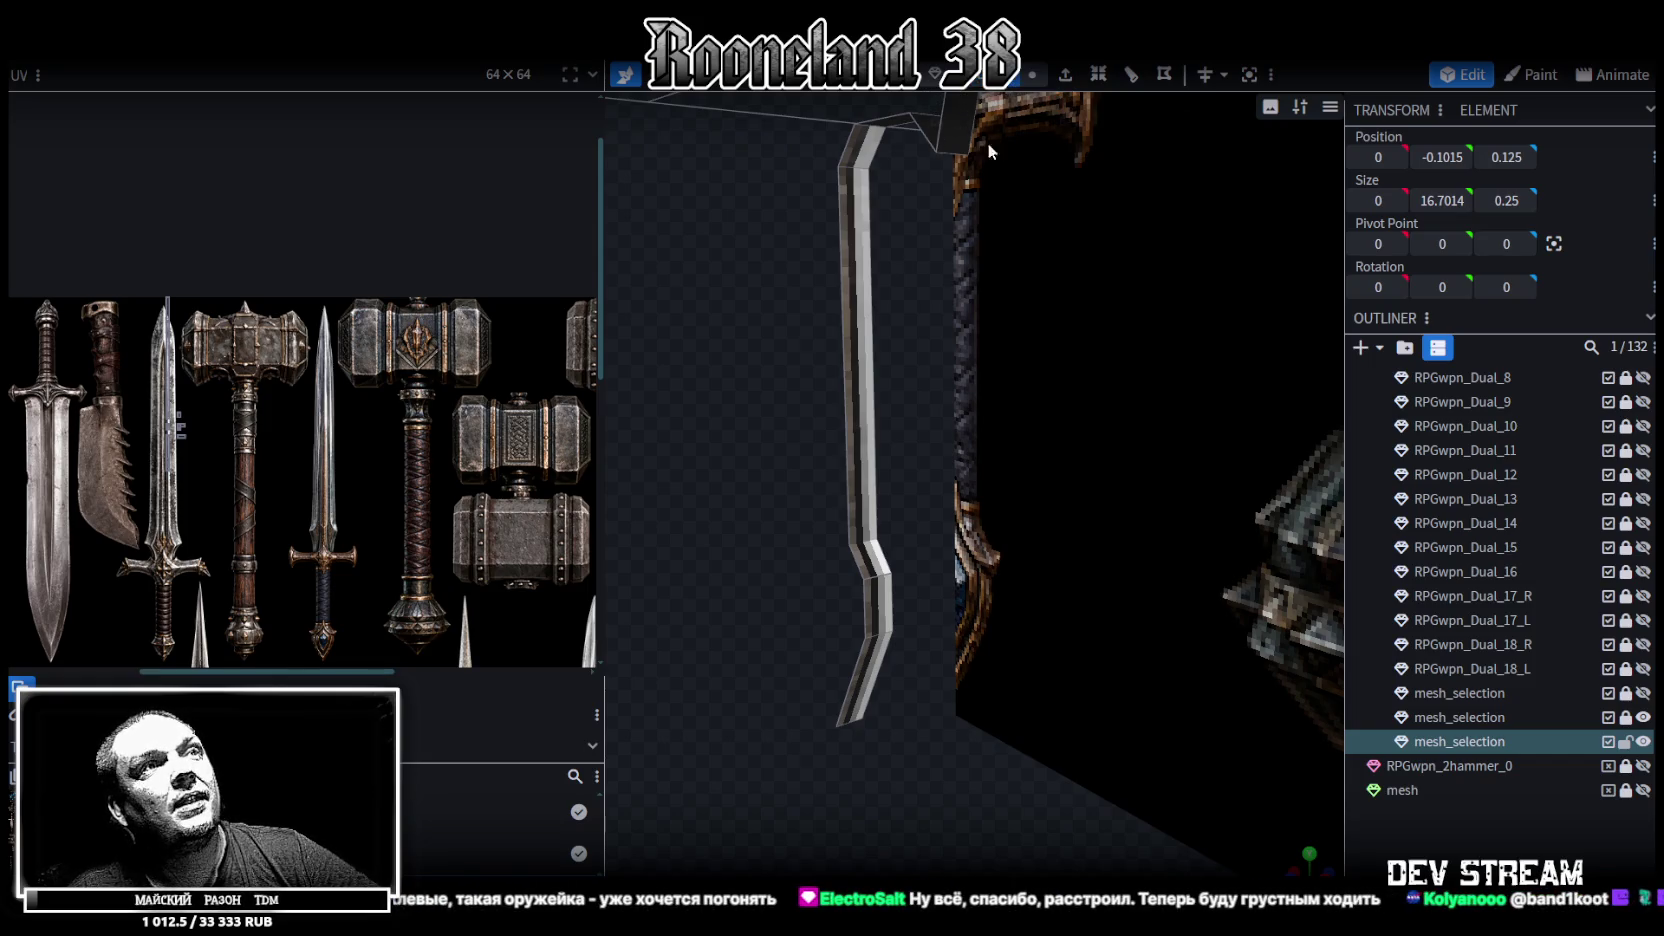
pyautogui.click(863, 607)
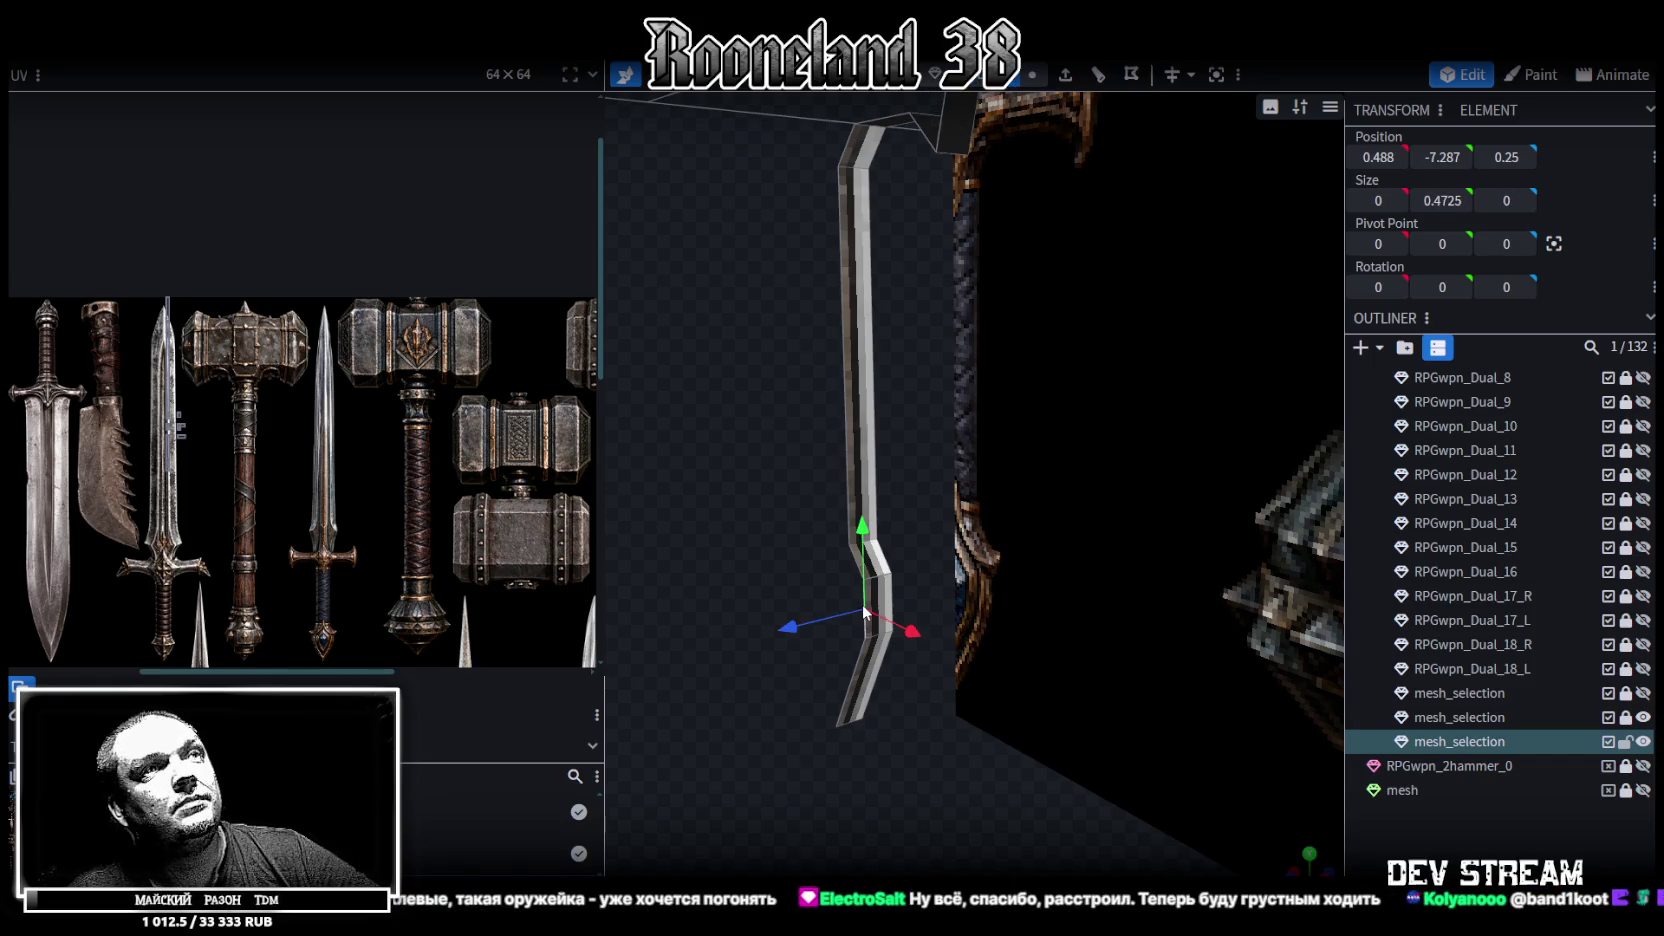
# In vertex mode, move the blade's bottom vertex to Z 0, save, and merge the overlapping vertices
pyautogui.click(1033, 78)
pyautogui.click(837, 728)
pyautogui.hotkey('ctrl', 's')
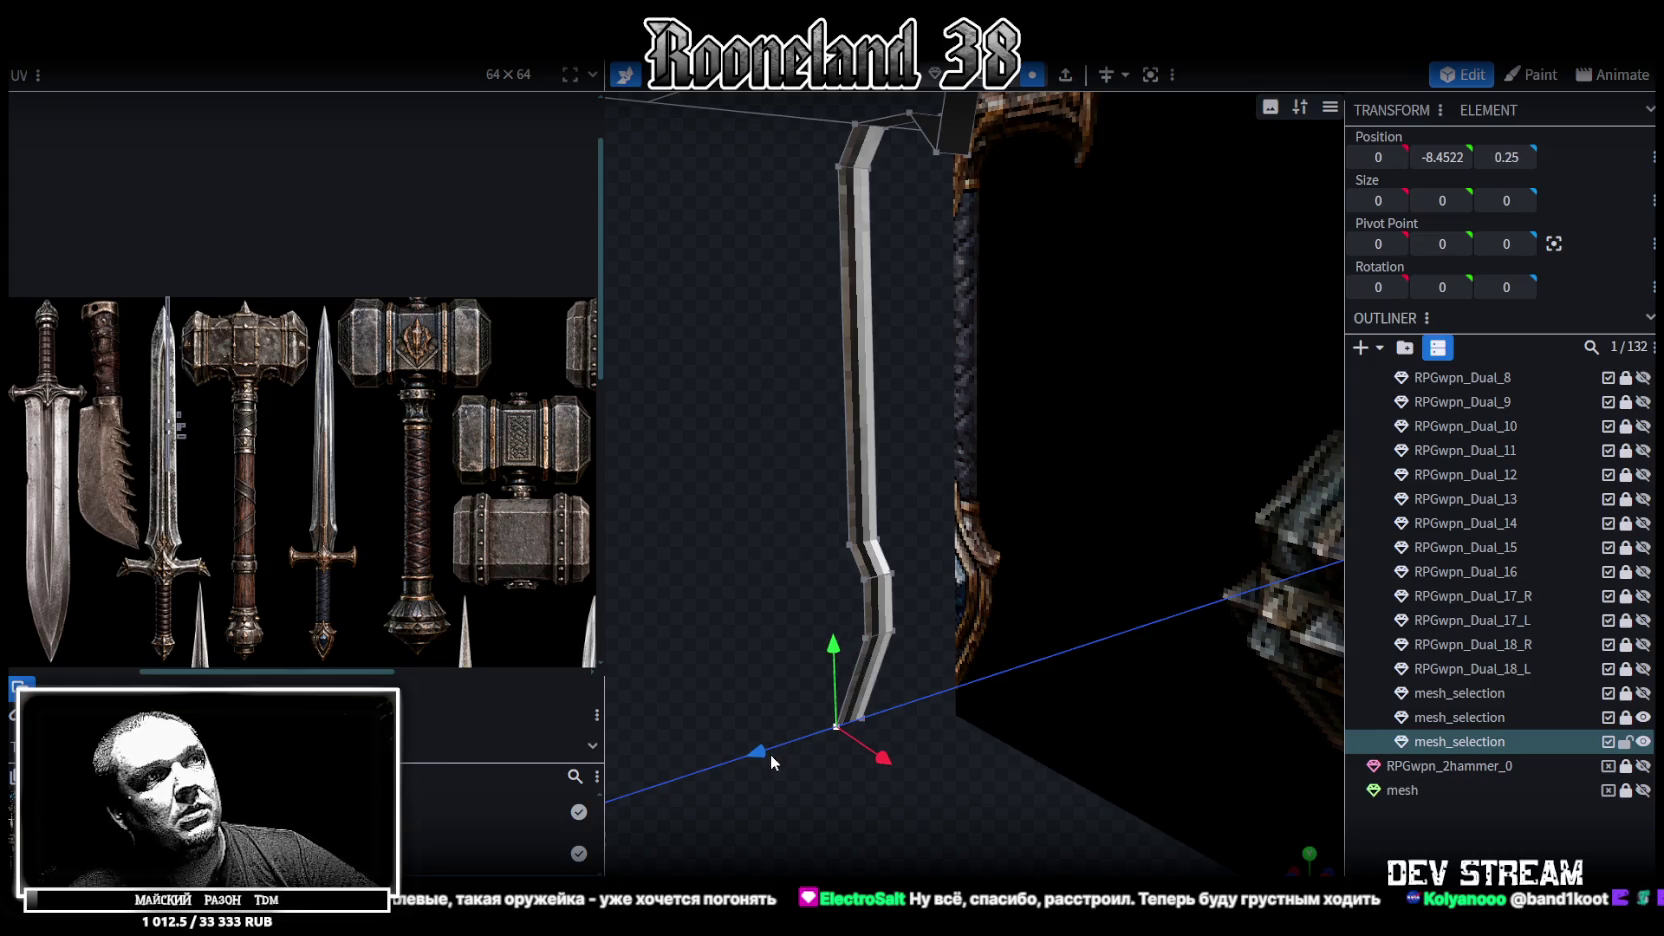
pyautogui.moveTo(777, 748); pyautogui.dragTo(771, 745)
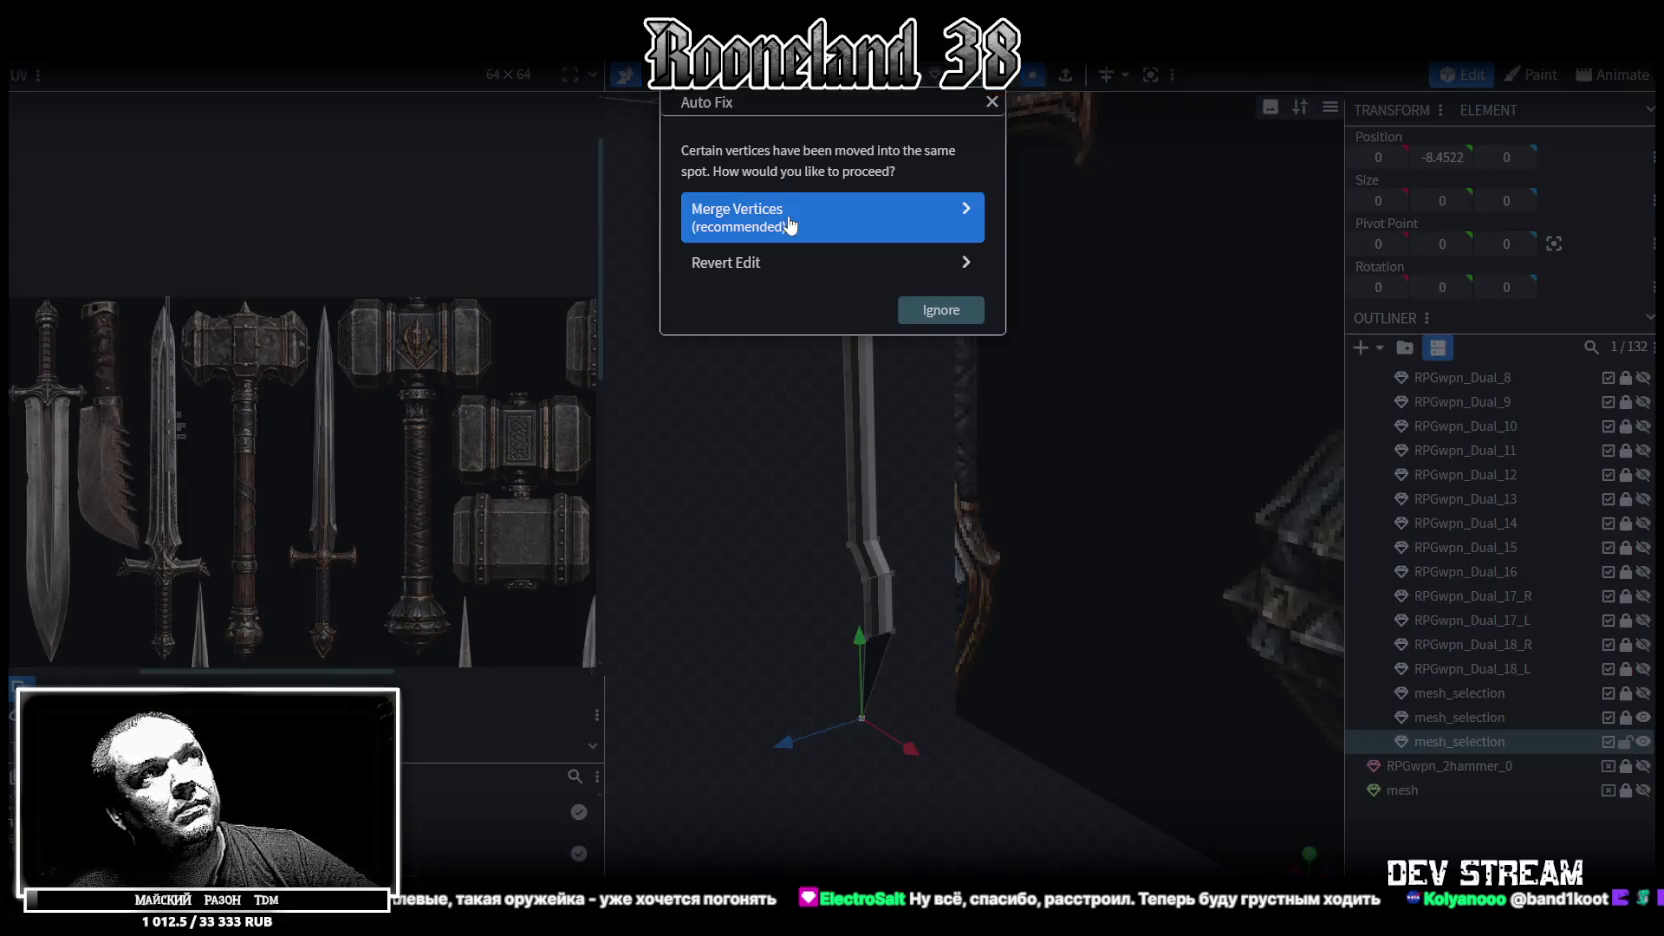
pyautogui.click(760, 212)
# Set three blade-edge vertices to X position 0
pyautogui.click(877, 573)
pyautogui.keyDown('shift'); pyautogui.click(868, 625); pyautogui.keyUp('shift')
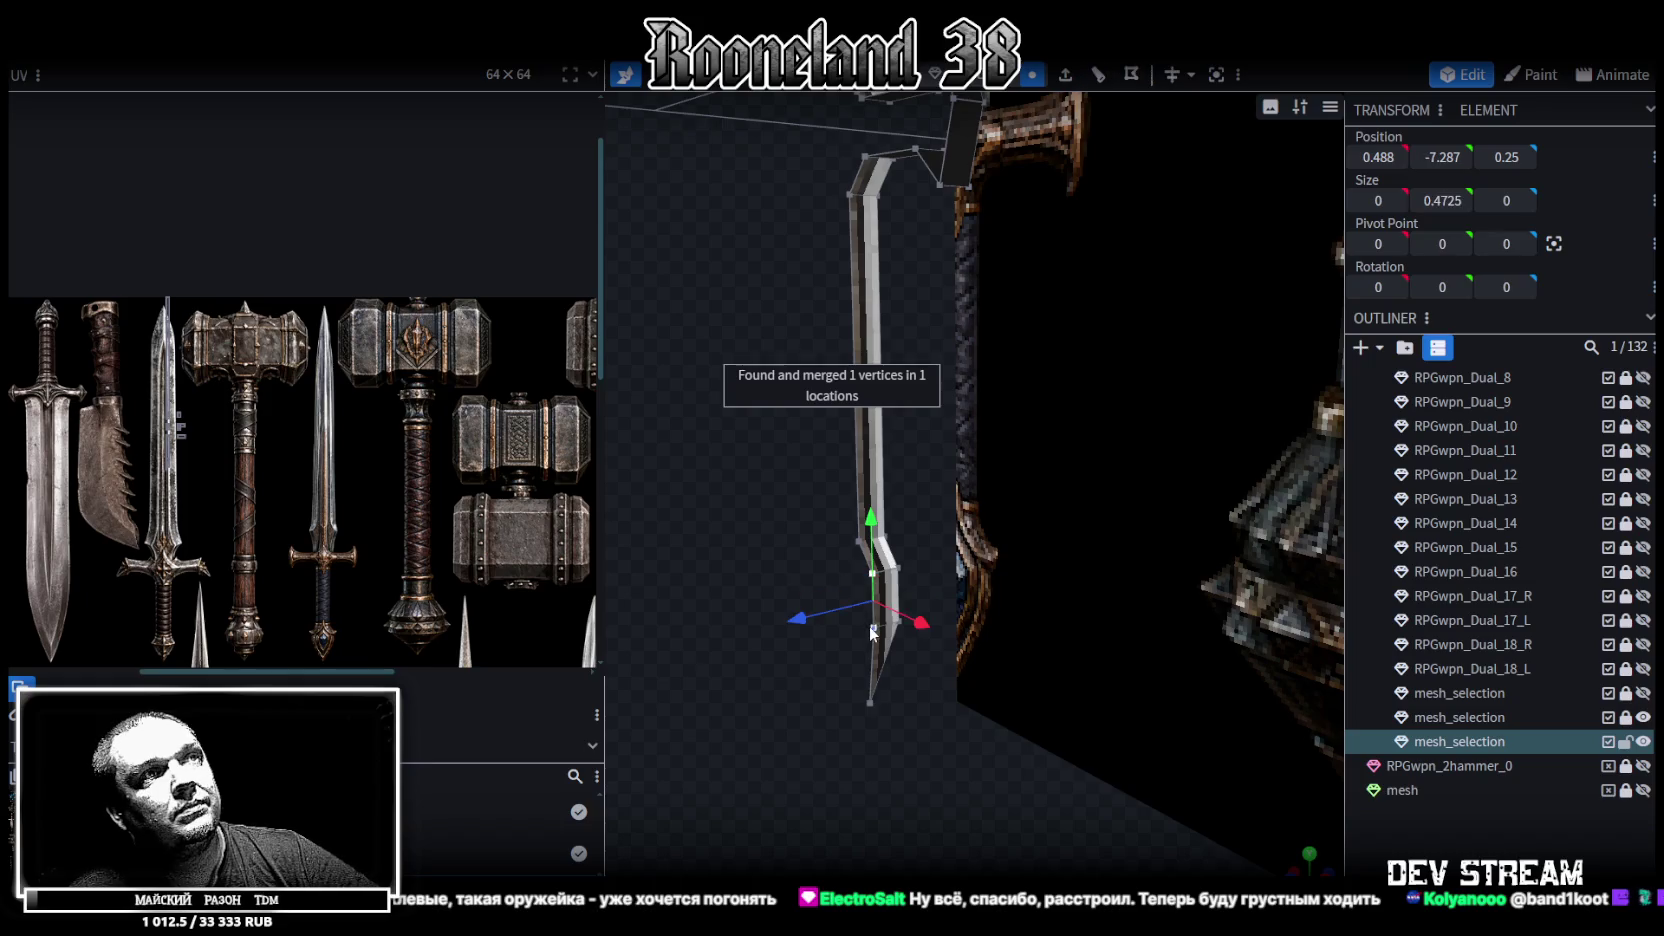
pyautogui.moveTo(783, 558); pyautogui.dragTo(866, 554)
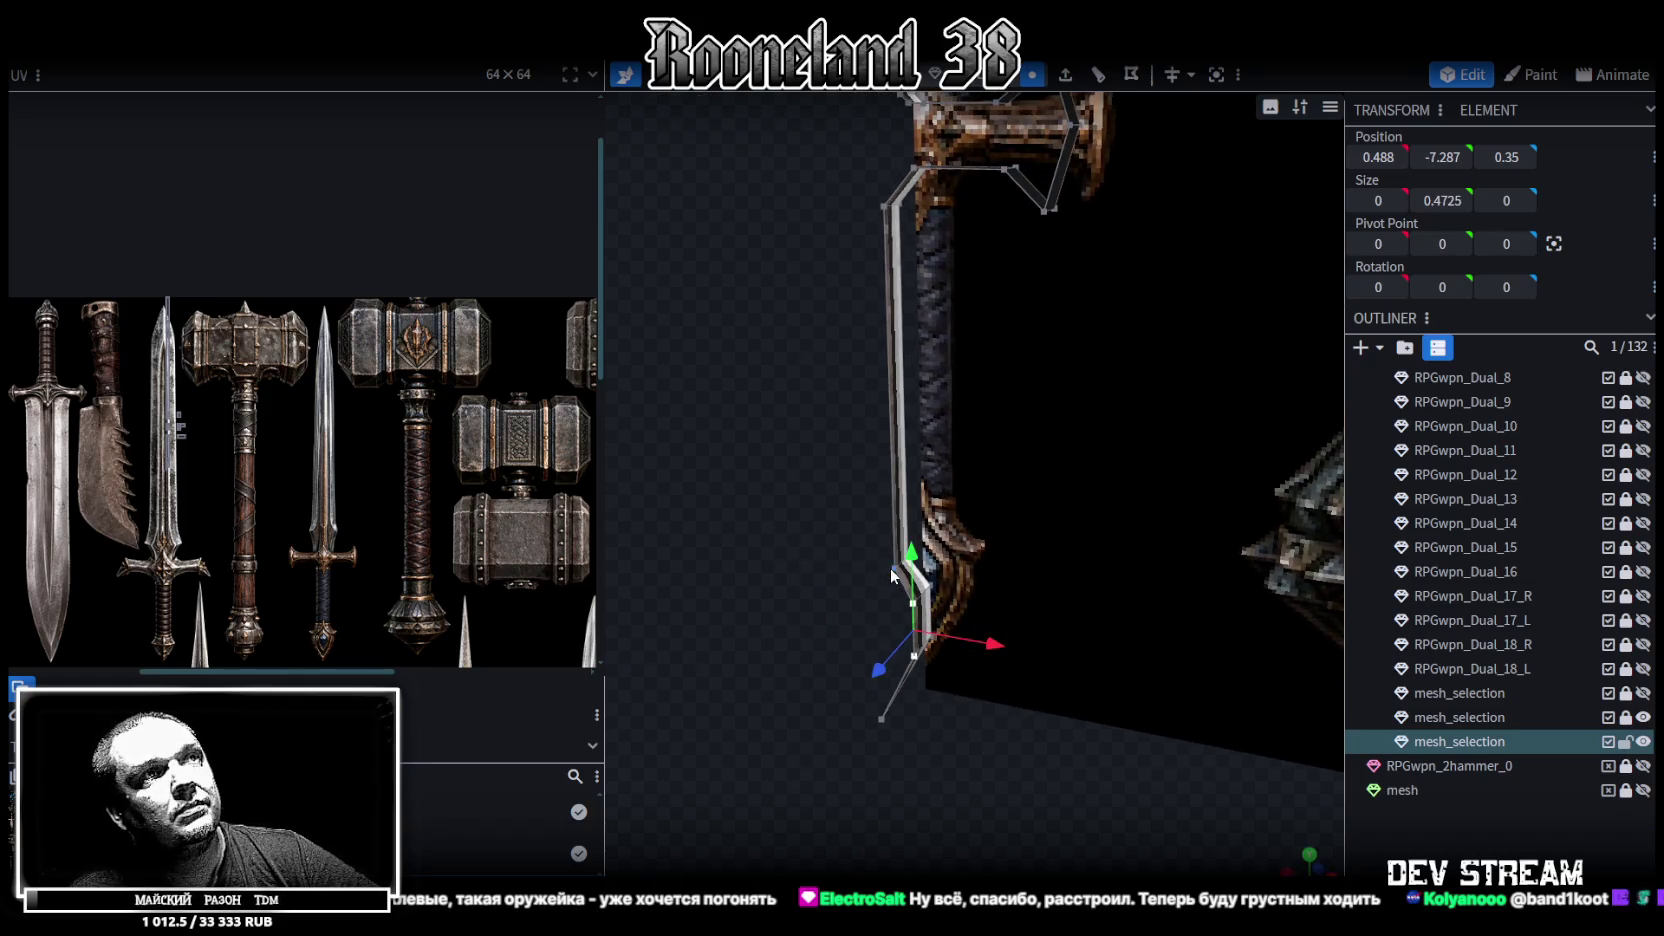
pyautogui.keyDown('shift'); pyautogui.click(894, 568); pyautogui.keyUp('shift')
pyautogui.doubleClick(1378, 157)
pyautogui.write('0')
pyautogui.press('Return')
# Set the blade's top-corner vertex to X position 0 to straighten the edge
pyautogui.moveTo(1087, 139)
pyautogui.mouseDown()
pyautogui.moveTo(838, 337)
pyautogui.moveTo(940, 311)
pyautogui.mouseUp()
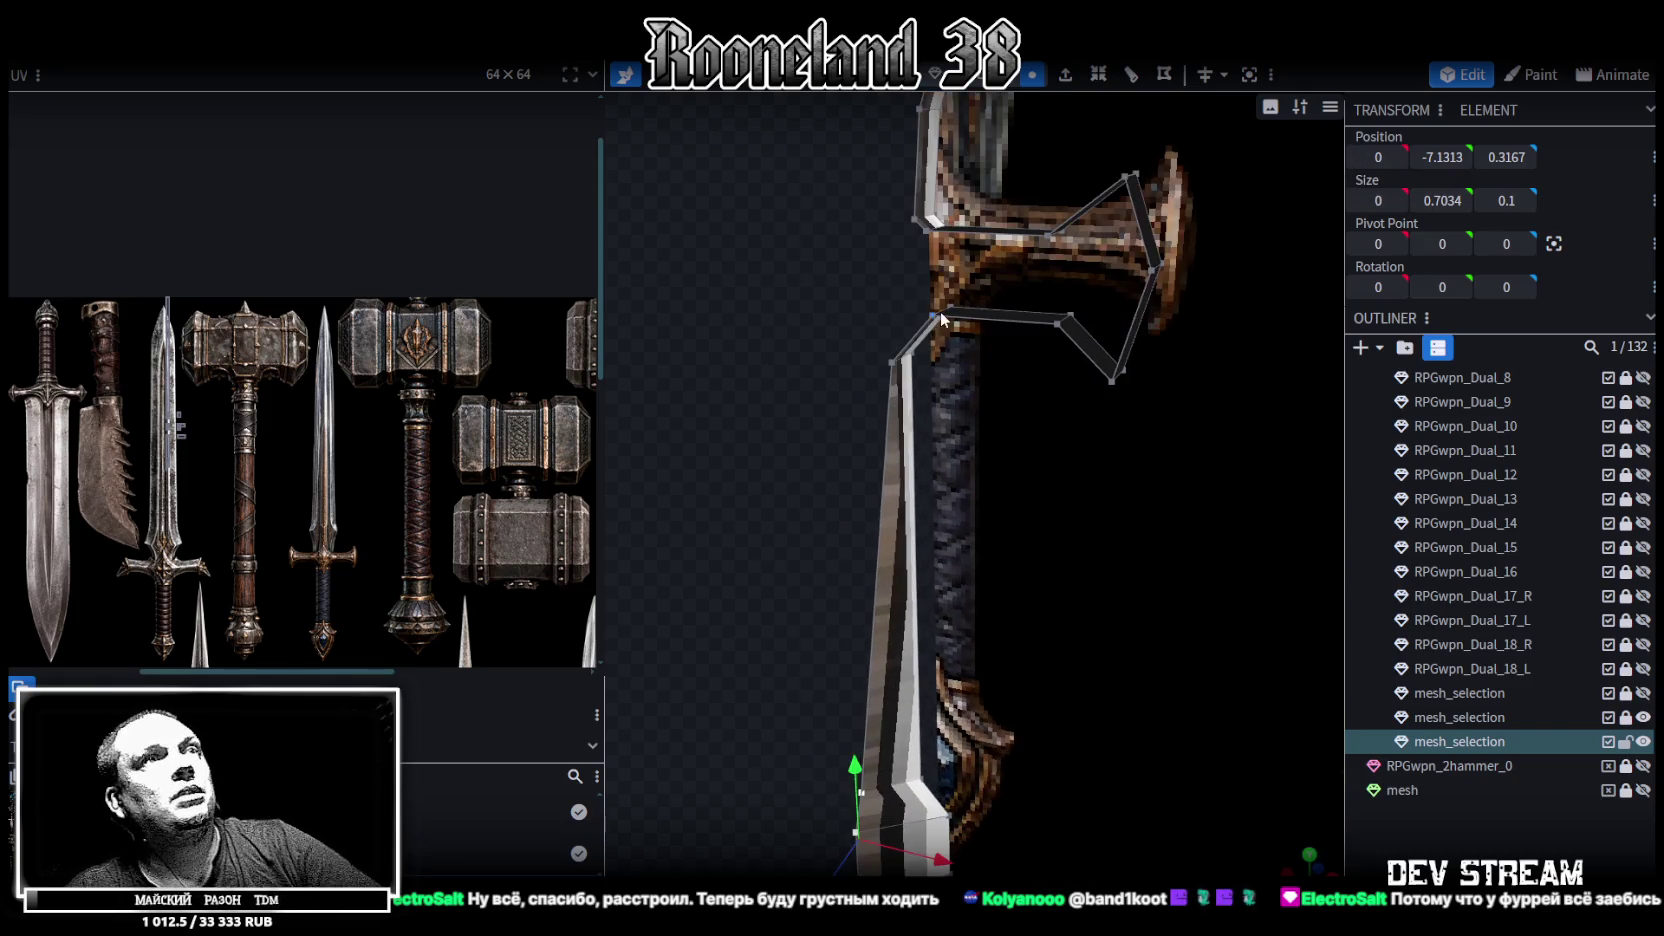
pyautogui.click(893, 366)
pyautogui.doubleClick(1376, 156)
pyautogui.write('0')
pyautogui.press('Return')
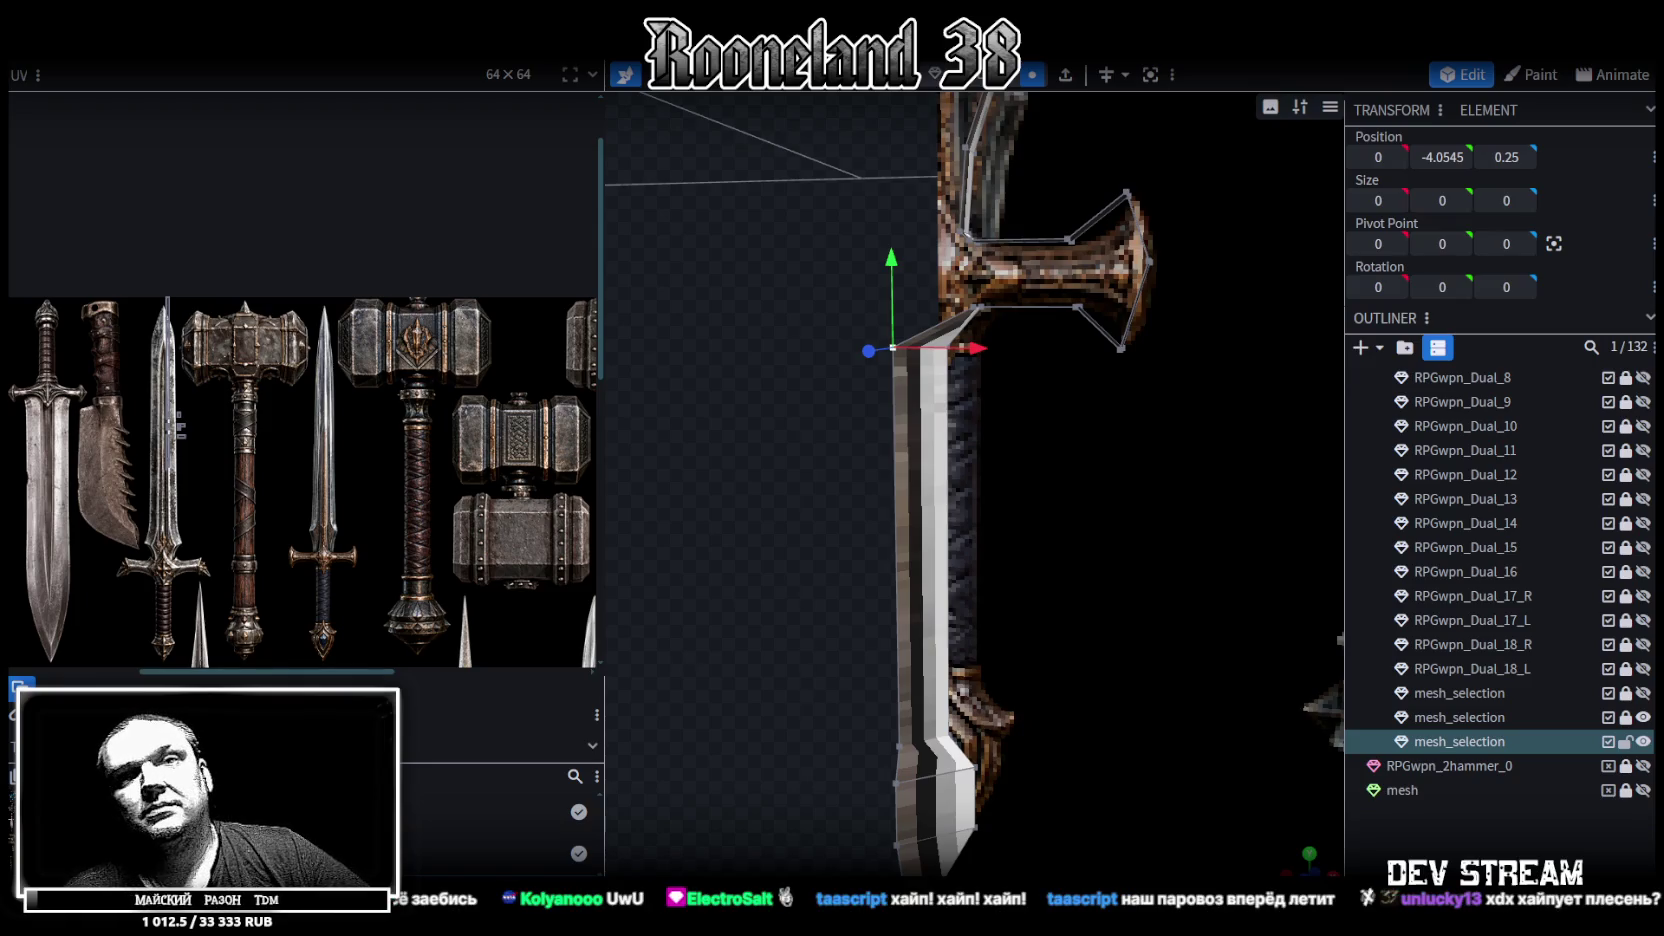
pyautogui.moveTo(883, 404)
pyautogui.mouseDown()
pyautogui.moveTo(943, 420)
pyautogui.moveTo(1115, 552)
pyautogui.mouseUp()
# Zoom in and box-select the vertices at the crossguard's outer end
pyautogui.scroll(5, 1015, 462)
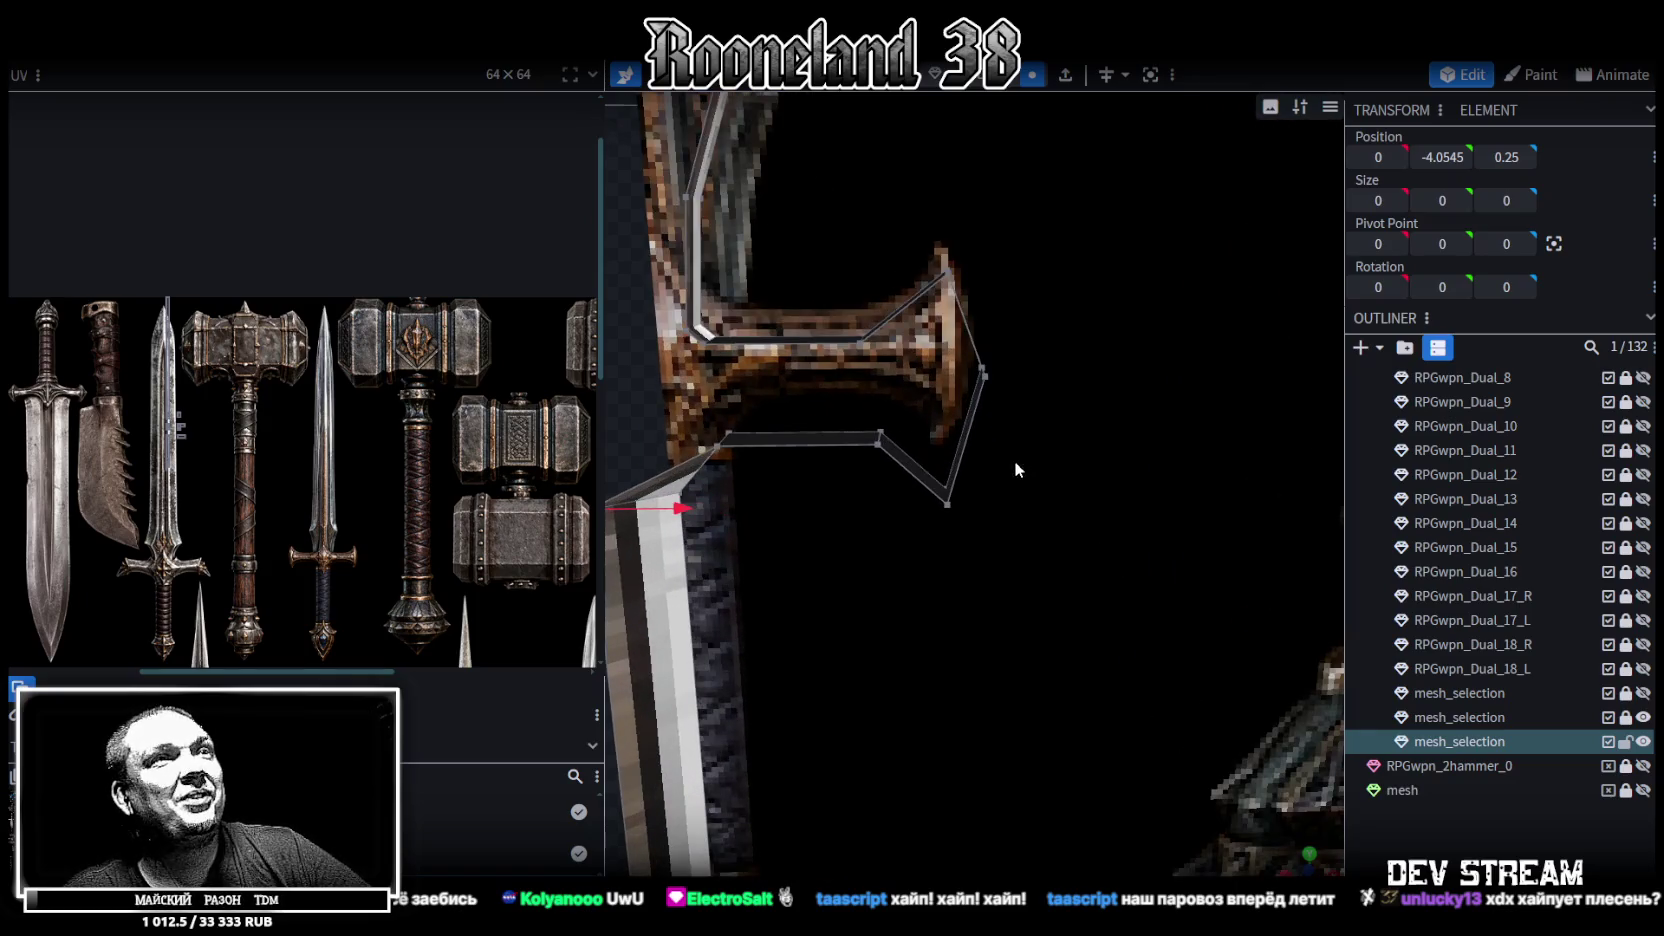
pyautogui.scroll(-5, 1039, 573)
pyautogui.scroll(2, 1066, 690)
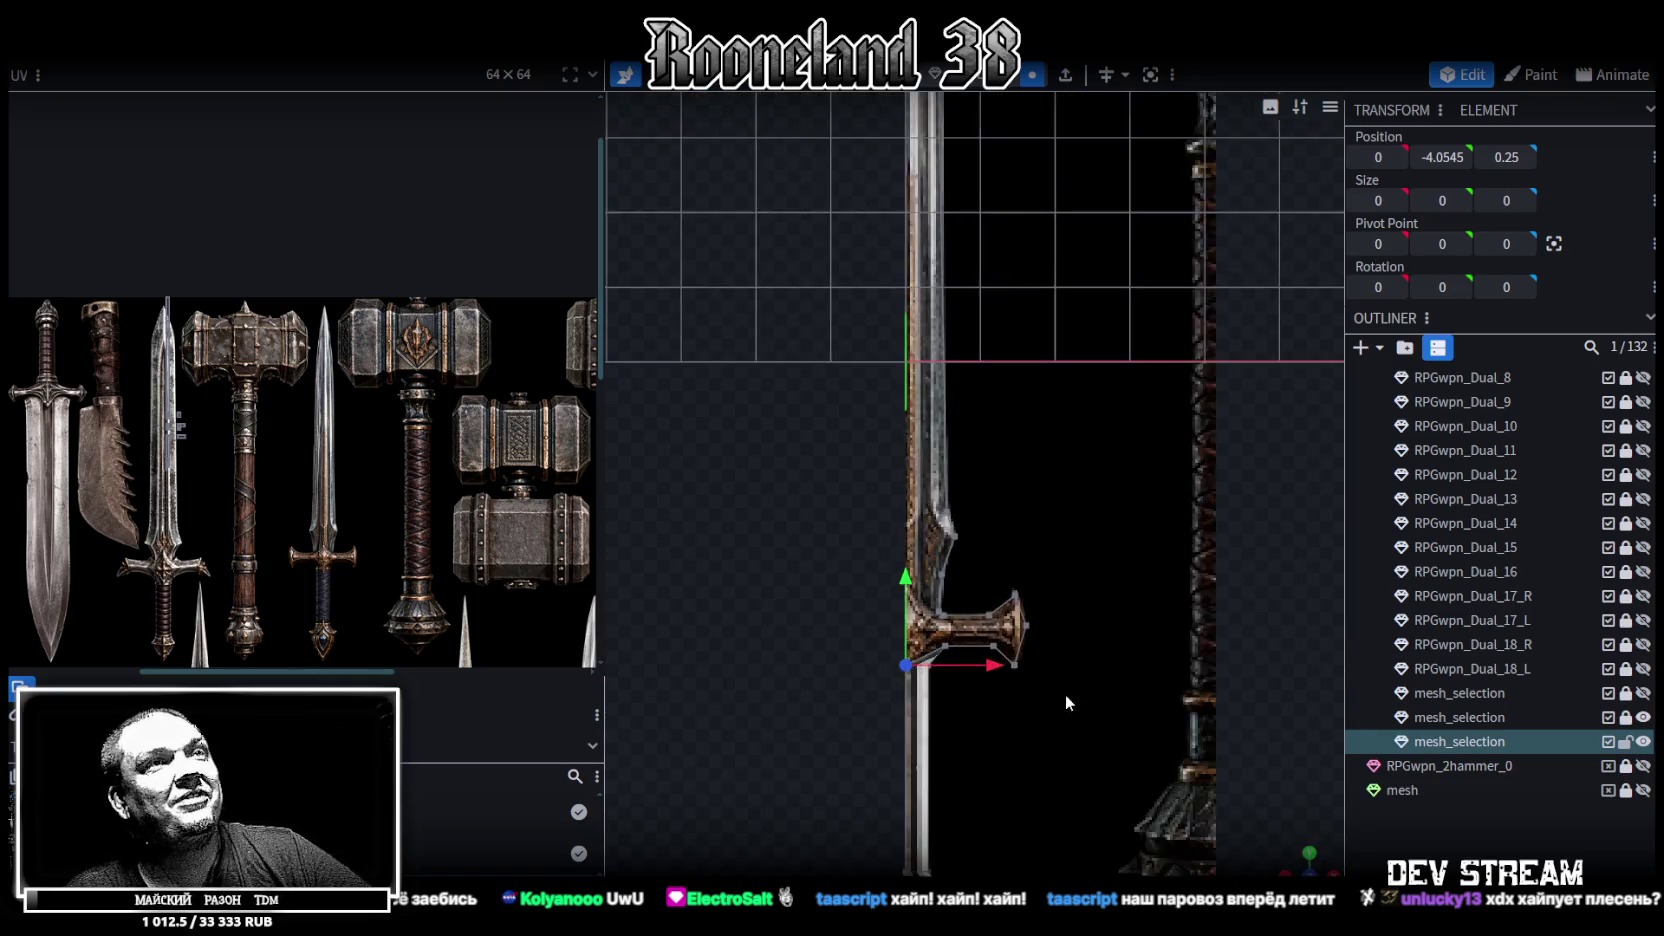
pyautogui.scroll(2, 1010, 507)
pyautogui.scroll(2, 974, 506)
pyautogui.scroll(2, 974, 506)
pyautogui.click(875, 370)
pyautogui.moveTo(837, 328); pyautogui.dragTo(918, 556)
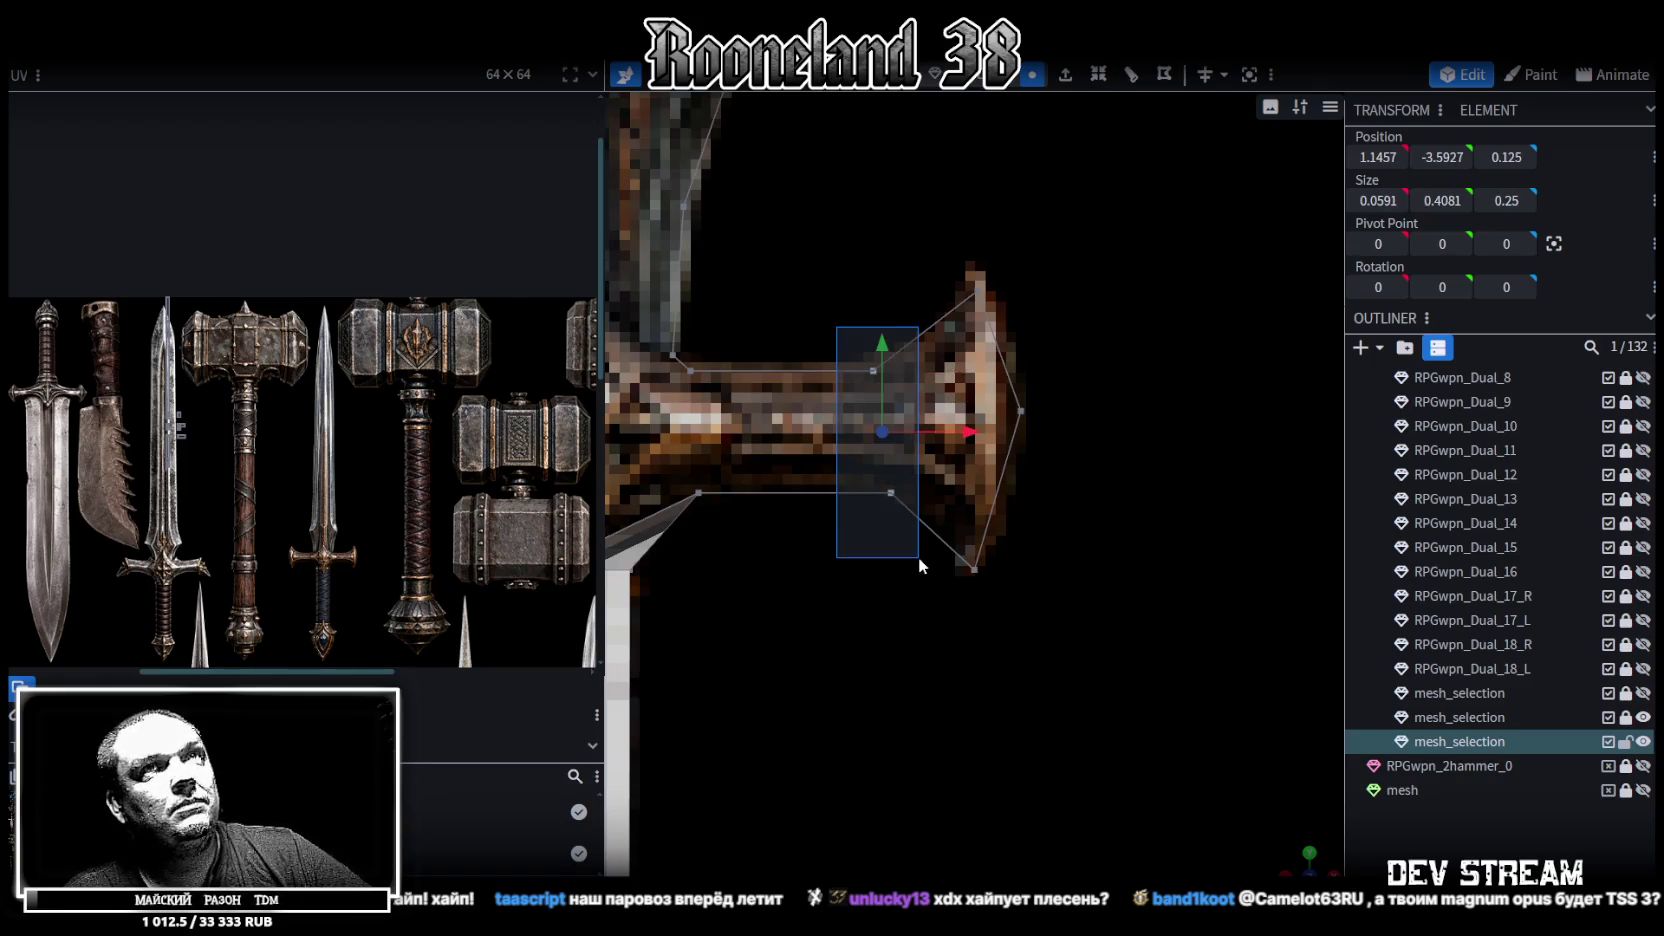
# Set the selected vertices' X position to 1.15, then to 1.2
pyautogui.click(1380, 157)
pyautogui.write('1.15')
pyautogui.press('Return')
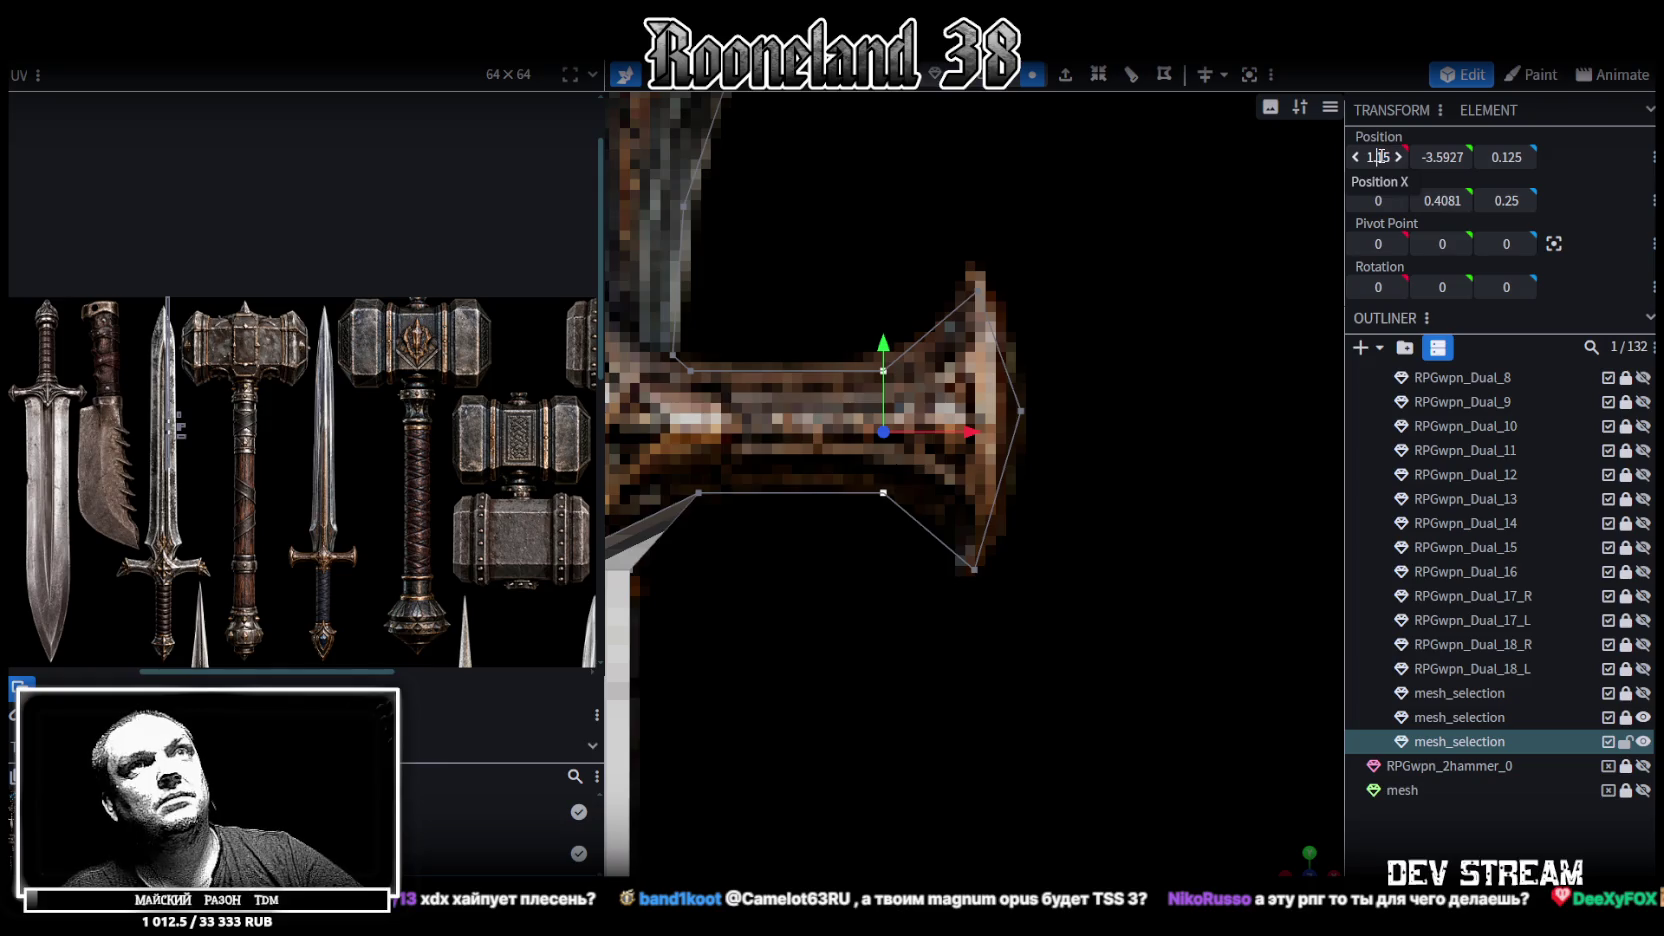
pyautogui.write('1.2')
pyautogui.press('Return')
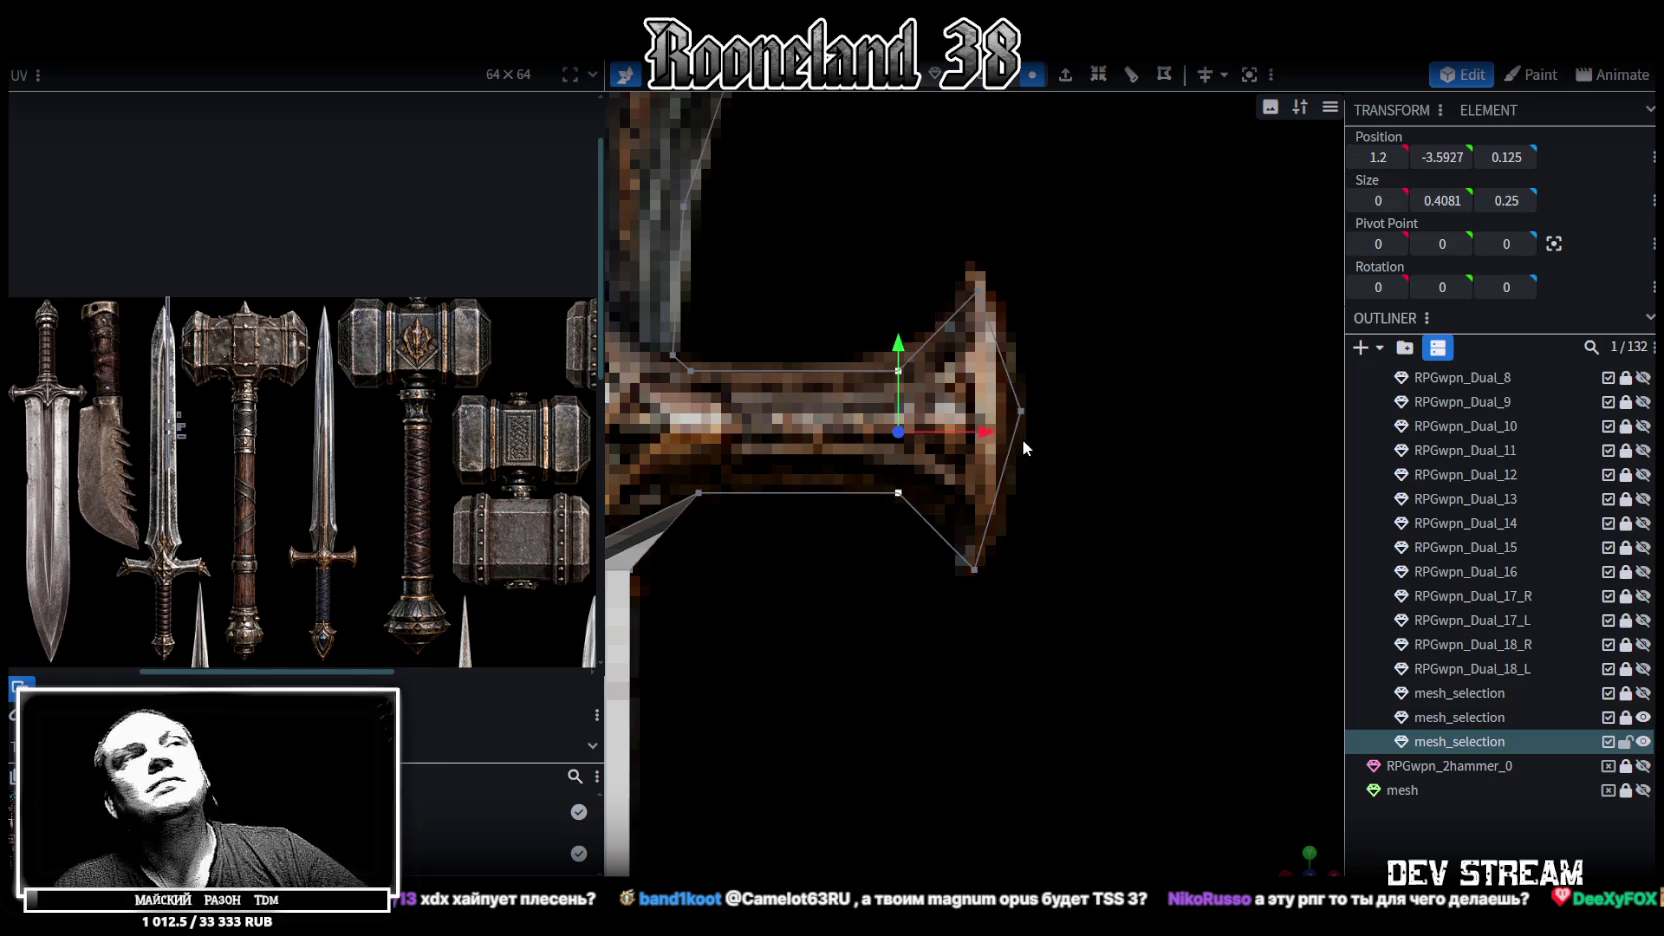
pyautogui.moveTo(1005, 386); pyautogui.dragTo(1109, 354, button='right')
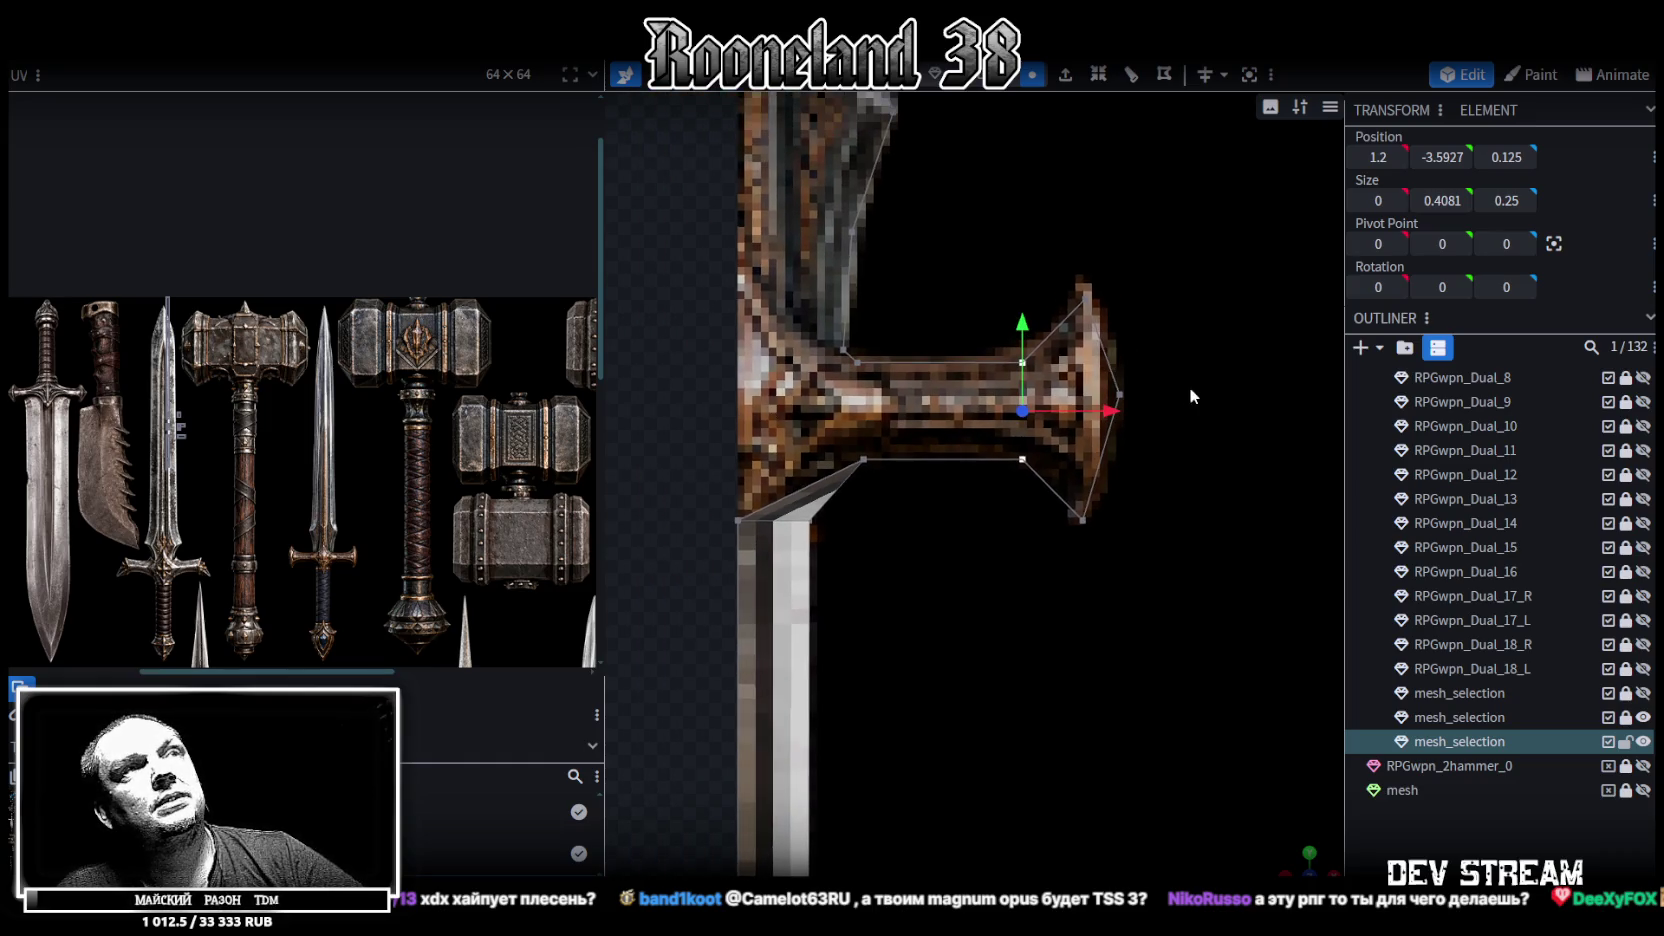
pyautogui.scroll(2, 1164, 387)
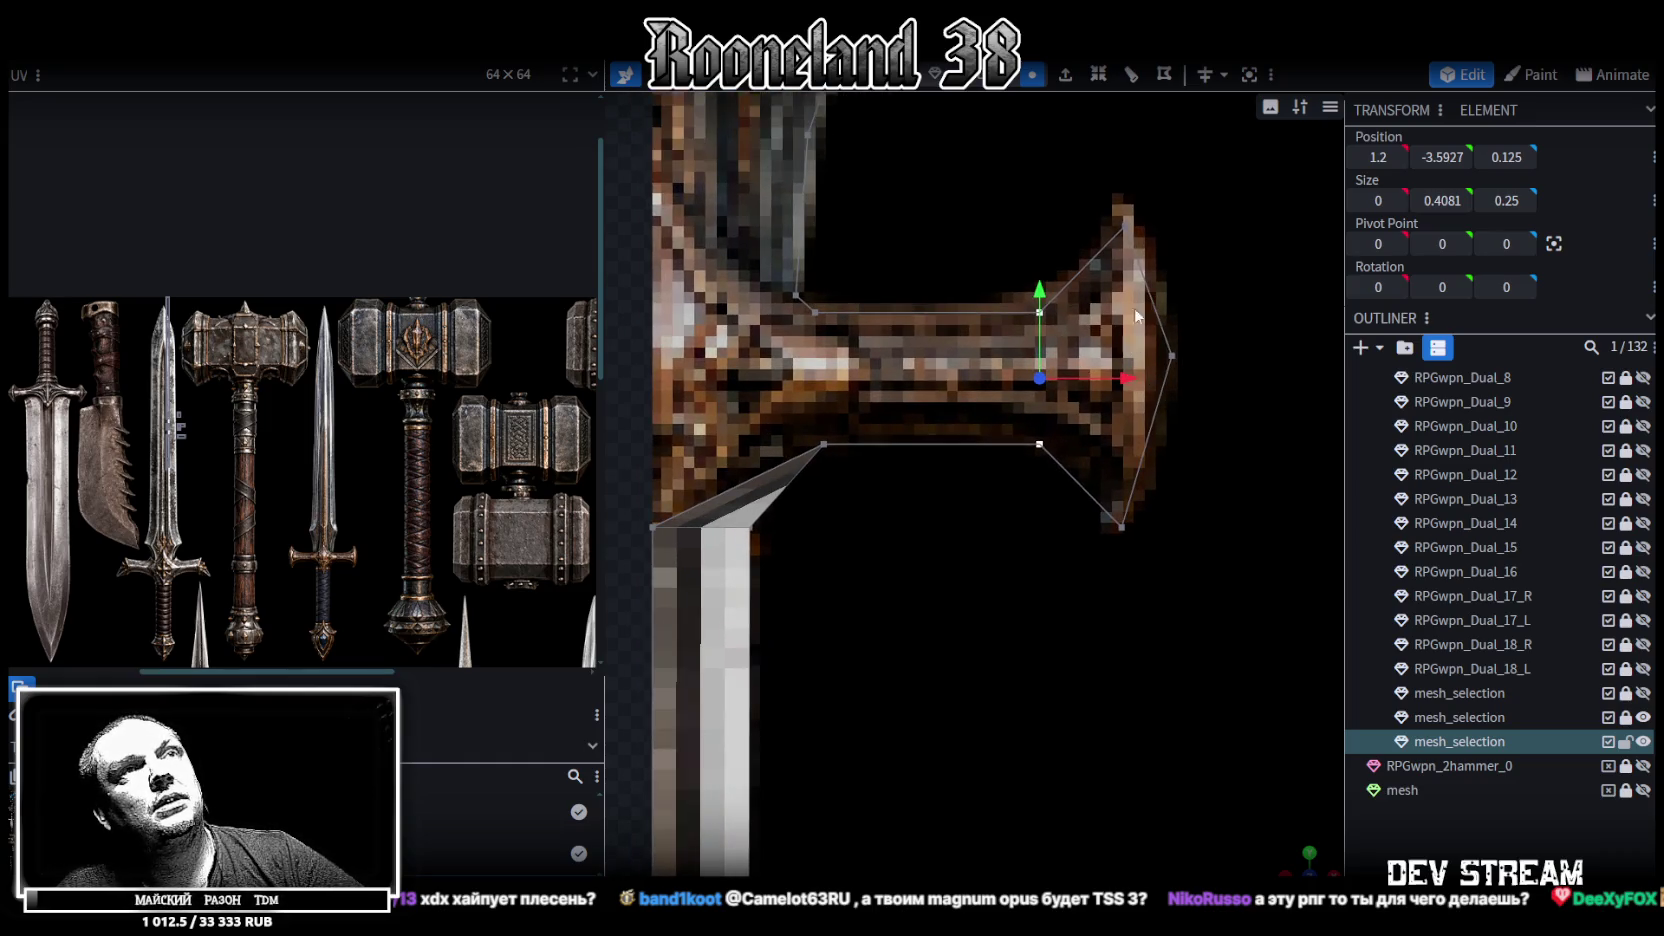
# Merge two crossguard edge vertices and drag the merged vertex outward along X
pyautogui.click(1040, 313)
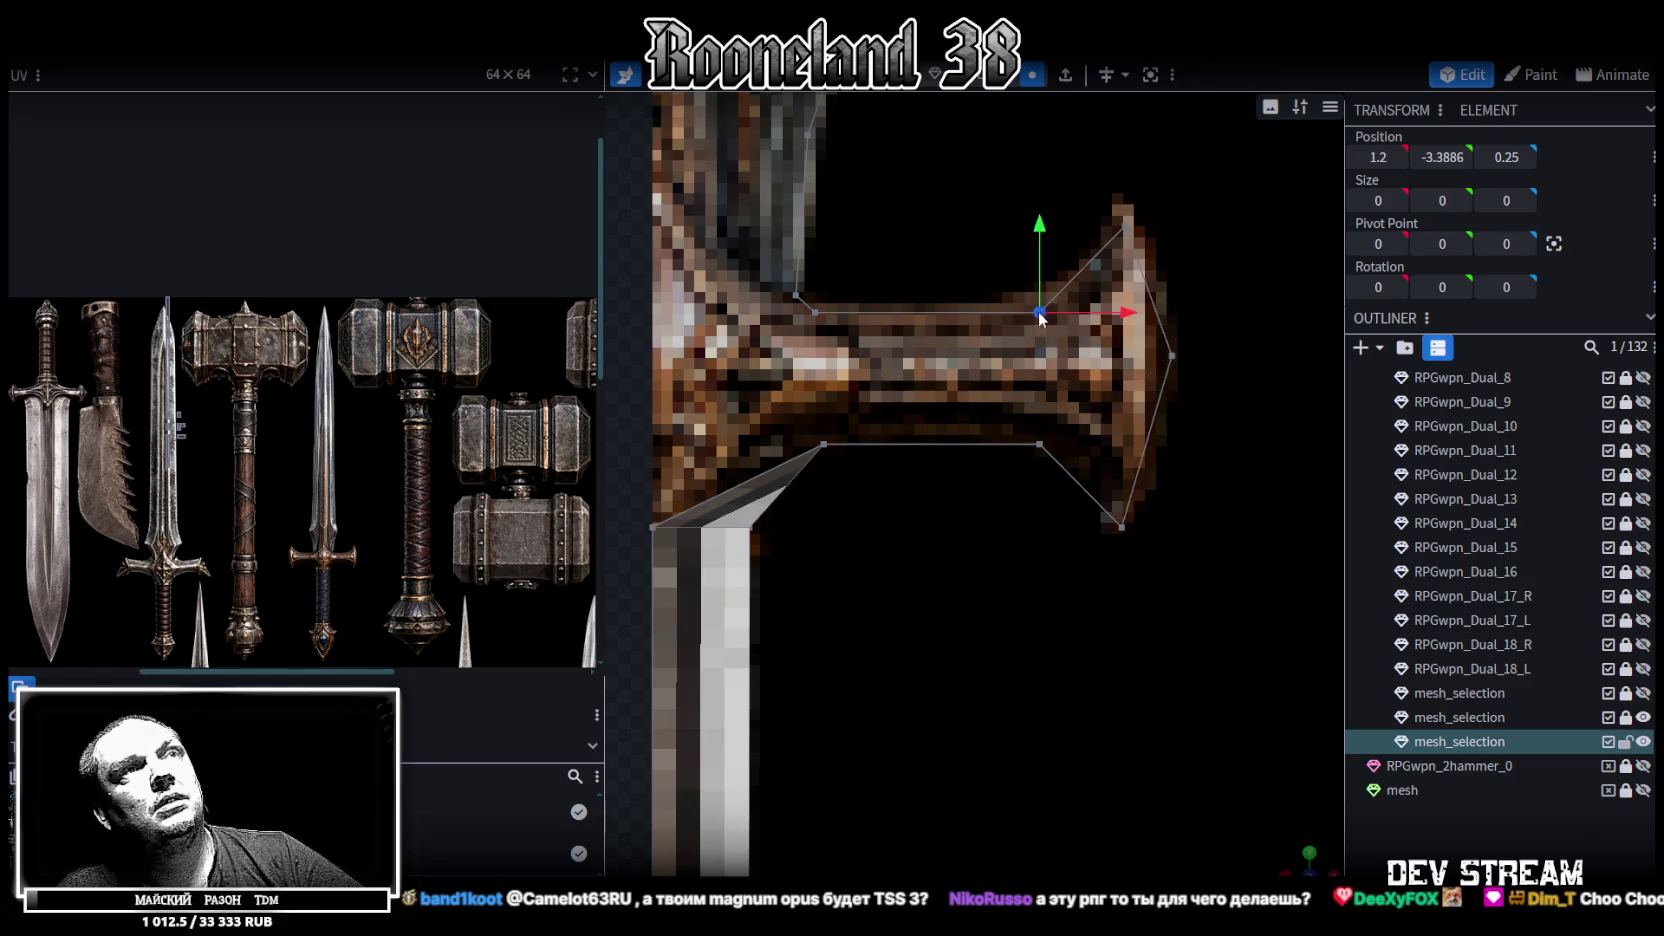
pyautogui.keyDown('shift'); pyautogui.click(1046, 455); pyautogui.keyUp('shift')
pyautogui.rightClick(1046, 455)
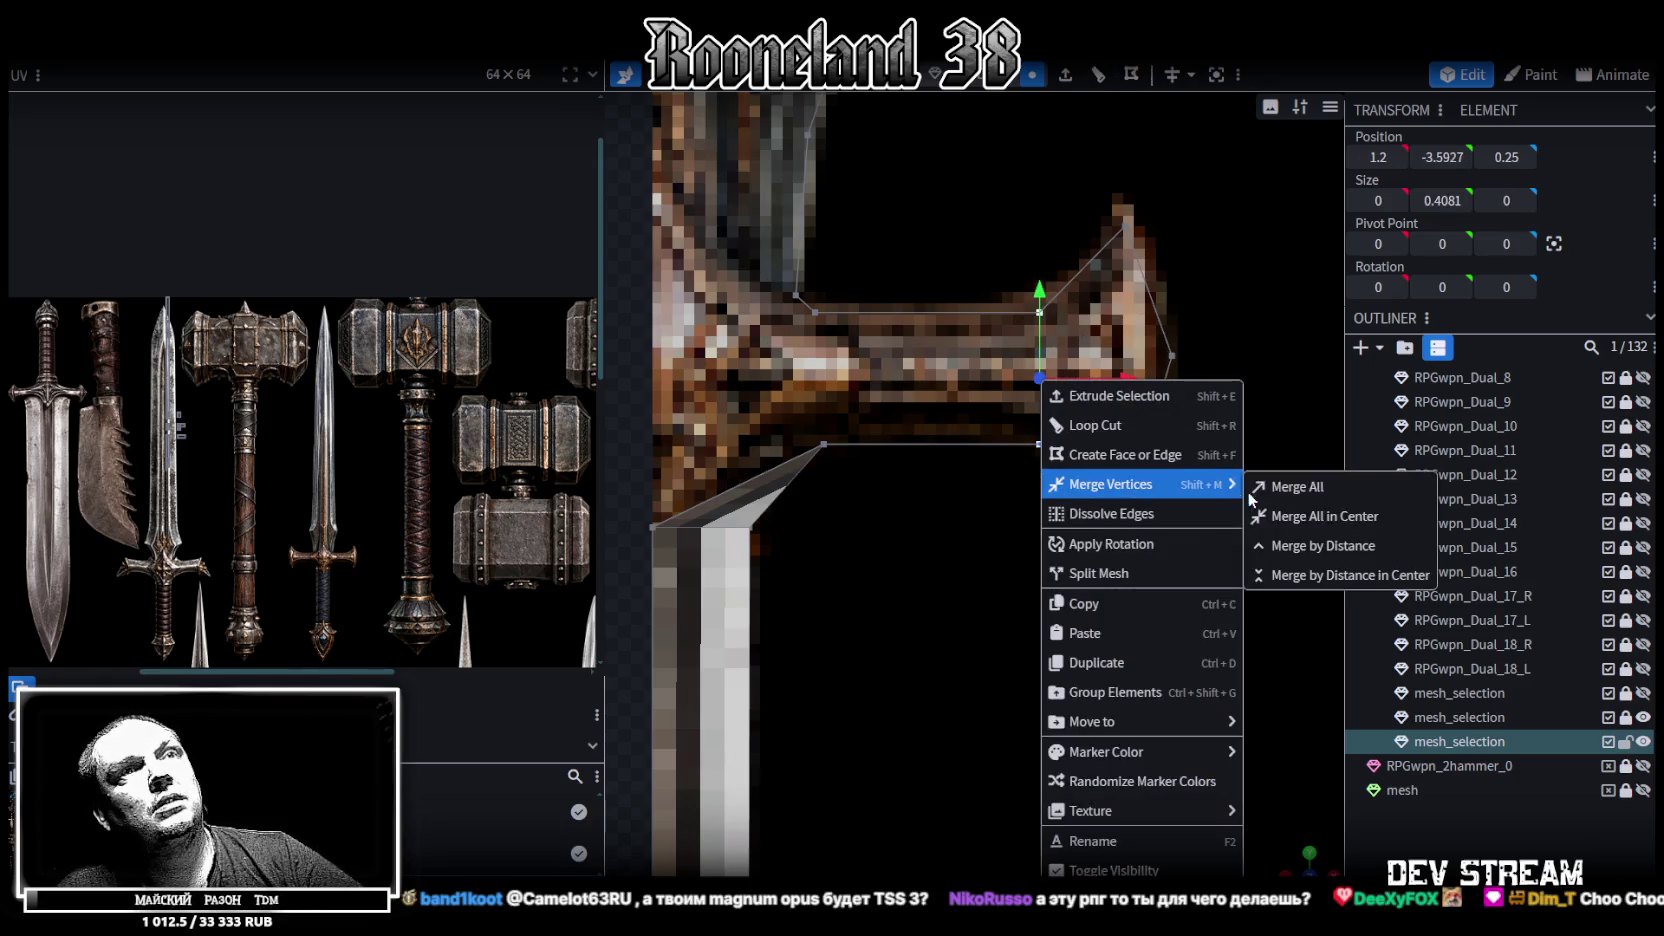
pyautogui.click(1270, 484)
pyautogui.moveTo(1114, 387); pyautogui.dragTo(1180, 378)
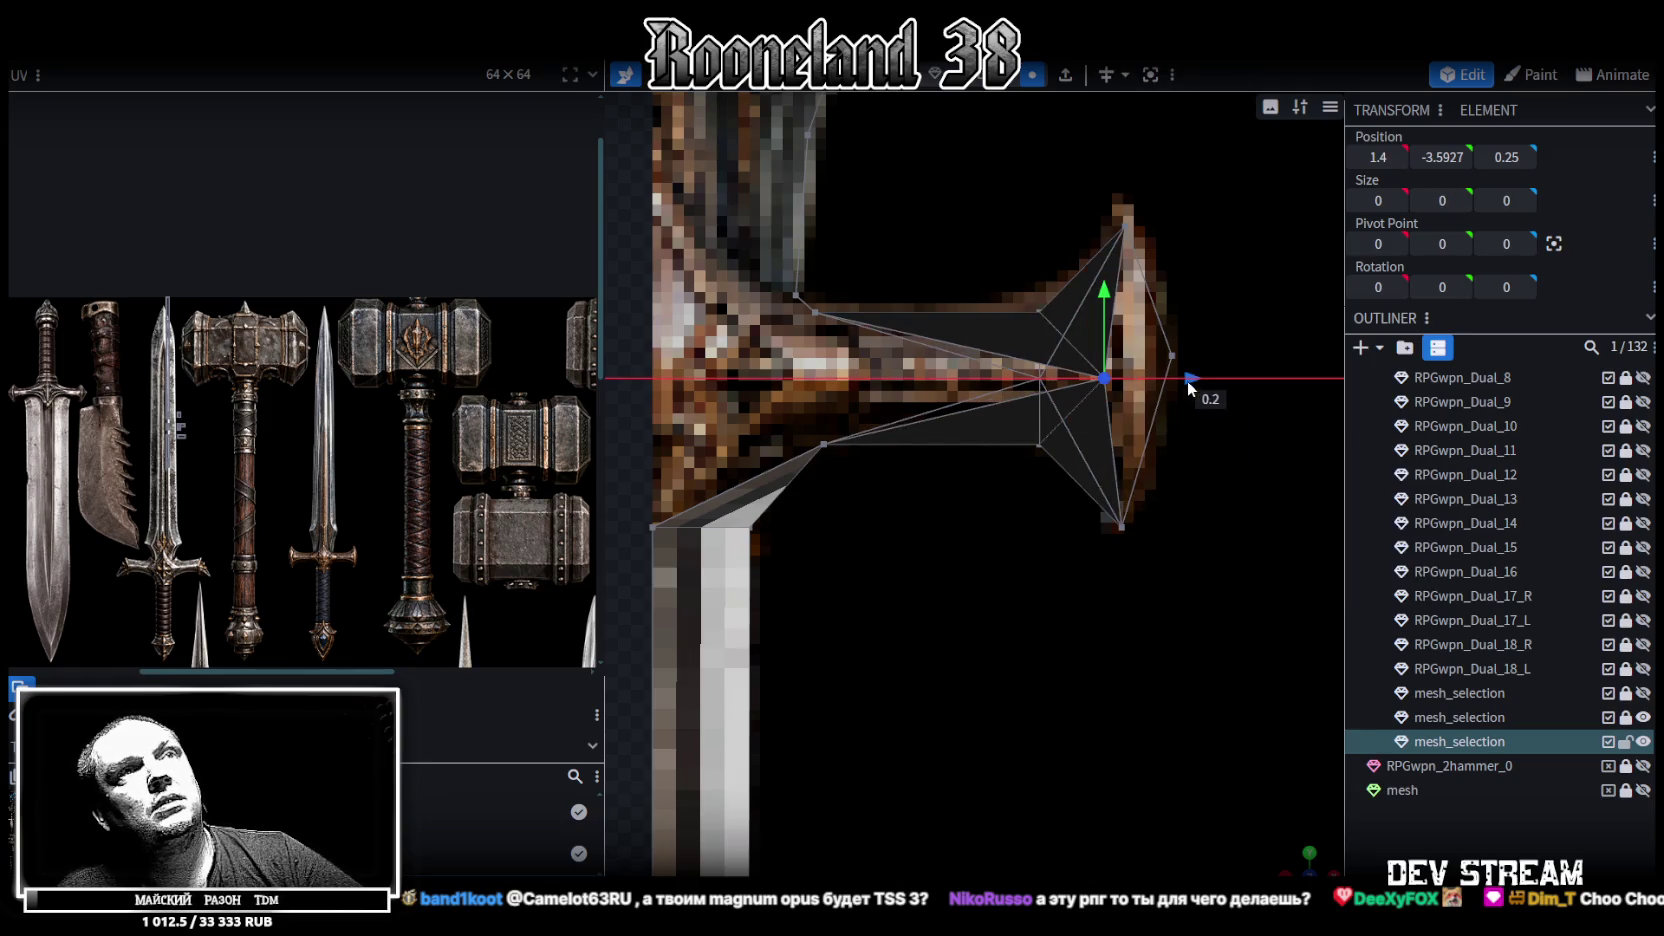
# Merge another vertex into the crossguard tip point
pyautogui.keyDown('shift'); pyautogui.click(1172, 356); pyautogui.keyUp('shift')
pyautogui.rightClick(1172, 356)
pyautogui.click(1460, 464)
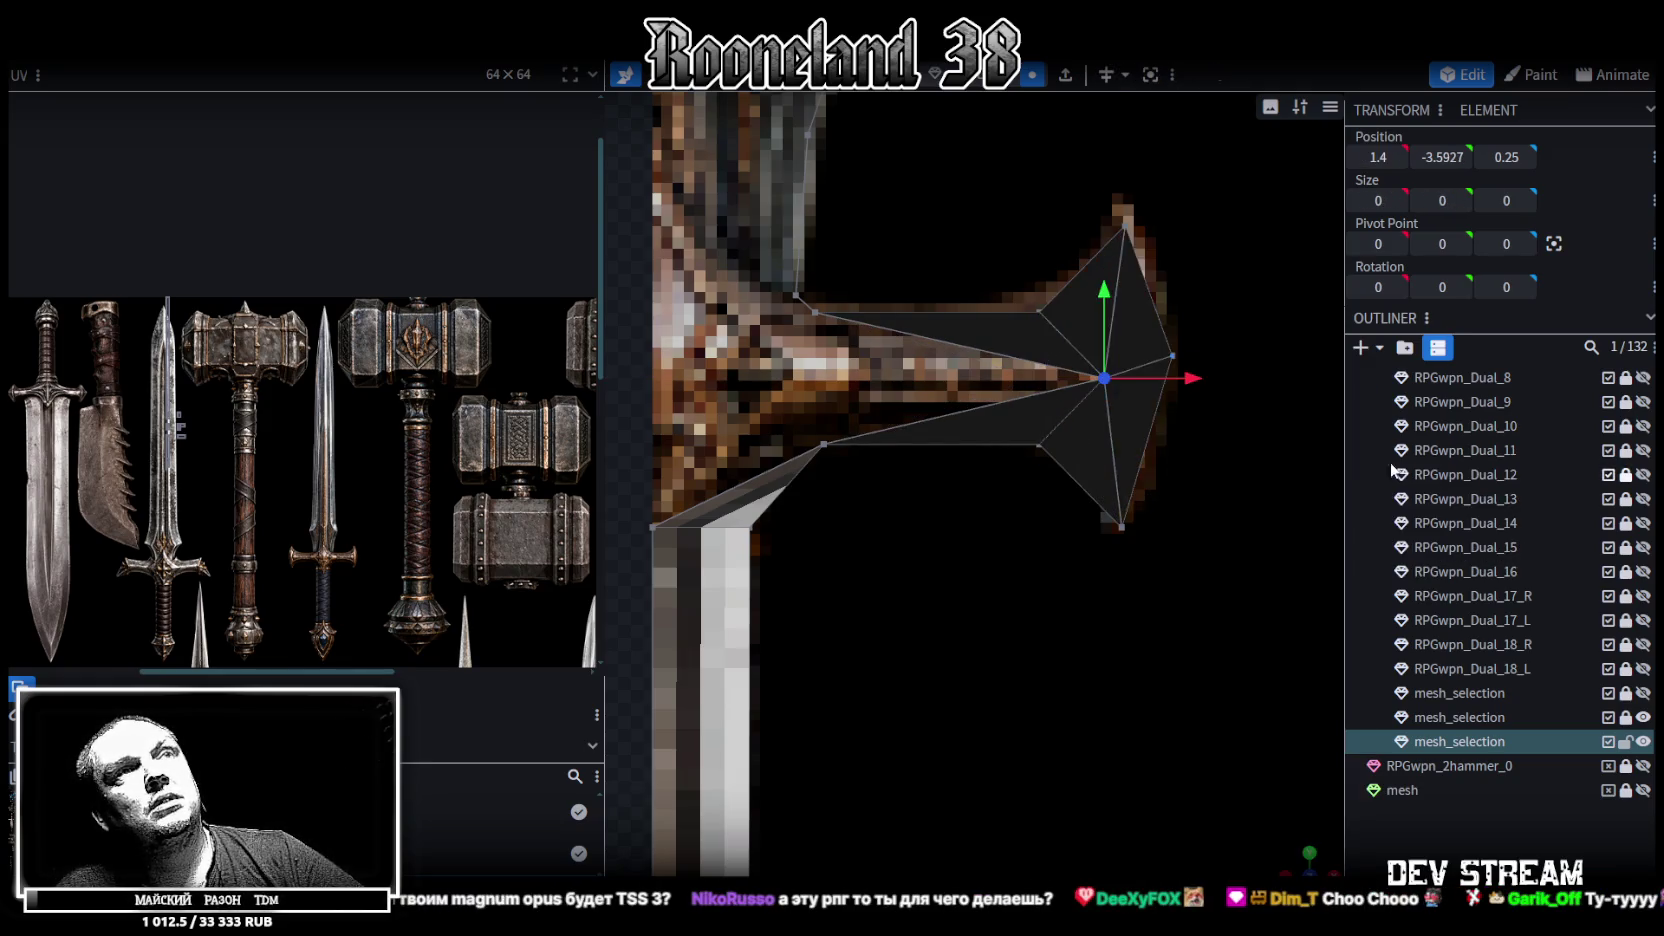
pyautogui.scroll(-2, 1202, 485)
pyautogui.scroll(-1, 1132, 484)
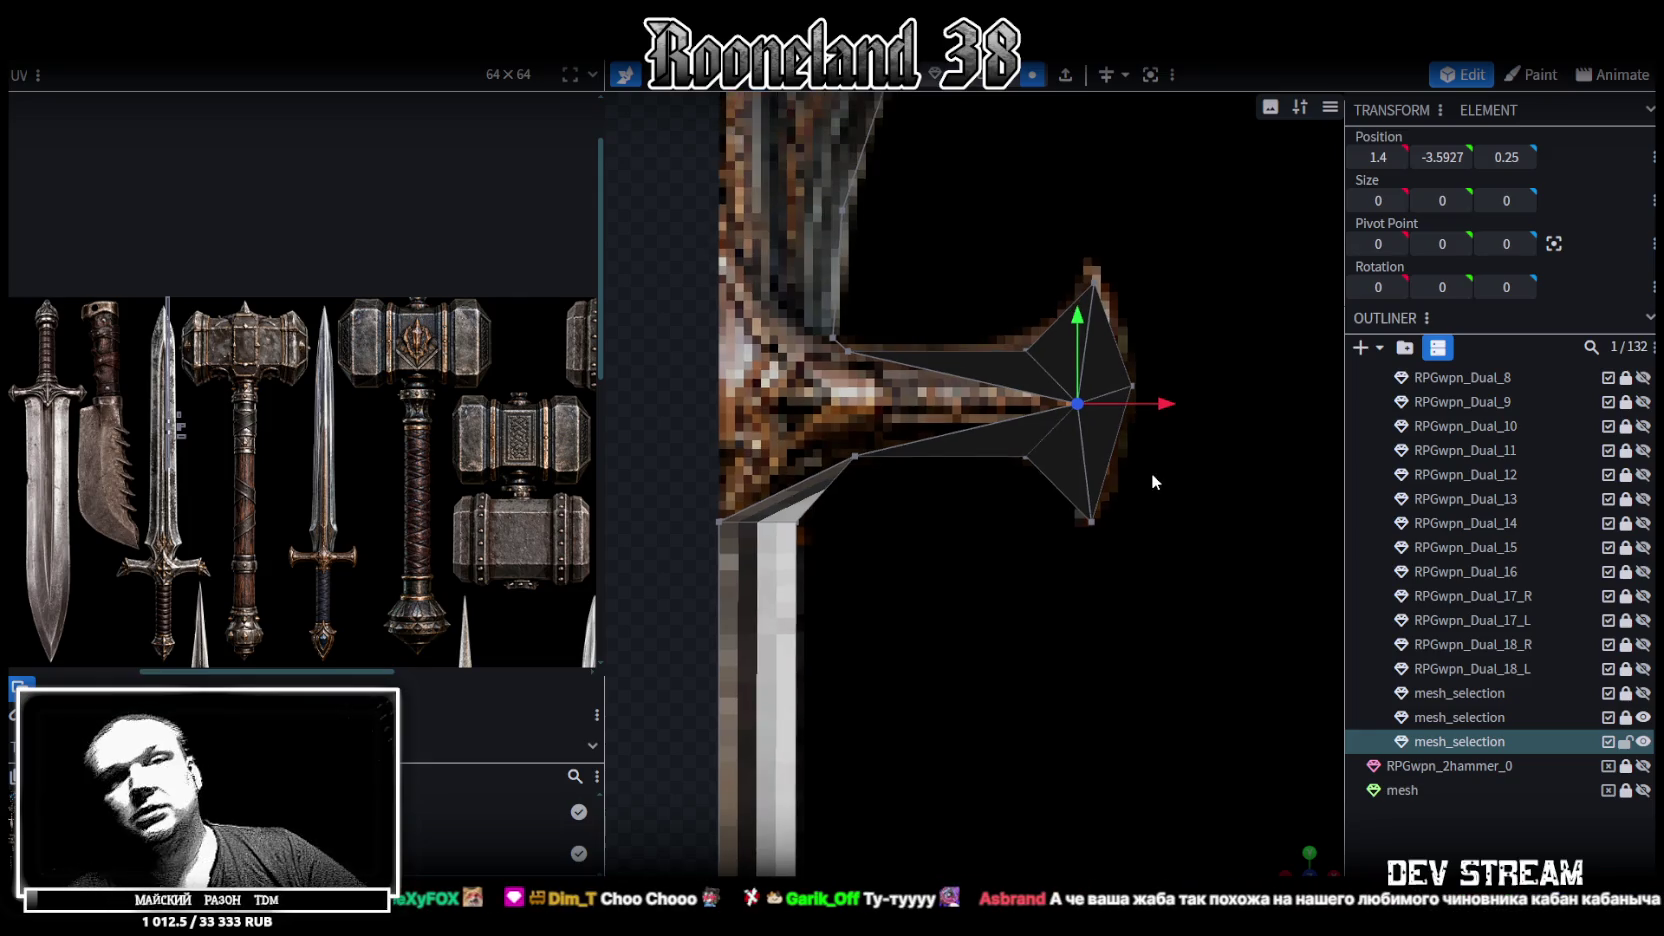
# Merge the remaining tip vertices into a sharp point and check the crossguard shape
pyautogui.moveTo(1288, 848); pyautogui.dragTo(1151, 317)
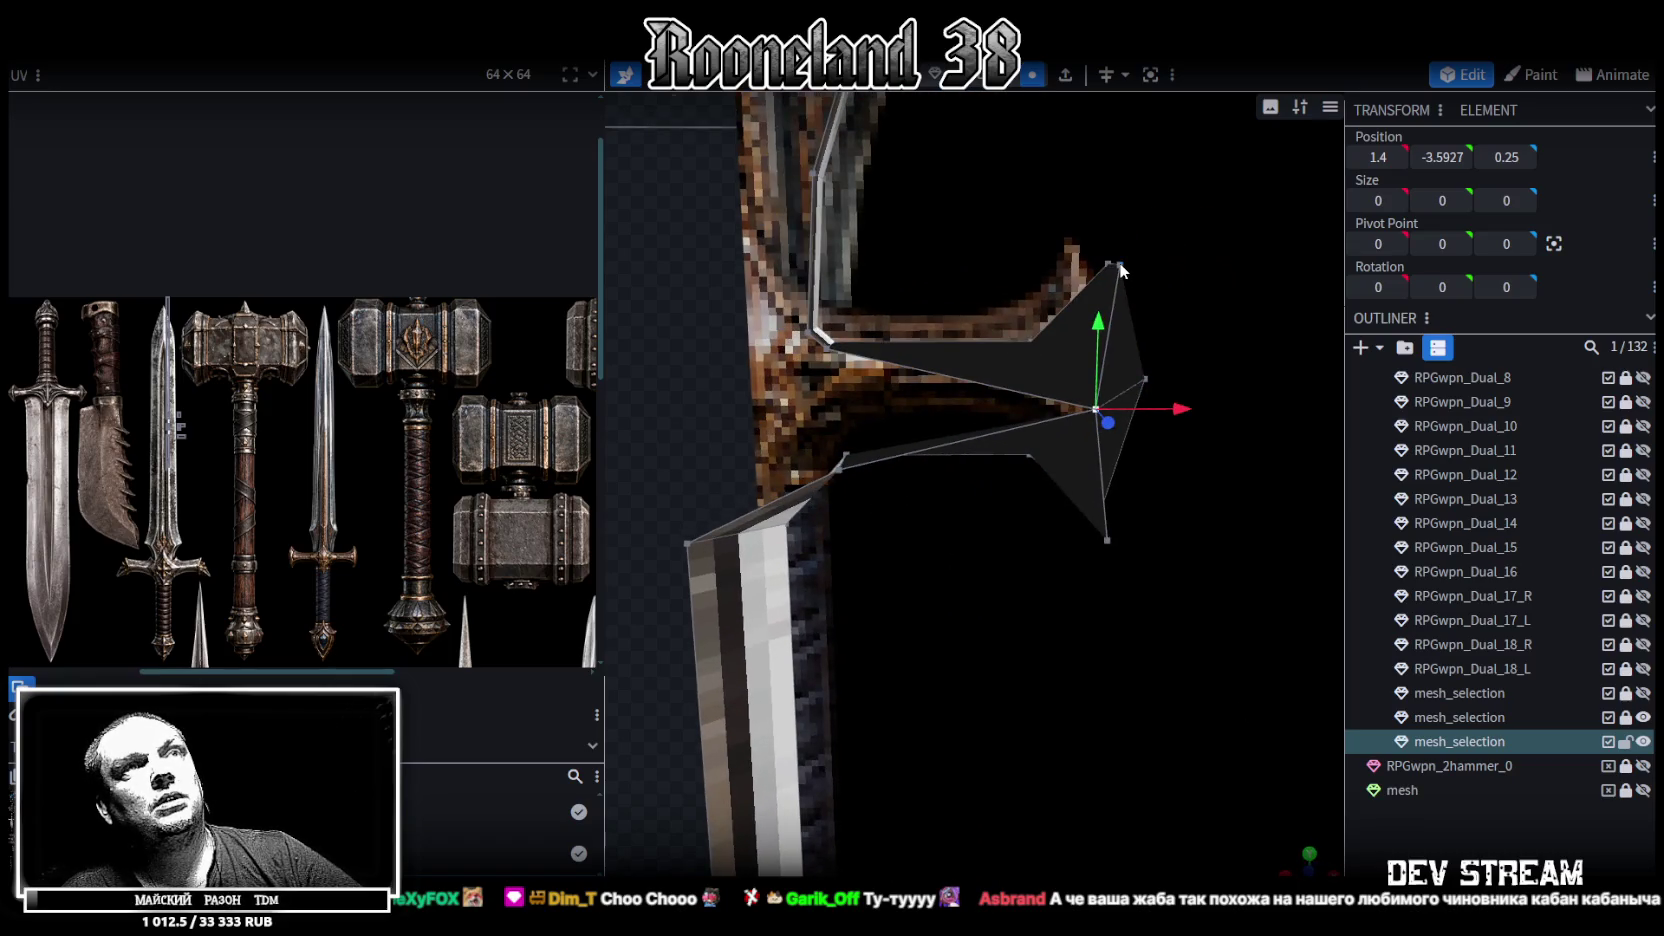
pyautogui.keyDown('shift'); pyautogui.click(1120, 265); pyautogui.keyUp('shift')
pyautogui.keyDown('shift'); pyautogui.click(1107, 540); pyautogui.keyUp('shift')
pyautogui.rightClick(1105, 540)
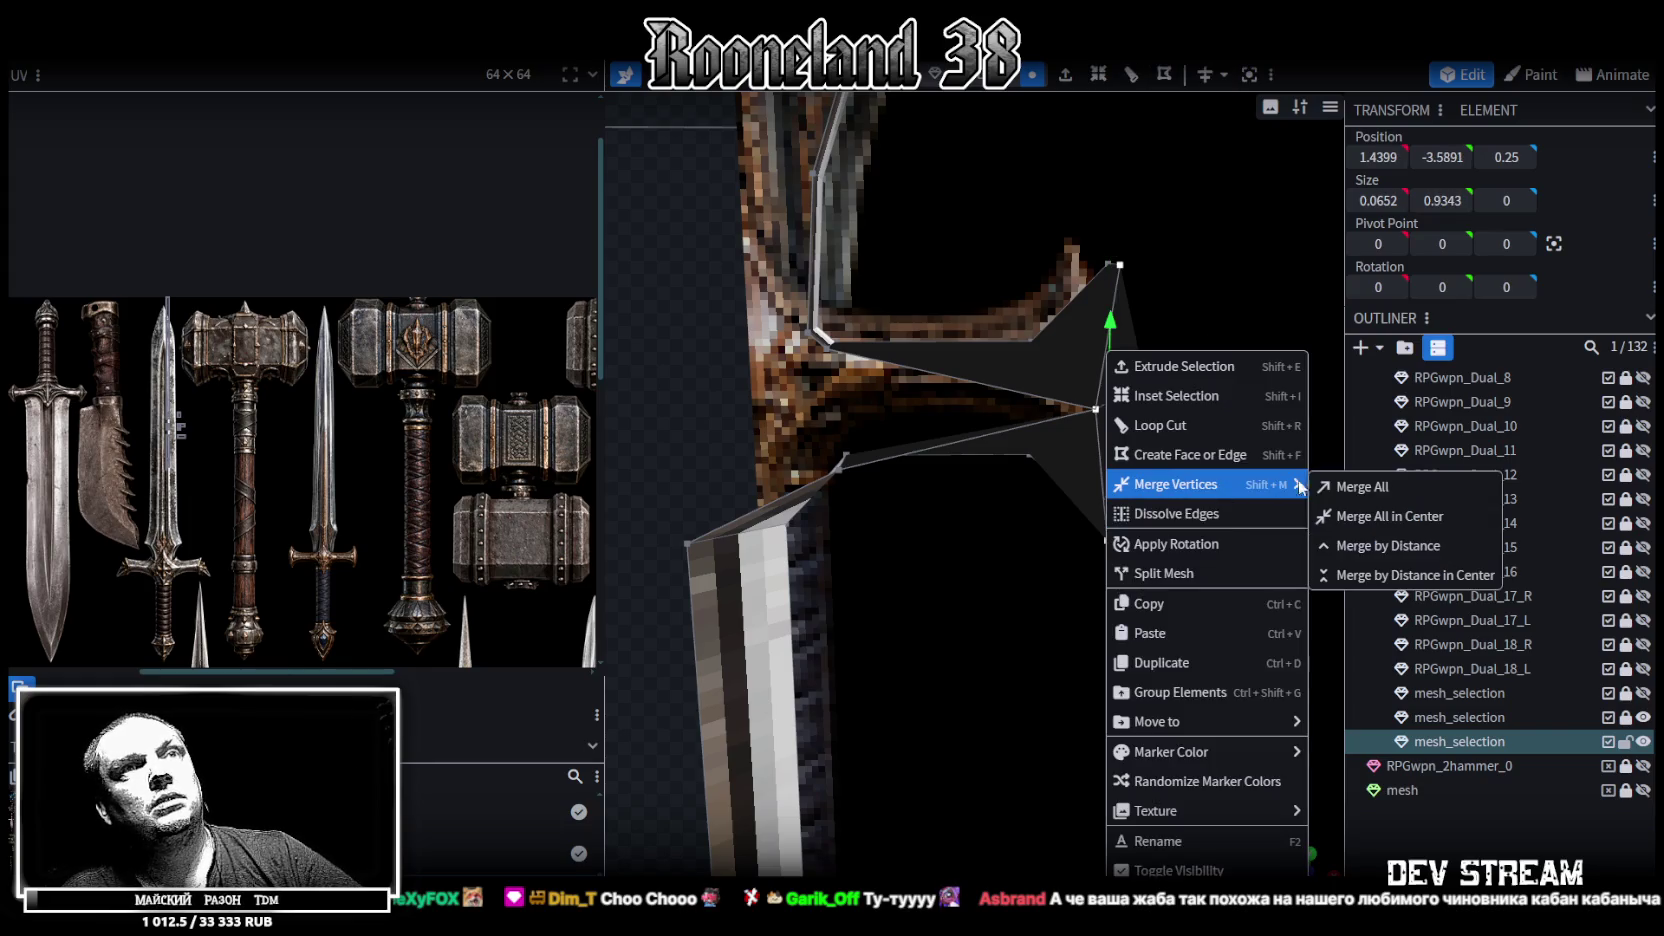
pyautogui.click(1362, 486)
pyautogui.moveTo(1141, 578)
pyautogui.mouseDown()
pyautogui.moveTo(1020, 590)
pyautogui.moveTo(1061, 571)
pyautogui.mouseUp()
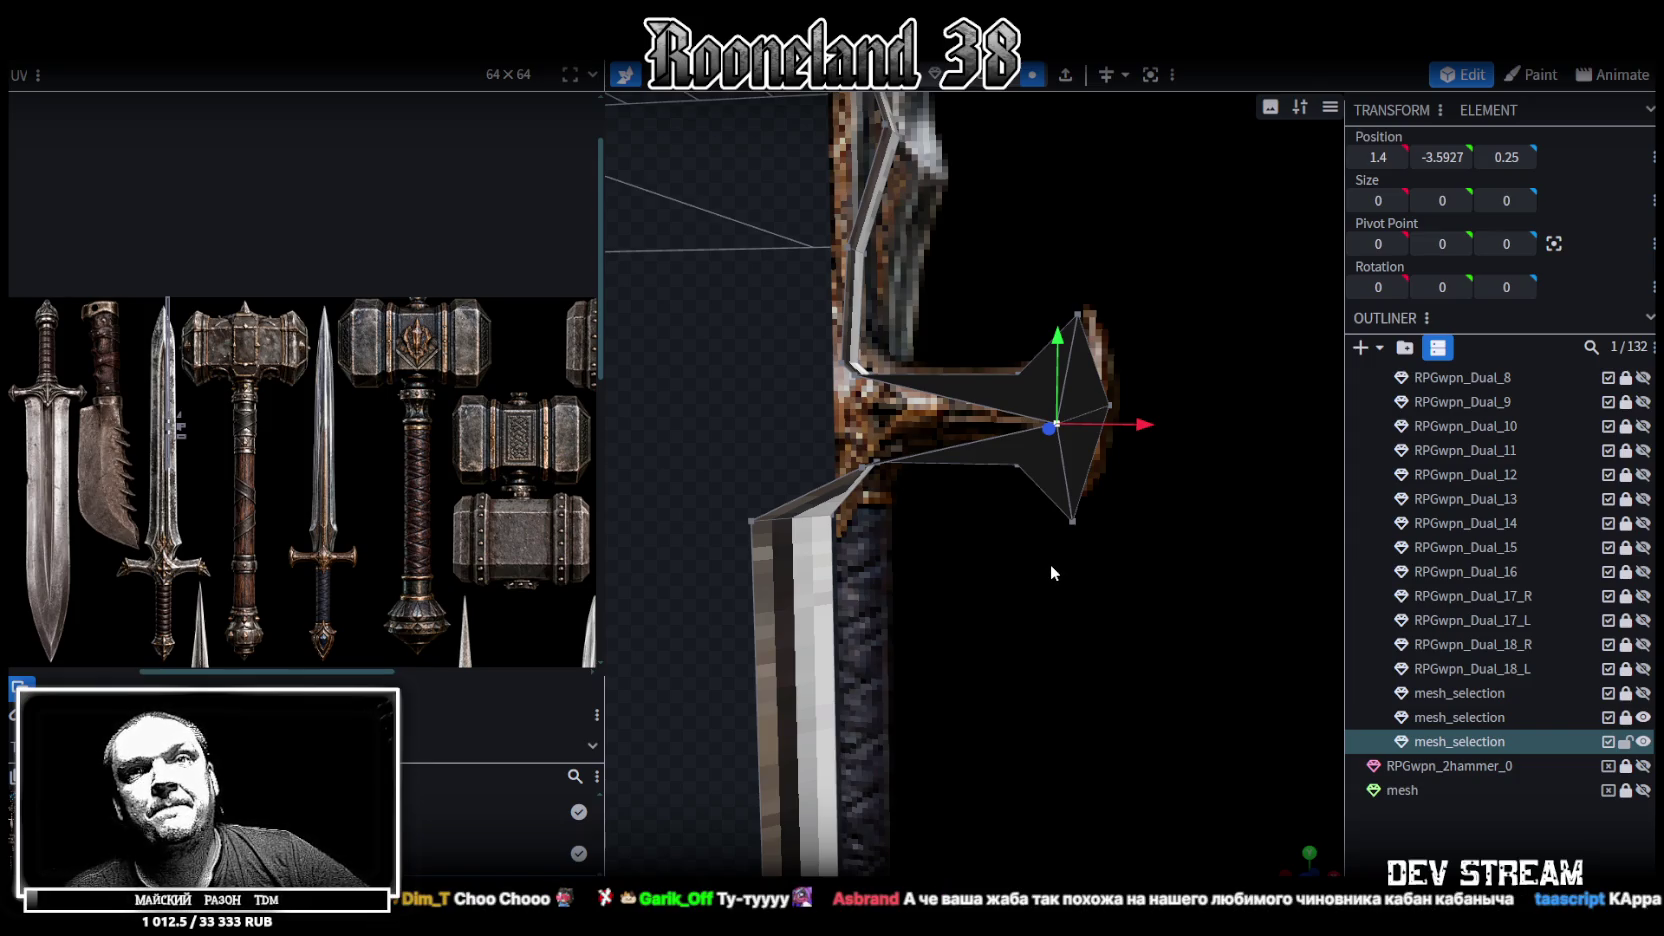
pyautogui.moveTo(1046, 562)
pyautogui.mouseDown()
pyautogui.moveTo(1060, 569)
pyautogui.moveTo(987, 555)
pyautogui.moveTo(1065, 555)
pyautogui.moveTo(996, 605)
pyautogui.moveTo(1080, 526)
pyautogui.moveTo(1115, 559)
pyautogui.moveTo(990, 562)
pyautogui.moveTo(1030, 599)
pyautogui.moveTo(940, 344)
pyautogui.mouseUp()
pyautogui.click(945, 374)
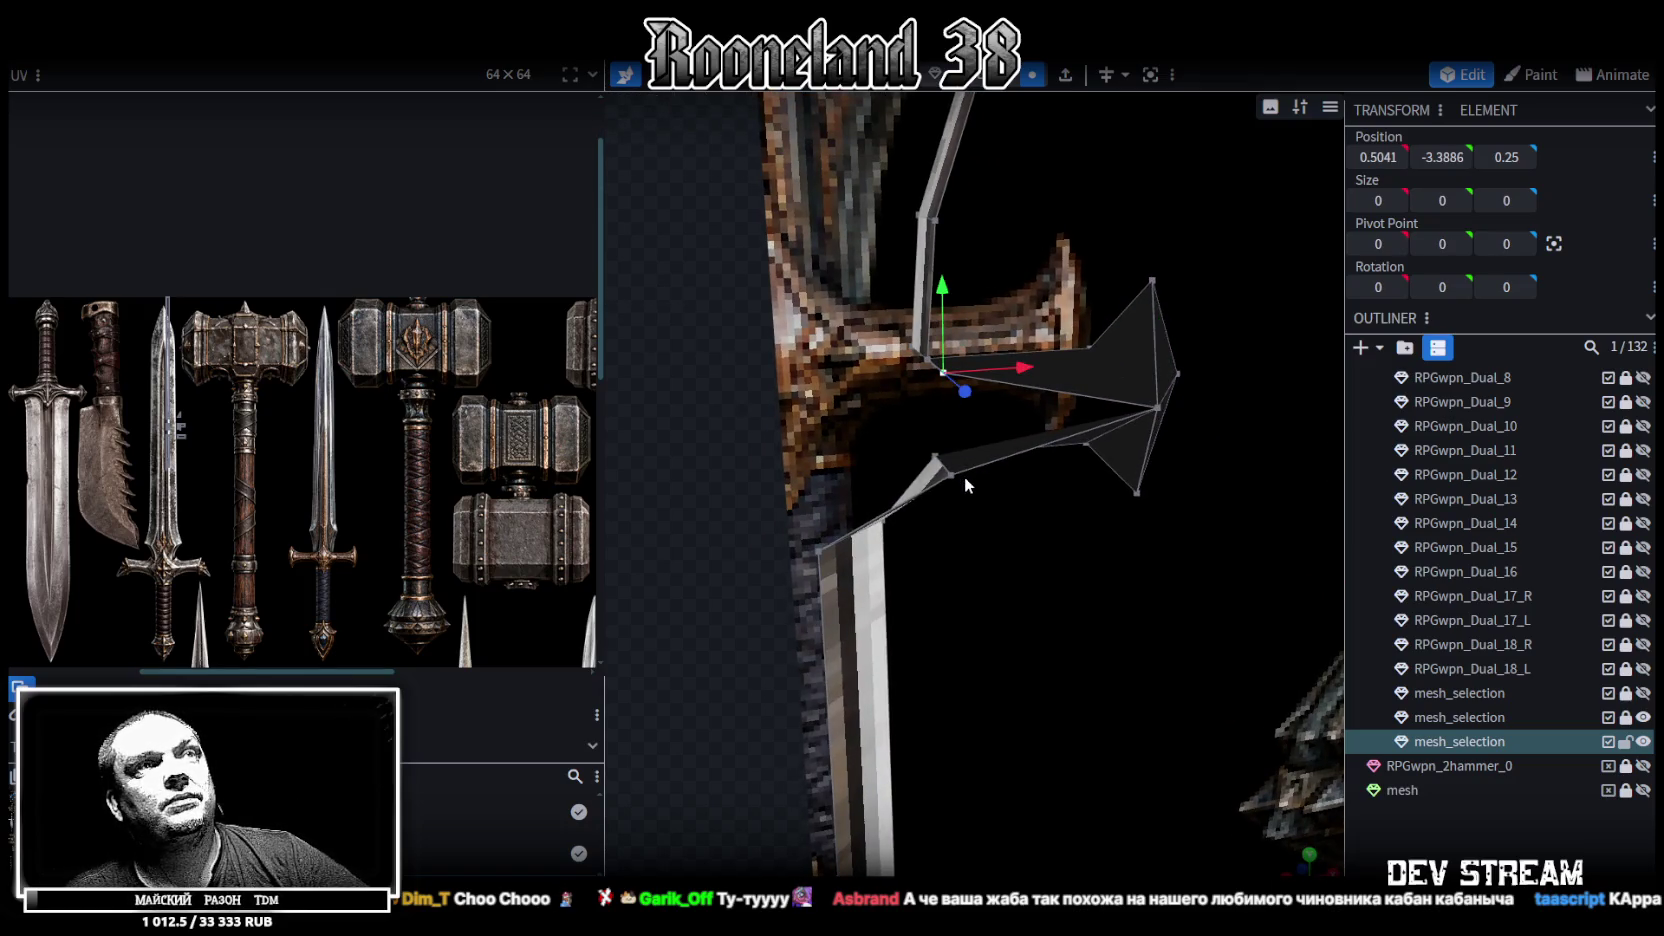
# Merge two more crossguard vertices into one
pyautogui.keyDown('shift'); pyautogui.click(951, 475); pyautogui.keyUp('shift')
pyautogui.rightClick(952, 474)
pyautogui.click(1203, 517)
pyautogui.moveTo(1203, 520)
pyautogui.mouseDown()
pyautogui.moveTo(1053, 541)
pyautogui.moveTo(1067, 532)
pyautogui.mouseUp()
# Set the crossguard tip vertex's Y position to -3.6
pyautogui.click(1143, 390)
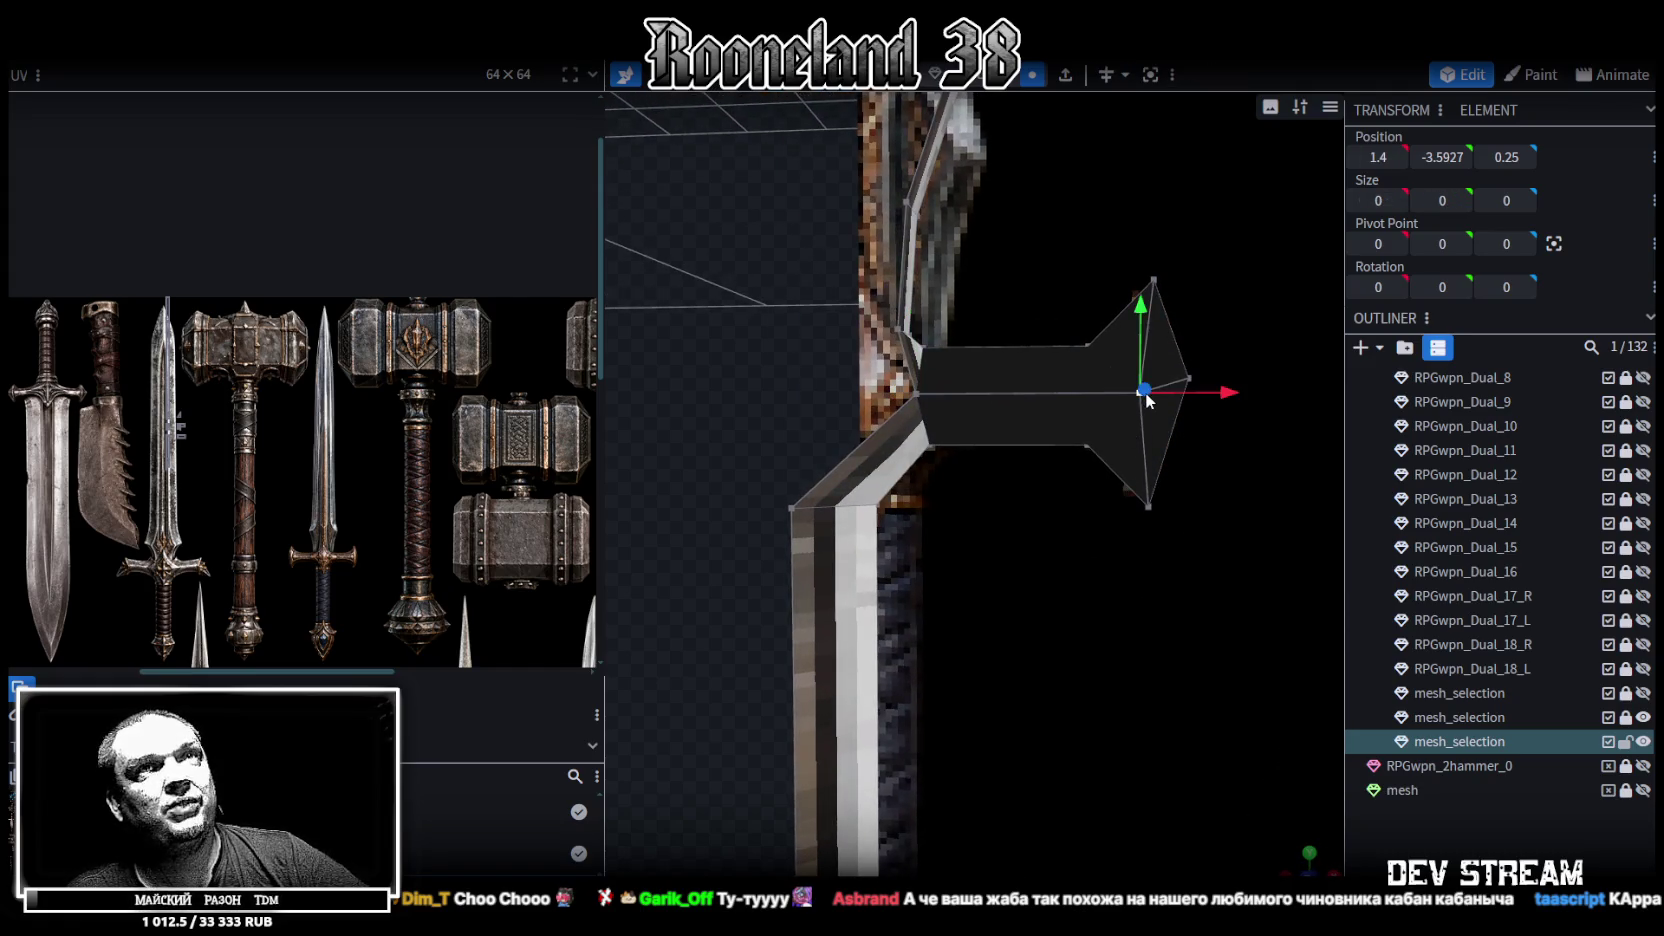
pyautogui.click(1437, 157)
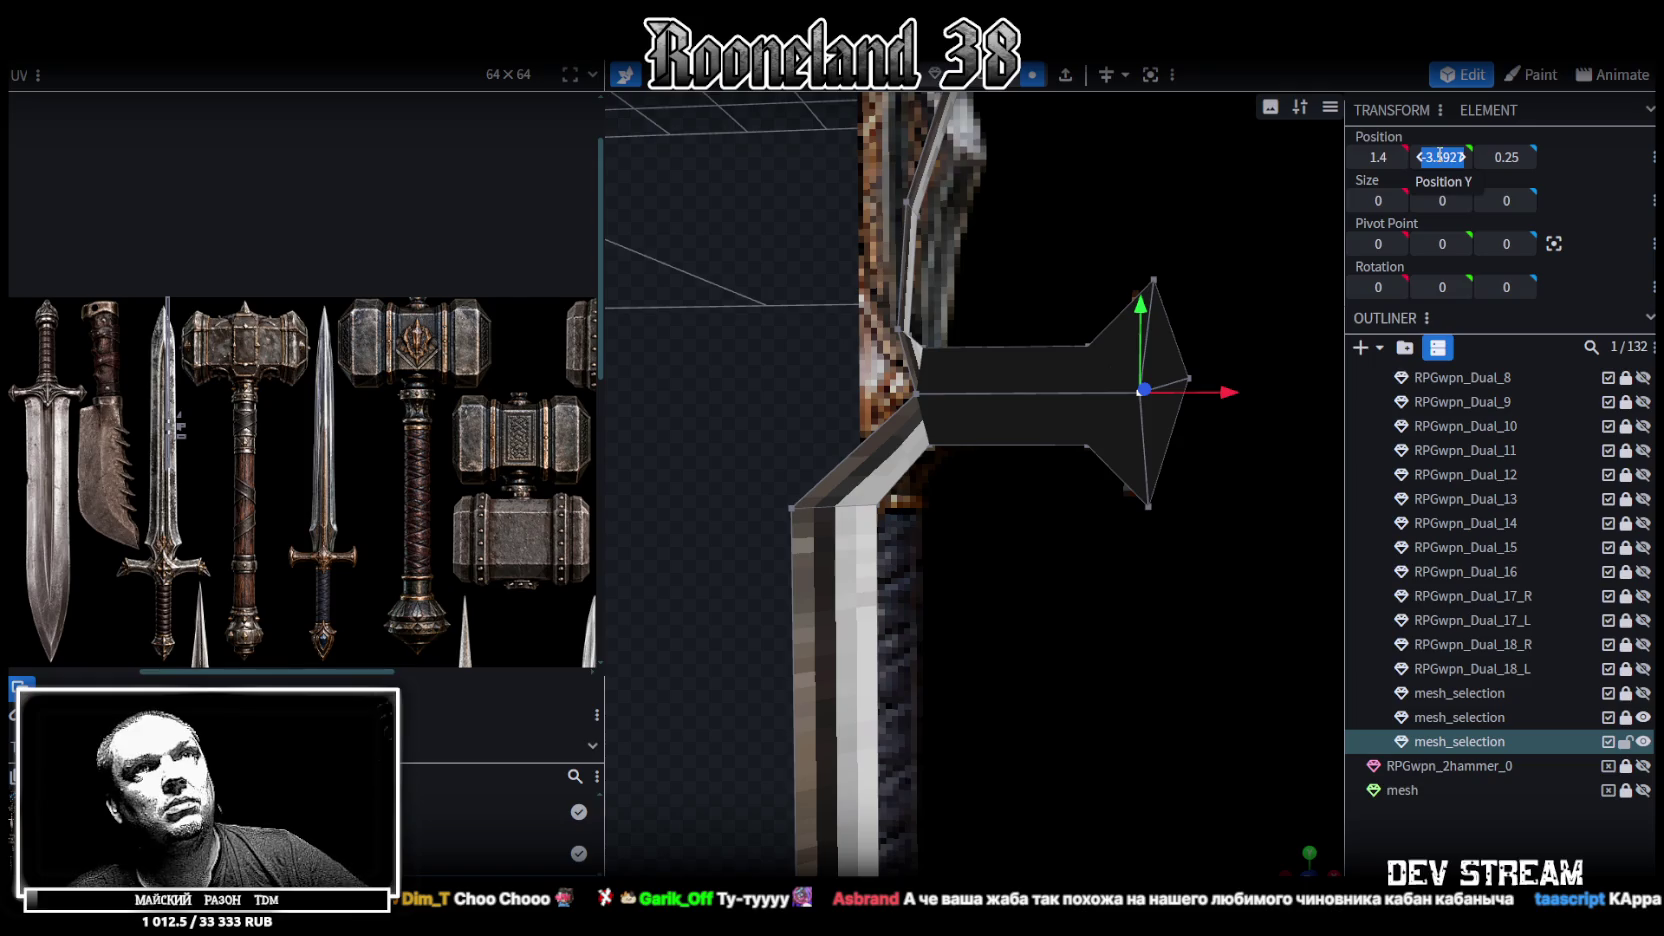
pyautogui.moveTo(1437, 155); pyautogui.dragTo(1475, 159)
pyautogui.write('6')
pyautogui.press('Return')
pyautogui.click(1448, 157)
# Save as RPGweapon.bbmodel and select the vertex where the guard meets the blade
pyautogui.click(916, 394)
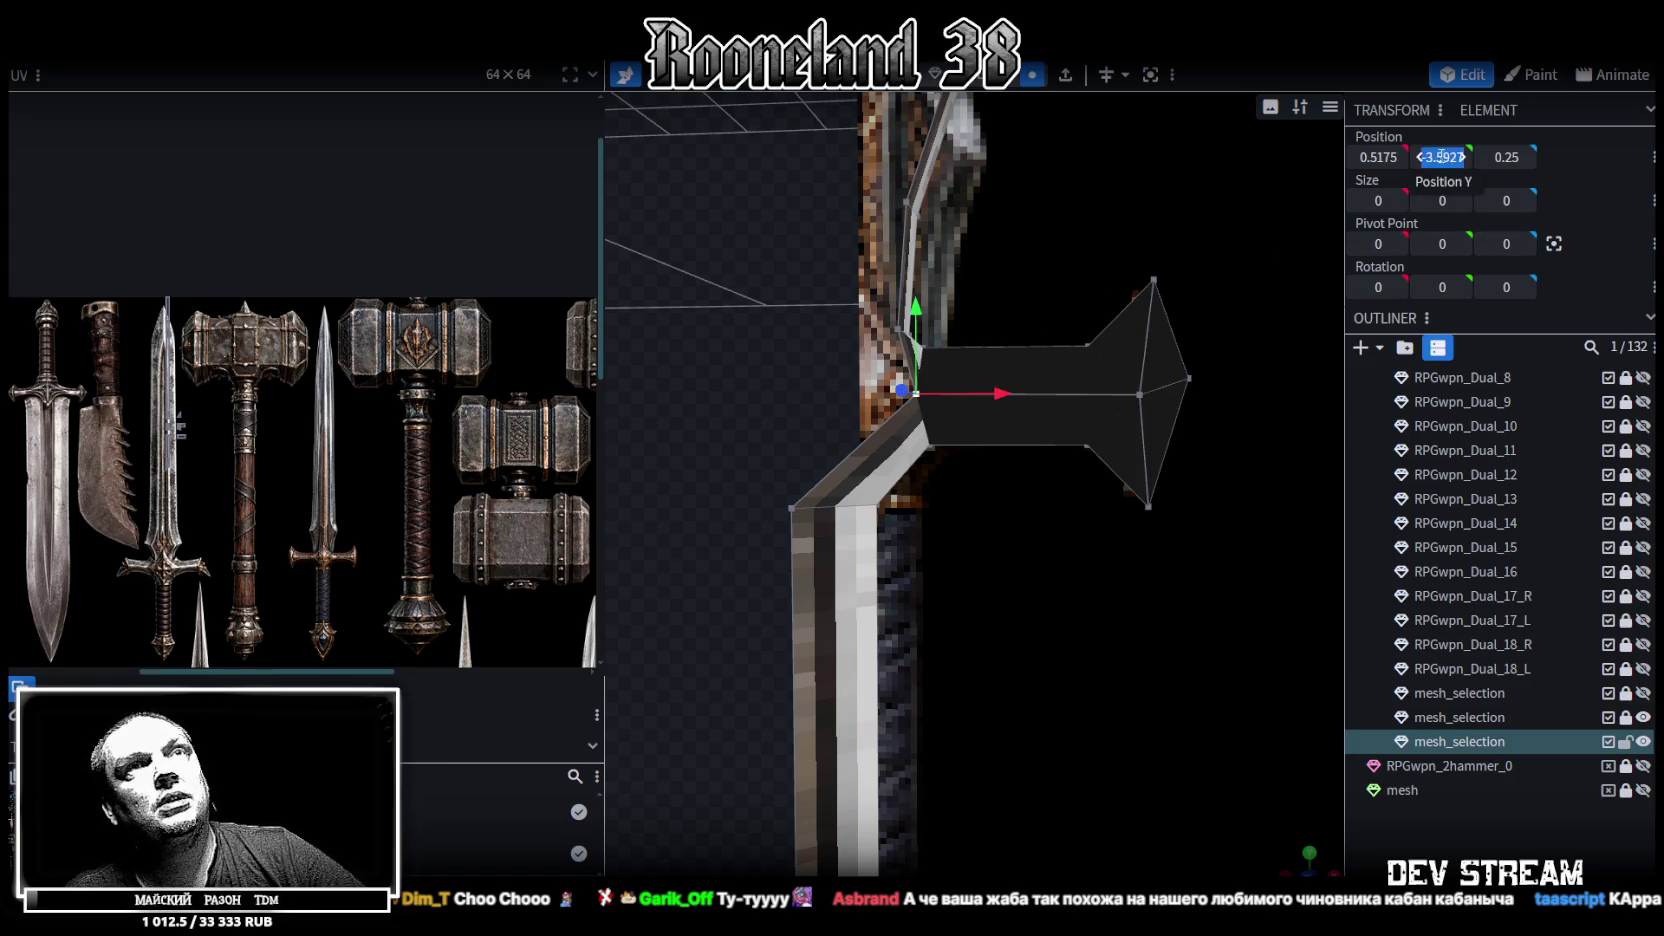
pyautogui.moveTo(1136, 618)
pyautogui.mouseDown()
pyautogui.moveTo(1046, 614)
pyautogui.moveTo(1150, 585)
pyautogui.moveTo(1190, 682)
pyautogui.moveTo(1020, 593)
pyautogui.moveTo(1057, 660)
pyautogui.moveTo(993, 458)
pyautogui.mouseUp()
pyautogui.hotkey('ctrl', 's')
pyautogui.click(978, 460)
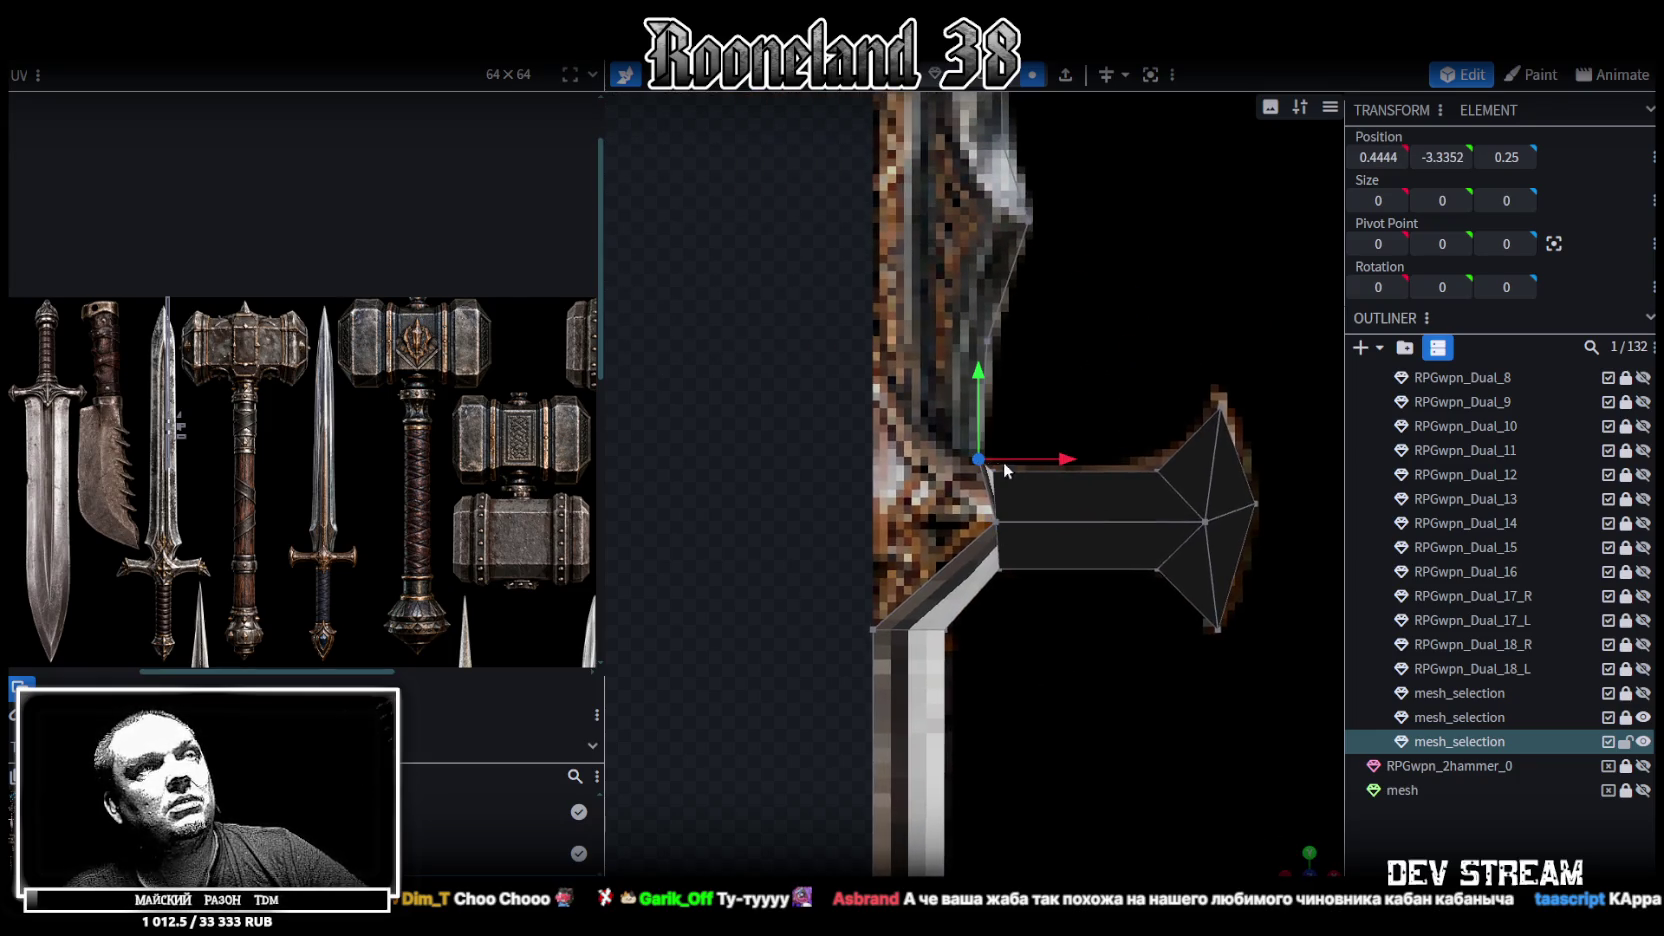
pyautogui.moveTo(1056, 414); pyautogui.dragTo(1073, 467, button='right')
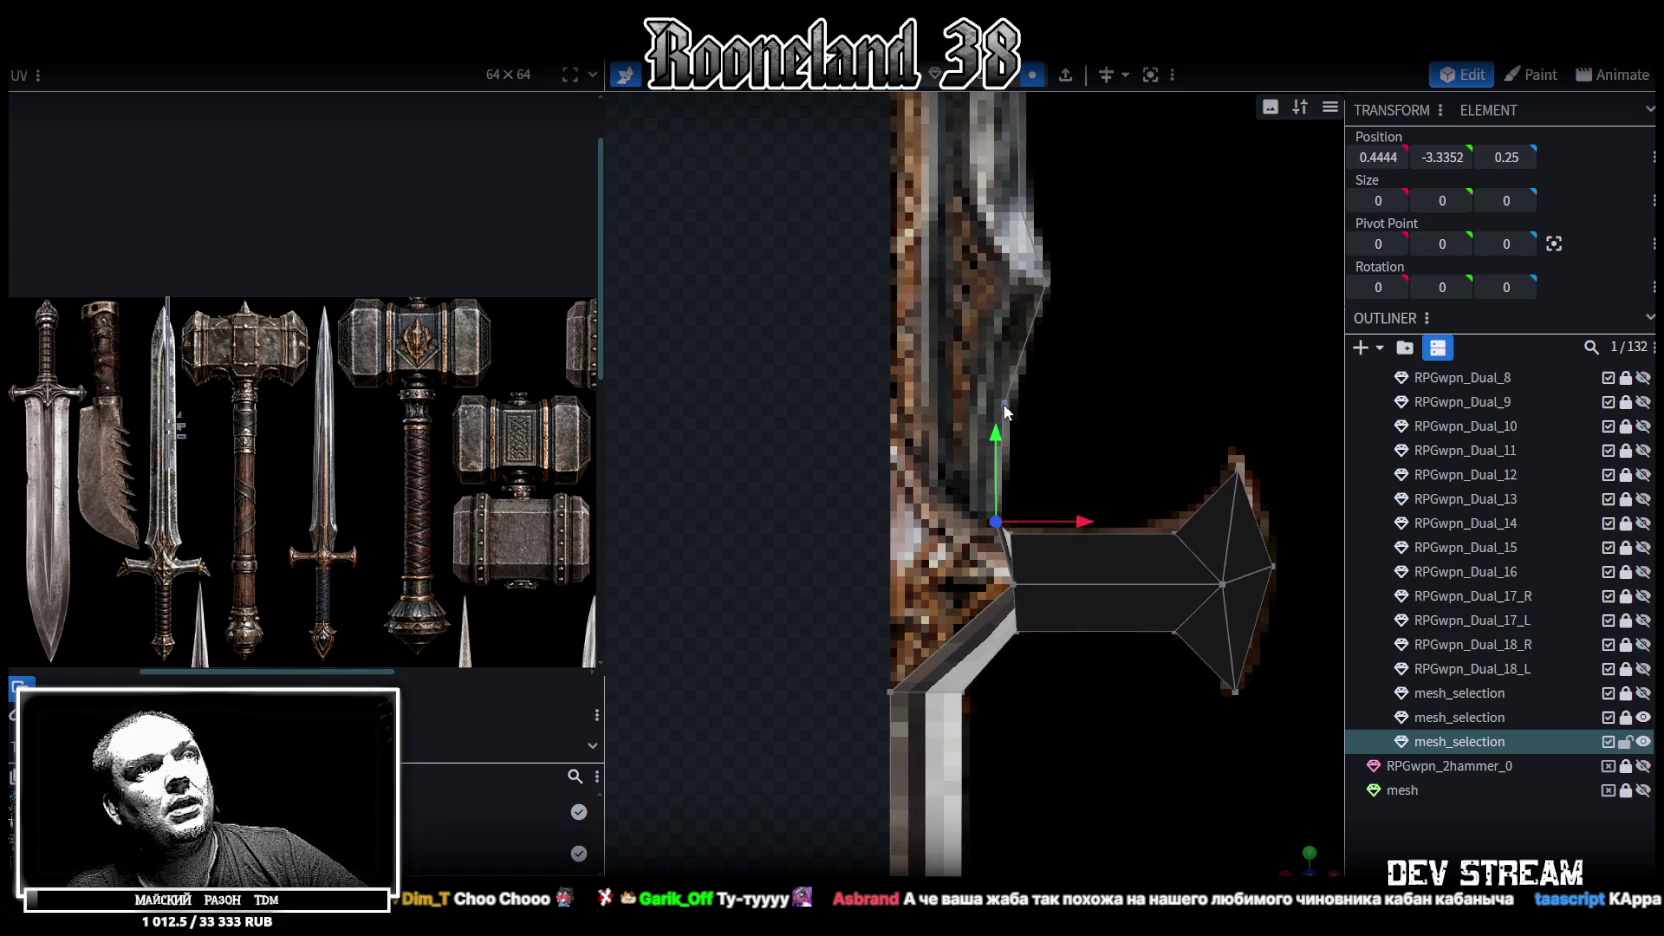
pyautogui.scroll(-2, 1004, 403)
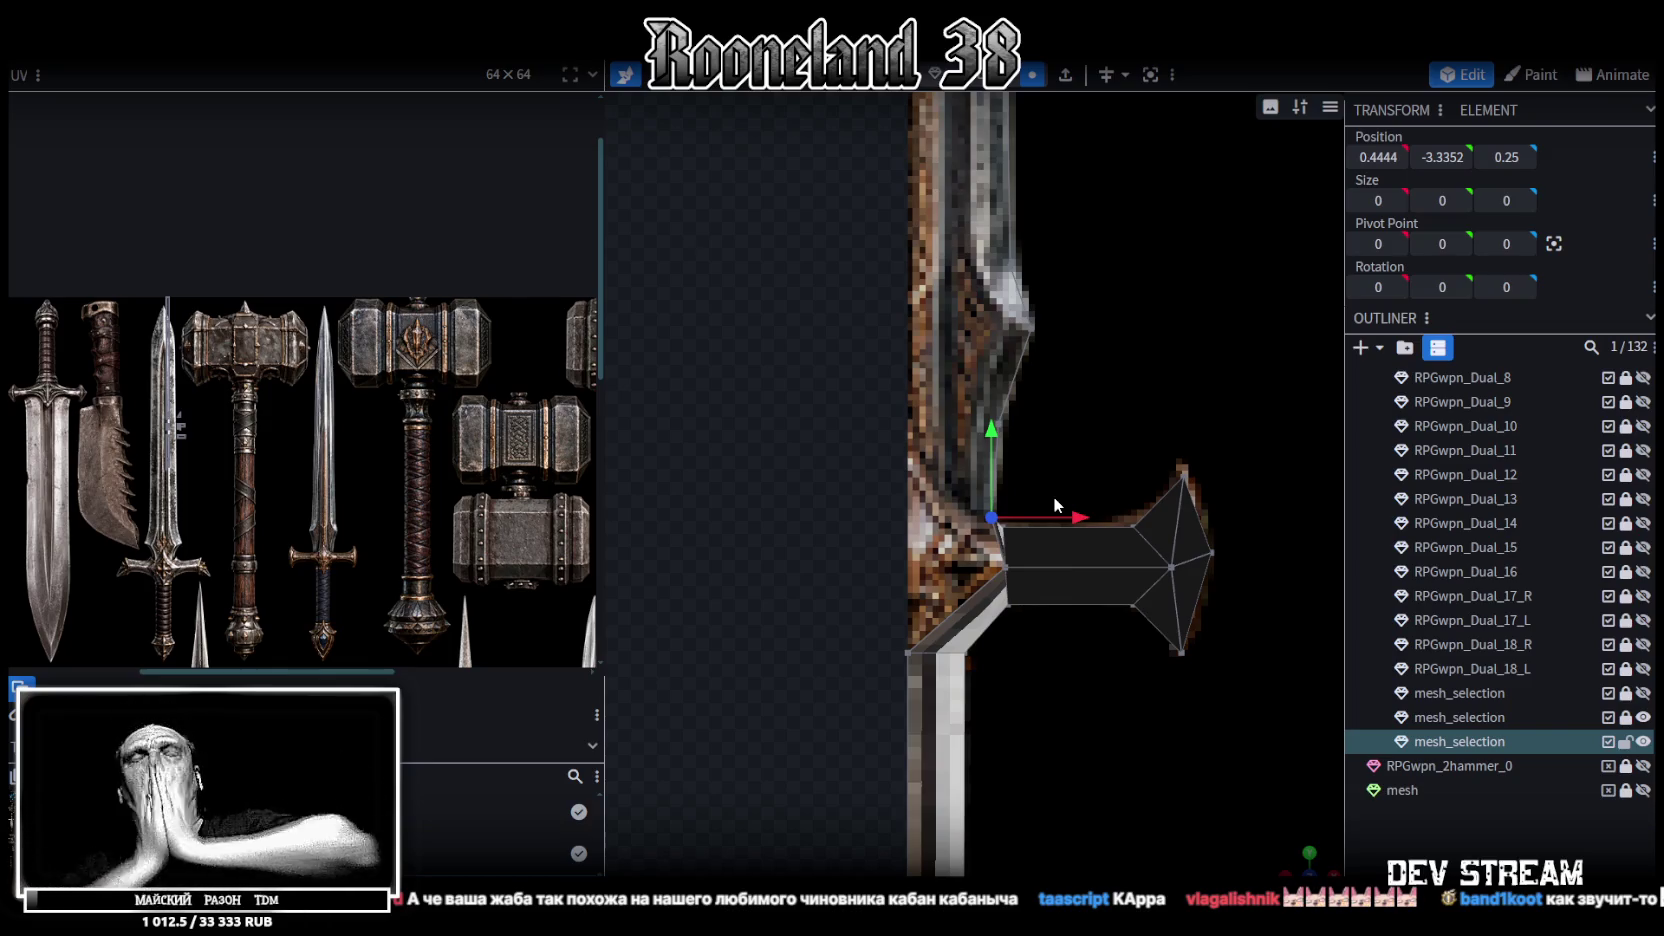
pyautogui.scroll(2, 1030, 450)
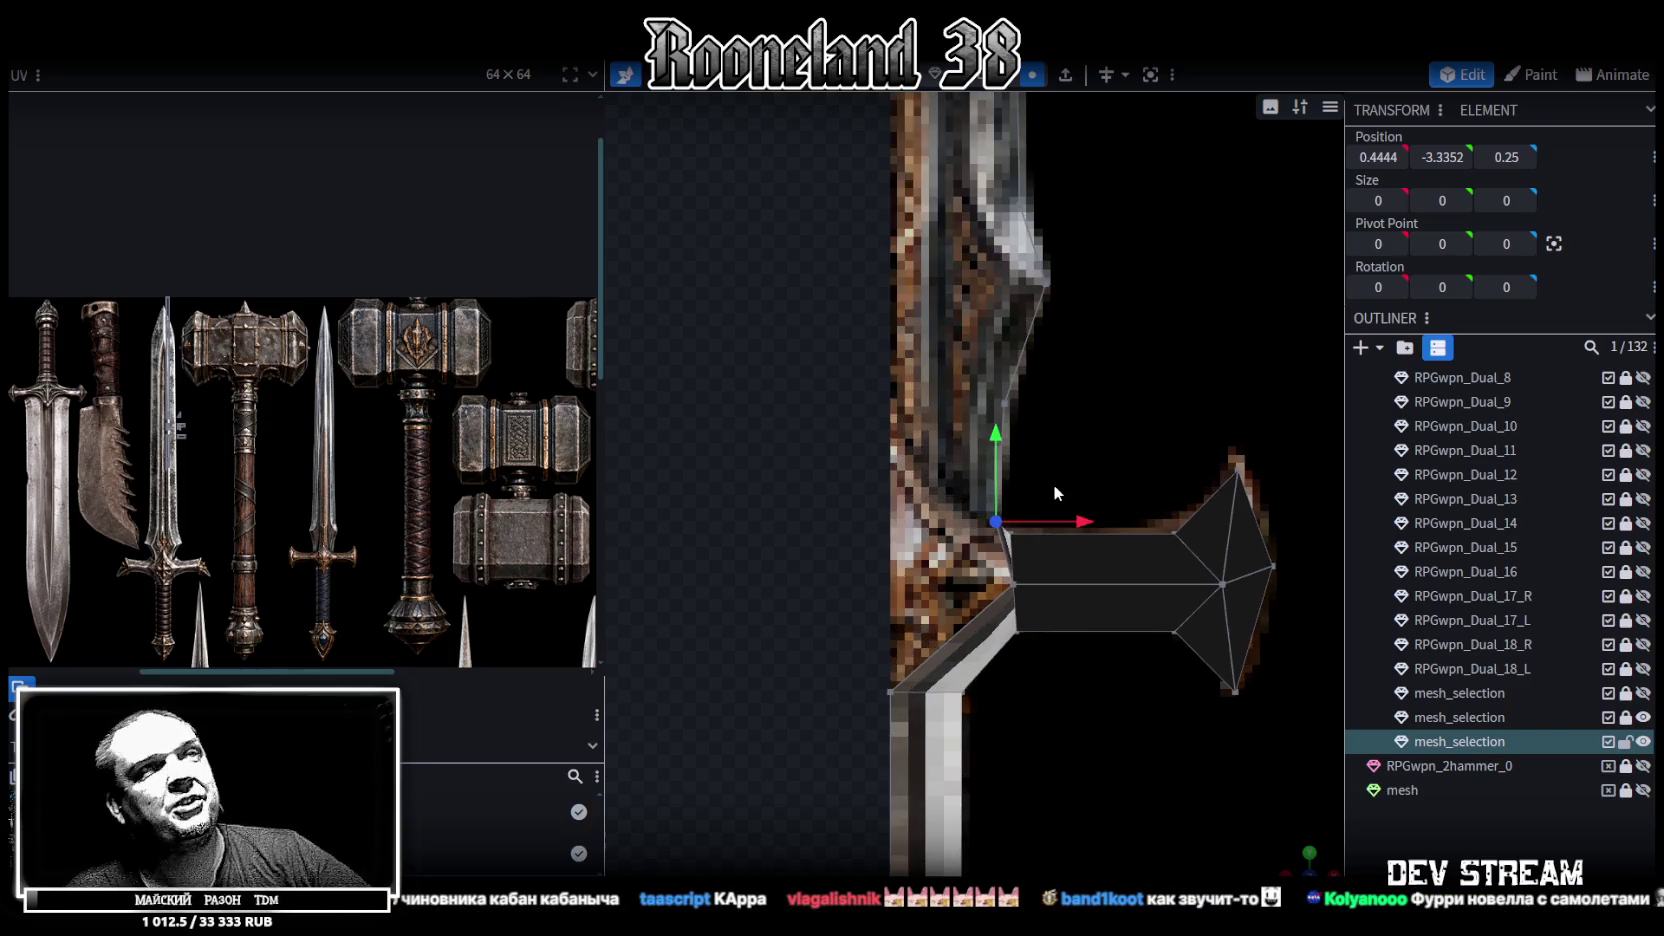
# Drag the guard-blade vertex toward the outline and set its X position to 0
pyautogui.scroll(2, 1090, 487)
pyautogui.scroll(1, 1119, 485)
pyautogui.moveTo(1068, 533); pyautogui.dragTo(999, 533)
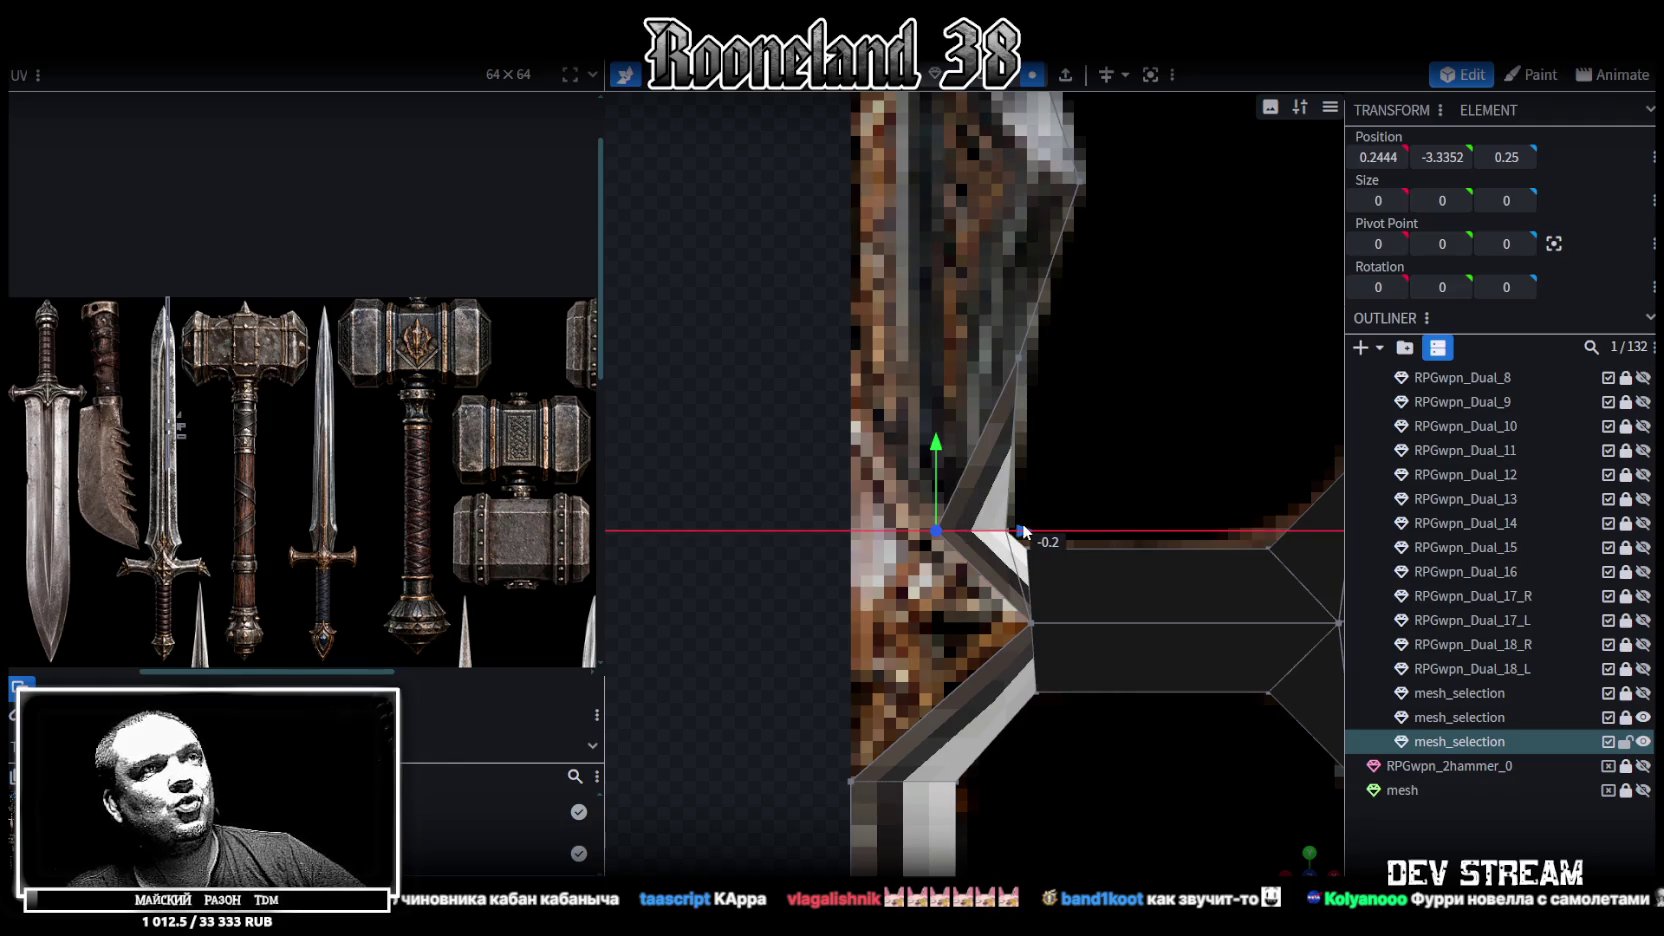
pyautogui.moveTo(942, 458)
pyautogui.mouseDown()
pyautogui.moveTo(933, 425)
pyautogui.moveTo(1020, 354)
pyautogui.moveTo(932, 375)
pyautogui.mouseUp()
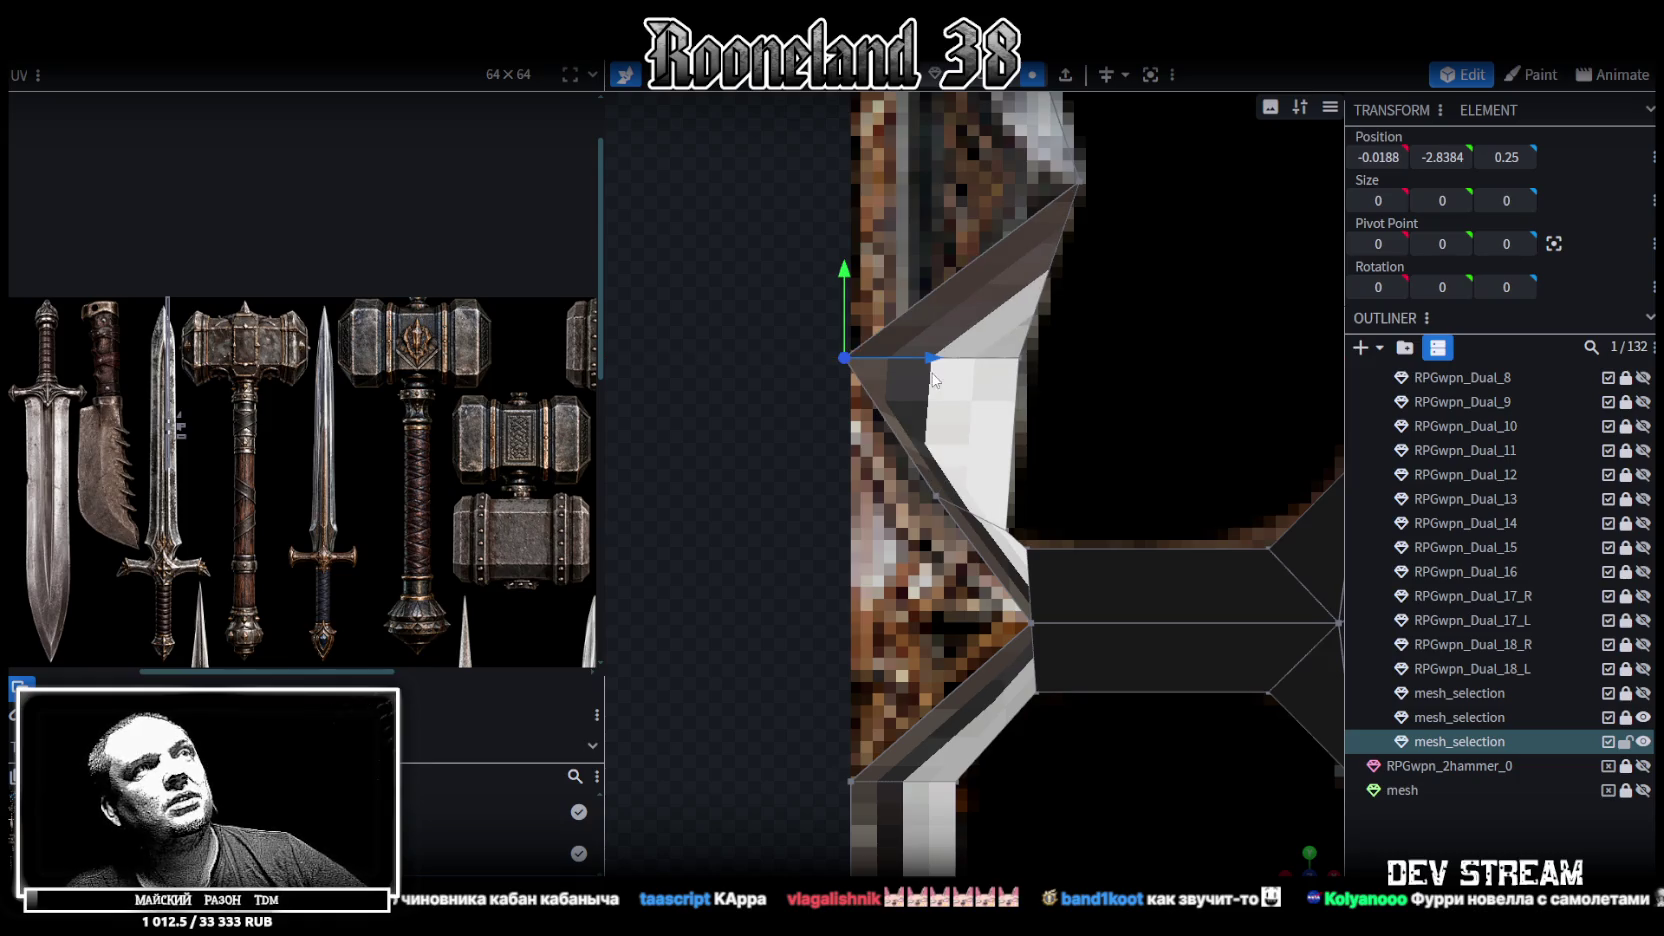
pyautogui.click(1367, 157)
pyautogui.write('0')
pyautogui.press('Return')
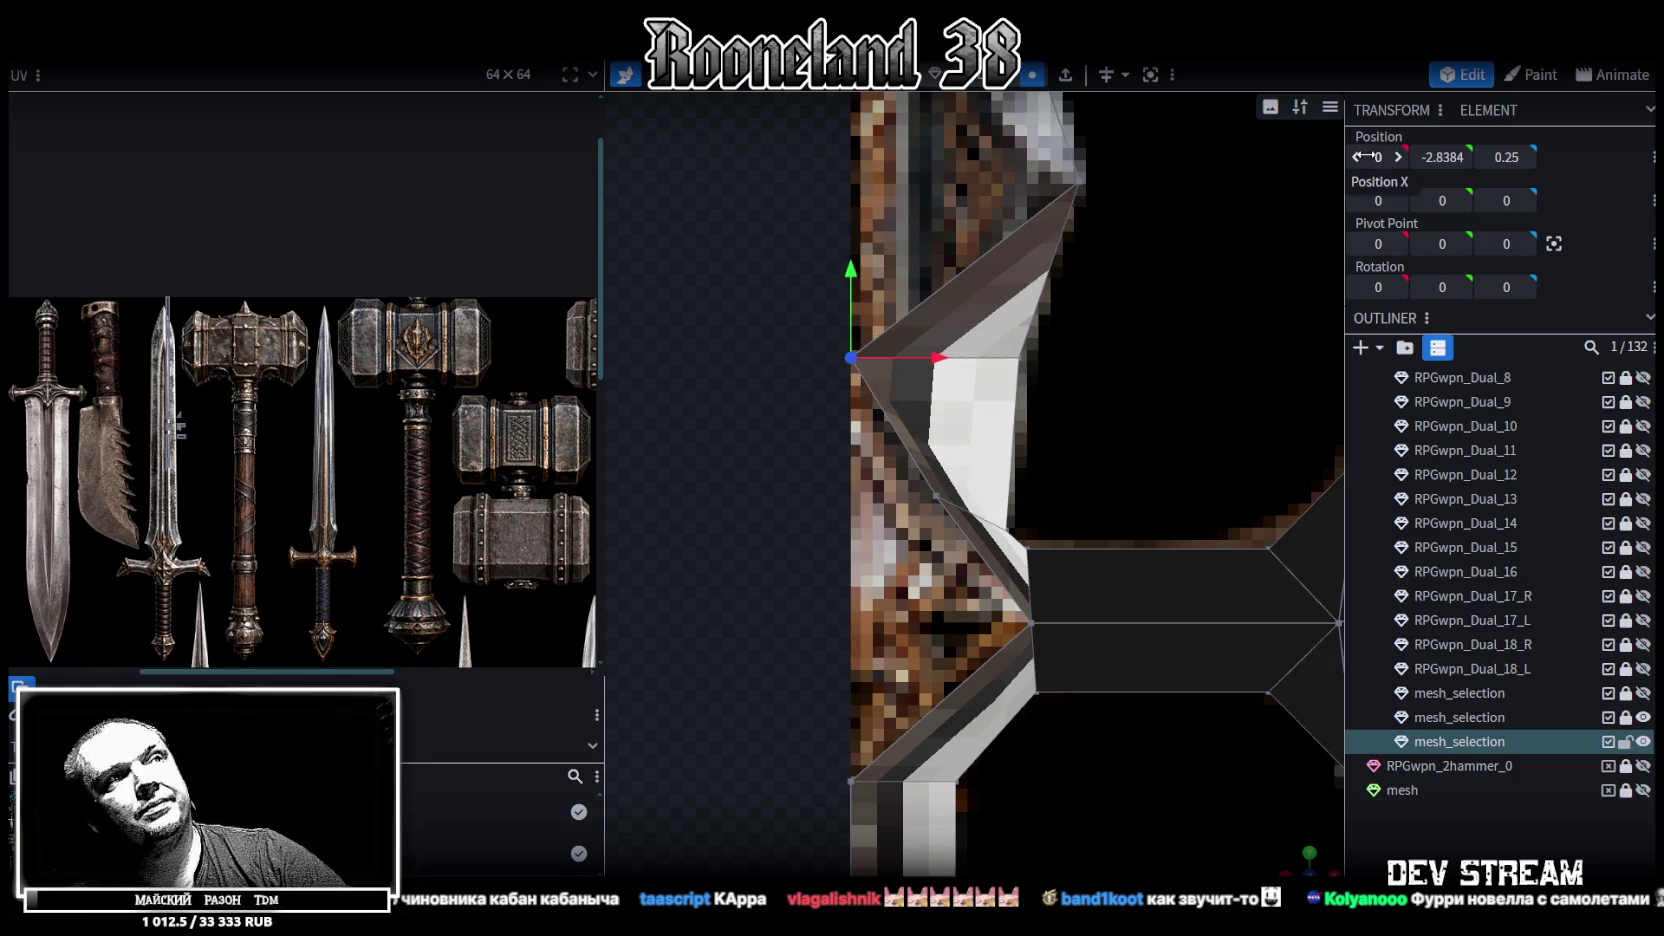
# Select two upper blade-edge vertices and set them to X 0
pyautogui.keyDown('shift'); pyautogui.click(936, 493); pyautogui.keyUp('shift')
pyautogui.scroll(-2, 1101, 377)
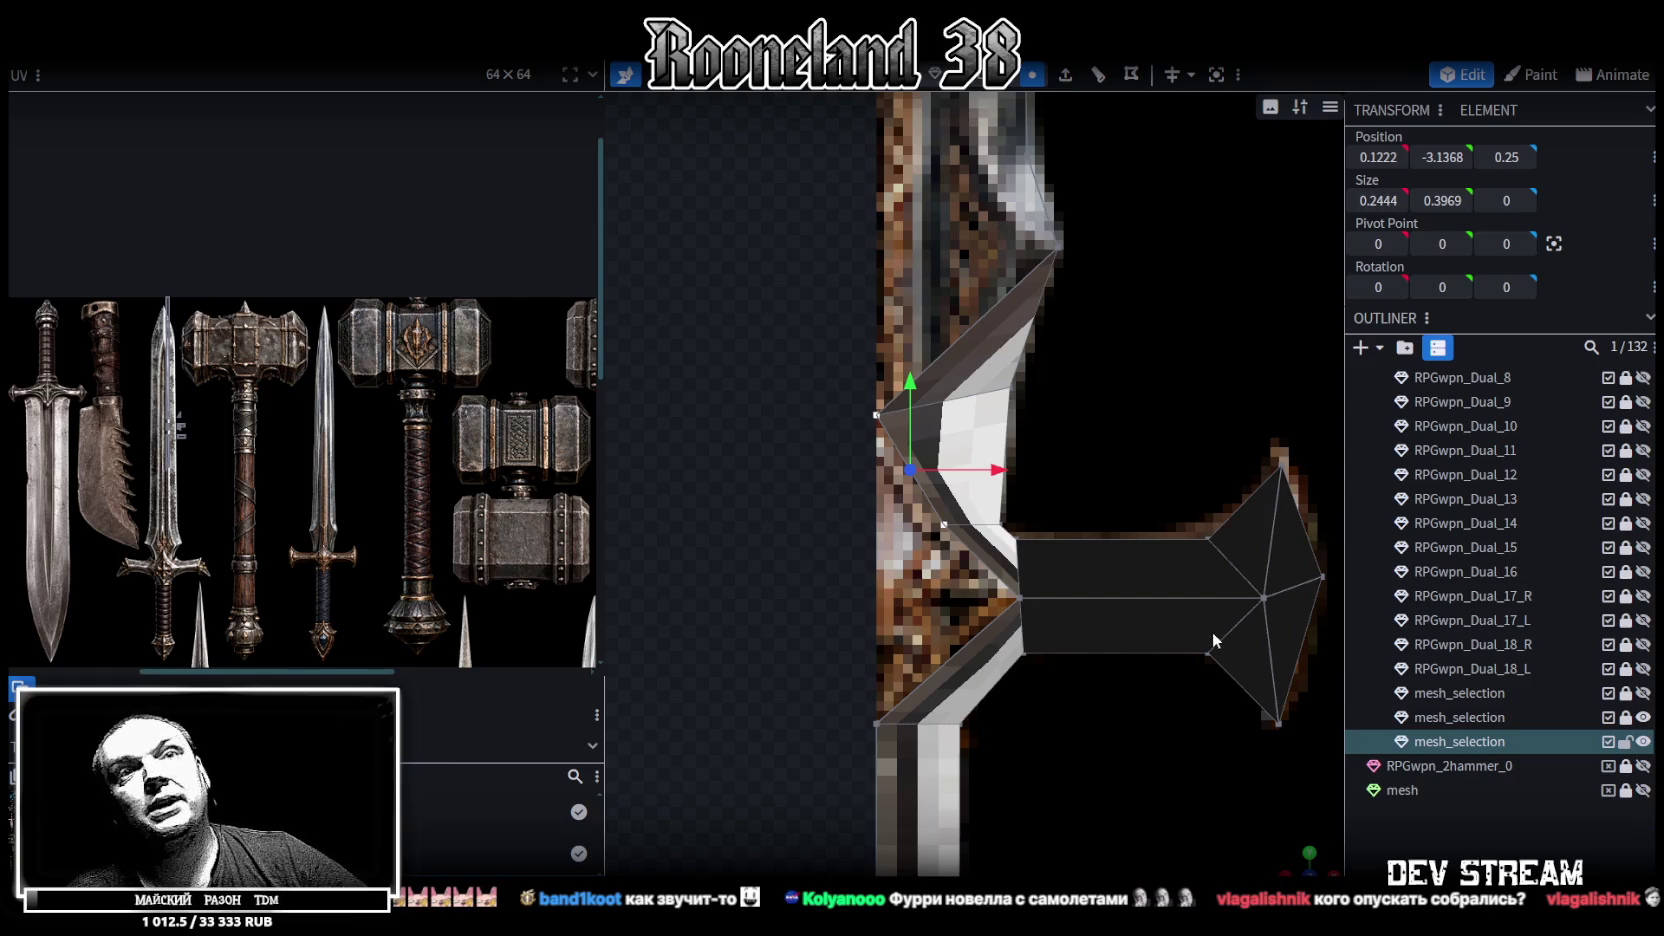
pyautogui.scroll(-1, 1190, 606)
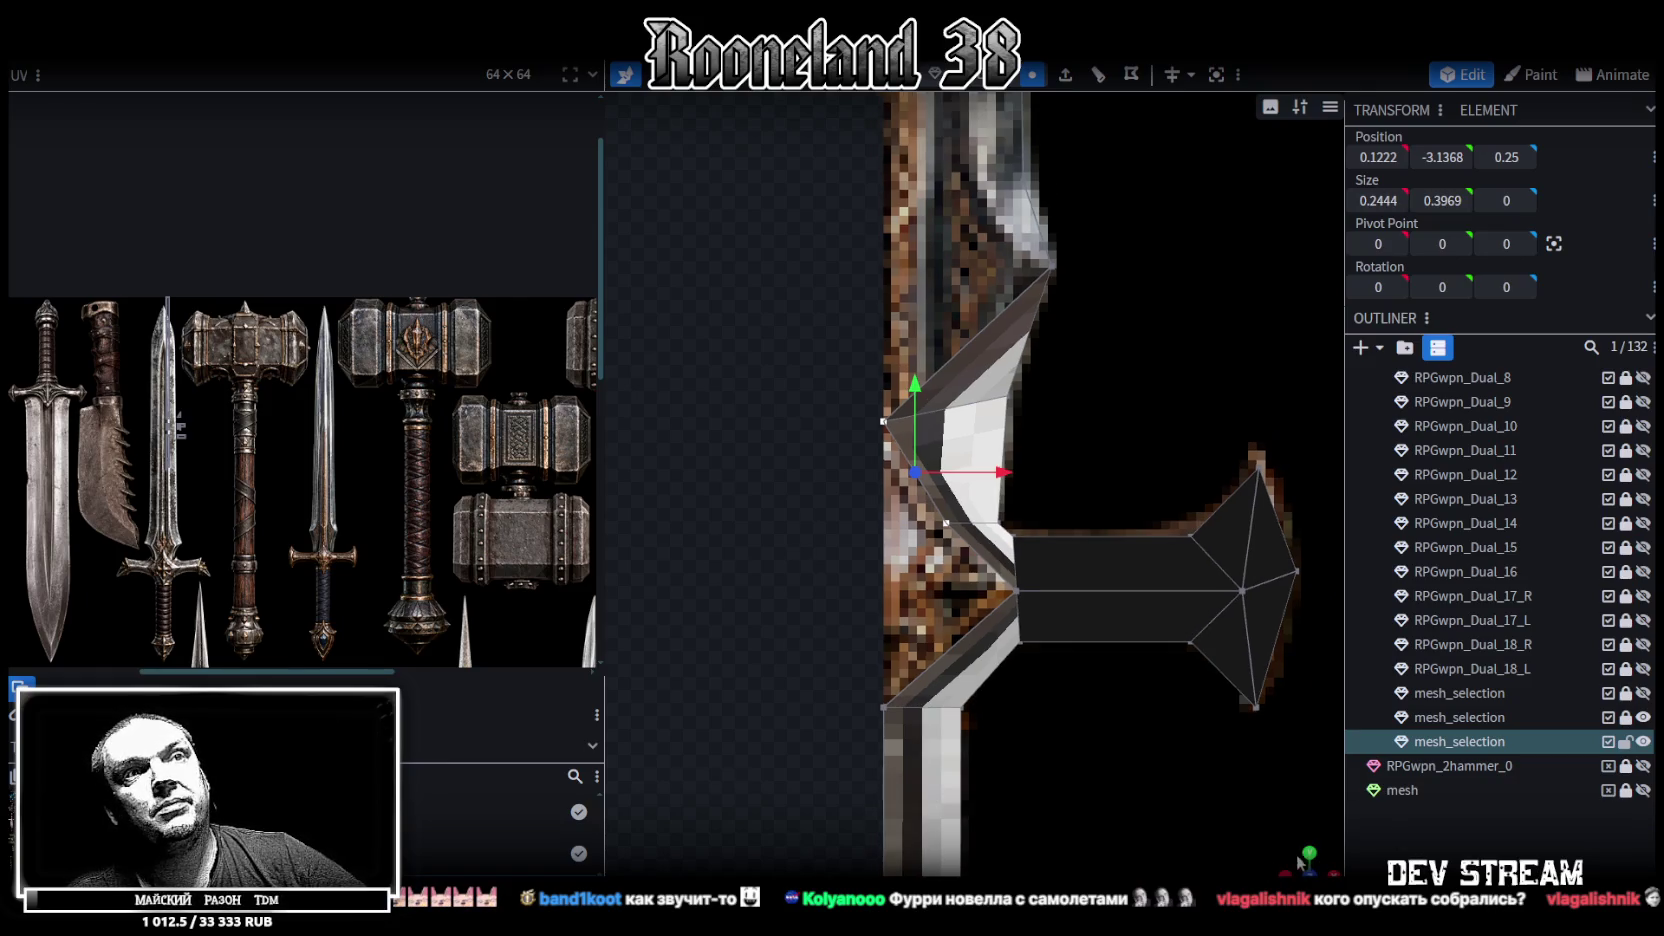
pyautogui.moveTo(1300, 862); pyautogui.dragTo(1291, 852)
pyautogui.moveTo(877, 468)
pyautogui.mouseDown()
pyautogui.moveTo(852, 425)
pyautogui.moveTo(913, 419)
pyautogui.mouseUp()
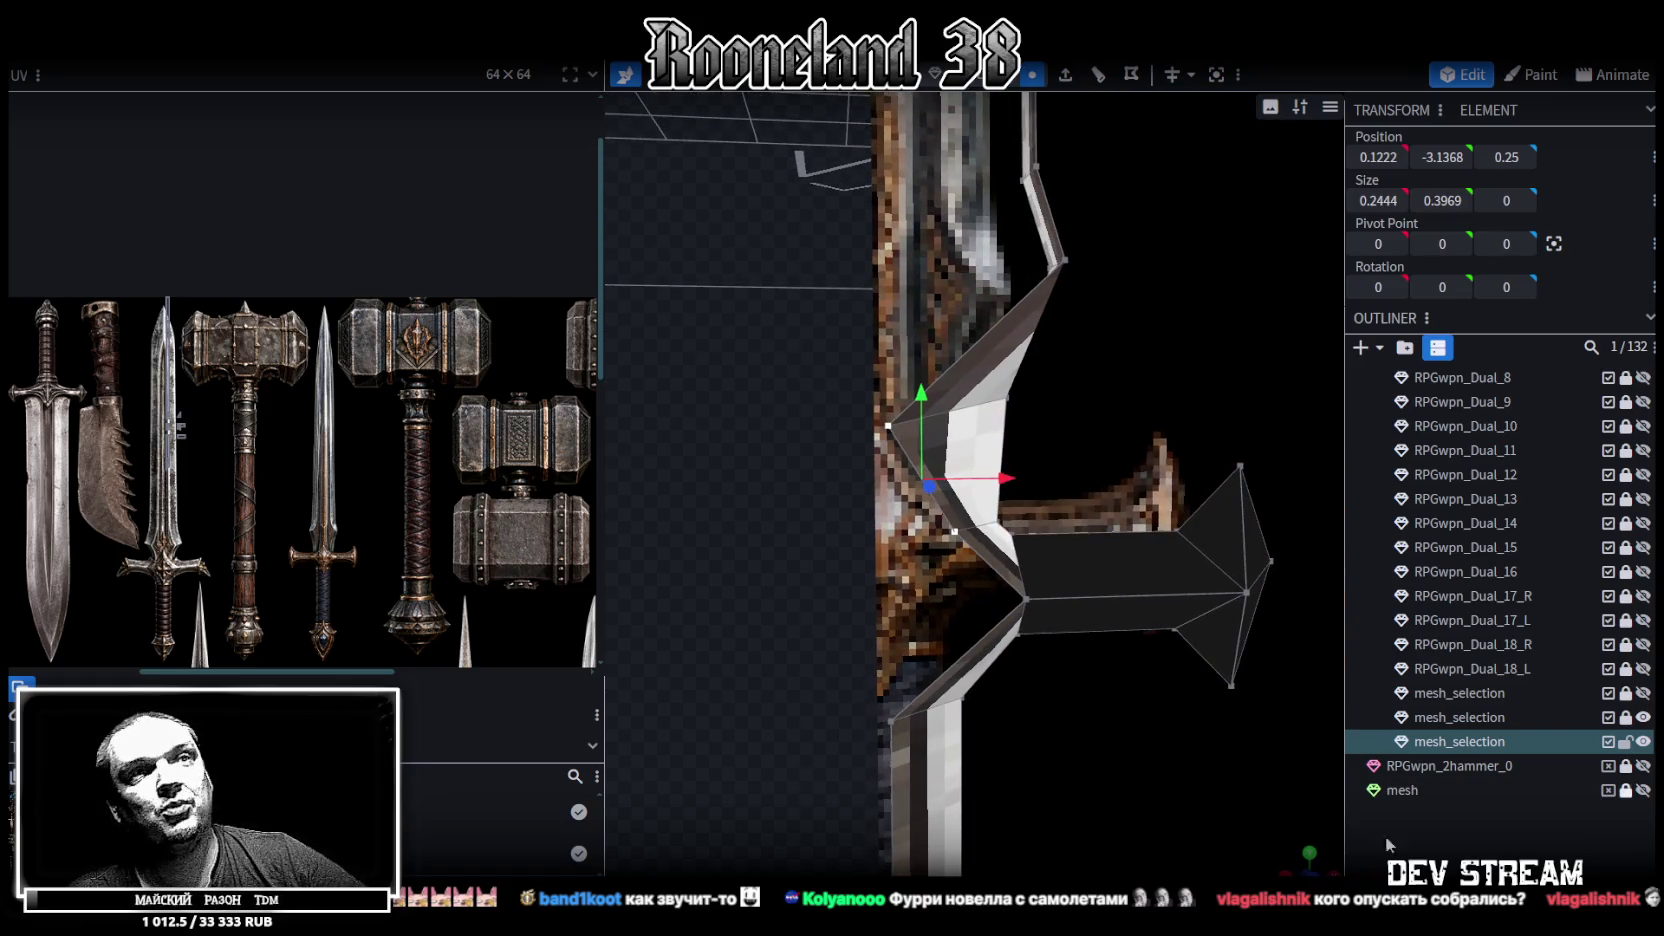
pyautogui.moveTo(1273, 809); pyautogui.dragTo(1128, 684)
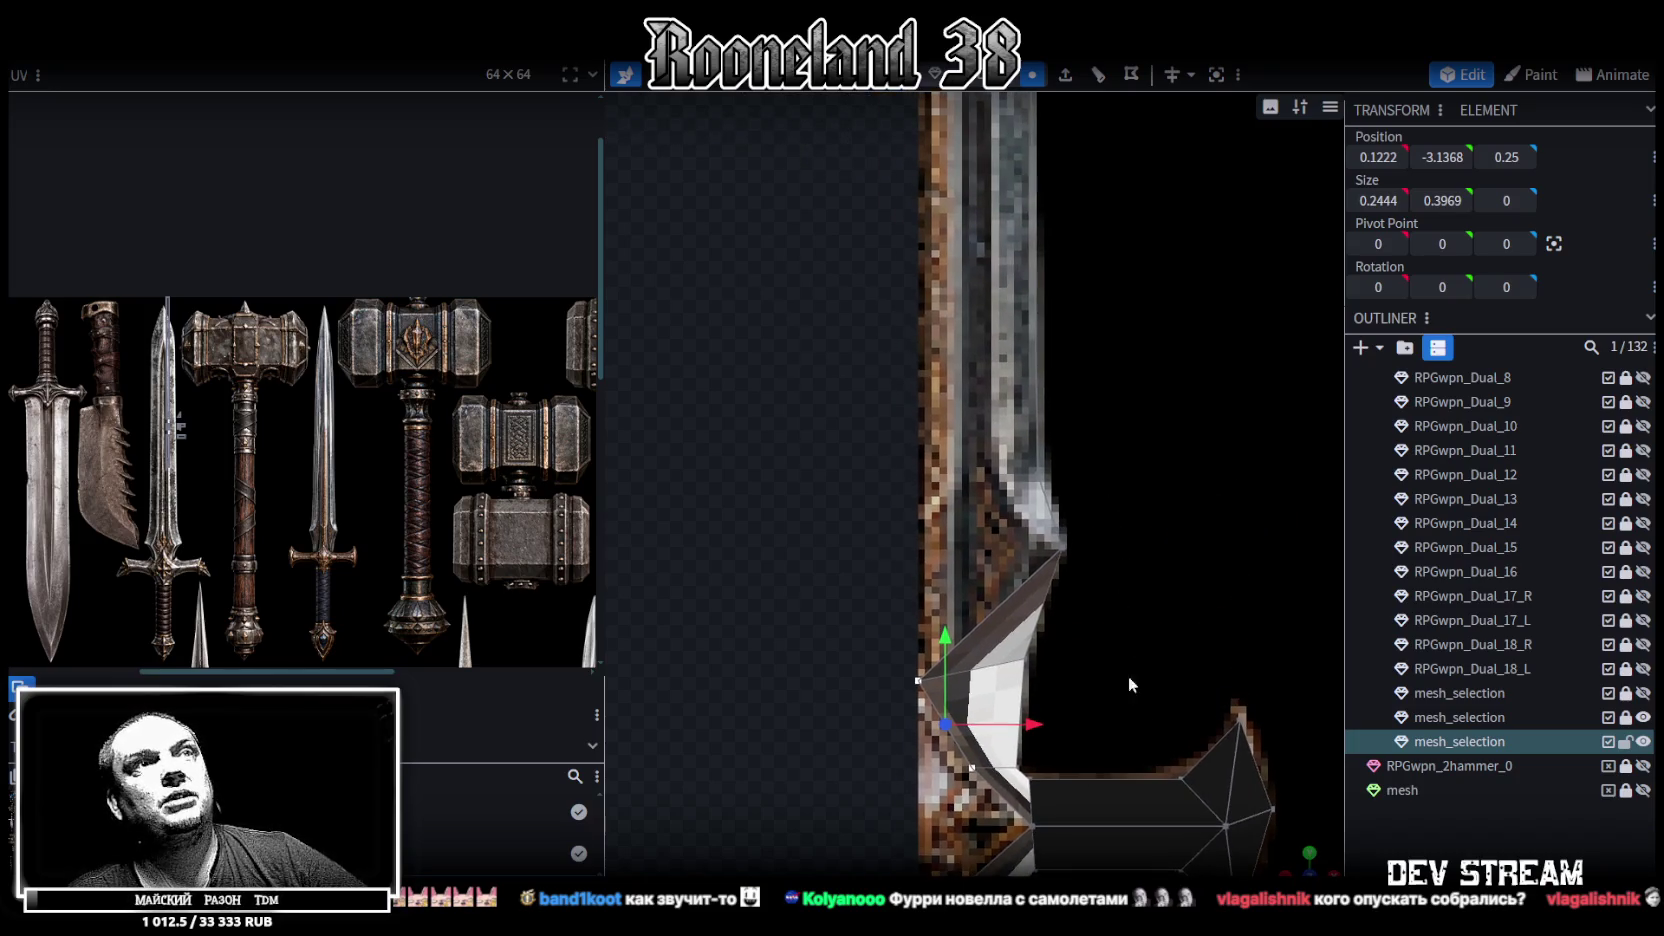
pyautogui.click(1063, 551)
pyautogui.moveTo(1138, 488); pyautogui.dragTo(1079, 519, button='right')
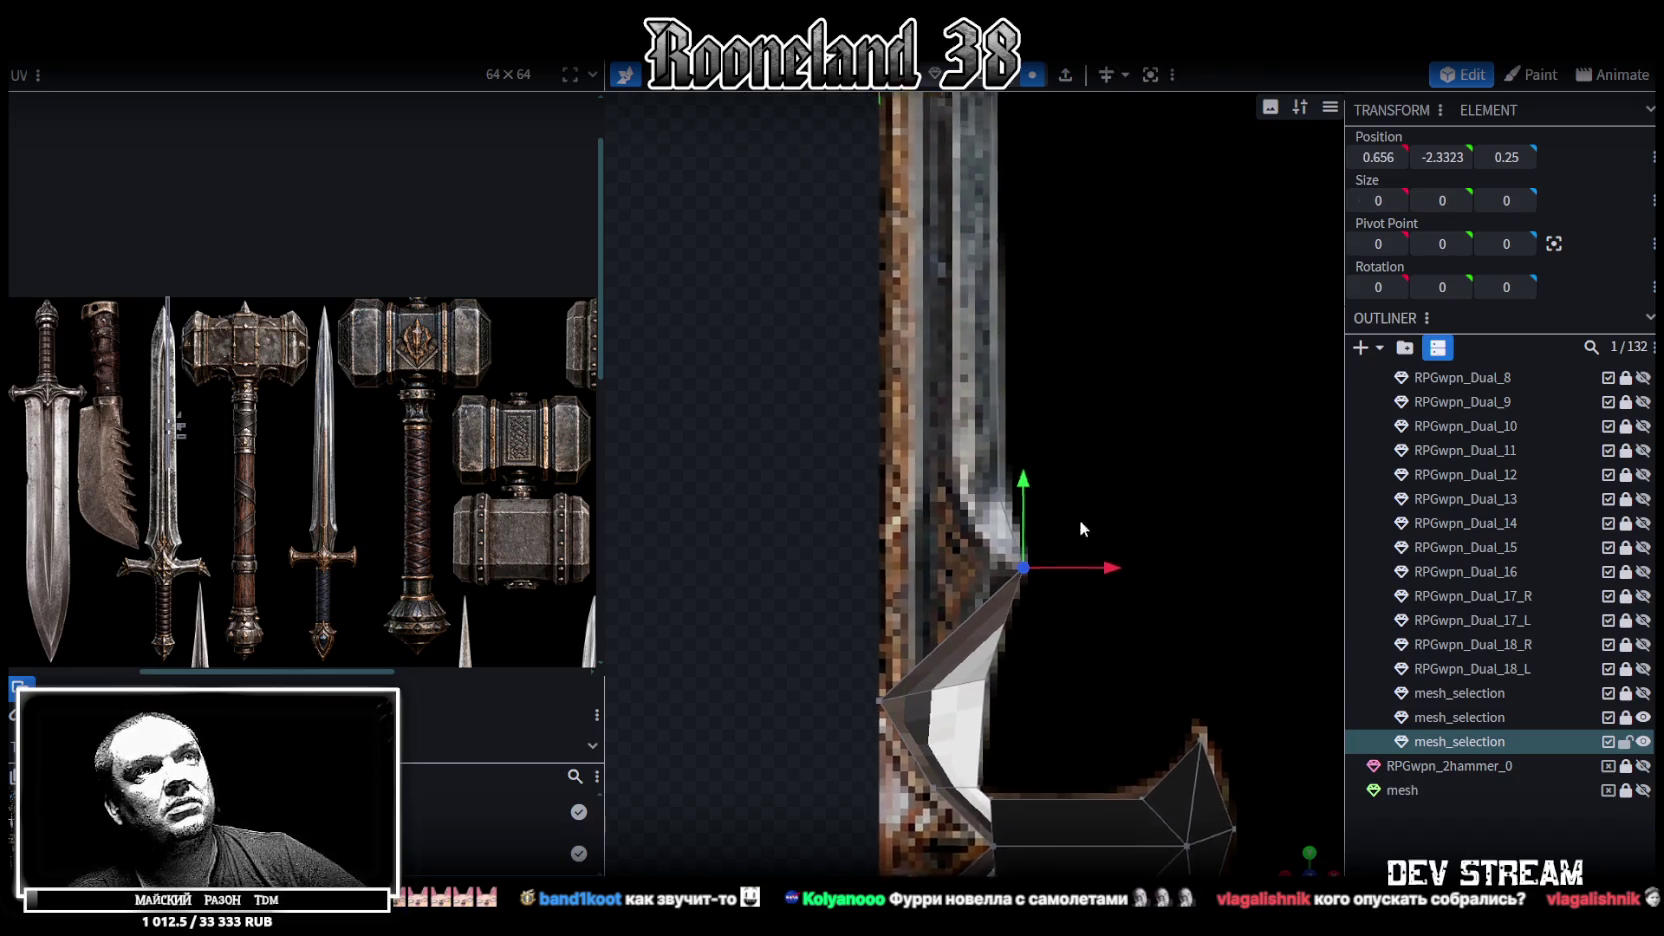
pyautogui.scroll(2, 977, 542)
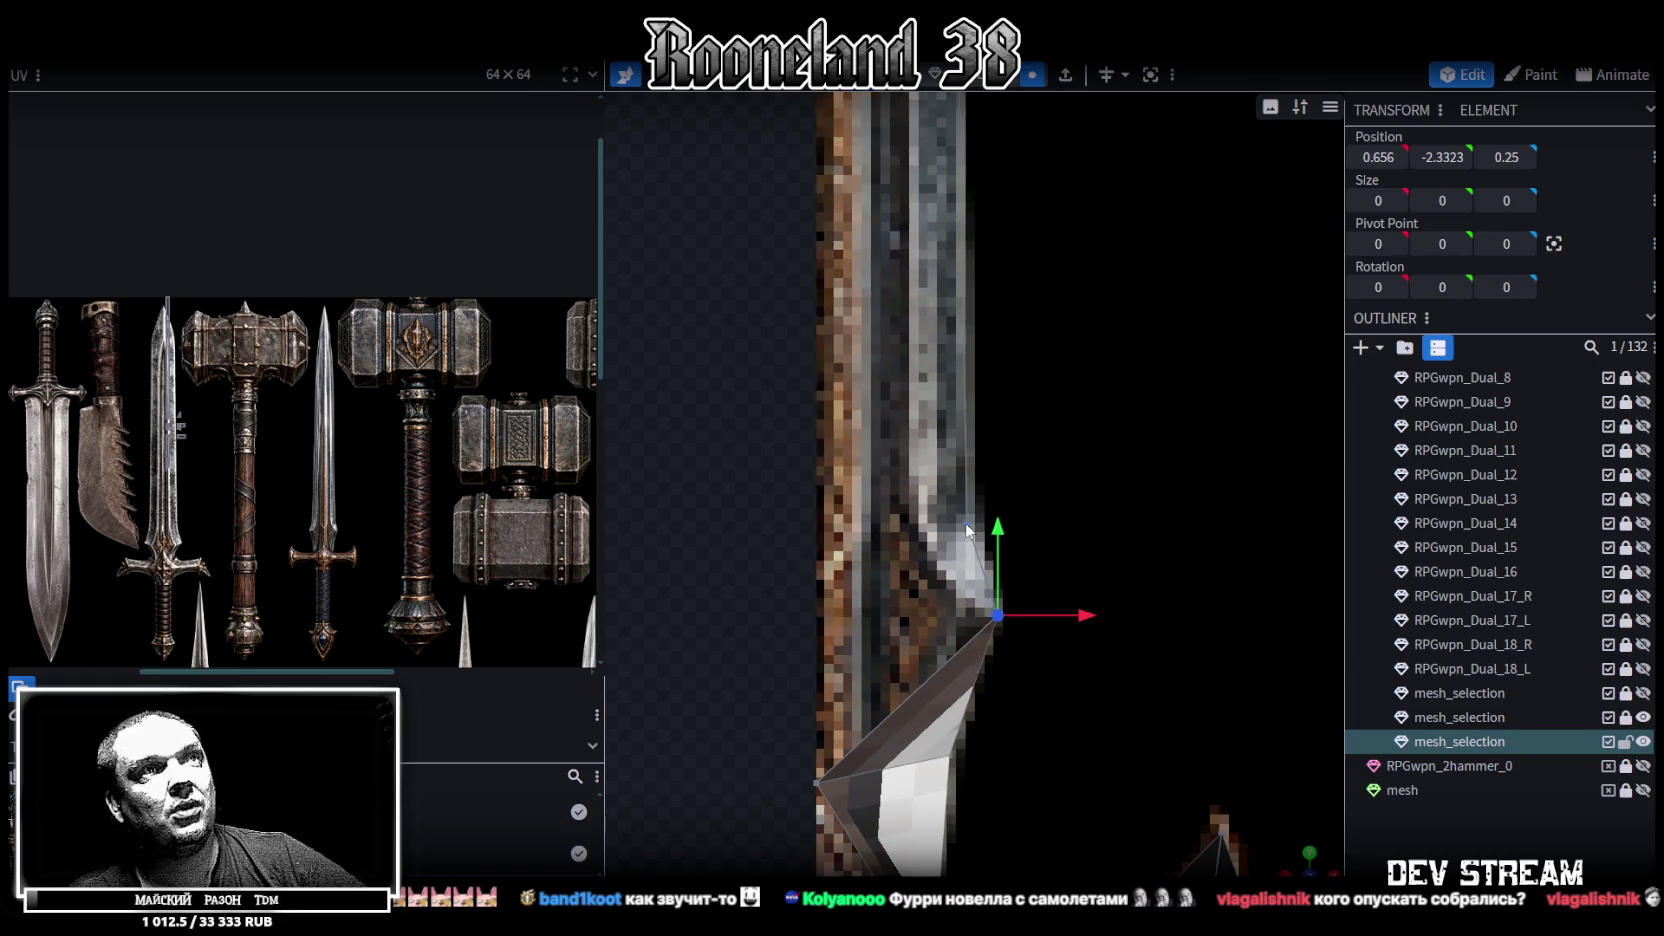
pyautogui.keyDown('shift'); pyautogui.click(967, 528); pyautogui.keyUp('shift')
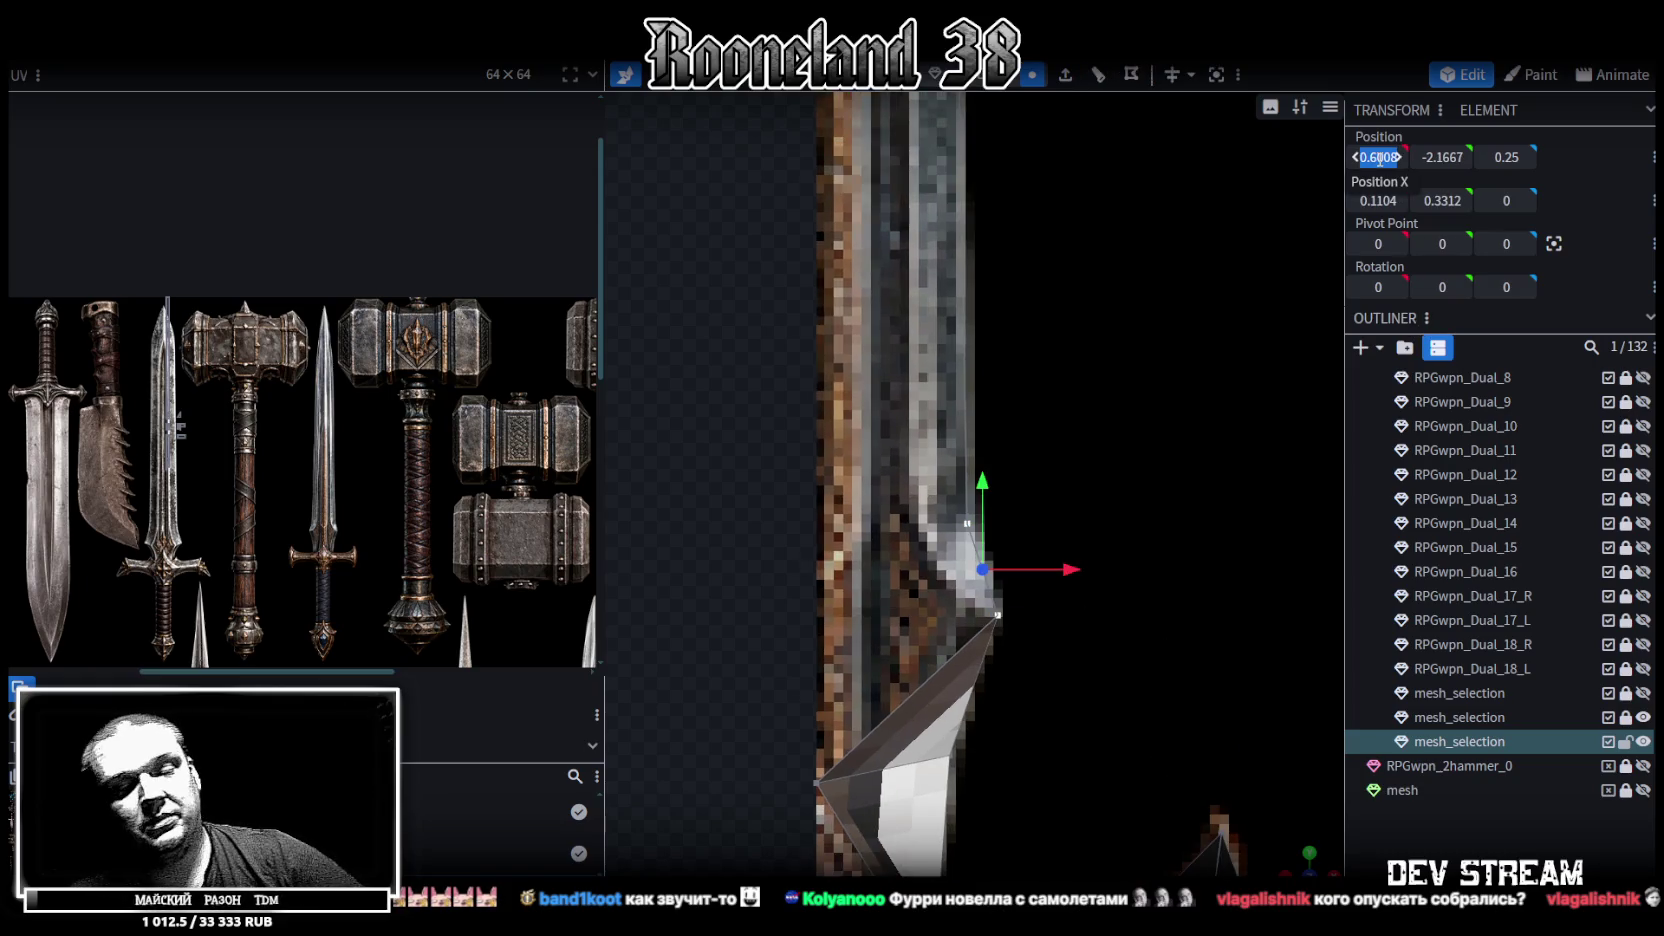
pyautogui.press('Return')
pyautogui.scroll(2, 1017, 744)
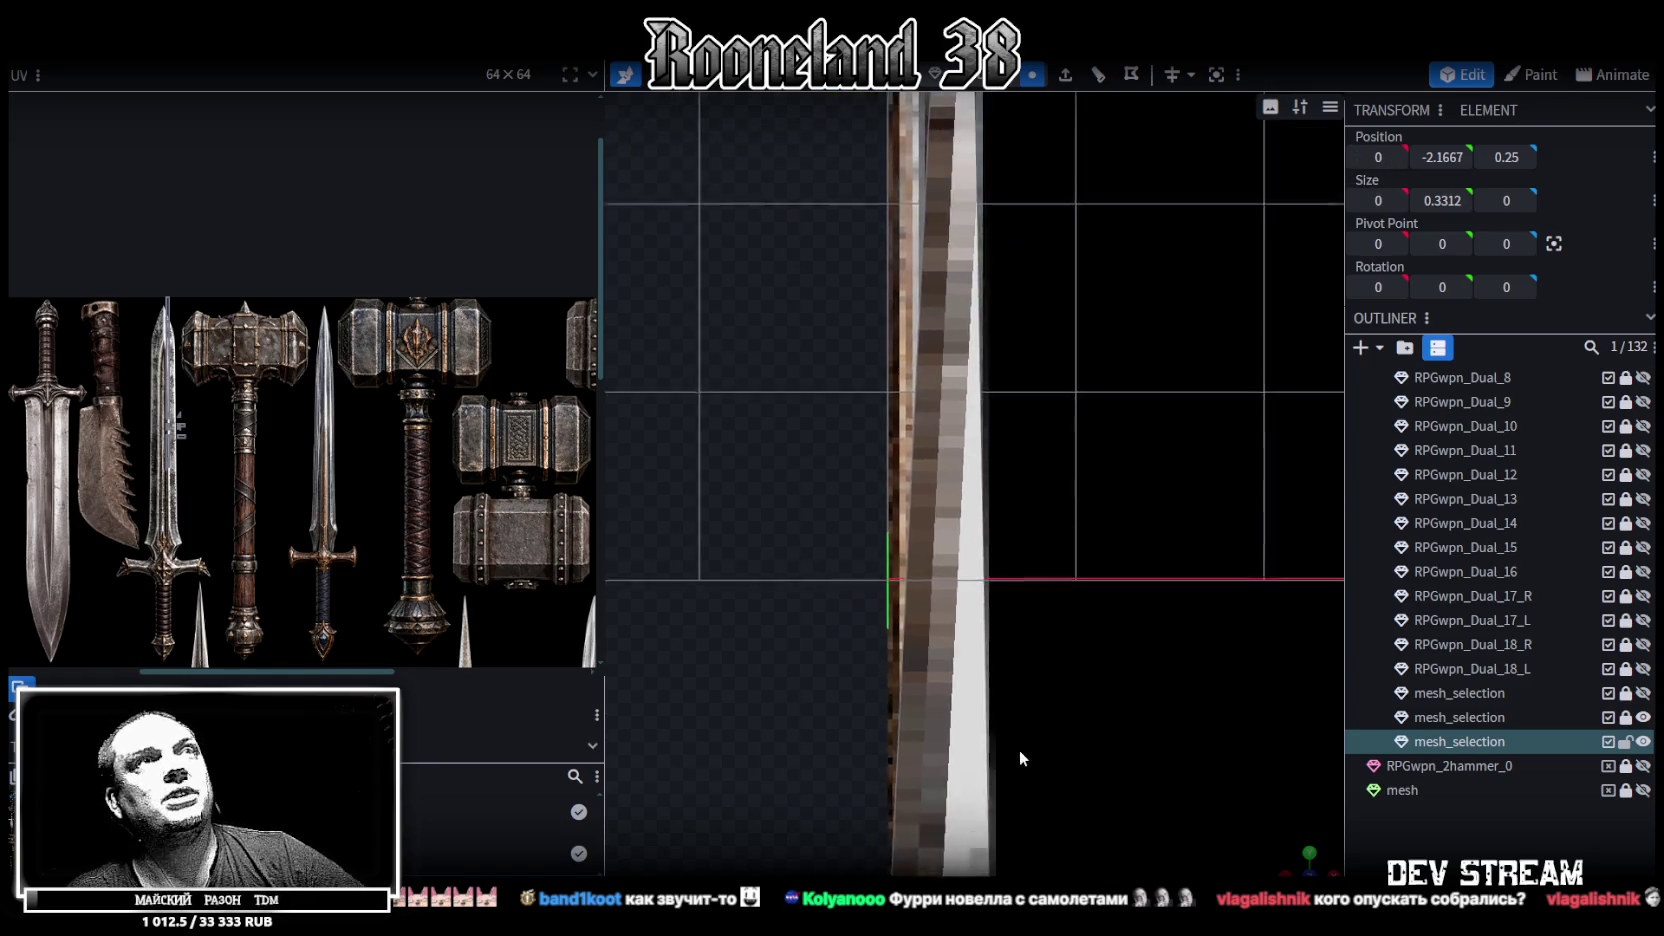
# Set the vertex near the blade tip to X 0
pyautogui.moveTo(1054, 354); pyautogui.dragTo(953, 368)
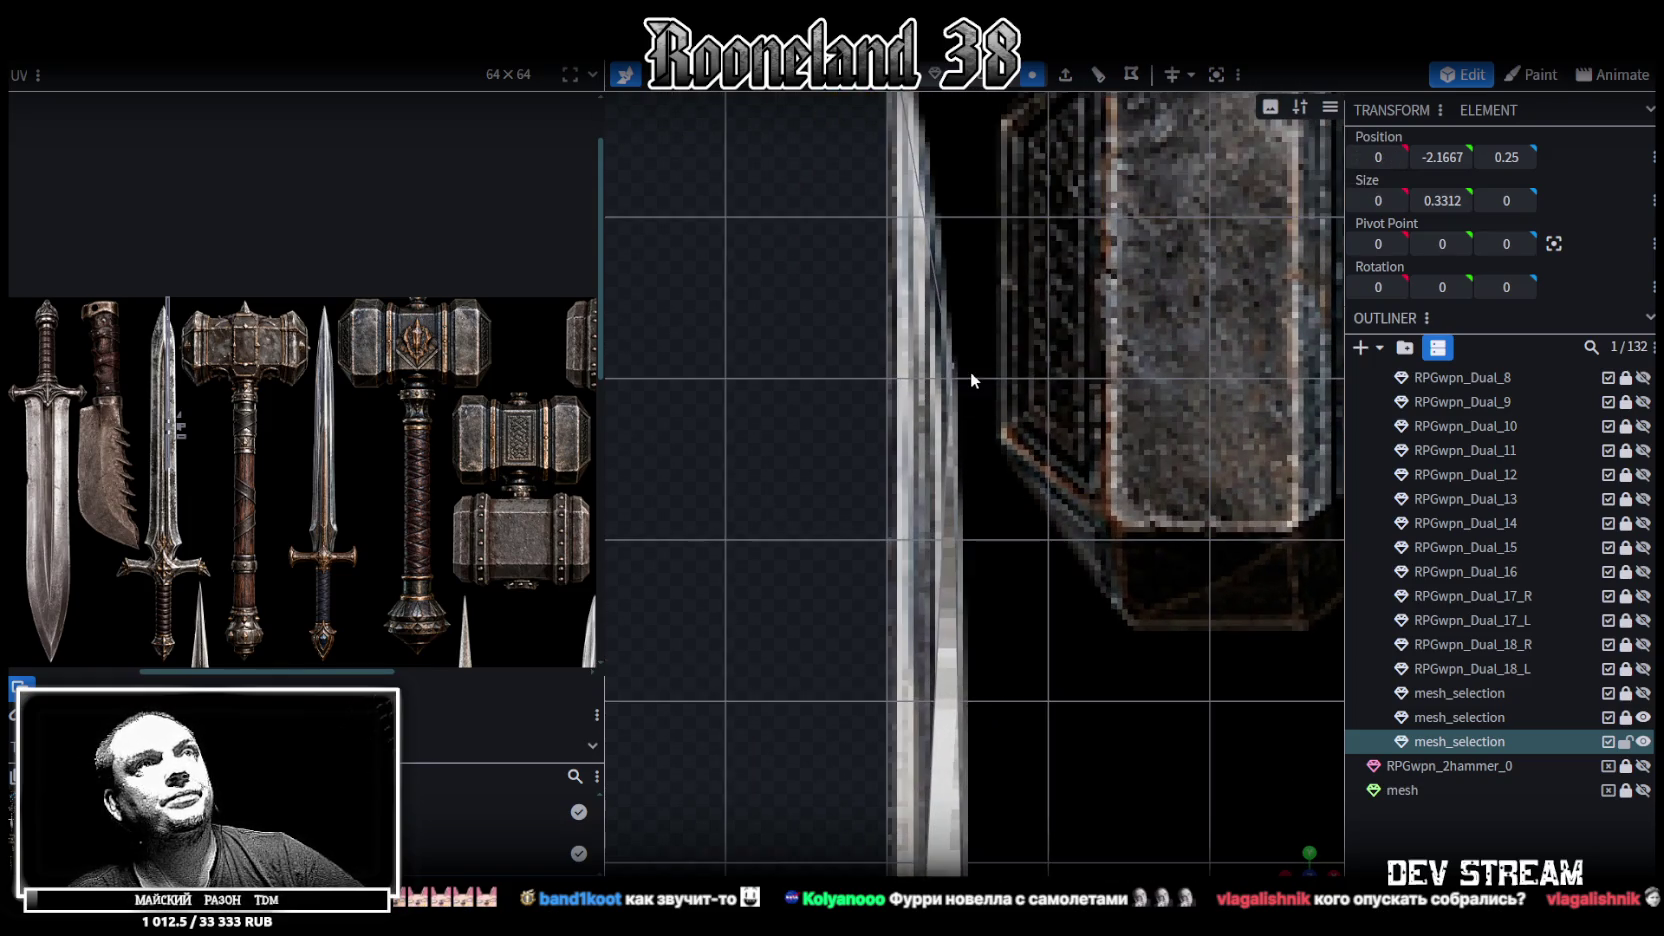
pyautogui.click(953, 375)
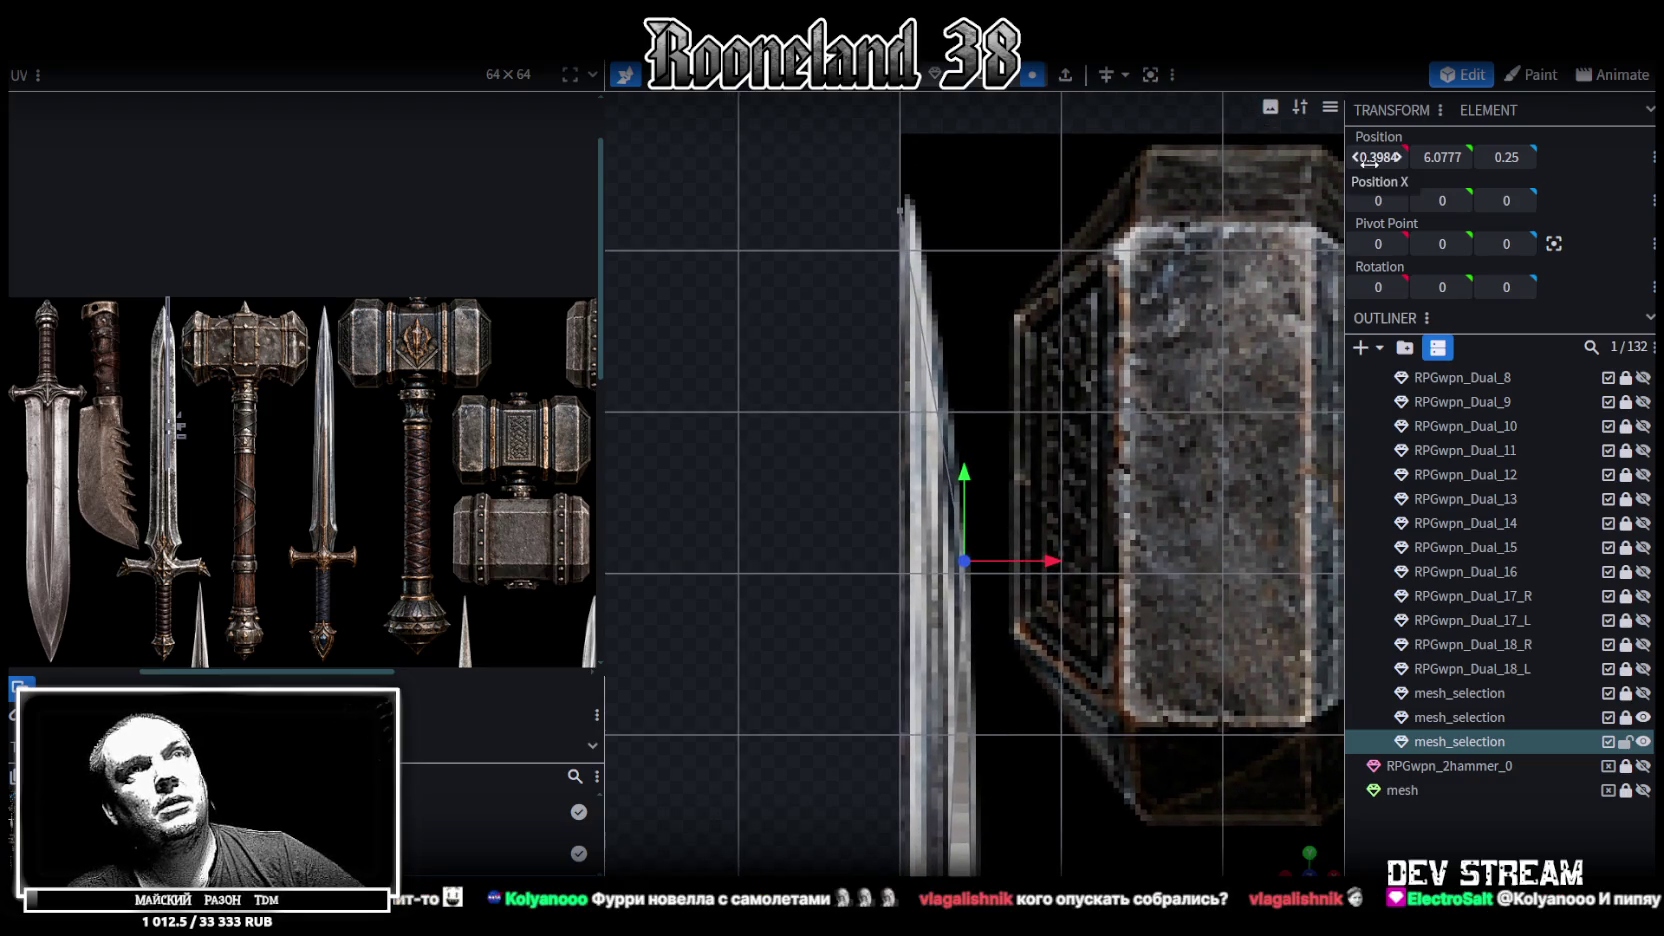
pyautogui.press('Return')
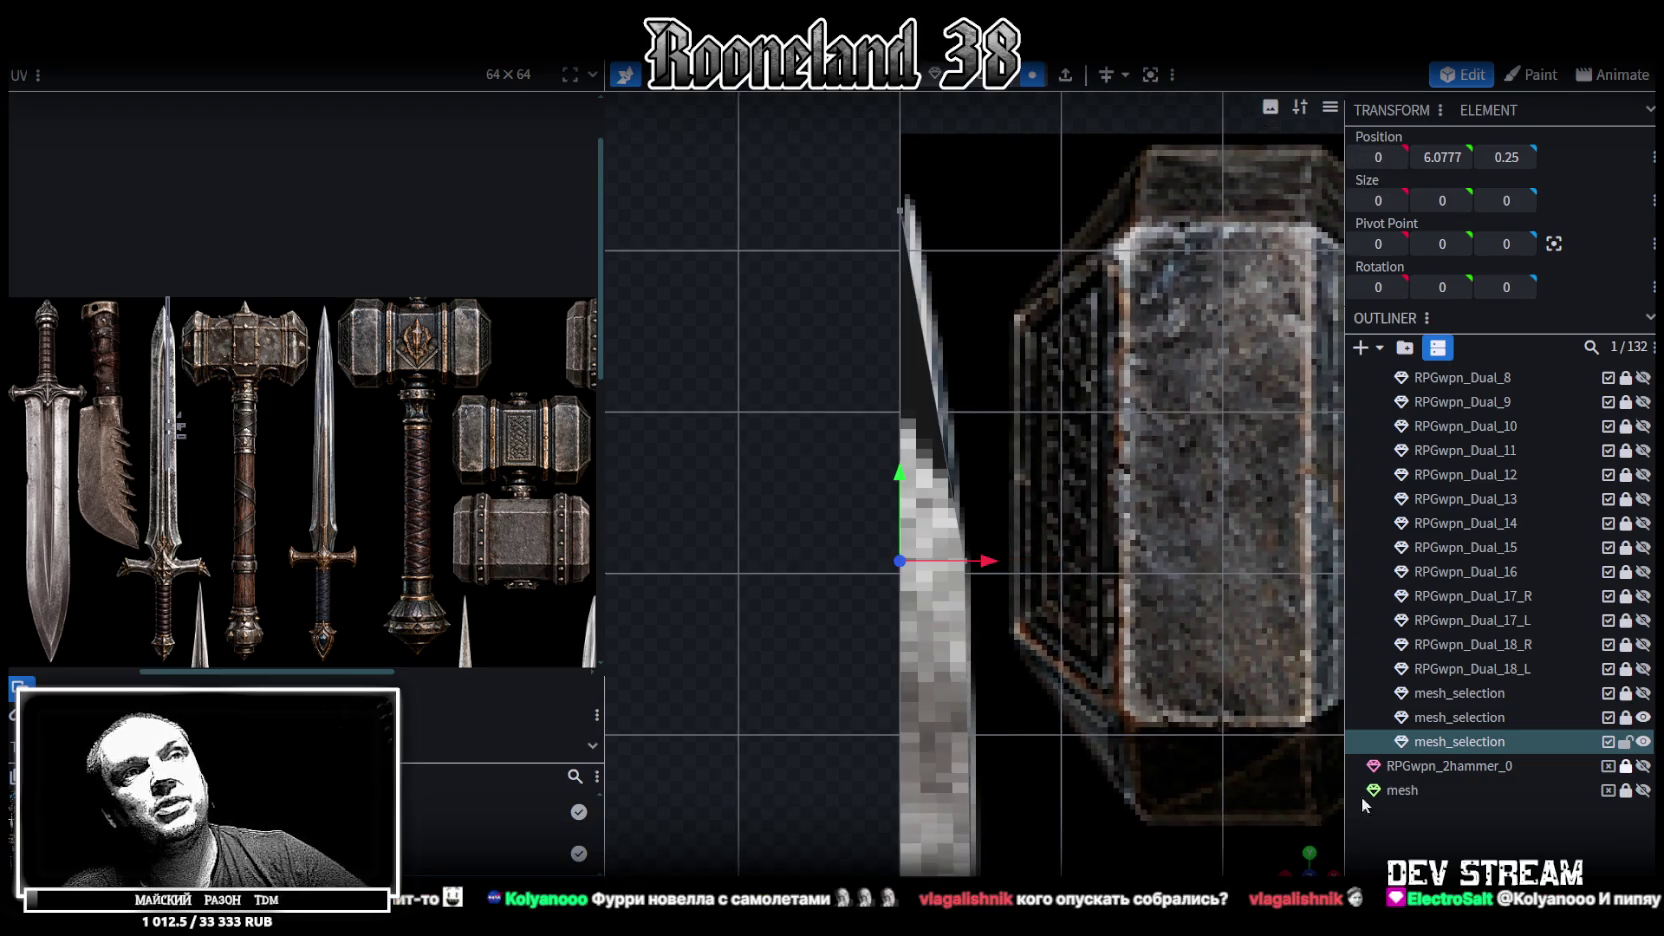
# Merge the two top blade vertices into a single sharp point
pyautogui.moveTo(1122, 299); pyautogui.dragTo(1020, 374)
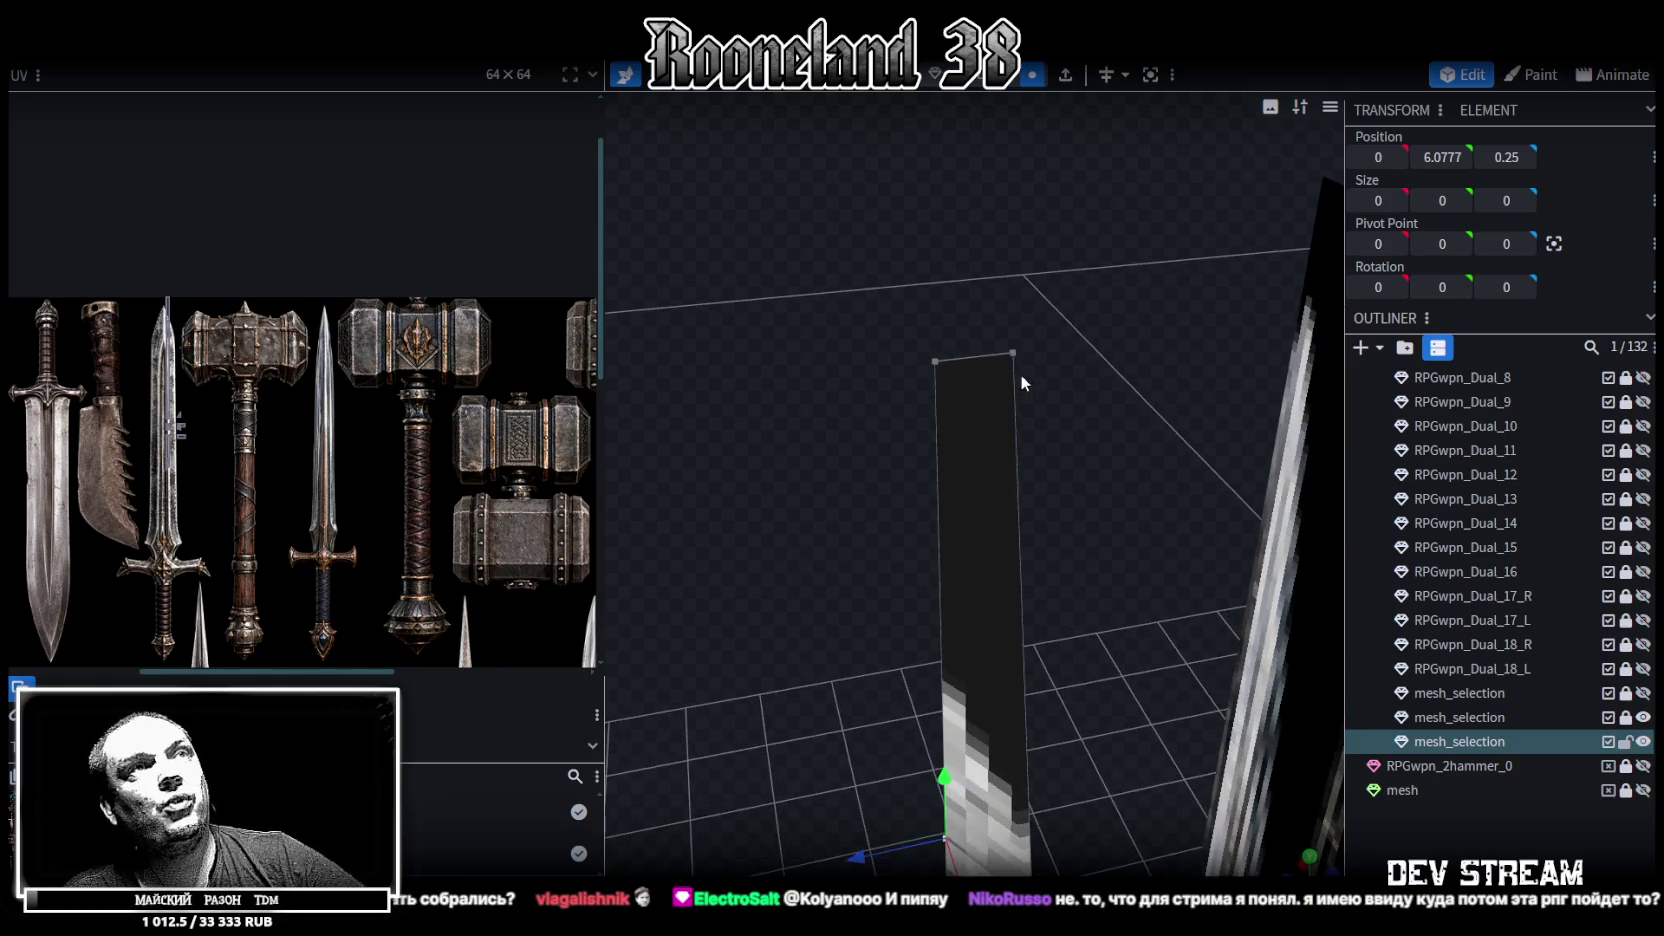
pyautogui.moveTo(946, 367); pyautogui.dragTo(913, 291)
pyautogui.keyDown('shift'); pyautogui.click(916, 292); pyautogui.keyUp('shift')
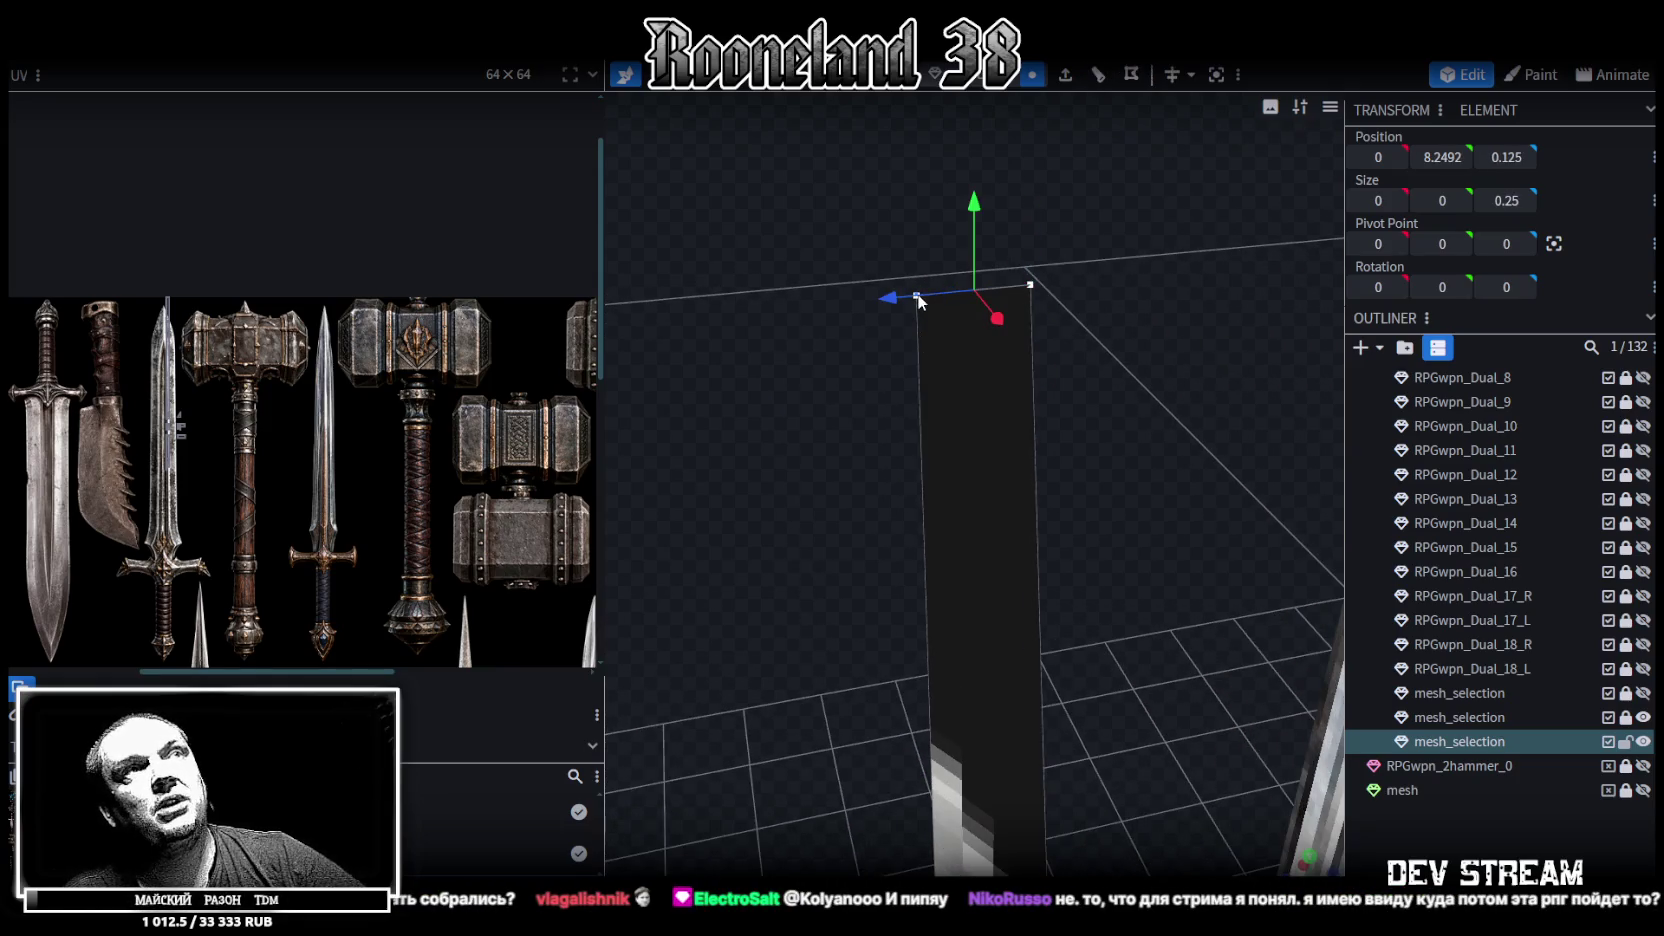
pyautogui.rightClick(916, 294)
pyautogui.click(1130, 405)
pyautogui.moveTo(1121, 426)
pyautogui.mouseDown()
pyautogui.moveTo(1098, 564)
pyautogui.moveTo(871, 451)
pyautogui.moveTo(1265, 243)
pyautogui.moveTo(1193, 370)
pyautogui.moveTo(1078, 244)
pyautogui.moveTo(1050, 495)
pyautogui.mouseUp()
pyautogui.scroll(2, 1060, 471)
pyautogui.scroll(2, 1176, 486)
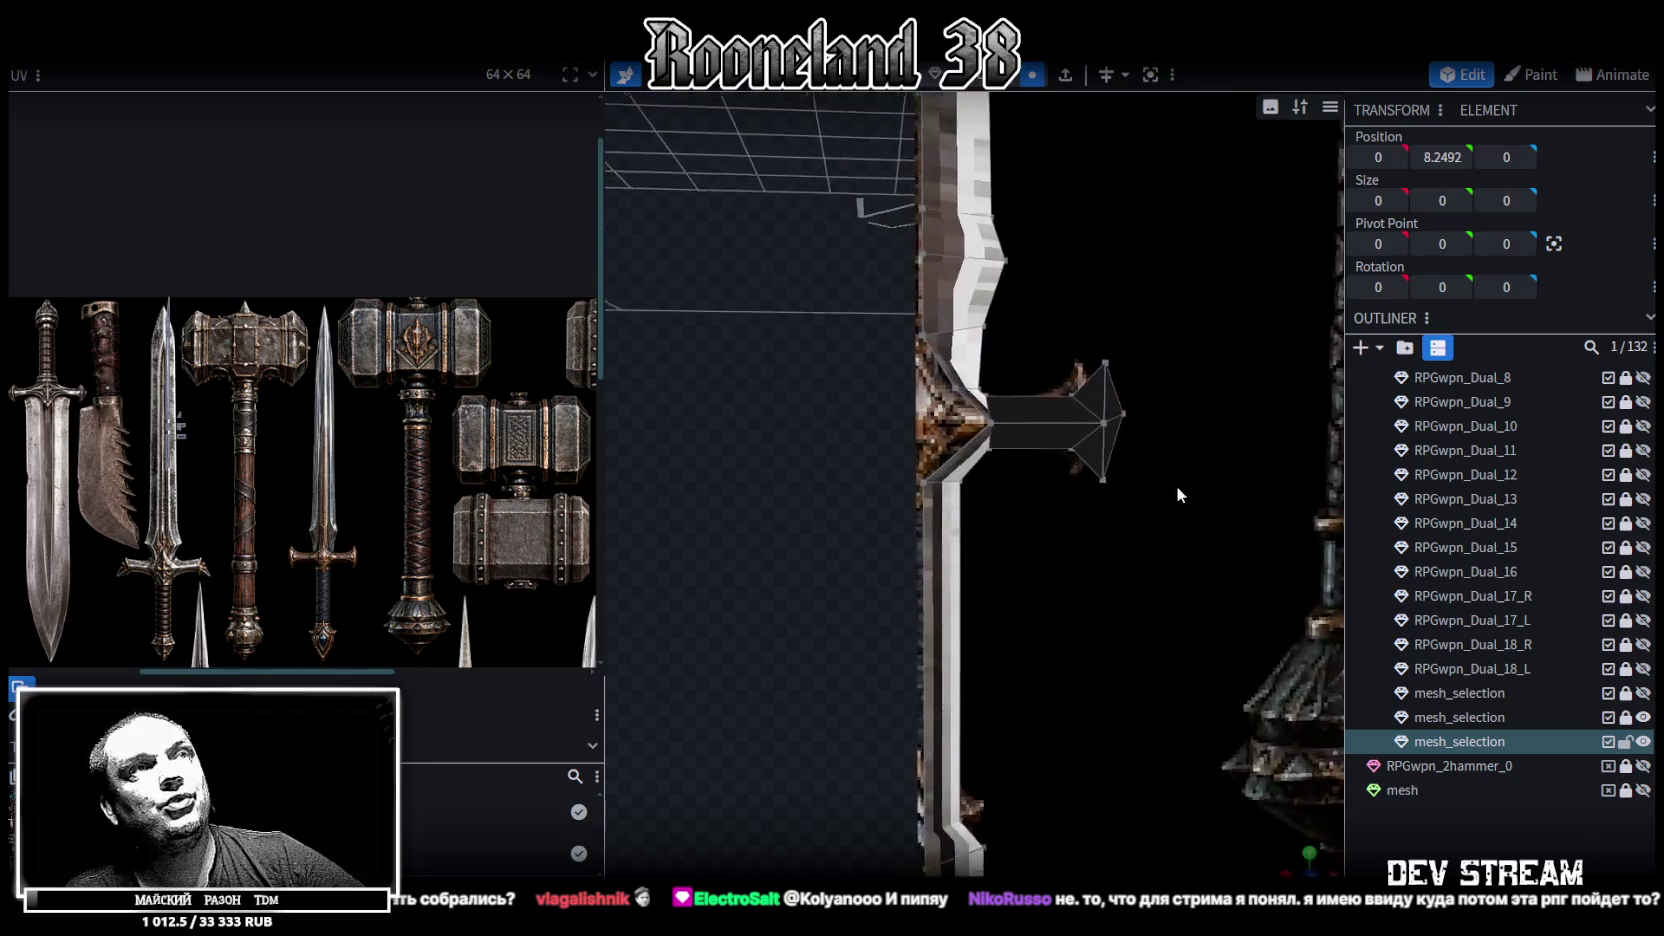
# Pull blade vertices and faces outward along Z to thicken the blade and bevel its edge
pyautogui.scroll(2, 1150, 497)
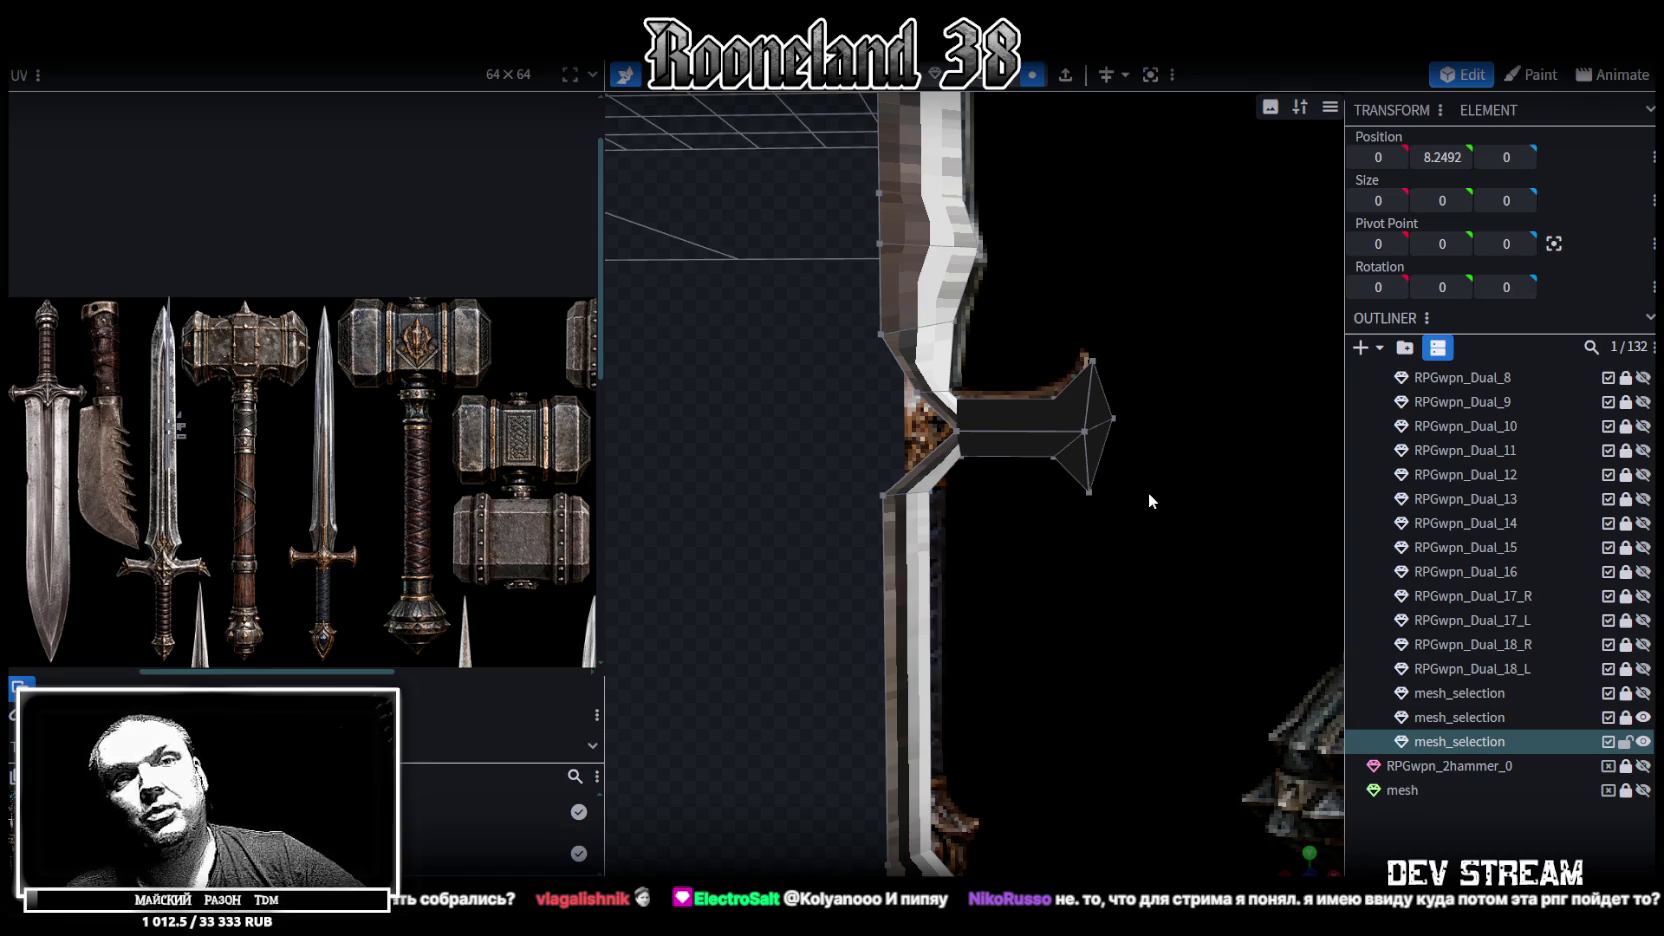
pyautogui.moveTo(816, 421)
pyautogui.mouseDown()
pyautogui.moveTo(712, 436)
pyautogui.moveTo(802, 348)
pyautogui.moveTo(807, 392)
pyautogui.mouseUp()
pyautogui.moveTo(933, 285)
pyautogui.mouseDown()
pyautogui.moveTo(640, 332)
pyautogui.moveTo(845, 411)
pyautogui.mouseUp()
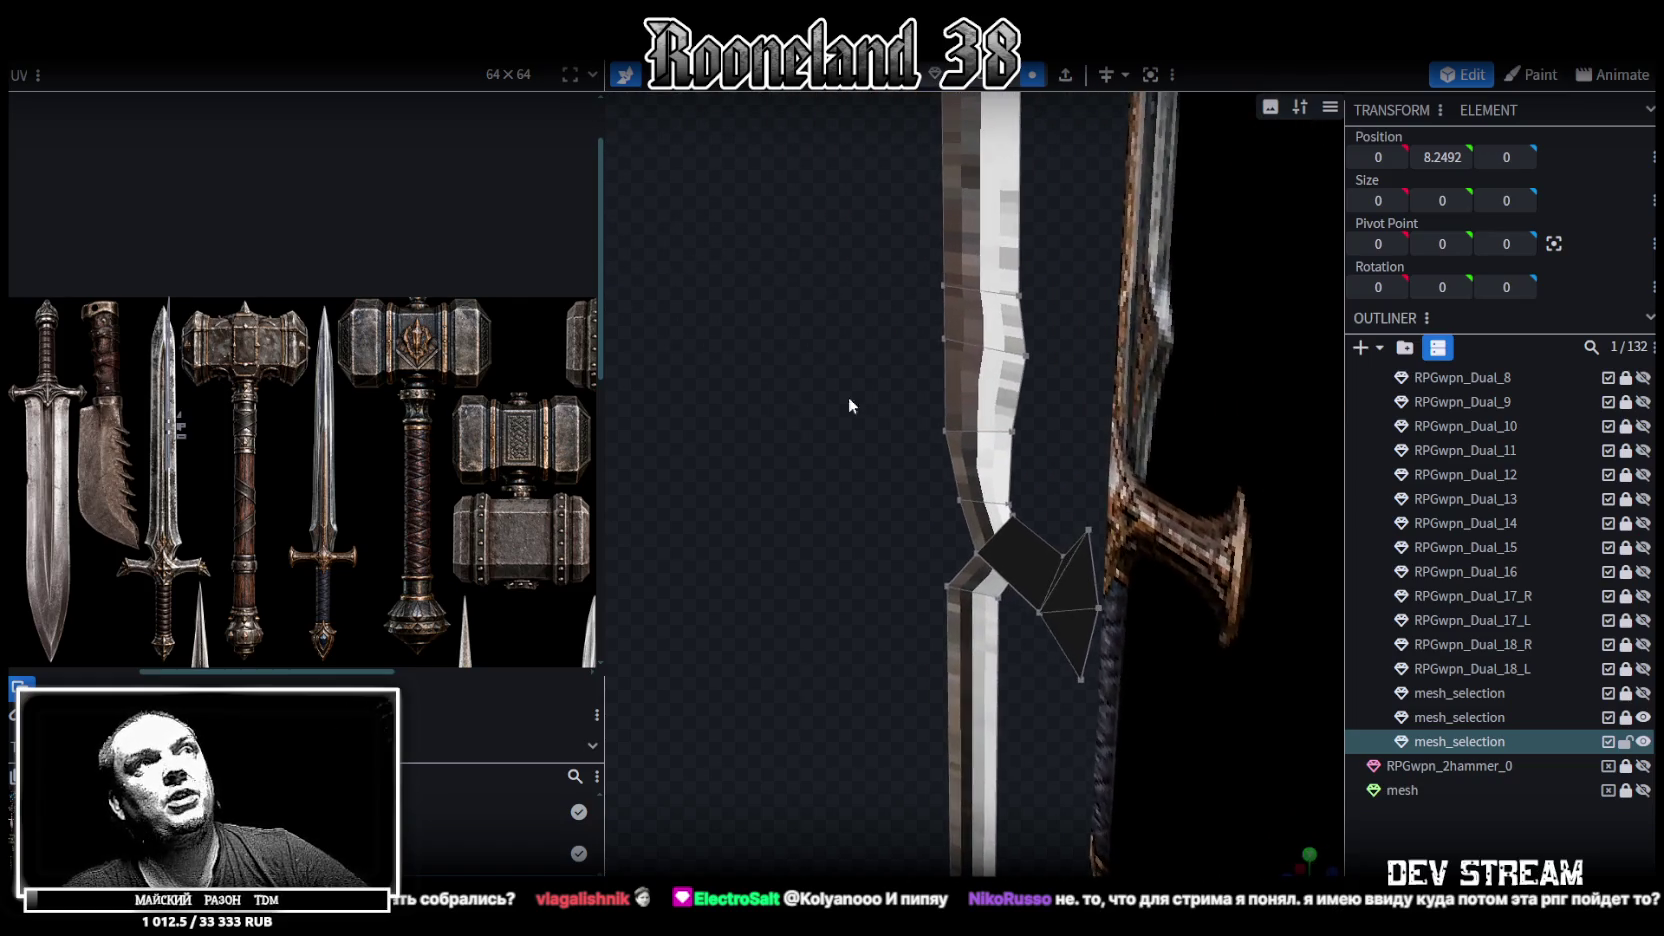
pyautogui.click(944, 337)
pyautogui.moveTo(861, 353)
pyautogui.mouseDown()
pyautogui.moveTo(835, 352)
pyautogui.moveTo(858, 254)
pyautogui.moveTo(792, 265)
pyautogui.moveTo(800, 396)
pyautogui.moveTo(890, 488)
pyautogui.moveTo(916, 460)
pyautogui.moveTo(848, 471)
pyautogui.moveTo(896, 104)
pyautogui.moveTo(840, 355)
pyautogui.moveTo(930, 347)
pyautogui.moveTo(980, 526)
pyautogui.moveTo(985, 413)
pyautogui.moveTo(789, 428)
pyautogui.moveTo(862, 395)
pyautogui.moveTo(854, 358)
pyautogui.moveTo(902, 364)
pyautogui.moveTo(871, 387)
pyautogui.moveTo(1058, 455)
pyautogui.mouseUp()
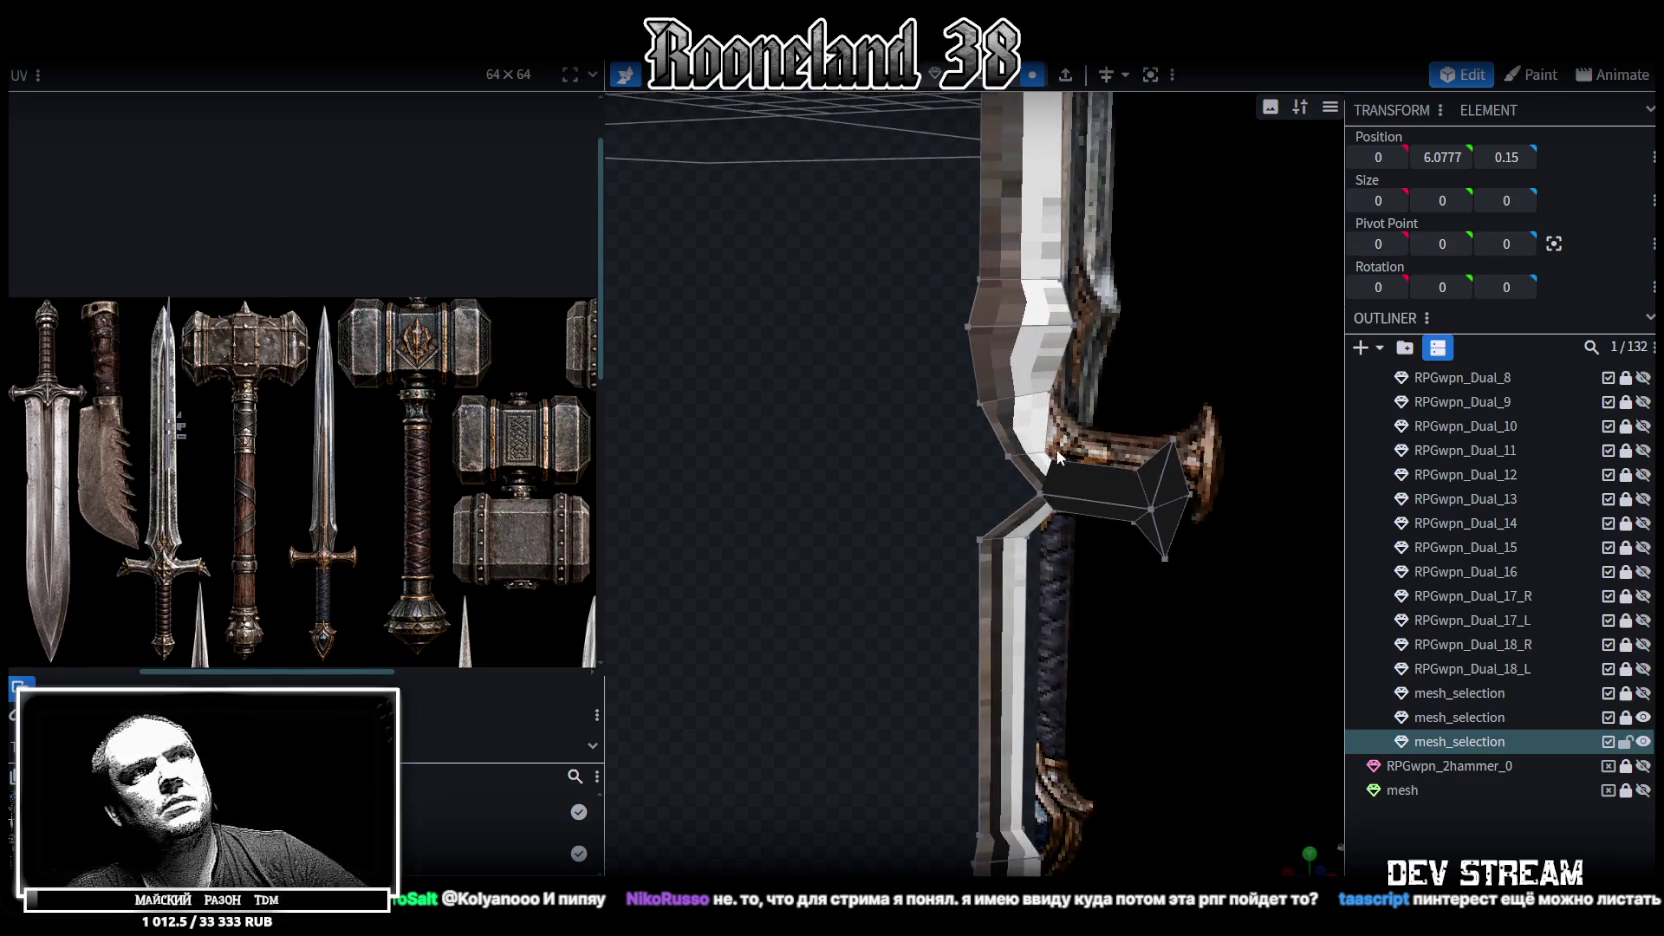
pyautogui.click(978, 403)
pyautogui.moveTo(916, 424)
pyautogui.mouseDown()
pyautogui.moveTo(863, 368)
pyautogui.moveTo(874, 400)
pyautogui.moveTo(904, 312)
pyautogui.mouseUp()
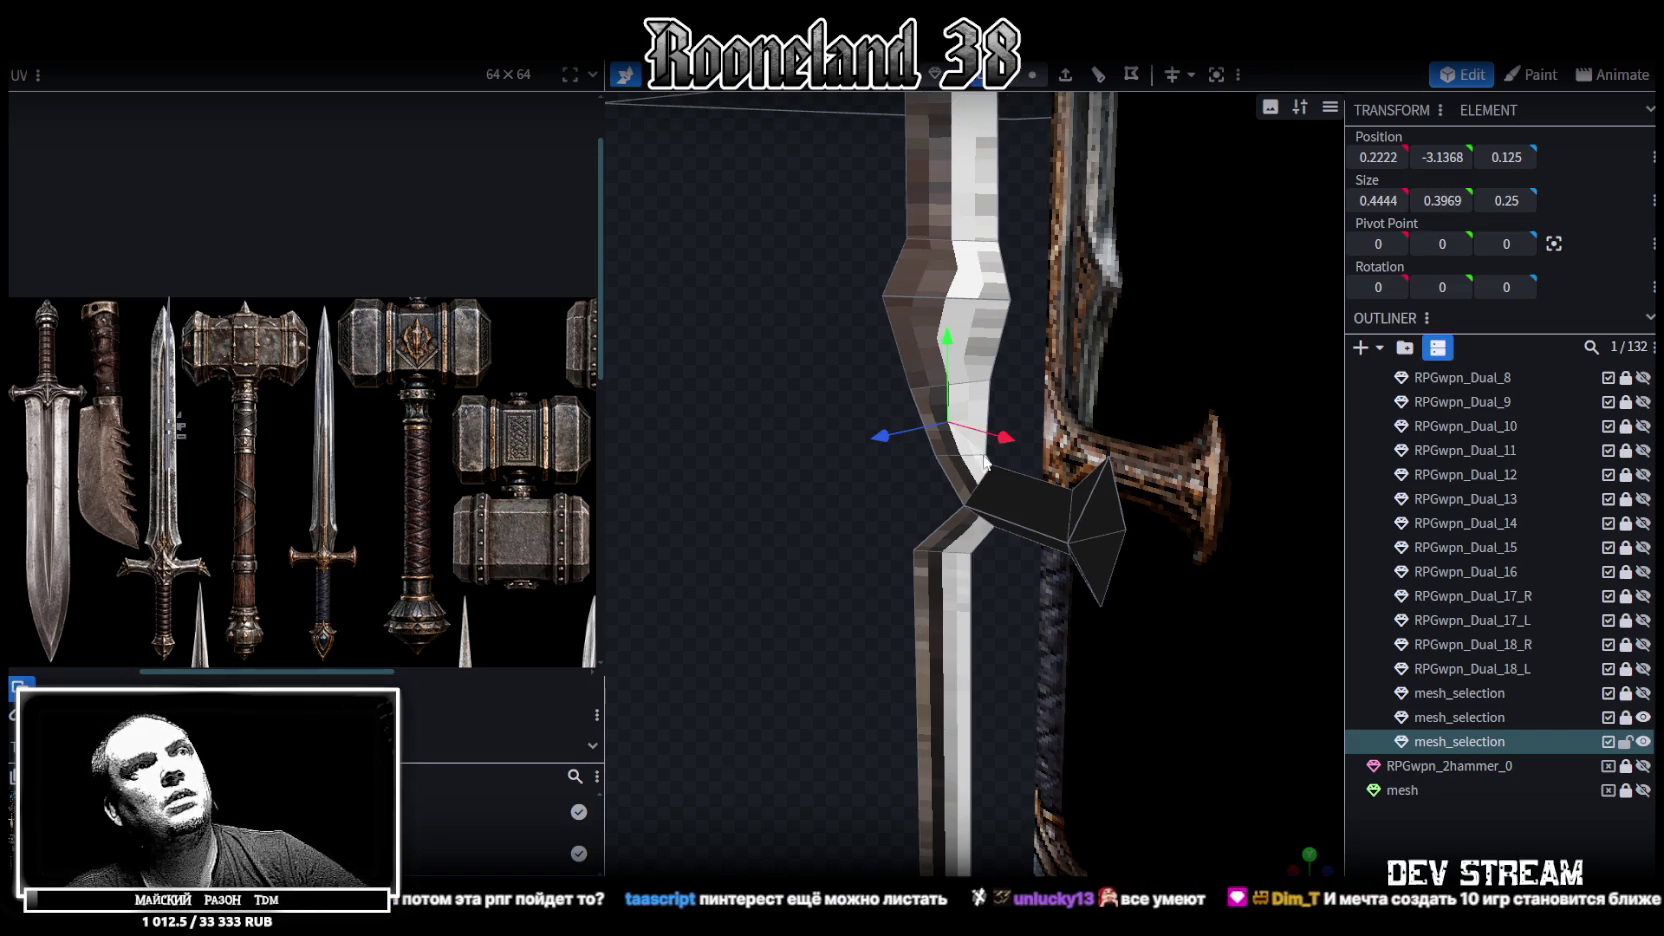
pyautogui.click(955, 449)
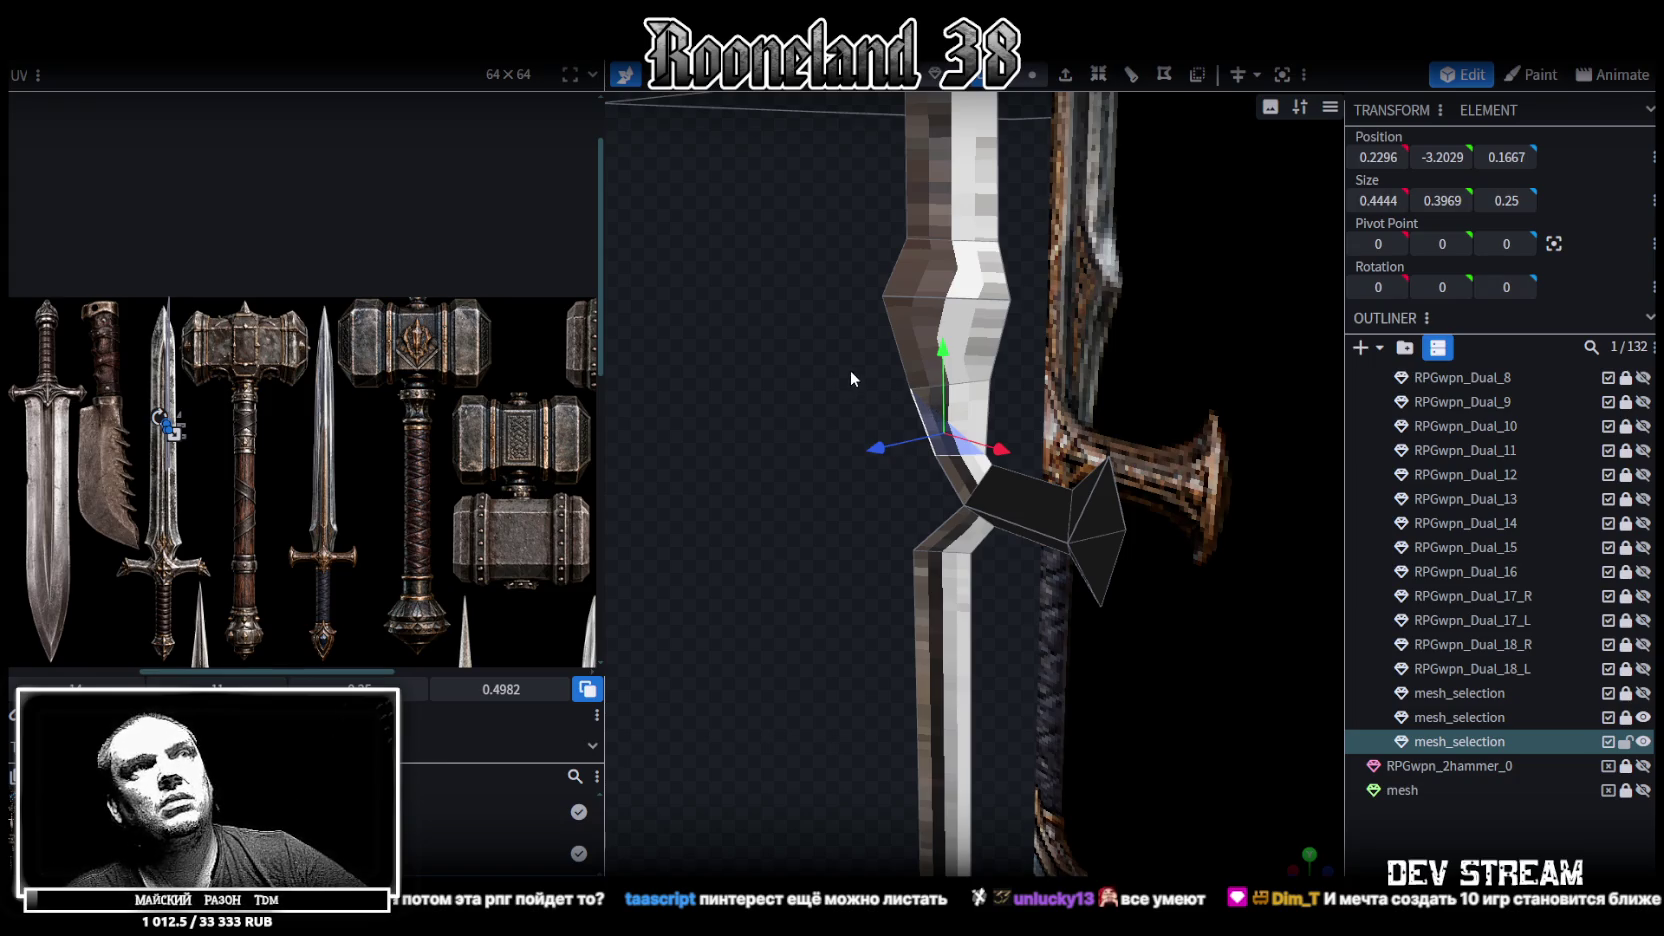
pyautogui.moveTo(790, 368)
pyautogui.mouseDown()
pyautogui.moveTo(829, 400)
pyautogui.moveTo(867, 393)
pyautogui.moveTo(764, 390)
pyautogui.moveTo(907, 384)
pyautogui.moveTo(919, 396)
pyautogui.moveTo(900, 416)
pyautogui.moveTo(1130, 264)
pyautogui.mouseUp()
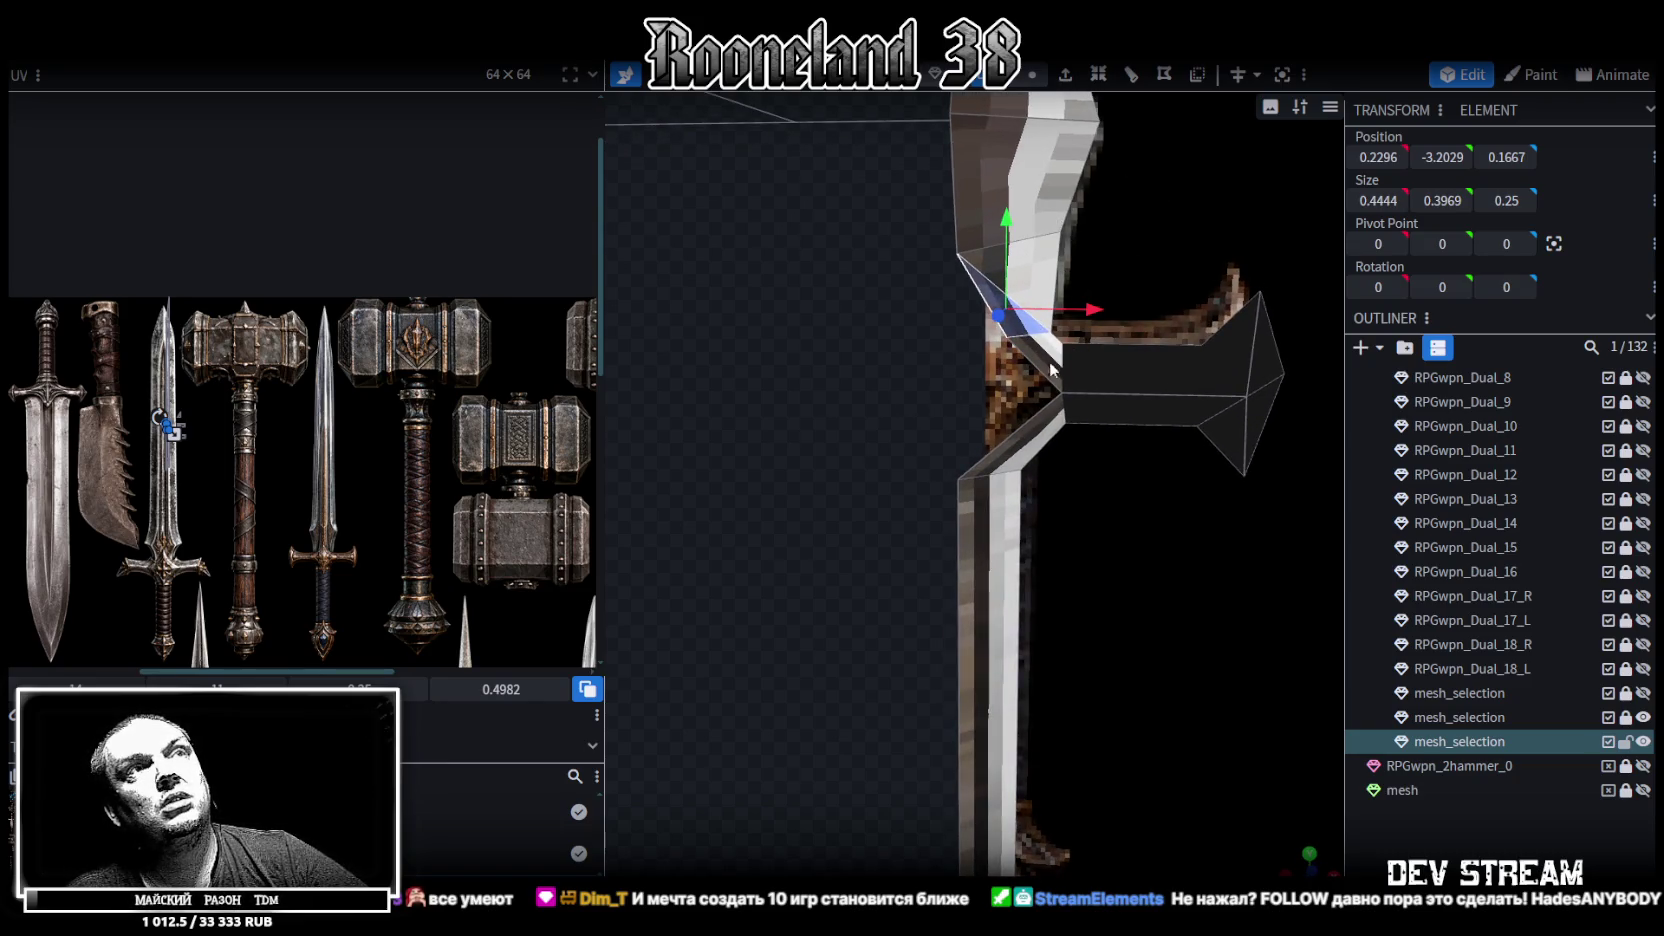
pyautogui.click(1000, 75)
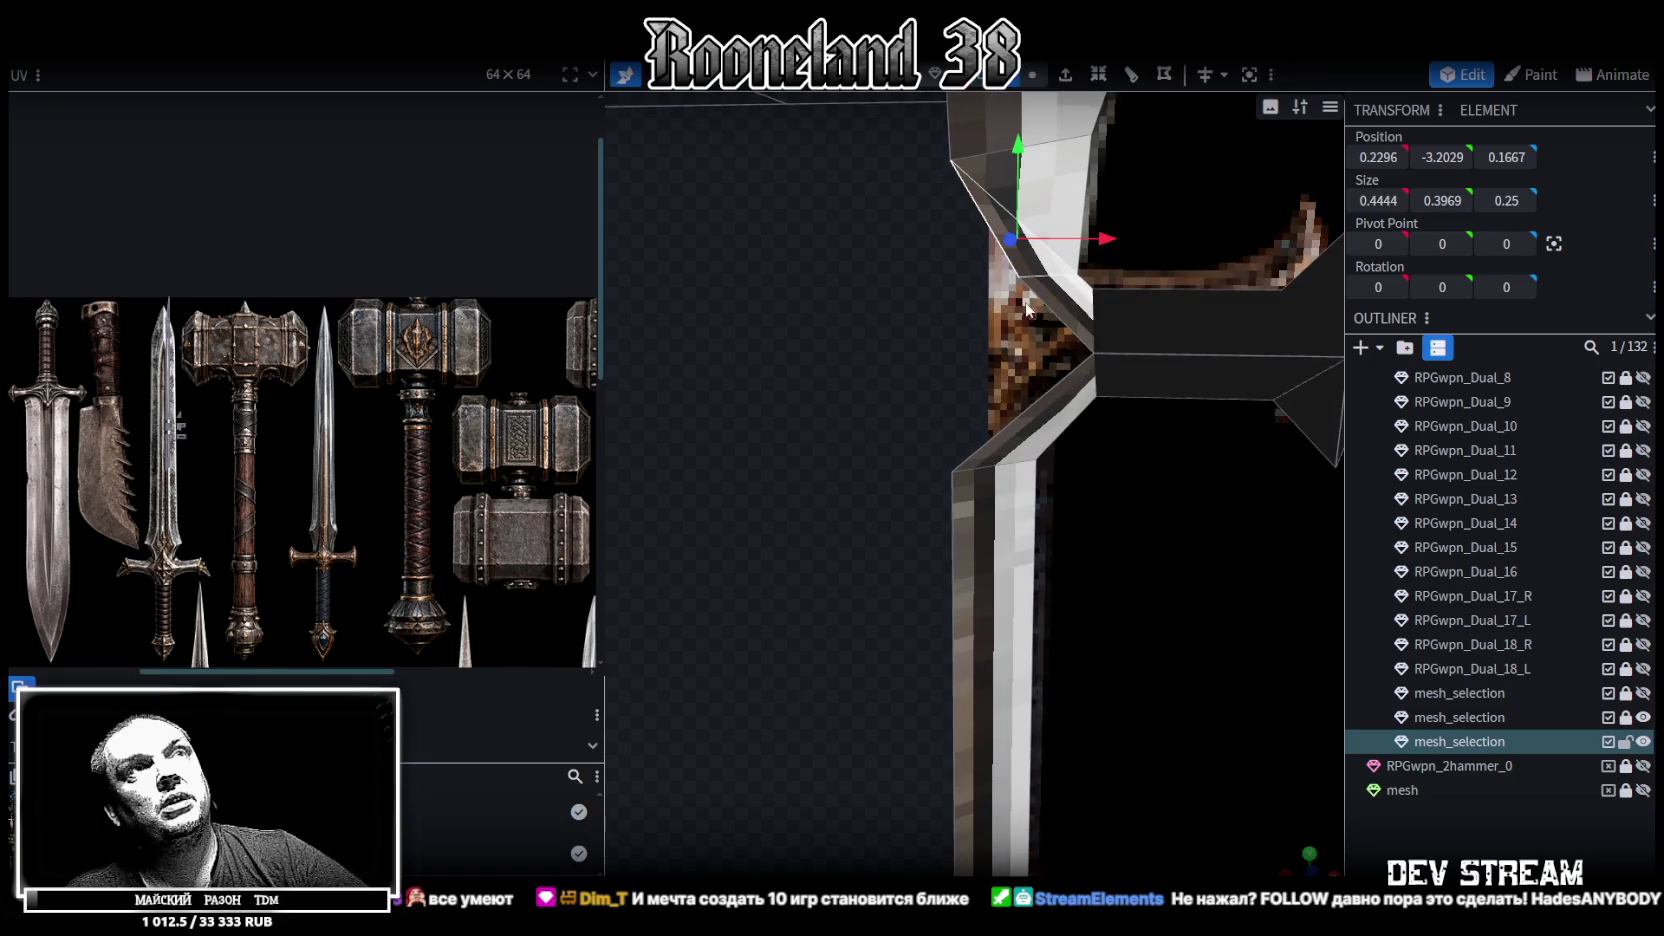
# Extrude the two diagonal blade edges in the X- direction
pyautogui.click(985, 224)
pyautogui.keyDown('shift'); pyautogui.click(1017, 415); pyautogui.keyUp('shift')
pyautogui.click(1065, 74)
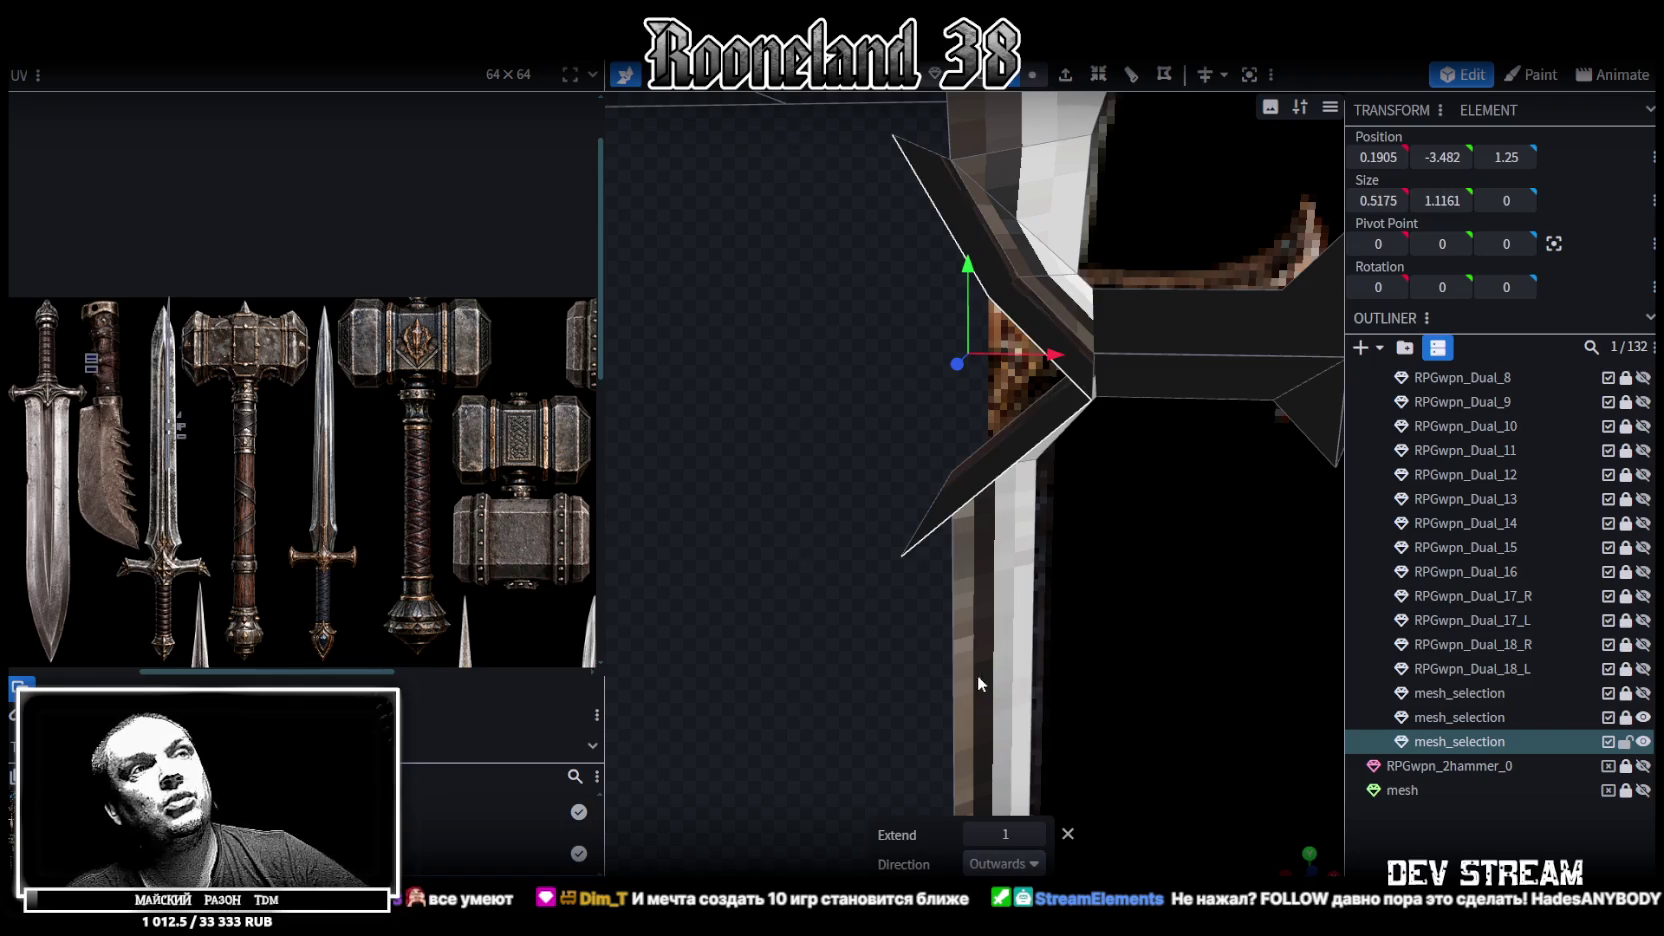
pyautogui.click(1040, 866)
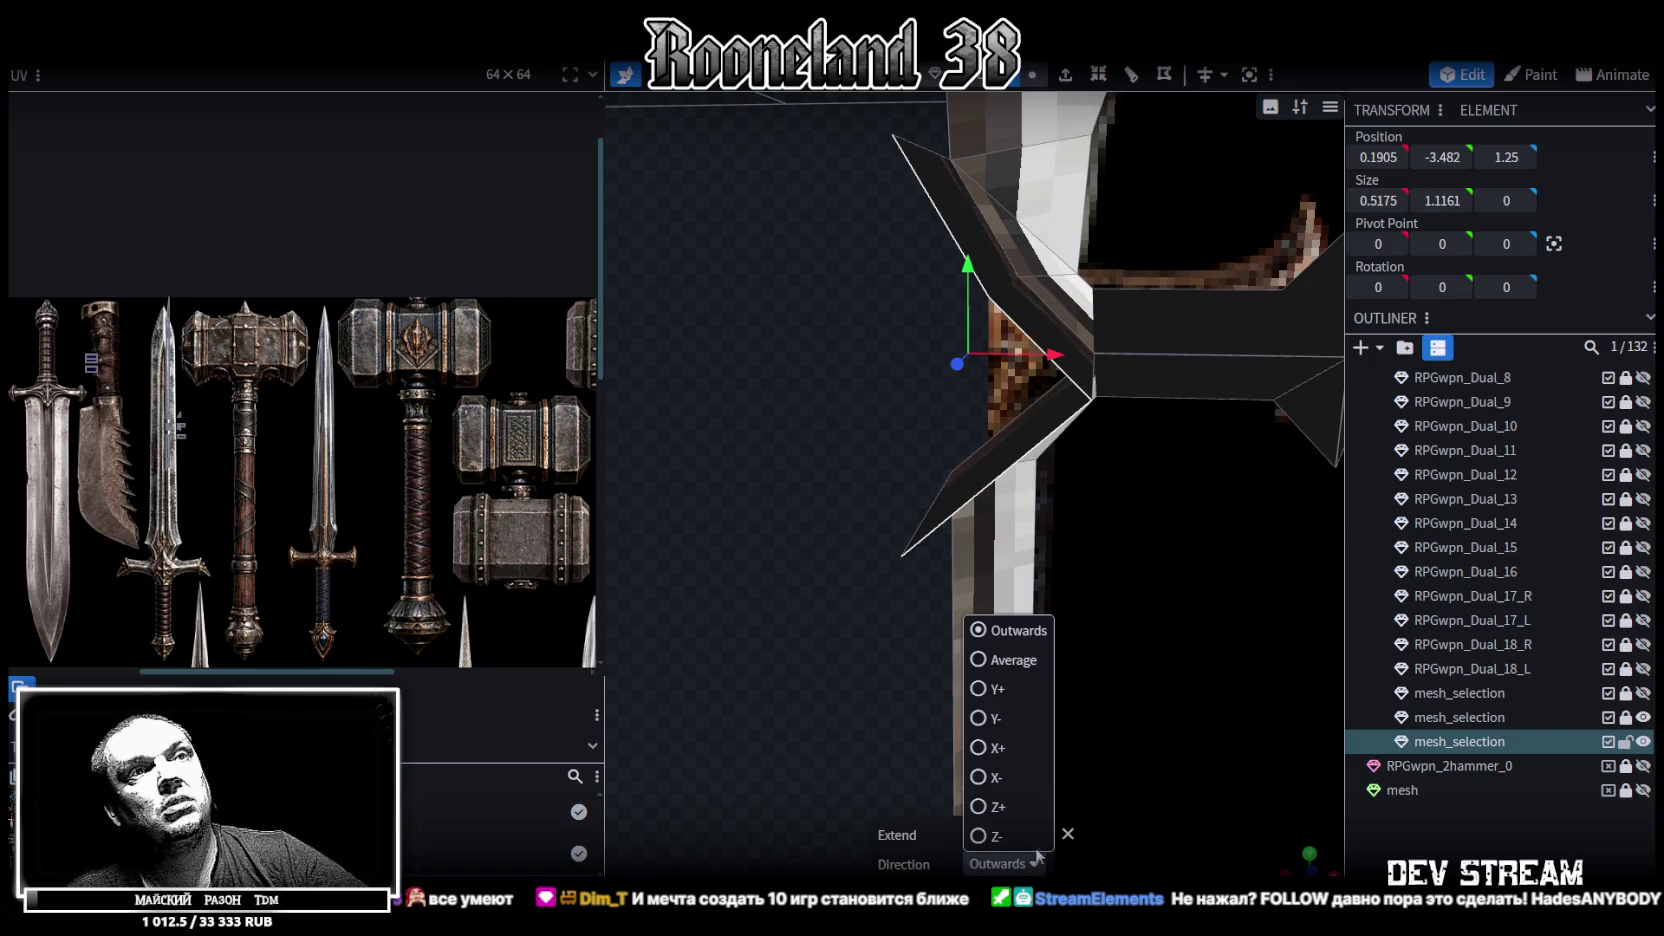
pyautogui.click(985, 777)
# Set the extruded edges to X 0 and merge the 2 overlapping vertices
pyautogui.click(1378, 157)
pyautogui.write('0')
pyautogui.press('Return')
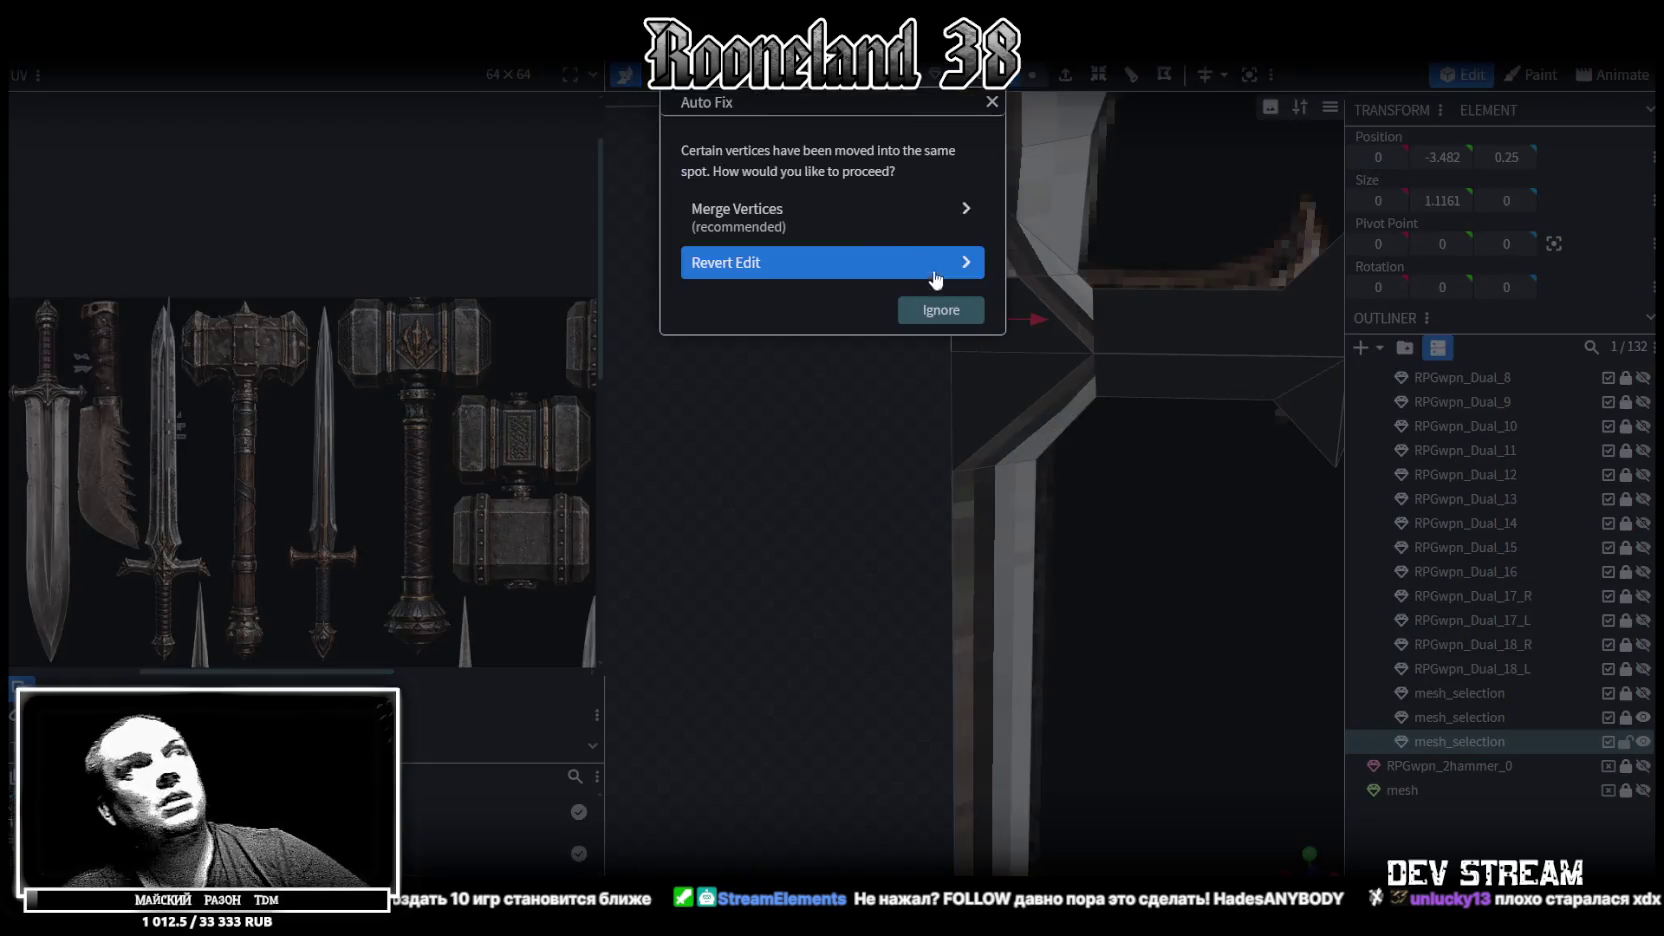
pyautogui.click(820, 222)
# Merge the centre-line vertices into one point and raise it to Z 0.45
pyautogui.scroll(2, 835, 292)
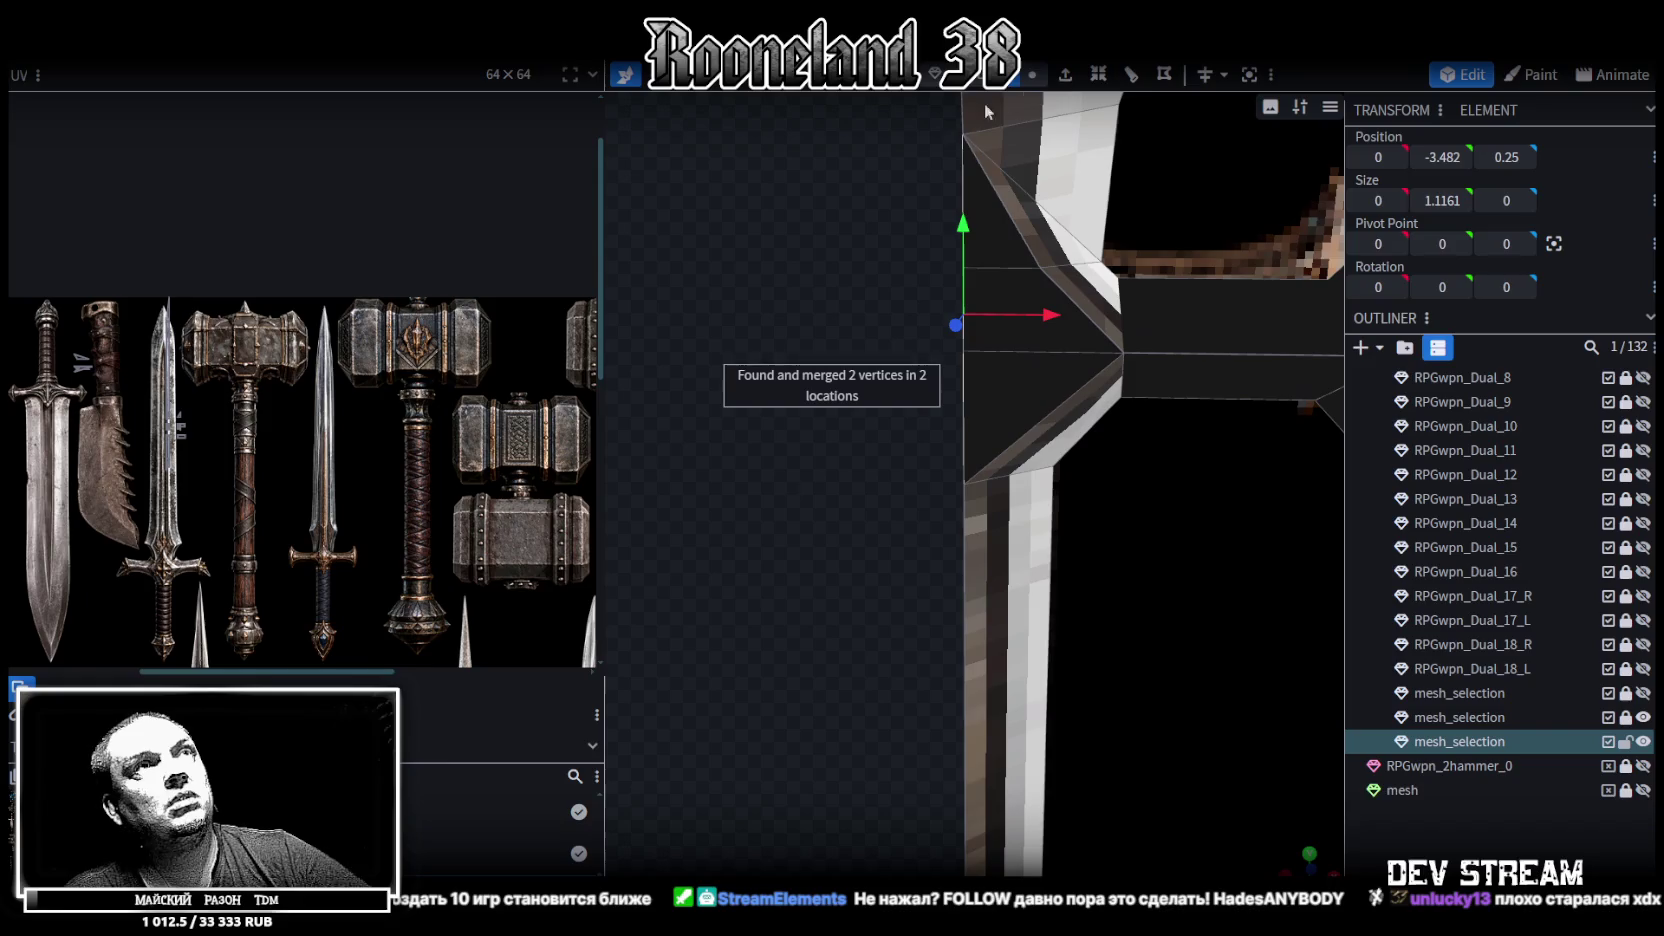
pyautogui.click(1032, 74)
pyautogui.press('KP_7')
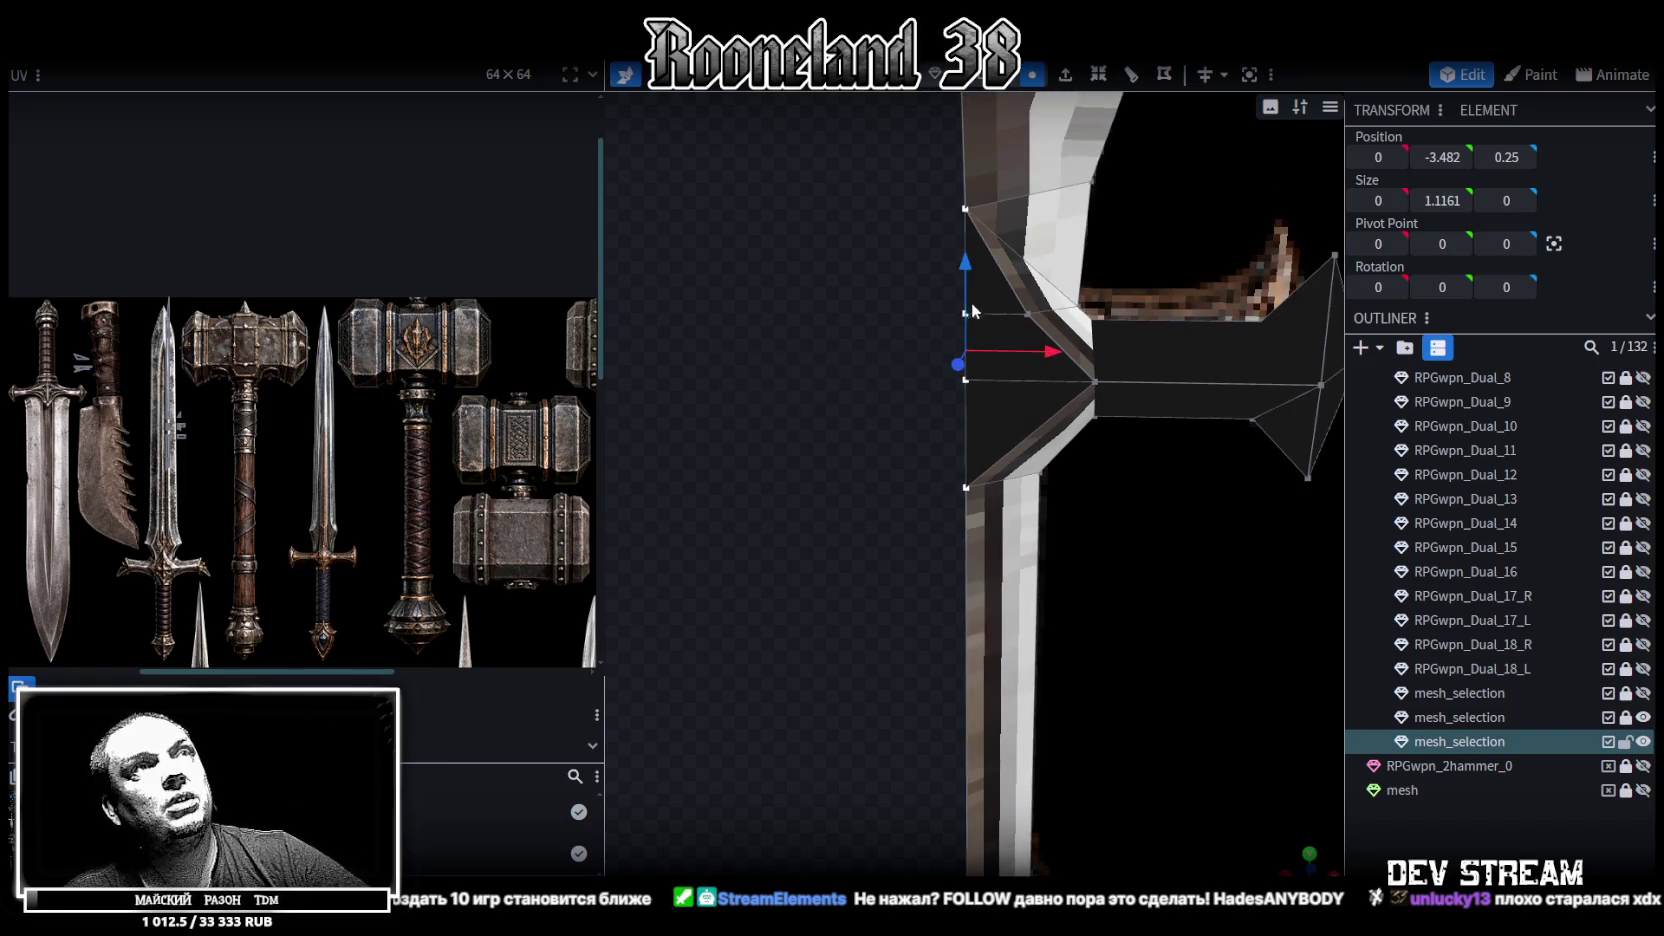
pyautogui.moveTo(913, 311); pyautogui.dragTo(974, 384)
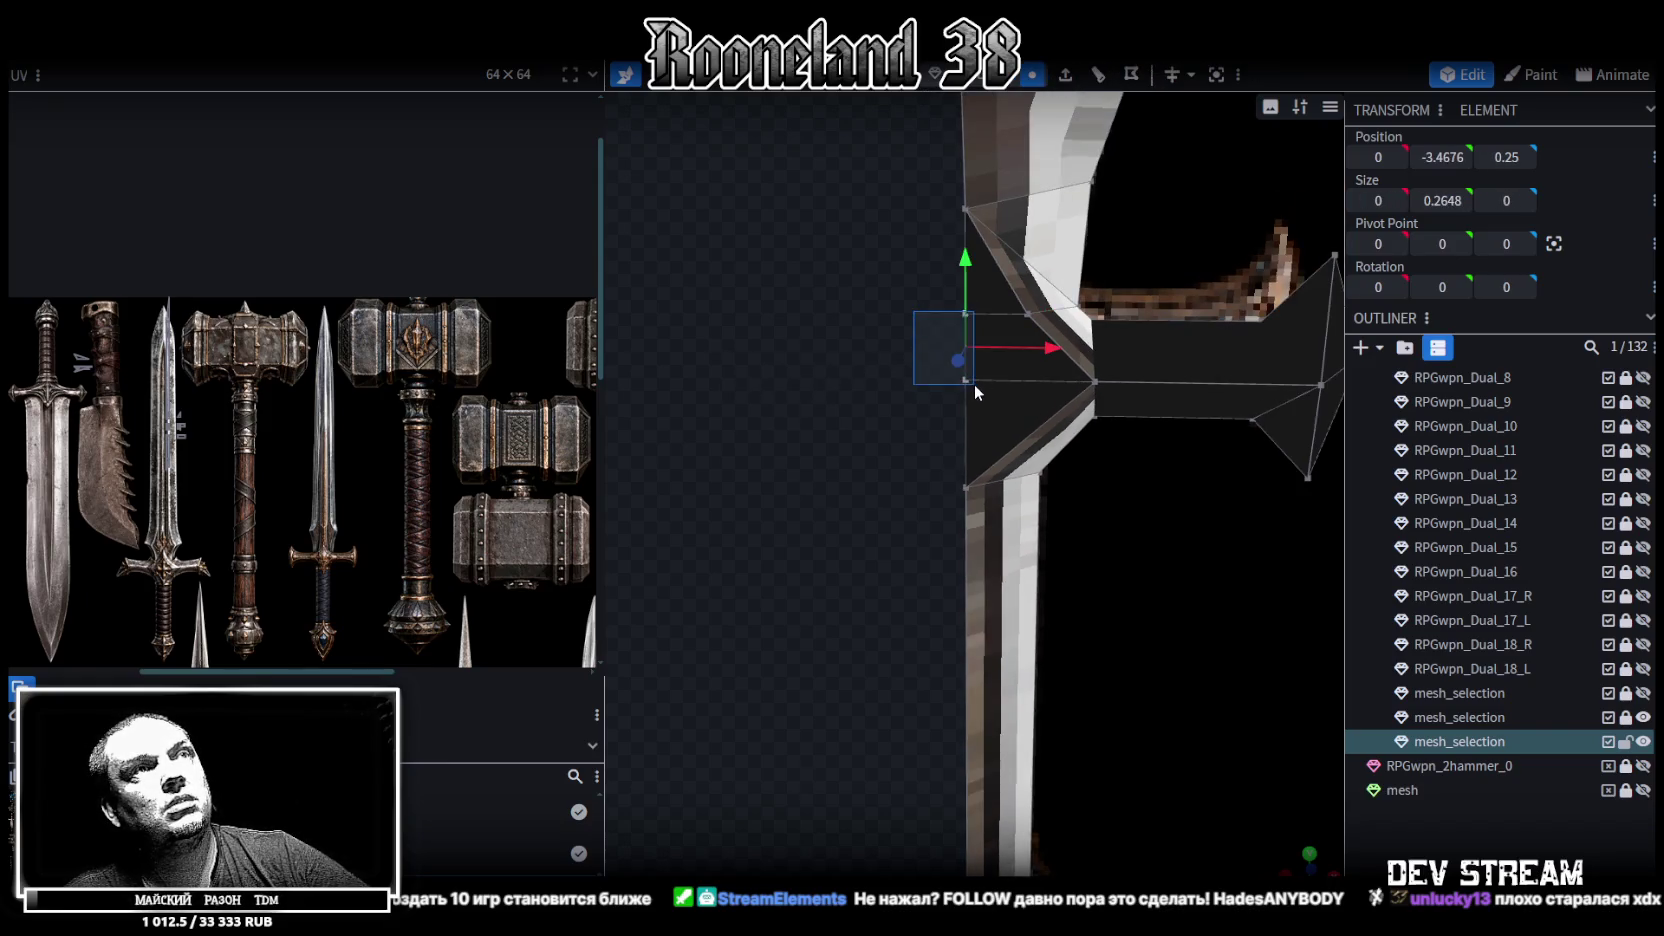
pyautogui.rightClick(966, 385)
pyautogui.click(1222, 516)
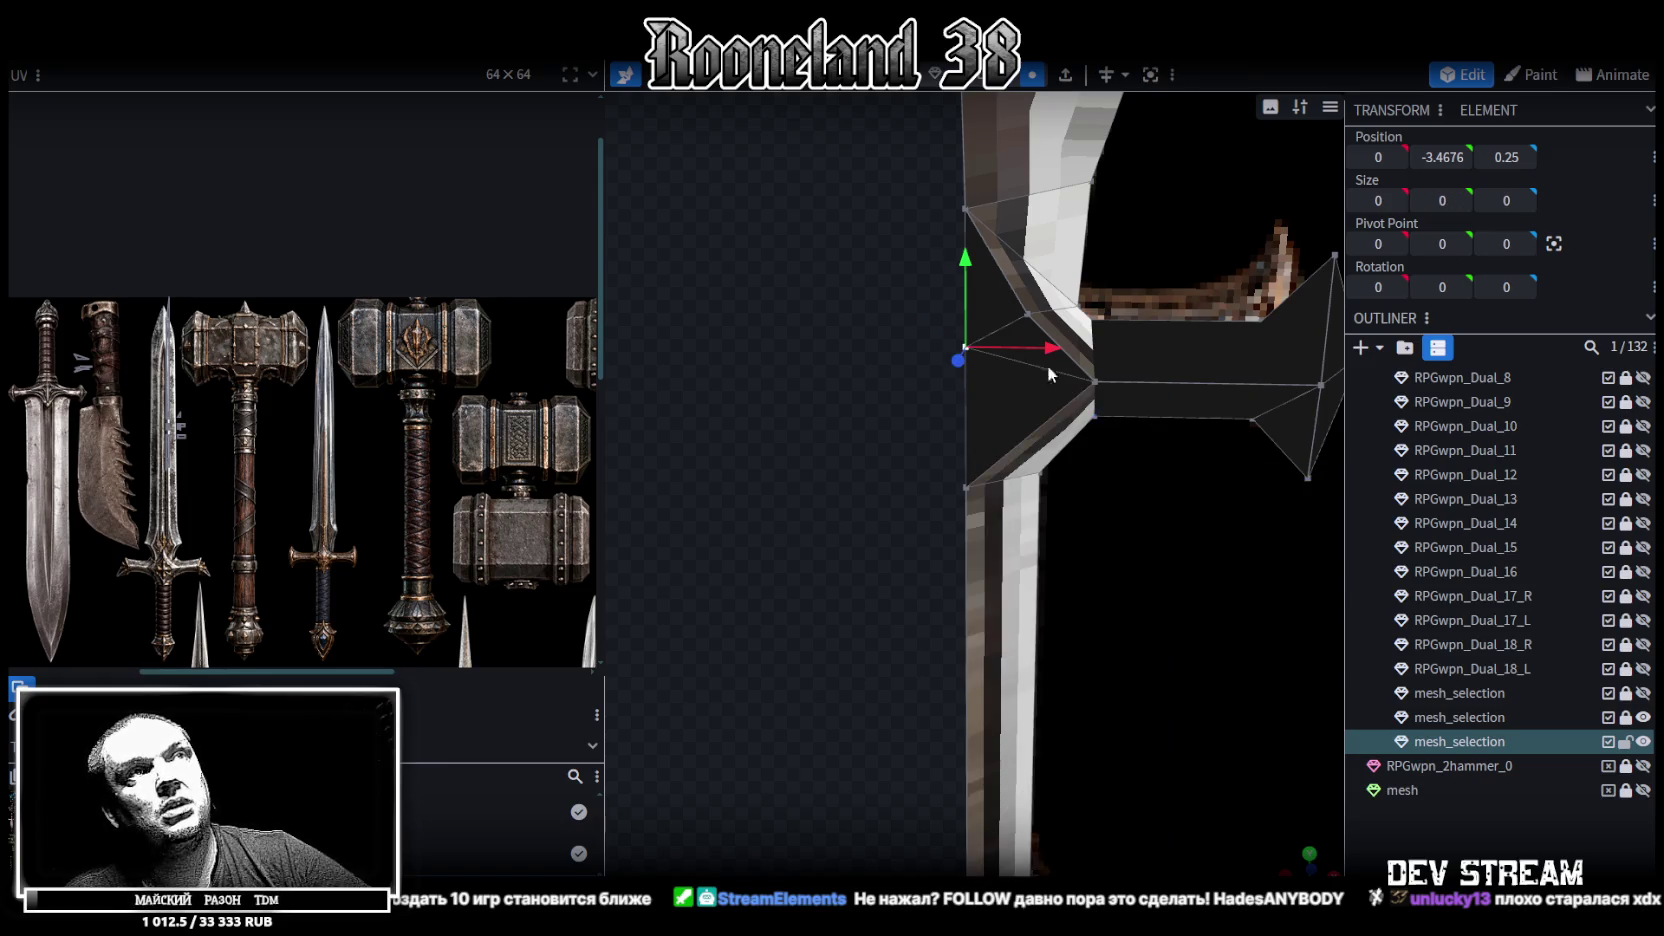
pyautogui.moveTo(815, 277); pyautogui.dragTo(748, 356)
pyautogui.moveTo(722, 424); pyautogui.dragTo(675, 443)
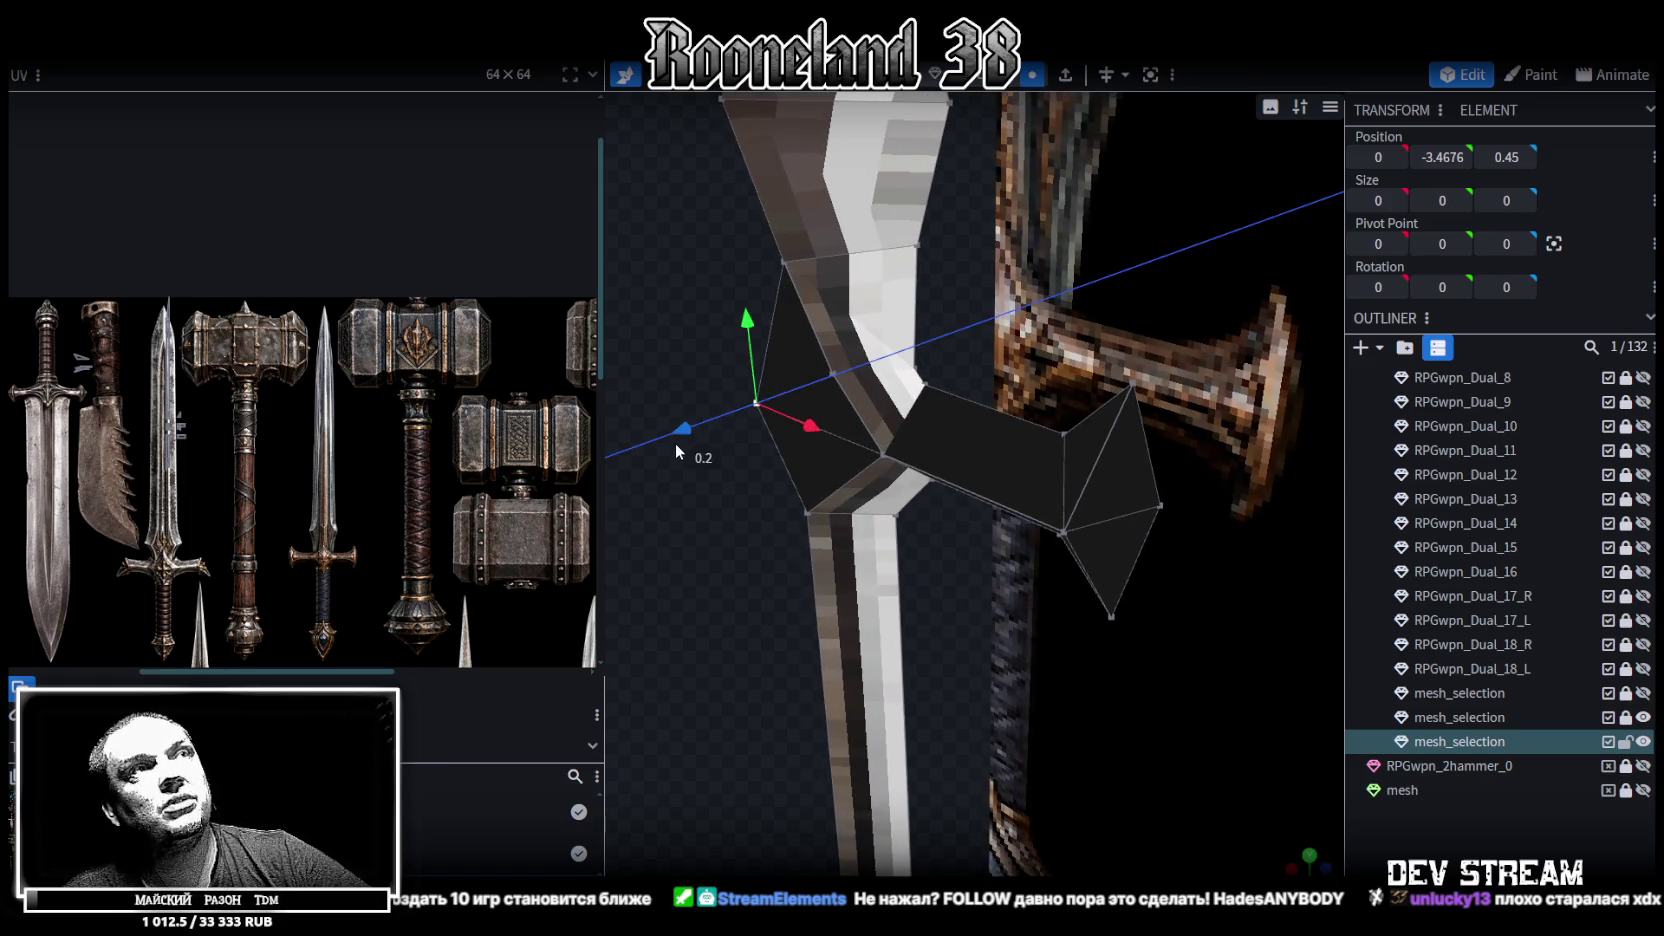
pyautogui.moveTo(703, 285)
pyautogui.mouseDown()
pyautogui.moveTo(766, 228)
pyautogui.moveTo(916, 218)
pyautogui.moveTo(833, 250)
pyautogui.moveTo(835, 228)
pyautogui.moveTo(841, 260)
pyautogui.mouseUp()
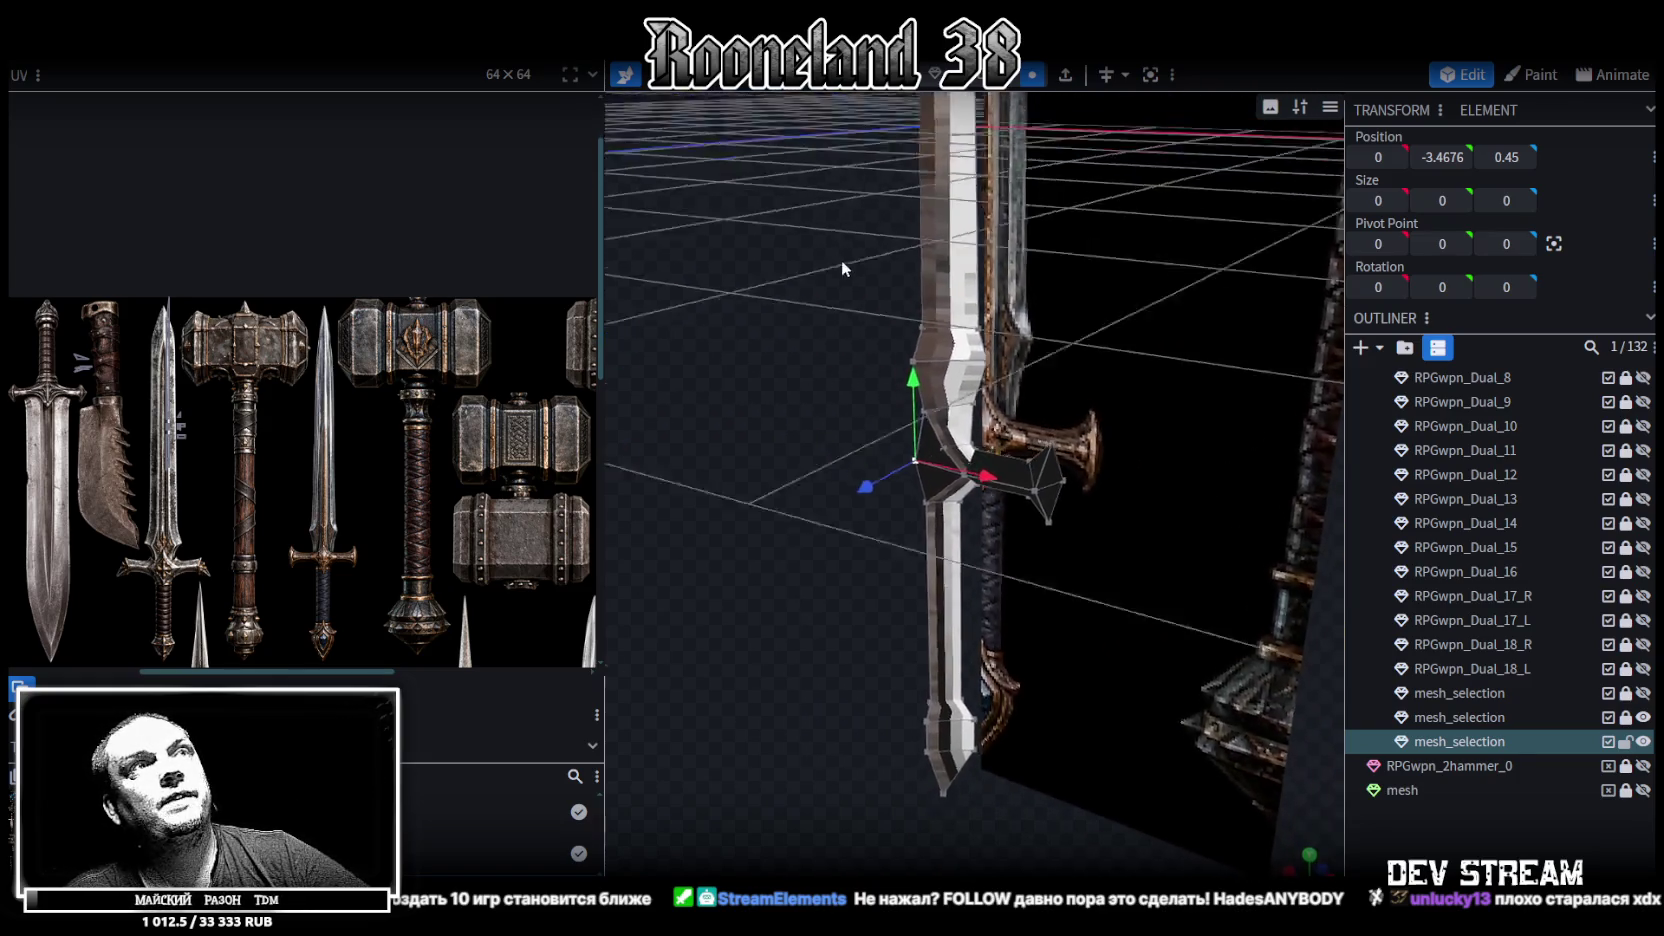
# Split the selected sword face near the guard into a separate mesh_selection_selection part (0.4812 × 0.1 × 0.25)
pyautogui.scroll(3, 942, 405)
pyautogui.click(954, 398)
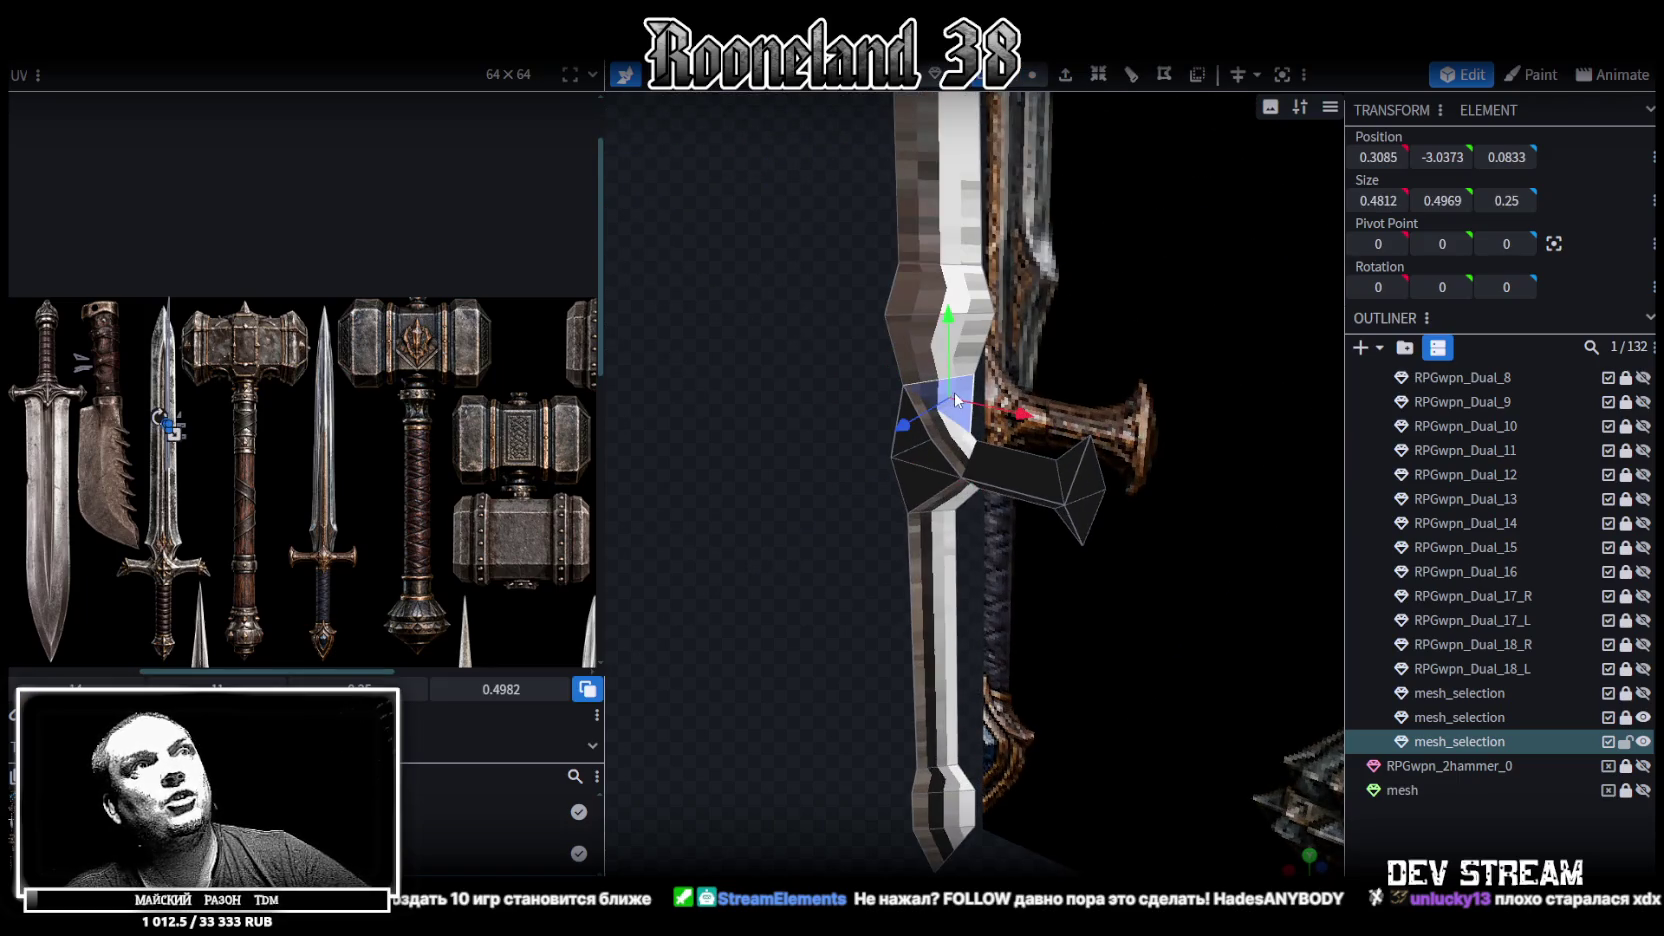
pyautogui.moveTo(814, 317)
pyautogui.mouseDown()
pyautogui.moveTo(900, 274)
pyautogui.moveTo(853, 278)
pyautogui.moveTo(890, 231)
pyautogui.moveTo(871, 460)
pyautogui.moveTo(885, 195)
pyautogui.moveTo(953, 448)
pyautogui.moveTo(827, 324)
pyautogui.moveTo(864, 212)
pyautogui.mouseUp()
pyautogui.scroll(-2, 853, 283)
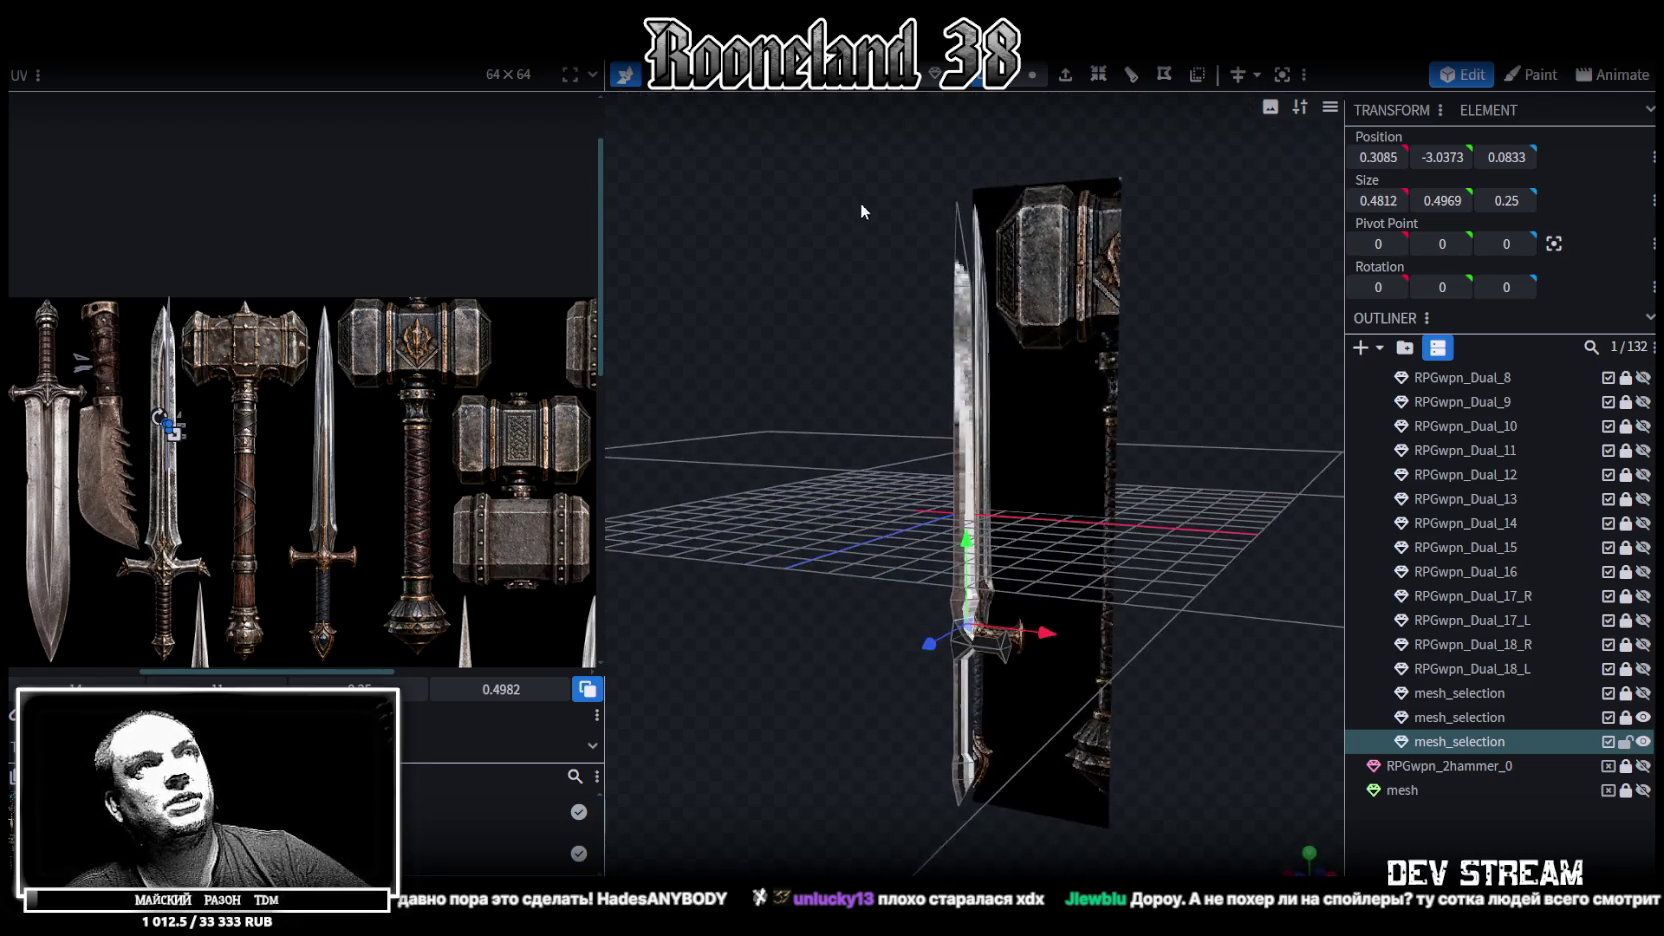
pyautogui.click(1036, 549)
pyautogui.click(1066, 607)
pyautogui.scroll(3, 892, 611)
pyautogui.moveTo(933, 417)
pyautogui.mouseDown()
pyautogui.moveTo(863, 472)
pyautogui.moveTo(990, 395)
pyautogui.mouseUp()
pyautogui.scroll(2, 901, 459)
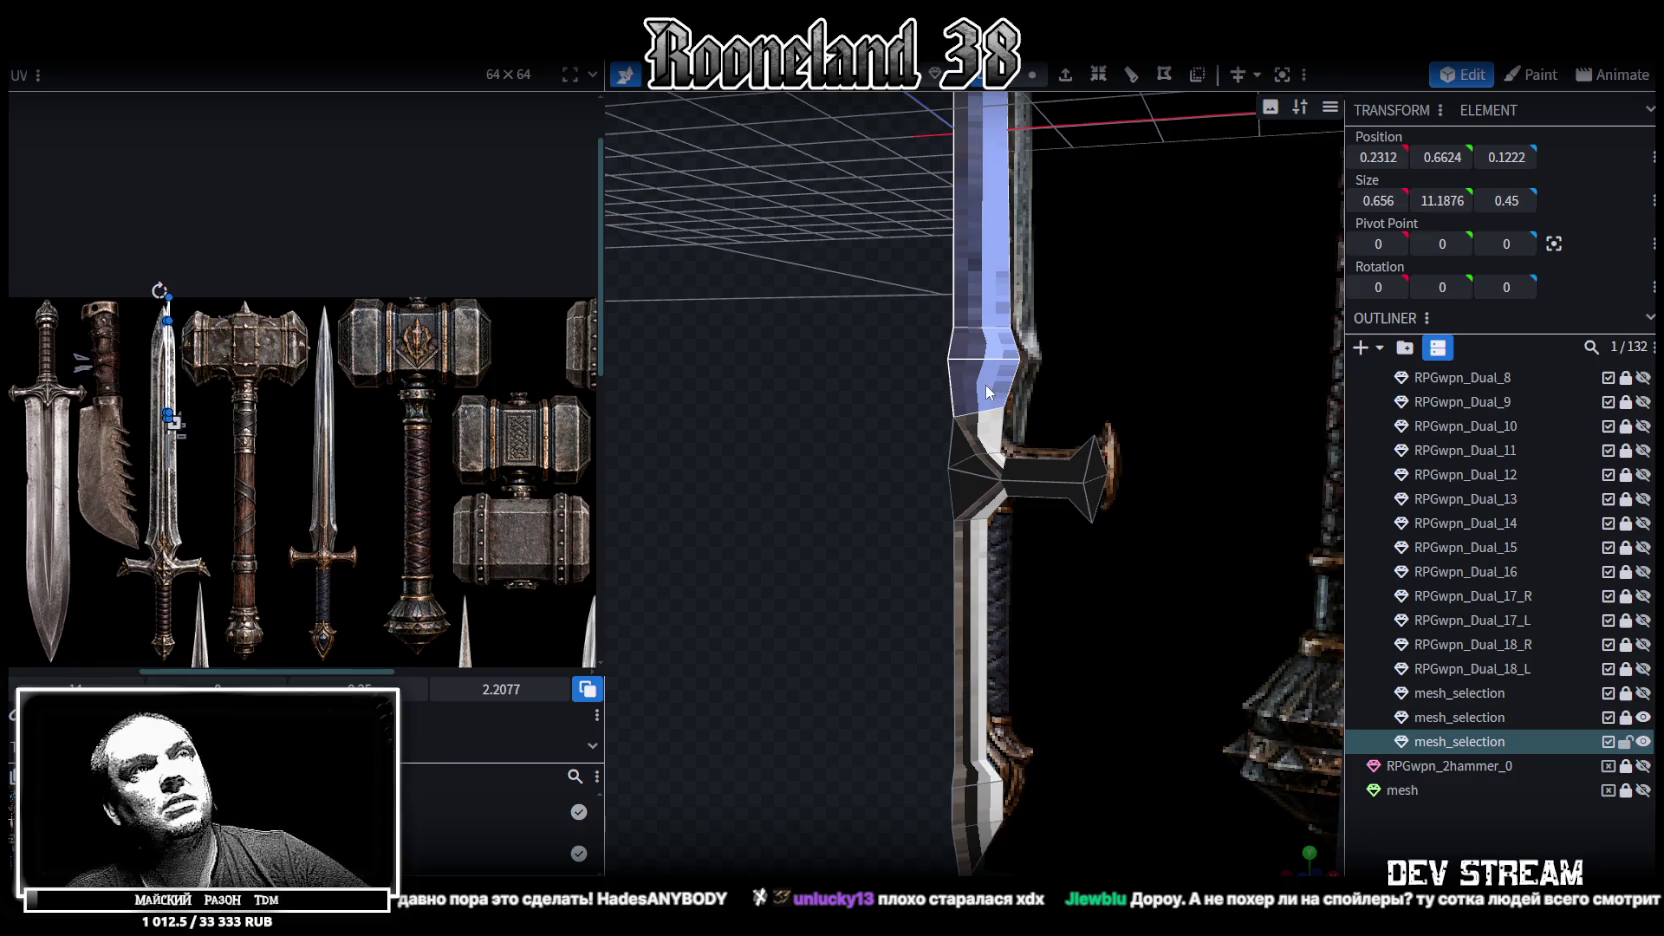
pyautogui.rightClick(985, 384)
pyautogui.click(1056, 564)
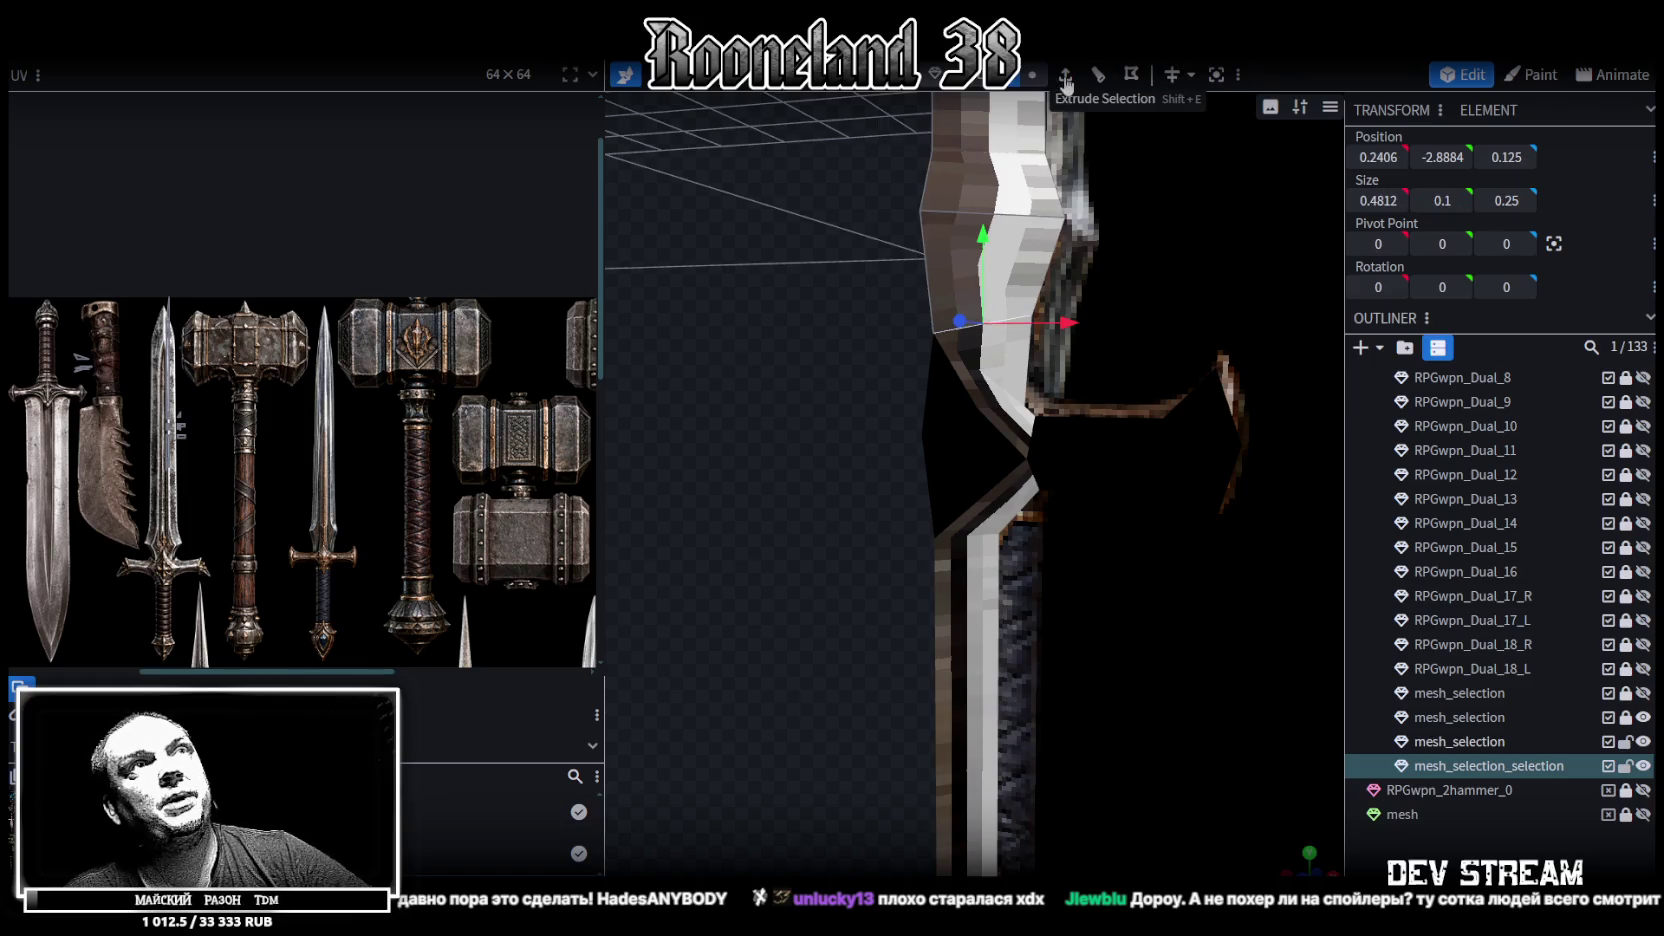
# Extrude the split-off face 0.75 in the Y- direction
pyautogui.click(1066, 78)
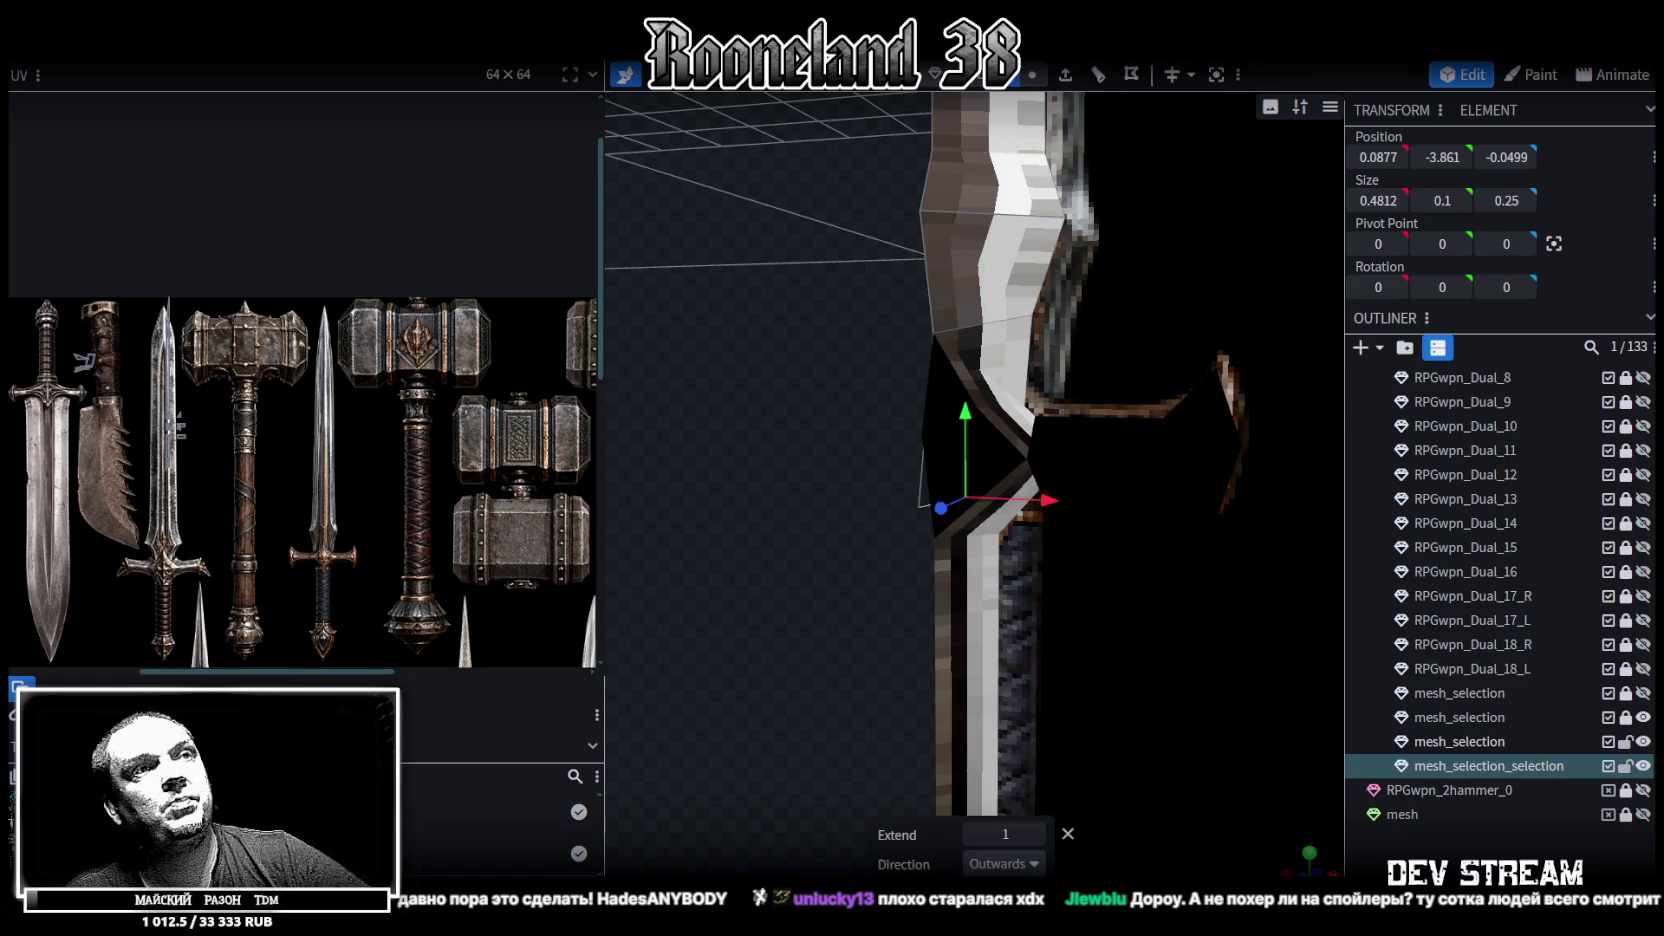
pyautogui.click(1005, 863)
pyautogui.click(1008, 729)
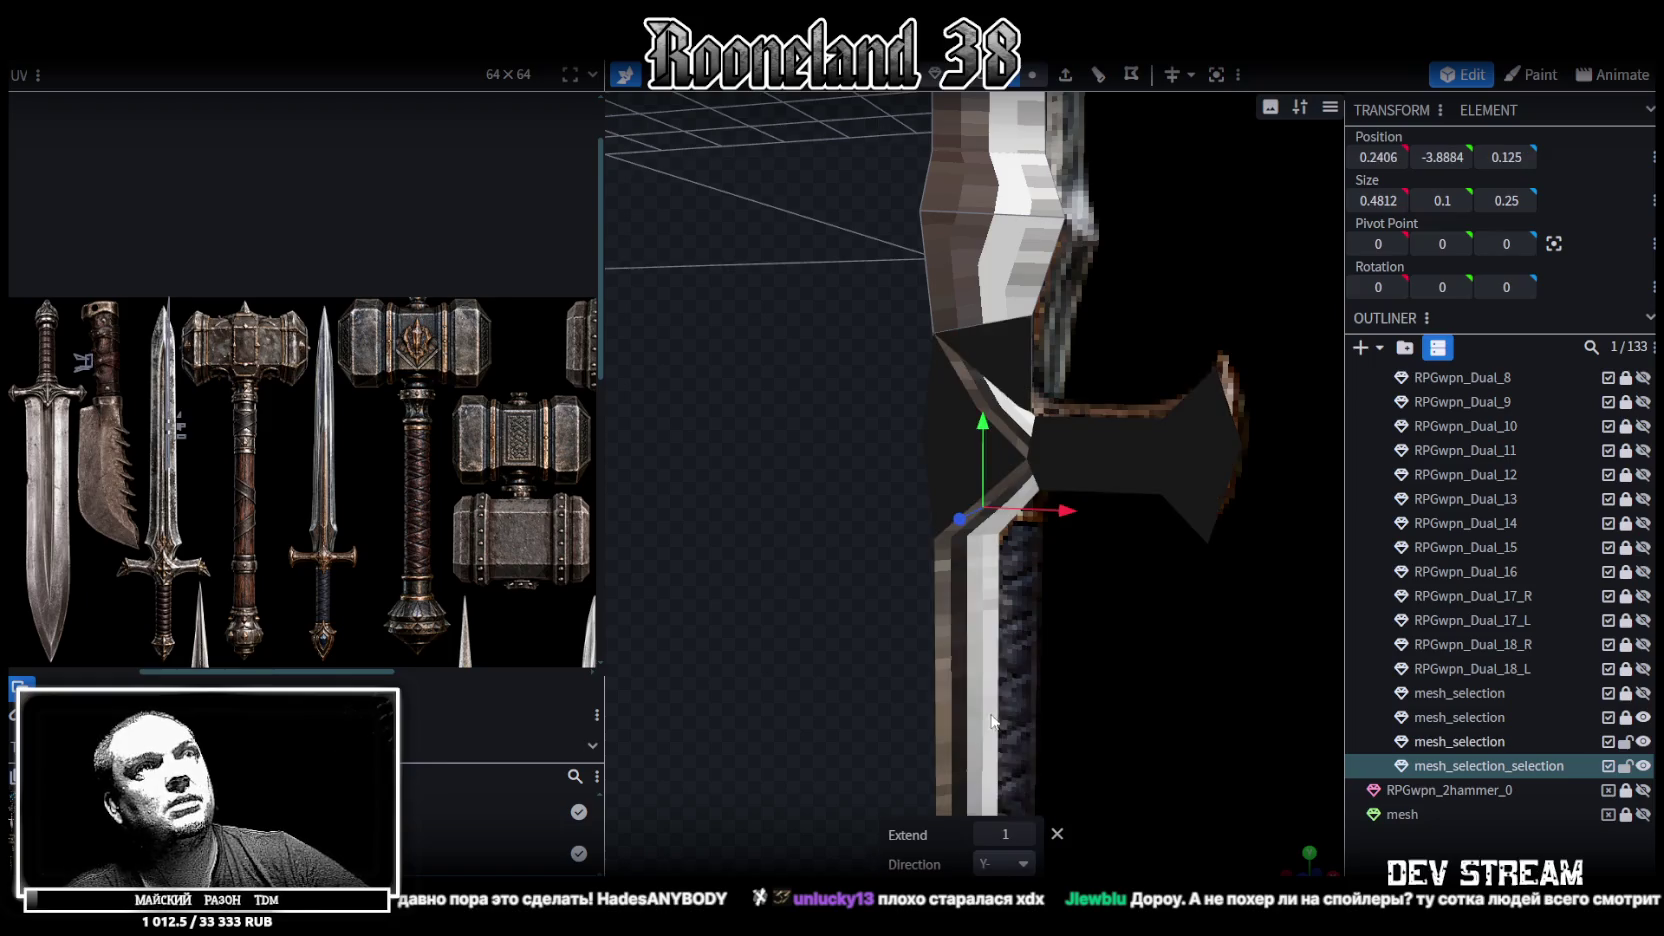
pyautogui.click(985, 834)
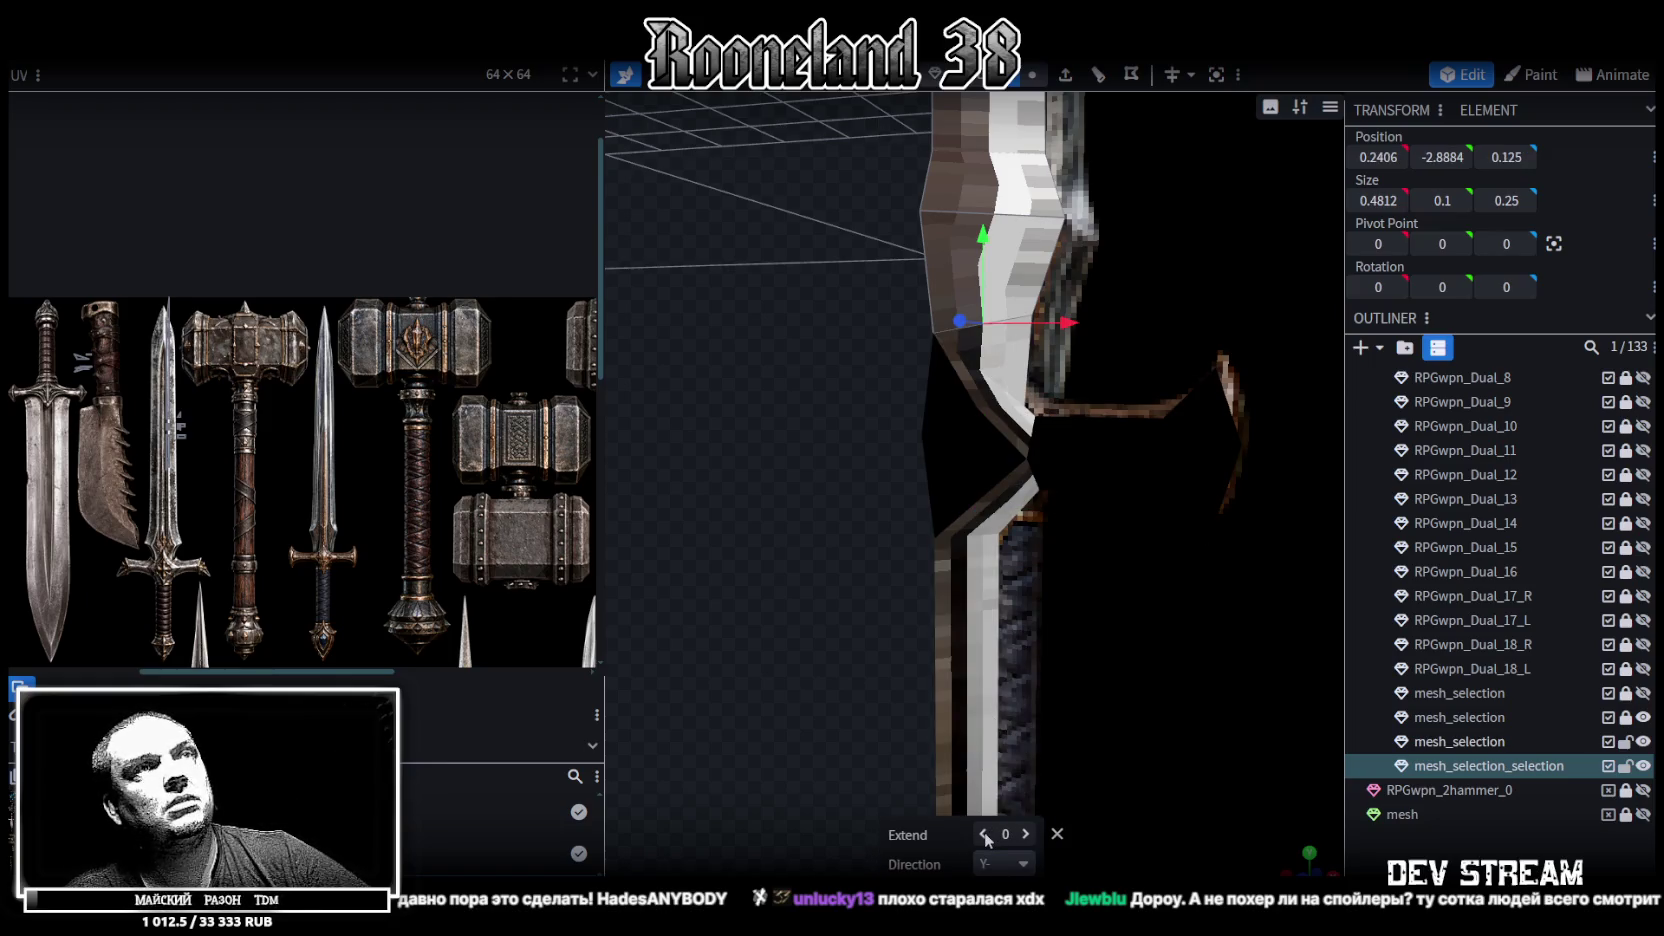
pyautogui.click(1028, 834)
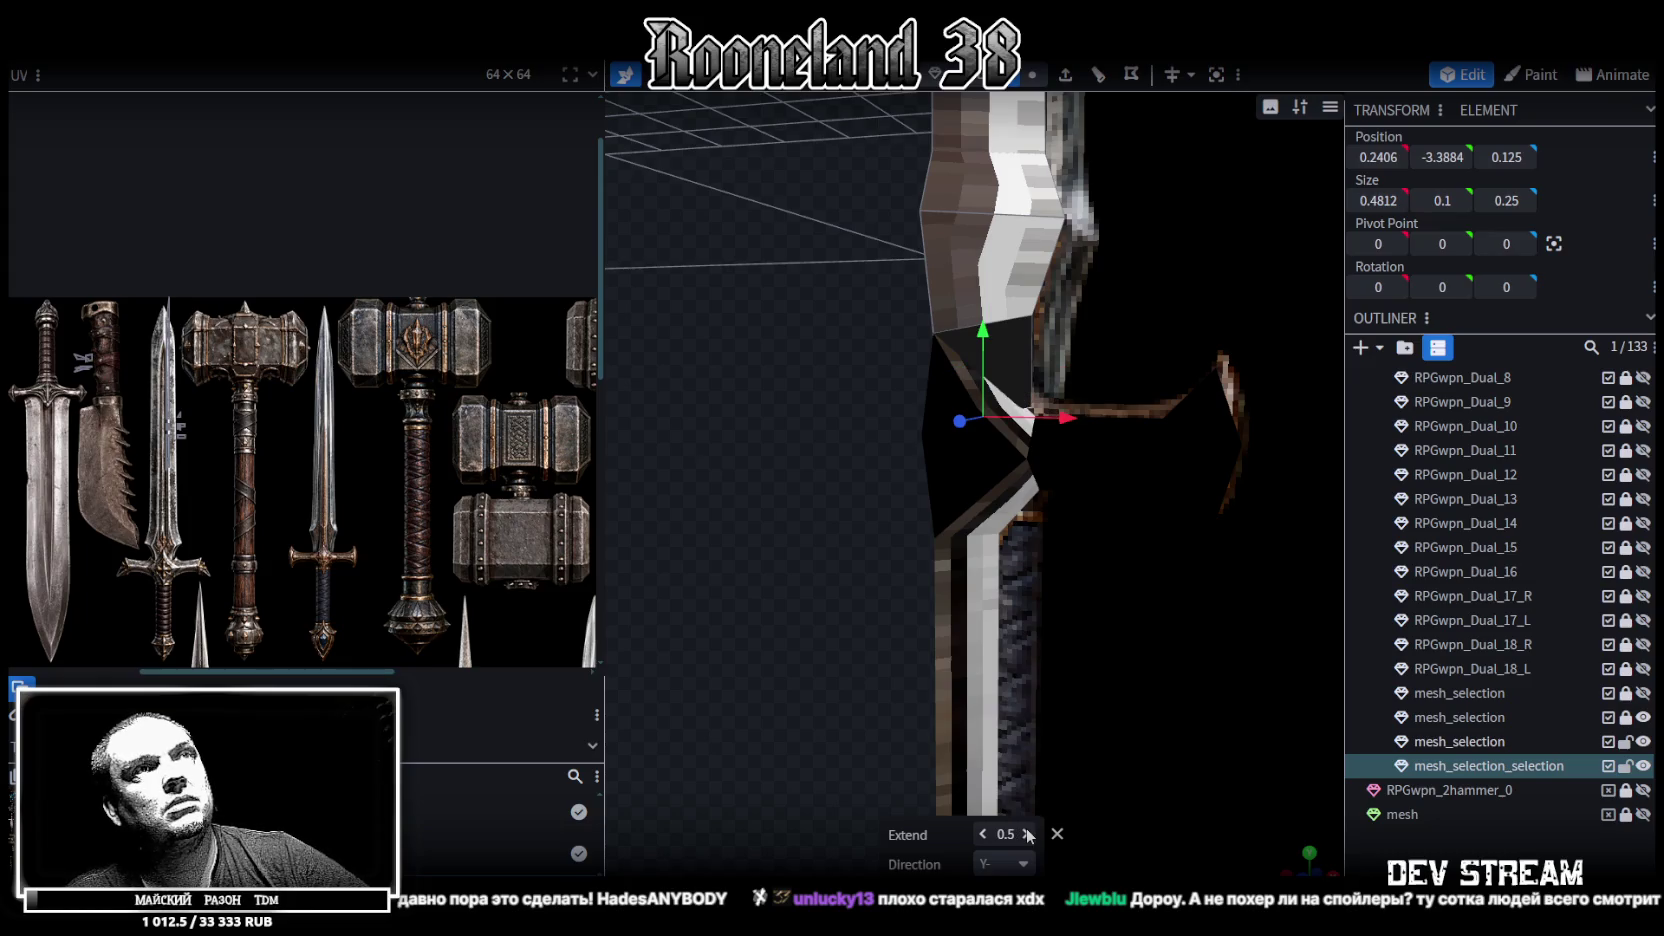
pyautogui.click(1028, 834)
# On the guard mesh, move a vertex 0.2 along Z and merge the selected vertices
pyautogui.moveTo(728, 556)
pyautogui.mouseDown()
pyautogui.moveTo(978, 612)
pyautogui.moveTo(1028, 595)
pyautogui.moveTo(876, 554)
pyautogui.moveTo(688, 571)
pyautogui.moveTo(695, 550)
pyautogui.moveTo(743, 553)
pyautogui.moveTo(754, 578)
pyautogui.moveTo(782, 562)
pyautogui.mouseUp()
pyautogui.moveTo(749, 439)
pyautogui.mouseDown()
pyautogui.moveTo(798, 400)
pyautogui.moveTo(757, 390)
pyautogui.moveTo(775, 437)
pyautogui.mouseUp()
pyautogui.scroll(-2, 800, 447)
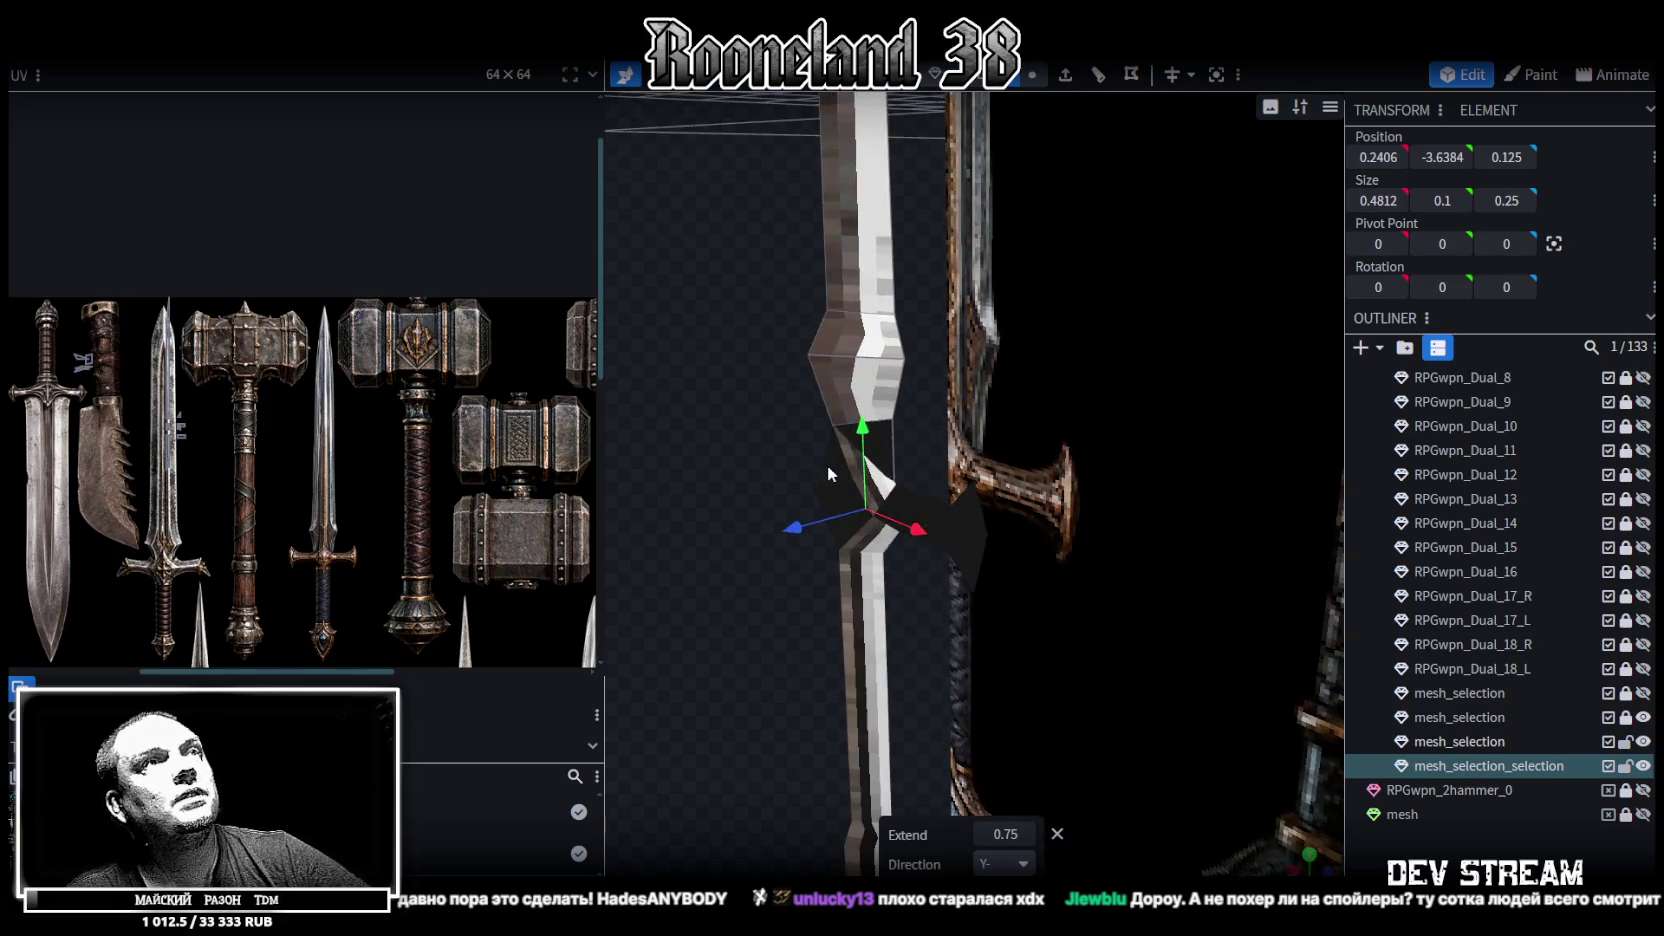
pyautogui.click(829, 428)
pyautogui.scroll(2, 838, 430)
pyautogui.scroll(2, 838, 432)
pyautogui.click(1031, 78)
pyautogui.click(879, 408)
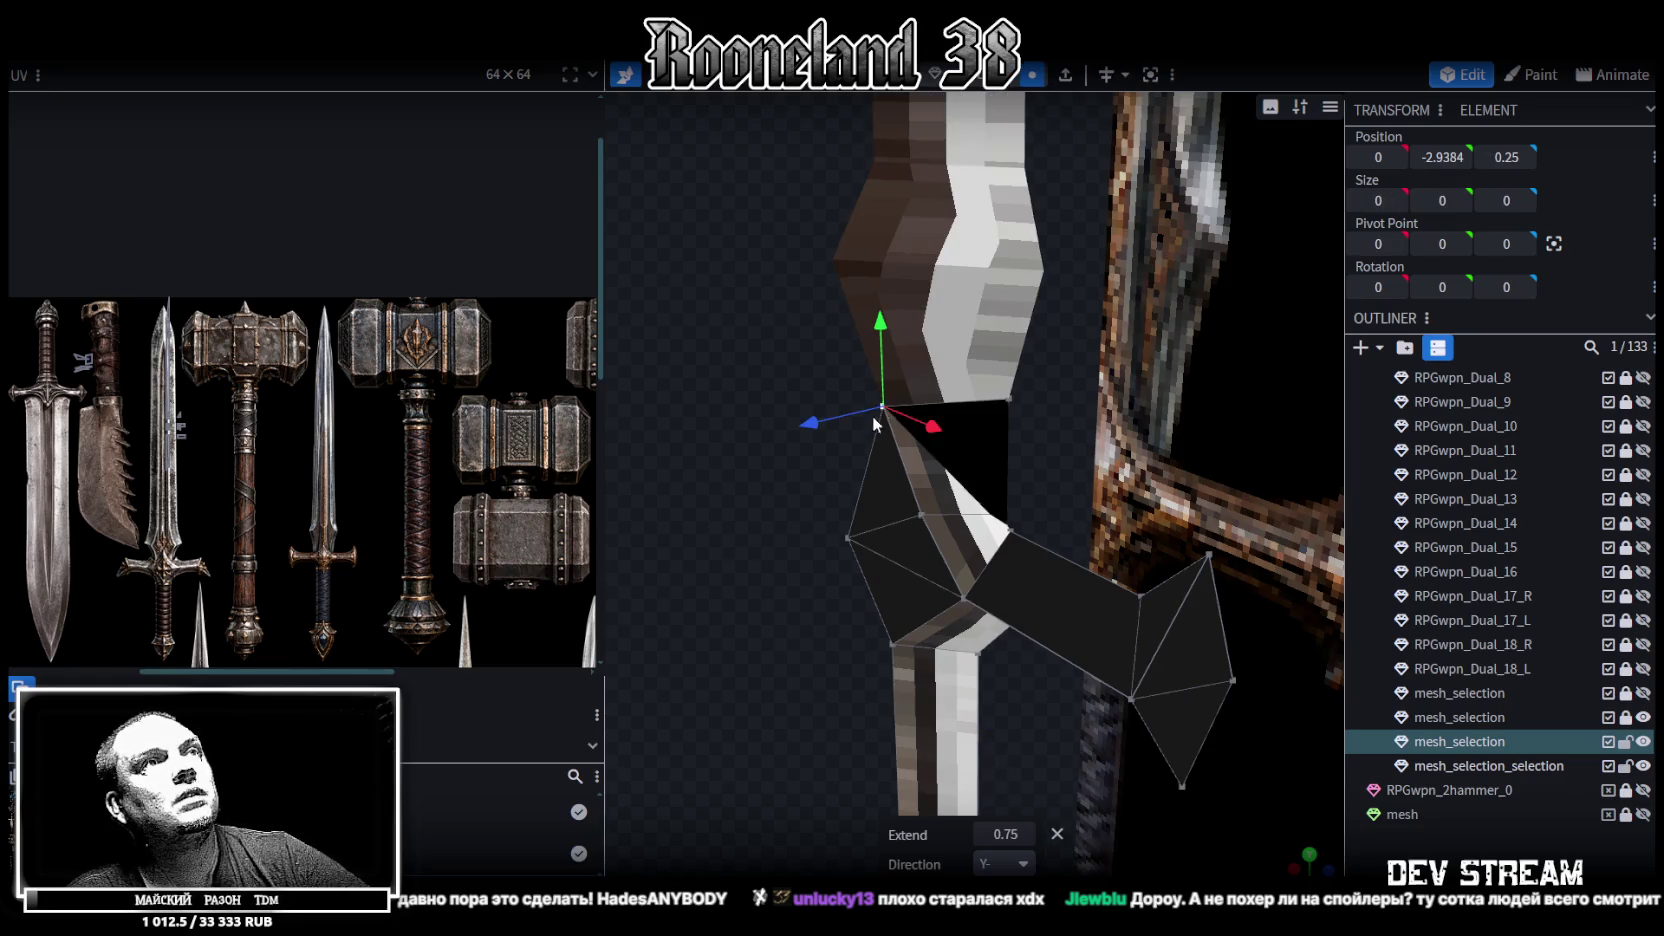
pyautogui.moveTo(793, 436)
pyautogui.mouseDown()
pyautogui.moveTo(760, 445)
pyautogui.moveTo(1052, 415)
pyautogui.moveTo(941, 424)
pyautogui.moveTo(944, 441)
pyautogui.moveTo(899, 466)
pyautogui.moveTo(815, 481)
pyautogui.mouseUp()
pyautogui.click(907, 484)
pyautogui.rightClick(707, 503)
pyautogui.click(958, 487)
# Copy the 17 lower blade faces and paste them as a mesh selection
pyautogui.scroll(3, 892, 425)
pyautogui.moveTo(891, 424)
pyautogui.mouseDown()
pyautogui.moveTo(978, 389)
pyautogui.moveTo(1031, 400)
pyautogui.moveTo(1032, 378)
pyautogui.moveTo(1063, 367)
pyautogui.moveTo(1042, 369)
pyautogui.moveTo(957, 490)
pyautogui.moveTo(965, 440)
pyautogui.mouseUp()
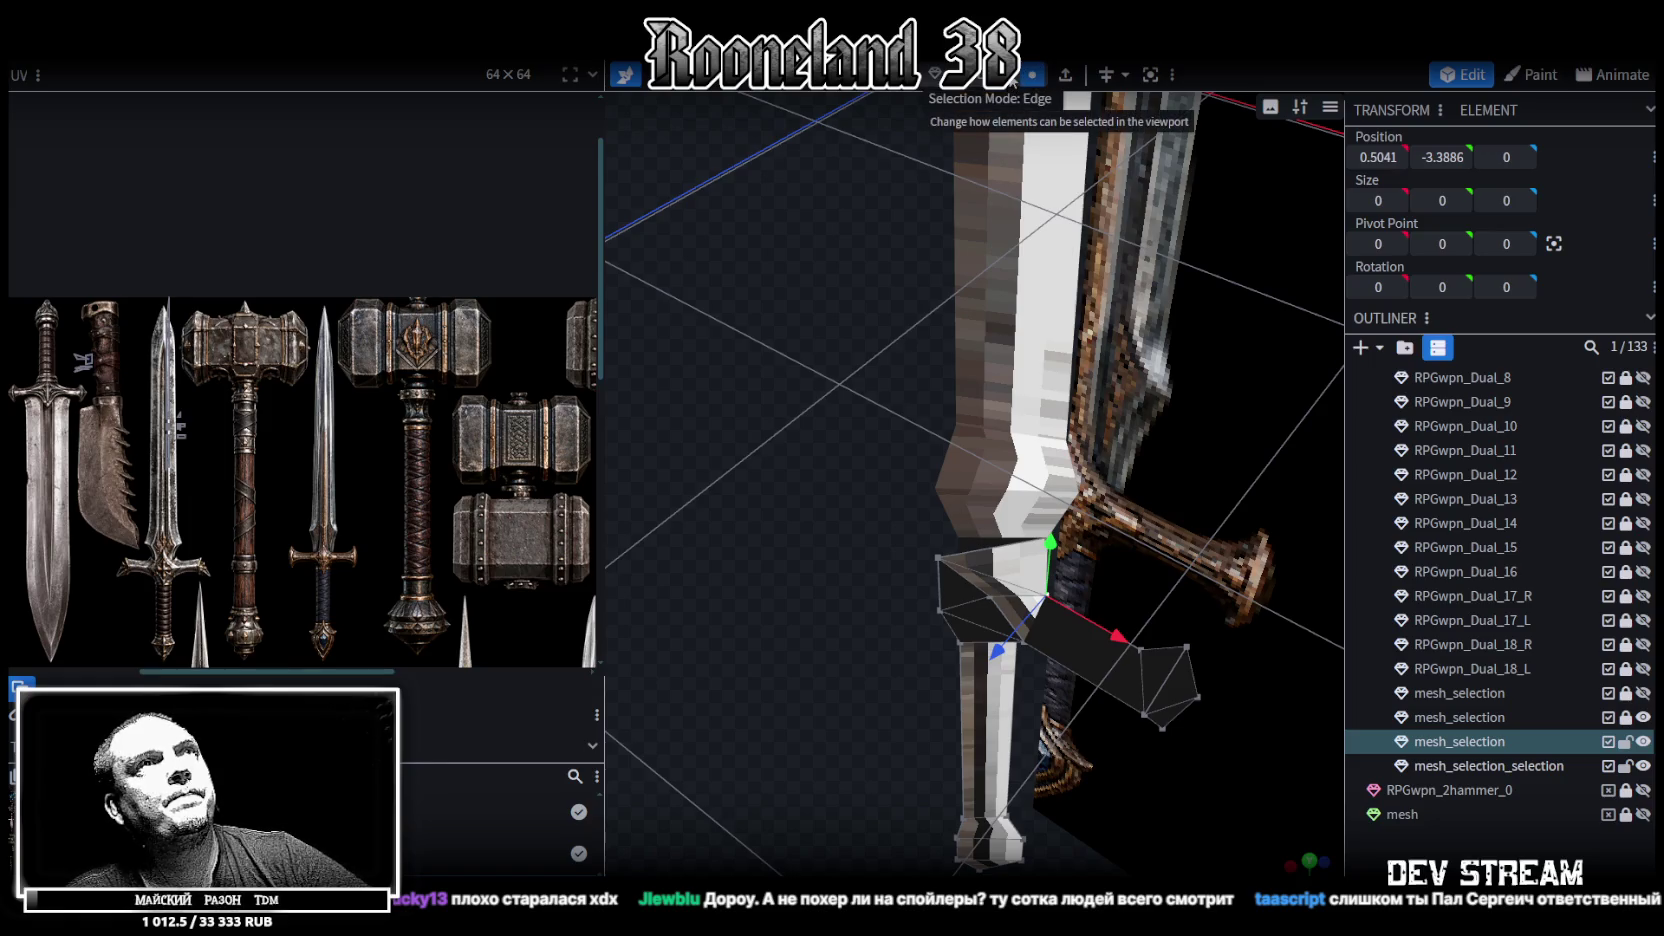
pyautogui.scroll(-5, 794, 436)
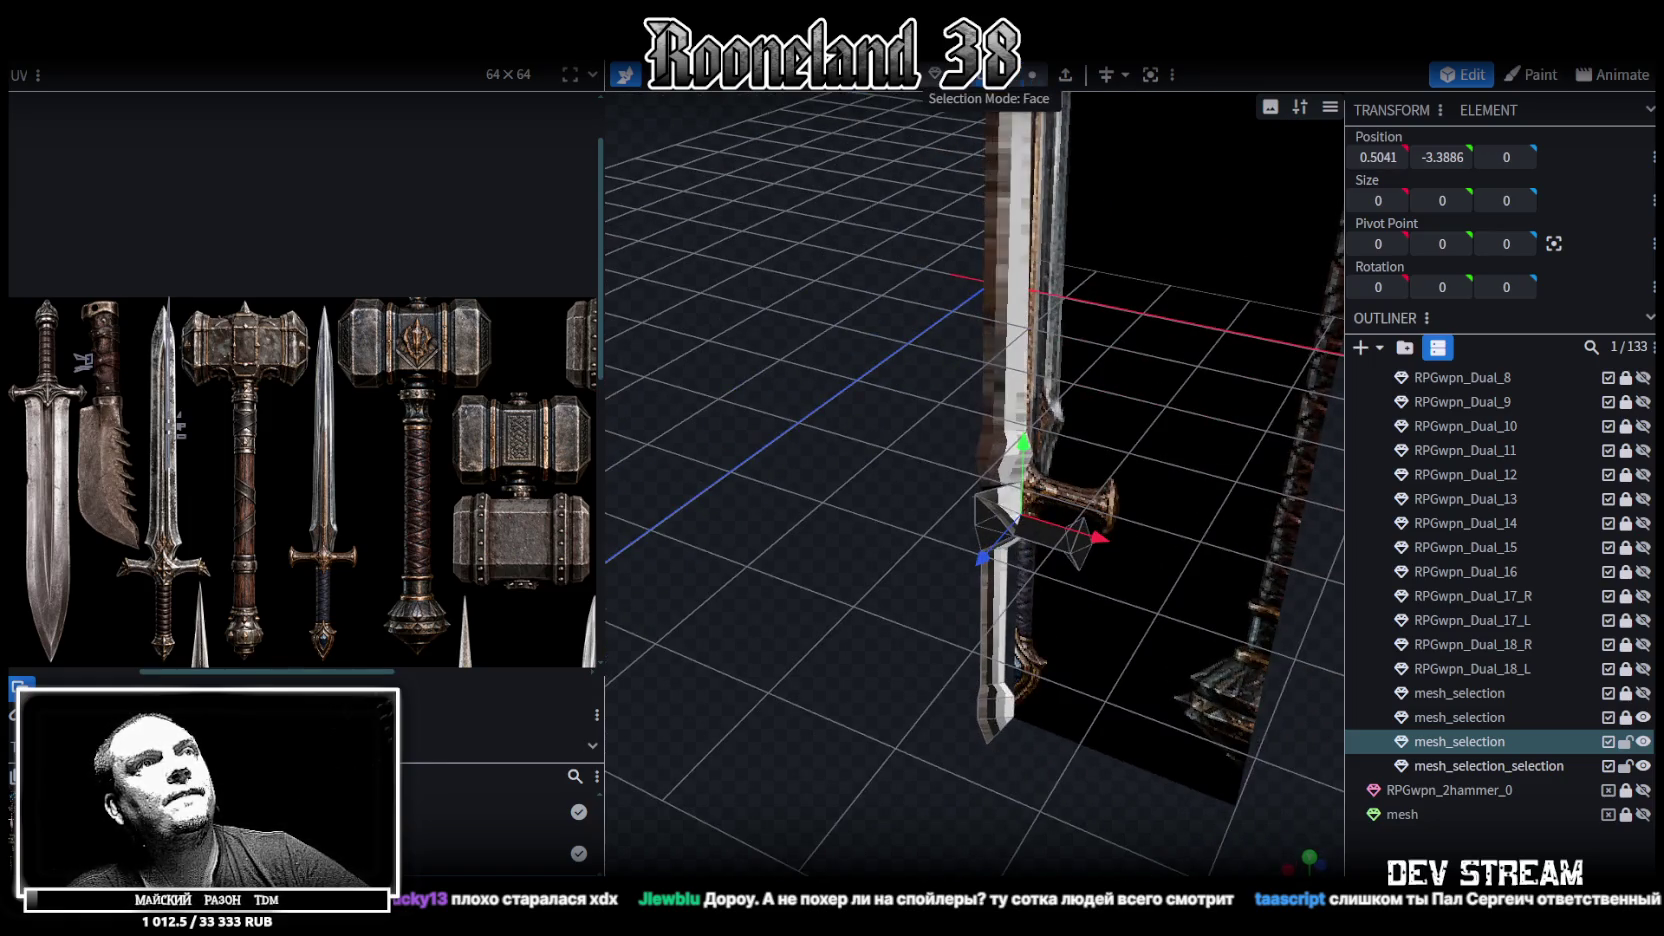
pyautogui.doubleClick(1010, 480)
pyautogui.hotkey('ctrl', 'c')
pyautogui.hotkey('ctrl', 'v')
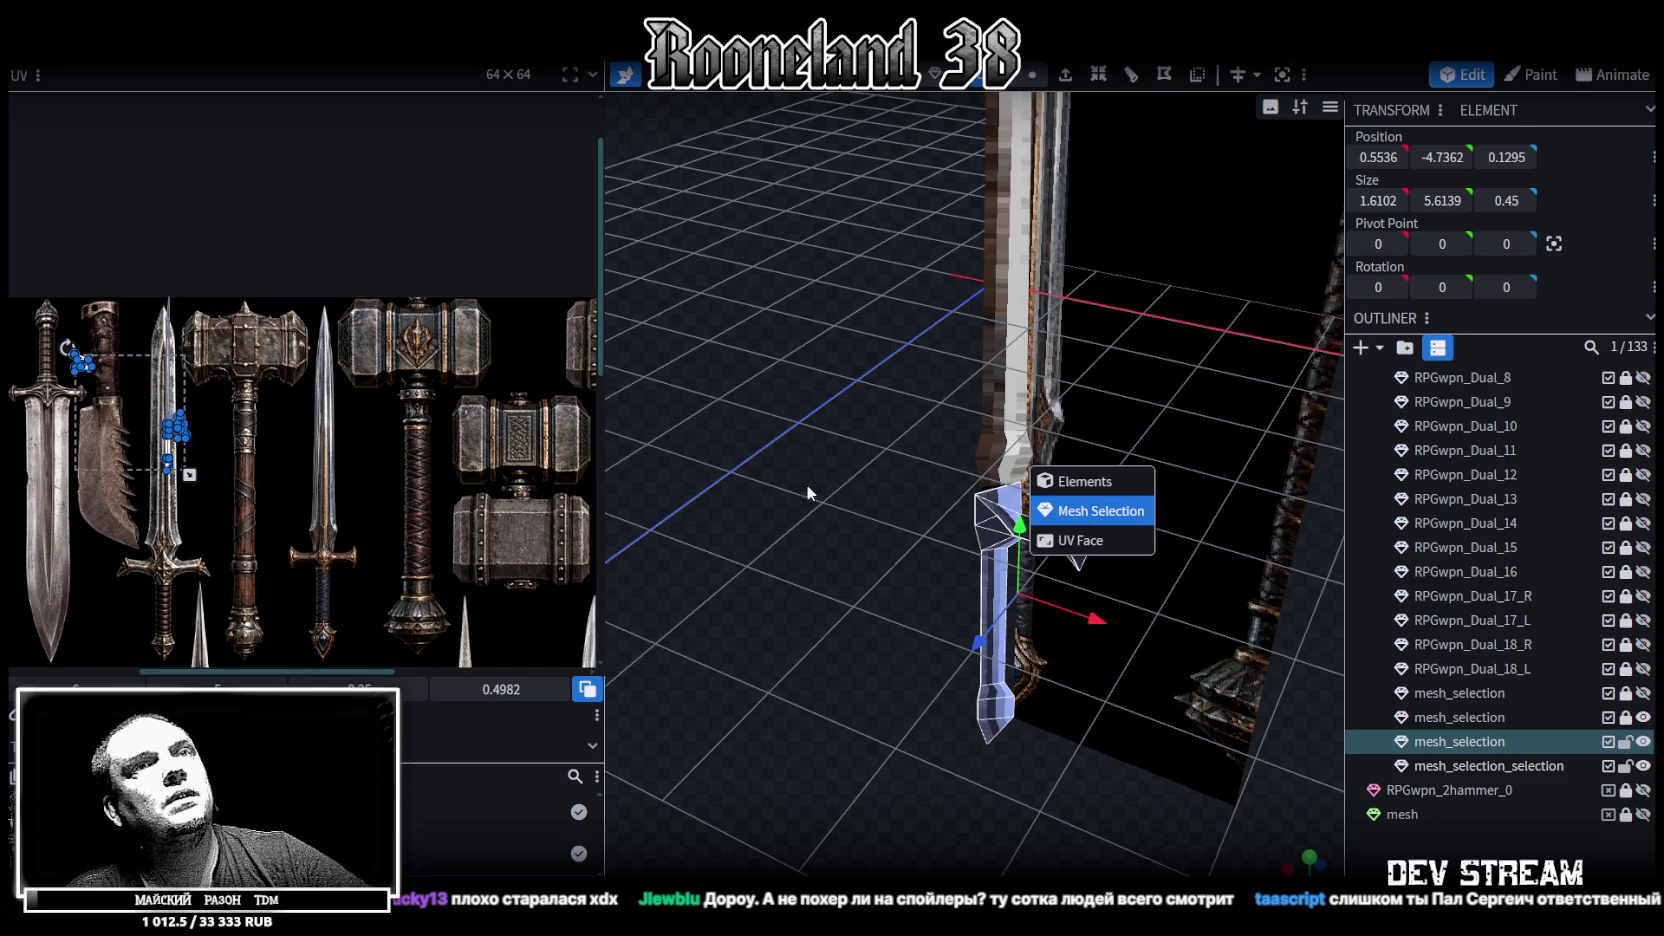
pyautogui.click(1100, 510)
# Select both mesh_selection and mesh_selection_selection in the Outliner
pyautogui.moveTo(1100, 512); pyautogui.dragTo(1041, 576)
pyautogui.click(1452, 766)
pyautogui.click(1442, 733)
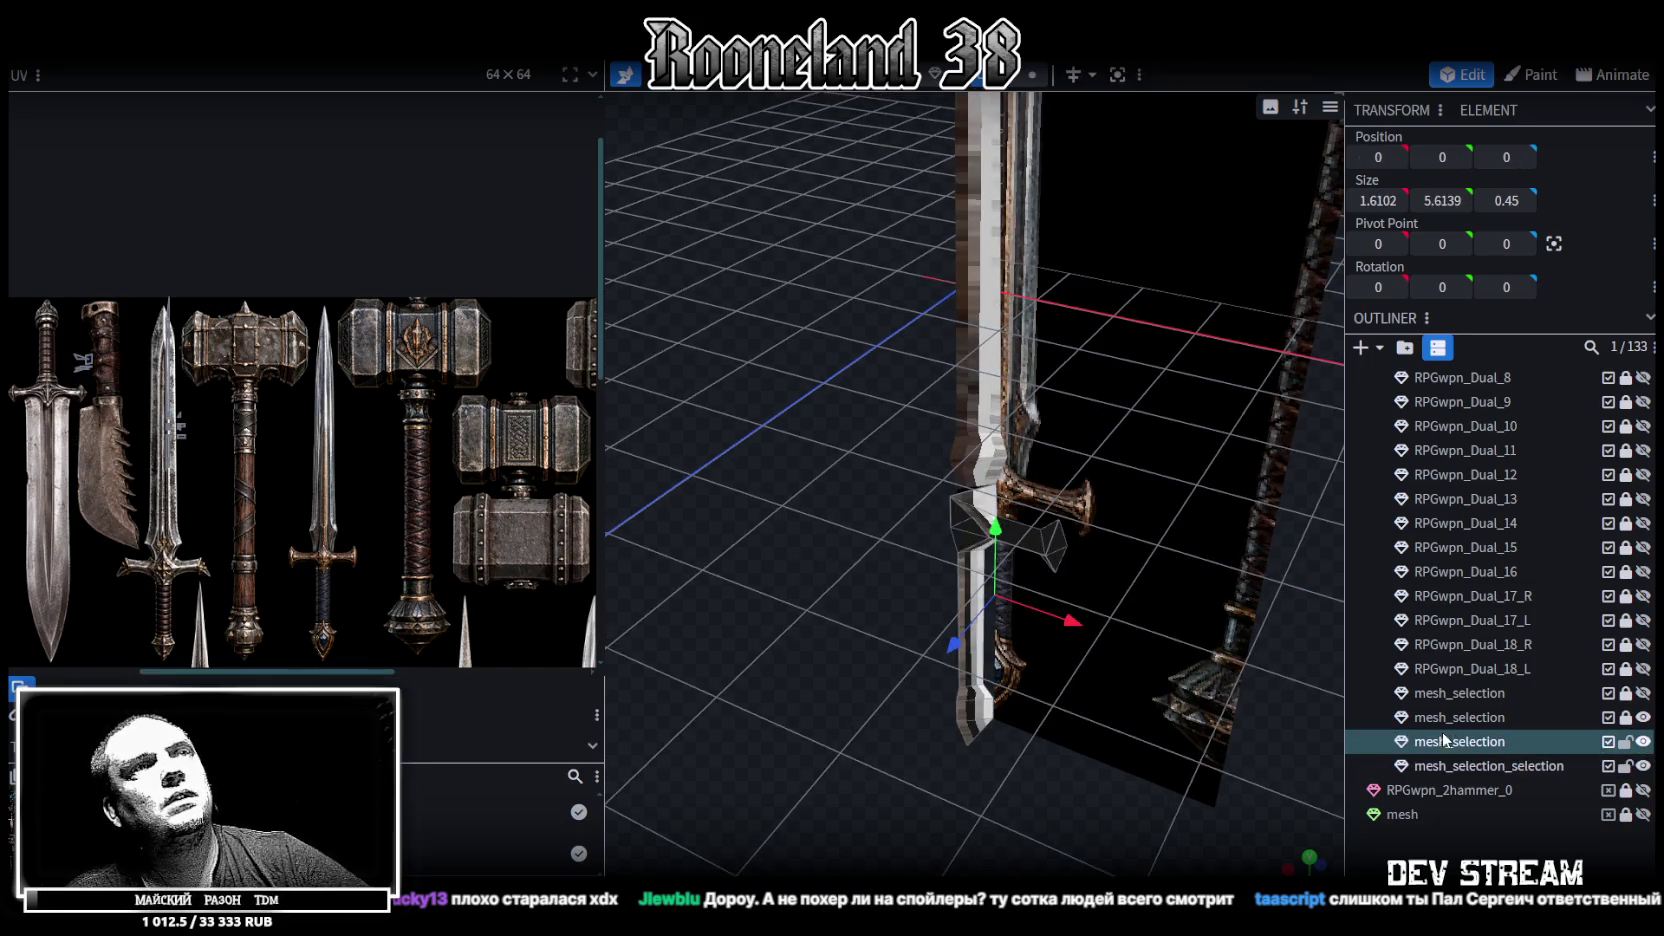
pyautogui.keyDown('shift'); pyautogui.click(1460, 766); pyautogui.keyUp('shift')
# Merge the two selected meshes into a single mesh_selection
pyautogui.rightClick(1460, 766)
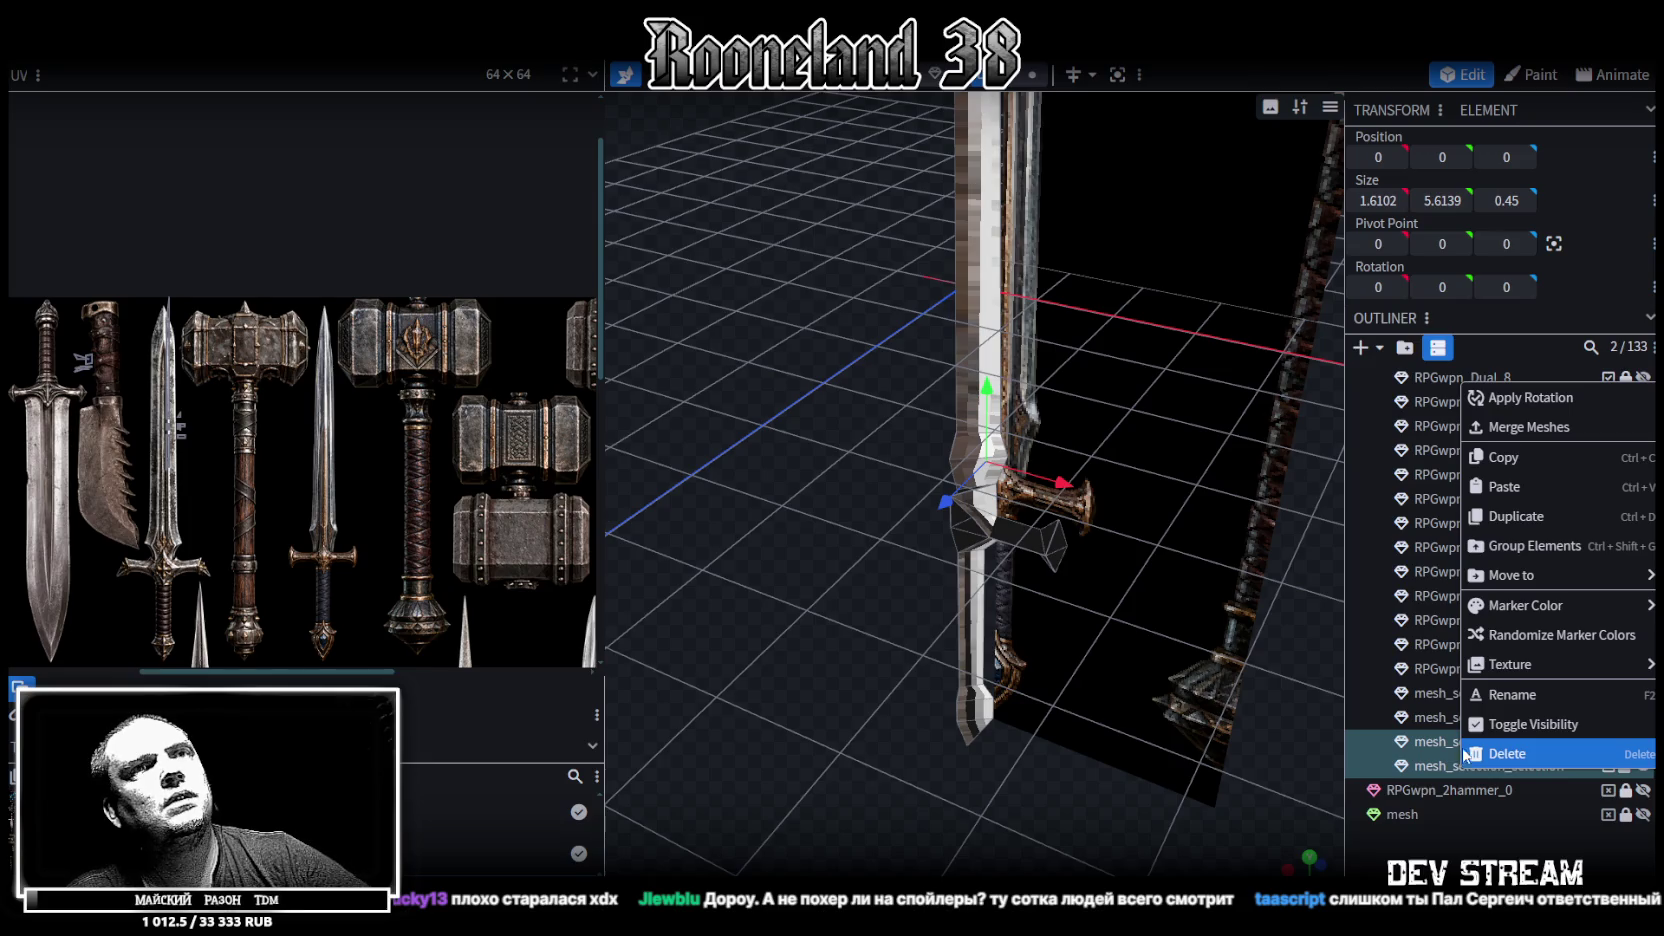
pyautogui.click(1517, 428)
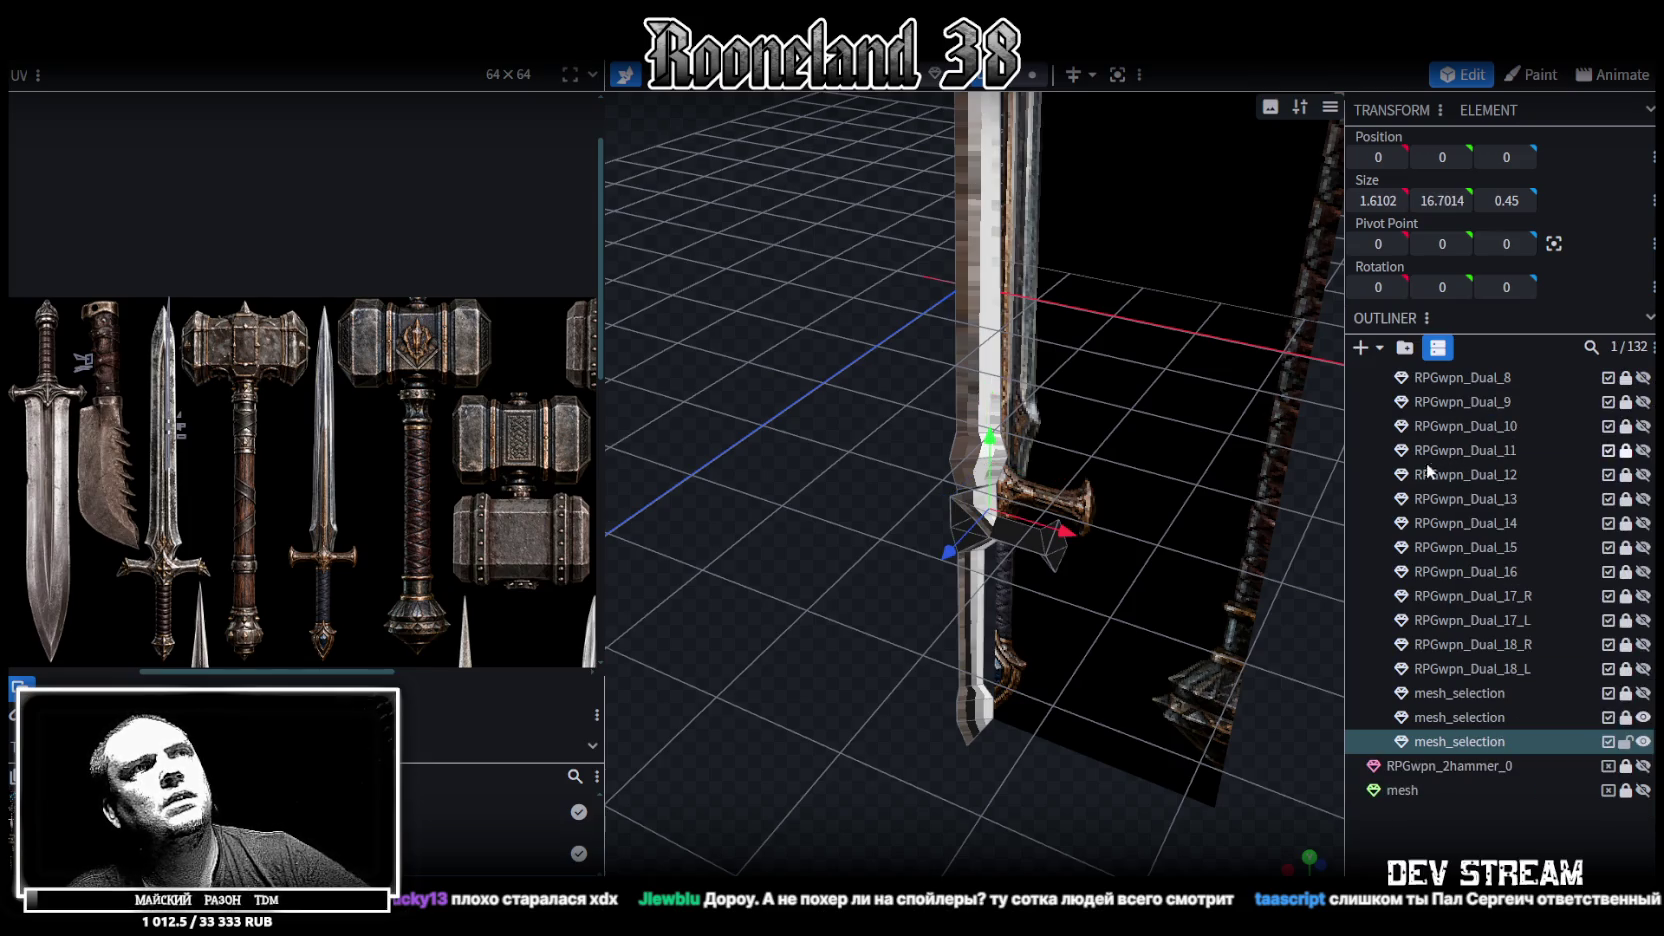
pyautogui.moveTo(887, 486); pyautogui.dragTo(858, 459)
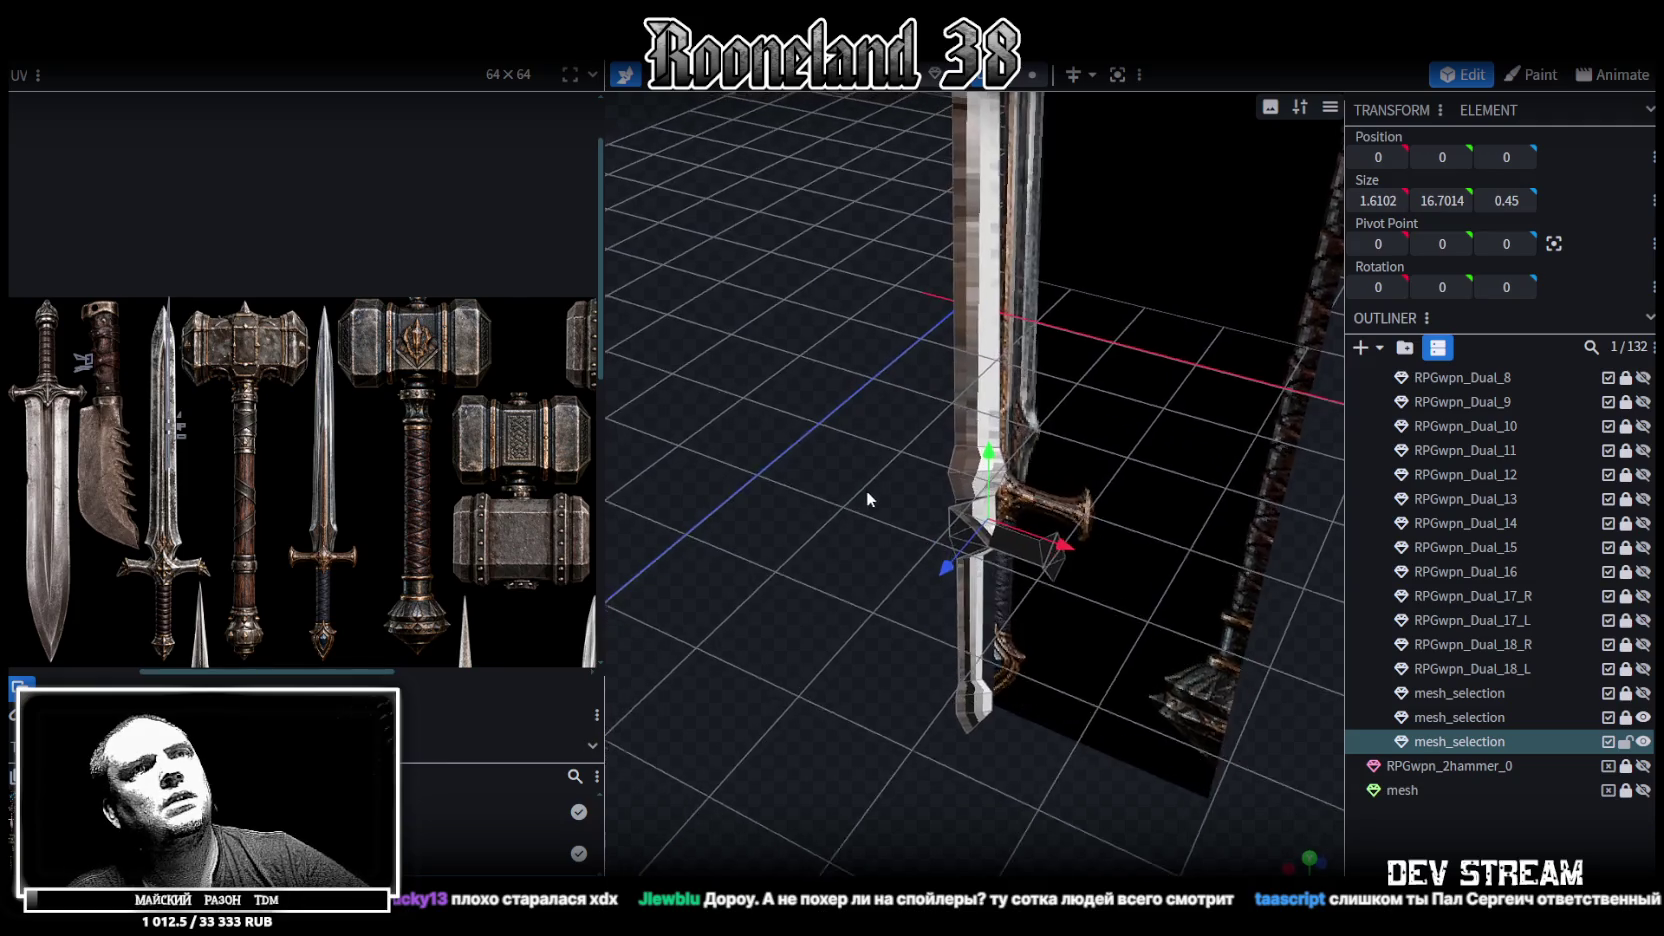
pyautogui.scroll(3, 858, 459)
pyautogui.click(965, 520)
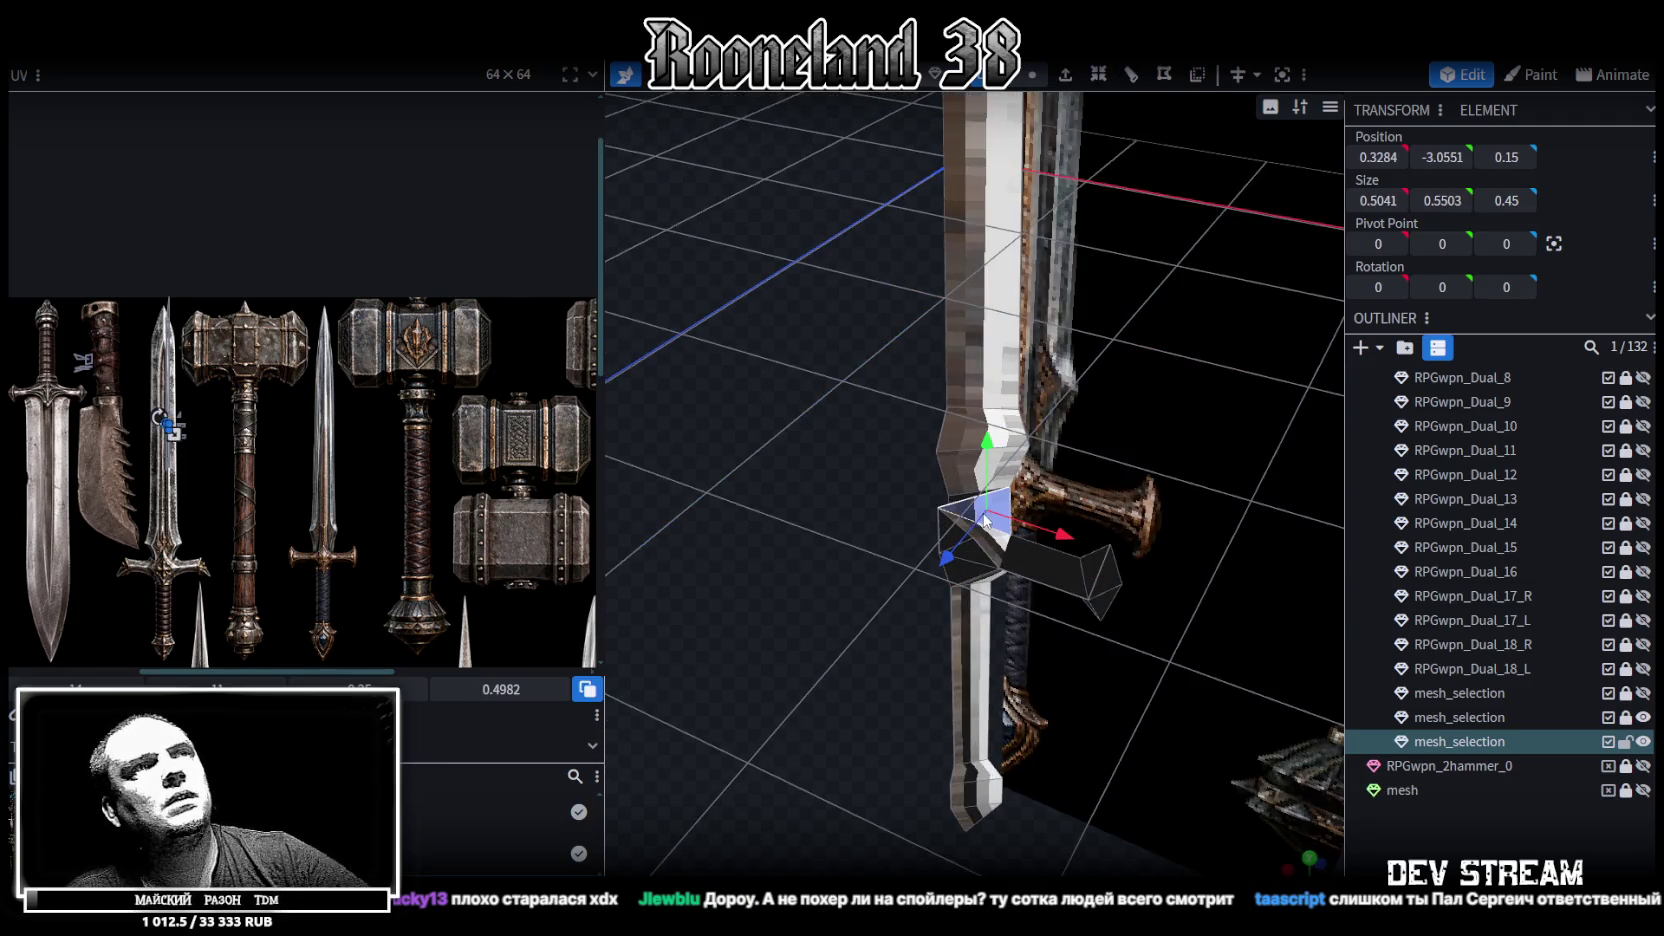
pyautogui.scroll(3, 888, 510)
pyautogui.moveTo(796, 456)
pyautogui.mouseDown()
pyautogui.moveTo(786, 474)
pyautogui.moveTo(893, 436)
pyautogui.moveTo(951, 490)
pyautogui.mouseUp()
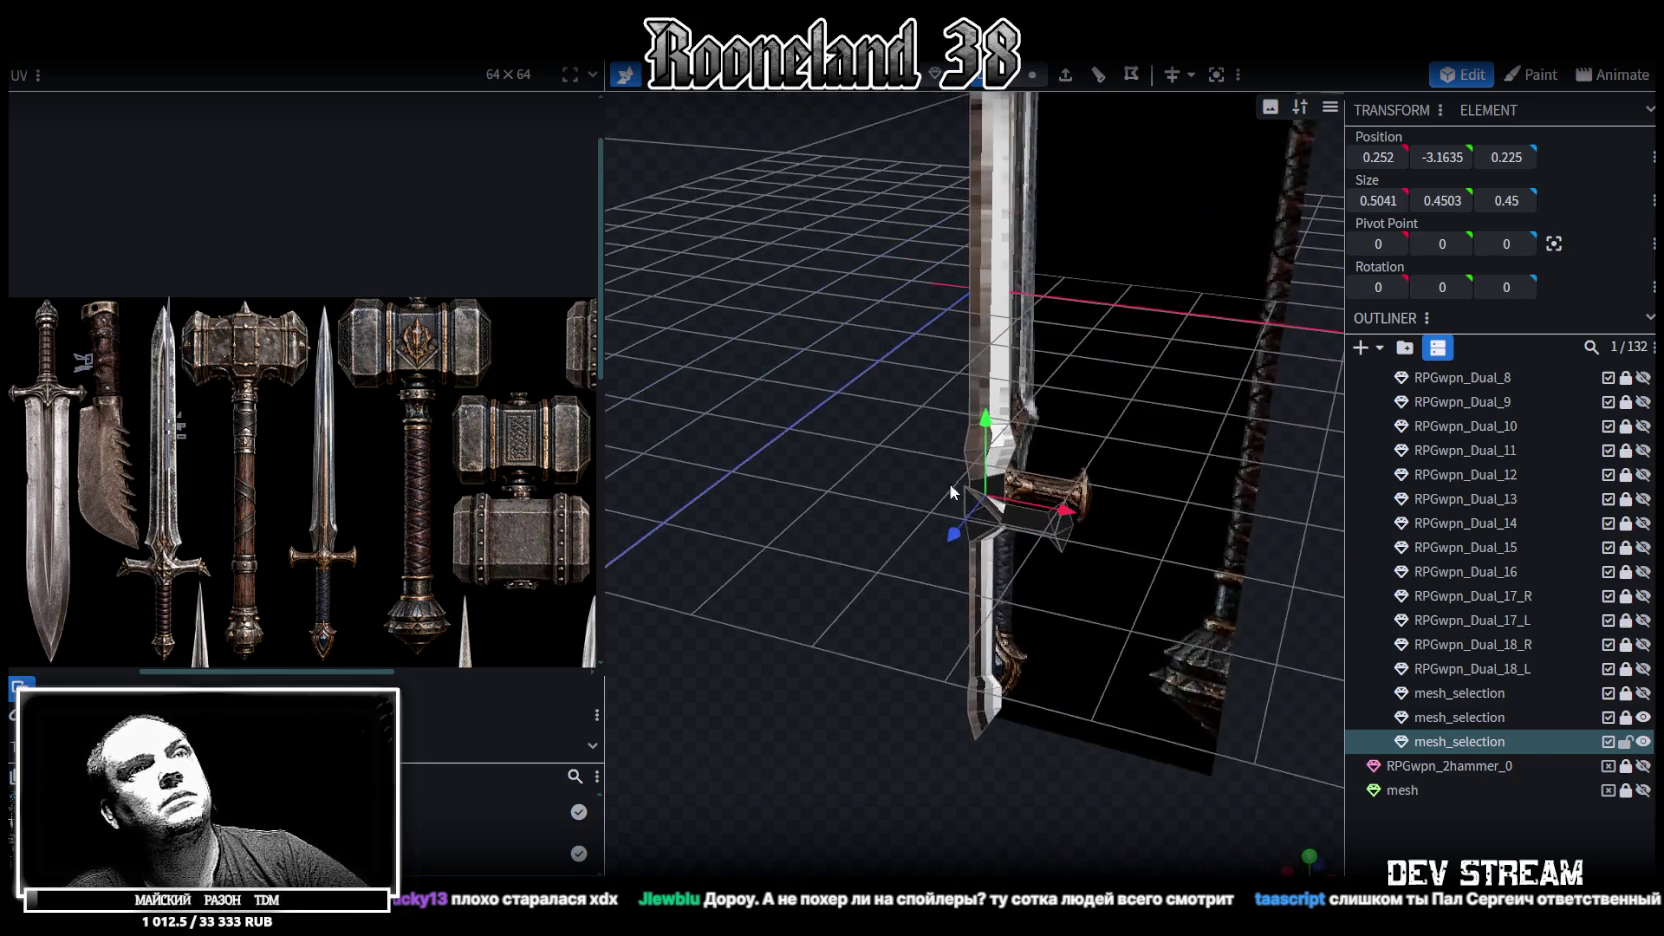
# Copy all 21 faces of mesh_selection, paste them as a mesh selection, and flip the copy across X
pyautogui.click(1459, 742)
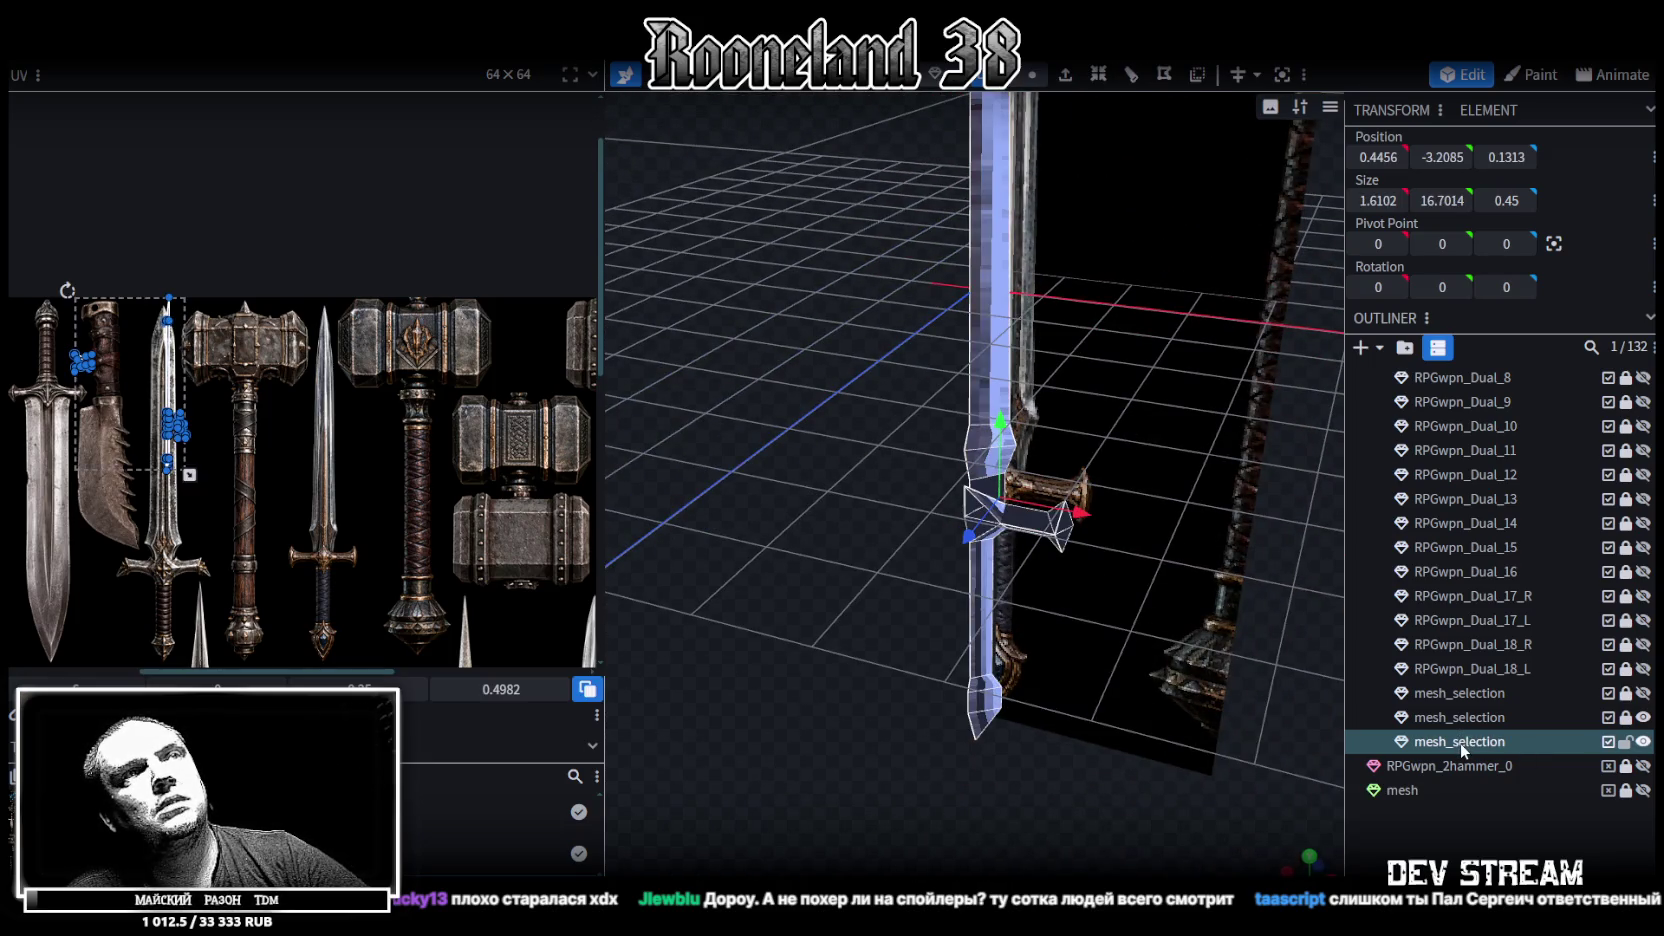
pyautogui.hotkey('ctrl', 'd')
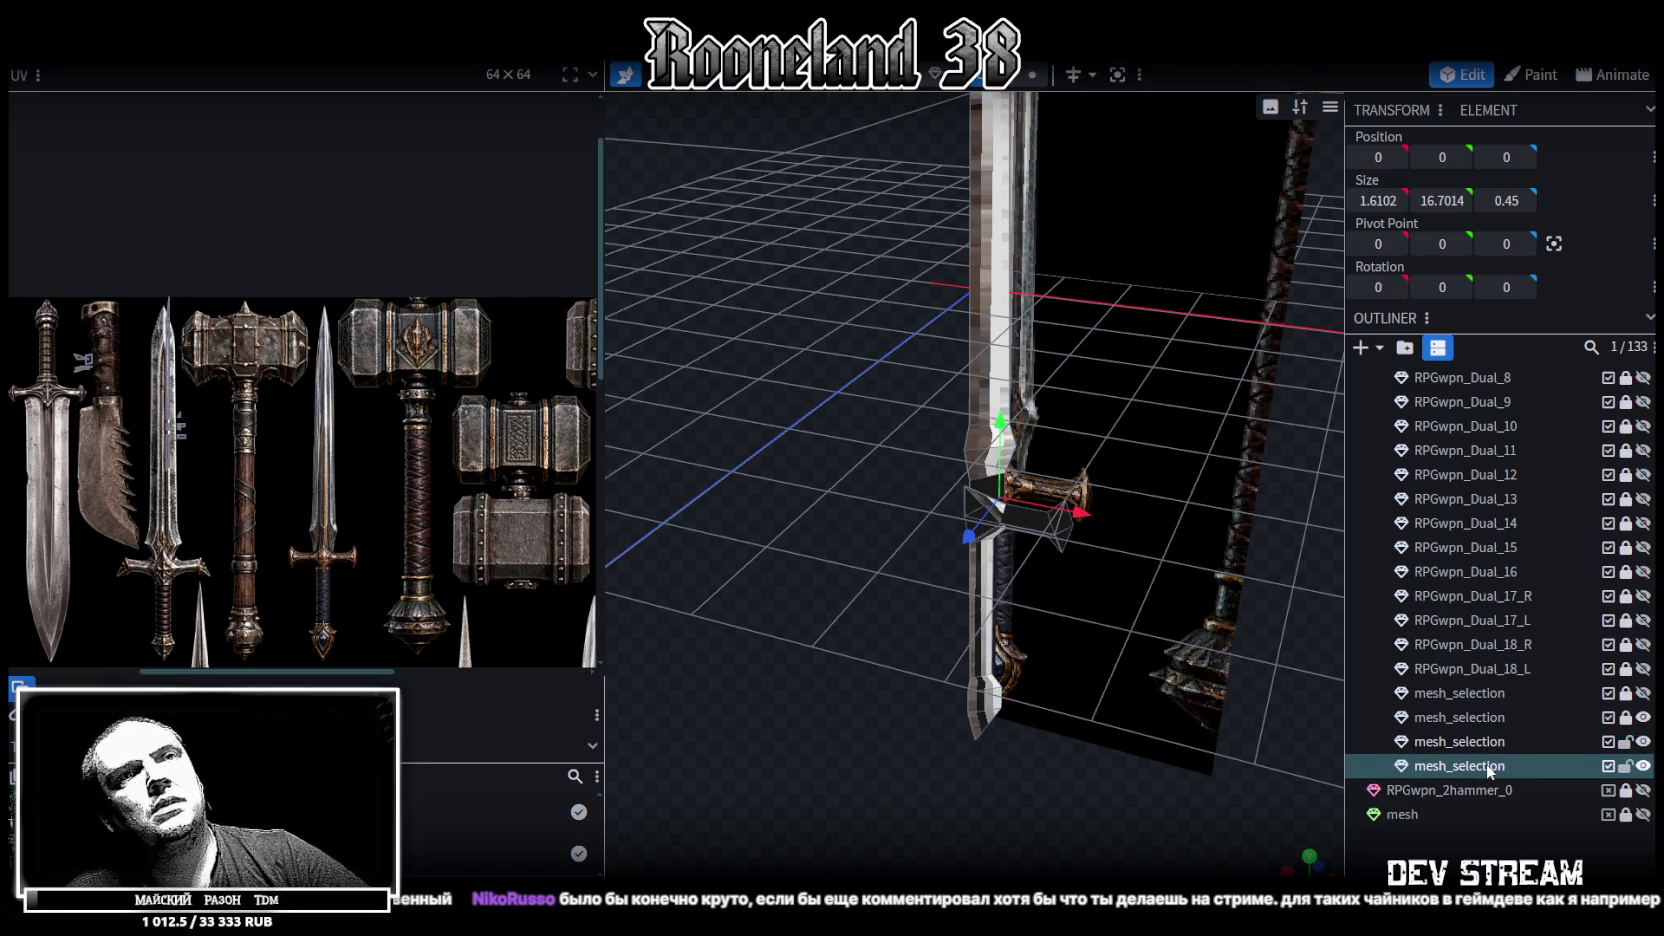
pyautogui.hotkey('ctrl', 'z')
pyautogui.hotkey('ctrl', 'a')
pyautogui.hotkey('ctrl', 'c')
pyautogui.hotkey('ctrl', 'v')
pyautogui.click(1035, 421)
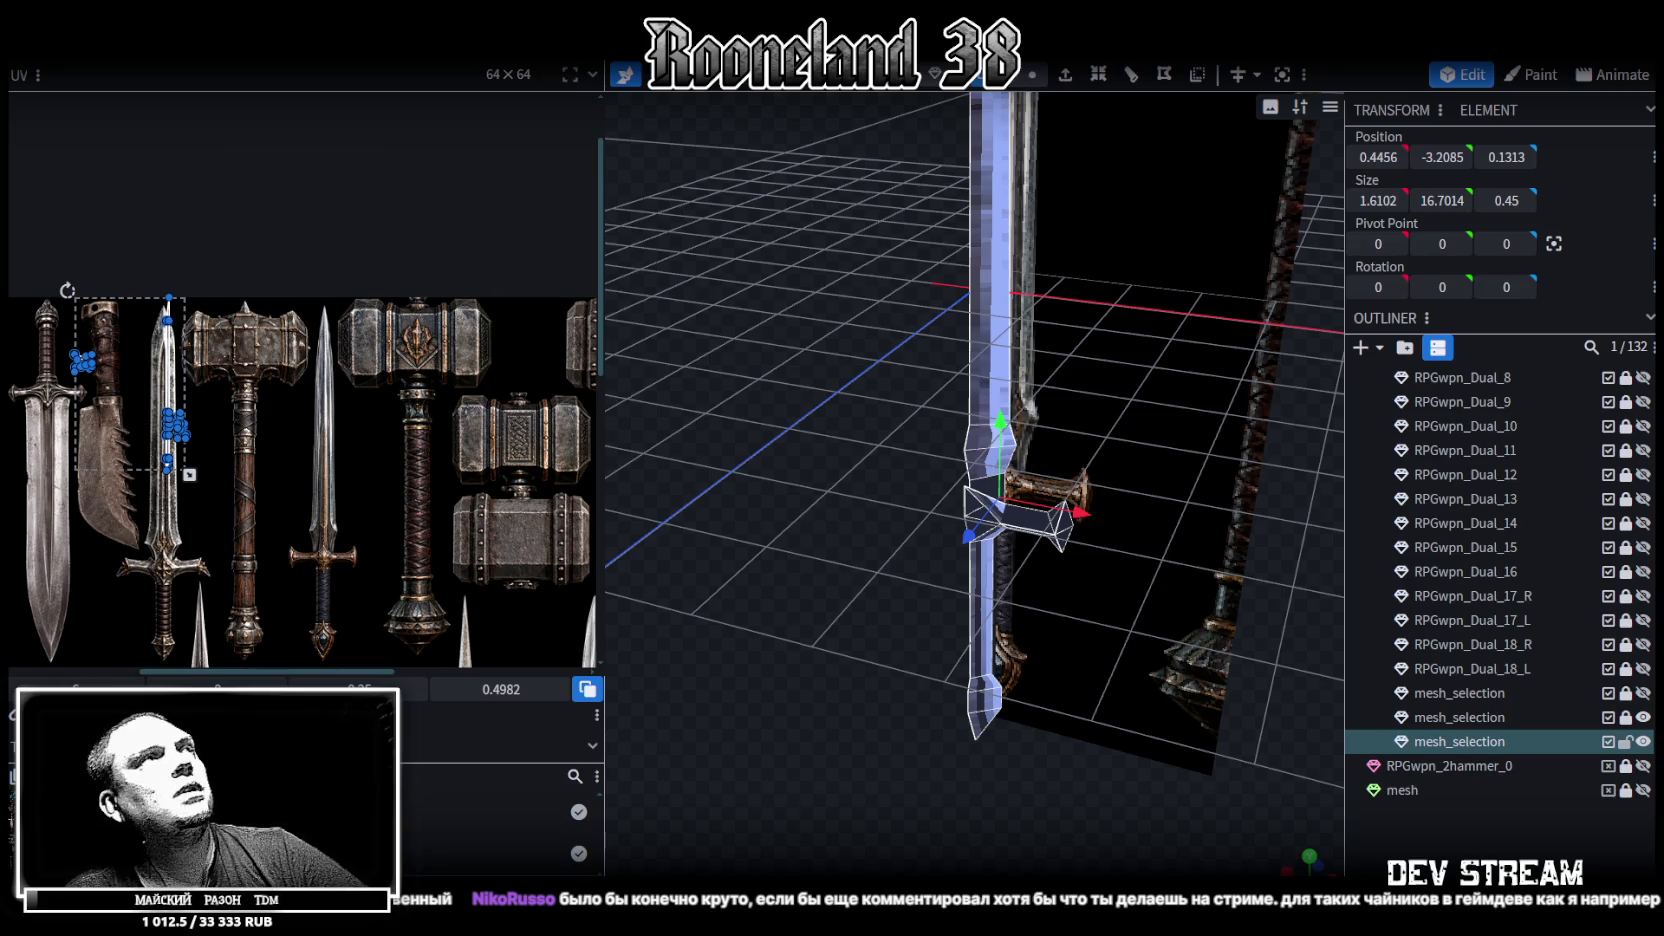
pyautogui.click(240, 52)
pyautogui.click(390, 107)
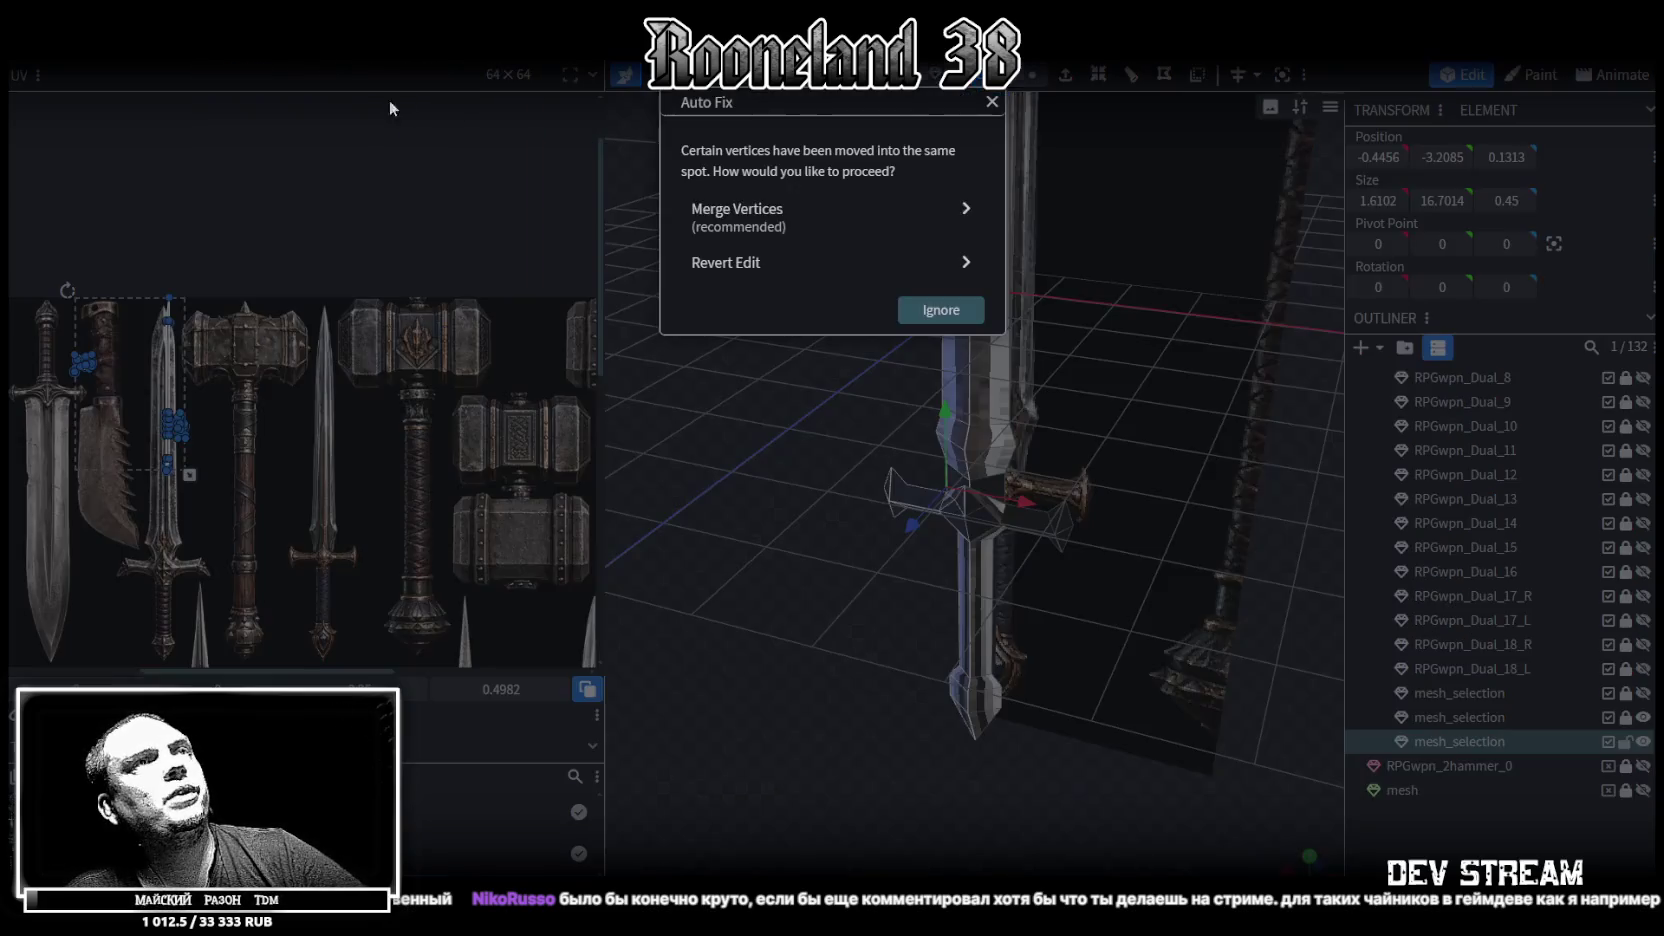
# Merge the overlapping vertices, then copy all faces and paste them mirrored to complete the sword
pyautogui.click(822, 250)
pyautogui.moveTo(822, 250); pyautogui.dragTo(760, 304, button='middle')
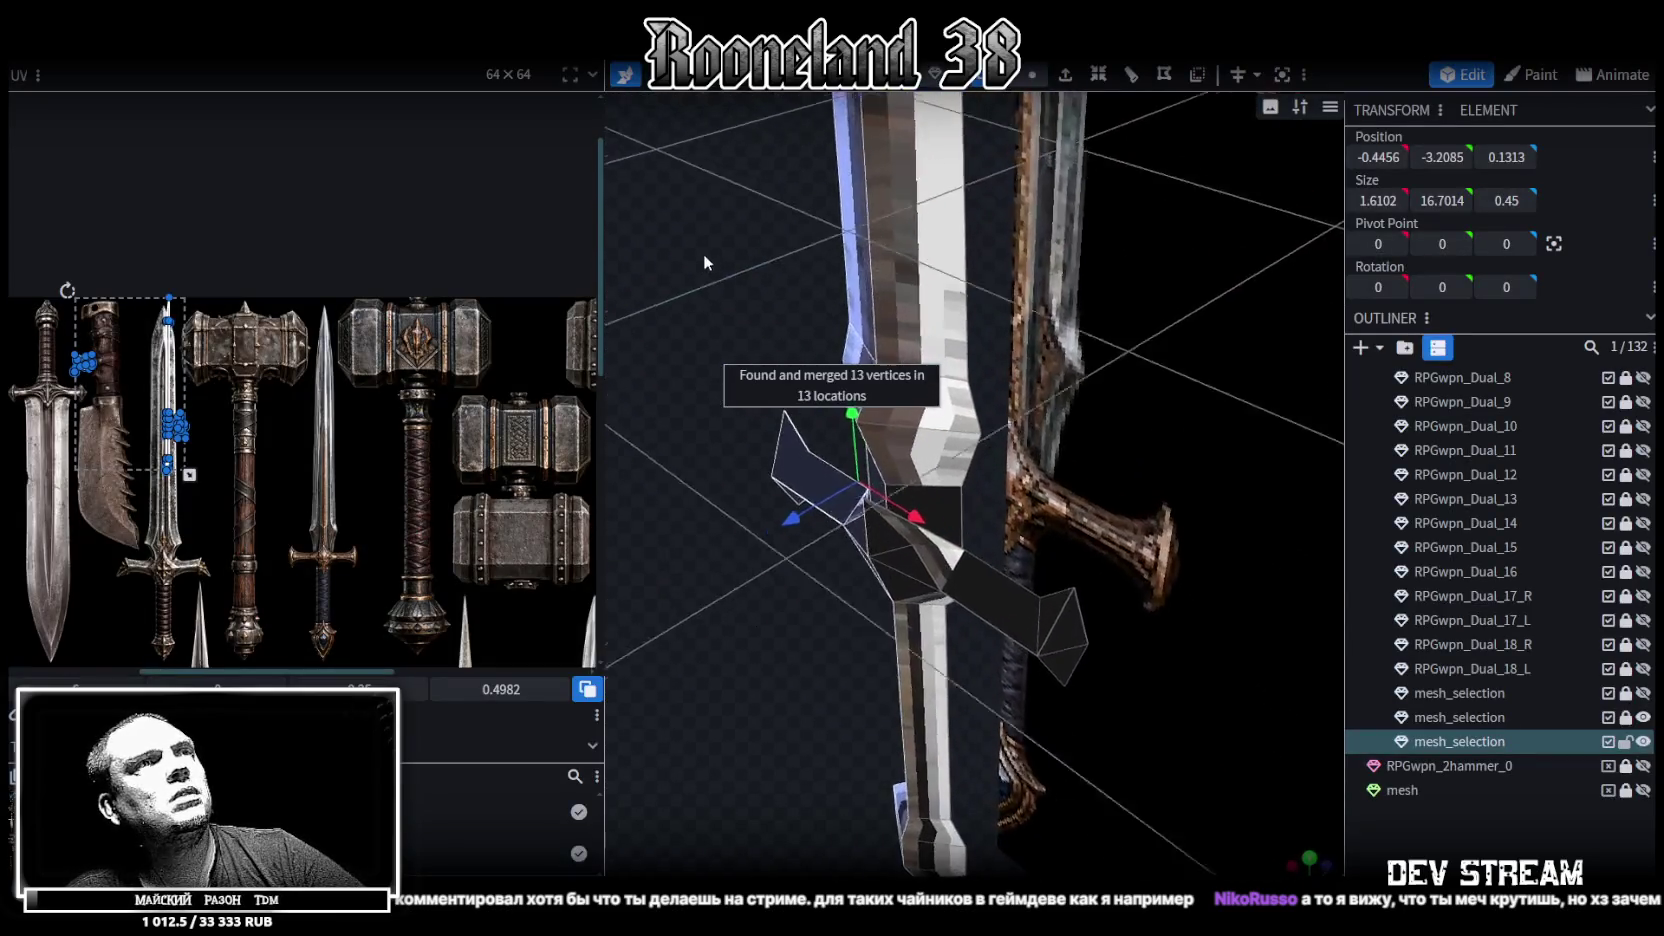
pyautogui.hotkey('ctrl', 'a')
pyautogui.hotkey('ctrl', 'c')
pyautogui.hotkey('ctrl', 'v')
pyautogui.click(1023, 481)
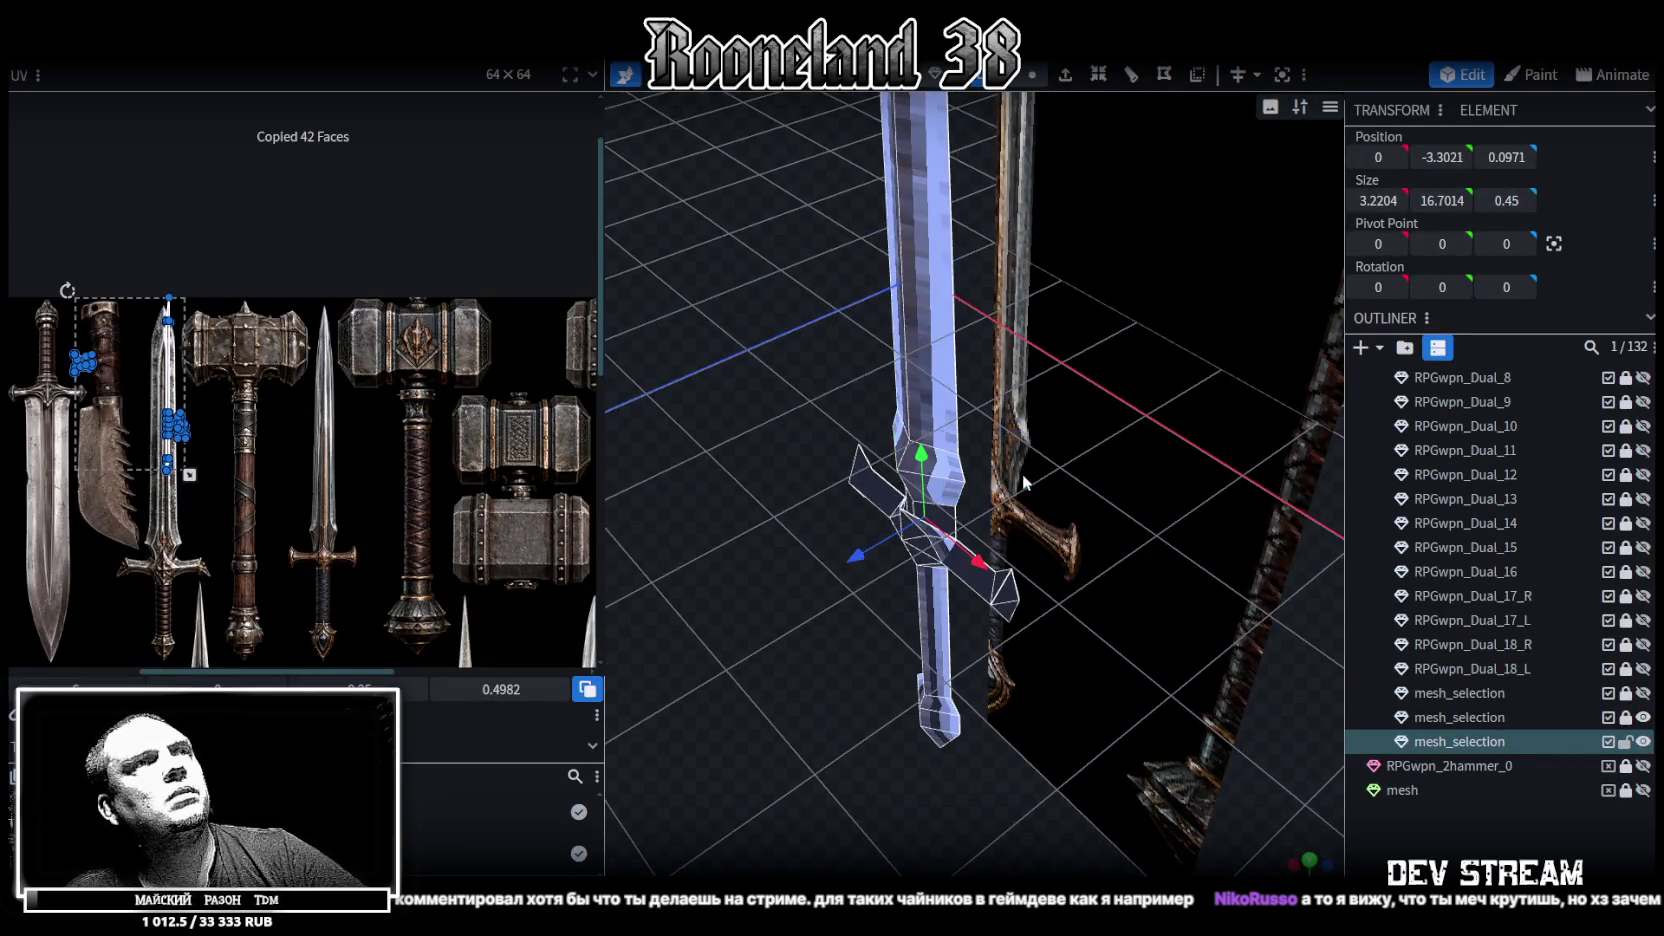
# Flip the sword along Z and merge the 34 overlapping vertices
pyautogui.click(240, 52)
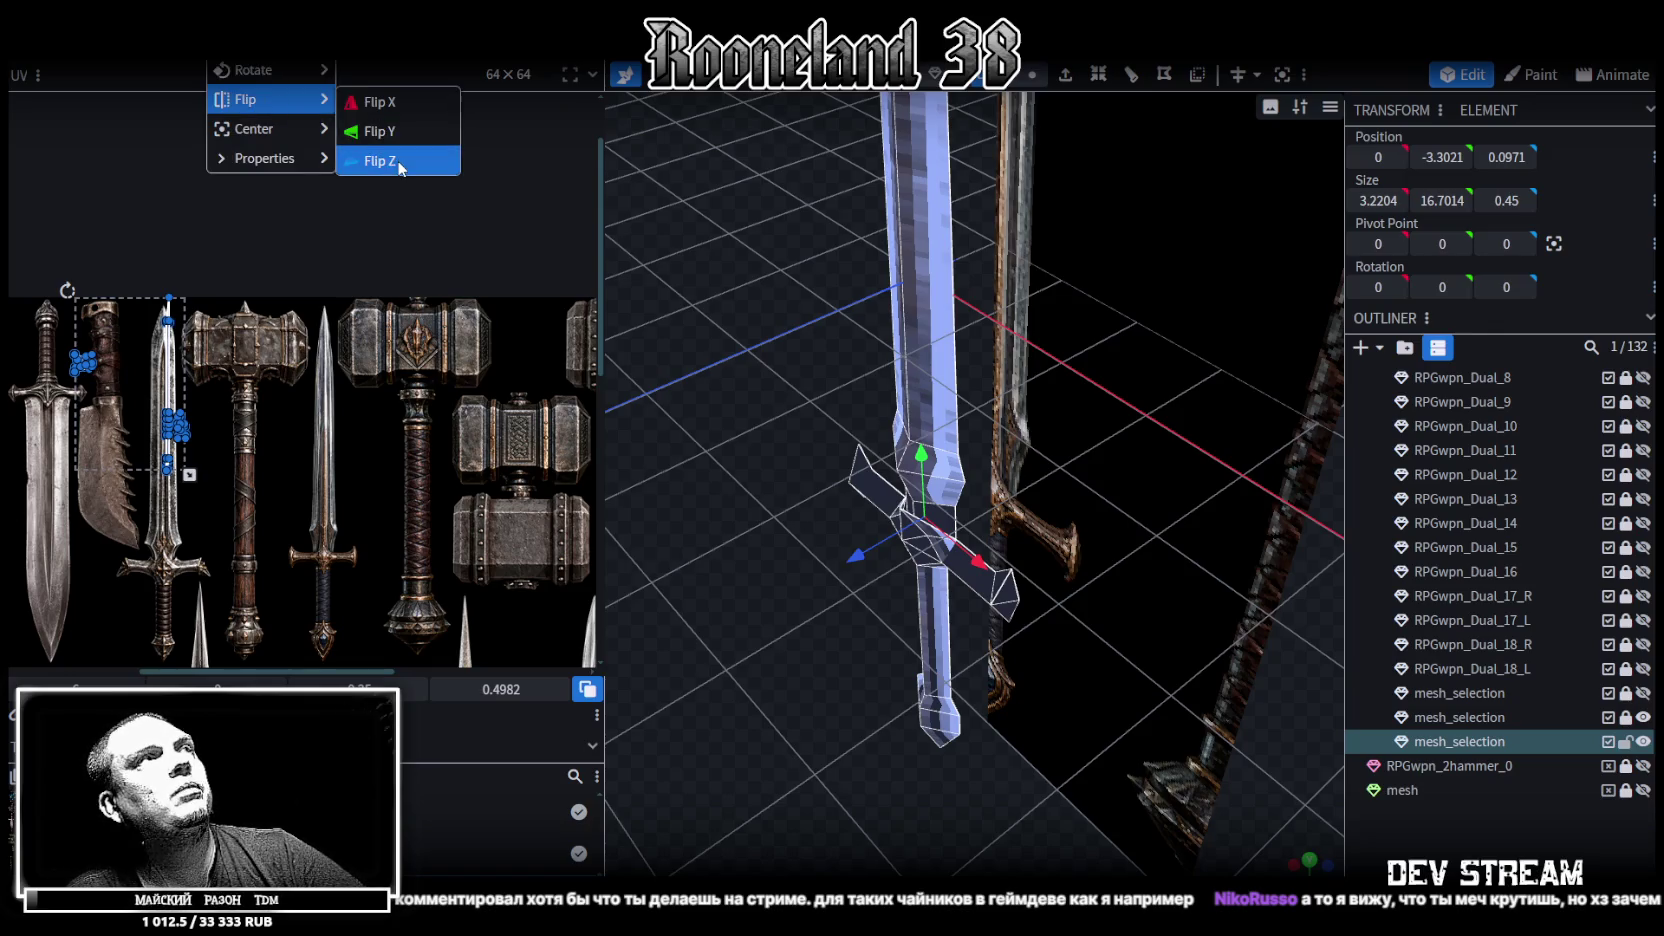
pyautogui.click(380, 162)
pyautogui.click(811, 222)
pyautogui.moveTo(766, 432); pyautogui.dragTo(793, 464, button='middle')
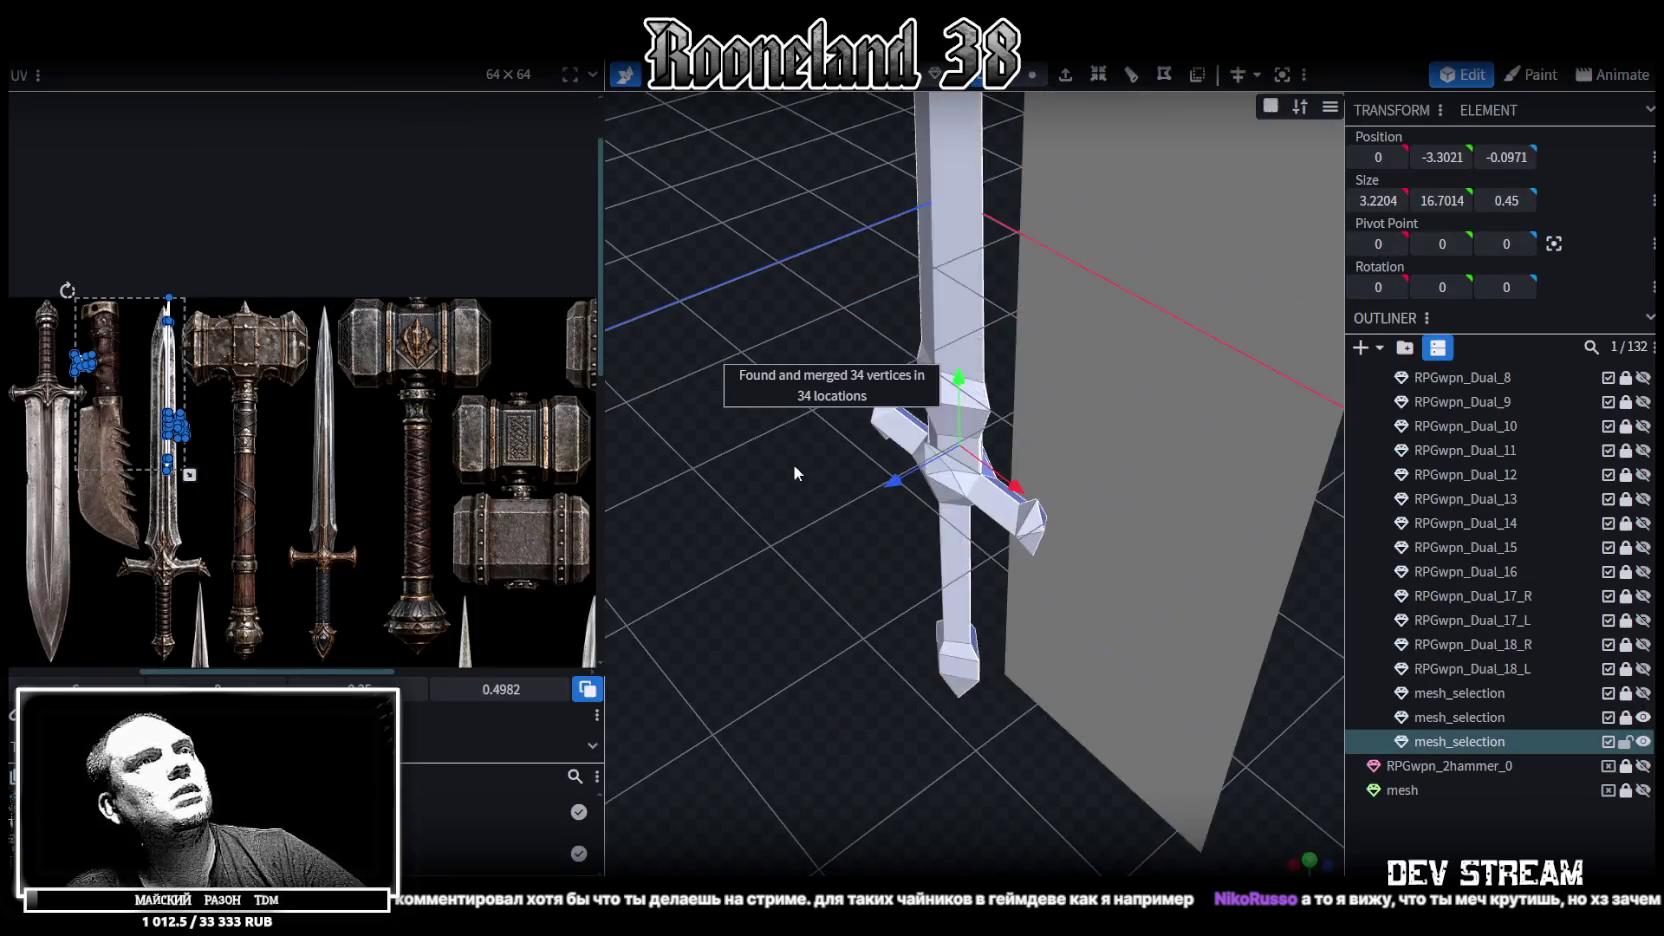
pyautogui.moveTo(827, 675)
pyautogui.mouseDown(button='middle')
pyautogui.moveTo(1097, 592)
pyautogui.moveTo(1306, 621)
pyautogui.moveTo(1243, 608)
pyautogui.moveTo(1156, 543)
pyautogui.moveTo(1251, 458)
pyautogui.moveTo(1187, 443)
pyautogui.moveTo(1121, 468)
pyautogui.mouseUp(button='middle')
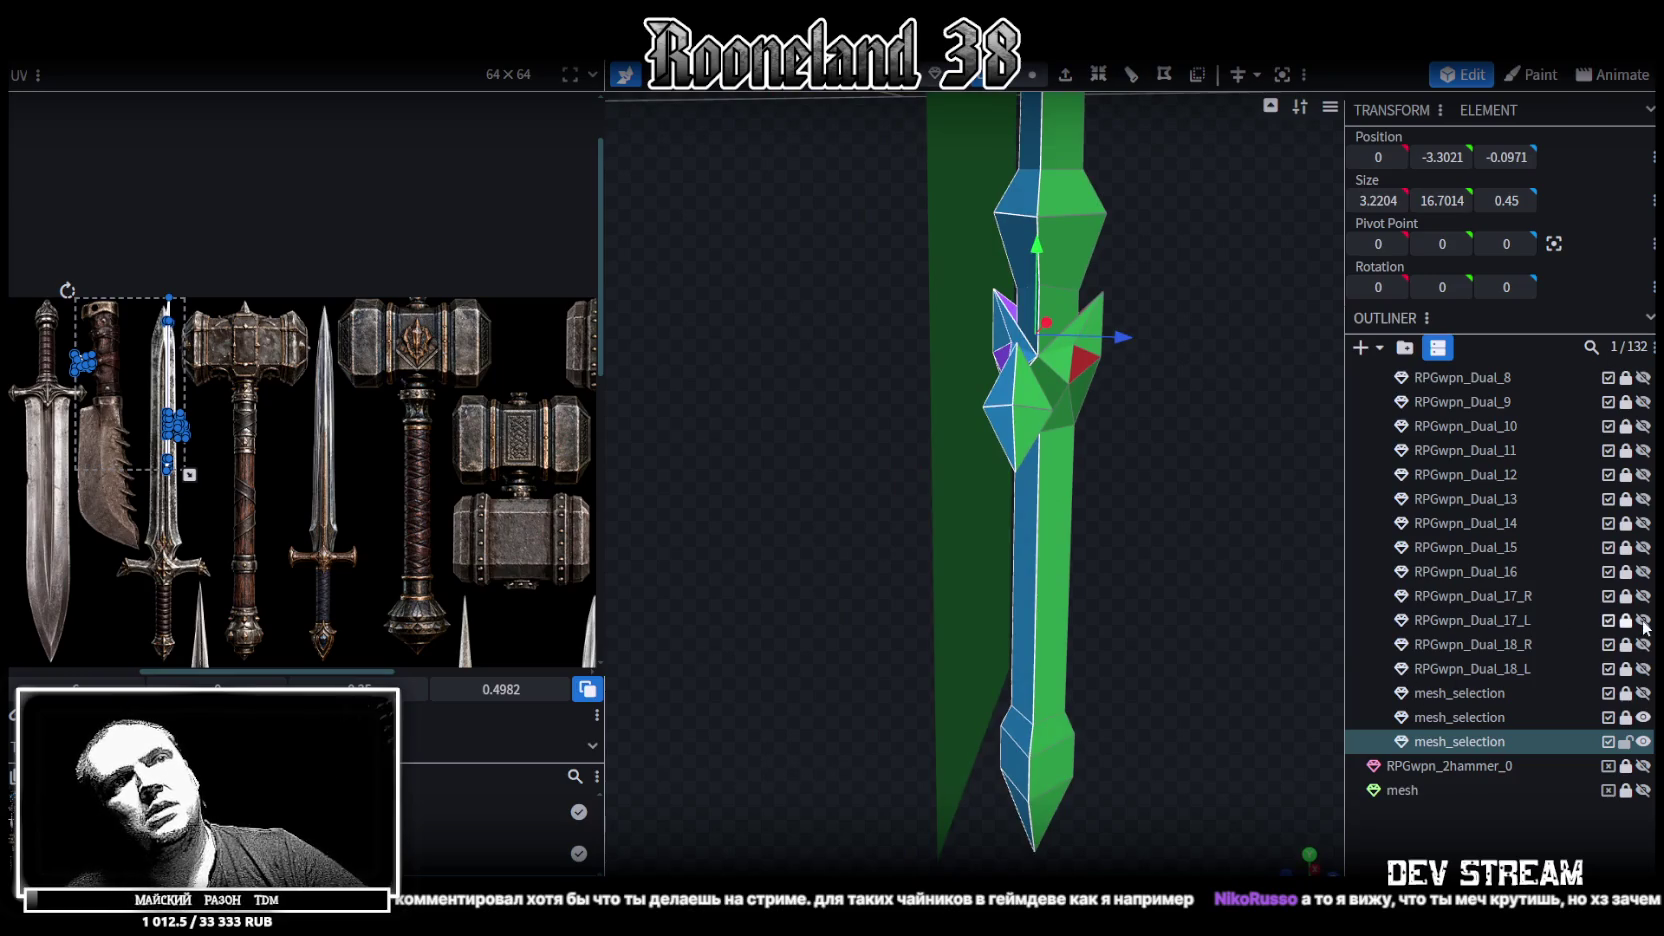
# Hide the large reference plane and invert the red crossguard-centre faces so they face outward
pyautogui.click(1646, 719)
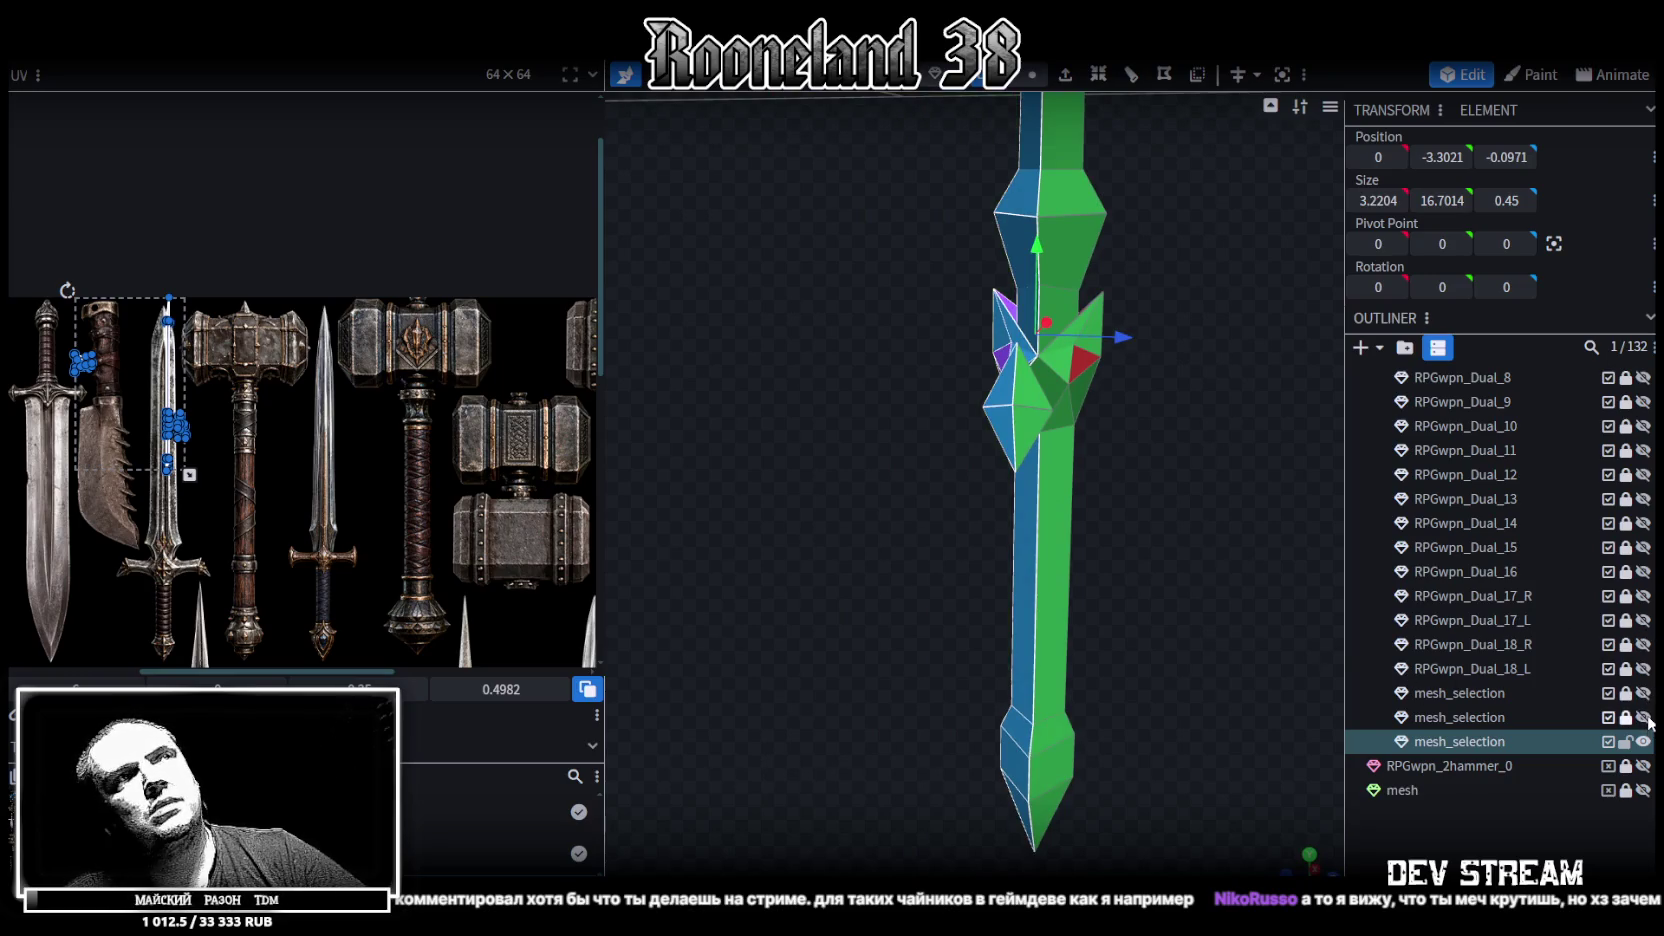
pyautogui.moveTo(1122, 410)
pyautogui.mouseDown(button='middle')
pyautogui.moveTo(1205, 491)
pyautogui.moveTo(1133, 331)
pyautogui.mouseUp(button='middle')
pyautogui.click(938, 378)
pyautogui.moveTo(805, 372)
pyautogui.mouseDown(button='middle')
pyautogui.moveTo(1151, 205)
pyautogui.moveTo(1052, 350)
pyautogui.mouseUp(button='middle')
pyautogui.click(1043, 340)
pyautogui.moveTo(1258, 478)
pyautogui.mouseDown(button='middle')
pyautogui.moveTo(1156, 380)
pyautogui.moveTo(1114, 581)
pyautogui.moveTo(1191, 463)
pyautogui.moveTo(1152, 389)
pyautogui.moveTo(1196, 363)
pyautogui.mouseUp(button='middle')
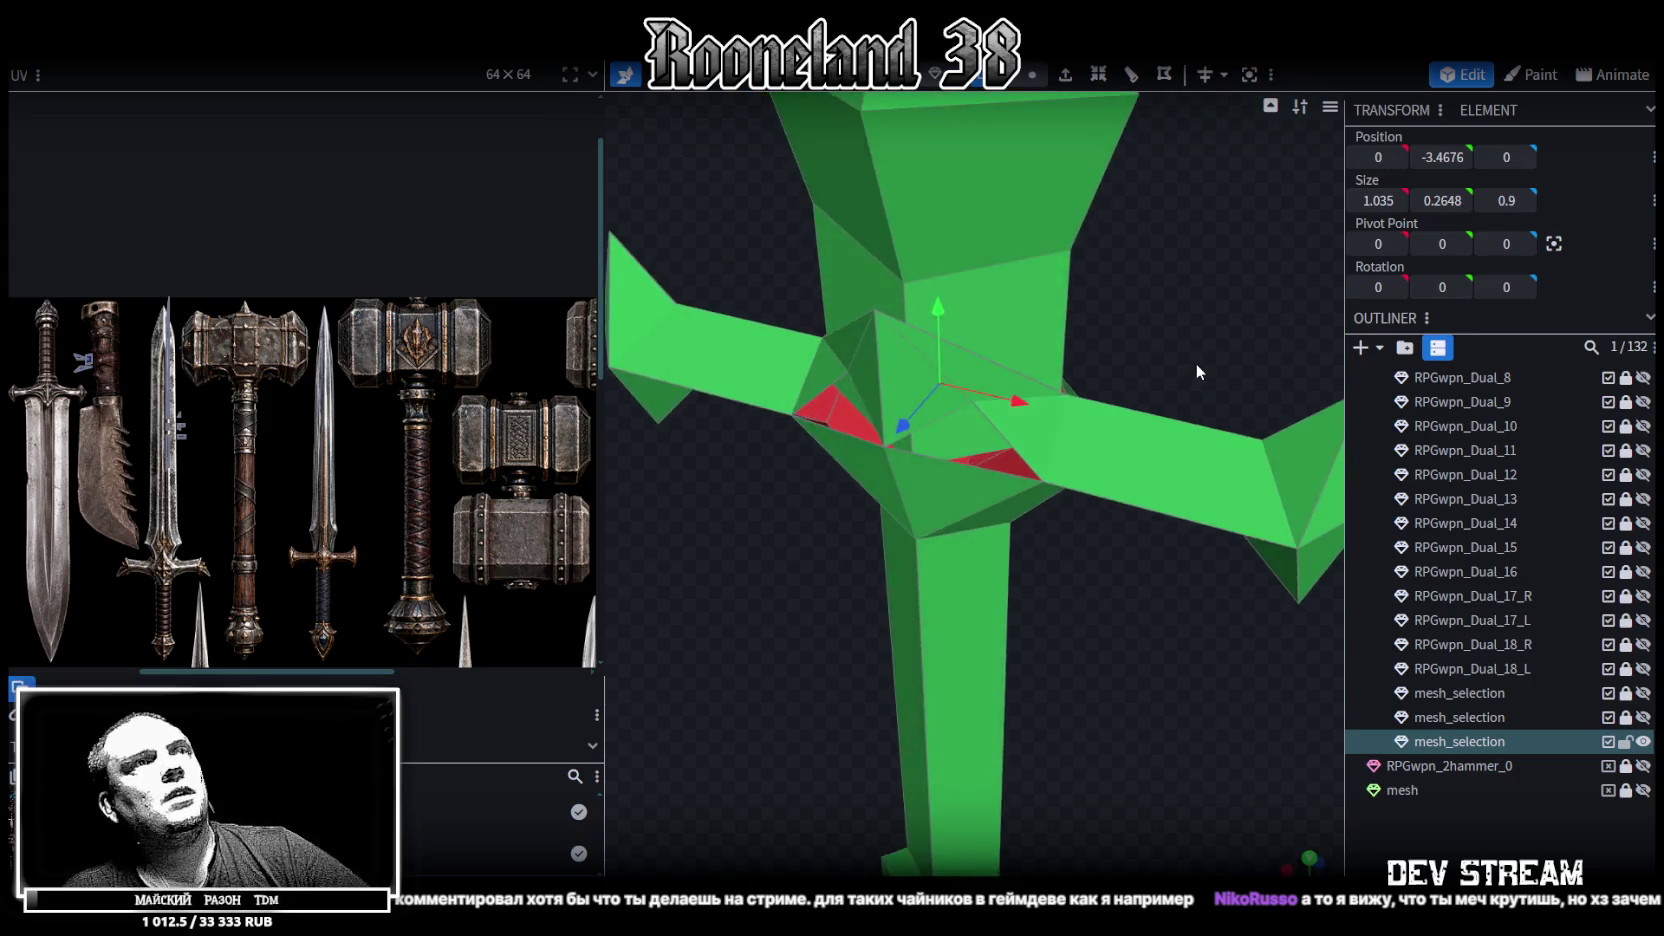
pyautogui.click(976, 436)
pyautogui.moveTo(845, 404)
pyautogui.mouseDown(button='middle')
pyautogui.moveTo(1083, 283)
pyautogui.moveTo(1082, 339)
pyautogui.mouseUp(button='middle')
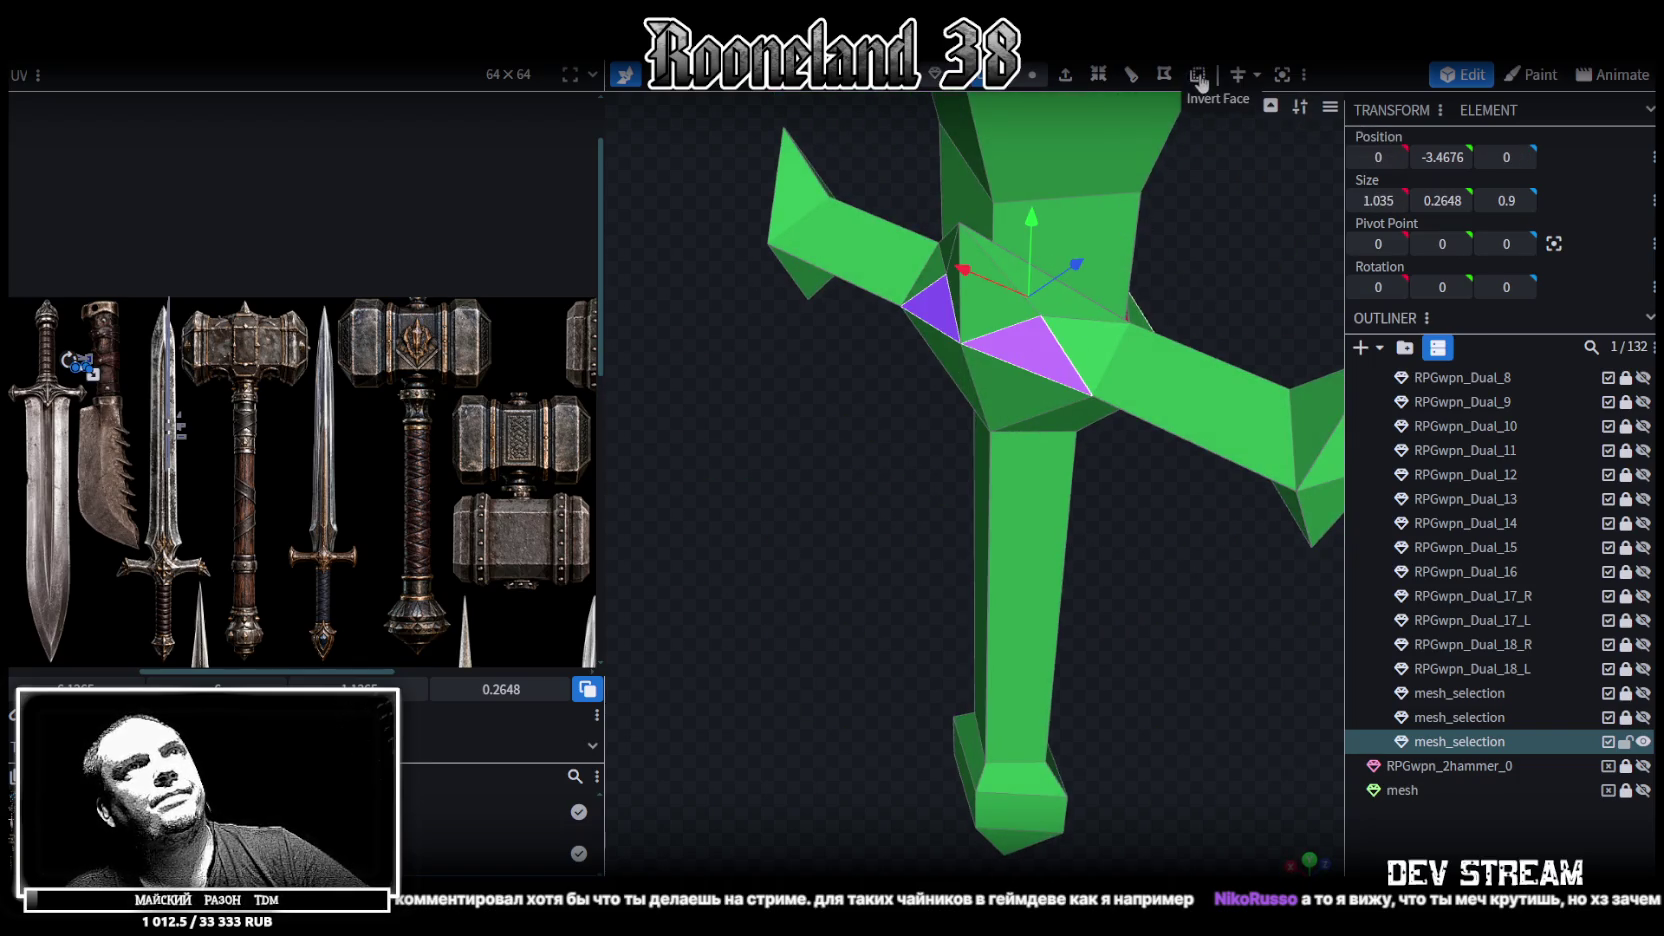
pyautogui.click(1032, 75)
# Select two more faces at the crossguard centre and inspect them from above
pyautogui.click(1097, 304)
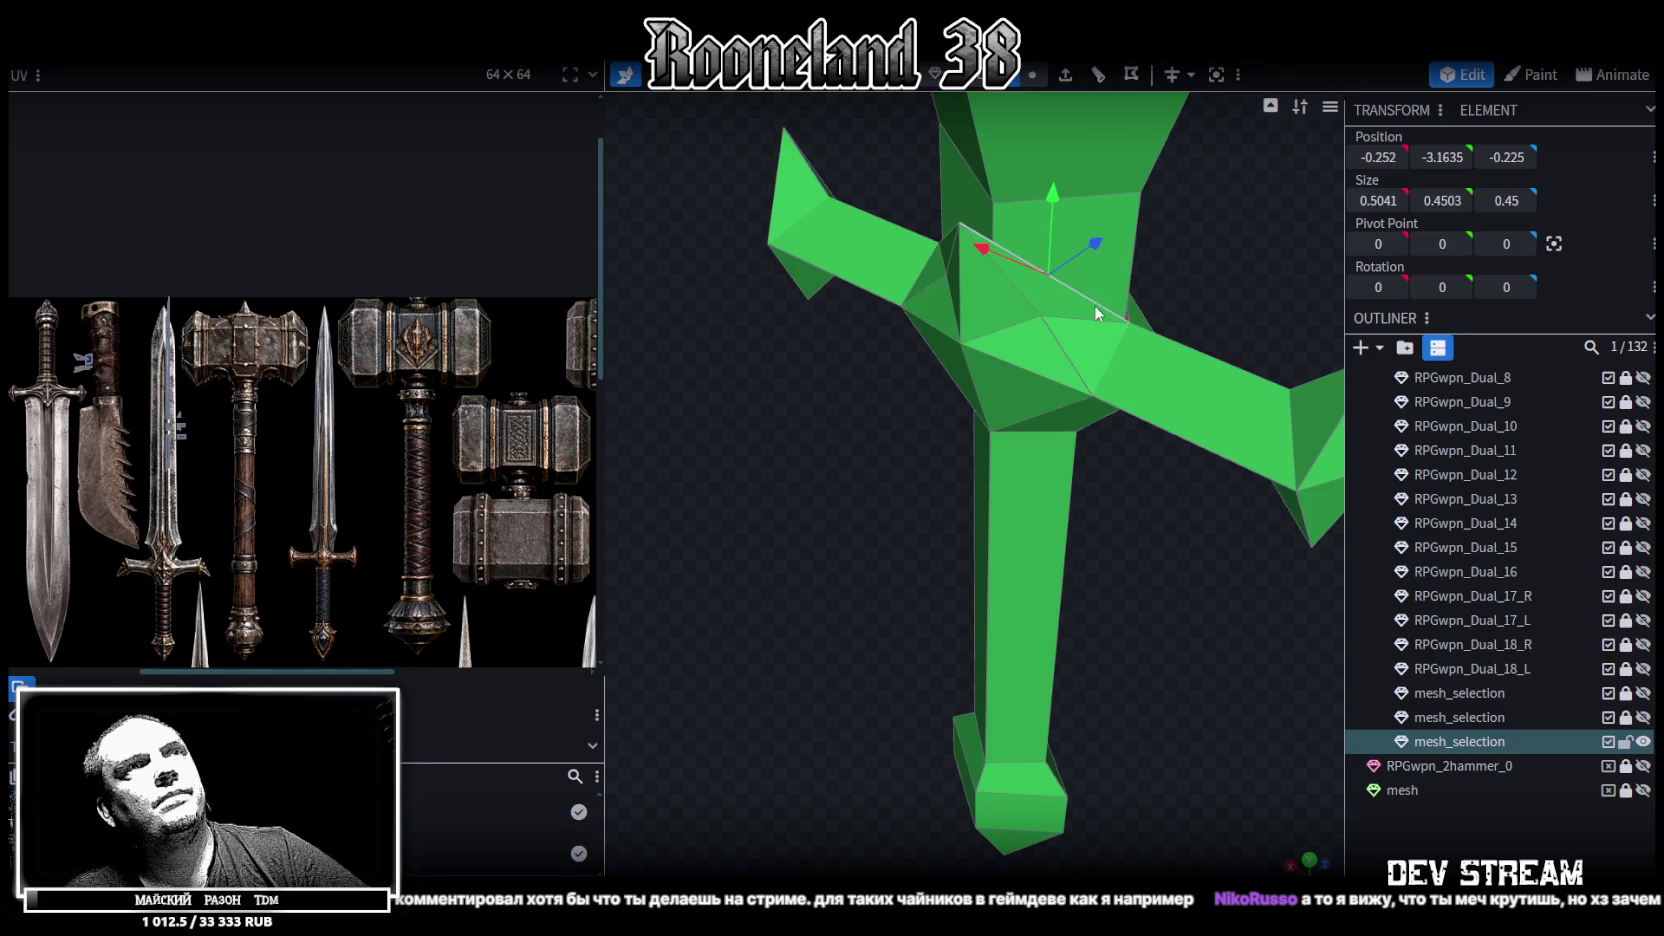
pyautogui.moveTo(1105, 313)
pyautogui.mouseDown(button='middle')
pyautogui.moveTo(1158, 300)
pyautogui.moveTo(920, 385)
pyautogui.mouseUp(button='middle')
pyautogui.keyDown('shift'); pyautogui.click(1158, 302); pyautogui.keyUp('shift')
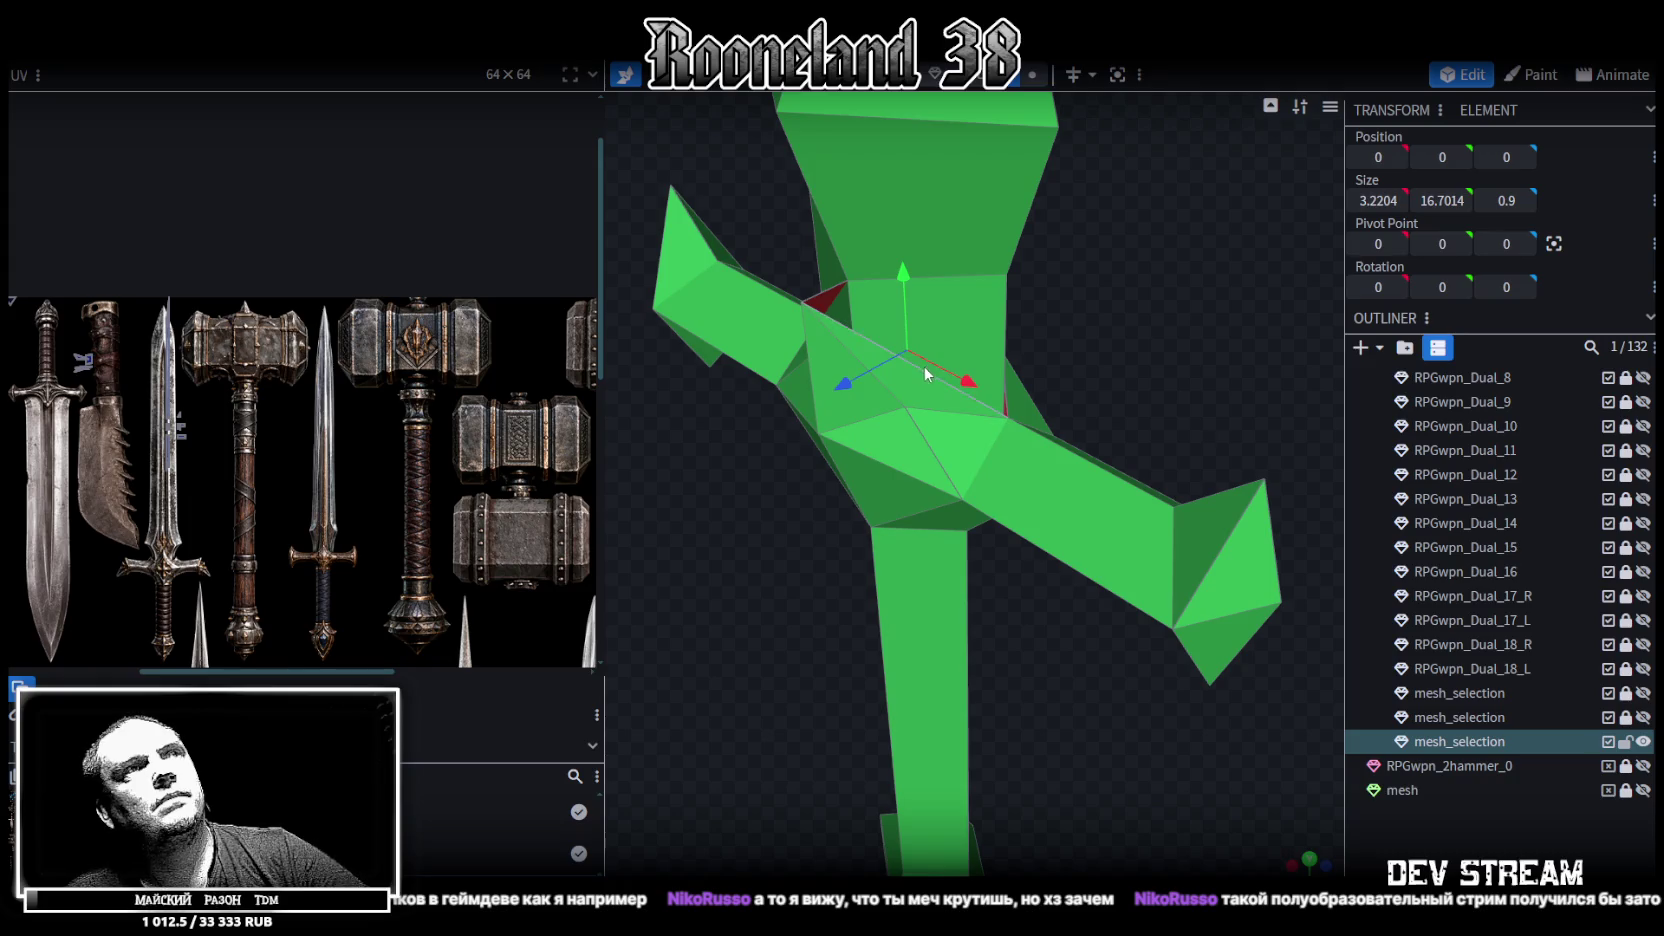
pyautogui.moveTo(1101, 325)
pyautogui.mouseDown(button='middle')
pyautogui.moveTo(944, 310)
pyautogui.moveTo(1228, 292)
pyautogui.mouseUp(button='middle')
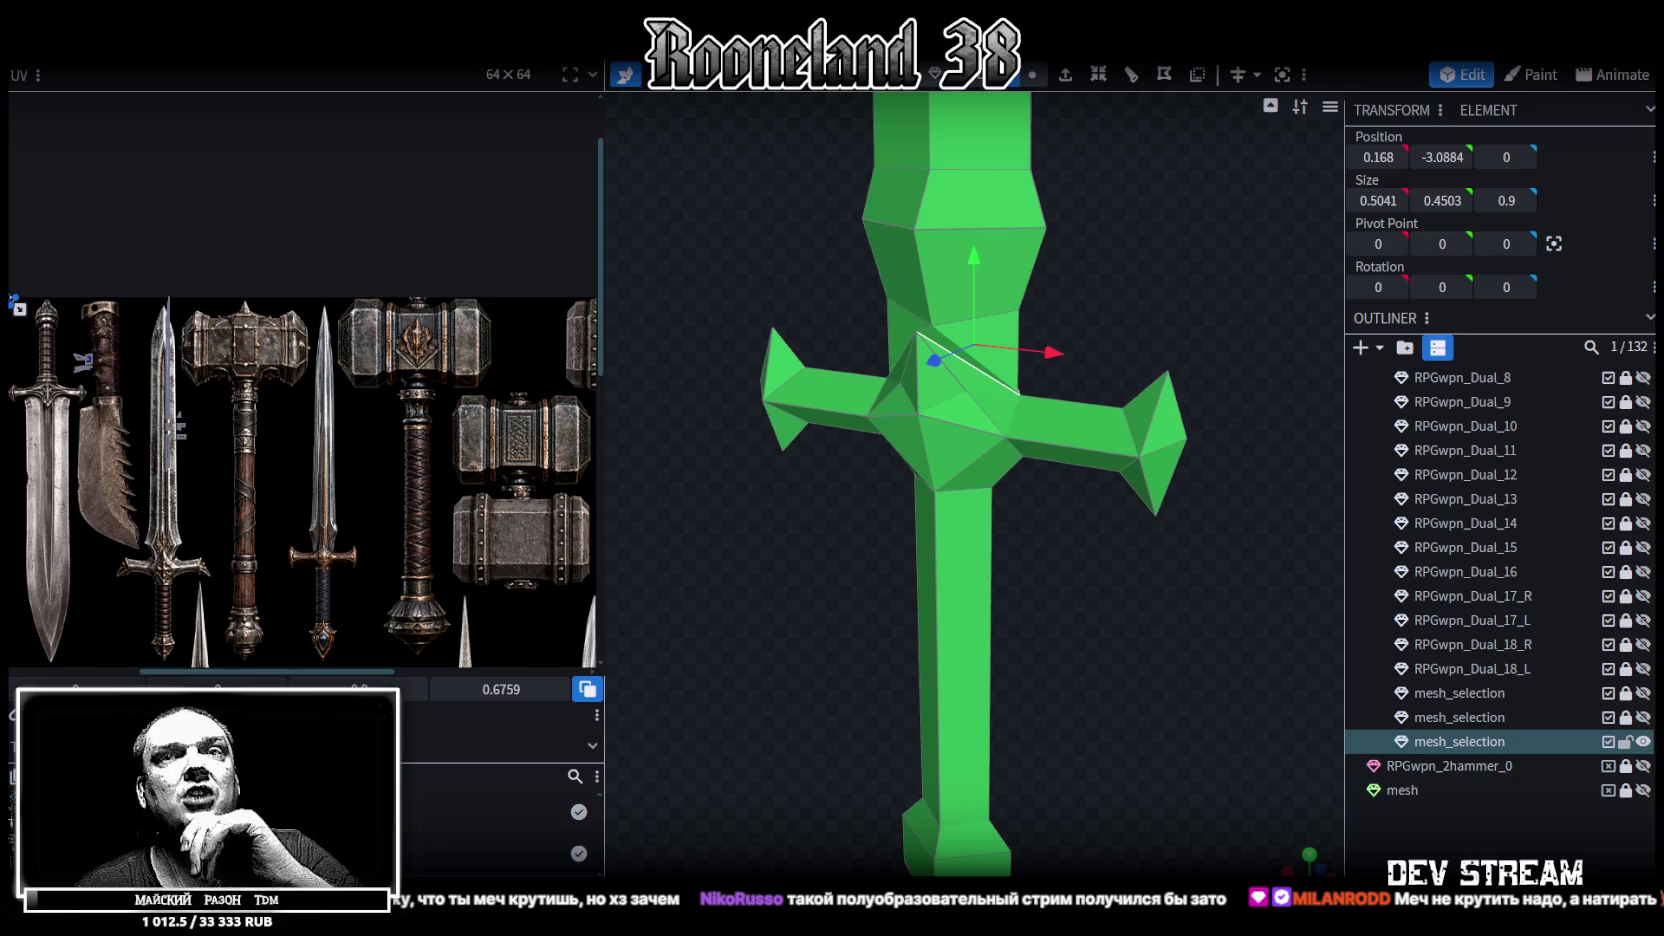
# Set the blade edge's X position to 0.45 and thin the sword along Z from 0.9 to 0.7
pyautogui.moveTo(1086, 472)
pyautogui.mouseDown()
pyautogui.moveTo(959, 632)
pyautogui.moveTo(1208, 634)
pyautogui.moveTo(1118, 592)
pyautogui.moveTo(1157, 578)
pyautogui.mouseUp()
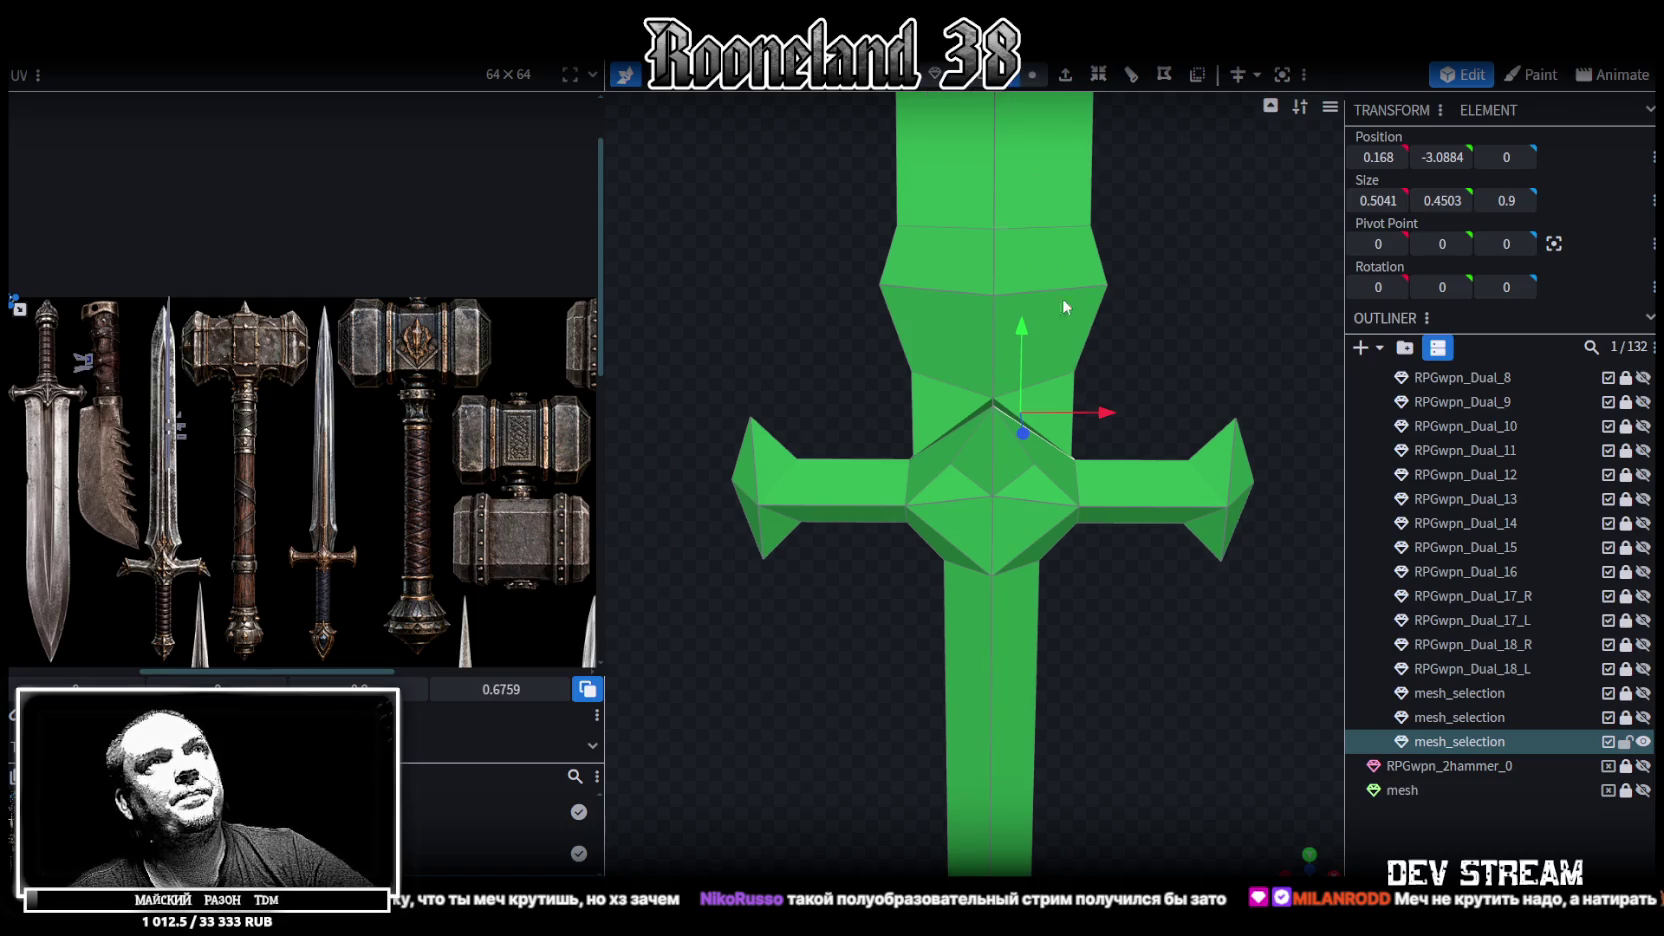
pyautogui.scroll(2, 1049, 271)
pyautogui.click(1103, 365)
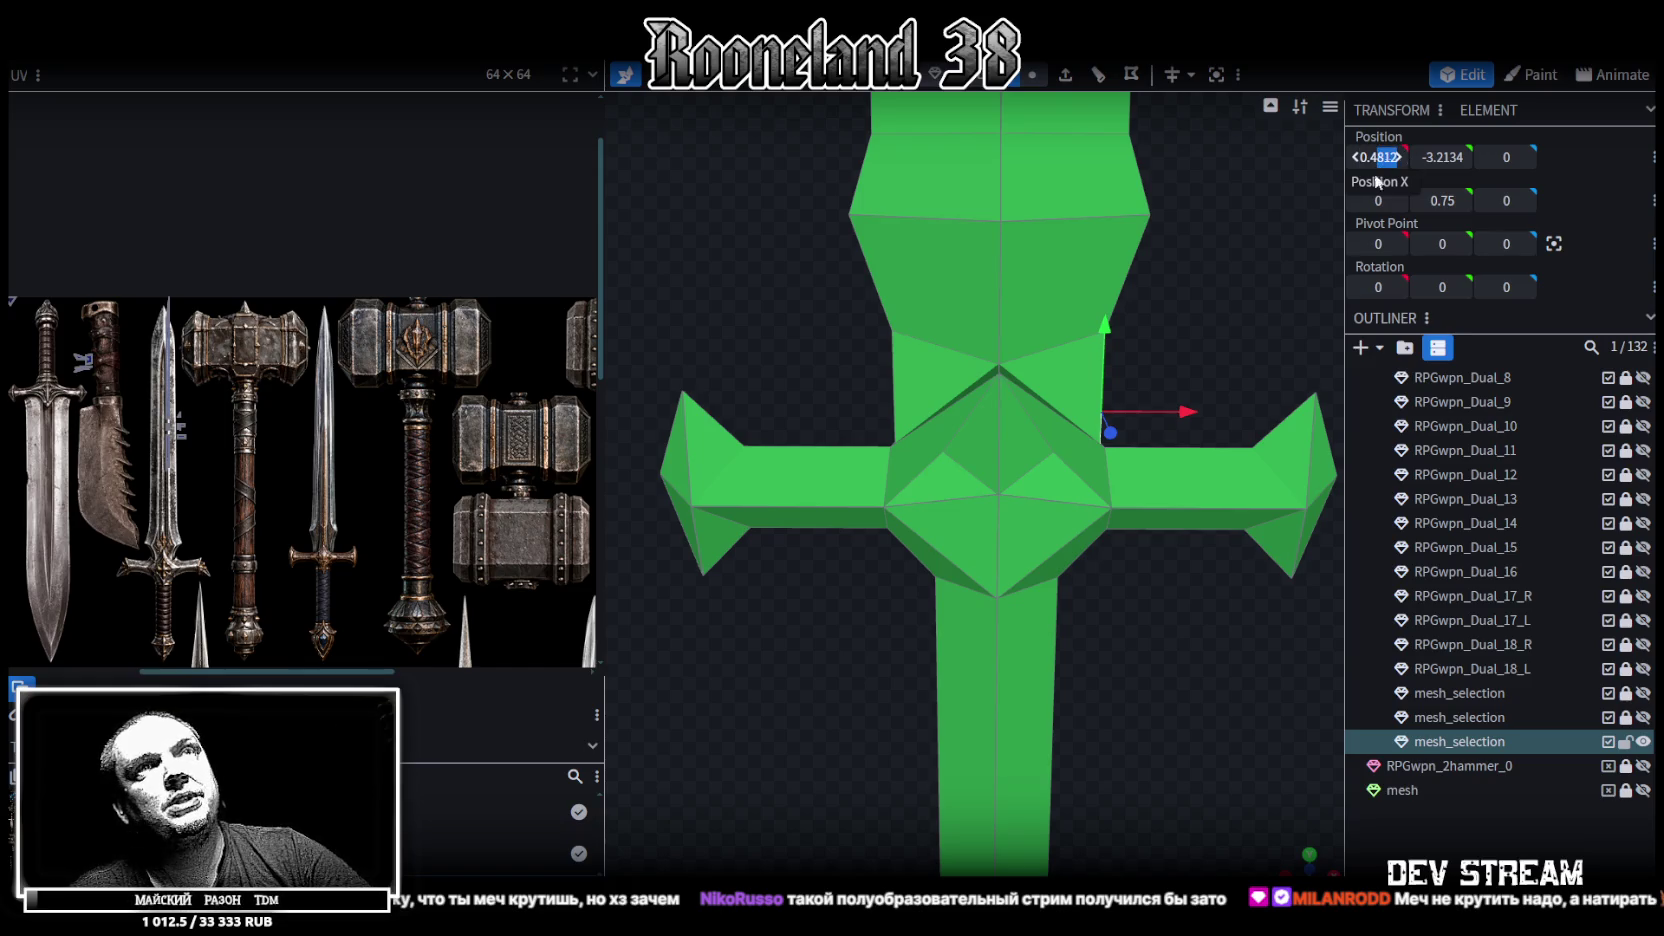
pyautogui.press('Return')
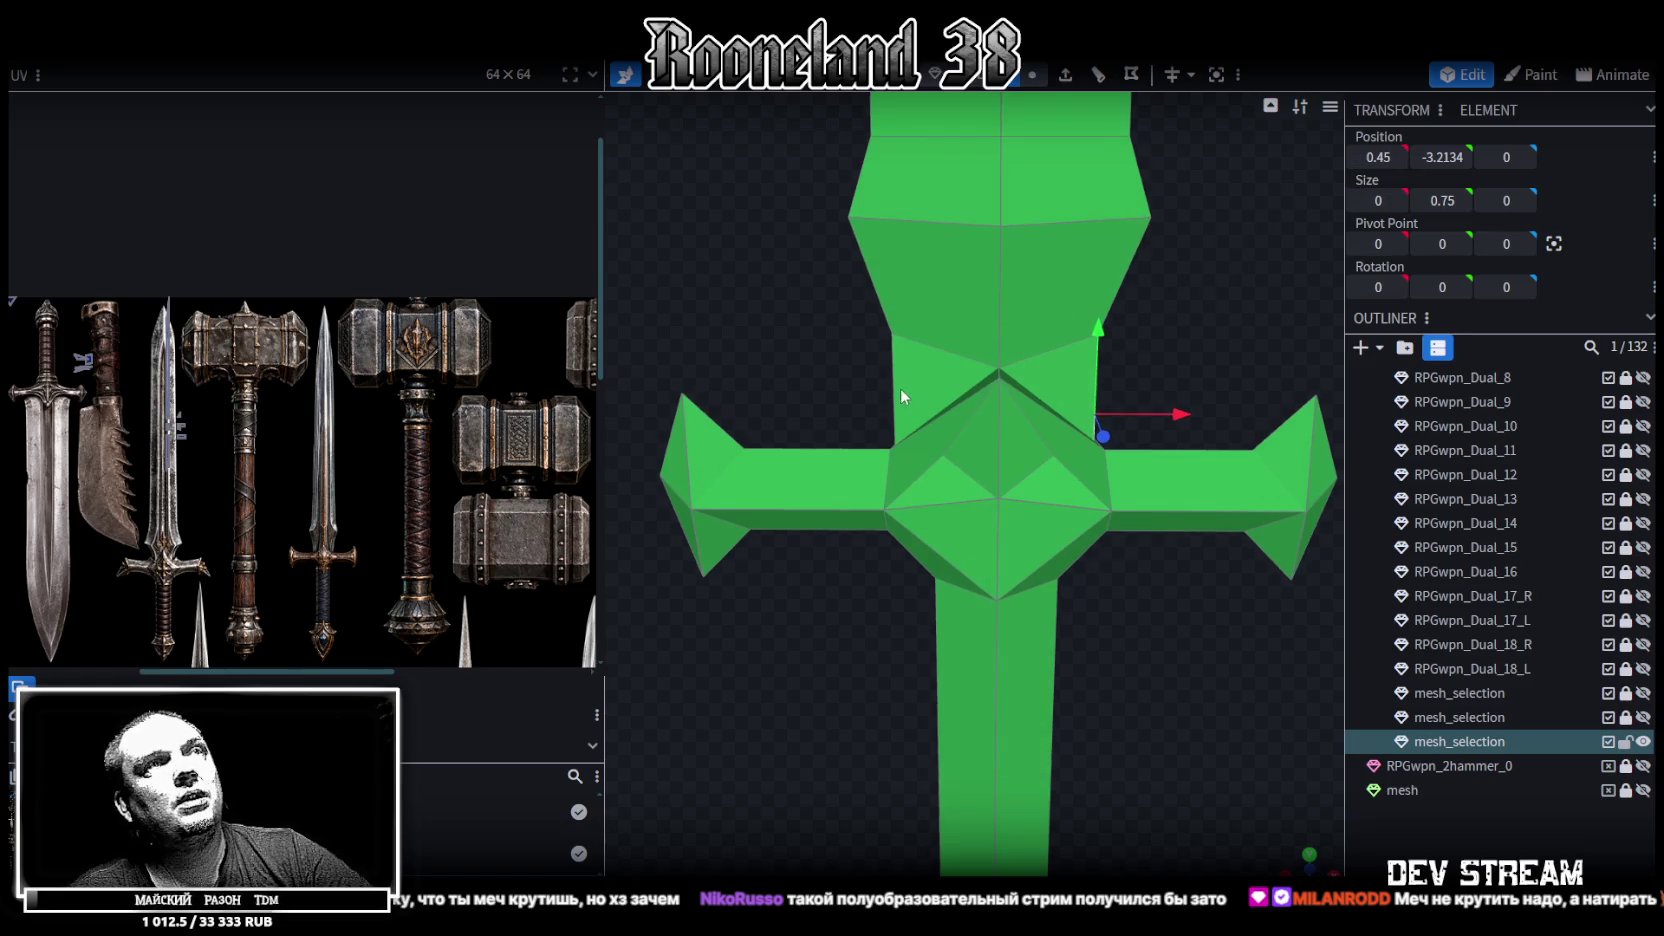
pyautogui.doubleClick(1384, 157)
pyautogui.moveTo(1175, 321)
pyautogui.mouseDown()
pyautogui.moveTo(1180, 292)
pyautogui.moveTo(1143, 224)
pyautogui.moveTo(852, 303)
pyautogui.moveTo(957, 292)
pyautogui.moveTo(1108, 396)
pyautogui.moveTo(1066, 298)
pyautogui.moveTo(1090, 384)
pyautogui.moveTo(1075, 330)
pyautogui.moveTo(904, 313)
pyautogui.moveTo(1063, 410)
pyautogui.moveTo(1043, 416)
pyautogui.moveTo(1121, 403)
pyautogui.moveTo(1020, 361)
pyautogui.moveTo(1056, 417)
pyautogui.moveTo(1070, 400)
pyautogui.moveTo(1011, 433)
pyautogui.moveTo(878, 436)
pyautogui.mouseUp()
pyautogui.moveTo(1033, 436)
pyautogui.mouseDown()
pyautogui.moveTo(823, 391)
pyautogui.moveTo(1216, 448)
pyautogui.moveTo(1176, 195)
pyautogui.mouseUp()
# Thin the crossguard arm to Size Z 0.3 and view the textured sword from the front
pyautogui.moveTo(1118, 402)
pyautogui.mouseDown()
pyautogui.moveTo(1180, 575)
pyautogui.moveTo(1008, 572)
pyautogui.mouseUp()
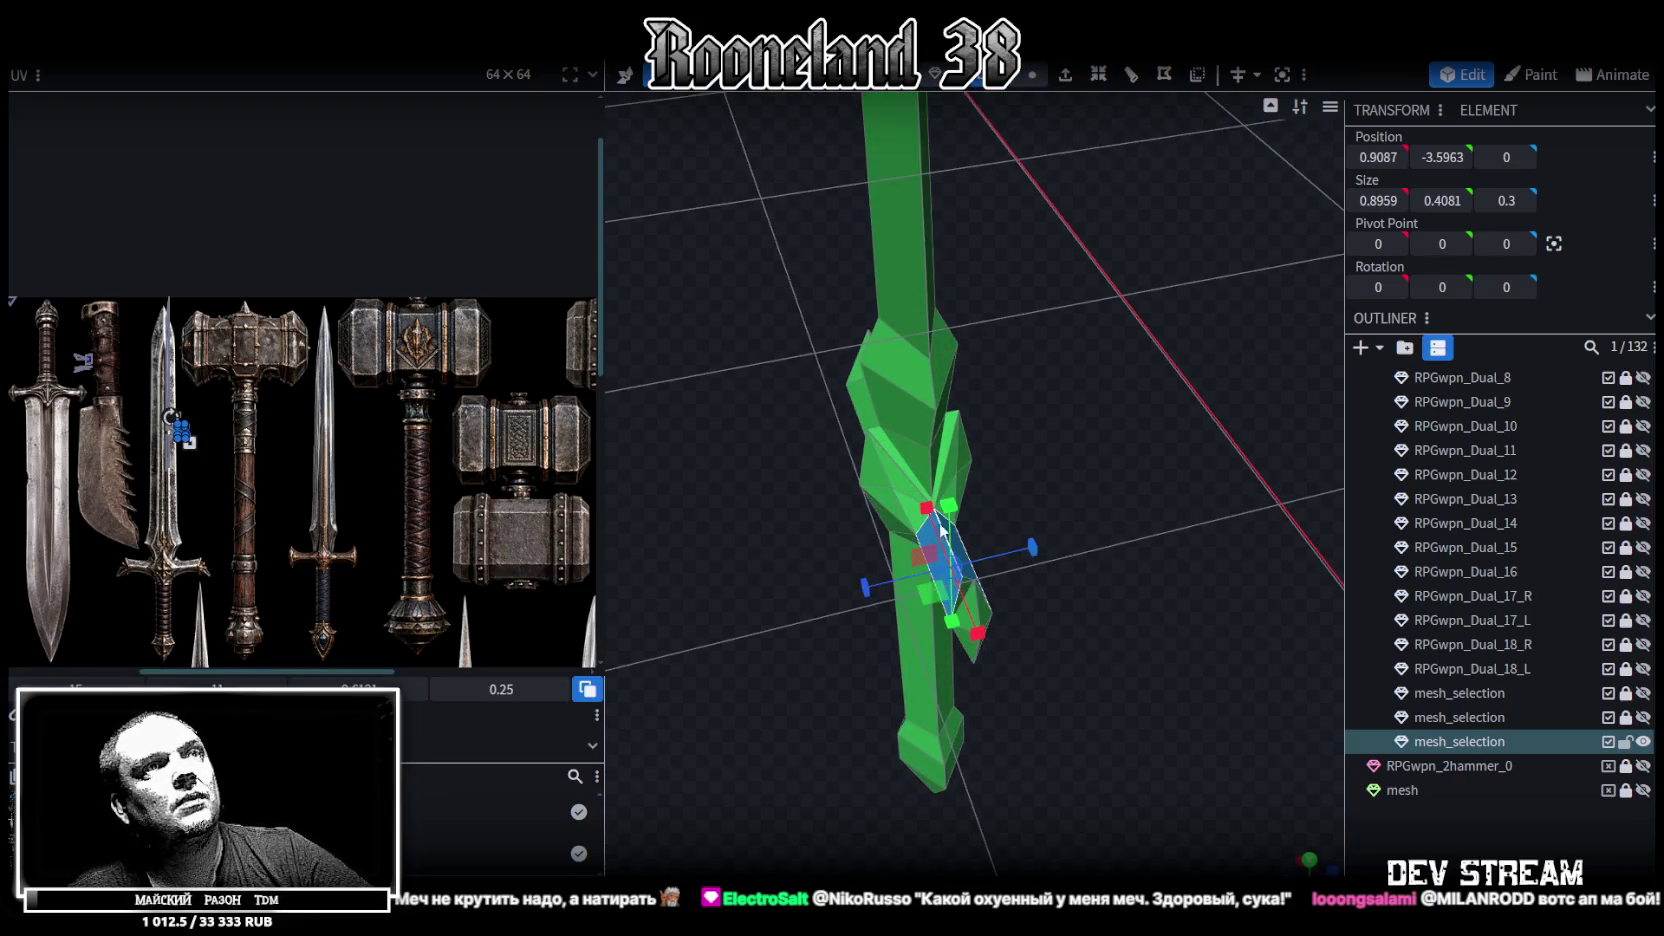
pyautogui.moveTo(990, 480)
pyautogui.mouseDown()
pyautogui.moveTo(959, 432)
pyautogui.moveTo(884, 400)
pyautogui.mouseUp()
pyautogui.hotkey('ctrl', 'z')
pyautogui.moveTo(928, 630); pyautogui.dragTo(1122, 647)
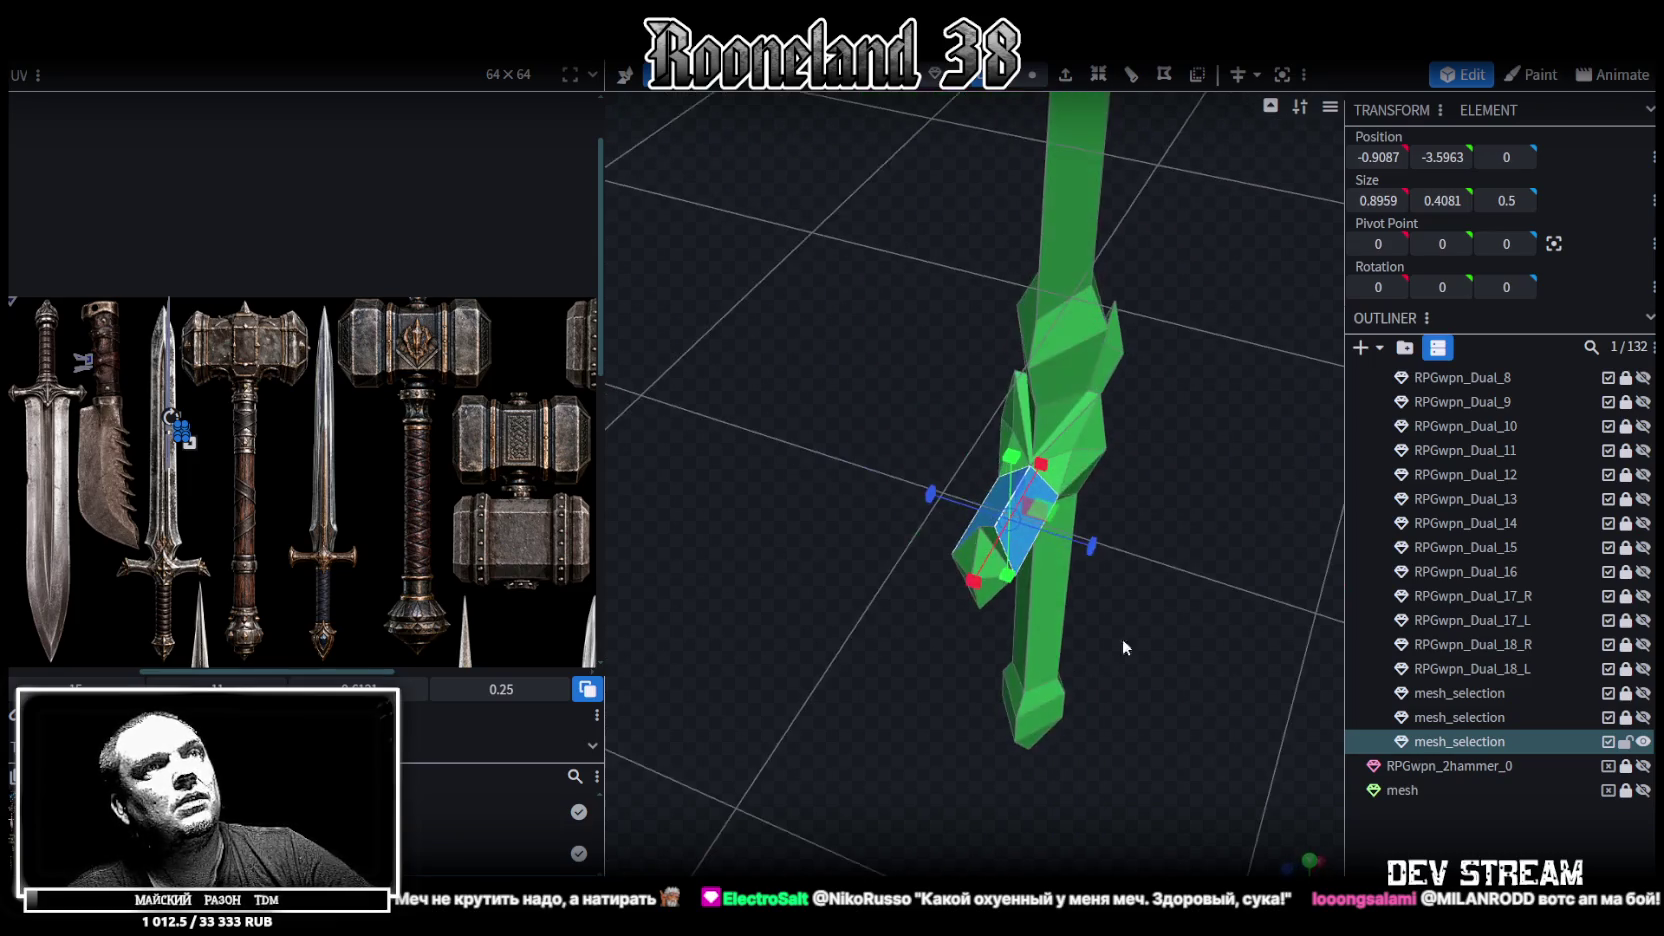
pyautogui.moveTo(1088, 546)
pyautogui.mouseDown()
pyautogui.moveTo(1126, 484)
pyautogui.moveTo(1060, 484)
pyautogui.mouseUp()
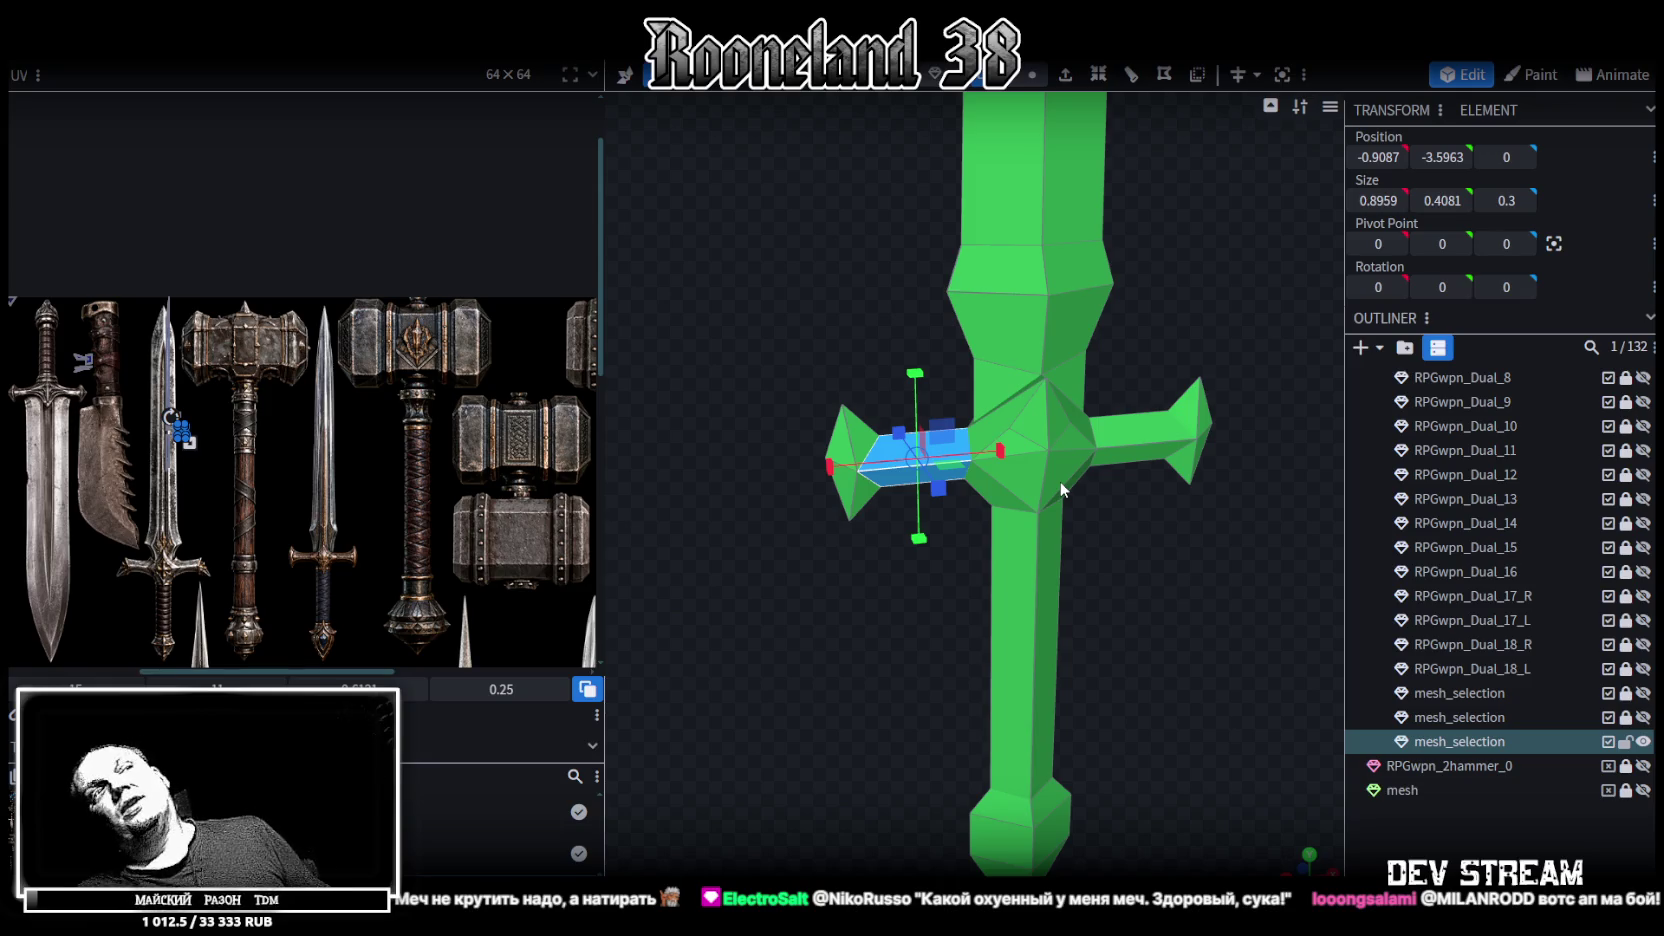
pyautogui.moveTo(701, 281); pyautogui.dragTo(829, 289)
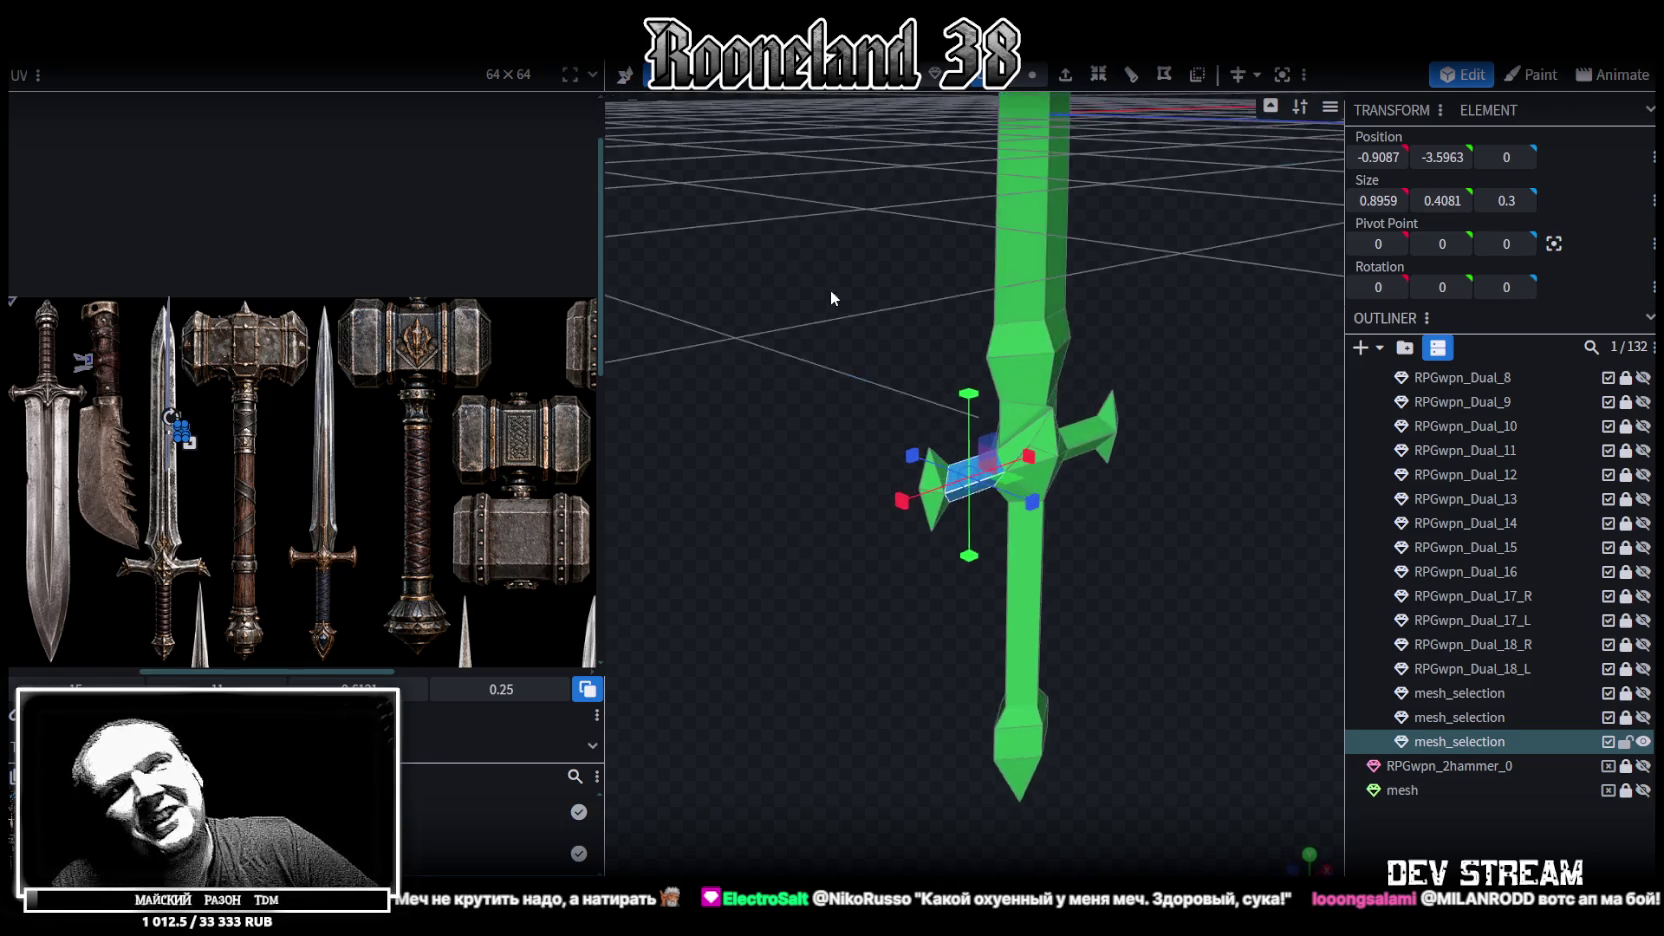
pyautogui.press('KP_1')
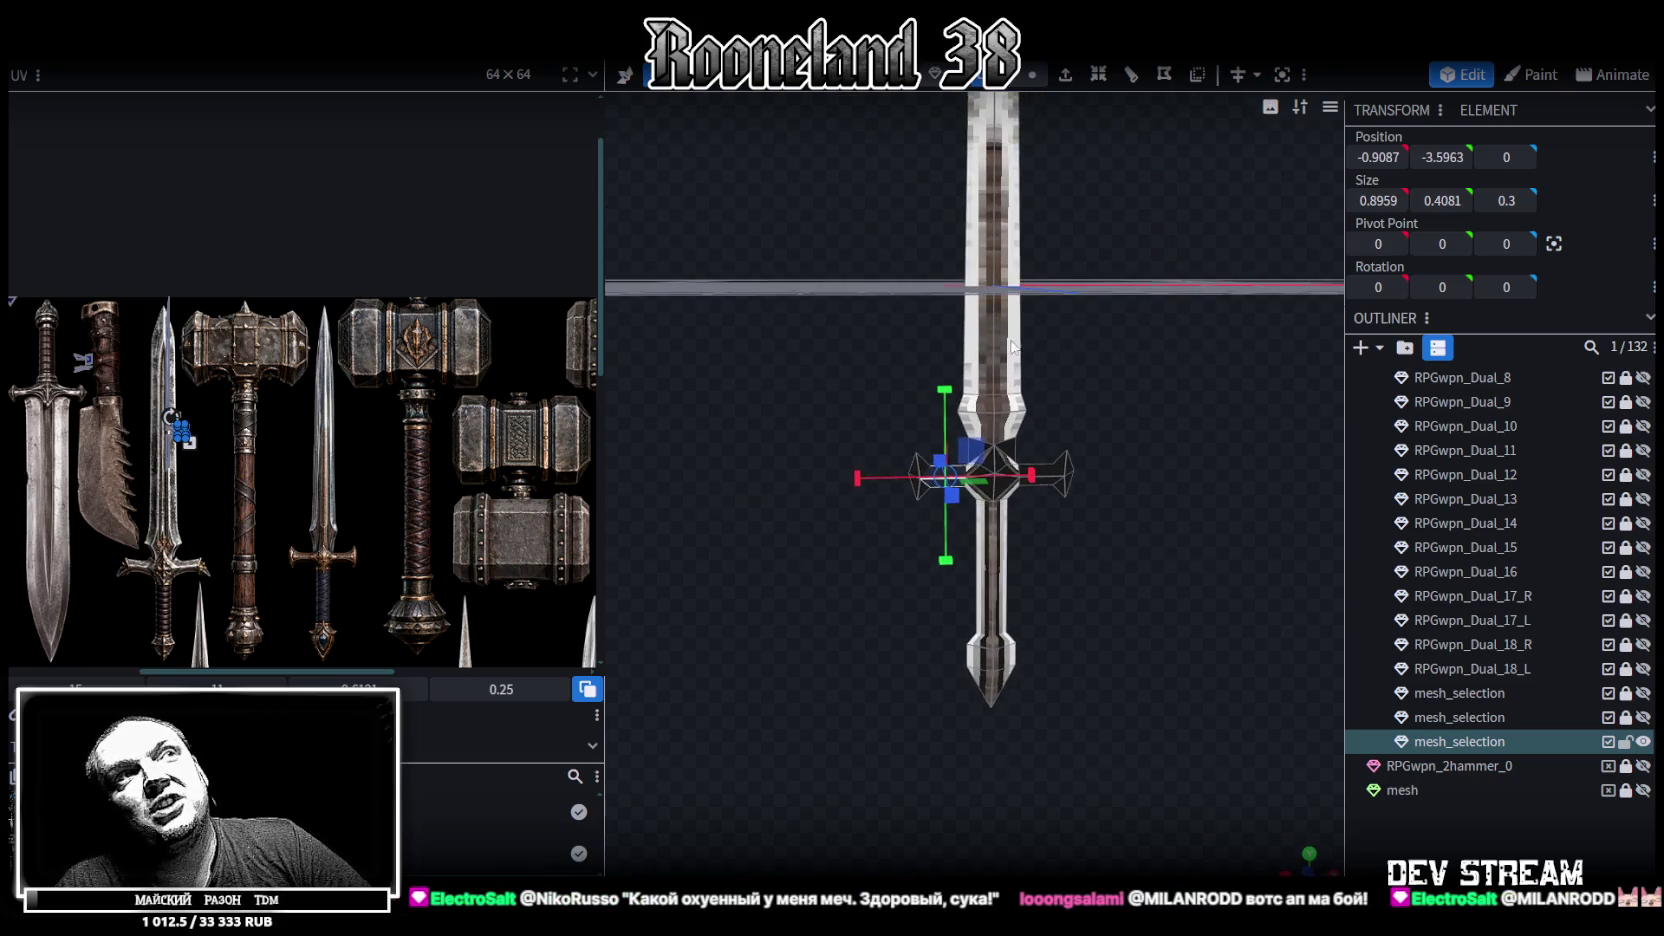
# Select the sword's faces in the UV editor's texture map
pyautogui.moveTo(1084, 520); pyautogui.dragTo(1084, 580)
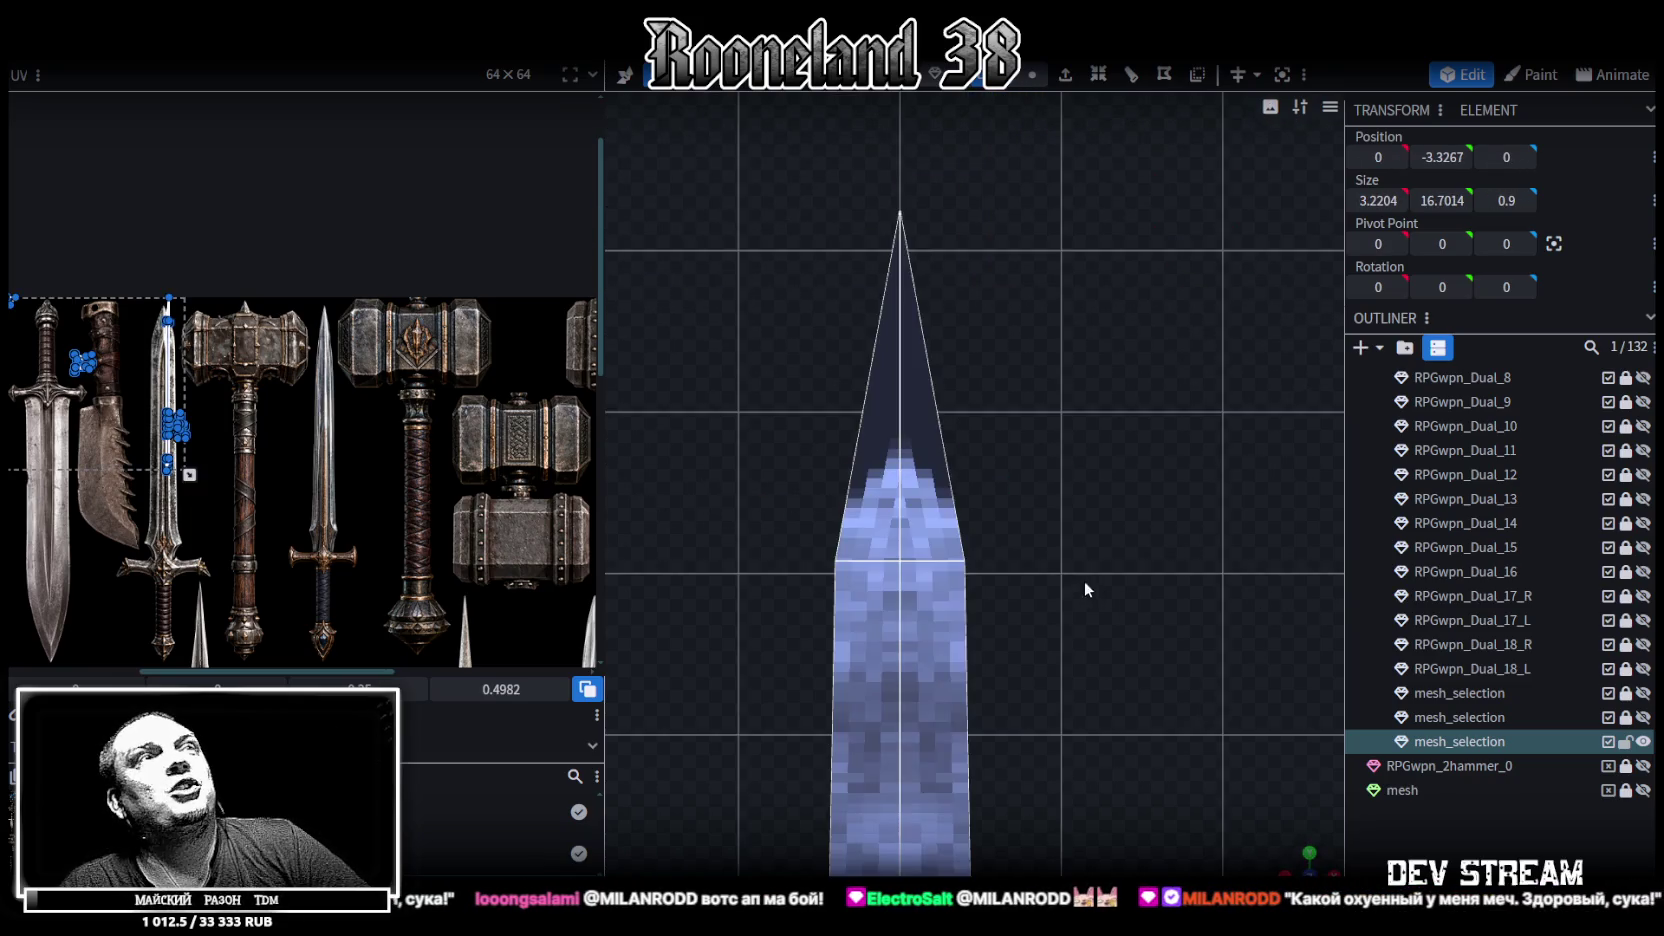
pyautogui.scroll(-3, 1010, 680)
pyautogui.scroll(3, 1086, 247)
pyautogui.scroll(-3, 1086, 248)
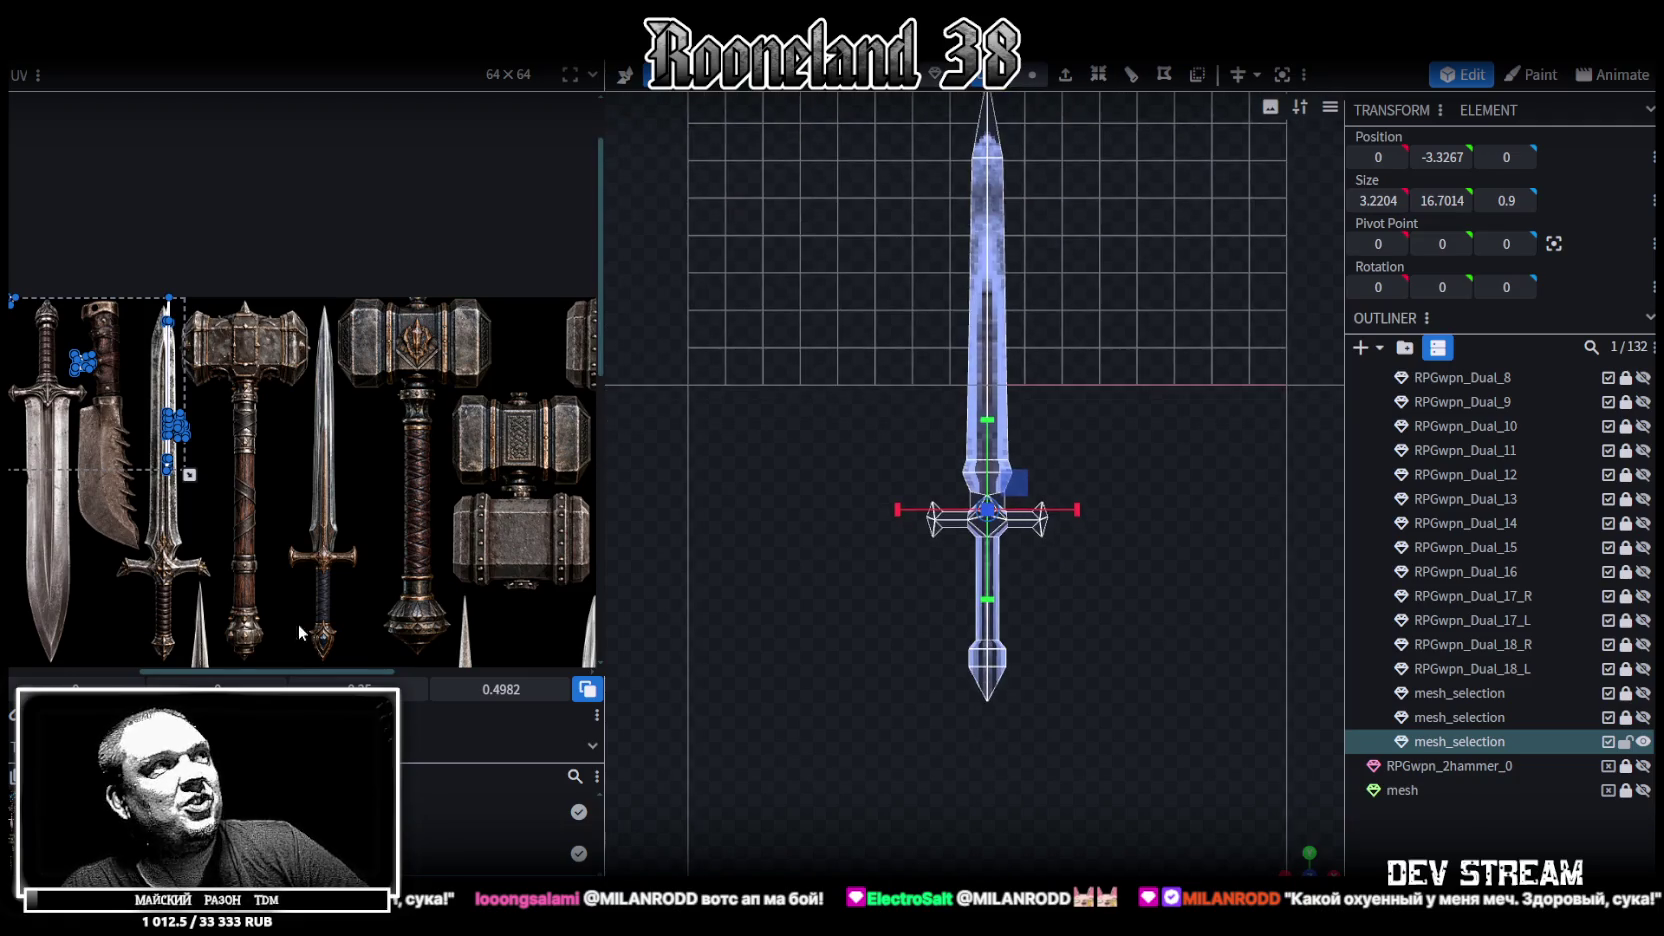
pyautogui.click(168, 400)
pyautogui.scroll(3, 129, 309)
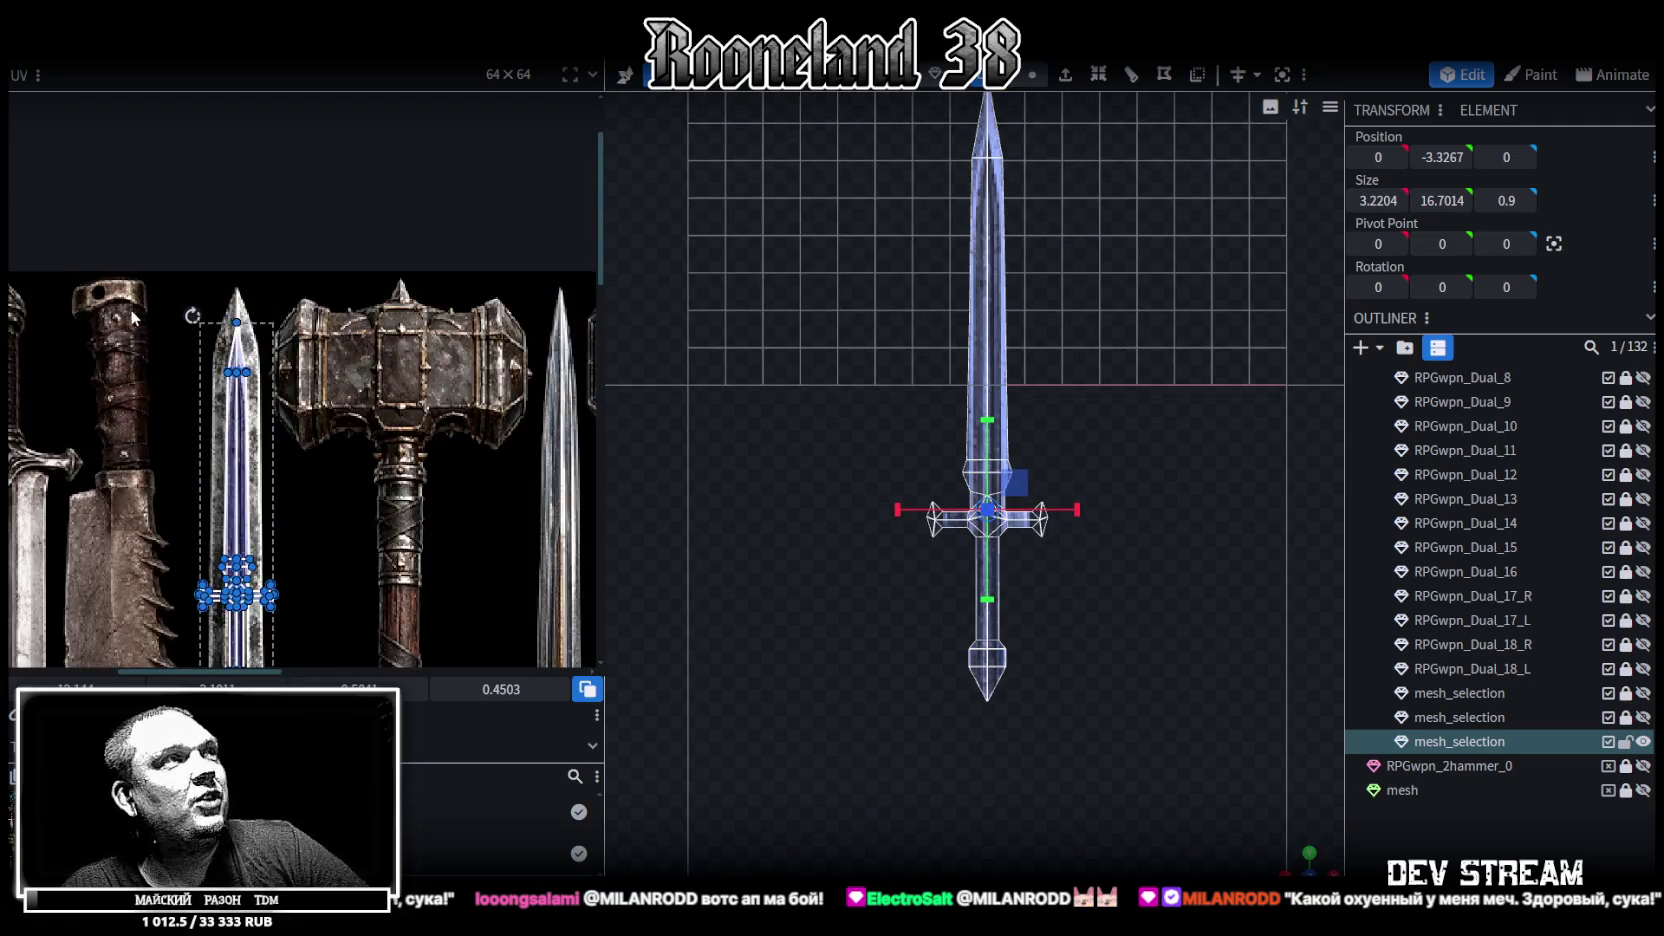
pyautogui.scroll(2, 300, 480)
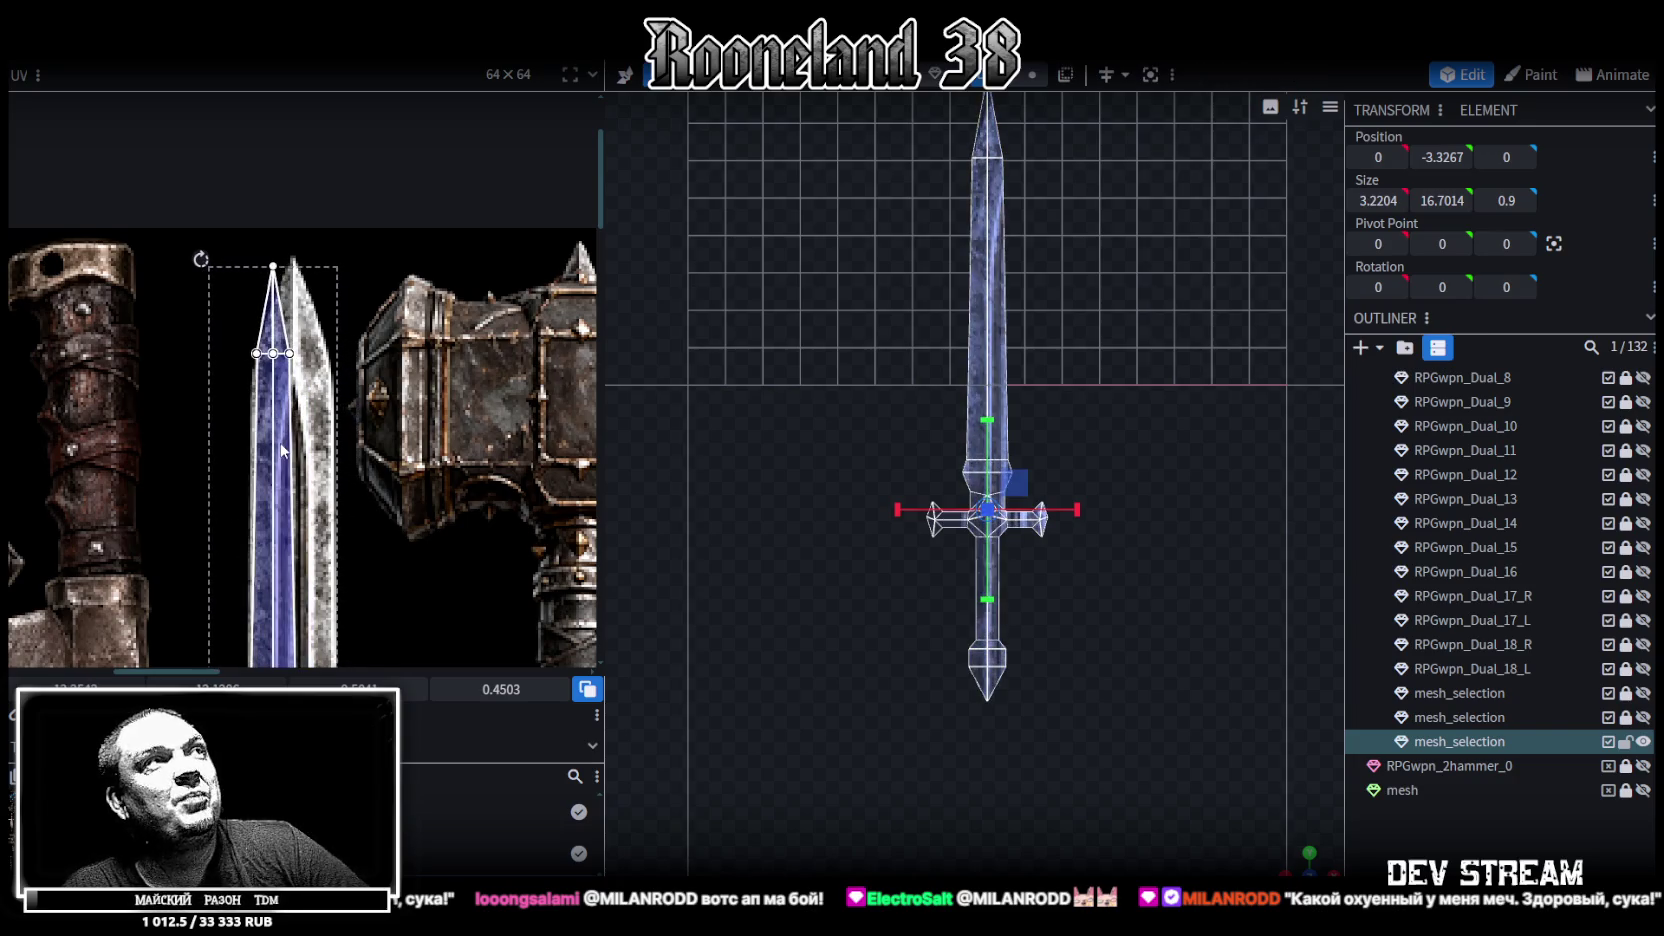
pyautogui.scroll(-2, 315, 624)
pyautogui.scroll(2, 315, 624)
pyautogui.scroll(3, 392, 488)
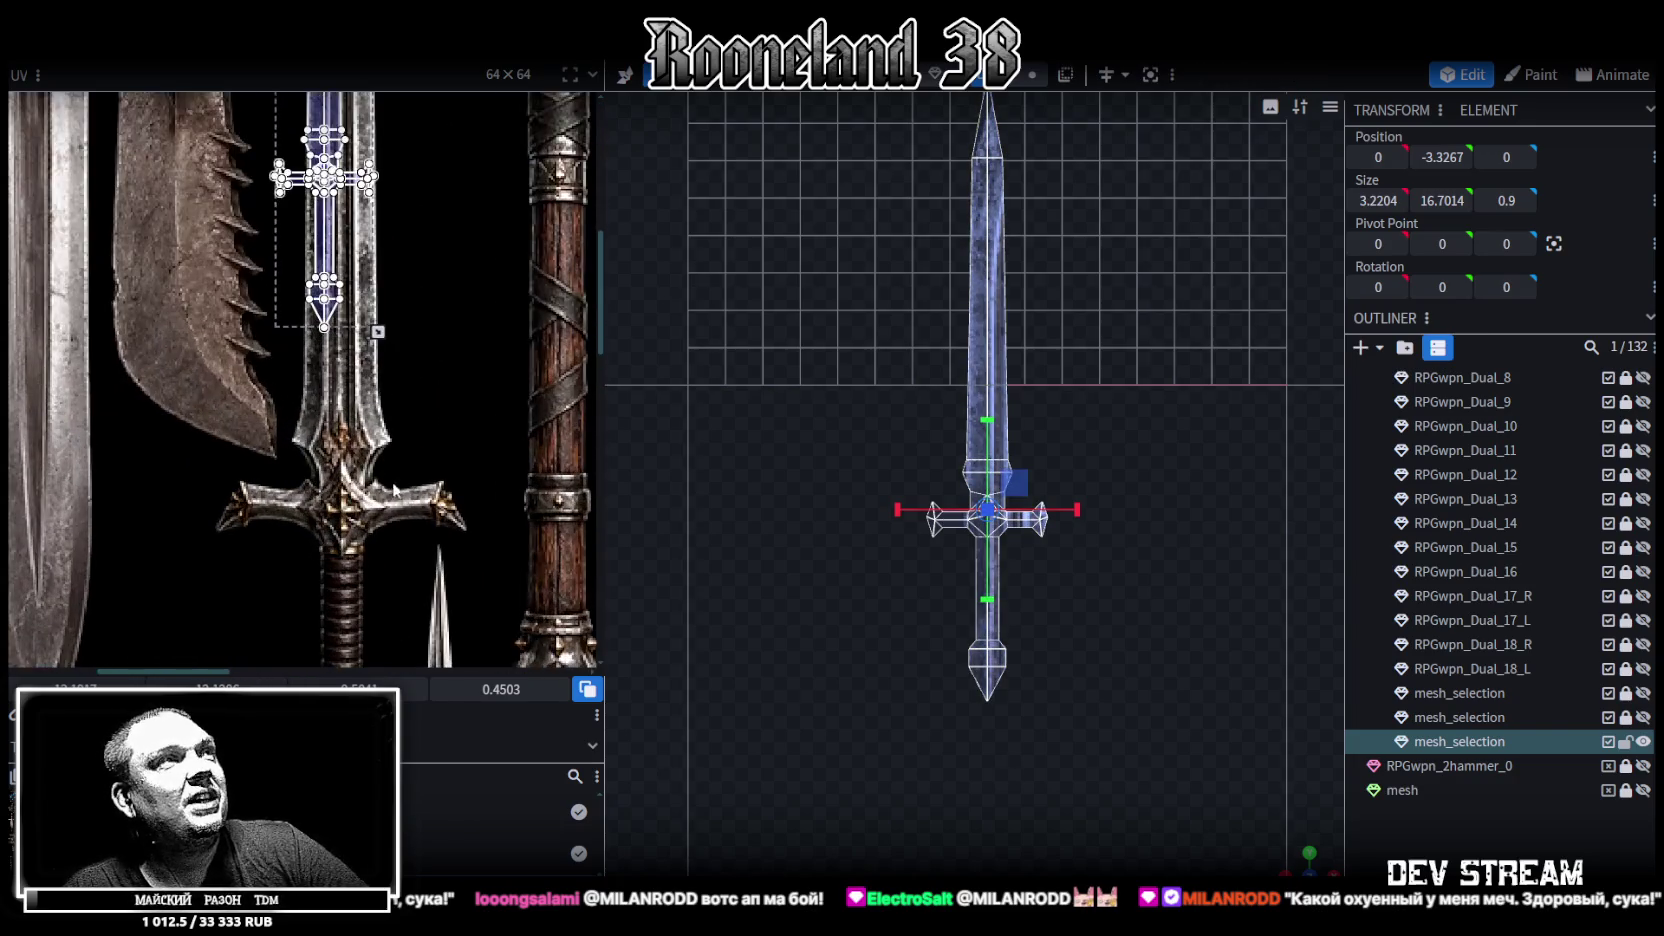
# Scale and move the sword's UV island onto the next sword image in the texture
pyautogui.moveTo(378, 331); pyautogui.dragTo(471, 447)
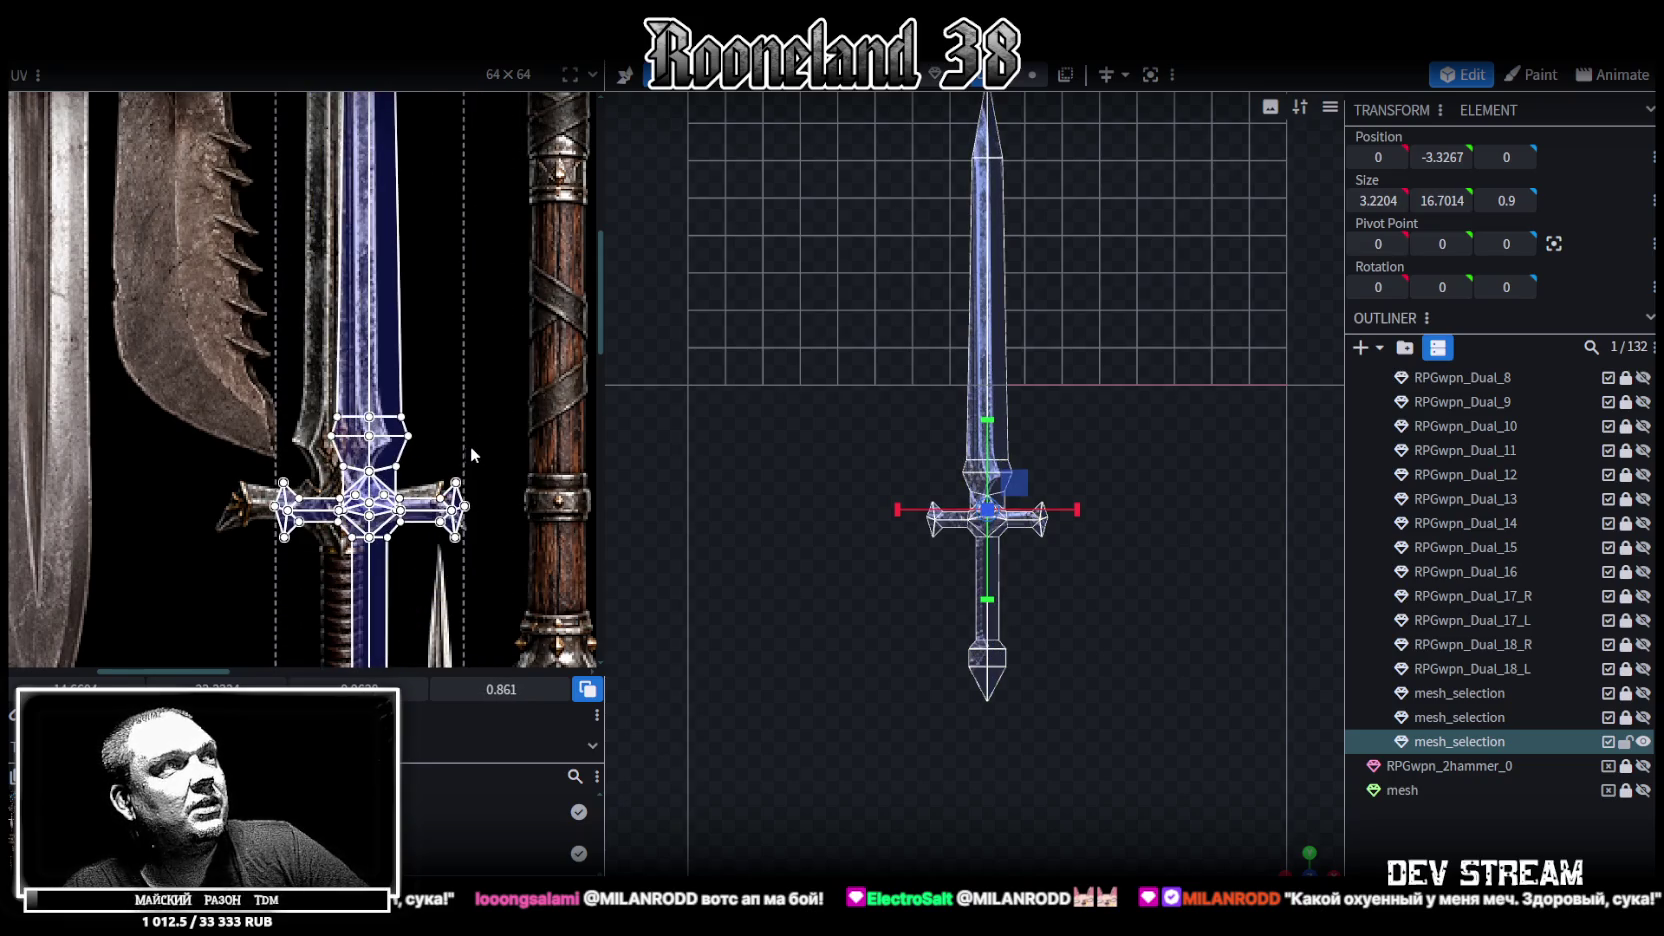
pyautogui.scroll(-2, 471, 446)
pyautogui.moveTo(193, 315); pyautogui.dragTo(393, 318)
pyautogui.scroll(2, 415, 213)
pyautogui.scroll(2, 415, 213)
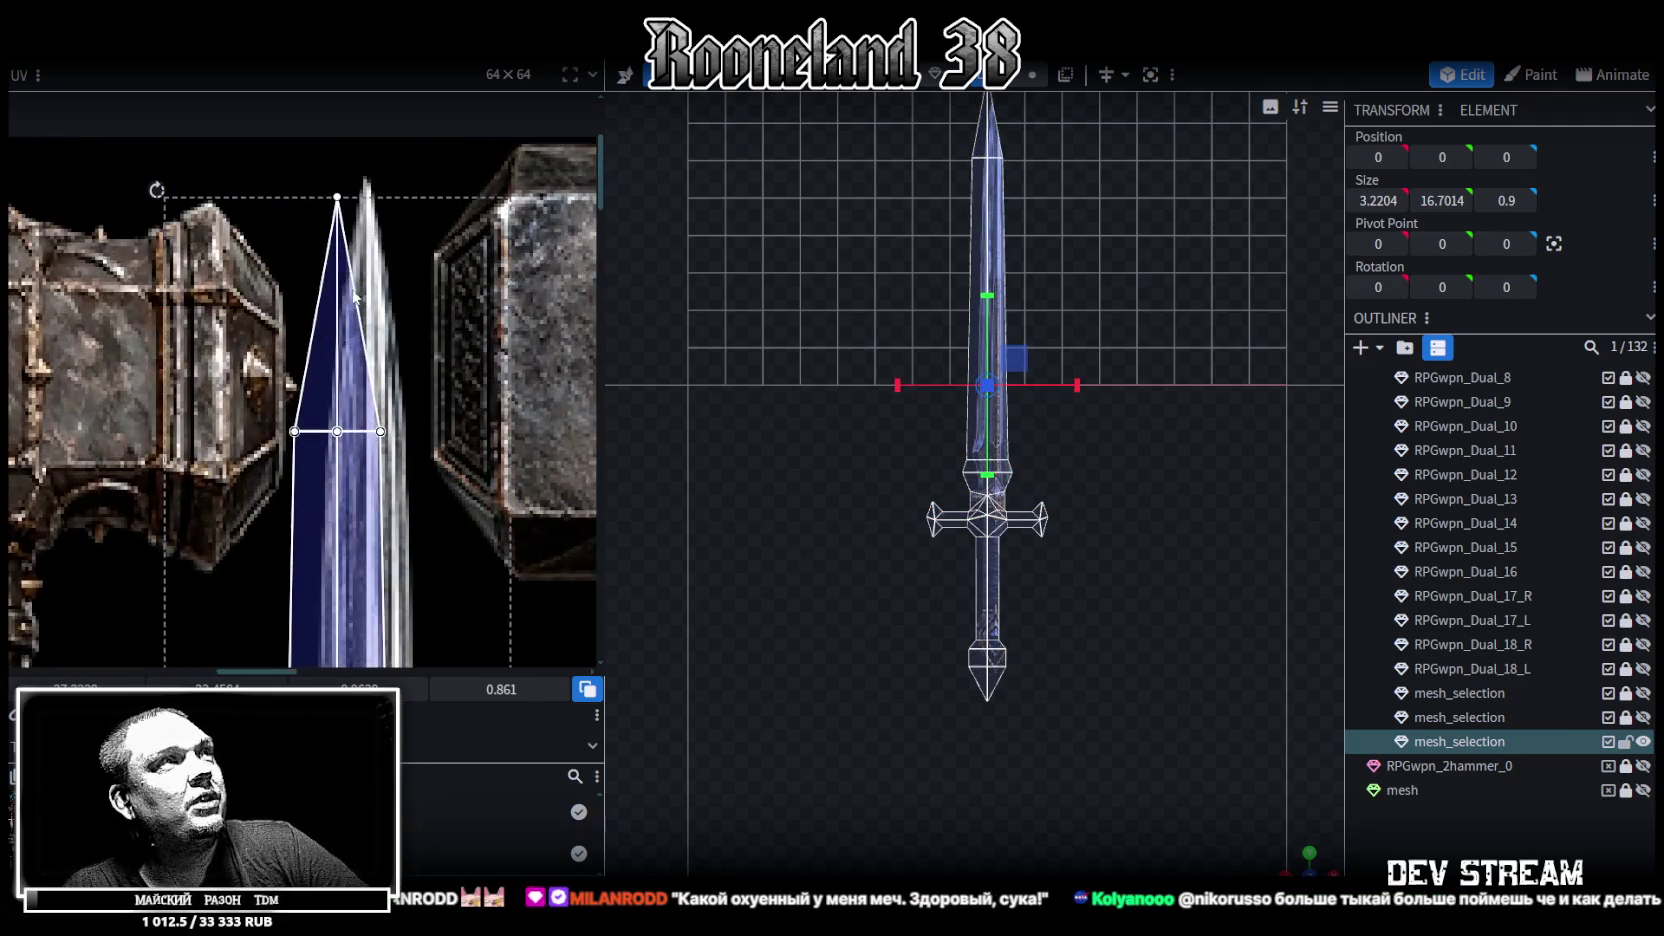
pyautogui.moveTo(353, 303); pyautogui.dragTo(349, 322)
pyautogui.scroll(-2, 410, 342)
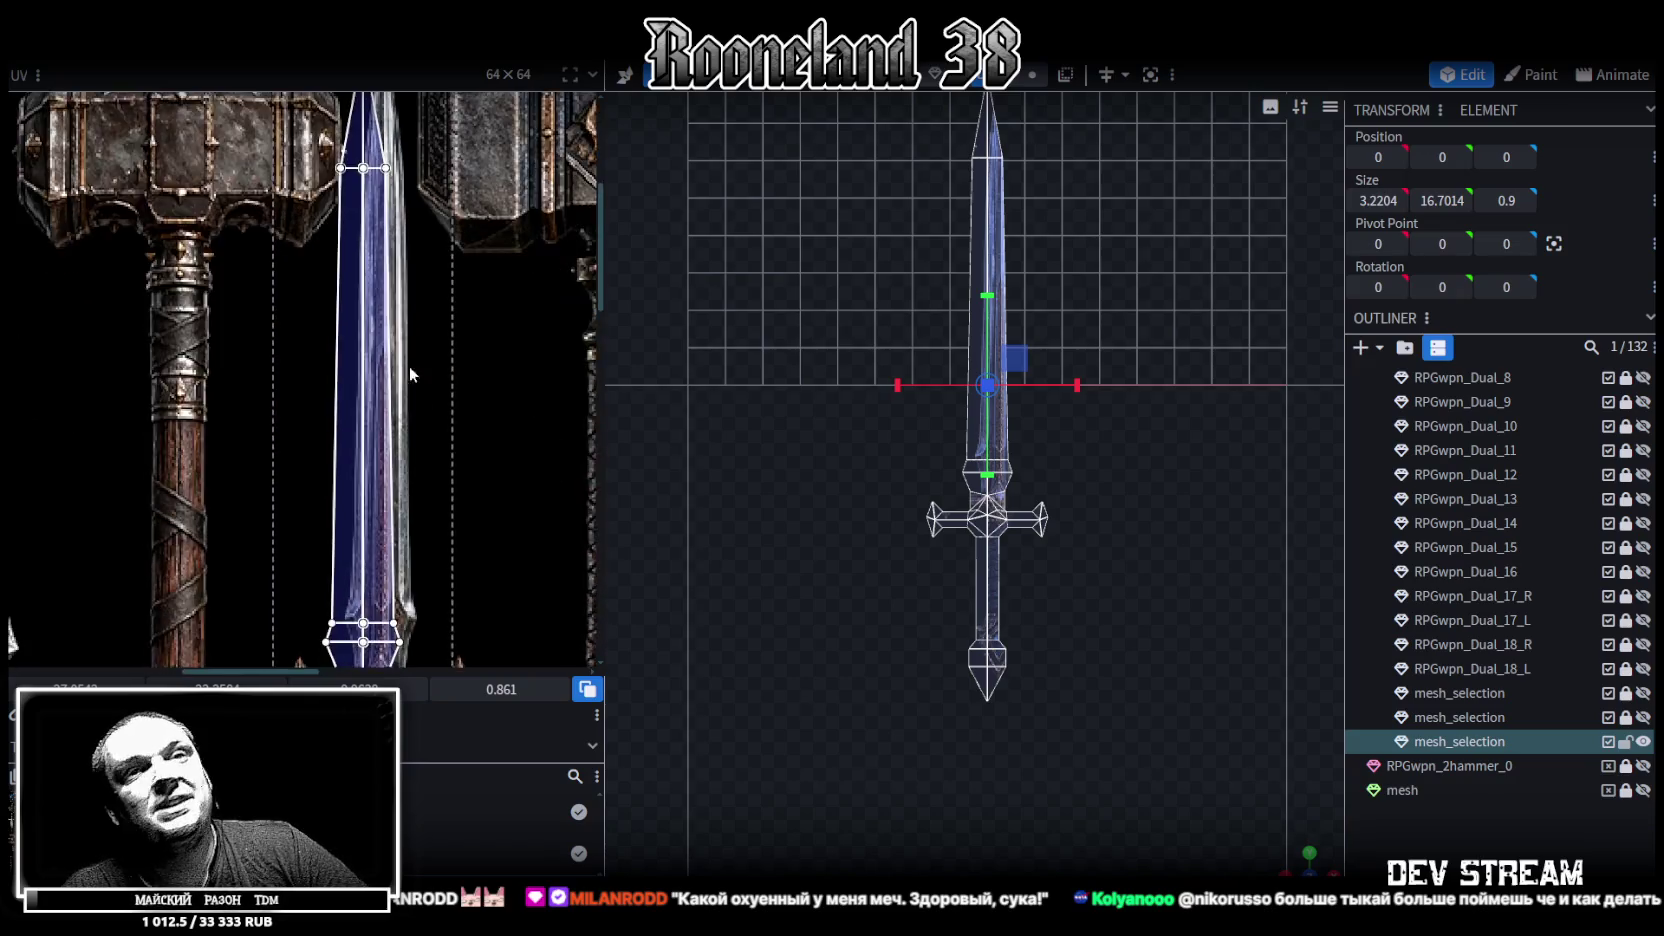
pyautogui.scroll(-2, 410, 342)
pyautogui.scroll(1, 508, 497)
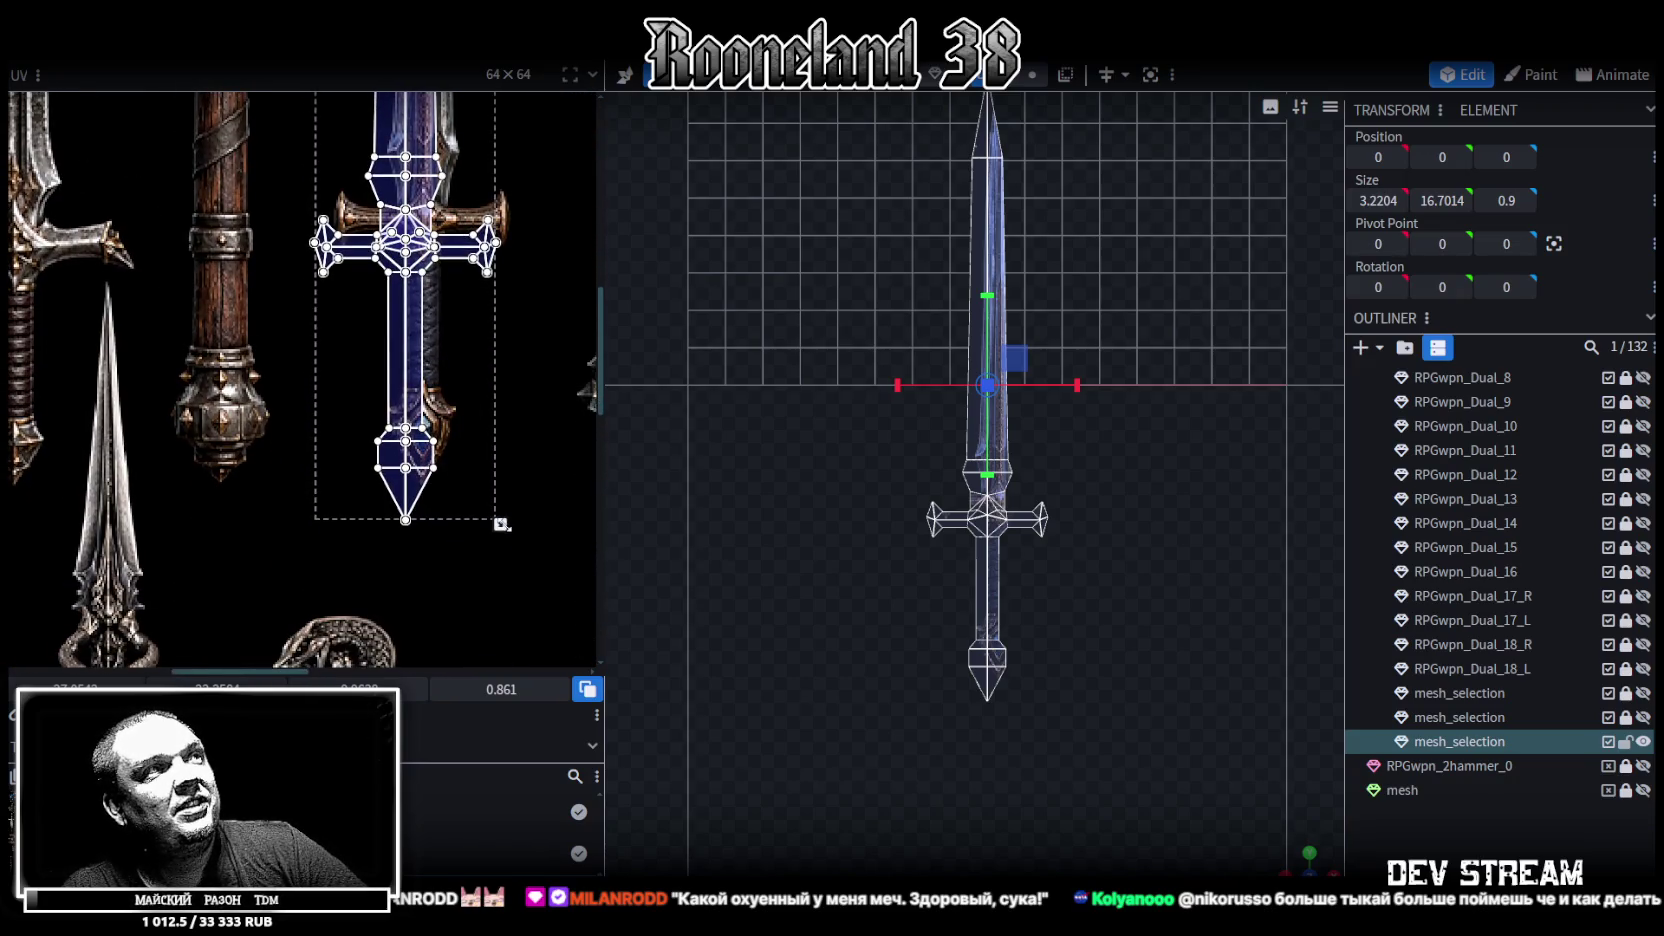
pyautogui.moveTo(500, 524); pyautogui.dragTo(497, 507)
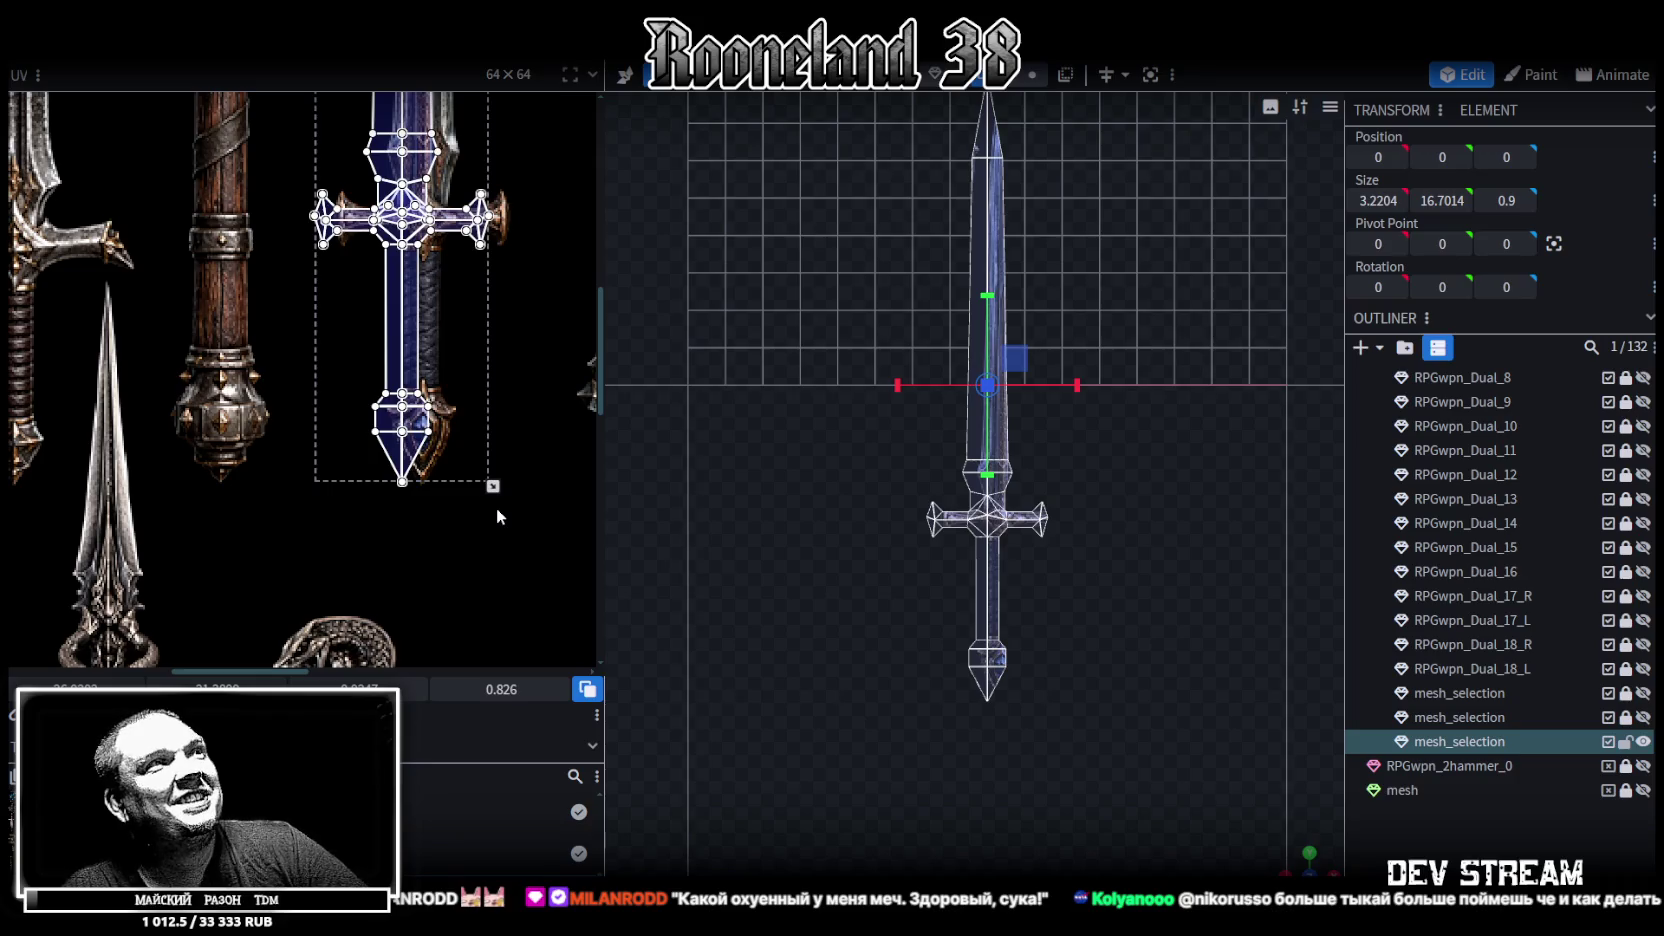
pyautogui.scroll(2, 497, 507)
pyautogui.scroll(1, 395, 376)
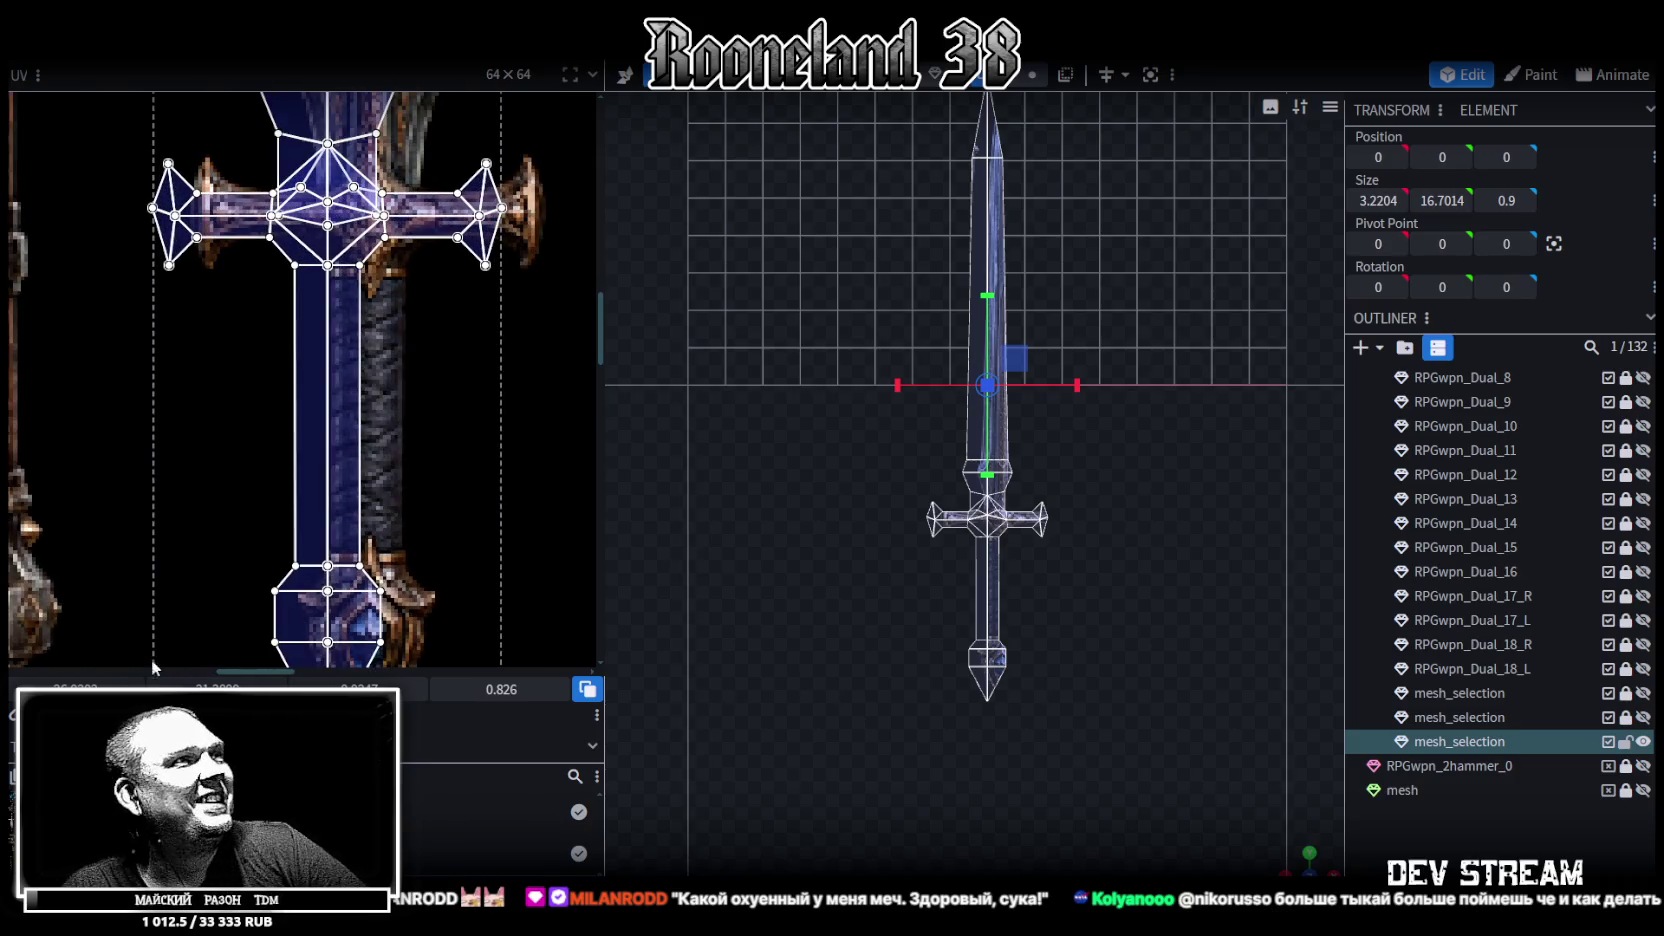
# Shift the sword's UV island slightly right to line up with the drawn sword, then inspect it
pyautogui.moveTo(327, 400); pyautogui.dragTo(367, 400)
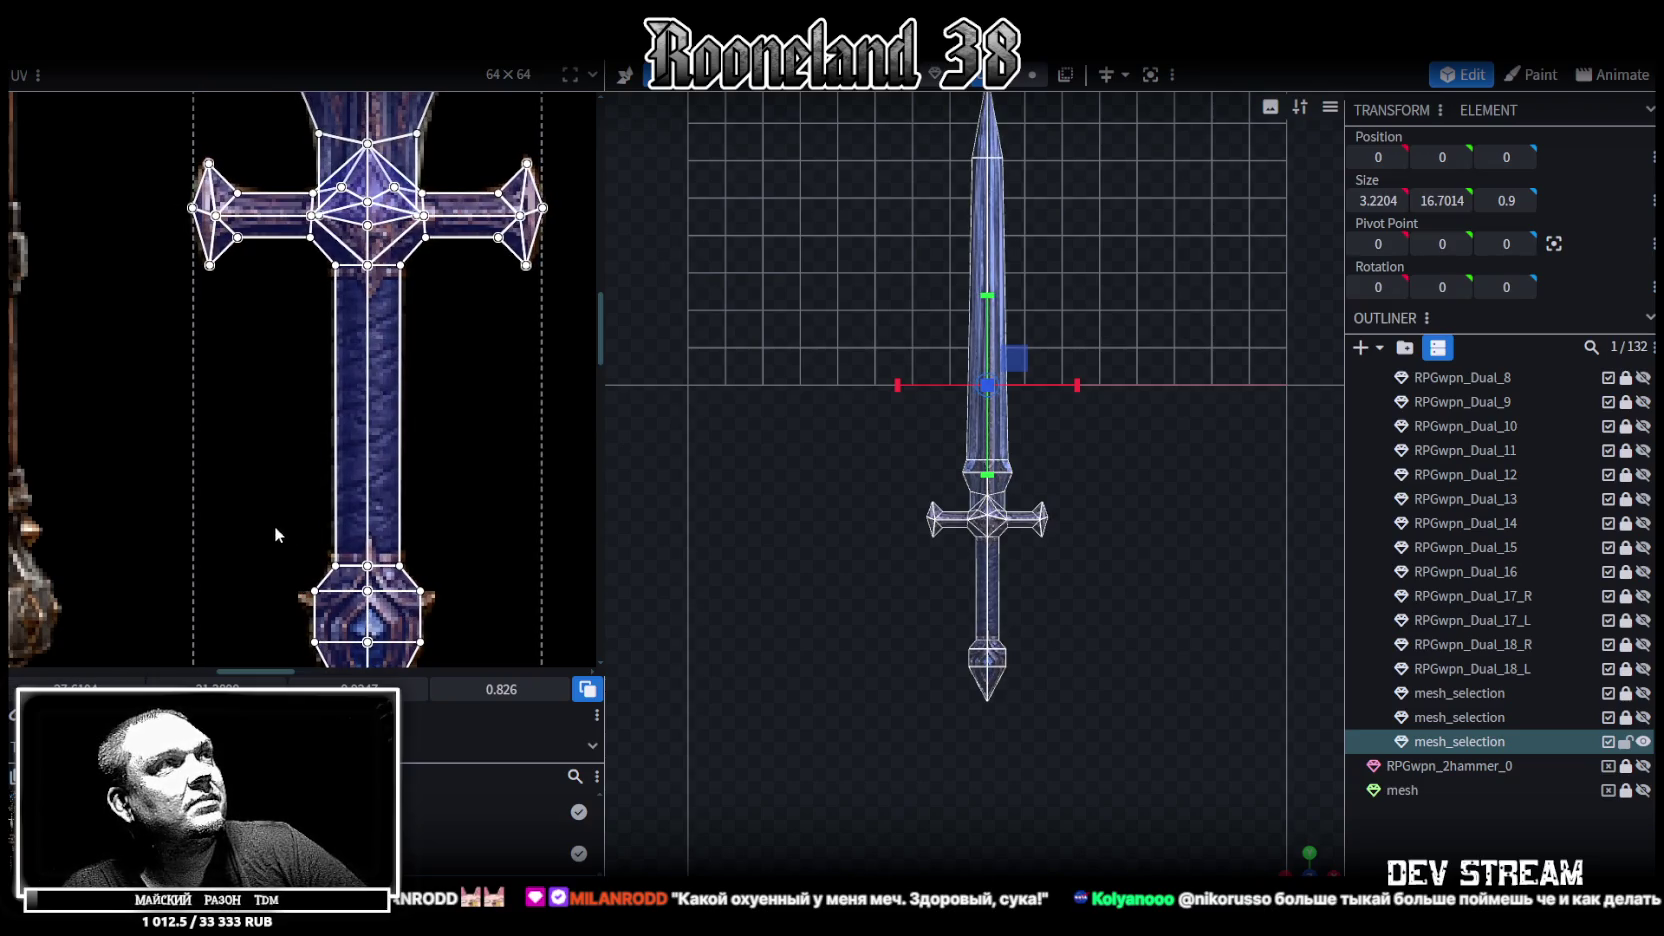
pyautogui.scroll(-2, 468, 556)
pyautogui.scroll(-1, 484, 432)
pyautogui.scroll(-2, 449, 404)
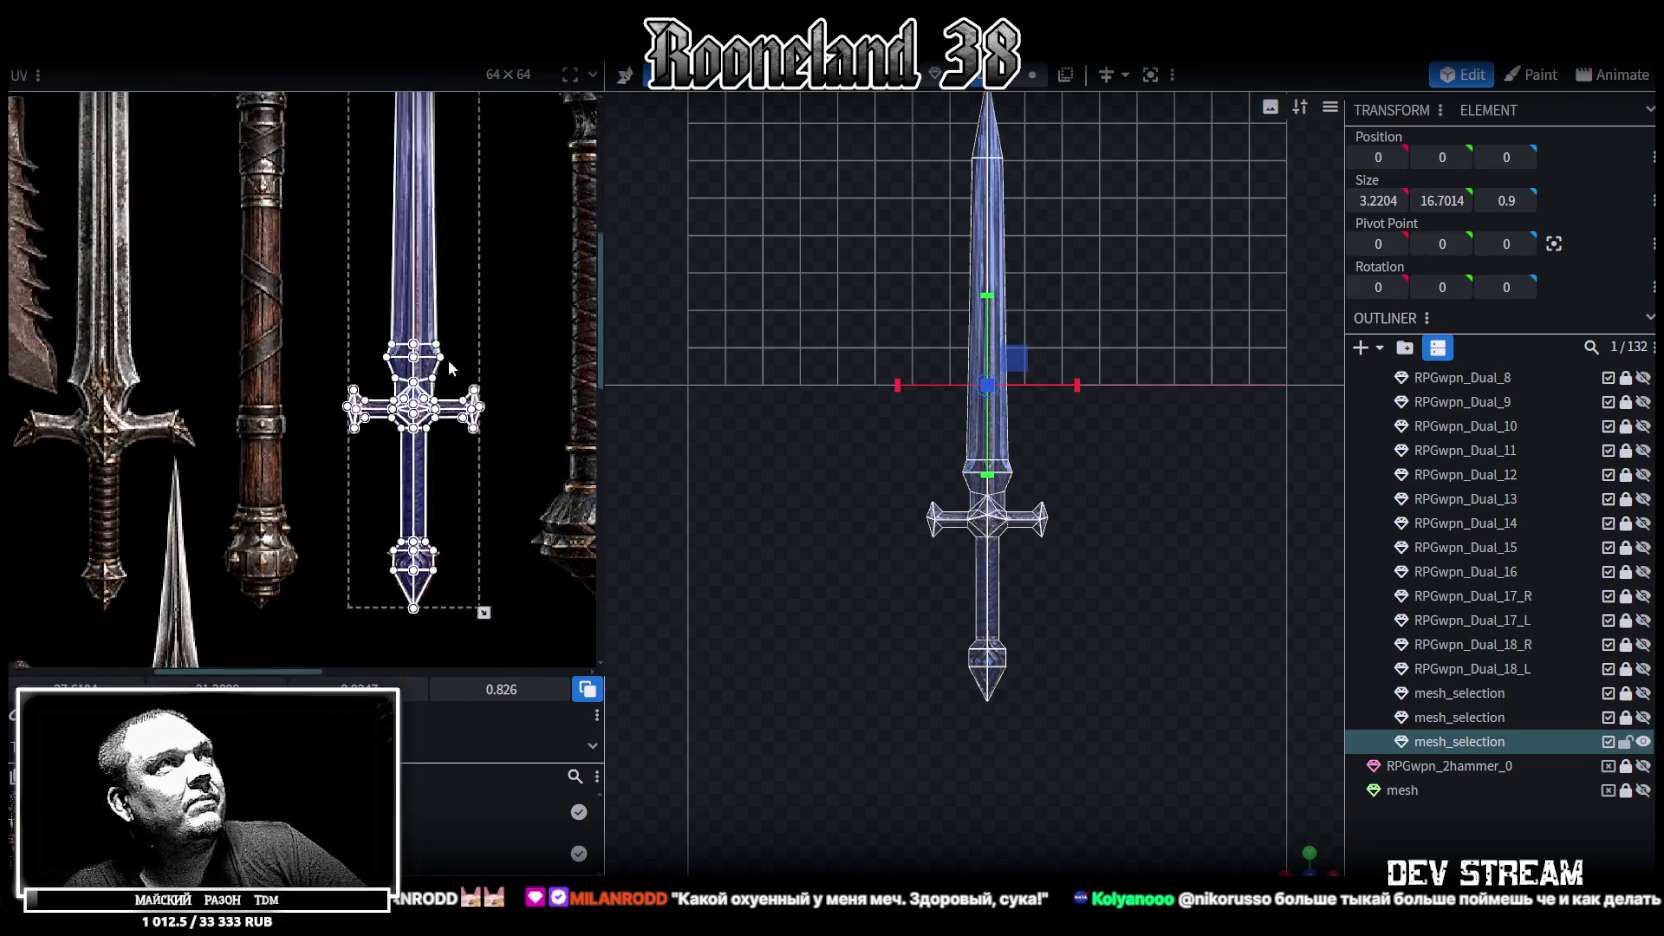
pyautogui.scroll(2, 400, 374)
pyautogui.scroll(2, 398, 325)
pyautogui.scroll(1, 393, 424)
pyautogui.scroll(1, 393, 416)
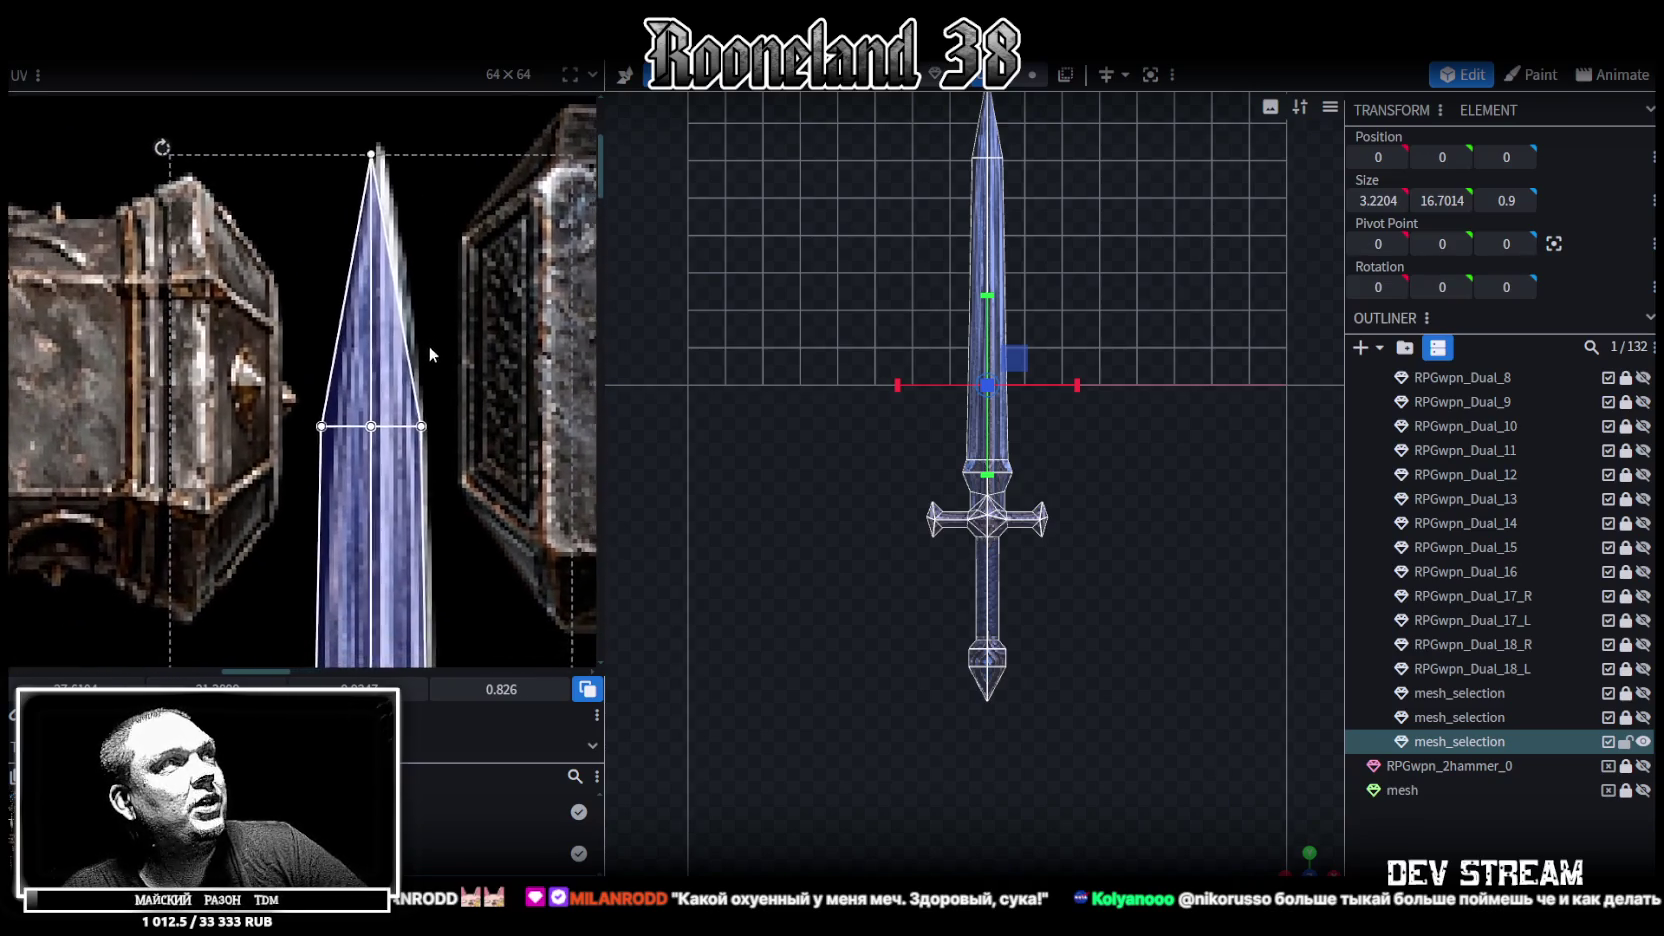
pyautogui.scroll(-2, 445, 335)
pyautogui.scroll(-2, 471, 322)
pyautogui.scroll(2, 480, 313)
pyautogui.scroll(1, 484, 290)
pyautogui.scroll(2, 440, 450)
pyautogui.scroll(1, 432, 428)
pyautogui.scroll(-1, 432, 428)
pyautogui.scroll(-2, 303, 380)
pyautogui.scroll(-2, 303, 380)
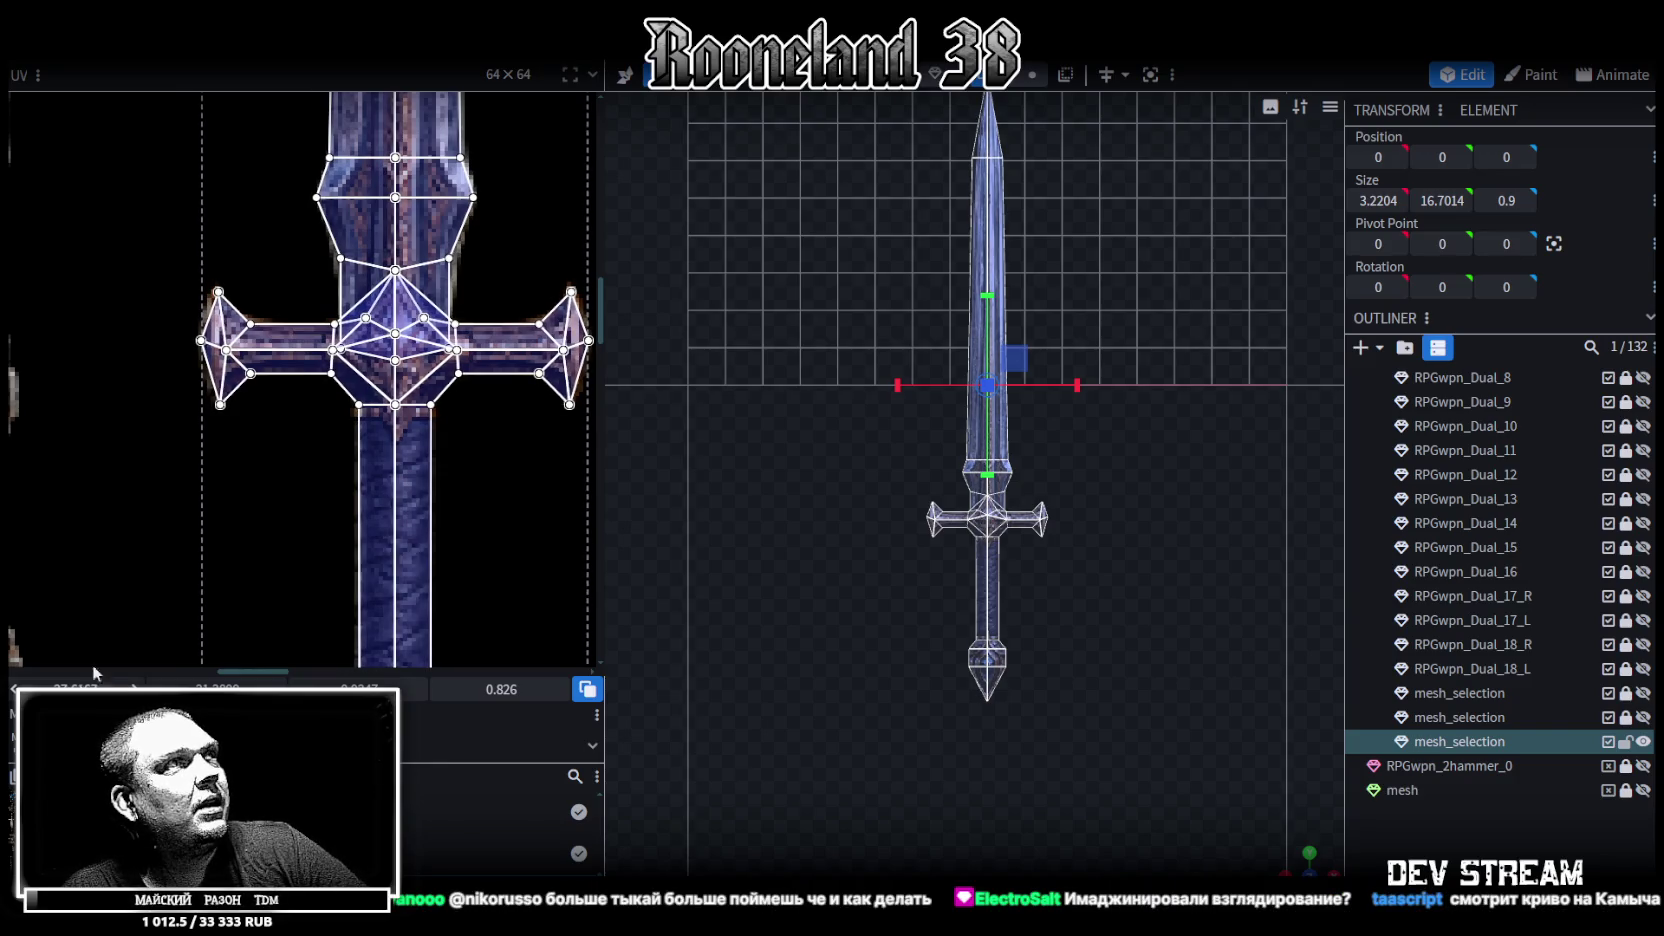
# Box-select the three UV vertices at the blade tip
pyautogui.scroll(2, 333, 340)
pyautogui.scroll(2, 330, 338)
pyautogui.scroll(2, 325, 335)
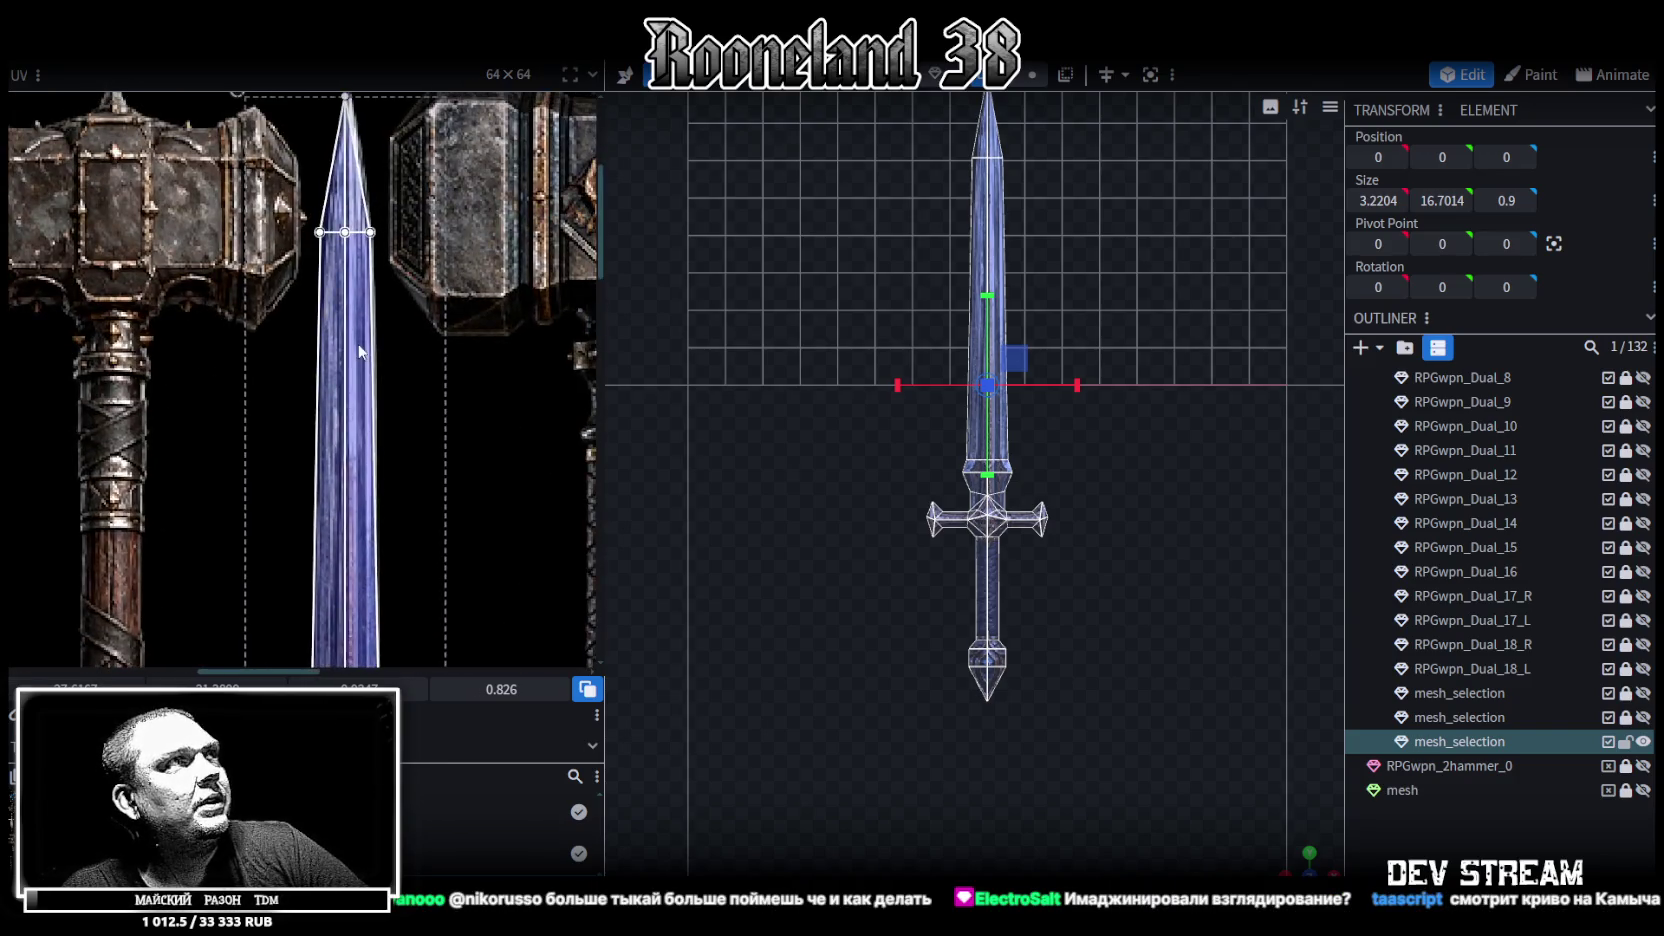
pyautogui.scroll(2, 320, 332)
pyautogui.scroll(2, 320, 332)
pyautogui.scroll(1, 300, 230)
pyautogui.scroll(1, 276, 127)
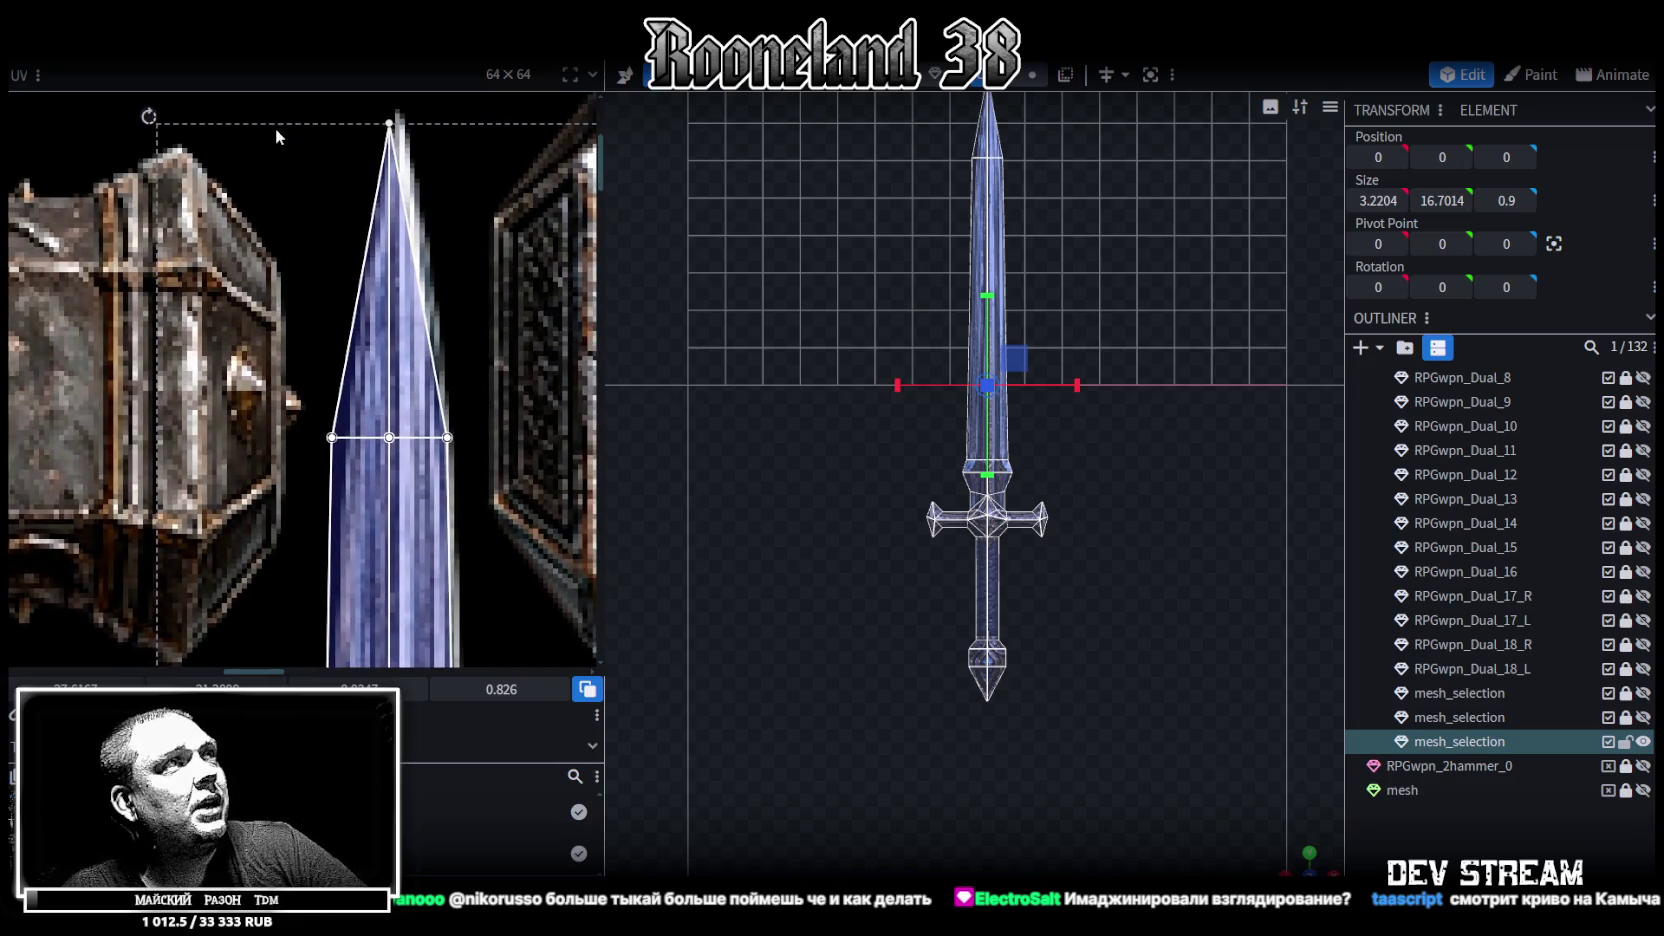
pyautogui.moveTo(287, 104)
pyautogui.mouseDown()
pyautogui.moveTo(416, 489)
pyautogui.moveTo(399, 437)
pyautogui.mouseUp()
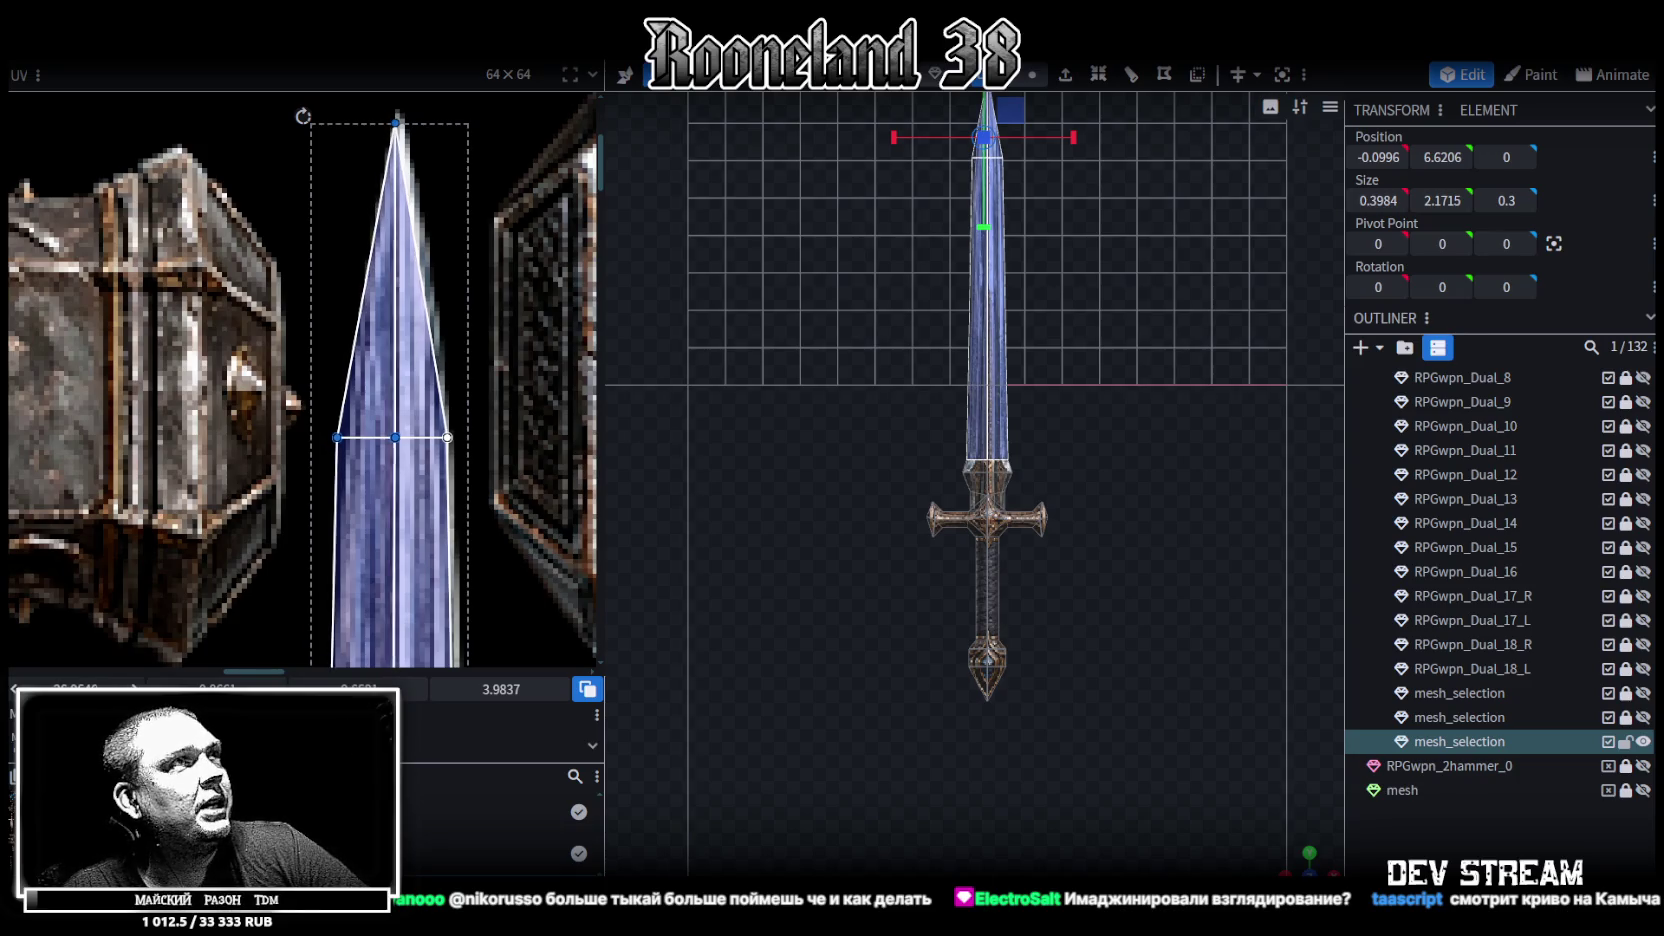
# Narrow the selection to the blade tip's left UV vertex
pyautogui.moveTo(315, 363)
pyautogui.mouseDown()
pyautogui.moveTo(352, 475)
pyautogui.moveTo(396, 437)
pyautogui.mouseUp()
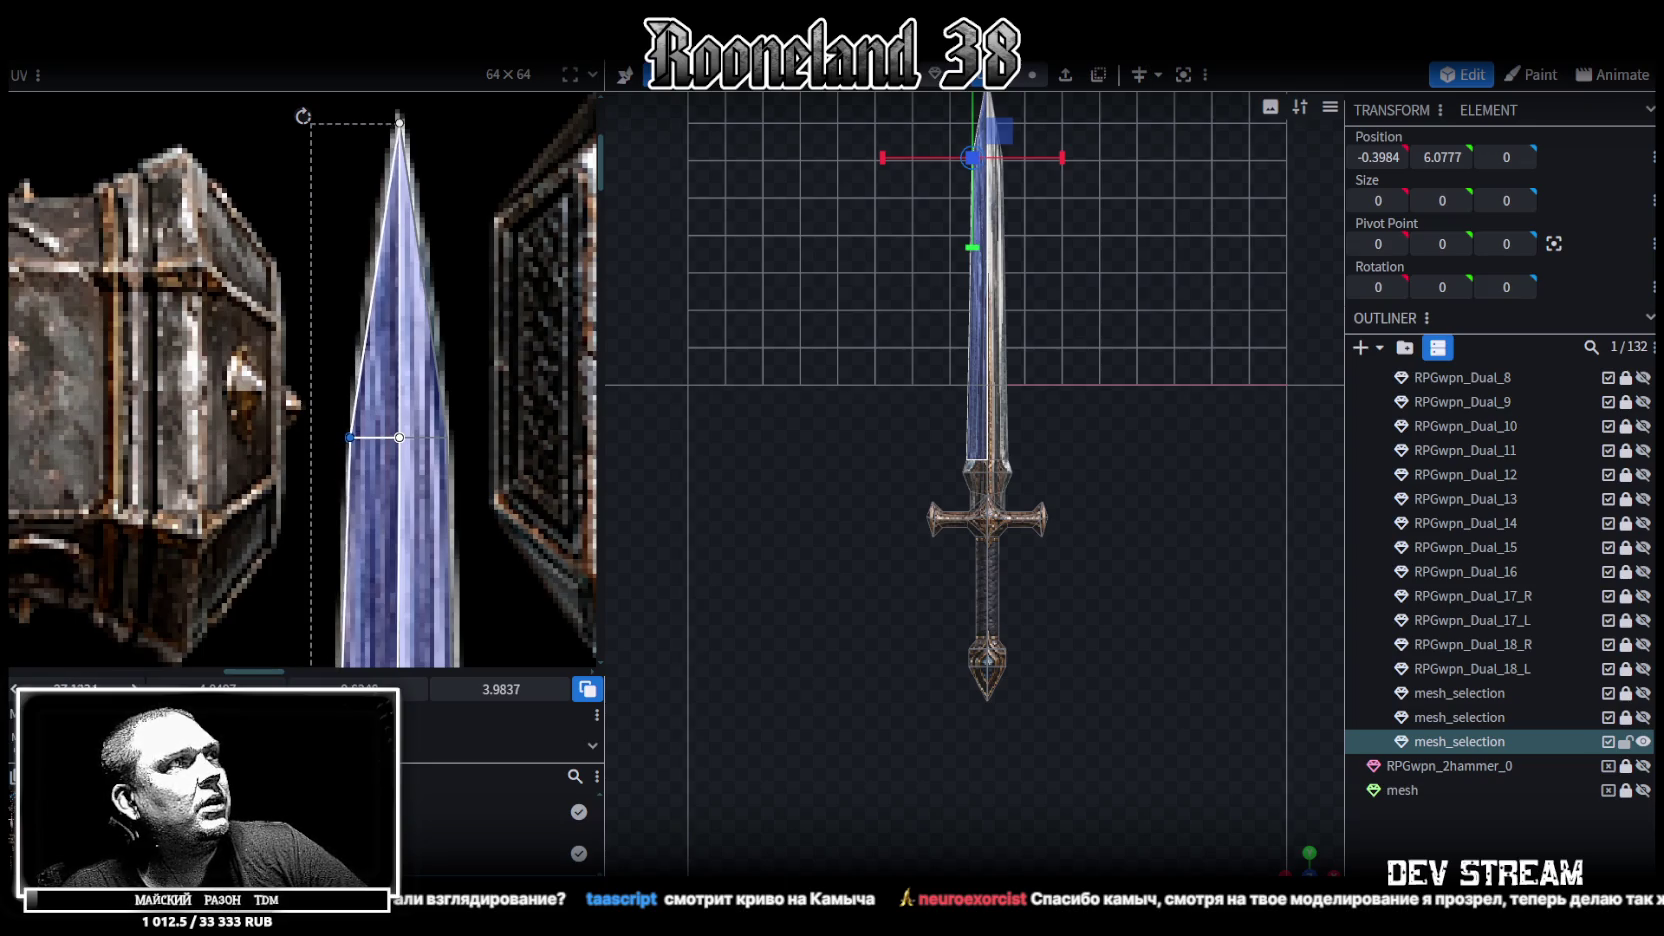
pyautogui.scroll(-2, 445, 369)
pyautogui.scroll(2, 445, 369)
pyautogui.scroll(-1, 445, 370)
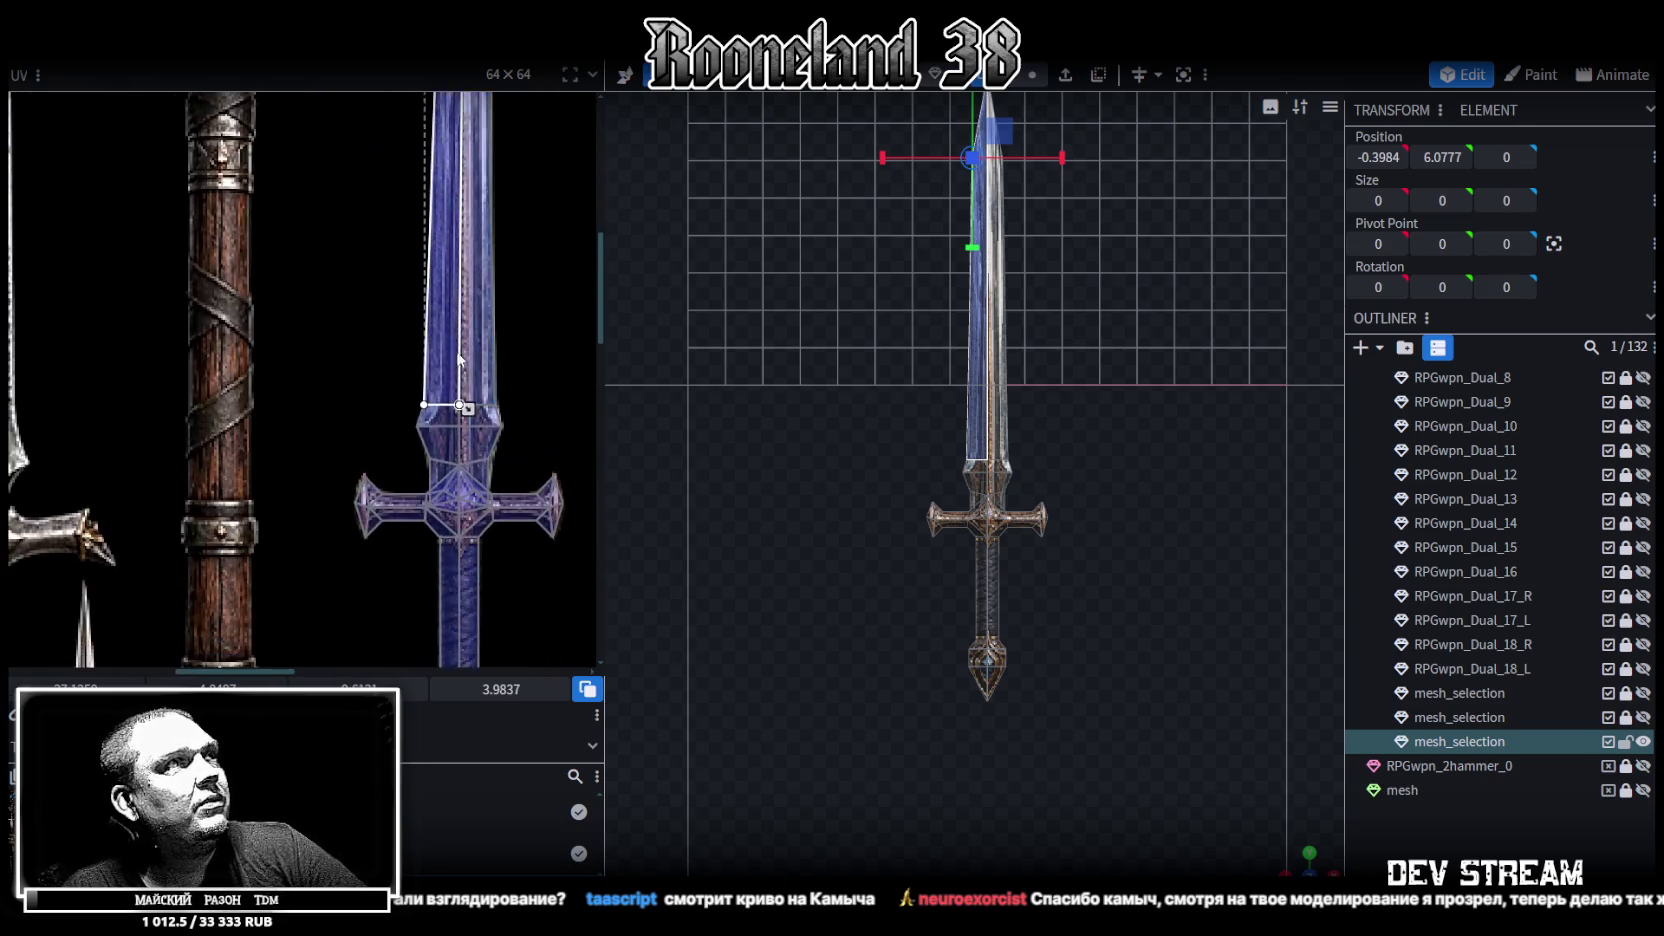
pyautogui.scroll(3, 462, 403)
pyautogui.scroll(2, 471, 391)
pyautogui.scroll(2, 289, 318)
pyautogui.scroll(-2, 289, 309)
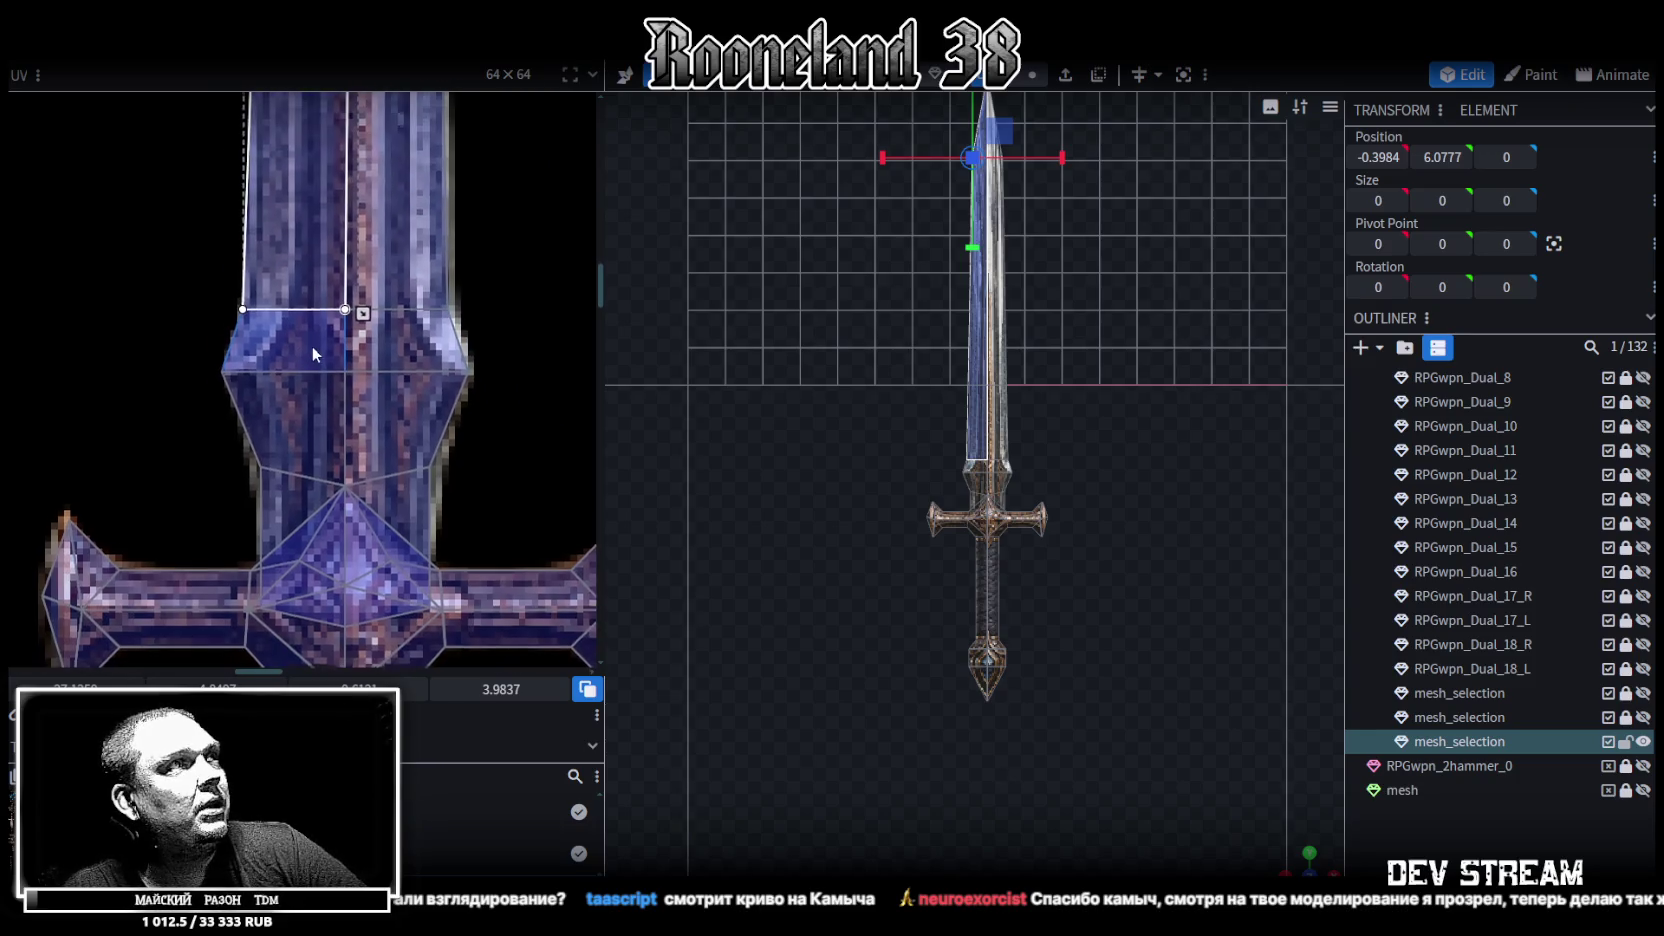
# Shift the guard section's left and right UV vertices right to follow the texture outline
pyautogui.moveTo(187, 261); pyautogui.dragTo(521, 446)
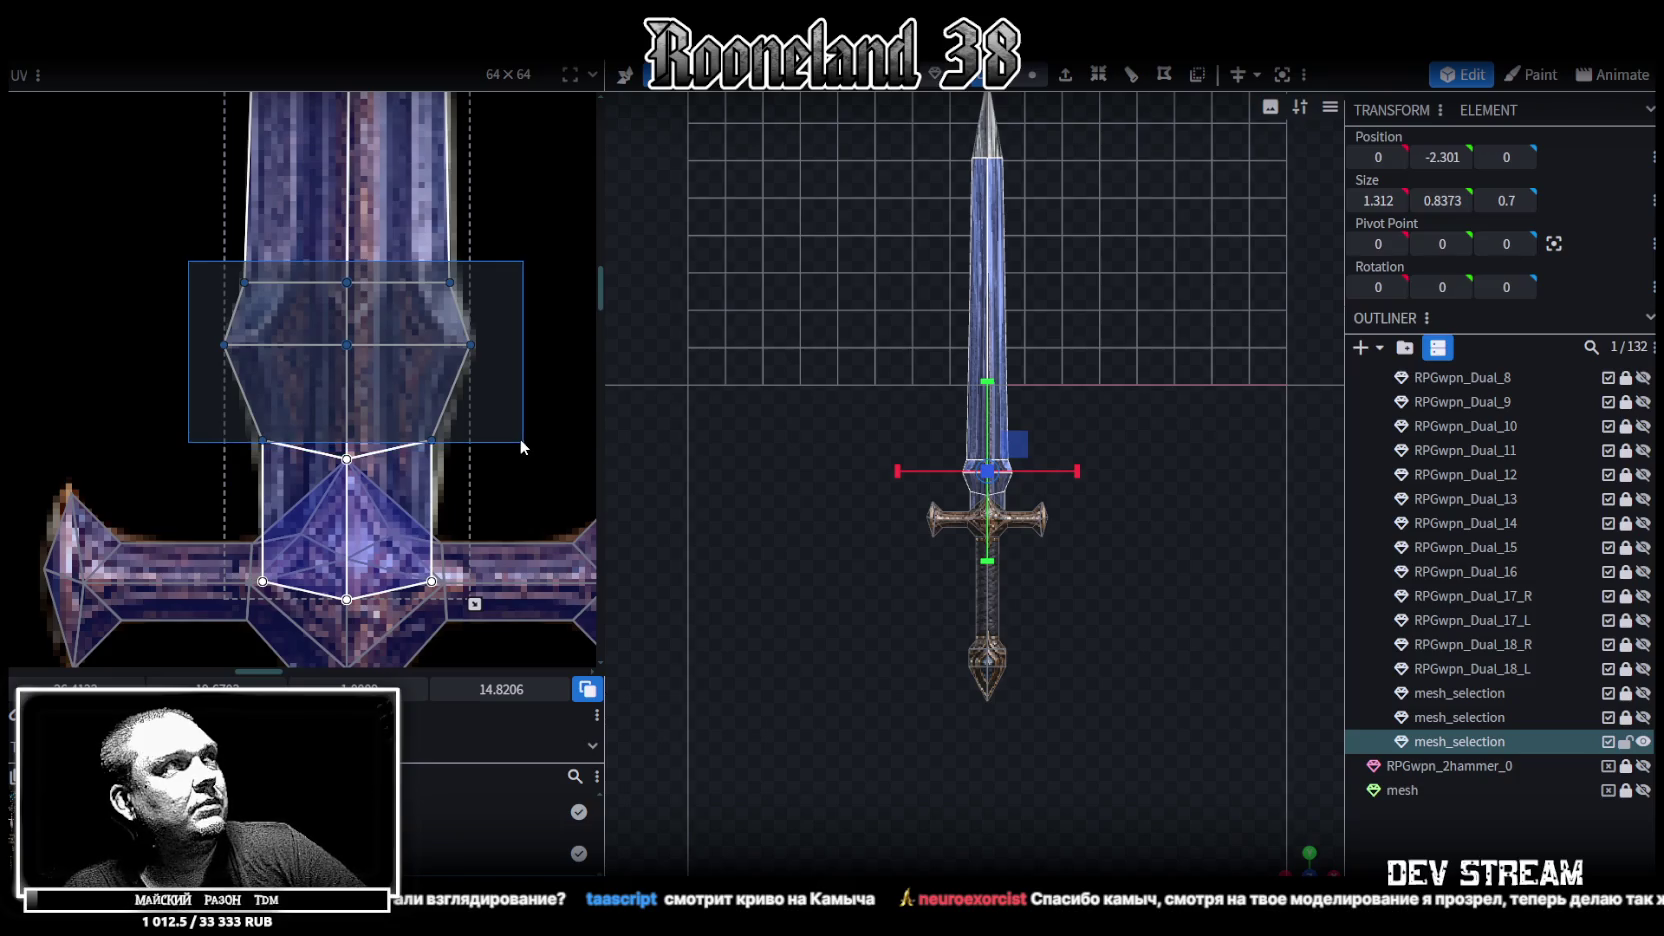
pyautogui.moveTo(354, 228); pyautogui.dragTo(151, 606)
pyautogui.press('Right')
pyautogui.moveTo(500, 243); pyautogui.dragTo(428, 449)
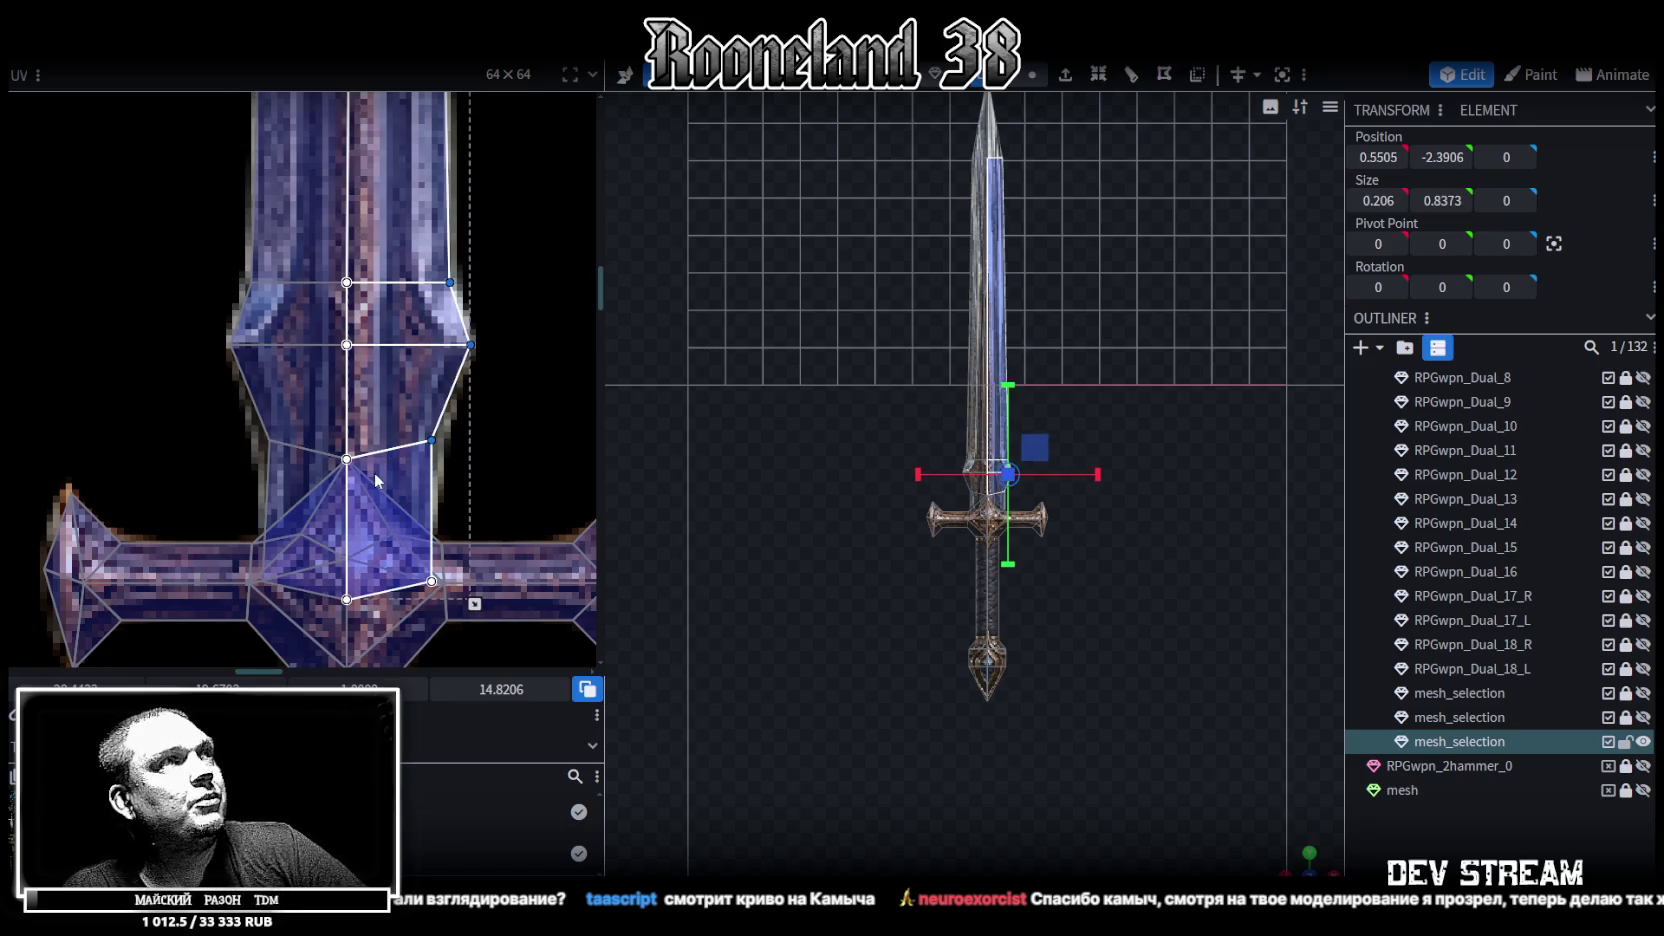
pyautogui.moveTo(474, 604); pyautogui.dragTo(478, 604)
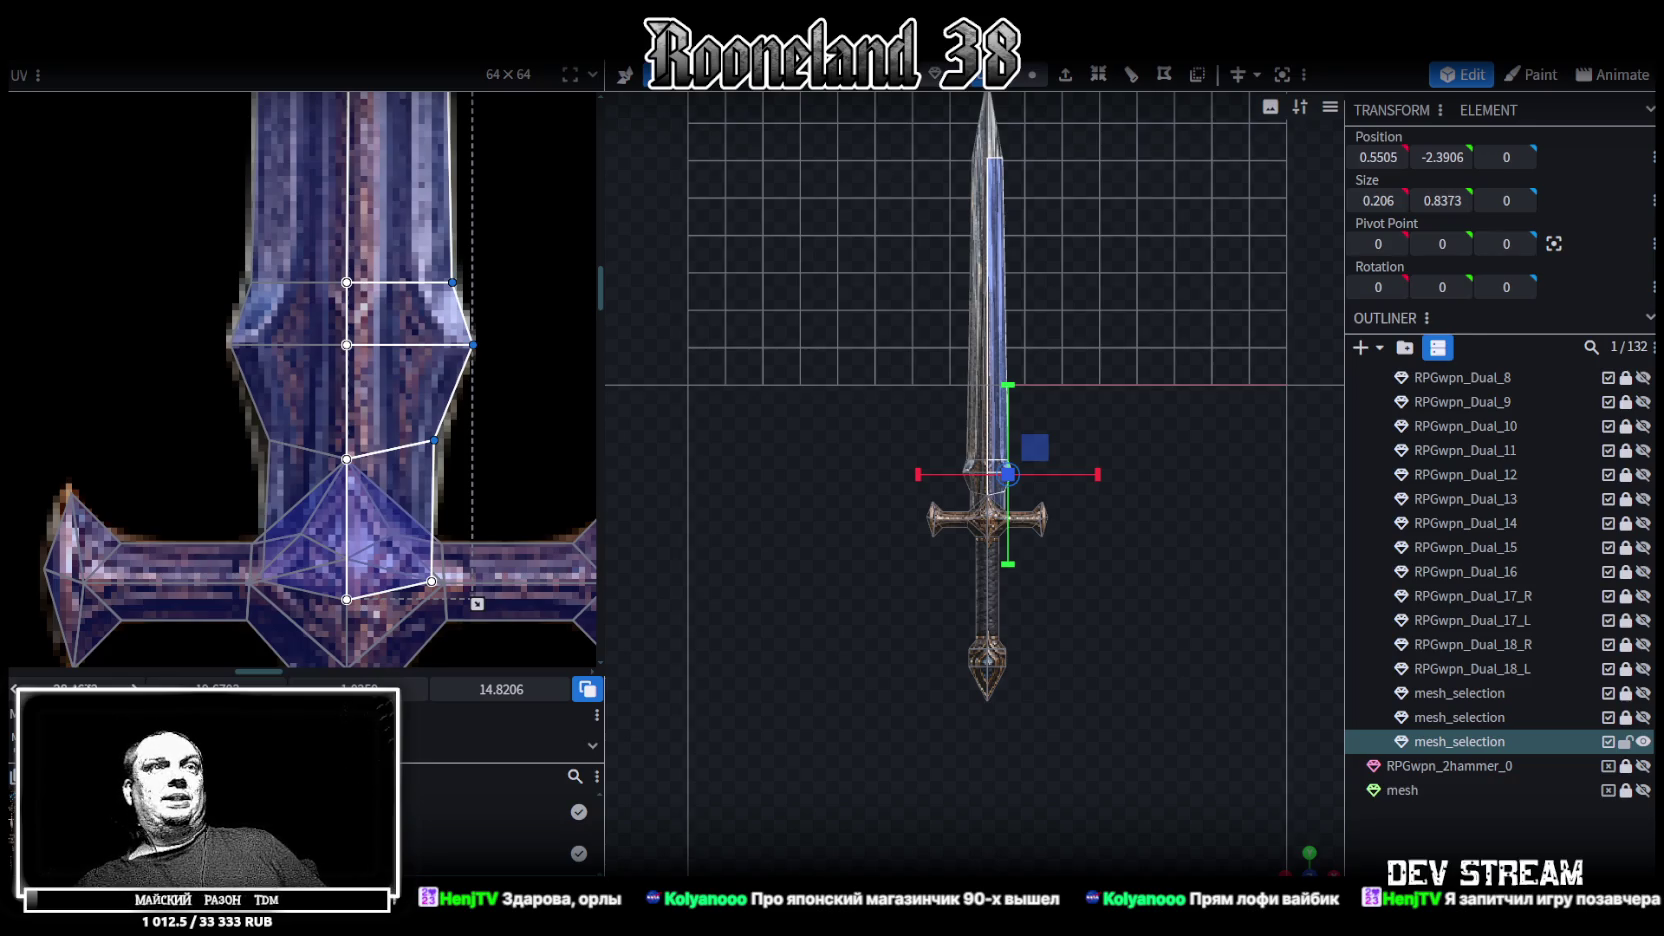
pyautogui.scroll(2, 829, 484)
pyautogui.scroll(2, 829, 484)
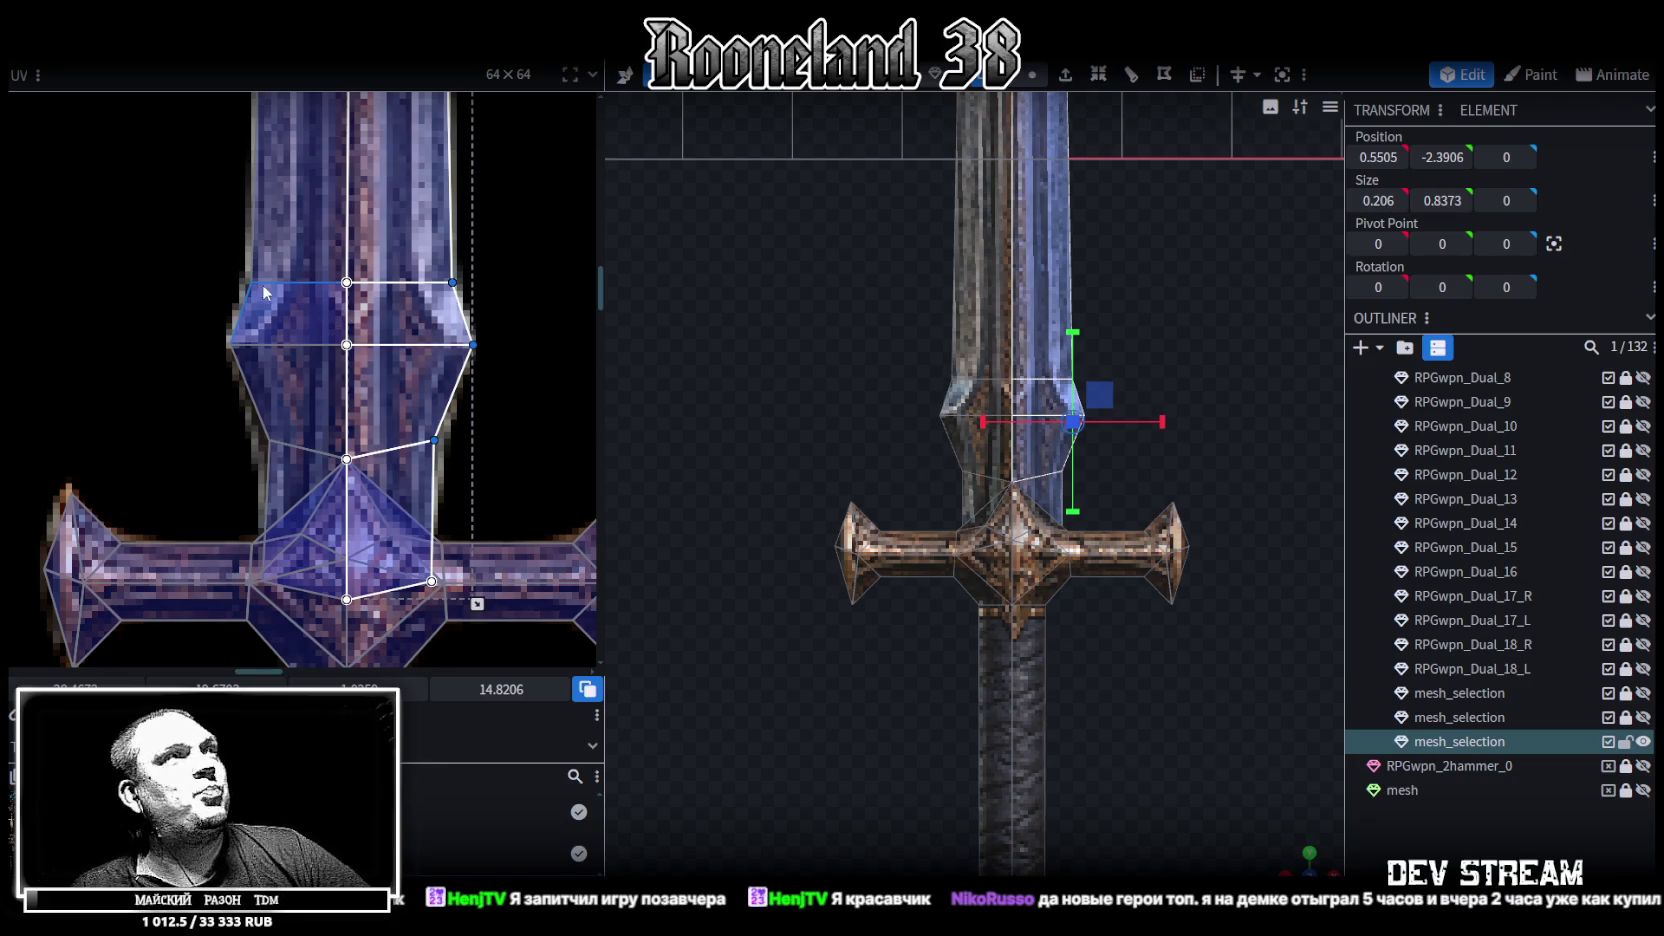
# Select the upper guard face plus the blade faces above it and nudge their centre vertices right
pyautogui.moveTo(248, 418); pyautogui.dragTo(398, 265)
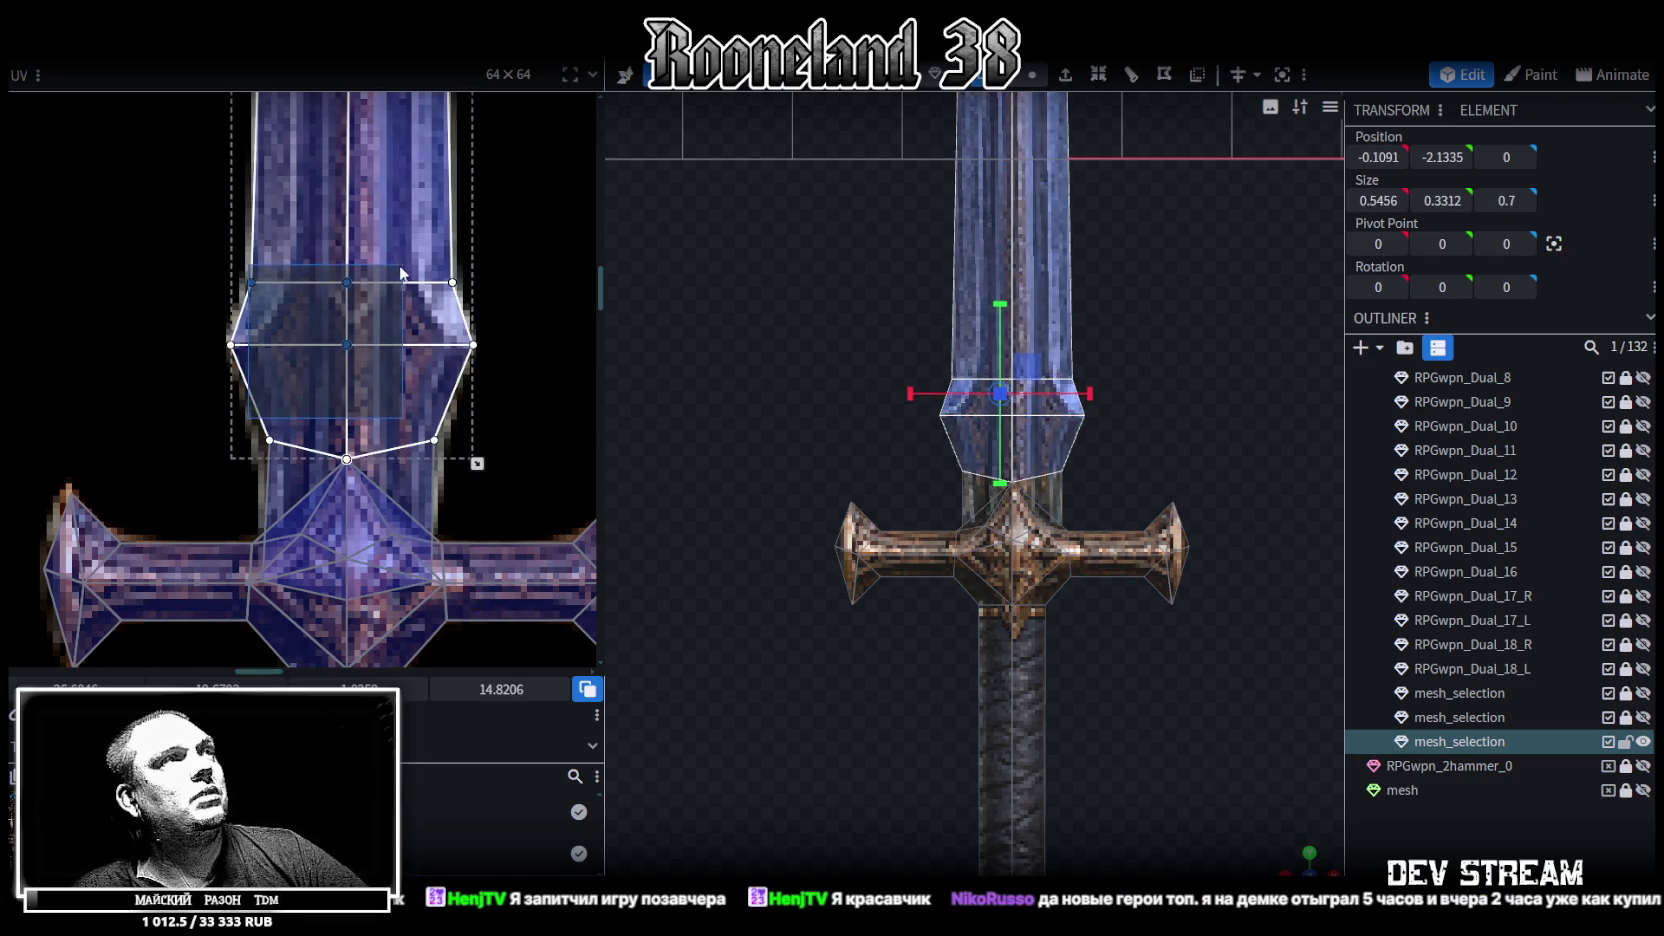
pyautogui.click(244, 415)
pyautogui.moveTo(264, 438); pyautogui.dragTo(405, 95)
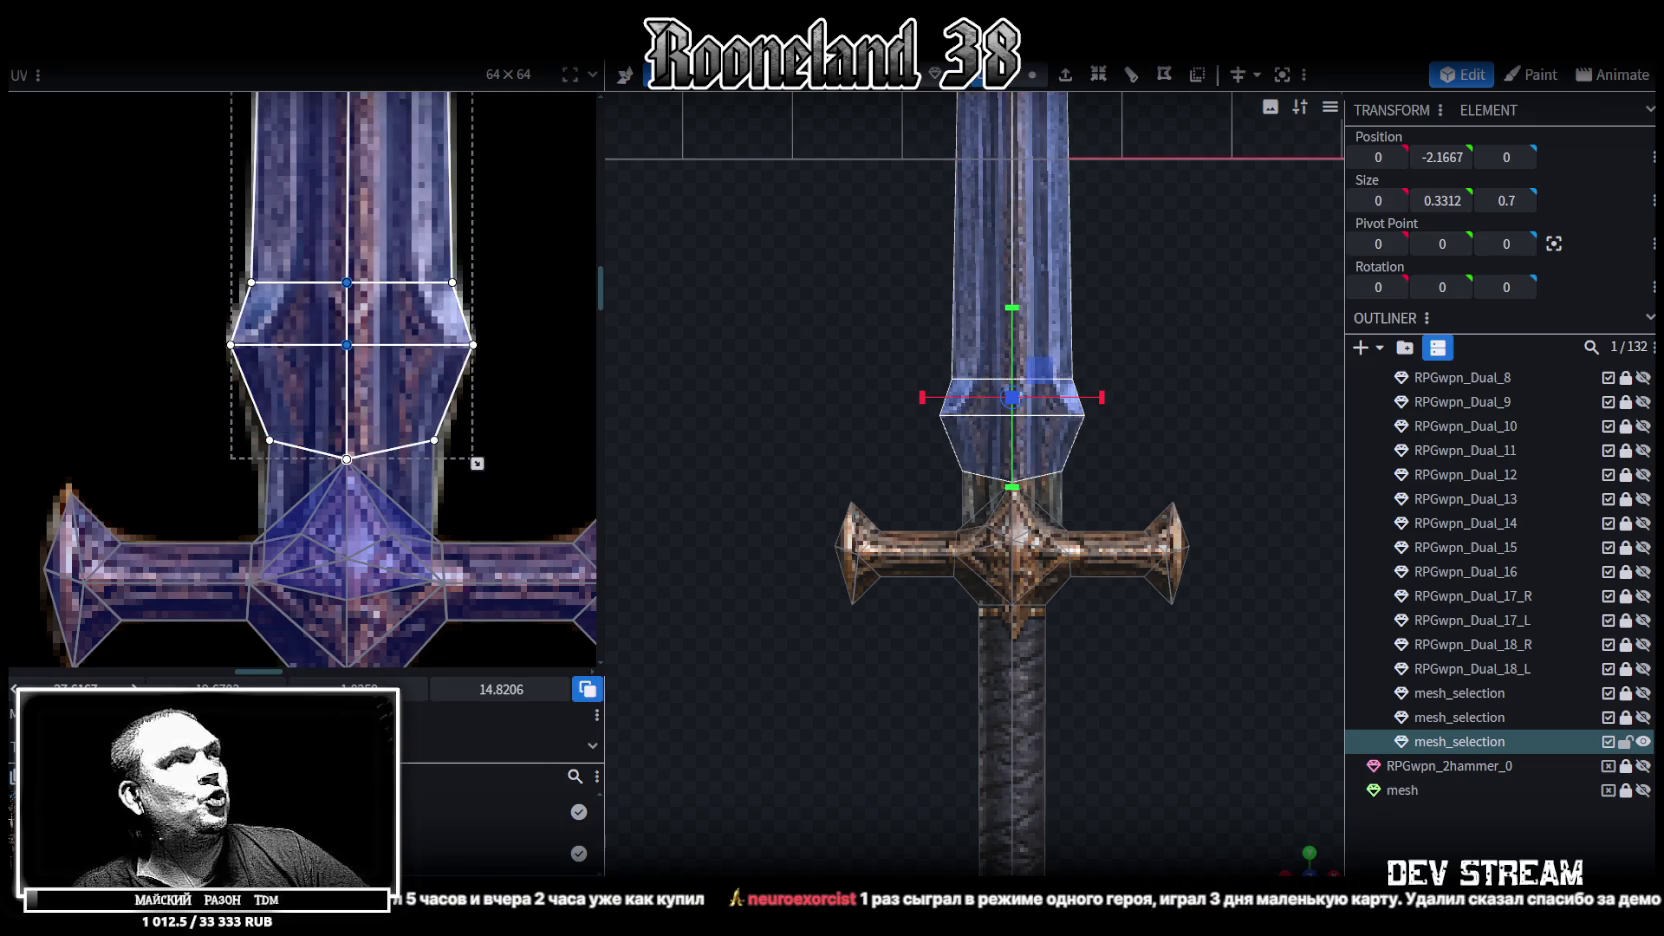
pyautogui.press('Right')
pyautogui.scroll(3, 855, 398)
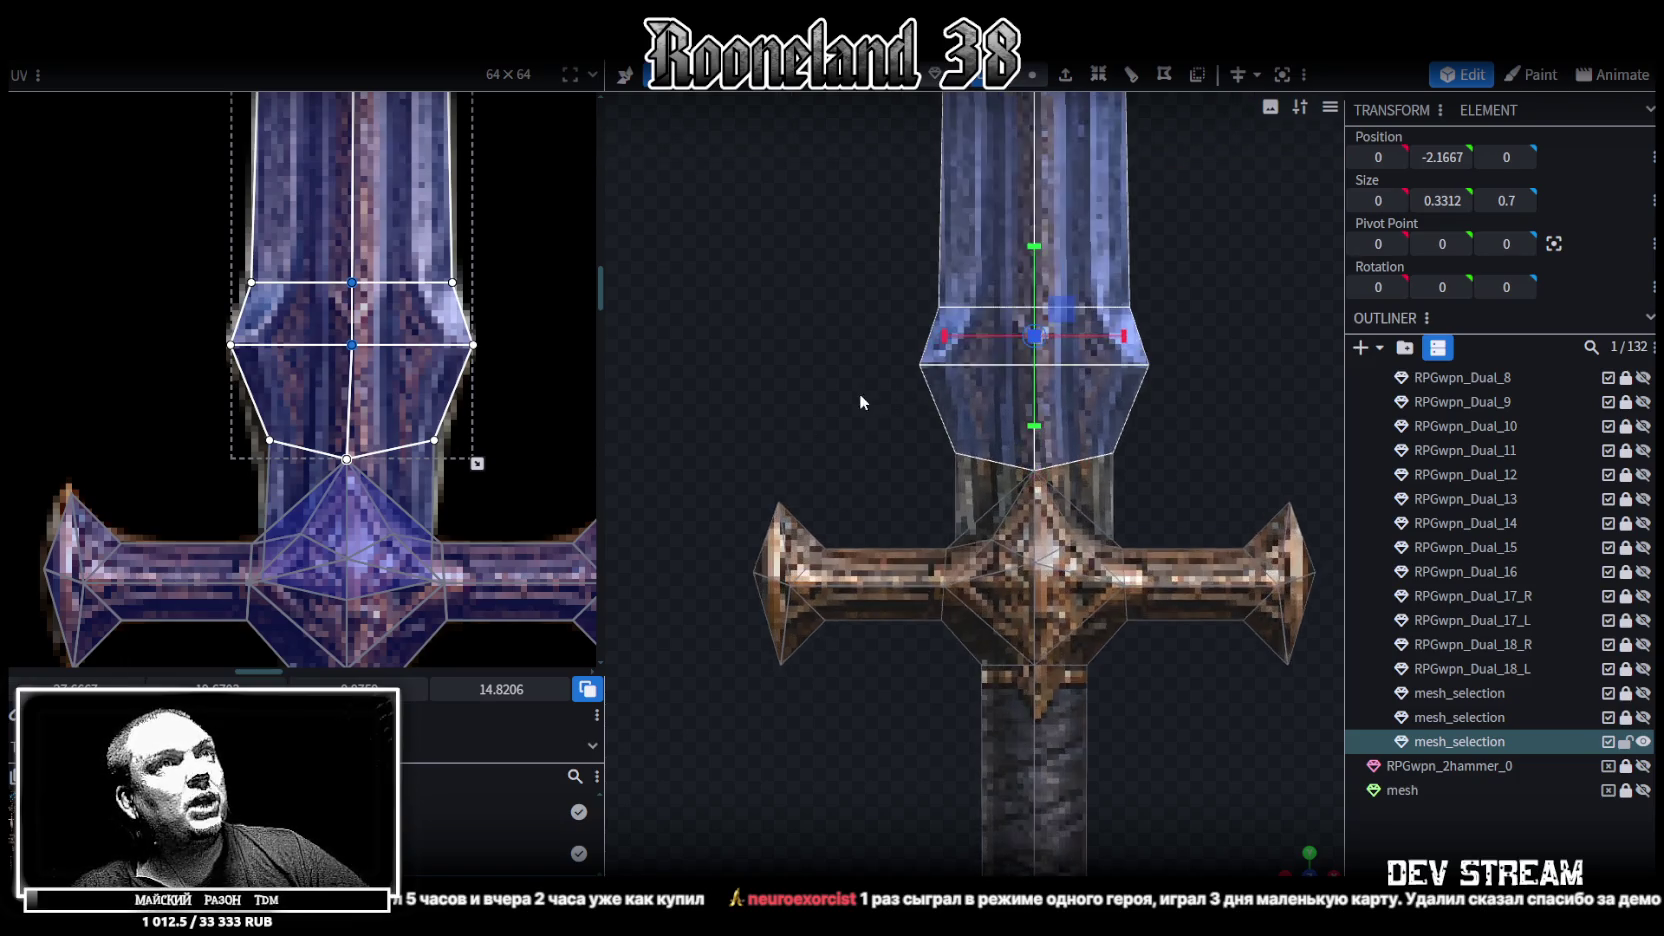
pyautogui.scroll(2, 859, 393)
pyautogui.scroll(-2, 500, 360)
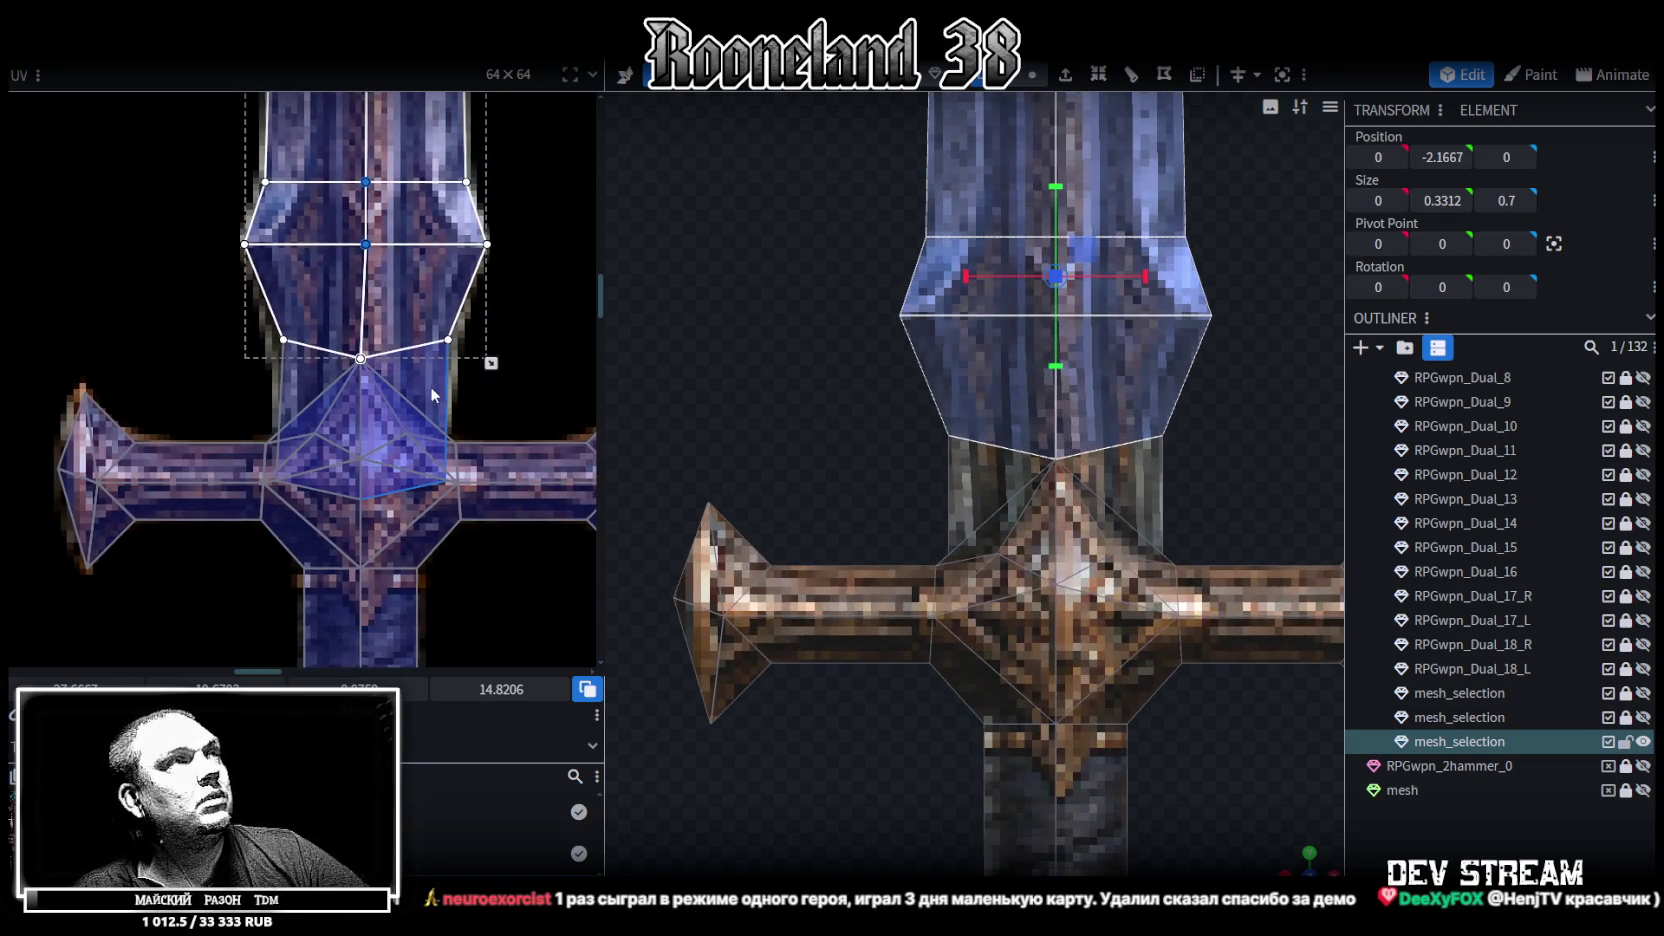
pyautogui.scroll(2, 386, 390)
pyautogui.scroll(1, 400, 389)
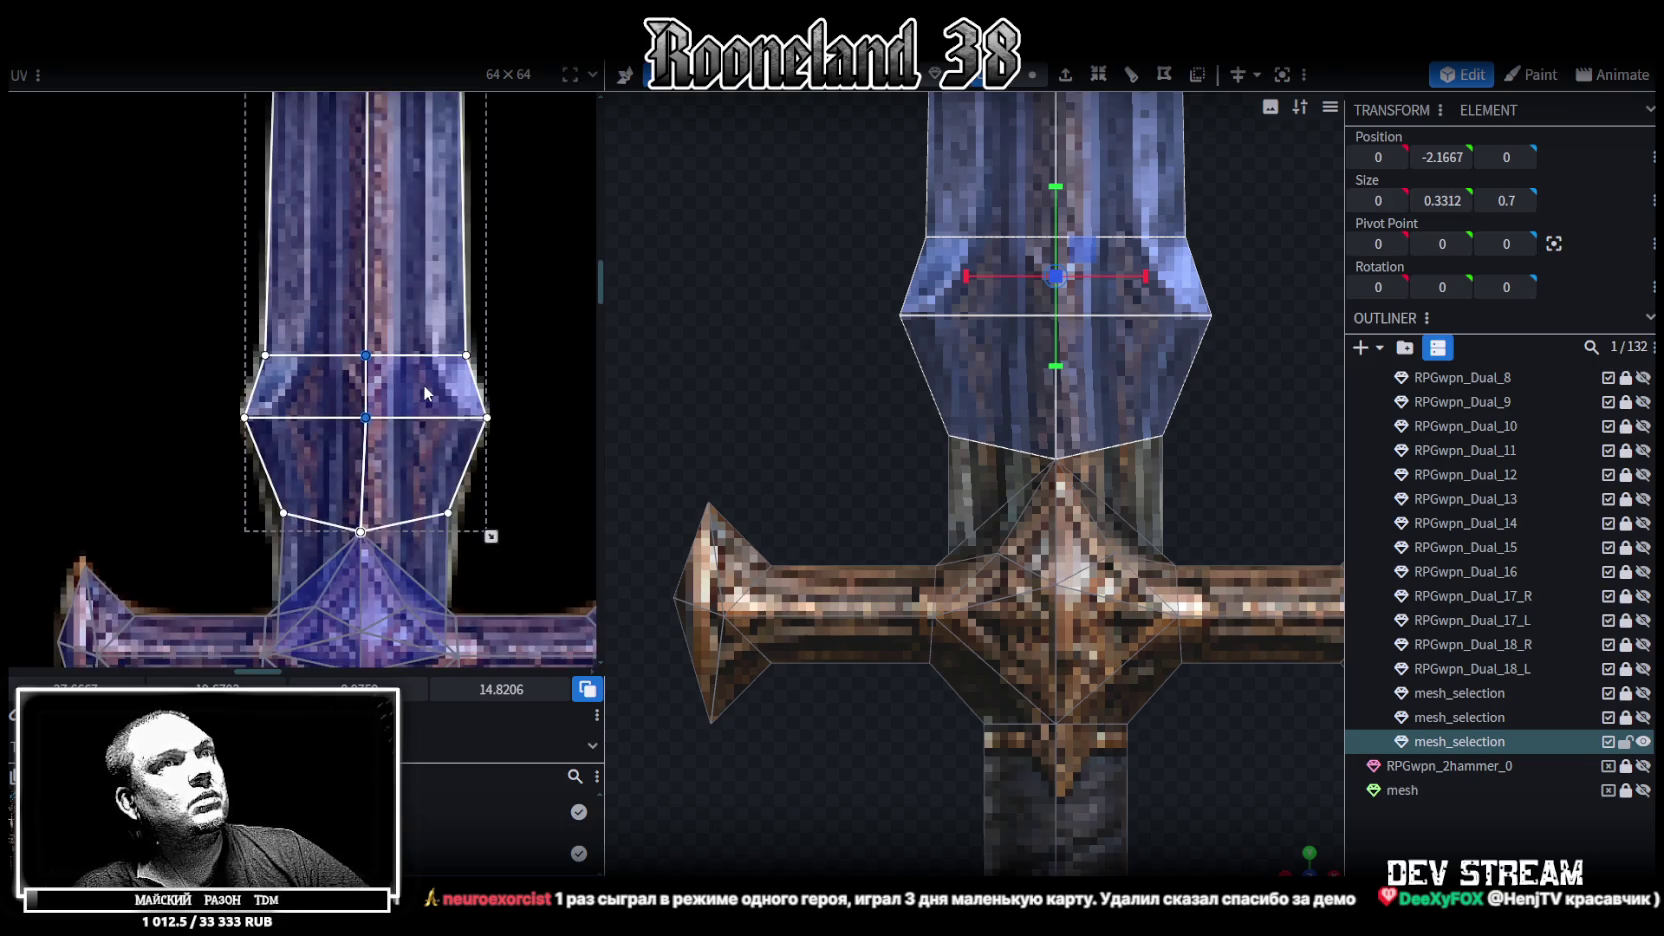
pyautogui.scroll(-1, 422, 384)
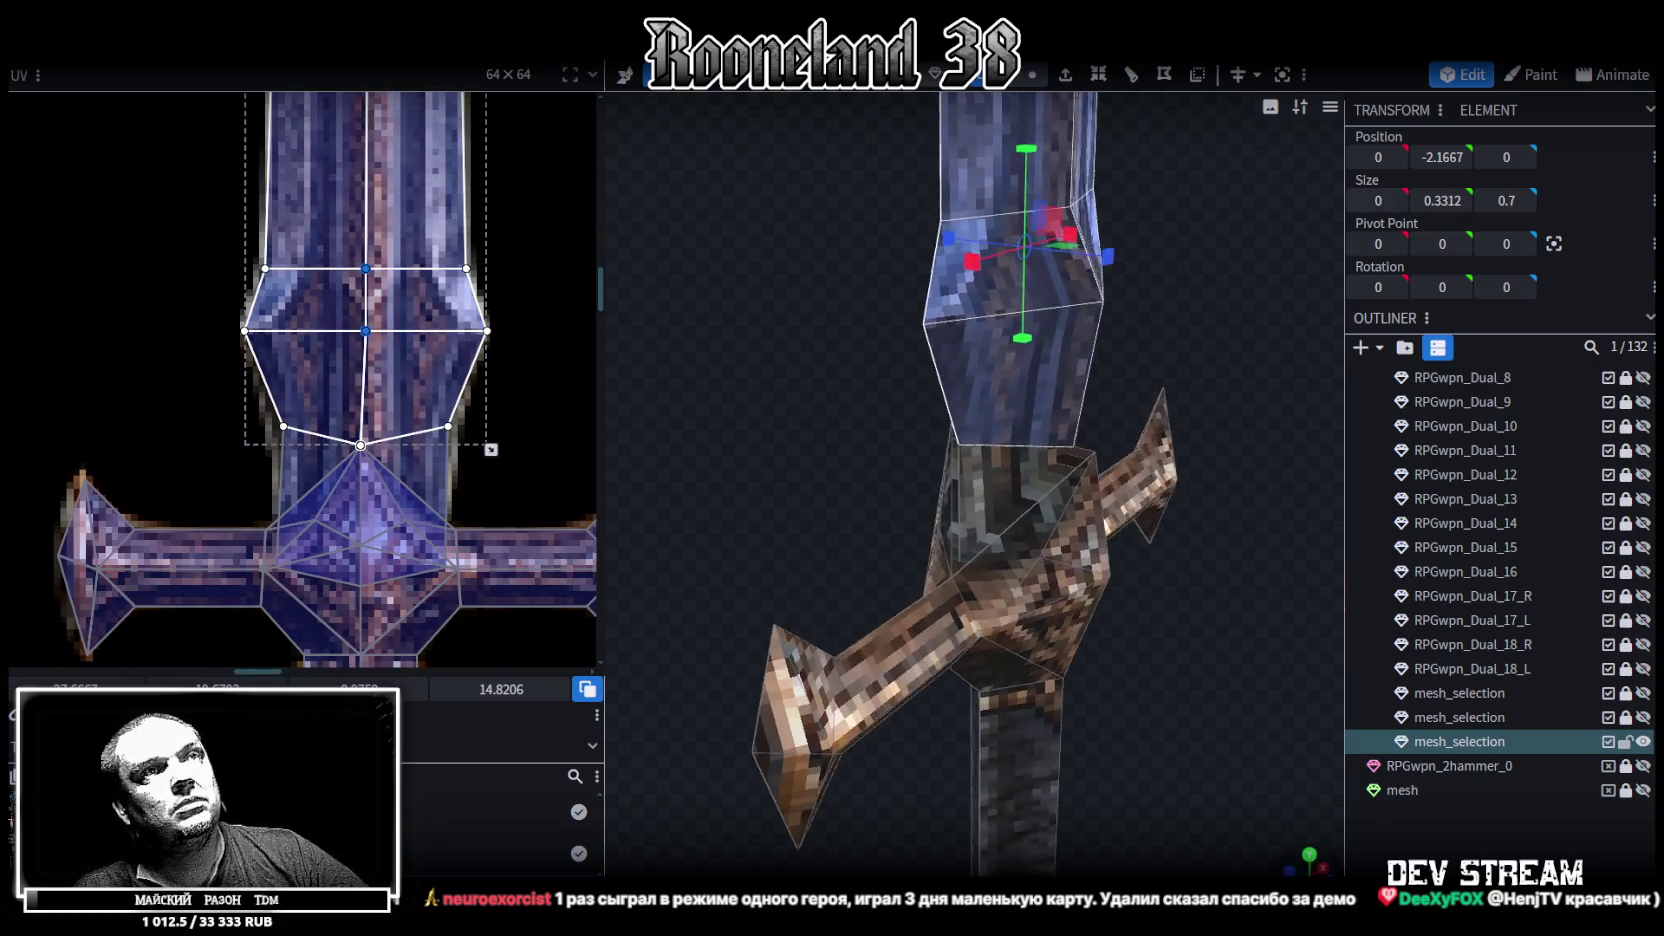
# Move the lower guard faces onto the brown guard texture and refine the face selection
pyautogui.moveTo(1000, 500); pyautogui.dragTo(900, 480)
pyautogui.click(268, 476)
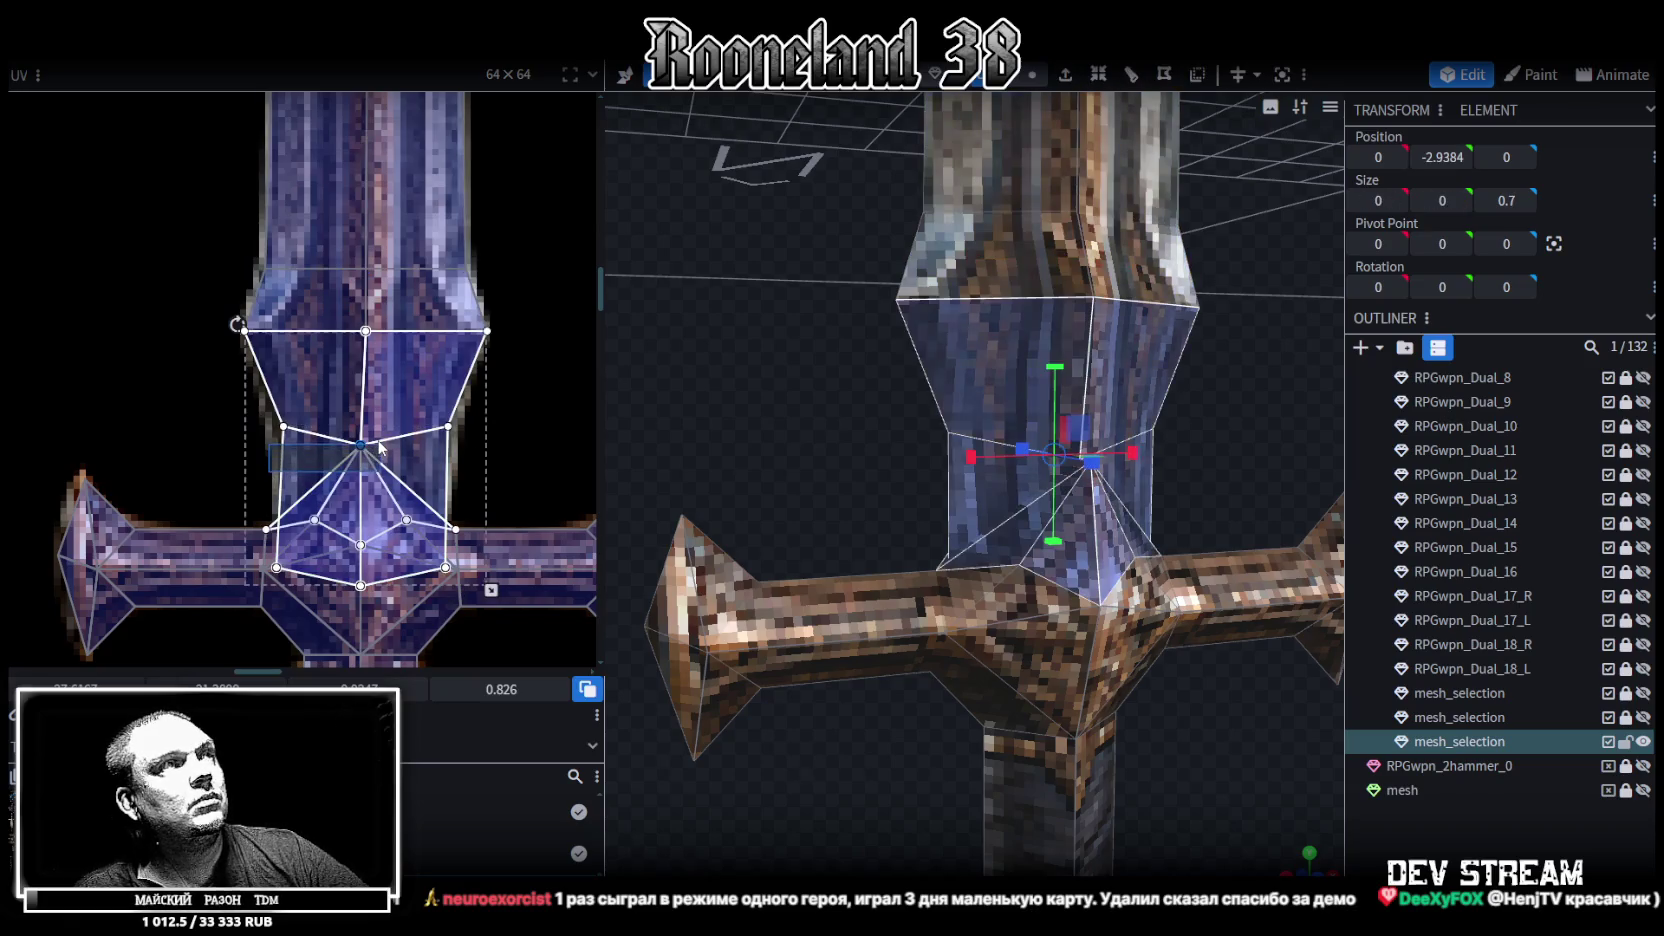
pyautogui.scroll(3, 1189, 508)
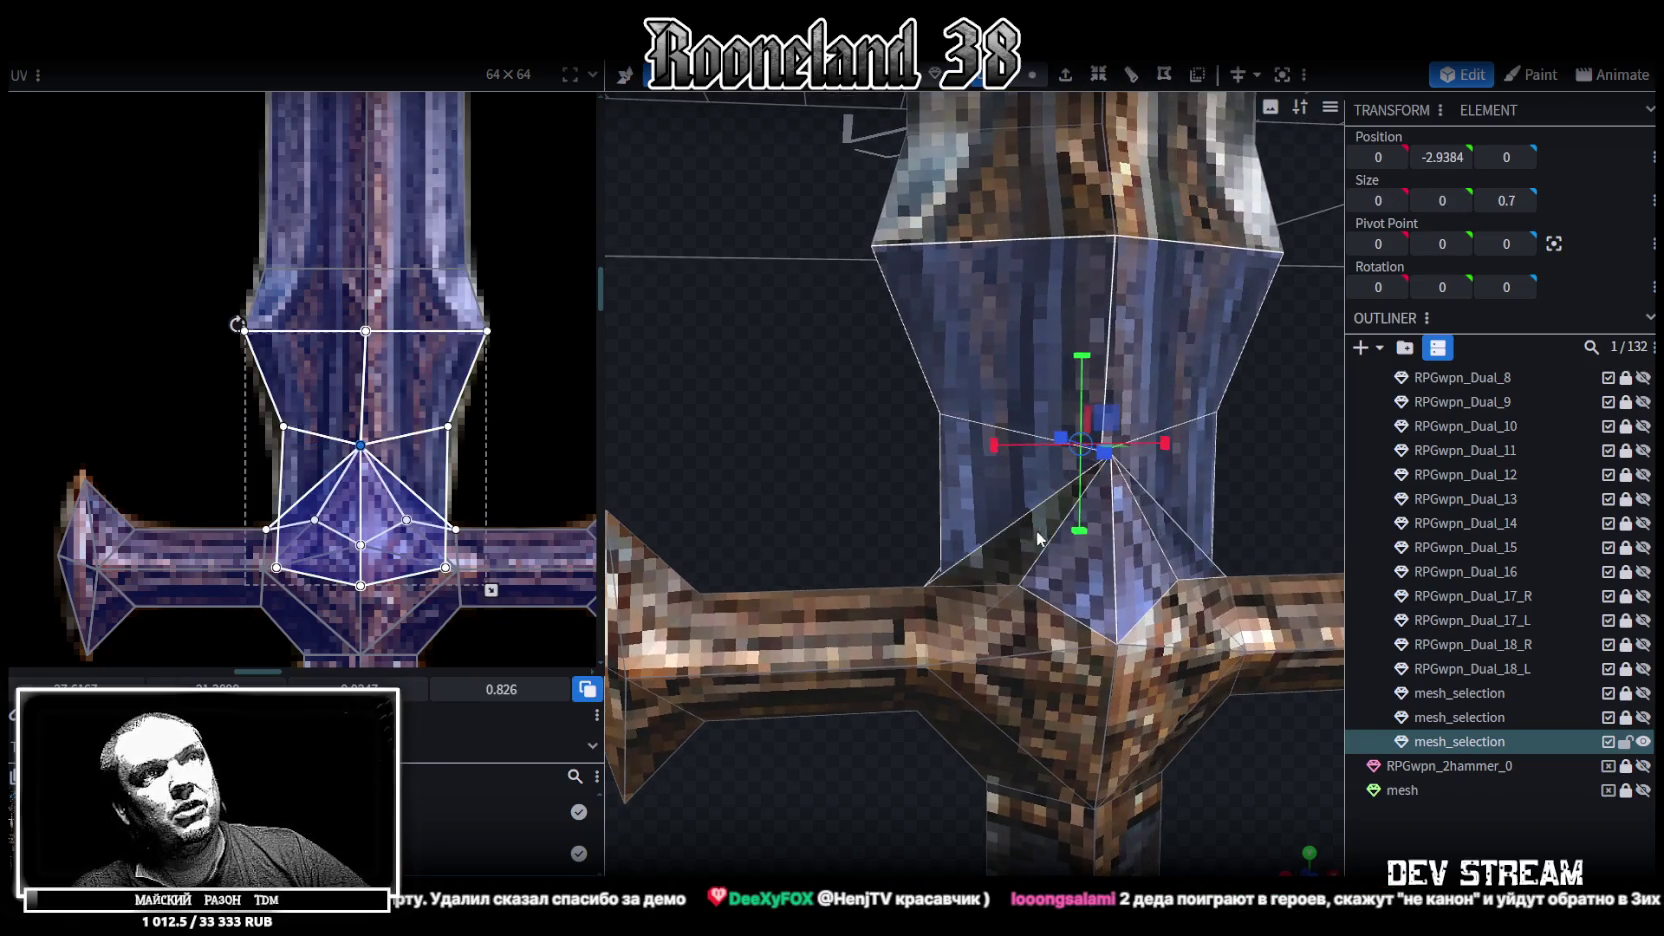
pyautogui.moveTo(1189, 508)
pyautogui.mouseDown()
pyautogui.moveTo(1273, 464)
pyautogui.moveTo(1060, 470)
pyautogui.moveTo(1053, 563)
pyautogui.moveTo(929, 577)
pyautogui.moveTo(978, 531)
pyautogui.mouseUp()
pyautogui.click(1060, 470)
pyautogui.click(1053, 563)
pyautogui.click(978, 531)
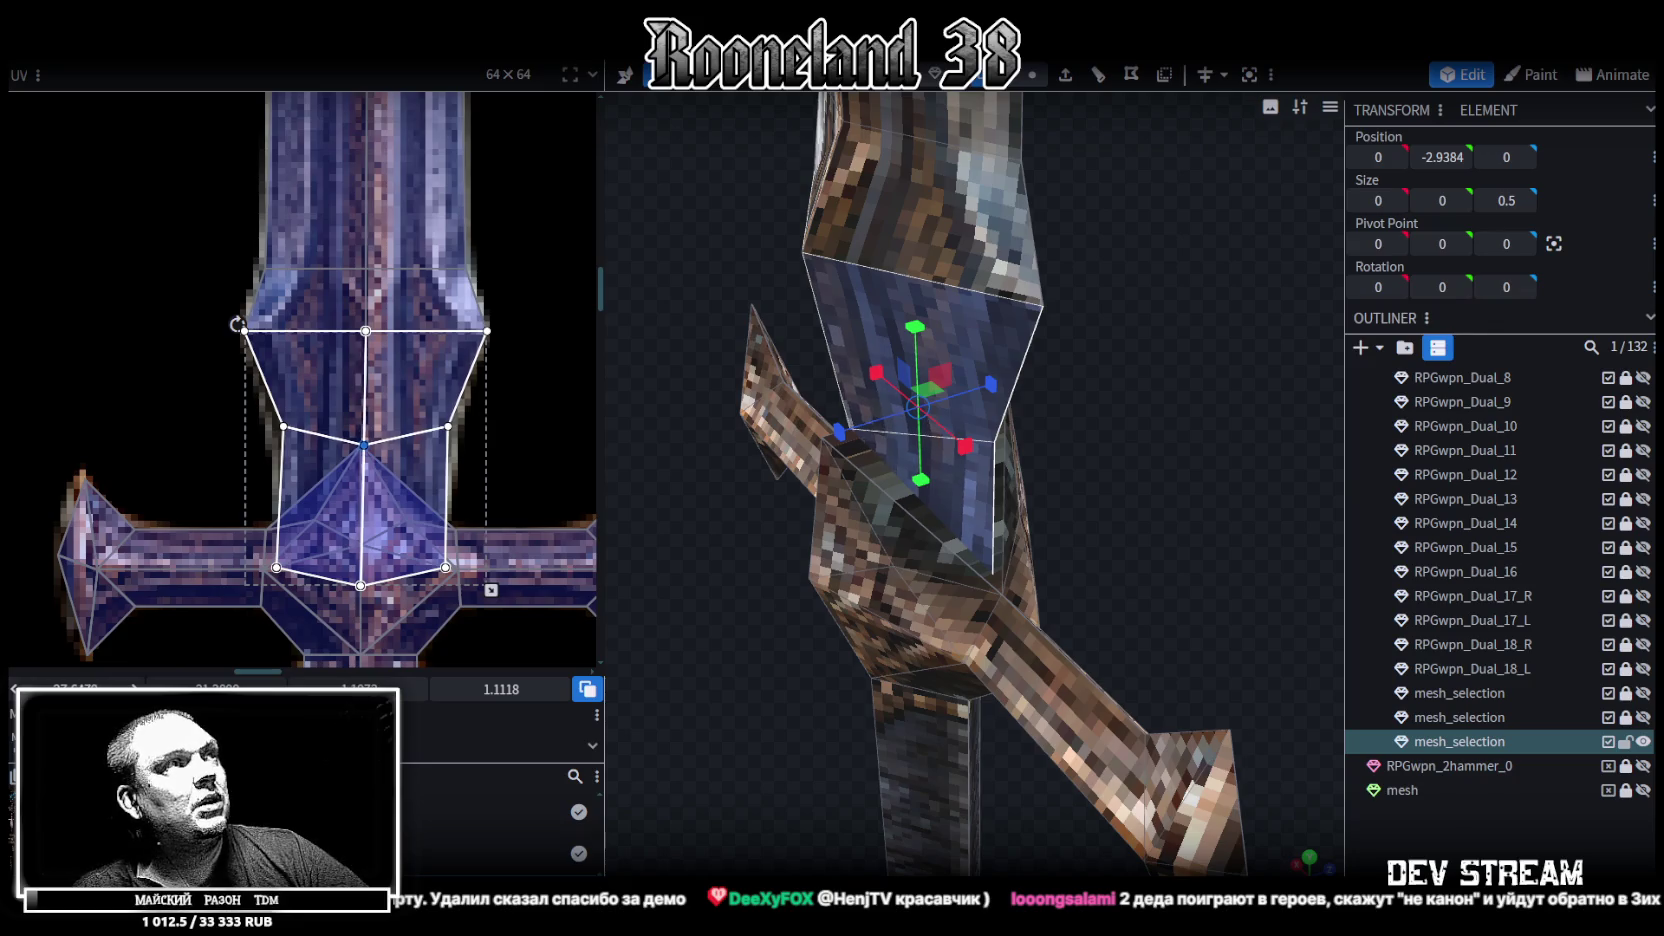
# Select the crossguard's lower octagon faces and fine-tune their UV position on the guard-centre texture
pyautogui.moveTo(780, 716)
pyautogui.mouseDown()
pyautogui.moveTo(826, 720)
pyautogui.moveTo(926, 668)
pyautogui.mouseUp()
pyautogui.scroll(2, 298, 480)
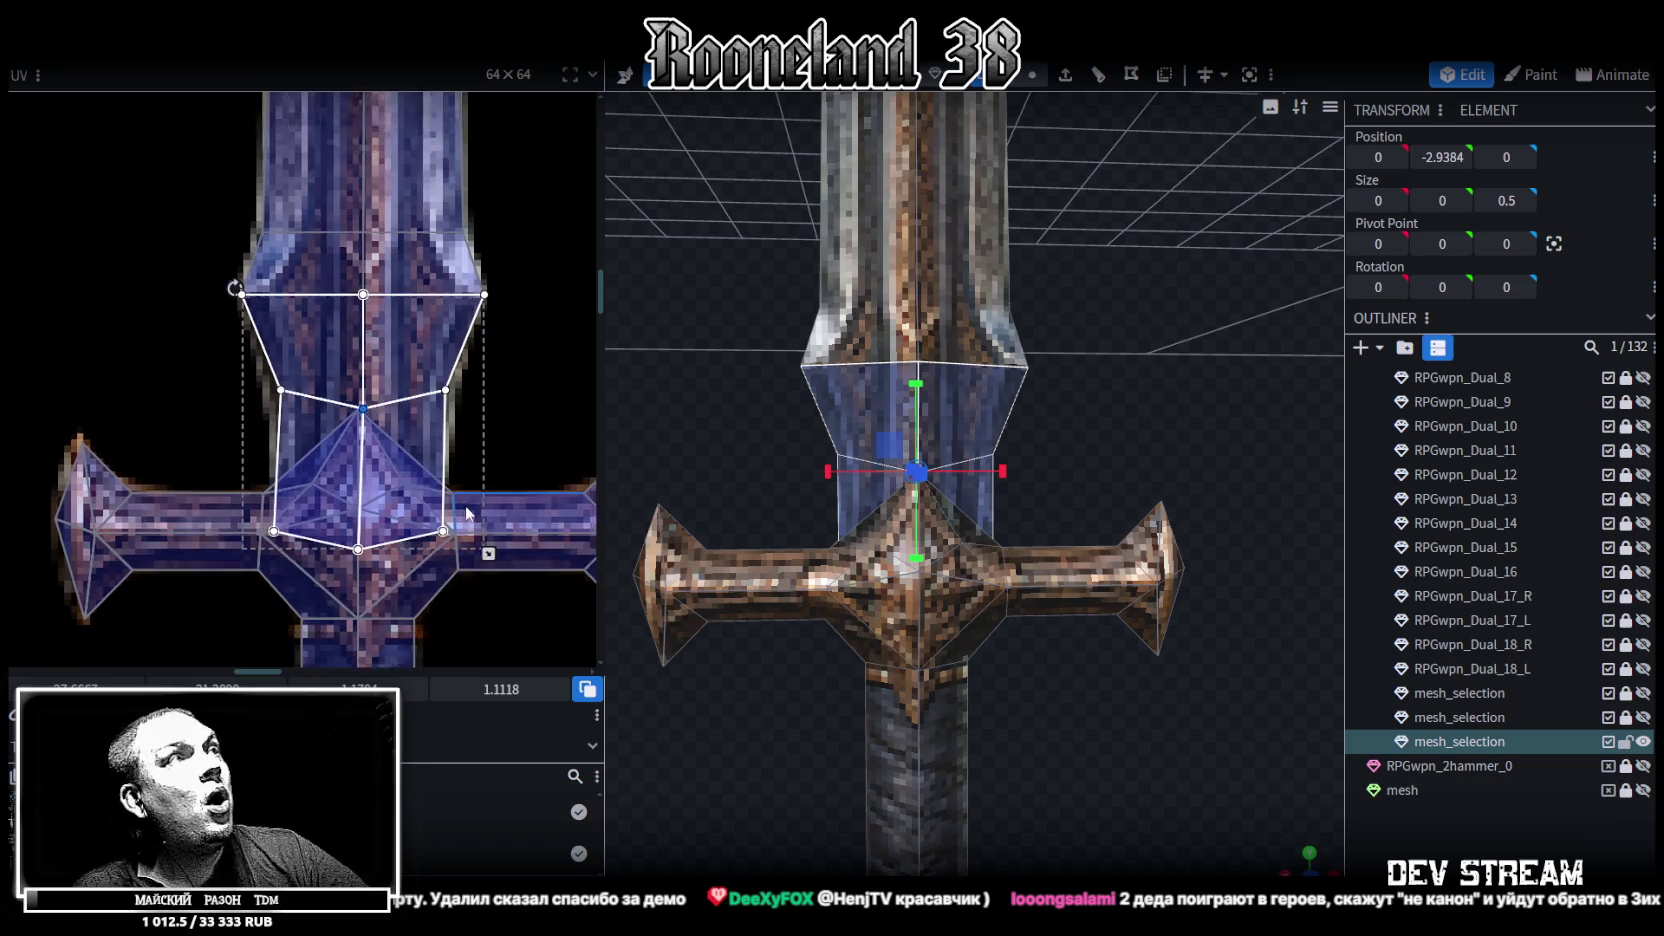
pyautogui.scroll(3, 268, 441)
pyautogui.moveTo(268, 441); pyautogui.dragTo(245, 433, button='middle')
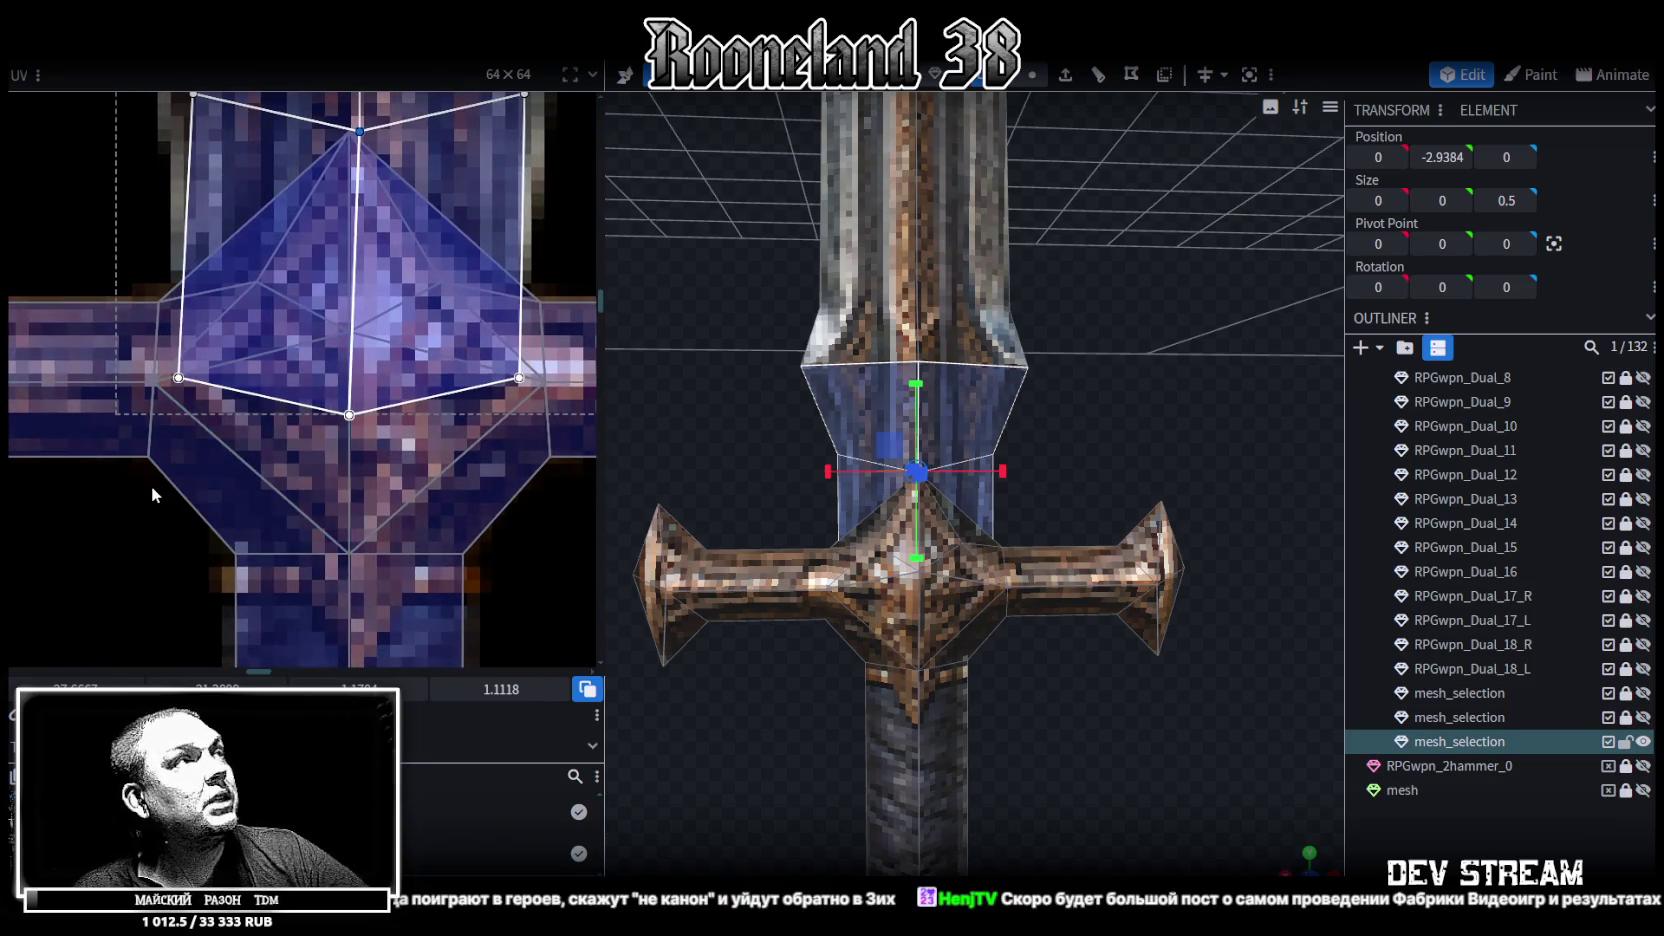
pyautogui.moveTo(155, 492); pyautogui.dragTo(465, 374)
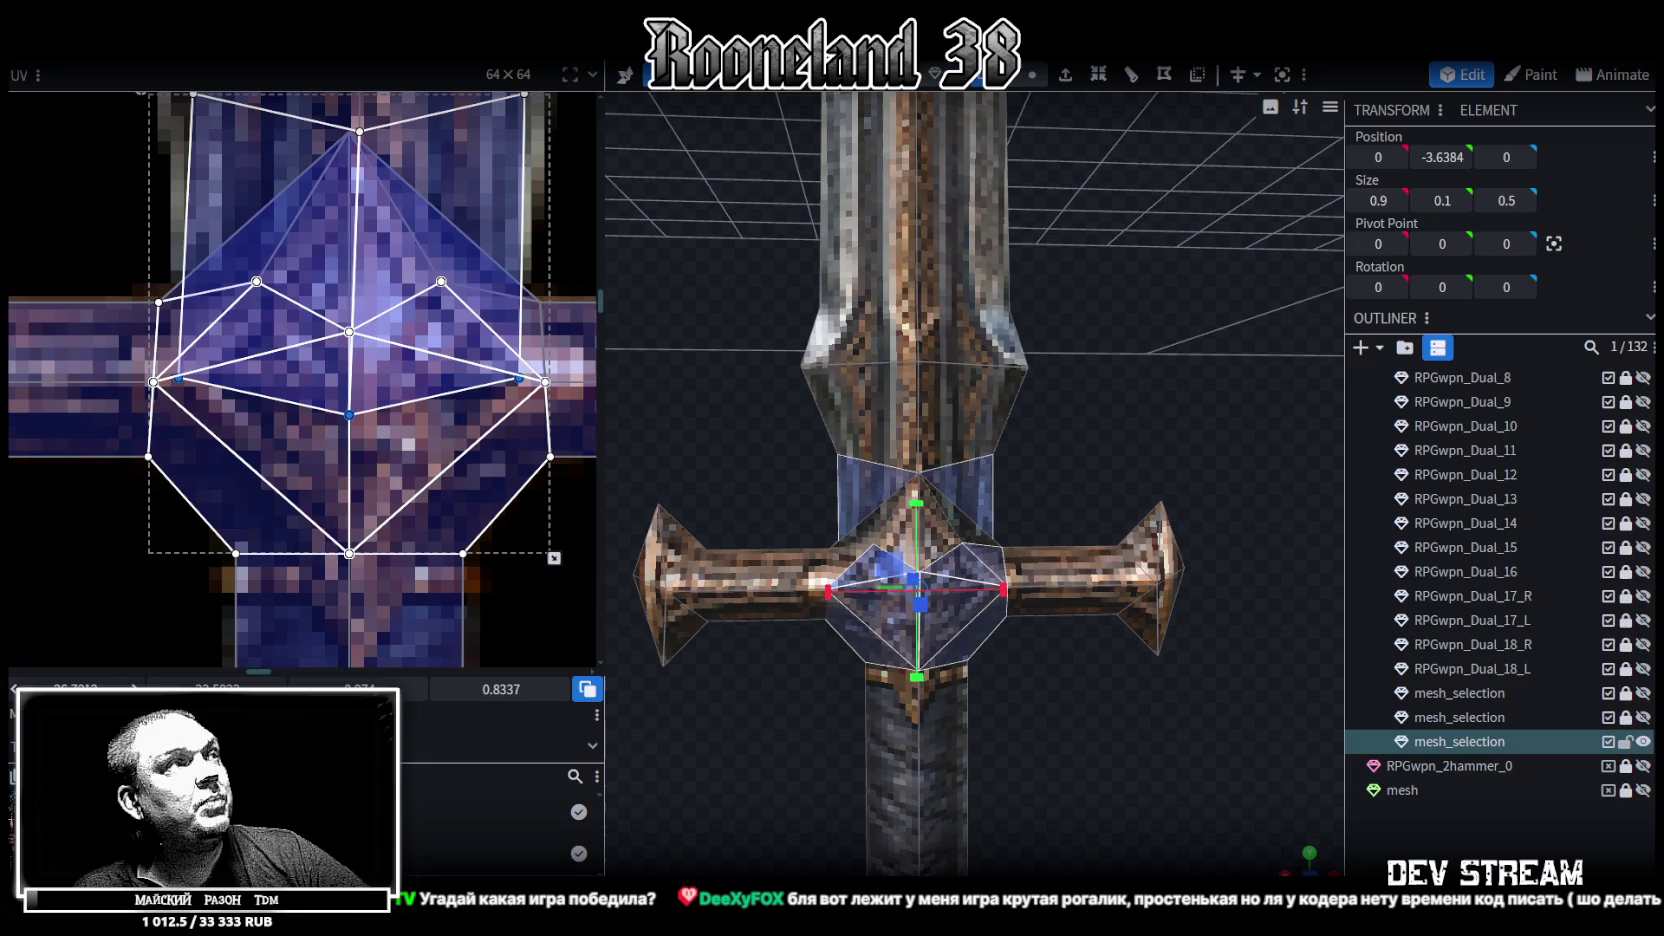
pyautogui.moveTo(75, 690); pyautogui.dragTo(95, 690)
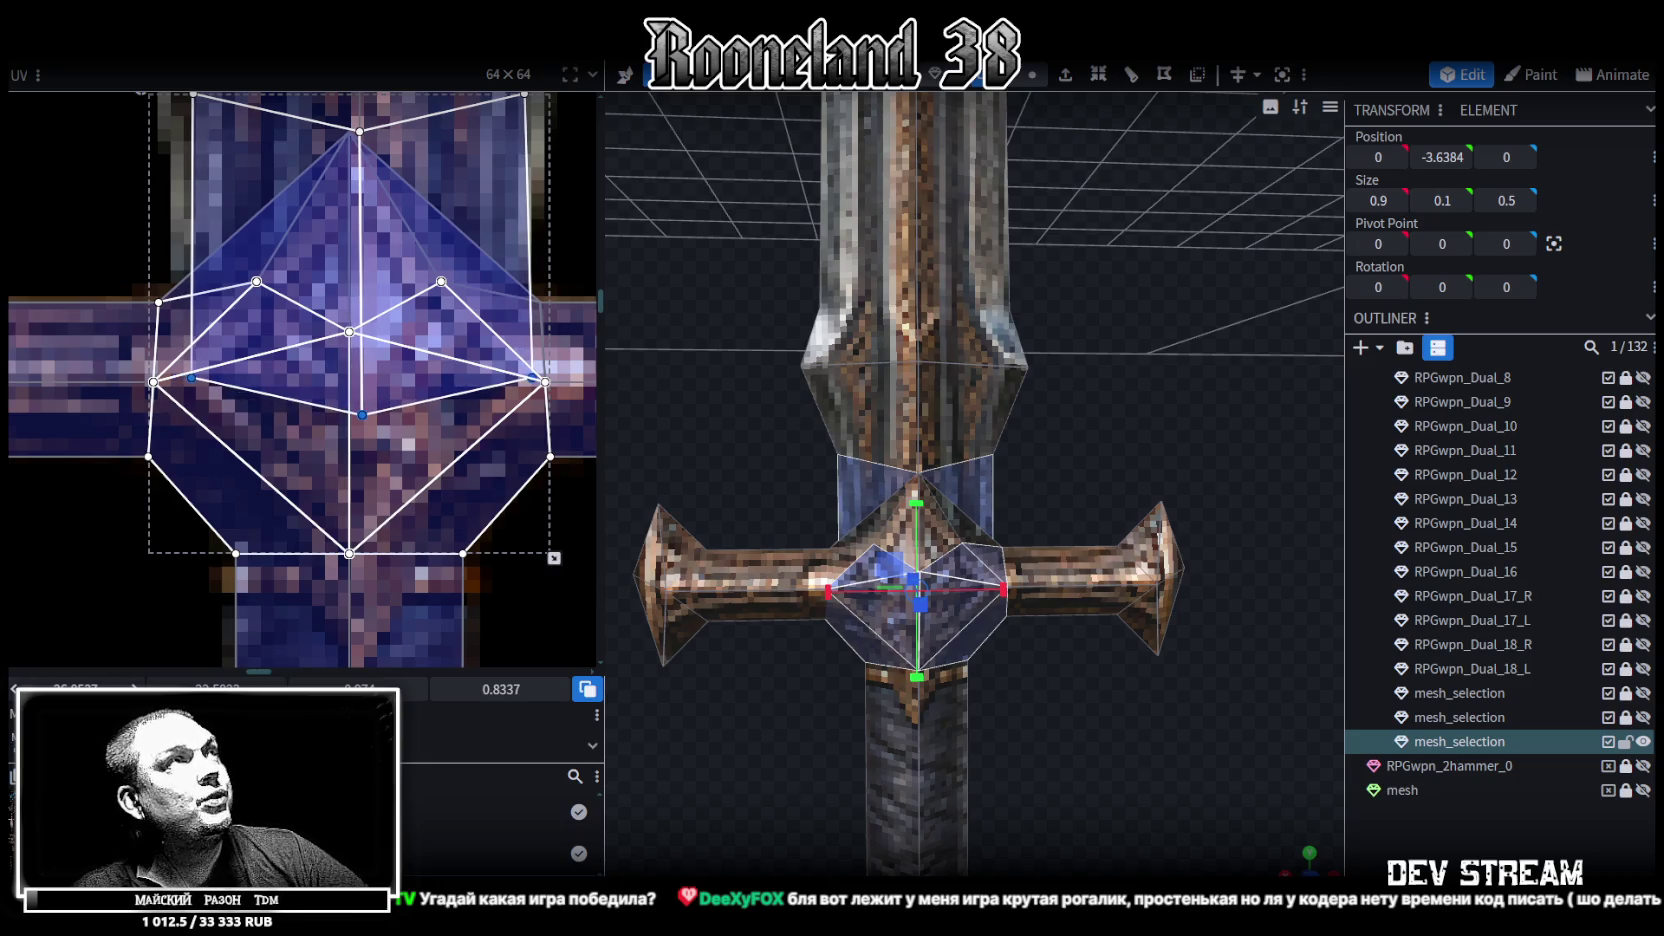
pyautogui.moveTo(95, 690); pyautogui.dragTo(90, 690)
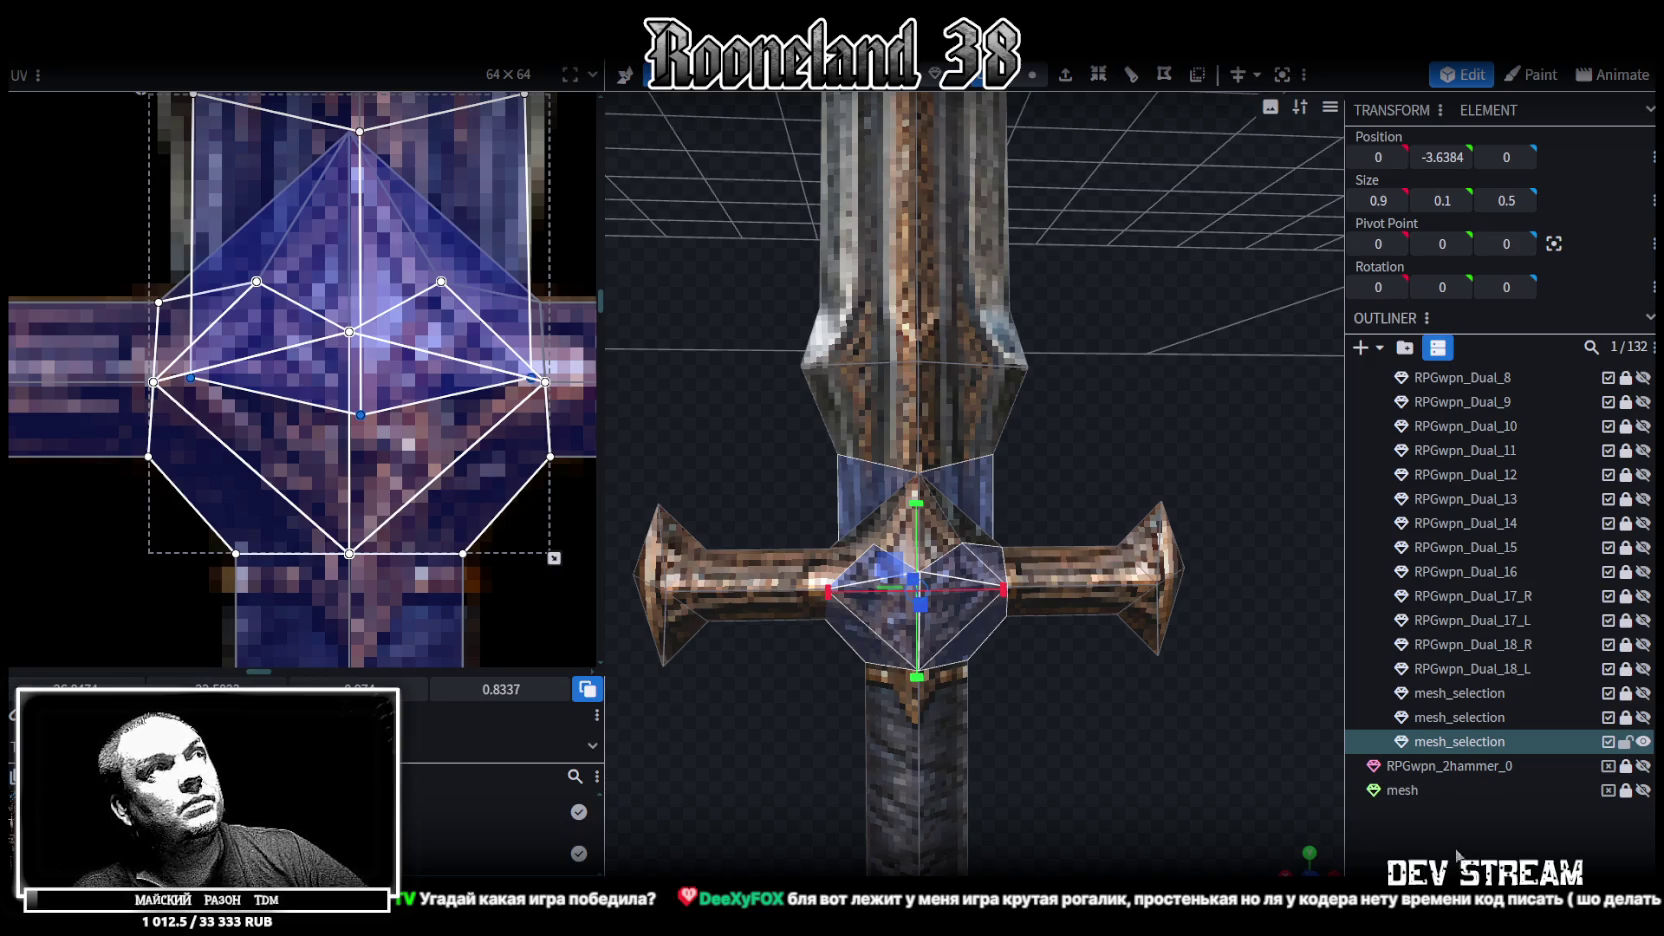
pyautogui.moveTo(1292, 842)
pyautogui.mouseDown()
pyautogui.moveTo(734, 835)
pyautogui.moveTo(795, 818)
pyautogui.moveTo(805, 840)
pyautogui.mouseUp()
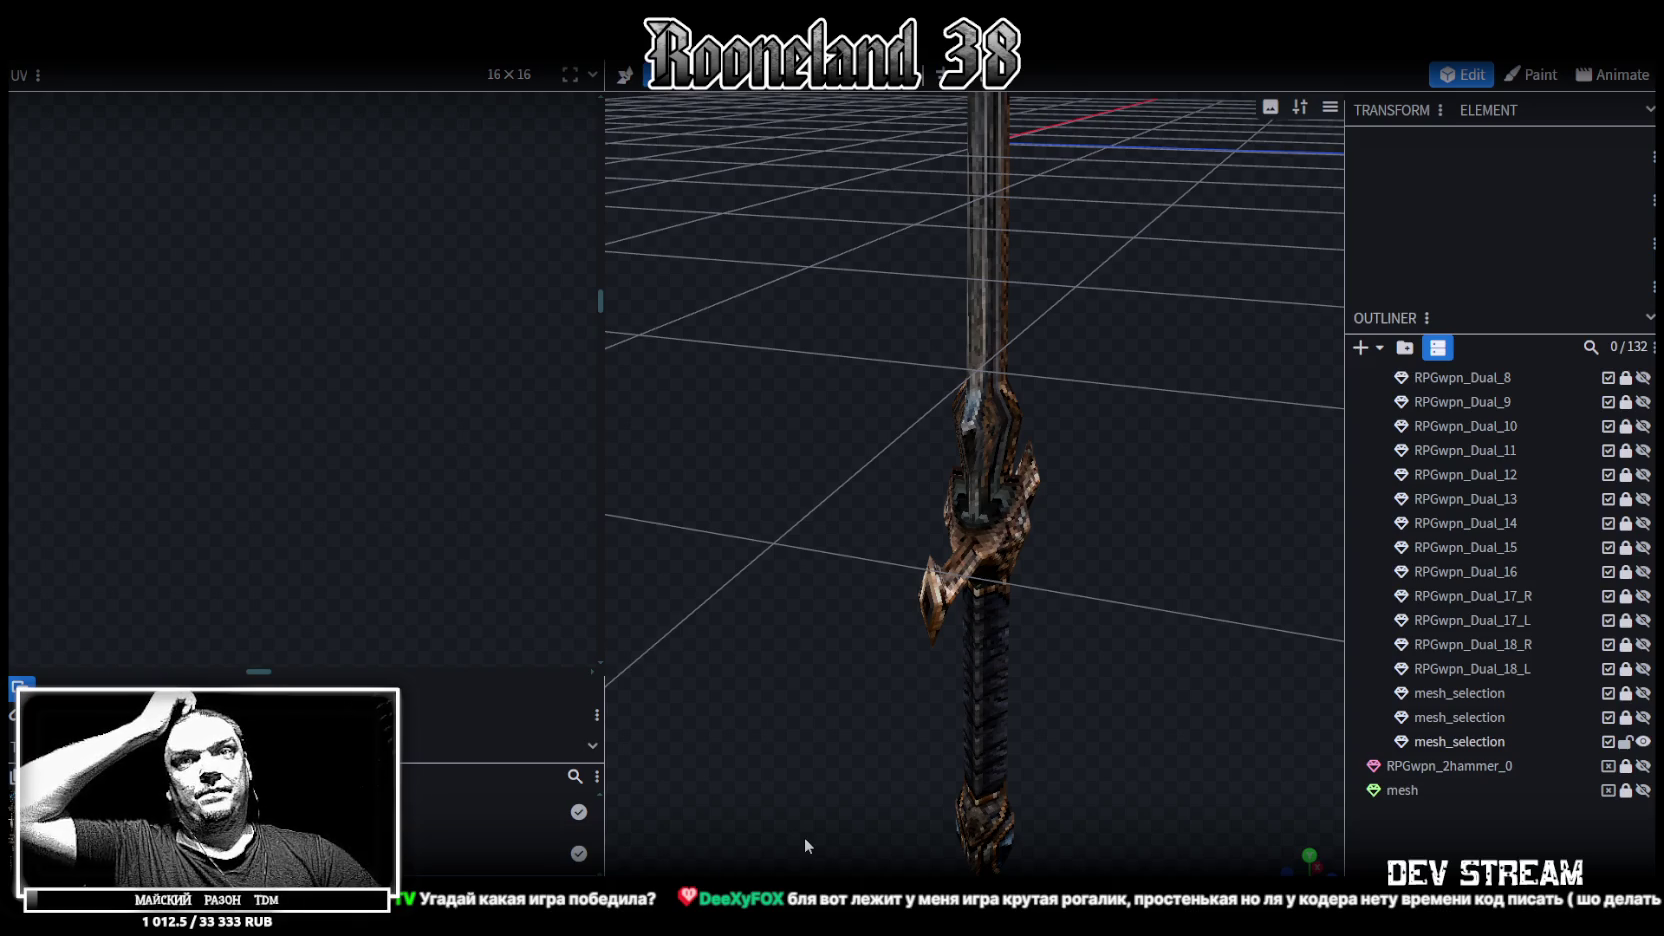
# Turn to face the sword and select a face near the crossguard
pyautogui.moveTo(803, 837); pyautogui.dragTo(1248, 542)
pyautogui.click(1000, 395)
pyautogui.moveTo(1109, 361)
pyautogui.mouseDown()
pyautogui.moveTo(970, 291)
pyautogui.moveTo(1040, 390)
pyautogui.moveTo(1095, 309)
pyautogui.moveTo(1078, 419)
pyautogui.mouseUp()
pyautogui.click(1040, 390)
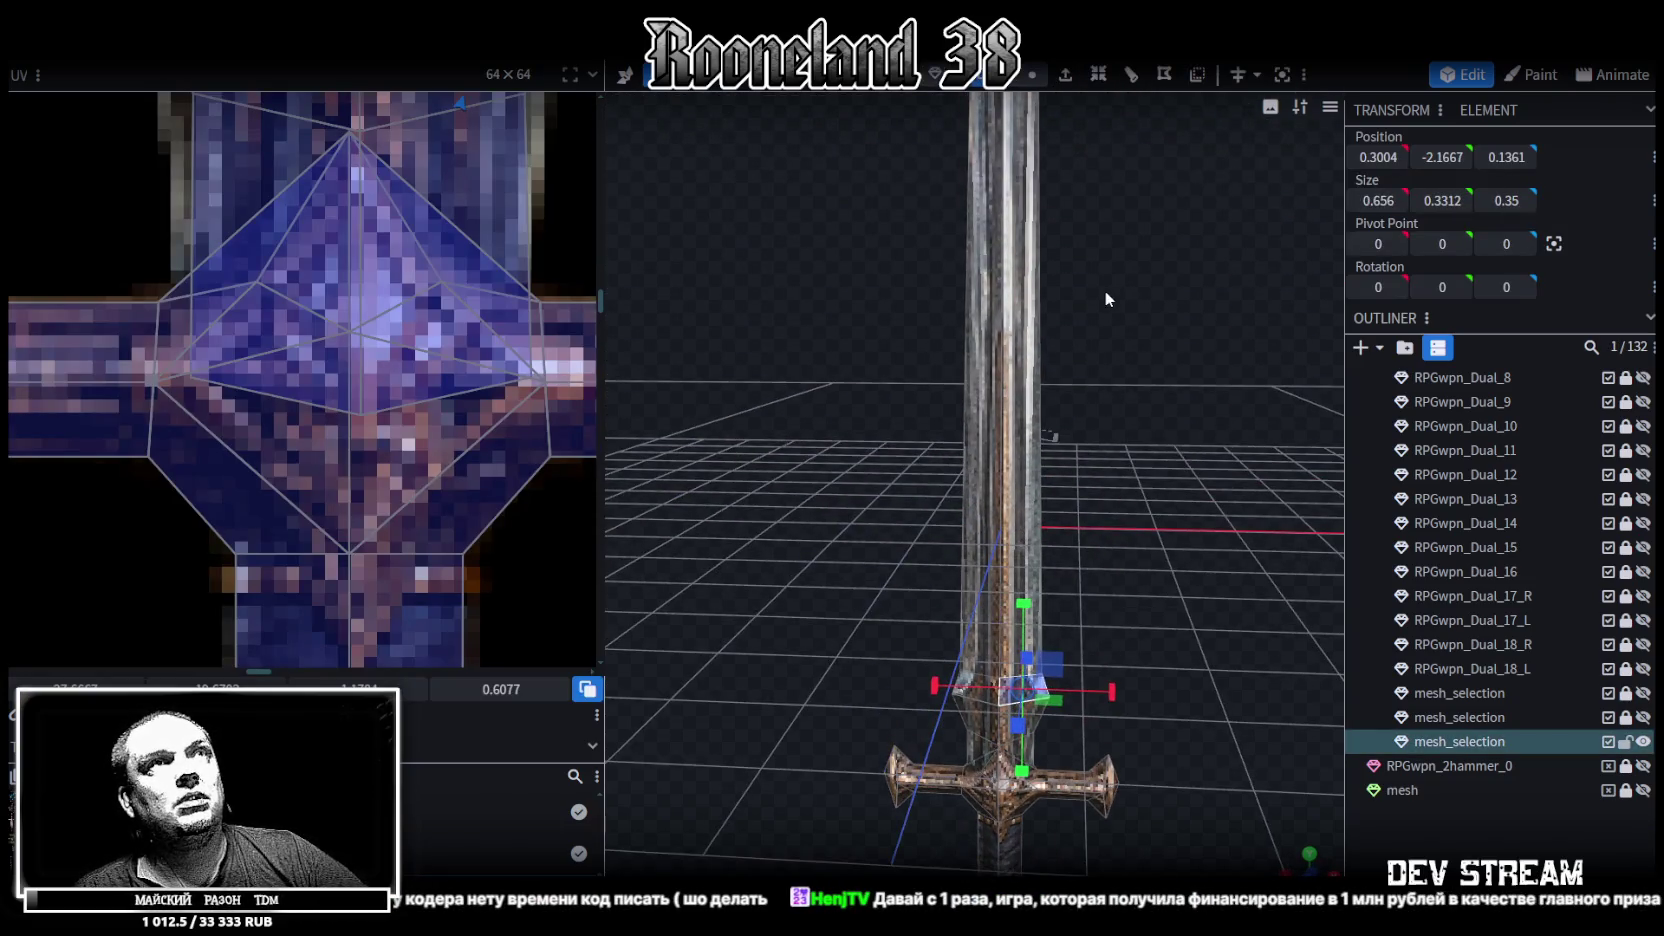
# Save the project as RPGweapon.bbmodel and switch to the Telegram discussion window
pyautogui.scroll(-2, 1105, 298)
pyautogui.hotkey('ctrl', 's')
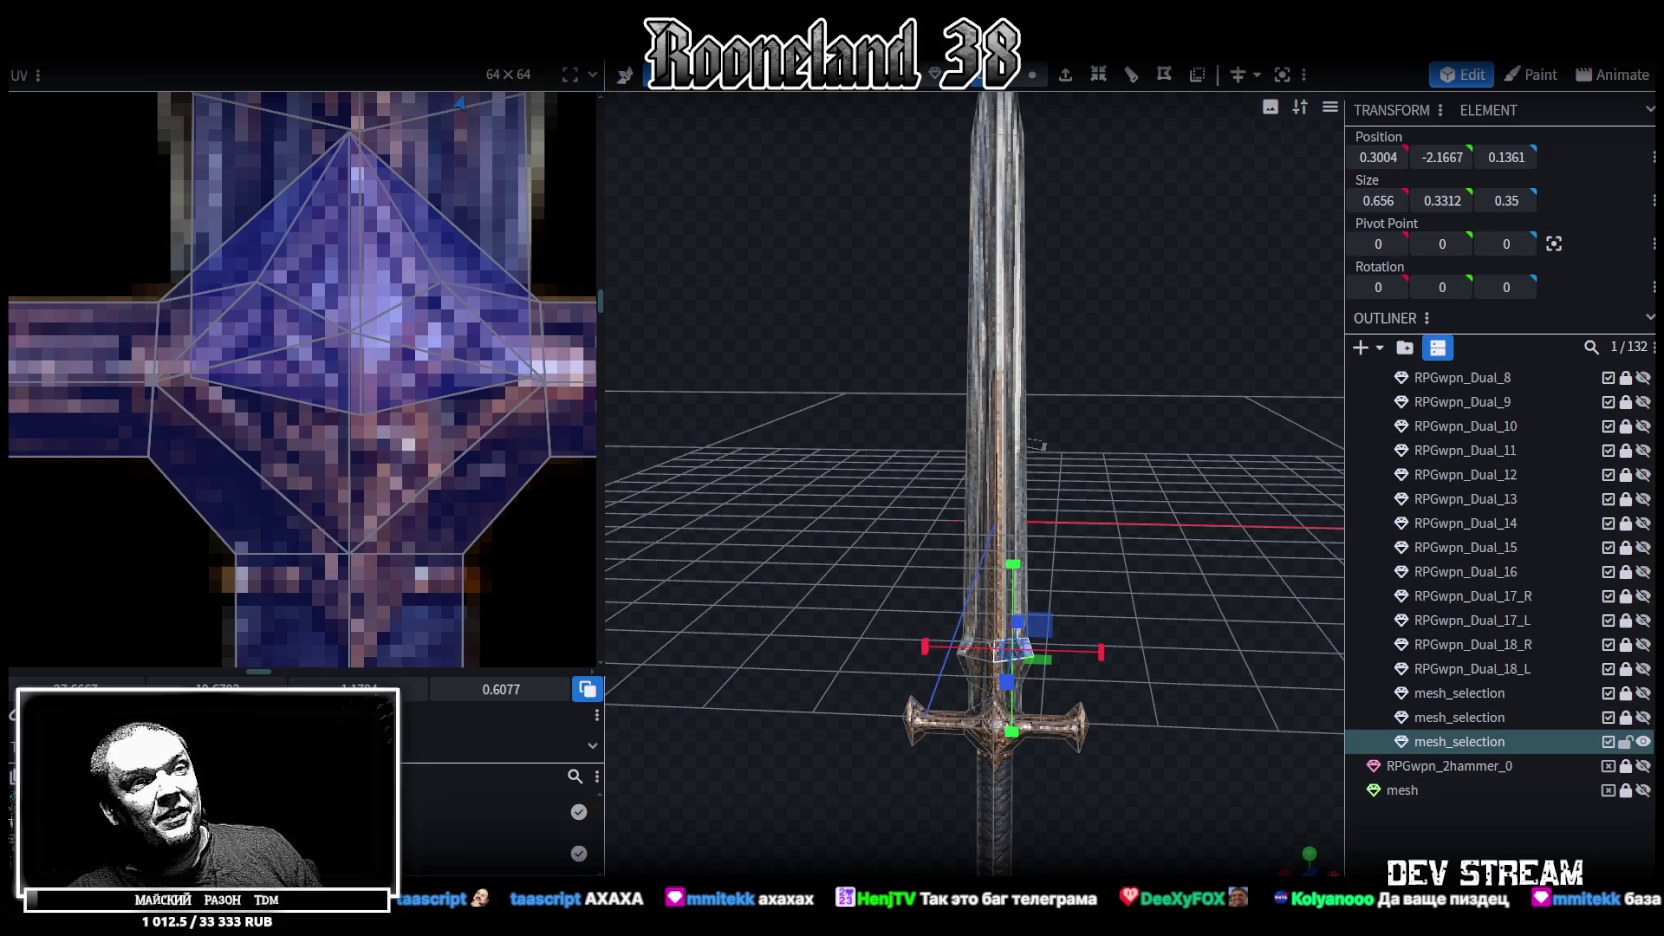
pyautogui.hotkey('alt', 'Tab')
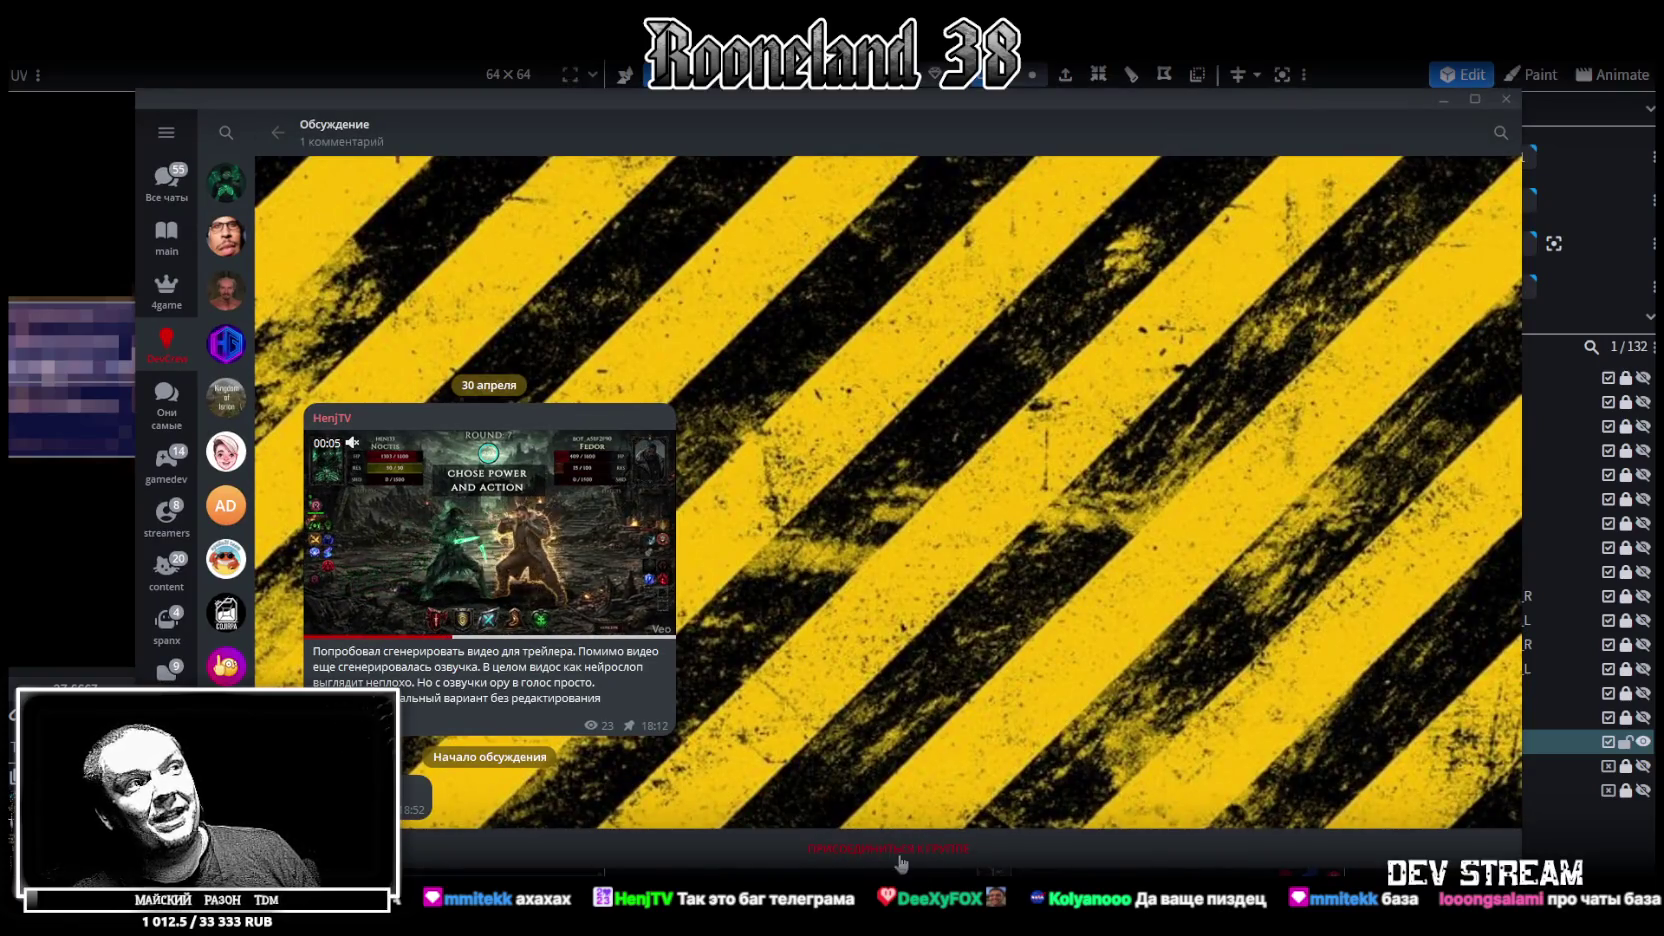
pyautogui.moveTo(962, 99); pyautogui.dragTo(942, 98)
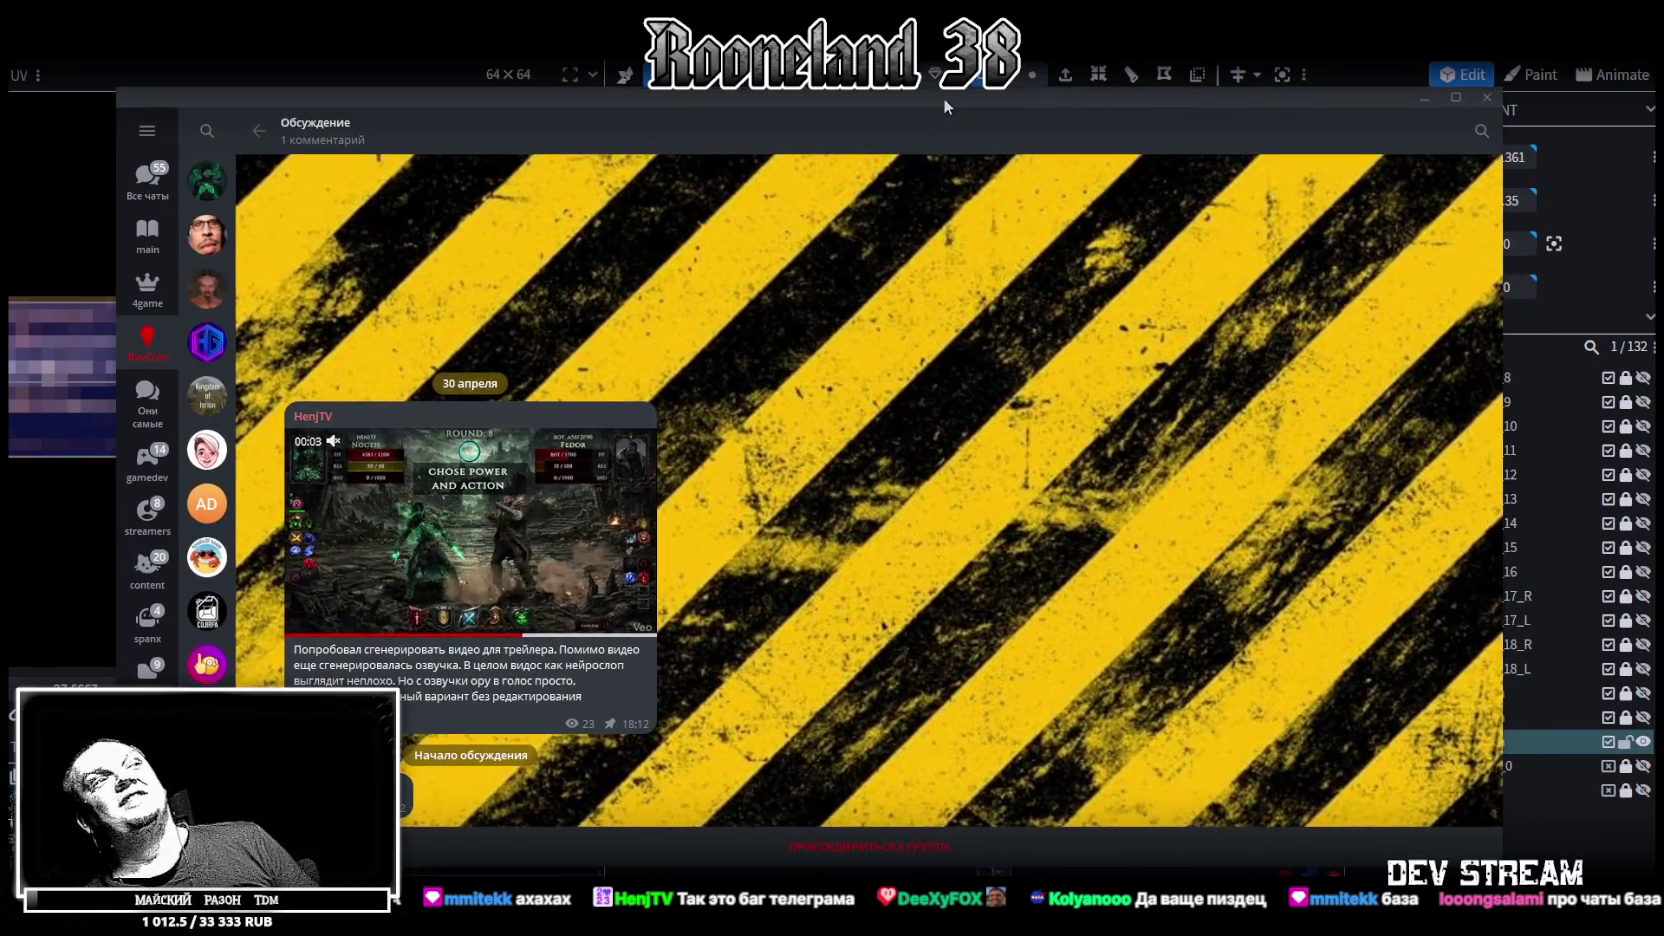
pyautogui.hotkey('alt', 'Tab')
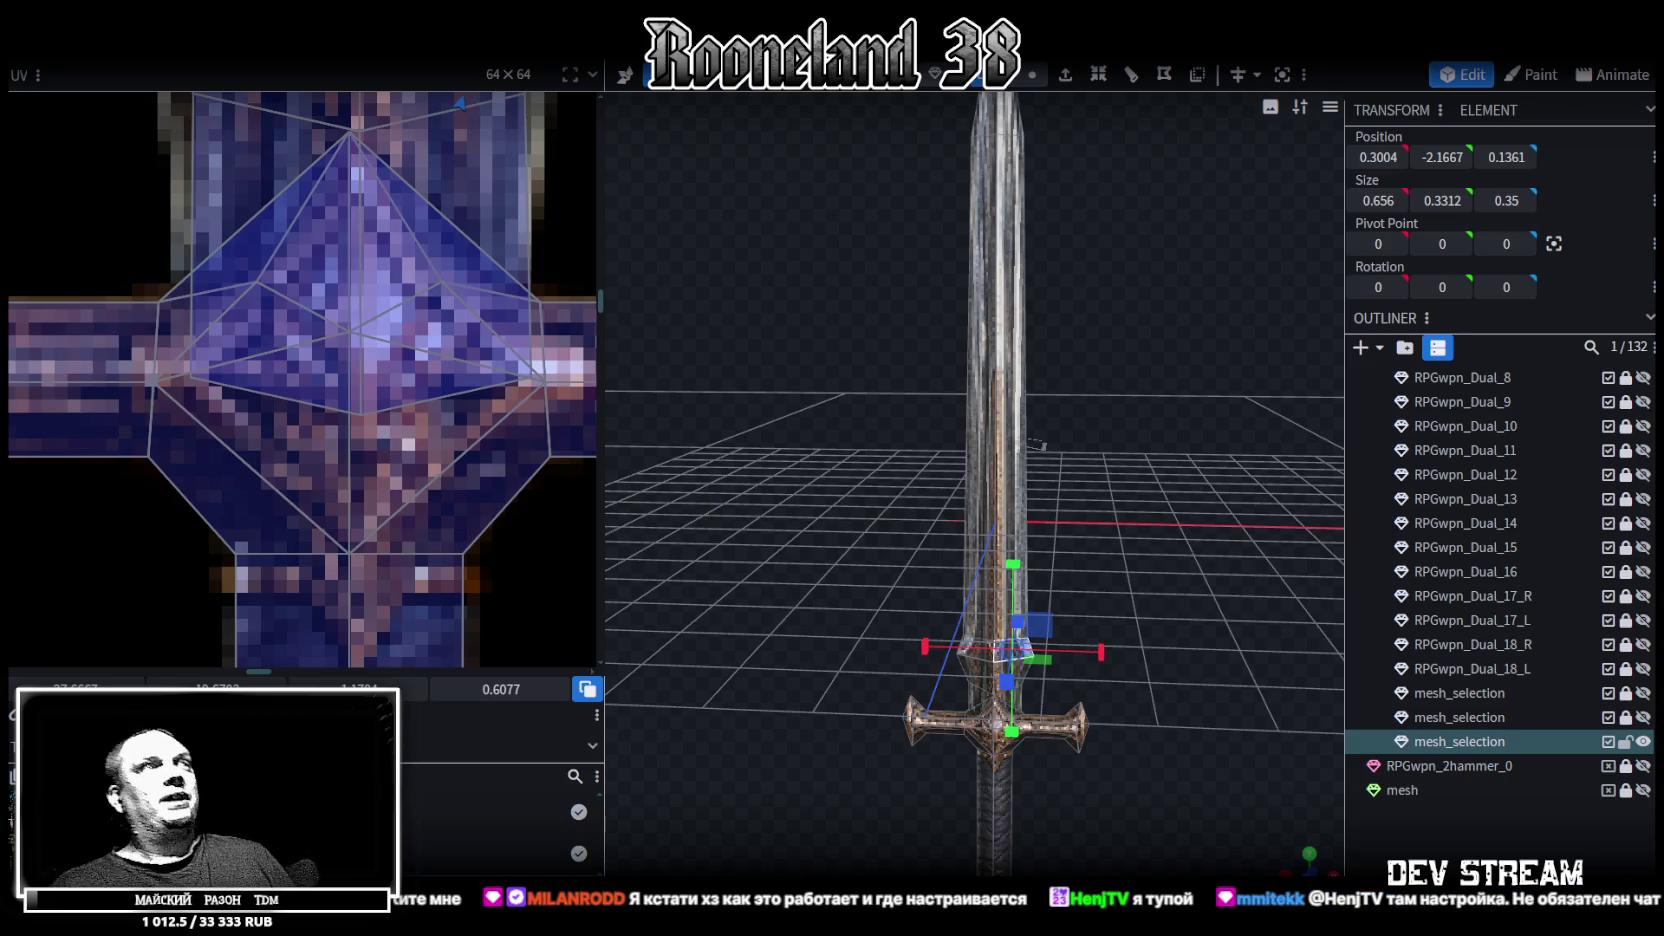
# Select a triangle face on the crossguard and orbit closely around it from several angles
pyautogui.moveTo(1035, 837); pyautogui.dragTo(898, 568)
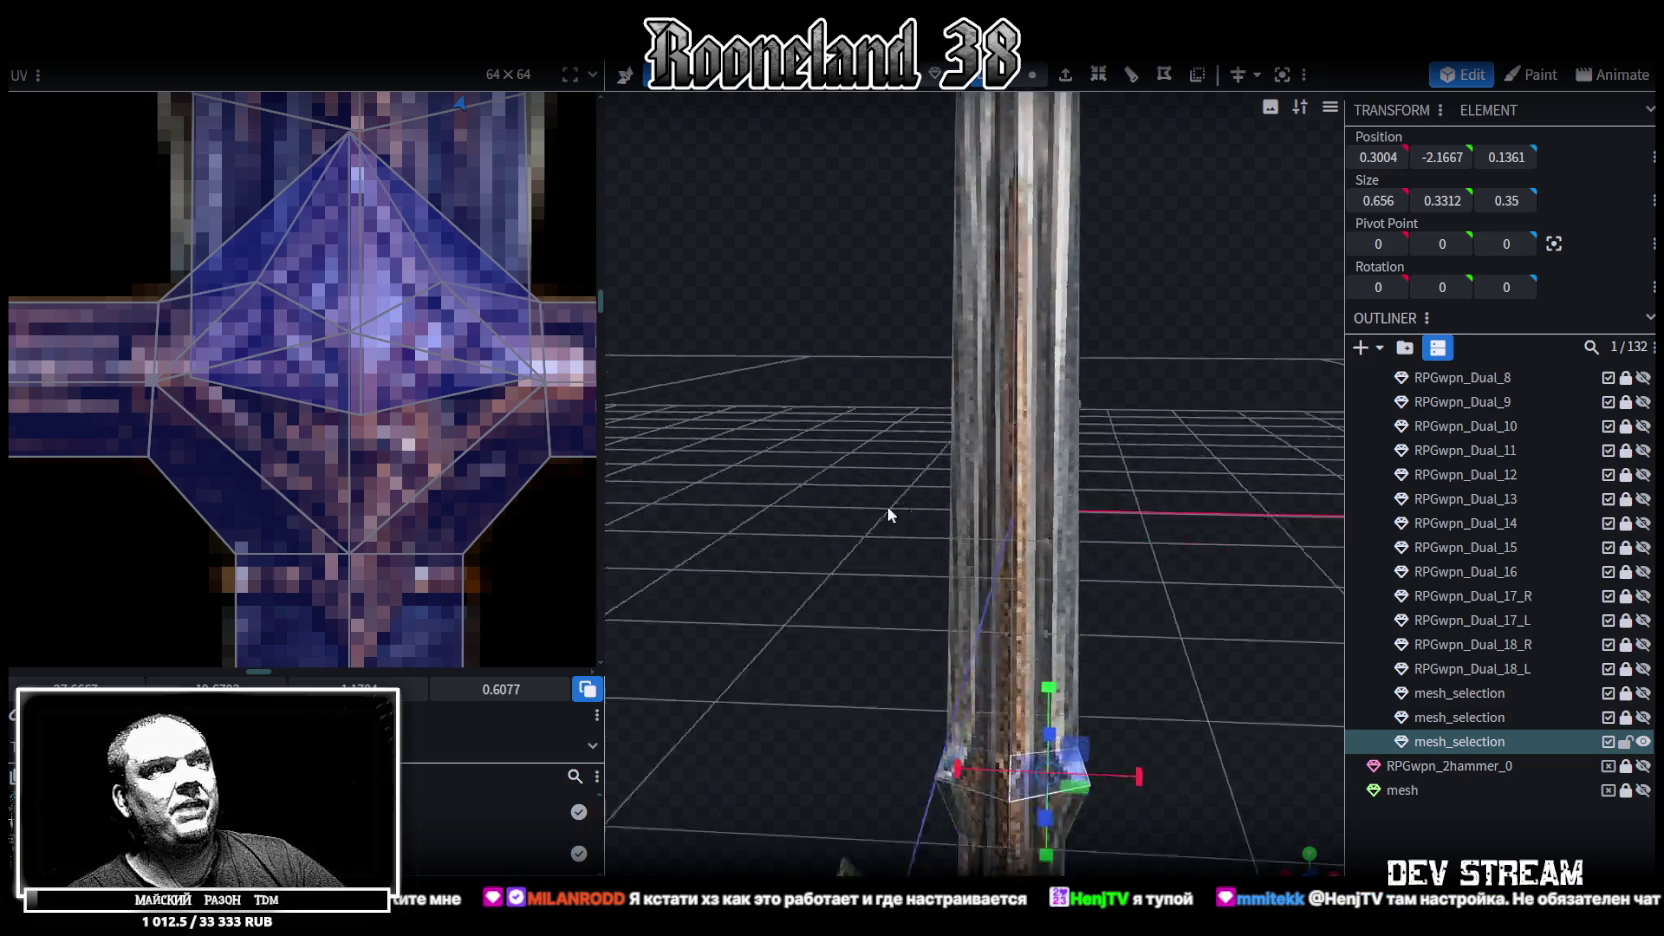
pyautogui.scroll(3, 898, 568)
pyautogui.click(984, 695)
pyautogui.moveTo(1047, 765); pyautogui.dragTo(953, 663)
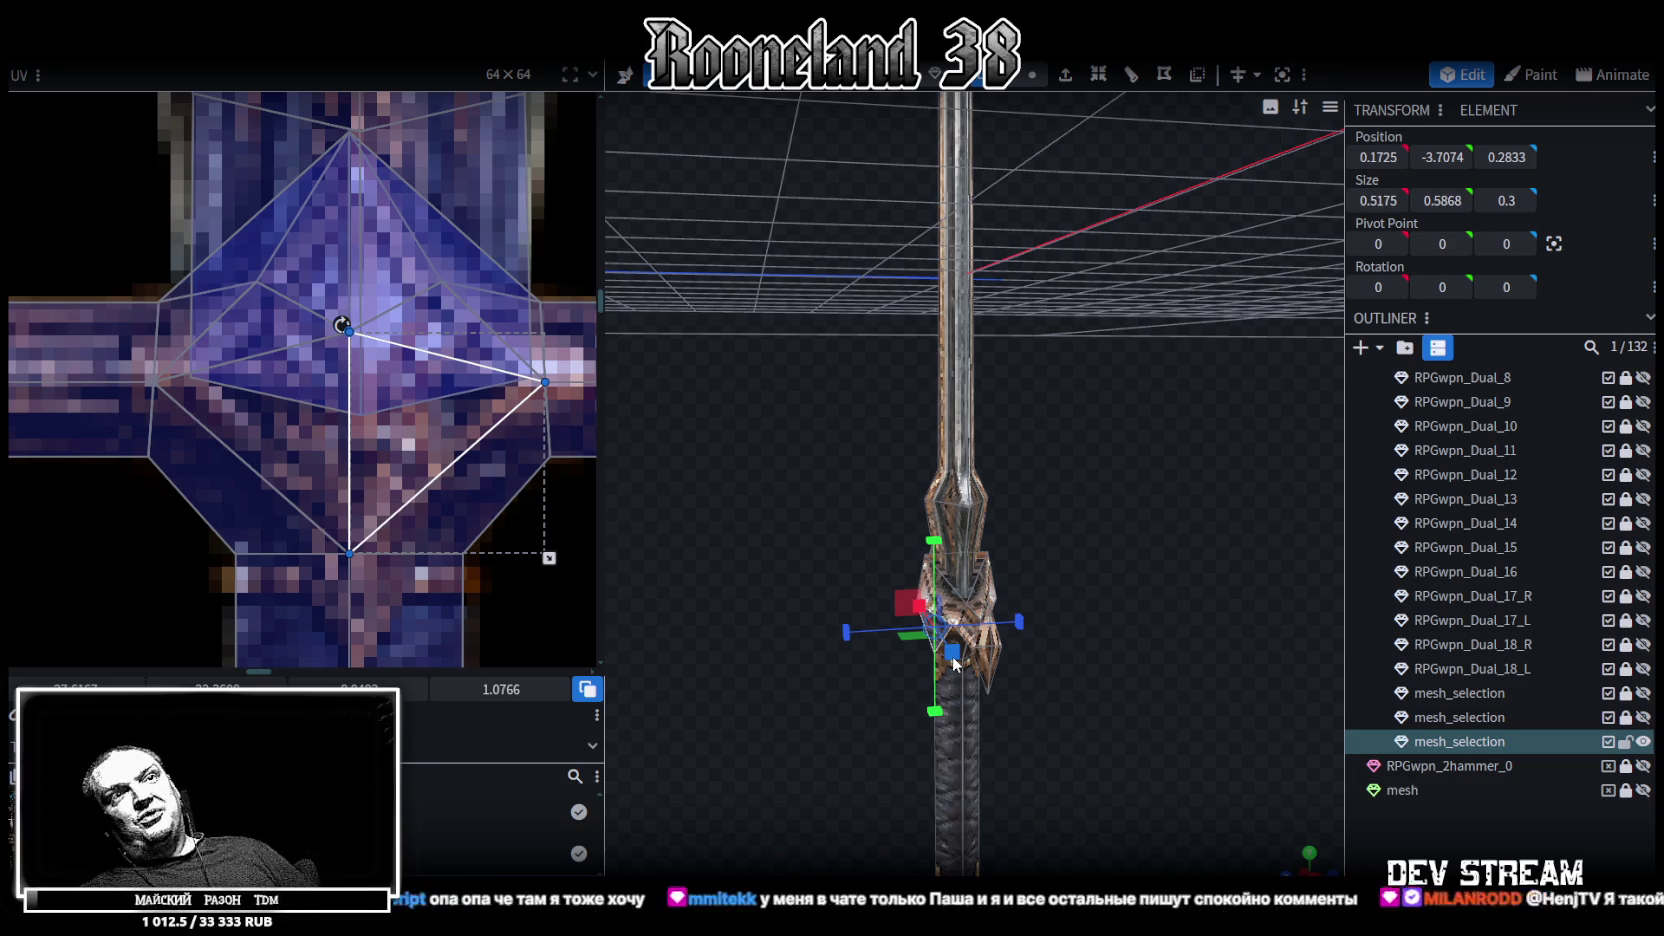
pyautogui.scroll(3, 1095, 600)
pyautogui.moveTo(1083, 608)
pyautogui.mouseDown()
pyautogui.moveTo(1112, 552)
pyautogui.moveTo(1205, 560)
pyautogui.moveTo(1089, 564)
pyautogui.moveTo(1086, 659)
pyautogui.moveTo(1110, 592)
pyautogui.mouseUp()
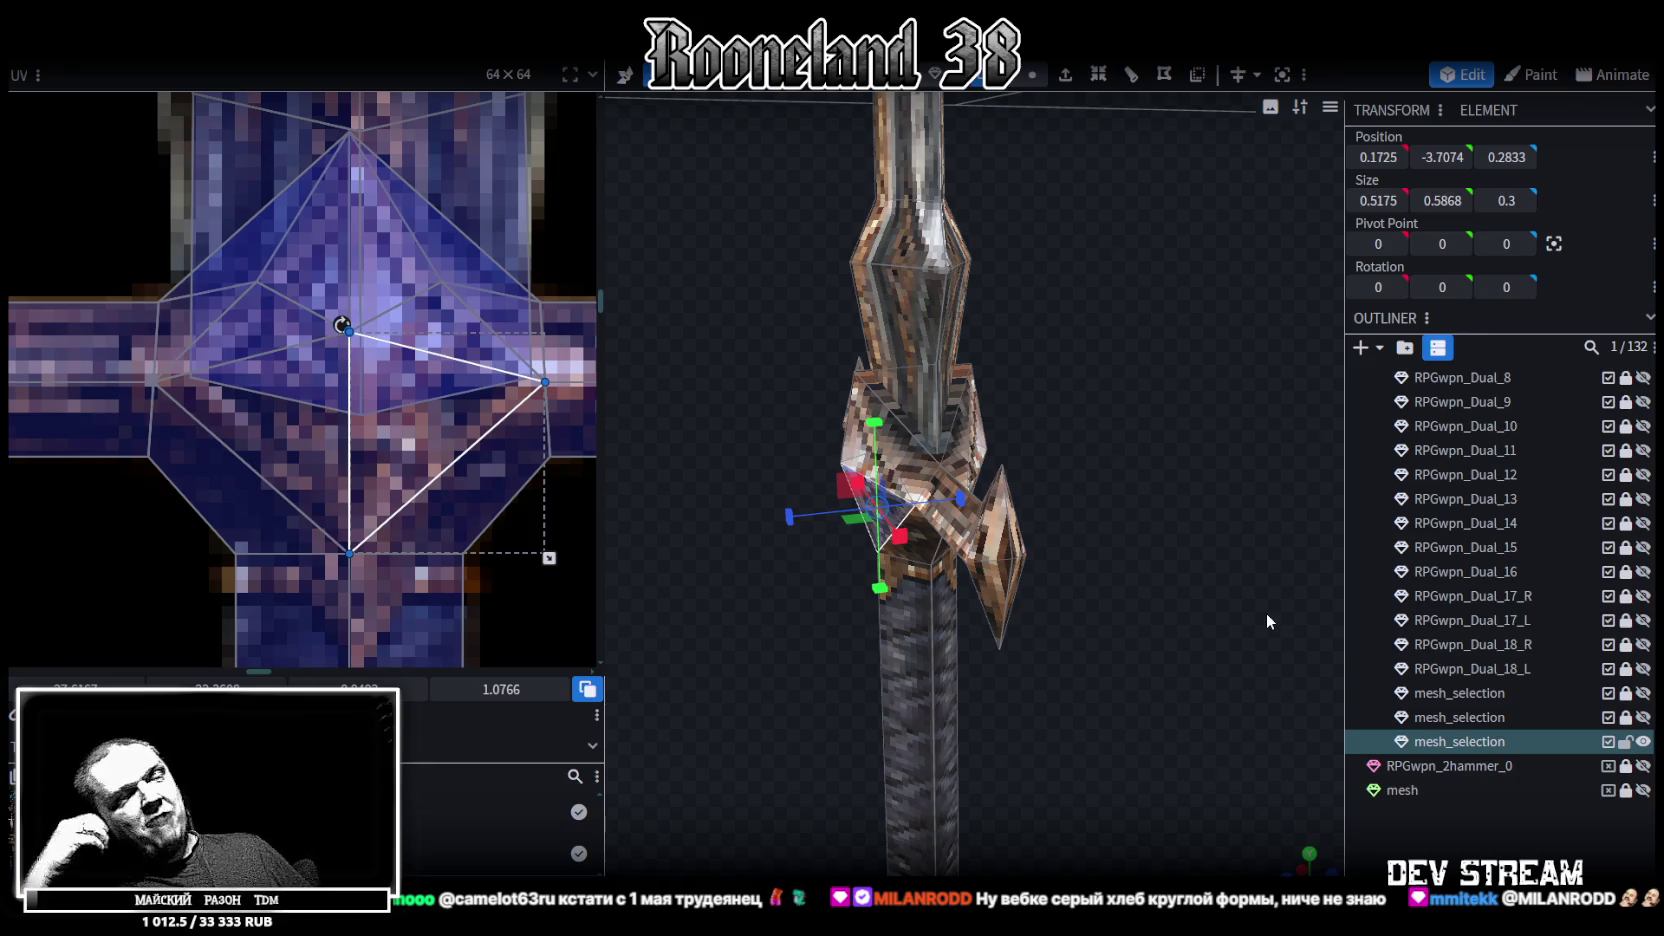
# Move mesh_selection up under RPGwpn_Dual_18_L in the outliner, then copy RPGwpn_Dual_18_R's name
pyautogui.moveTo(1124, 380)
pyautogui.mouseDown()
pyautogui.moveTo(850, 380)
pyautogui.moveTo(982, 415)
pyautogui.moveTo(923, 354)
pyautogui.moveTo(900, 390)
pyautogui.mouseUp()
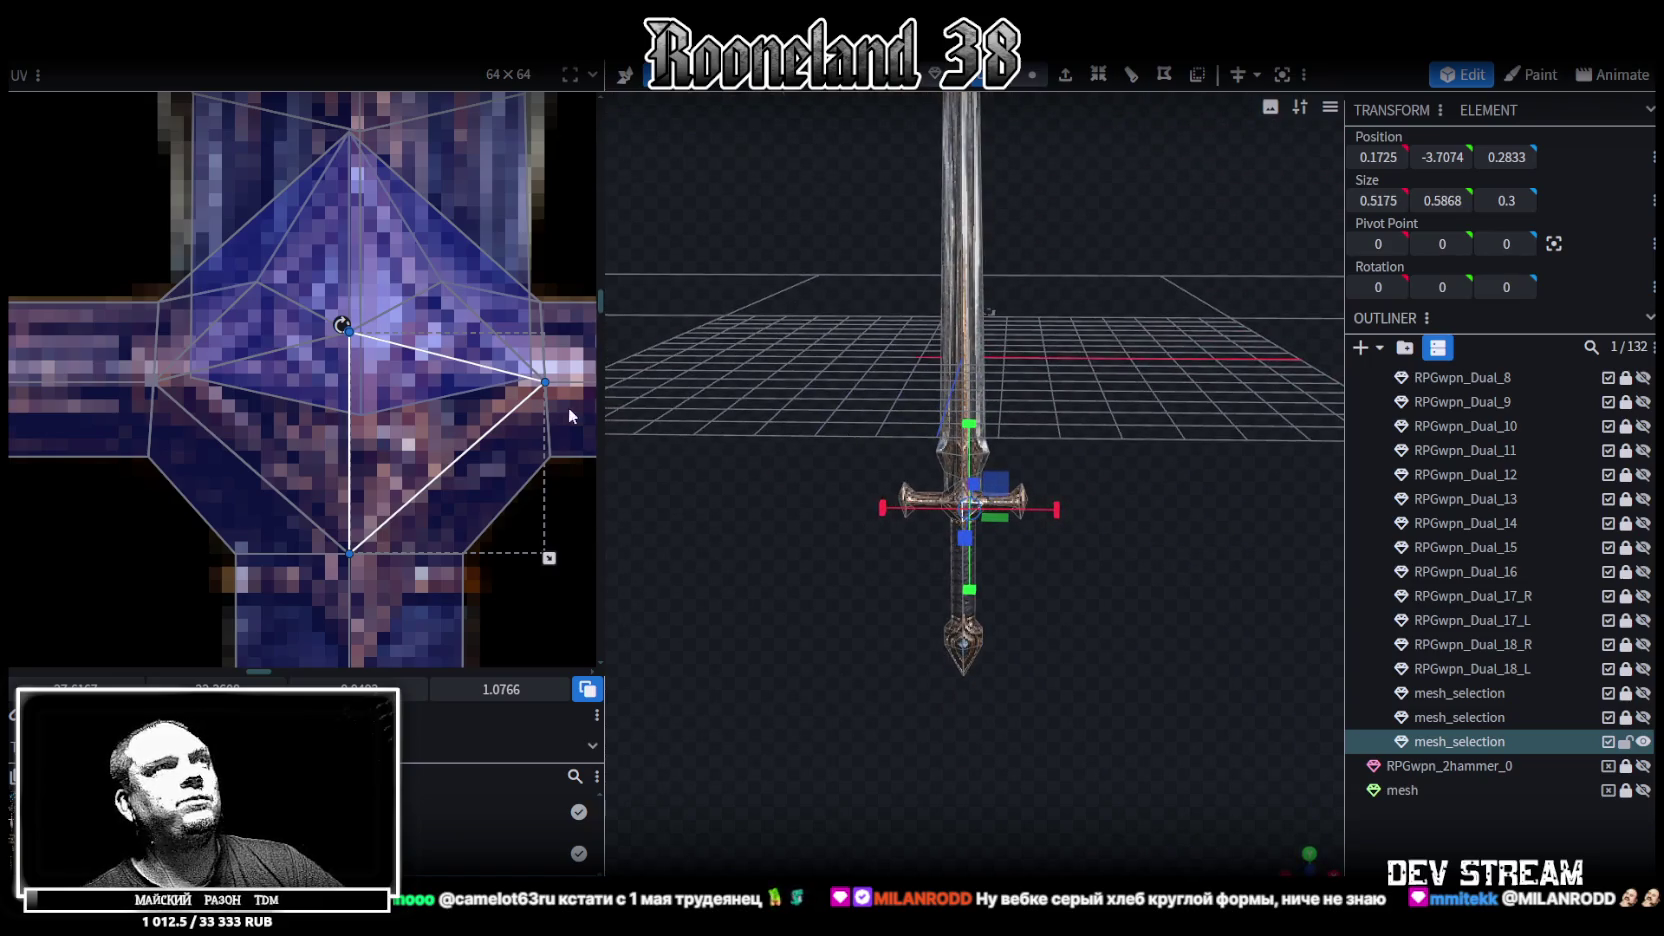
pyautogui.scroll(-2, 415, 447)
pyautogui.scroll(-2, 415, 447)
pyautogui.scroll(-2, 415, 447)
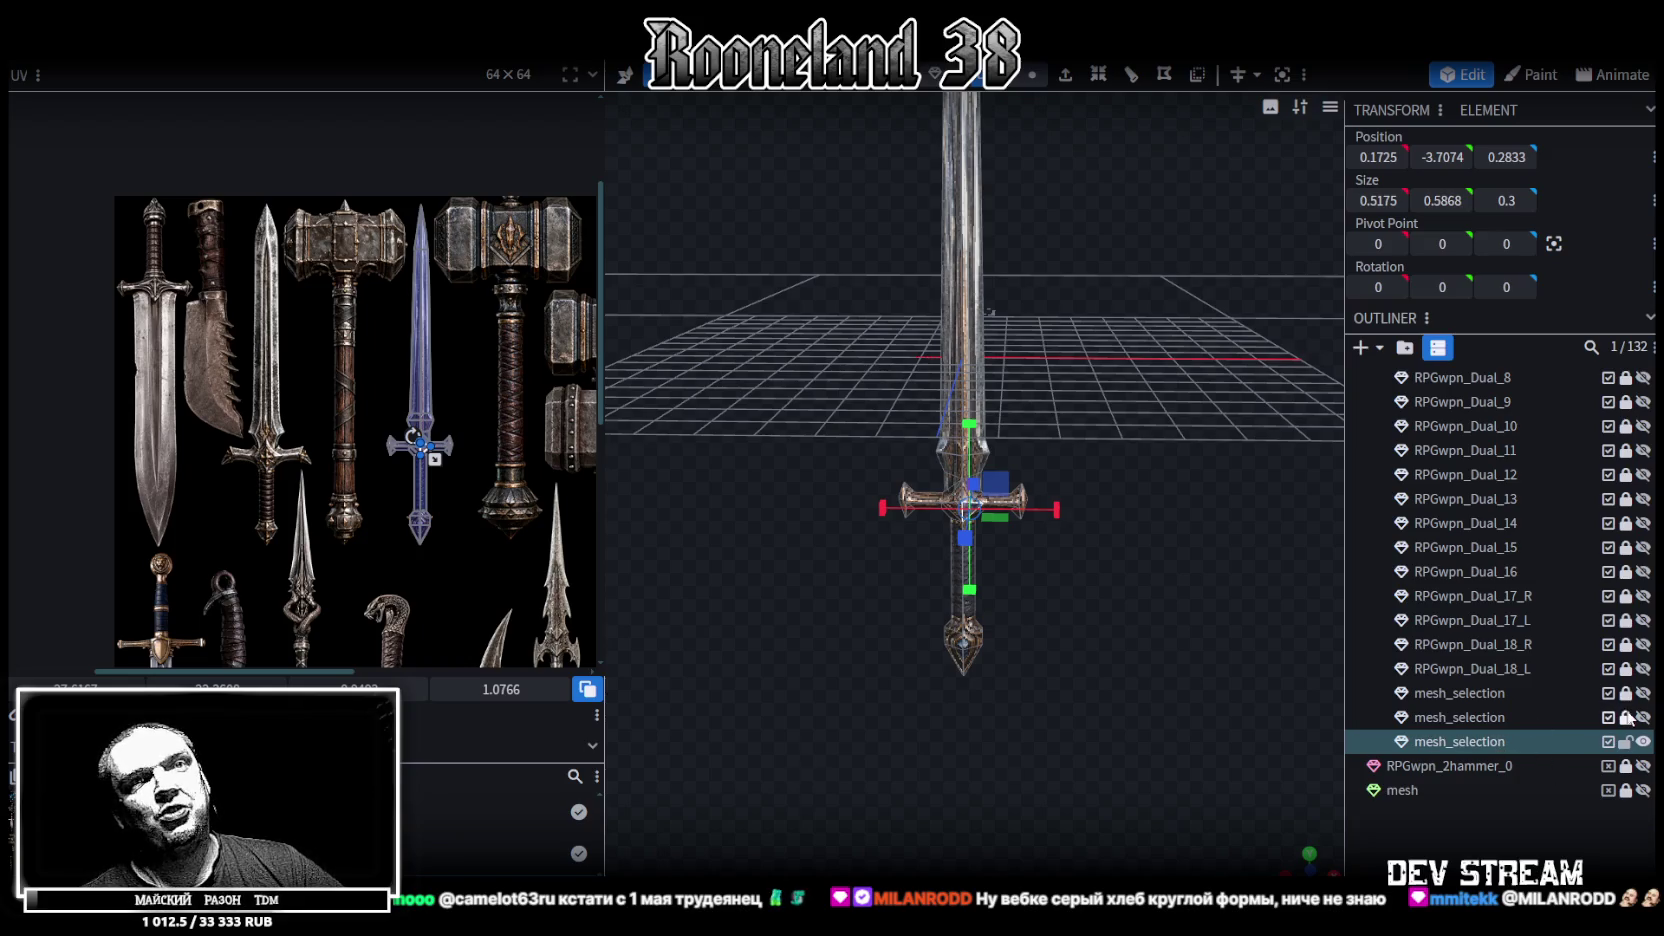
pyautogui.moveTo(1510, 745); pyautogui.dragTo(1510, 680)
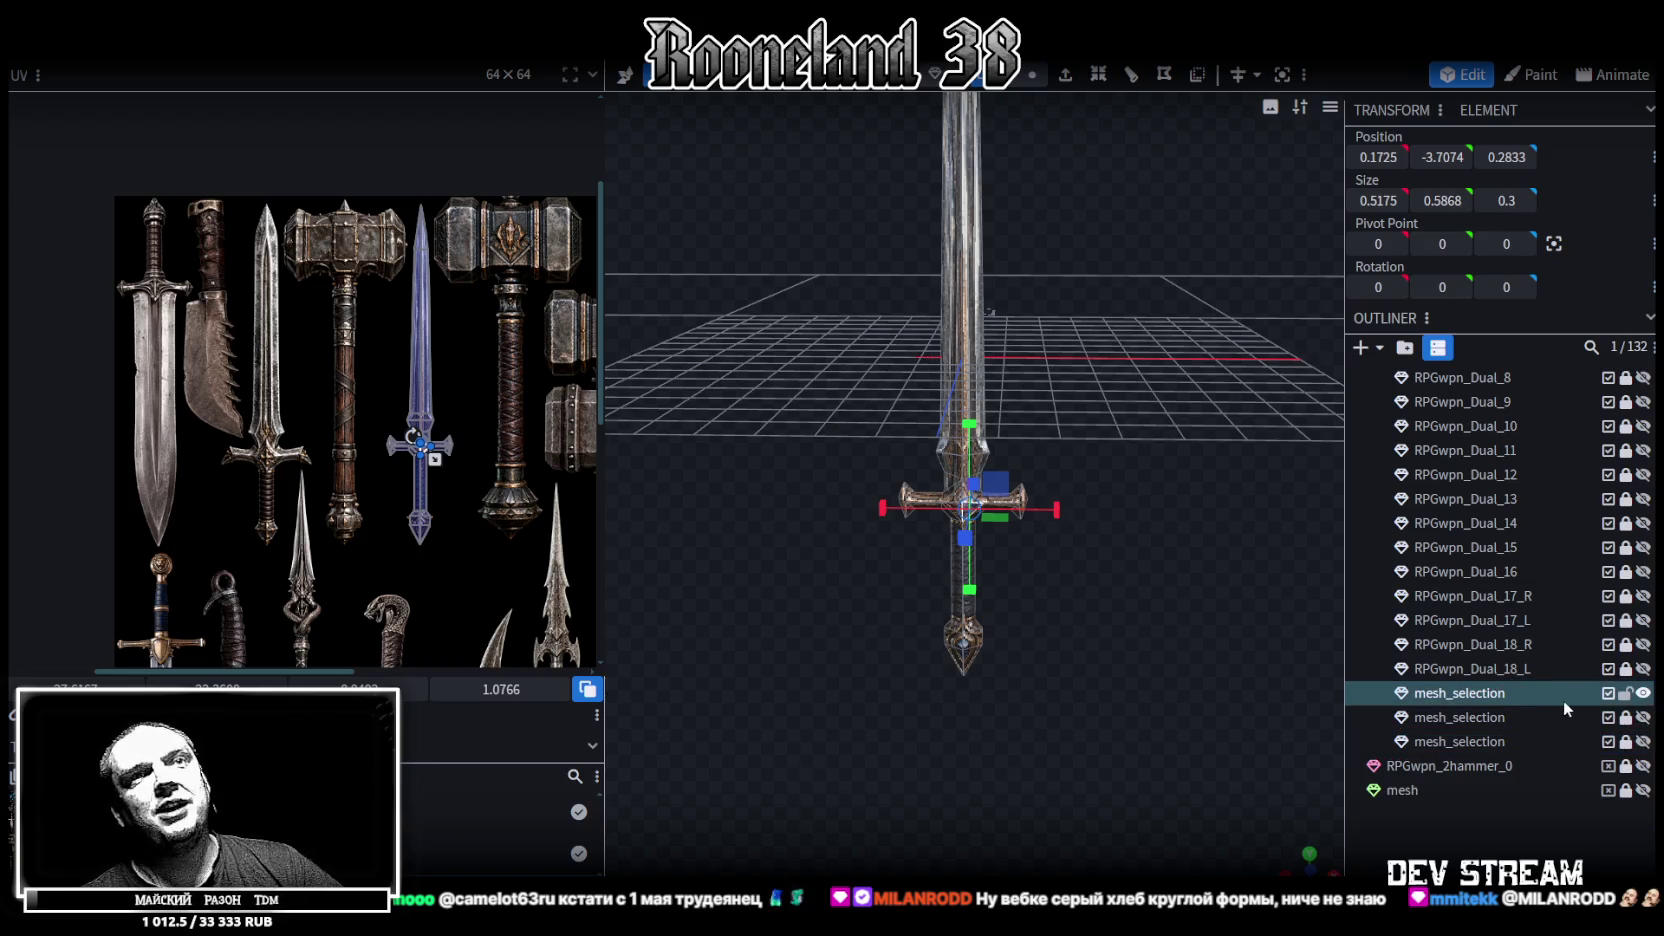
pyautogui.click(1642, 669)
pyautogui.click(1642, 669)
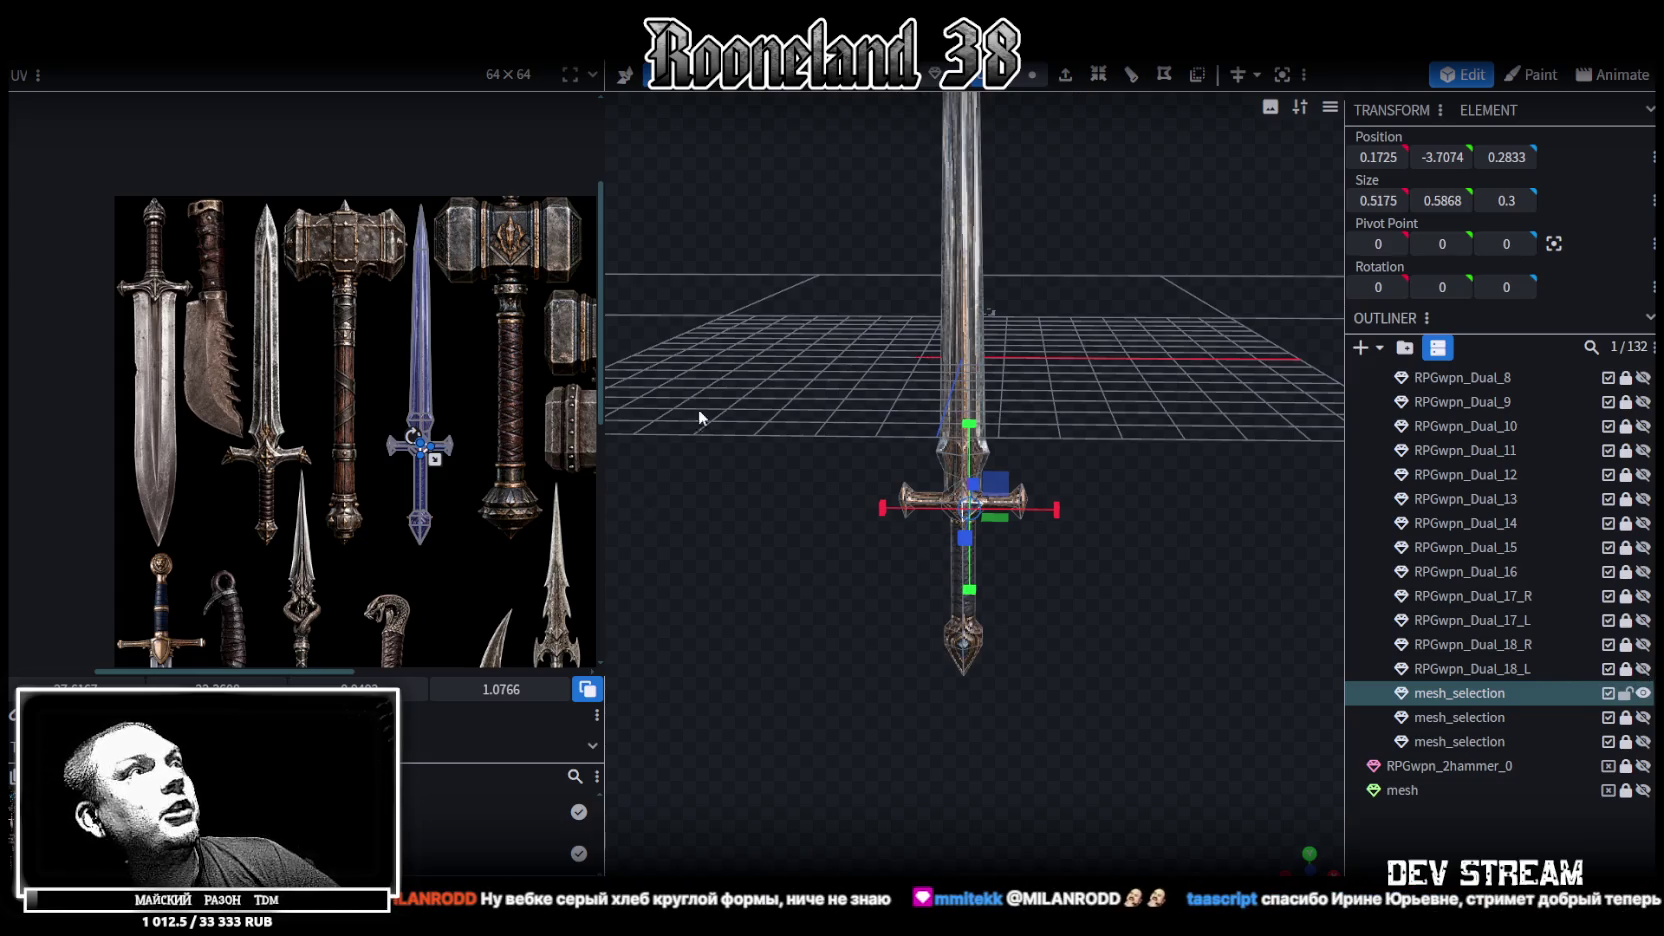
pyautogui.moveTo(155, 376); pyautogui.dragTo(97, 340, button='middle')
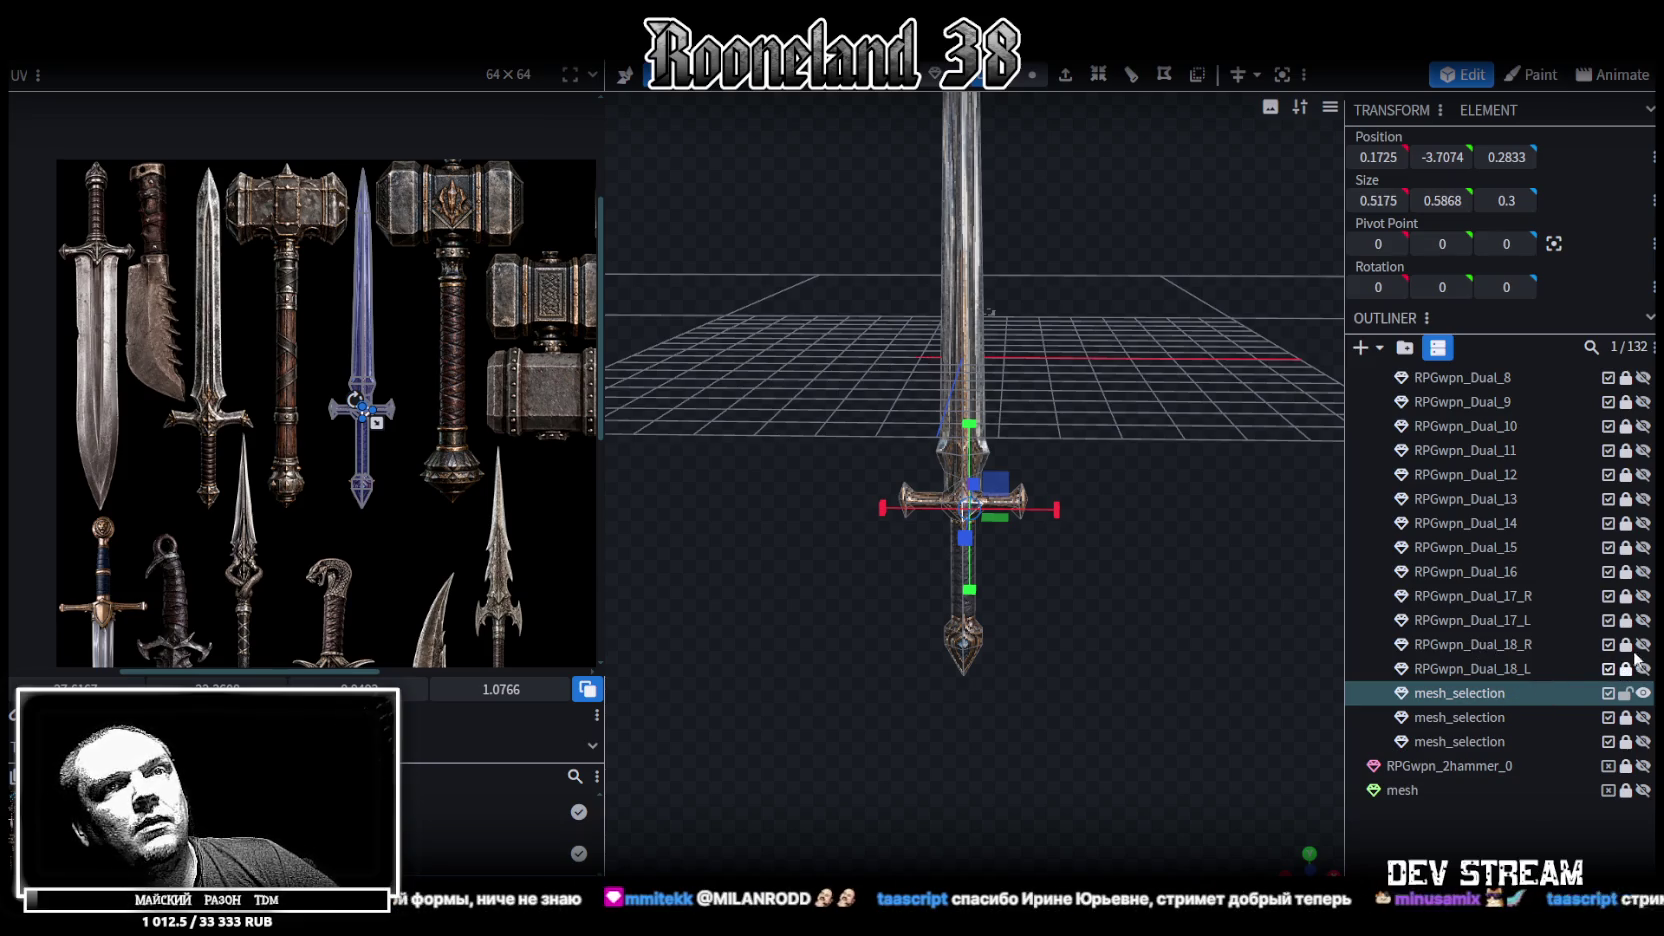
pyautogui.doubleClick(1503, 652)
pyautogui.hotkey('ctrl', 'c')
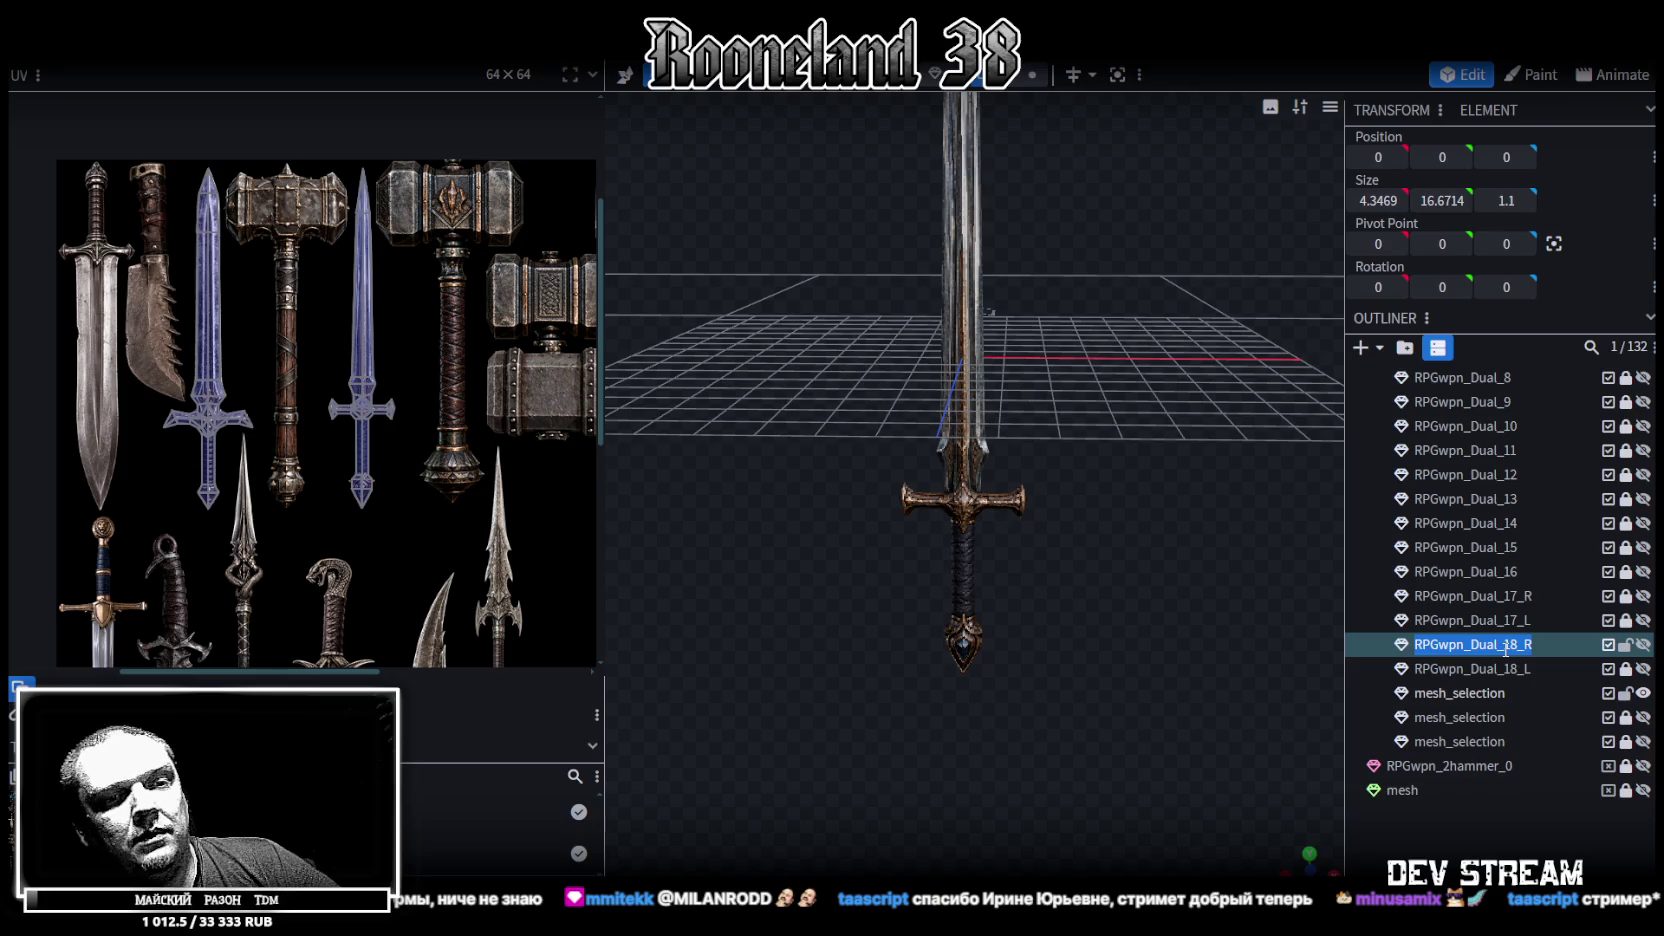
# Rename the new sword mesh to RPGwpn_Dual_19_R by pasting the copied name and changing 8 to 9
pyautogui.doubleClick(1513, 692)
pyautogui.hotkey('ctrl', 'v')
pyautogui.click(1517, 692)
pyautogui.press('BackSpace')
pyautogui.write('9')
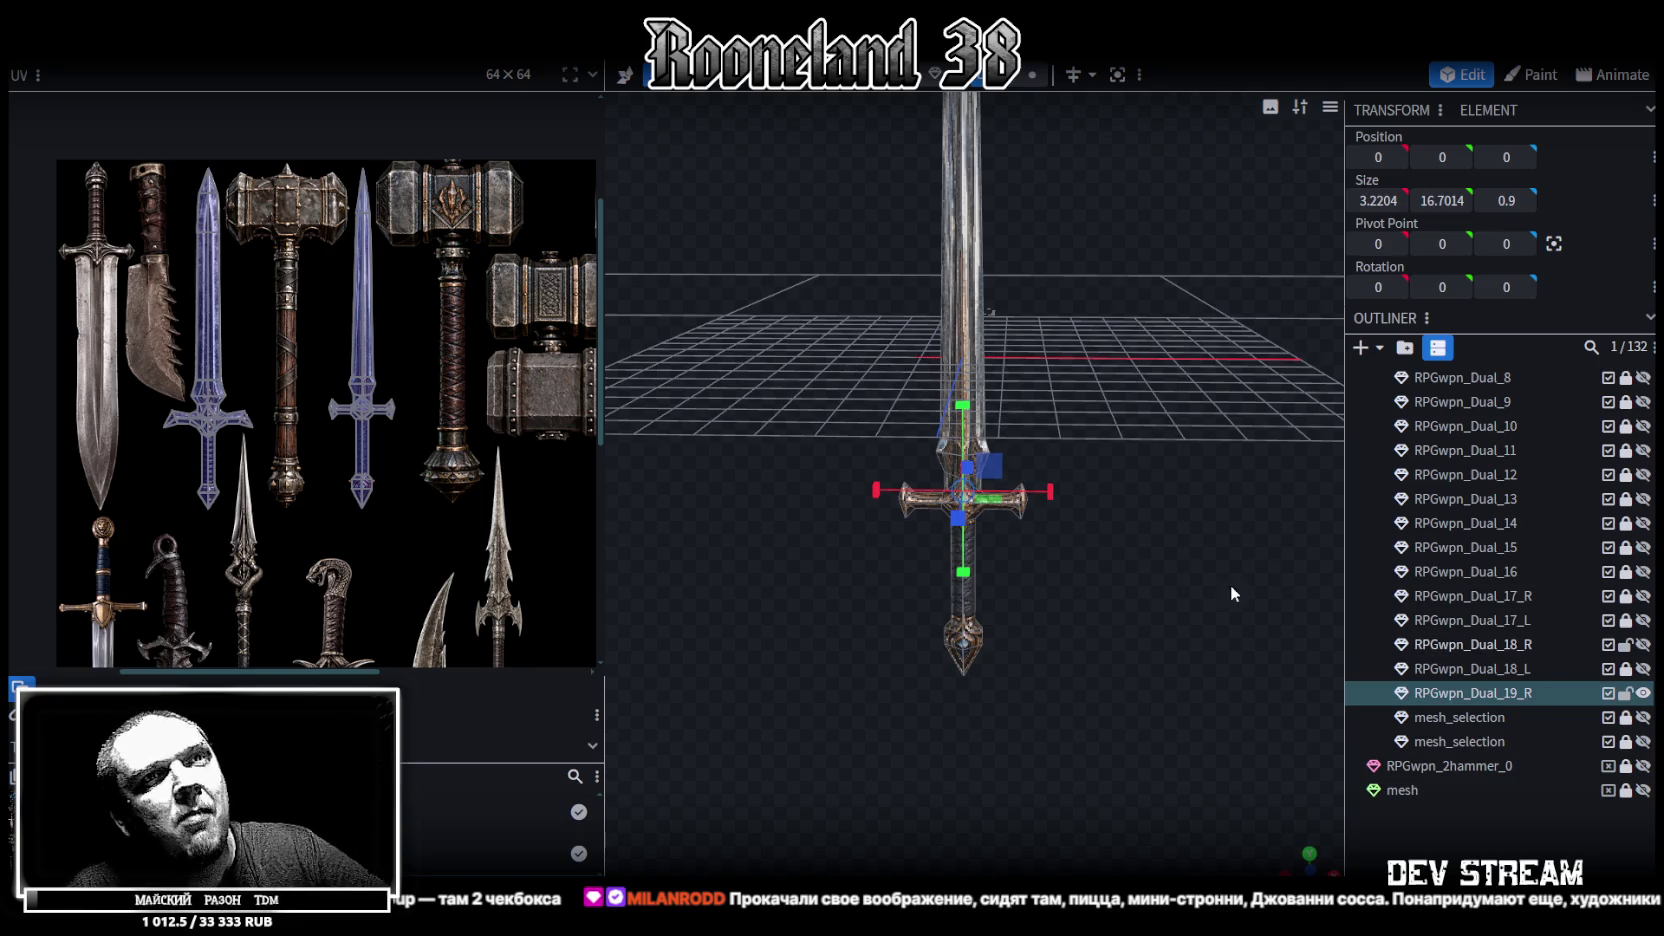
# Lock RPGwpn_Dual_18_R against edits and toggle RPGwpn_Dual_19_R's visibility to check it
pyautogui.scroll(-3, 957, 591)
pyautogui.scroll(-2, 957, 591)
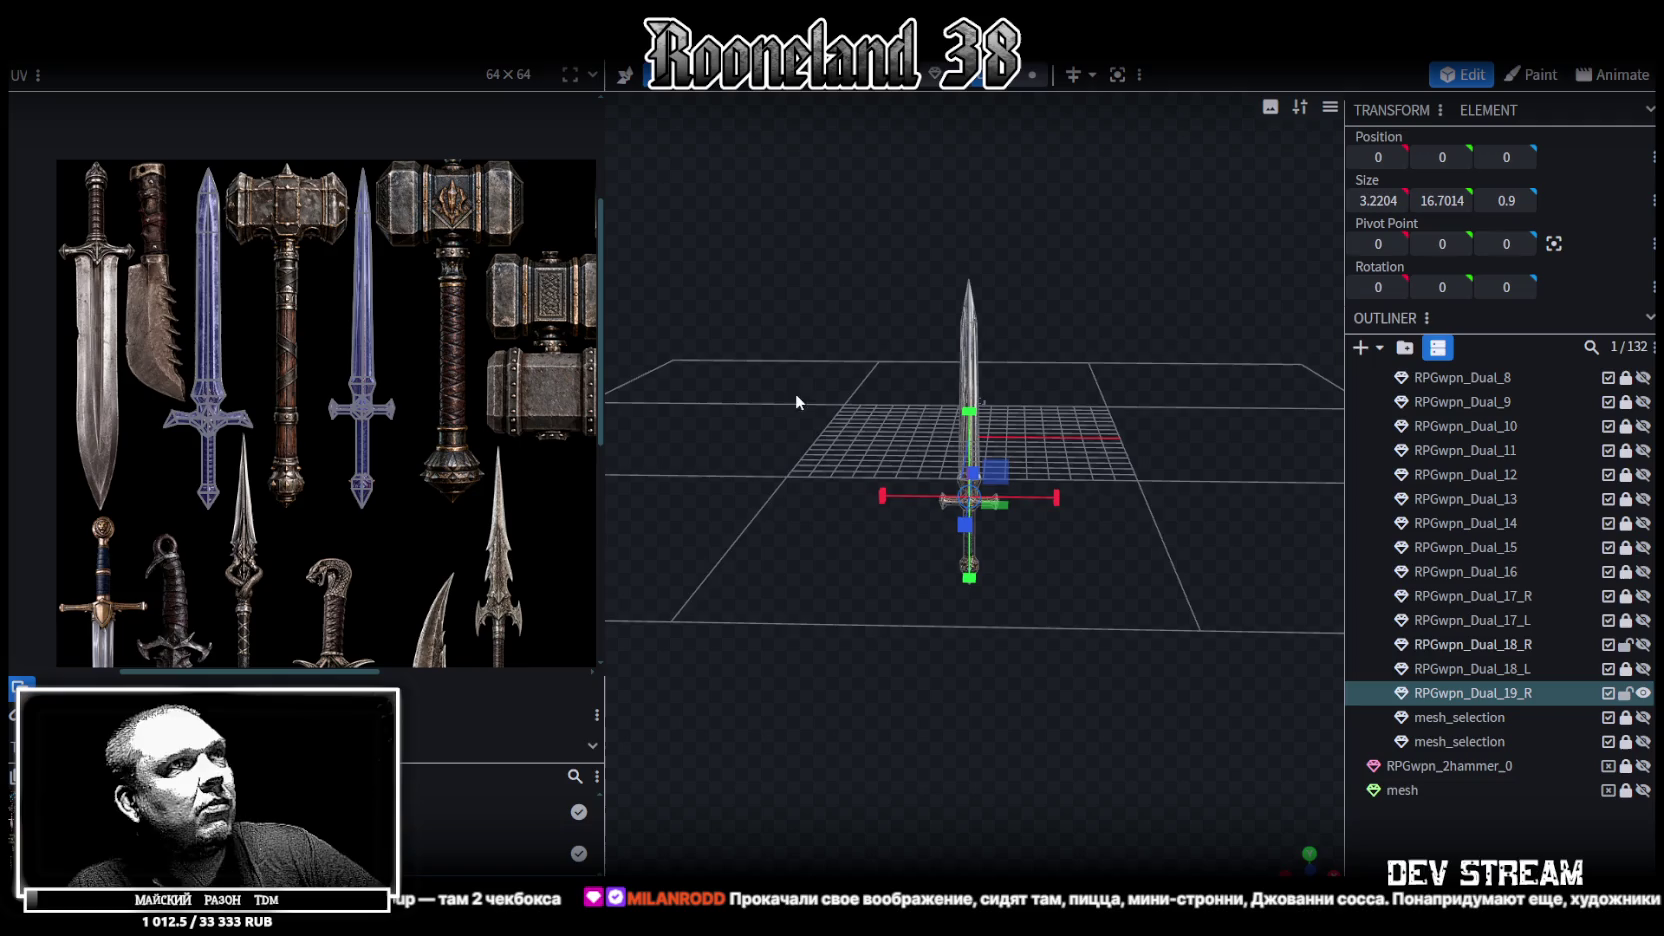
pyautogui.moveTo(795, 398); pyautogui.dragTo(826, 368)
pyautogui.click(1626, 644)
pyautogui.click(1643, 692)
pyautogui.click(1643, 692)
# Lock RPGwpn_Dual_19_R and hide it from the viewport
pyautogui.scroll(2, 975, 480)
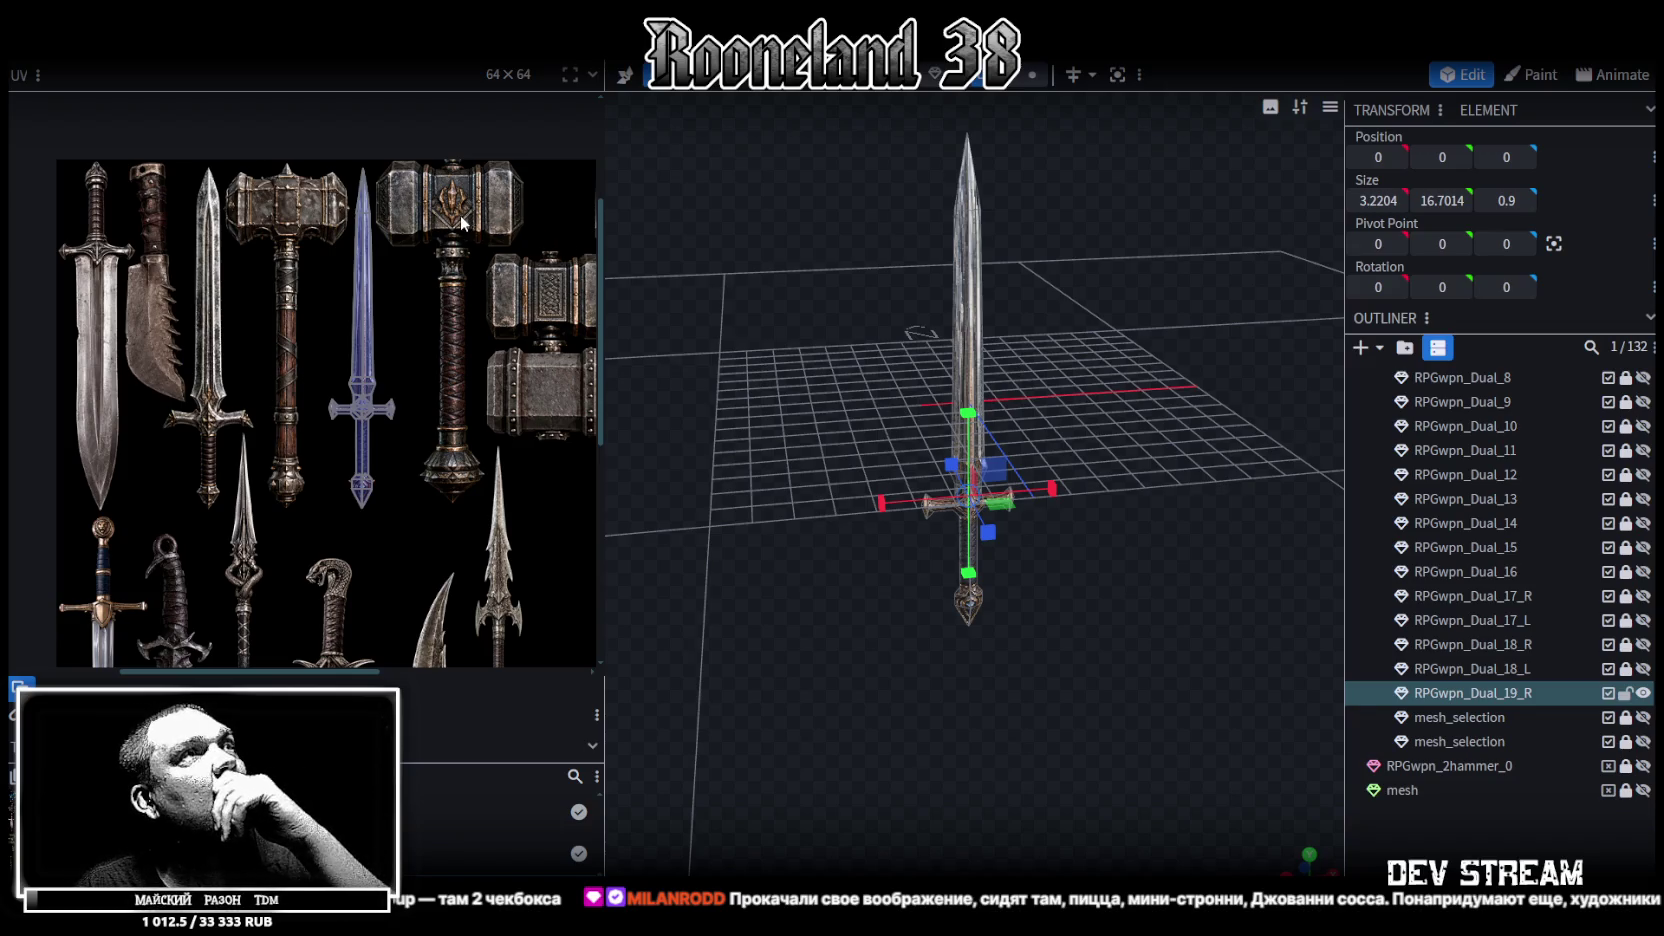
pyautogui.moveTo(490, 264); pyautogui.dragTo(358, 268, button='middle')
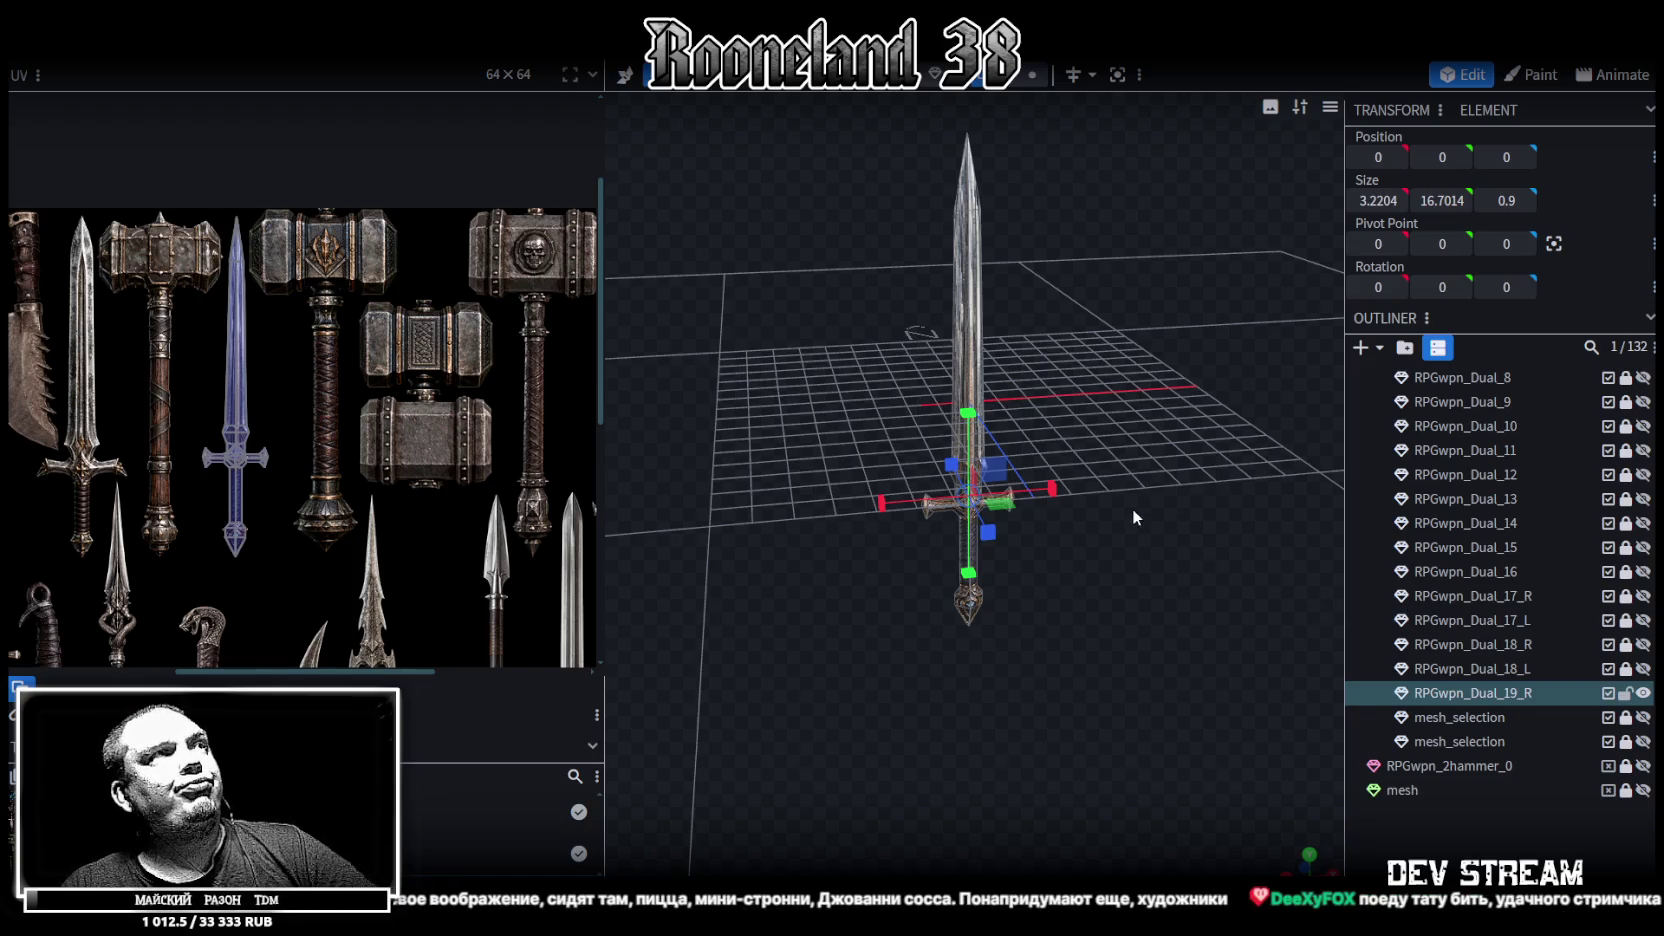
pyautogui.moveTo(1132, 508); pyautogui.dragTo(1121, 500)
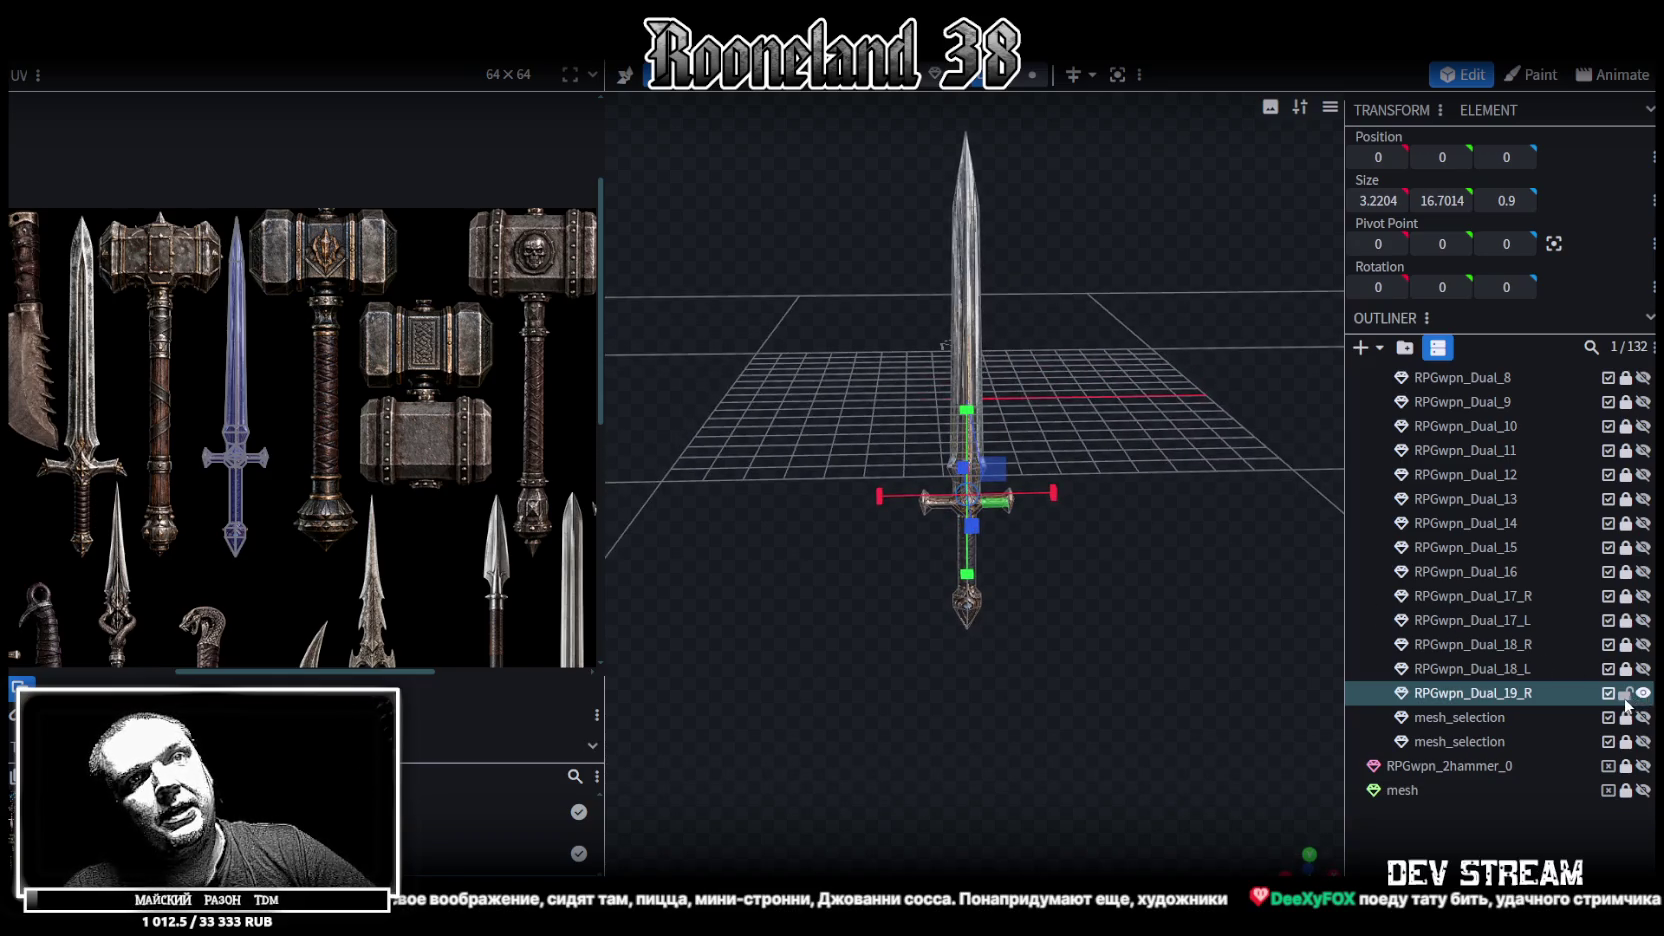
pyautogui.click(1625, 693)
pyautogui.click(1643, 693)
# Unhide and unlock mesh_selection, then widen the plane by moving its right edge along X
pyautogui.click(1643, 741)
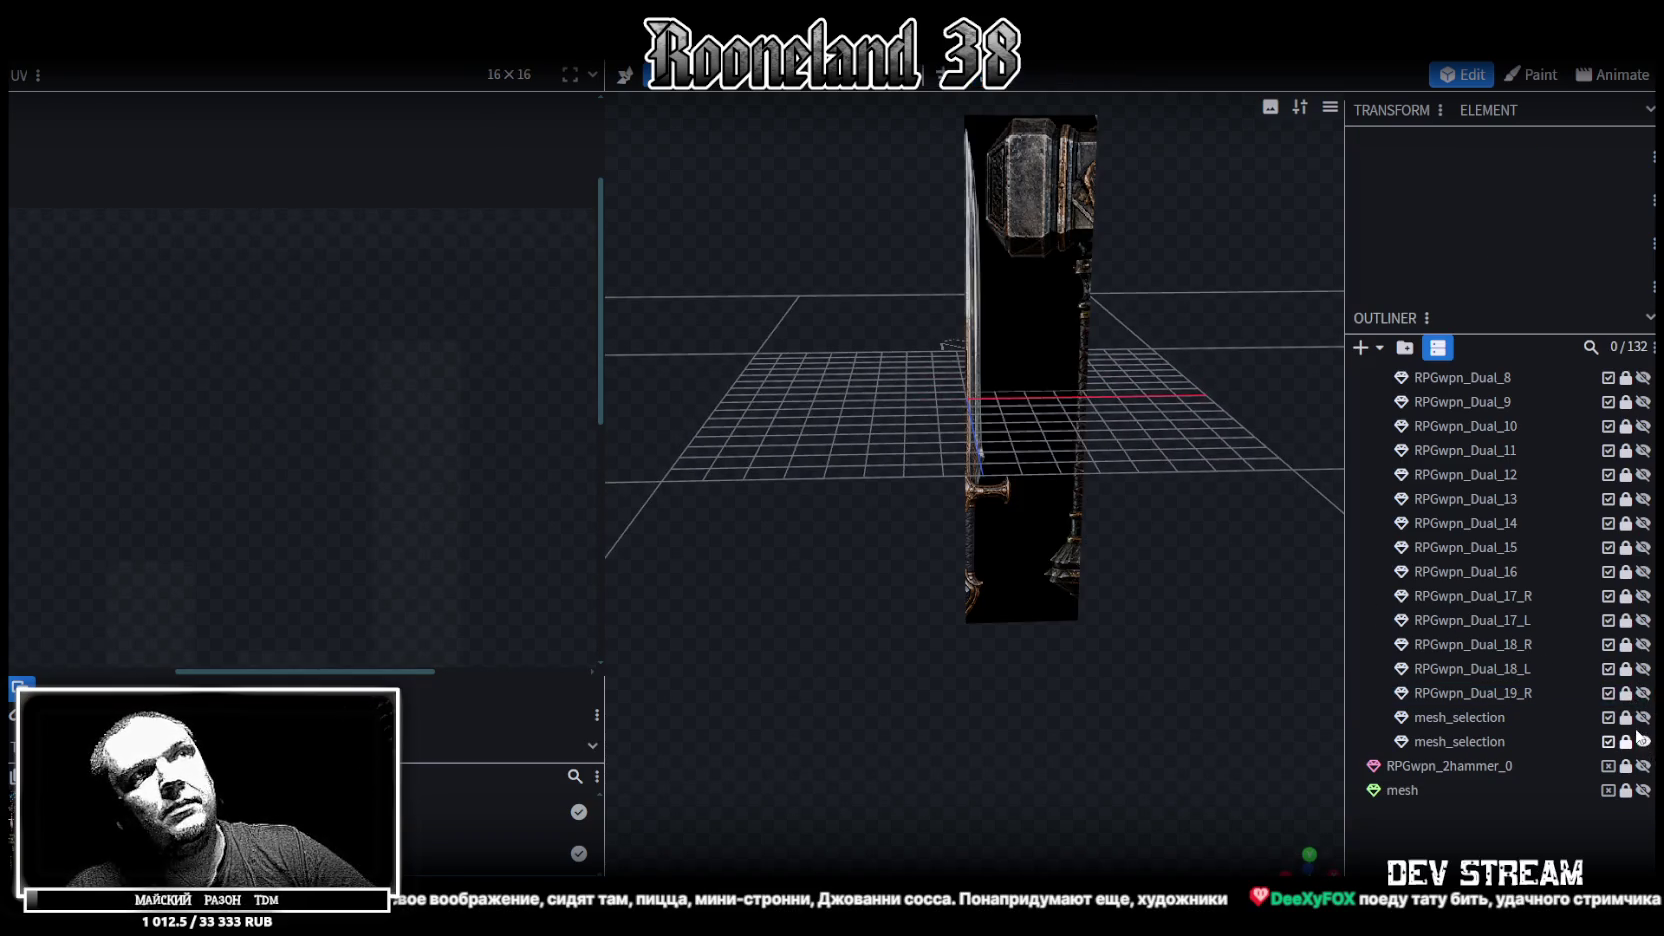
pyautogui.click(1626, 742)
pyautogui.click(1482, 746)
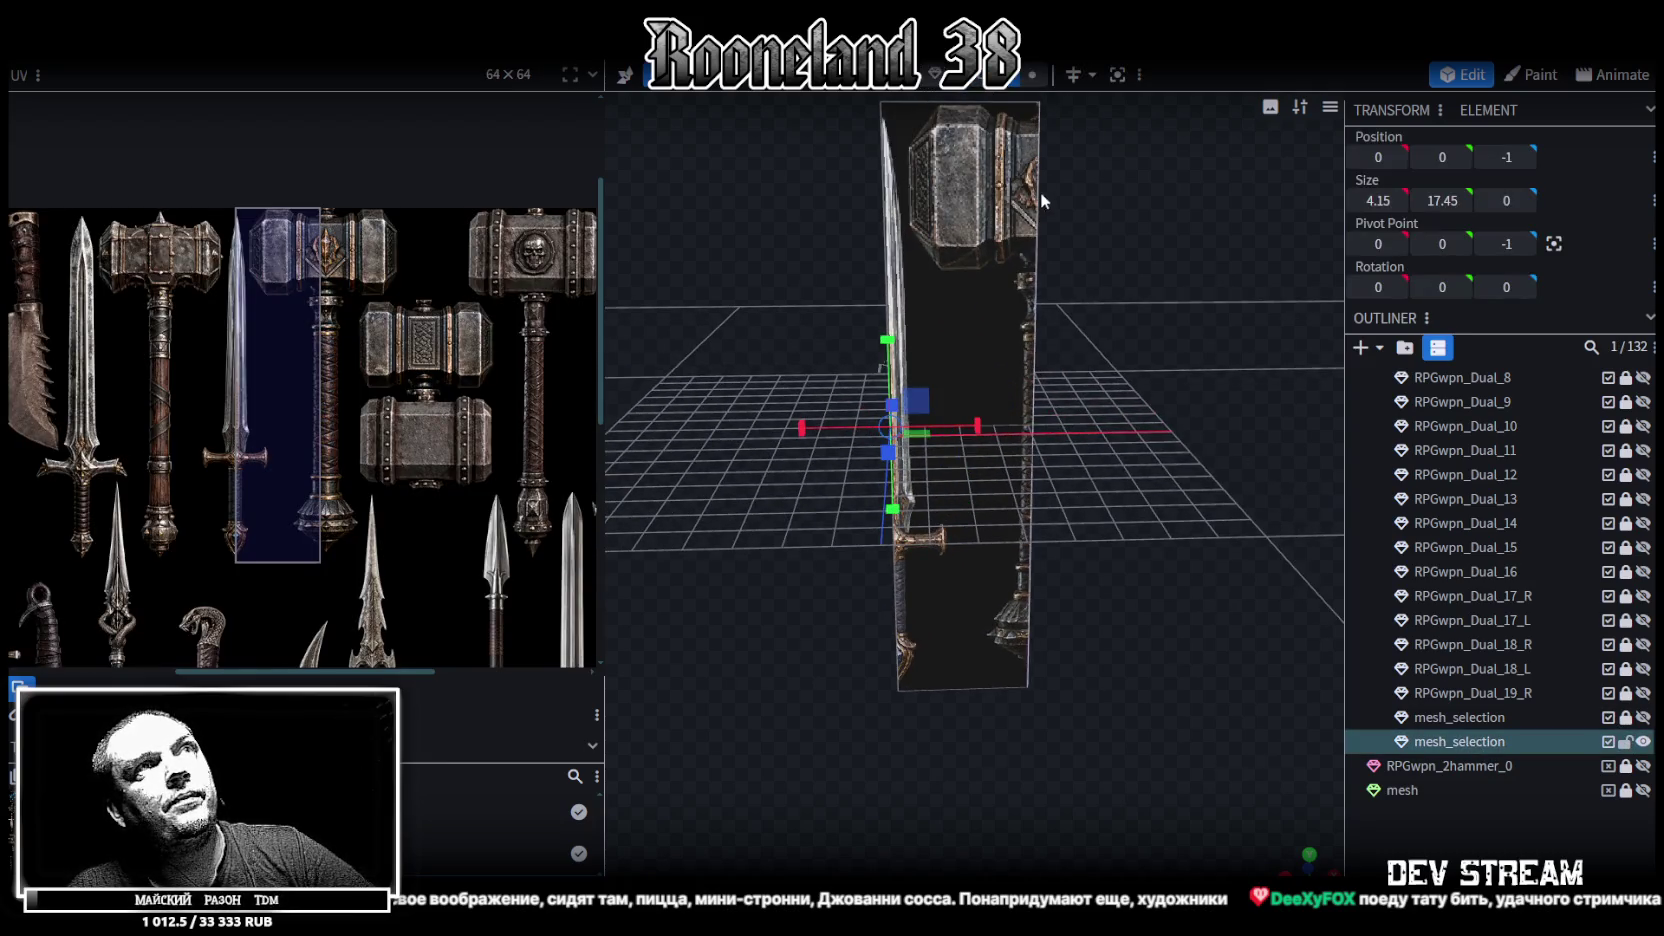
pyautogui.click(1037, 216)
pyautogui.press('v')
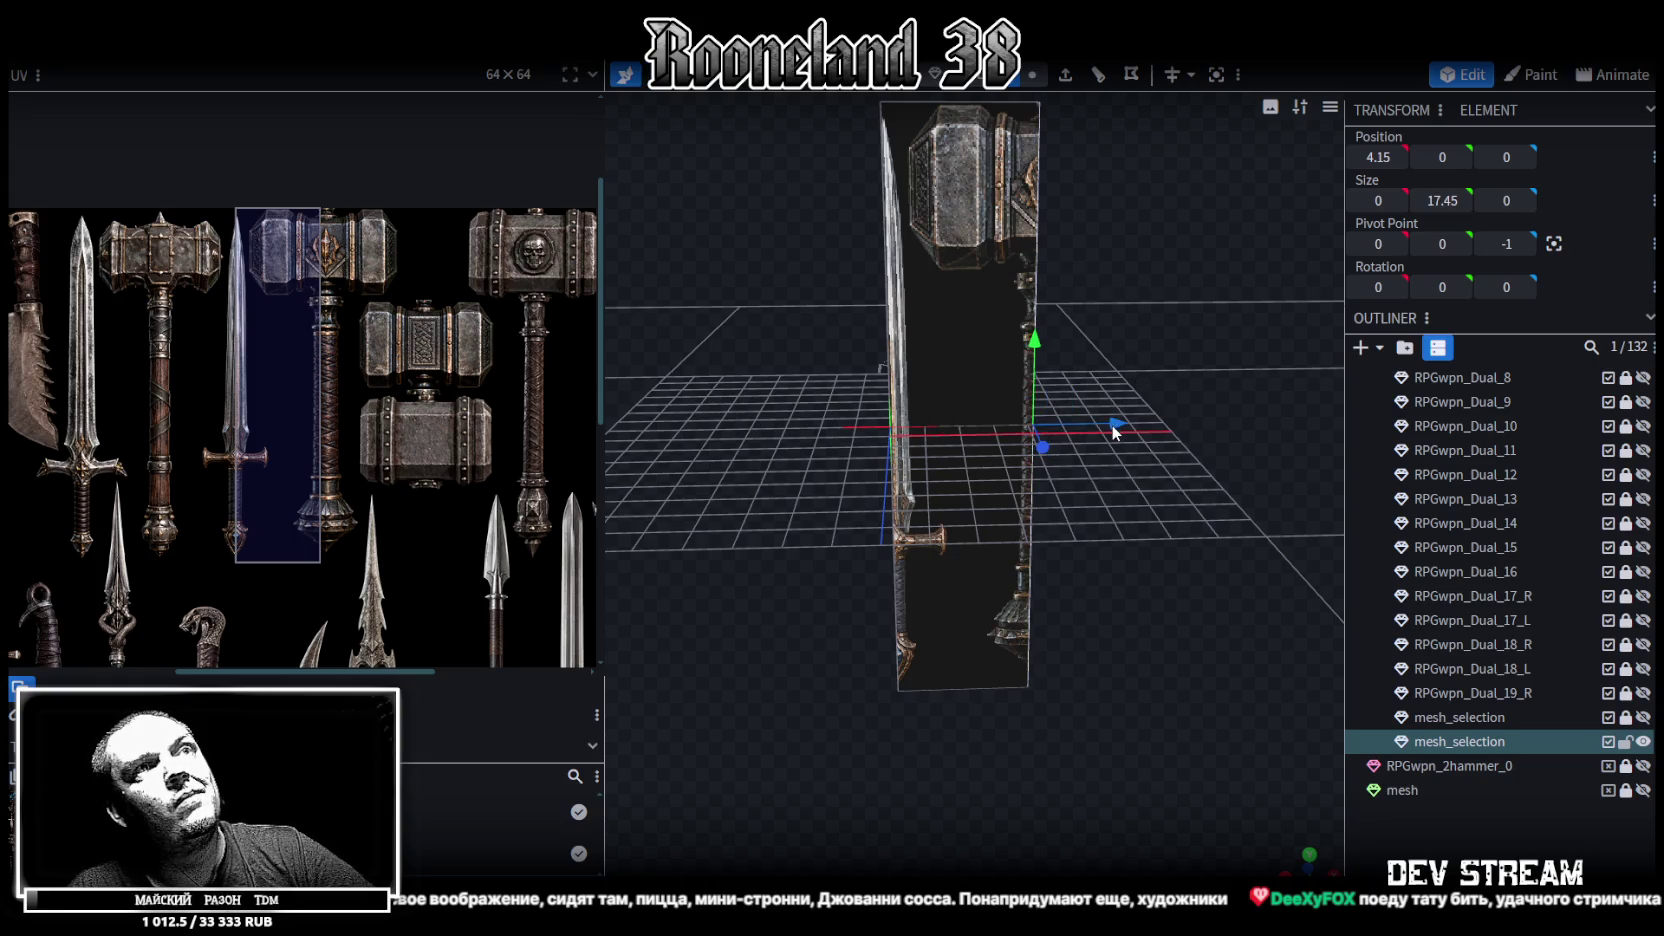
pyautogui.moveTo(1116, 430); pyautogui.dragTo(1174, 433)
pyautogui.scroll(-2, 1157, 259)
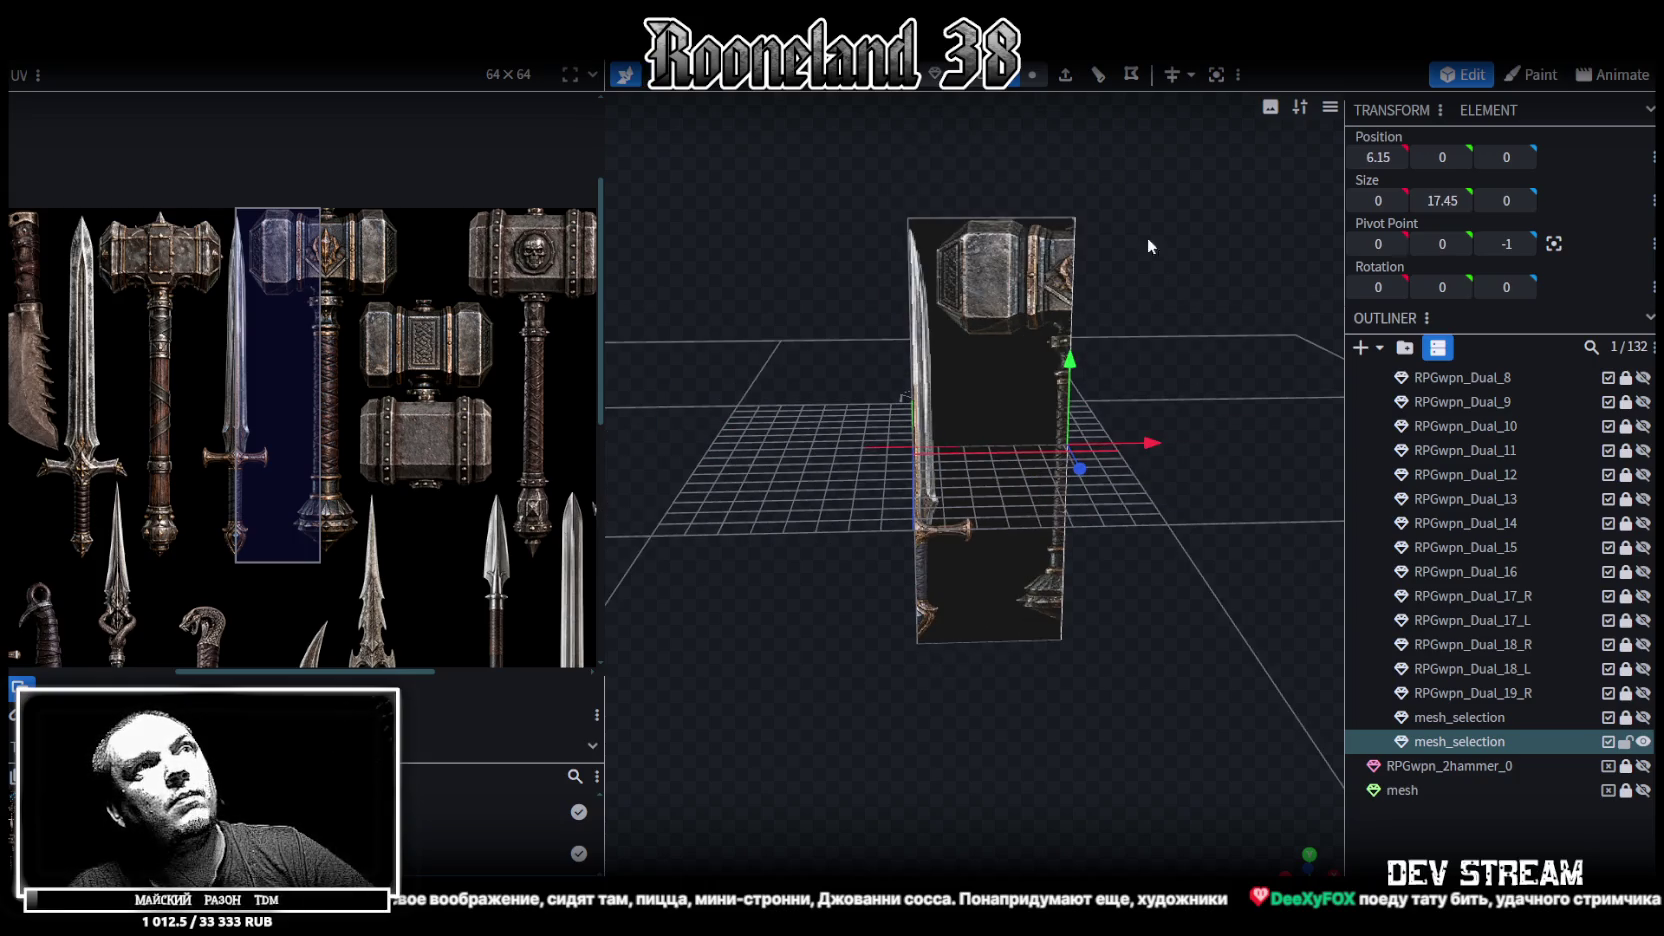
# In front view, delete the extra upper mesh_selection plane so only one remains
pyautogui.click(970, 332)
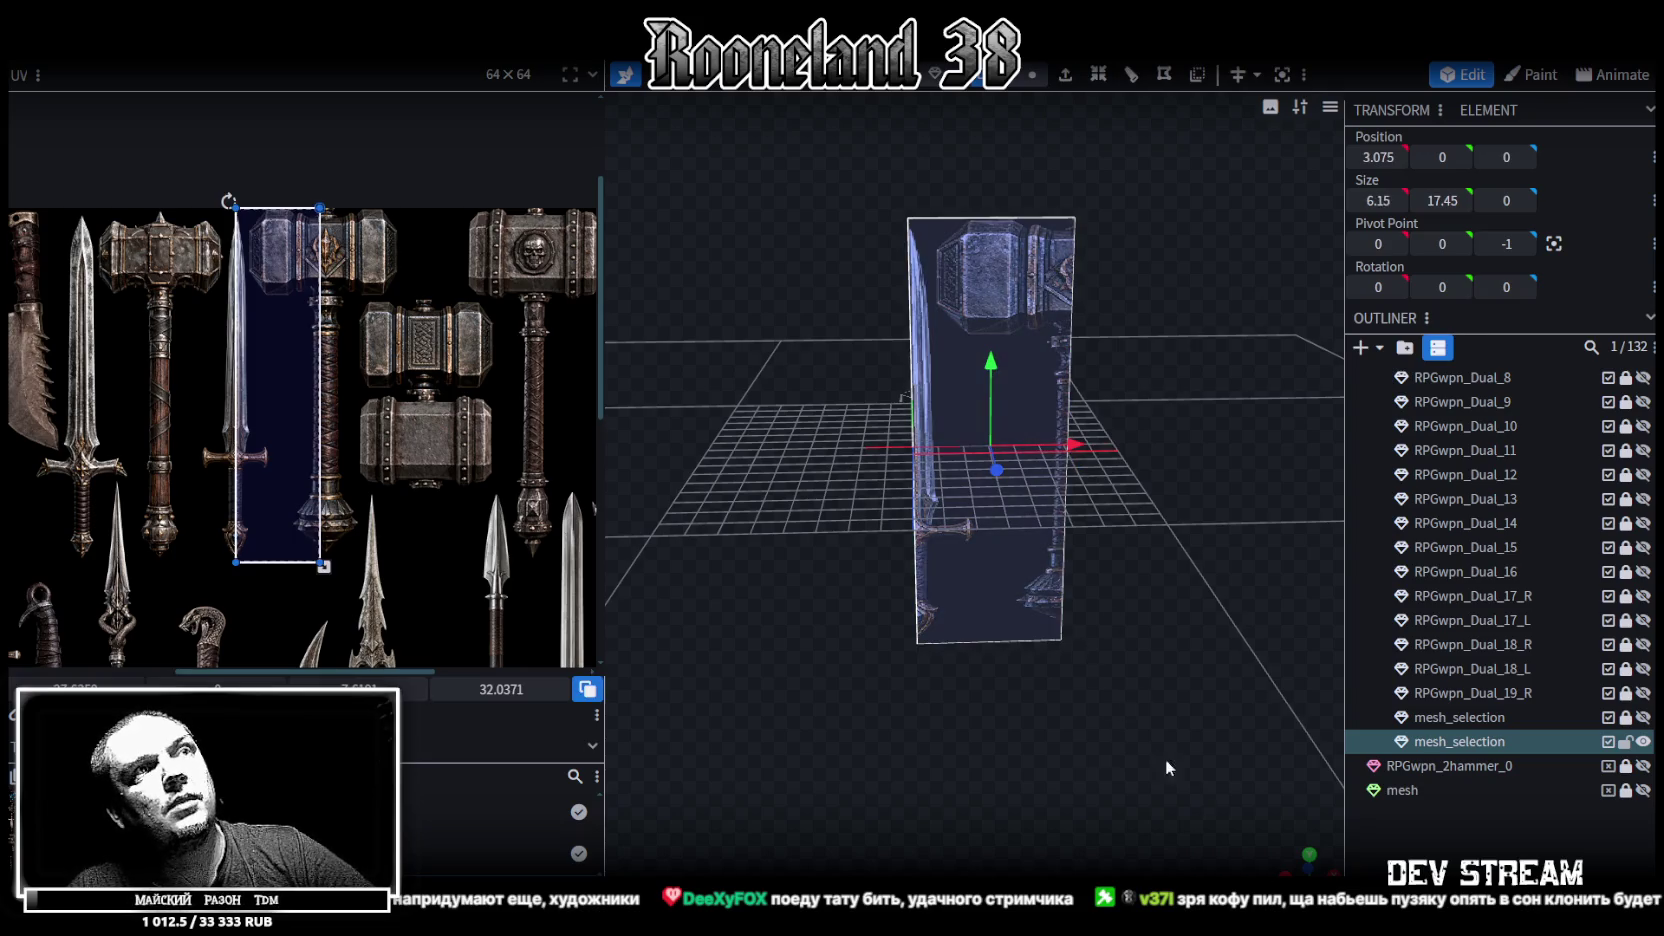
pyautogui.click(1309, 862)
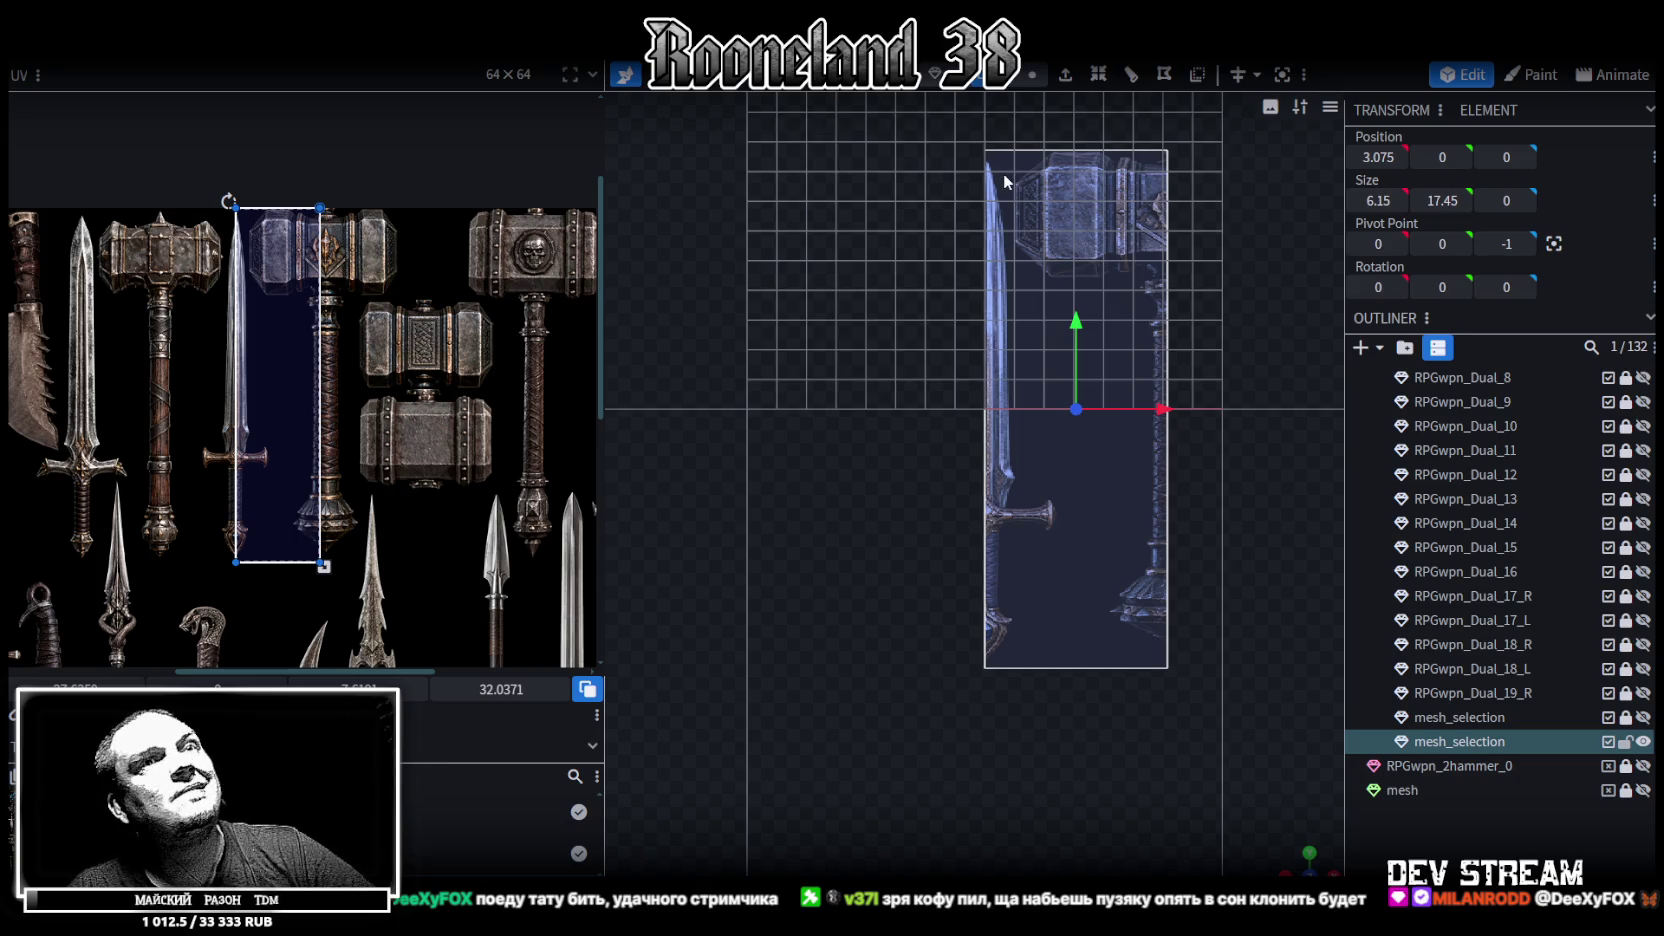
pyautogui.click(1466, 719)
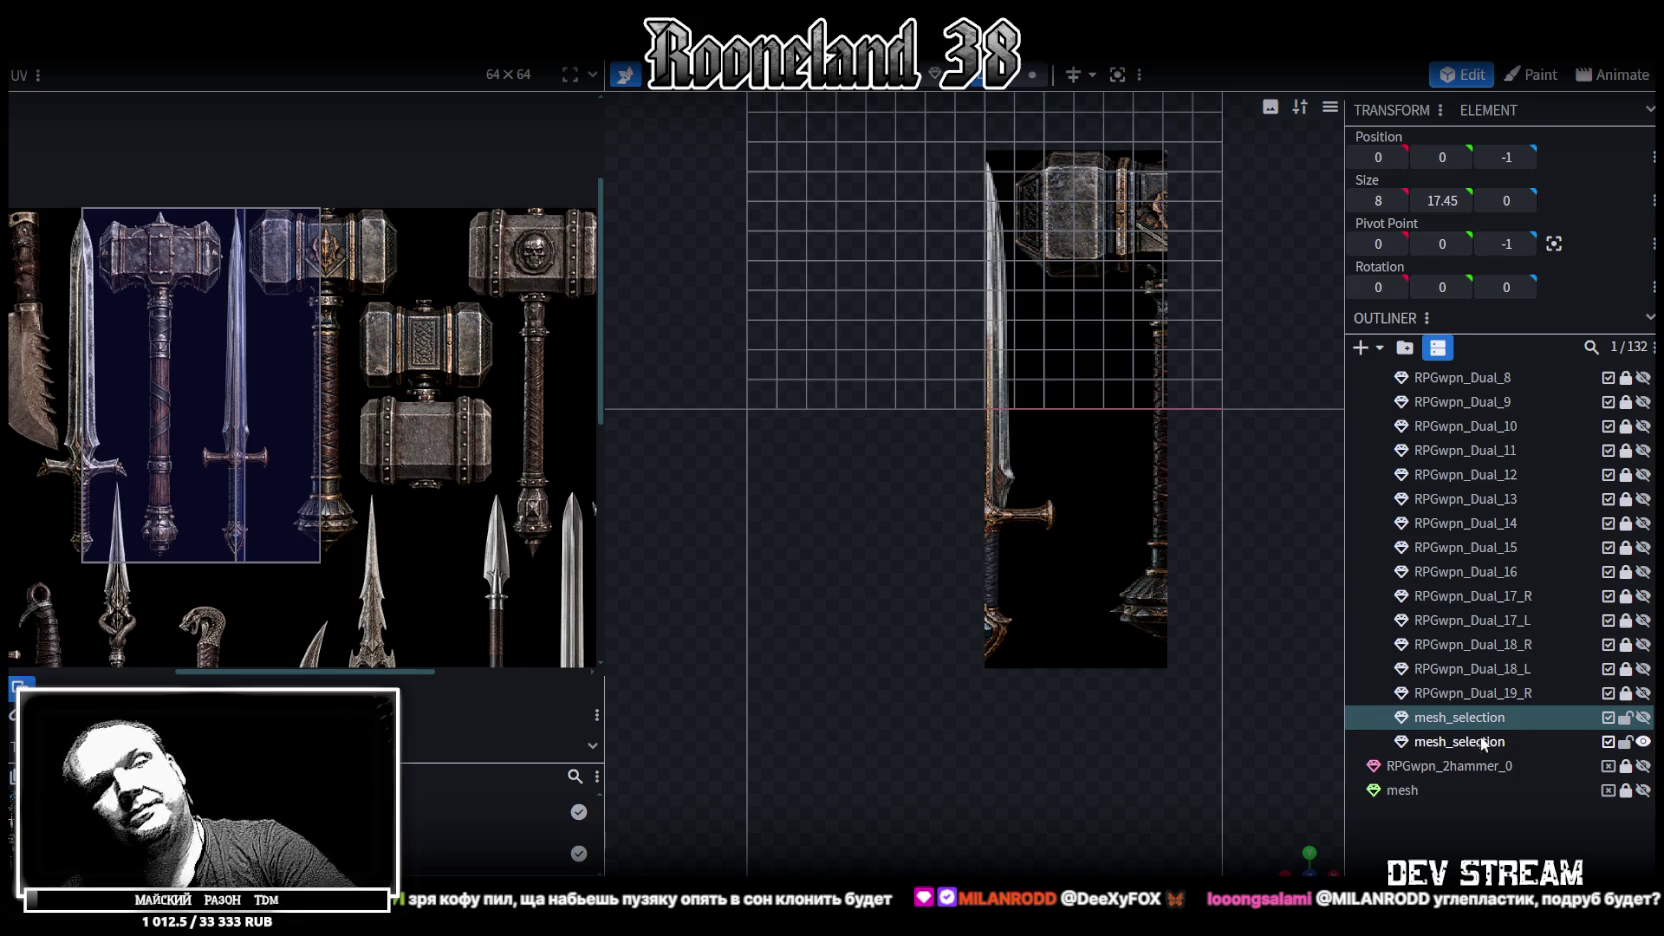
pyautogui.press('Delete')
# Move the plane's UV rectangle off the sword onto the hammer head's right half
pyautogui.click(1481, 718)
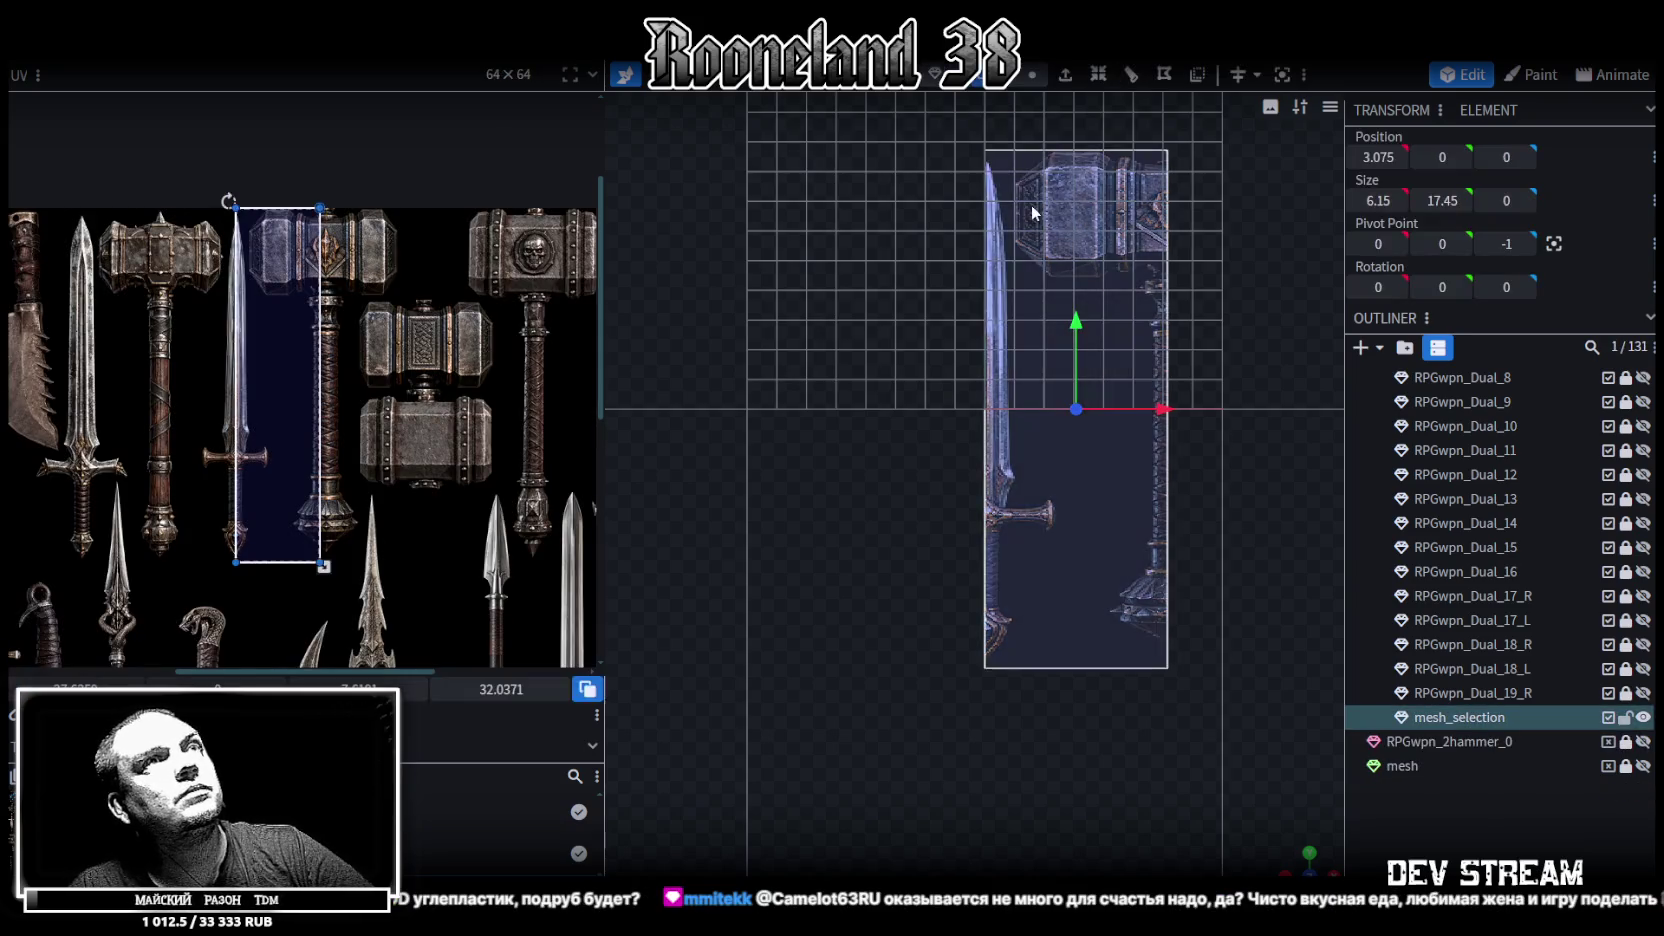
pyautogui.click(278, 289)
pyautogui.moveTo(278, 289); pyautogui.dragTo(358, 210)
pyautogui.scroll(2, 322, 214)
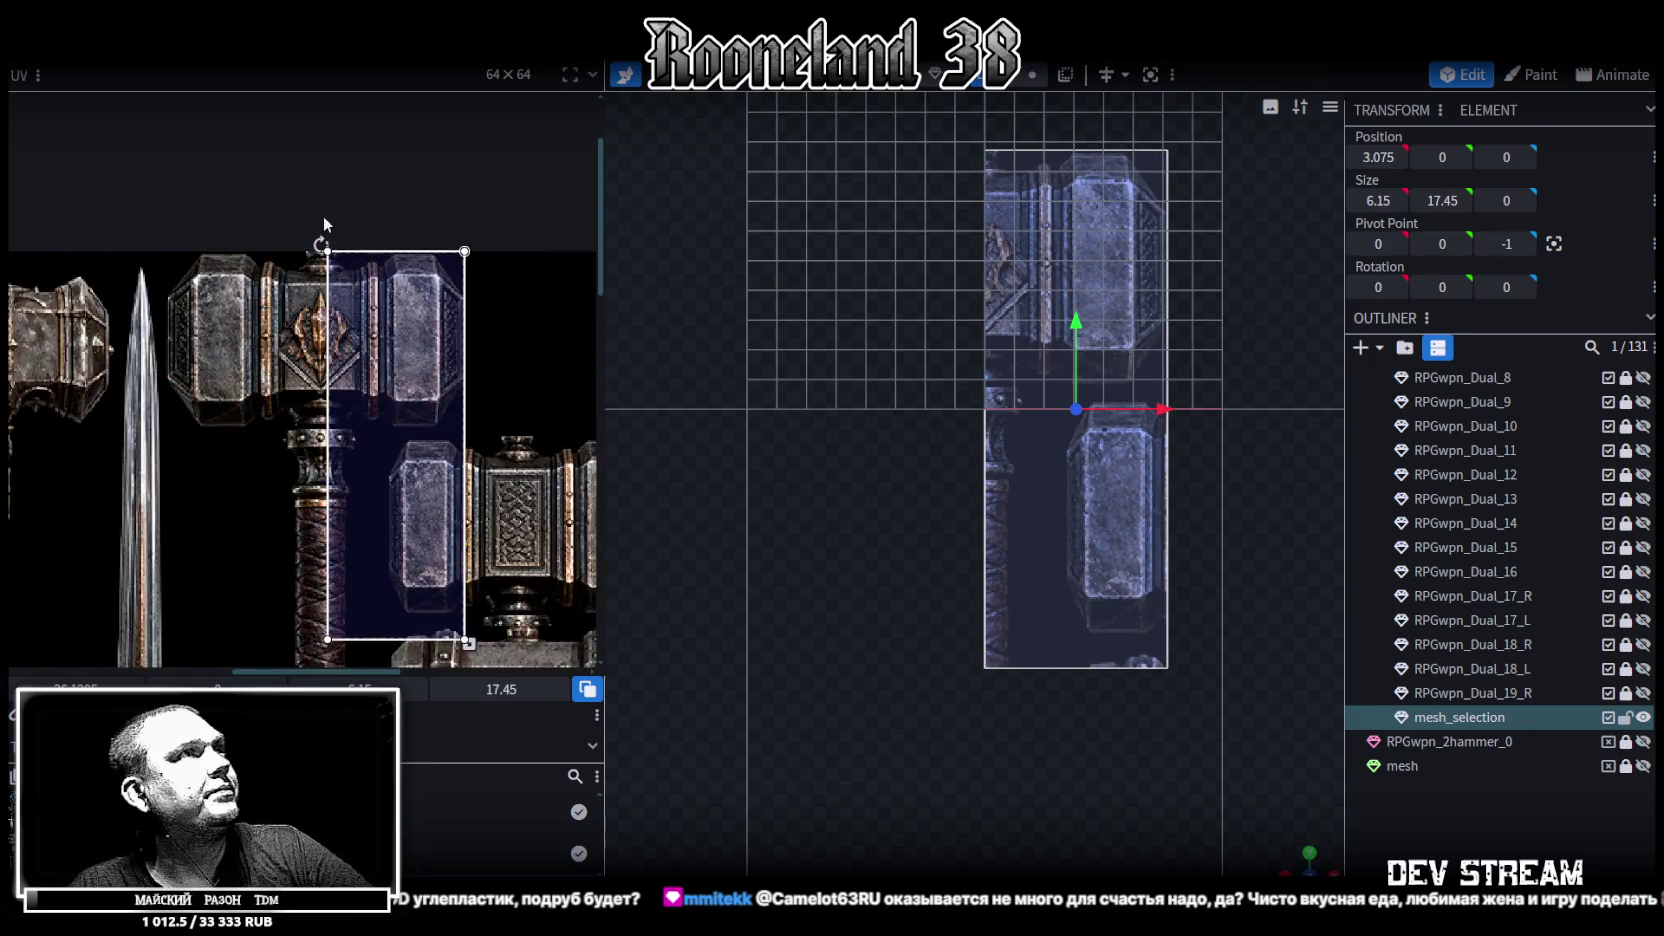
pyautogui.scroll(2, 340, 260)
pyautogui.moveTo(369, 335); pyautogui.dragTo(360, 332)
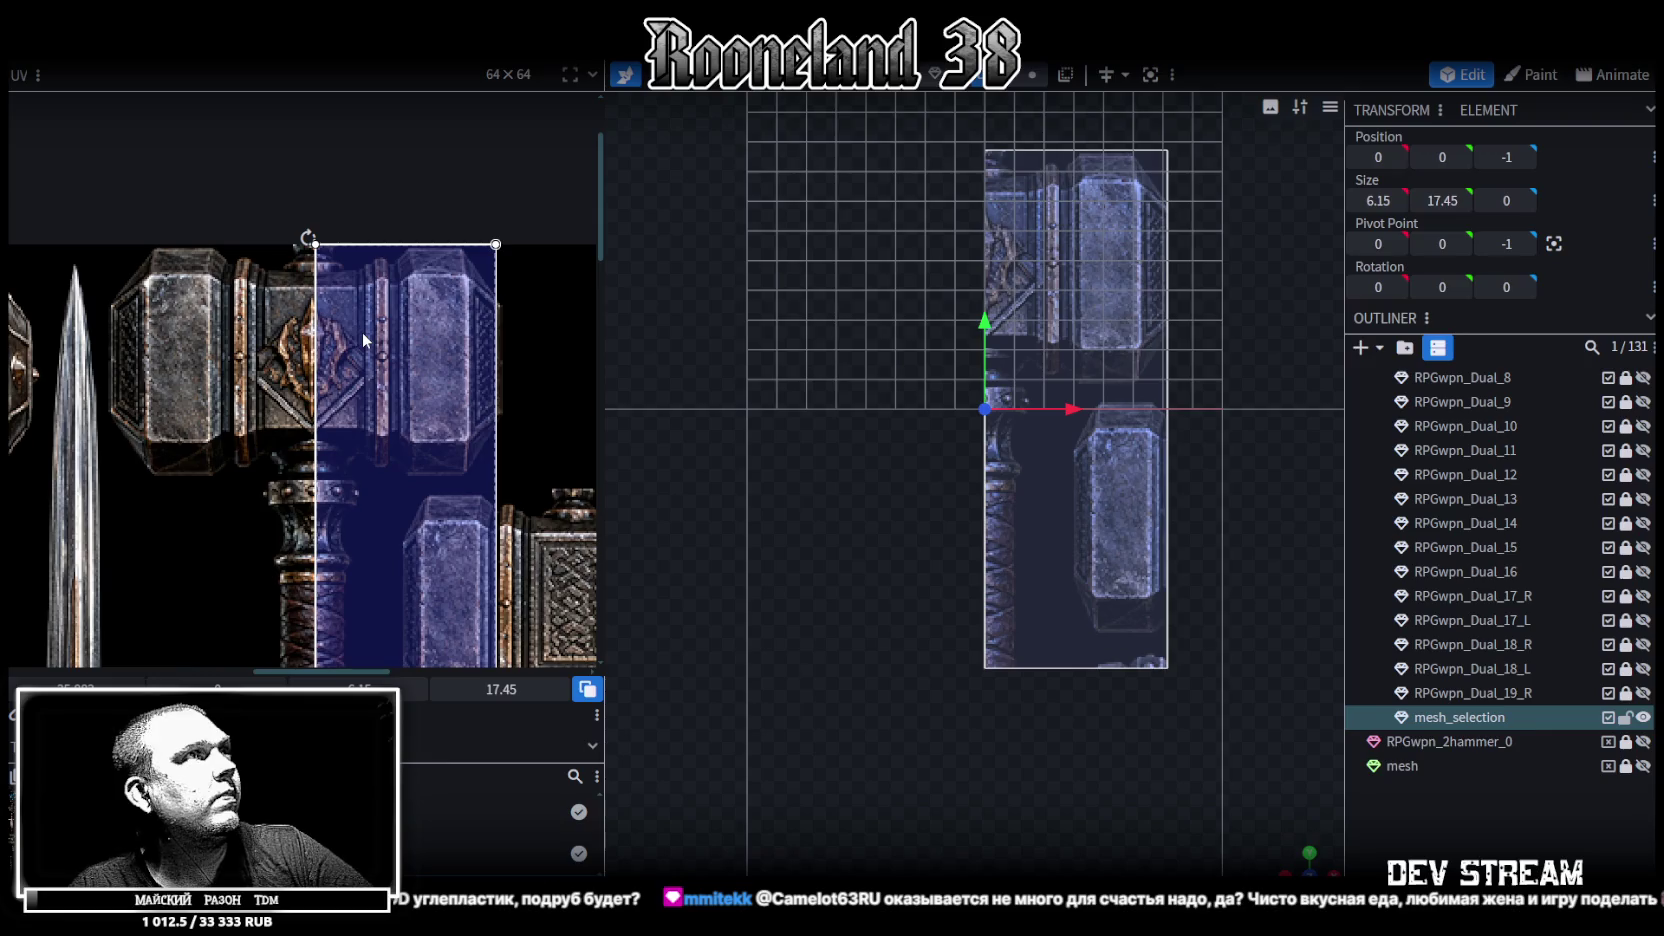
pyautogui.scroll(-4, 364, 335)
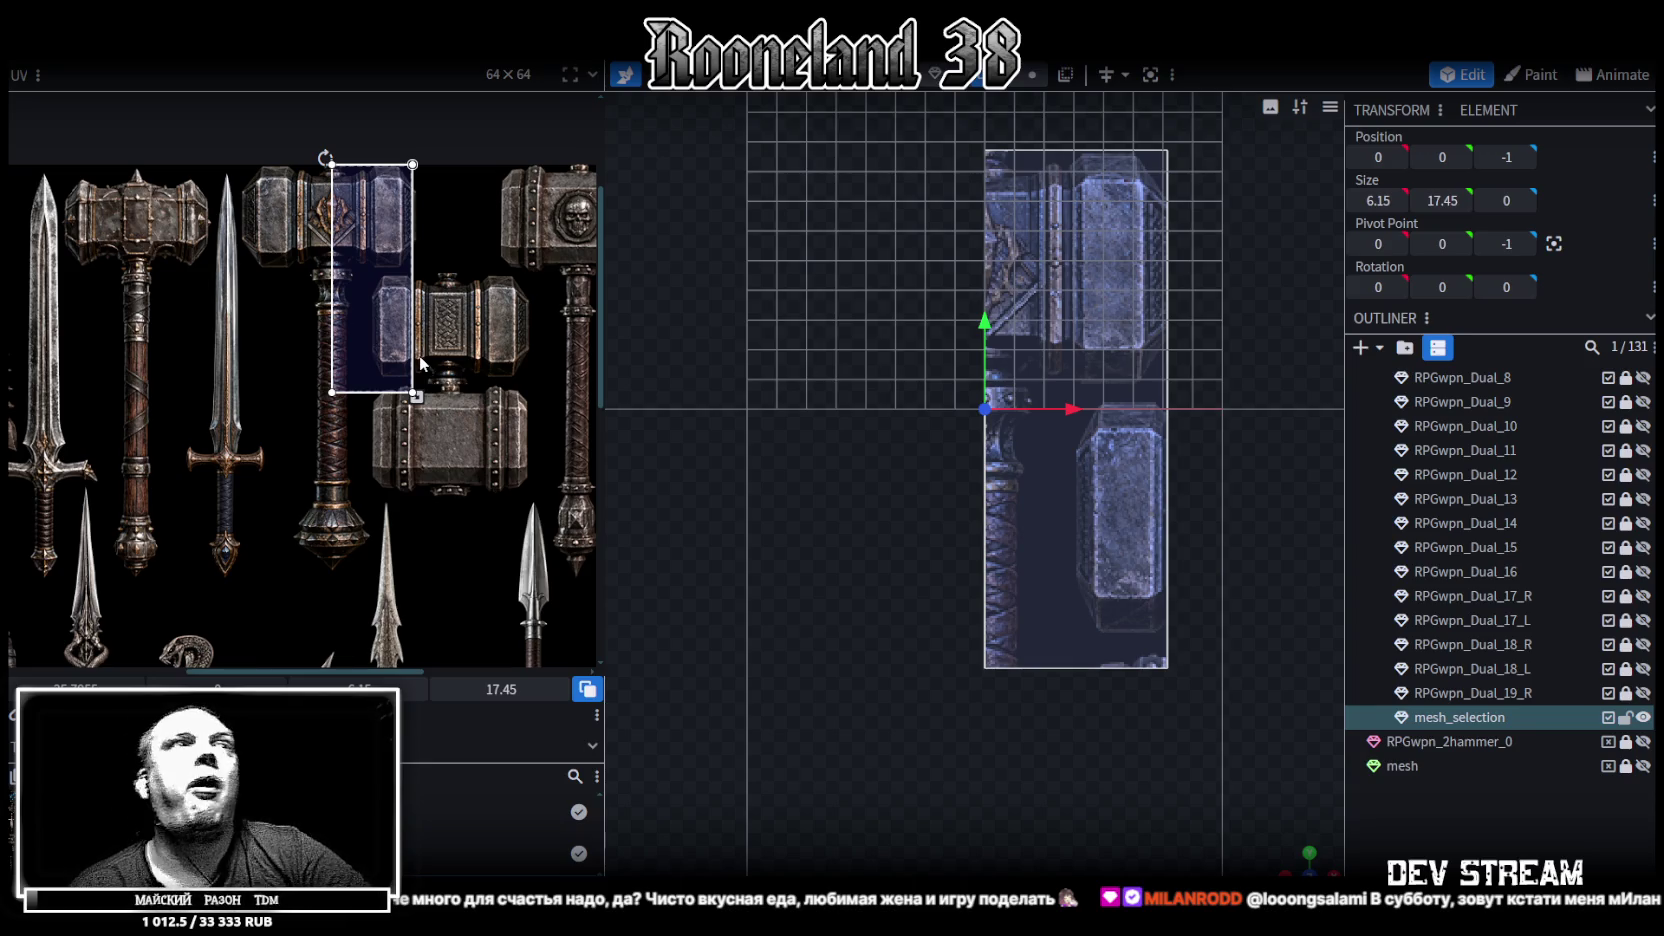
# Stretch the UV rectangle's bottom-right corner so the 6.15 × 17.45 plane shows the stacked hammer heads and handle
pyautogui.moveTo(448, 396); pyautogui.dragTo(358, 302, button='middle')
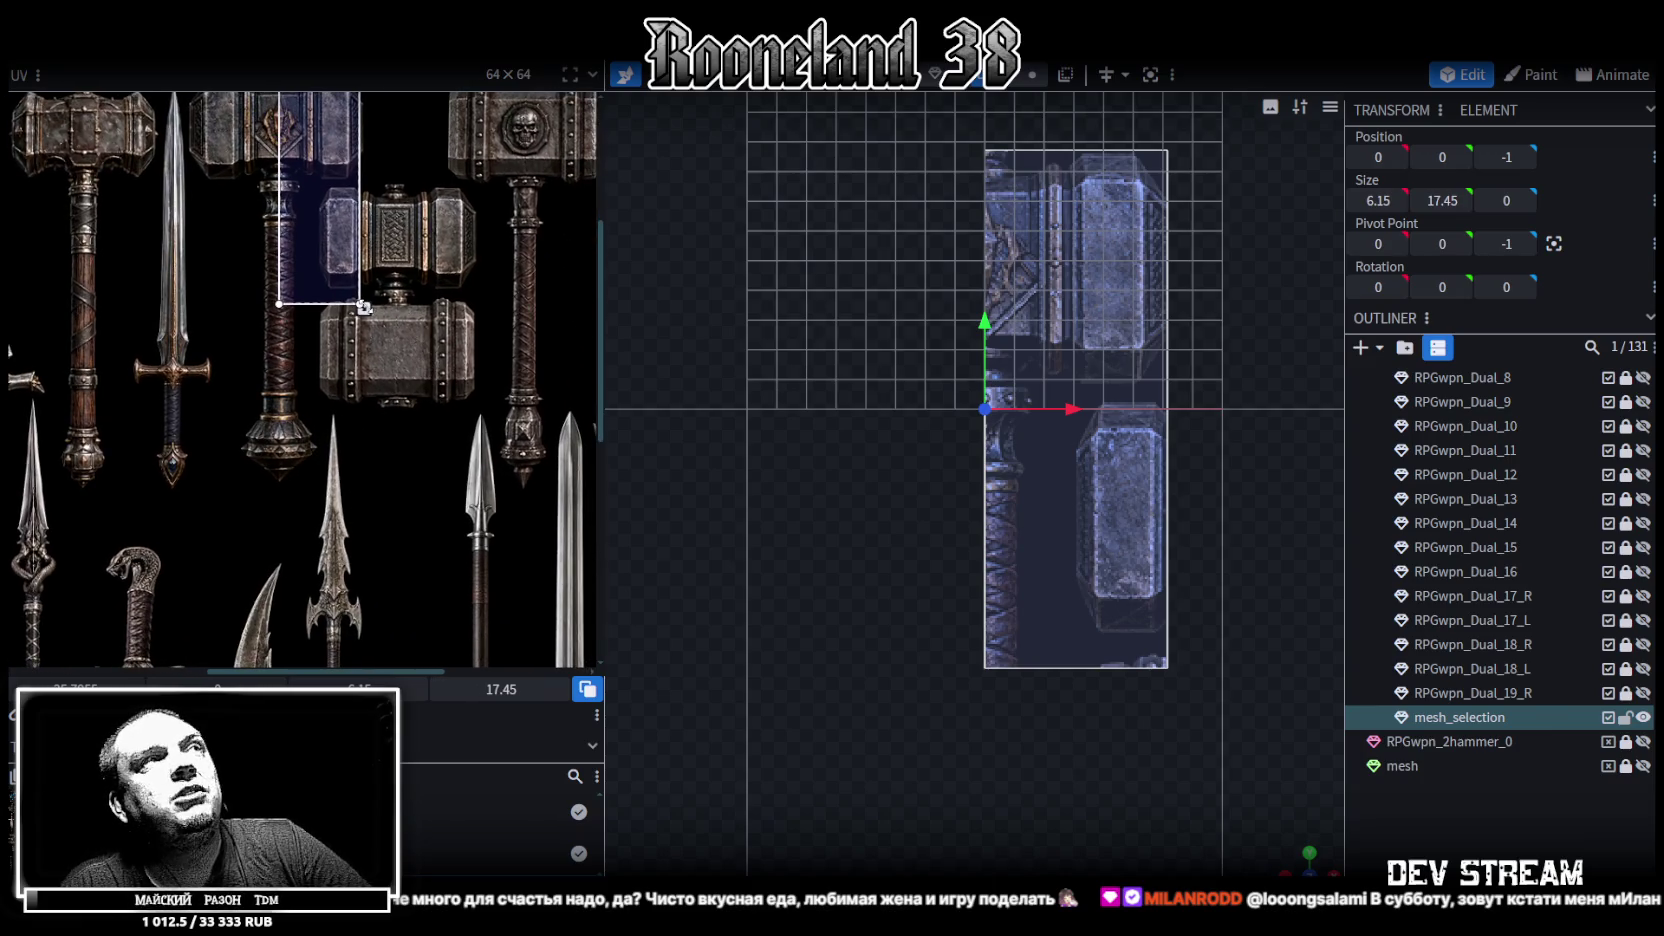
pyautogui.moveTo(372, 312); pyautogui.dragTo(436, 492)
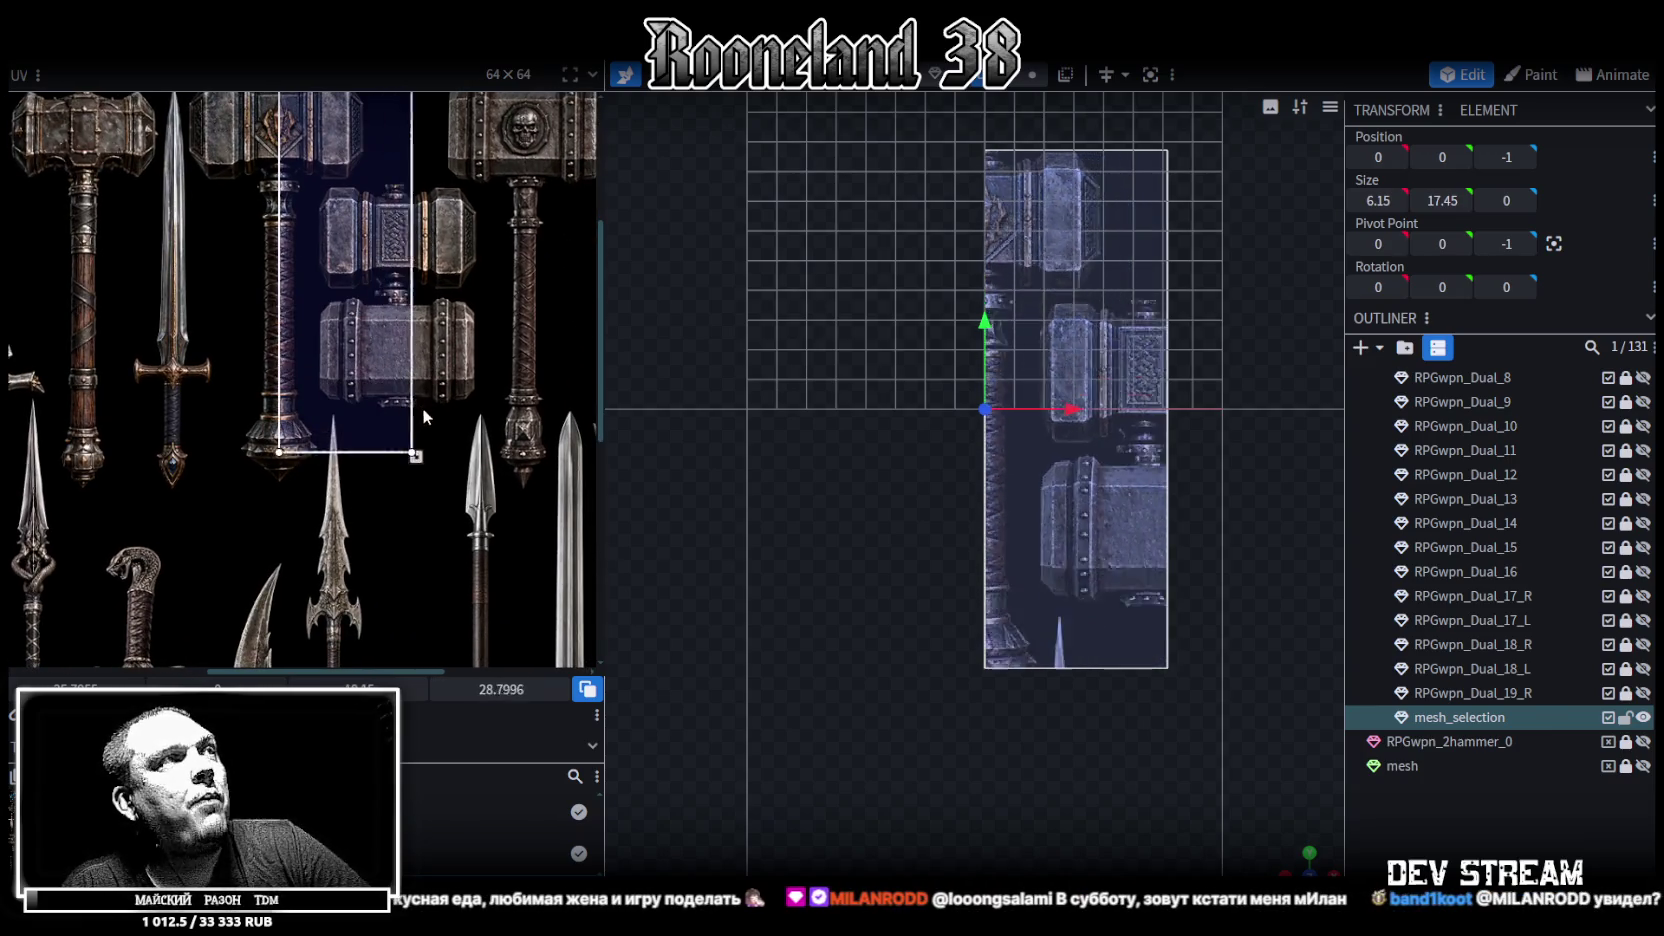
pyautogui.scroll(2, 433, 422)
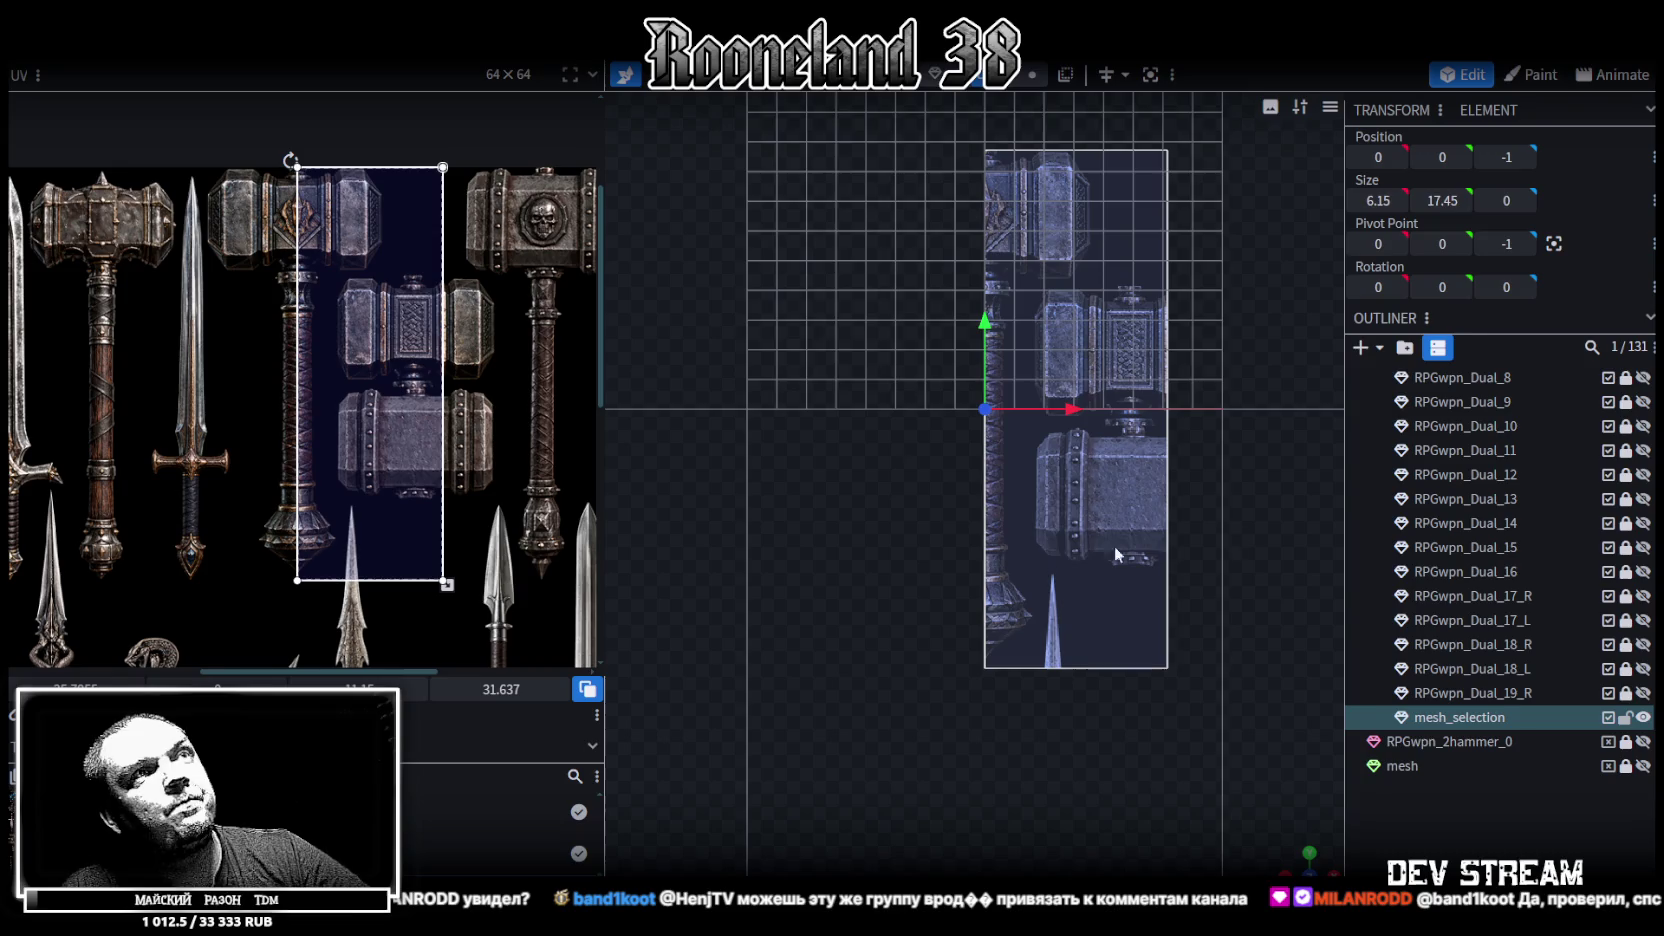
pyautogui.scroll(2, 1244, 537)
pyautogui.scroll(2, 1289, 728)
pyautogui.moveTo(1181, 693); pyautogui.dragTo(1155, 732, button='right')
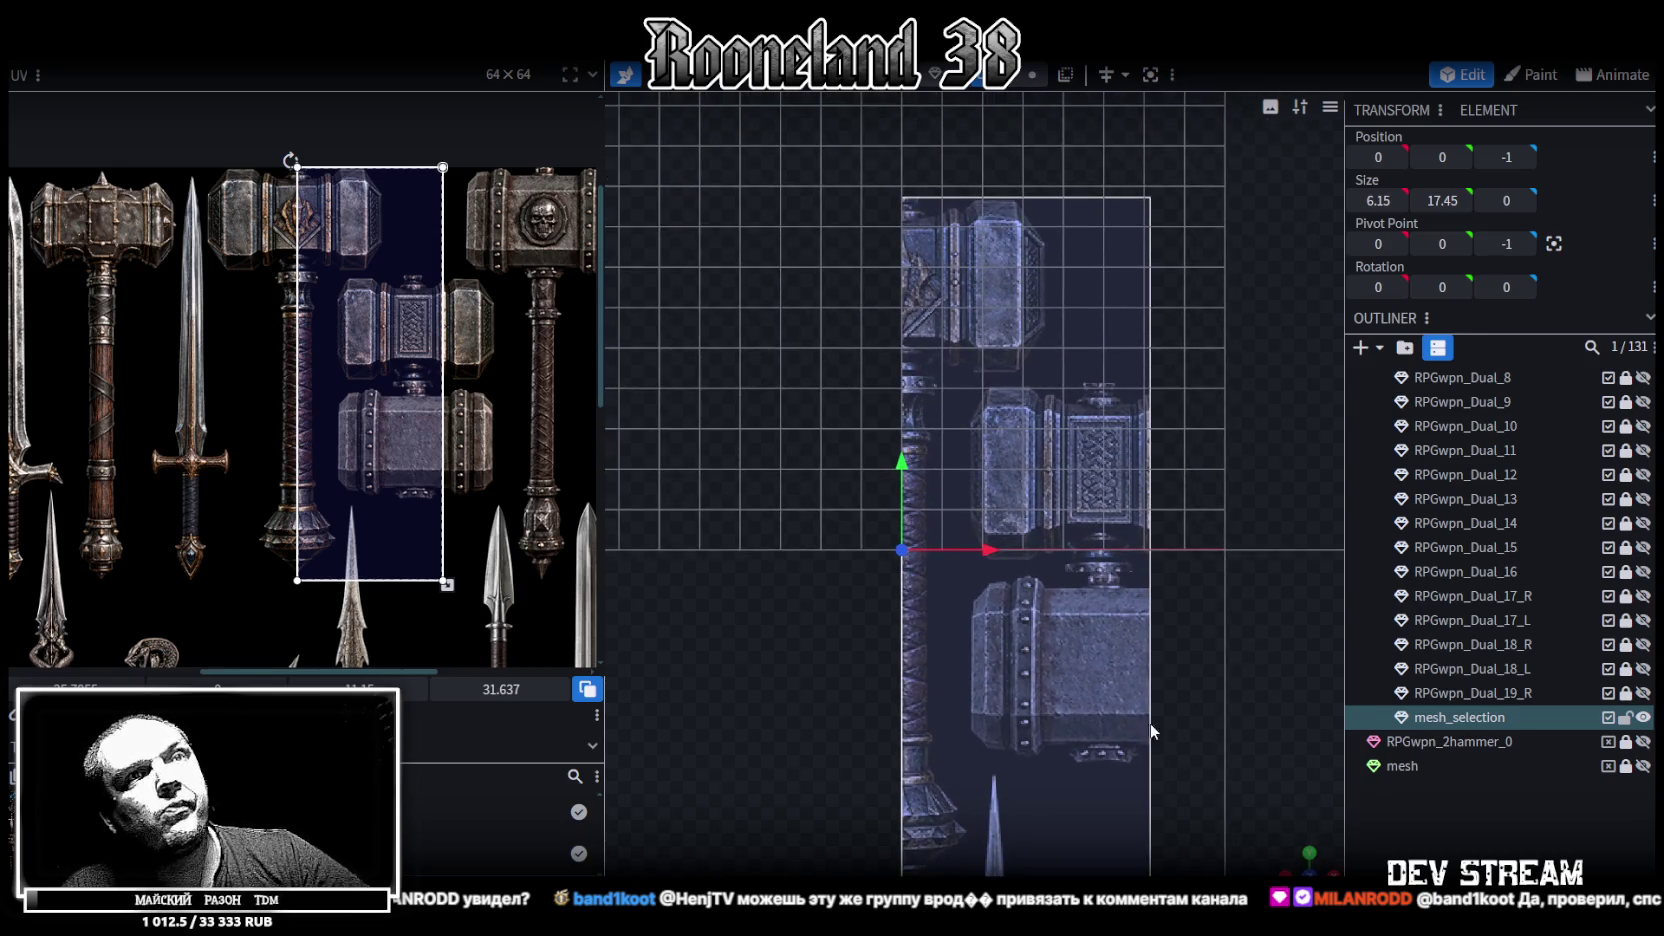
# Duplicate mesh_selection with Ctrl+D and lock the original plane in the Outliner
pyautogui.hotkey('ctrl', 'd')
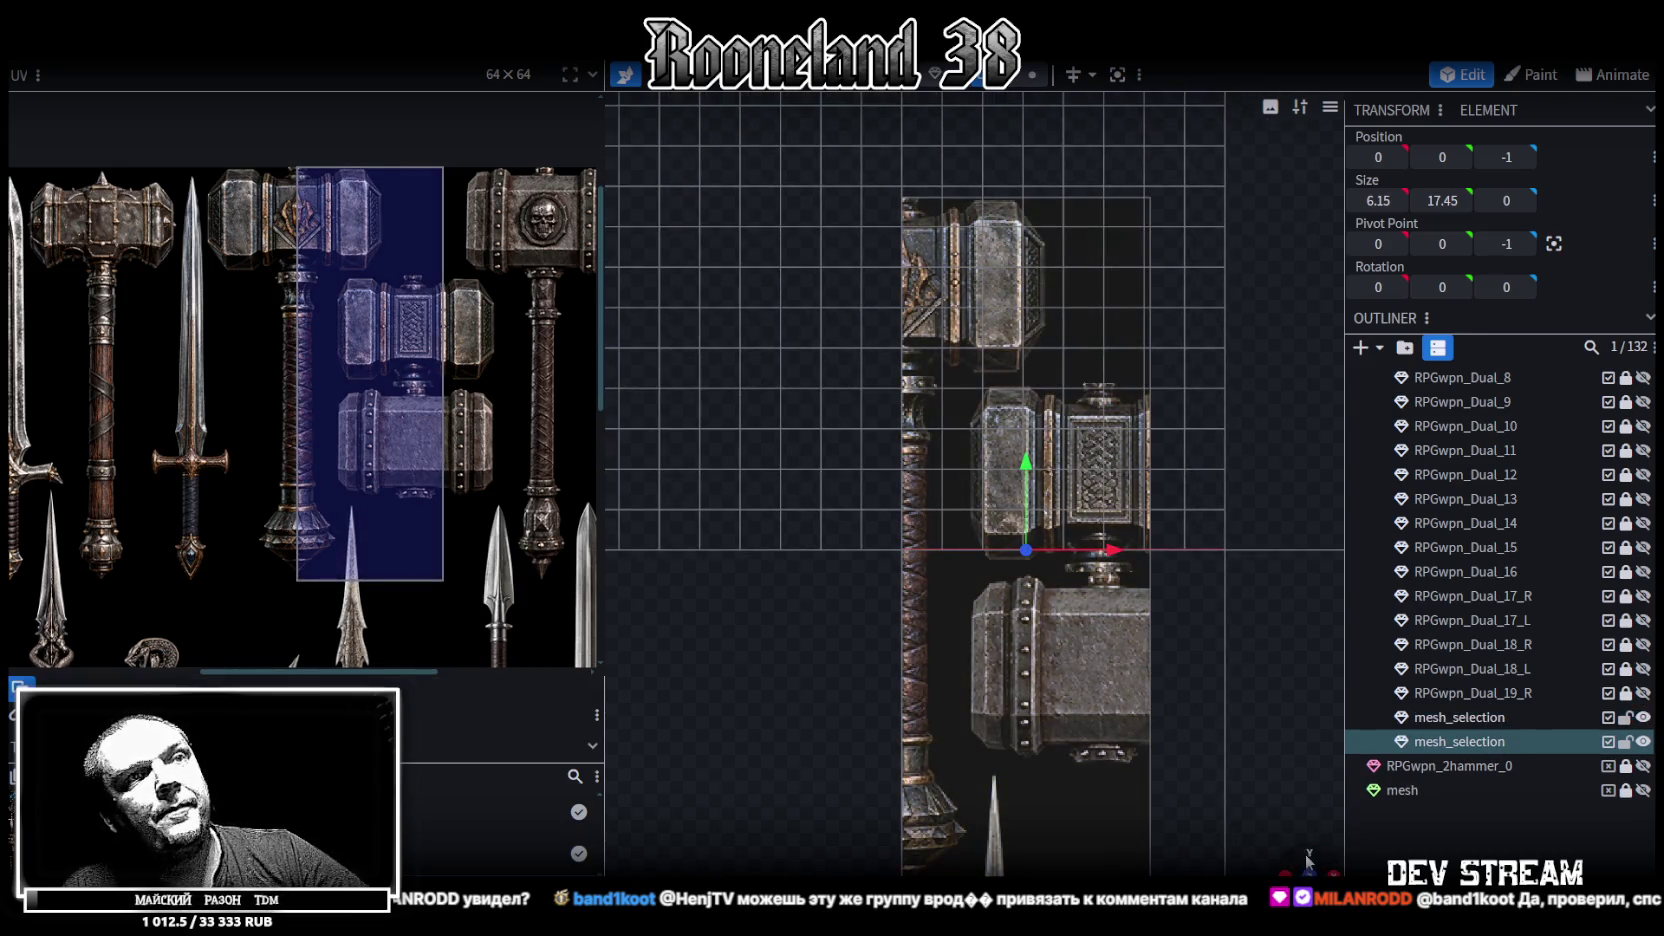
pyautogui.click(1308, 856)
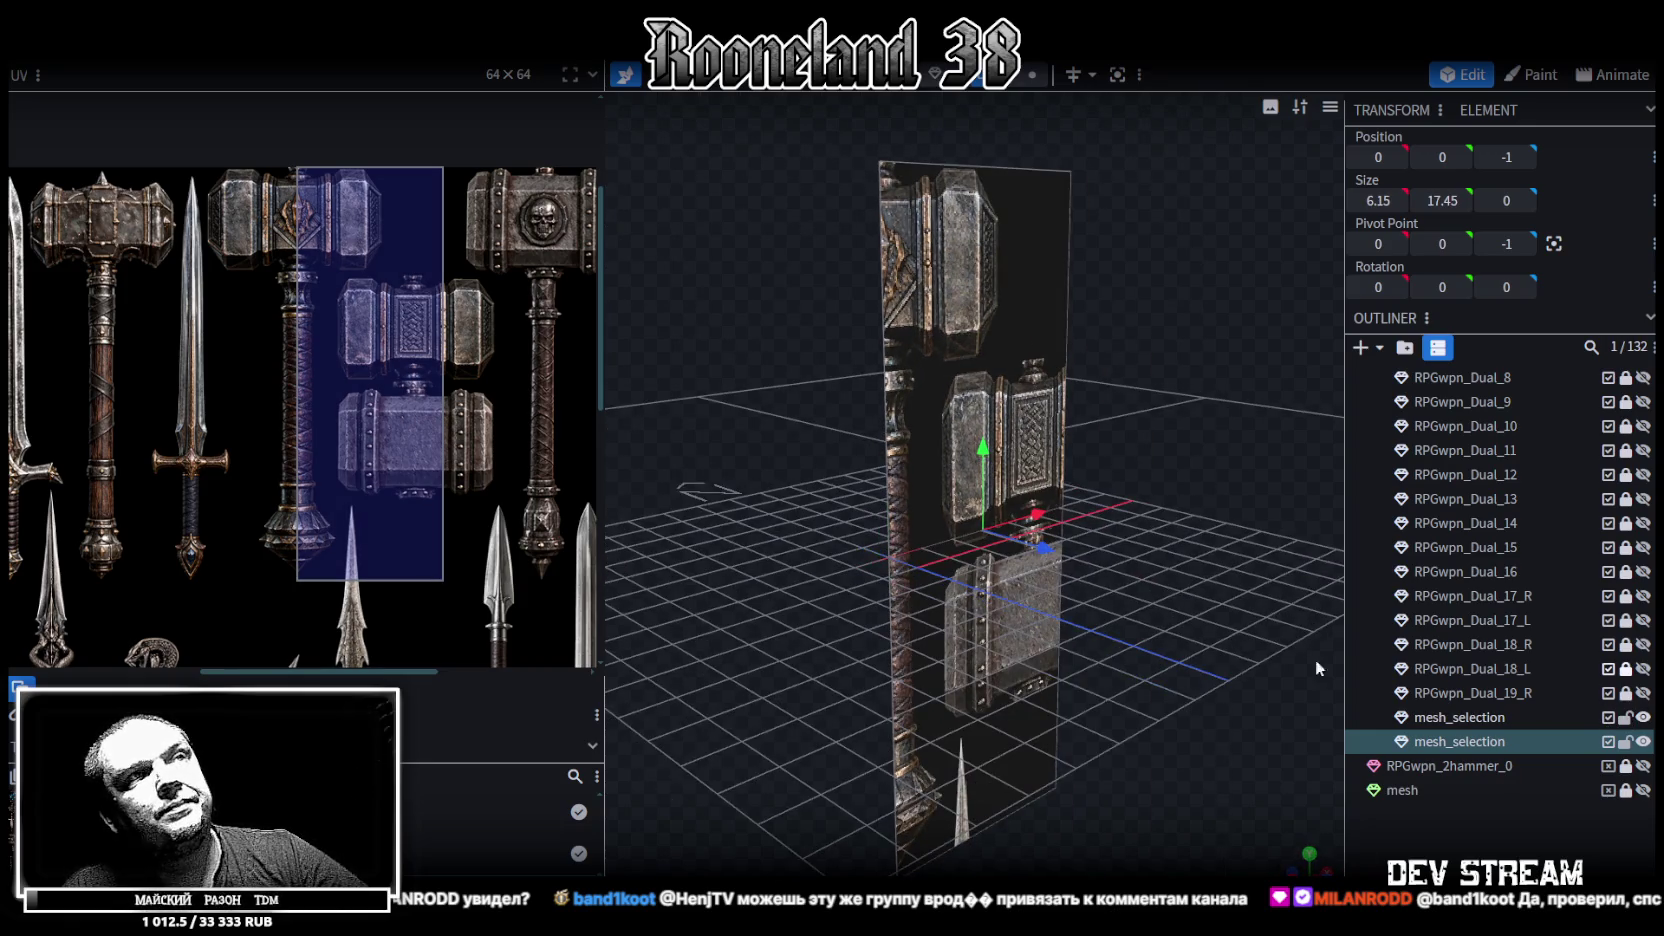
pyautogui.moveTo(1190, 720); pyautogui.dragTo(1222, 764)
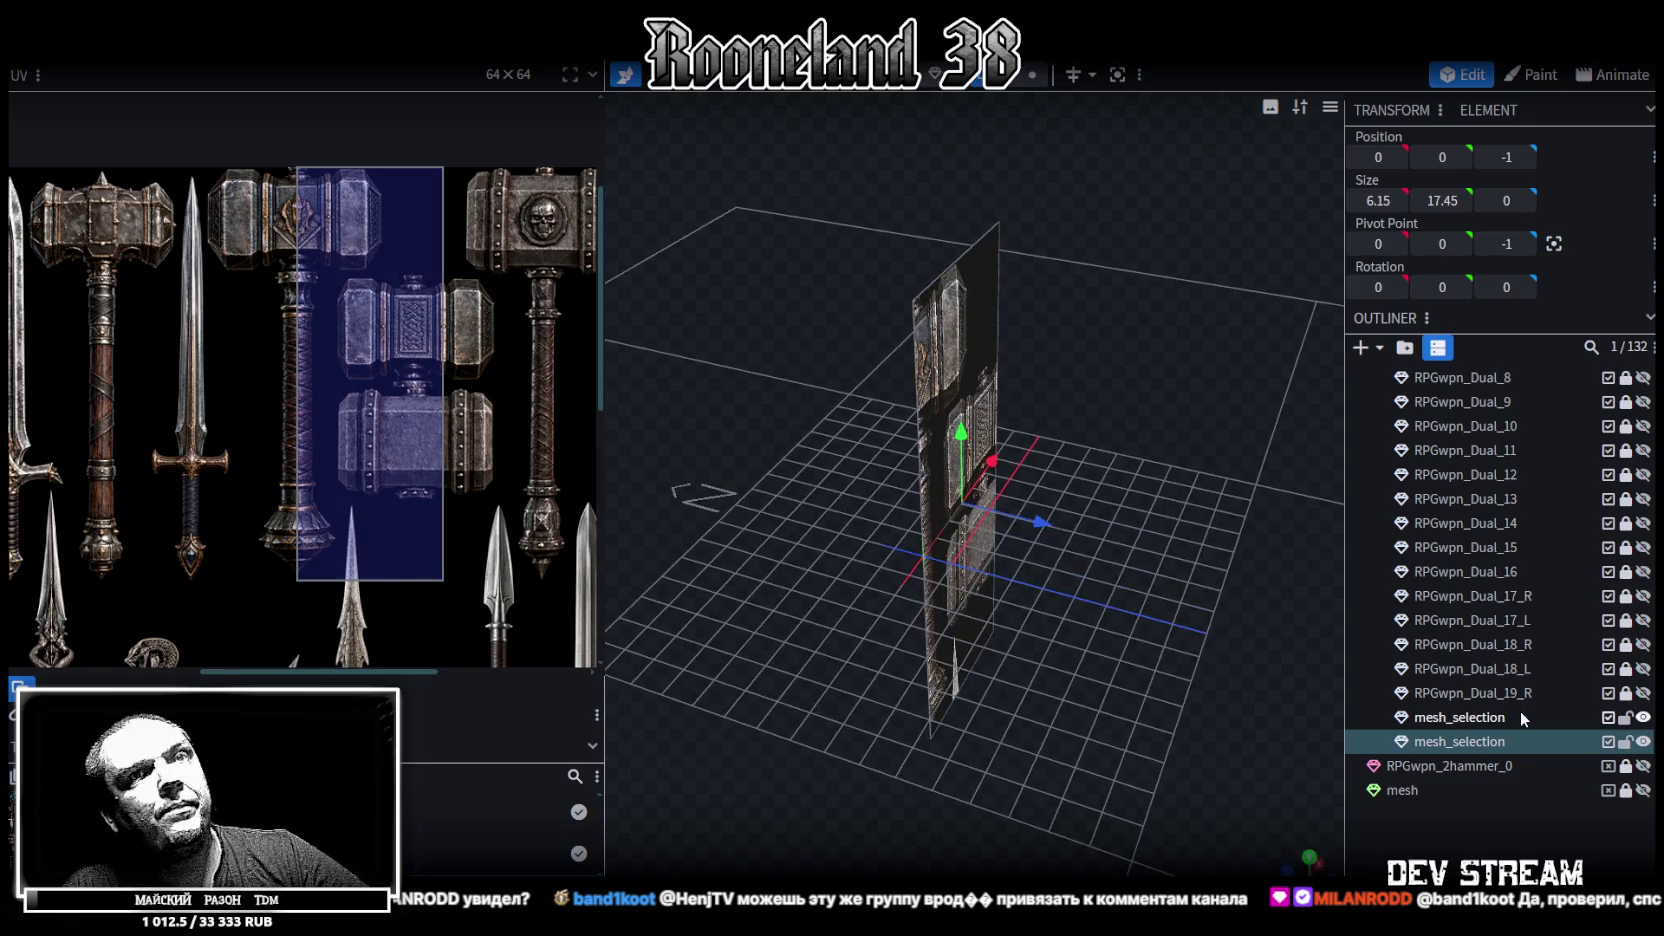
pyautogui.click(1625, 717)
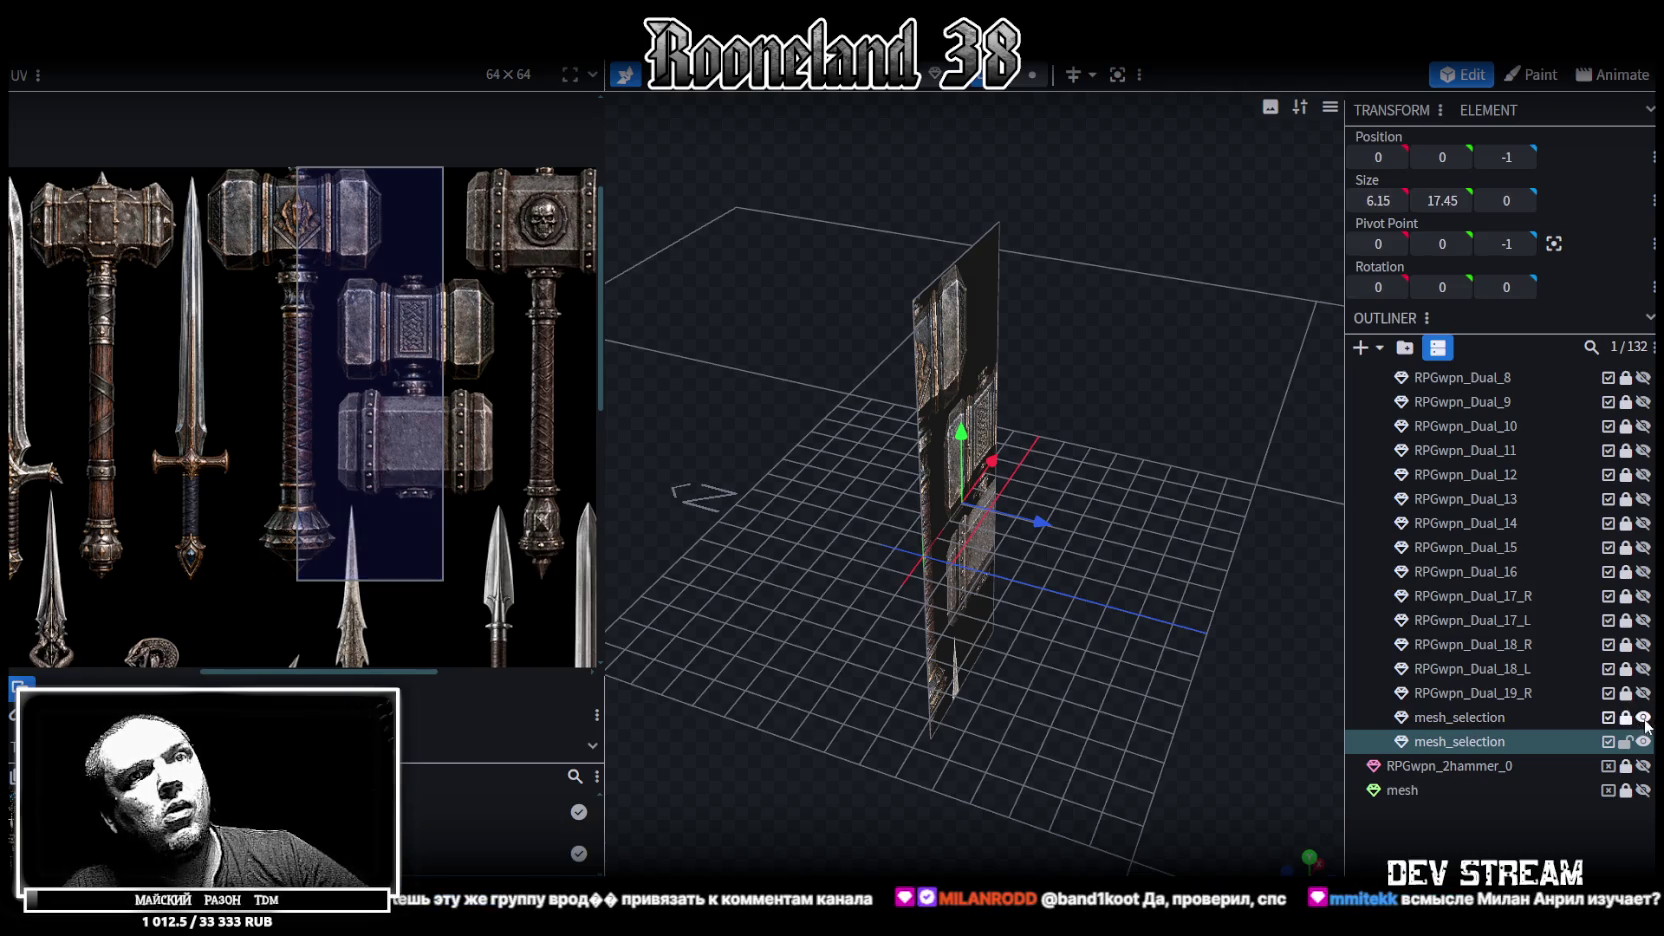
# Check both planes edge-on and put the copy's pivot at its lower corner, back in front view
pyautogui.click(960, 480)
pyautogui.moveTo(1100, 560)
pyautogui.mouseDown()
pyautogui.moveTo(1188, 577)
pyautogui.moveTo(1076, 512)
pyautogui.mouseUp()
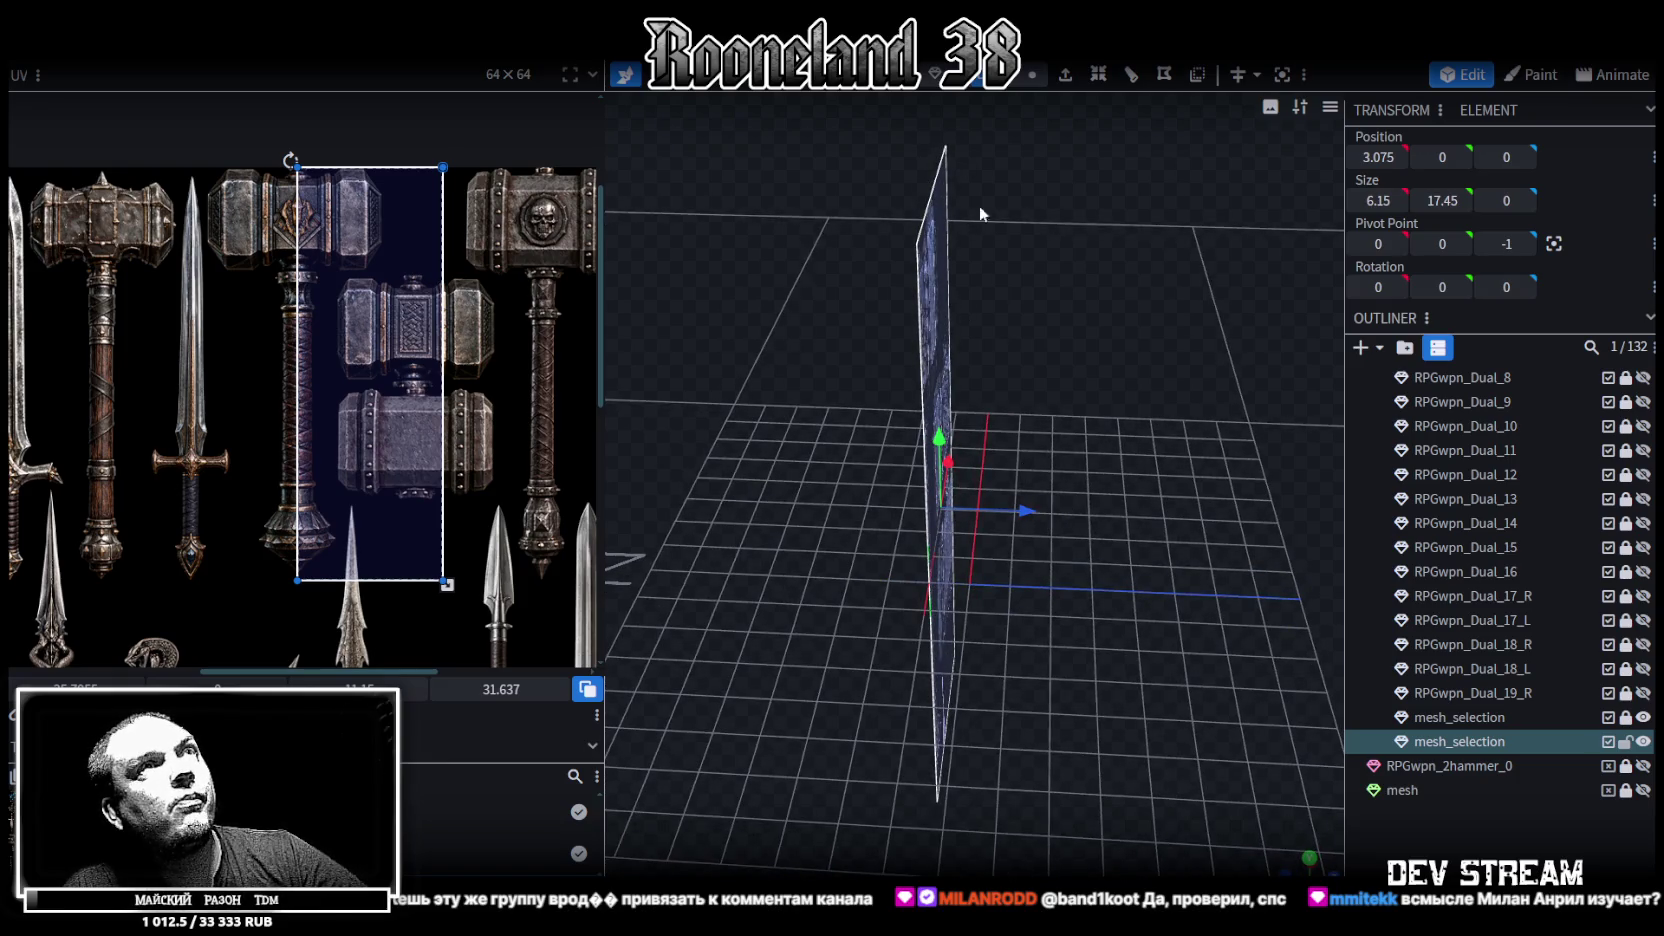
pyautogui.click(958, 128)
pyautogui.moveTo(1032, 516)
pyautogui.mouseDown()
pyautogui.moveTo(1058, 520)
pyautogui.moveTo(1113, 453)
pyautogui.moveTo(1110, 425)
pyautogui.mouseUp()
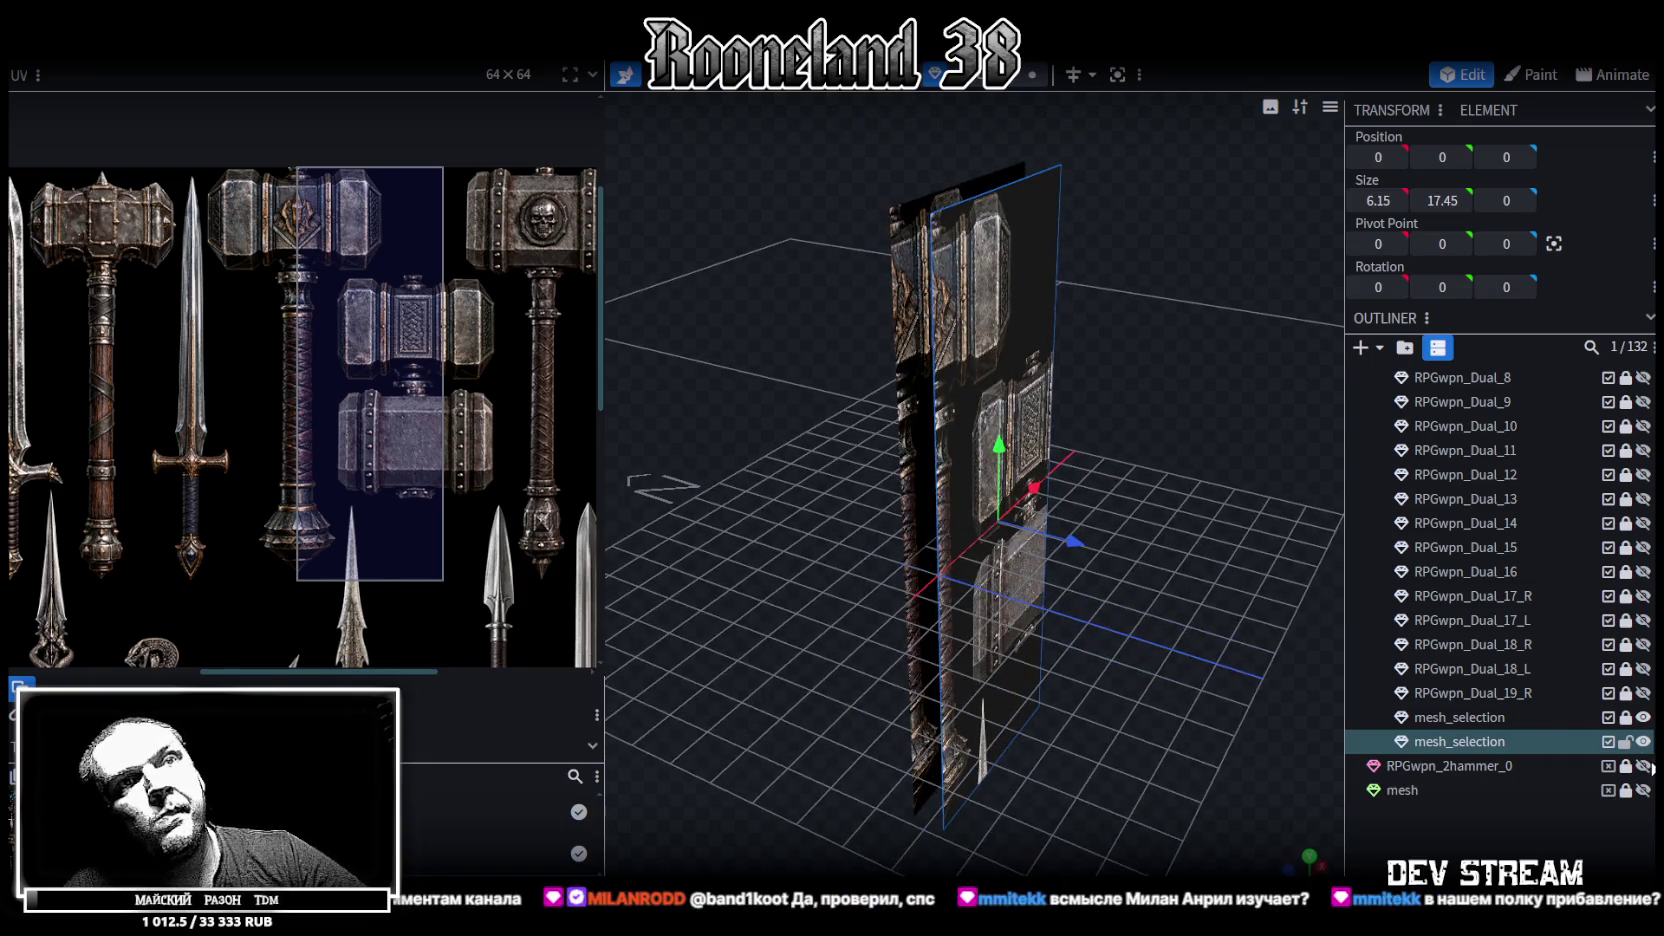
pyautogui.click(935, 75)
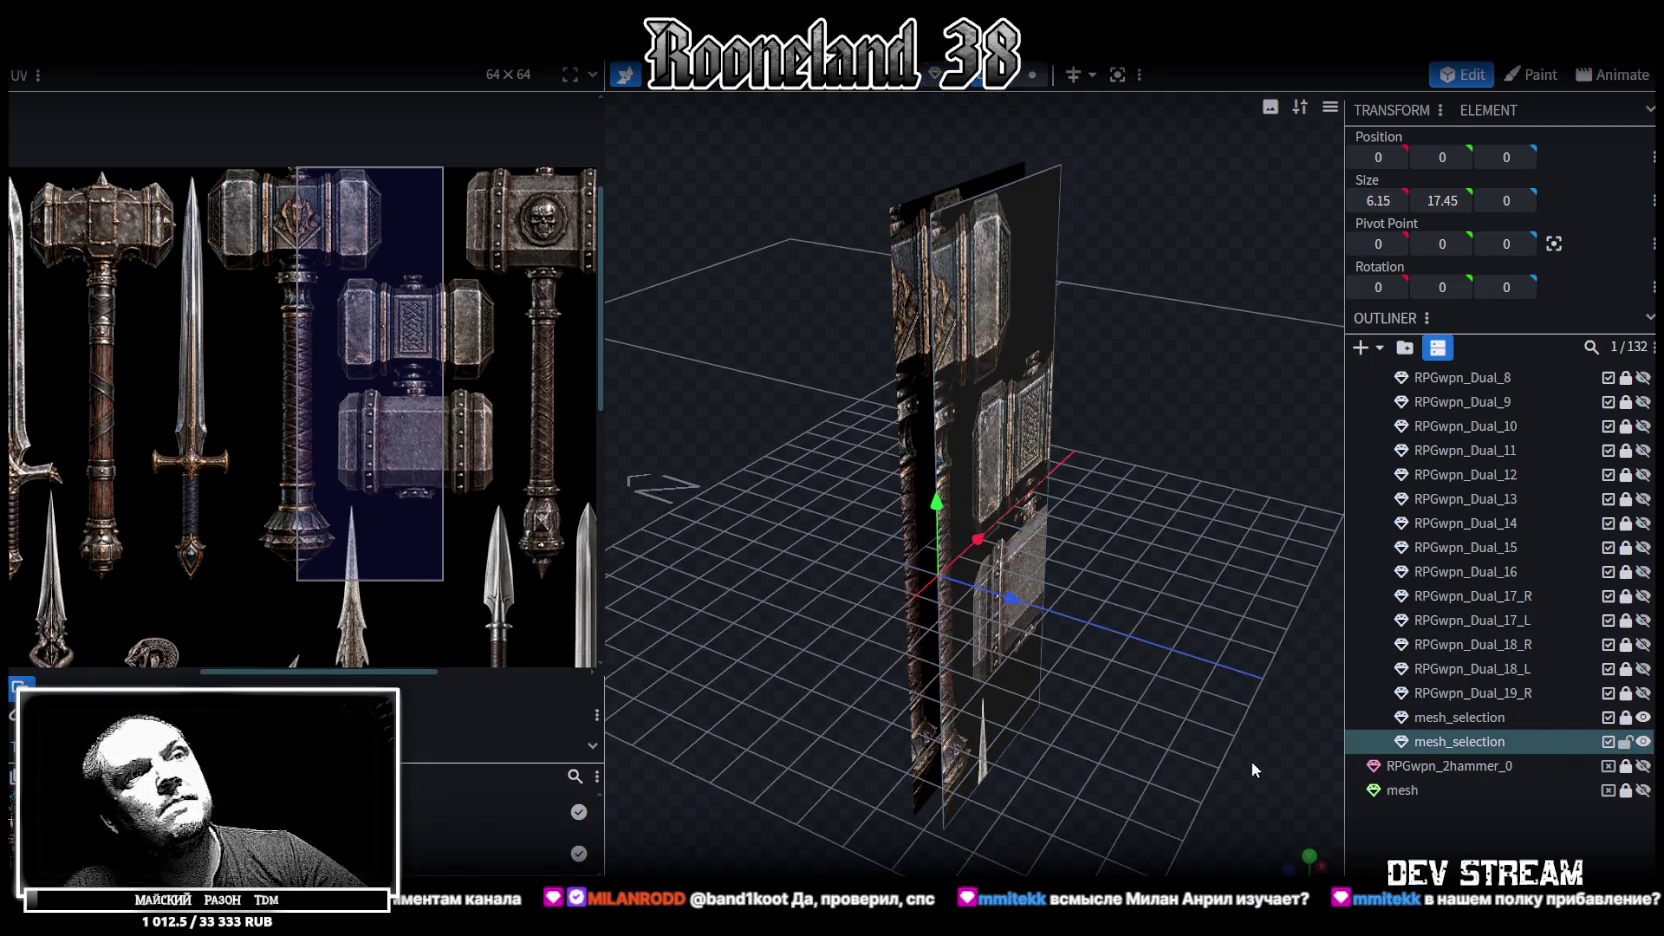
pyautogui.press('KP_1')
pyautogui.scroll(2, 748, 252)
# Place knife cut points around the hammer head's top edge, right side and bottom bevel
pyautogui.scroll(2, 748, 252)
pyautogui.scroll(1, 748, 252)
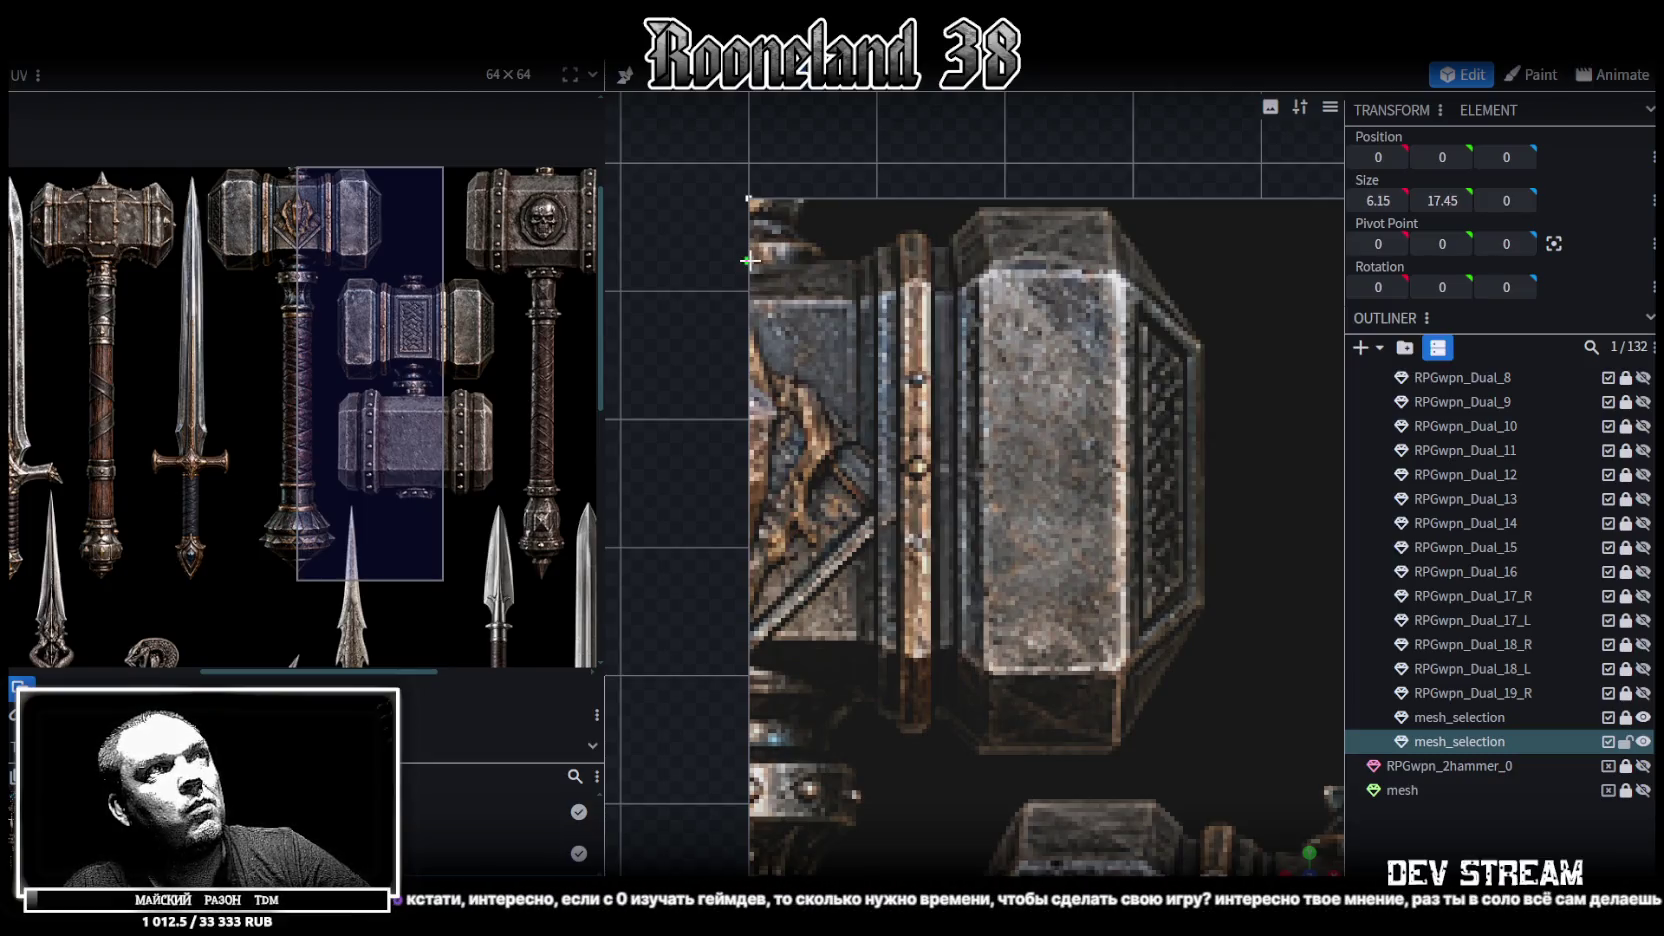
pyautogui.click(749, 260)
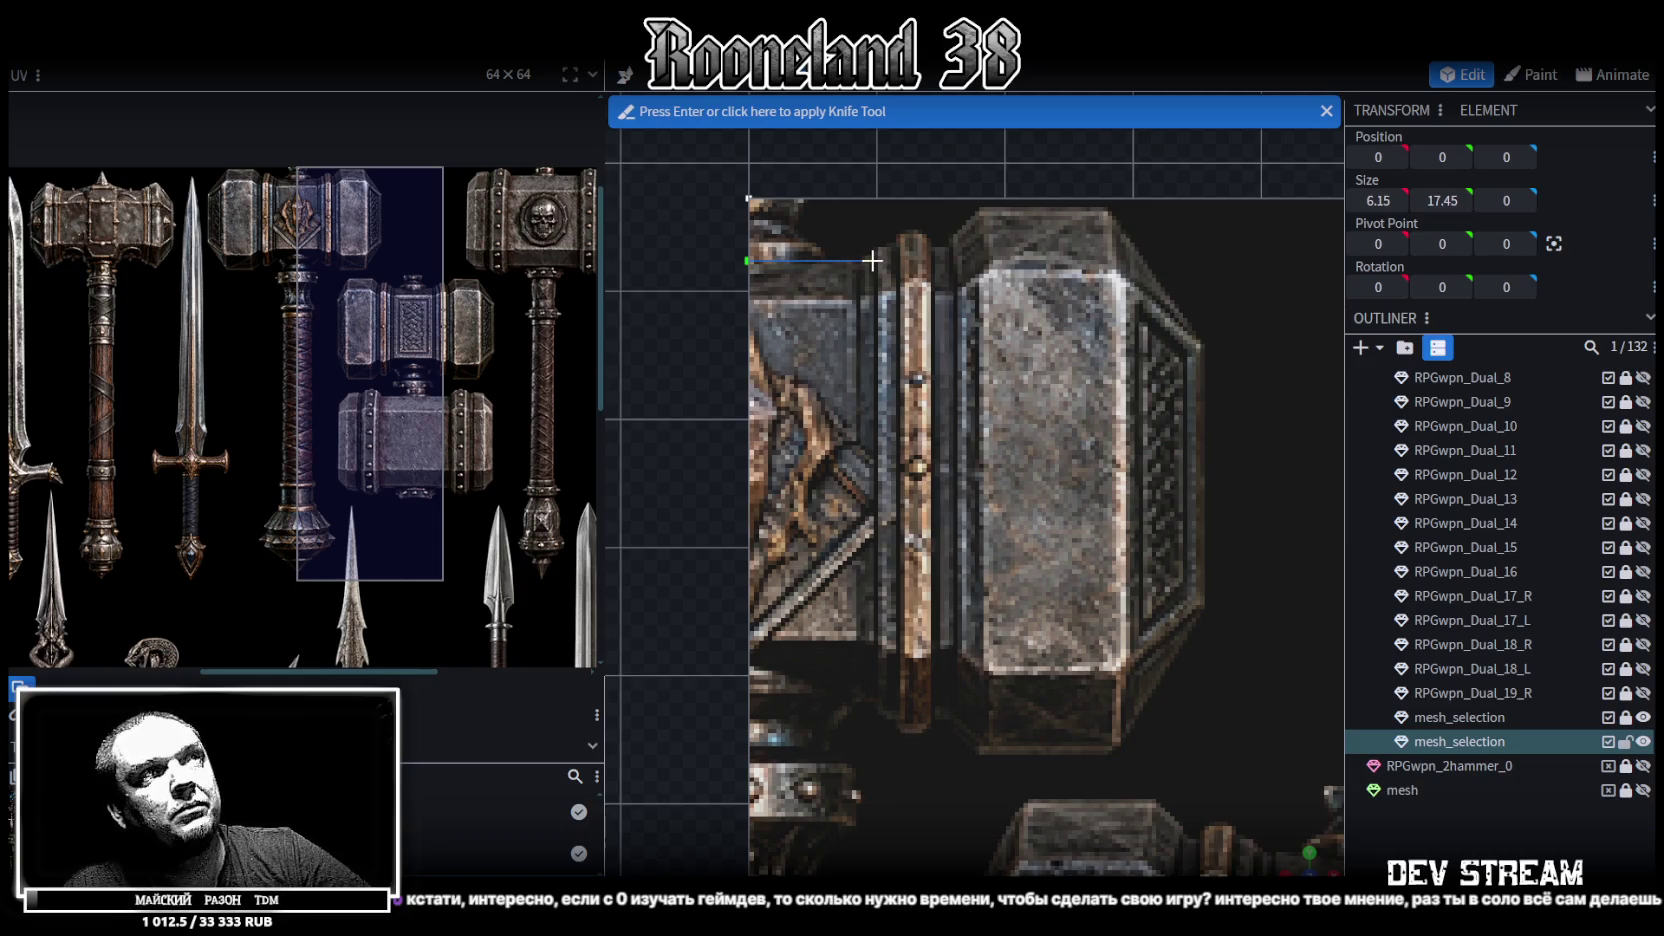
pyautogui.click(874, 260)
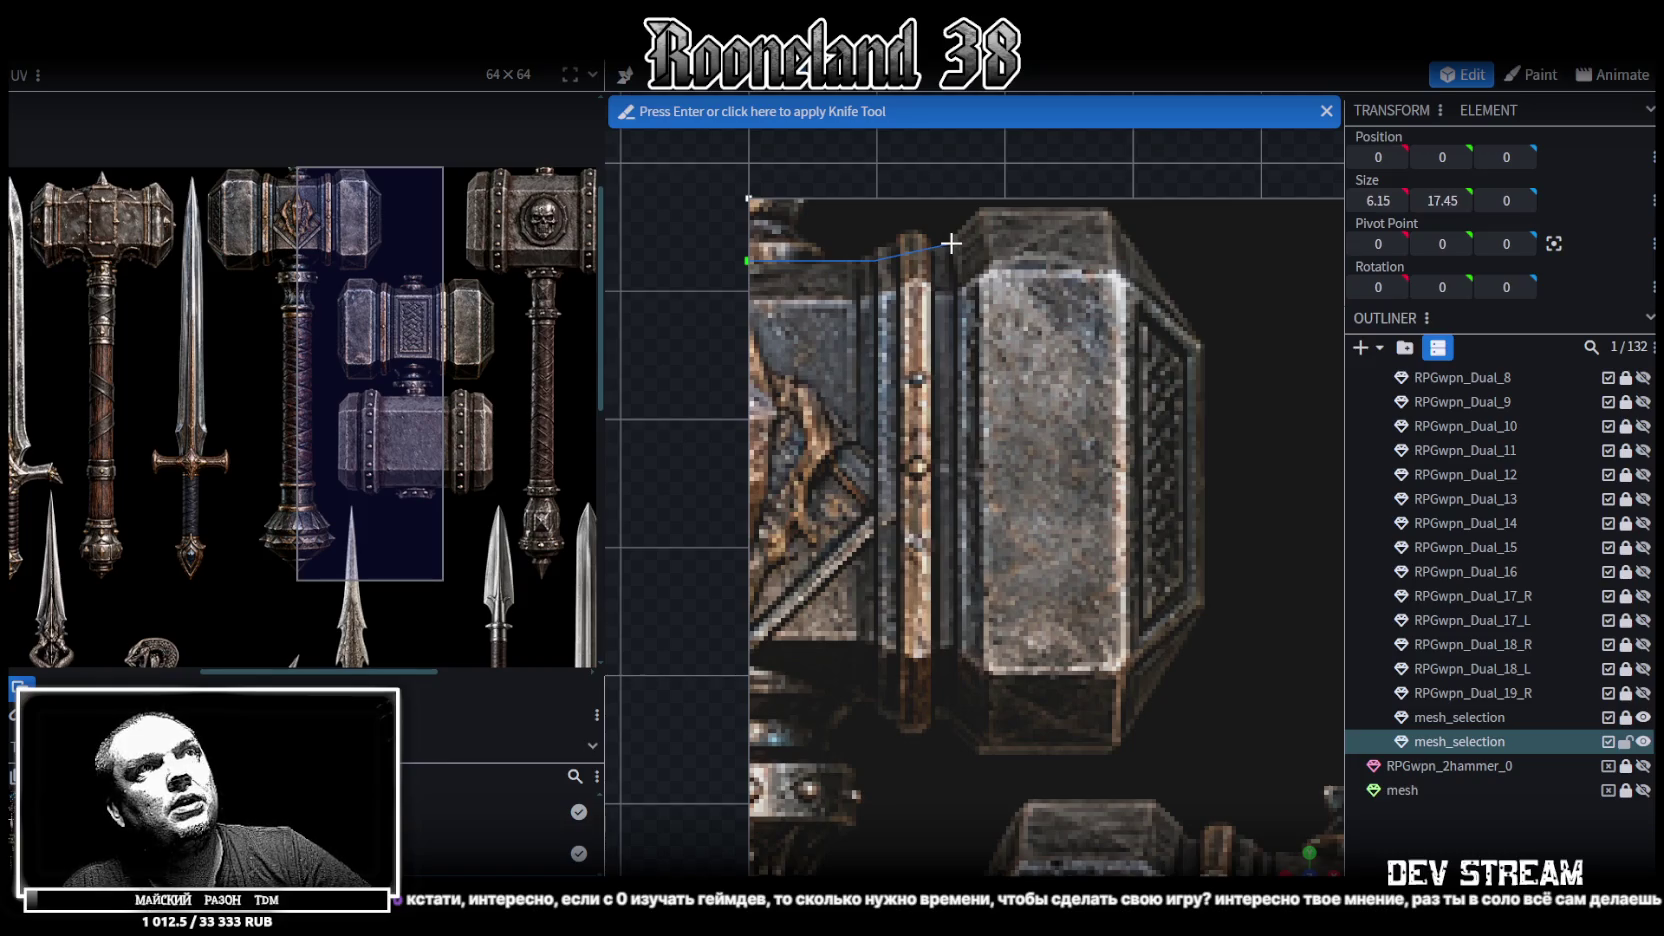
pyautogui.click(951, 244)
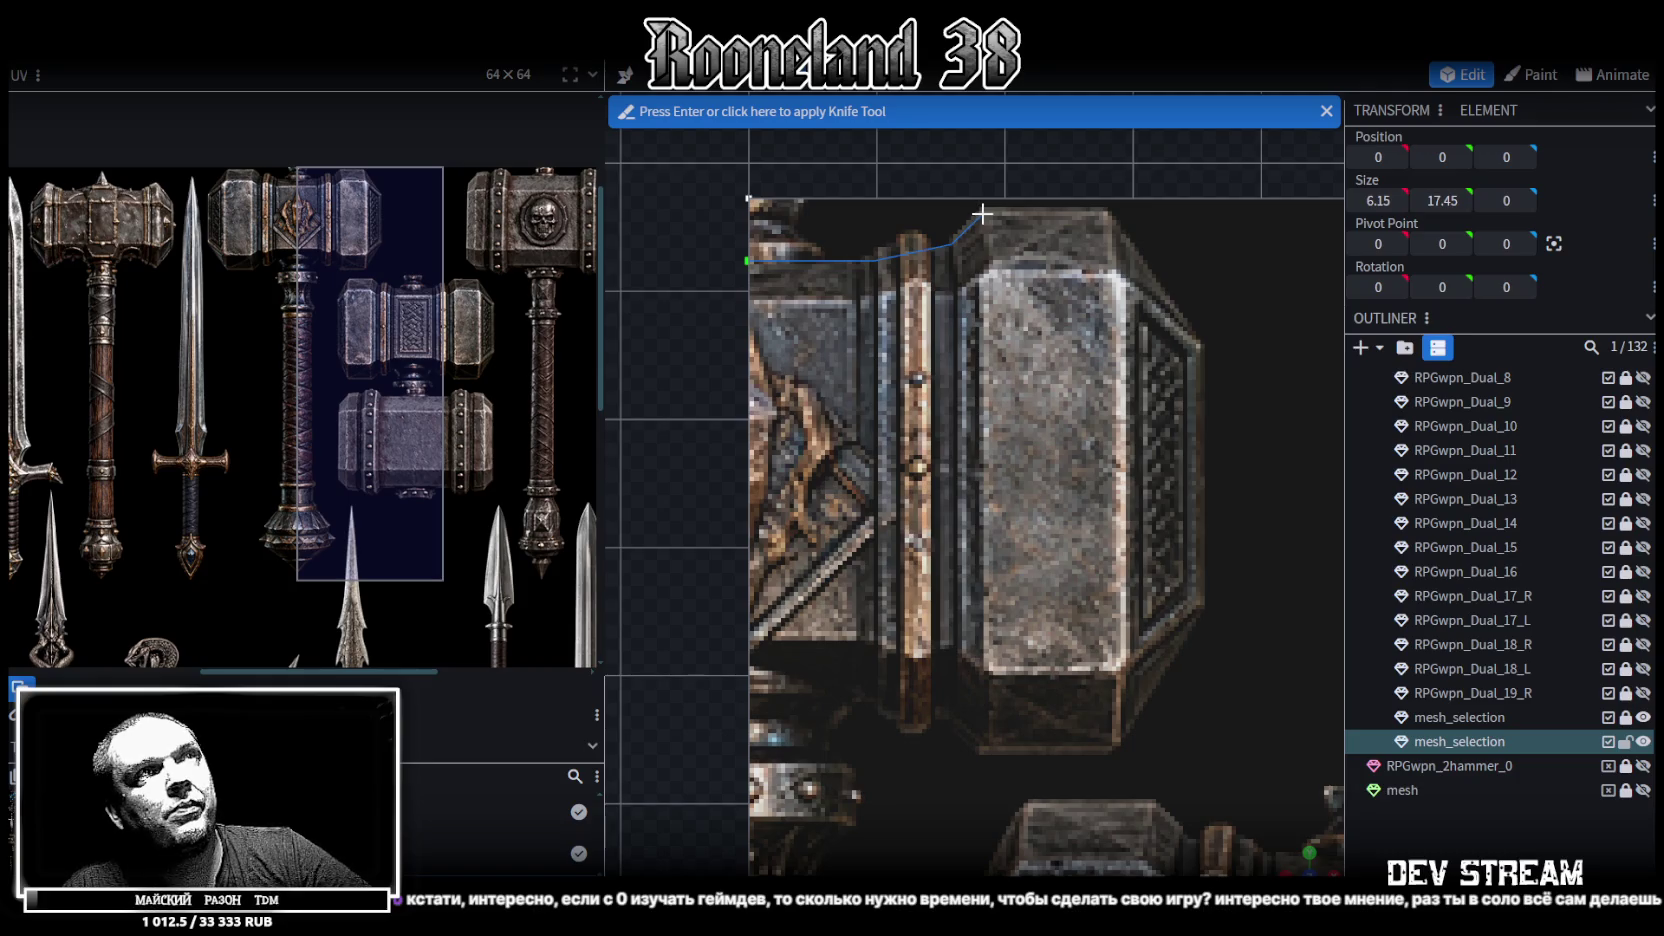
pyautogui.click(981, 212)
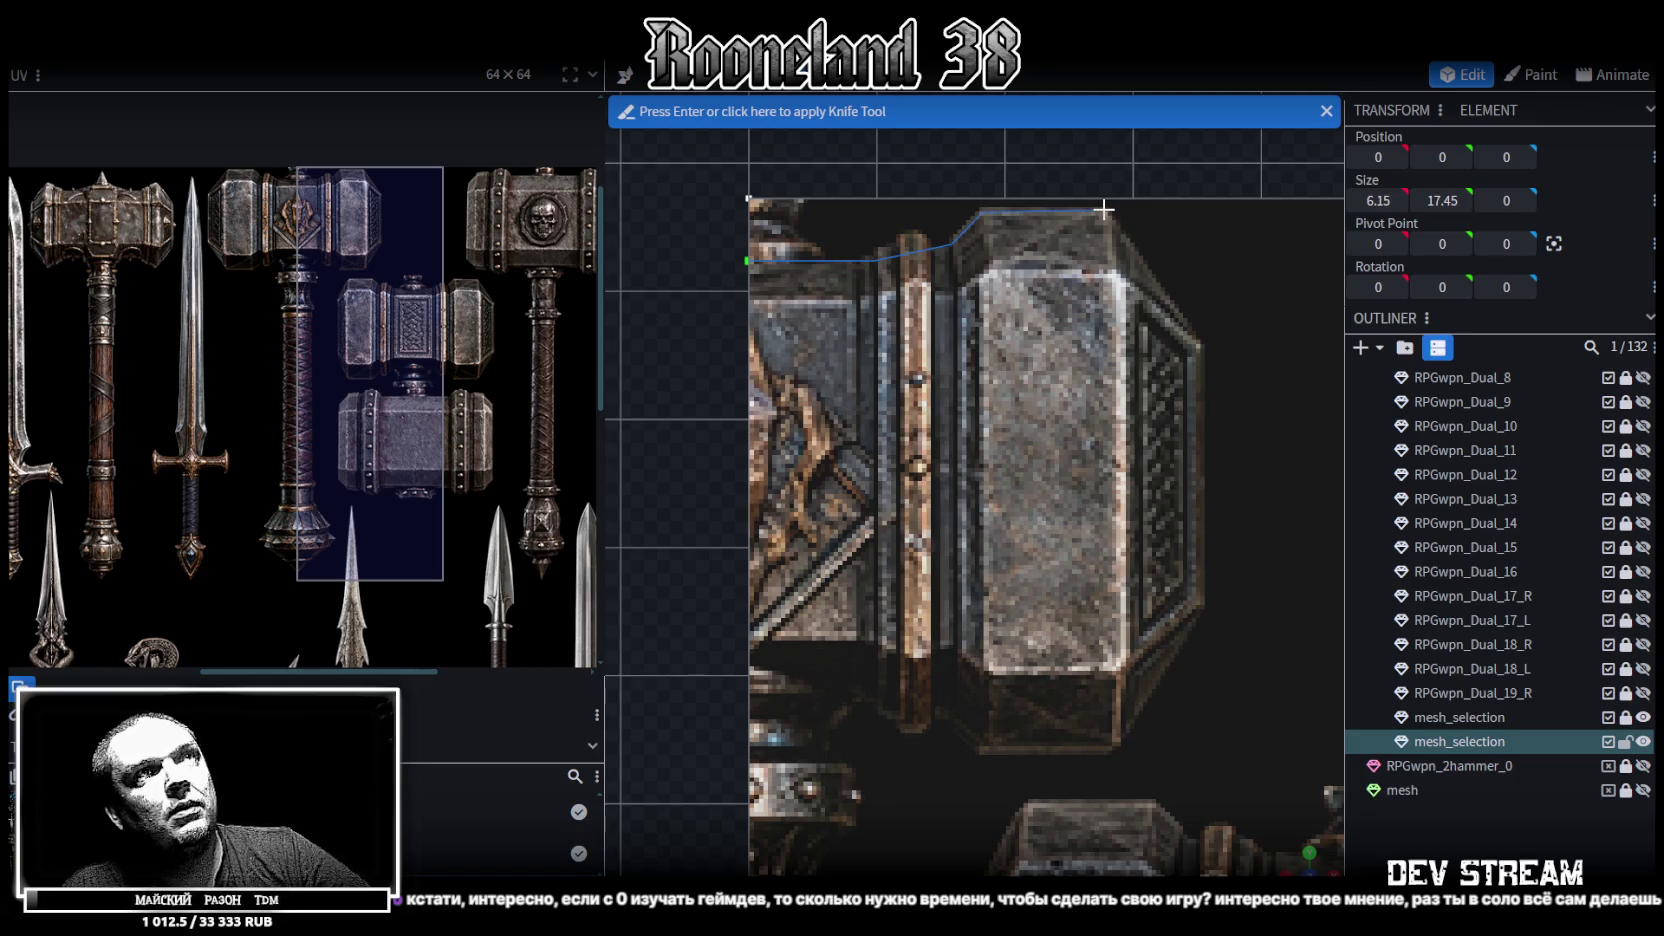
pyautogui.click(1105, 211)
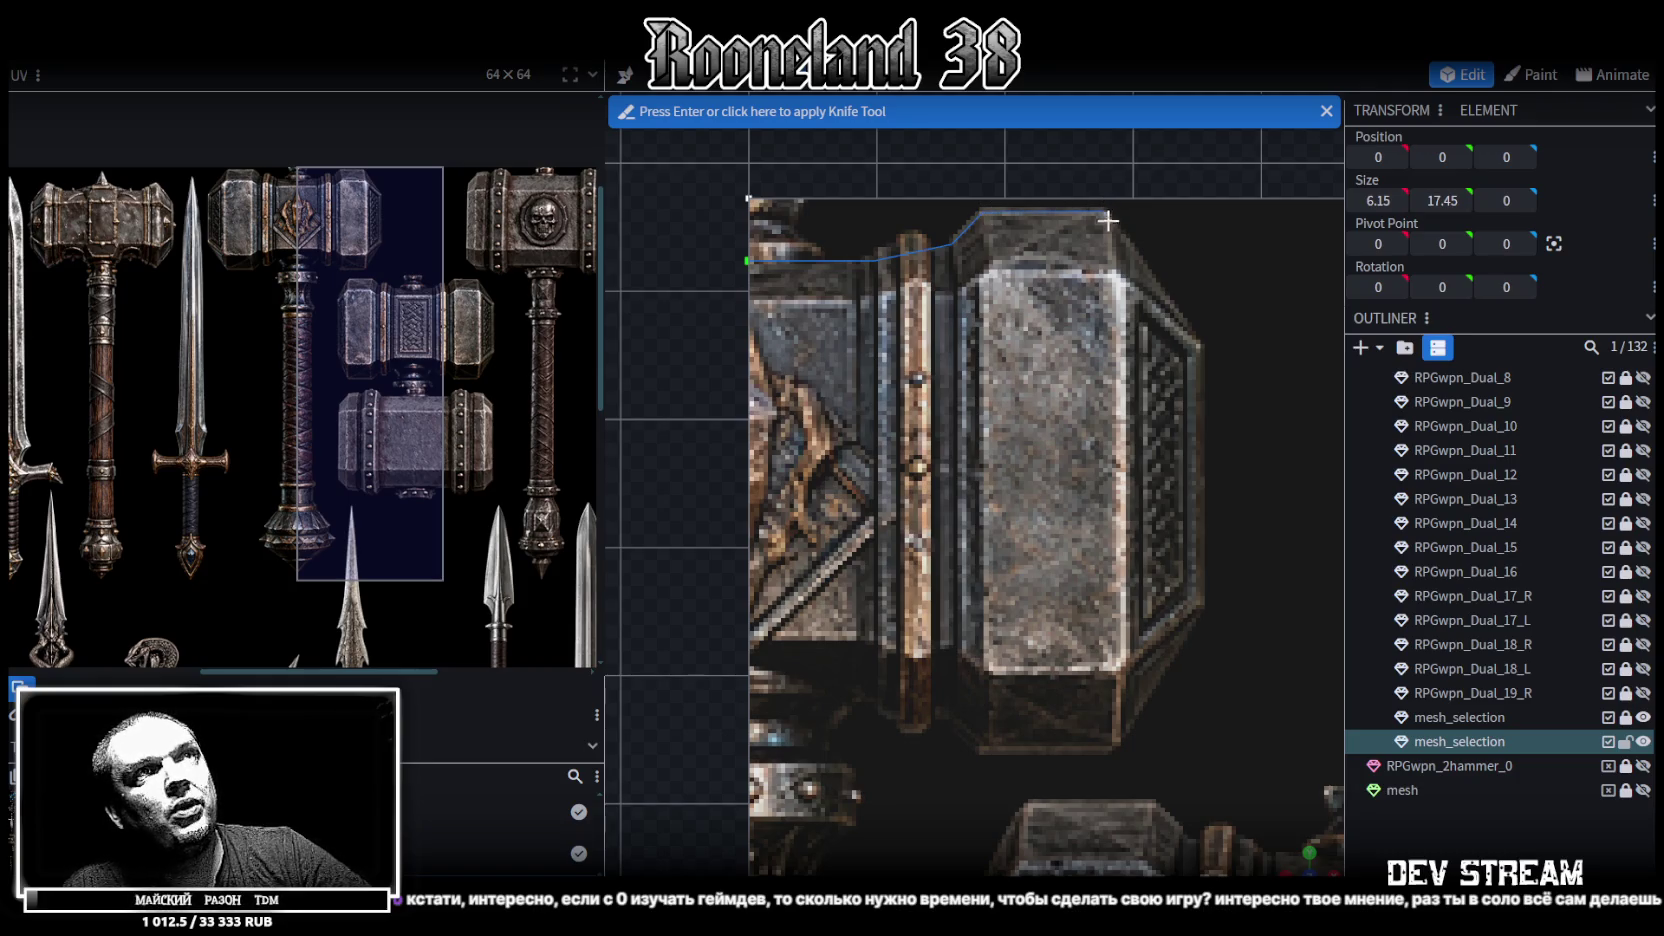
pyautogui.click(1200, 347)
pyautogui.click(1200, 606)
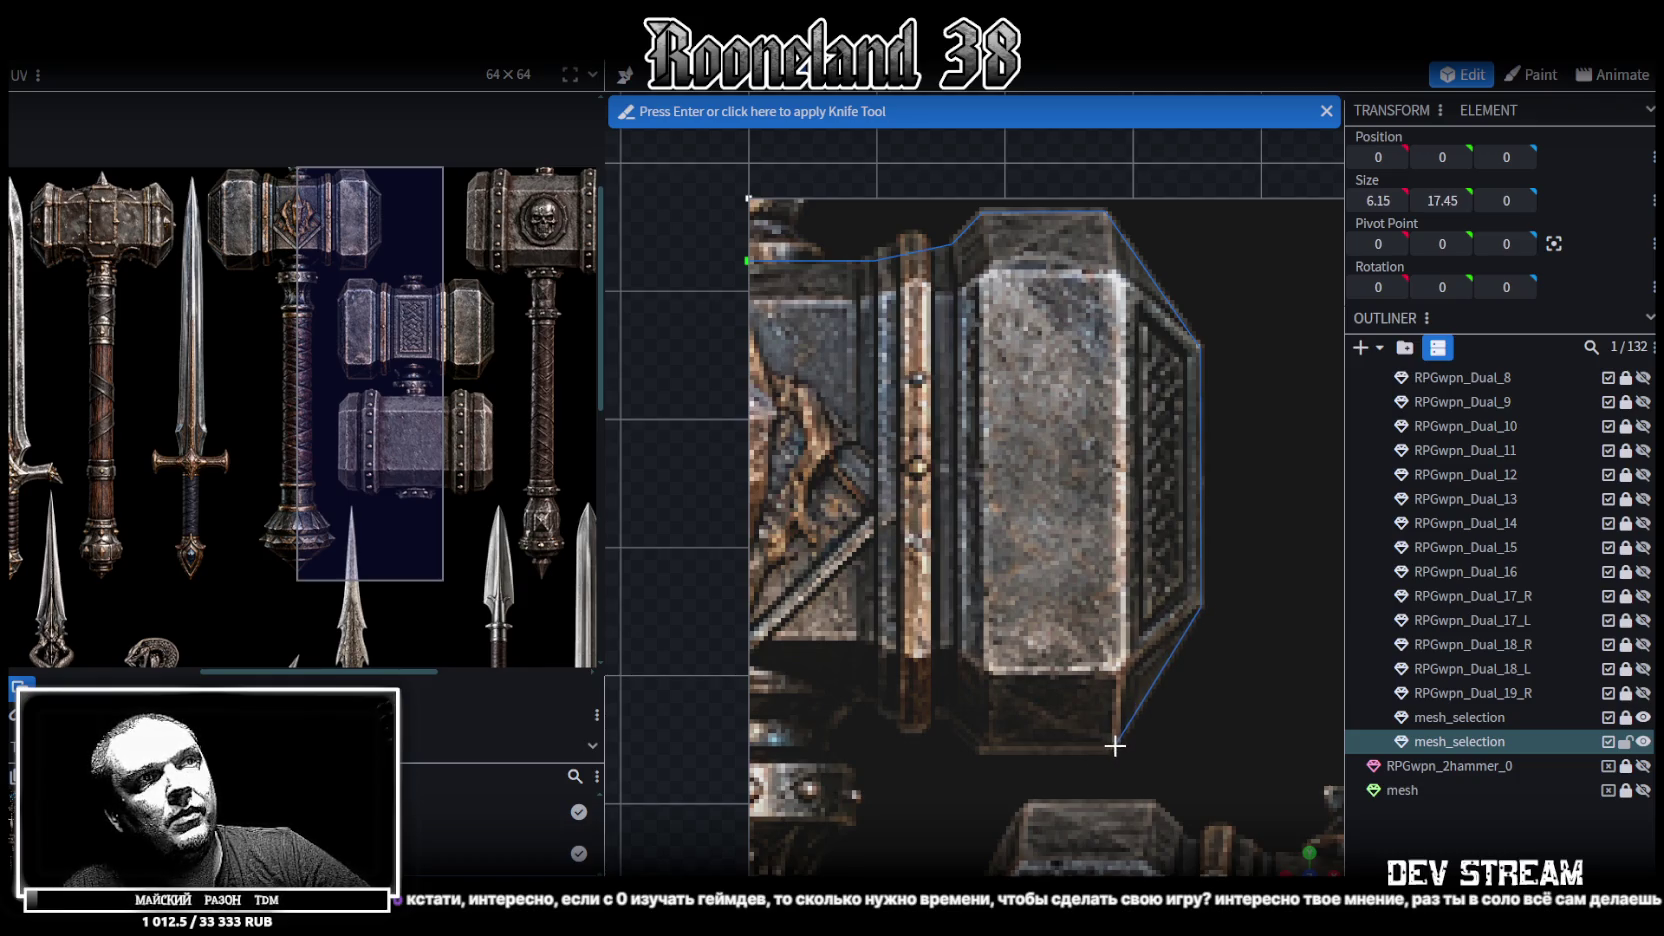
pyautogui.click(1115, 745)
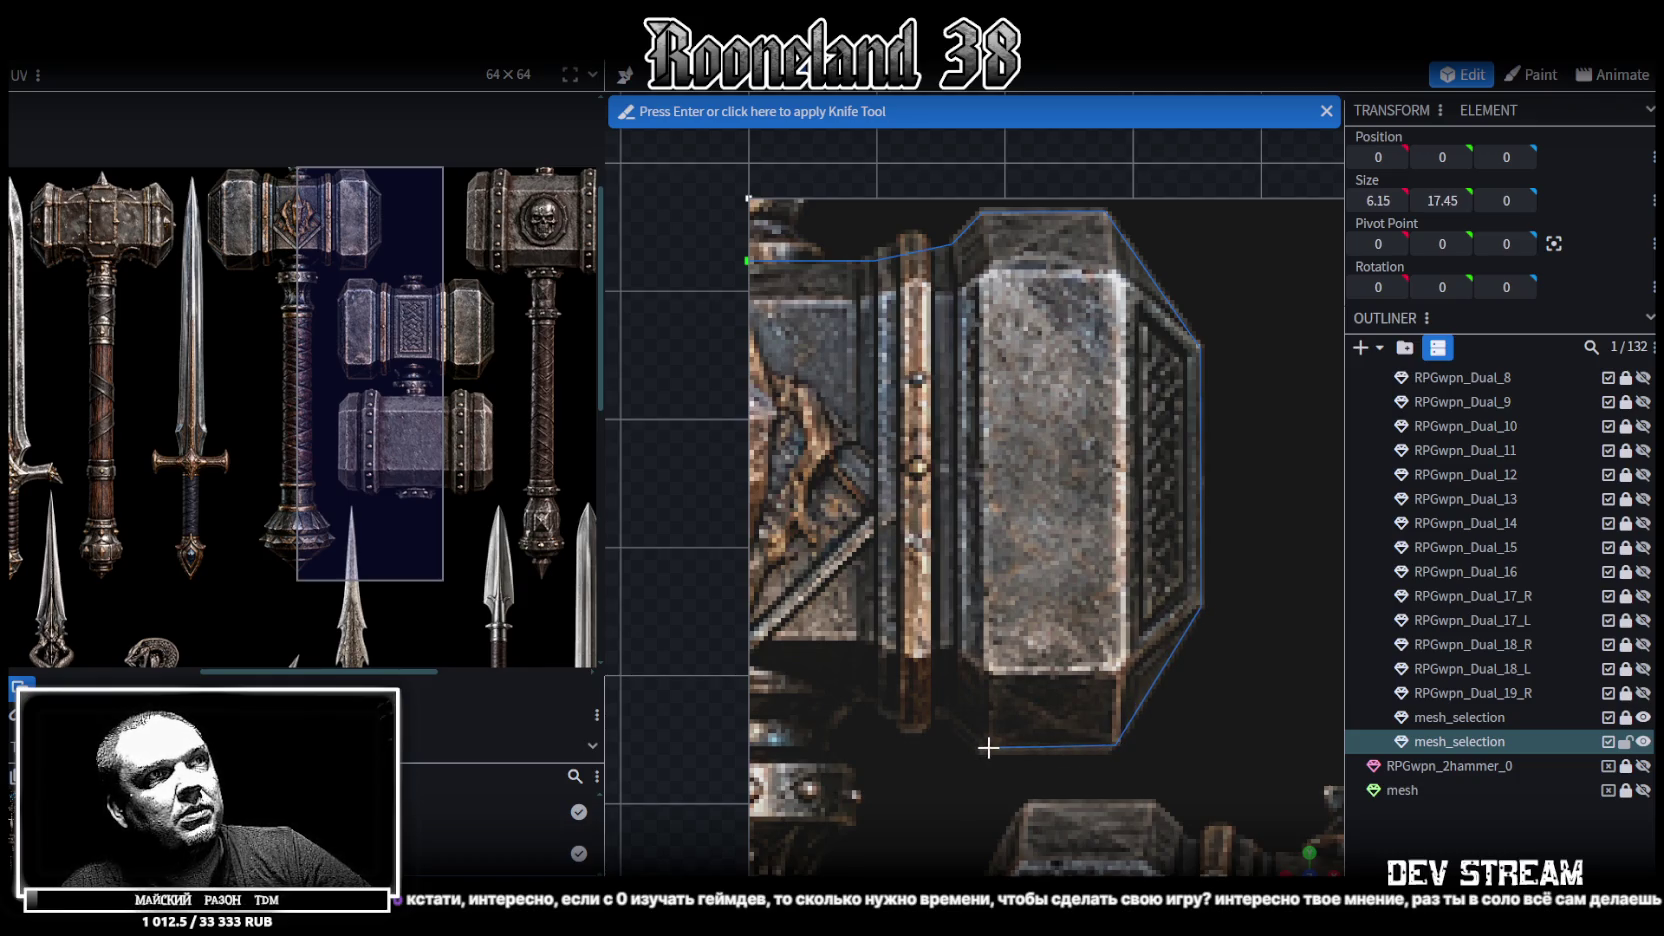
pyautogui.click(987, 747)
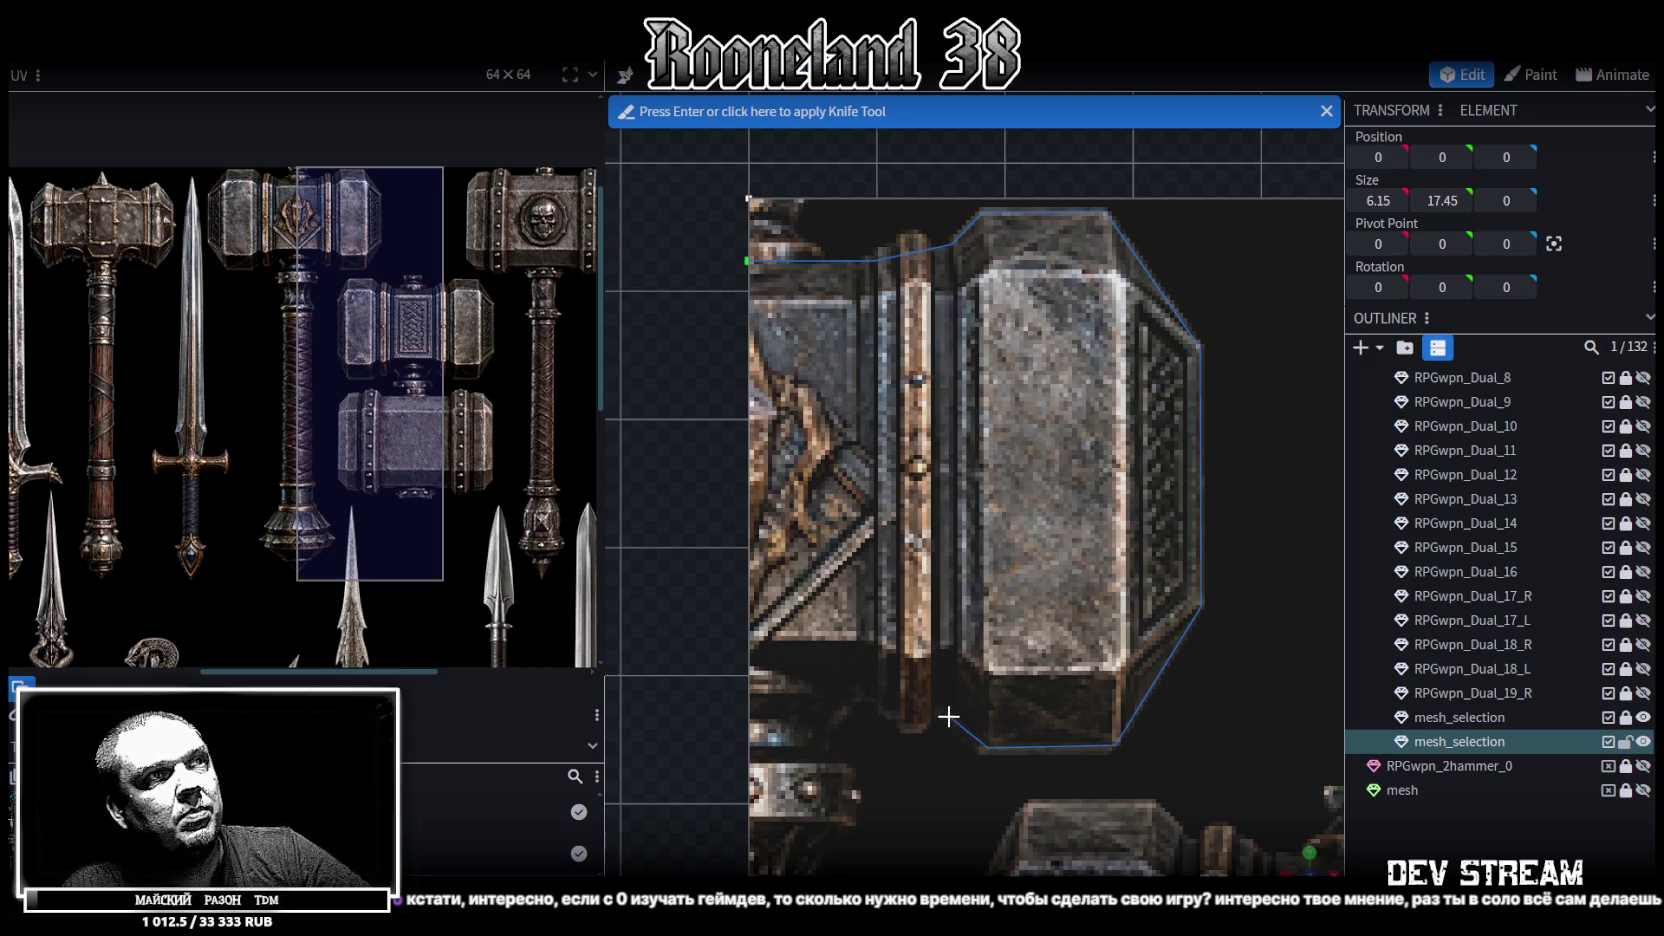
pyautogui.click(947, 710)
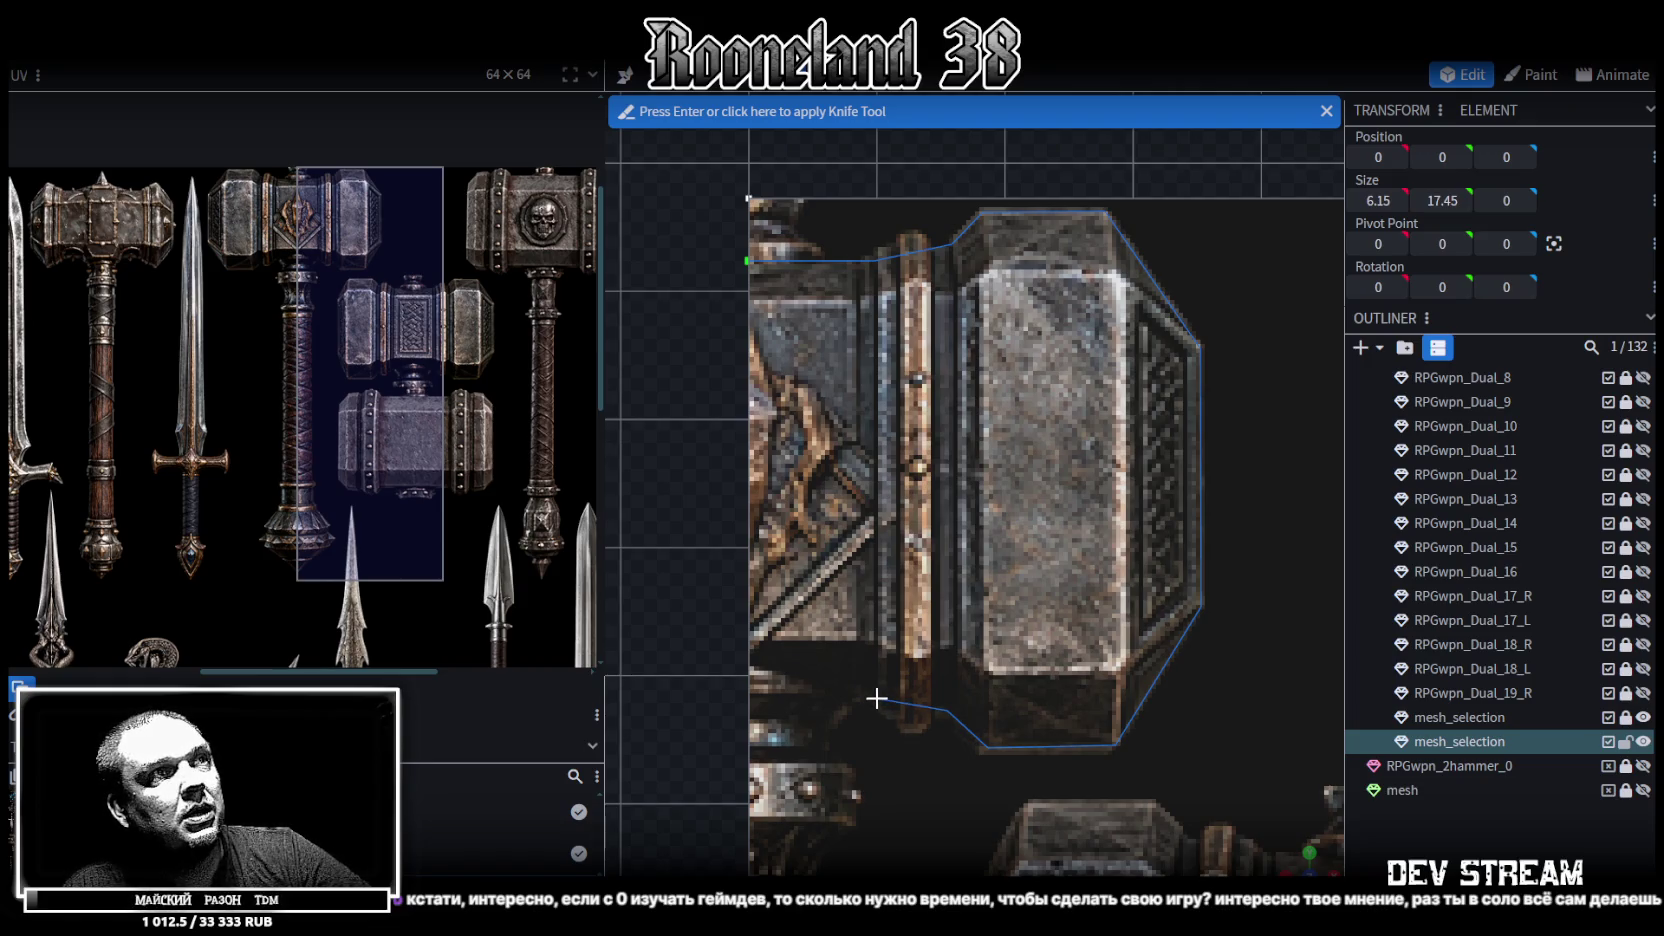
pyautogui.click(877, 698)
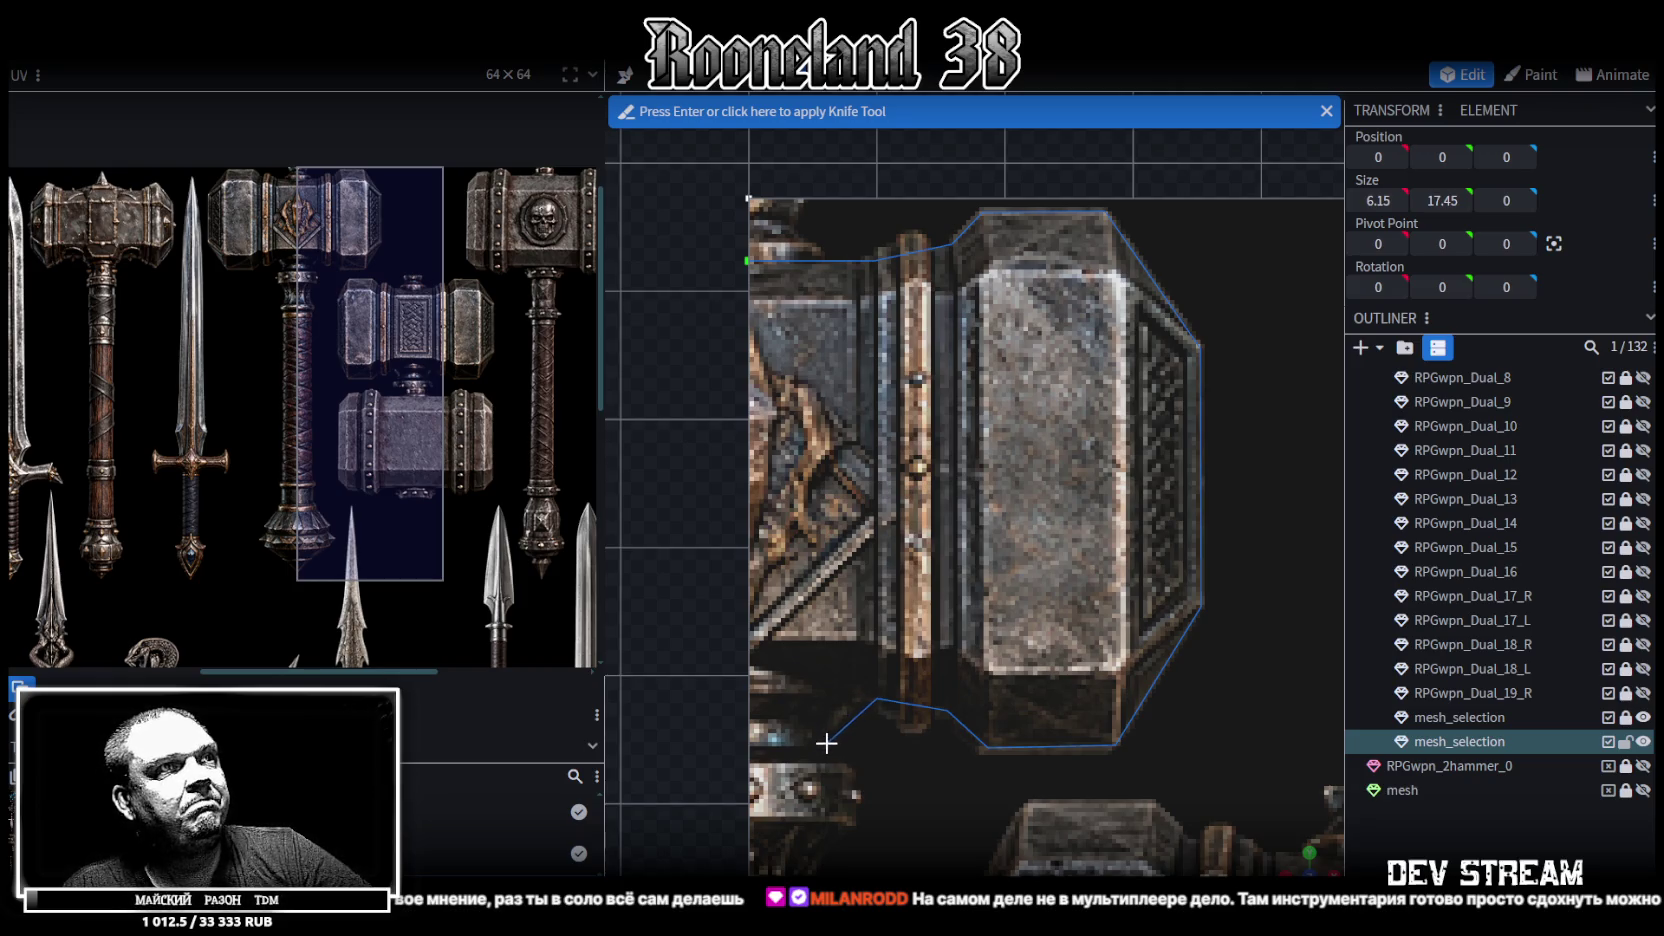
# Continue the knife cut down the handle and pommel to the plane's bottom edge and apply it
pyautogui.moveTo(850, 825)
pyautogui.mouseDown(button='right')
pyautogui.moveTo(888, 572)
pyautogui.moveTo(823, 507)
pyautogui.mouseUp(button='right')
pyautogui.click(823, 505)
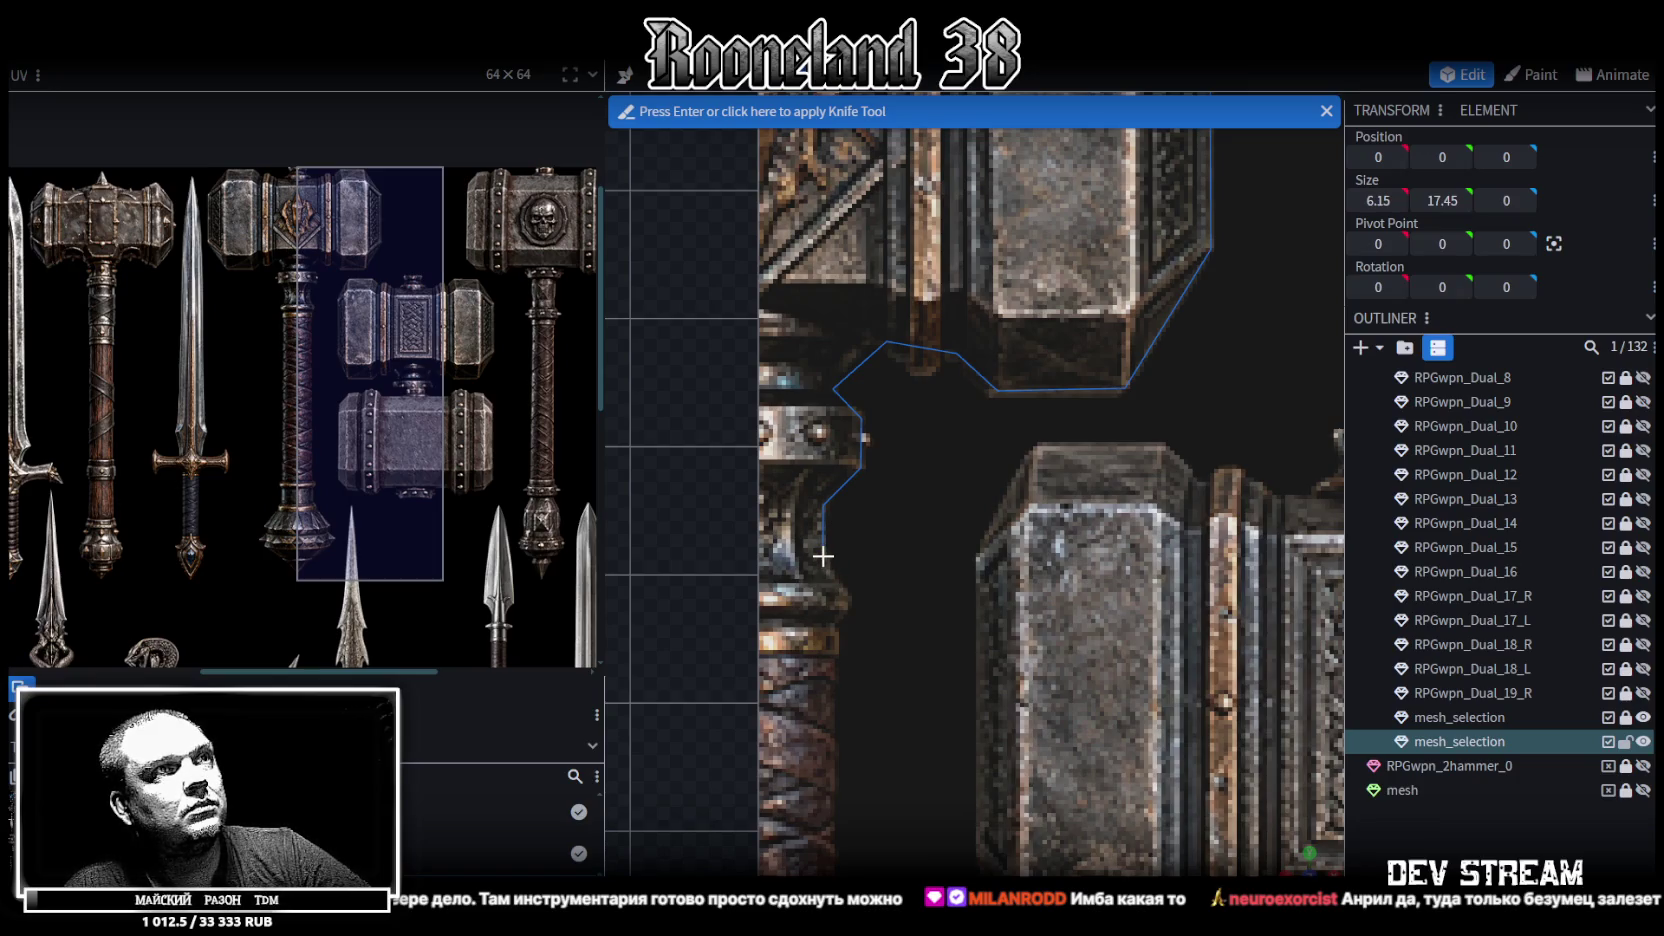
pyautogui.click(823, 557)
pyautogui.click(851, 598)
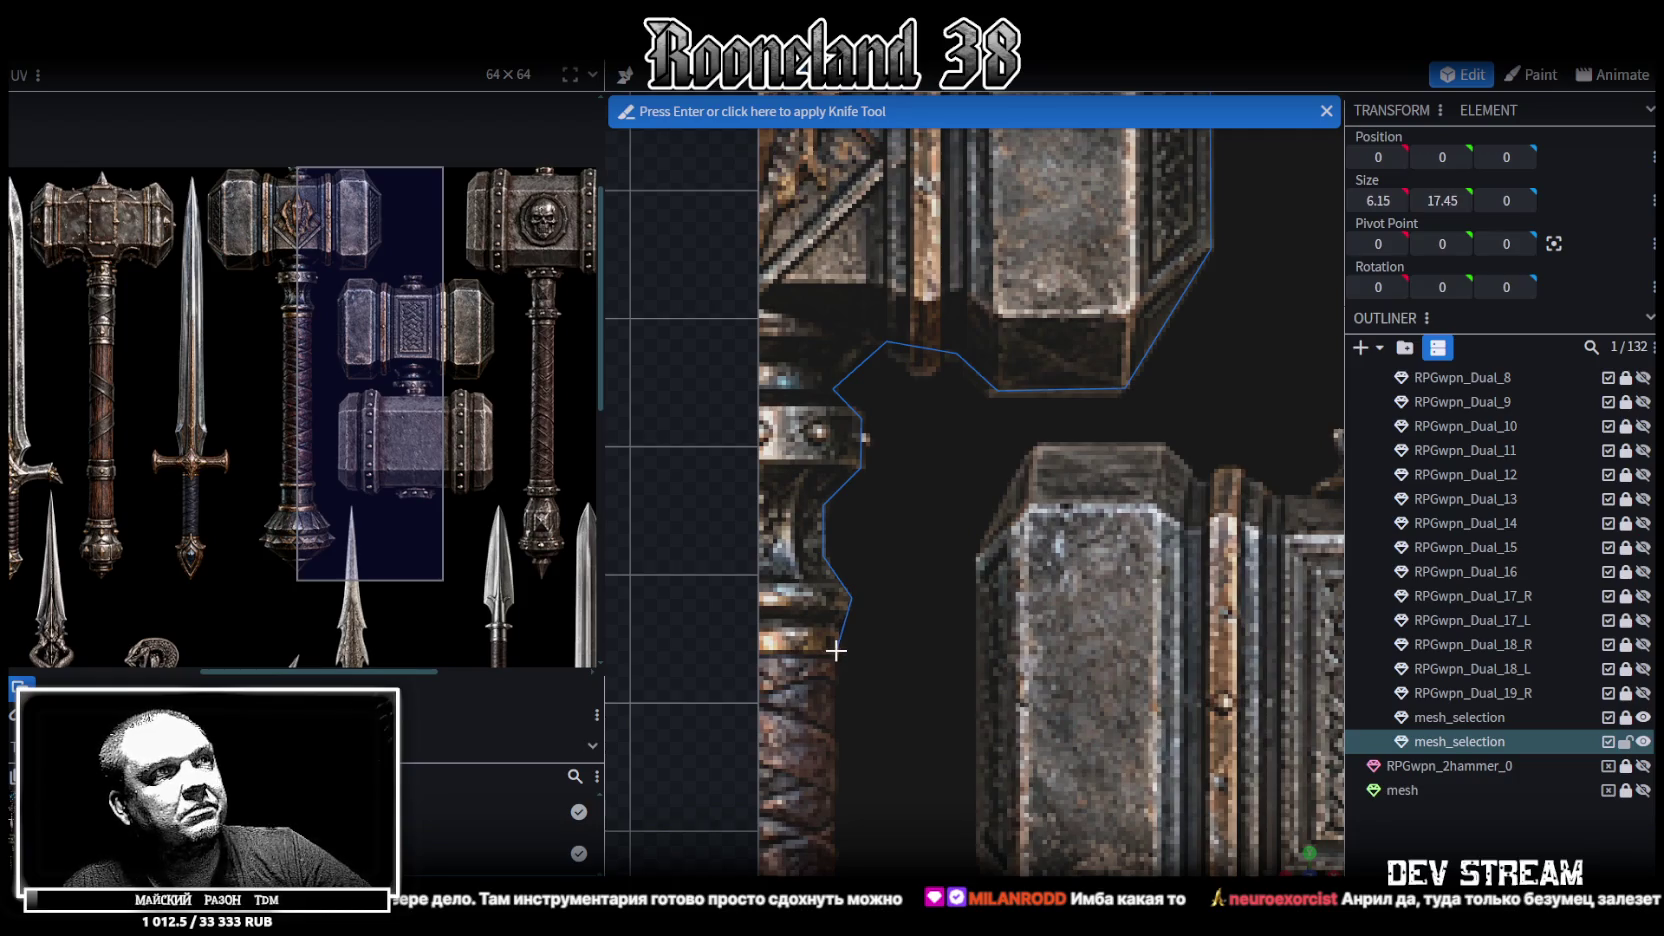
pyautogui.moveTo(880, 780); pyautogui.dragTo(851, 459, button='right')
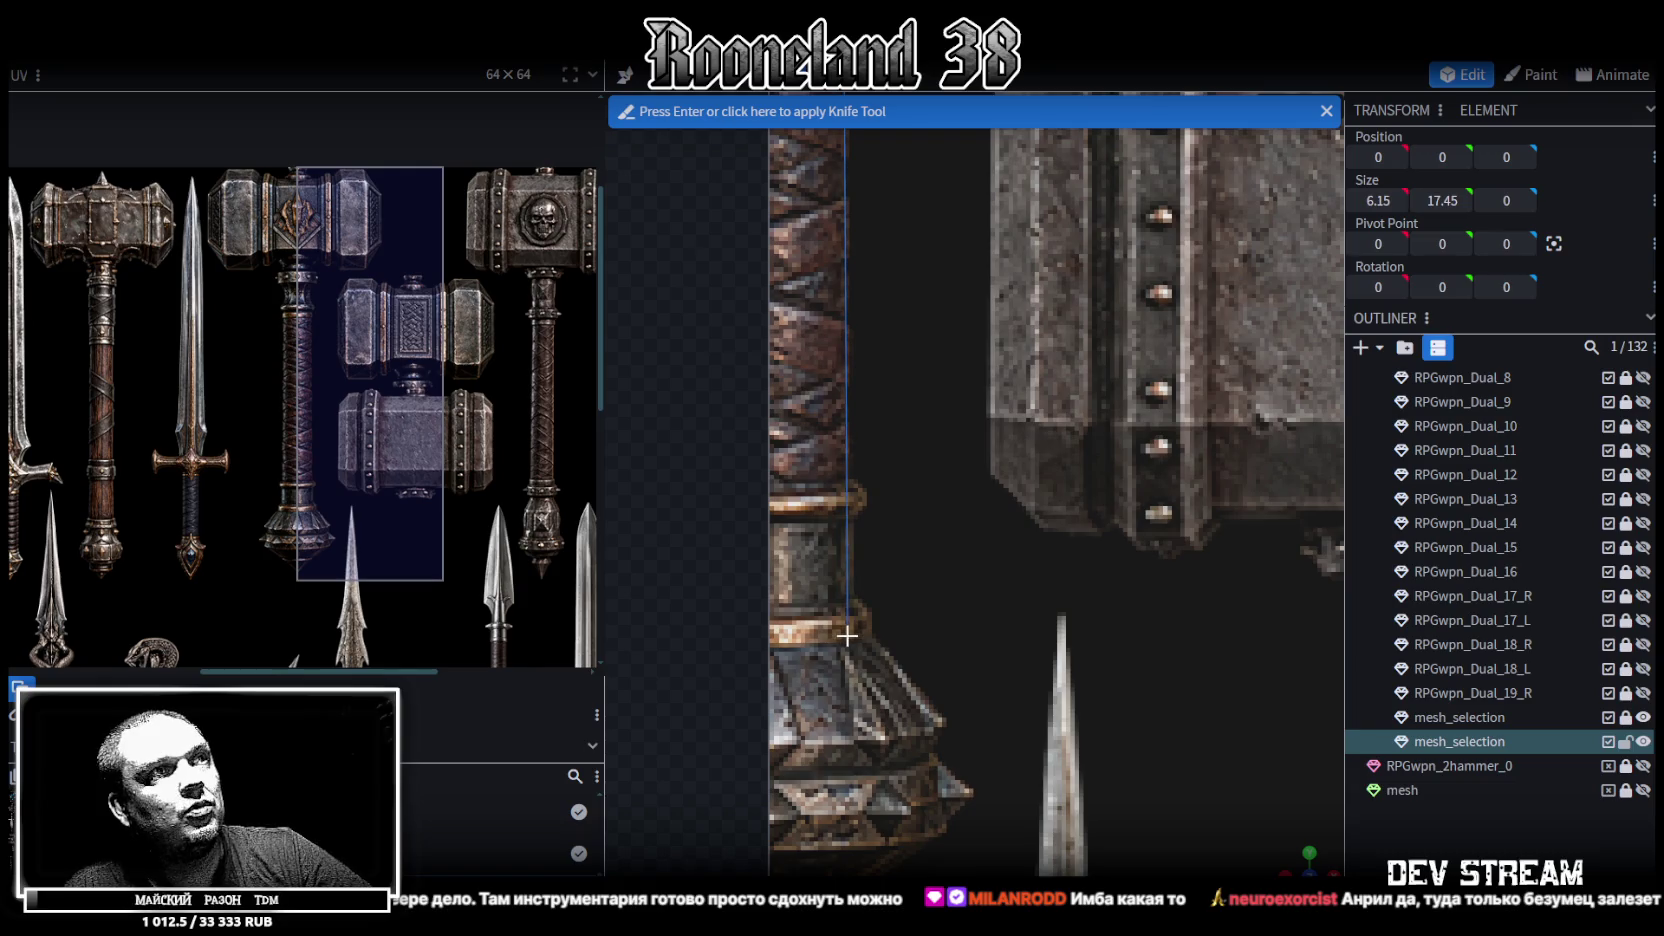
pyautogui.click(848, 600)
pyautogui.moveTo(848, 600); pyautogui.dragTo(806, 397, button='right')
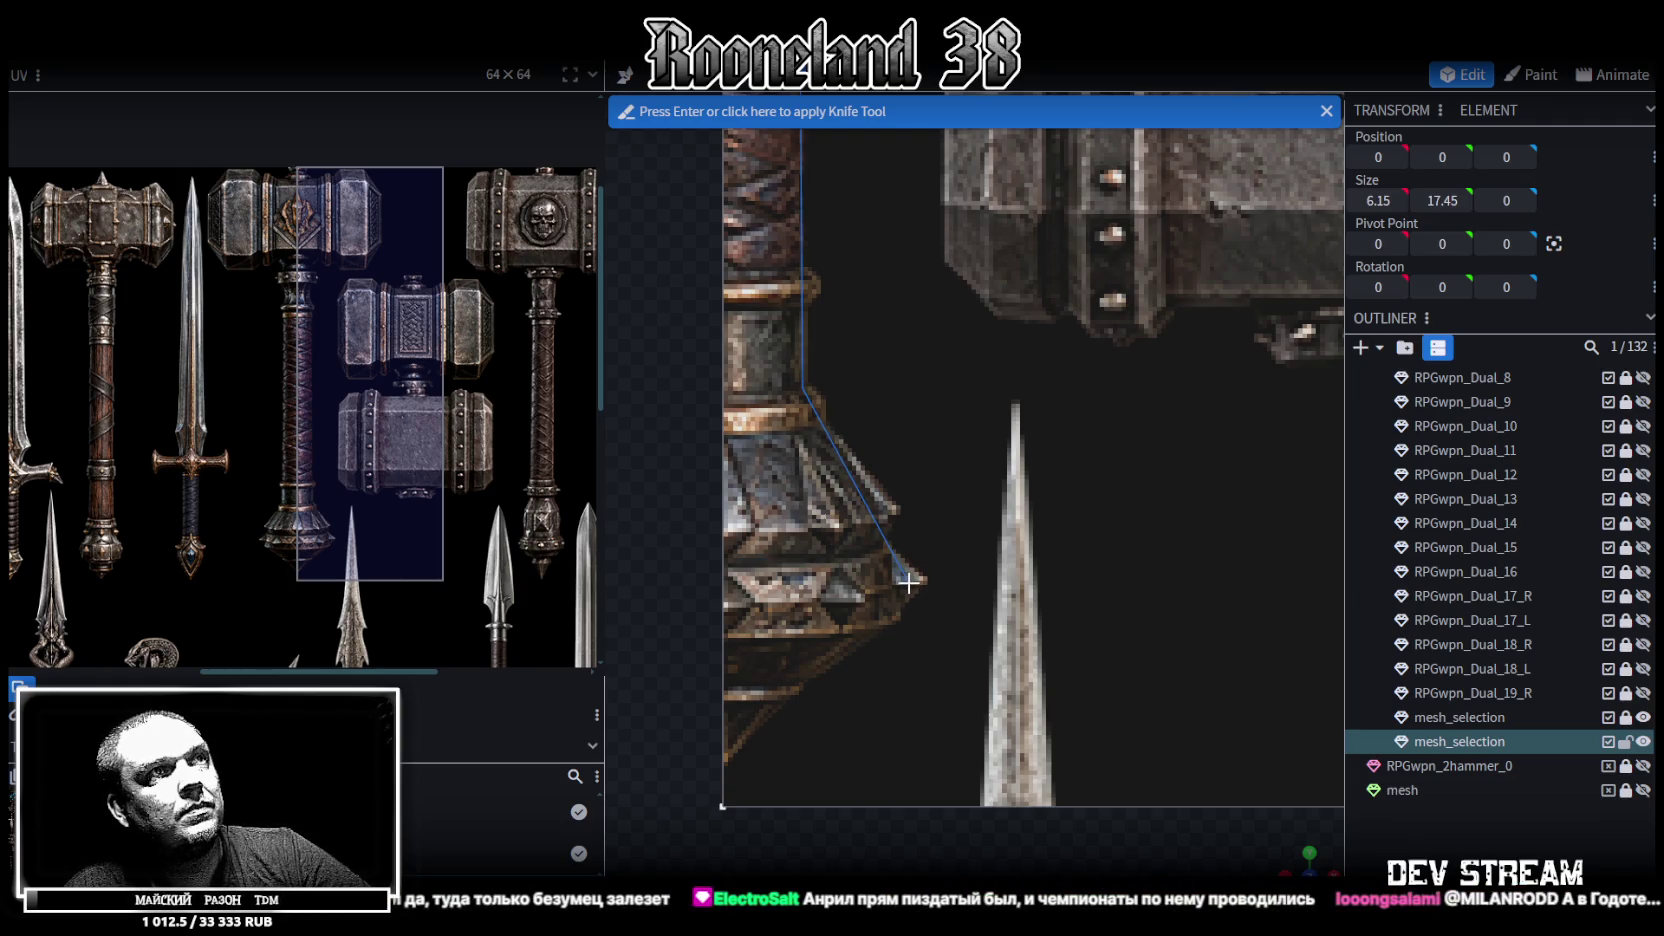
pyautogui.click(908, 582)
pyautogui.moveTo(908, 582); pyautogui.dragTo(789, 647, button='right')
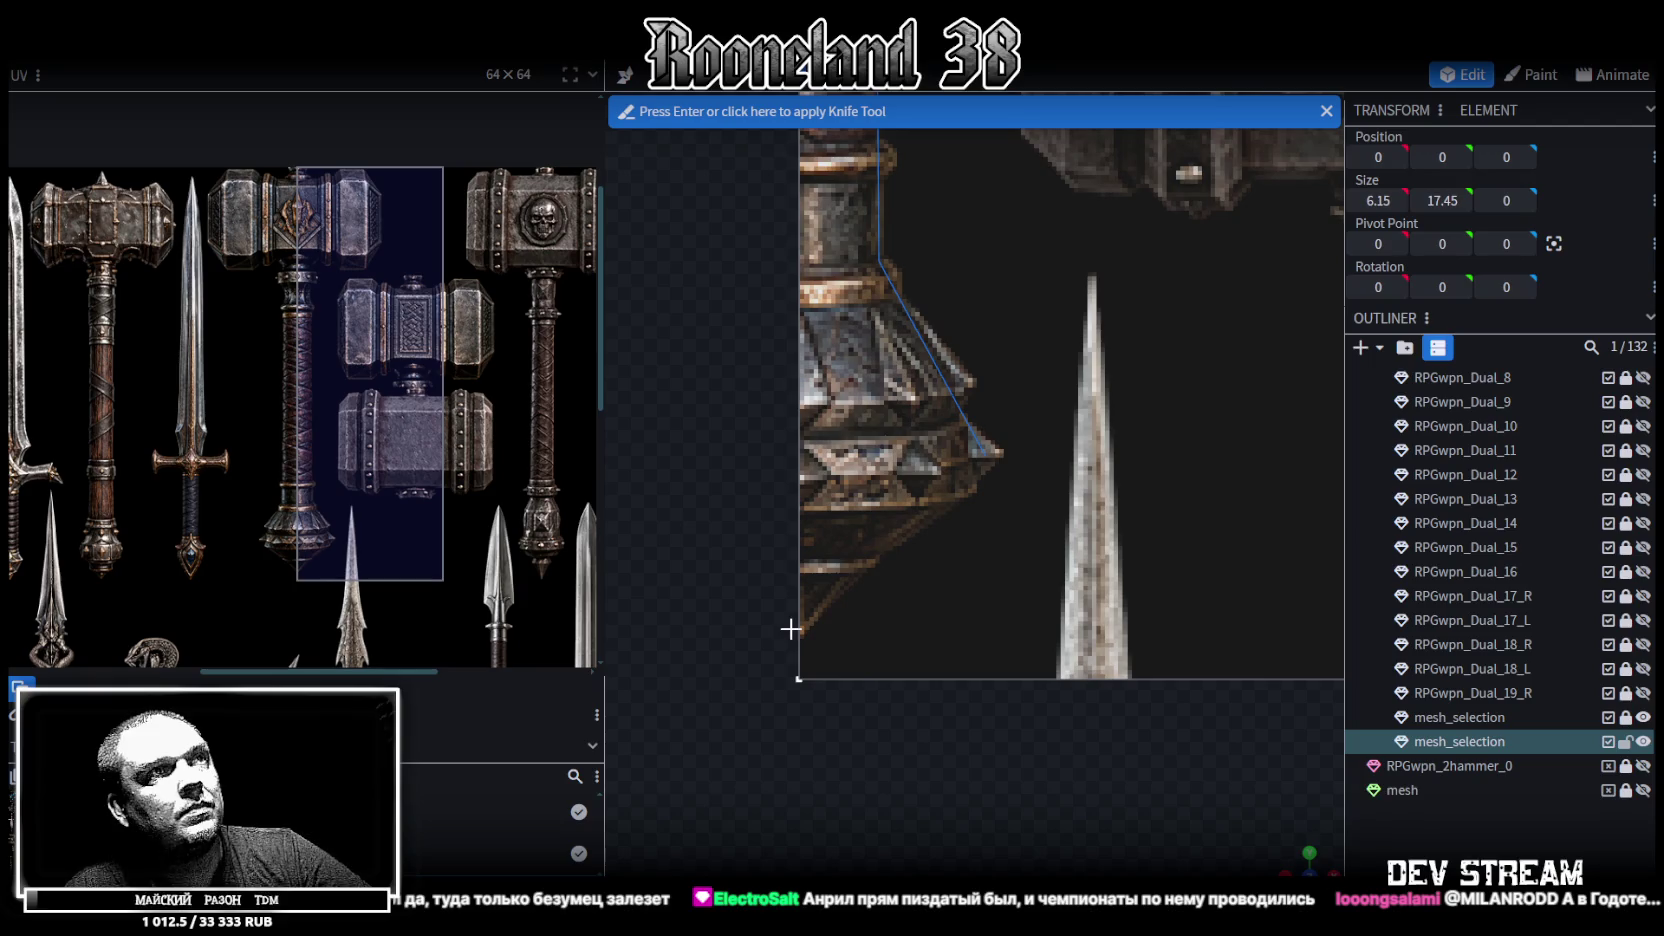
pyautogui.click(801, 625)
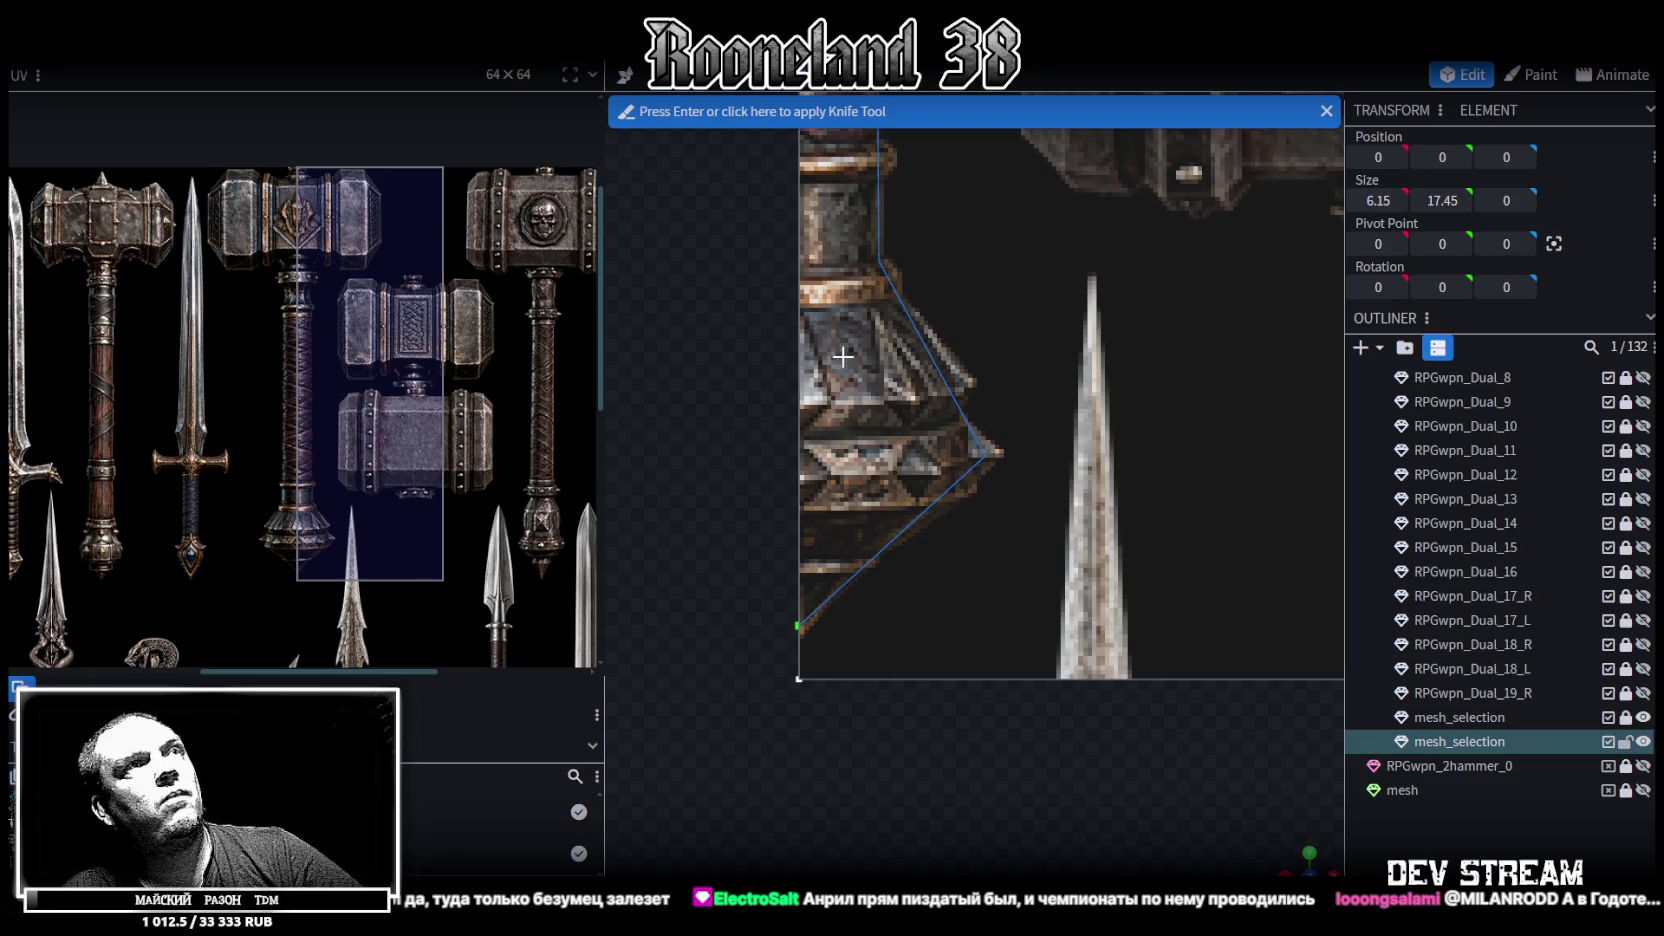
pyautogui.press('Return')
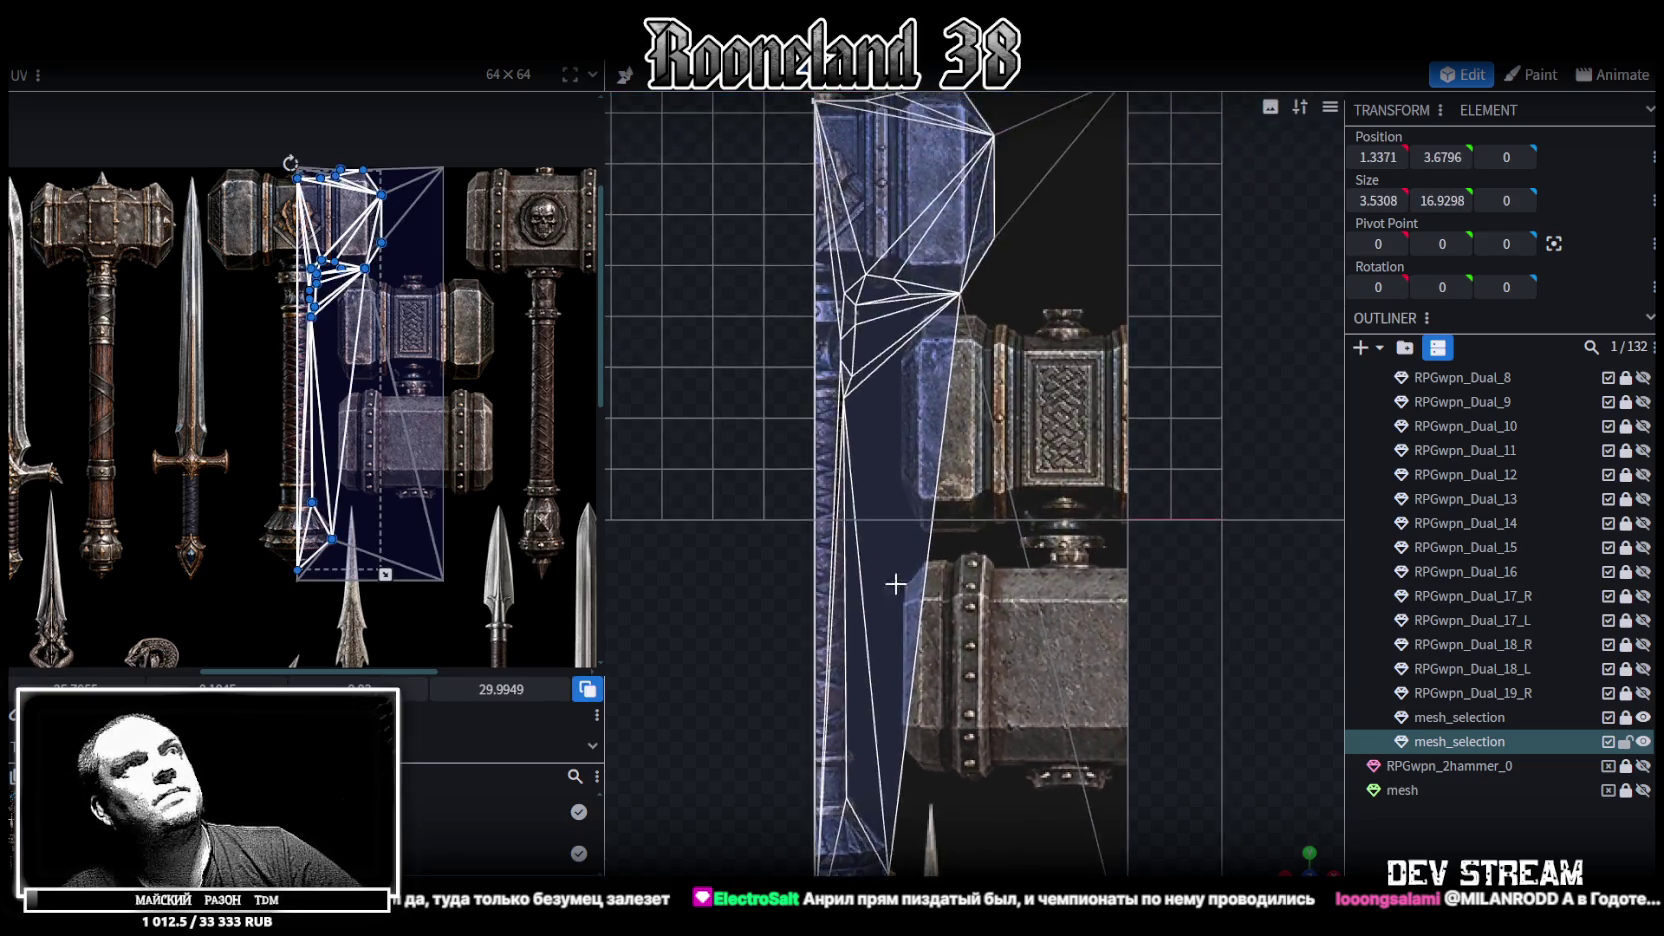
# Remove the small top face and the large triangle beside the hammer head
pyautogui.scroll(3, 880, 420)
pyautogui.scroll(2, 878, 445)
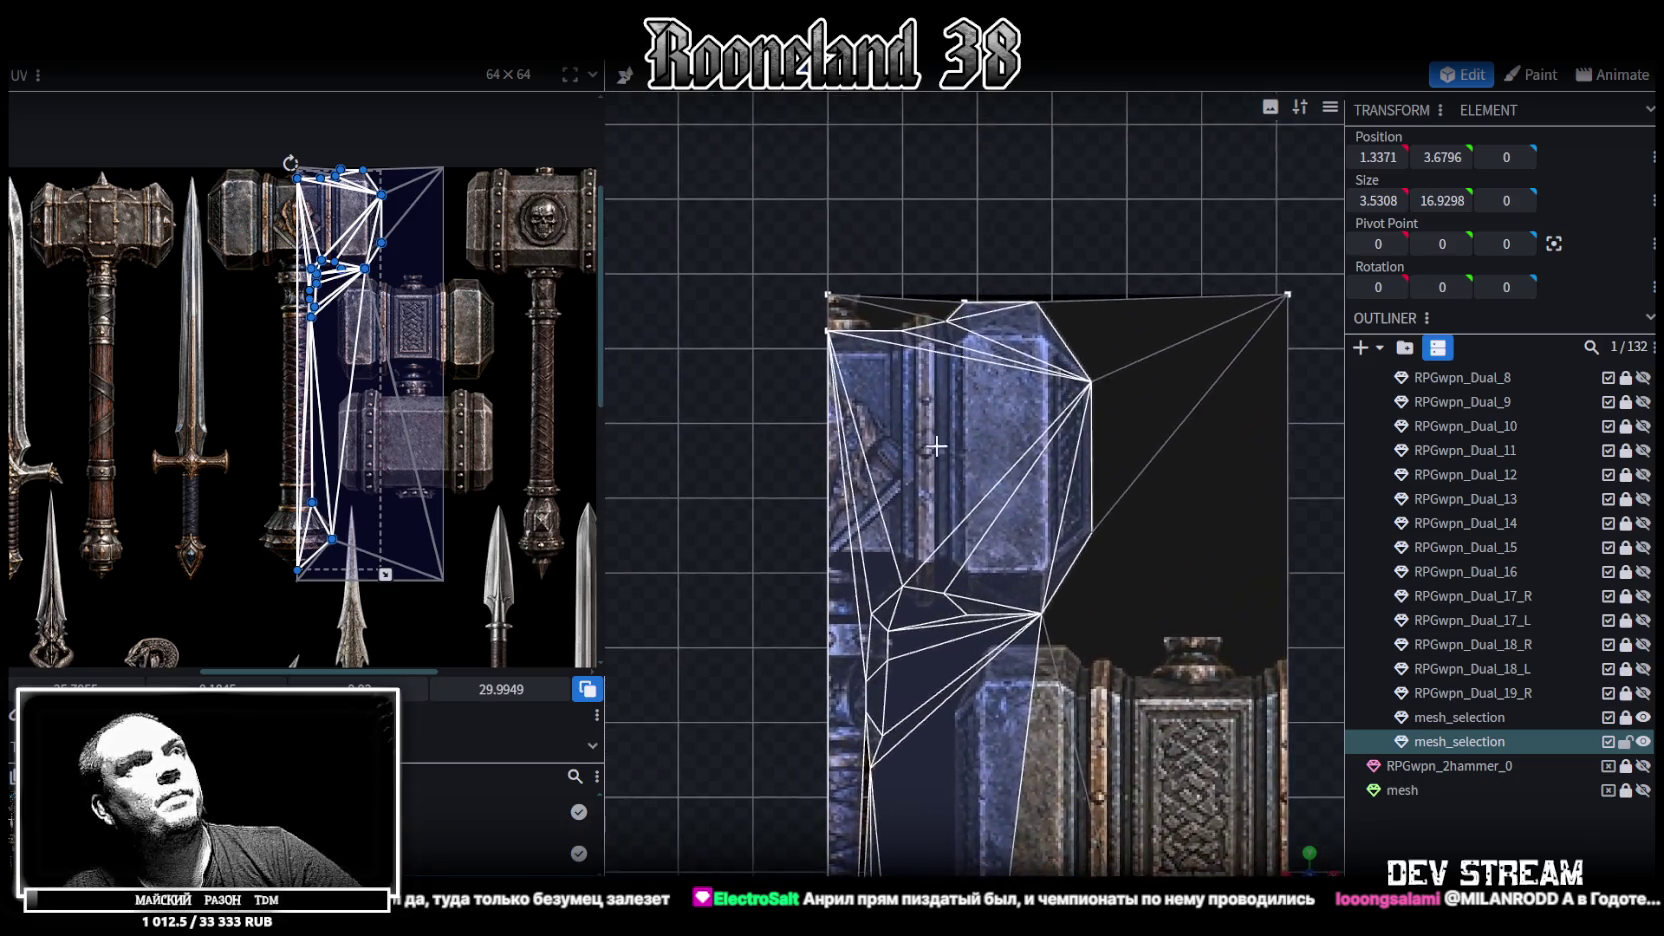
pyautogui.scroll(1, 920, 270)
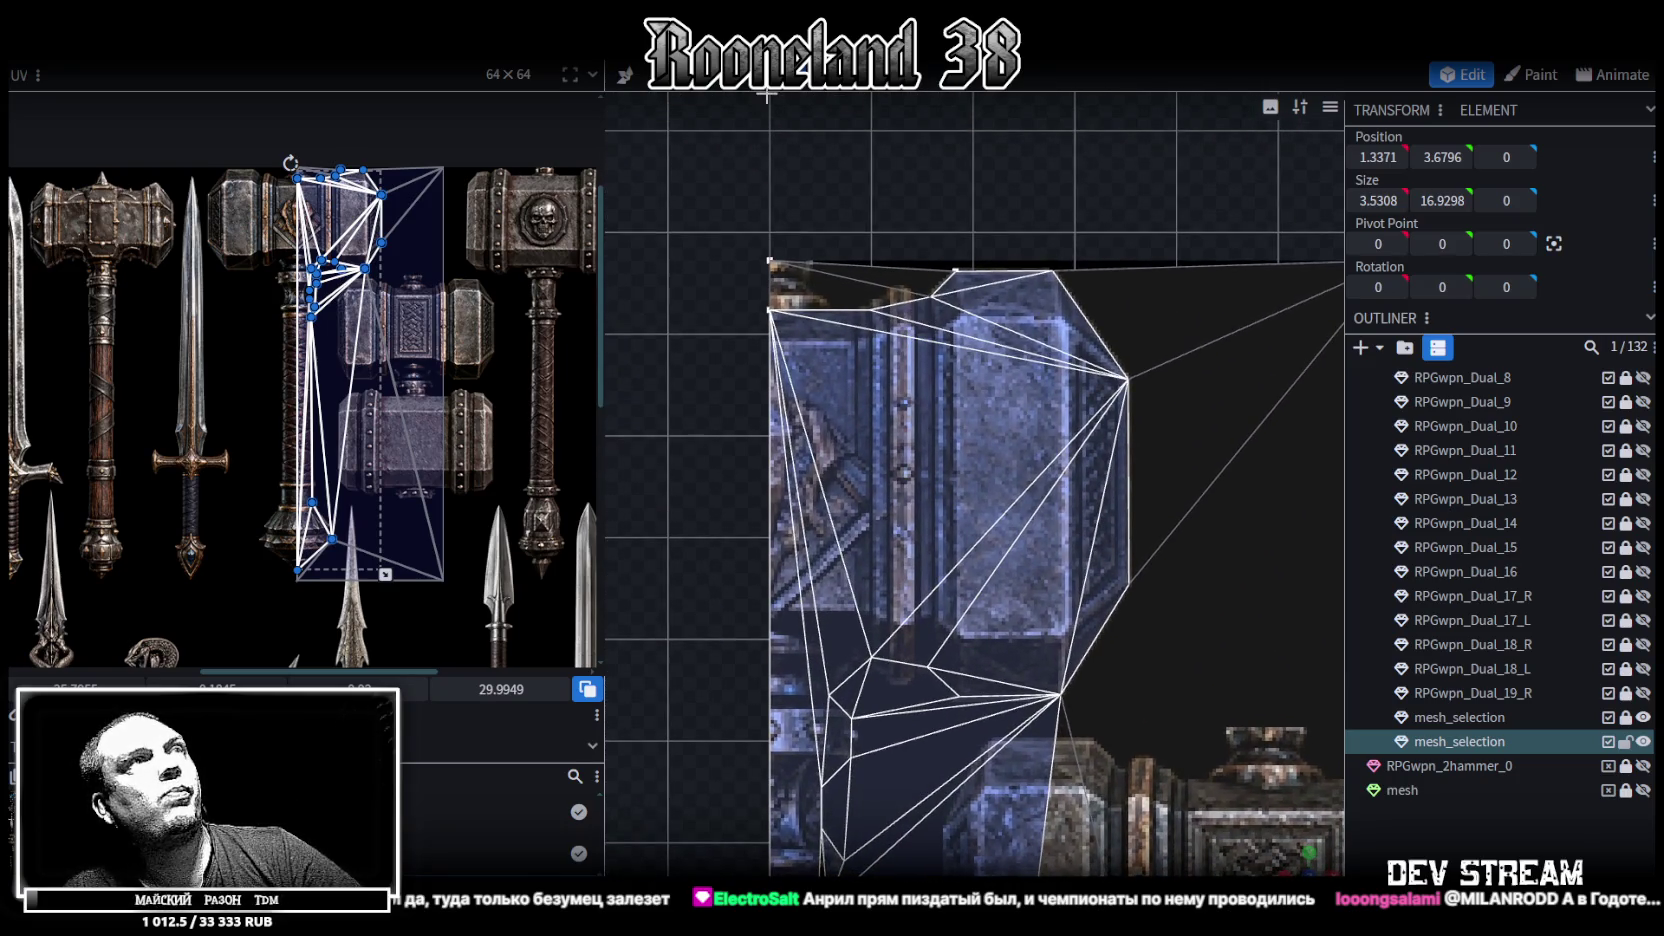
pyautogui.click(625, 75)
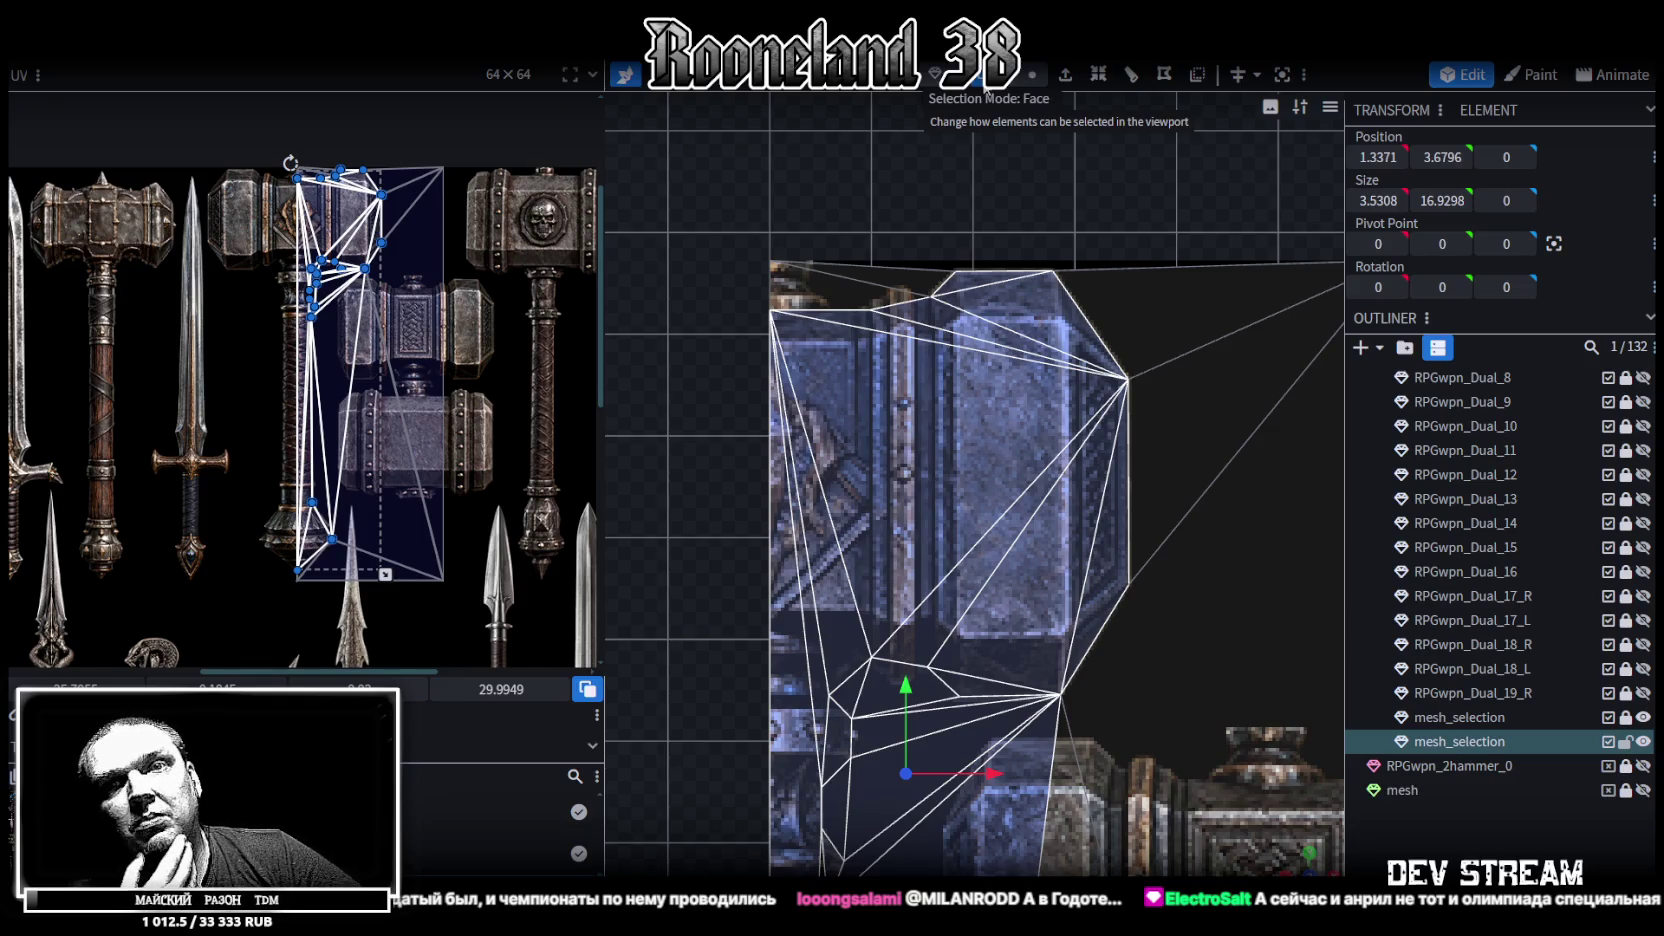
pyautogui.scroll(2, 664, 188)
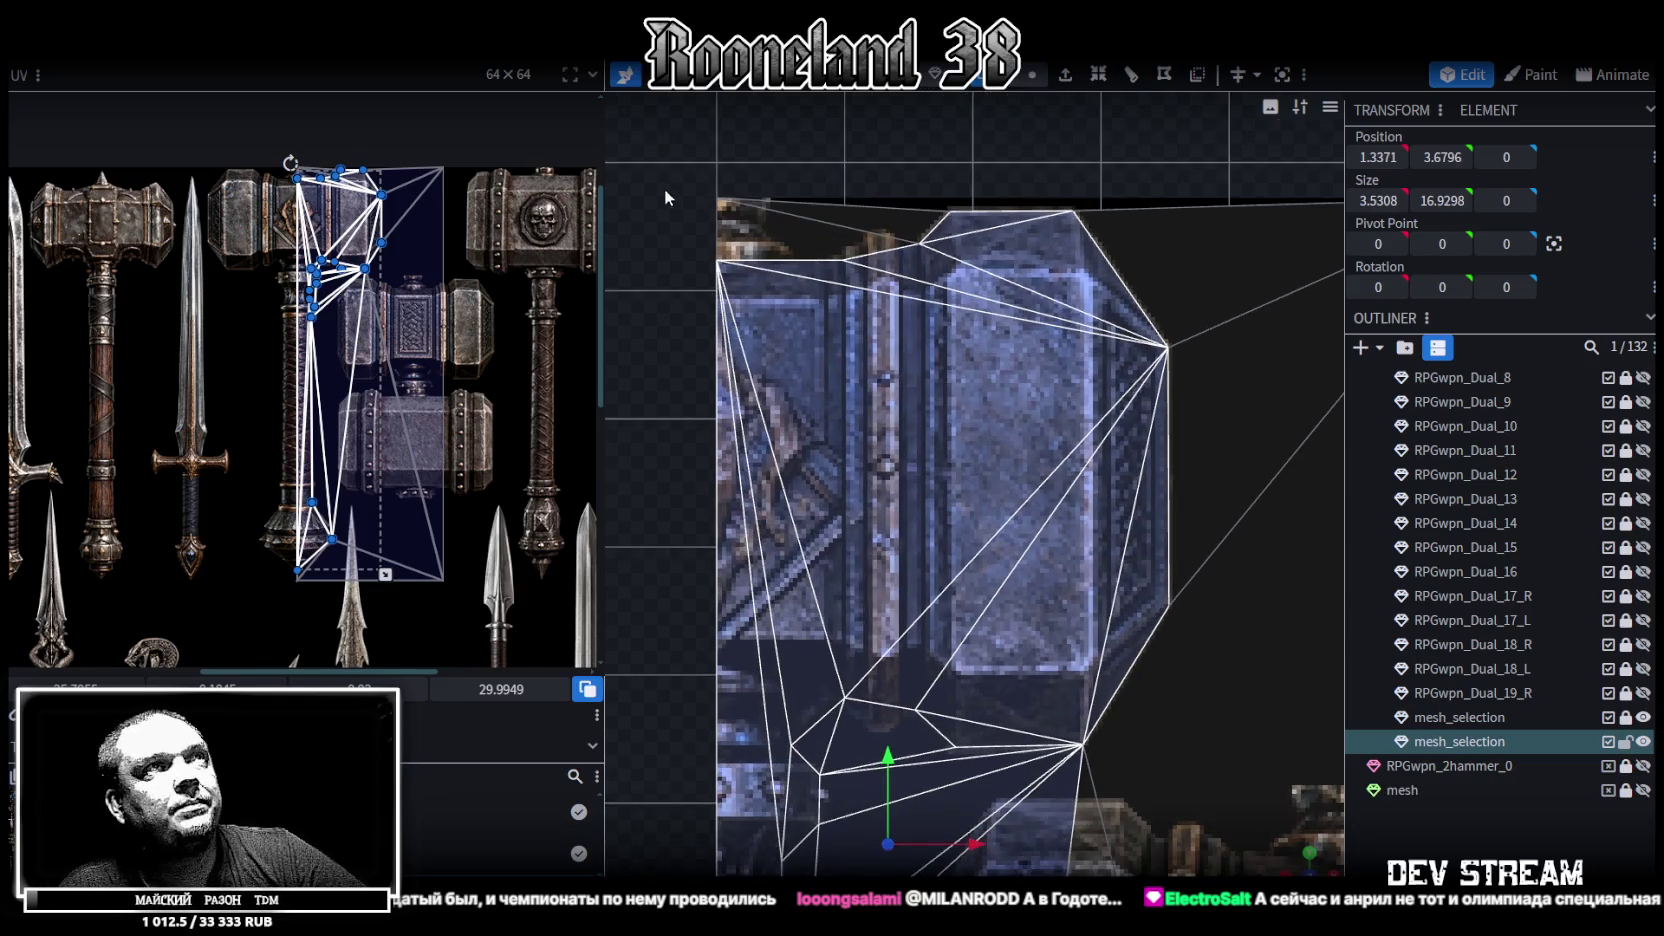
pyautogui.moveTo(667, 172); pyautogui.dragTo(853, 229)
pyautogui.scroll(-1, 855, 228)
pyautogui.scroll(-1, 880, 225)
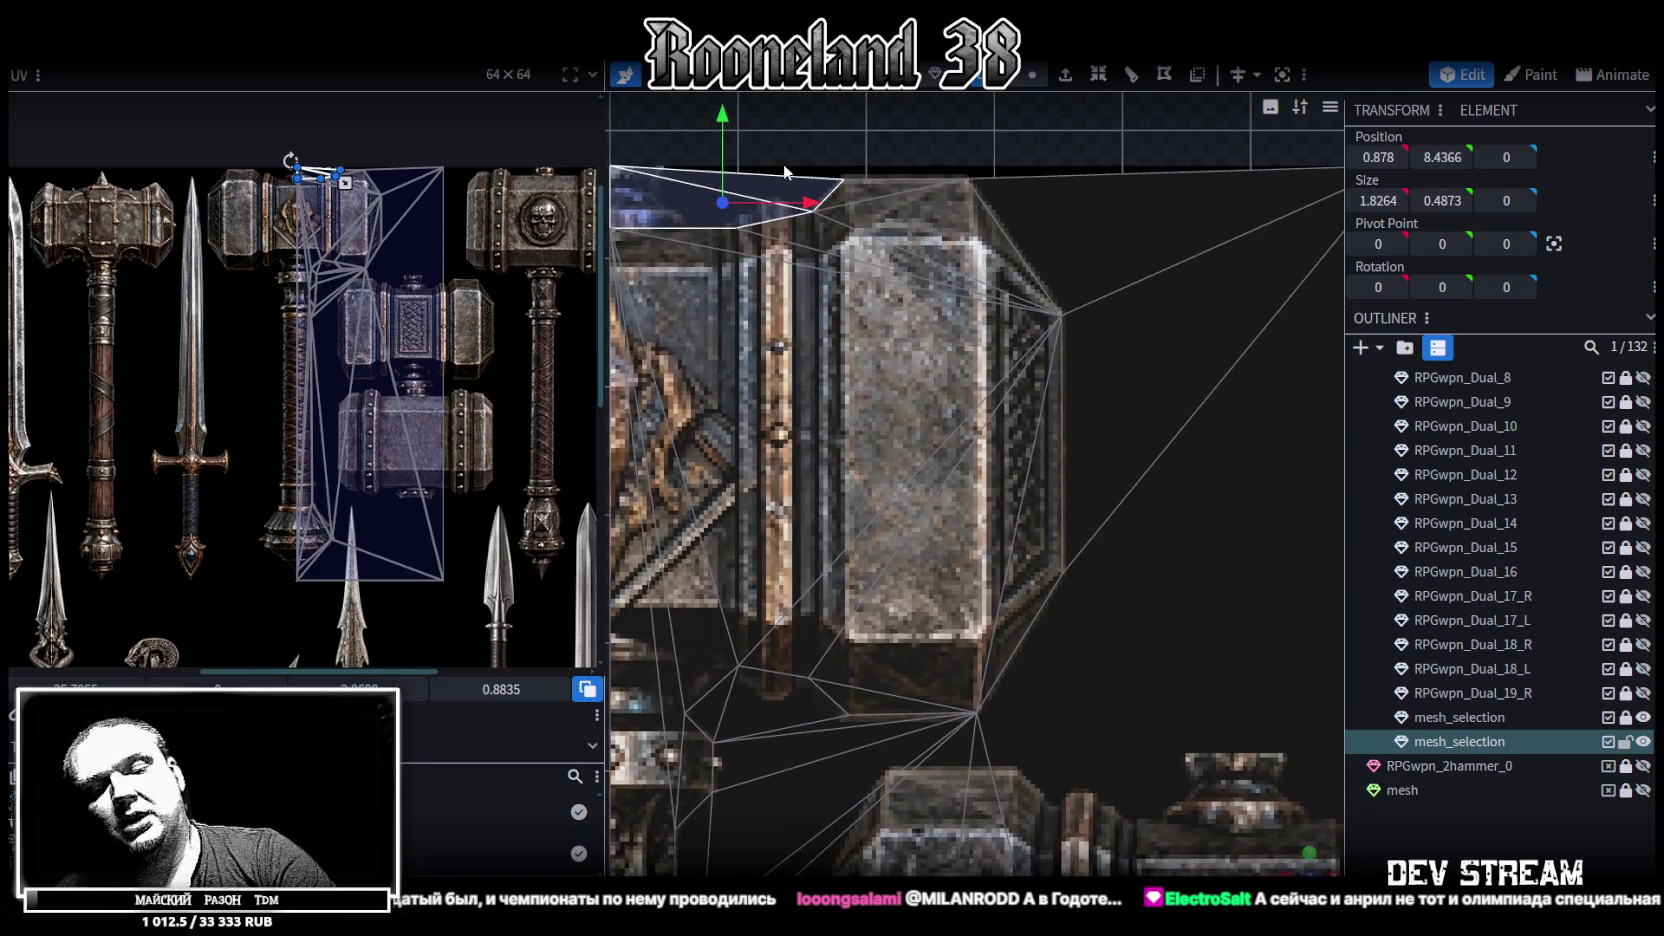
pyautogui.scroll(-2, 966, 218)
pyautogui.click(1054, 424)
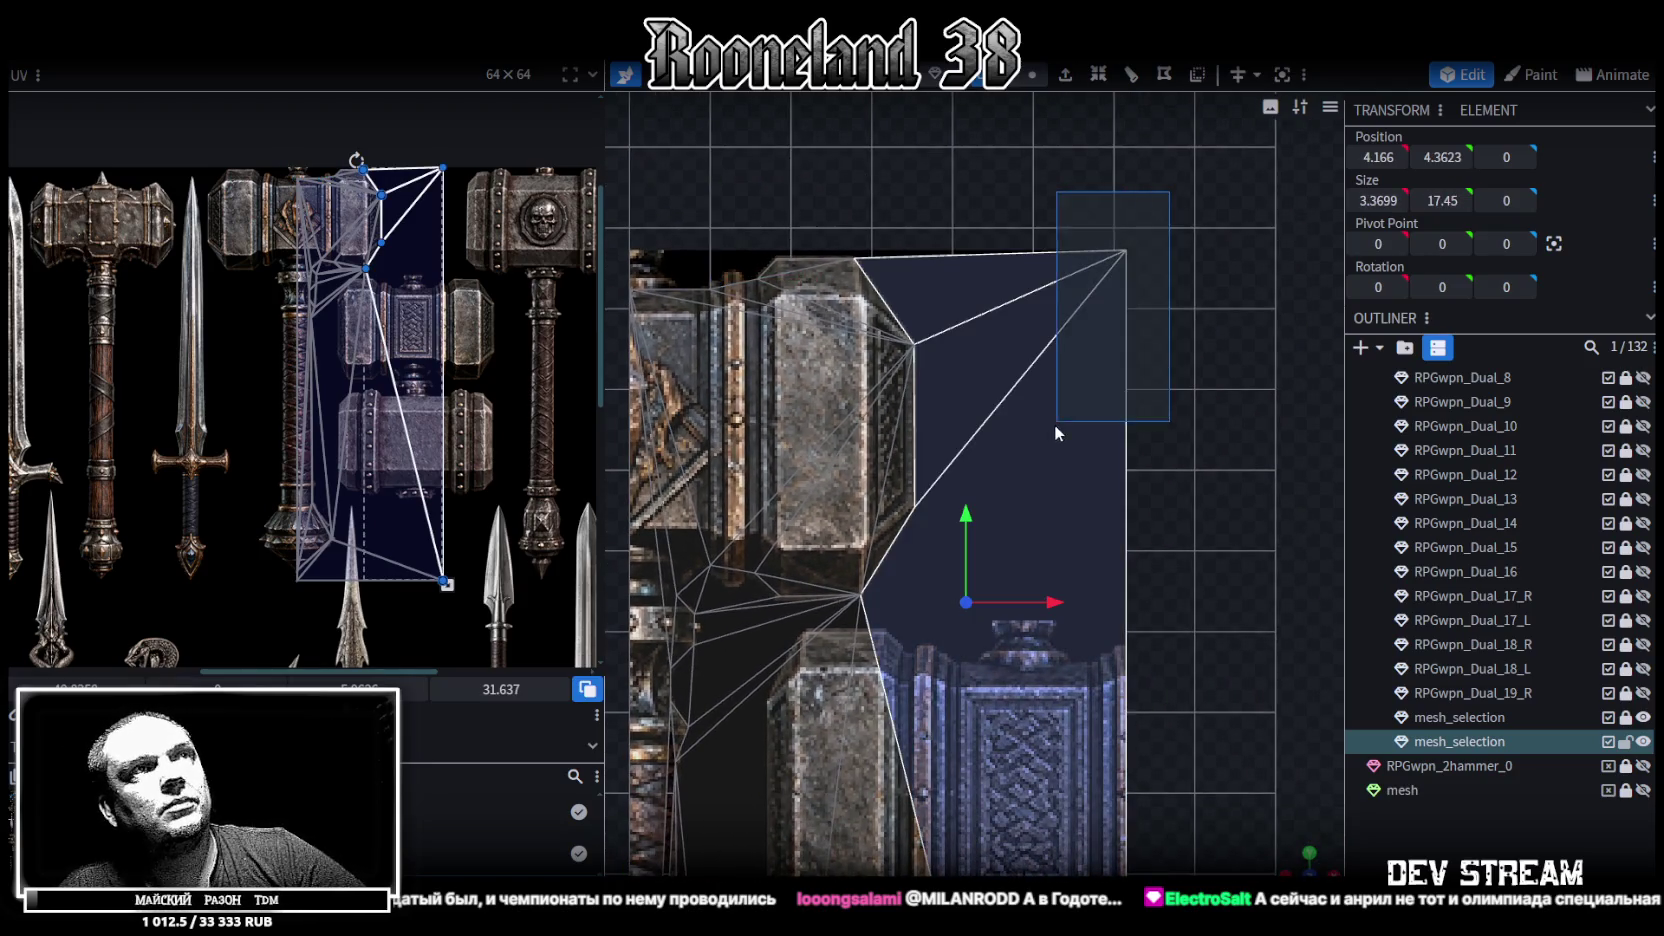
pyautogui.scroll(-1, 1066, 403)
pyautogui.scroll(-1, 1063, 283)
pyautogui.click(1063, 285)
pyautogui.scroll(-2, 1041, 374)
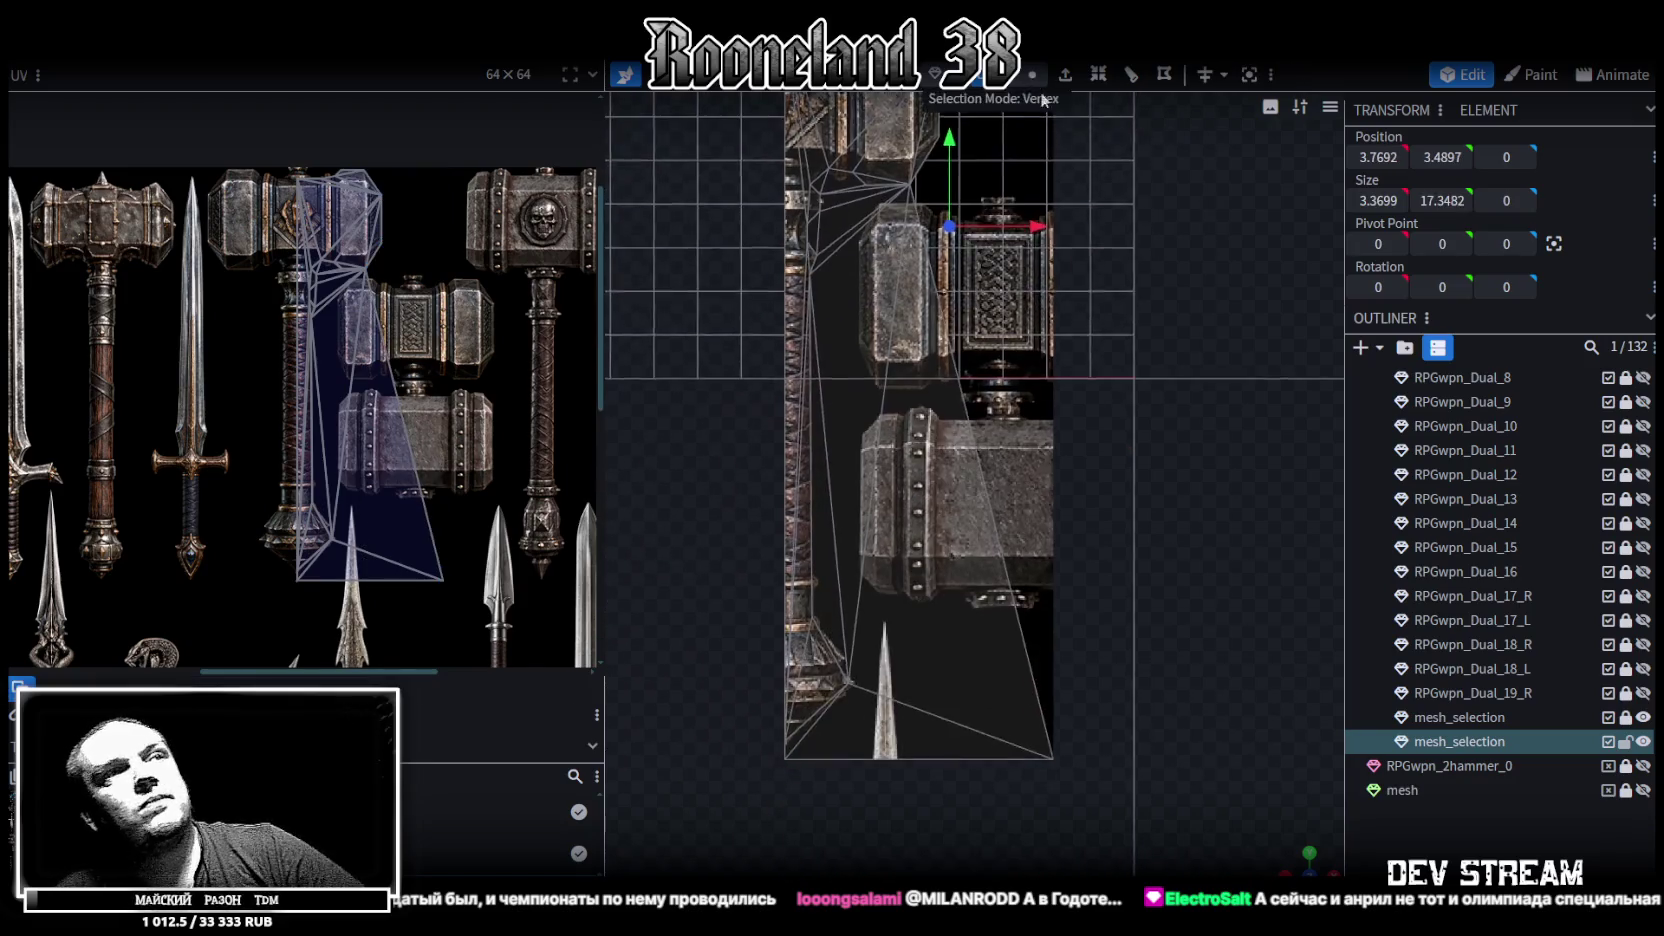
# Select the empty faces below the head and the thin slivers along the handle edge
pyautogui.moveTo(1098, 827); pyautogui.dragTo(863, 450)
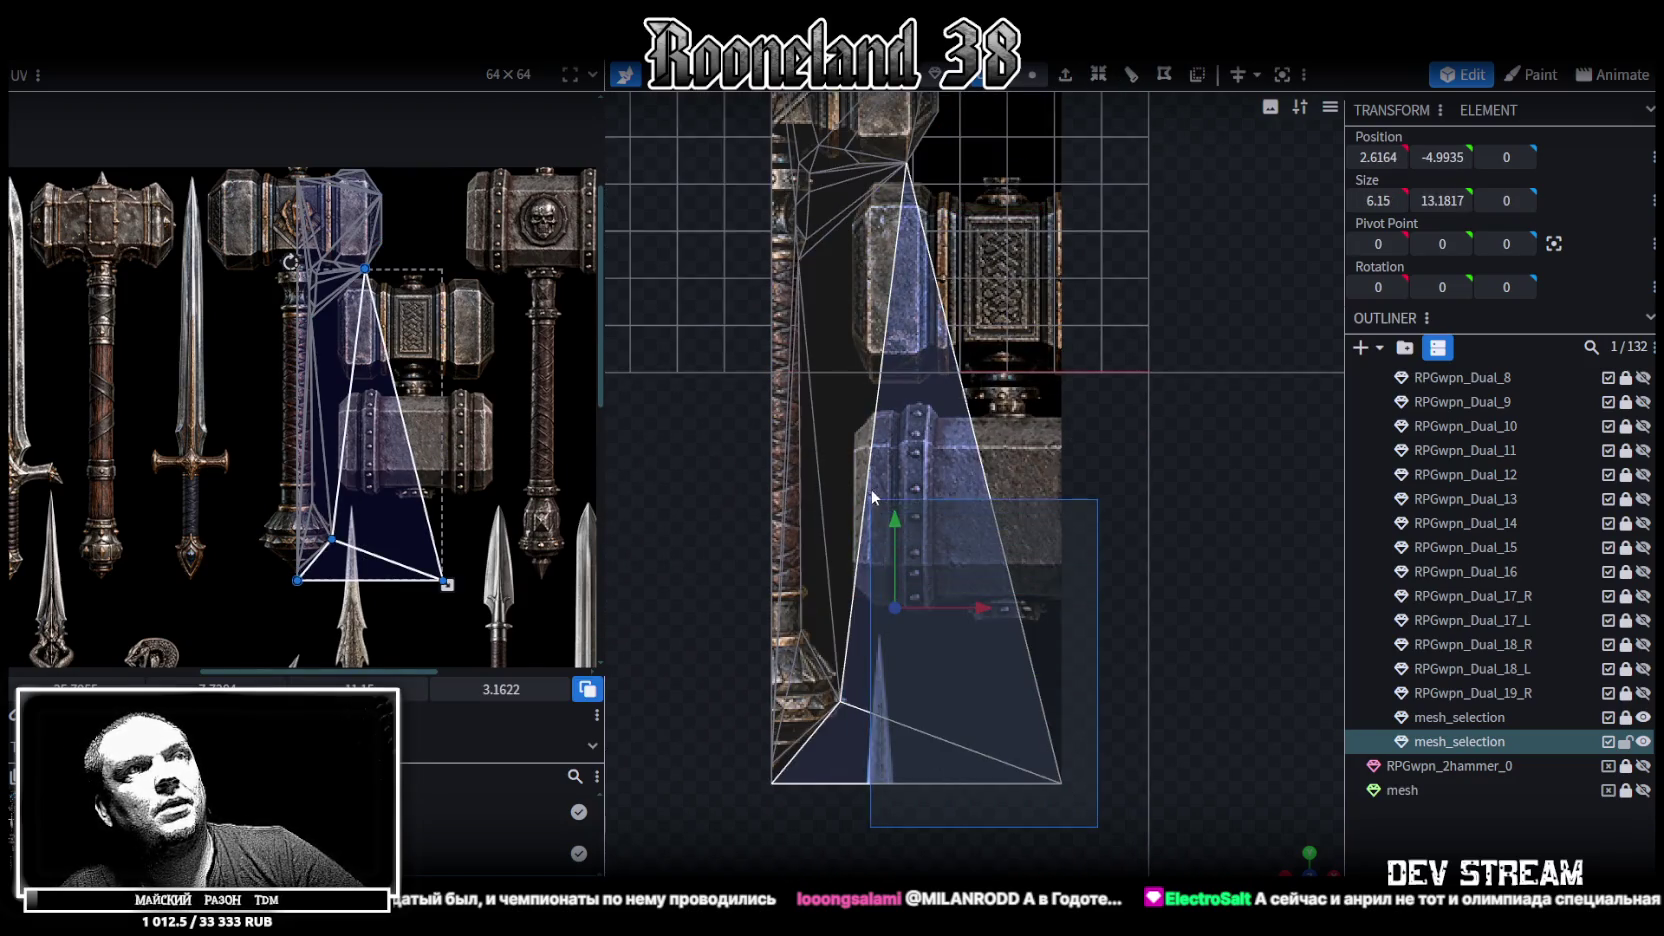
pyautogui.click(880, 540)
pyautogui.moveTo(1001, 746); pyautogui.dragTo(1030, 601, button='right')
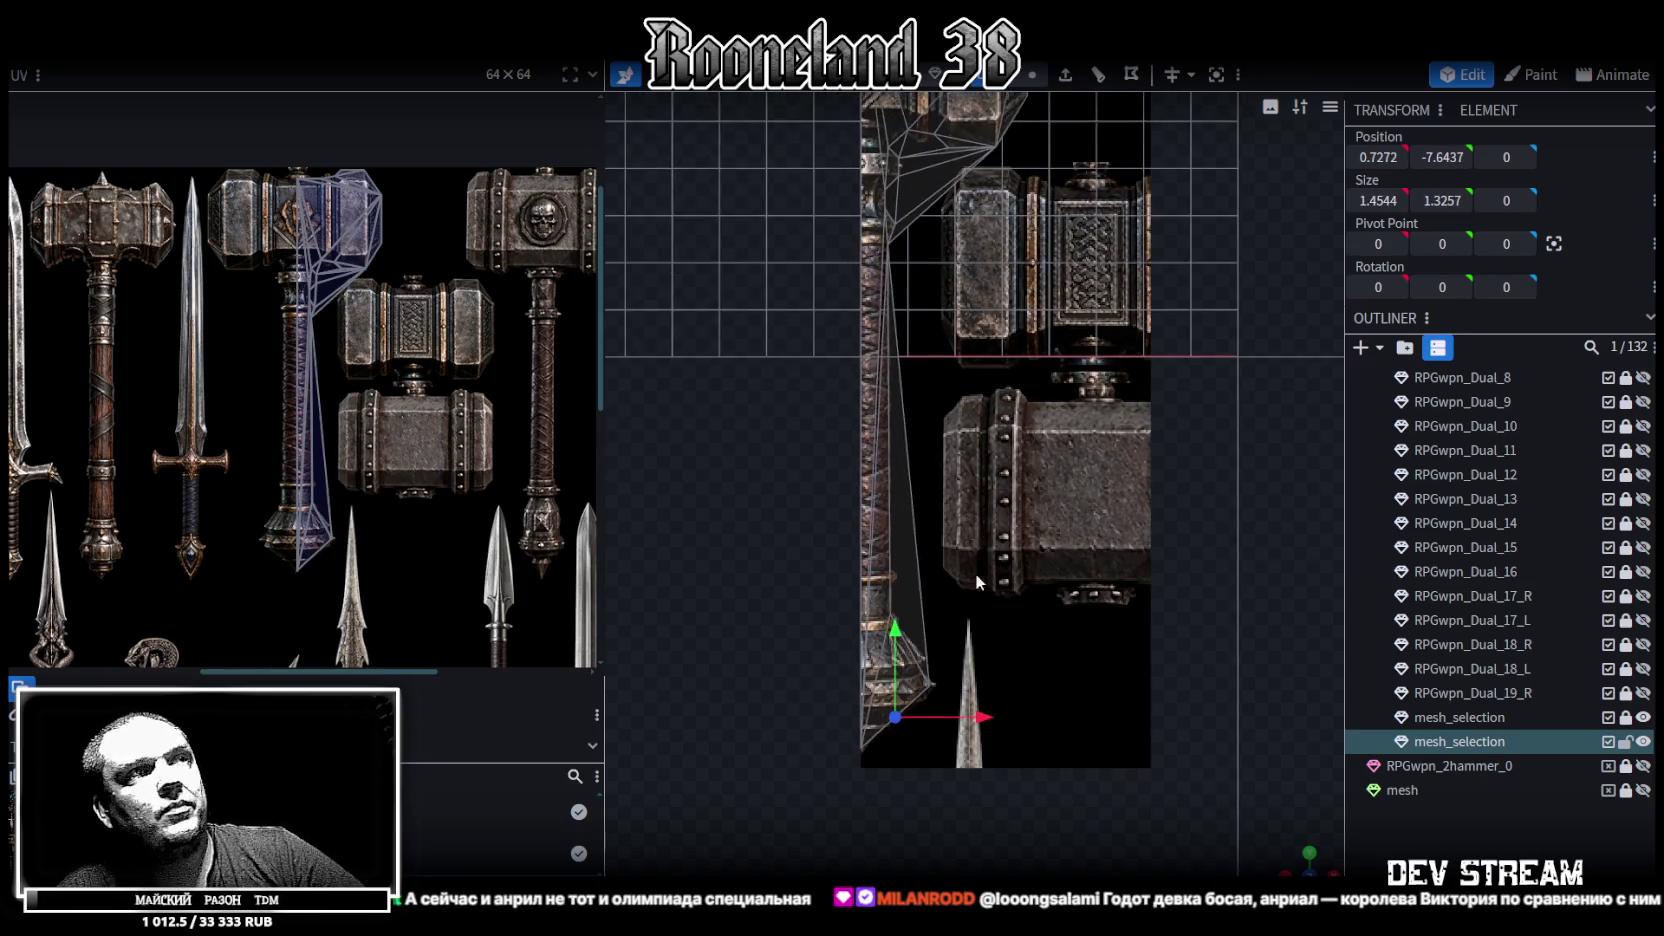
pyautogui.click(916, 597)
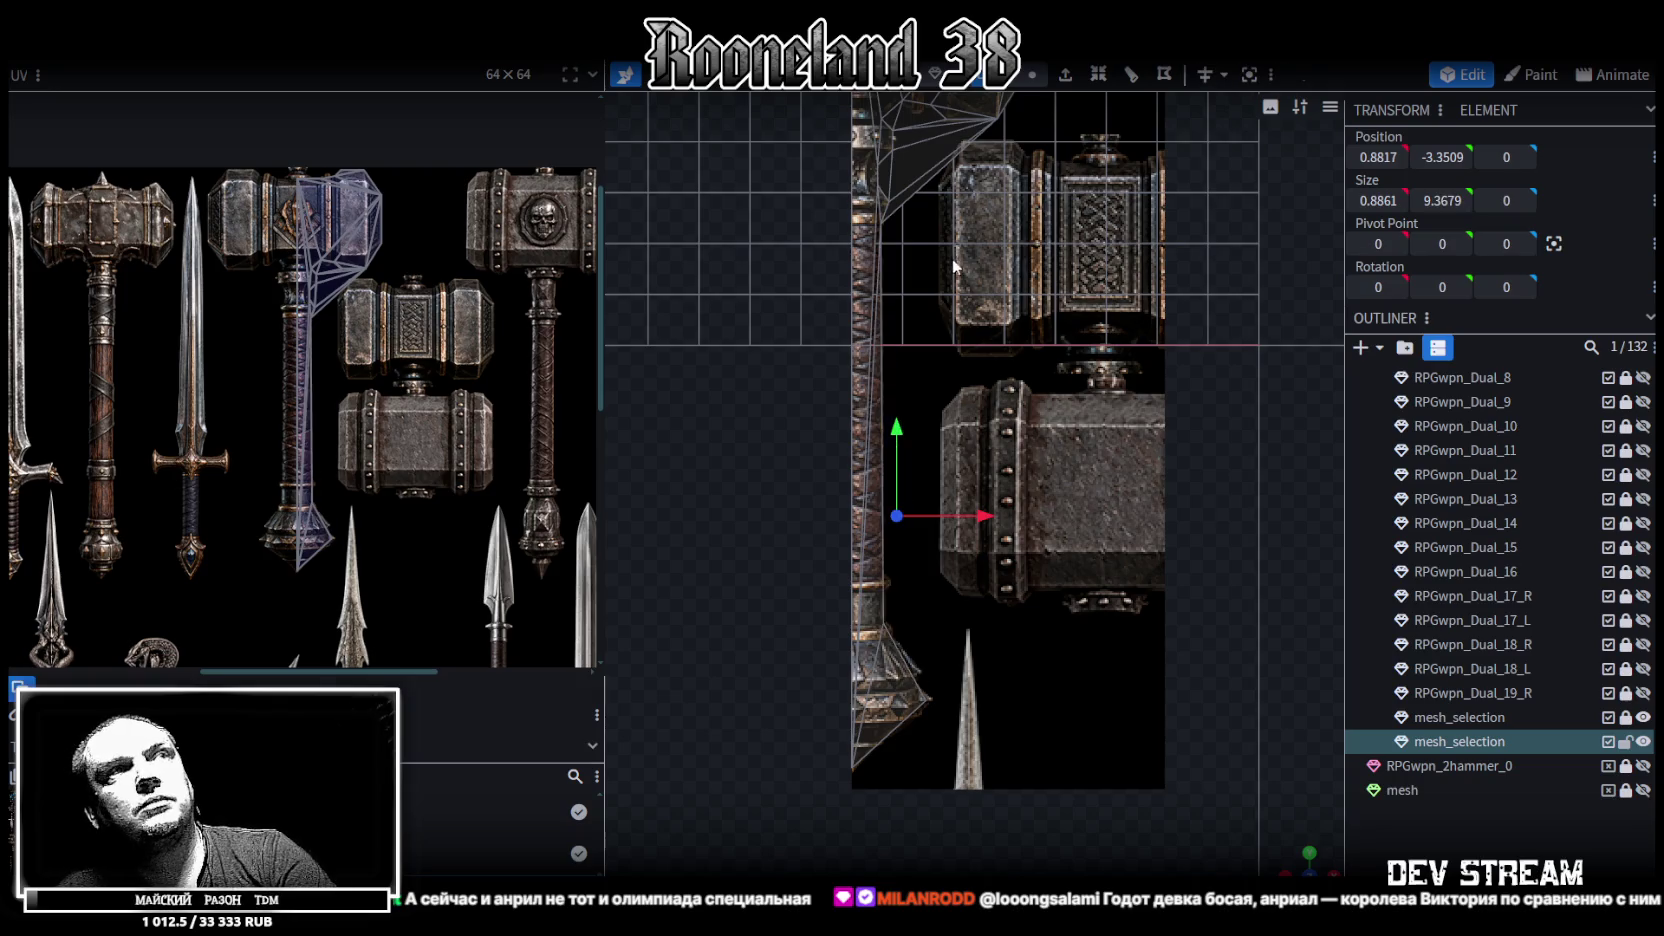
pyautogui.scroll(3, 888, 472)
pyautogui.click(826, 420)
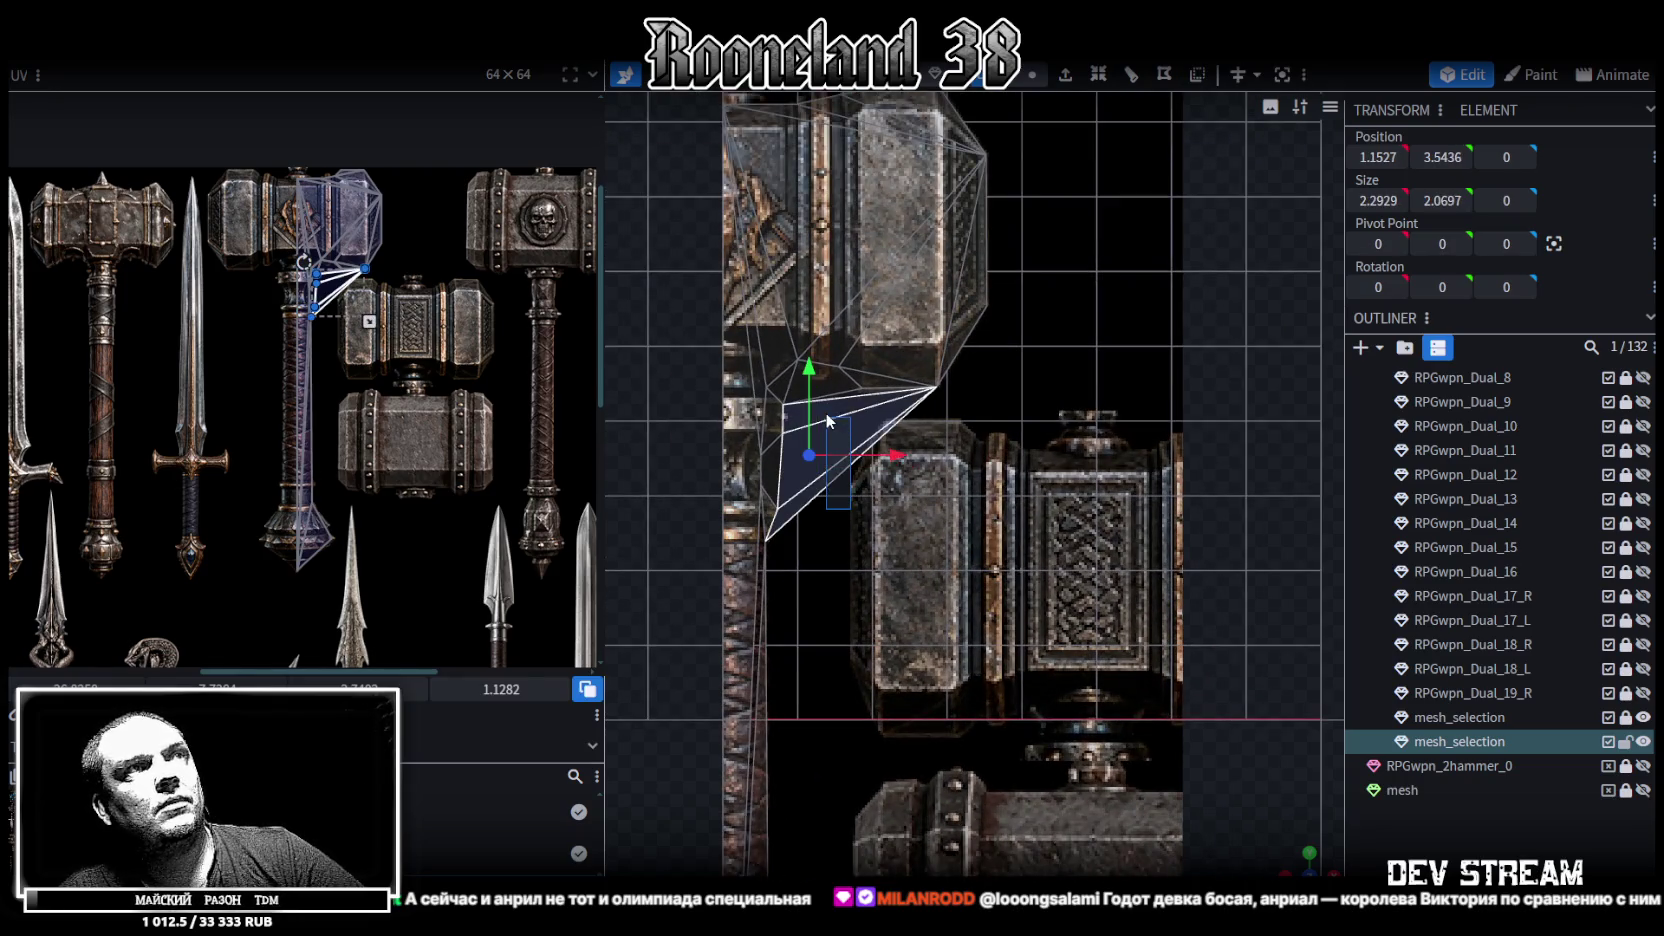
pyautogui.click(845, 402)
pyautogui.click(846, 400)
pyautogui.click(834, 404)
pyautogui.click(816, 403)
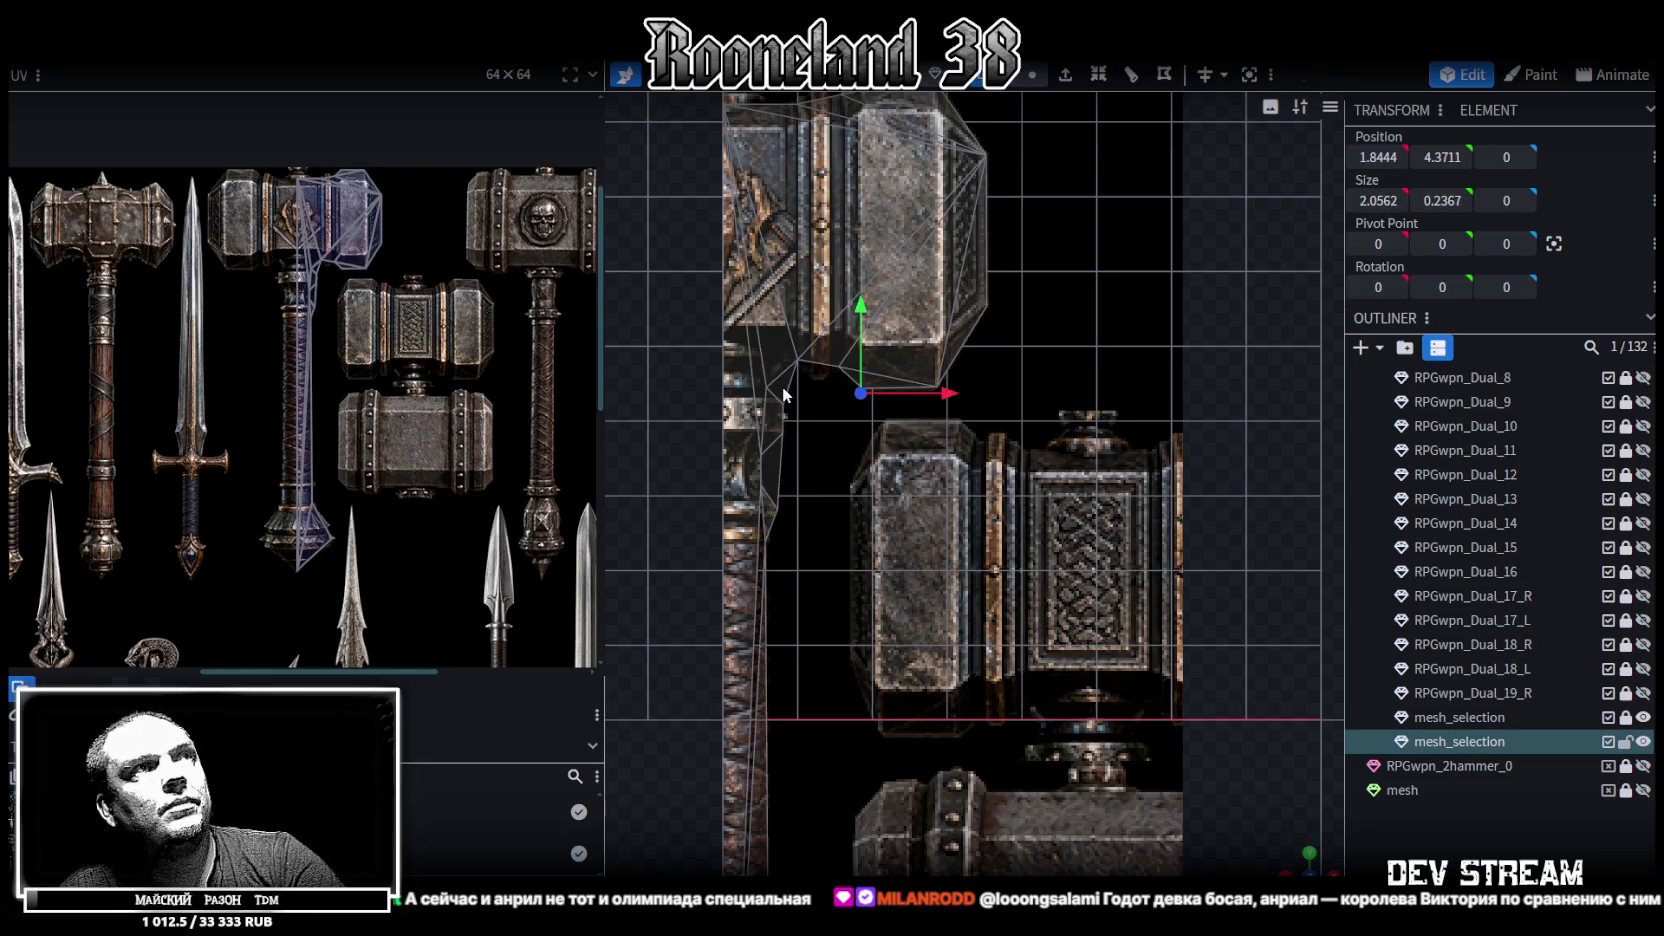
pyautogui.click(784, 485)
pyautogui.scroll(2, 784, 513)
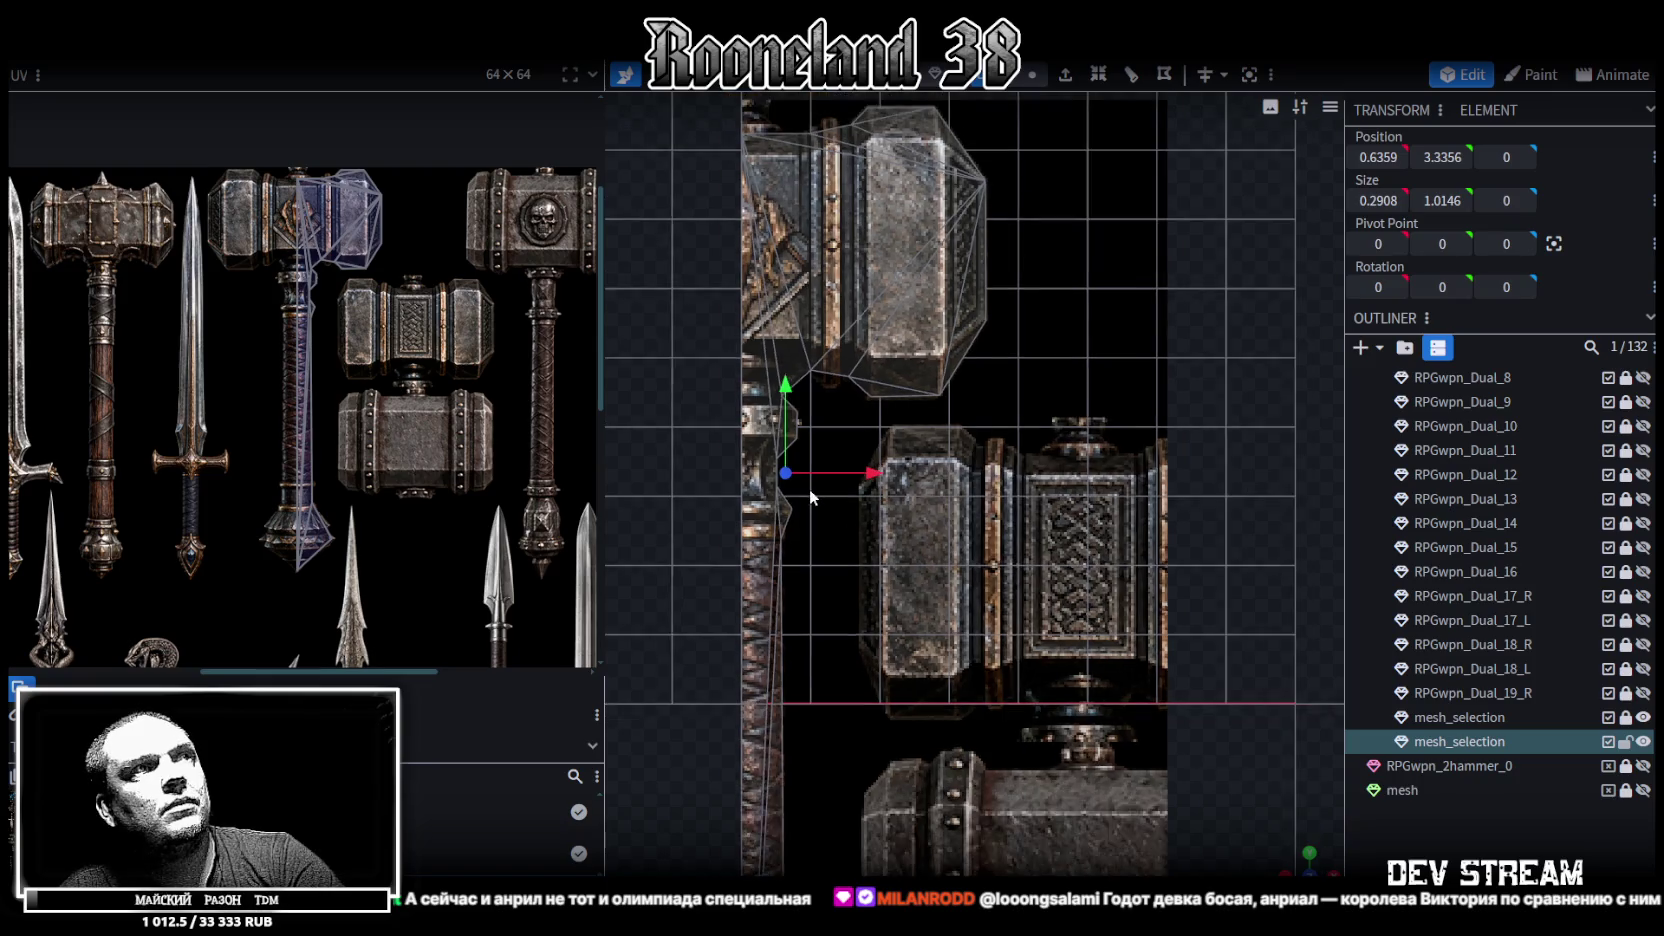
pyautogui.scroll(2, 771, 549)
pyautogui.moveTo(771, 549)
pyautogui.mouseDown(button='right')
pyautogui.moveTo(864, 463)
pyautogui.moveTo(875, 364)
pyautogui.mouseUp(button='right')
pyautogui.scroll(2, 793, 452)
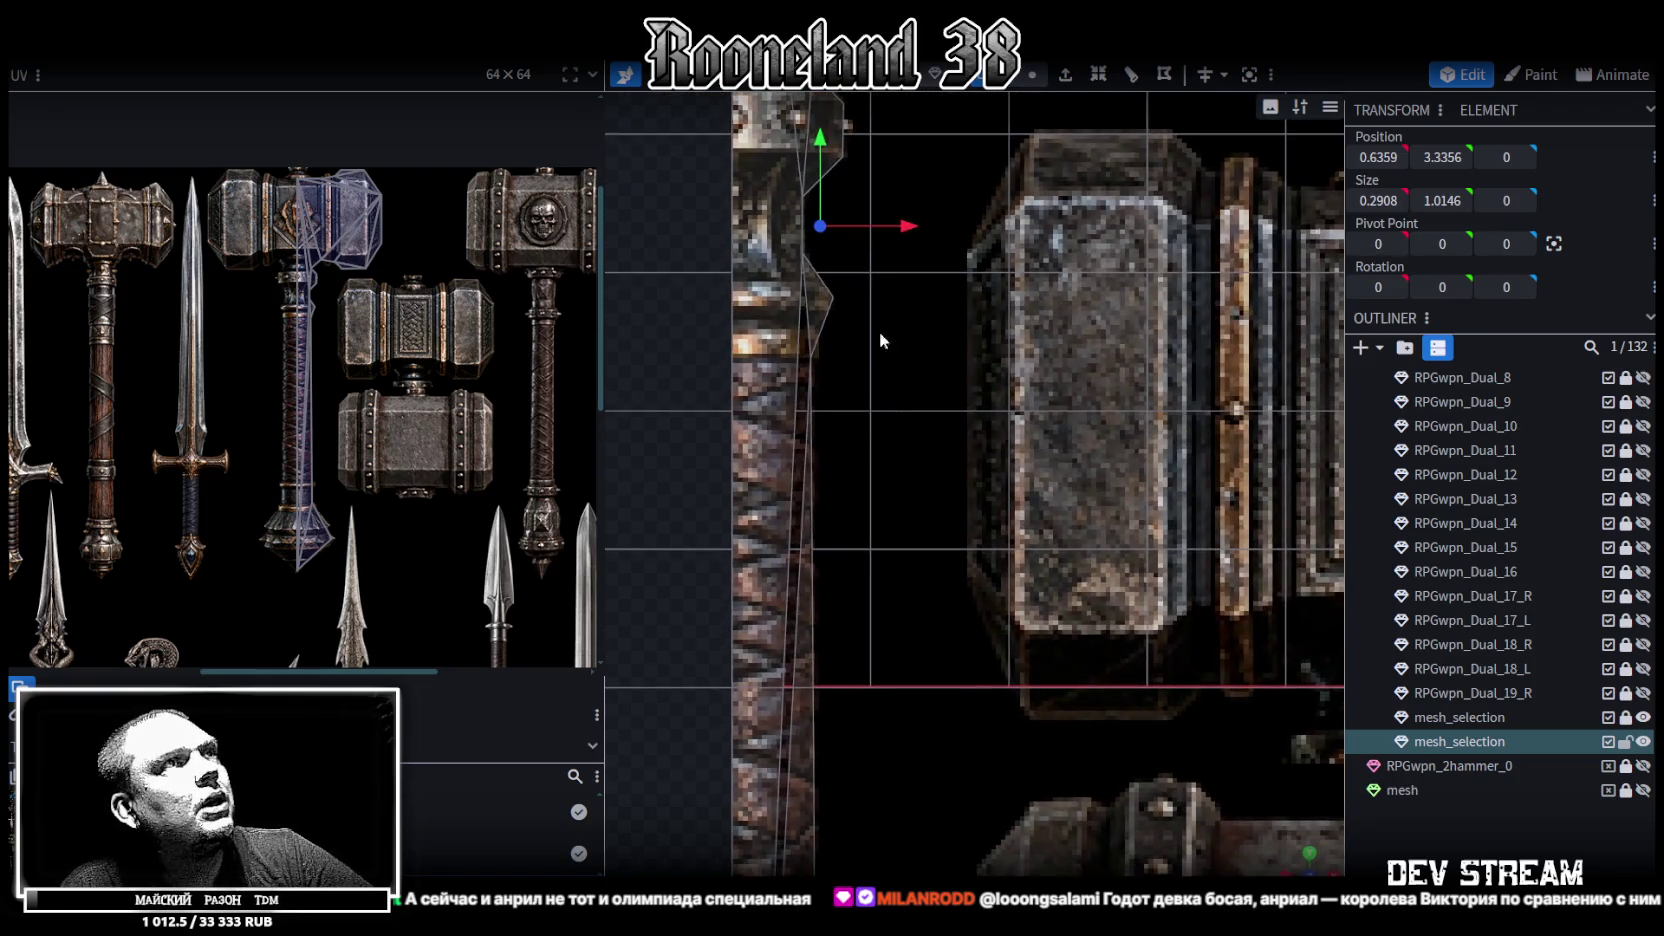
pyautogui.scroll(1, 757, 600)
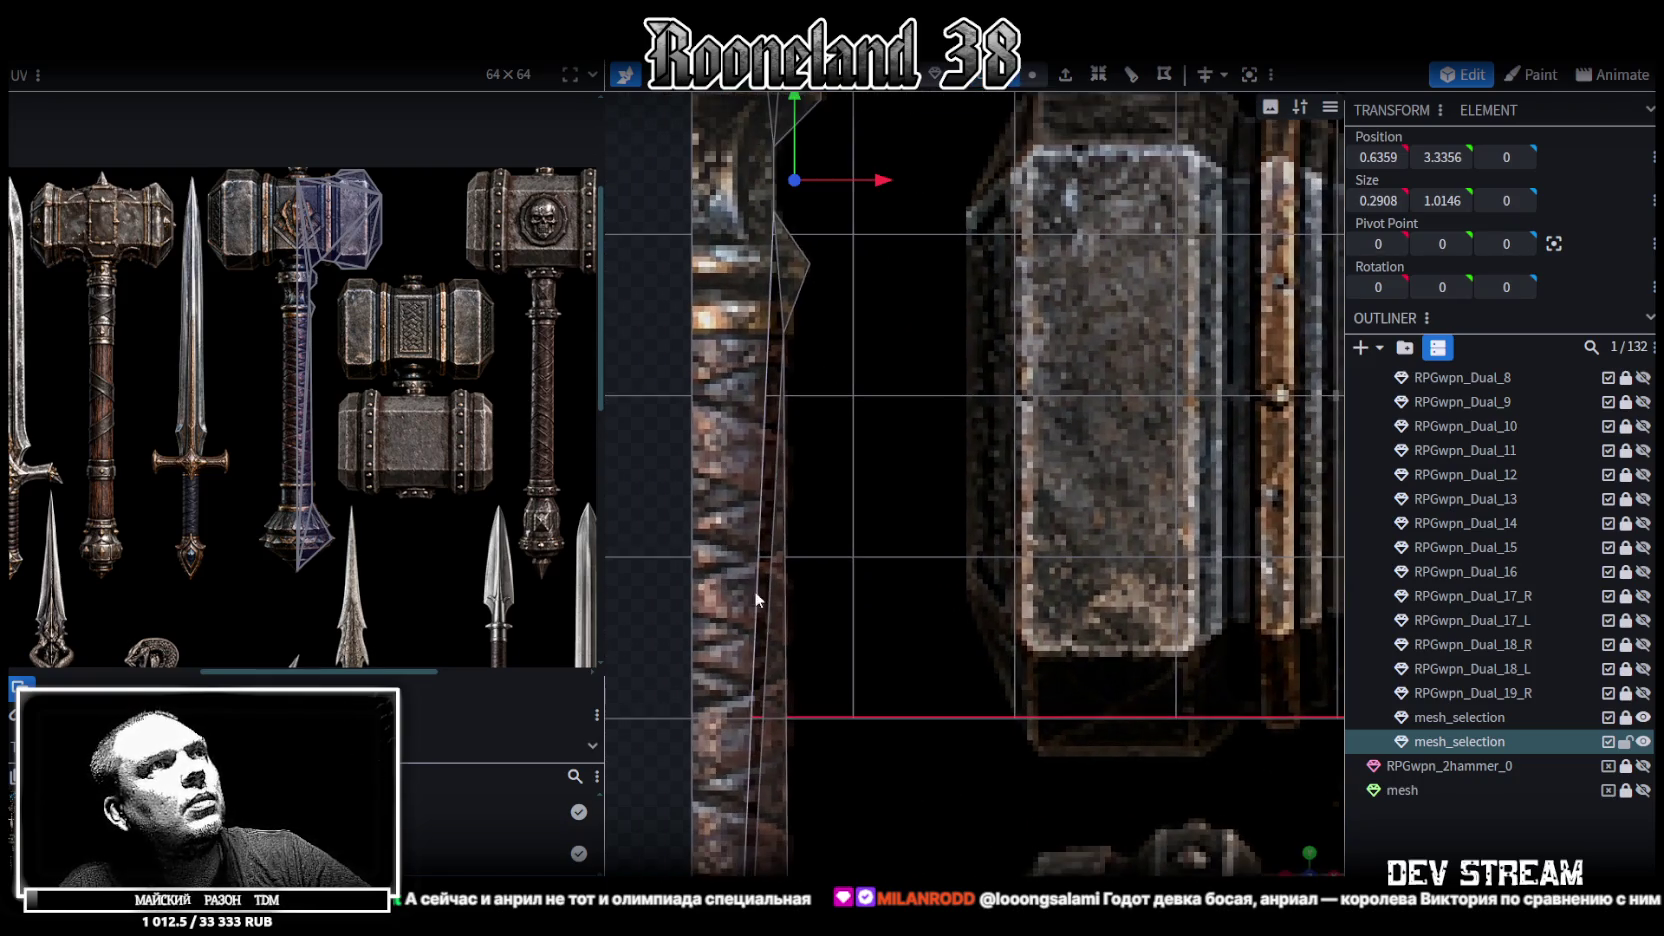
pyautogui.click(755, 532)
pyautogui.scroll(-3, 800, 538)
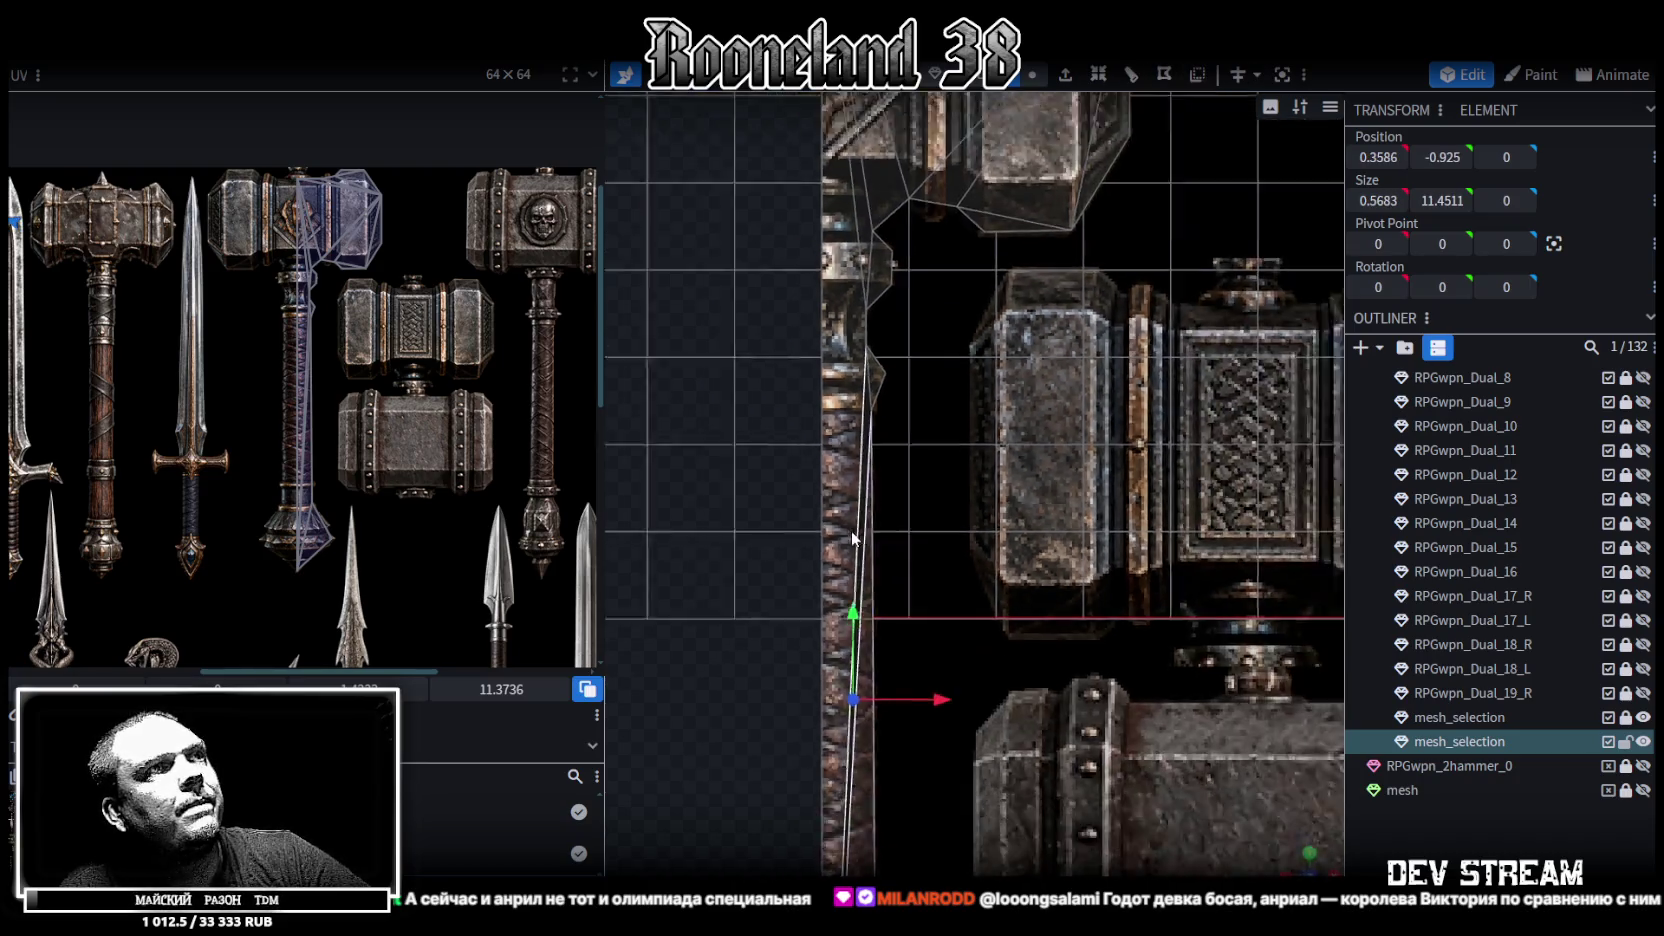
pyautogui.scroll(-2, 852, 530)
# Zoom out and orbit to view the trimmed hammer mesh in perspective
pyautogui.moveTo(975, 439)
pyautogui.mouseDown(button='right')
pyautogui.moveTo(945, 285)
pyautogui.moveTo(958, 388)
pyautogui.mouseUp(button='right')
pyautogui.scroll(2, 958, 388)
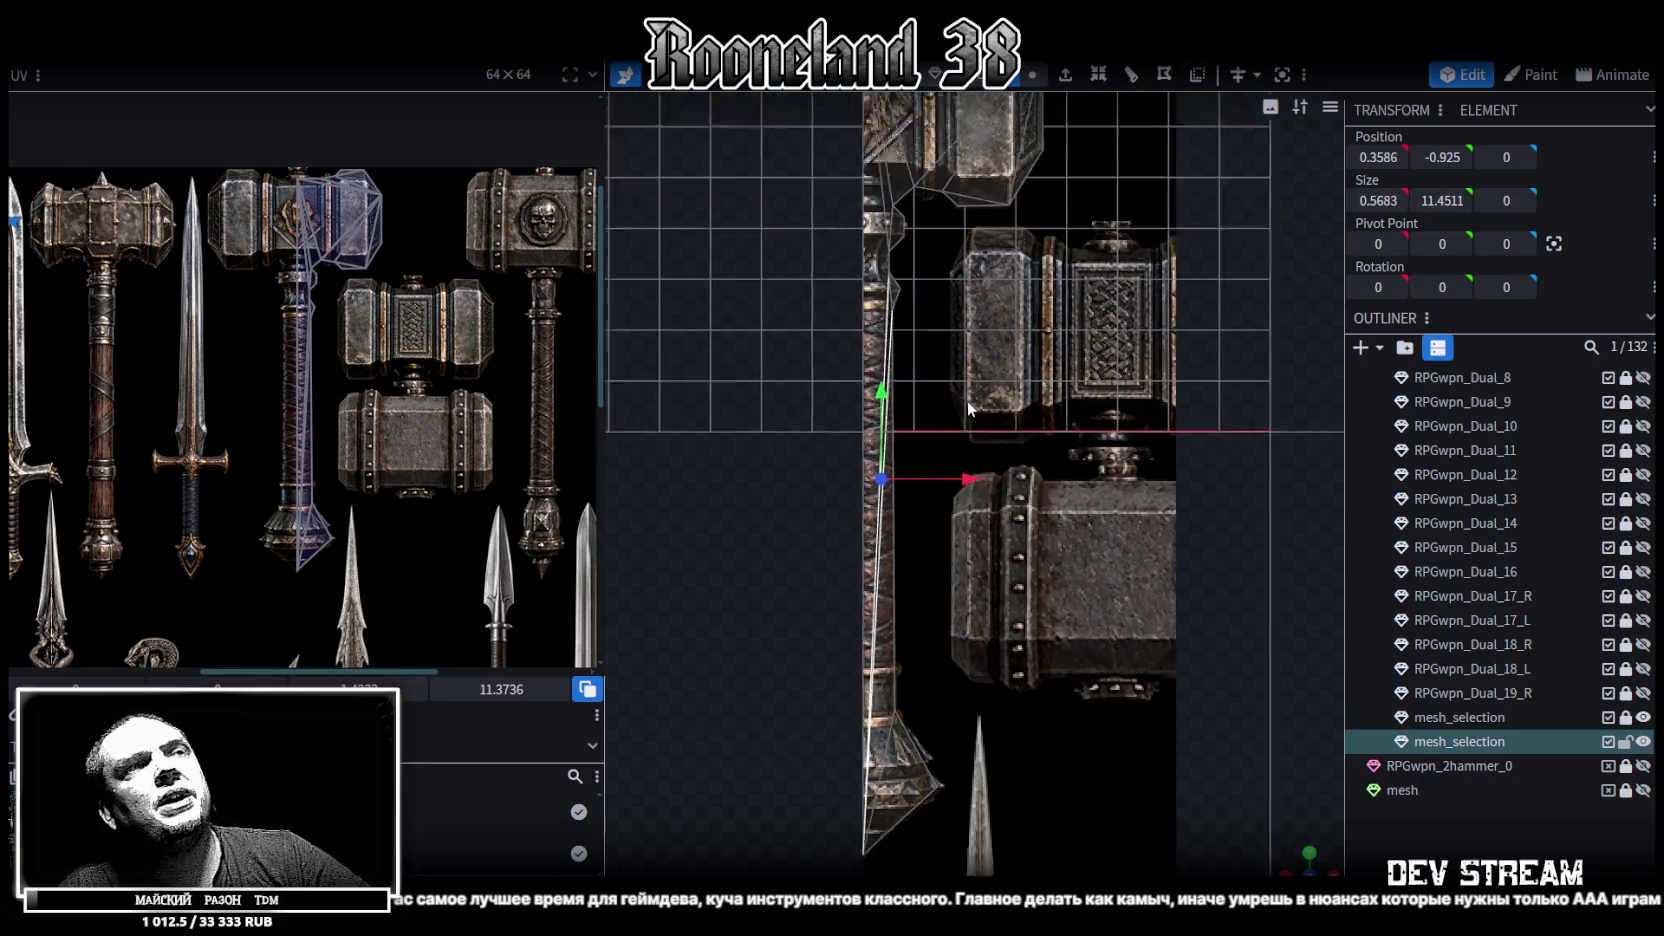
pyautogui.scroll(1, 955, 410)
pyautogui.scroll(2, 950, 440)
pyautogui.scroll(2, 943, 470)
pyautogui.moveTo(985, 432); pyautogui.dragTo(965, 690, button='right')
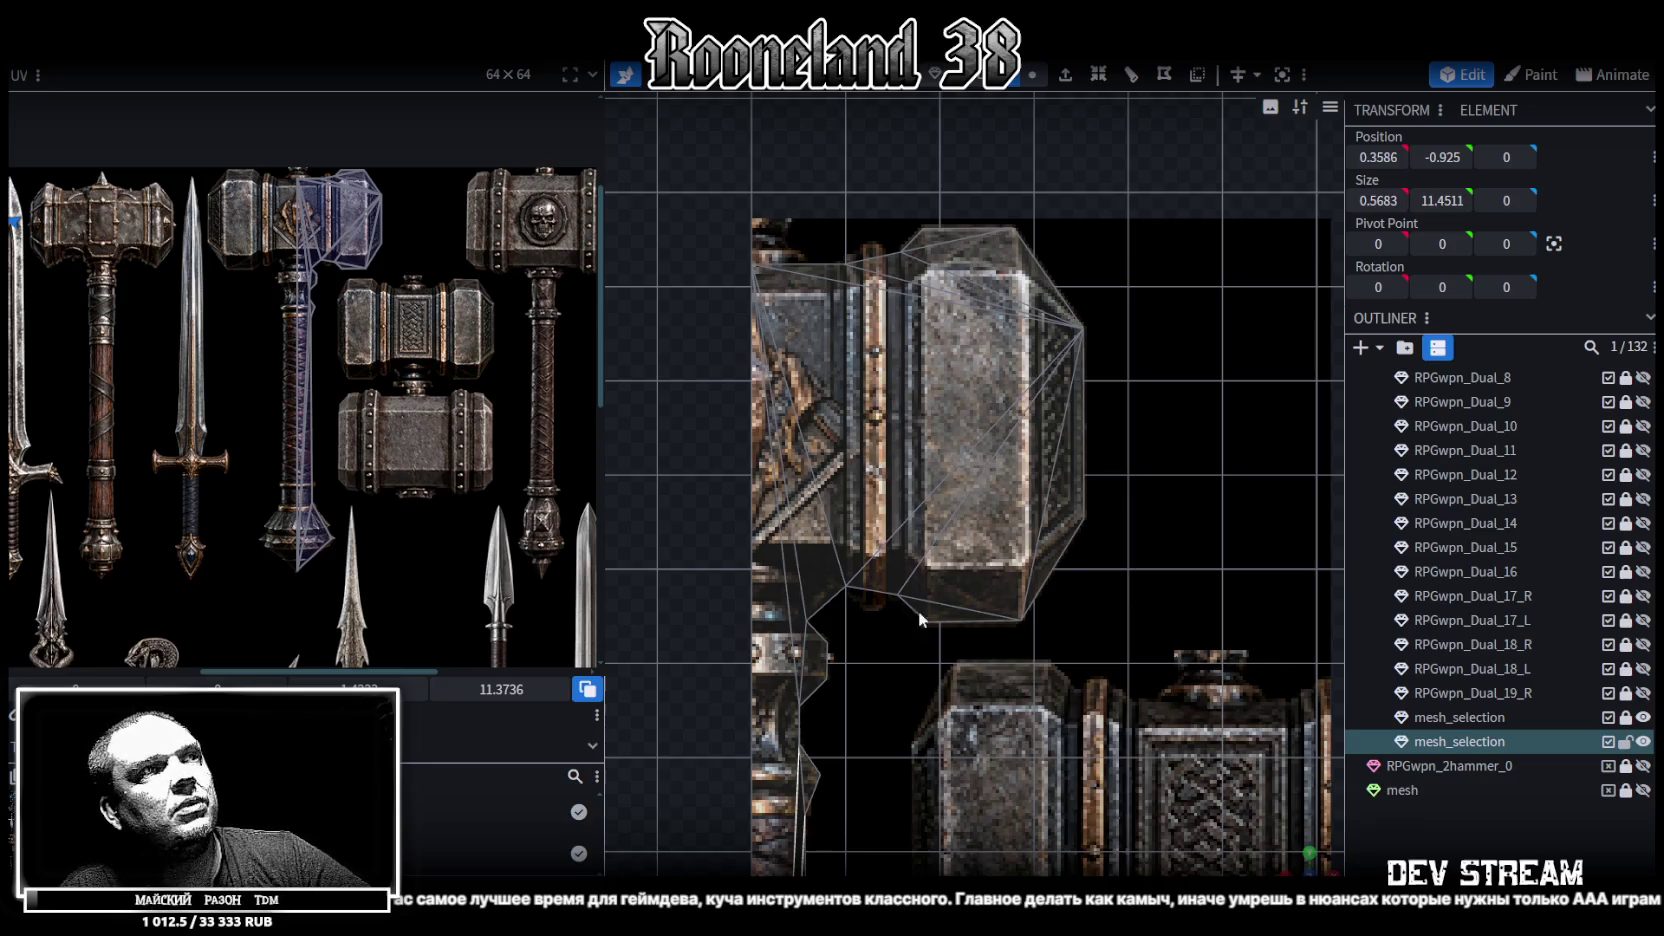
pyautogui.scroll(2, 935, 597)
pyautogui.scroll(-2, 1287, 866)
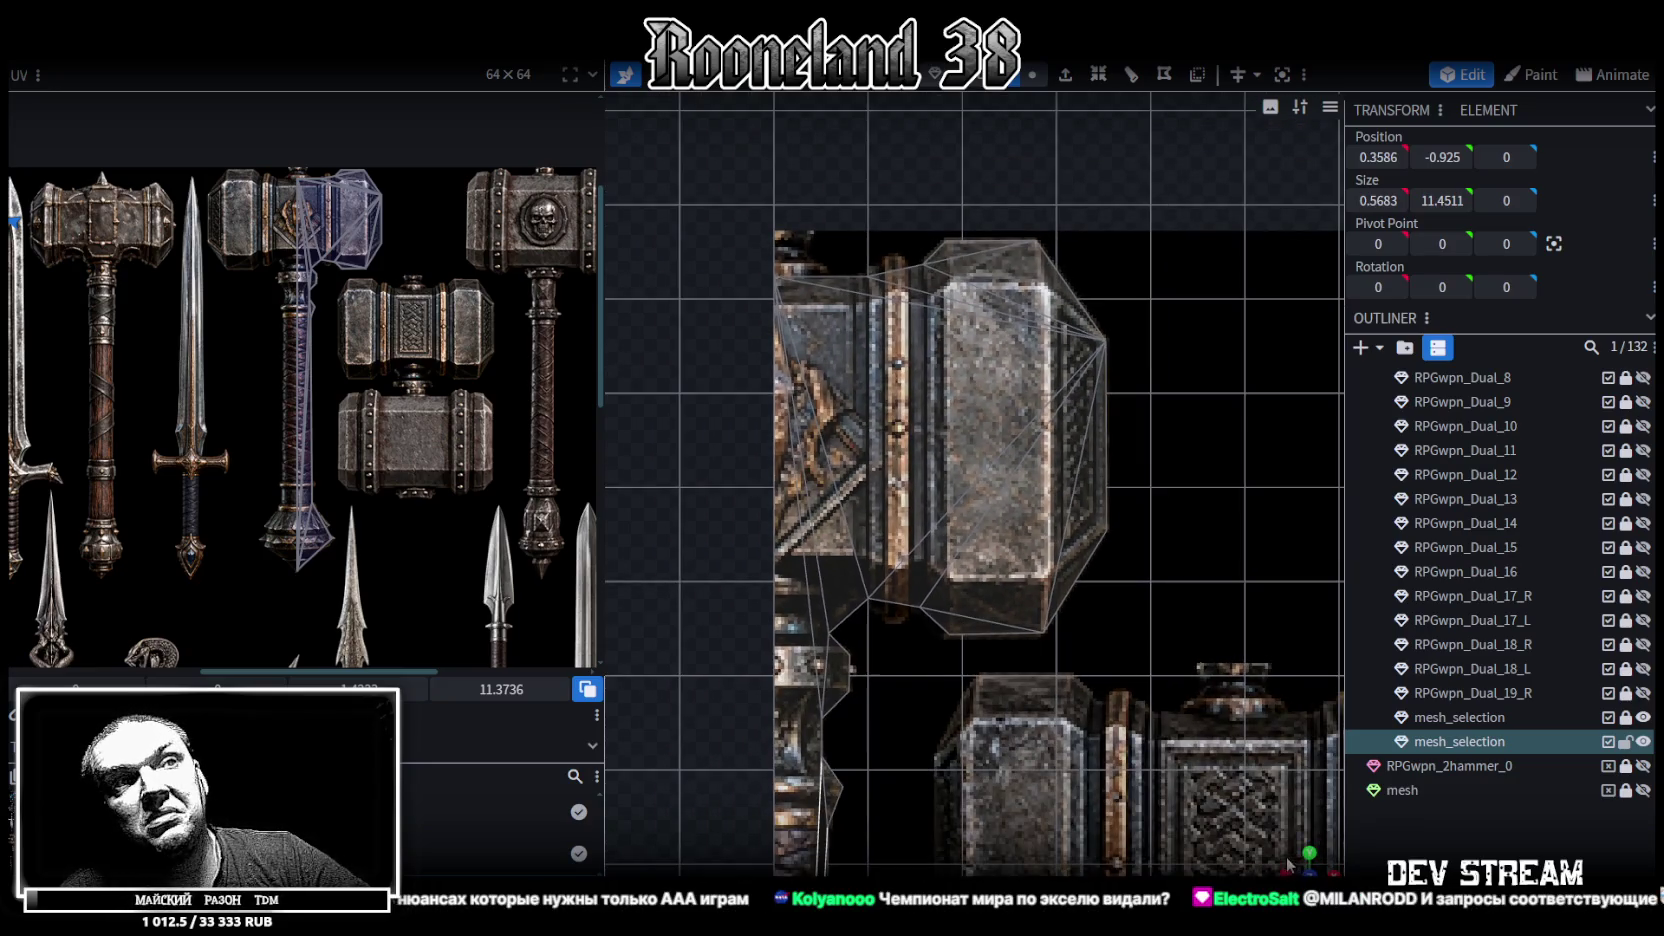
pyautogui.moveTo(1287, 866); pyautogui.dragTo(1180, 560)
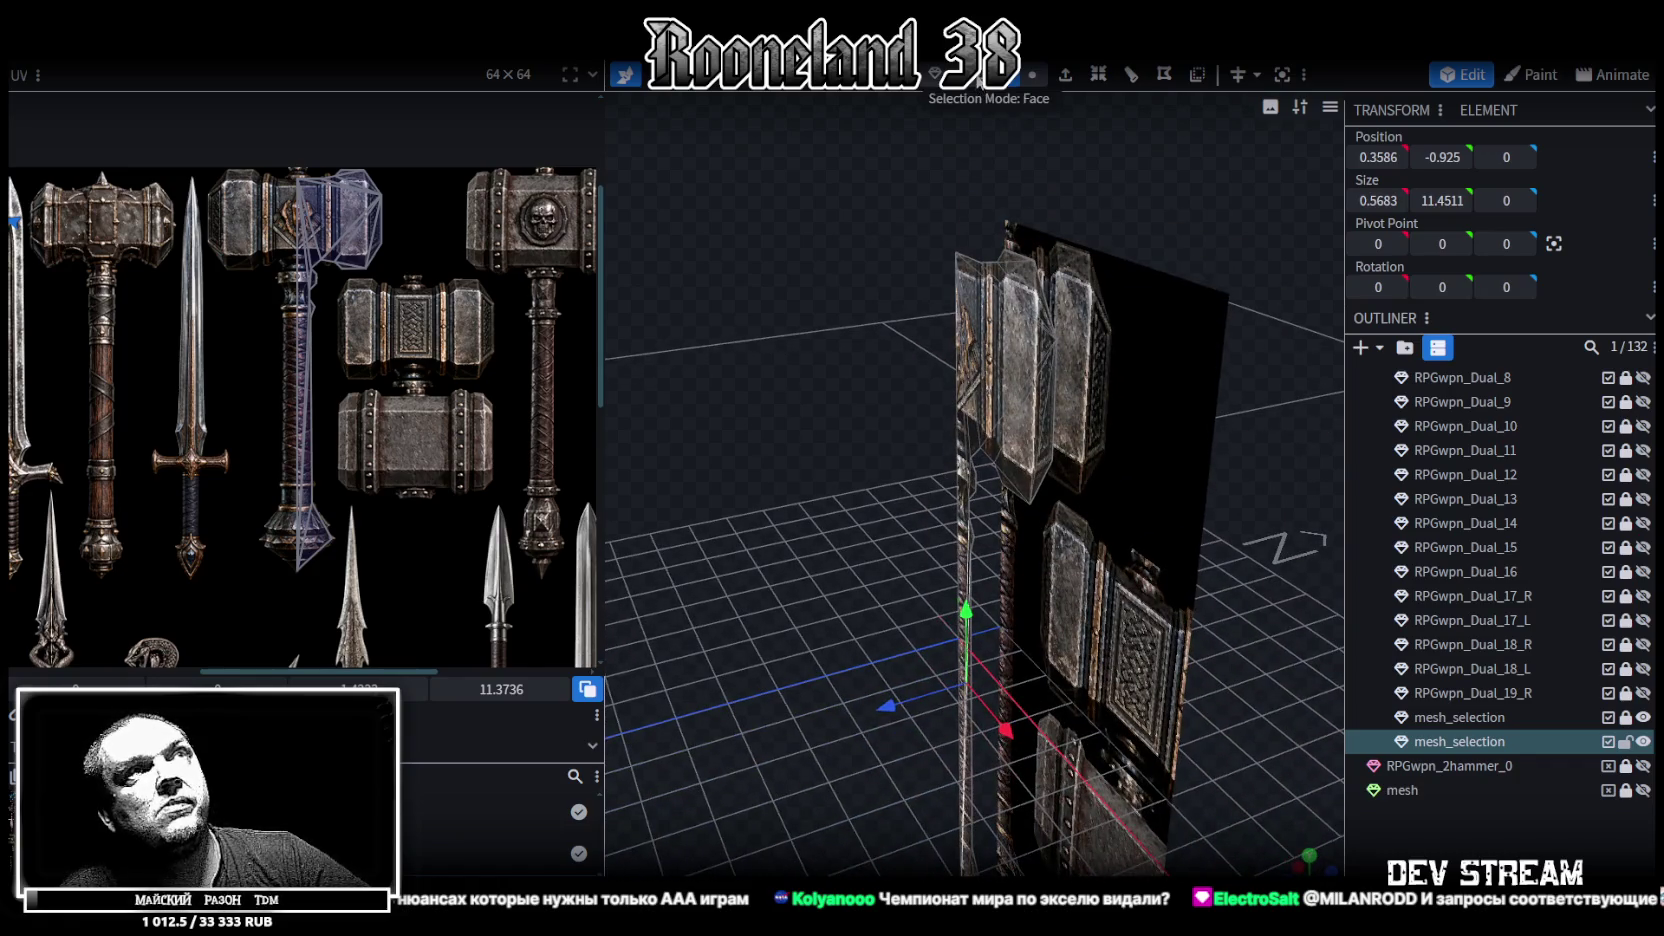
# Orbit around the selected hammer mesh, then switch to the Chrome window showing the Twitch stream
pyautogui.click(996, 372)
pyautogui.moveTo(864, 485)
pyautogui.mouseDown()
pyautogui.moveTo(751, 376)
pyautogui.moveTo(791, 362)
pyautogui.mouseUp()
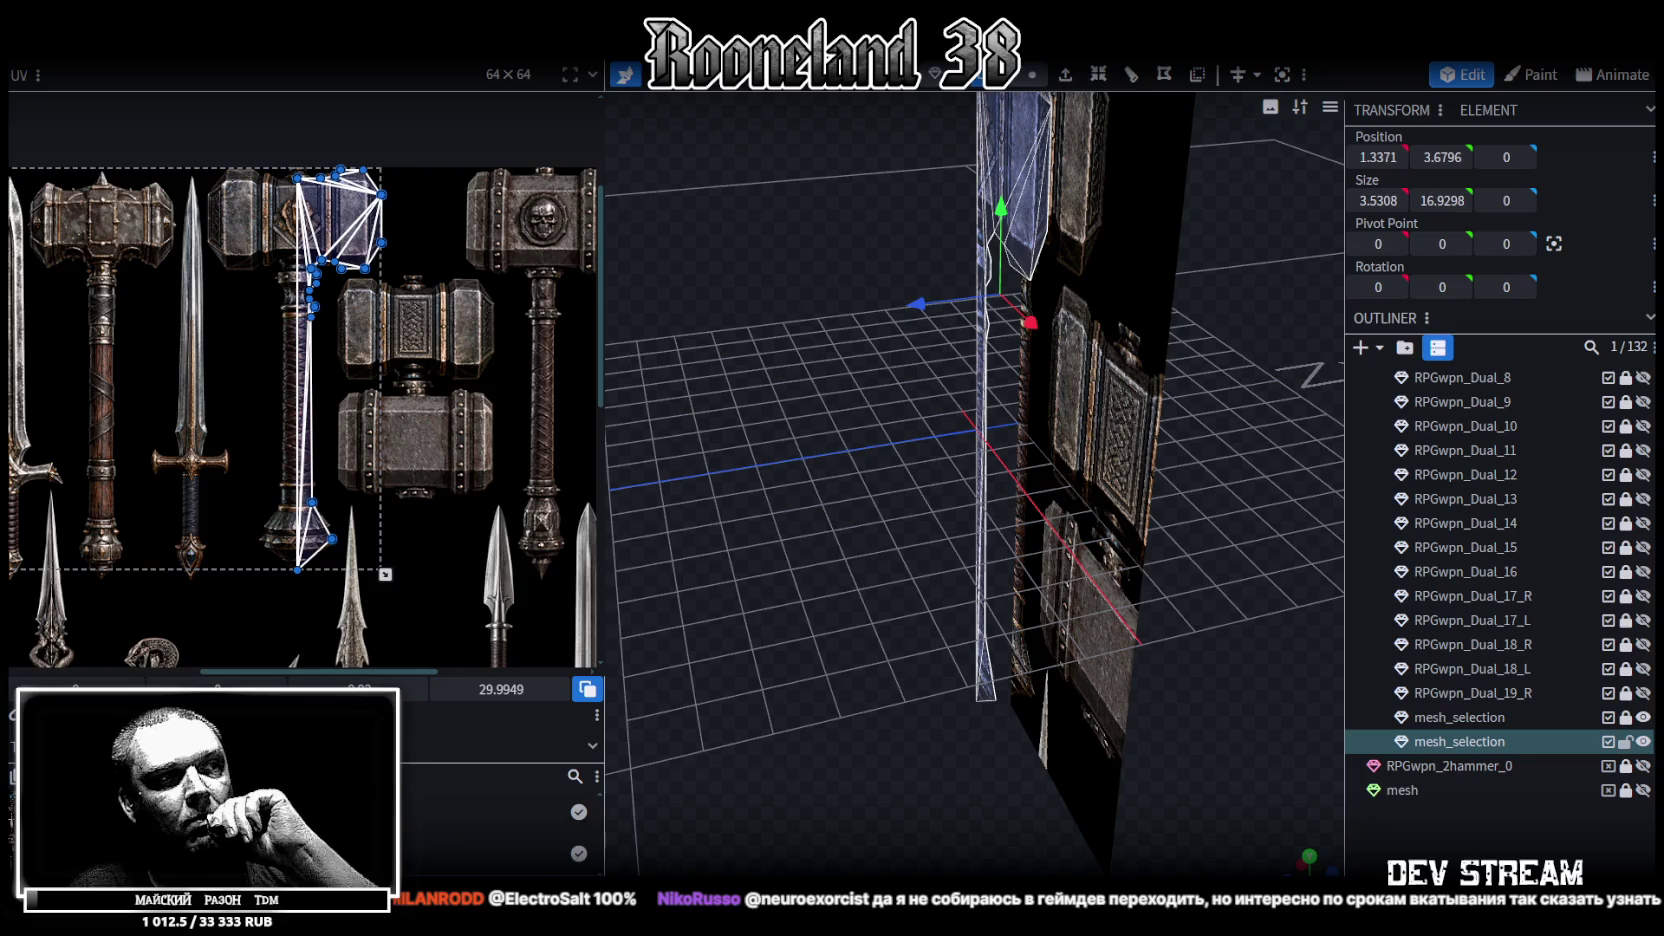
pyautogui.hotkey('alt', 'Tab')
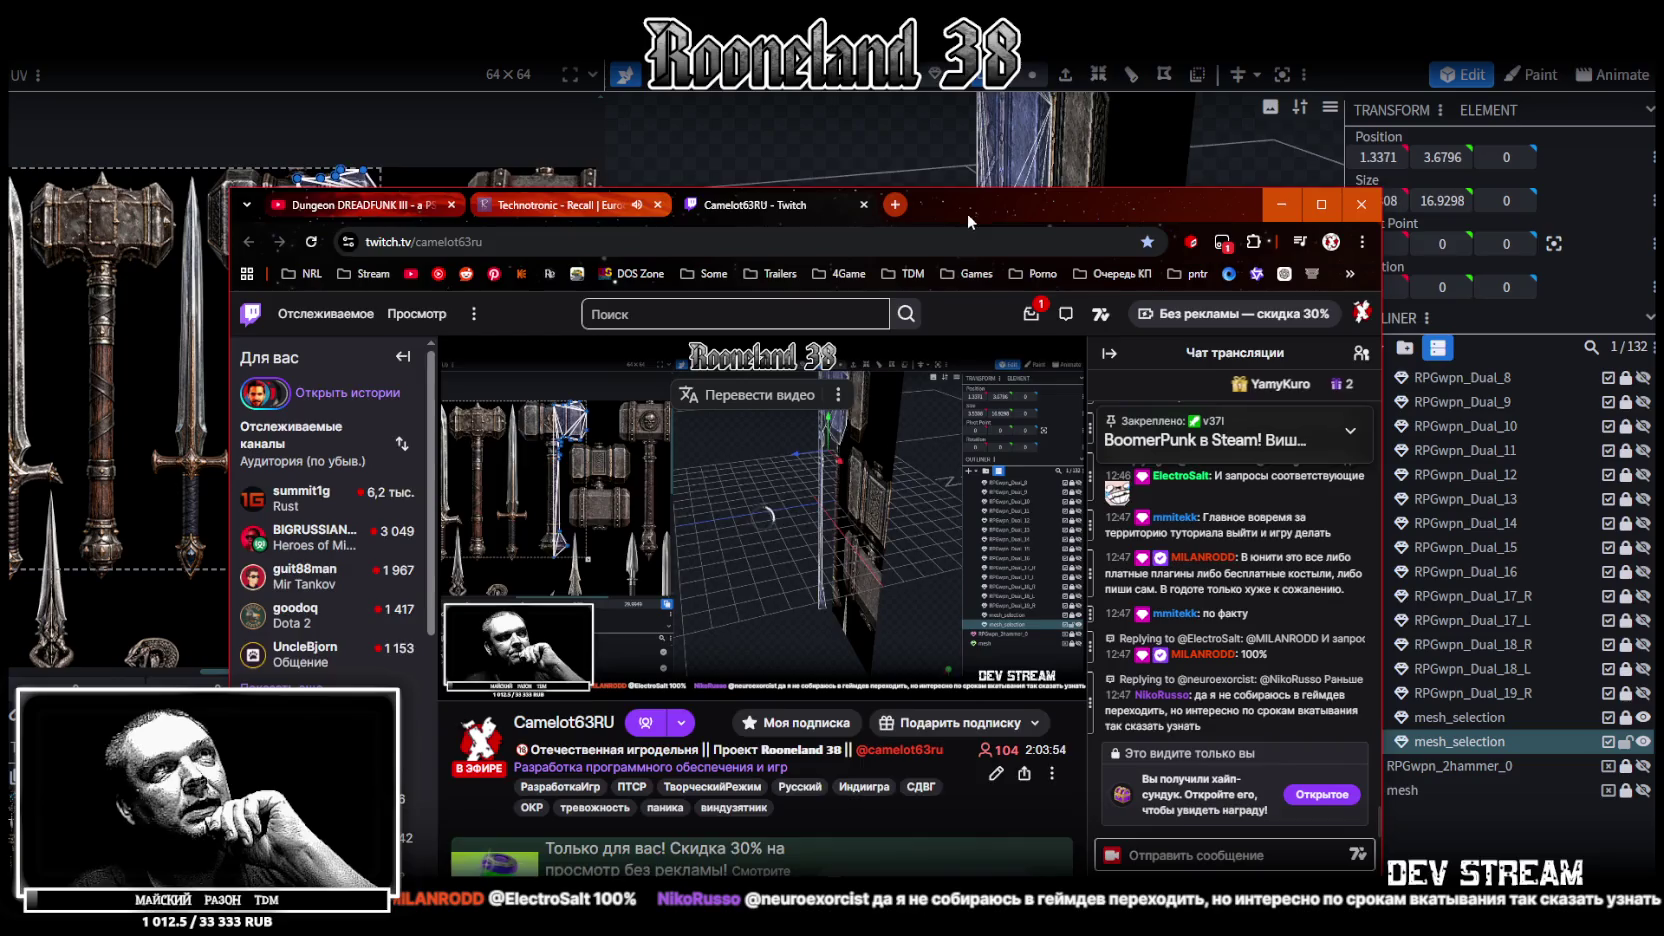
# Open the TDM Timeline panel in a new maximized tab and scroll down to Q.I.R.A. 2118
pyautogui.moveTo(966, 214); pyautogui.dragTo(970, 152)
pyautogui.scroll(-2, 718, 488)
pyautogui.scroll(-3, 734, 499)
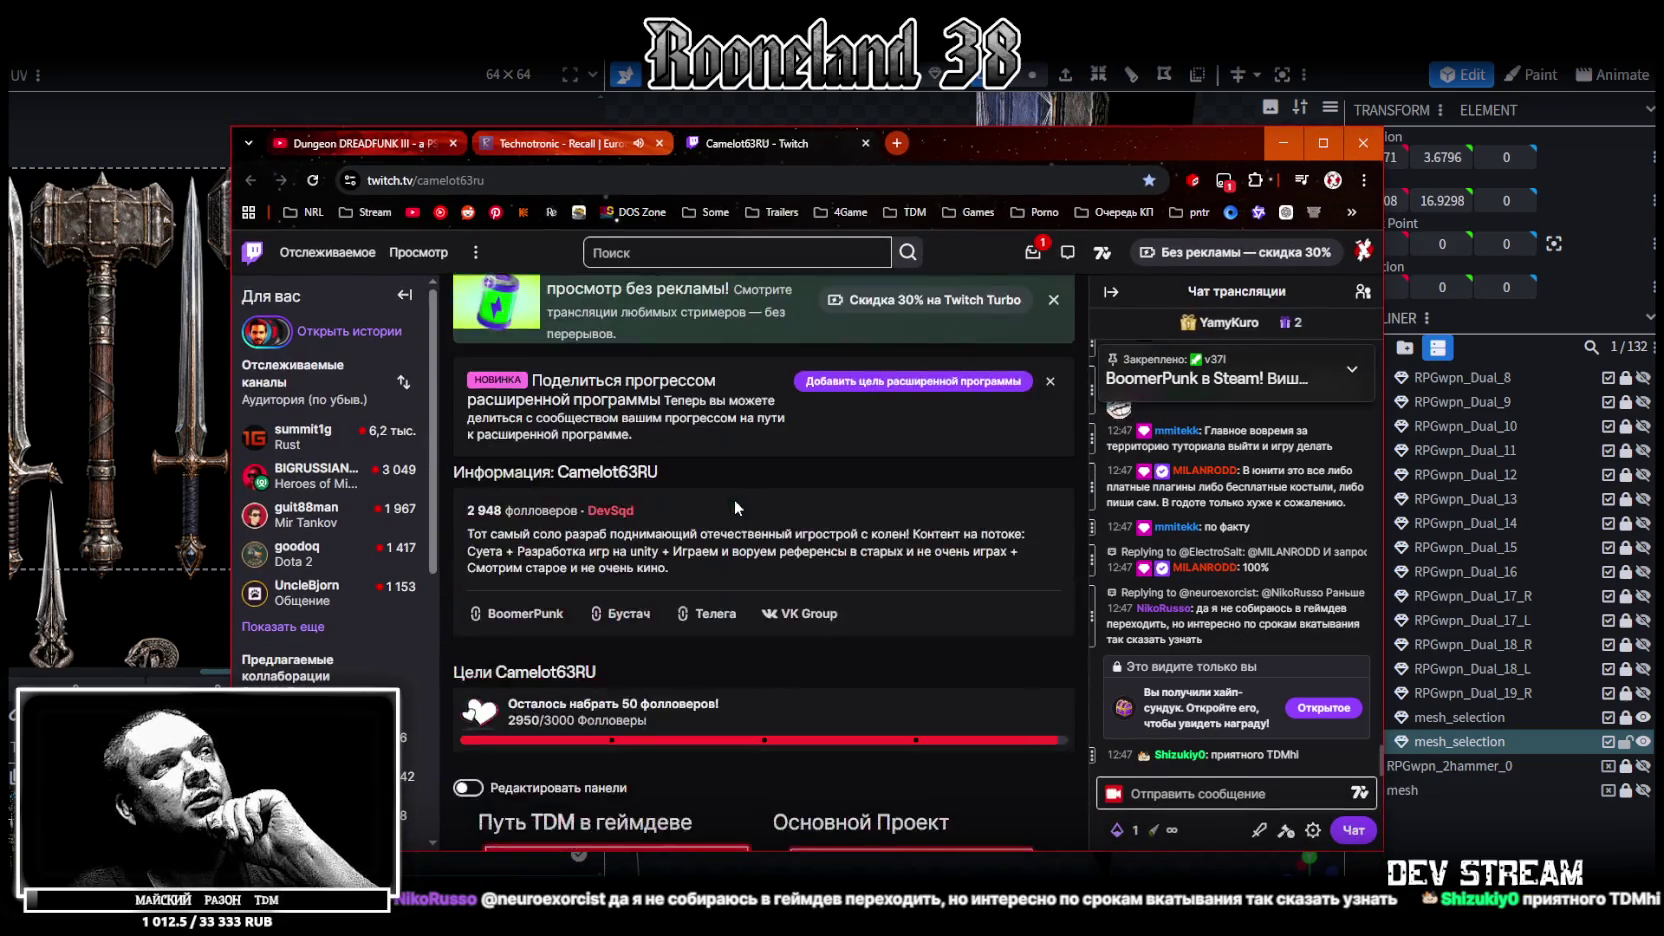
pyautogui.scroll(-4, 734, 499)
pyautogui.middleClick(910, 453)
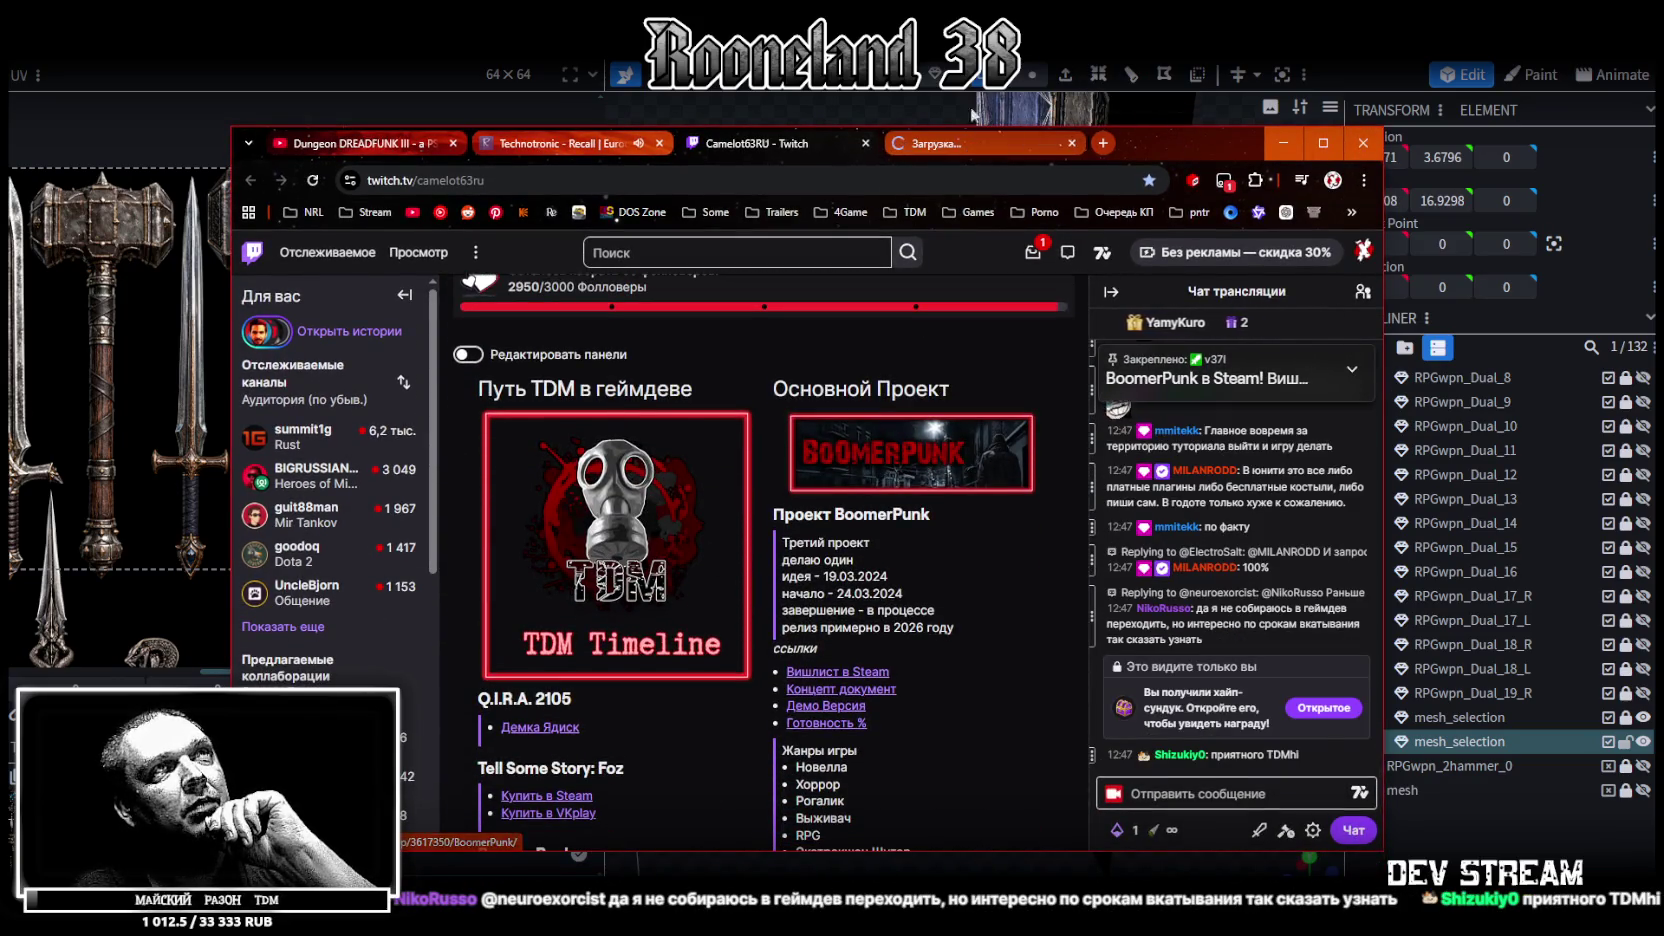
pyautogui.click(927, 147)
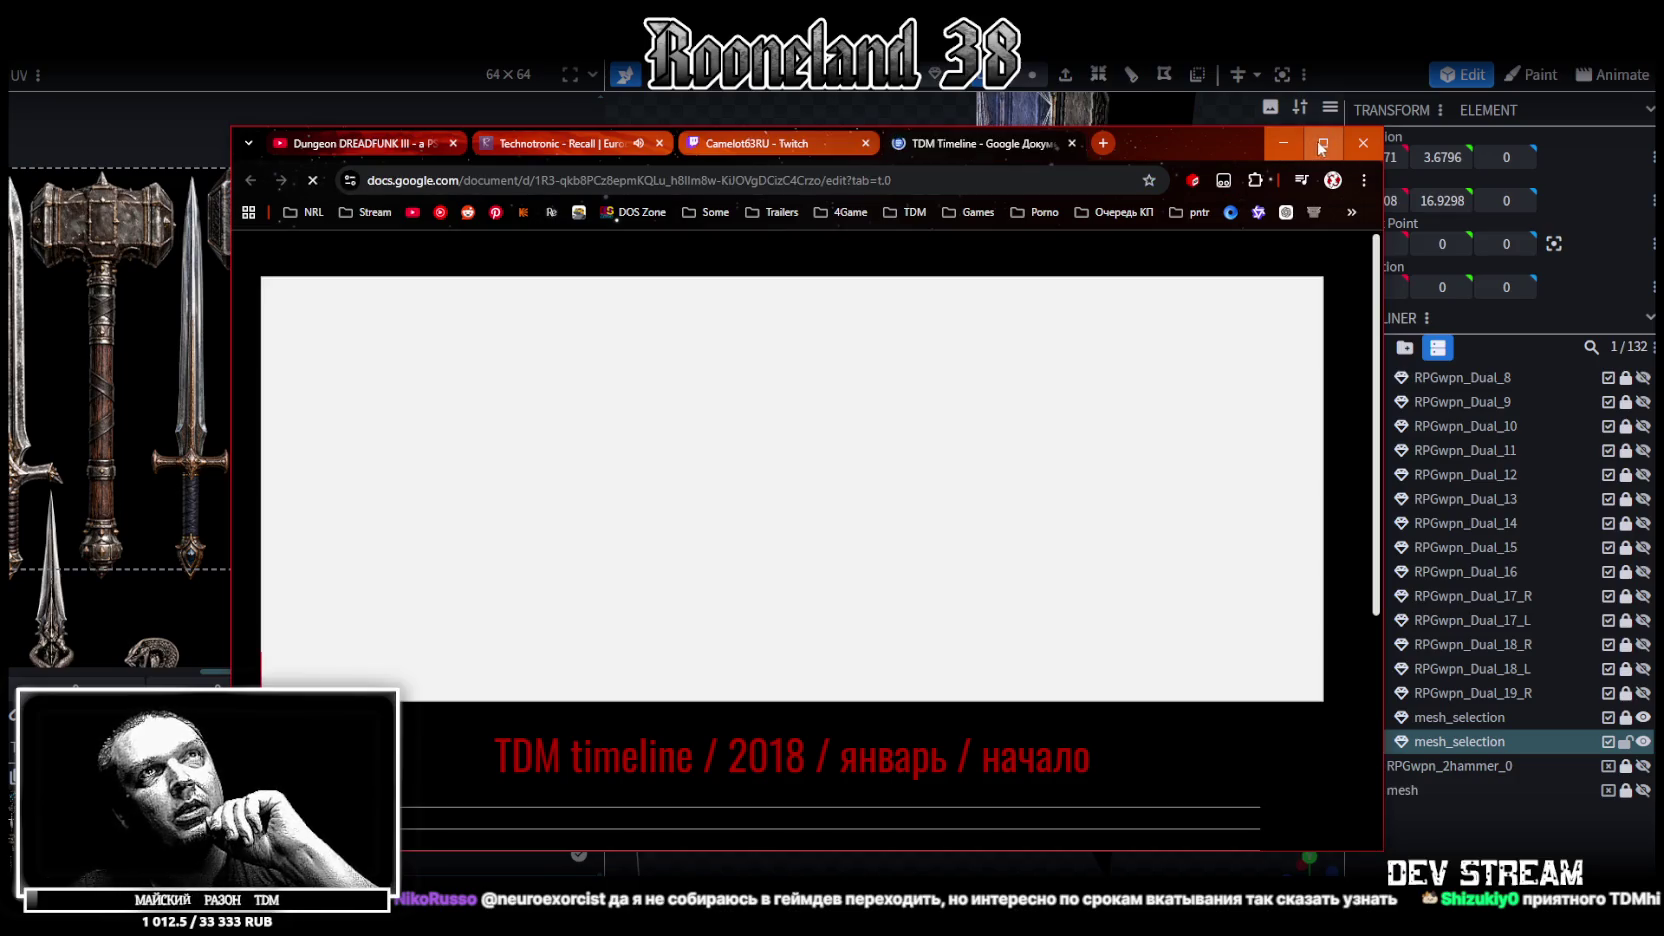
pyautogui.click(1323, 143)
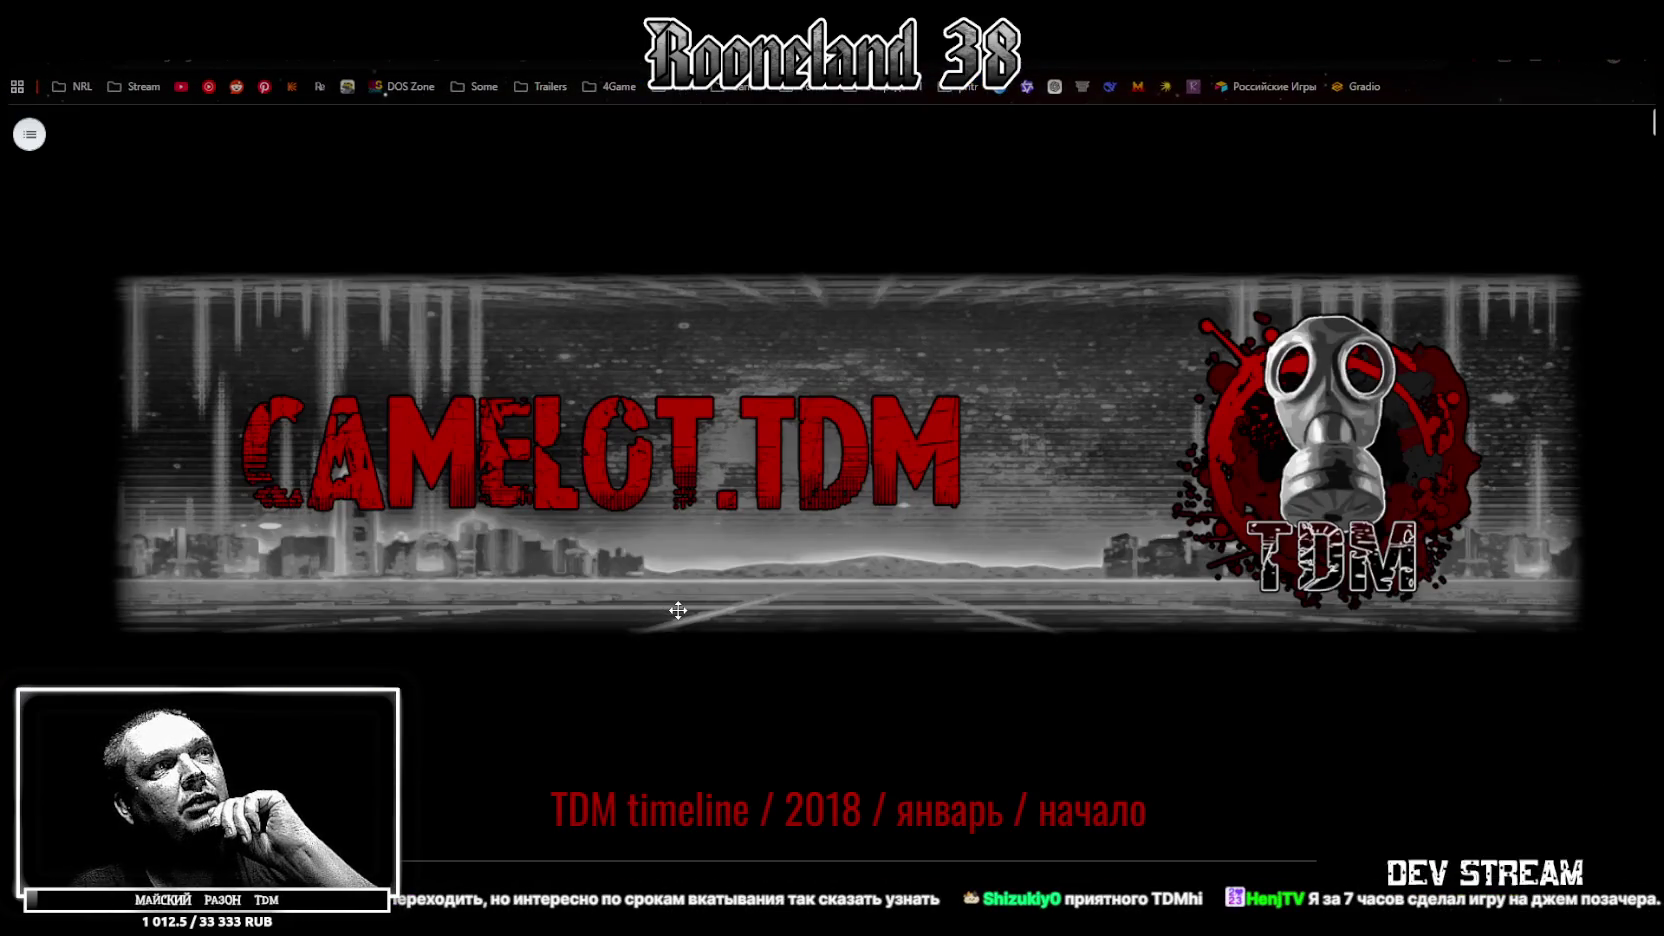
pyautogui.scroll(-4, 678, 610)
pyautogui.scroll(-4, 674, 484)
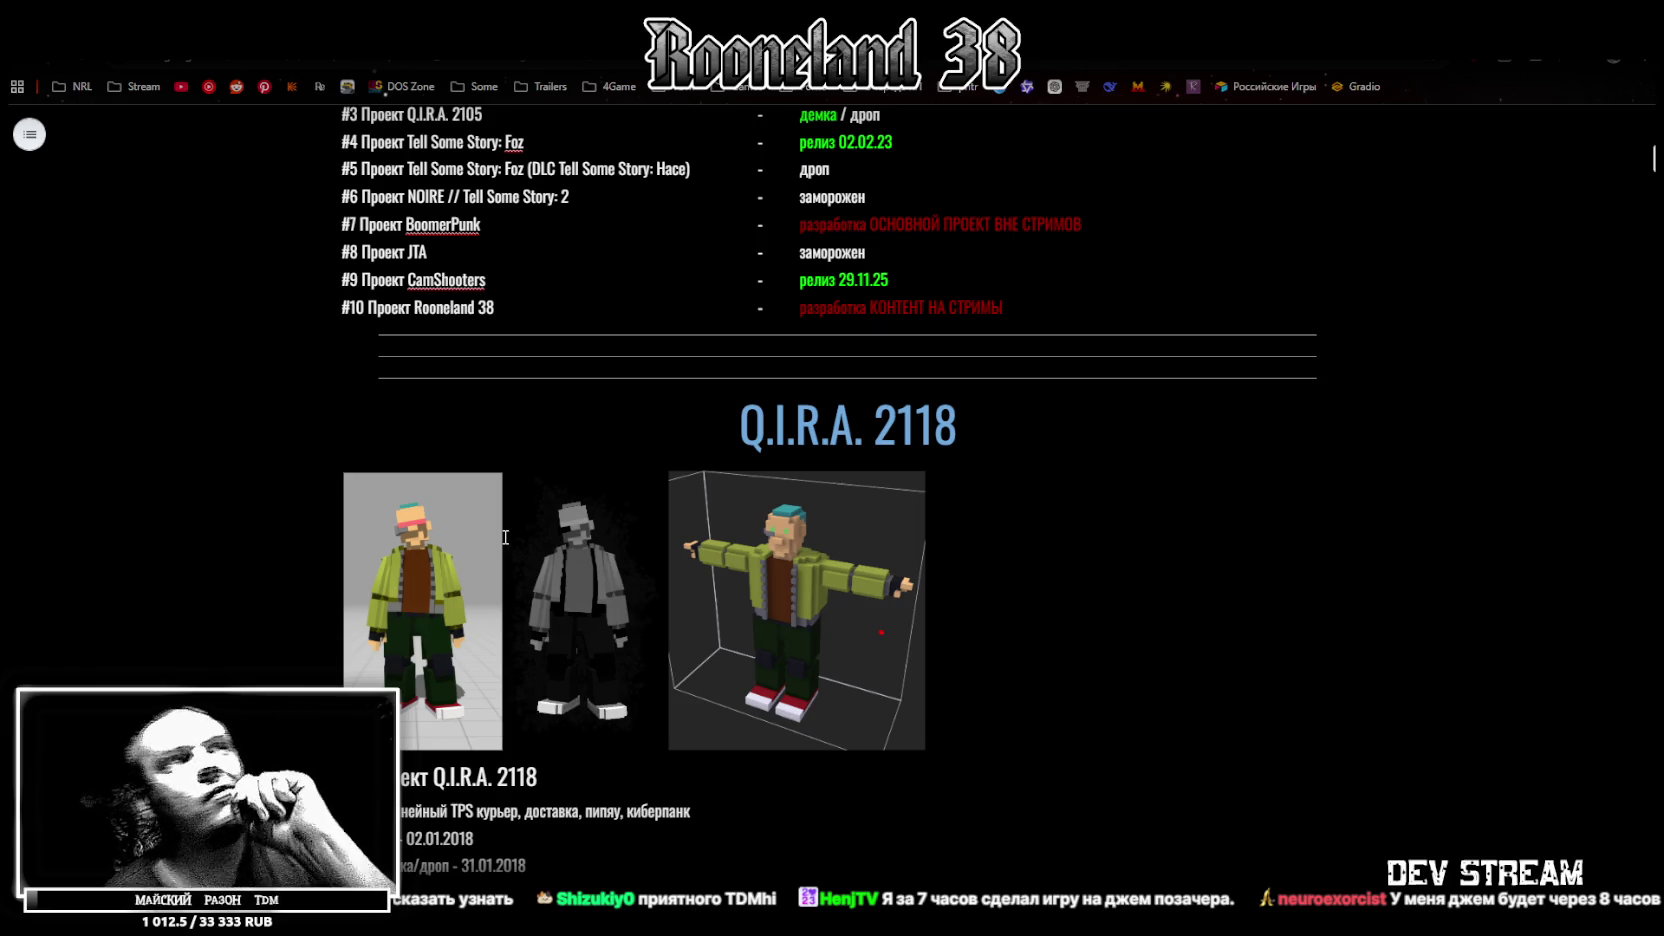
# Scroll the timeline doc to the cyberpunk courier project's screenshots just above the #2 Stump section
pyautogui.scroll(-3, 655, 500)
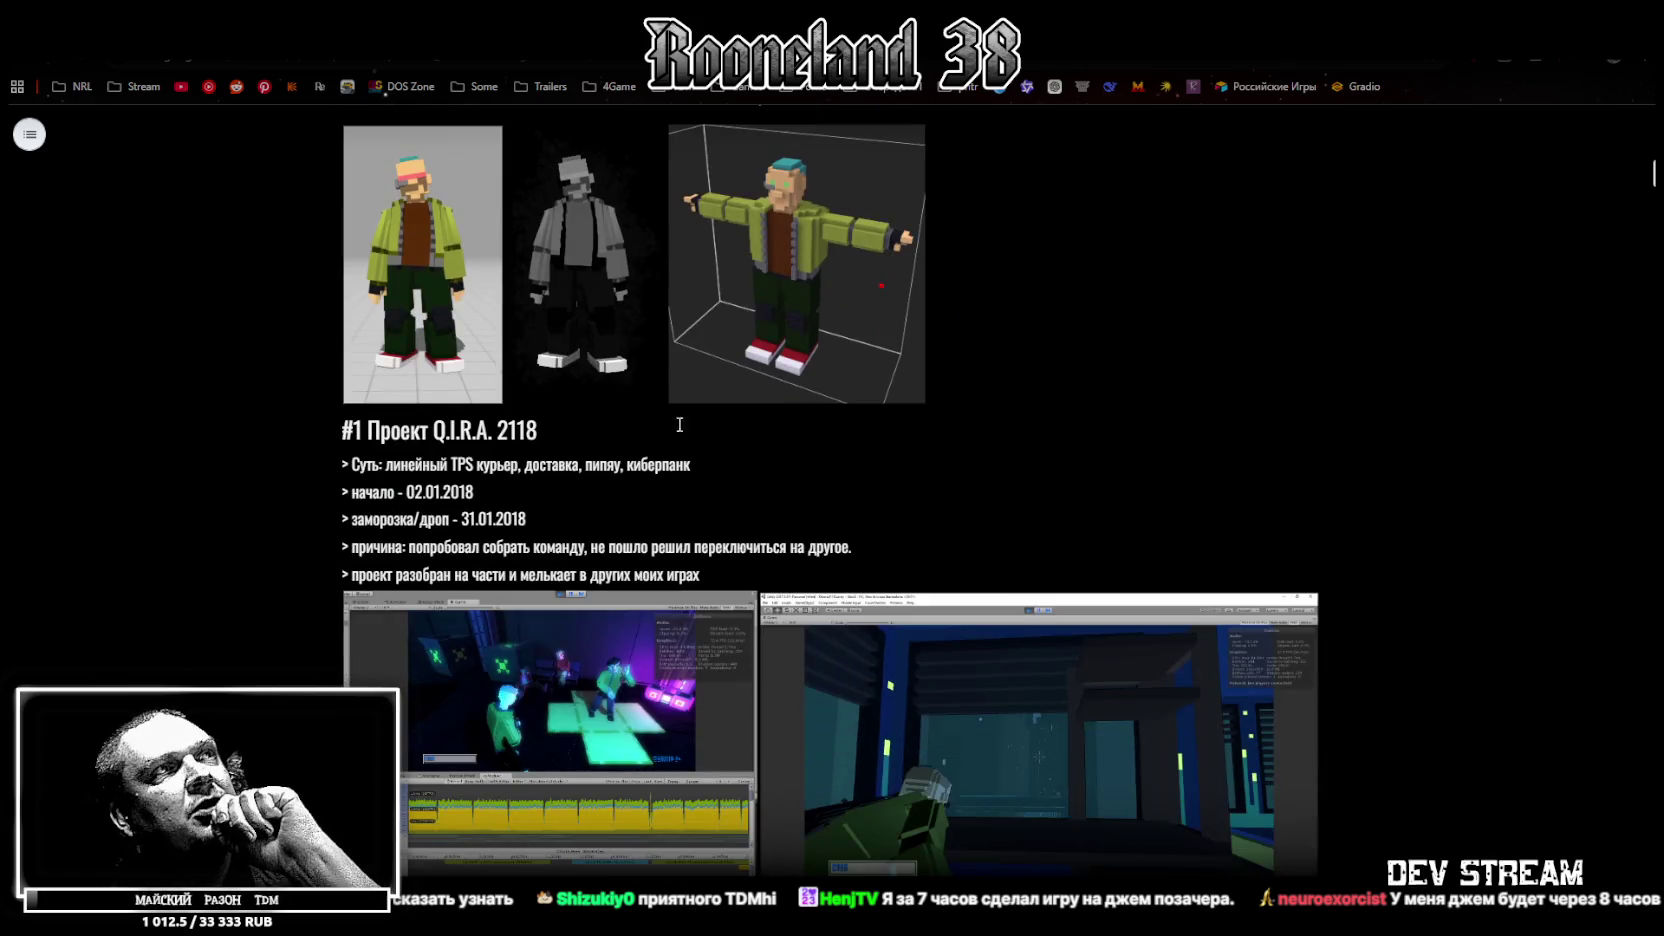
pyautogui.scroll(-2, 570, 584)
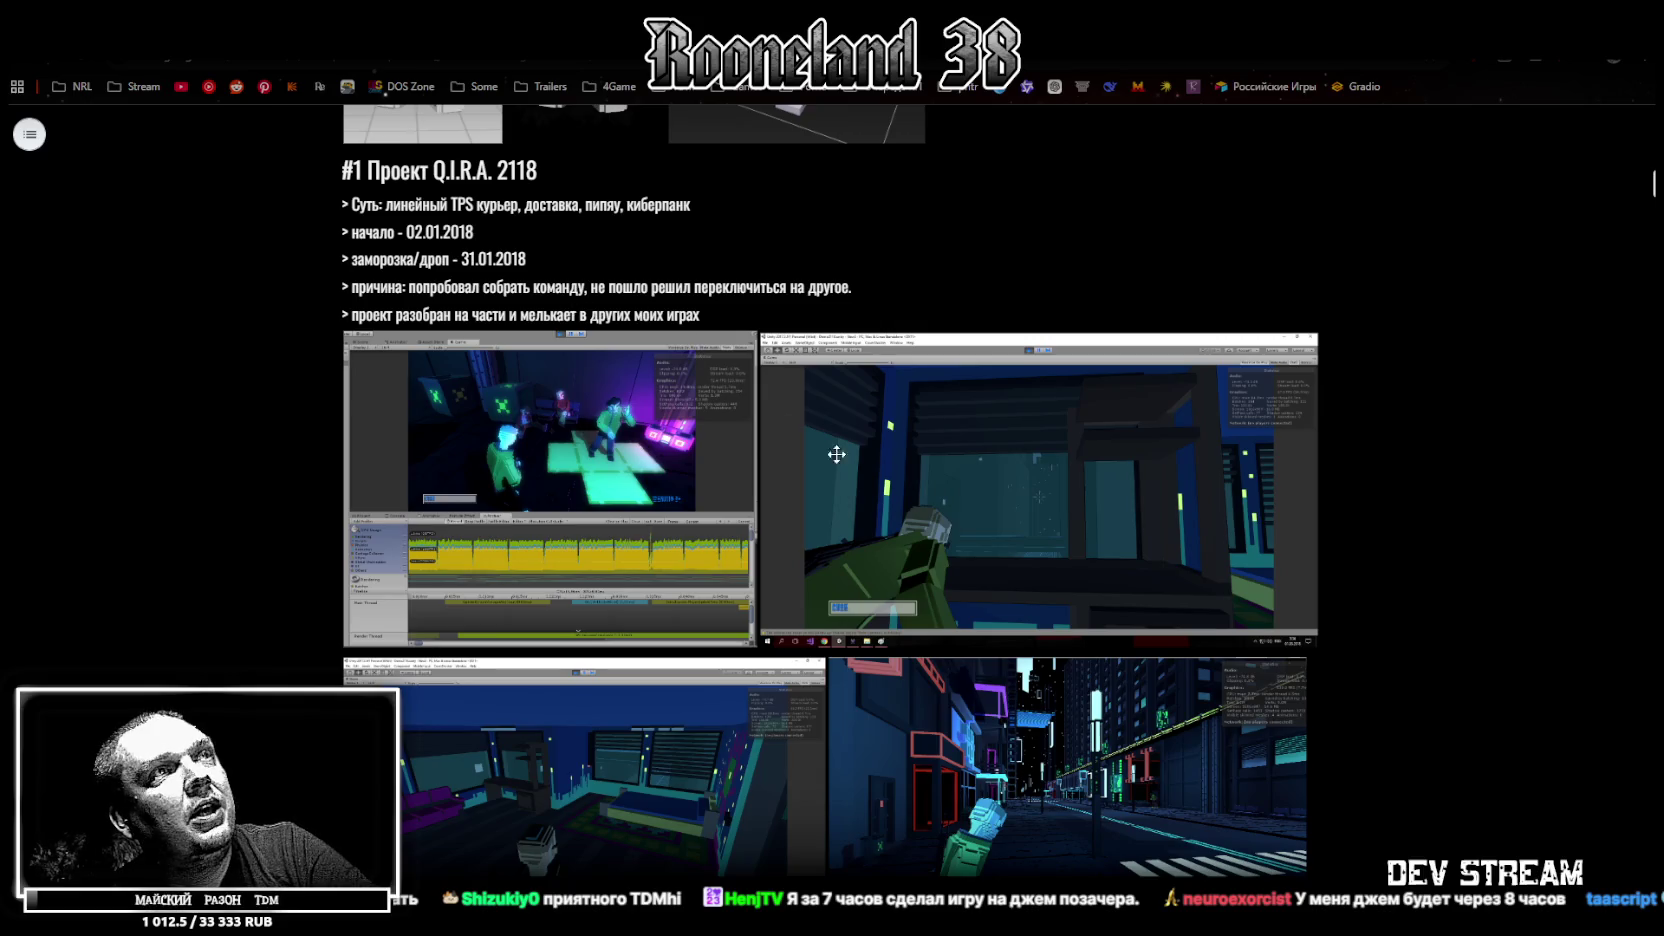
pyautogui.scroll(-2, 836, 454)
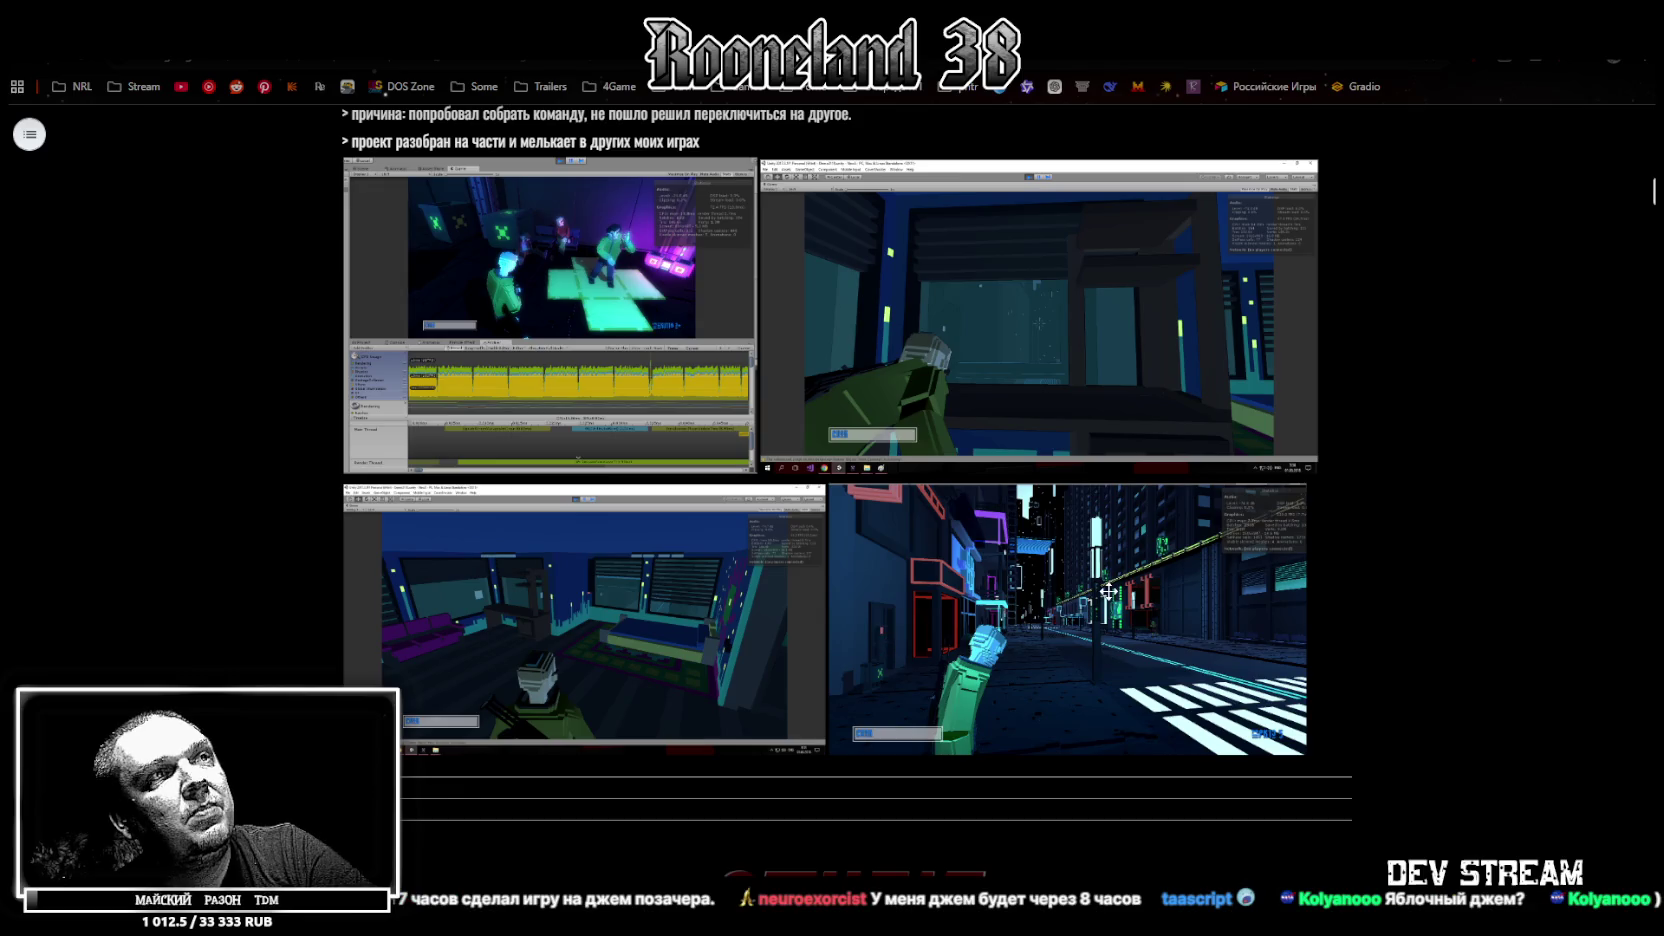
pyautogui.scroll(-4, 1108, 591)
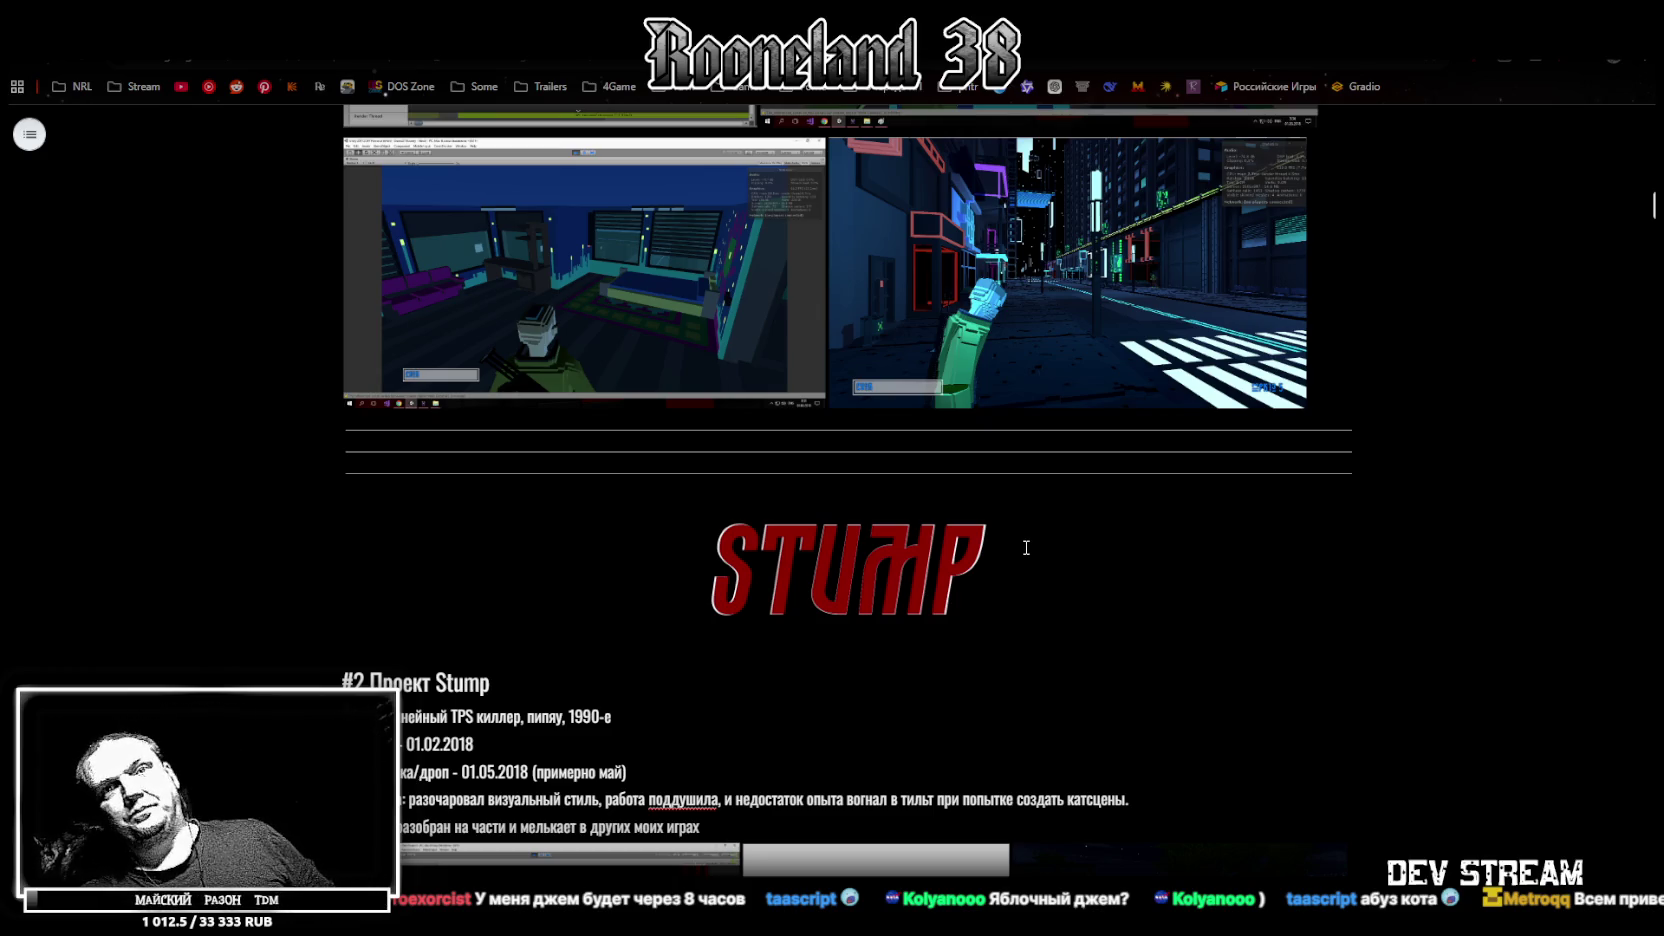
pyautogui.scroll(-2, 1026, 547)
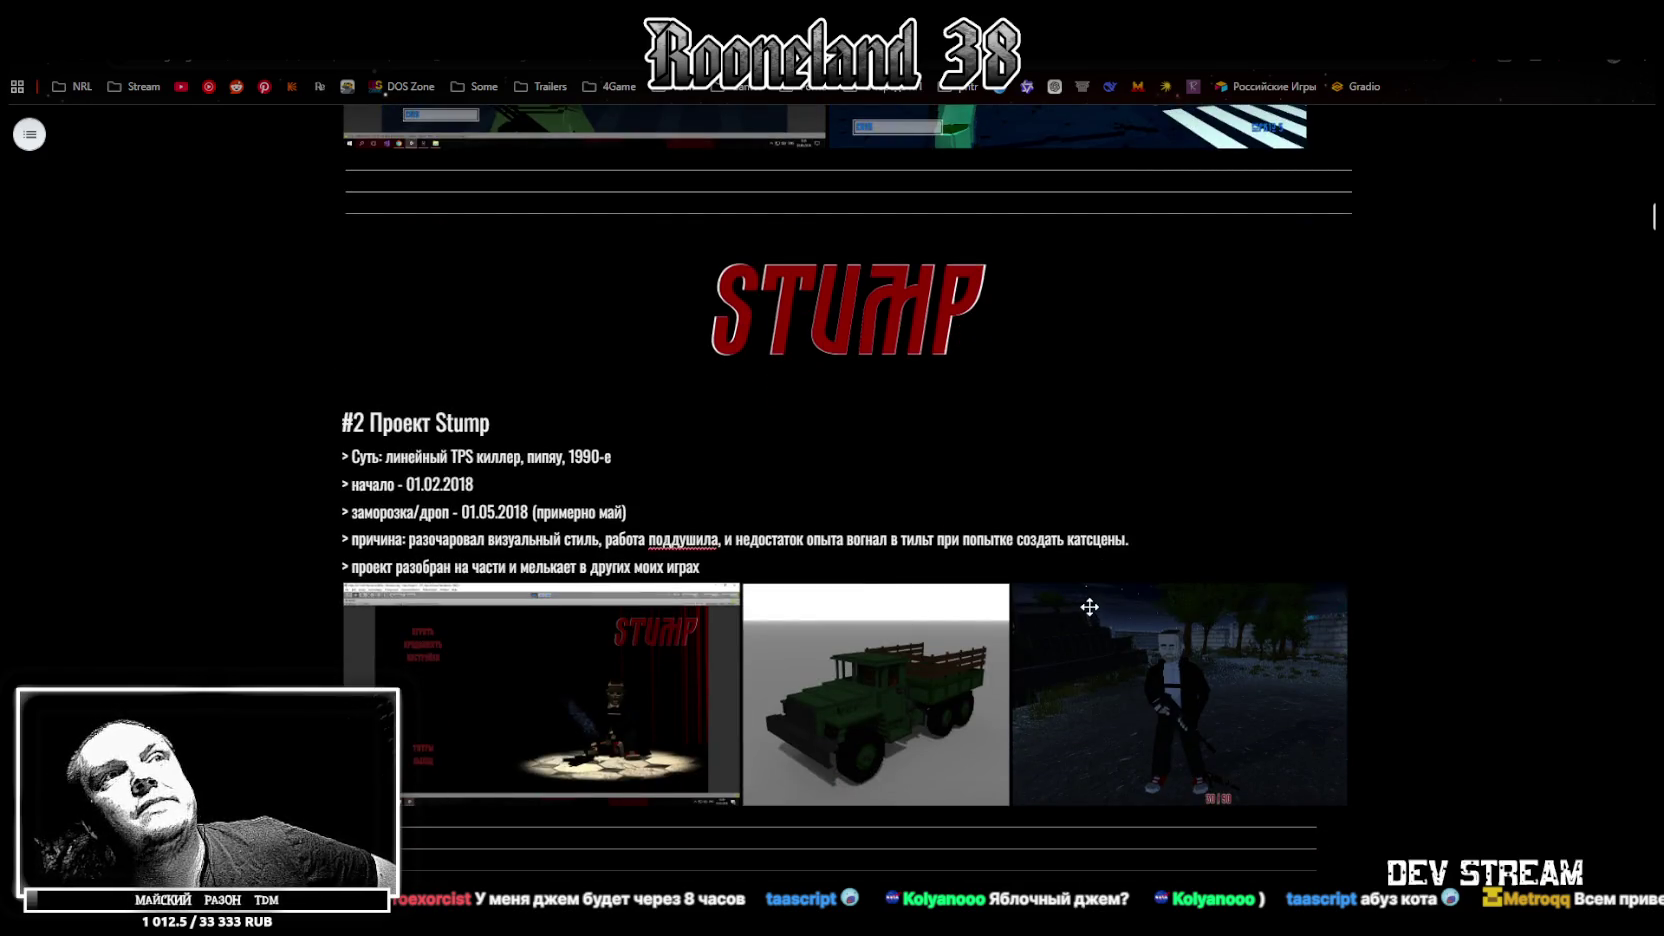
pyautogui.scroll(-2, 1089, 607)
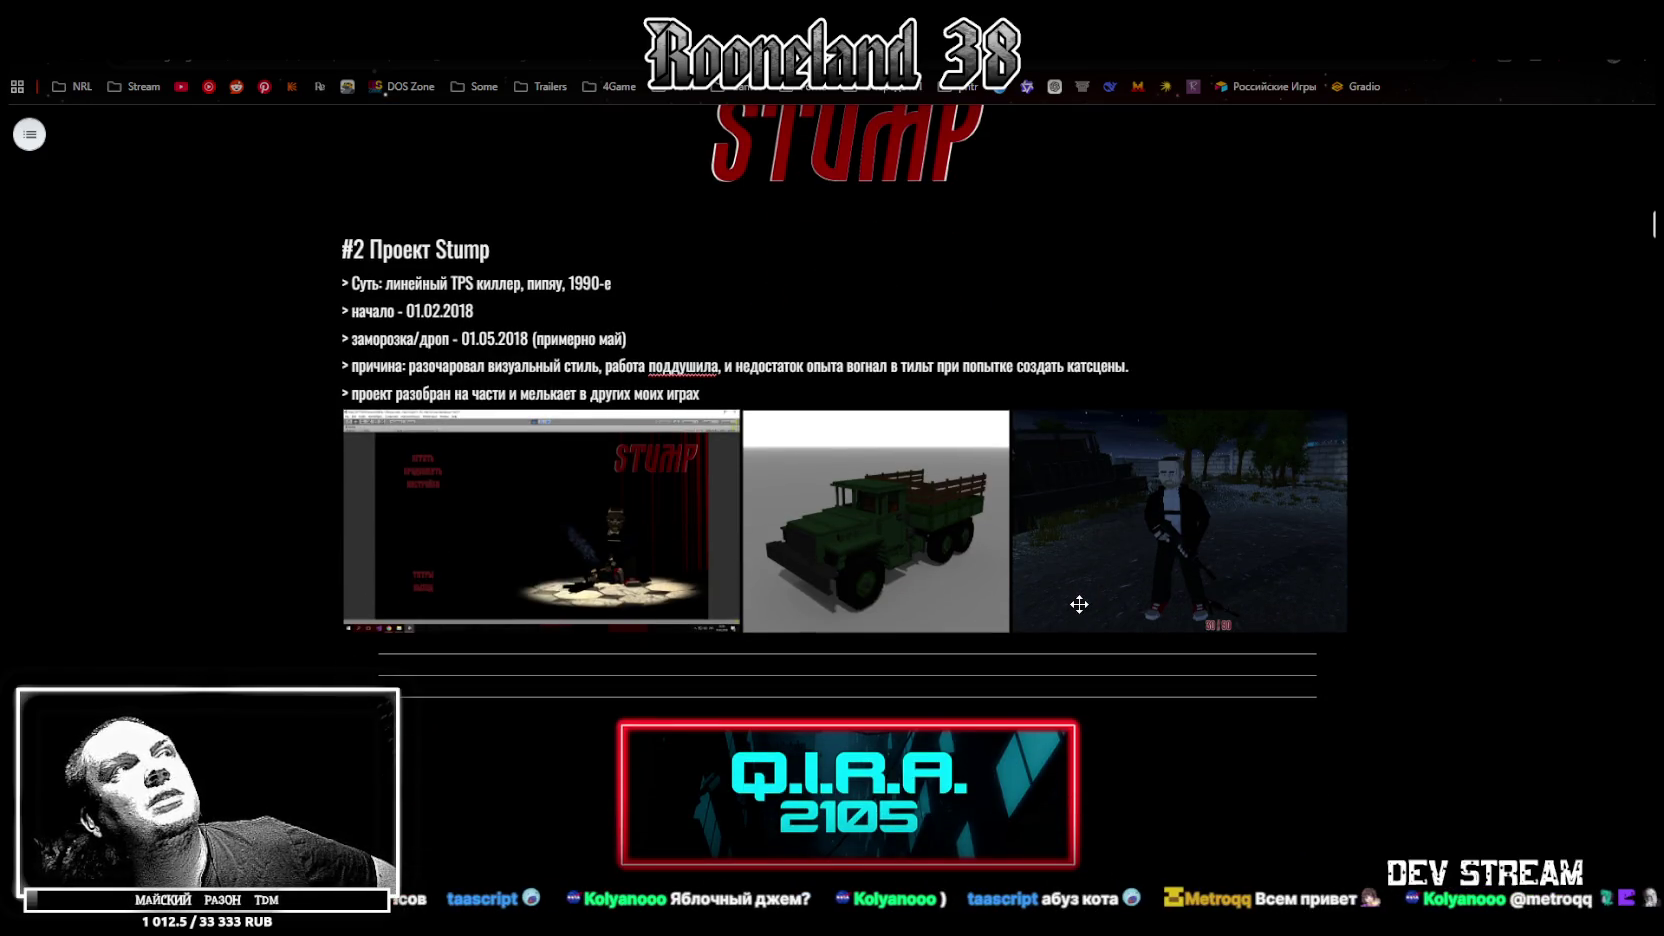
pyautogui.scroll(3, 1079, 603)
pyautogui.scroll(2, 1079, 603)
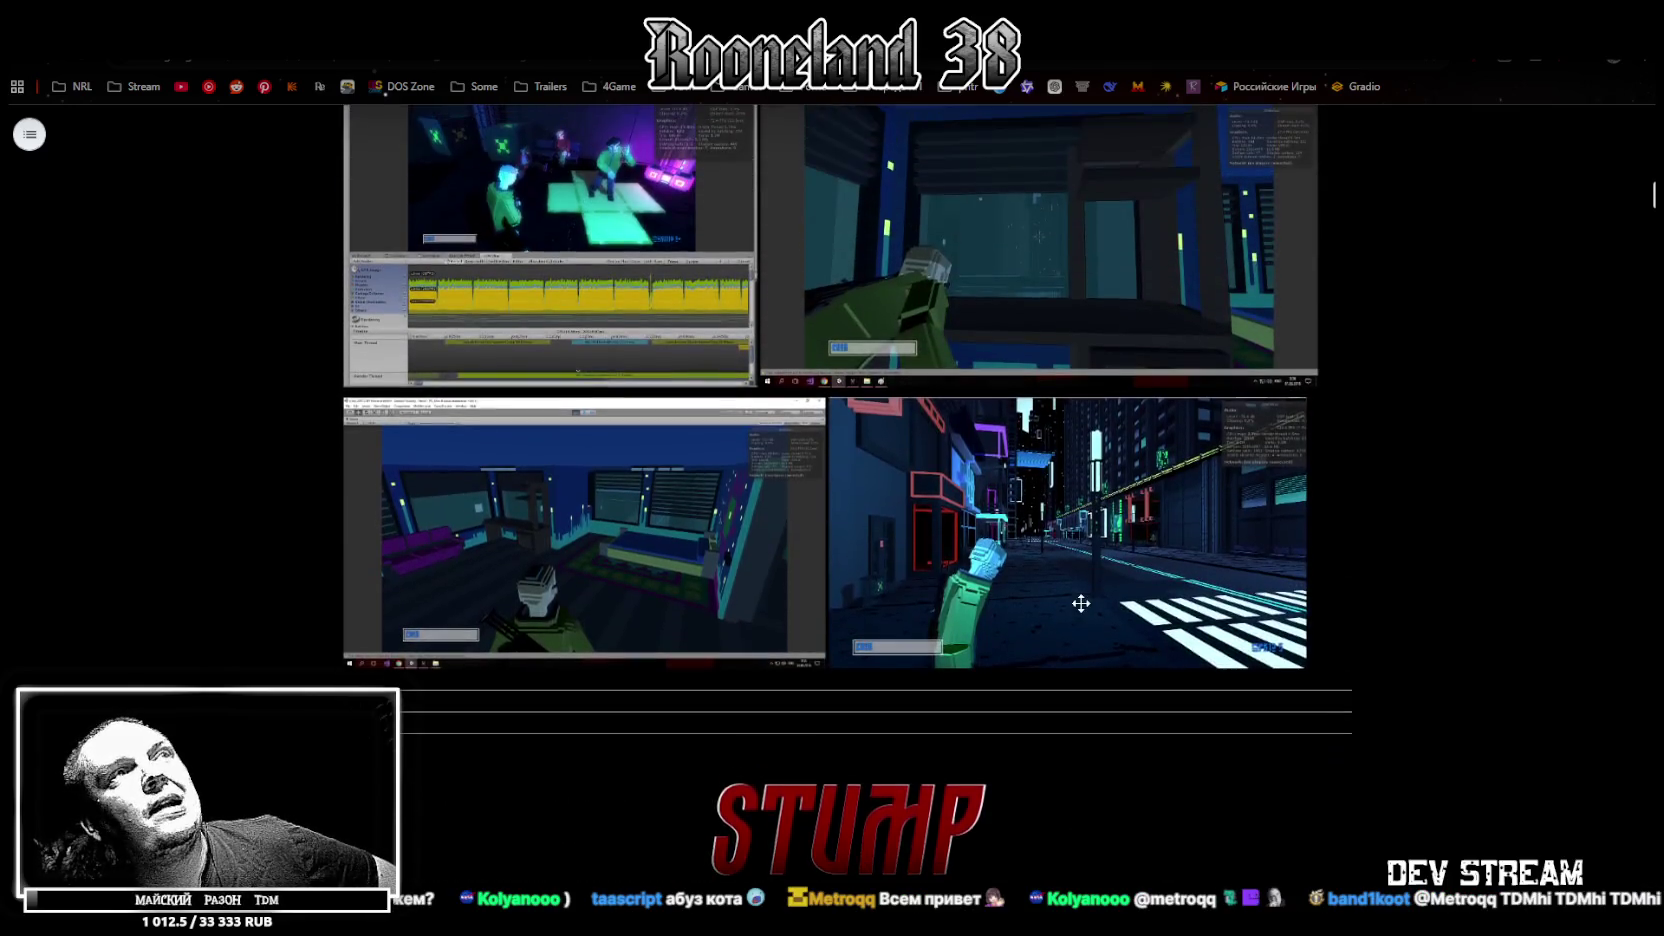
# Scroll past Stump to the #3 Q.I.R.A. 2105 heading, description and screenshots
pyautogui.scroll(1, 1079, 603)
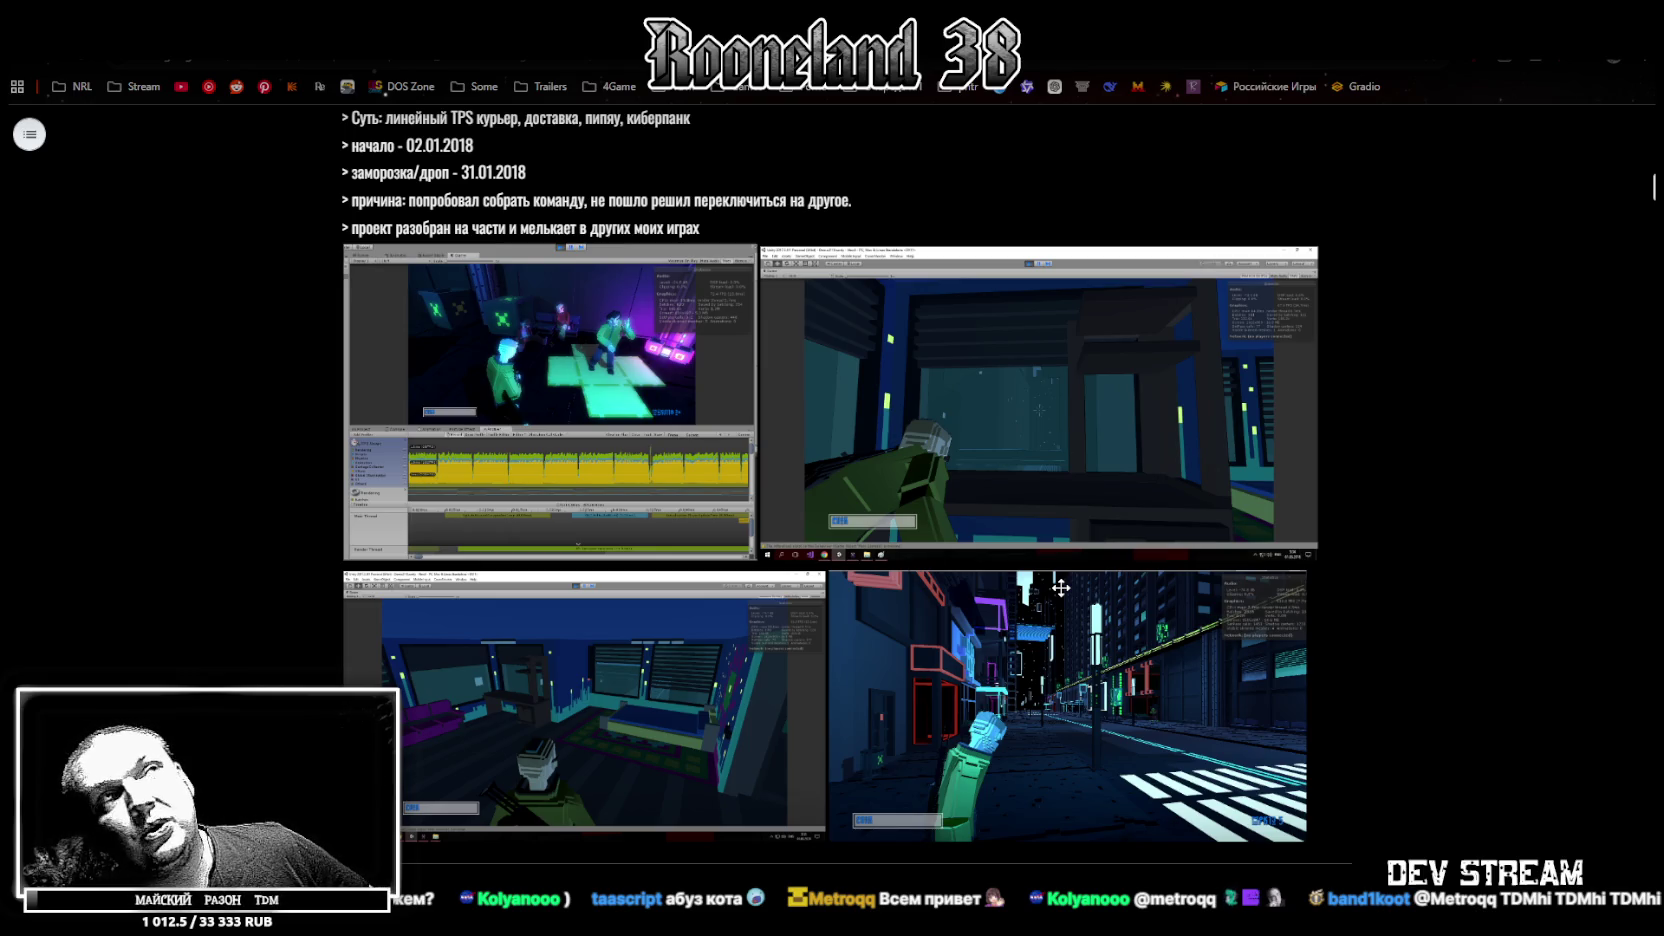
pyautogui.scroll(-1, 993, 553)
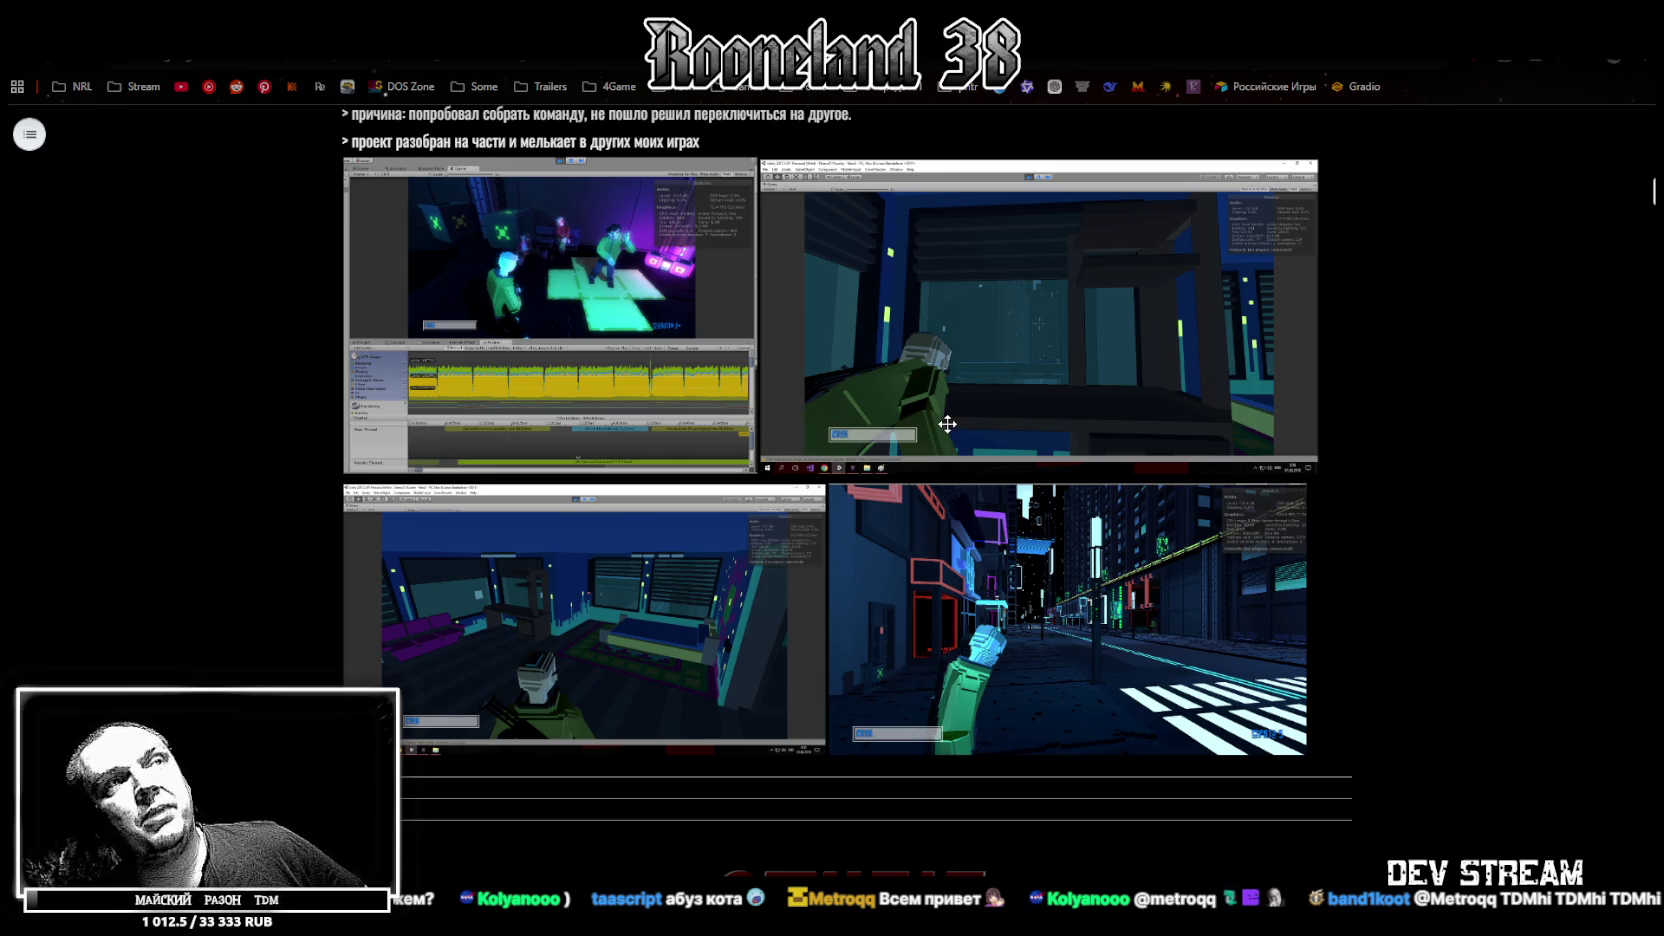
pyautogui.scroll(-1, 936, 418)
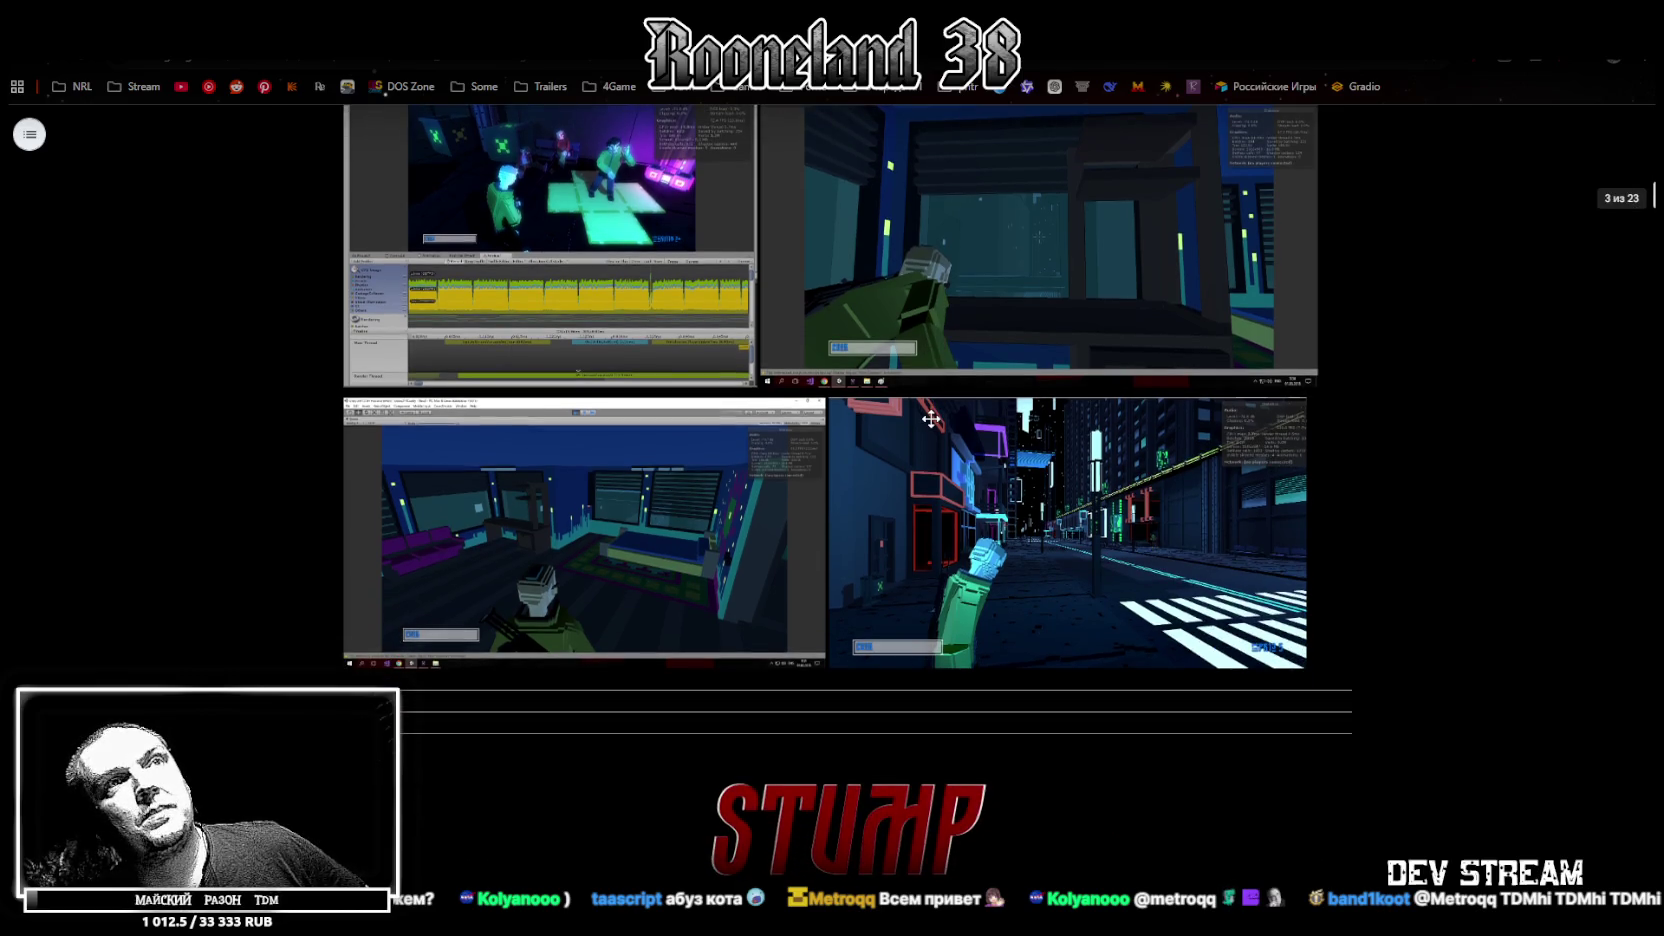
pyautogui.scroll(5, 925, 418)
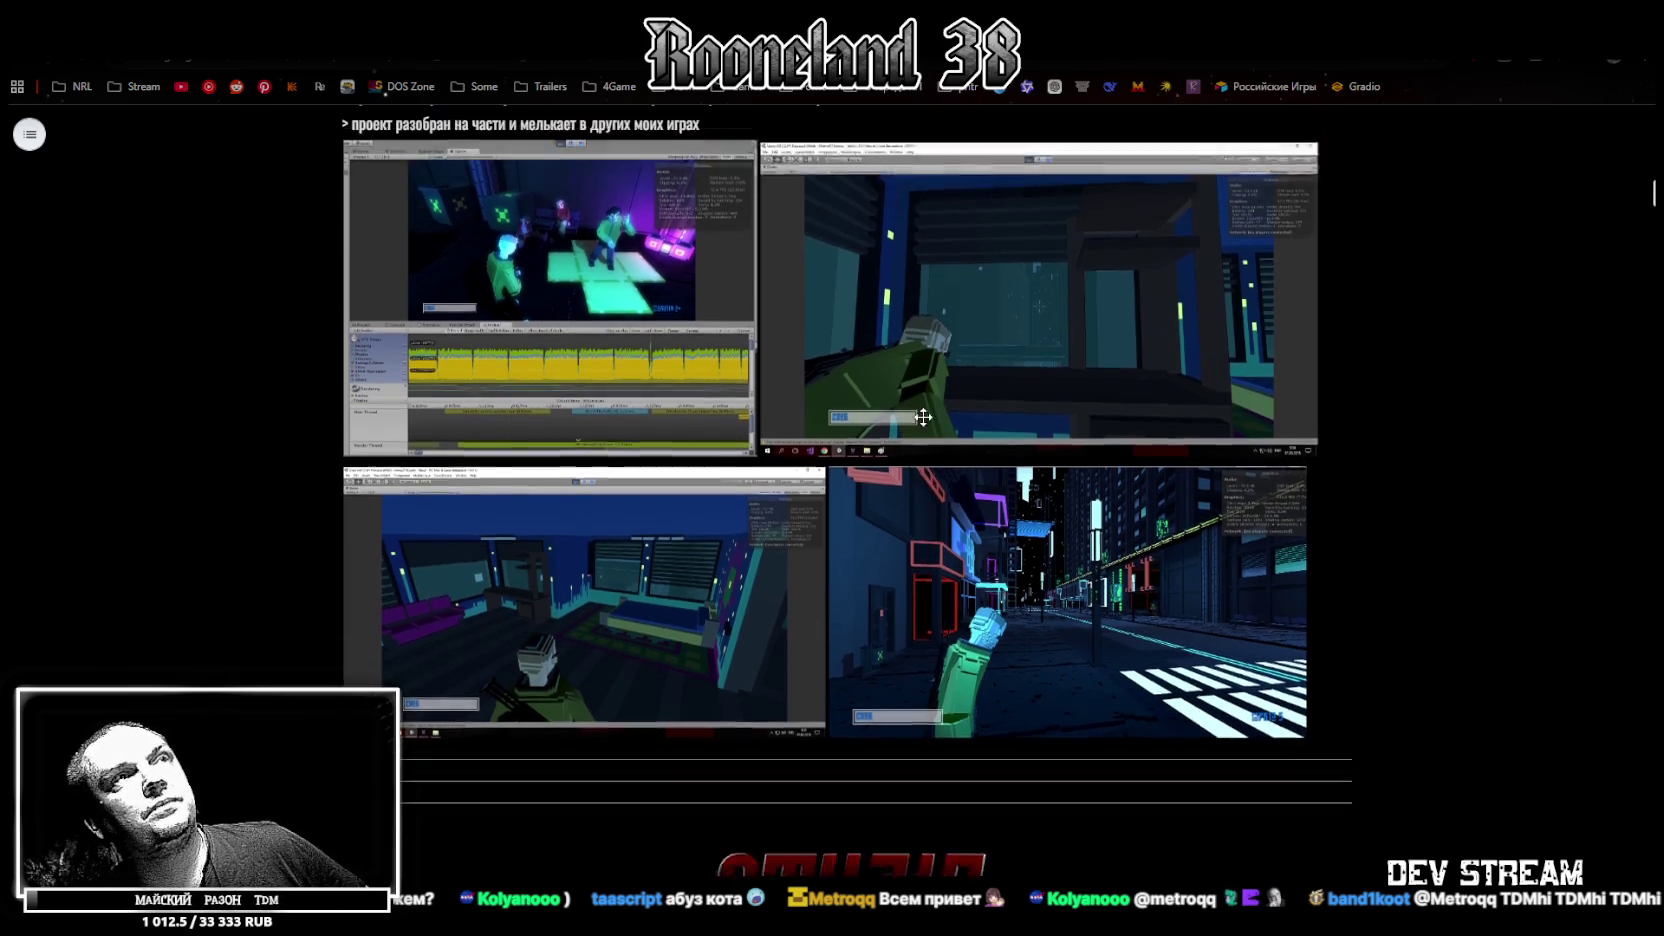
pyautogui.scroll(-5, 950, 420)
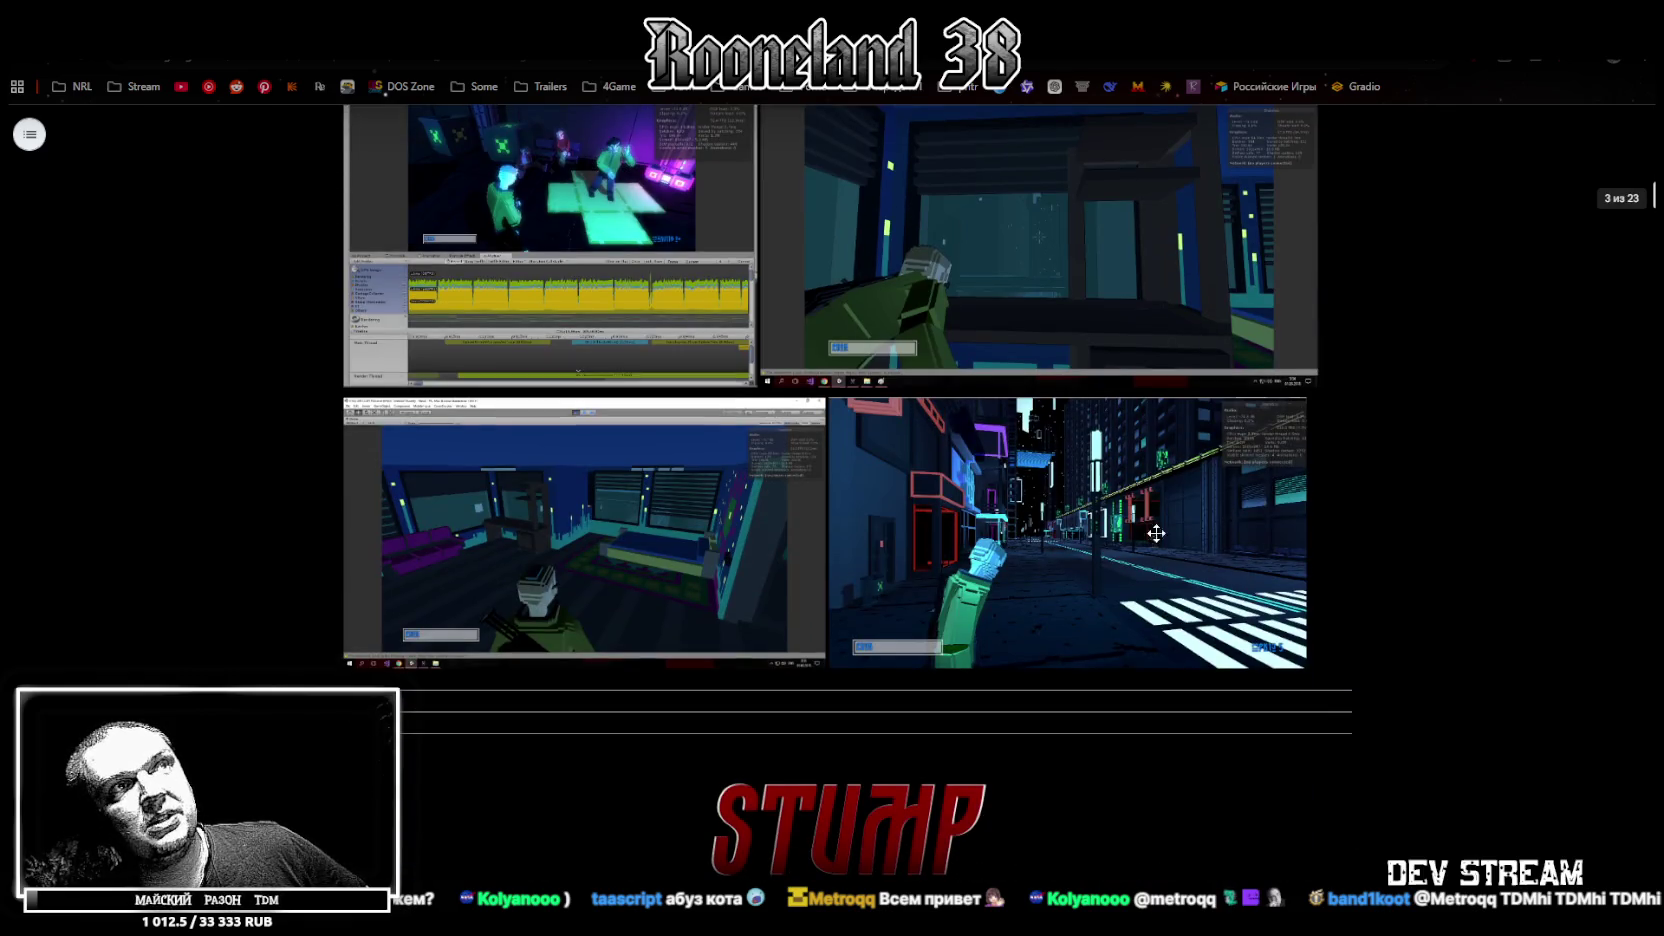
pyautogui.scroll(2, 918, 522)
pyautogui.scroll(-2, 918, 522)
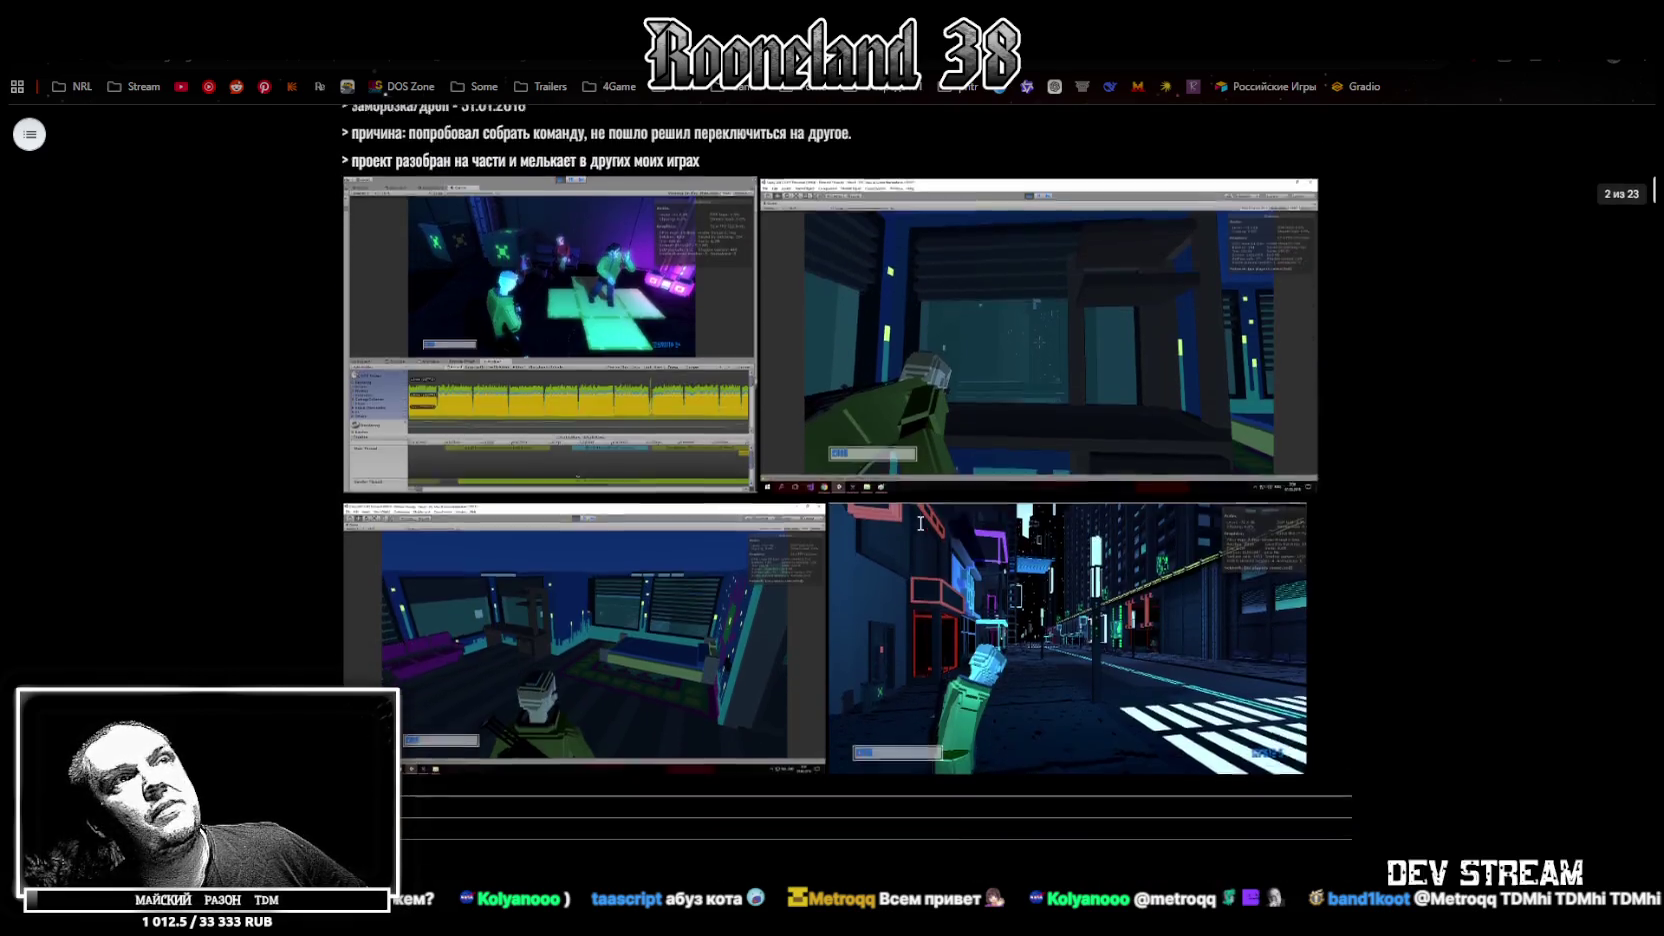
pyautogui.scroll(-2, 912, 521)
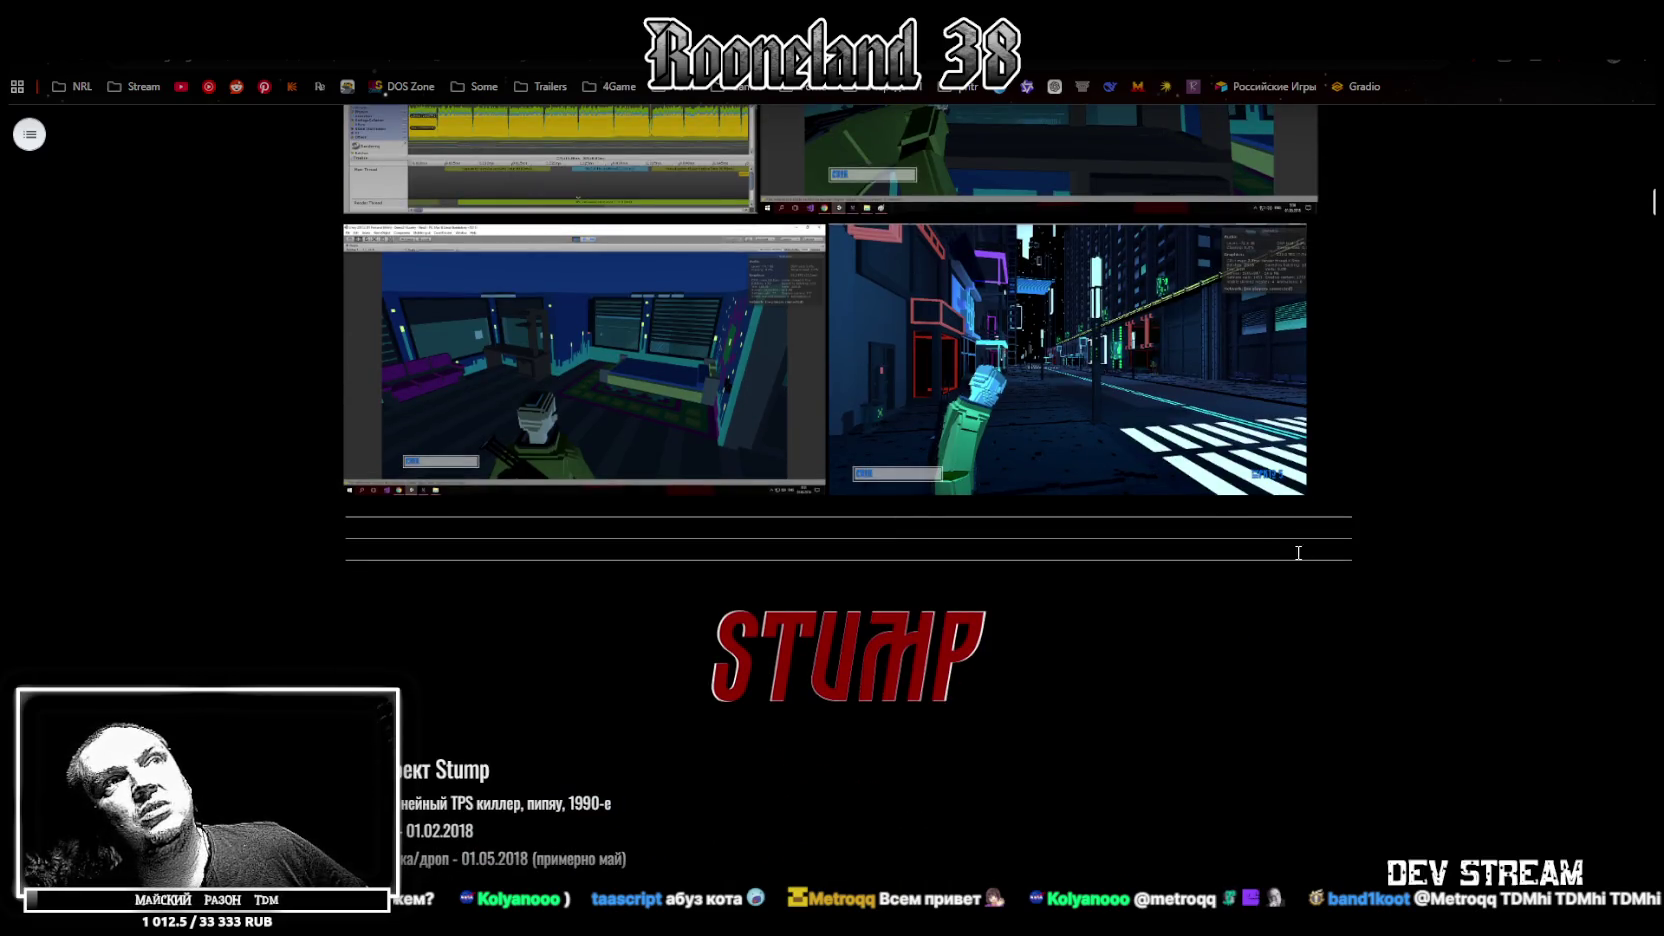
pyautogui.scroll(-2, 1027, 408)
pyautogui.scroll(-7, 1027, 408)
pyautogui.scroll(-5, 1027, 408)
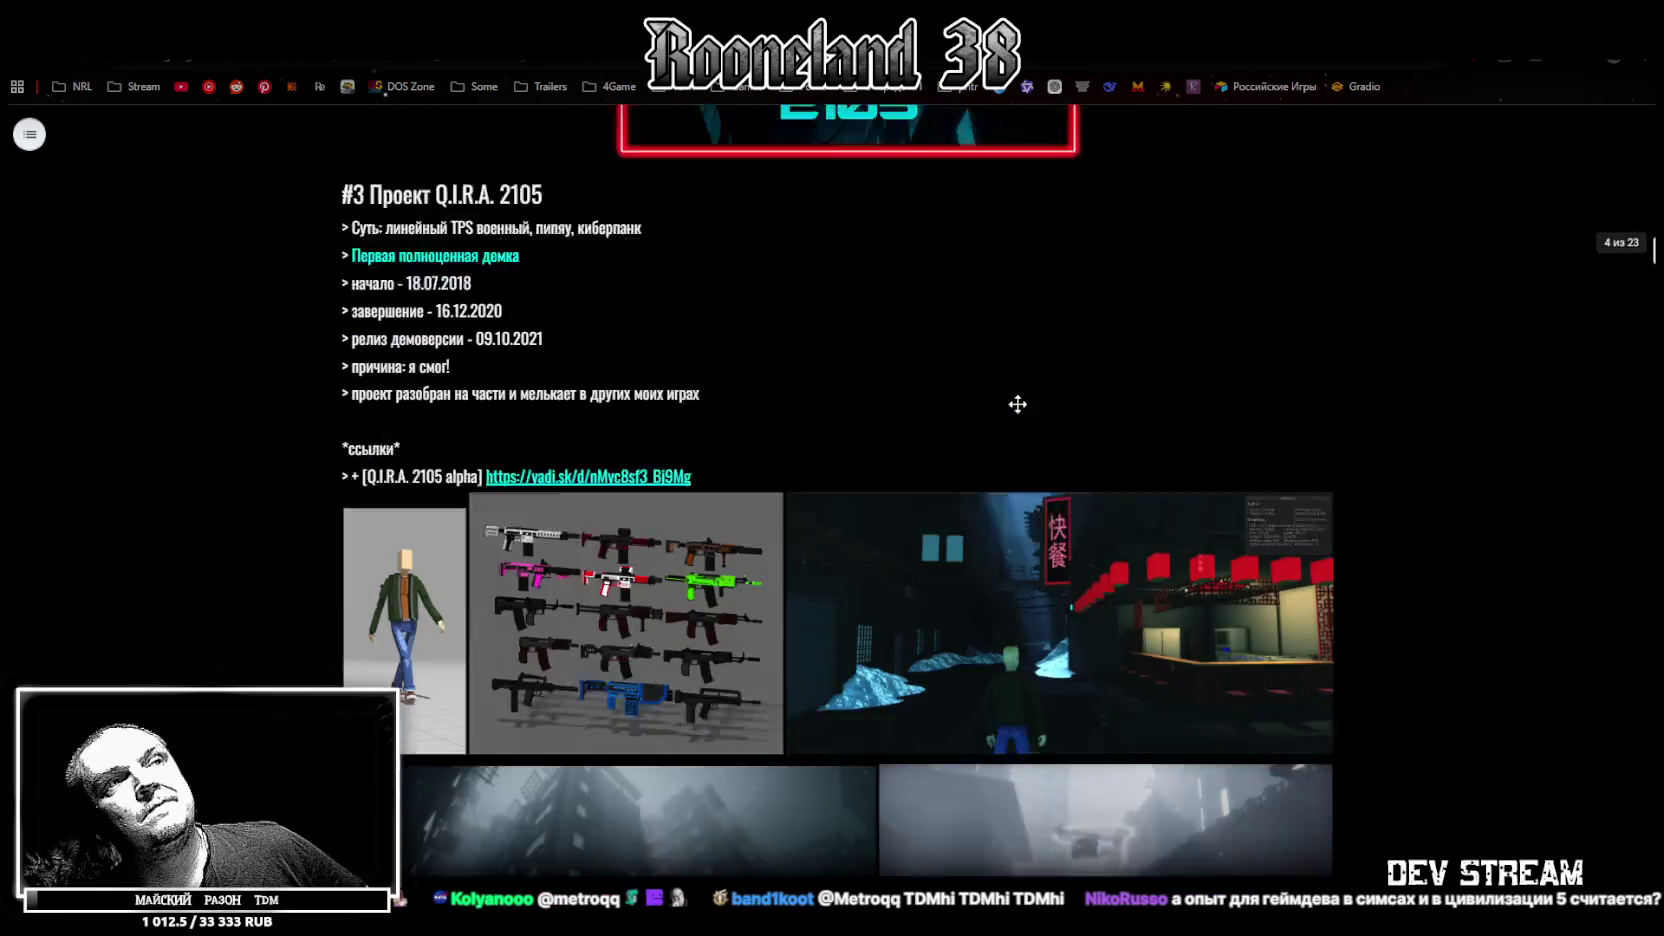
pyautogui.scroll(-4, 1017, 400)
pyautogui.scroll(1, 800, 330)
pyautogui.scroll(-1, 860, 305)
pyautogui.scroll(-3, 943, 364)
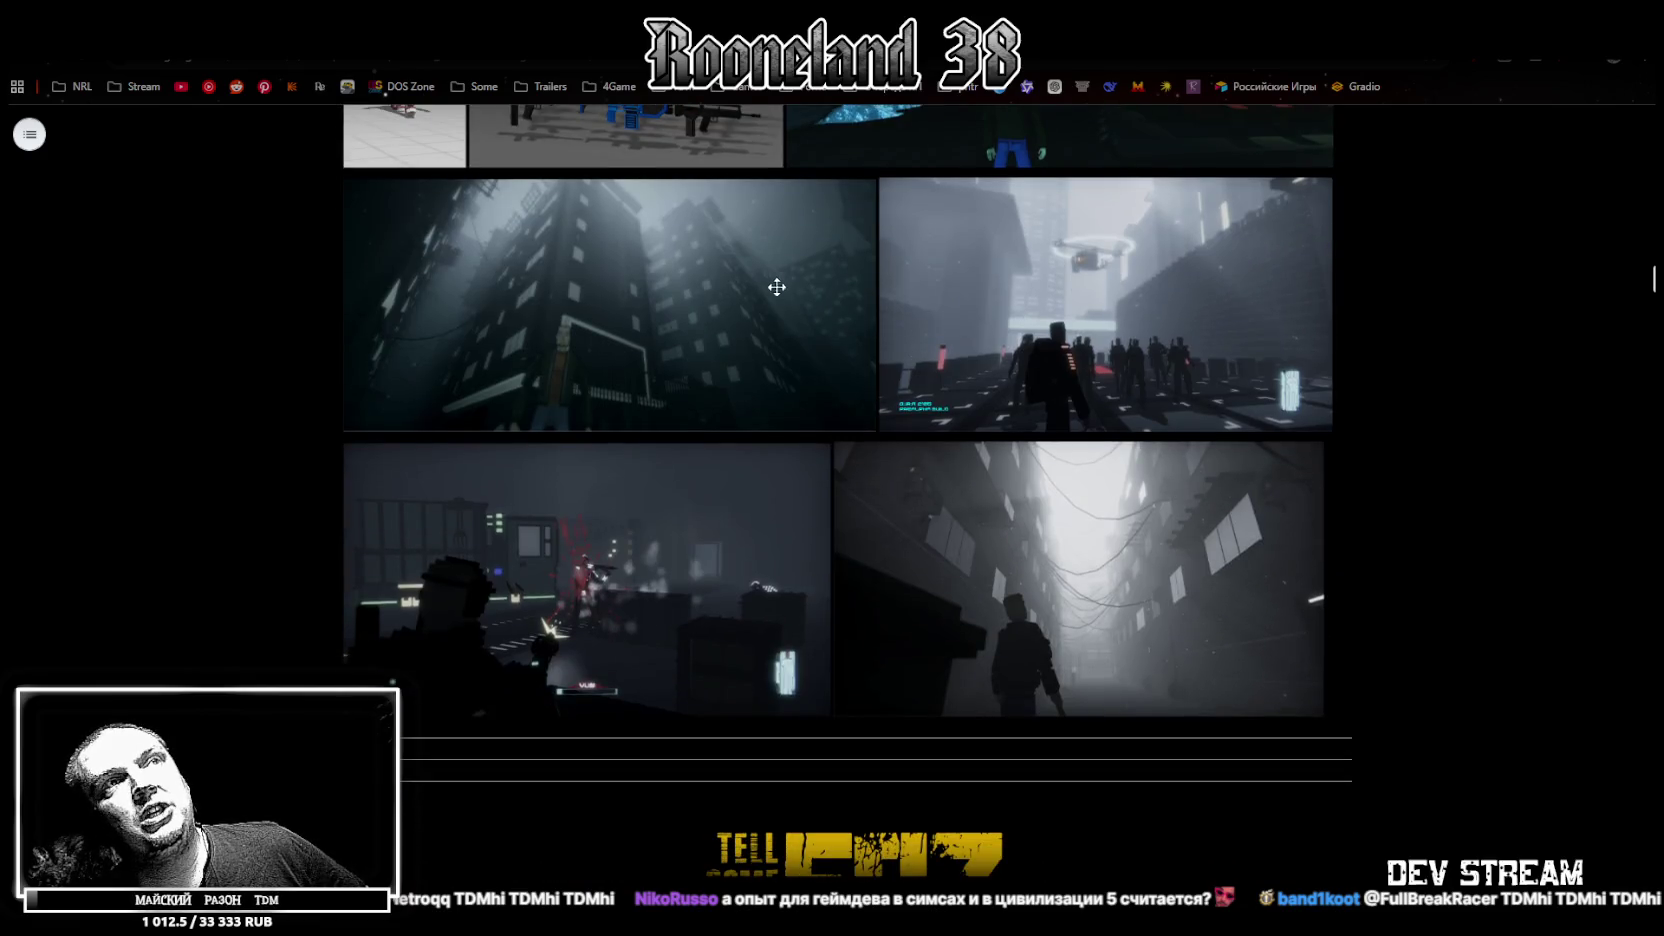
pyautogui.scroll(-2, 940, 358)
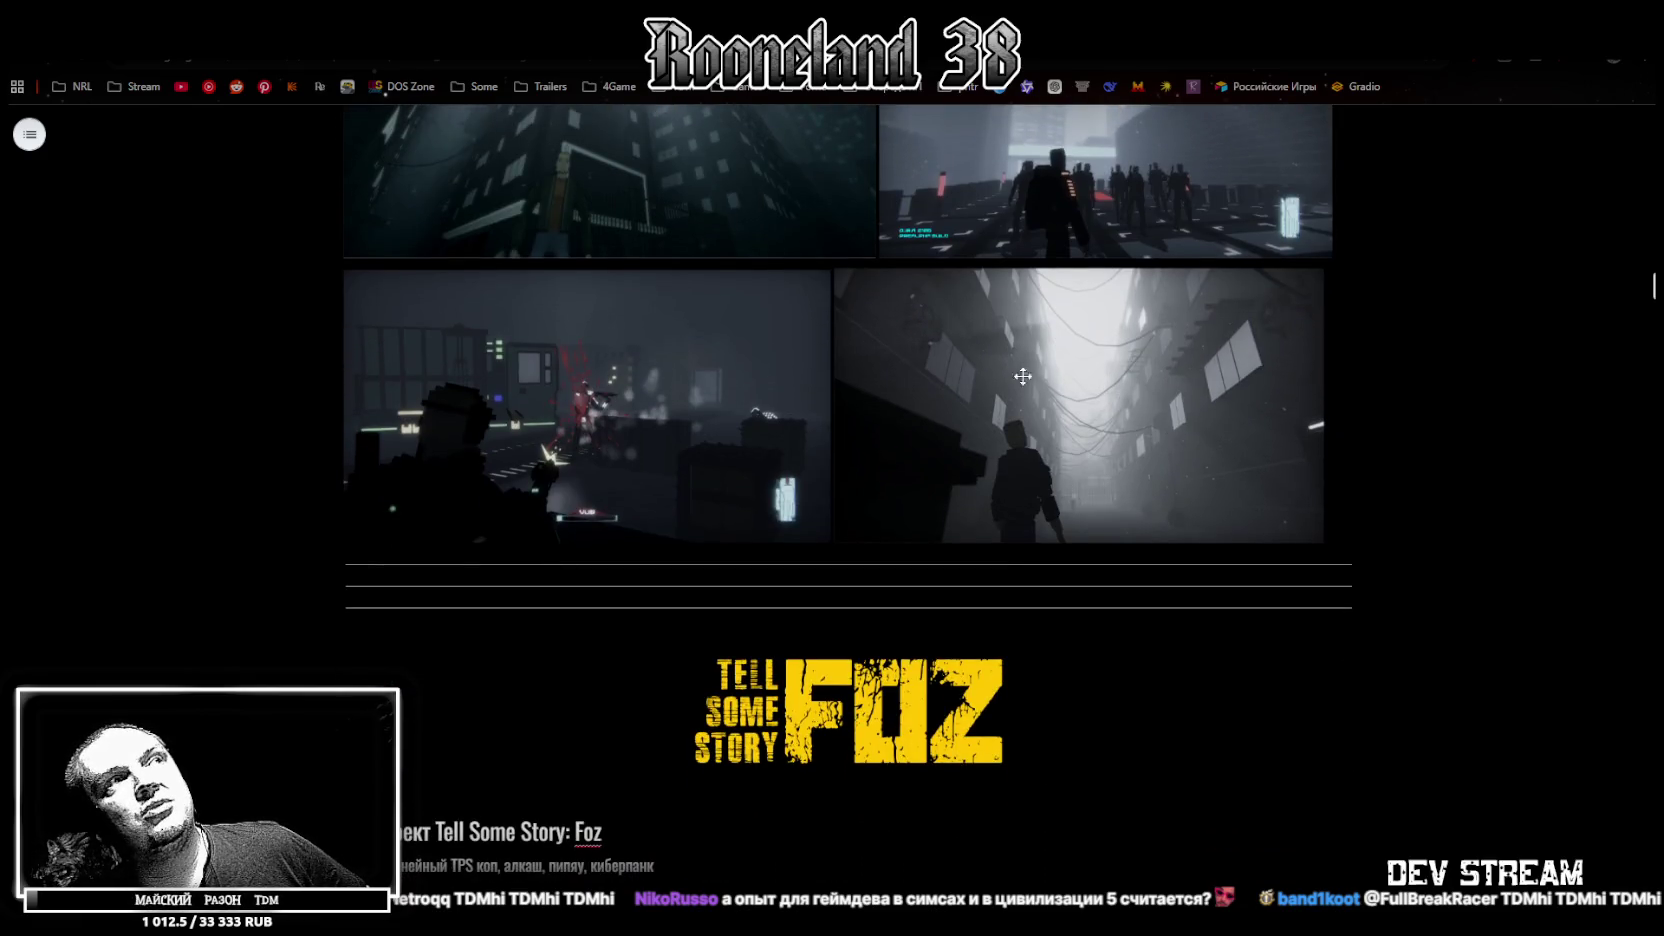
pyautogui.scroll(2, 917, 392)
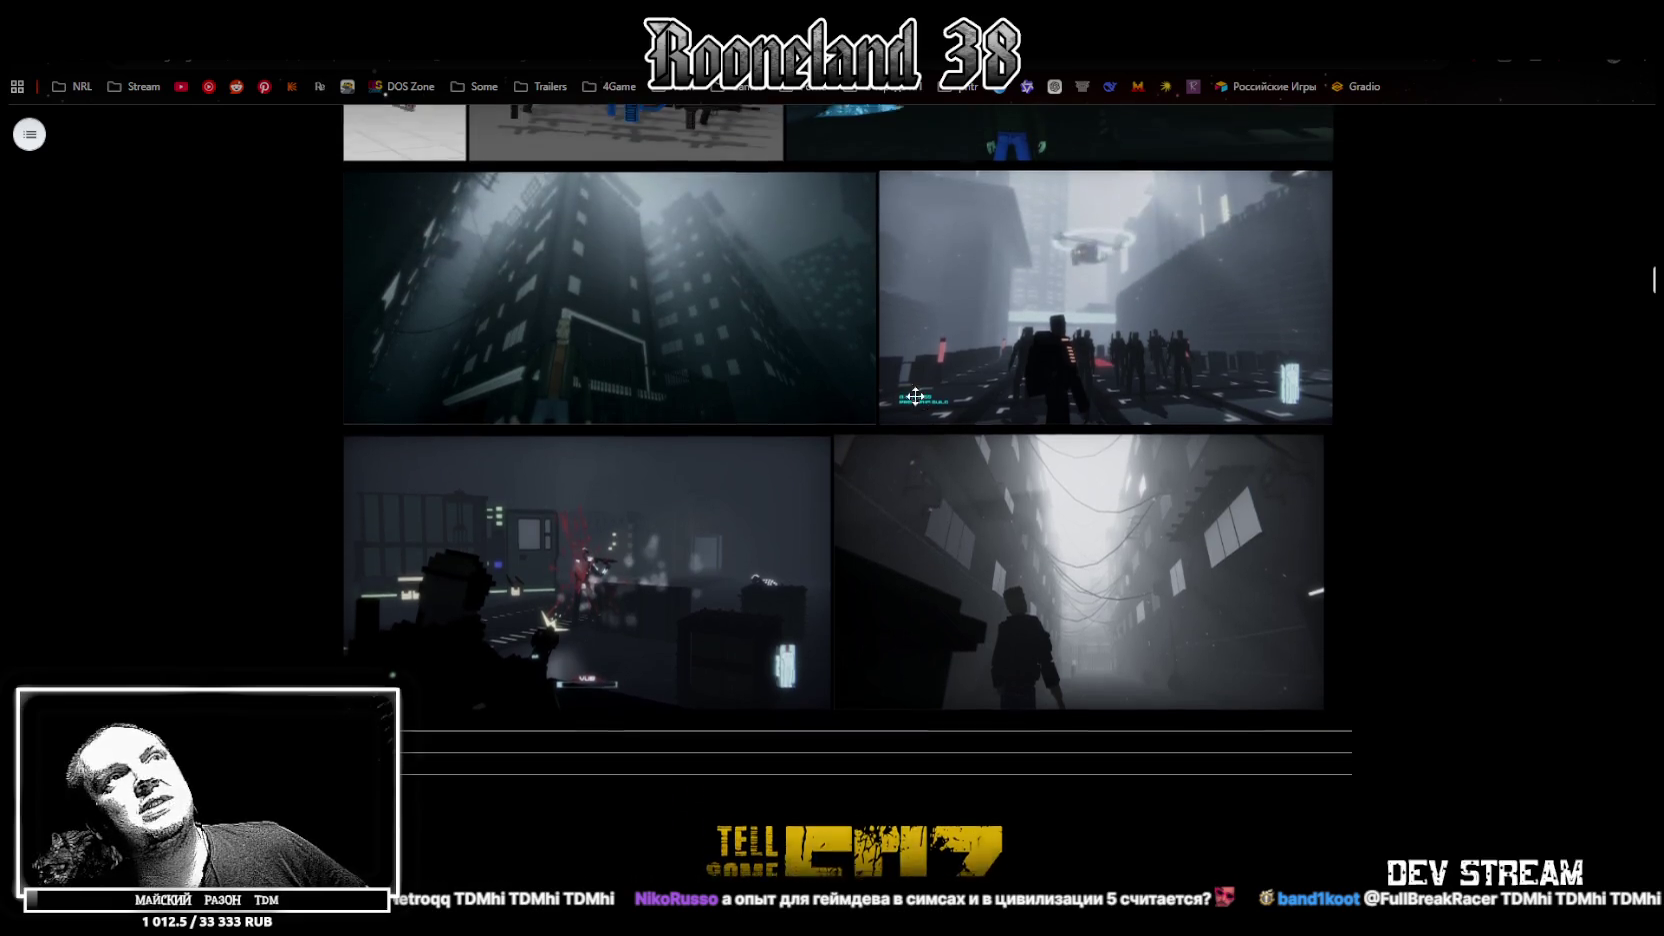
pyautogui.scroll(2, 1058, 420)
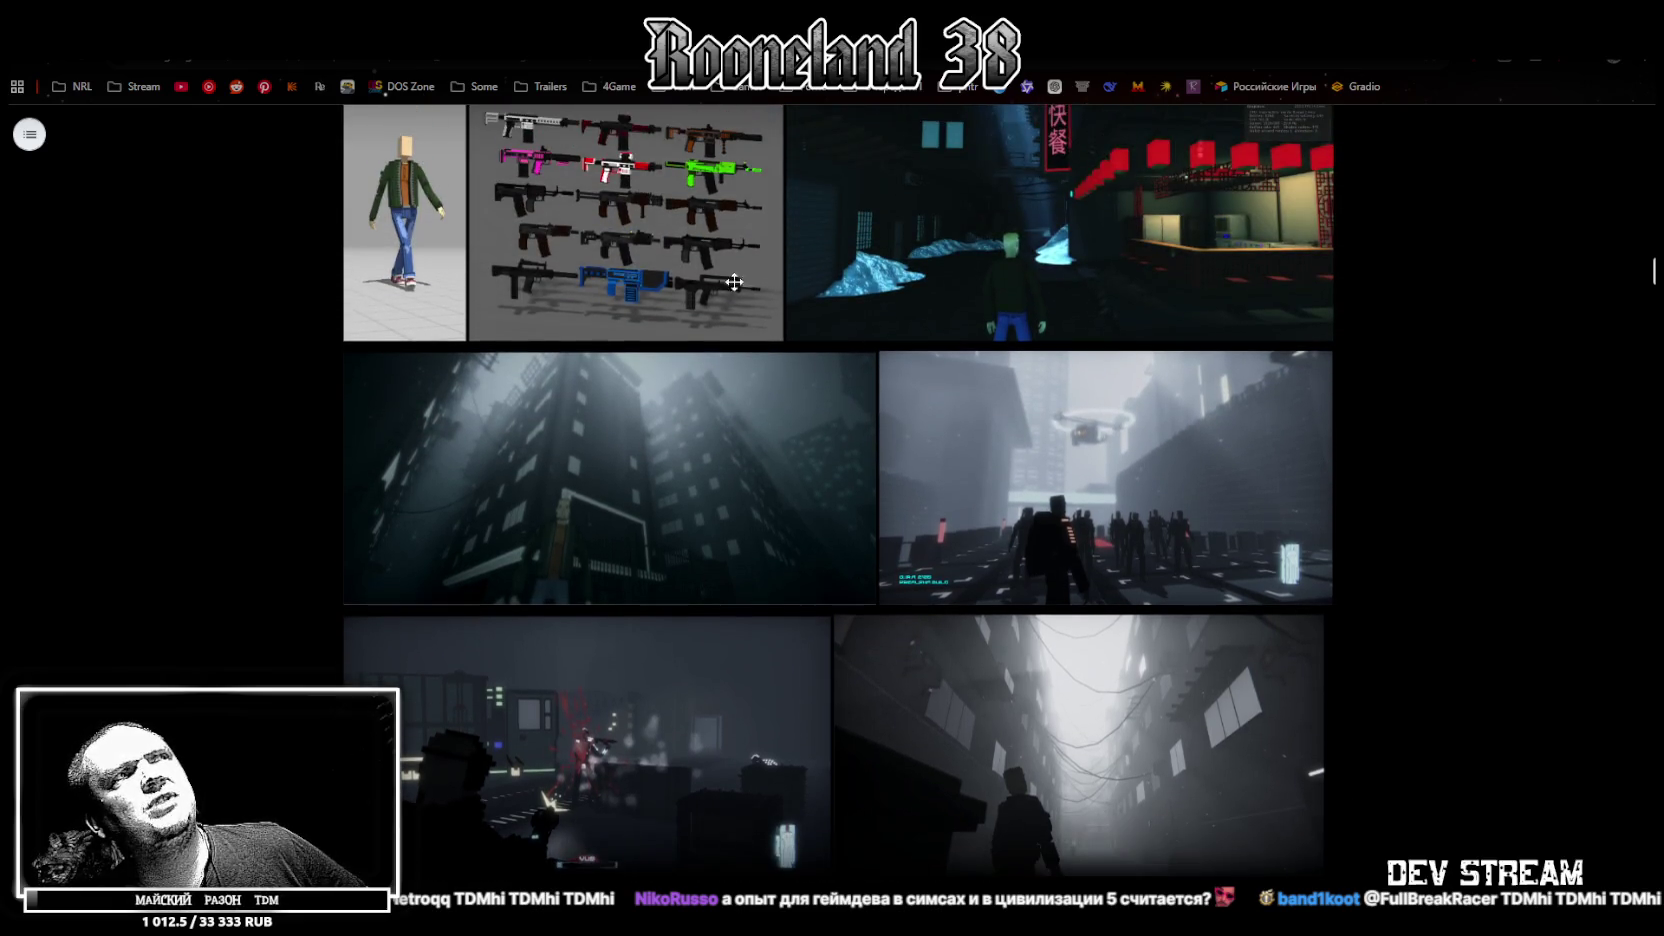
pyautogui.scroll(-3, 945, 330)
pyautogui.scroll(-5, 950, 349)
pyautogui.scroll(-4, 840, 400)
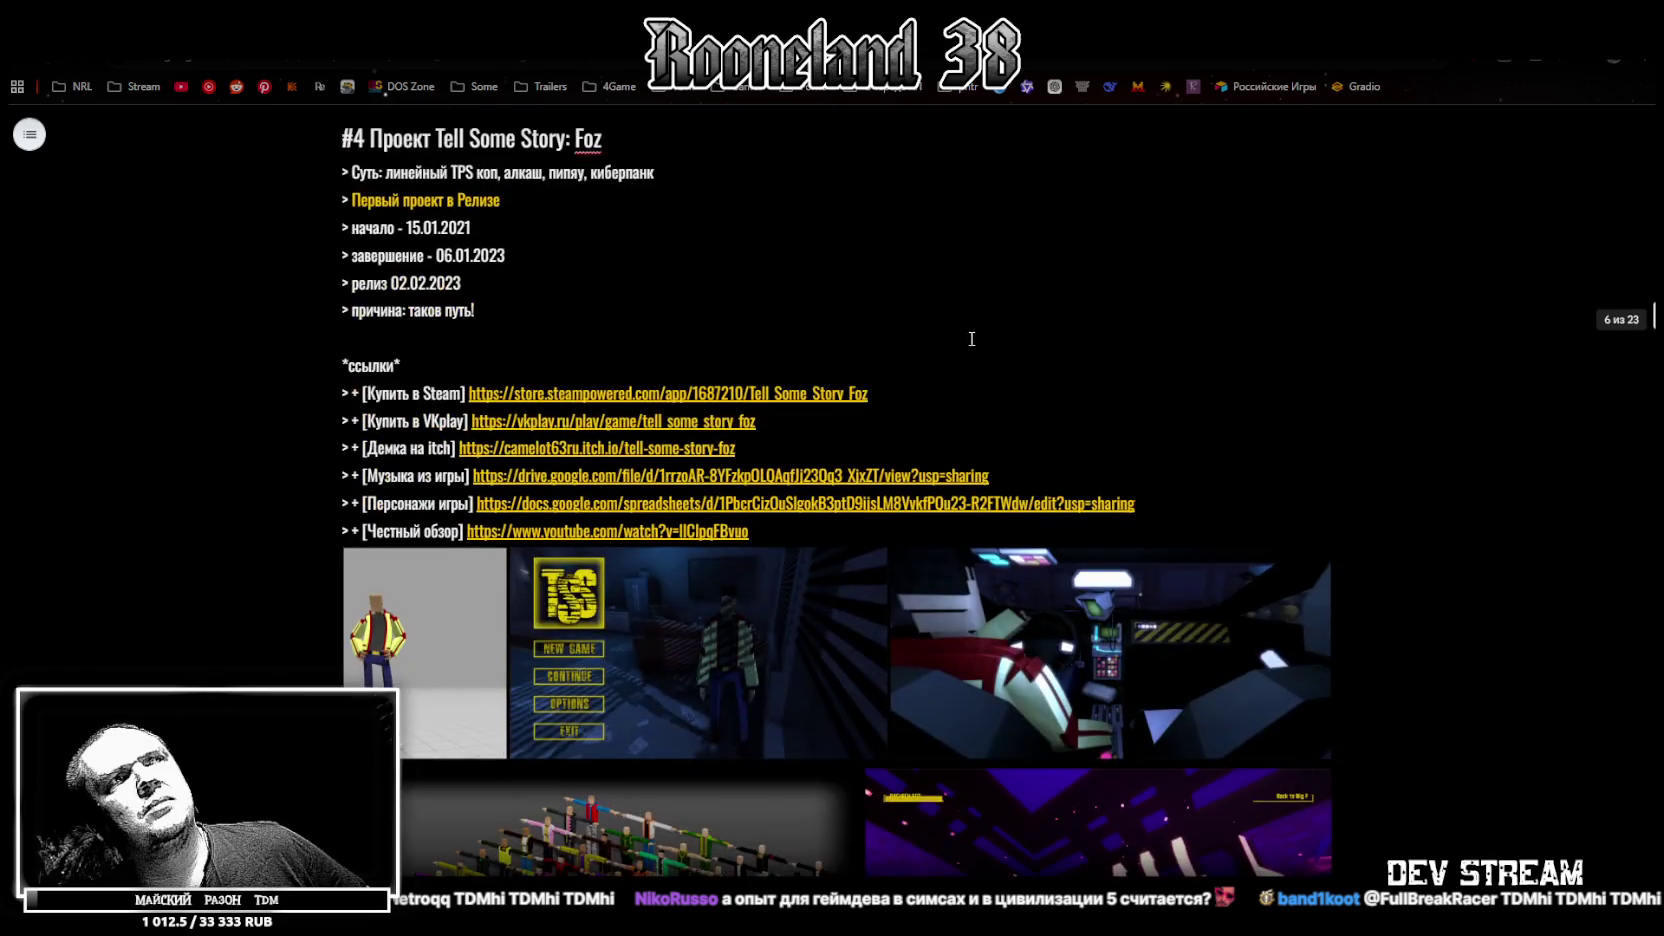
pyautogui.scroll(-3, 728, 458)
pyautogui.scroll(-2, 1000, 400)
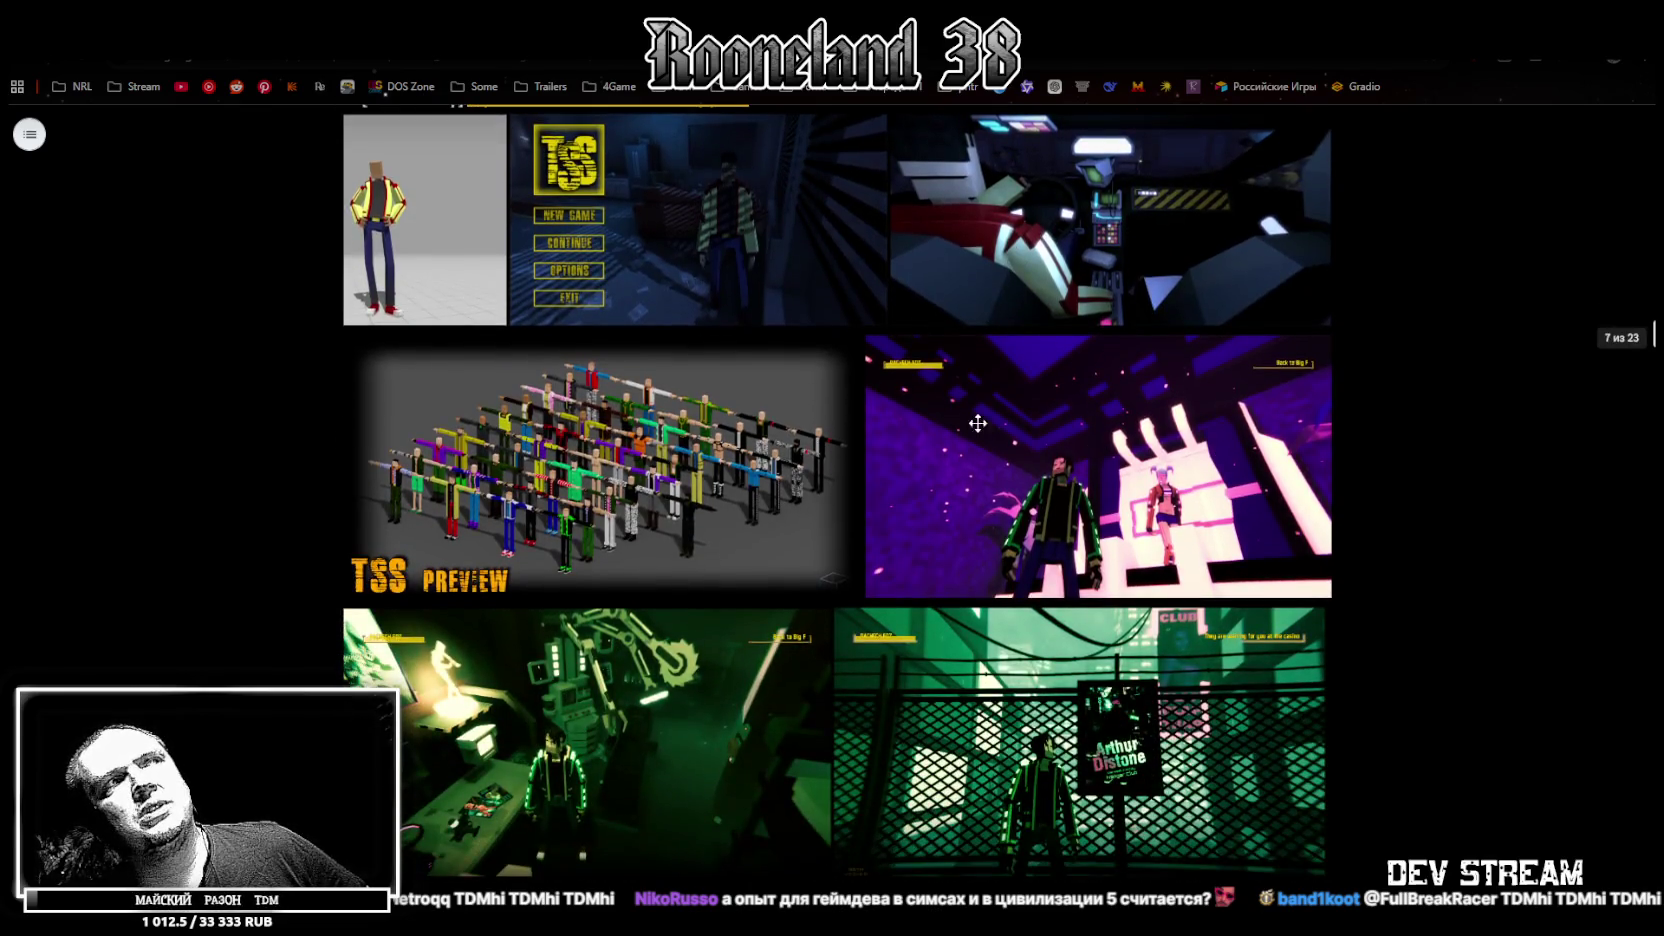
pyautogui.scroll(-2, 940, 430)
pyautogui.scroll(-3, 900, 437)
pyautogui.scroll(-3, 900, 437)
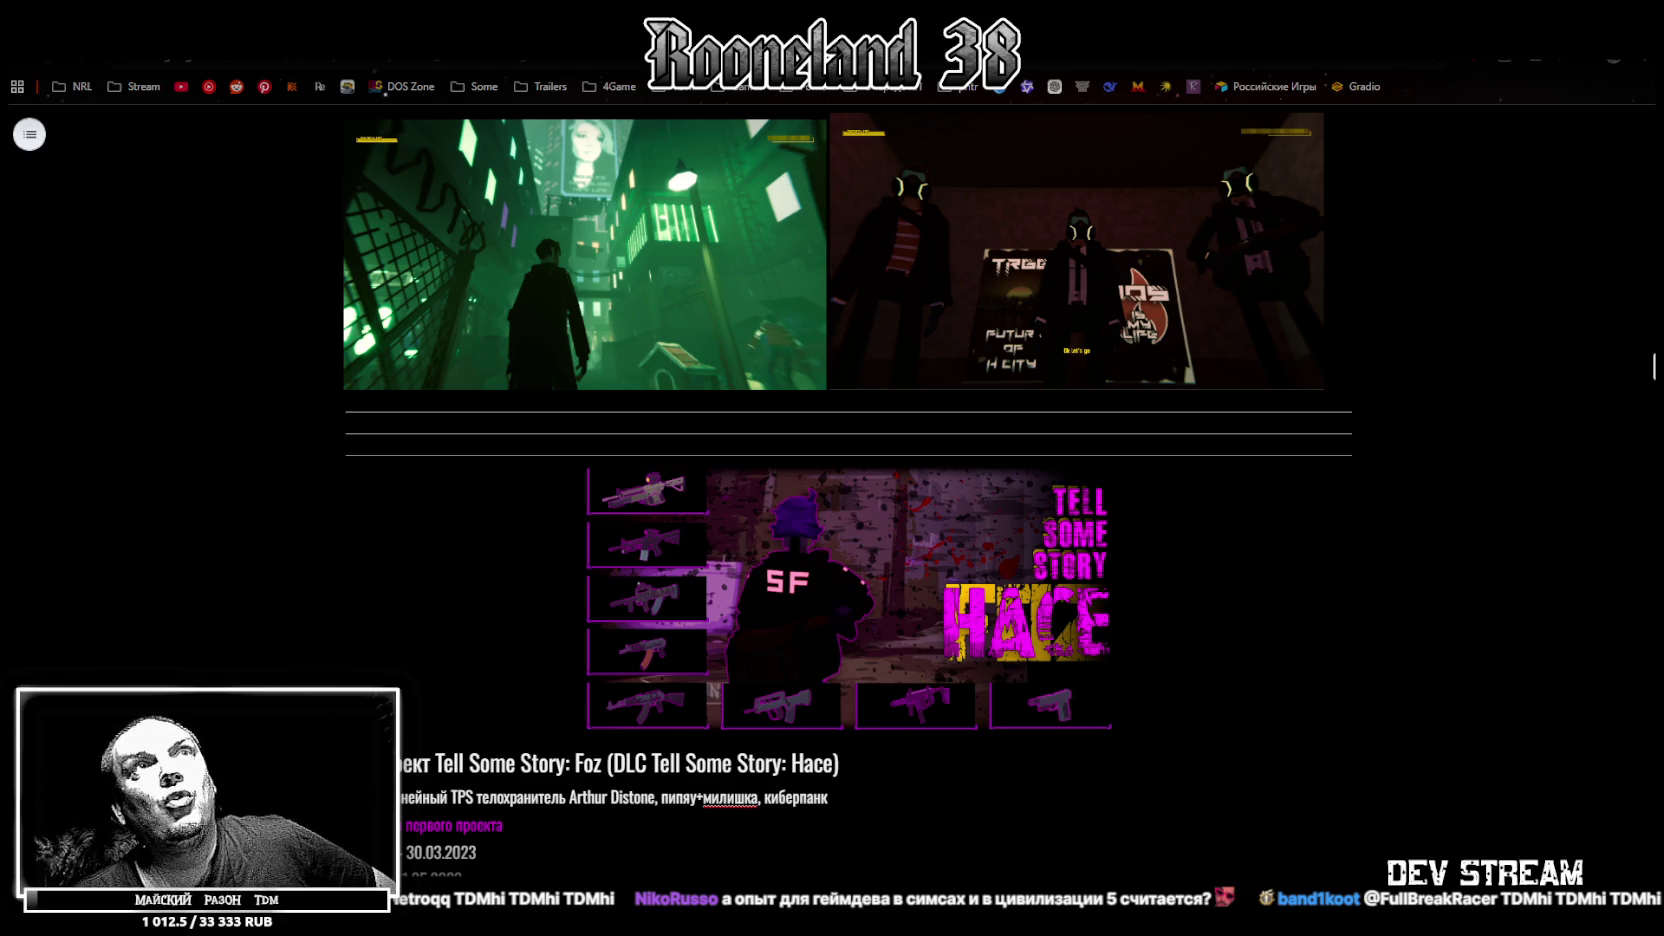
pyautogui.hotkey('alt', 'Tab')
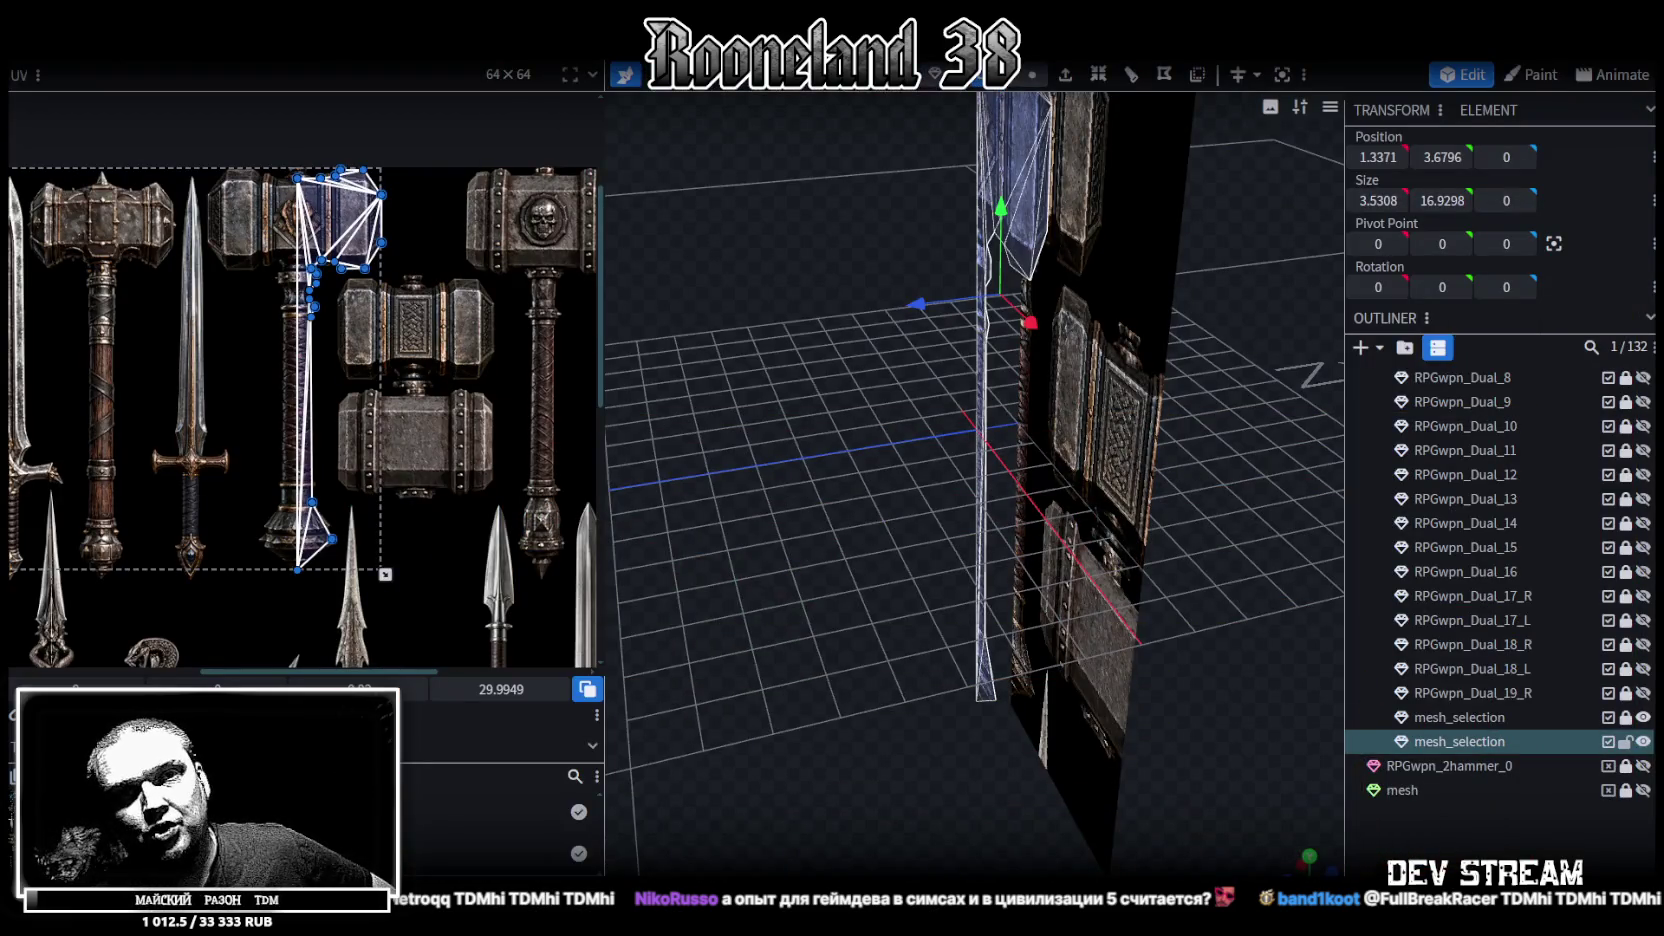
pyautogui.hotkey('alt', 'Tab')
pyautogui.scroll(5, 647, 408)
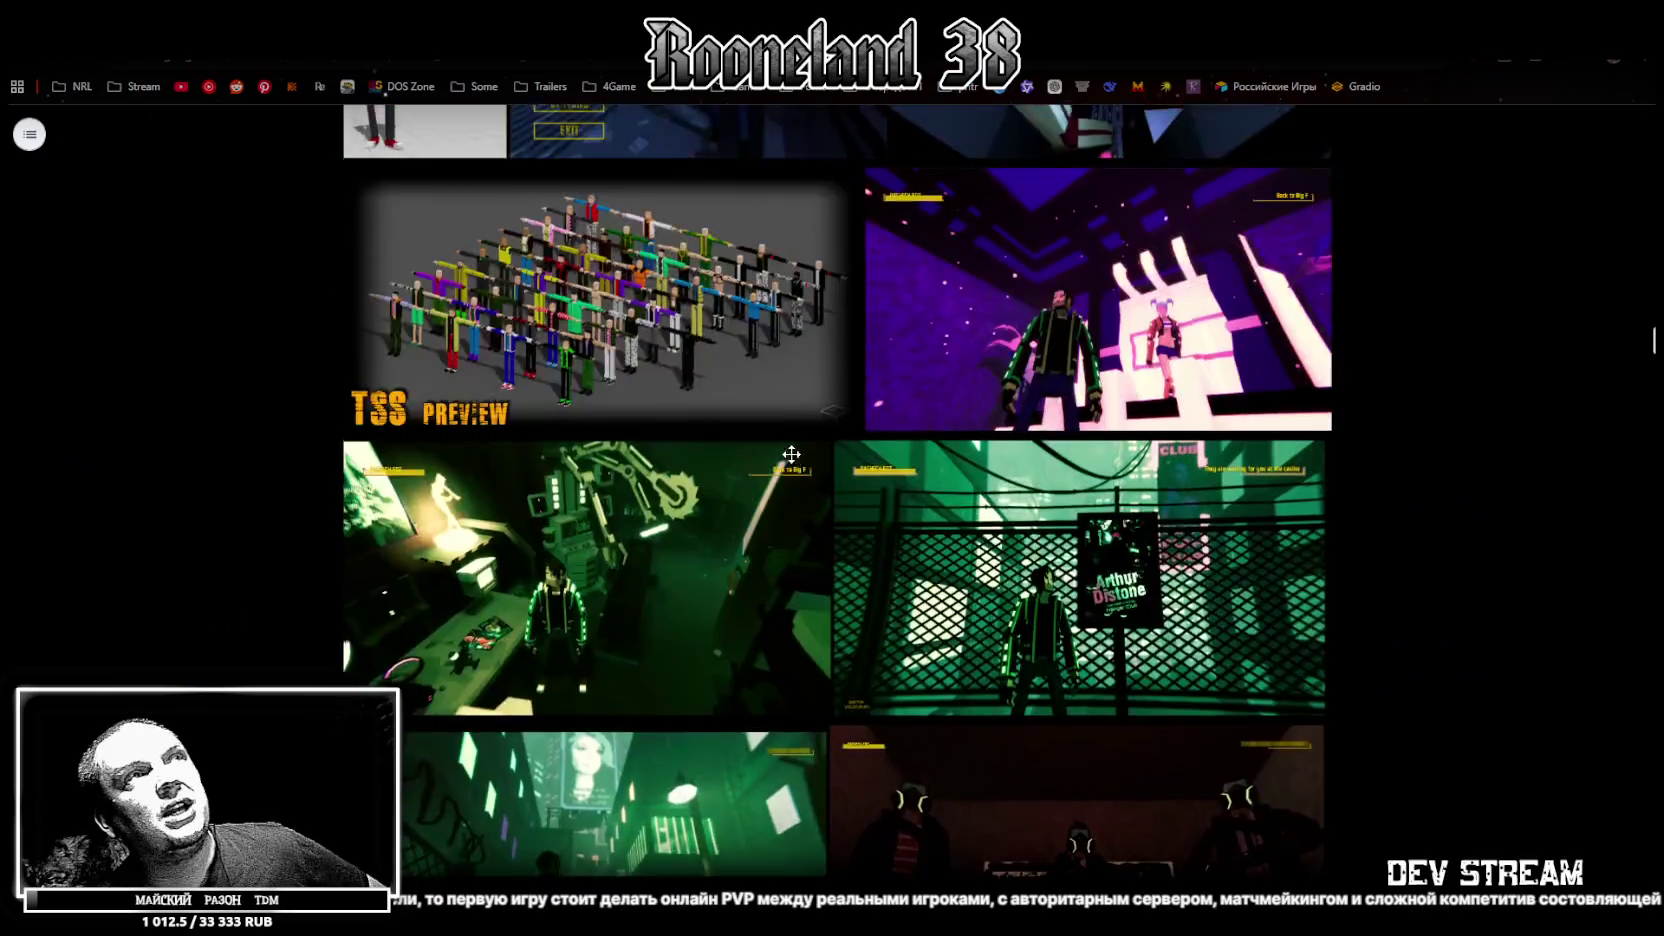
pyautogui.scroll(5, 760, 380)
pyautogui.scroll(5, 795, 365)
pyautogui.scroll(5, 827, 454)
pyautogui.scroll(-5, 827, 454)
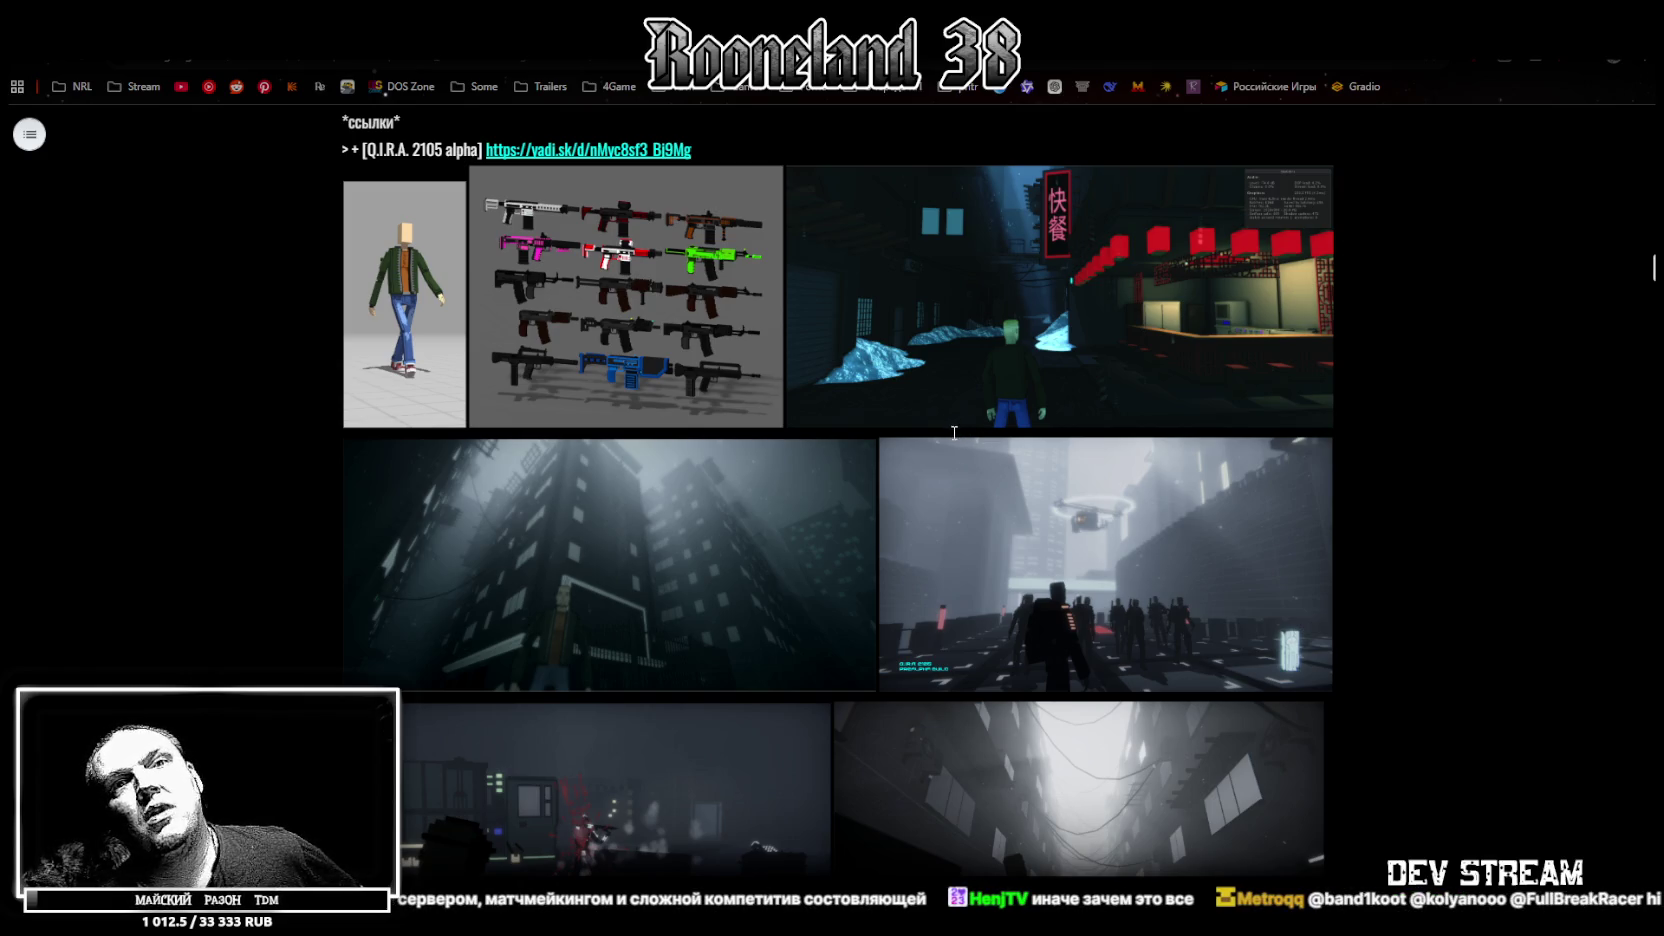
pyautogui.hotkey('alt', 'Tab')
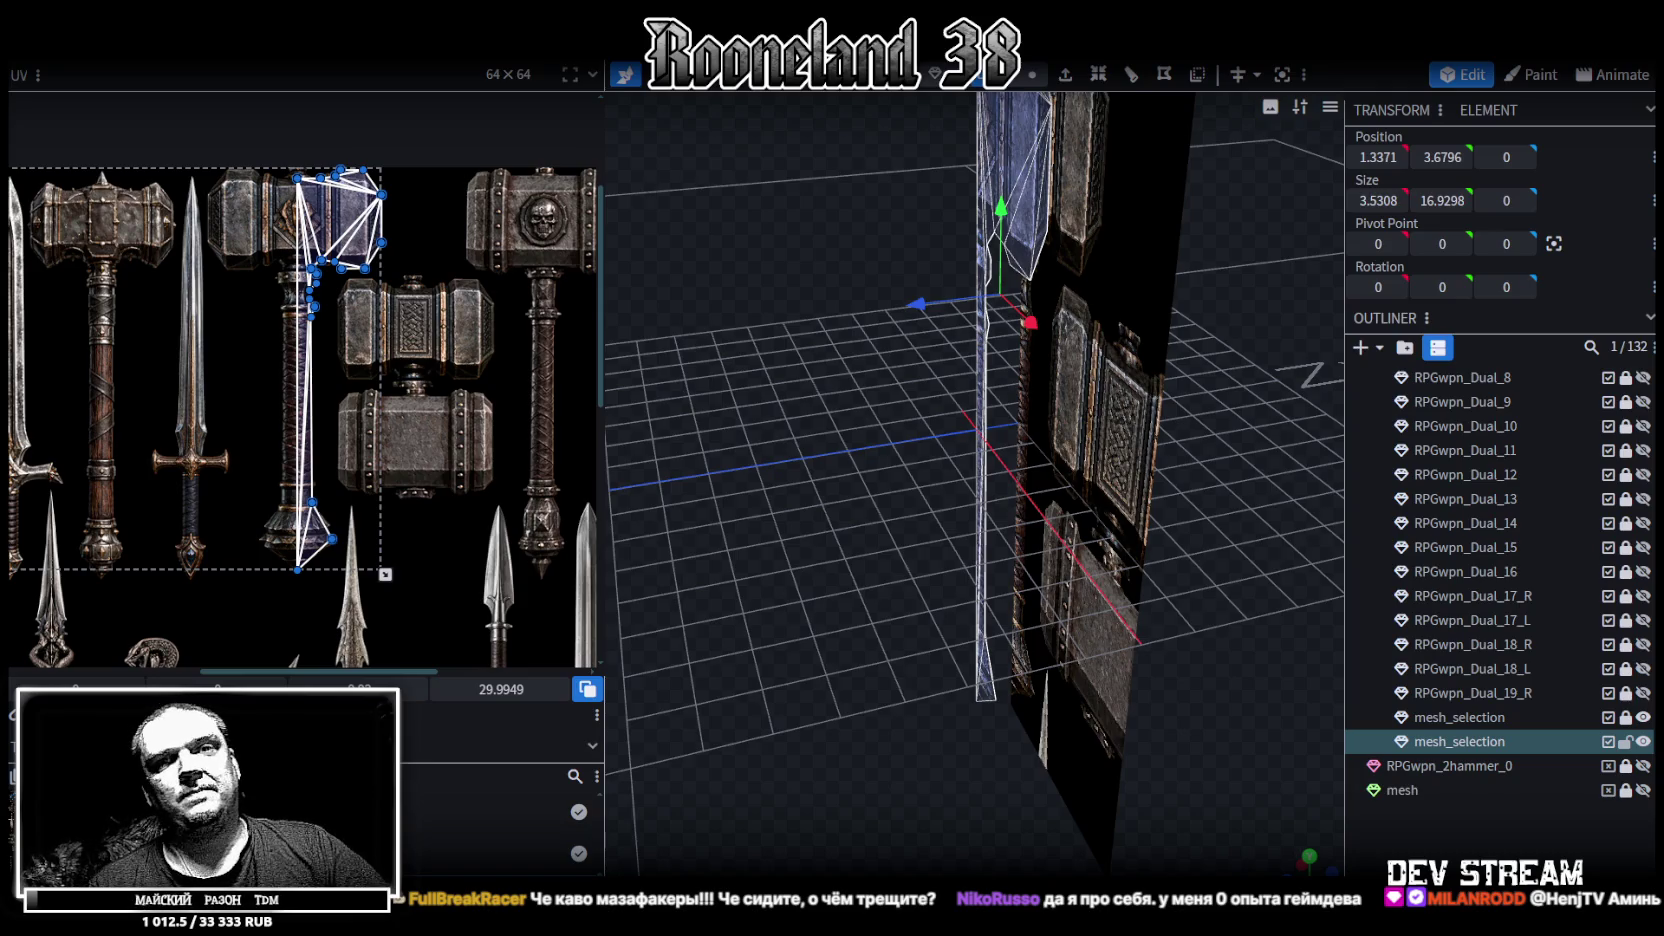
# Orbit the viewport around the hammer-outline mesh, including a side-on view in front of the textured plane
pyautogui.moveTo(858, 543); pyautogui.dragTo(1119, 454)
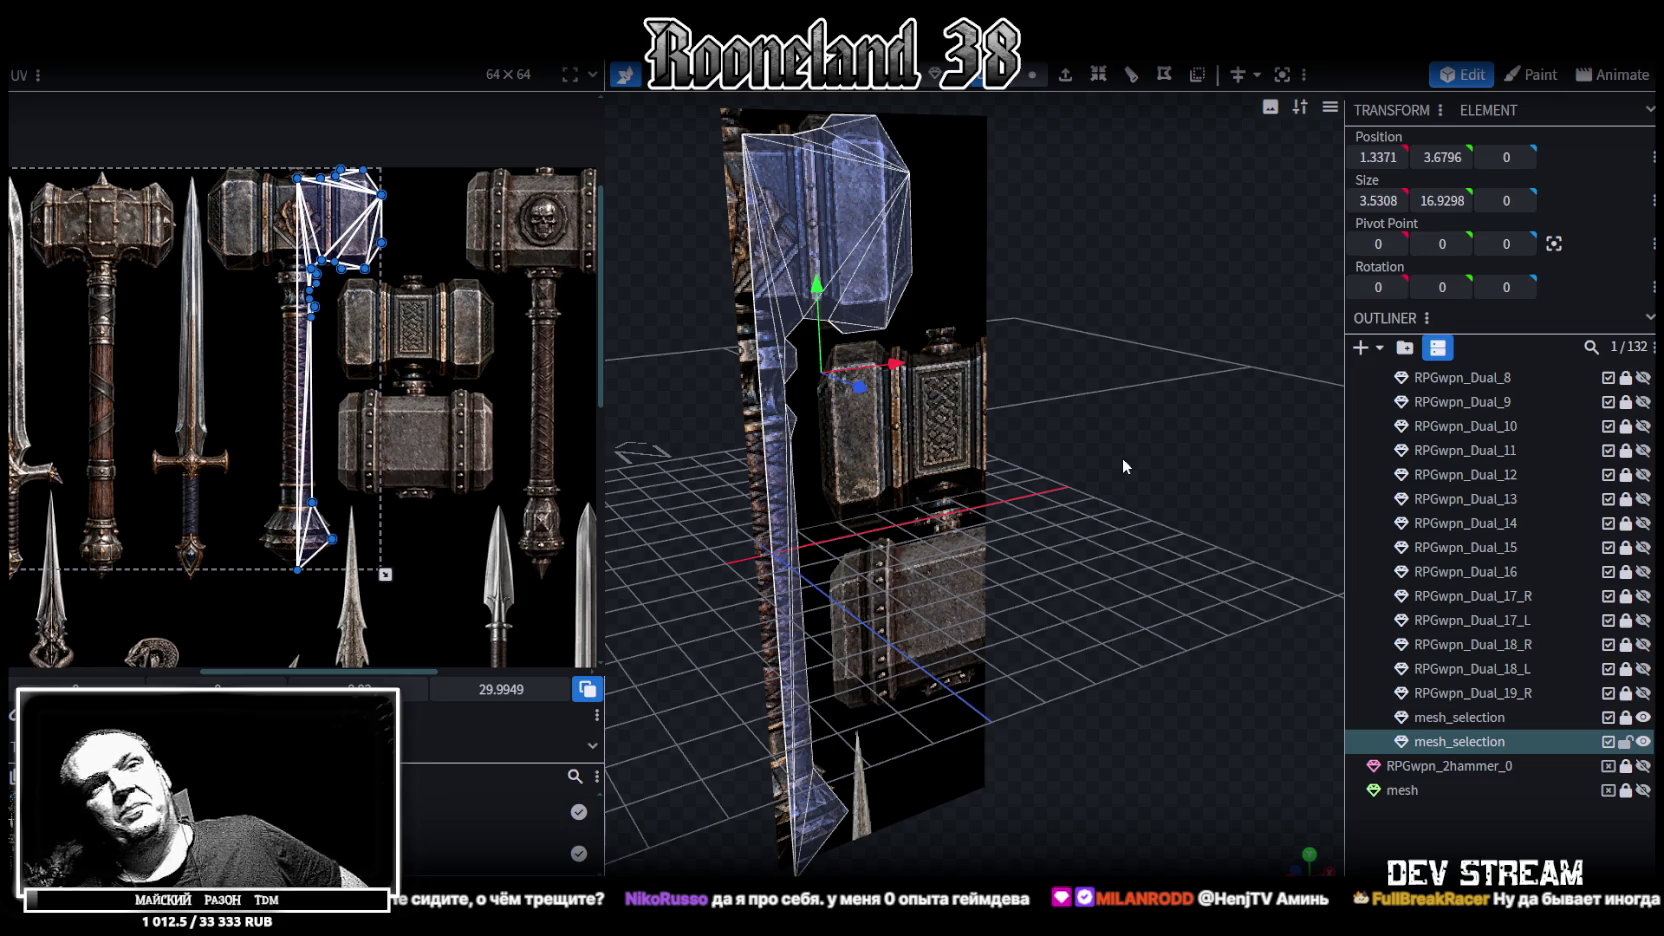
pyautogui.moveTo(1098, 436)
pyautogui.mouseDown(button='middle')
pyautogui.moveTo(800, 376)
pyautogui.moveTo(1238, 415)
pyautogui.moveTo(1270, 346)
pyautogui.moveTo(845, 351)
pyautogui.moveTo(815, 304)
pyautogui.mouseUp(button='middle')
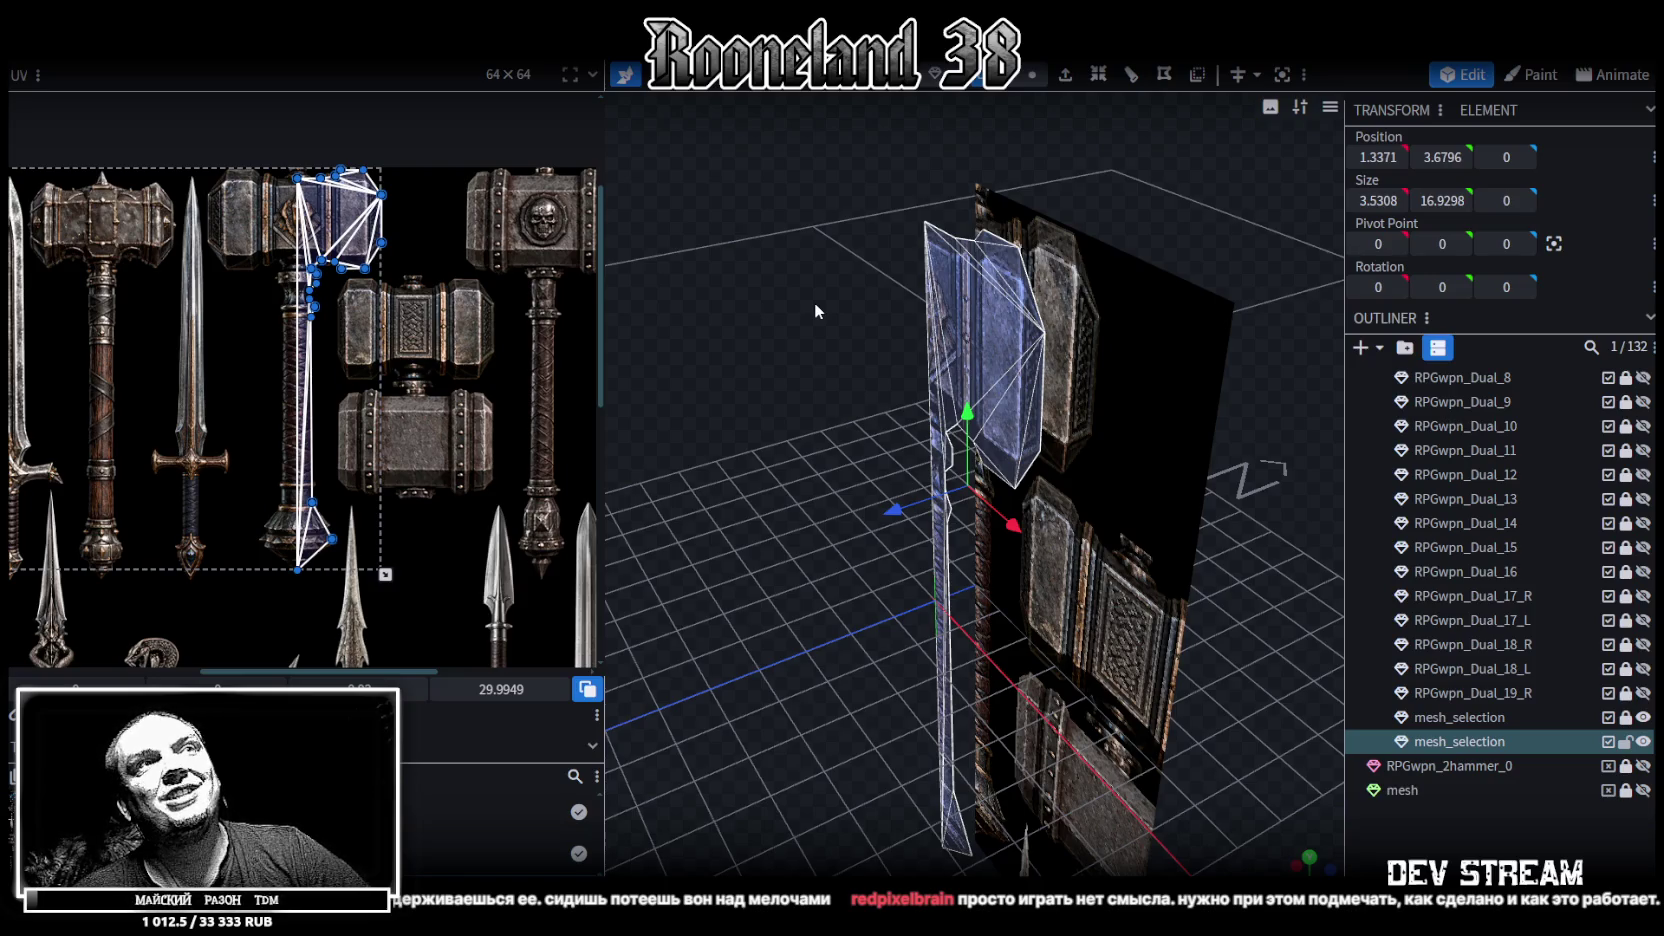
pyautogui.moveTo(814, 302)
pyautogui.mouseDown()
pyautogui.moveTo(783, 530)
pyautogui.moveTo(960, 310)
pyautogui.mouseUp()
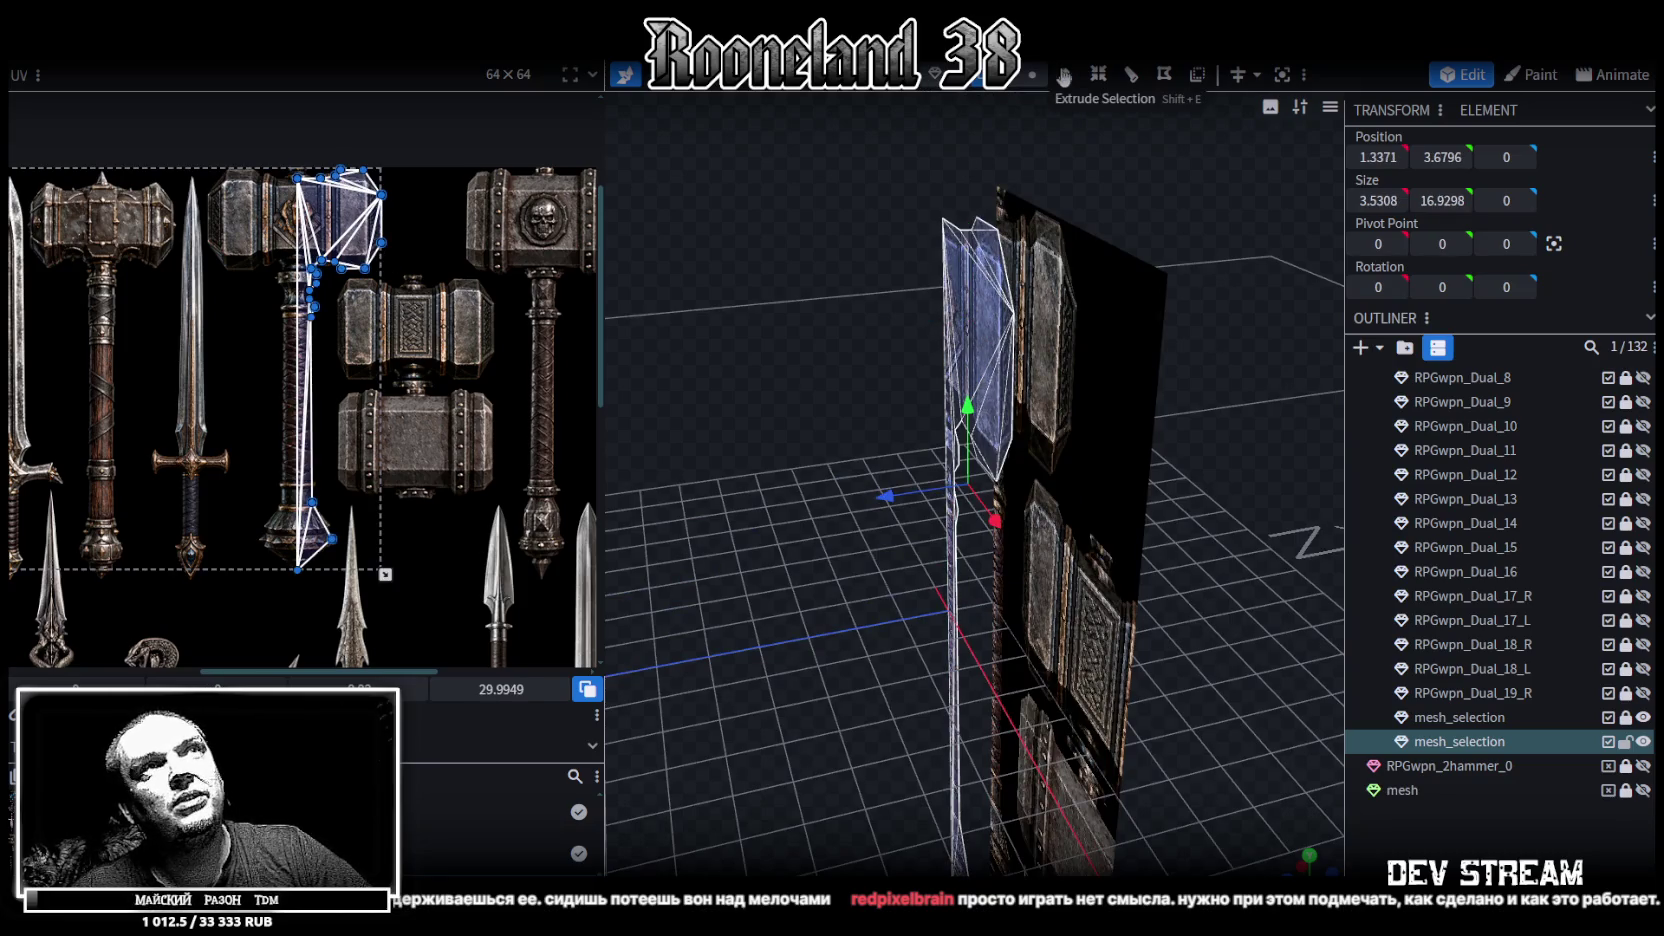
# Extrude the hammer outline faces with direction Z+ and Extend 0.5 for thickness
pyautogui.click(1065, 75)
pyautogui.click(1035, 865)
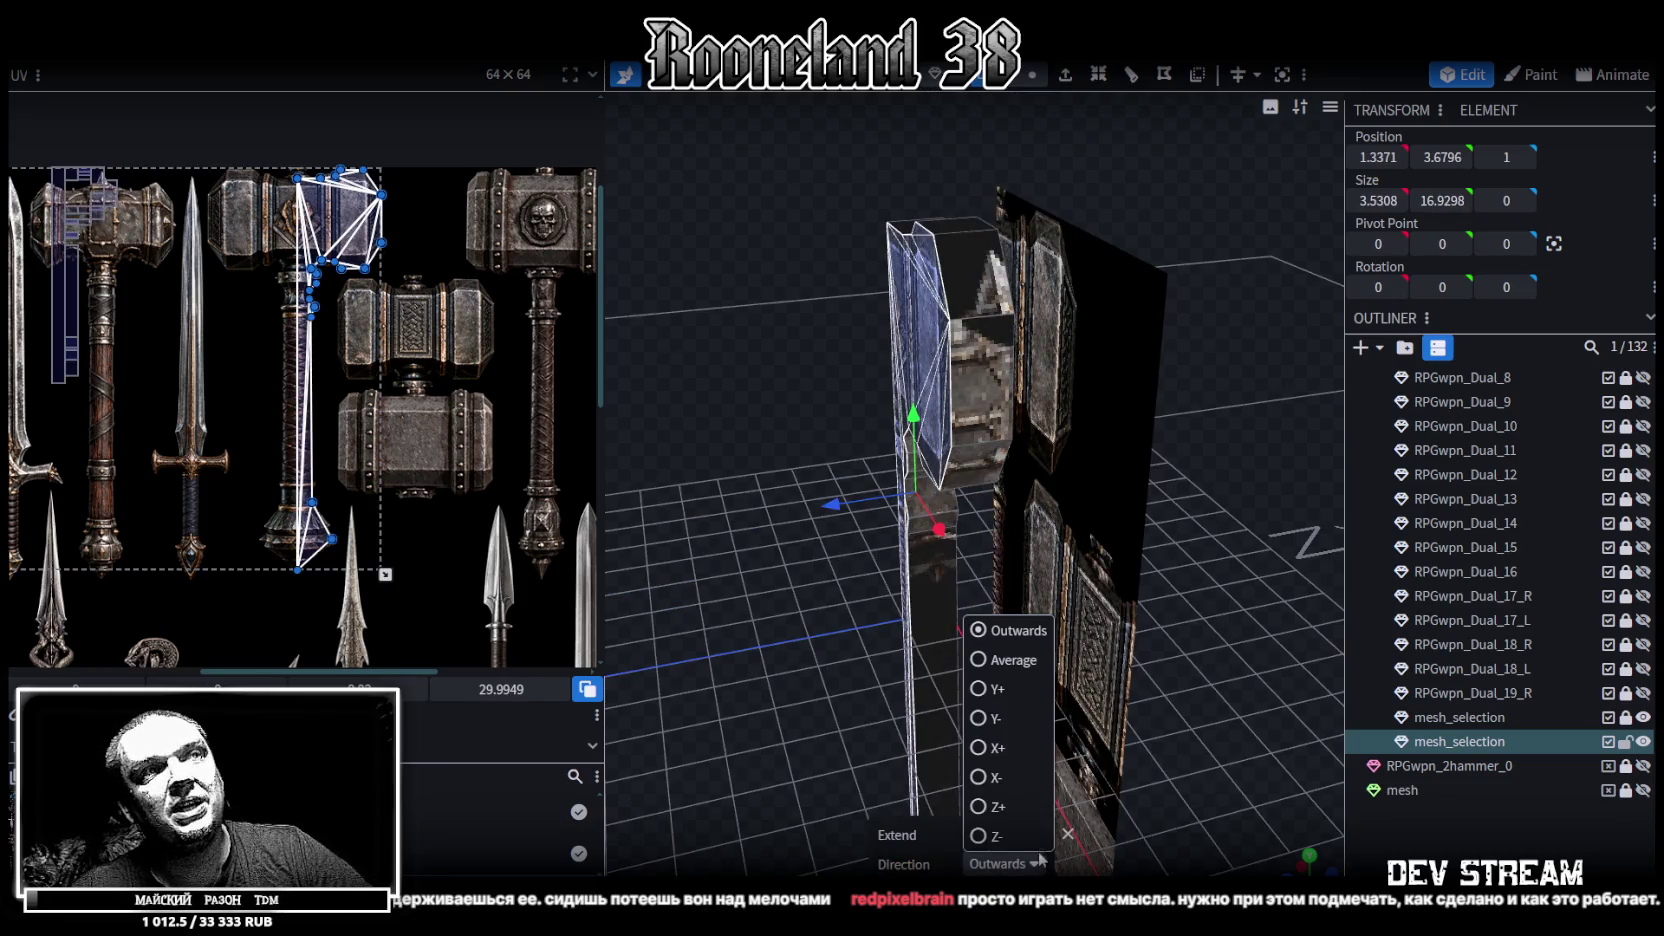
pyautogui.click(980, 808)
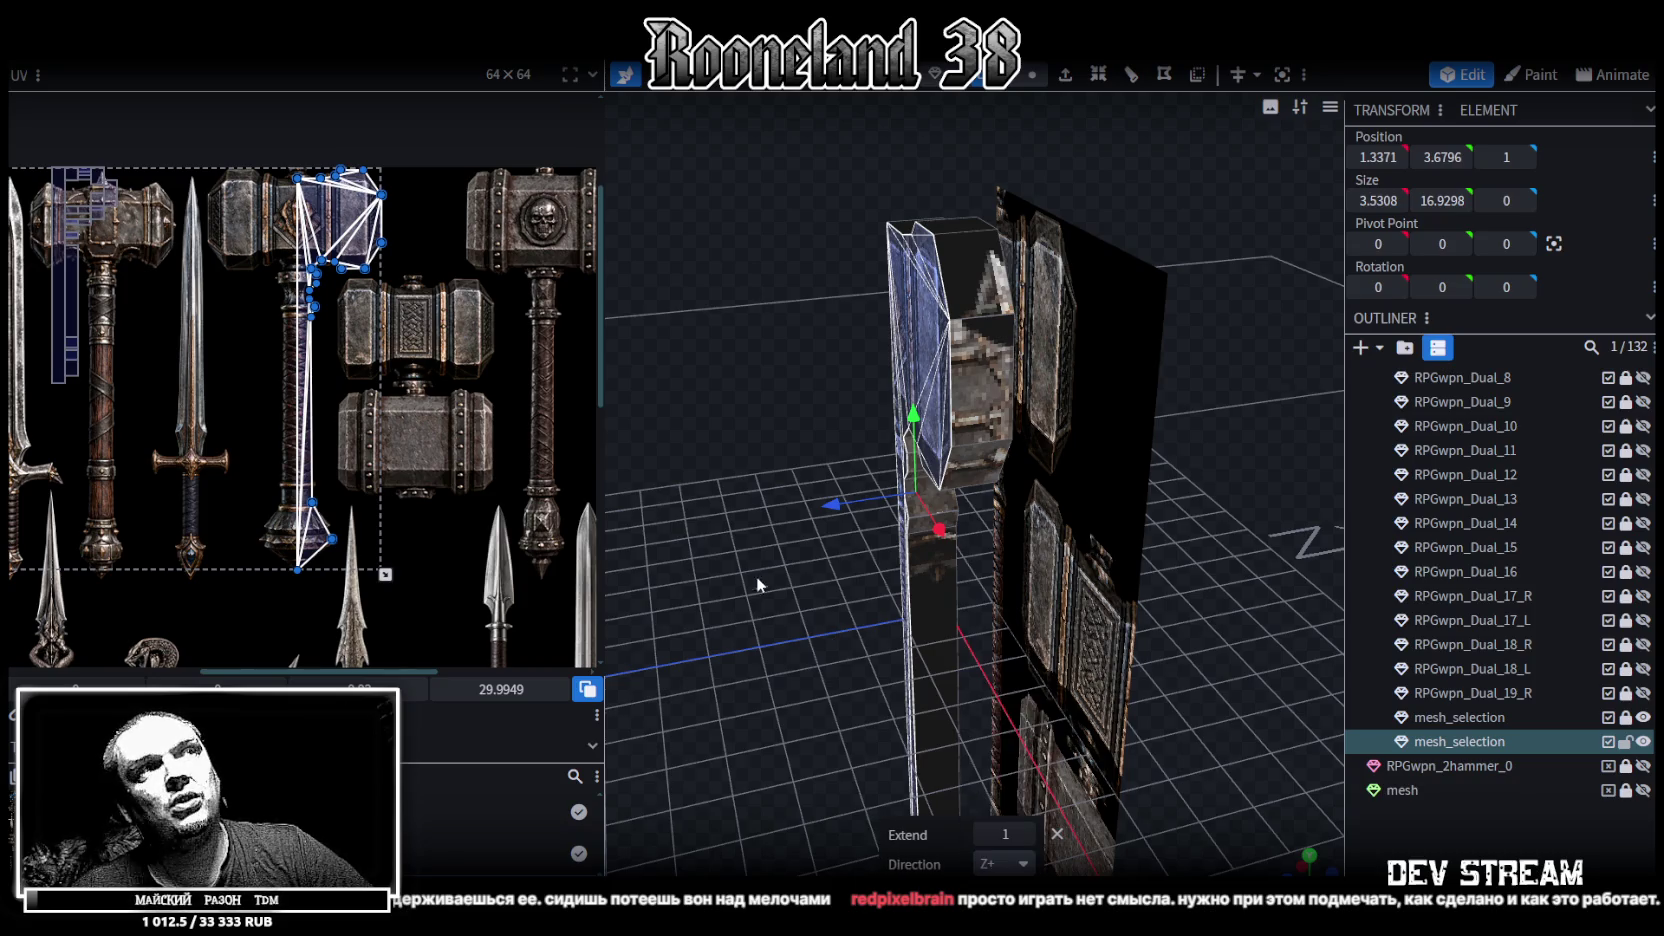
pyautogui.moveTo(762, 580); pyautogui.dragTo(640, 560)
pyautogui.doubleClick(987, 840)
pyautogui.write('0.5')
pyautogui.moveTo(1218, 630)
pyautogui.mouseDown()
pyautogui.moveTo(733, 540)
pyautogui.moveTo(781, 541)
pyautogui.mouseUp()
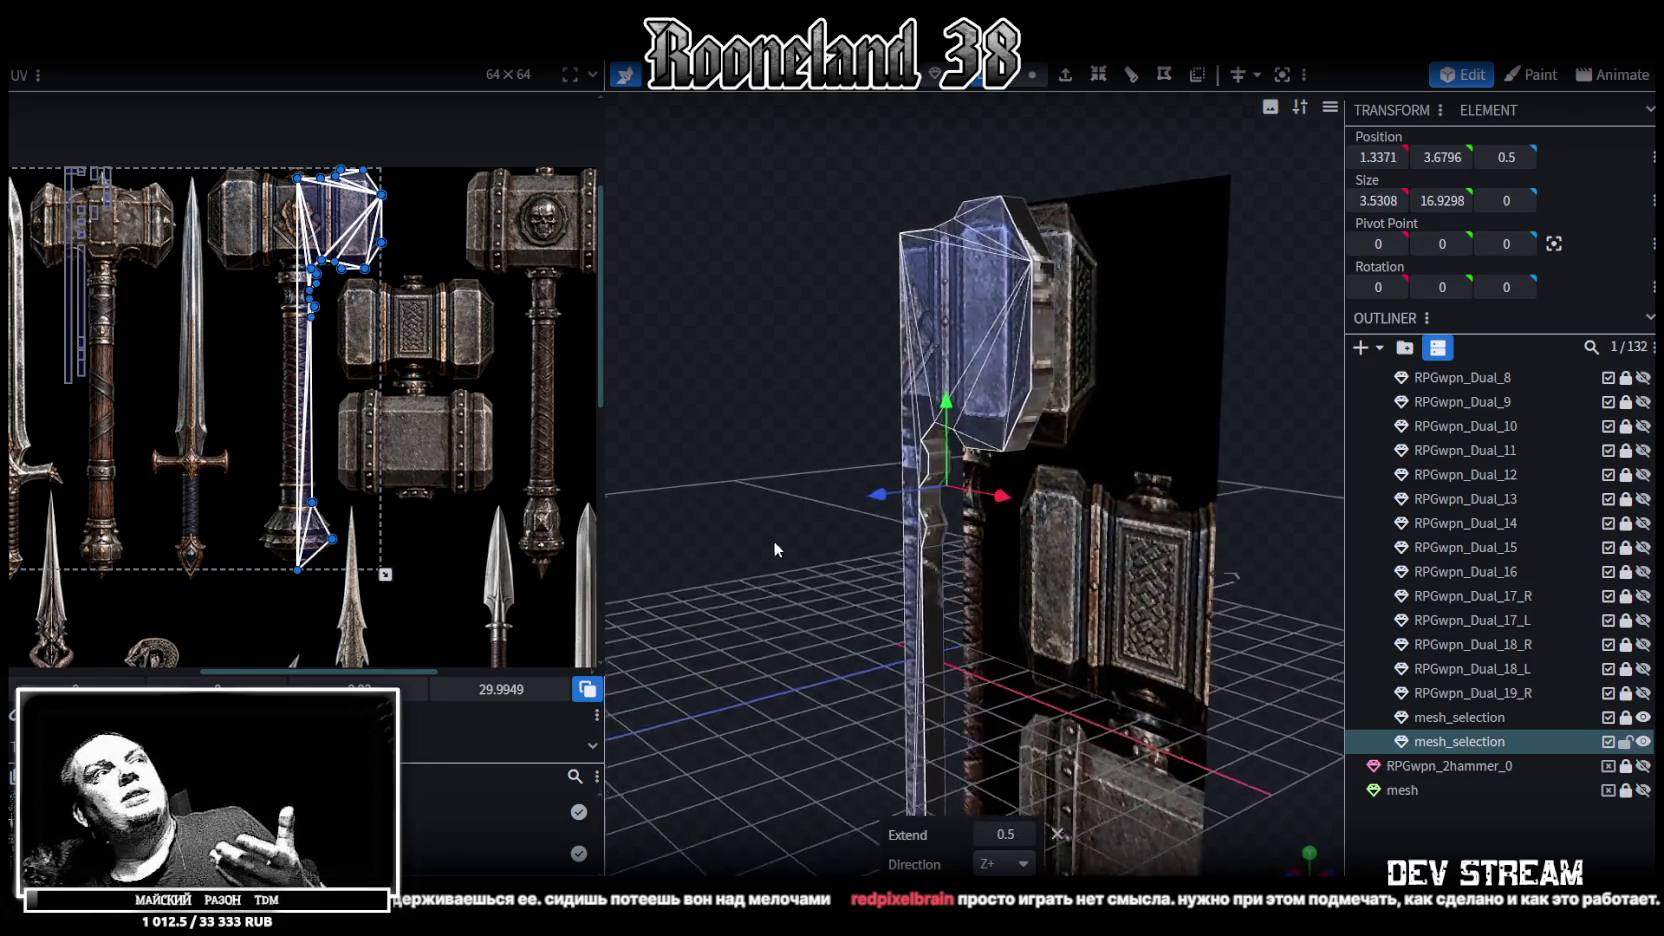
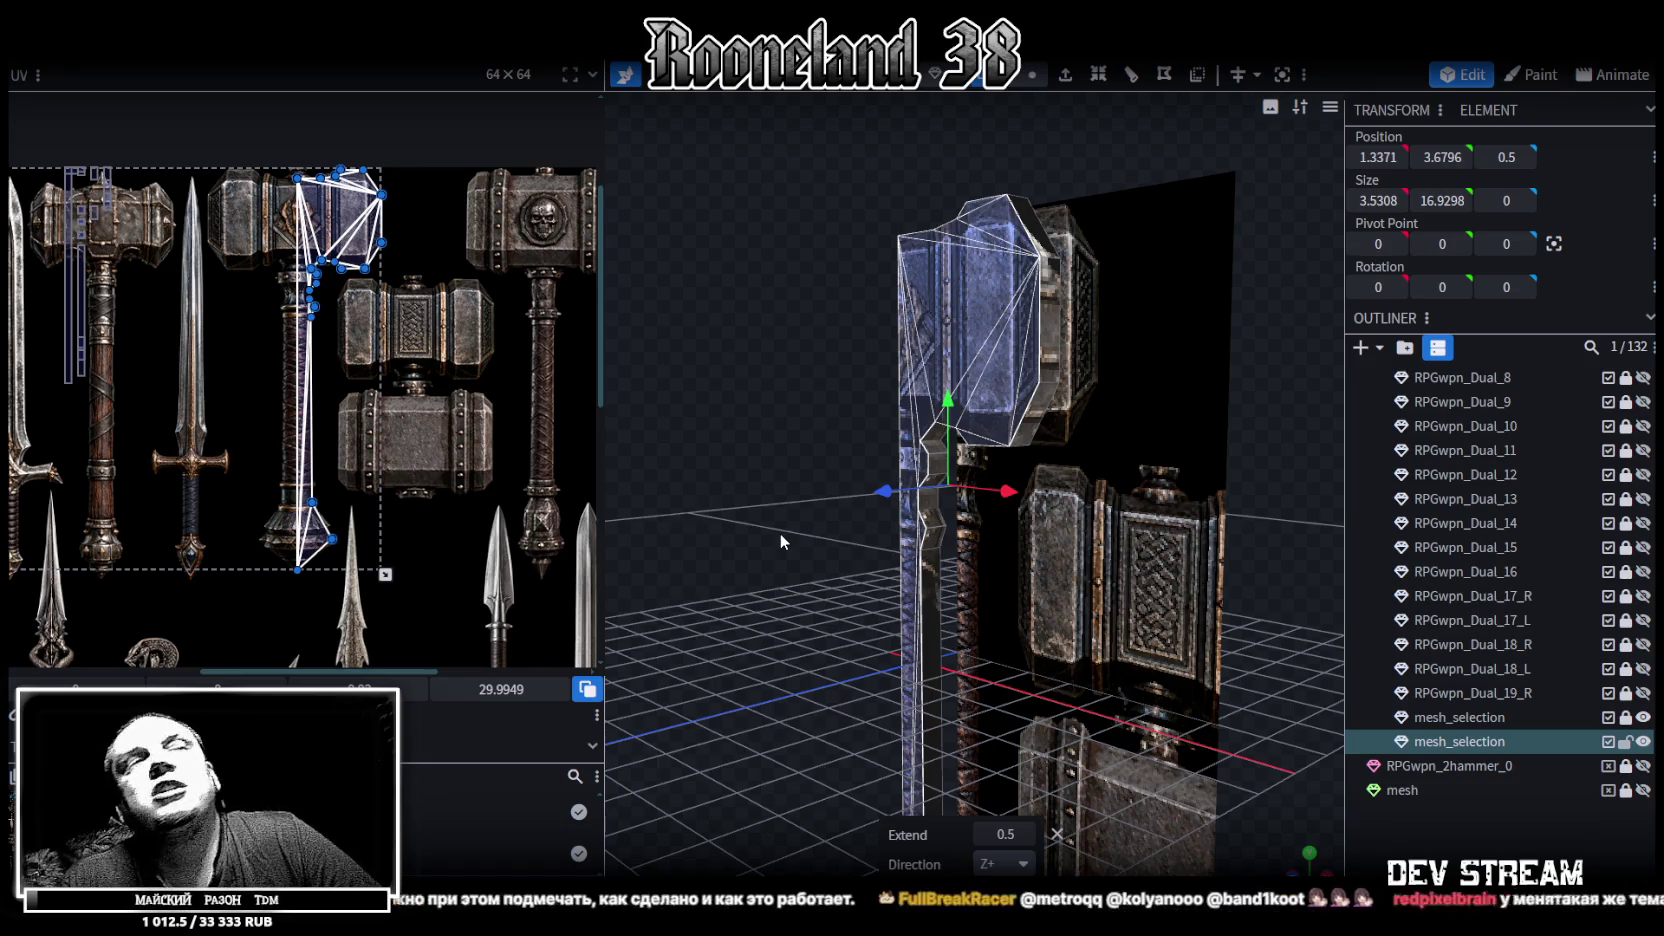
# Clear the face selection and snap to a straight-on front view of the hammer
pyautogui.moveTo(780, 533)
pyautogui.mouseDown()
pyautogui.moveTo(892, 424)
pyautogui.moveTo(764, 456)
pyautogui.moveTo(978, 439)
pyautogui.moveTo(954, 426)
pyautogui.mouseUp()
pyautogui.click(789, 452)
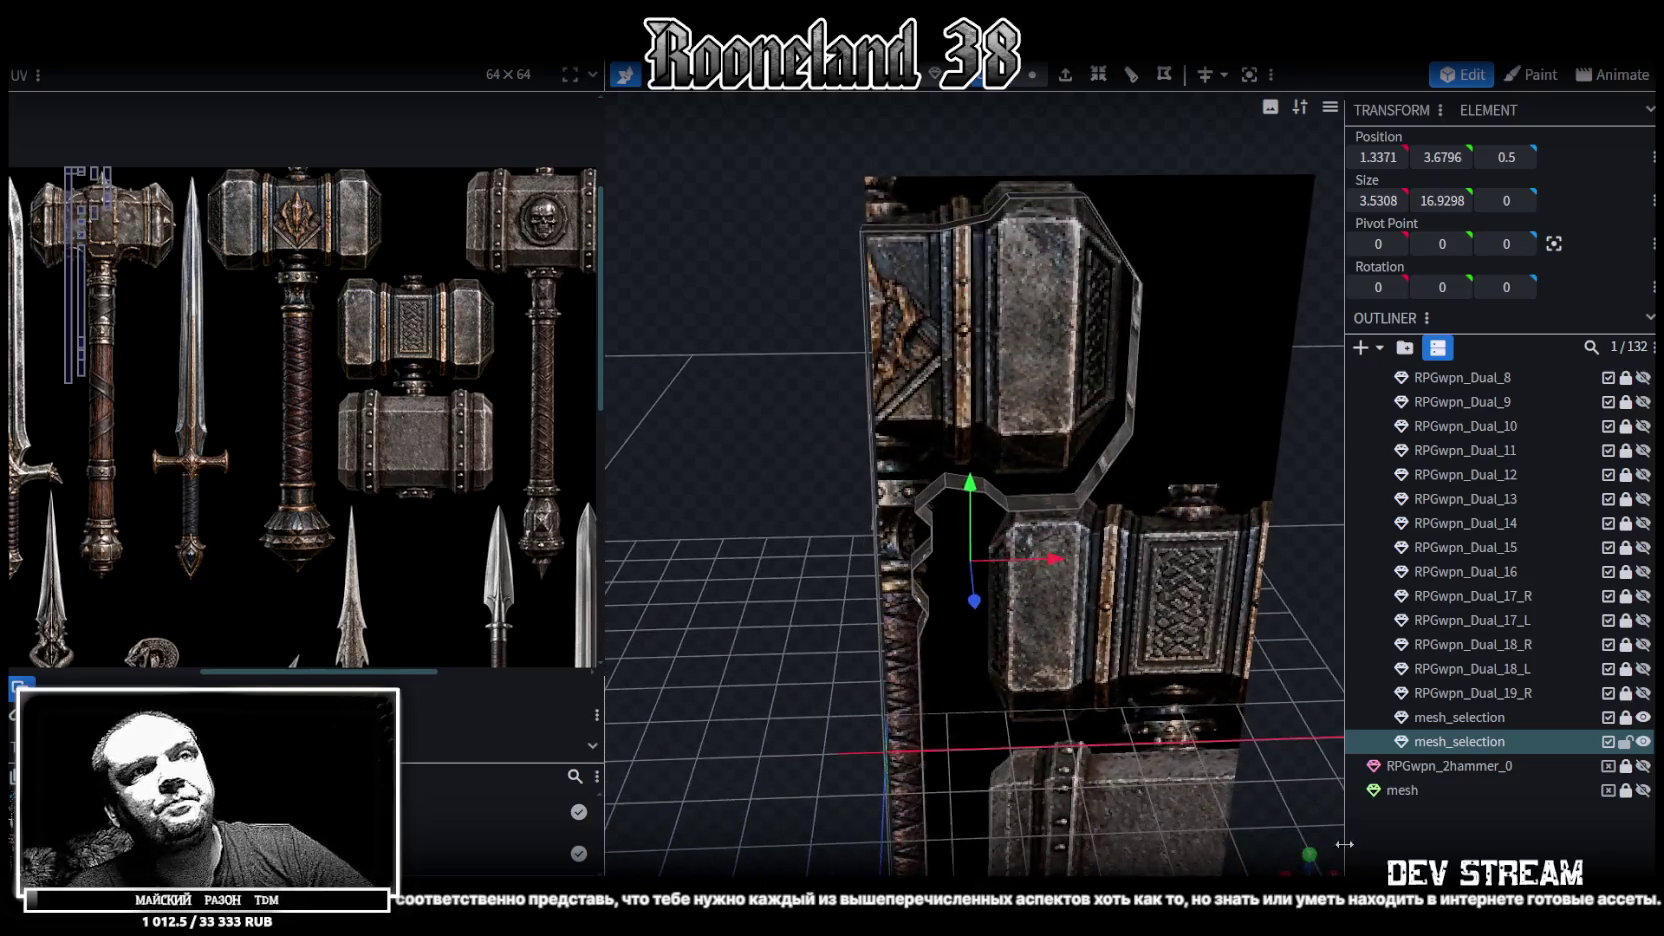
pyautogui.press('KP_1')
pyautogui.scroll(3, 1076, 463)
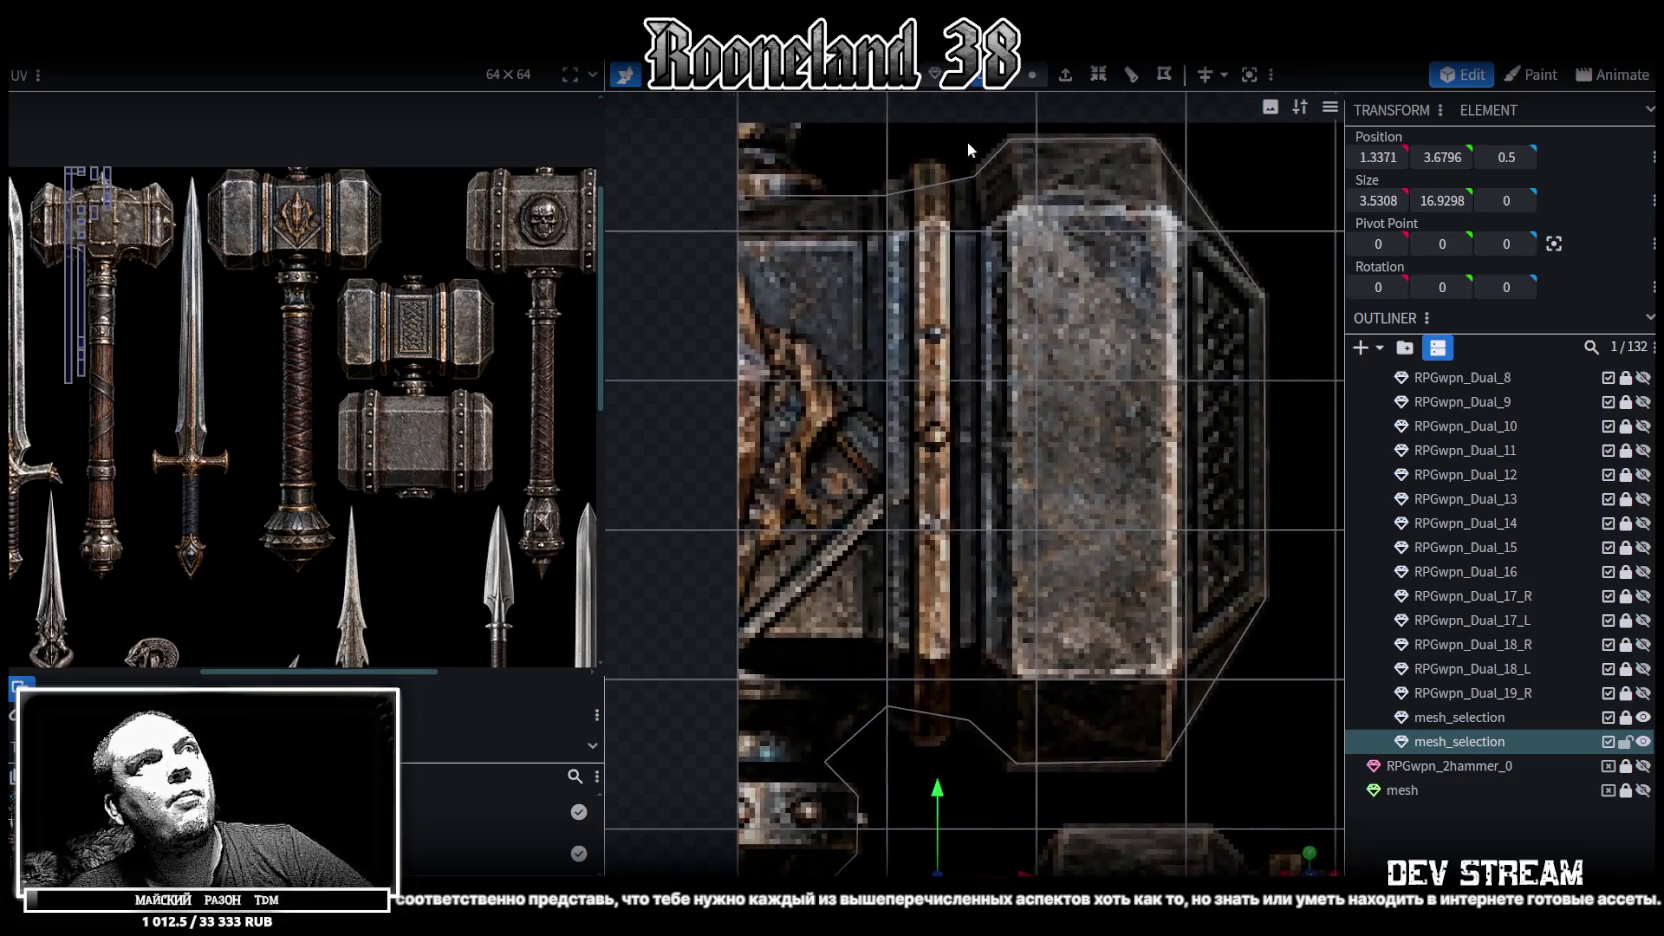
pyautogui.click(1032, 74)
pyautogui.scroll(-3, 816, 321)
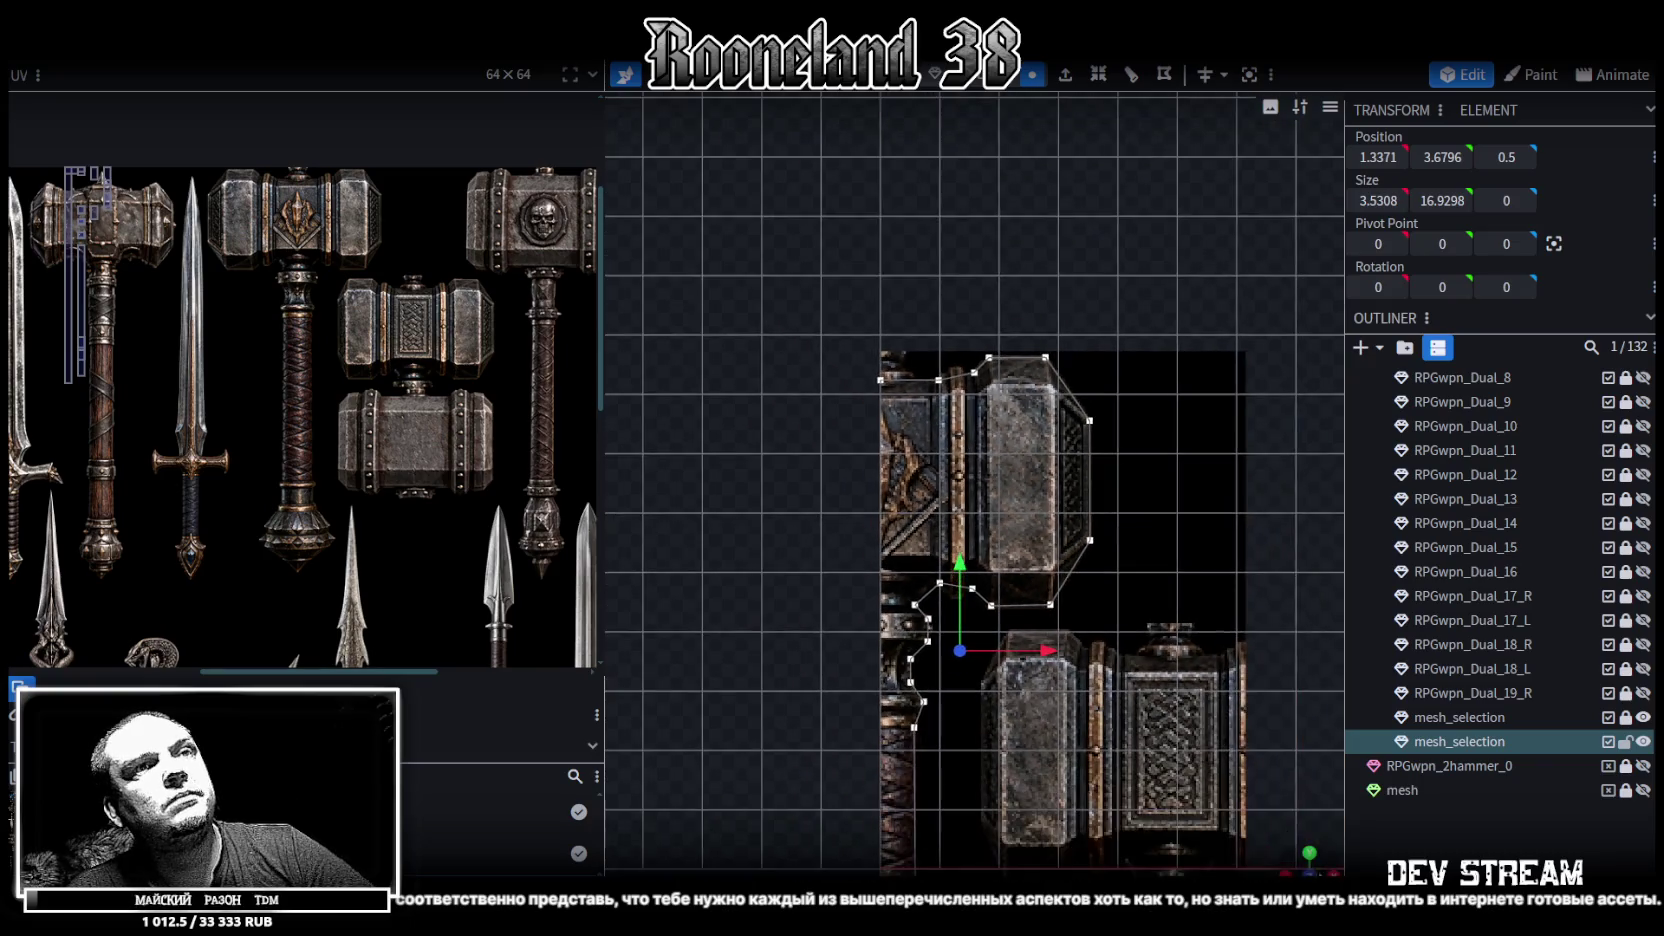
# Select the flat hammer plane, zoom in on the head, and pick a corner vertex in vertex mode
pyautogui.moveTo(816, 321); pyautogui.dragTo(786, 490)
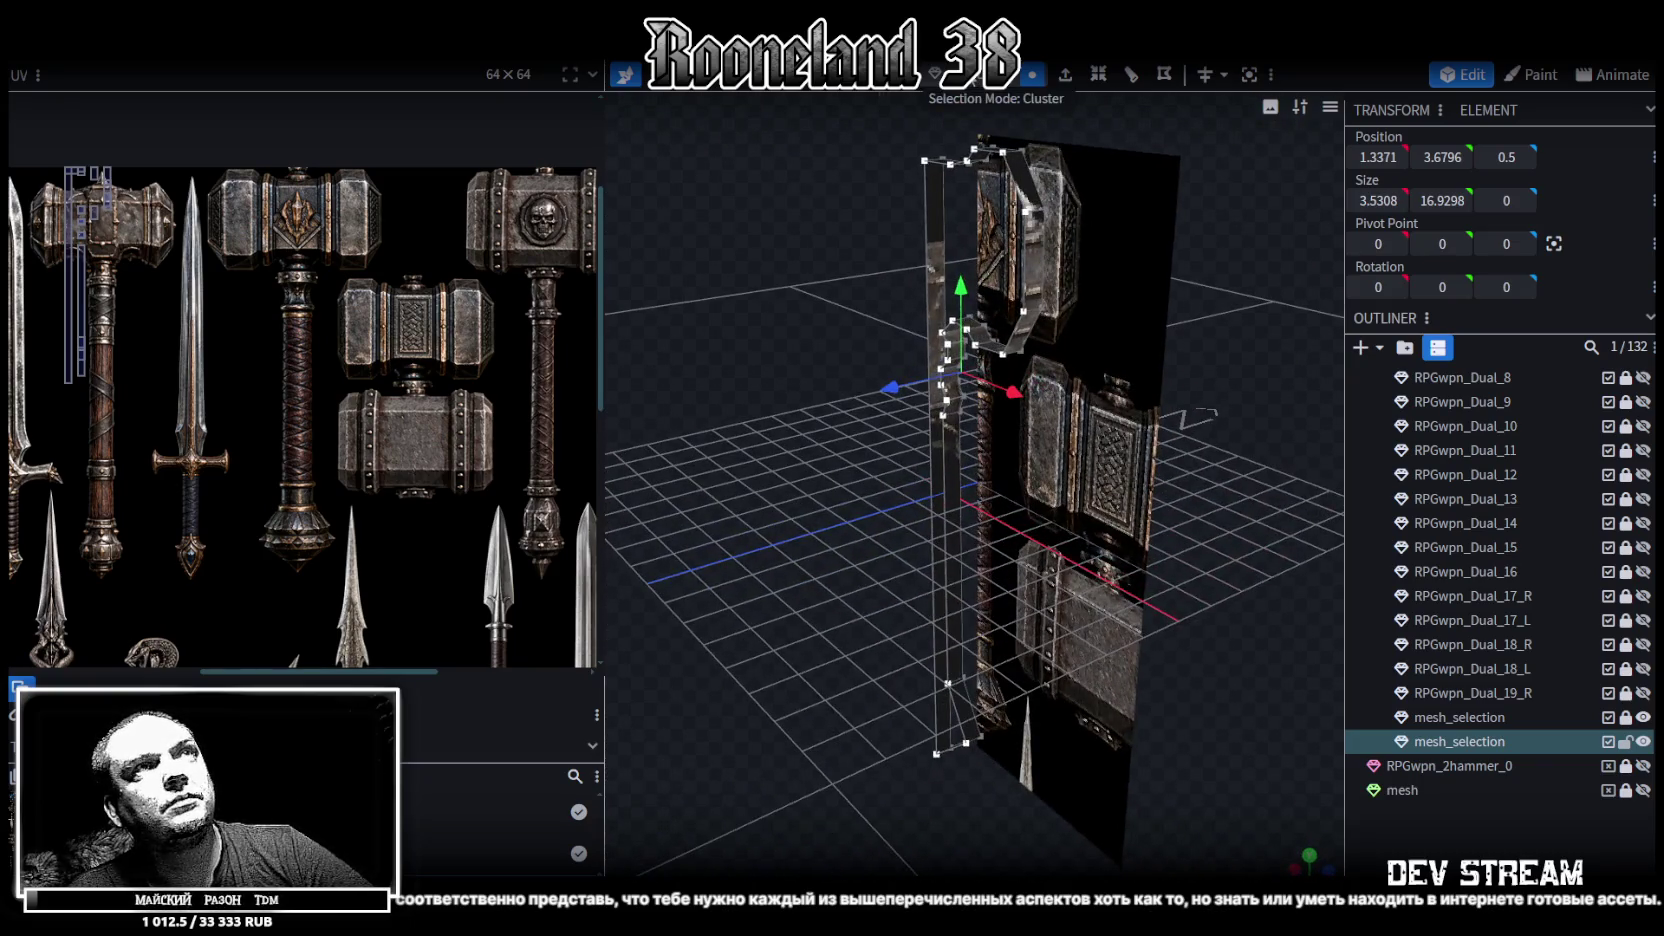
pyautogui.click(931, 260)
pyautogui.moveTo(878, 343); pyautogui.dragTo(1320, 776)
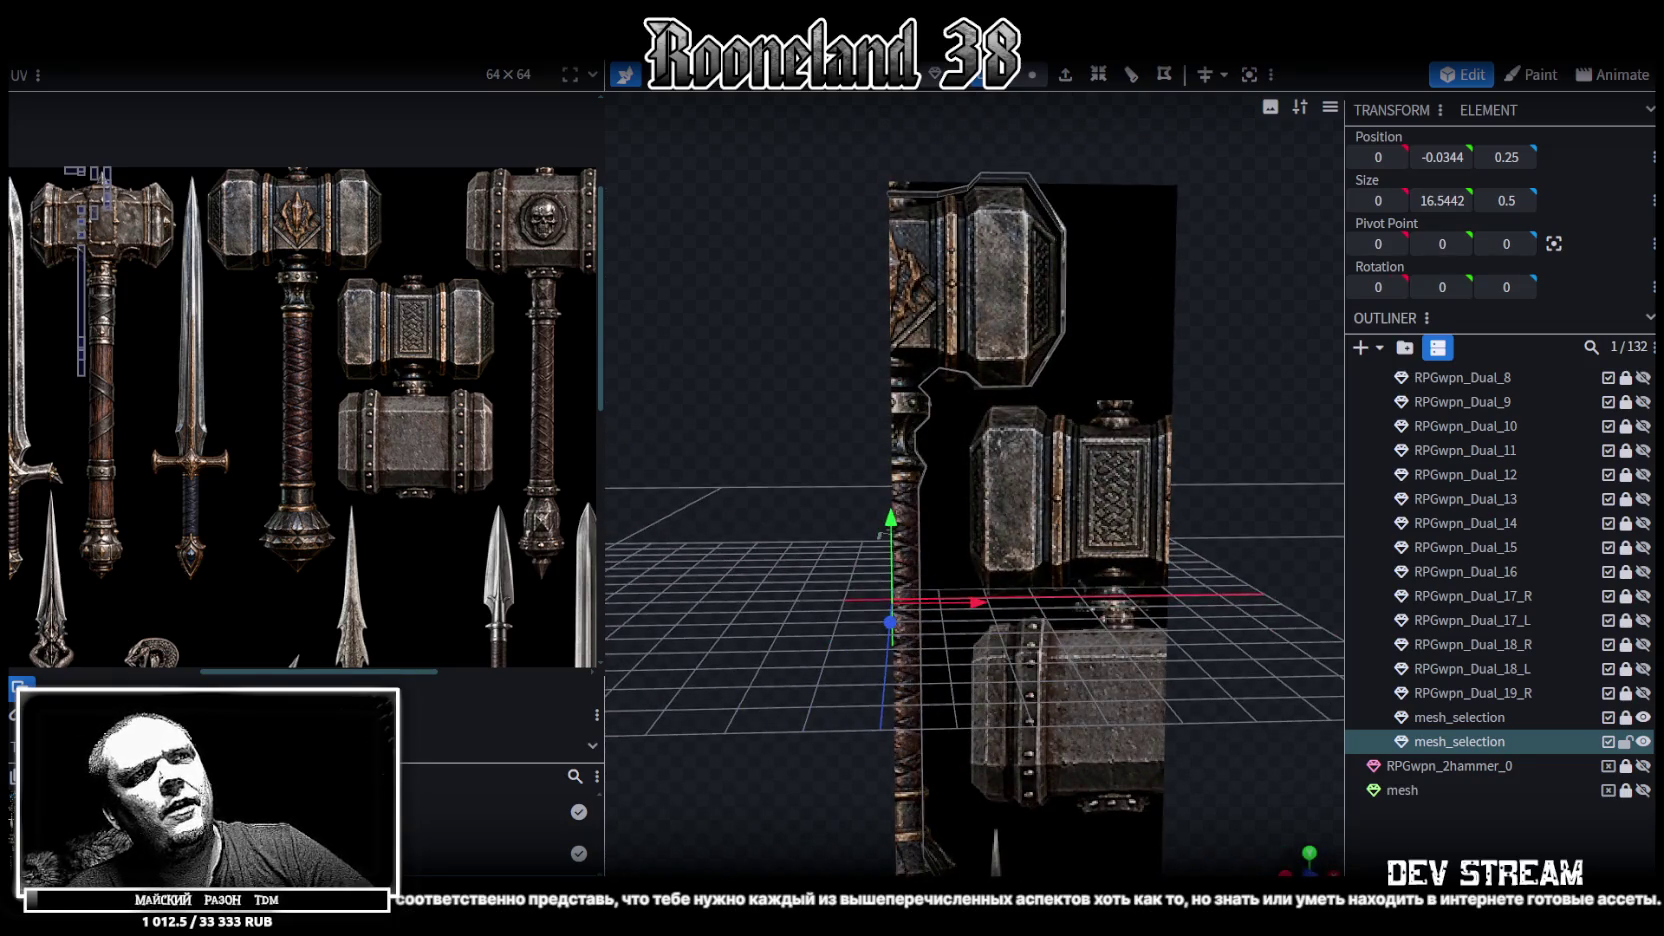
pyautogui.click(1309, 853)
pyautogui.scroll(3, 1087, 441)
pyautogui.scroll(3, 920, 430)
pyautogui.scroll(2, 930, 265)
pyautogui.click(1032, 74)
pyautogui.click(765, 211)
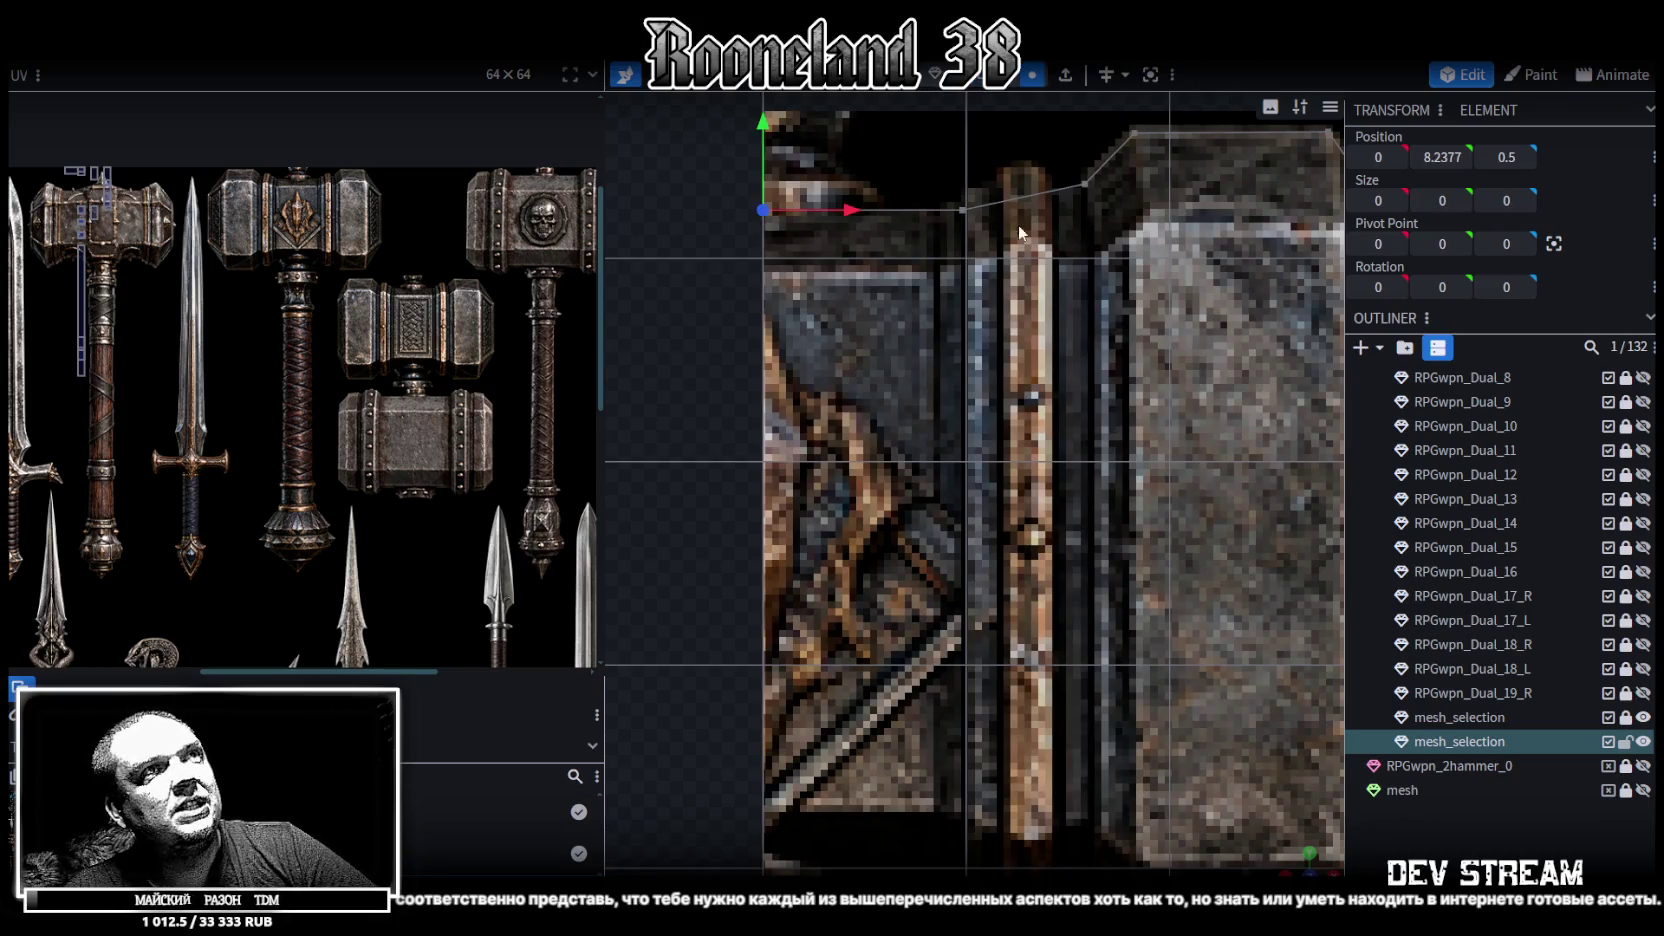
# Lower the two selected top vertices of the hammer head slightly
pyautogui.keyDown('shift'); pyautogui.click(965, 211); pyautogui.keyUp('shift')
pyautogui.moveTo(865, 150); pyautogui.dragTo(963, 243)
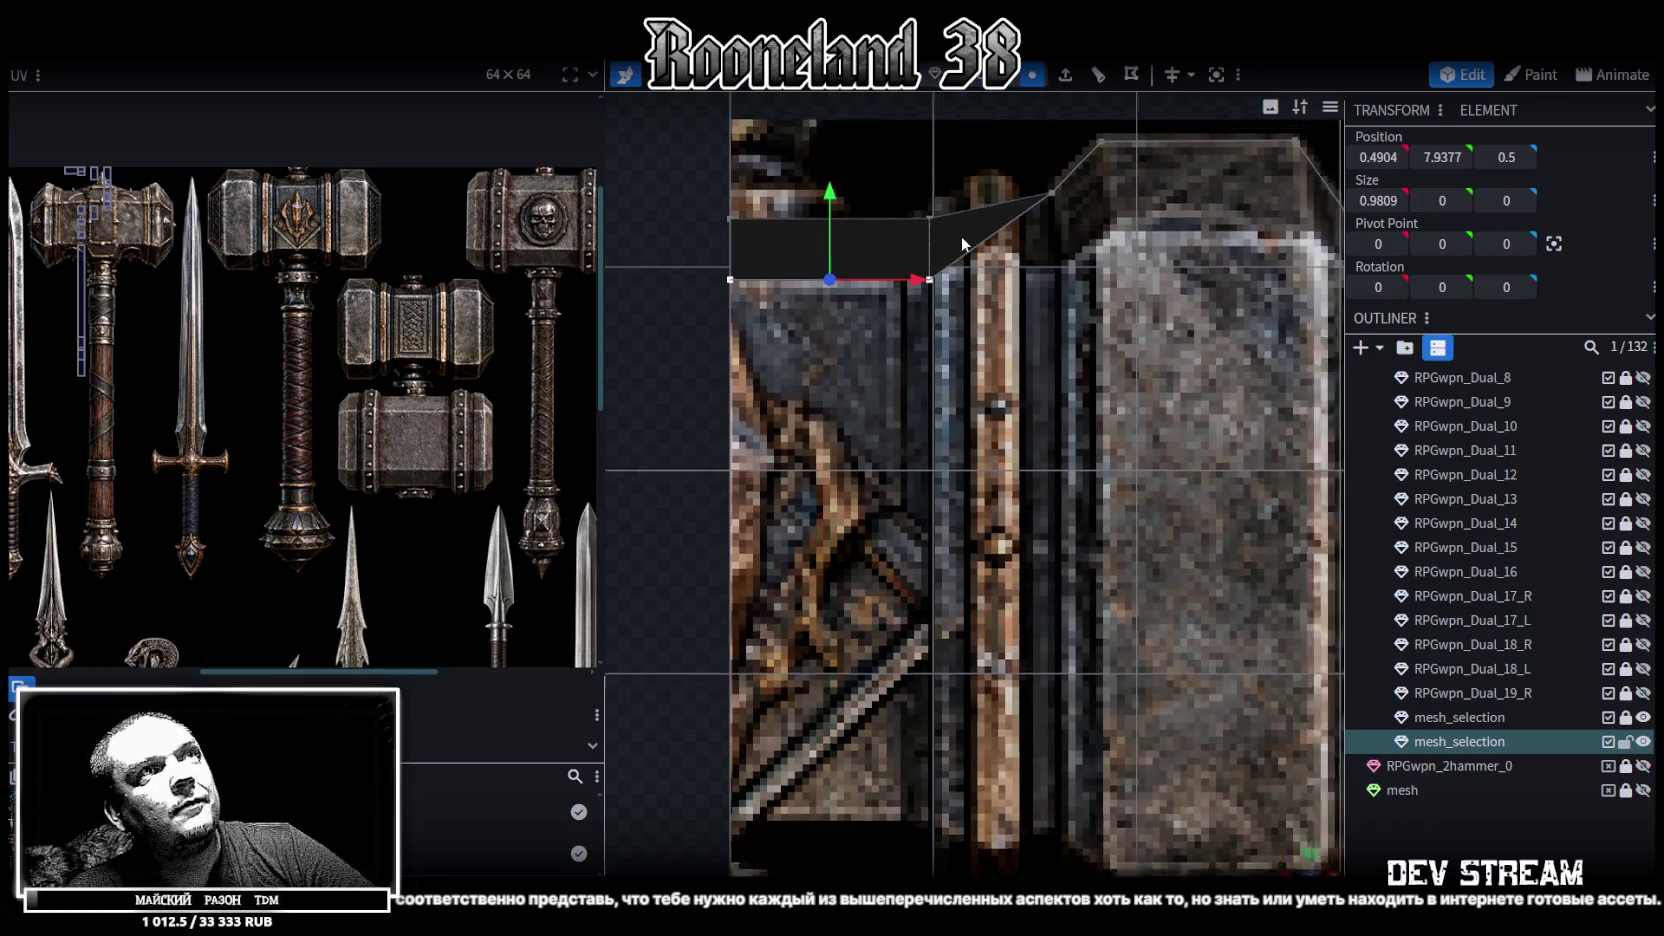
pyautogui.moveTo(963, 243); pyautogui.dragTo(814, 285, button='right')
pyautogui.click(834, 272)
pyautogui.moveTo(830, 178); pyautogui.dragTo(850, 278)
pyautogui.moveTo(928, 344); pyautogui.dragTo(975, 348)
pyautogui.hotkey('ctrl', 'z')
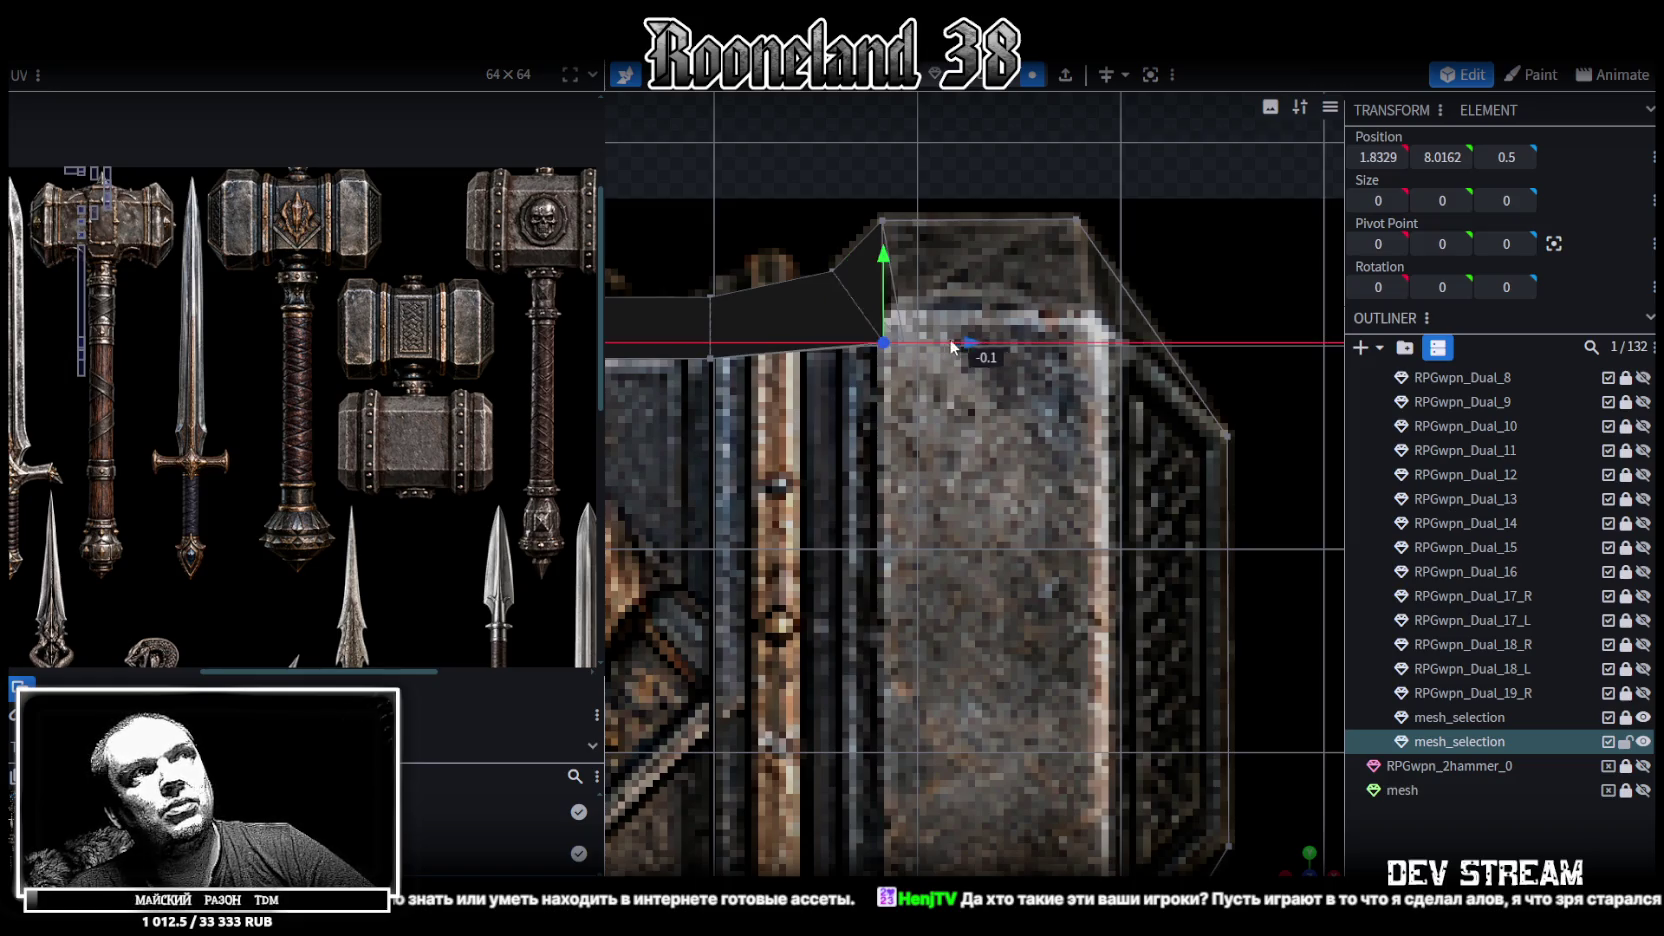
# Drag the top corner and top-right vertices down onto the head's top edge
pyautogui.click(850, 243)
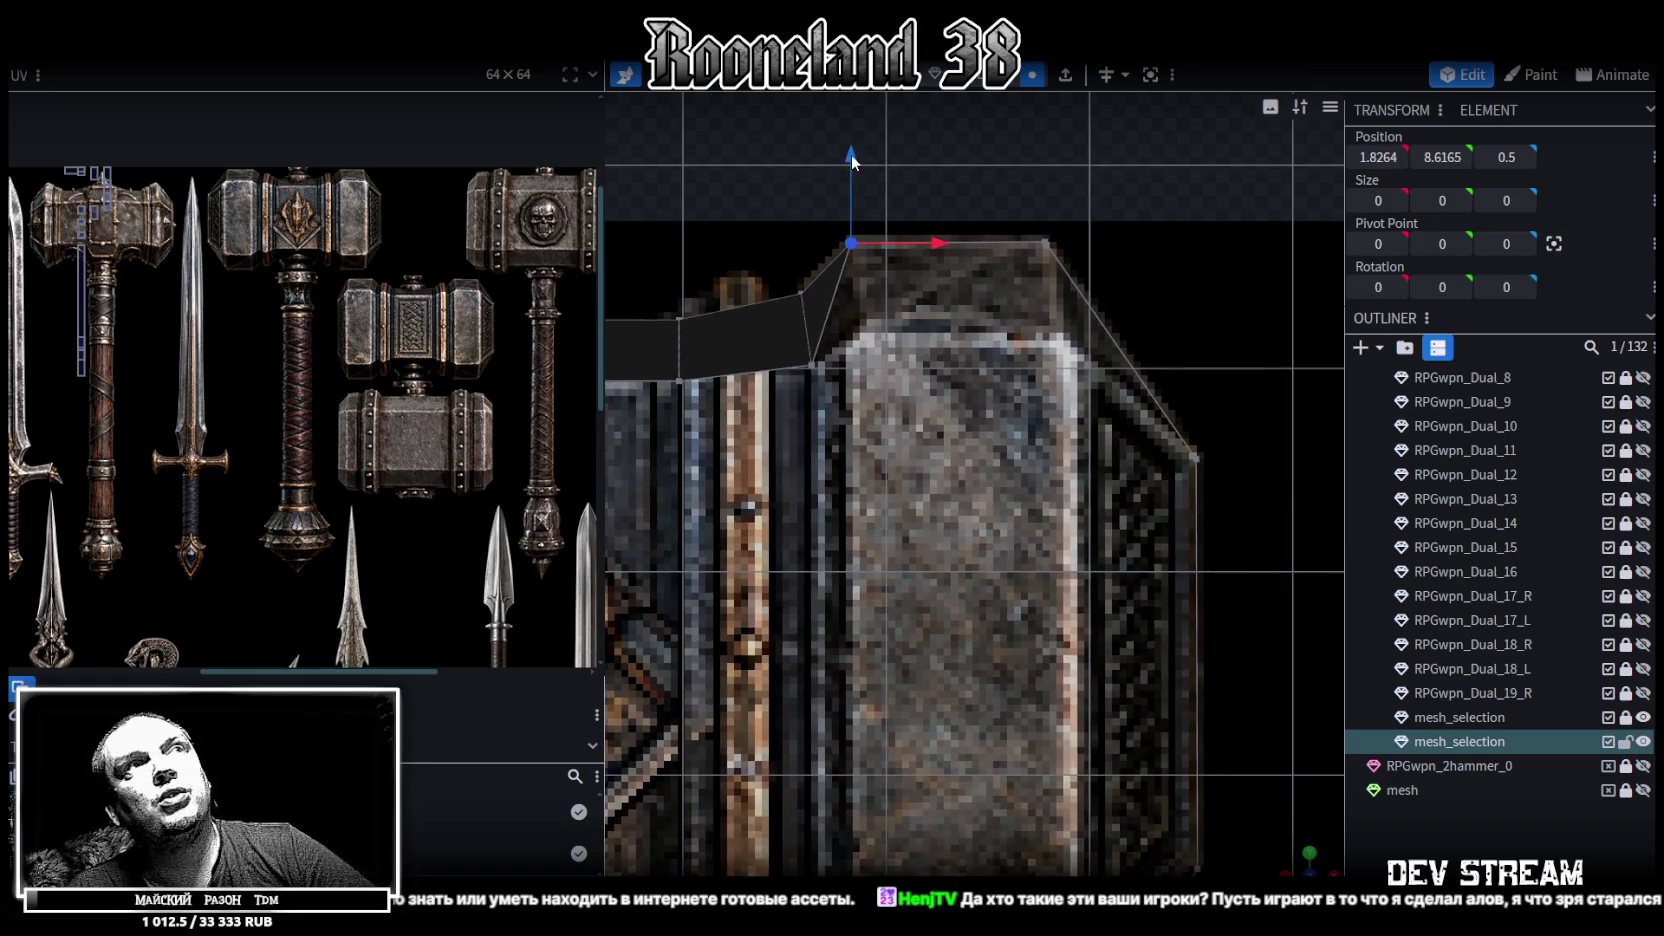
pyautogui.moveTo(852, 153); pyautogui.dragTo(855, 234)
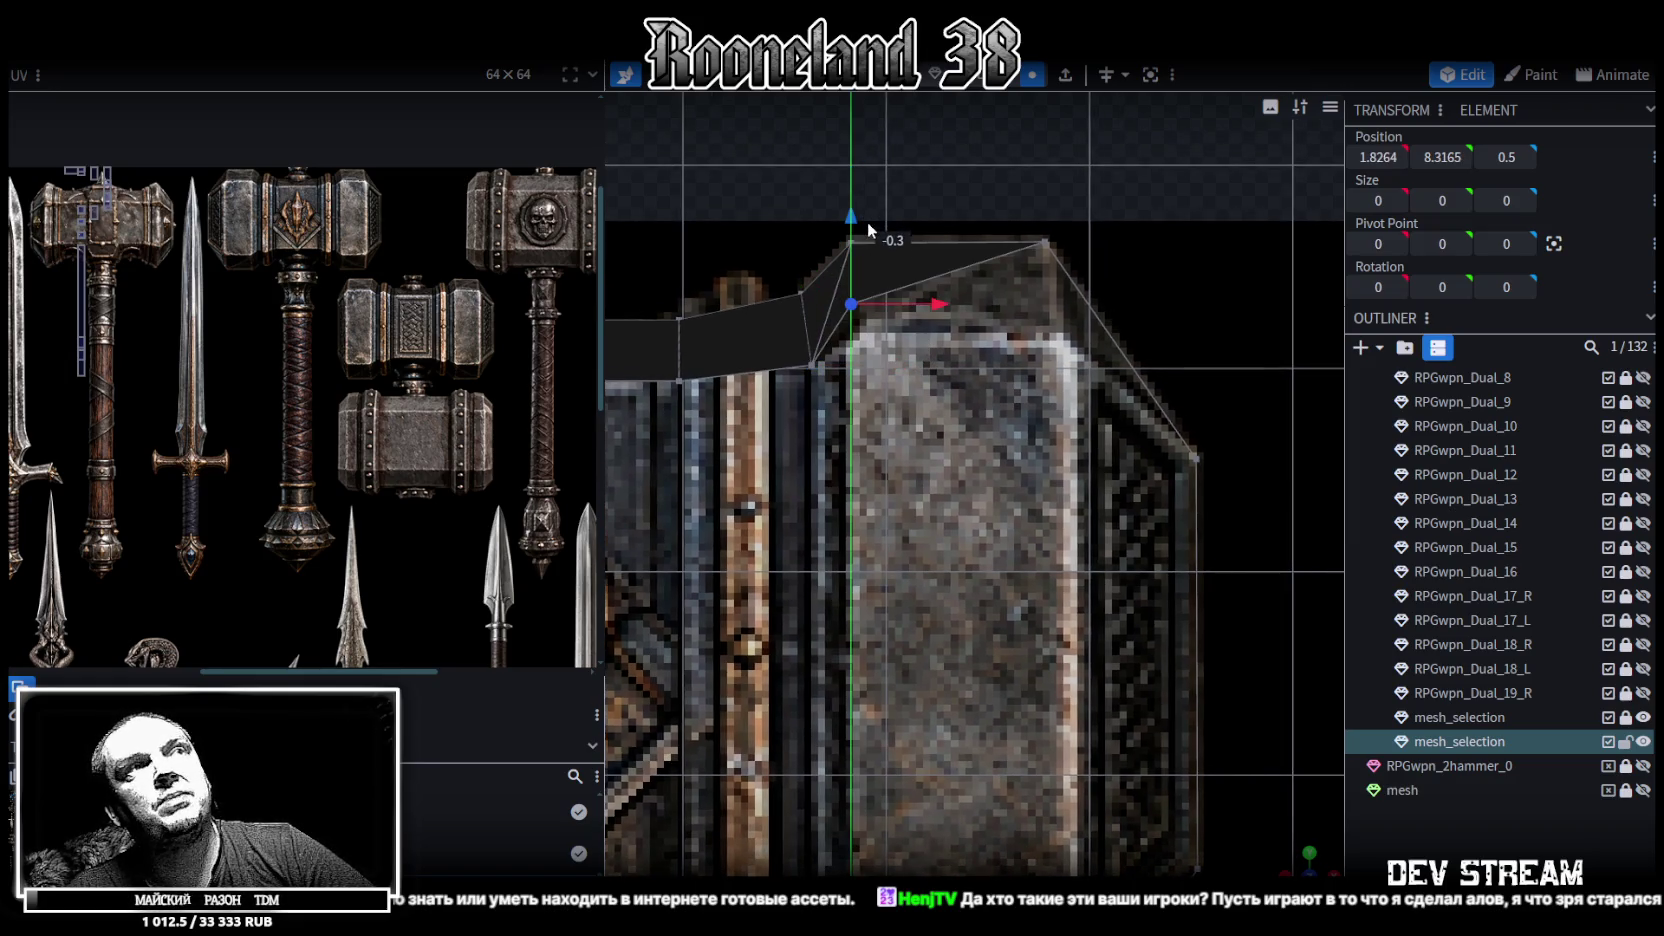
pyautogui.click(1043, 243)
pyautogui.moveTo(1045, 155)
pyautogui.mouseDown()
pyautogui.moveTo(1048, 238)
pyautogui.moveTo(1036, 186)
pyautogui.mouseUp()
pyautogui.moveTo(1036, 186); pyautogui.dragTo(1117, 299, button='right')
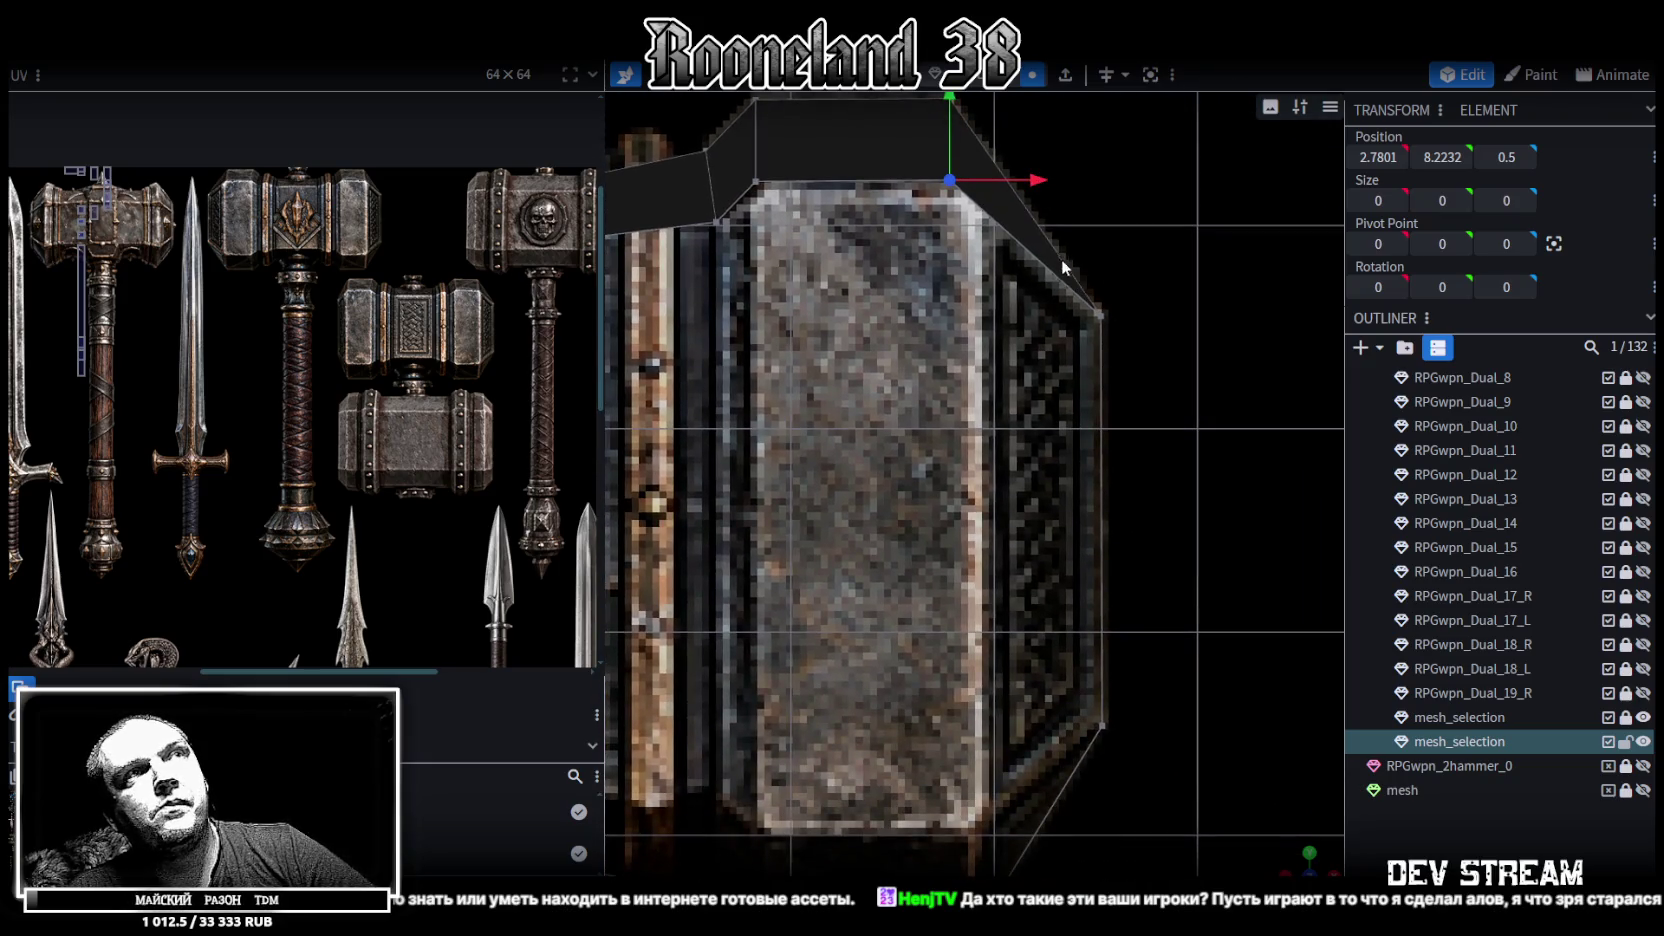
pyautogui.scroll(-2, 1018, 220)
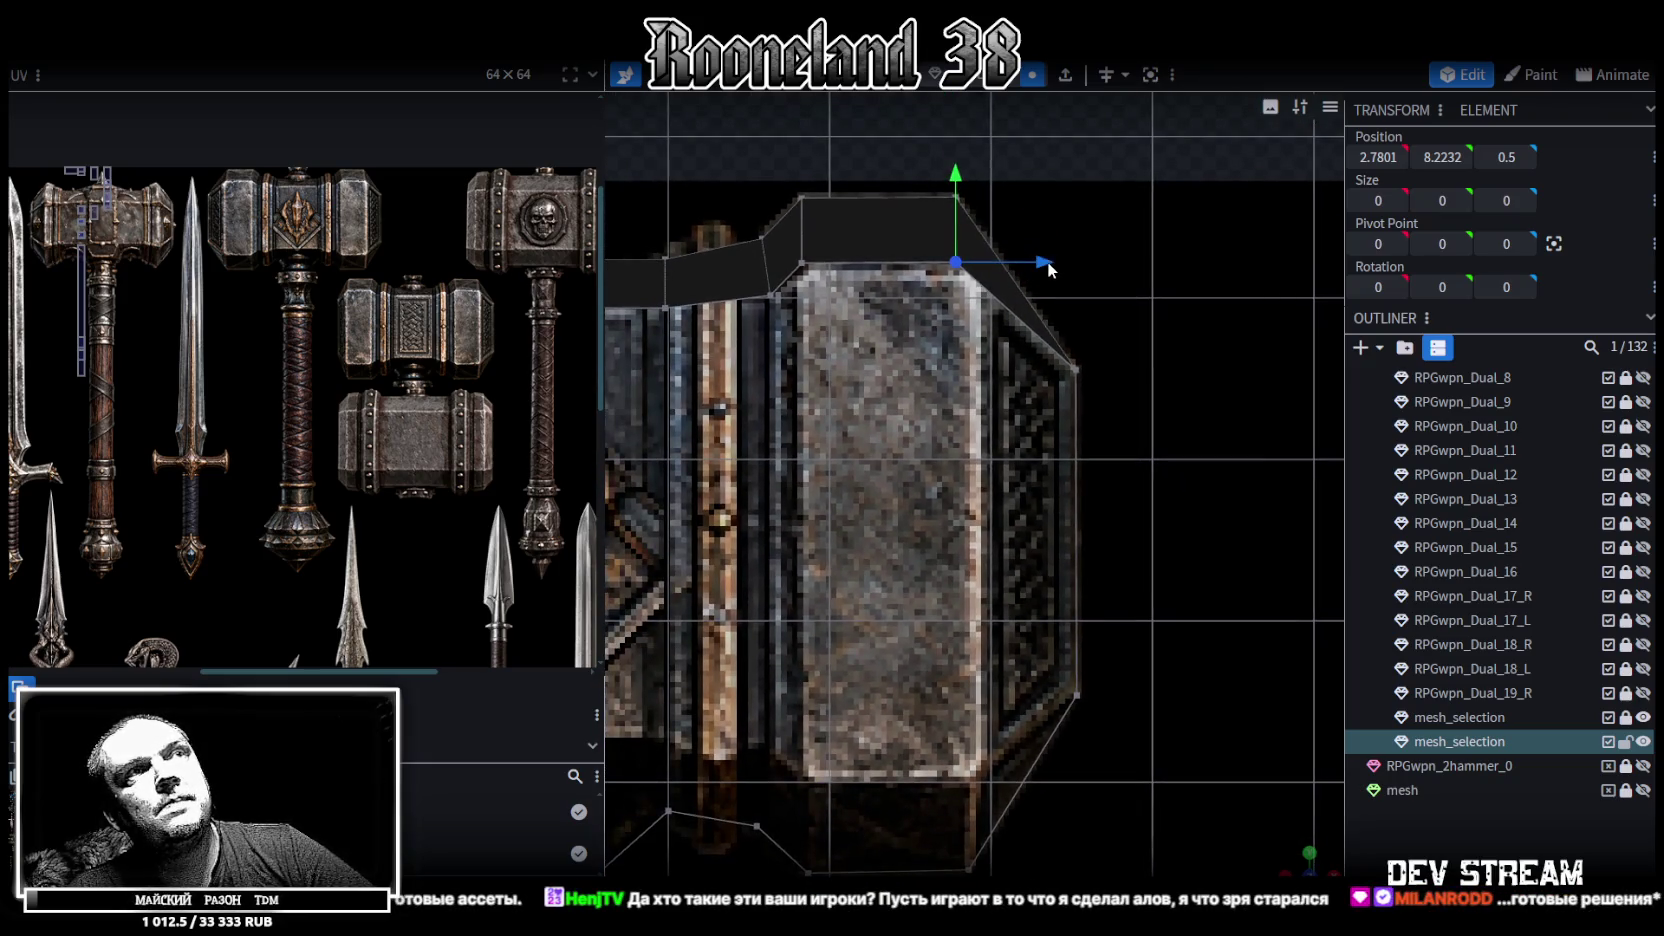
pyautogui.moveTo(1063, 260); pyautogui.dragTo(1084, 254)
pyautogui.moveTo(1045, 343)
pyautogui.mouseDown(button='right')
pyautogui.moveTo(1043, 302)
pyautogui.moveTo(1056, 310)
pyautogui.mouseUp(button='right')
# Align the inner top vertex with the top edge of the head texture
pyautogui.click(810, 182)
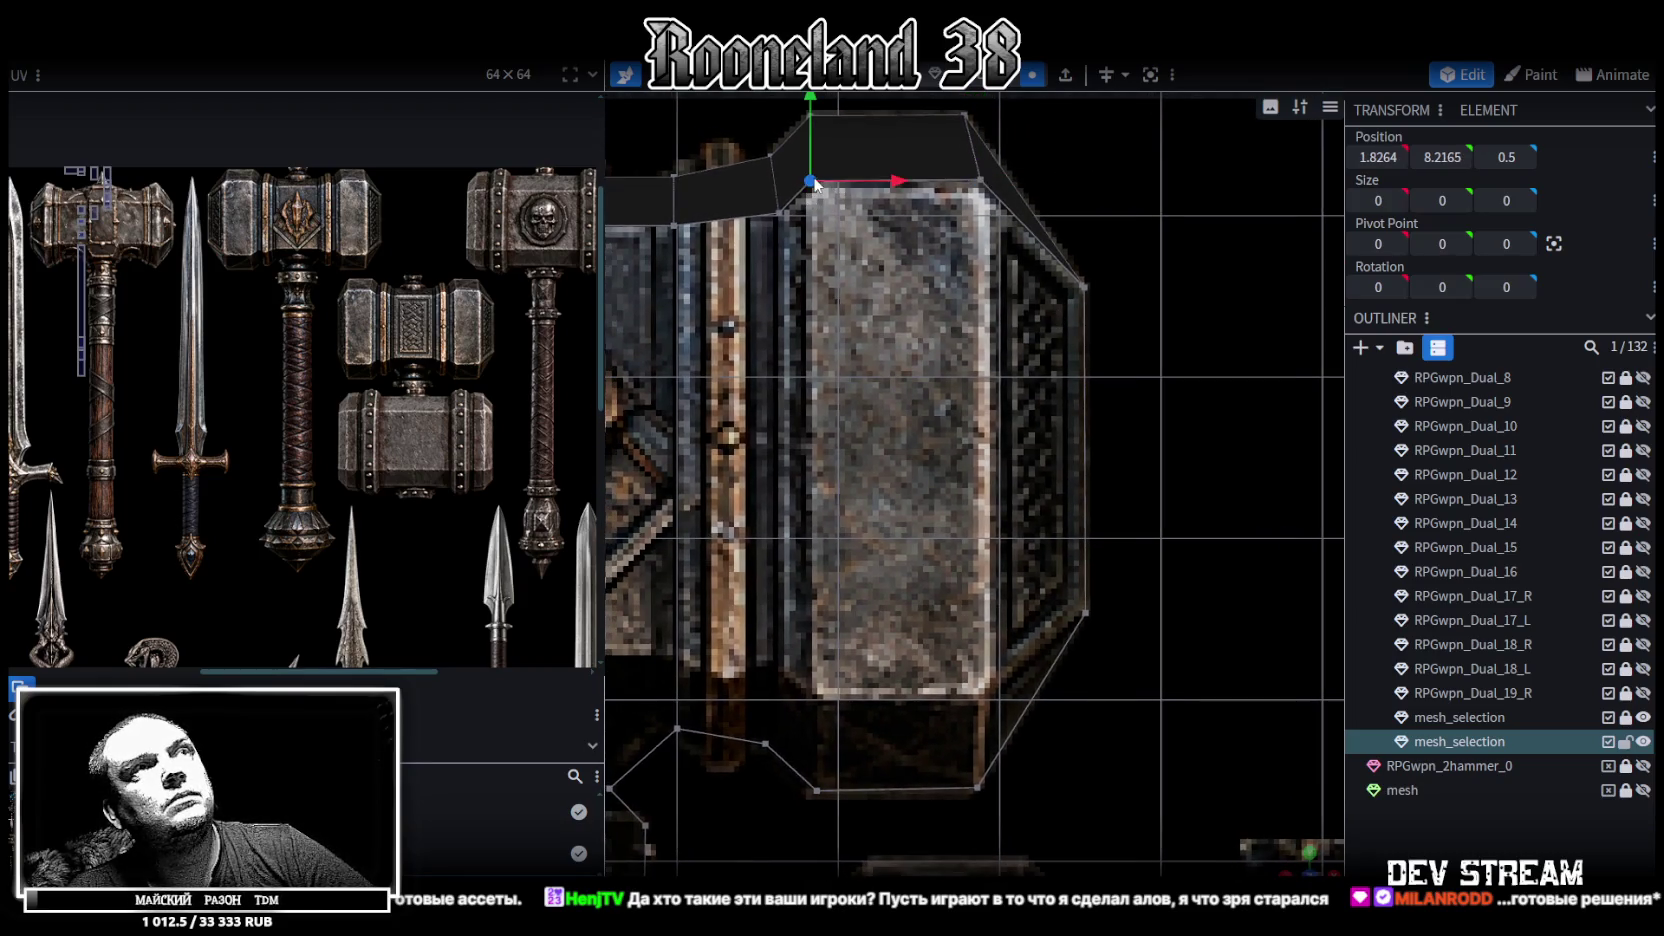
pyautogui.moveTo(897, 181); pyautogui.dragTo(925, 188)
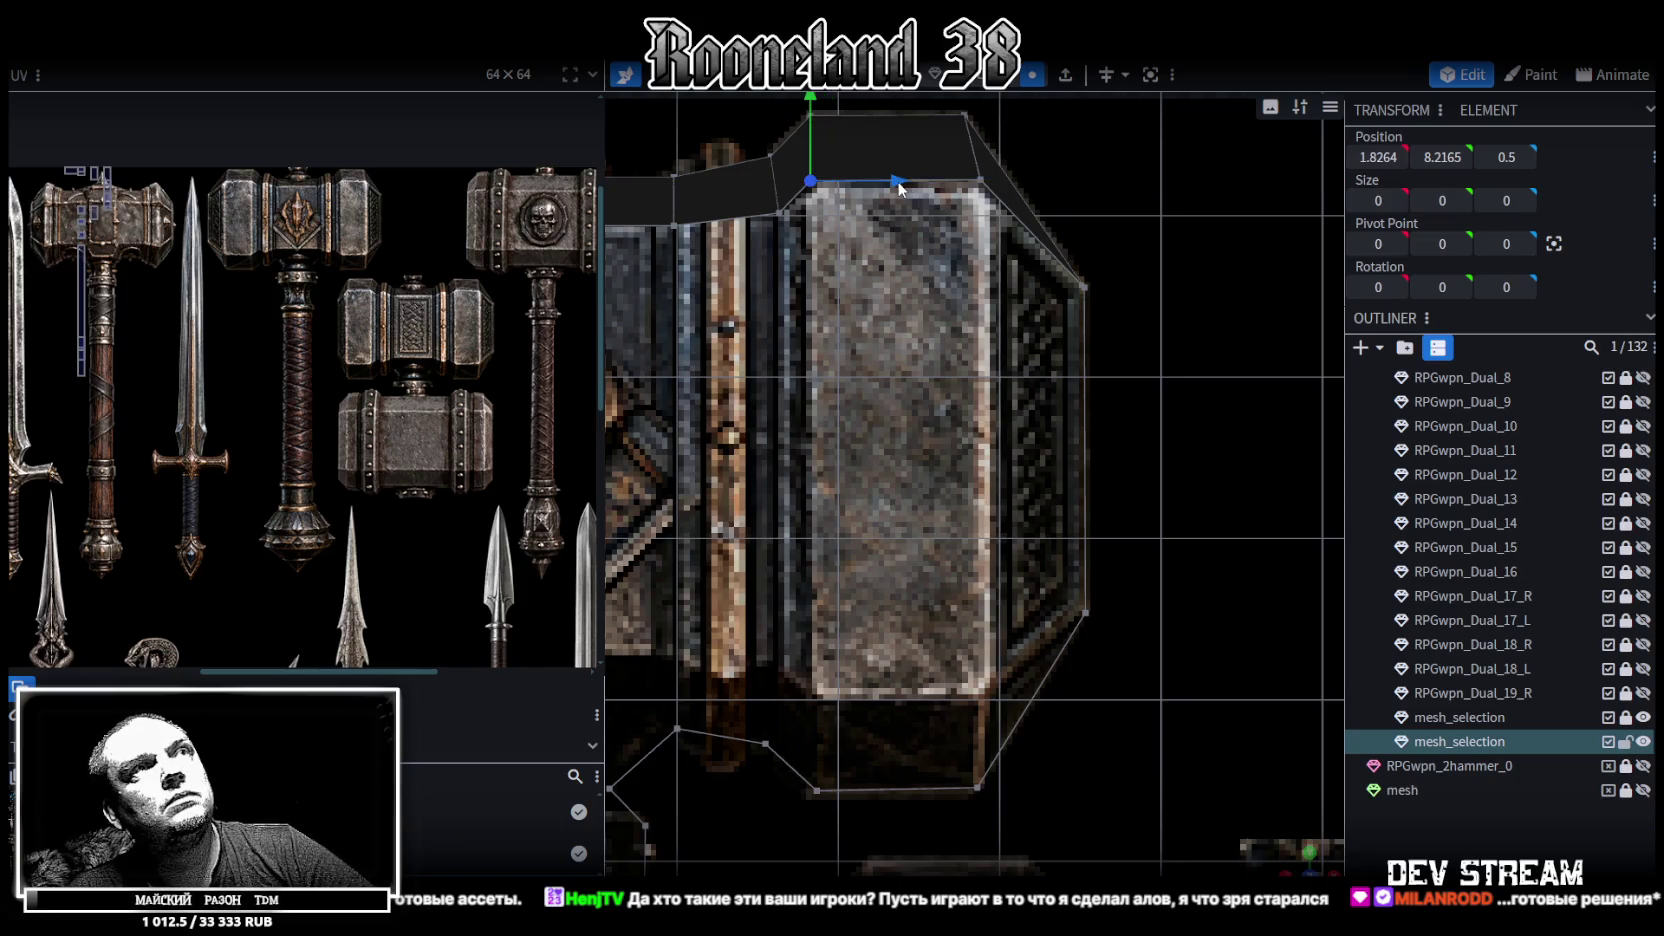
pyautogui.moveTo(925, 188); pyautogui.dragTo(900, 179)
pyautogui.scroll(-3, 889, 273)
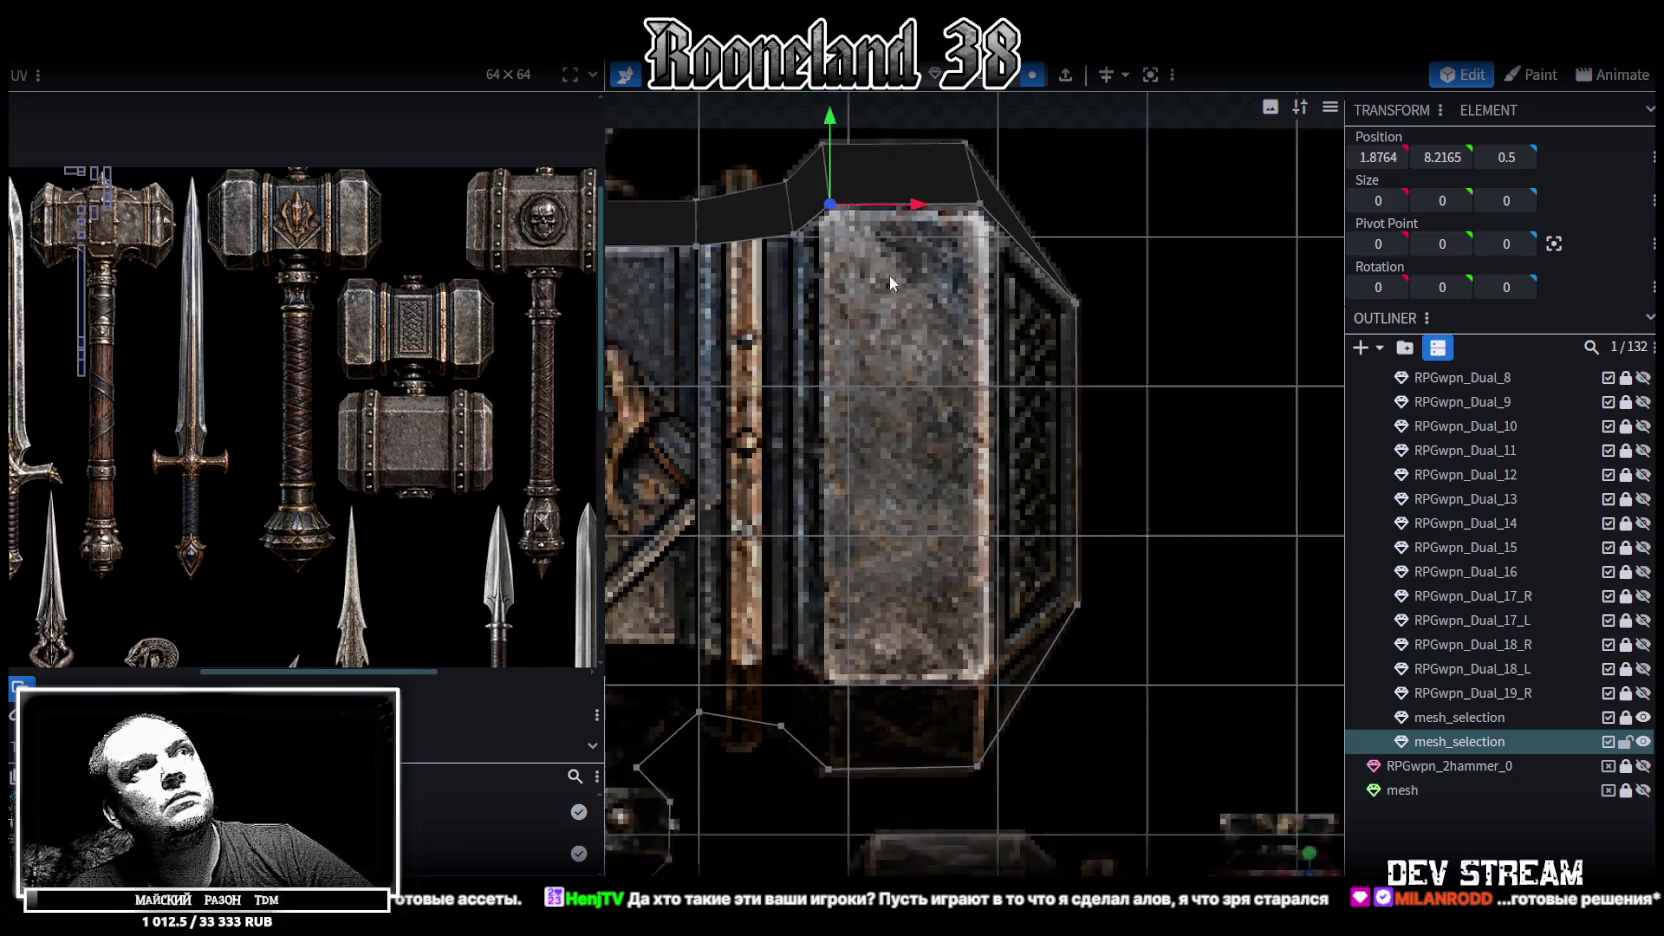
pyautogui.moveTo(902, 257); pyautogui.dragTo(897, 257)
pyautogui.scroll(1, 942, 344)
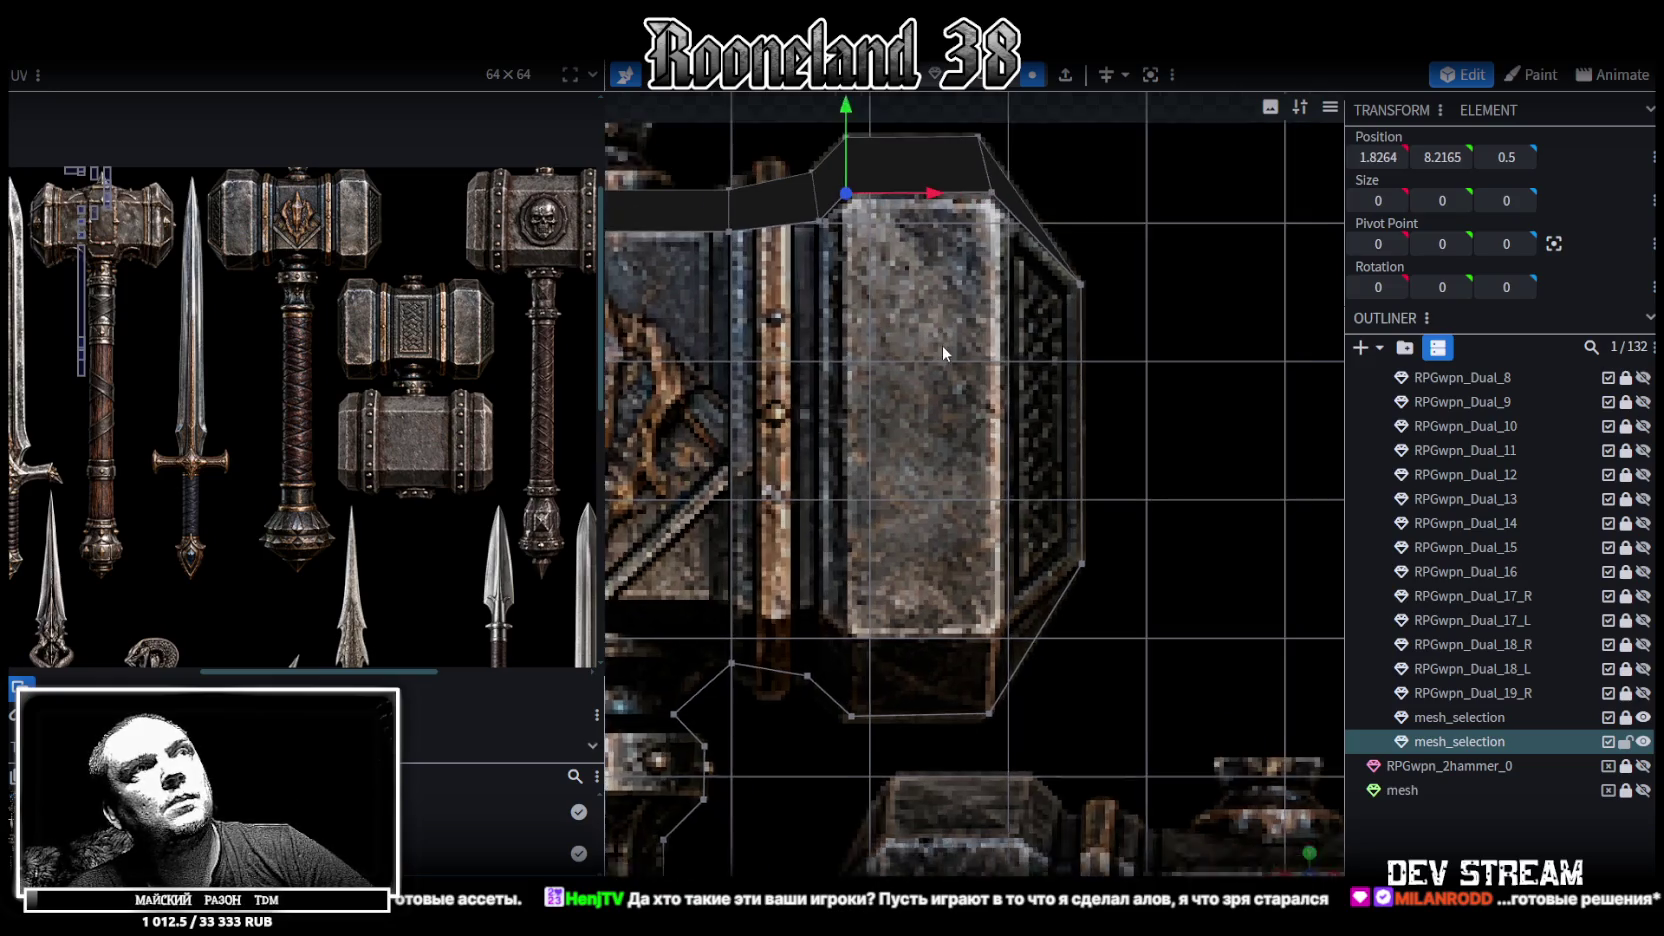
pyautogui.scroll(1, 923, 350)
pyautogui.moveTo(923, 350); pyautogui.dragTo(939, 328, button='right')
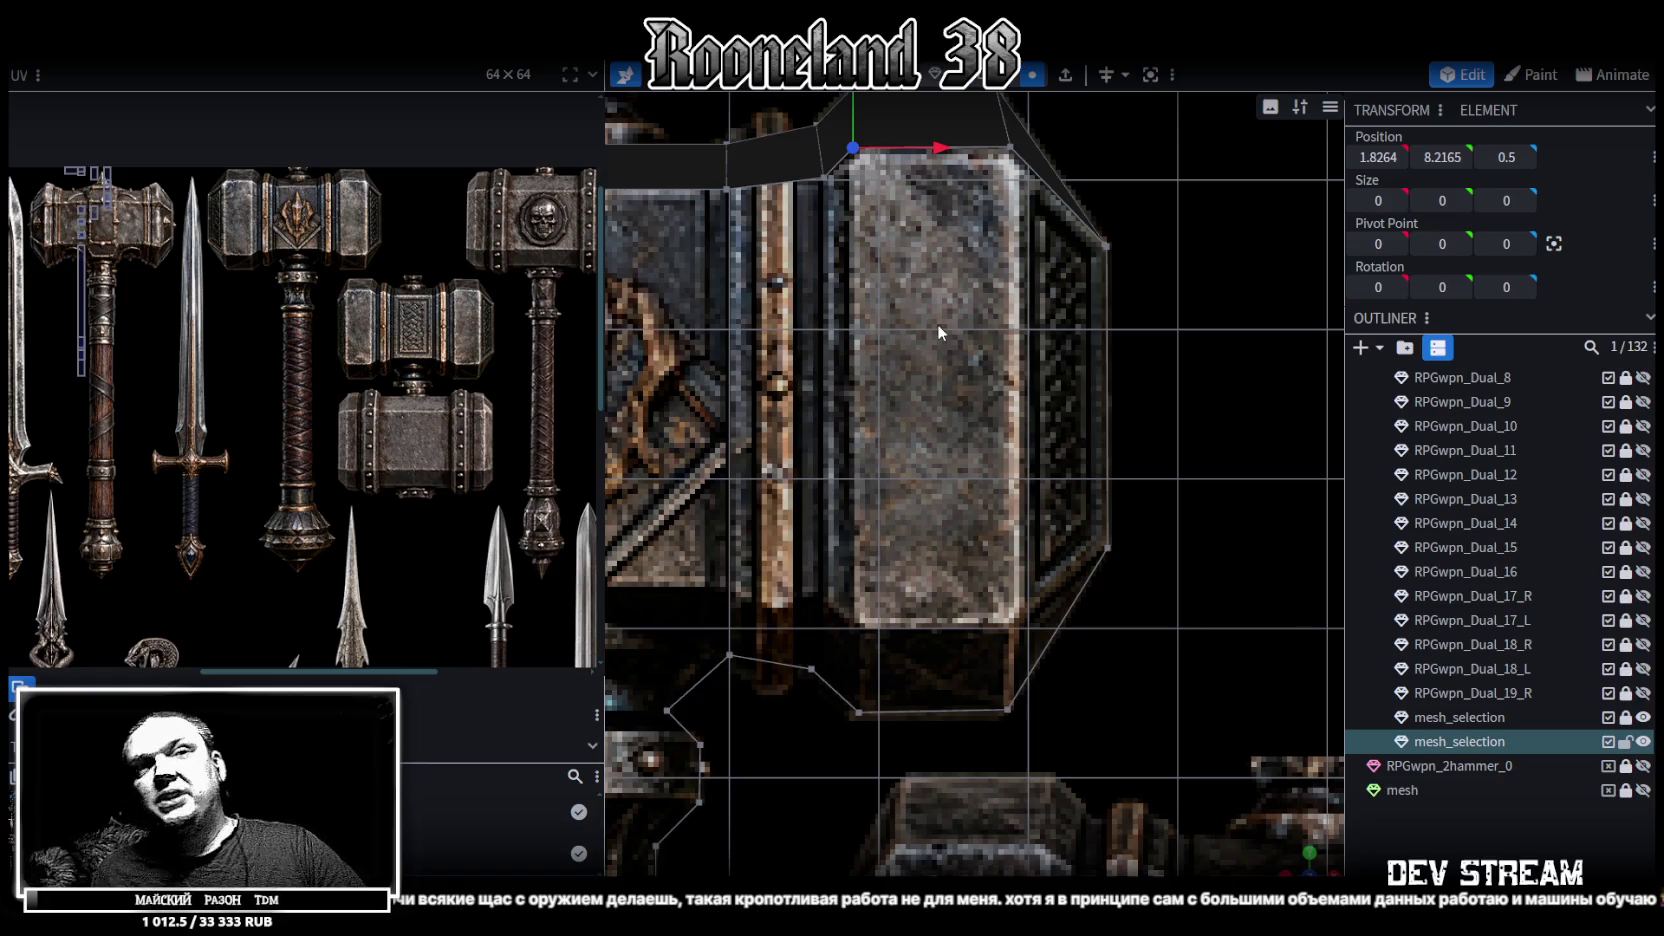
pyautogui.moveTo(770, 620); pyautogui.dragTo(970, 545, button='right')
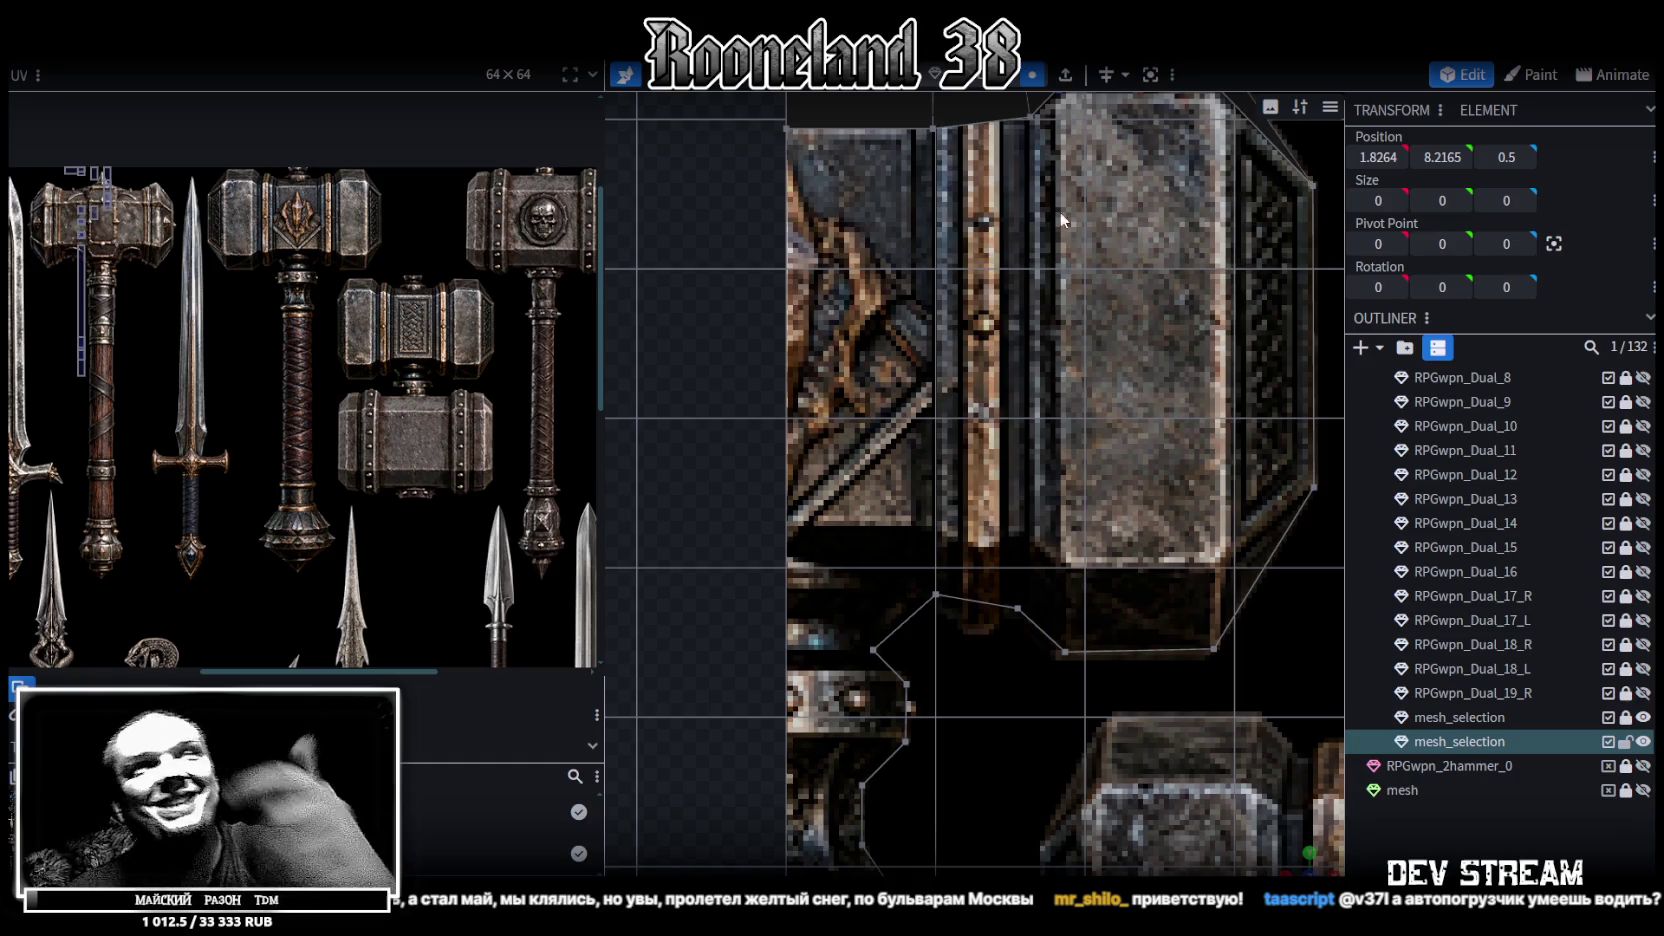
pyautogui.moveTo(1254, 268); pyautogui.dragTo(1163, 333, button='right')
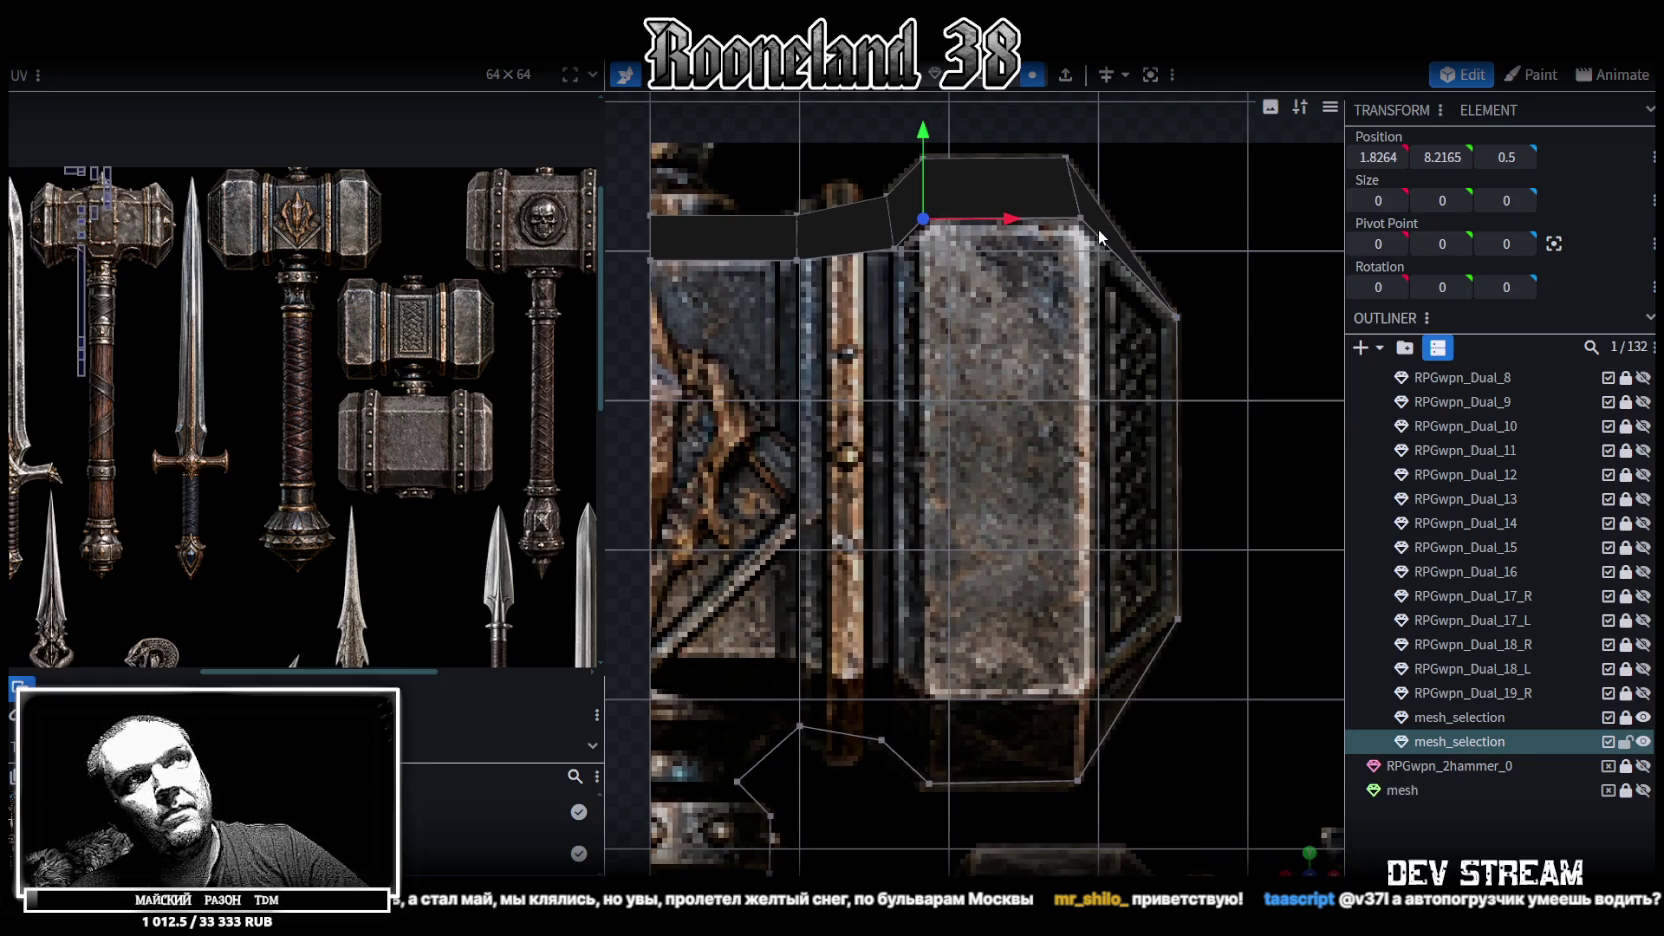
# Merge the top-right corner vertex with its neighbouring vertex
pyautogui.moveTo(1098, 229); pyautogui.dragTo(1064, 192, button='right')
pyautogui.click(1062, 189)
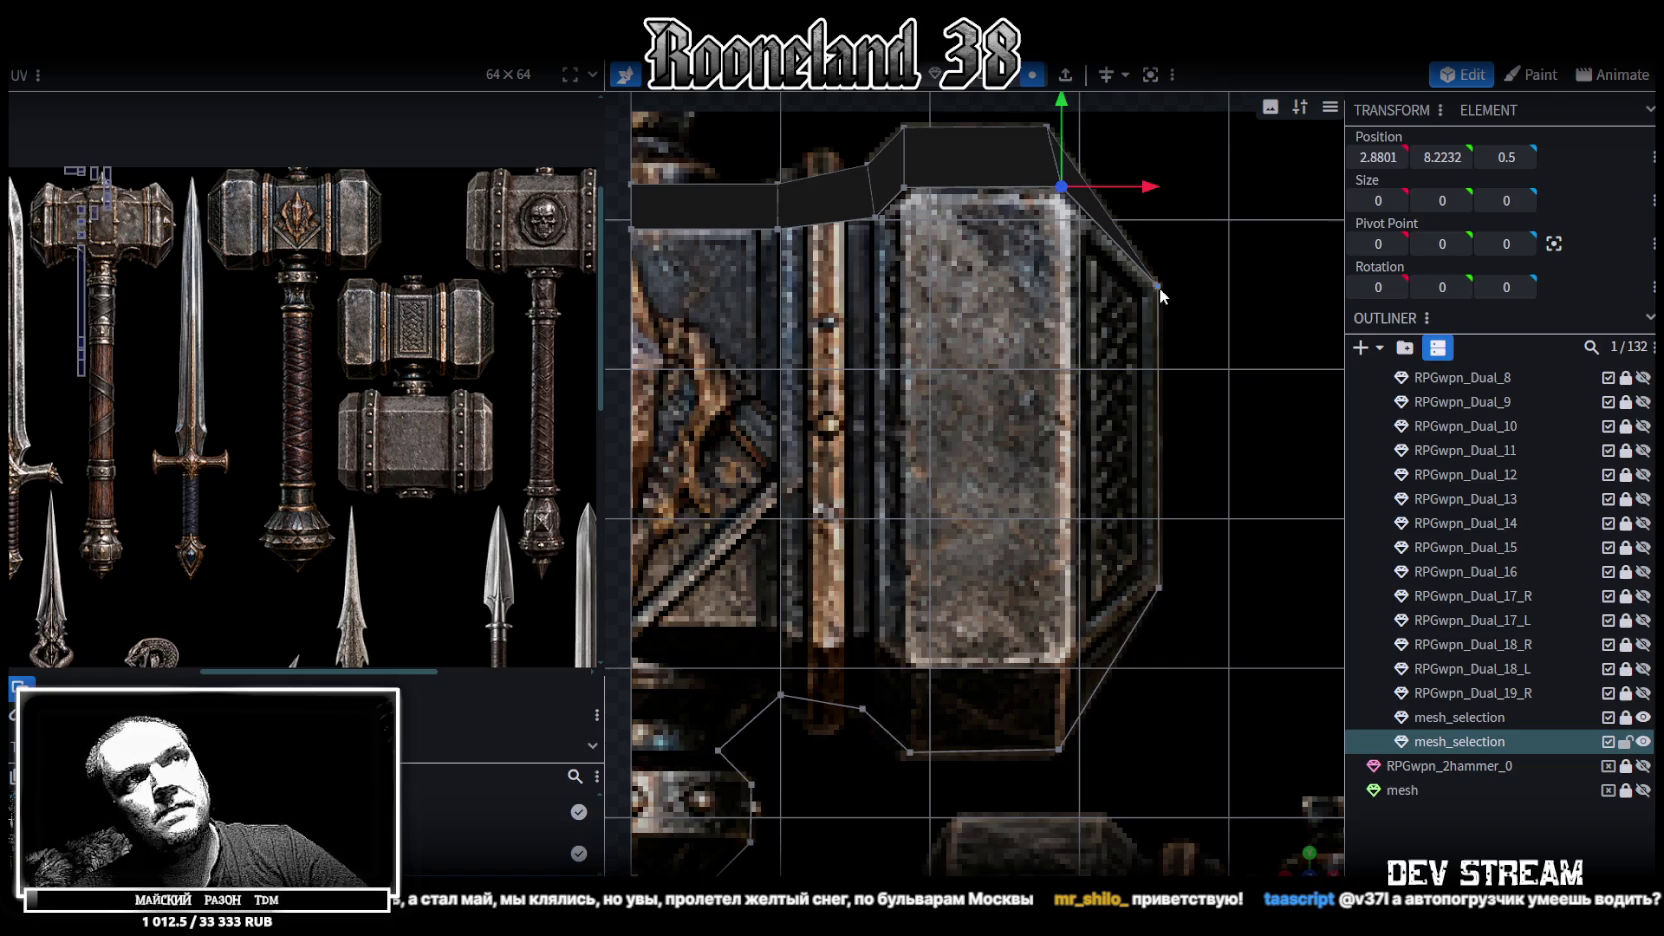
pyautogui.keyDown('shift'); pyautogui.click(1157, 287); pyautogui.keyUp('shift')
pyautogui.scroll(2, 1228, 462)
pyautogui.moveTo(1300, 815); pyautogui.dragTo(1148, 484)
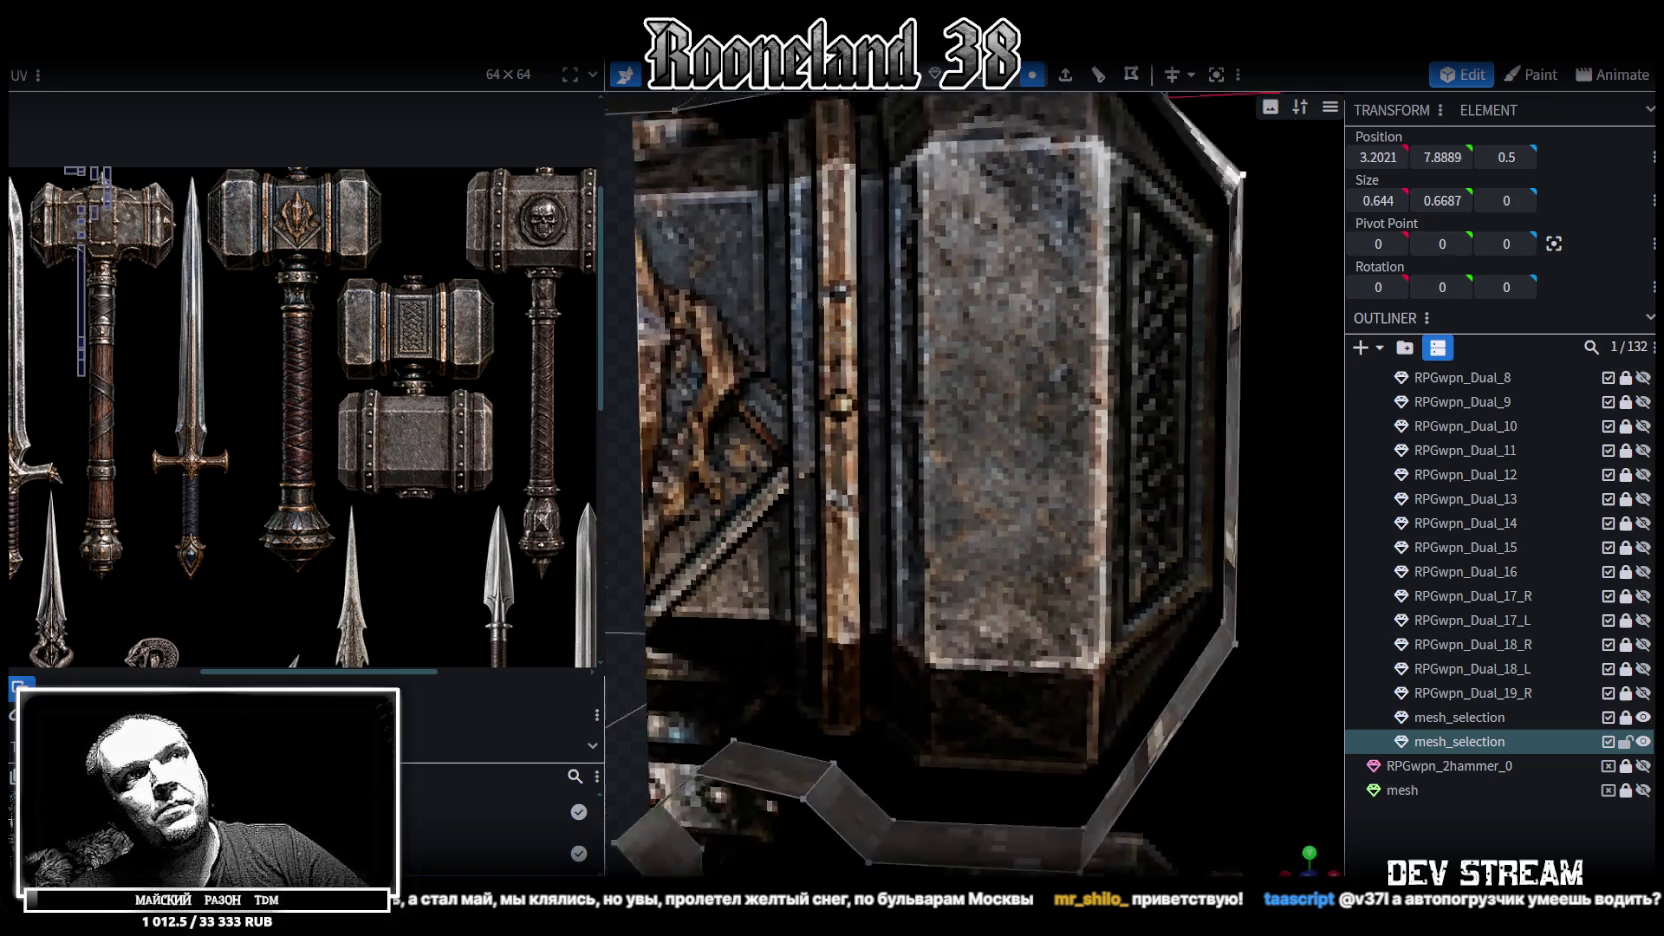
pyautogui.moveTo(1148, 484); pyautogui.dragTo(1098, 456)
pyautogui.rightClick(1092, 456)
pyautogui.moveTo(1271, 491)
pyautogui.click(1340, 487)
pyautogui.moveTo(1208, 543)
pyautogui.mouseDown()
pyautogui.moveTo(1209, 503)
pyautogui.moveTo(1334, 817)
pyautogui.moveTo(1193, 670)
pyautogui.moveTo(1149, 515)
pyautogui.mouseUp()
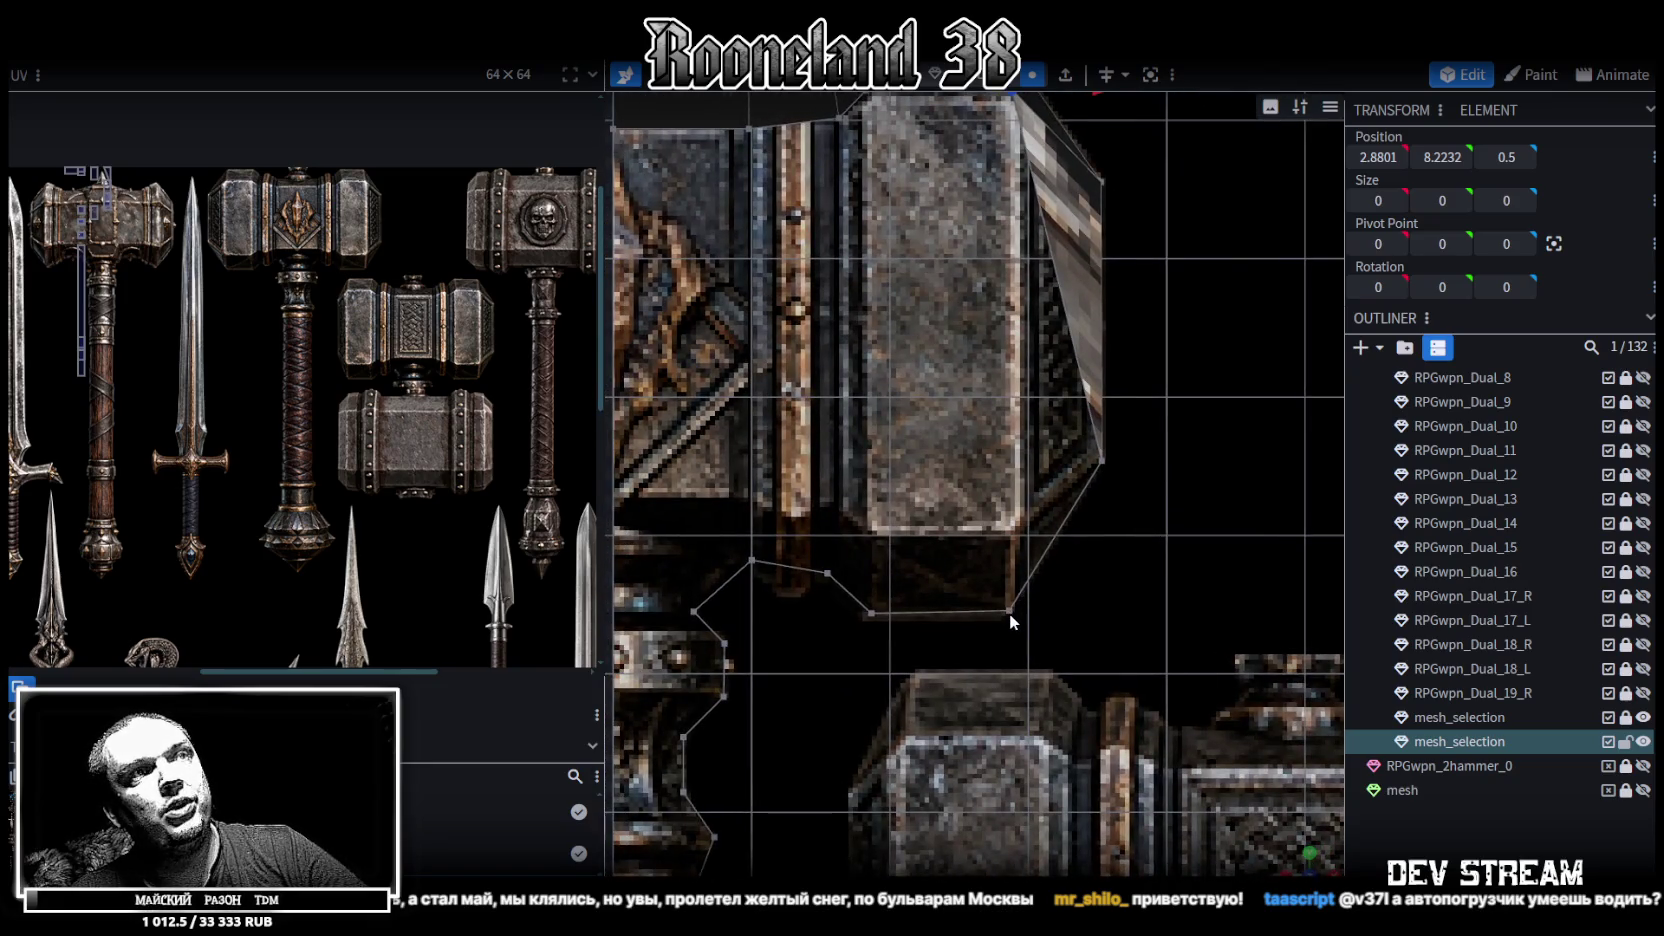
pyautogui.scroll(1, 1010, 615)
# Level the head's two bottom-edge vertices at Position Y 4.45
pyautogui.click(1047, 564)
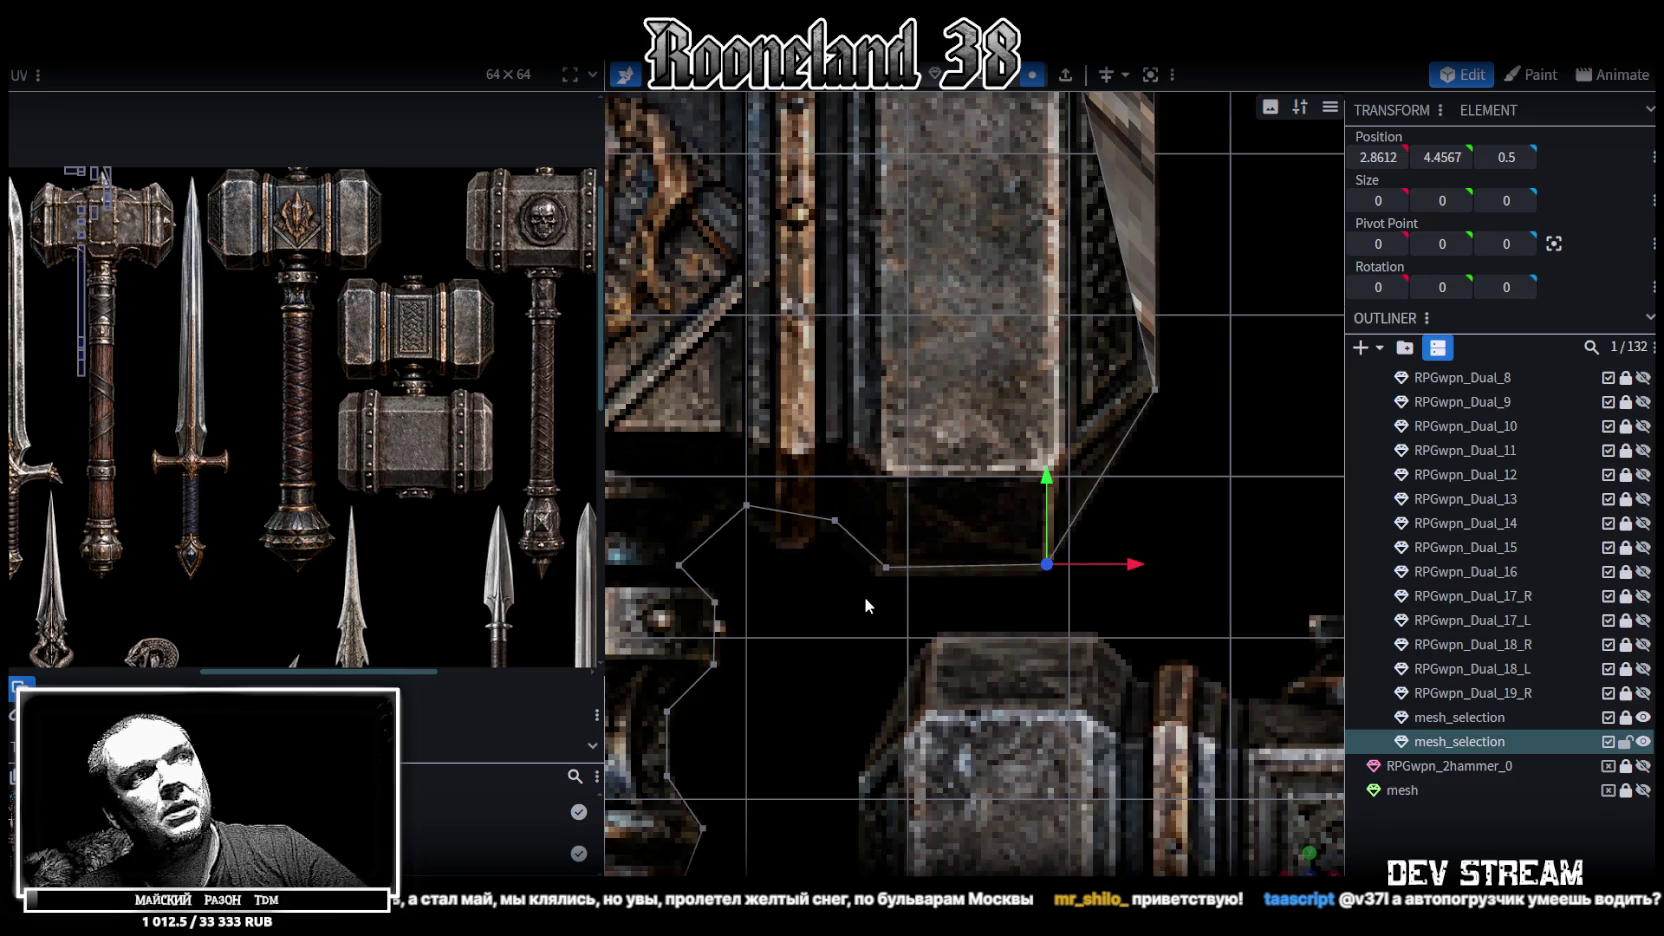
pyautogui.moveTo(864, 595); pyautogui.dragTo(1144, 526)
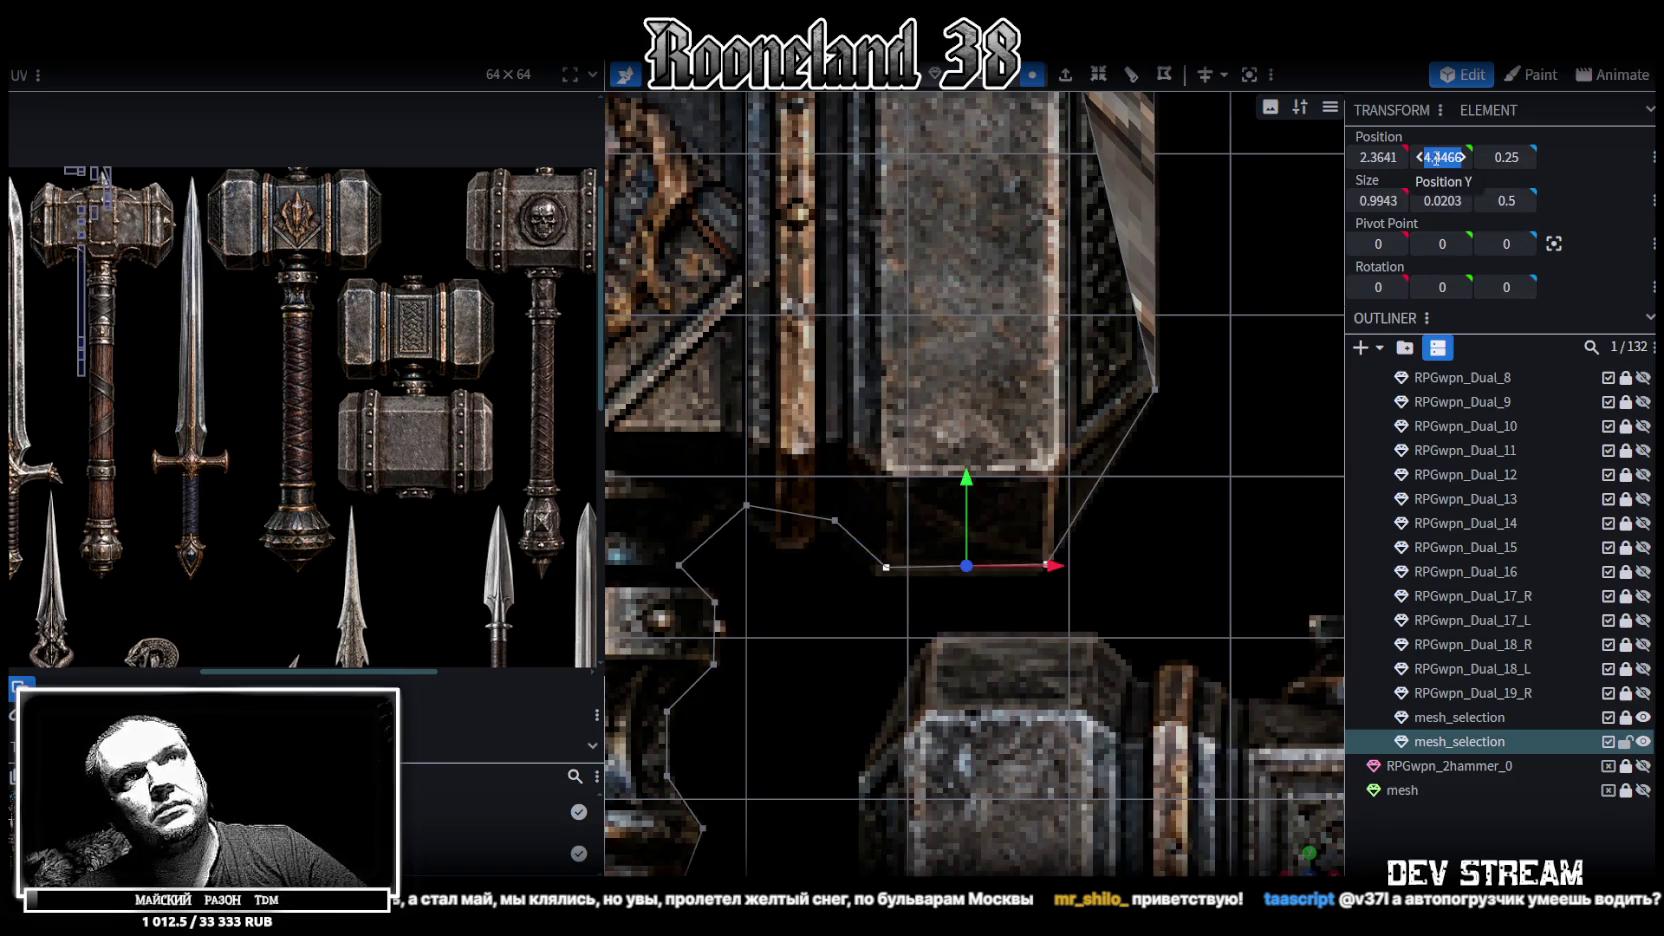
pyautogui.write('4.45')
pyautogui.press('Return')
pyautogui.scroll(2, 890, 430)
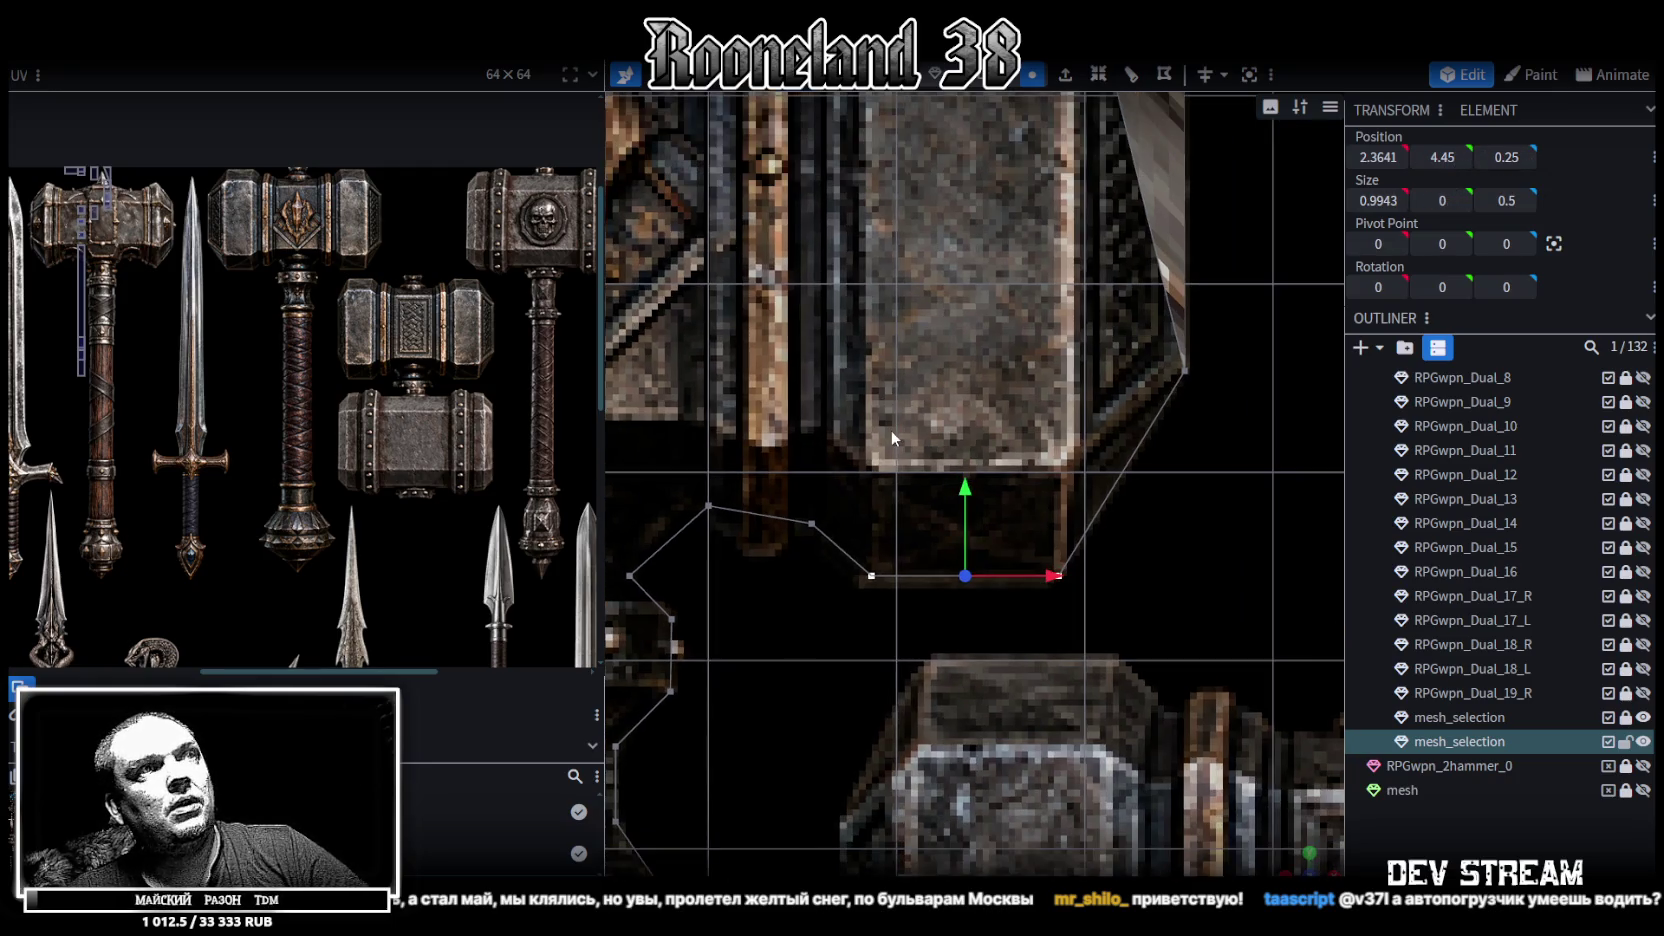
# Extrude the edge below the head and raise it toward the head
pyautogui.click(811, 523)
pyautogui.moveTo(772, 488); pyautogui.dragTo(890, 512, button='right')
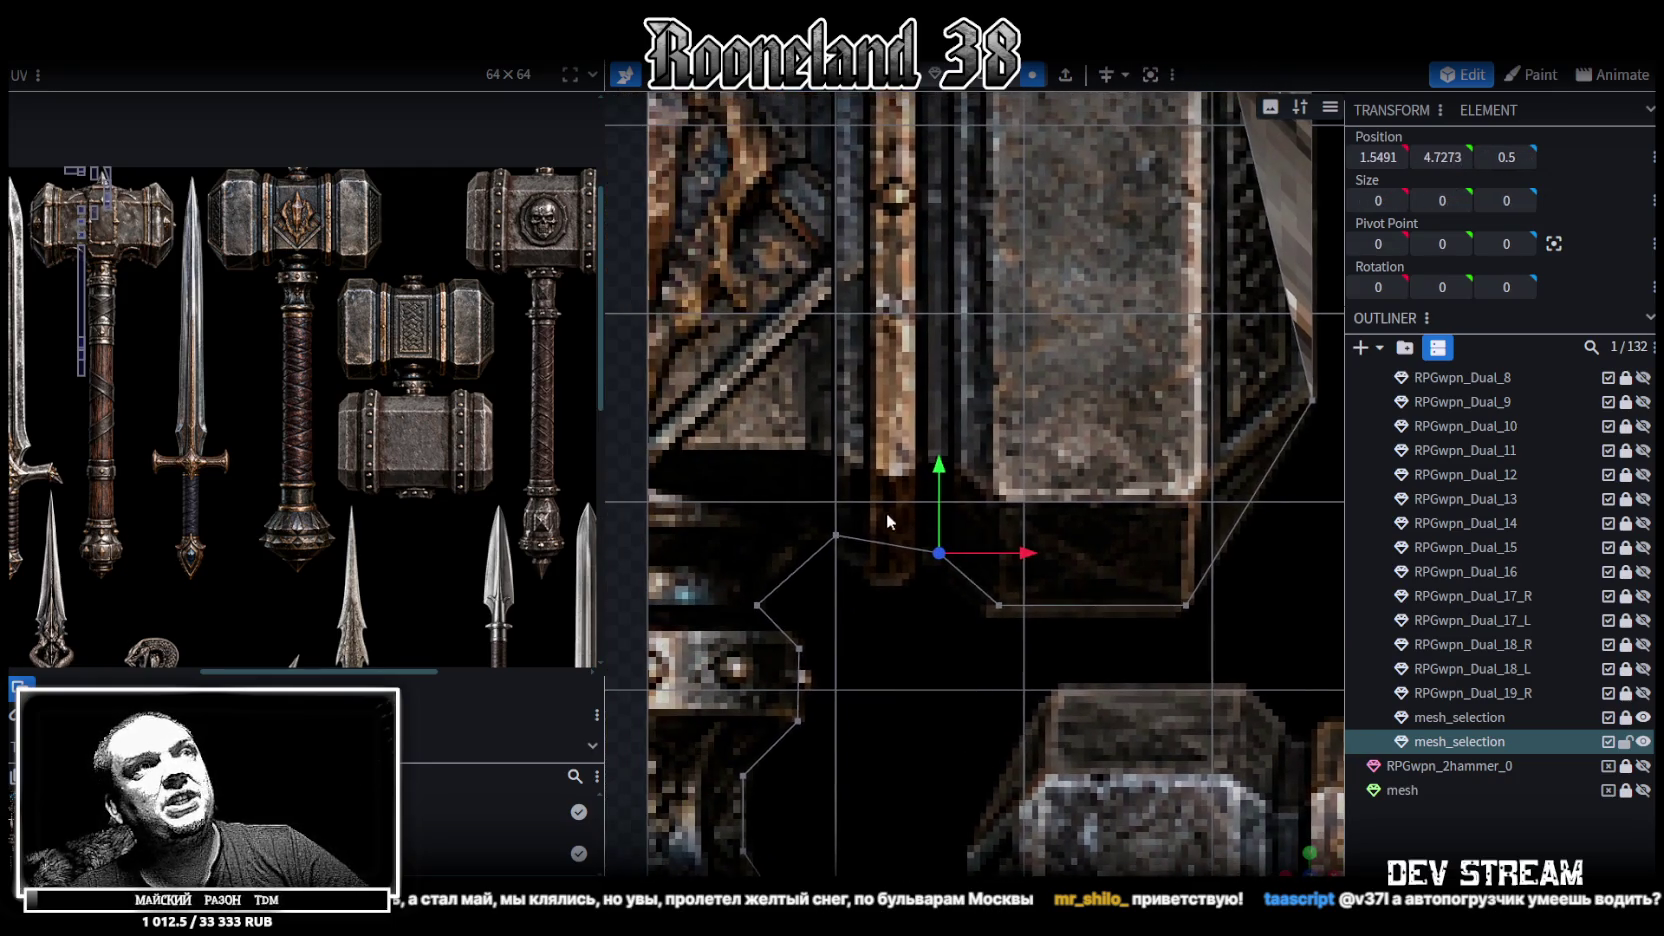
pyautogui.keyDown('shift'); pyautogui.click(836, 536); pyautogui.keyUp('shift')
pyautogui.press('e')
pyautogui.moveTo(888, 500); pyautogui.dragTo(939, 424)
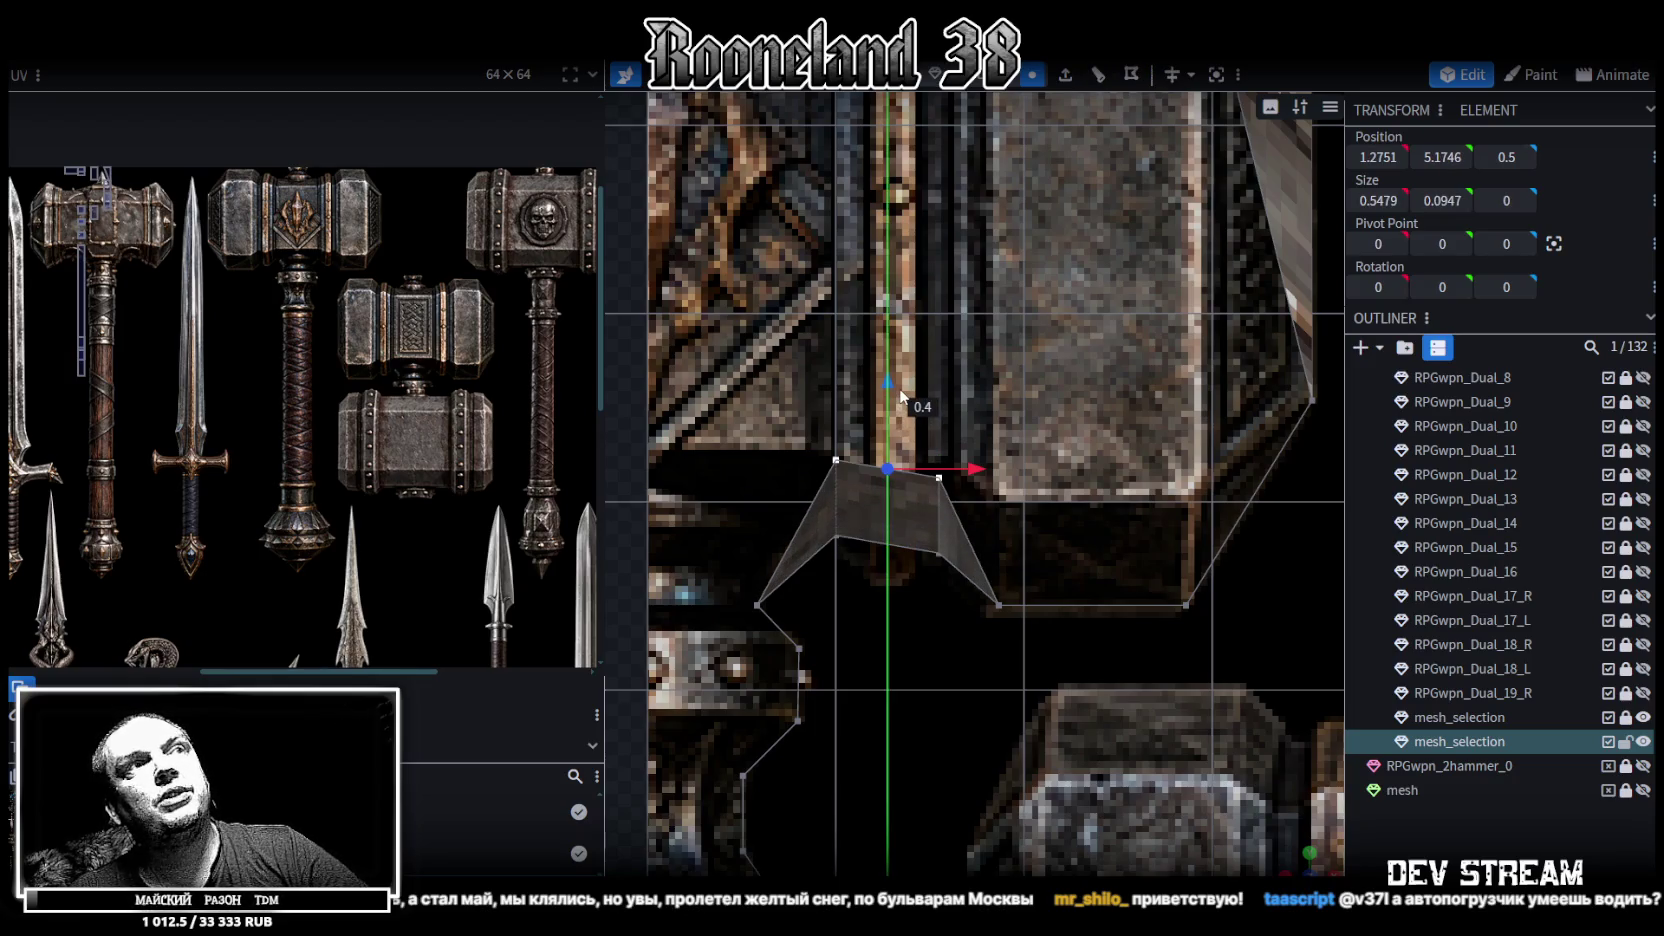
pyautogui.moveTo(939, 424)
pyautogui.mouseDown(button='right')
pyautogui.moveTo(959, 578)
pyautogui.moveTo(922, 495)
pyautogui.mouseUp(button='right')
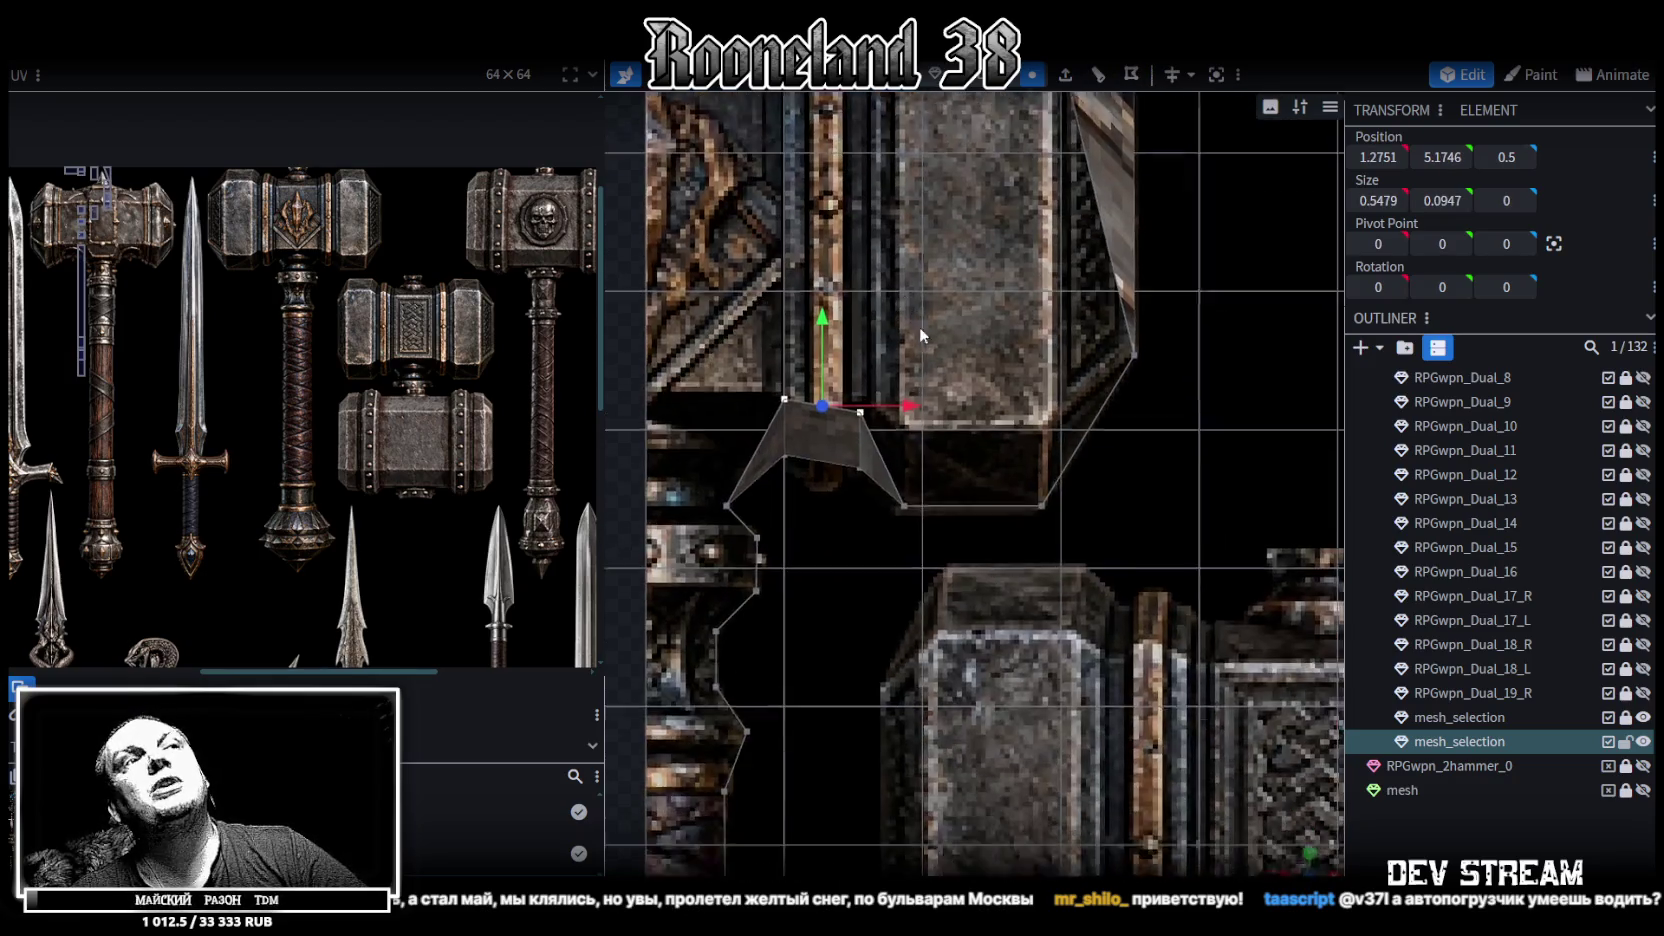
# Extrude the bottom corner vertex upward and merge it with the head's corner vertex
pyautogui.click(880, 484)
pyautogui.press('e')
pyautogui.moveTo(880, 420)
pyautogui.mouseDown()
pyautogui.moveTo(901, 300)
pyautogui.moveTo(1082, 305)
pyautogui.mouseUp()
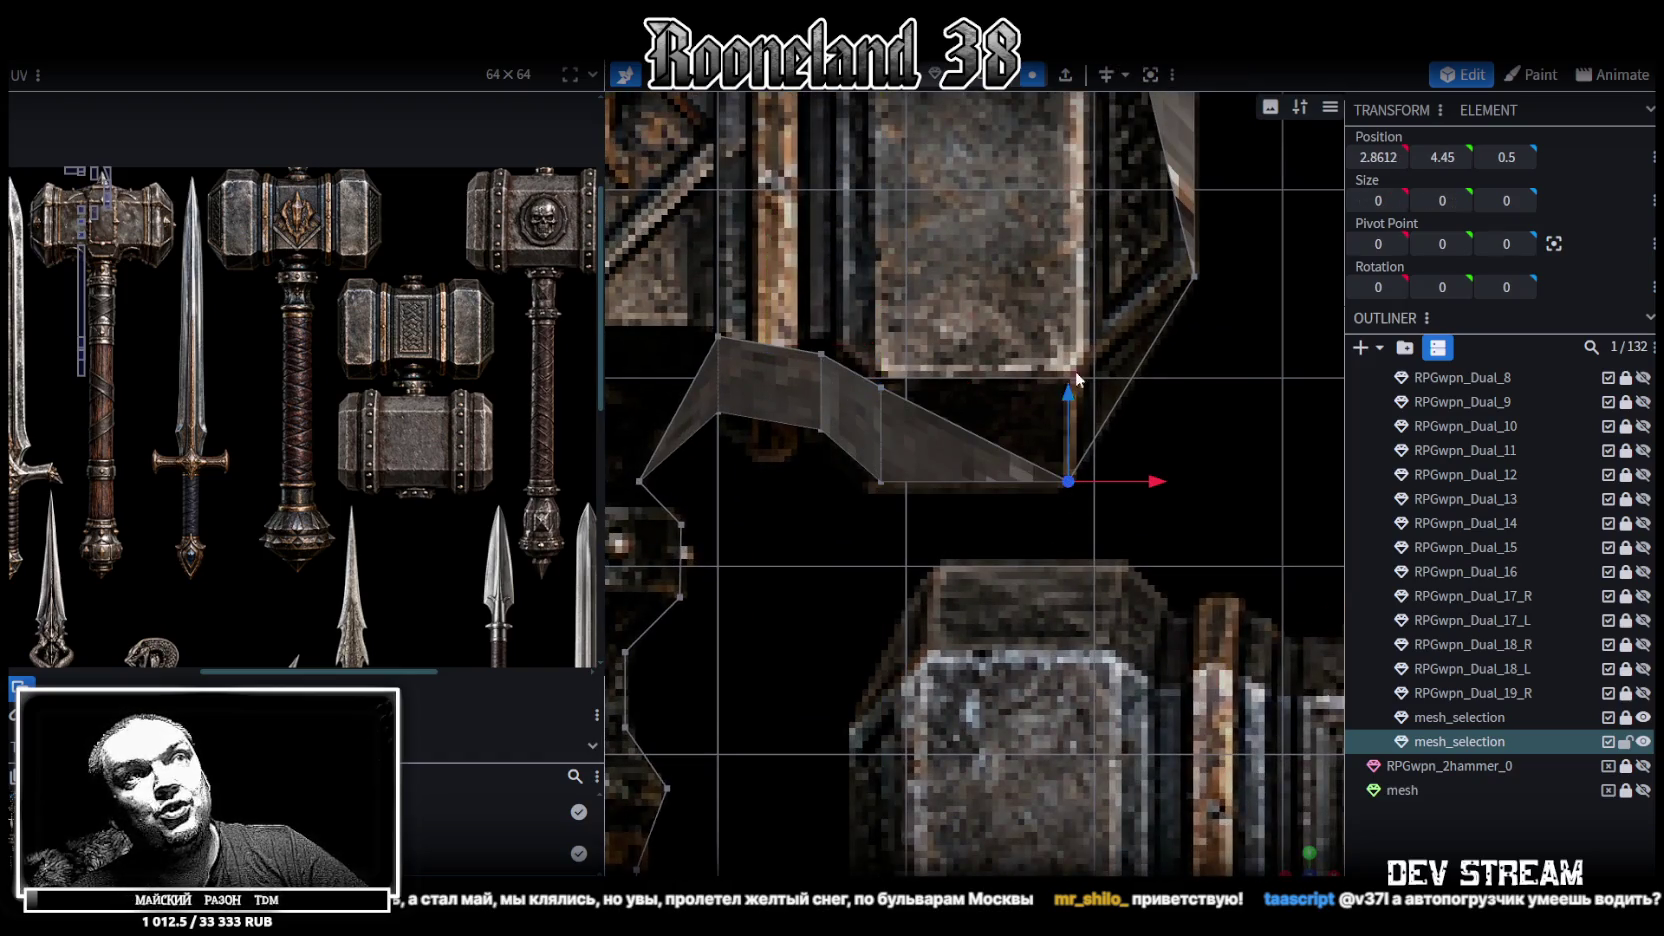
pyautogui.scroll(-2, 1053, 415)
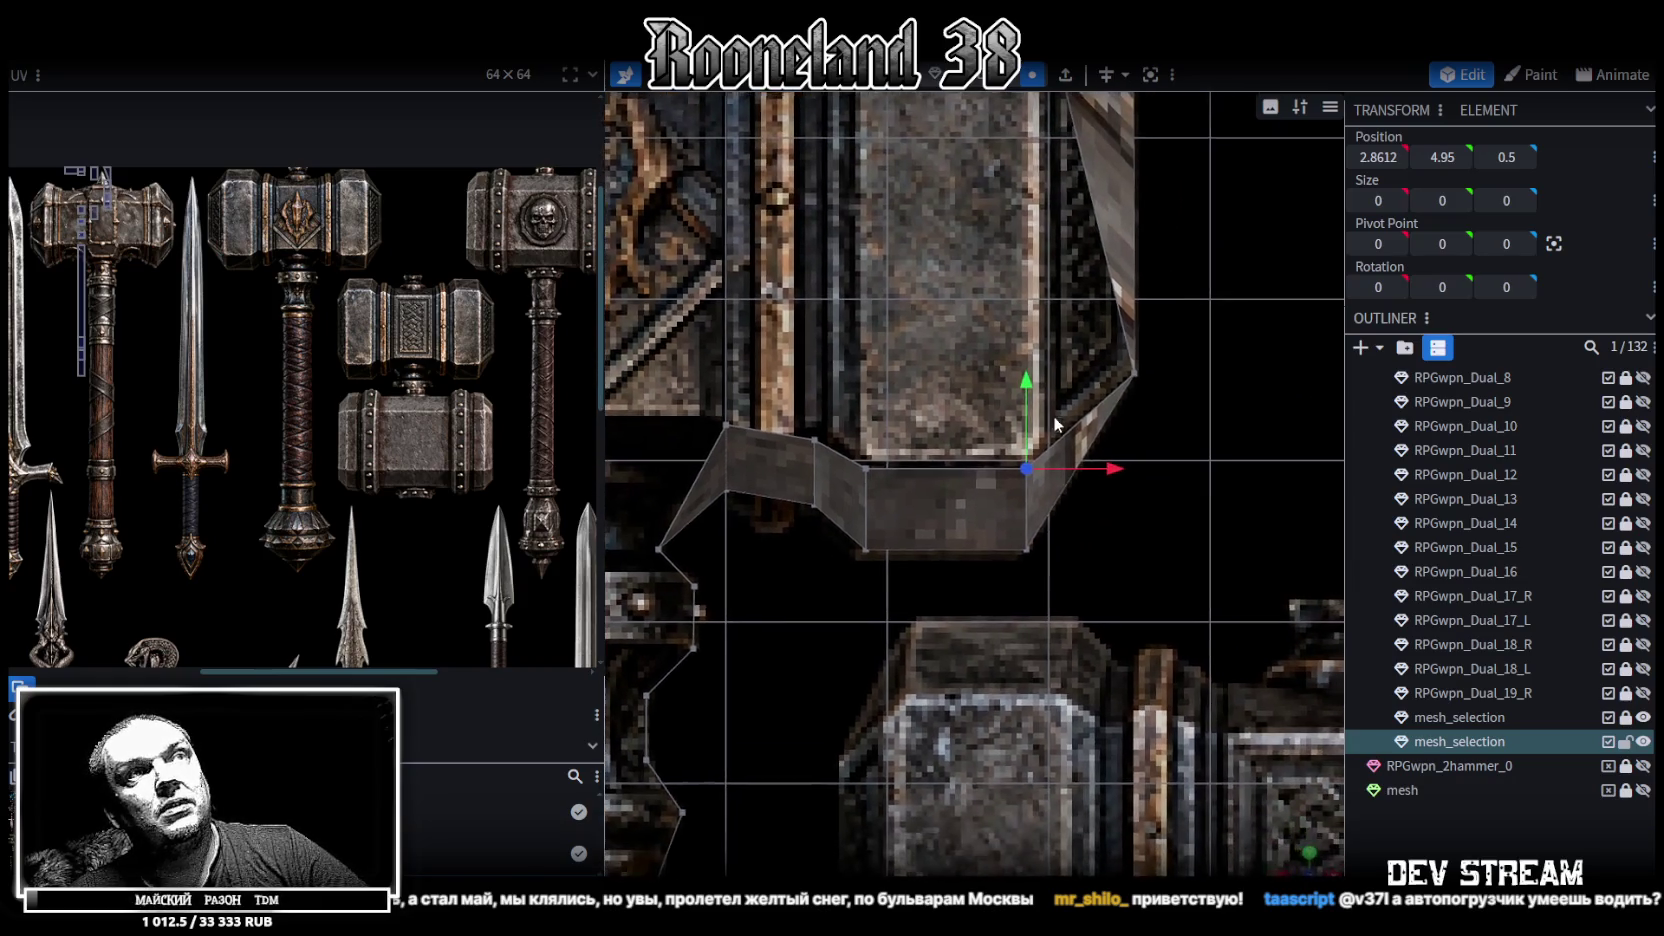
pyautogui.keyDown('shift'); pyautogui.click(1136, 374); pyautogui.keyUp('shift')
pyautogui.rightClick(1135, 376)
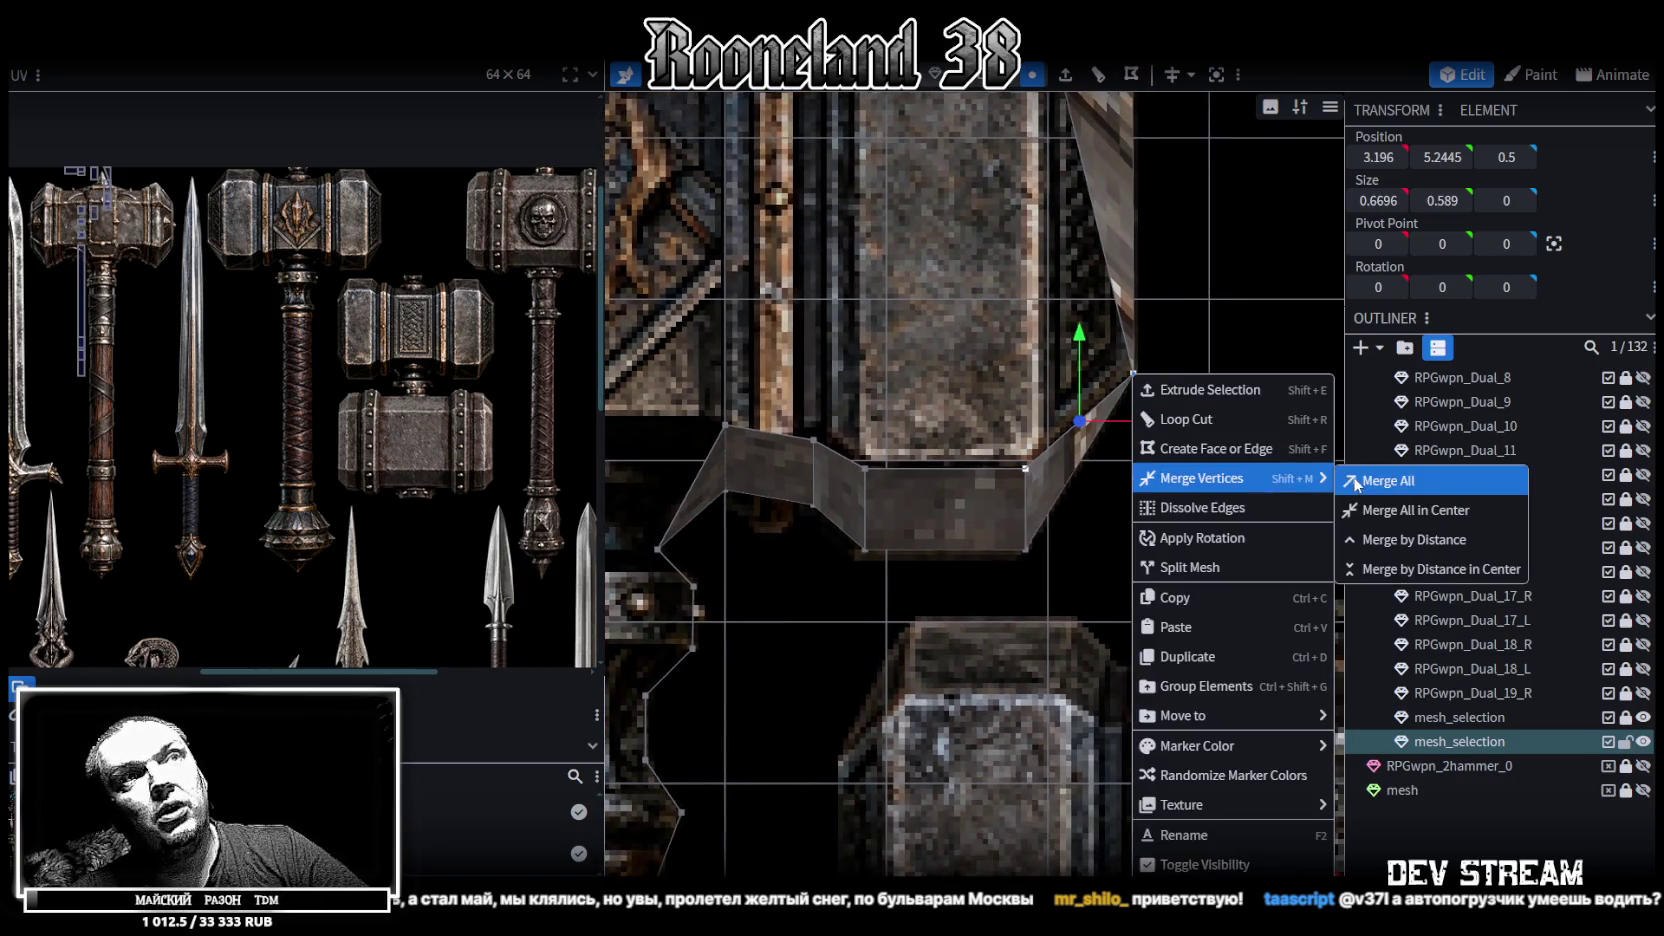
pyautogui.click(1370, 481)
pyautogui.scroll(-3, 1117, 478)
pyautogui.scroll(-1, 1156, 481)
pyautogui.moveTo(1156, 481); pyautogui.dragTo(1175, 462, button='right')
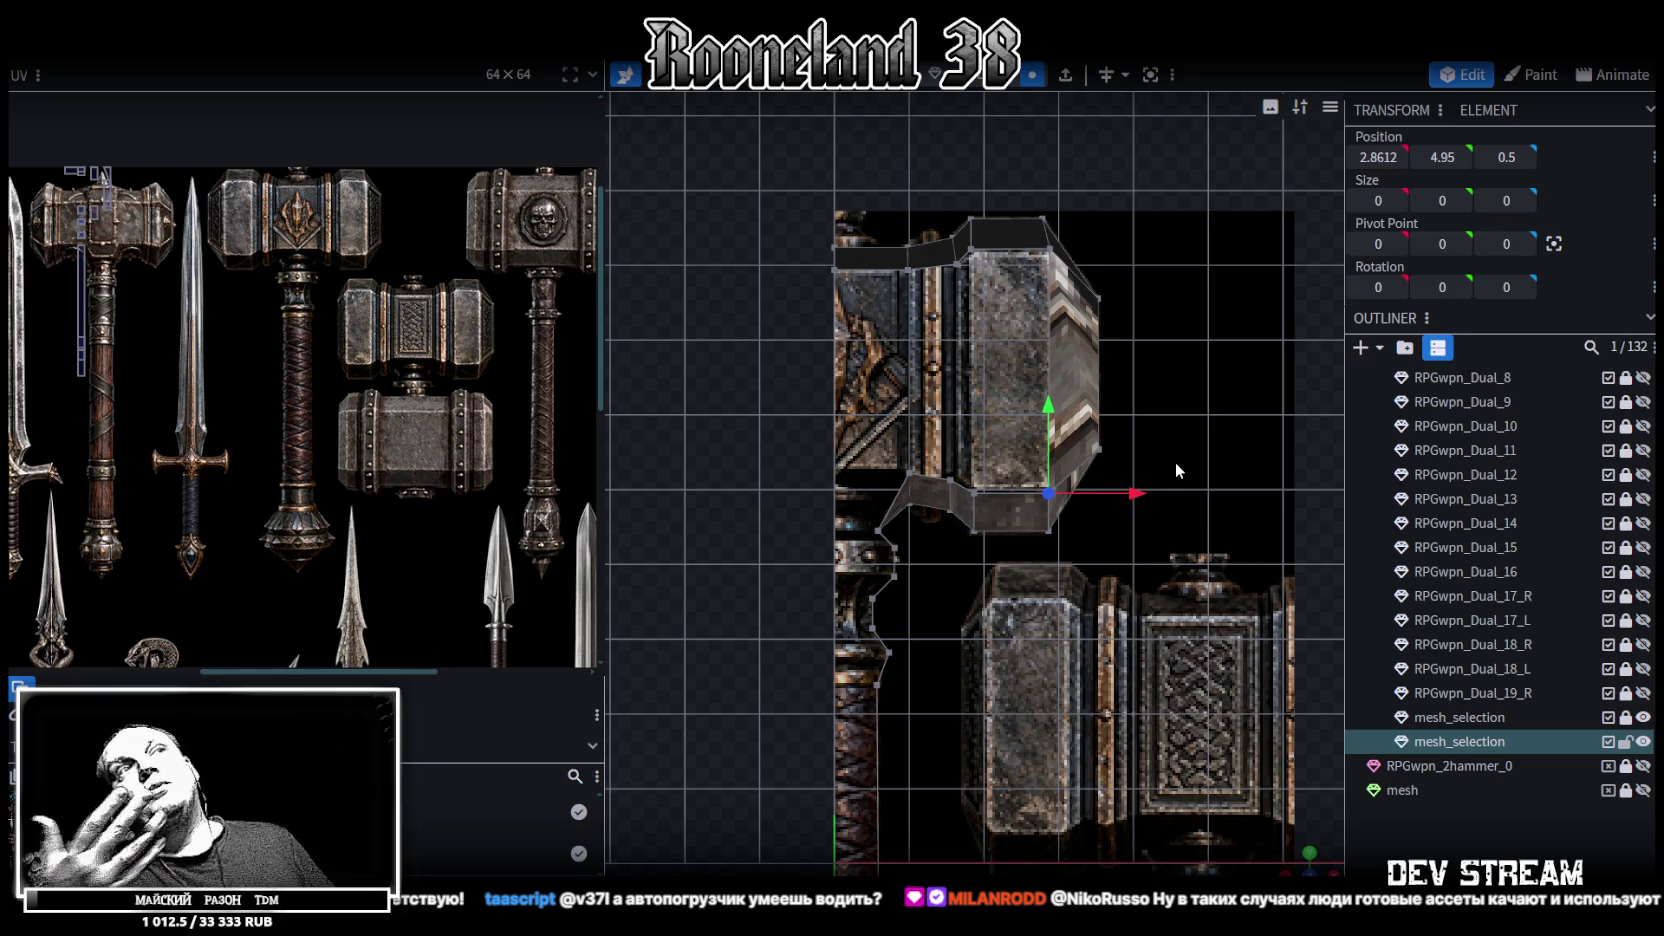
pyautogui.scroll(-2, 1158, 503)
pyautogui.moveTo(1300, 865)
pyautogui.mouseDown()
pyautogui.moveTo(935, 318)
pyautogui.moveTo(826, 299)
pyautogui.moveTo(988, 402)
pyautogui.mouseUp()
pyautogui.scroll(3, 826, 299)
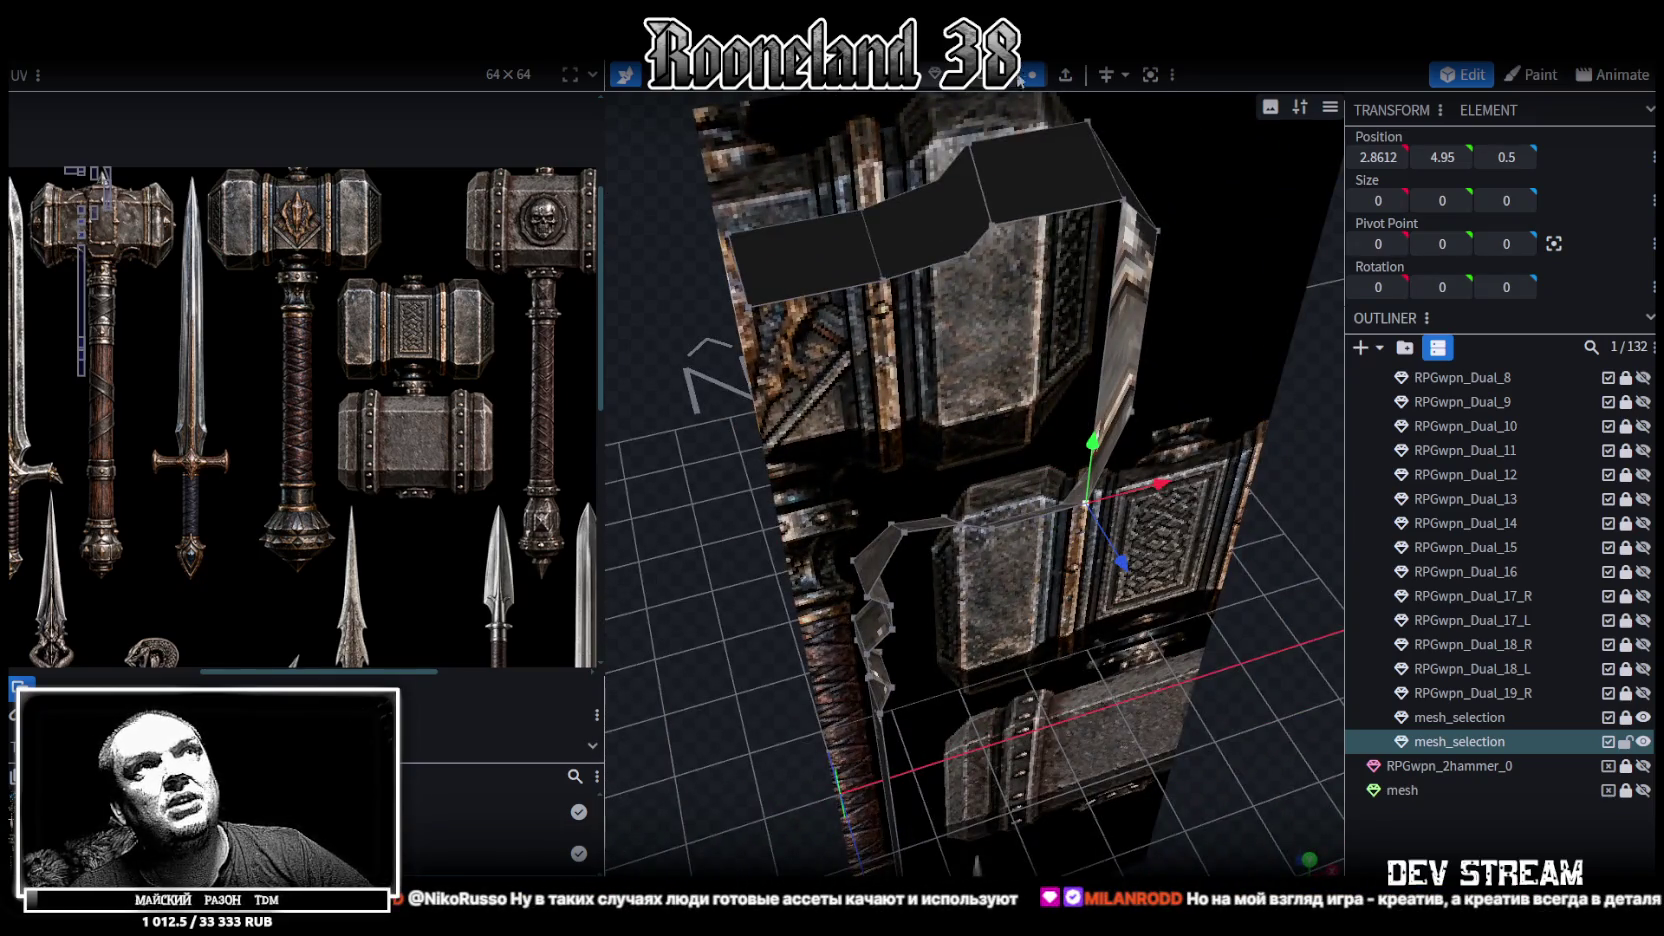
pyautogui.moveTo(1262, 384); pyautogui.dragTo(1011, 256)
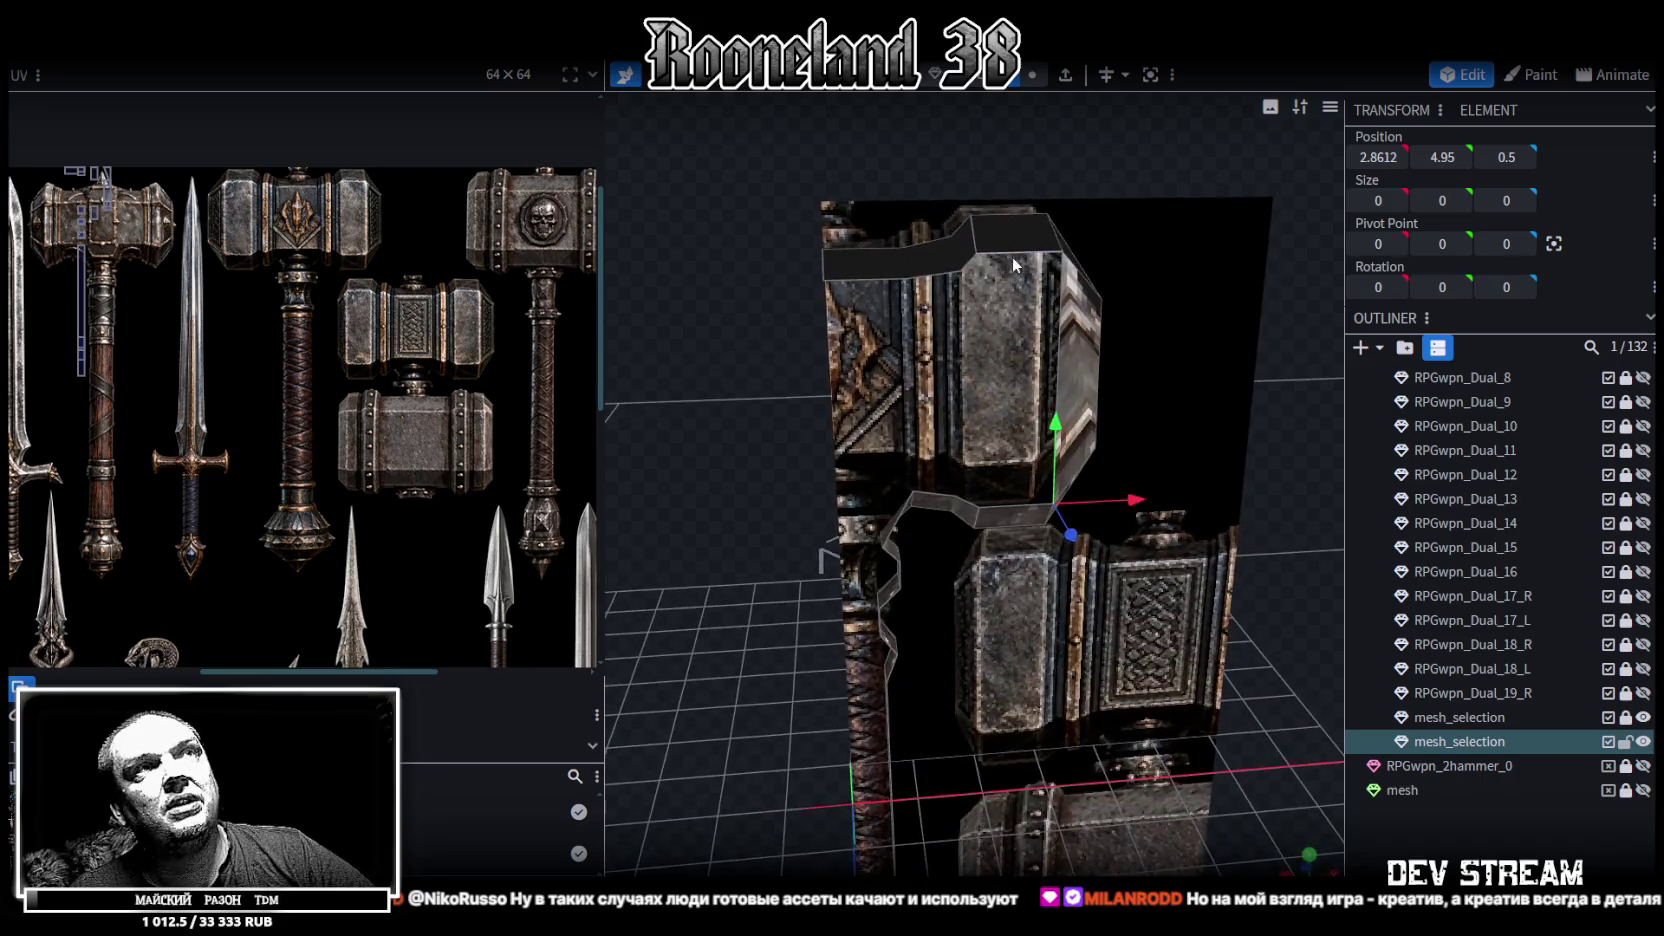
pyautogui.click(1011, 256)
pyautogui.keyDown('shift'); pyautogui.click(1011, 504); pyautogui.keyUp('shift')
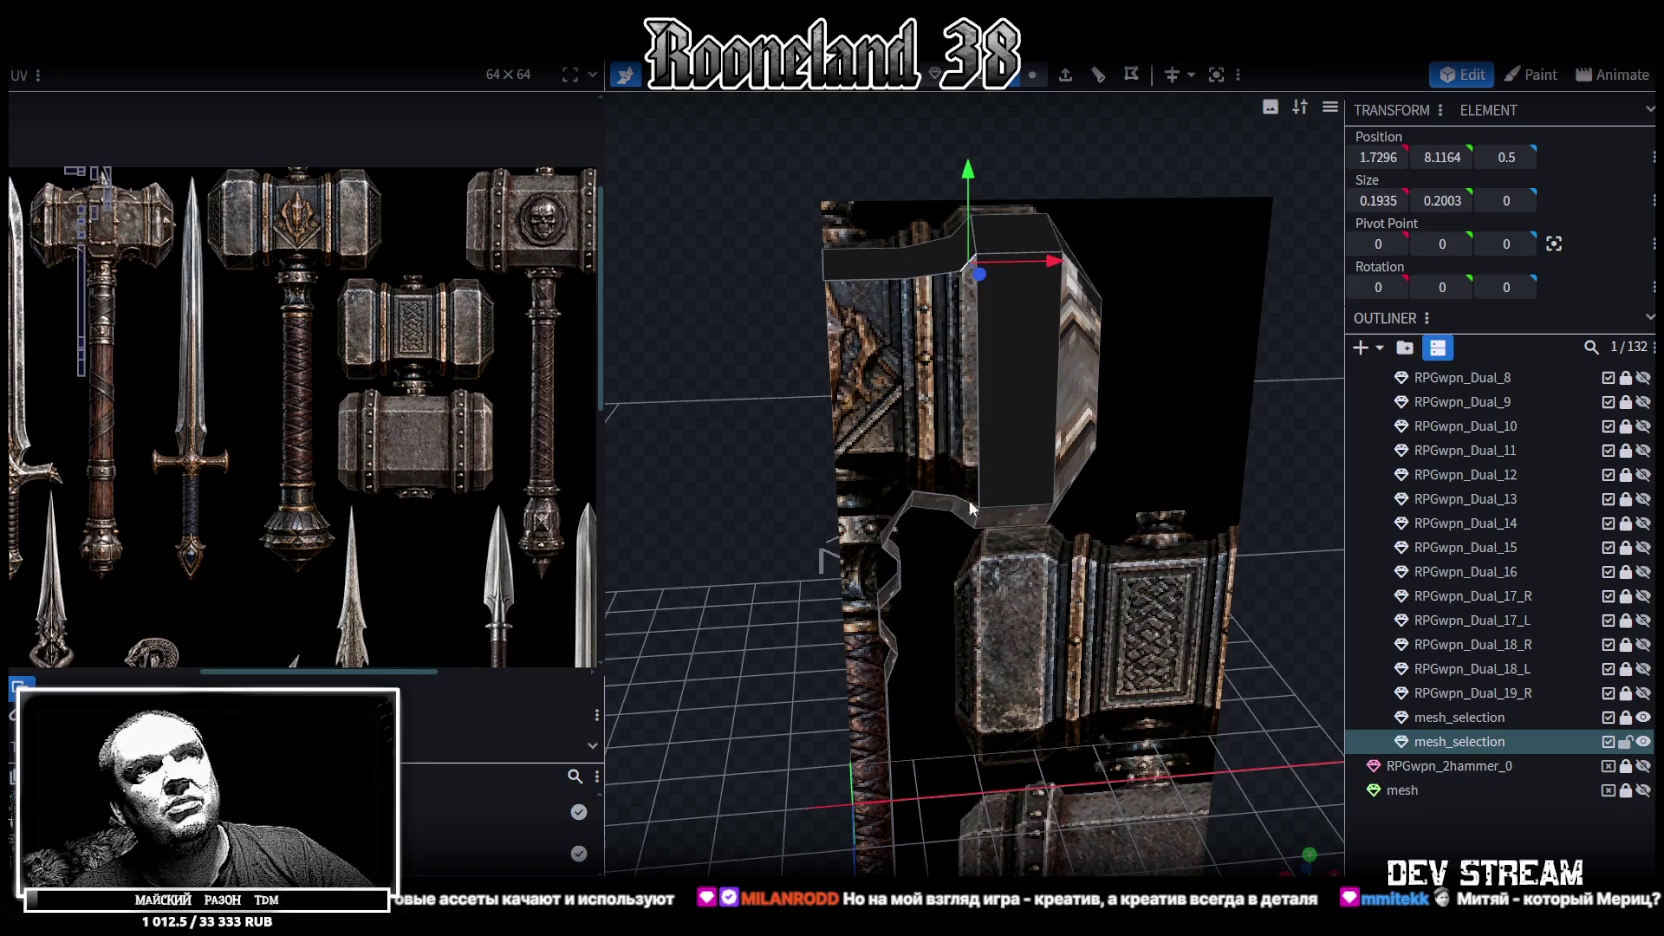
pyautogui.click(965, 506)
pyautogui.click(955, 497)
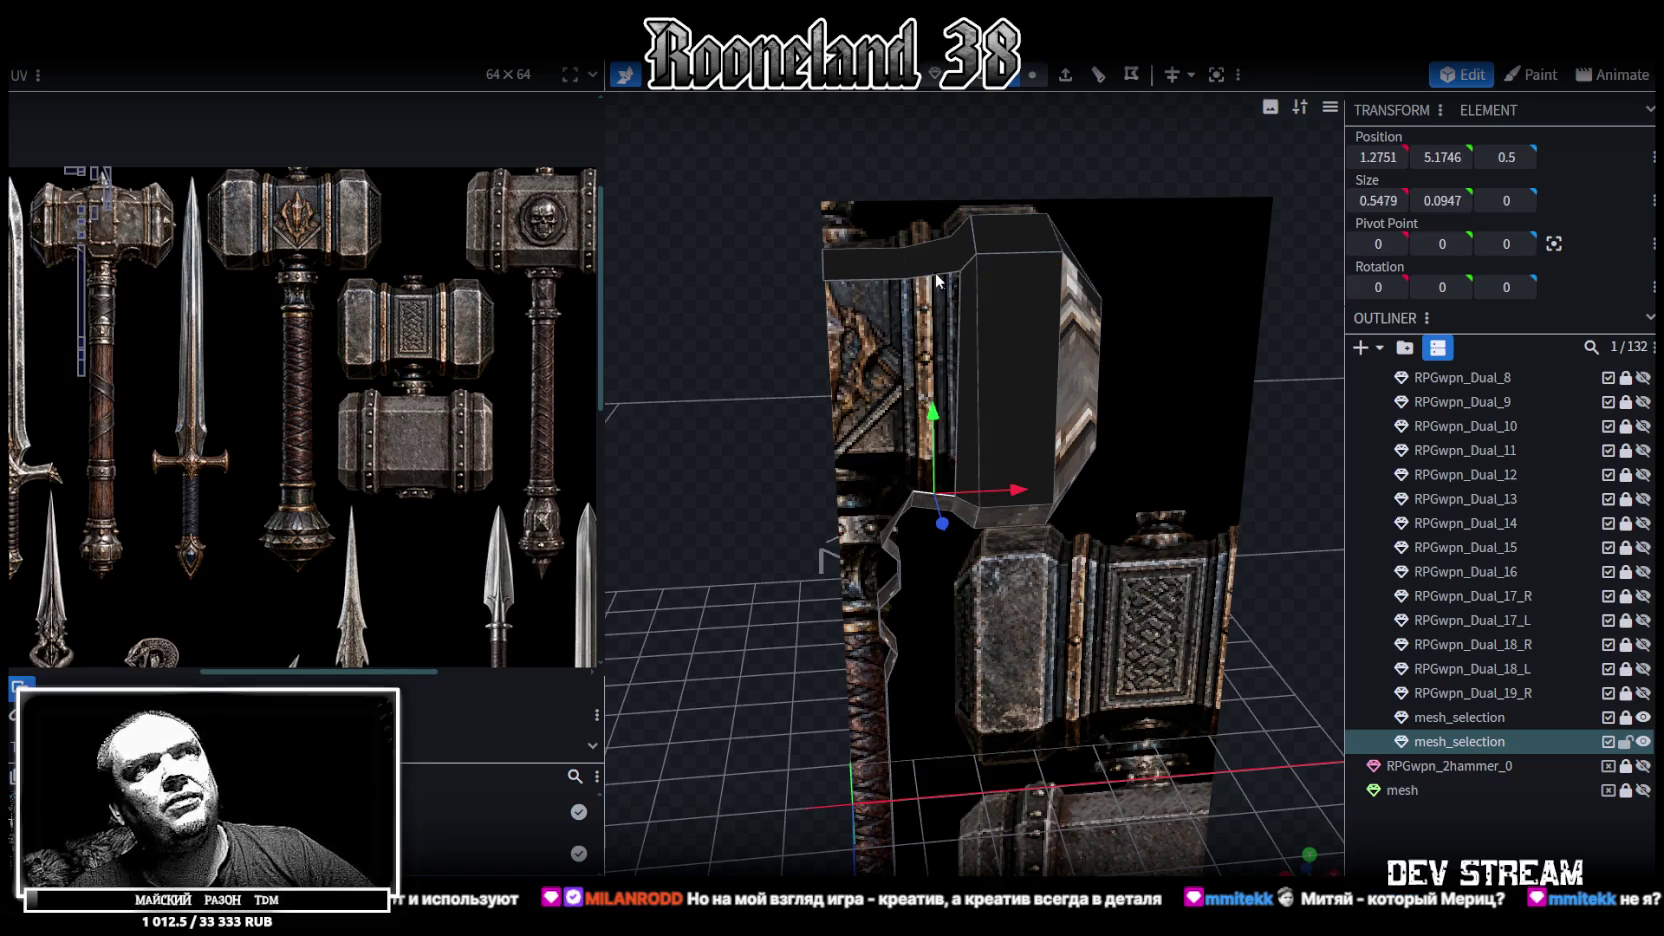
pyautogui.scroll(-3, 696, 369)
pyautogui.scroll(2, 700, 360)
pyautogui.scroll(2, 760, 330)
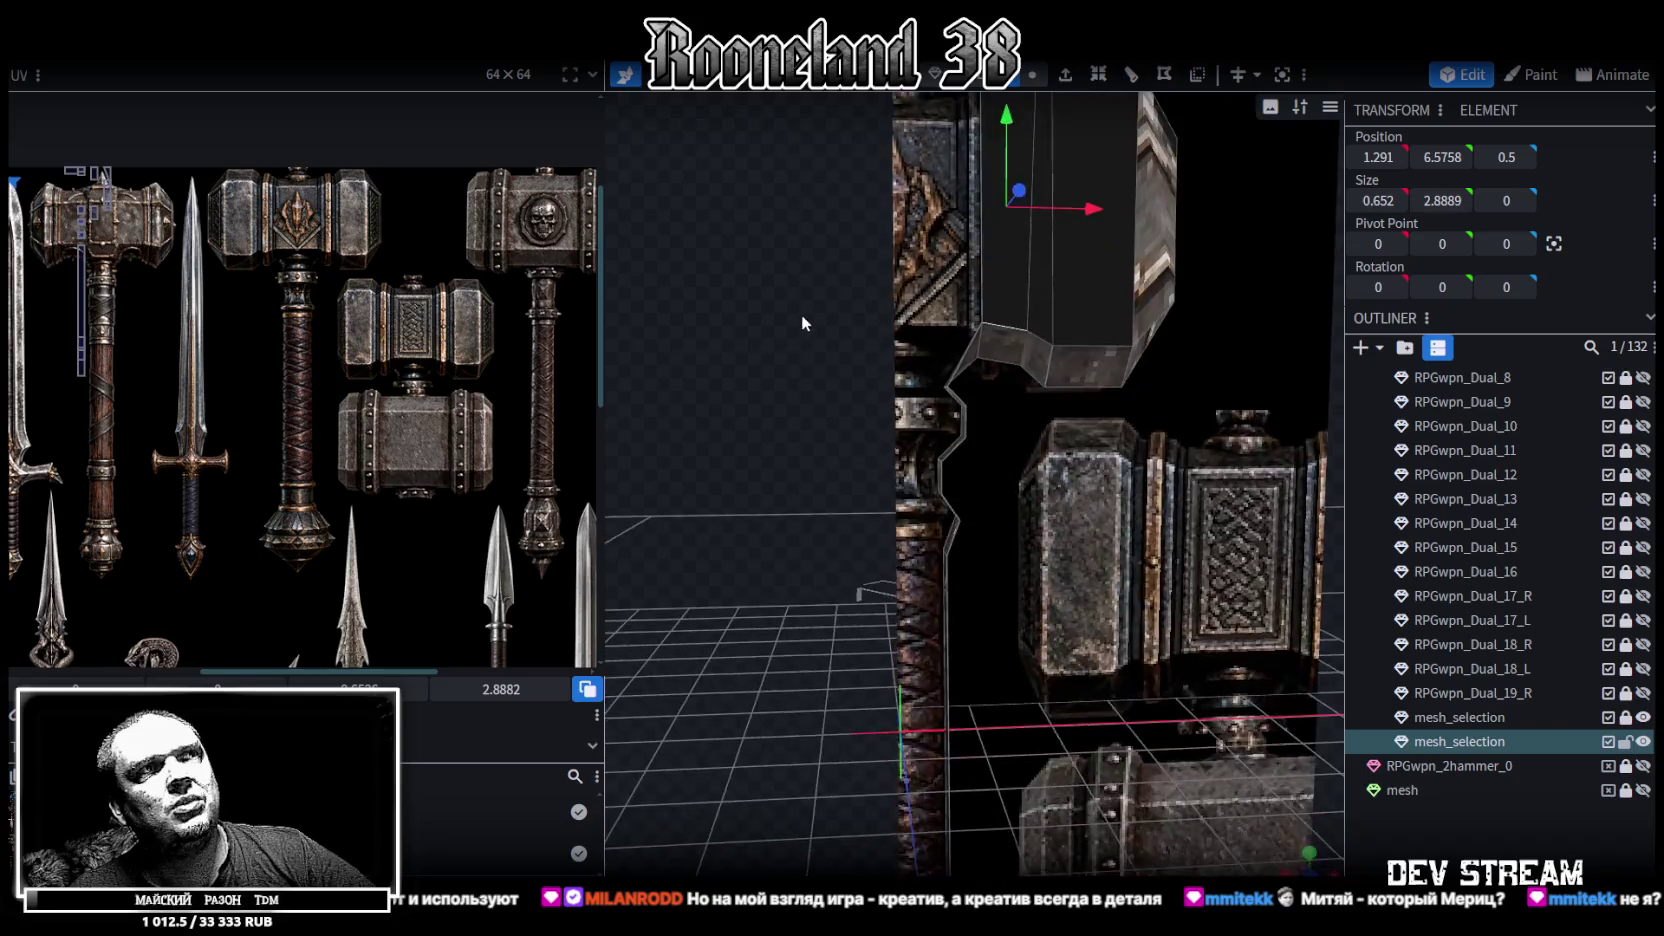
pyautogui.scroll(1, 770, 315)
pyautogui.scroll(1, 796, 313)
pyautogui.moveTo(796, 313)
pyautogui.mouseDown()
pyautogui.moveTo(819, 348)
pyautogui.moveTo(771, 341)
pyautogui.moveTo(793, 369)
pyautogui.moveTo(727, 329)
pyautogui.moveTo(790, 361)
pyautogui.moveTo(835, 335)
pyautogui.moveTo(858, 343)
pyautogui.moveTo(822, 350)
pyautogui.mouseUp()
pyautogui.scroll(2, 990, 380)
pyautogui.scroll(2, 995, 360)
pyautogui.scroll(2, 1005, 348)
pyautogui.click(1005, 347)
pyautogui.moveTo(1005, 347)
pyautogui.mouseDown()
pyautogui.moveTo(987, 373)
pyautogui.moveTo(874, 316)
pyautogui.moveTo(949, 322)
pyautogui.moveTo(910, 264)
pyautogui.moveTo(855, 393)
pyautogui.moveTo(864, 326)
pyautogui.moveTo(1045, 114)
pyautogui.mouseUp()
pyautogui.click(987, 373)
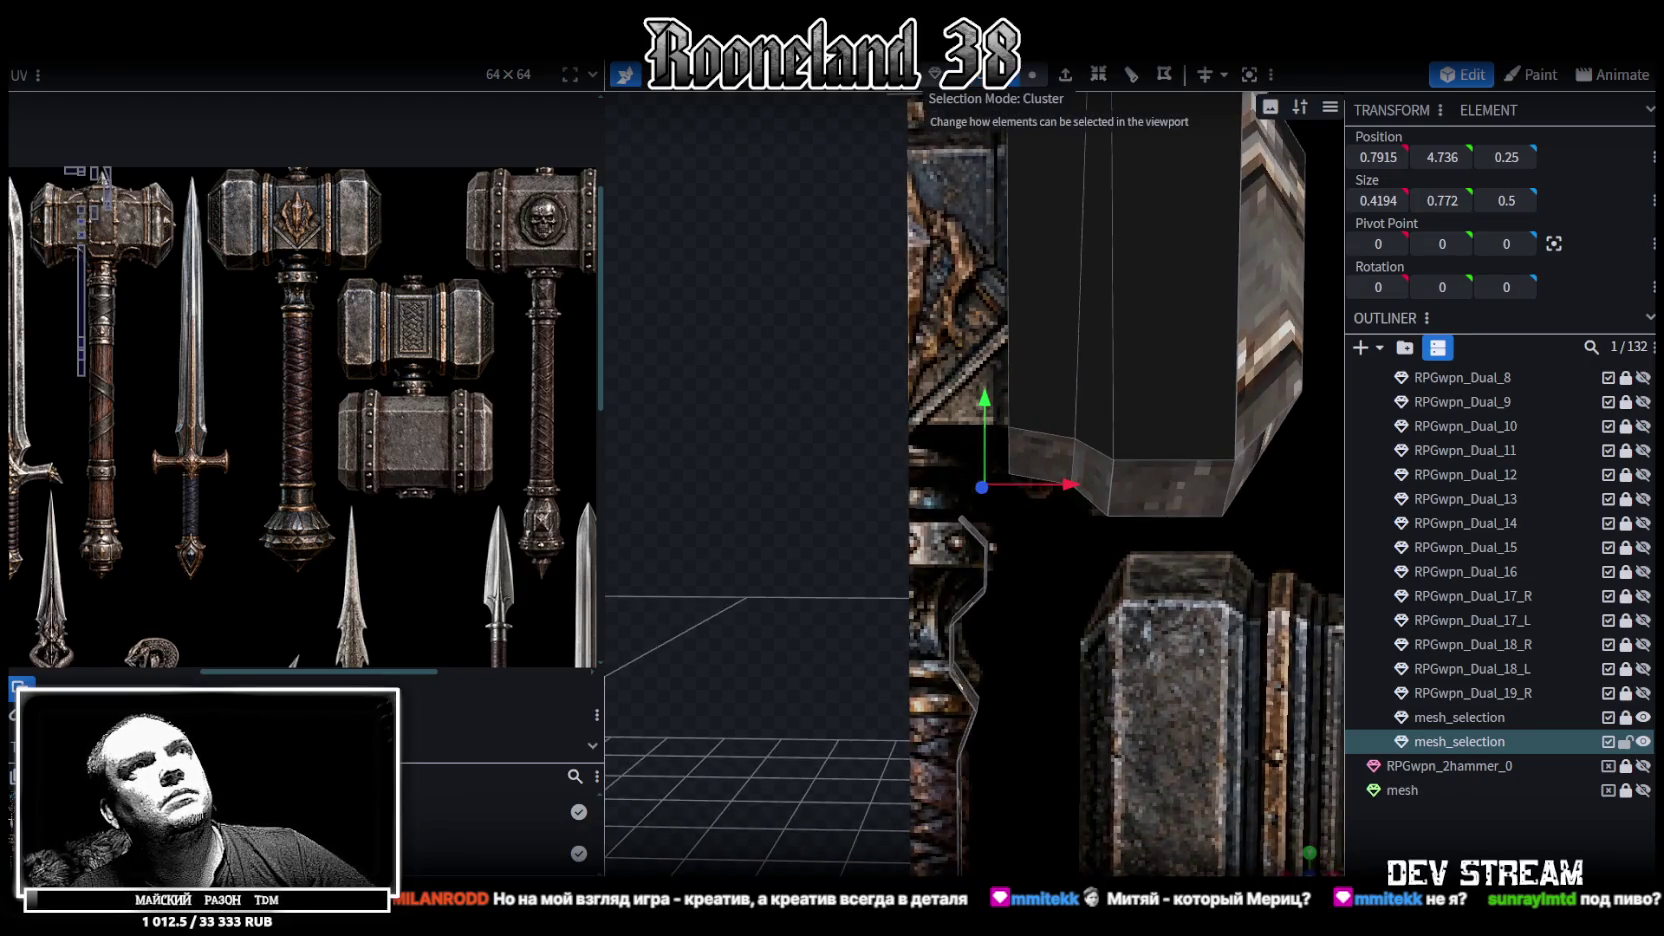
pyautogui.click(1121, 330)
# Split the hammer head into its own mesh and select a vertex column, leaving X at 1.5785
pyautogui.rightClick(1126, 371)
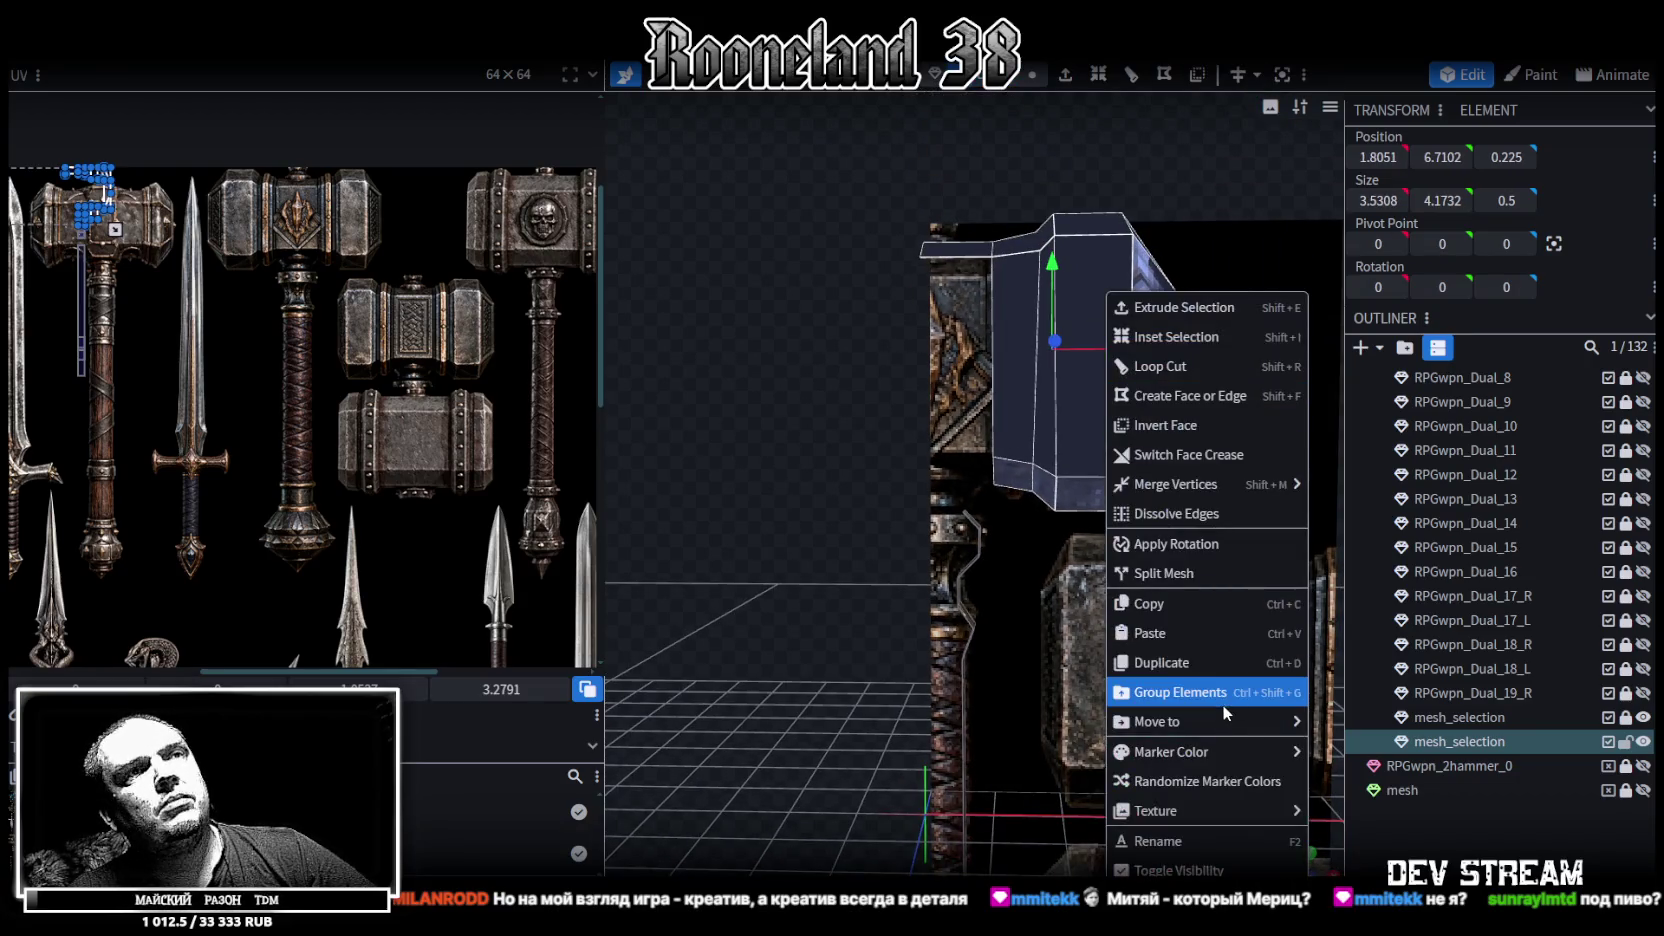
pyautogui.click(1193, 578)
pyautogui.moveTo(1145, 507); pyautogui.dragTo(1080, 300)
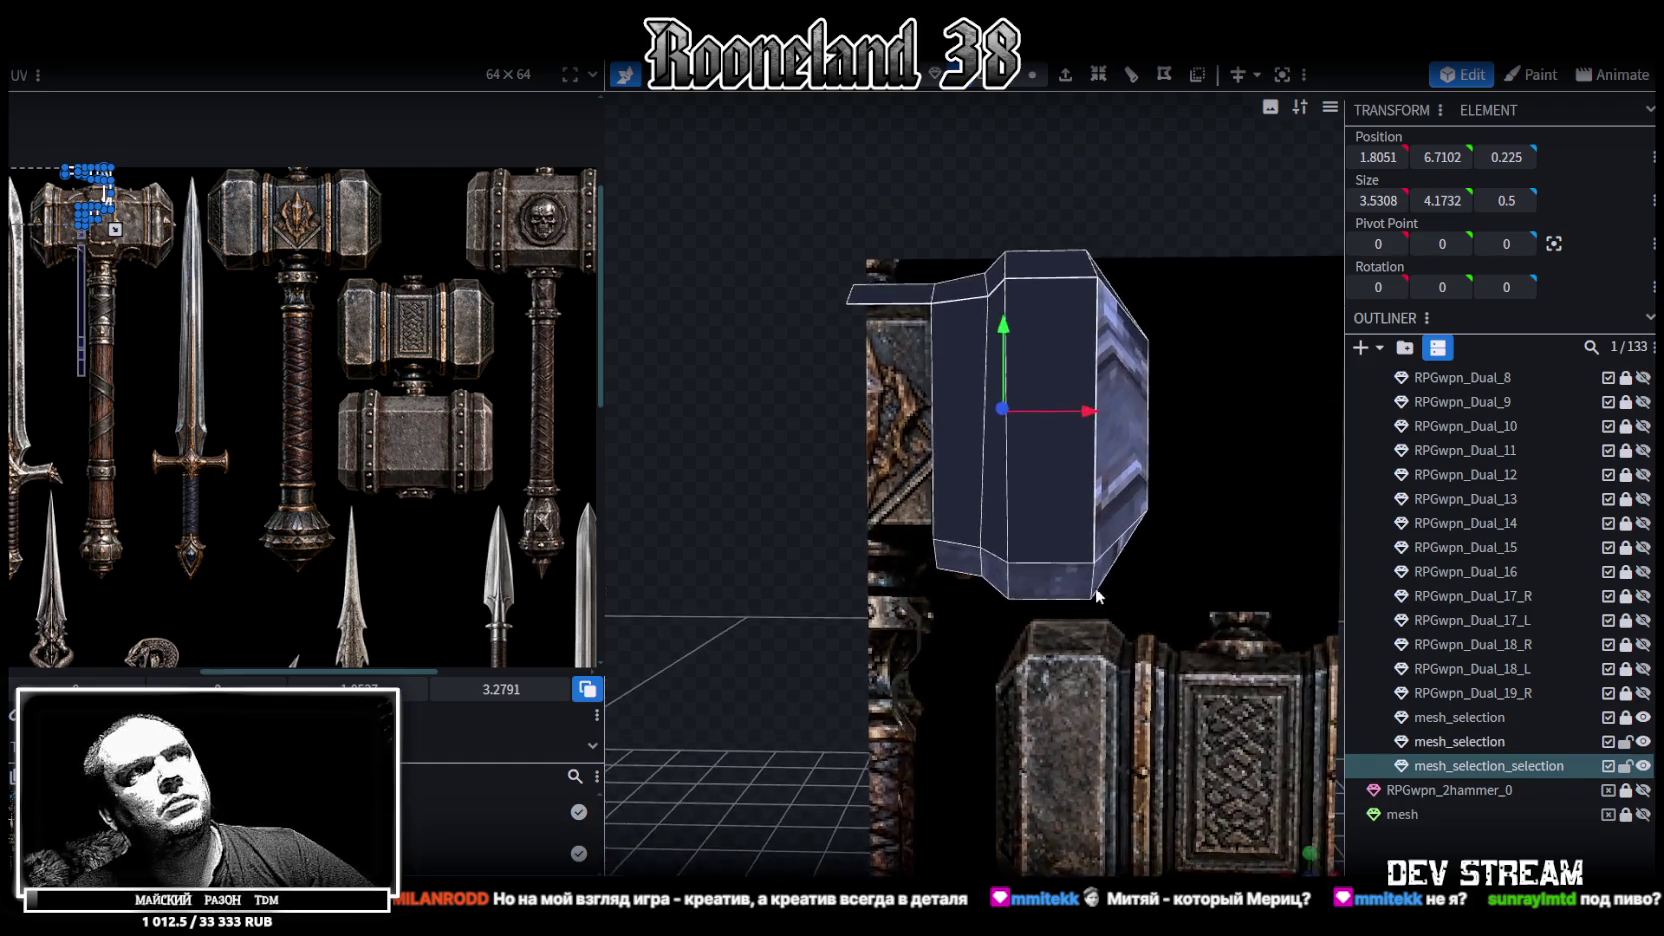
pyautogui.click(1032, 75)
pyautogui.moveTo(972, 185); pyautogui.dragTo(997, 688)
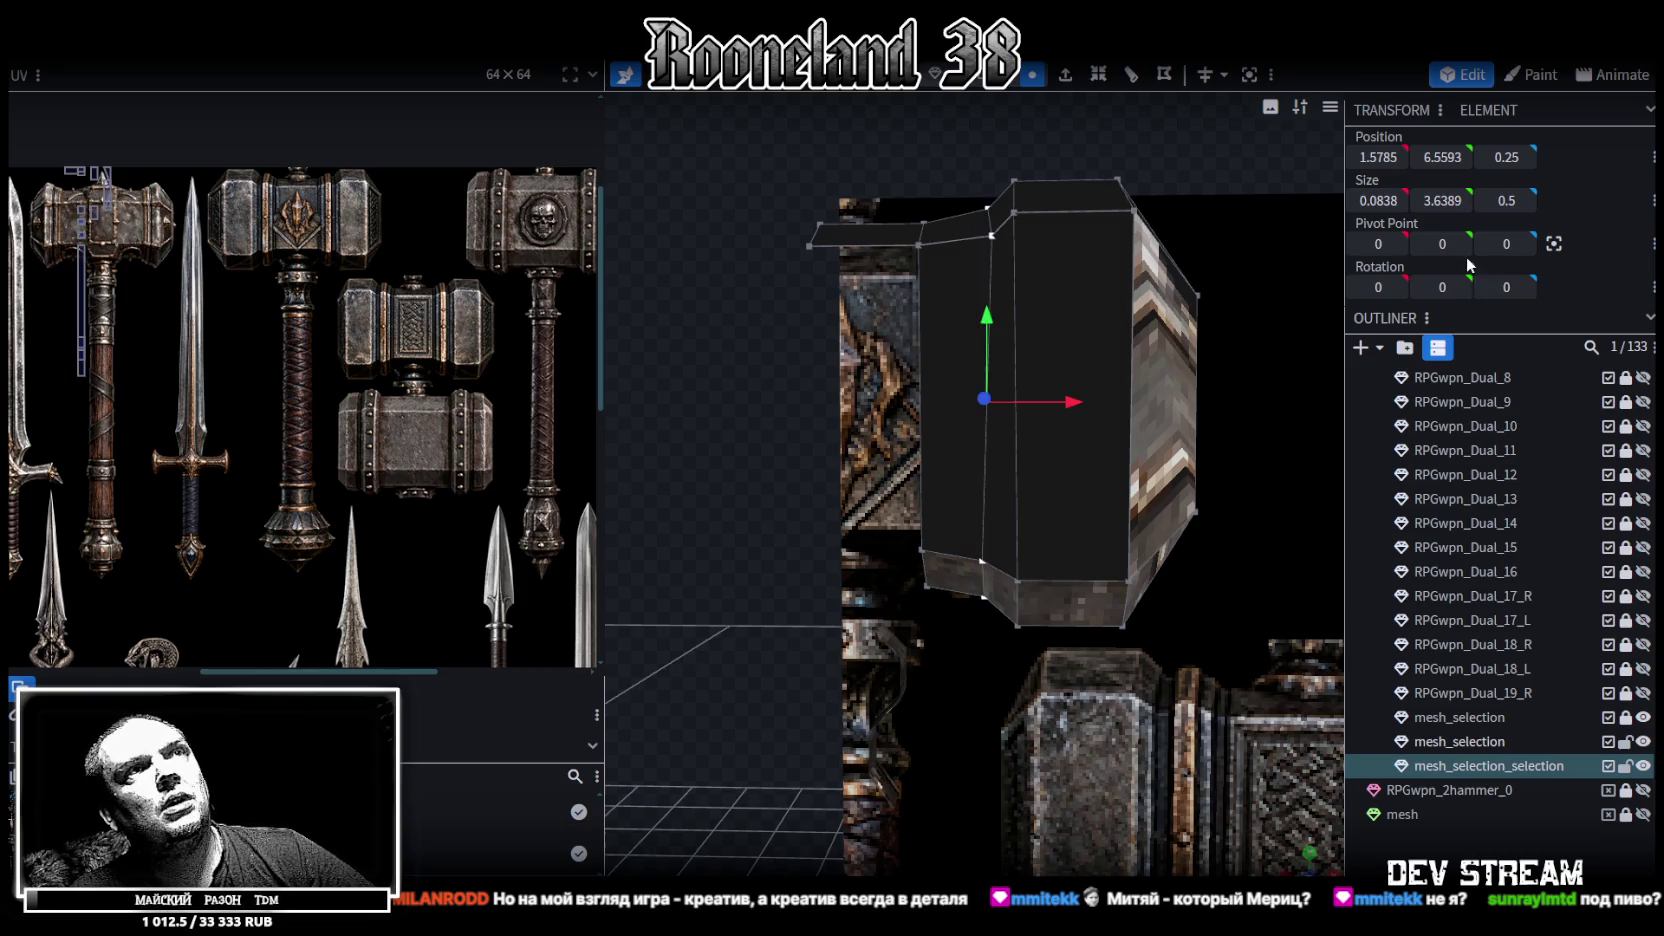
pyautogui.click(1381, 155)
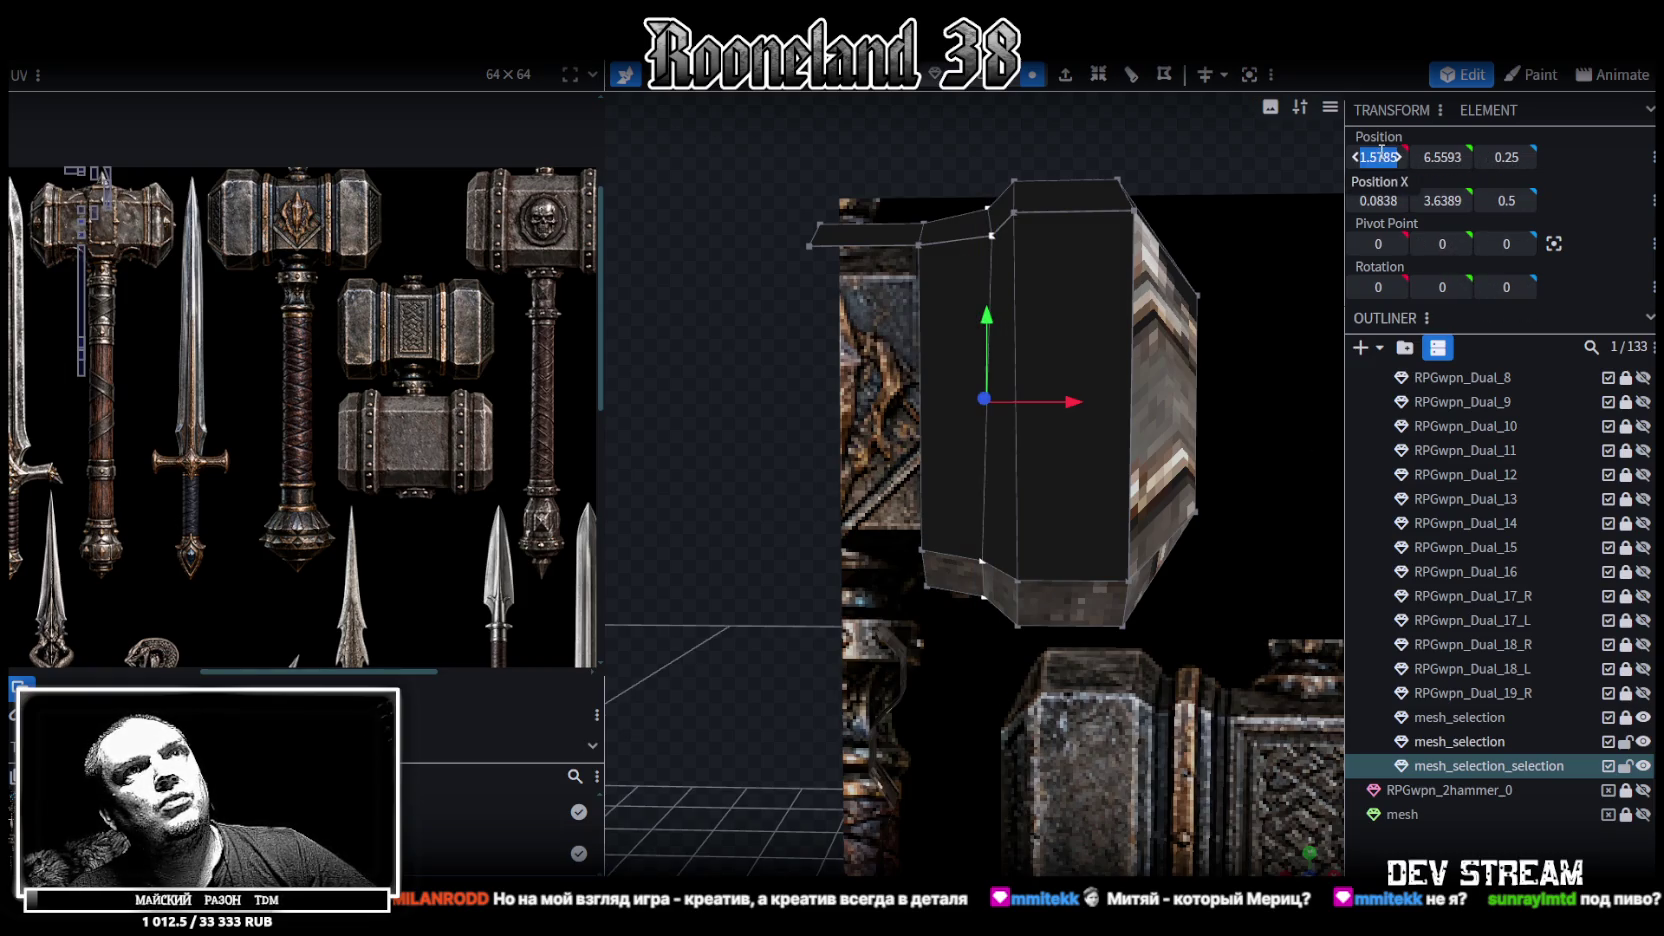
pyautogui.press('Return')
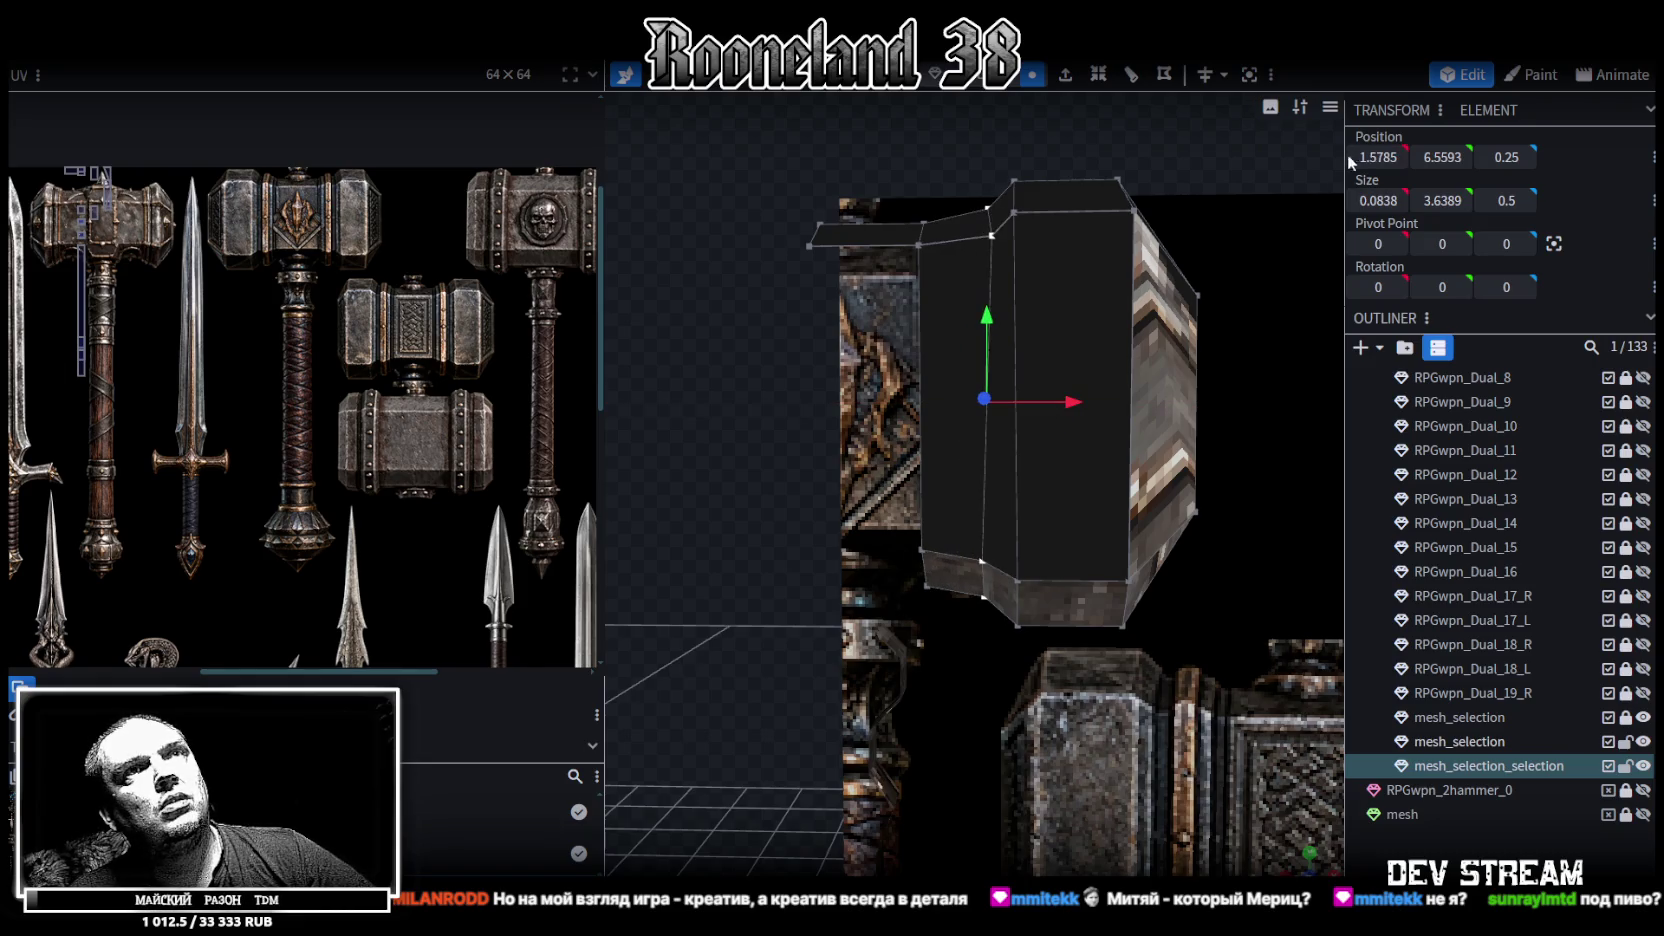
pyautogui.moveTo(1387, 157); pyautogui.dragTo(1383, 160)
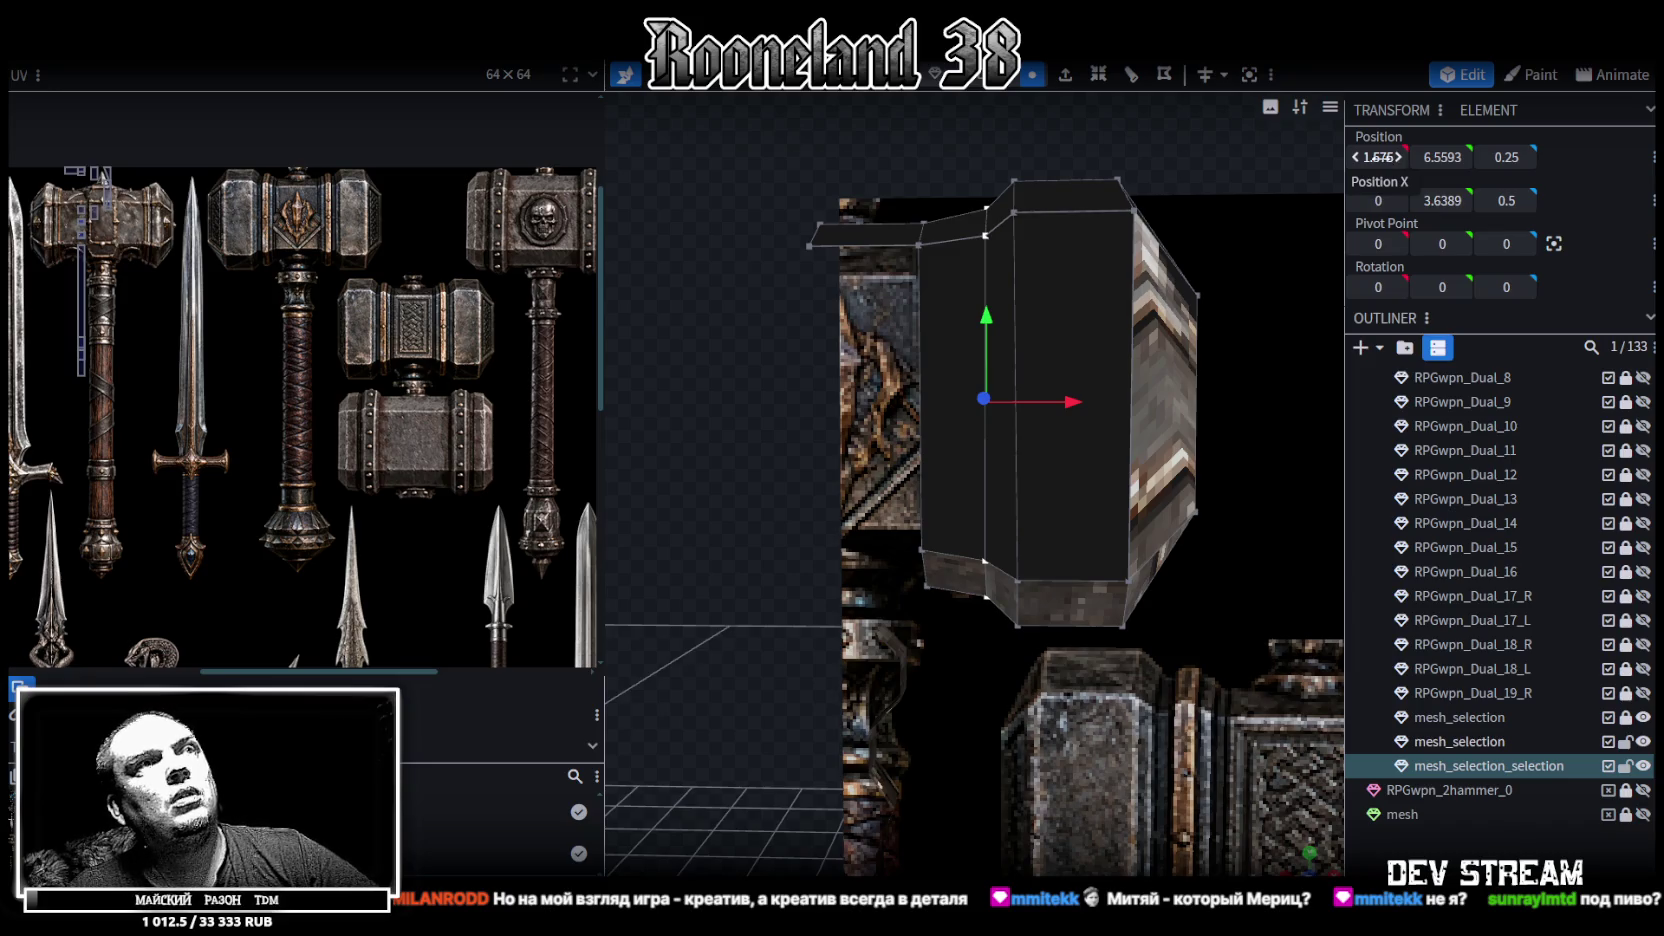
# Flatten the leftmost column of head vertices onto Position X 1
pyautogui.moveTo(890, 272); pyautogui.dragTo(975, 292, button='right')
pyautogui.moveTo(987, 205); pyautogui.dragTo(1032, 616)
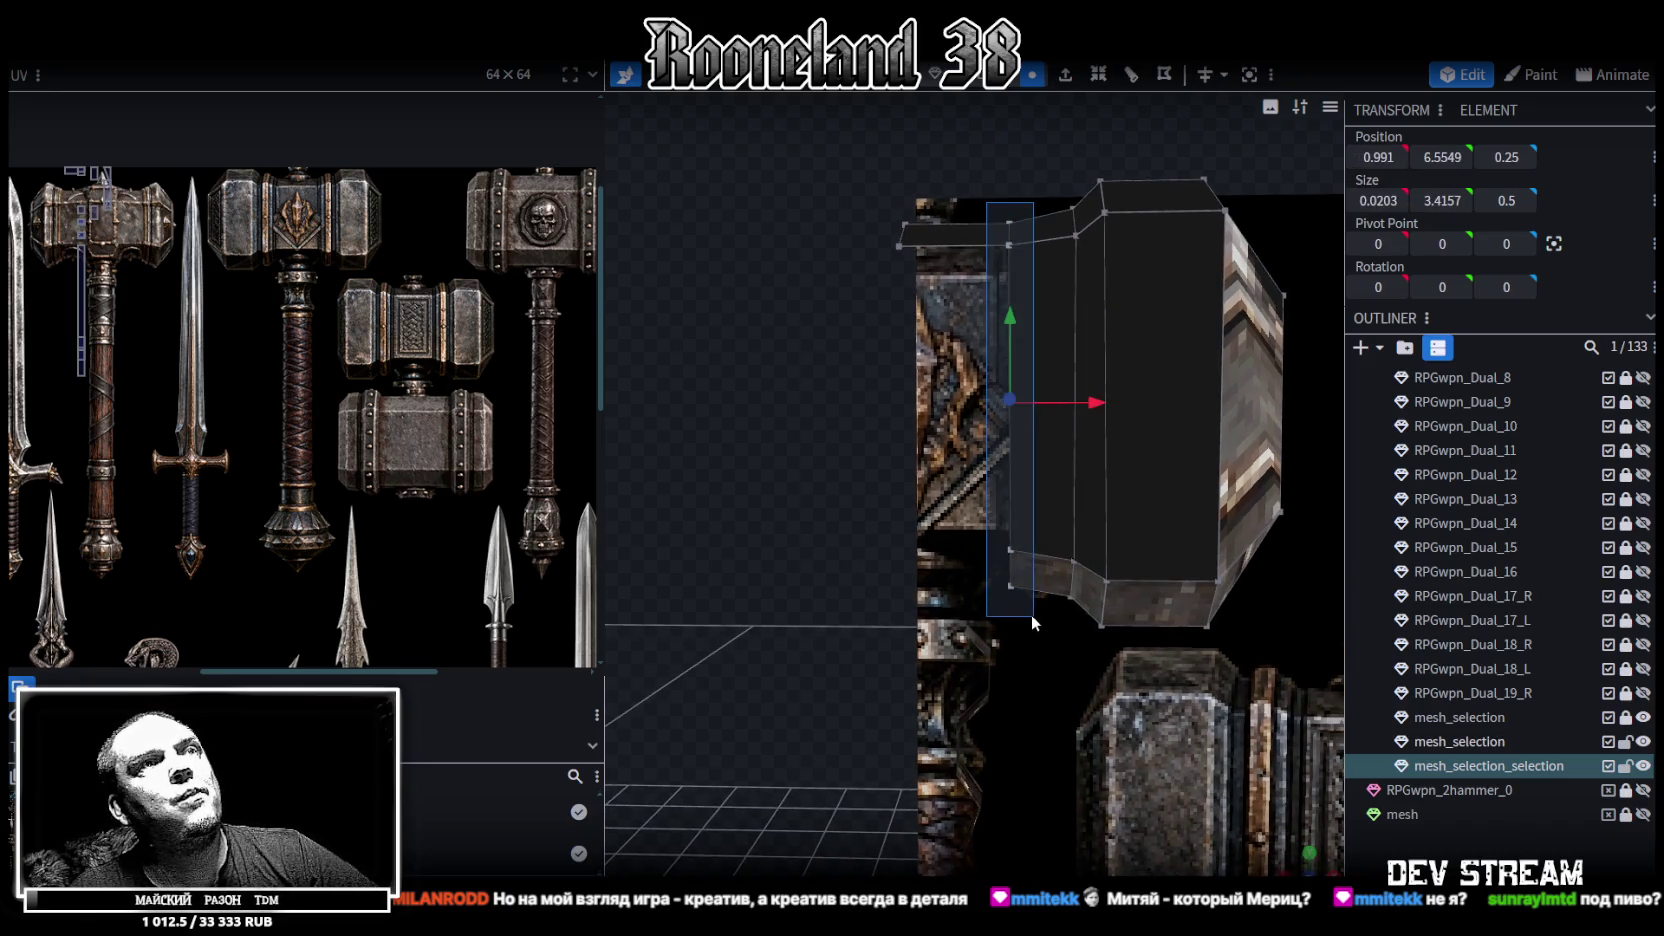
pyautogui.click(1378, 157)
pyautogui.write('1')
pyautogui.press('Return')
# Extrude the flattened left face of the hammer head
pyautogui.scroll(-2, 910, 238)
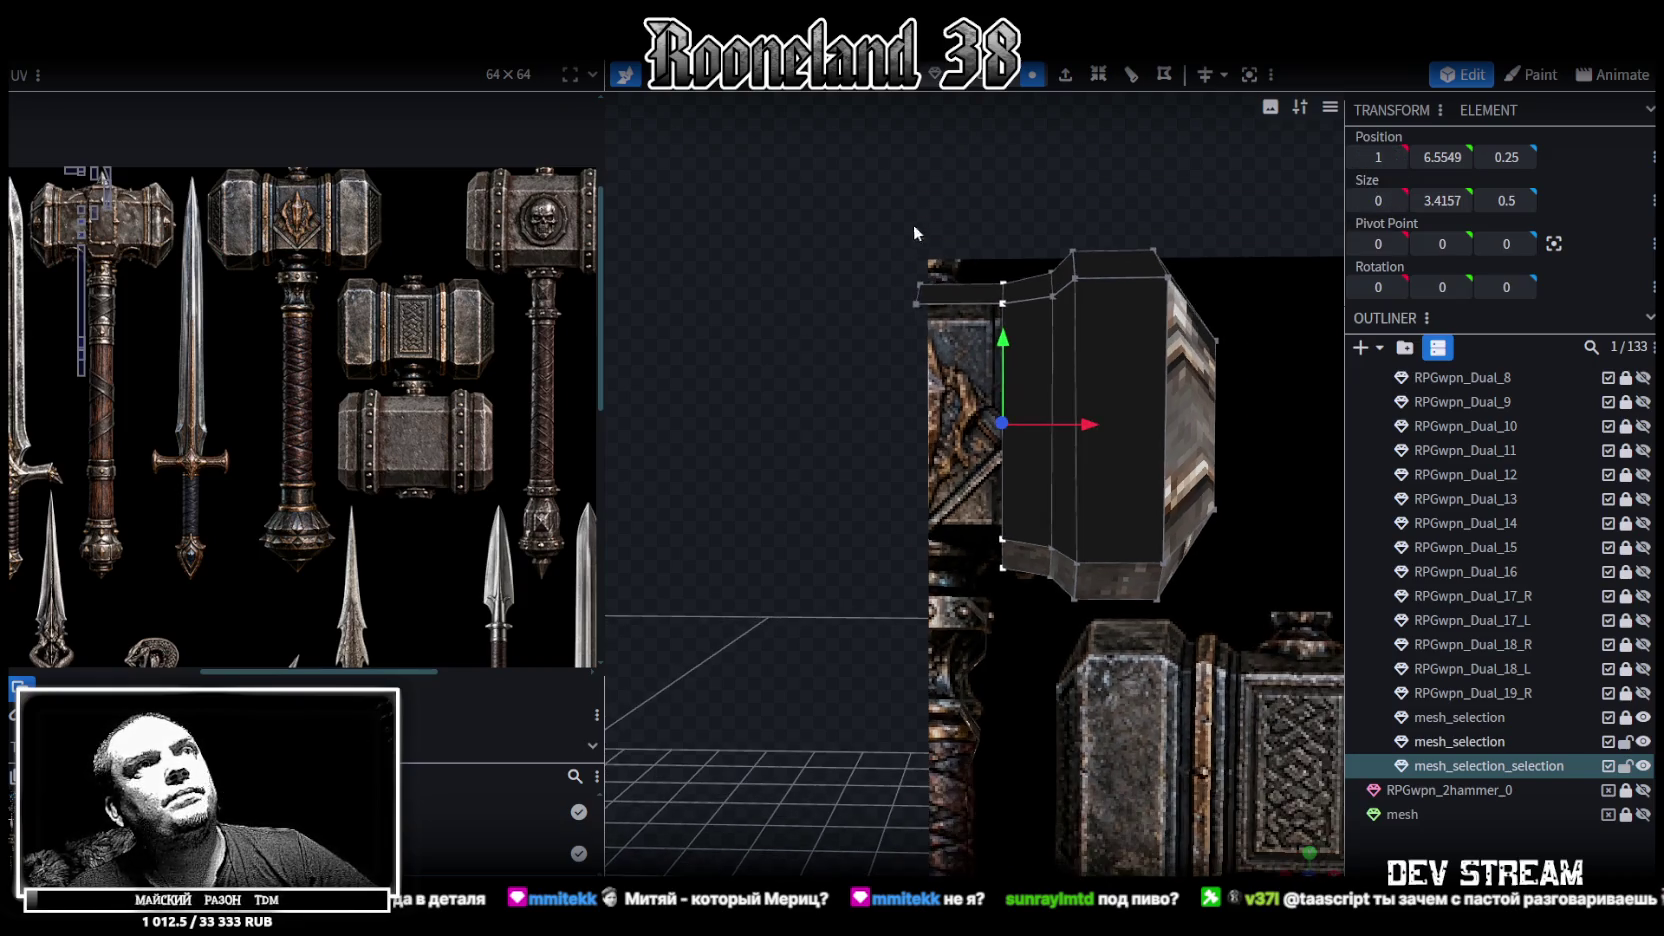
pyautogui.click(954, 346)
pyautogui.scroll(2, 985, 410)
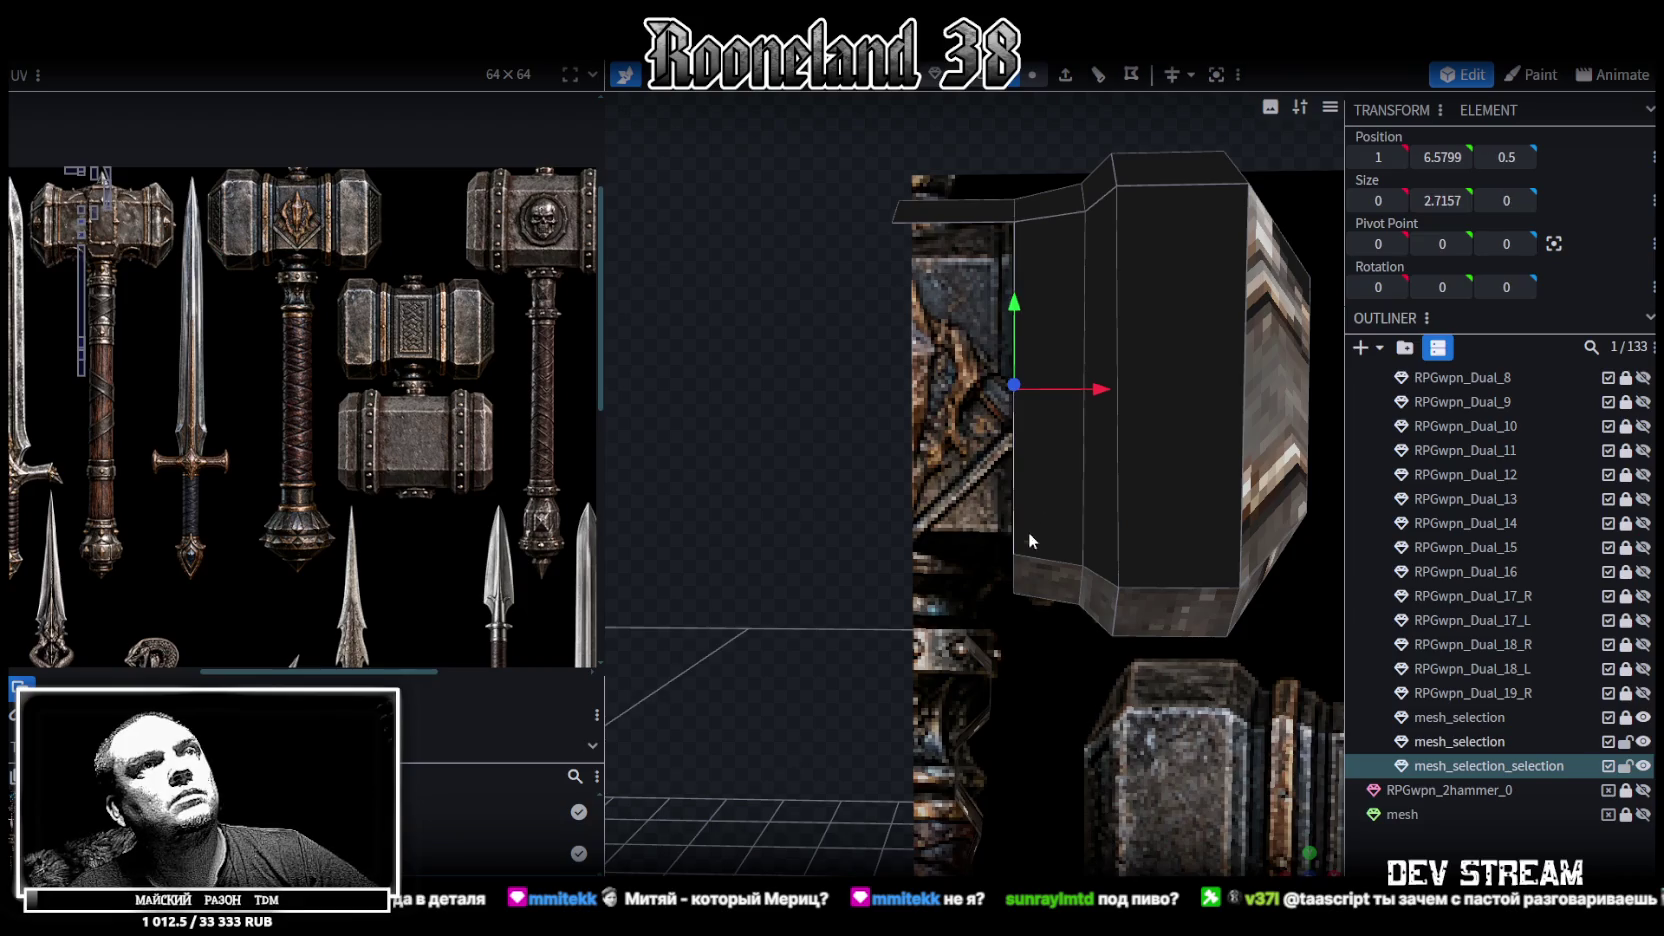
pyautogui.click(1098, 74)
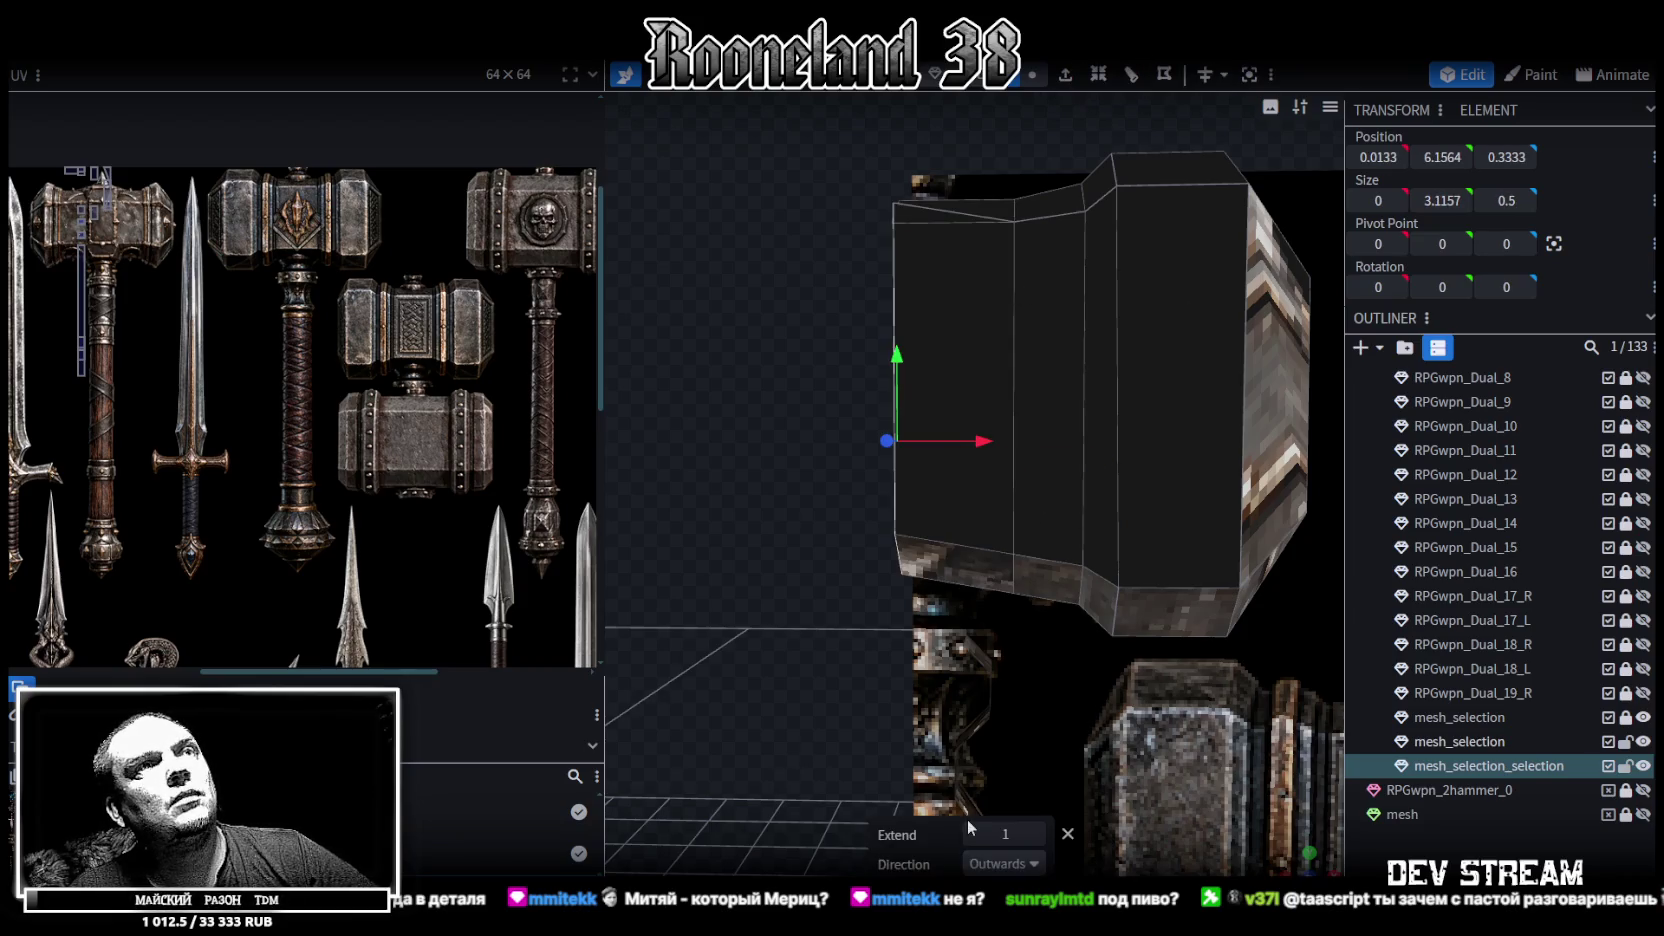
# Set the extrusion direction to X- and merge the top-left corner vertices
pyautogui.click(1003, 863)
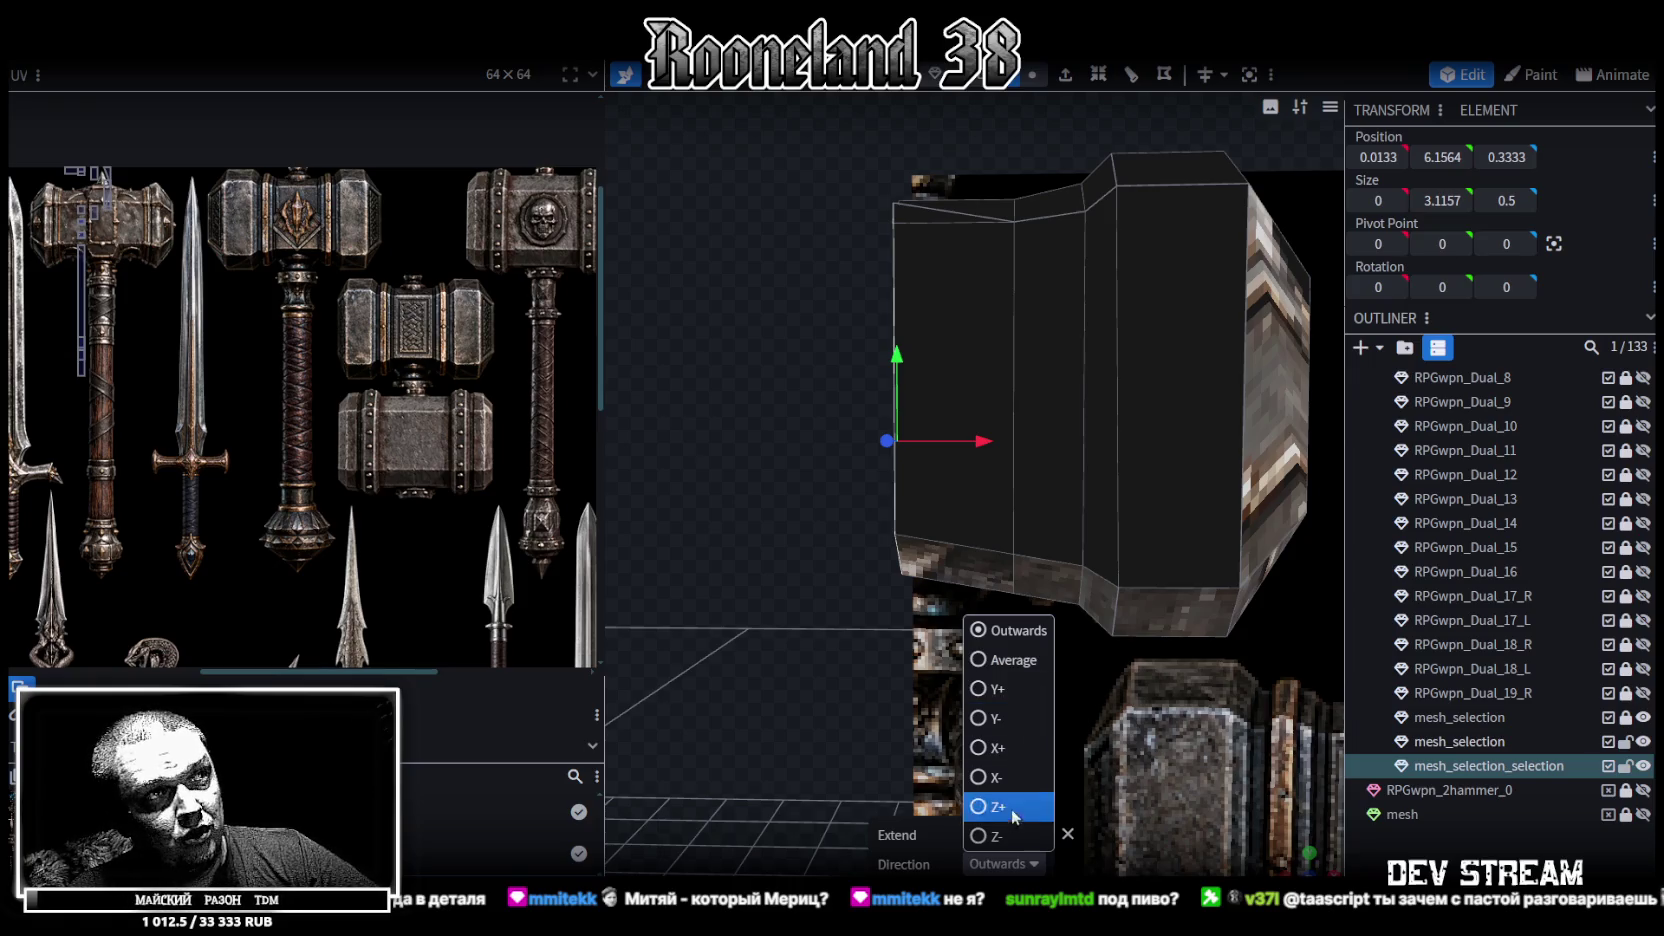
pyautogui.click(980, 777)
pyautogui.click(1032, 75)
pyautogui.moveTo(865, 247); pyautogui.dragTo(907, 222)
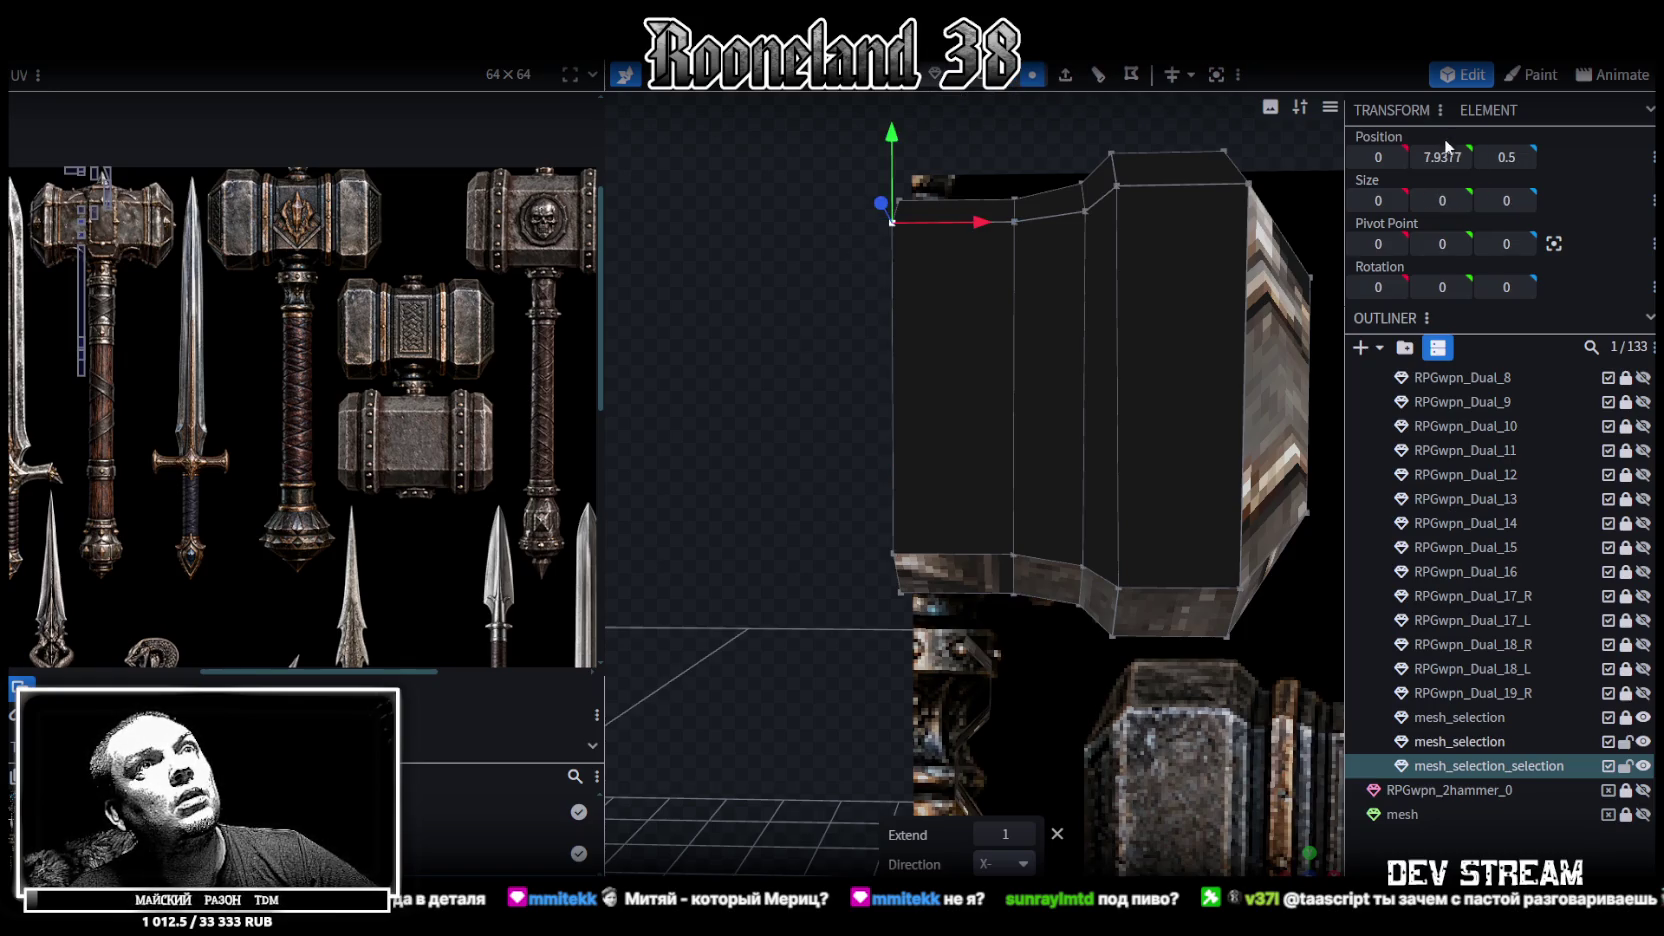
pyautogui.rightClick(889, 224)
pyautogui.moveTo(962, 329)
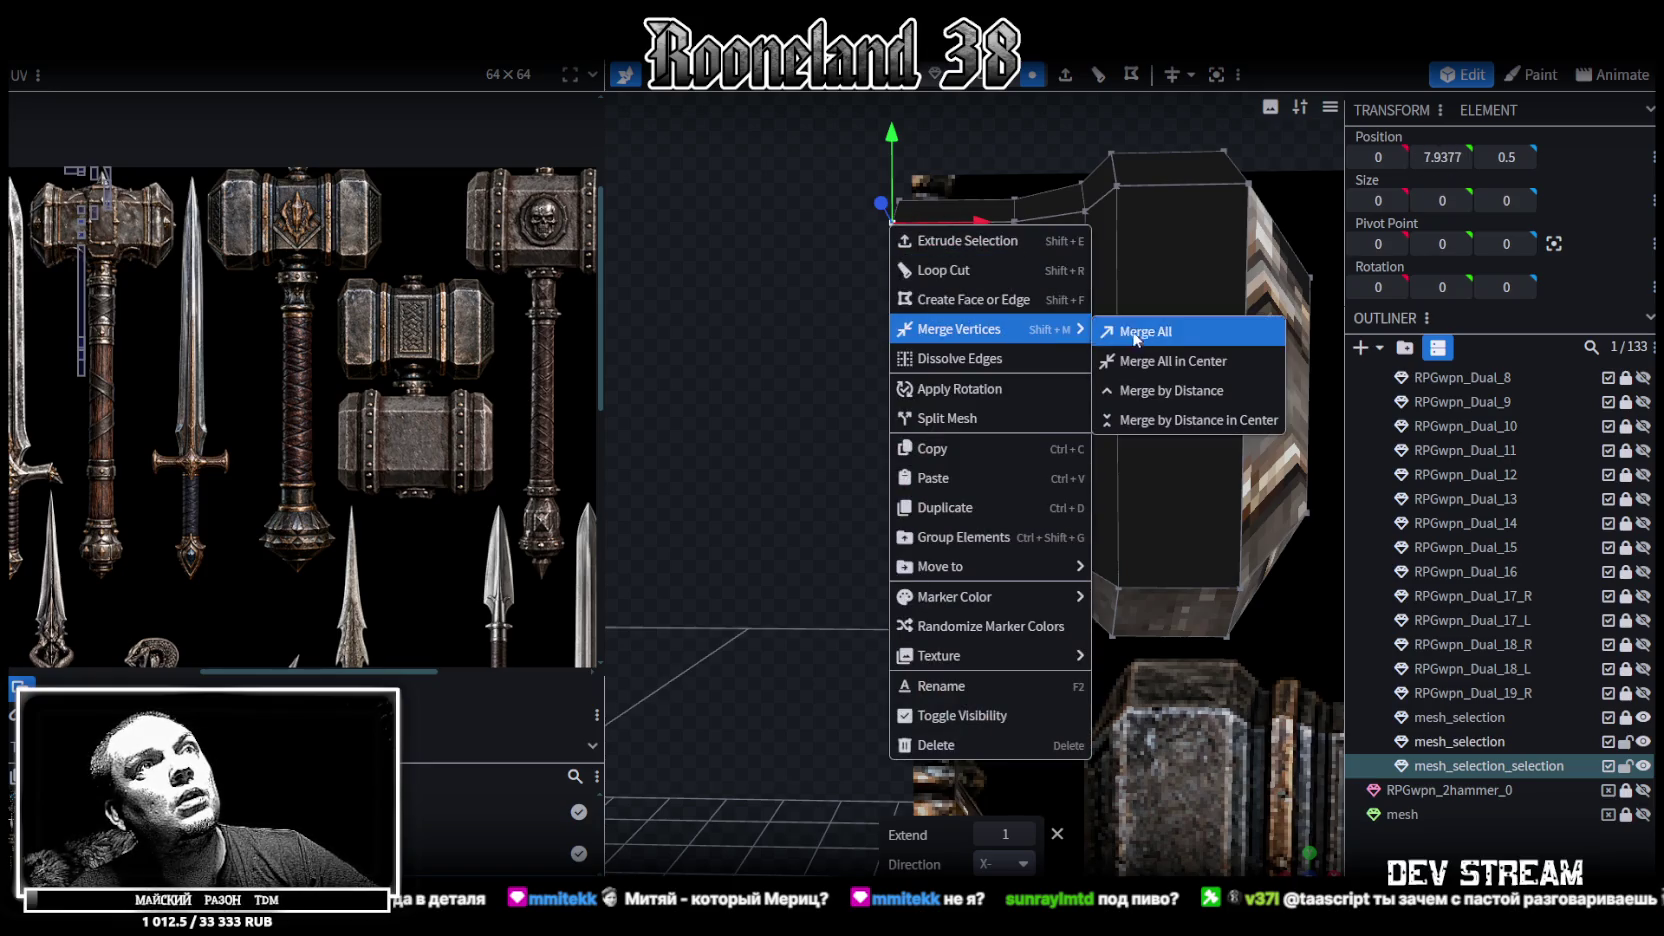
pyautogui.click(1150, 361)
# Enter 7.94 as the Y position of the two top-left vertices
pyautogui.moveTo(842, 255); pyautogui.dragTo(1048, 210)
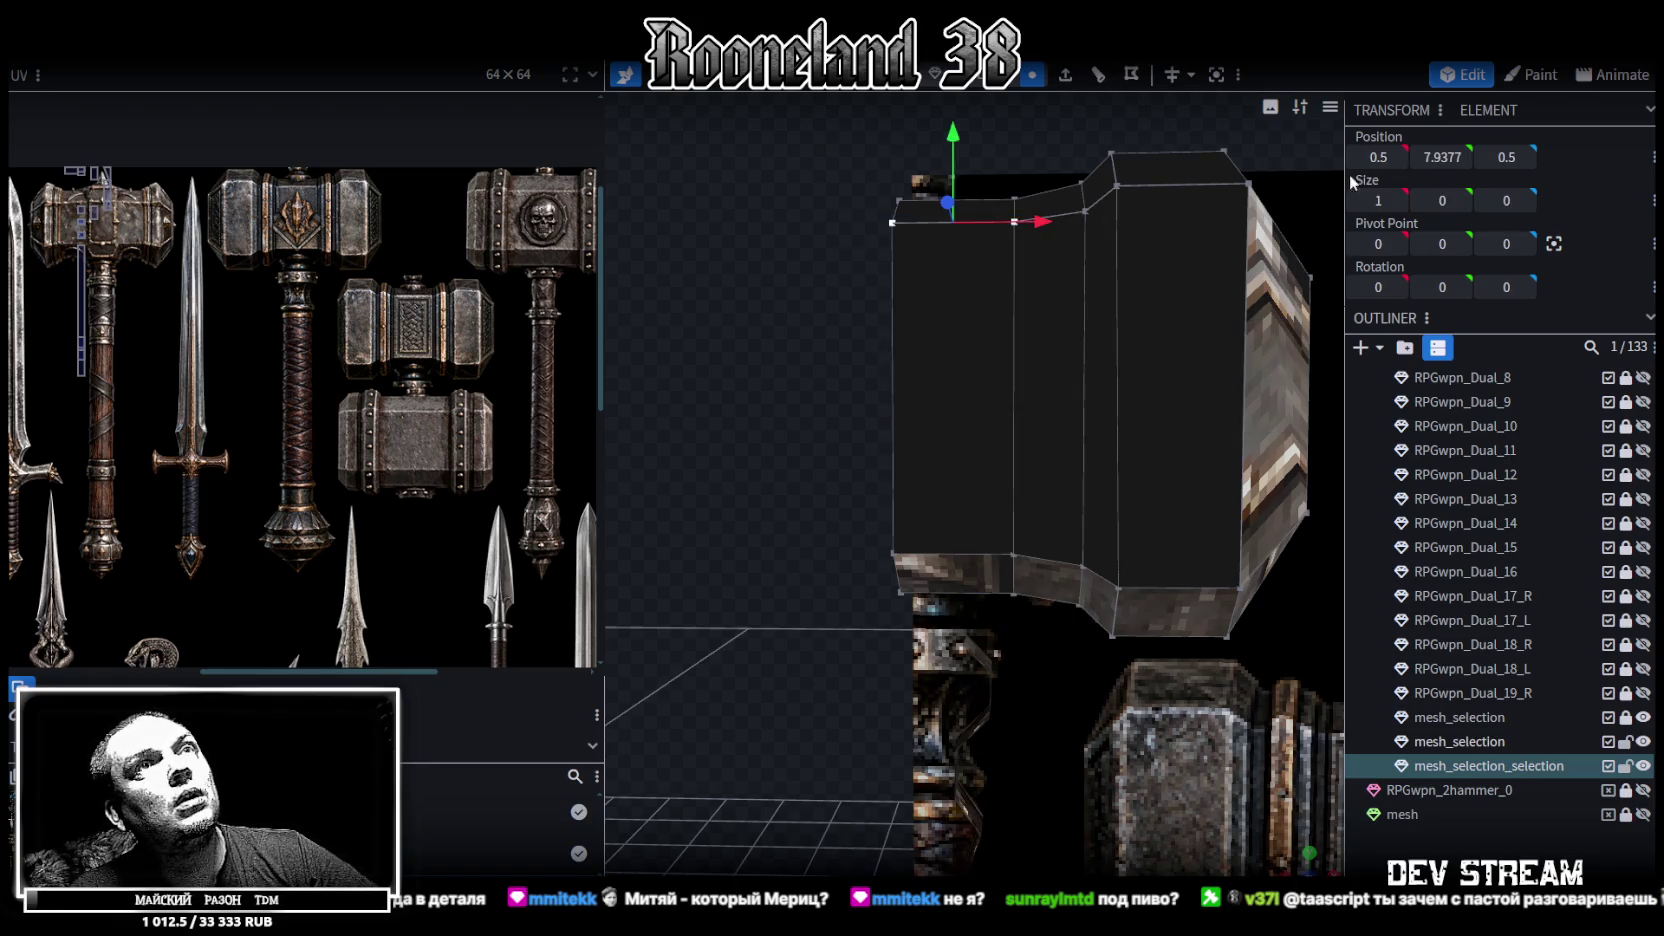
pyautogui.click(1443, 157)
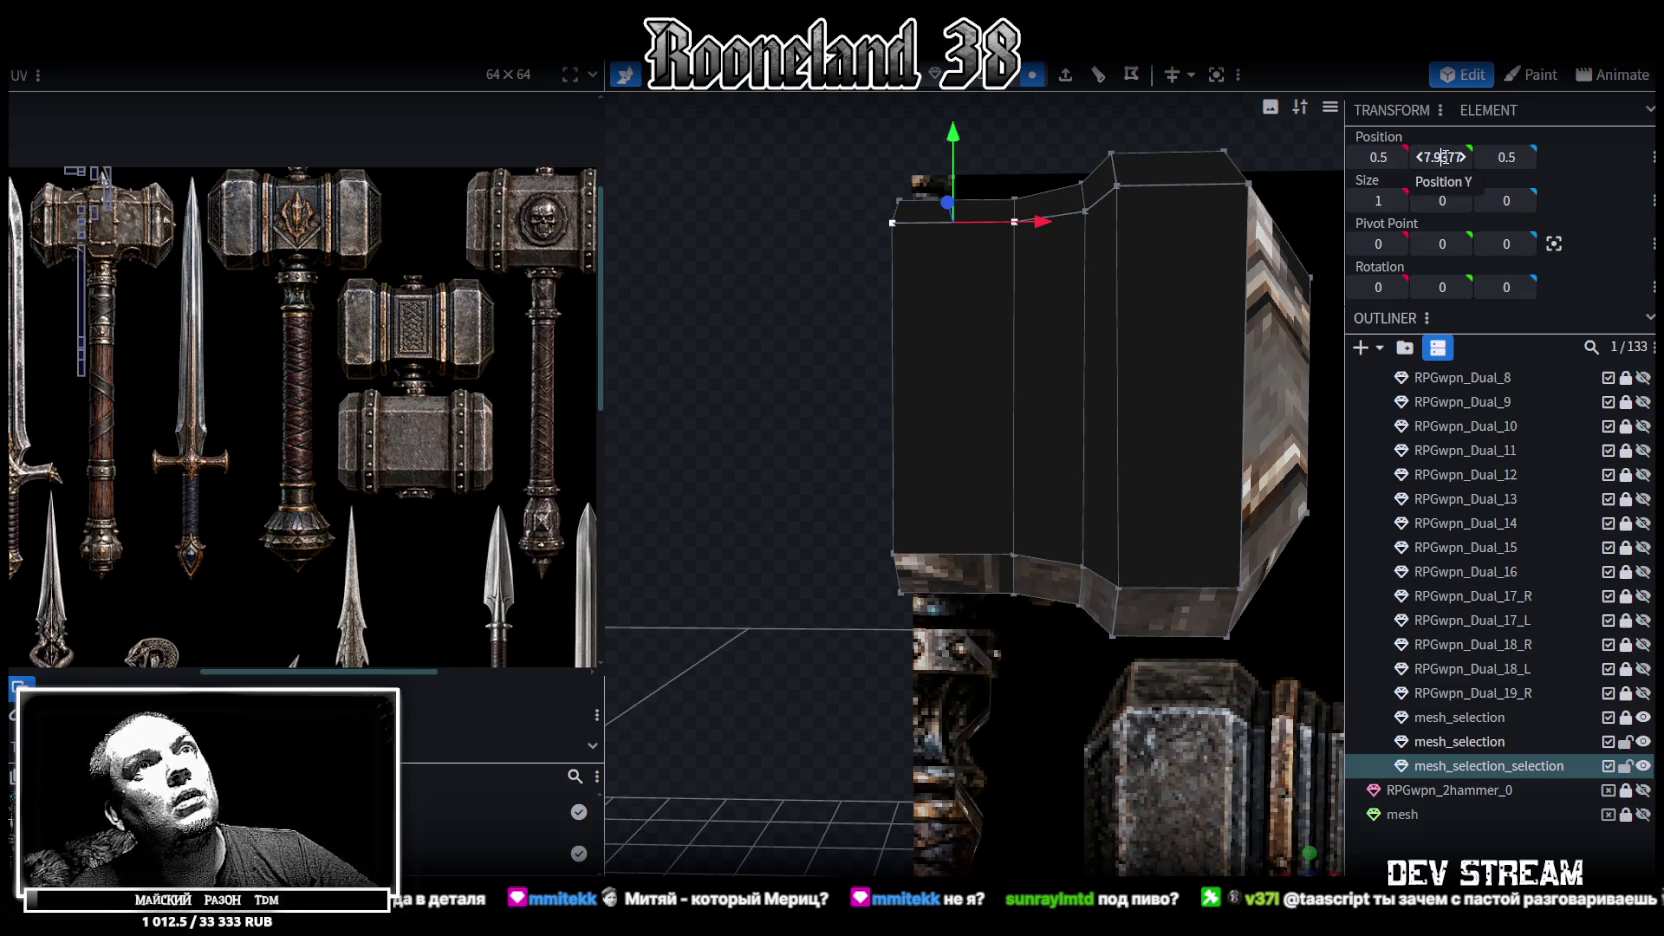
pyautogui.write('7.94')
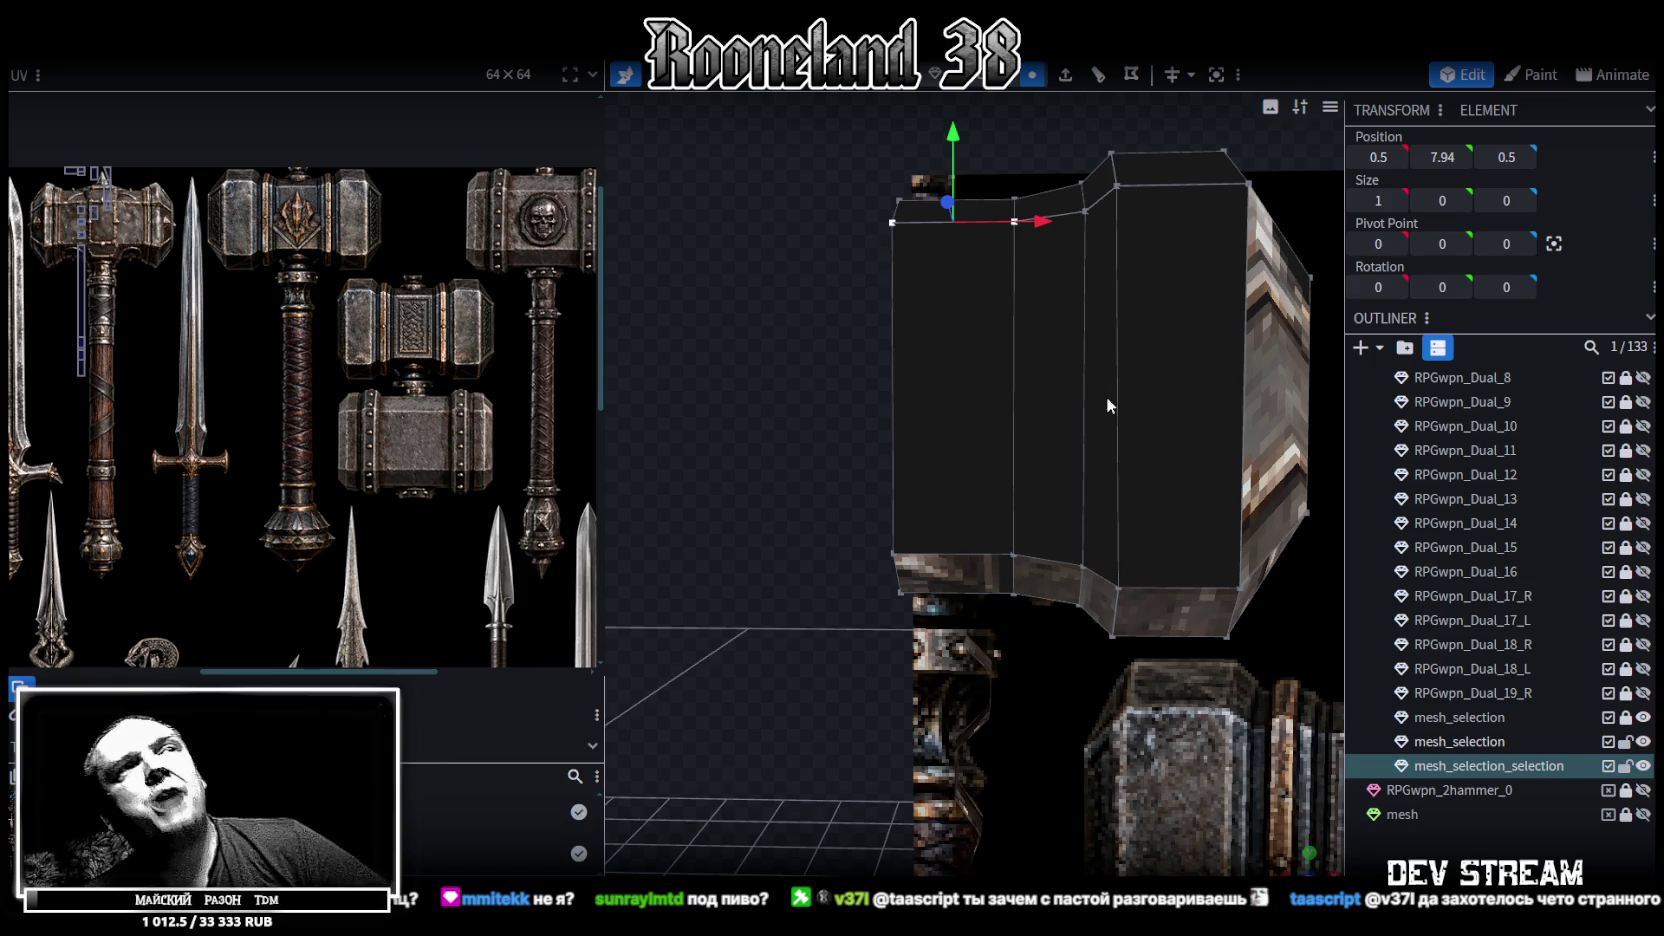
# Trim the selection's X position to 1.85
pyautogui.scroll(-2, 1112, 393)
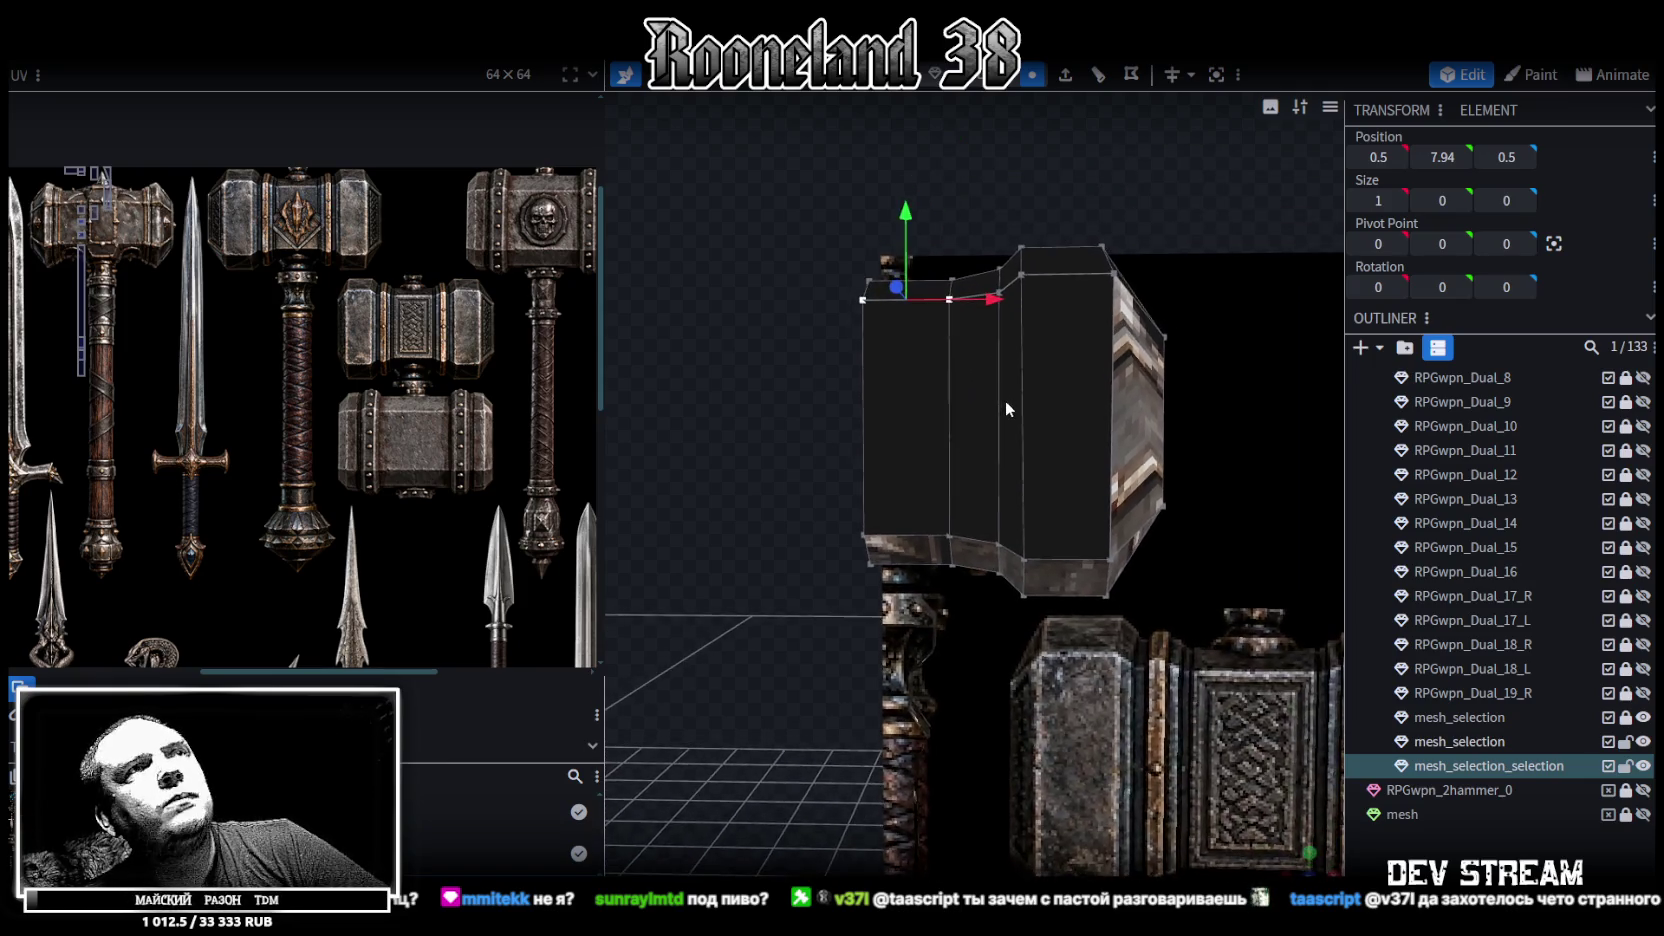
pyautogui.scroll(2, 1005, 407)
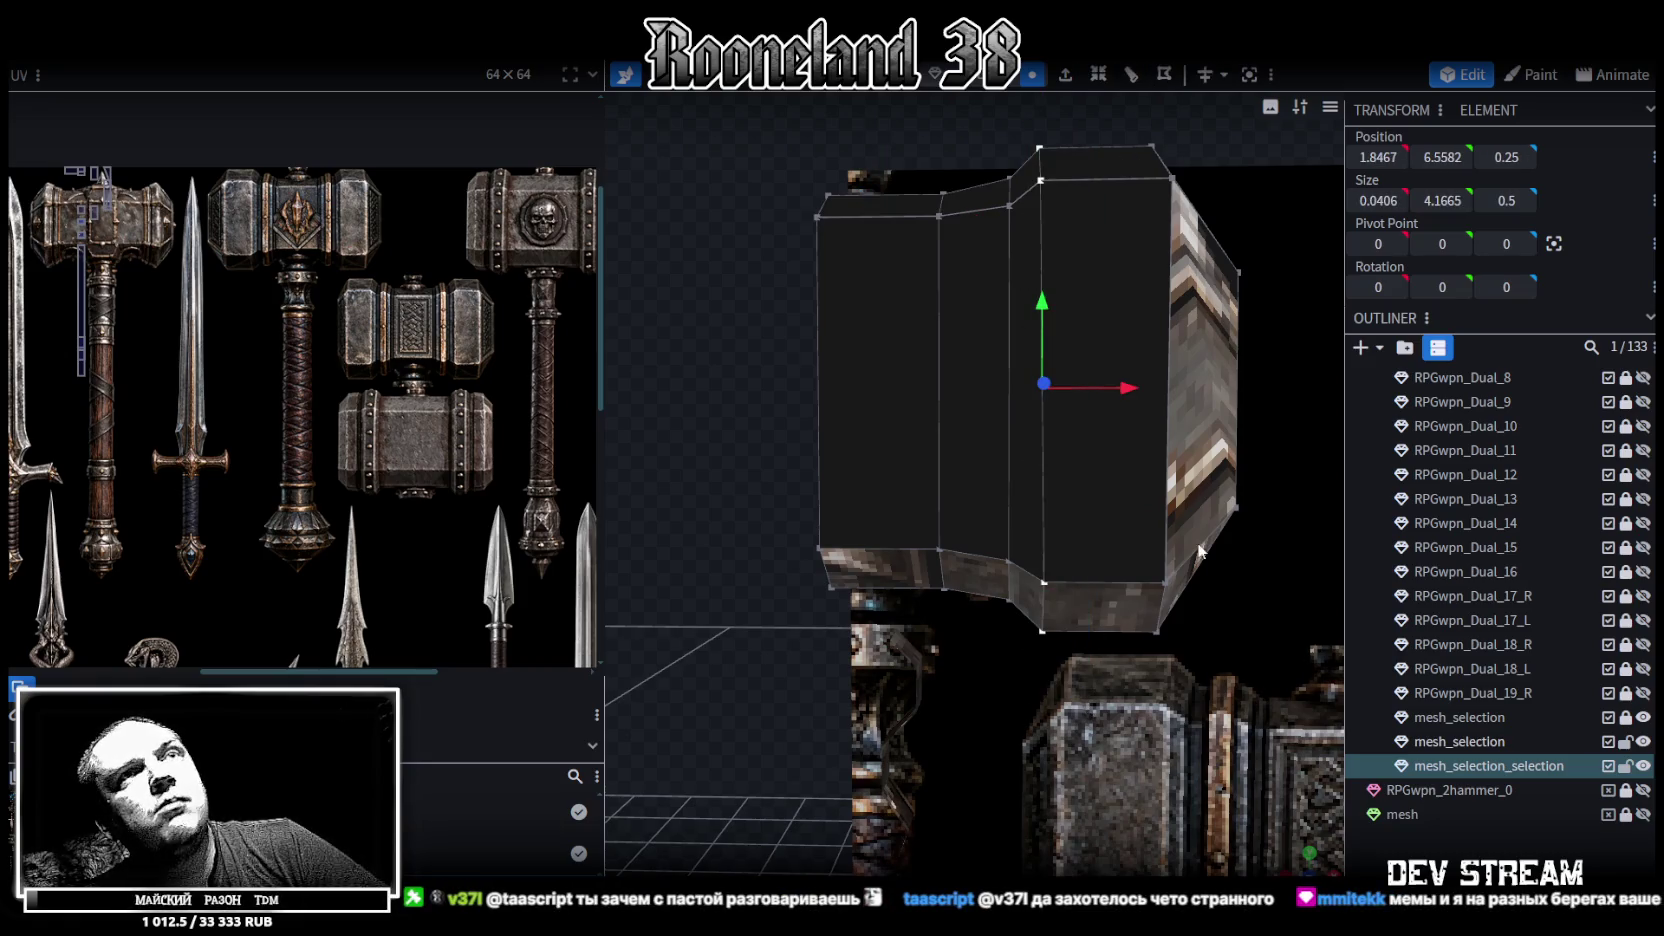
pyautogui.click(1378, 157)
pyautogui.click(1378, 157)
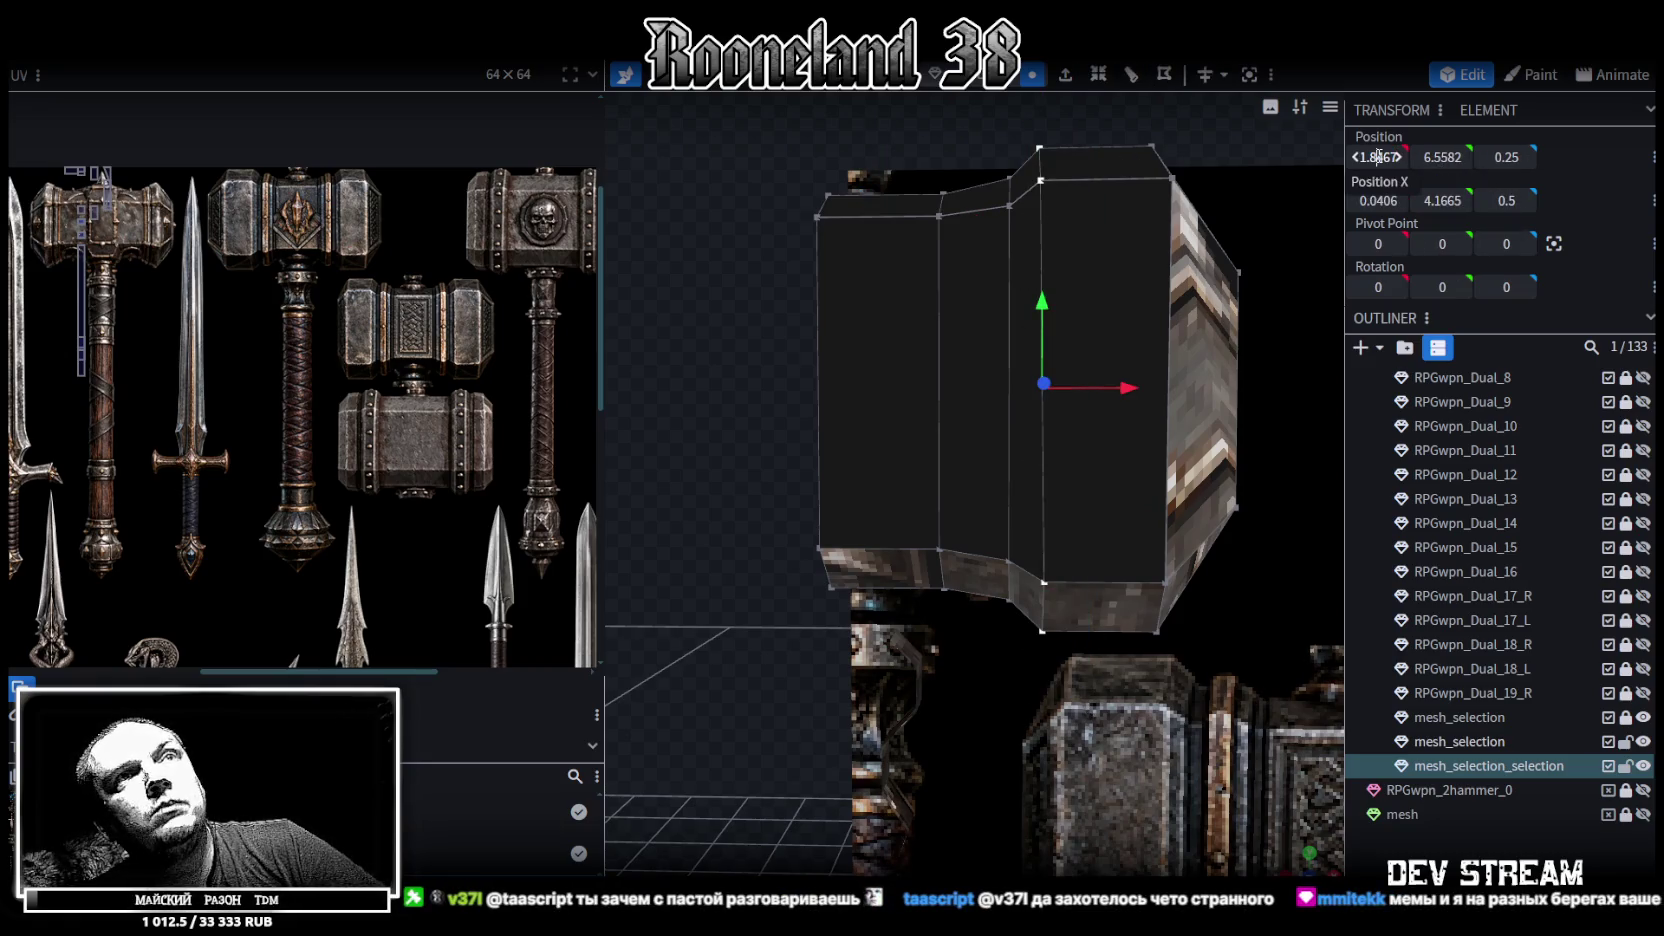
pyautogui.press('BackSpace')
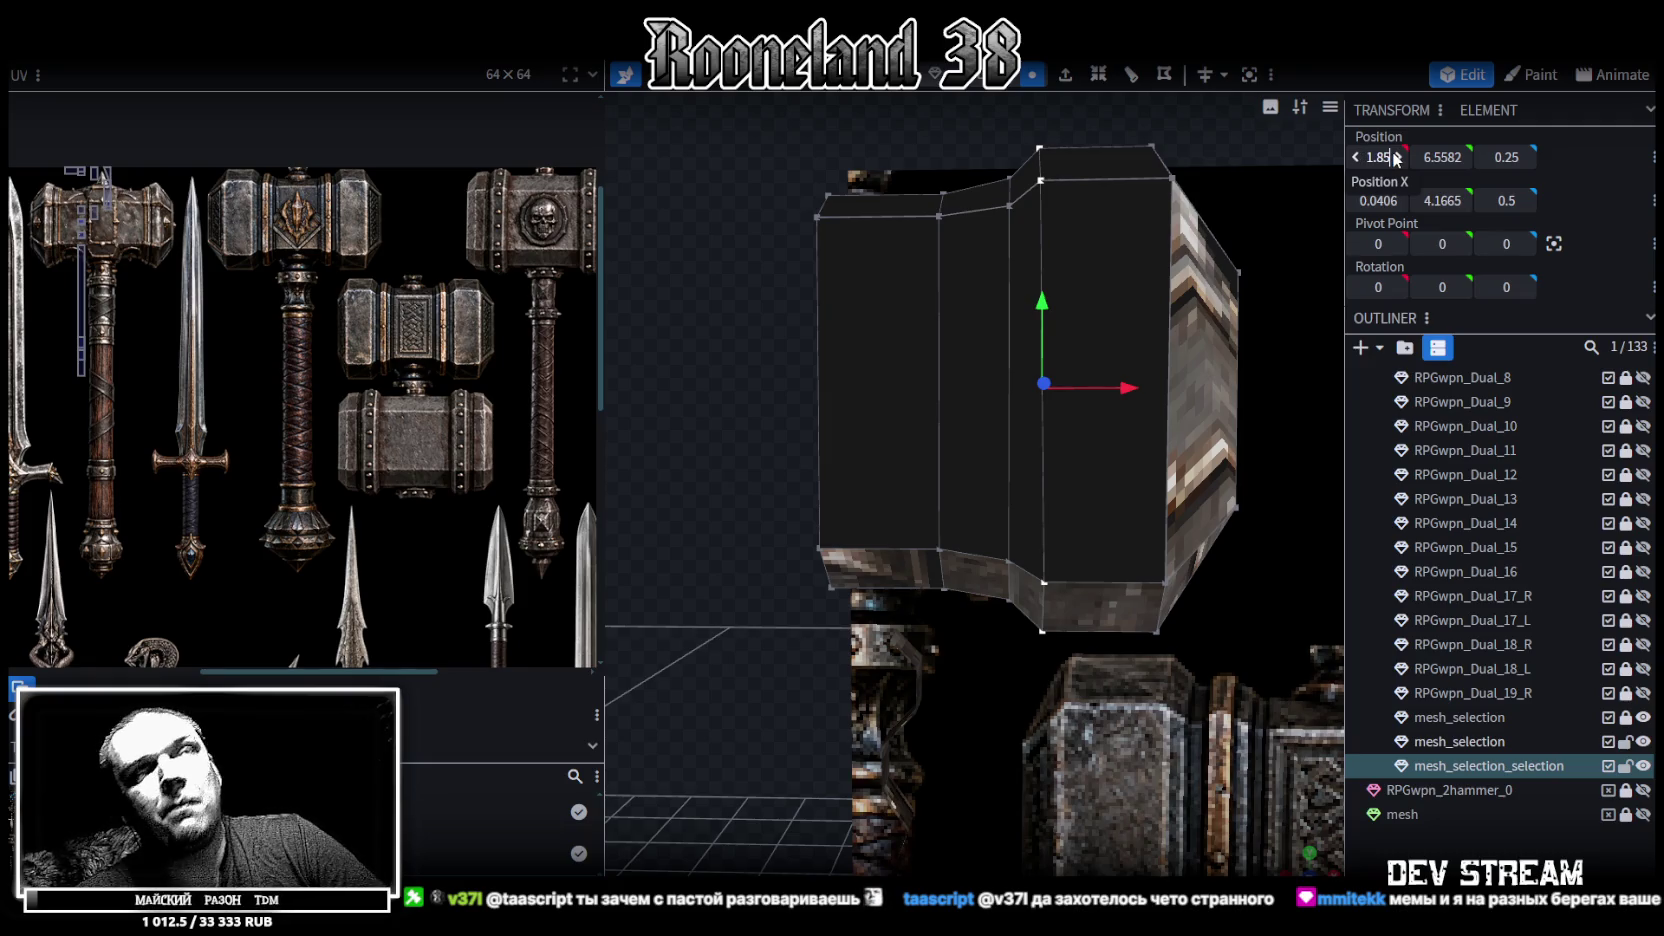
pyautogui.press('Return')
# Select the whole hammer-head mesh and slide it out along Z to 0.9273
pyautogui.moveTo(1248, 268)
pyautogui.mouseDown(button='right')
pyautogui.moveTo(1034, 346)
pyautogui.moveTo(982, 328)
pyautogui.mouseUp(button='right')
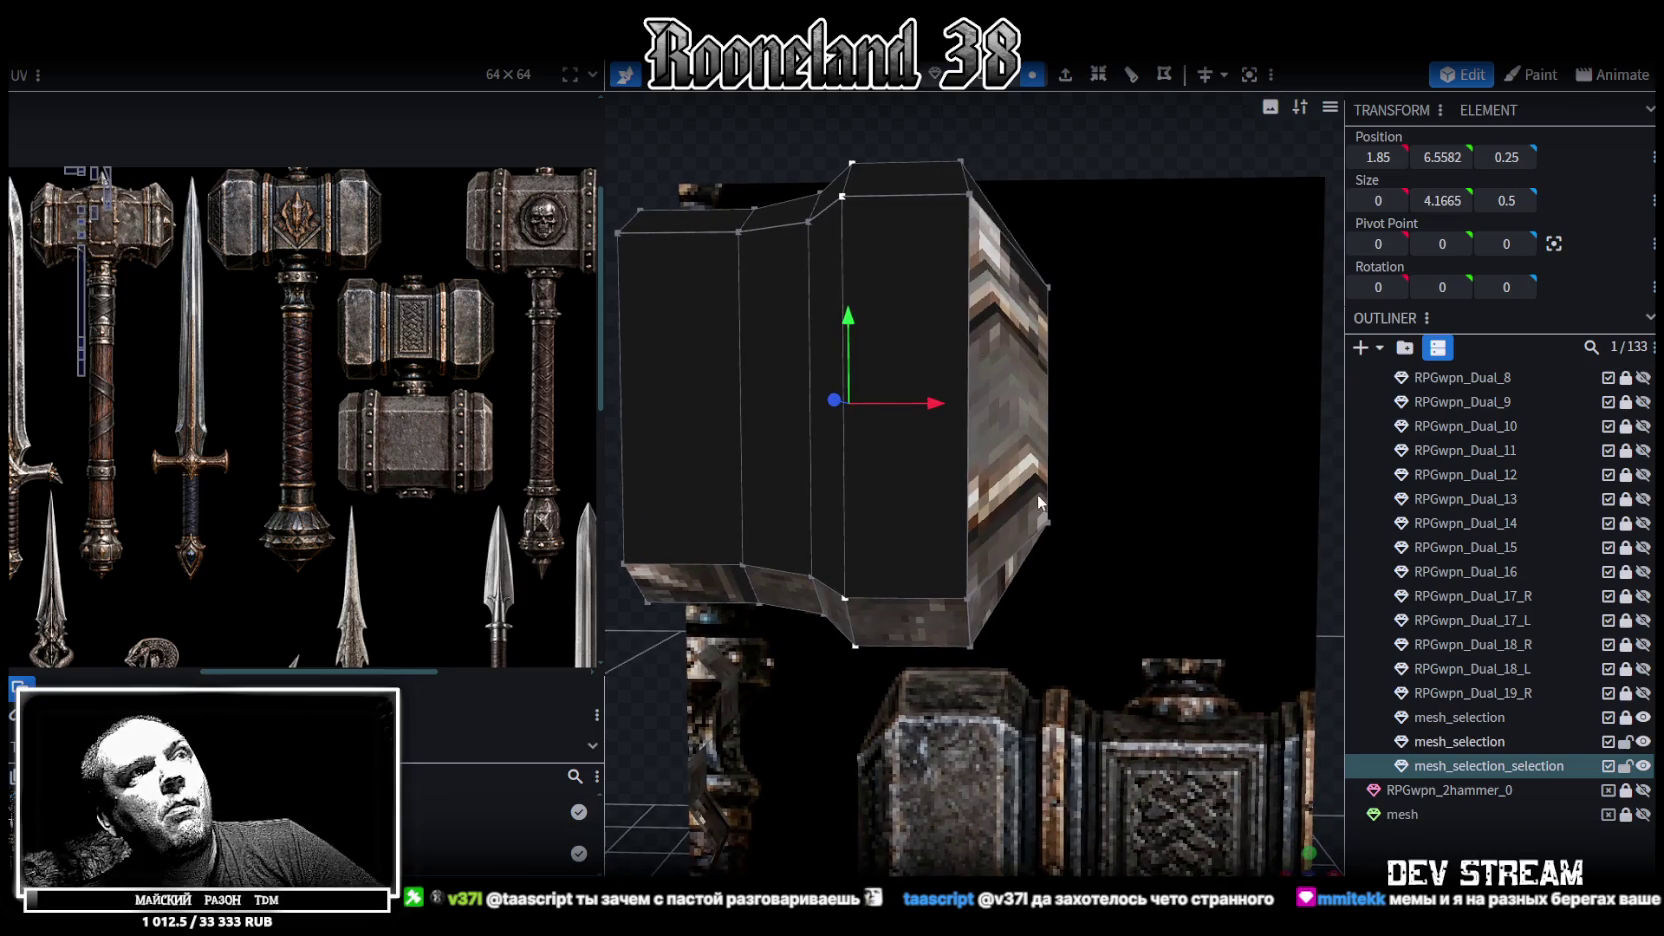
pyautogui.moveTo(1043, 405); pyautogui.dragTo(1063, 410, button='right')
pyautogui.scroll(2, 1062, 430)
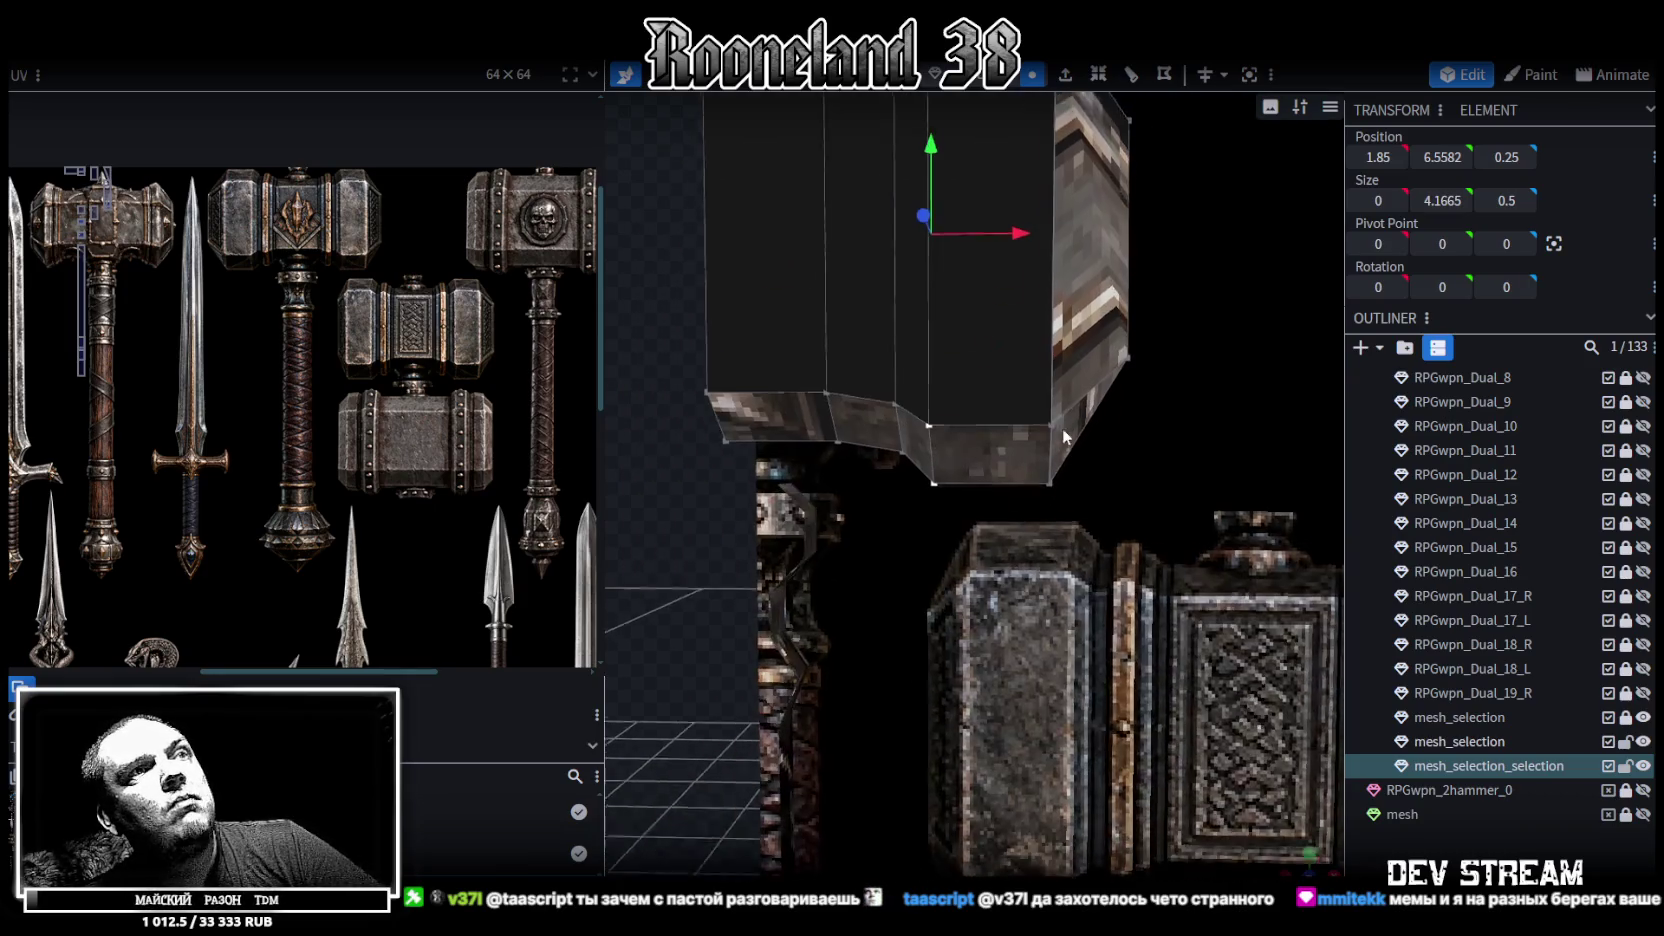
pyautogui.scroll(-2, 1020, 520)
pyautogui.scroll(-2, 1020, 610)
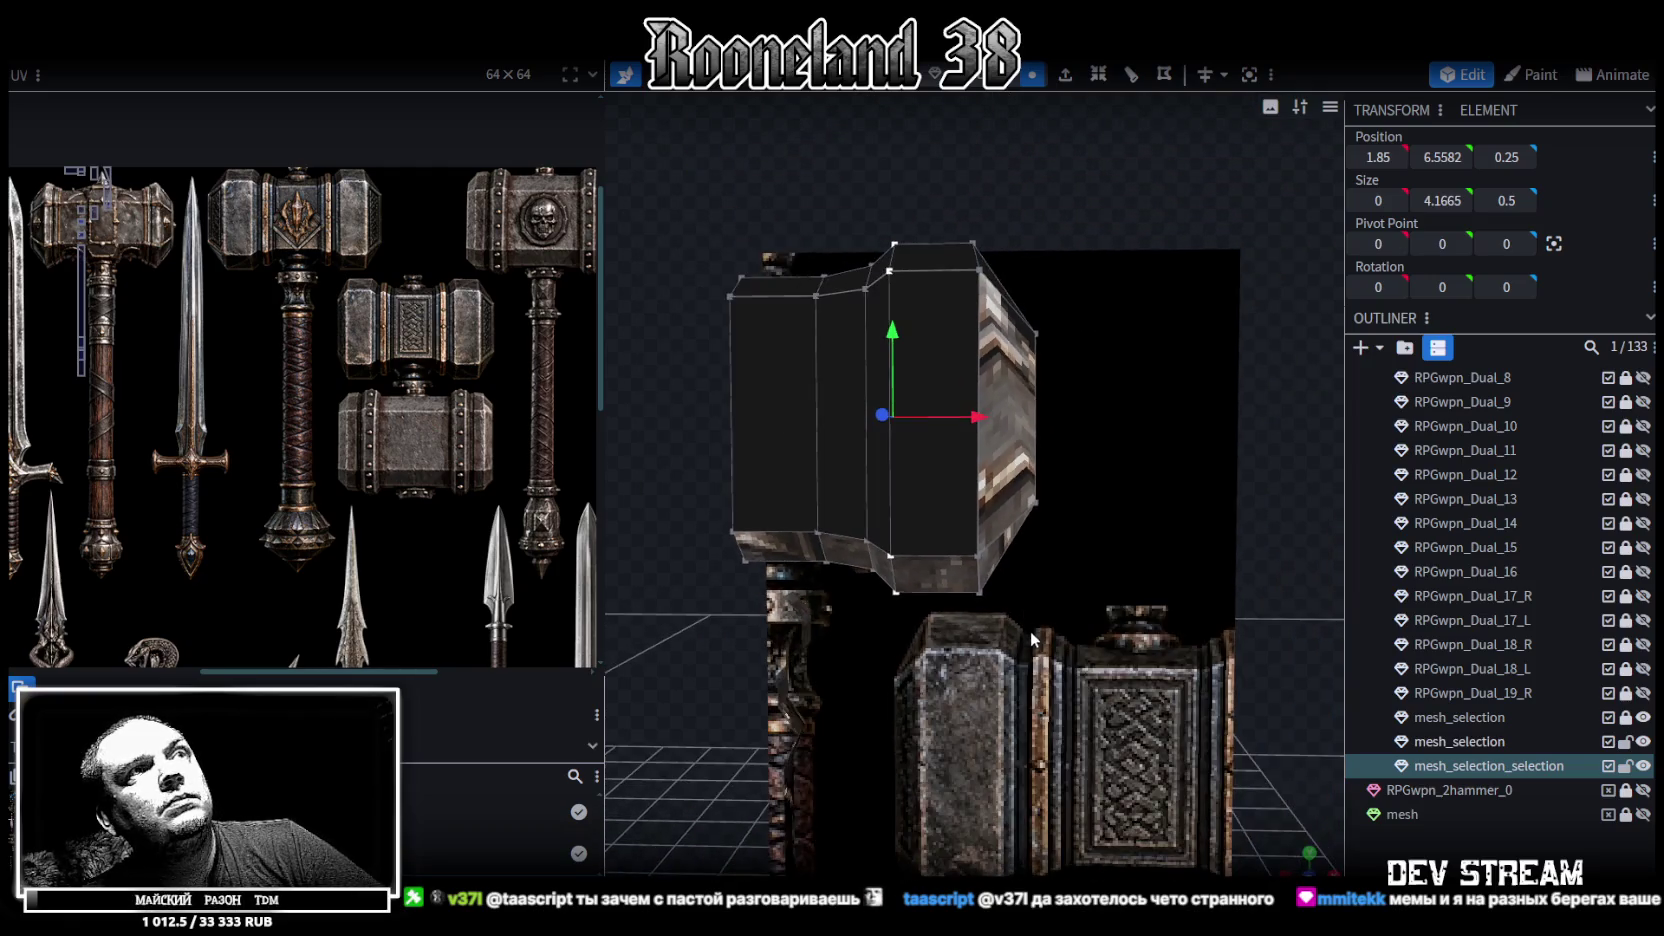
pyautogui.click(975, 75)
pyautogui.click(949, 507)
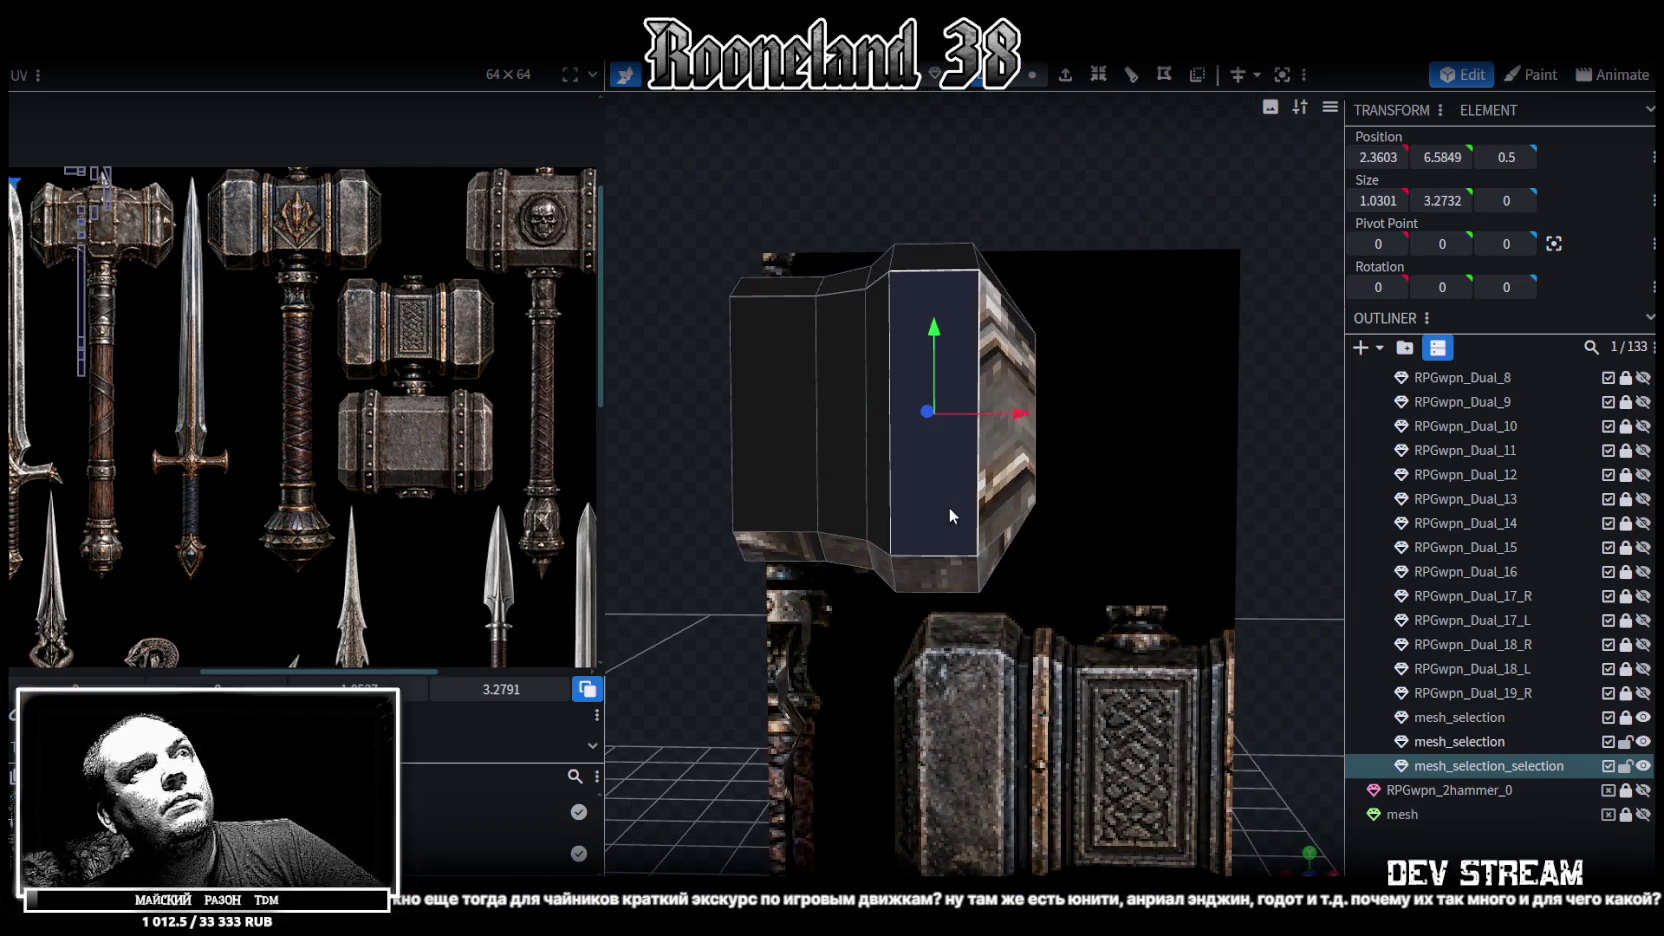
pyautogui.doubleClick(965, 505)
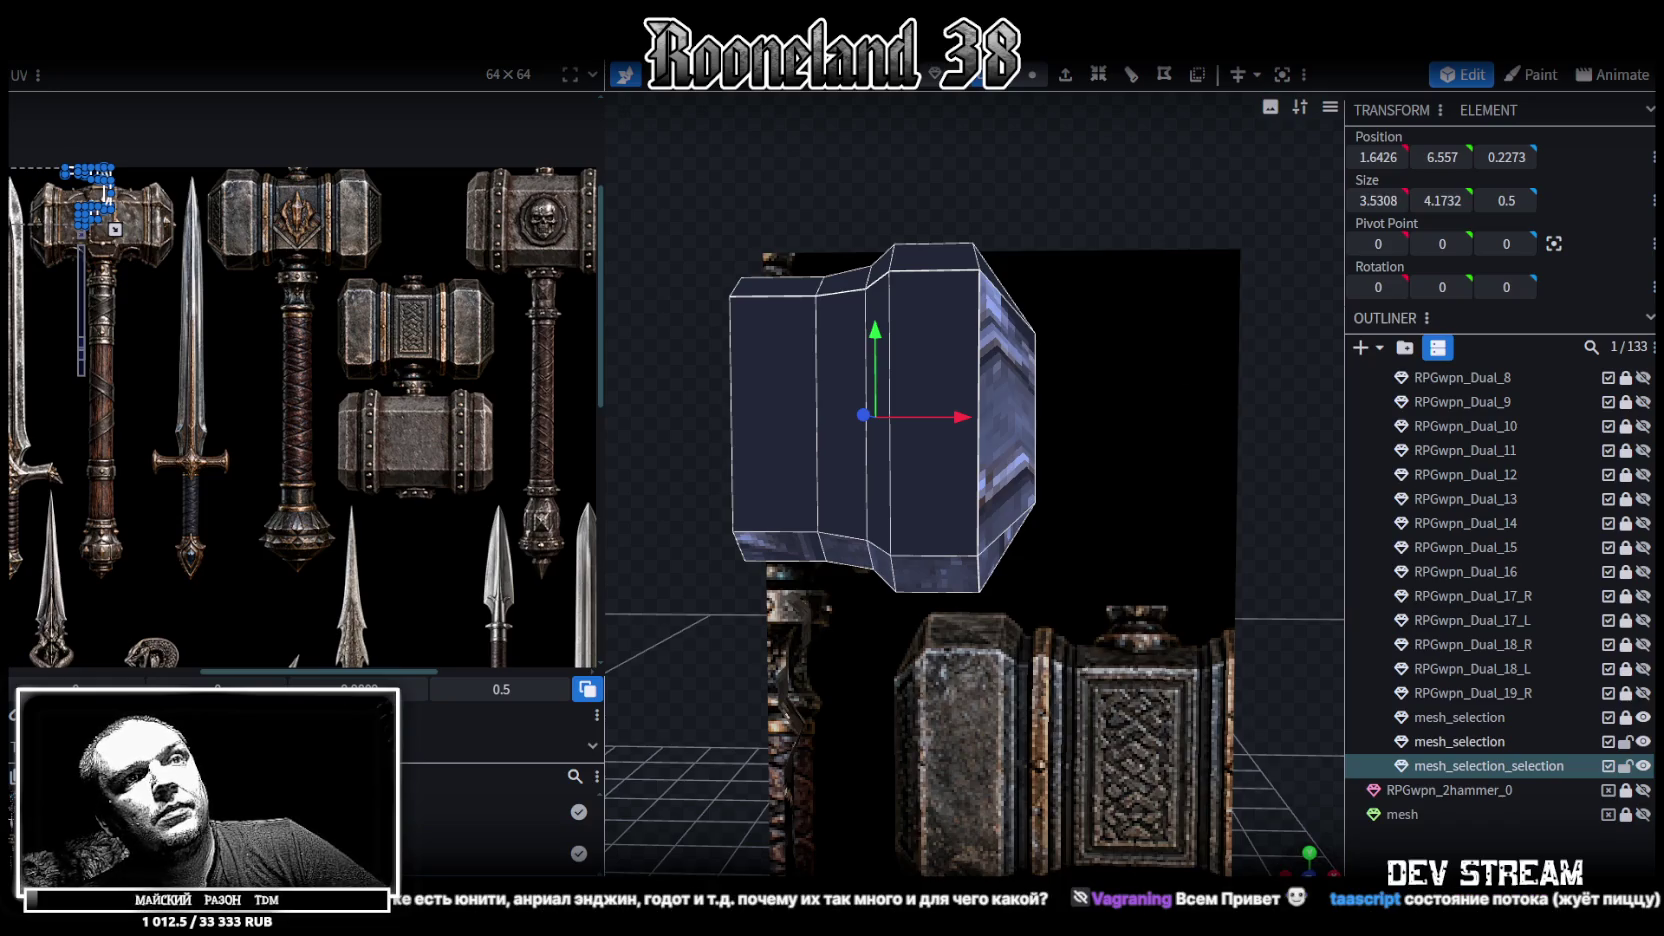
pyautogui.click(1311, 872)
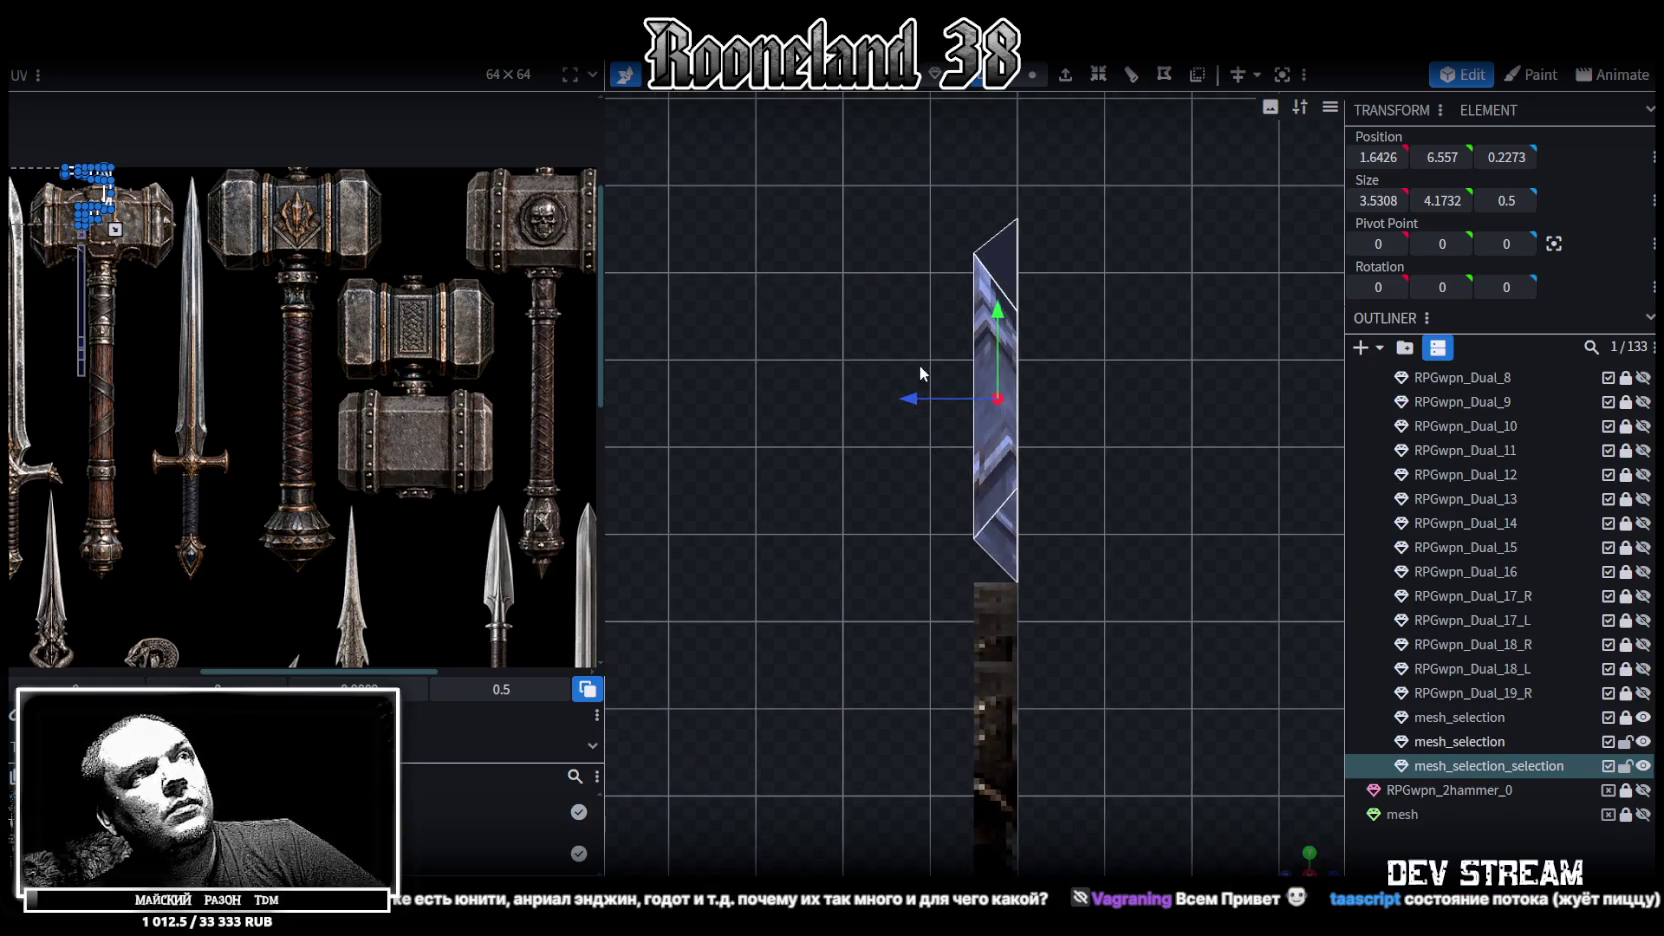
pyautogui.moveTo(886, 410); pyautogui.dragTo(860, 410)
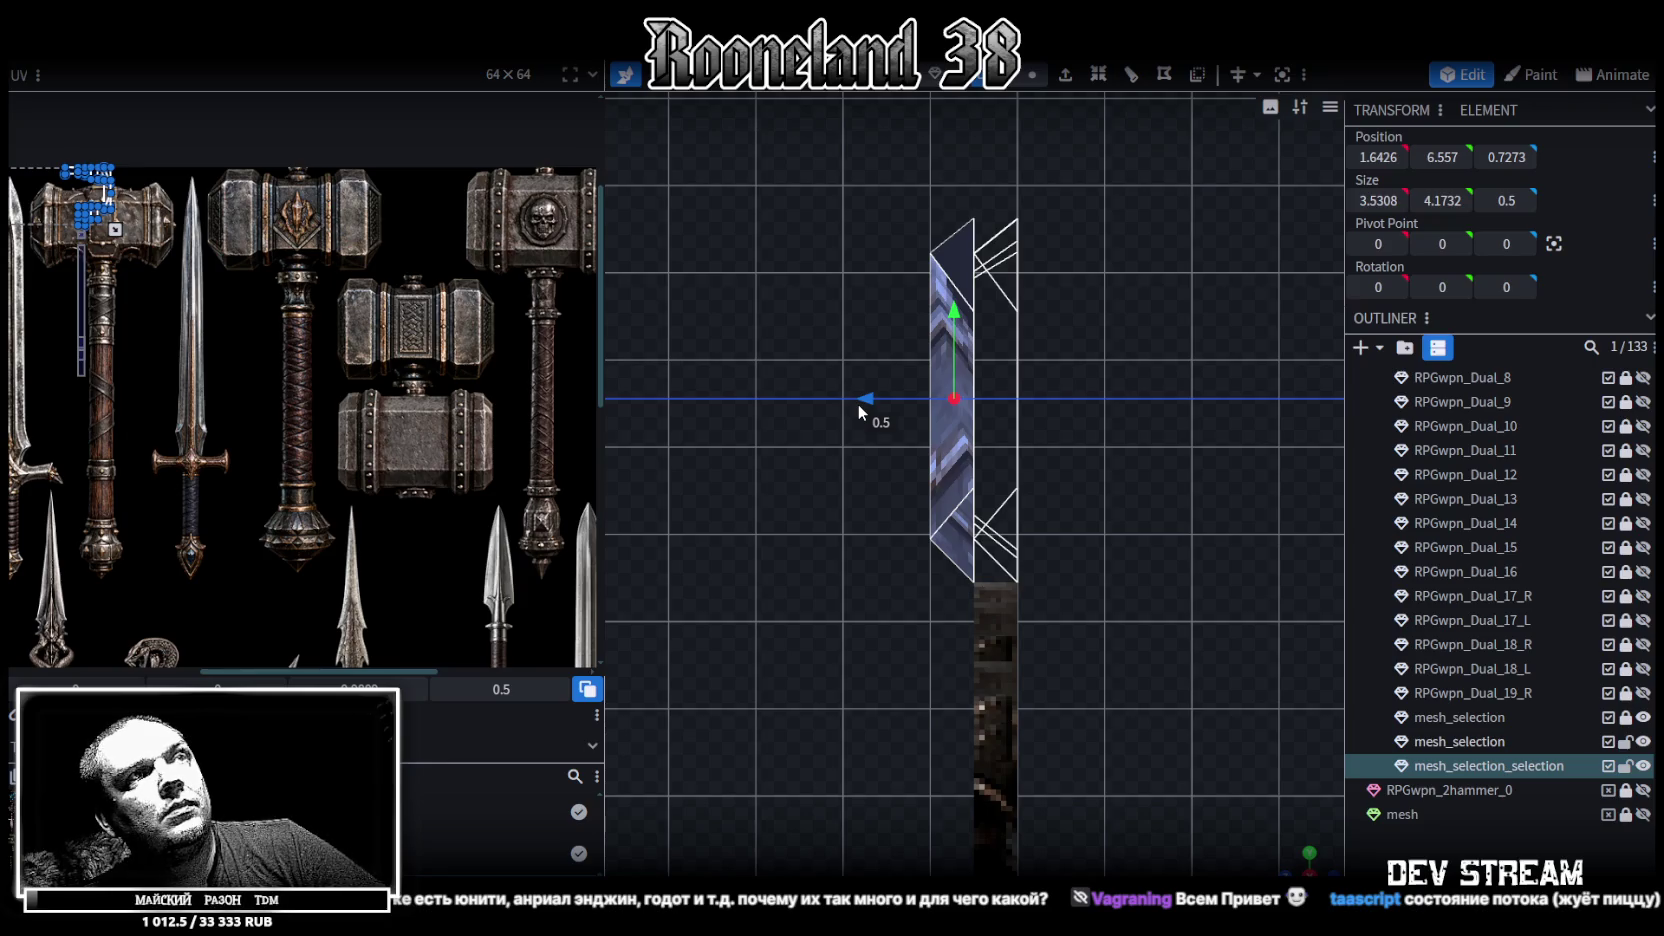
pyautogui.moveTo(857, 404); pyautogui.dragTo(850, 399)
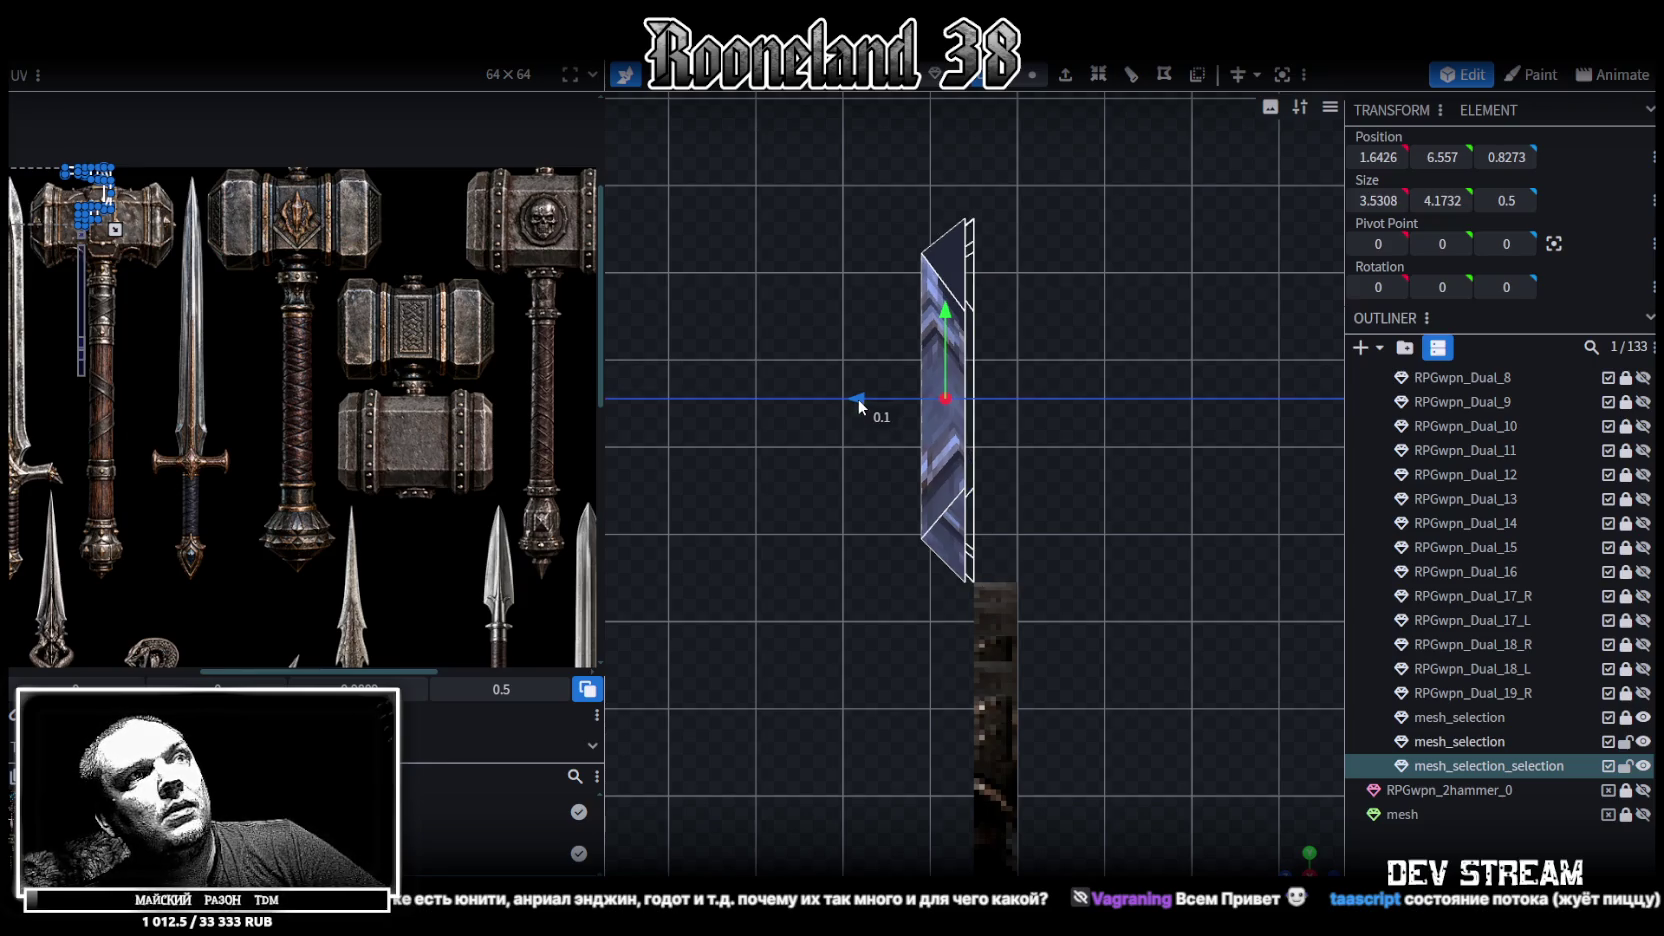
pyautogui.moveTo(850, 398)
pyautogui.mouseDown()
pyautogui.moveTo(1045, 656)
pyautogui.moveTo(1010, 620)
pyautogui.mouseUp()
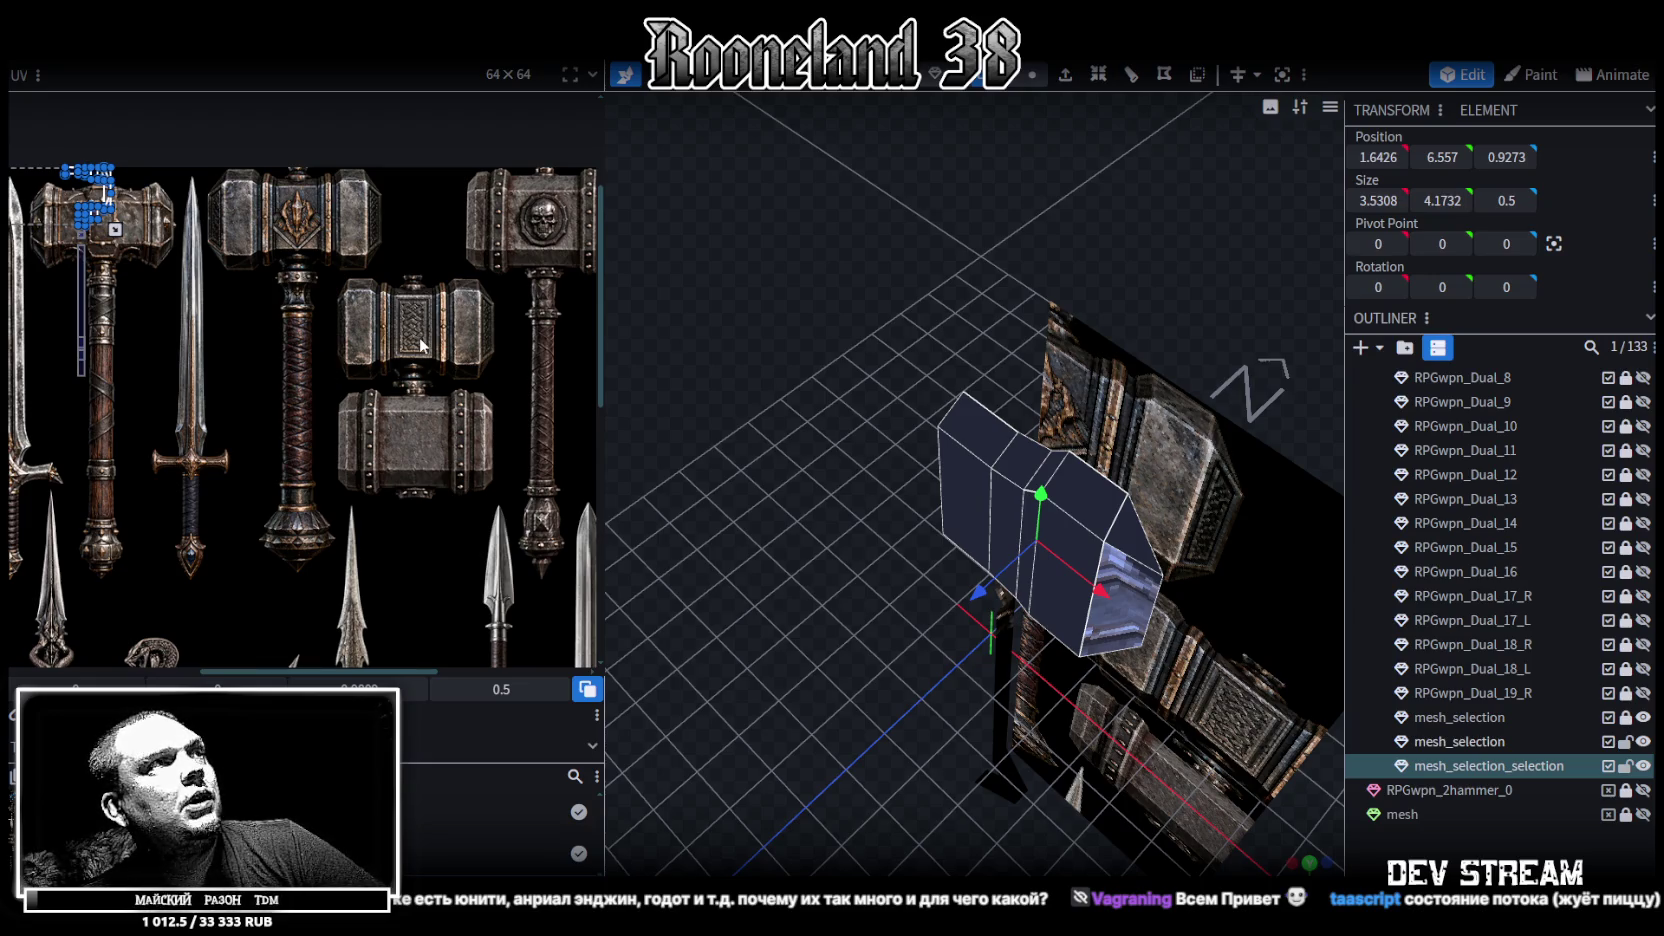
# Copy the side block's faces, flip them along Z to the head's opposite side, and hide the flat plane
pyautogui.moveTo(676, 437)
pyautogui.mouseDown()
pyautogui.moveTo(689, 332)
pyautogui.moveTo(841, 352)
pyautogui.moveTo(784, 462)
pyautogui.moveTo(884, 459)
pyautogui.moveTo(826, 450)
pyautogui.moveTo(852, 464)
pyautogui.mouseUp()
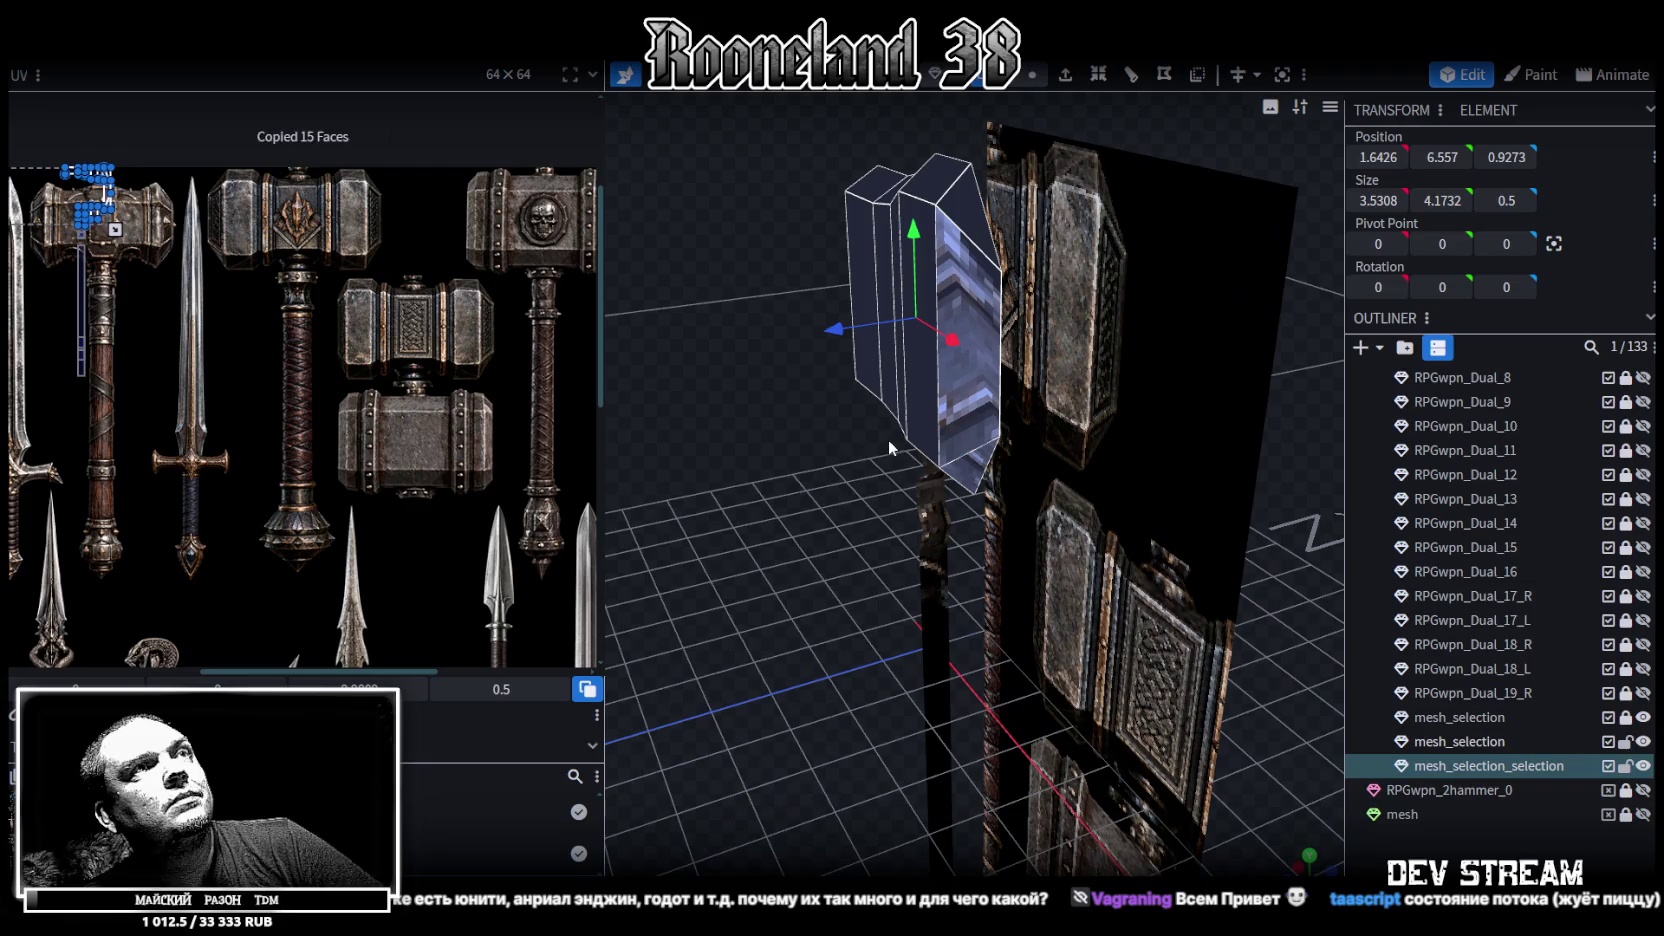
pyautogui.rightClick(888, 439)
pyautogui.click(920, 475)
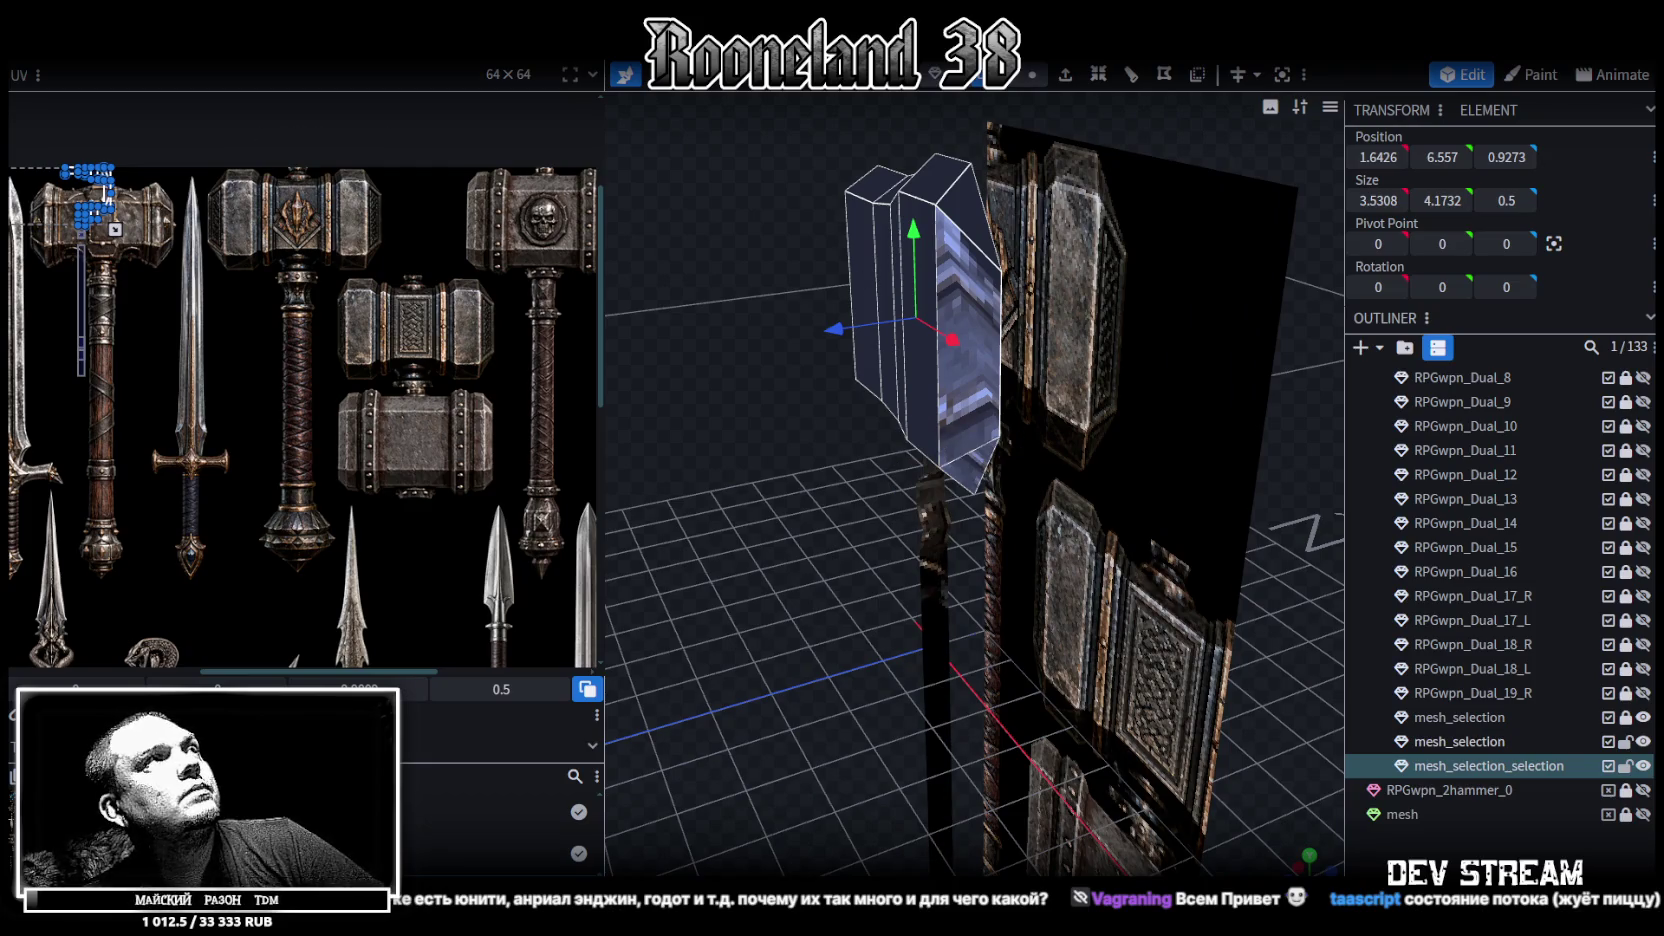
pyautogui.rightClick(210, 62)
pyautogui.moveTo(266, 99)
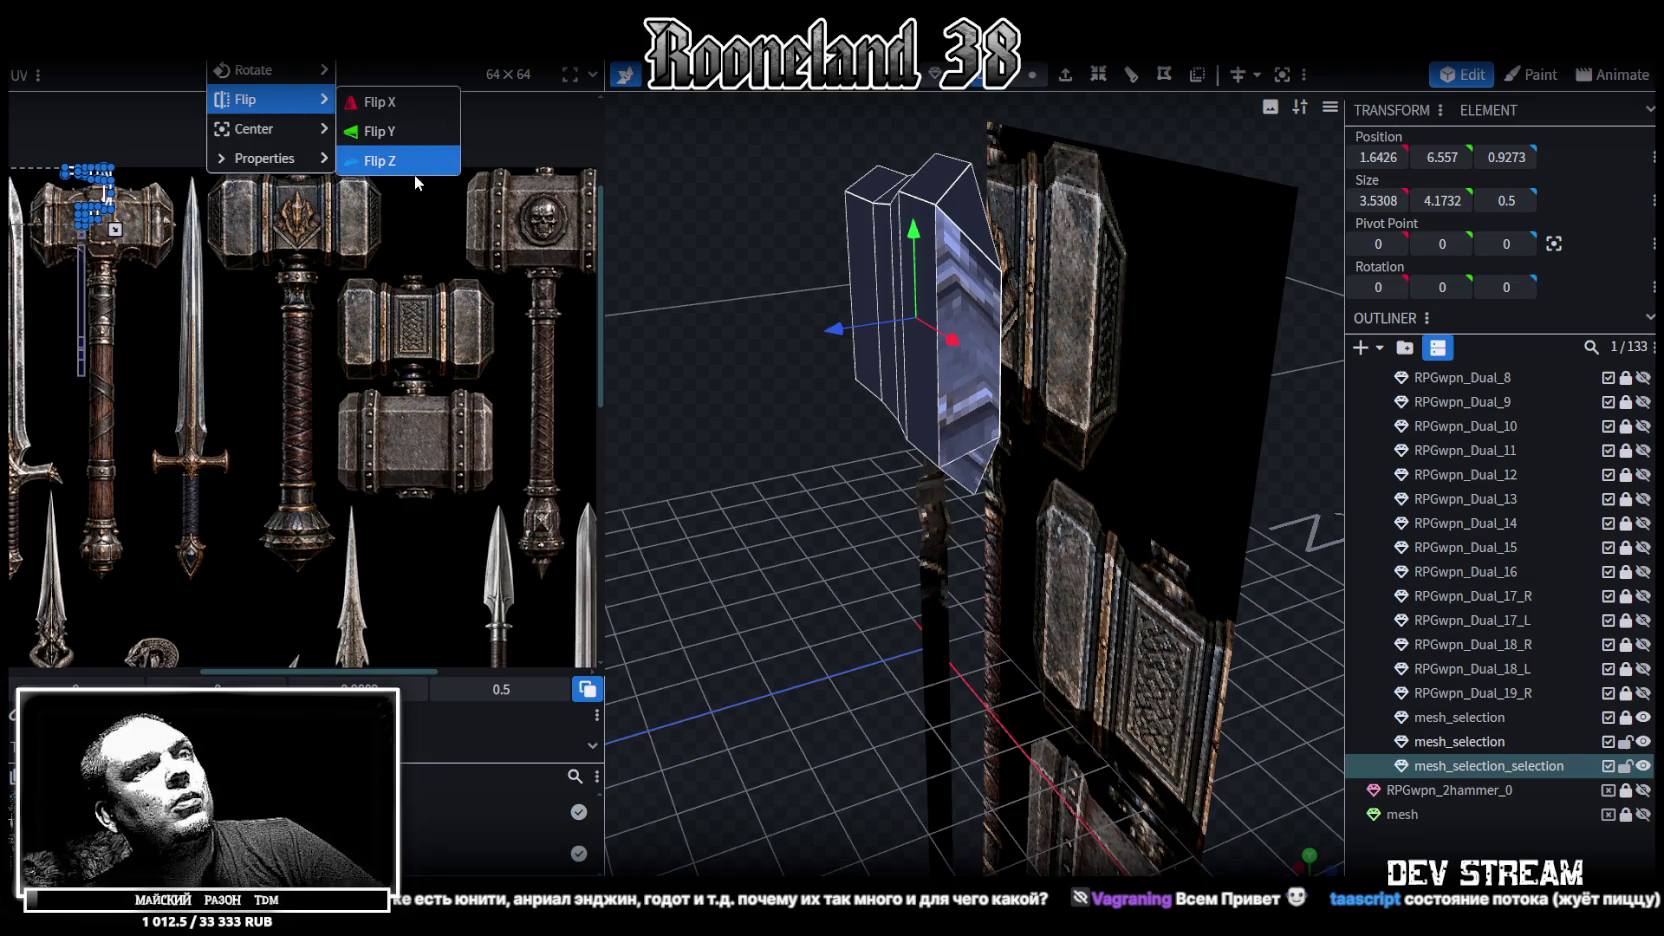
pyautogui.click(413, 166)
pyautogui.moveTo(668, 243); pyautogui.dragTo(699, 380)
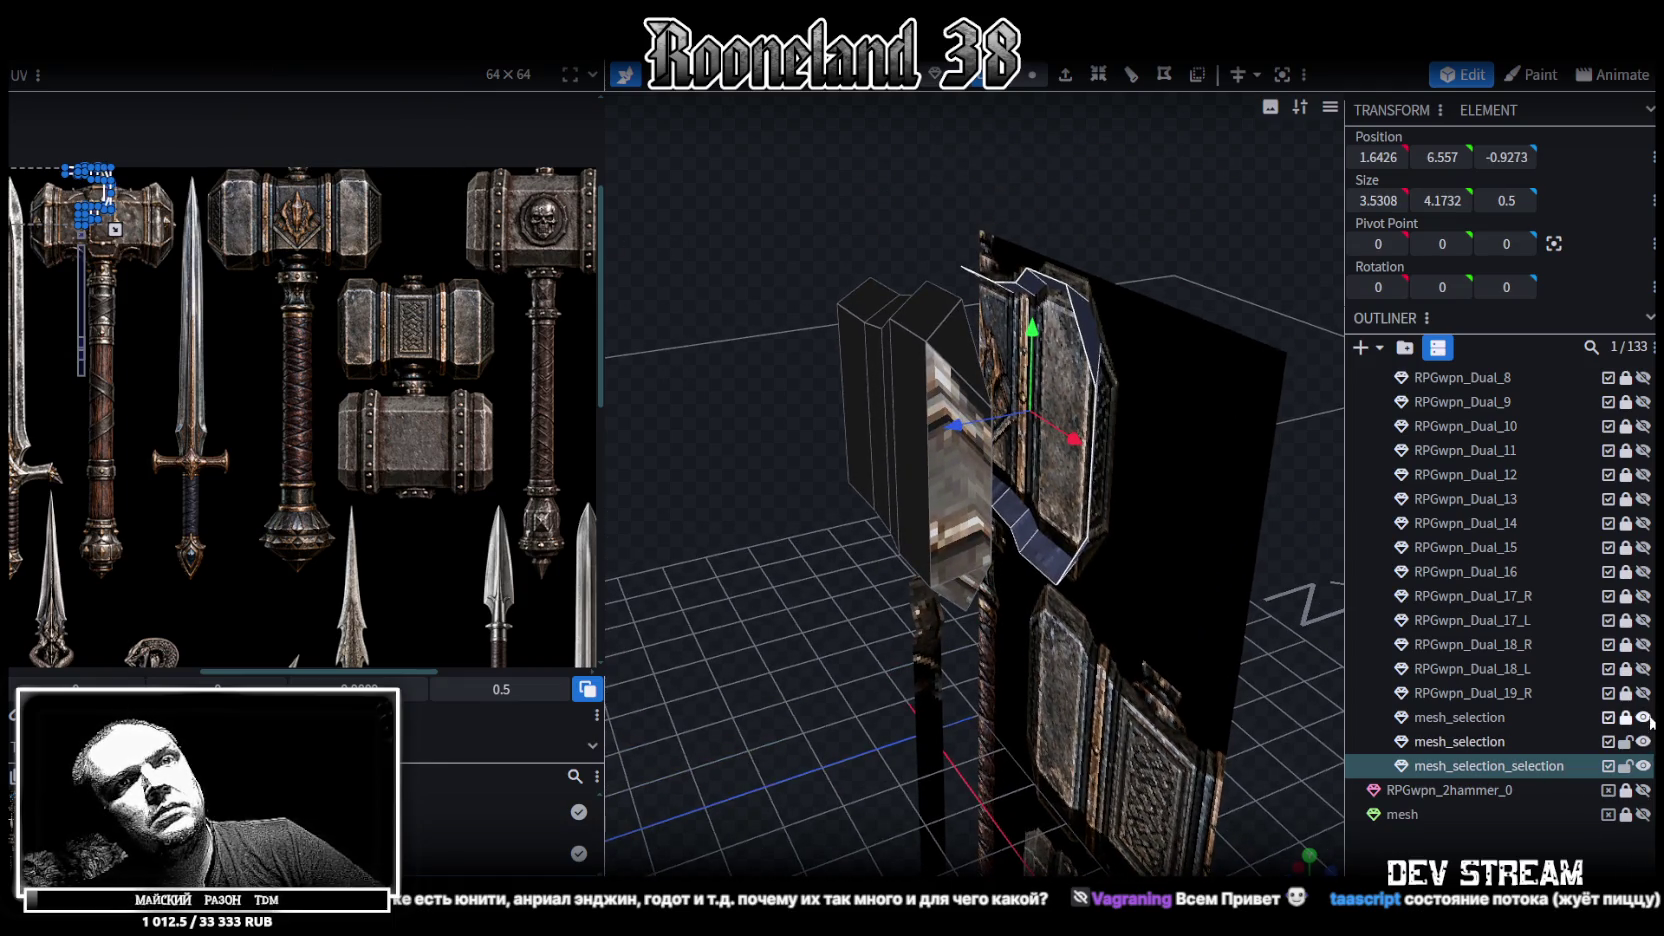
pyautogui.click(1643, 717)
# Select the top-left and thin edge faces around the upper hammer head
pyautogui.click(1115, 282)
pyautogui.moveTo(1008, 214)
pyautogui.mouseDown()
pyautogui.moveTo(1161, 252)
pyautogui.moveTo(975, 90)
pyautogui.mouseUp()
pyautogui.click(824, 282)
pyautogui.click(906, 362)
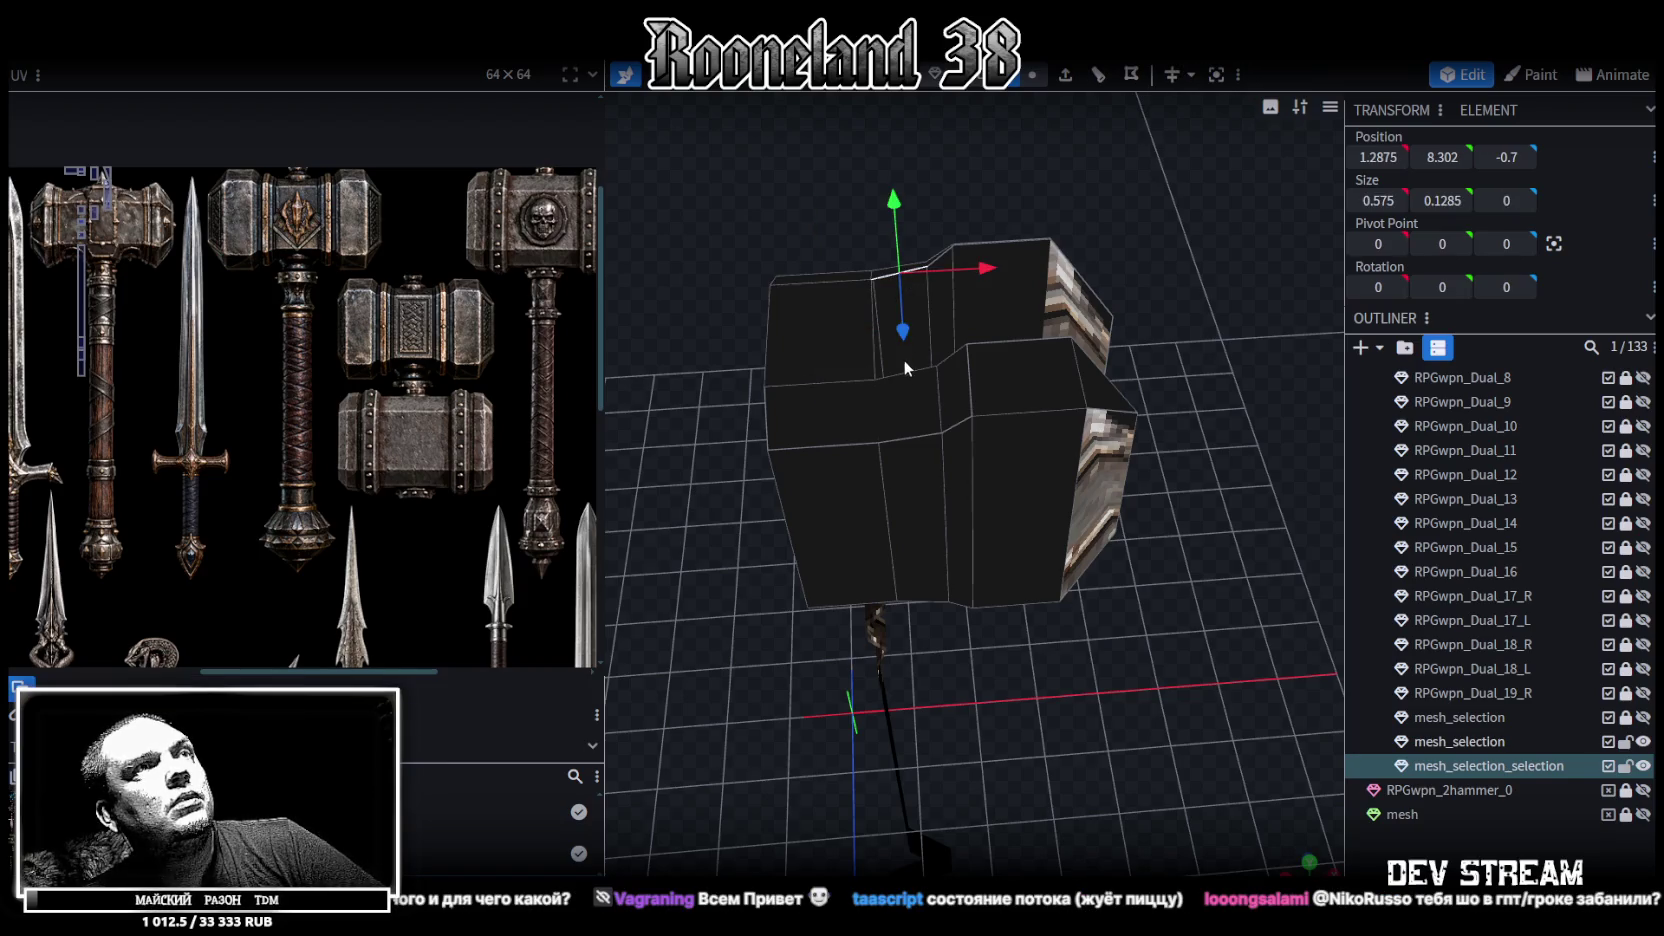
pyautogui.click(952, 354)
pyautogui.click(1017, 339)
pyautogui.click(1008, 254)
pyautogui.moveTo(1115, 254); pyautogui.dragTo(955, 395)
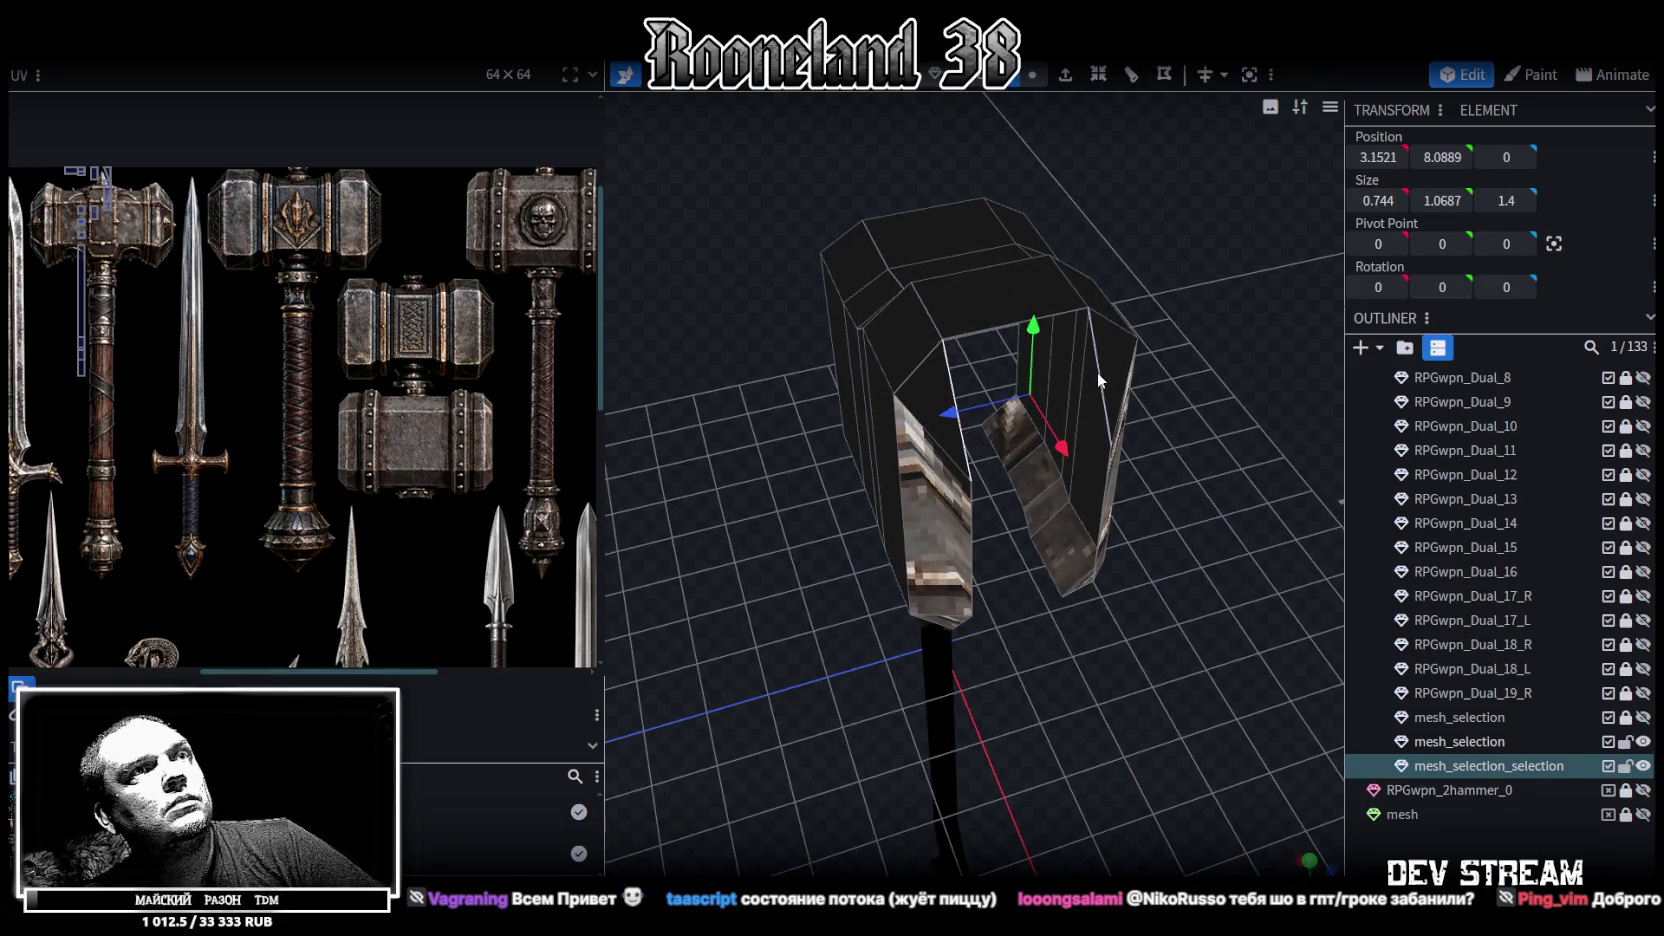
pyautogui.click(1097, 370)
pyautogui.moveTo(1097, 370); pyautogui.dragTo(1222, 526)
pyautogui.click(1121, 413)
pyautogui.click(1035, 432)
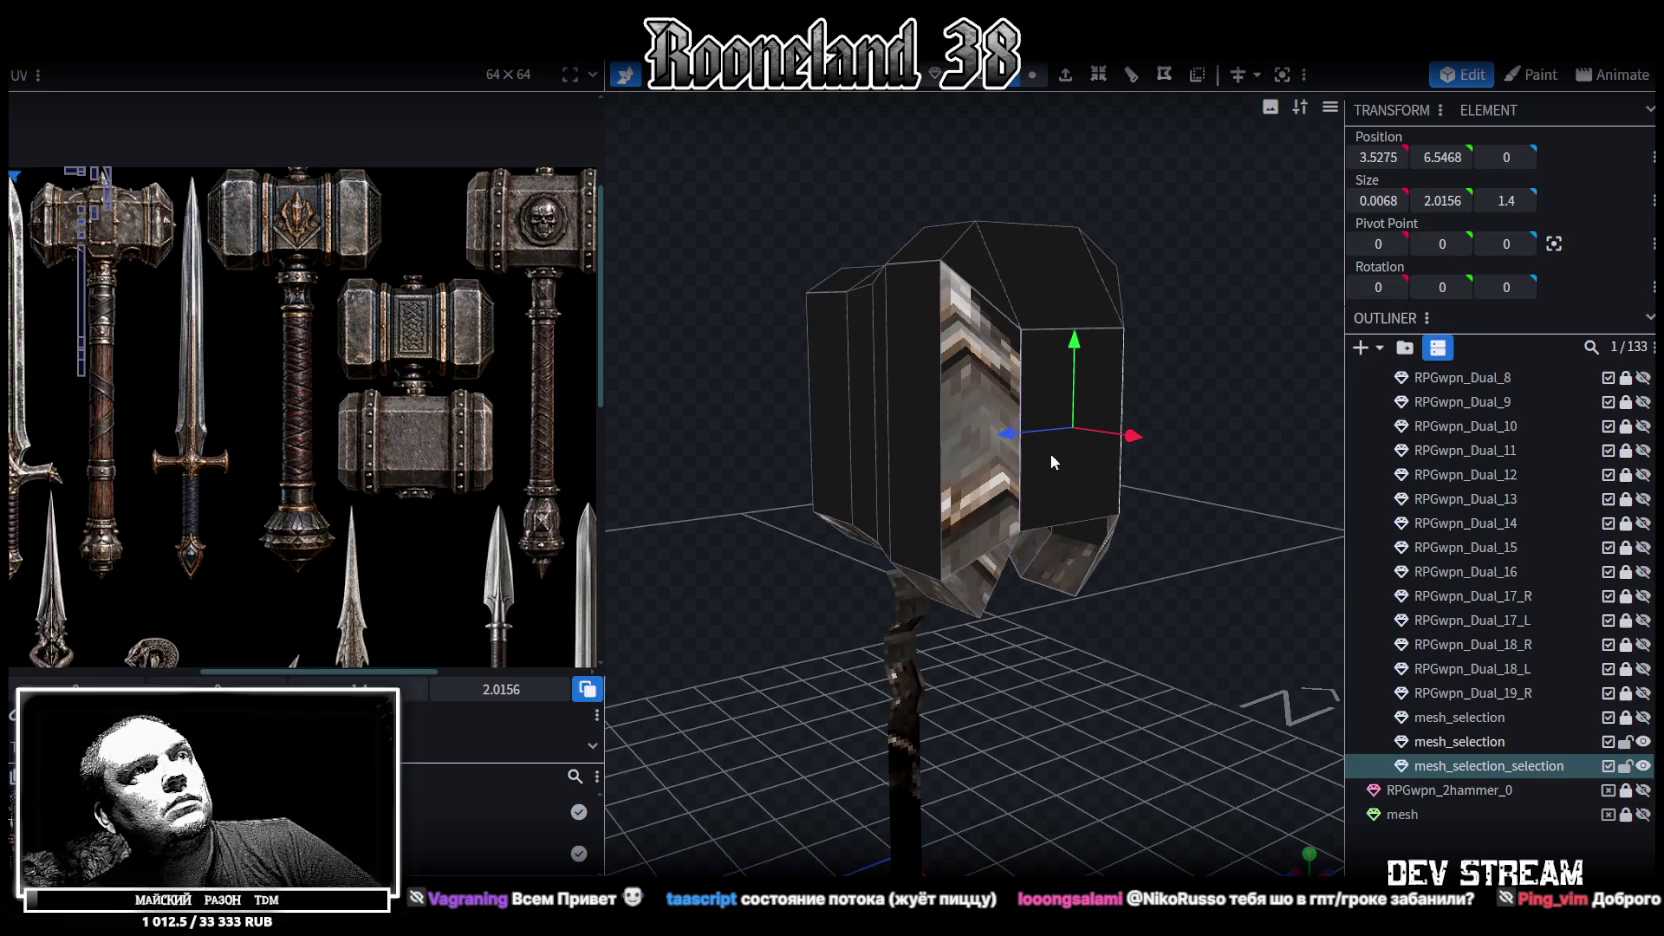
pyautogui.moveTo(1035, 432); pyautogui.dragTo(1199, 508)
# Select the lower faces of the head, then box-select all faces of its right half
pyautogui.click(1097, 515)
pyautogui.moveTo(1063, 641); pyautogui.dragTo(1056, 545)
pyautogui.click(1053, 541)
pyautogui.click(965, 524)
pyautogui.click(935, 603)
pyautogui.moveTo(935, 603); pyautogui.dragTo(905, 525)
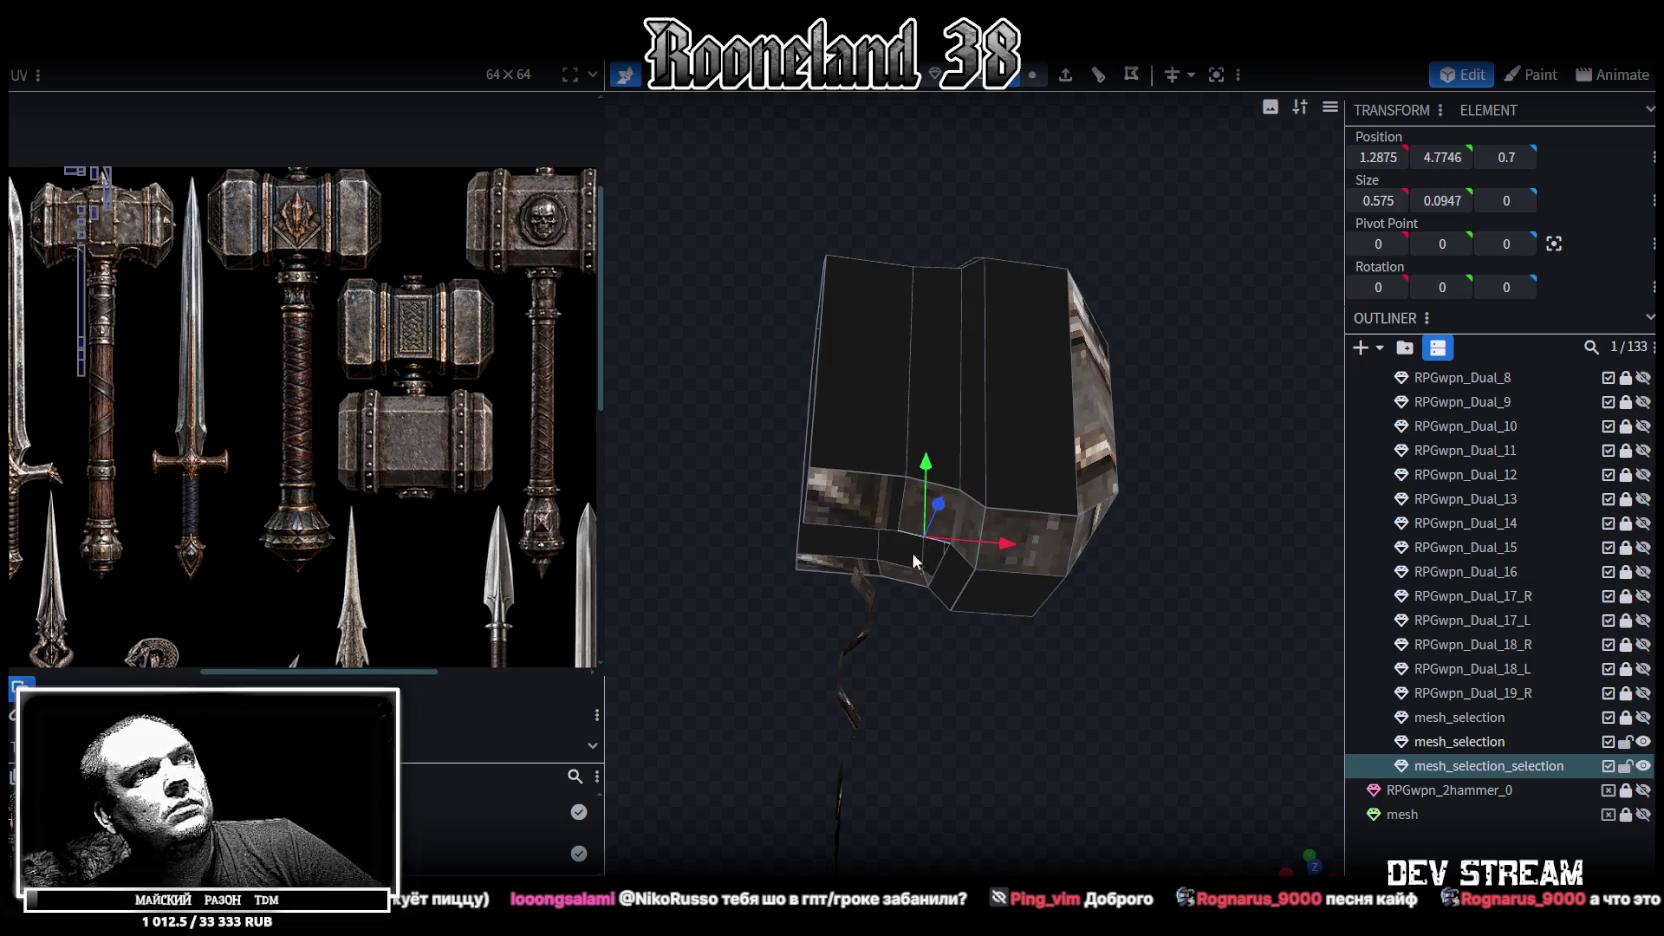
pyautogui.click(808, 563)
pyautogui.click(811, 570)
pyautogui.moveTo(811, 570)
pyautogui.mouseDown()
pyautogui.moveTo(1041, 680)
pyautogui.moveTo(1062, 672)
pyautogui.moveTo(1079, 493)
pyautogui.mouseUp()
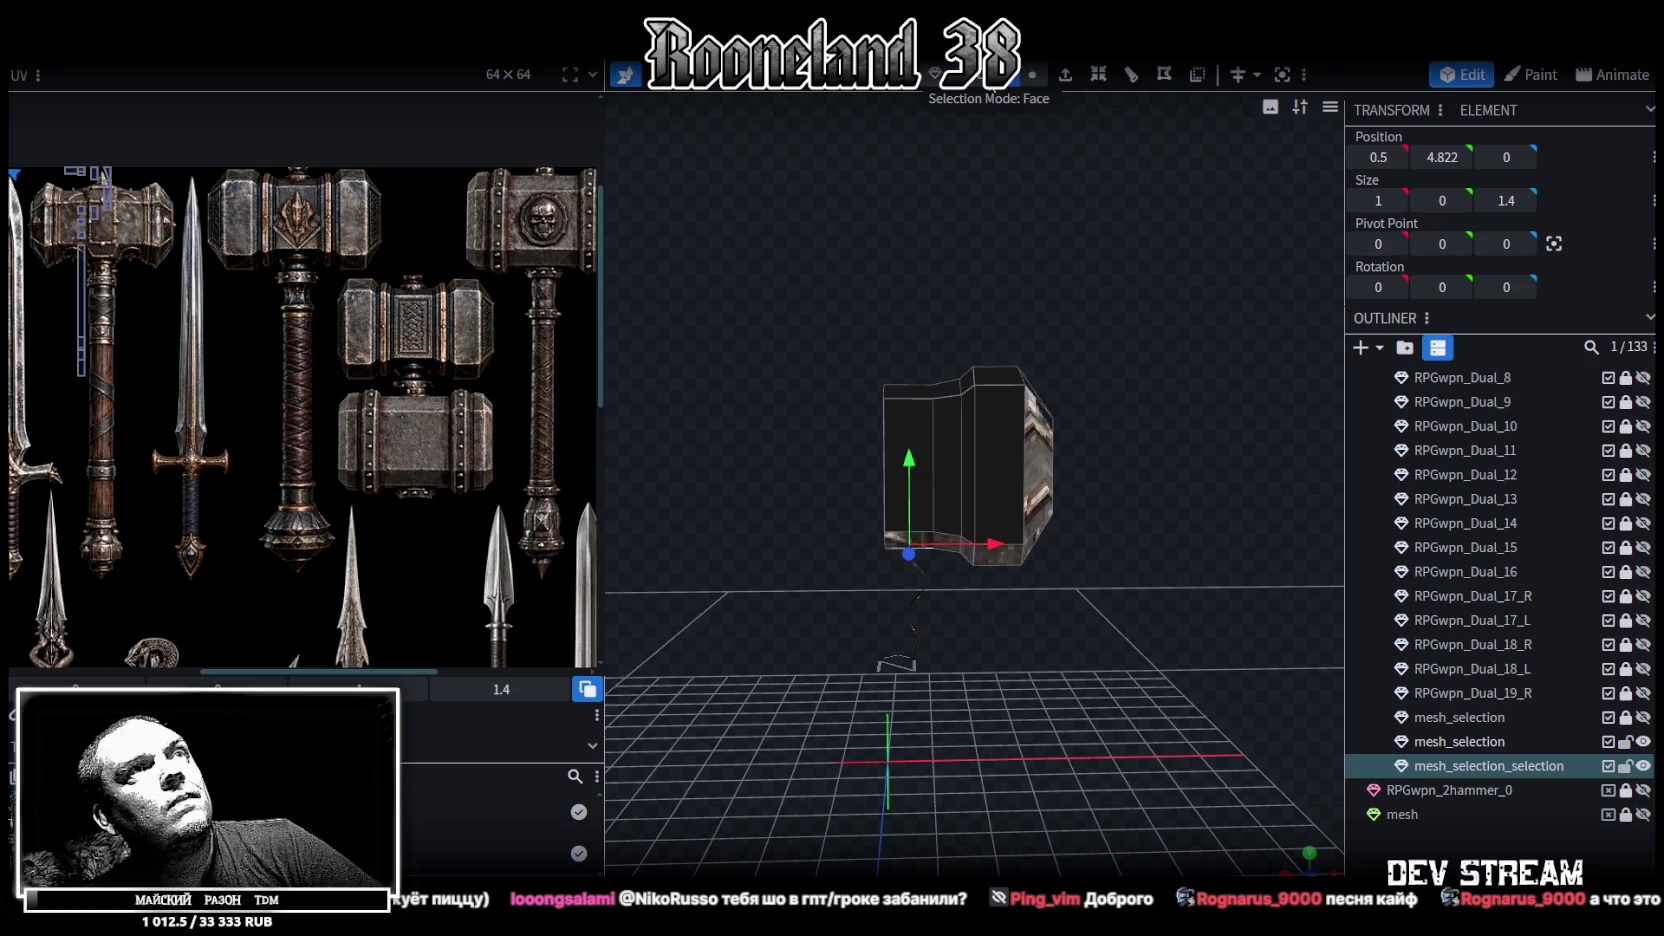
pyautogui.moveTo(1126, 252)
pyautogui.keyDown('ctrl'); pyautogui.mouseDown()
pyautogui.moveTo(948, 611)
pyautogui.moveTo(1106, 734)
pyautogui.moveTo(1128, 684)
pyautogui.mouseUp(); pyautogui.keyUp('ctrl')
# Flip the selected head half along X across to the left side
pyautogui.rightClick(1128, 684)
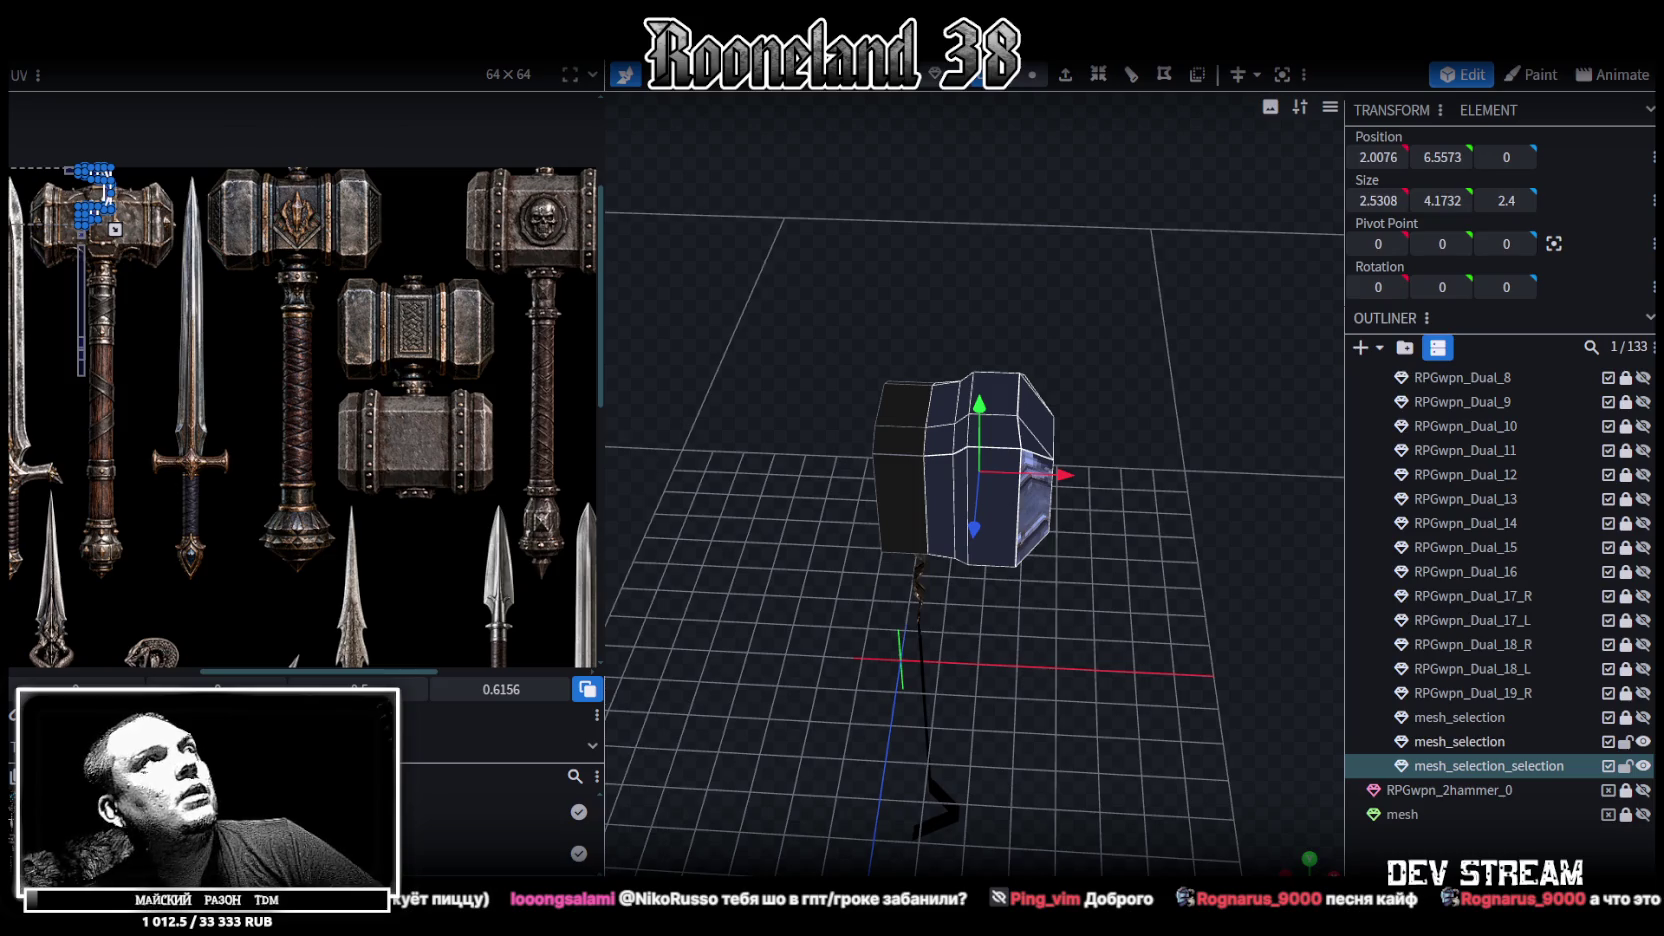
pyautogui.rightClick(210, 65)
pyautogui.moveTo(266, 99)
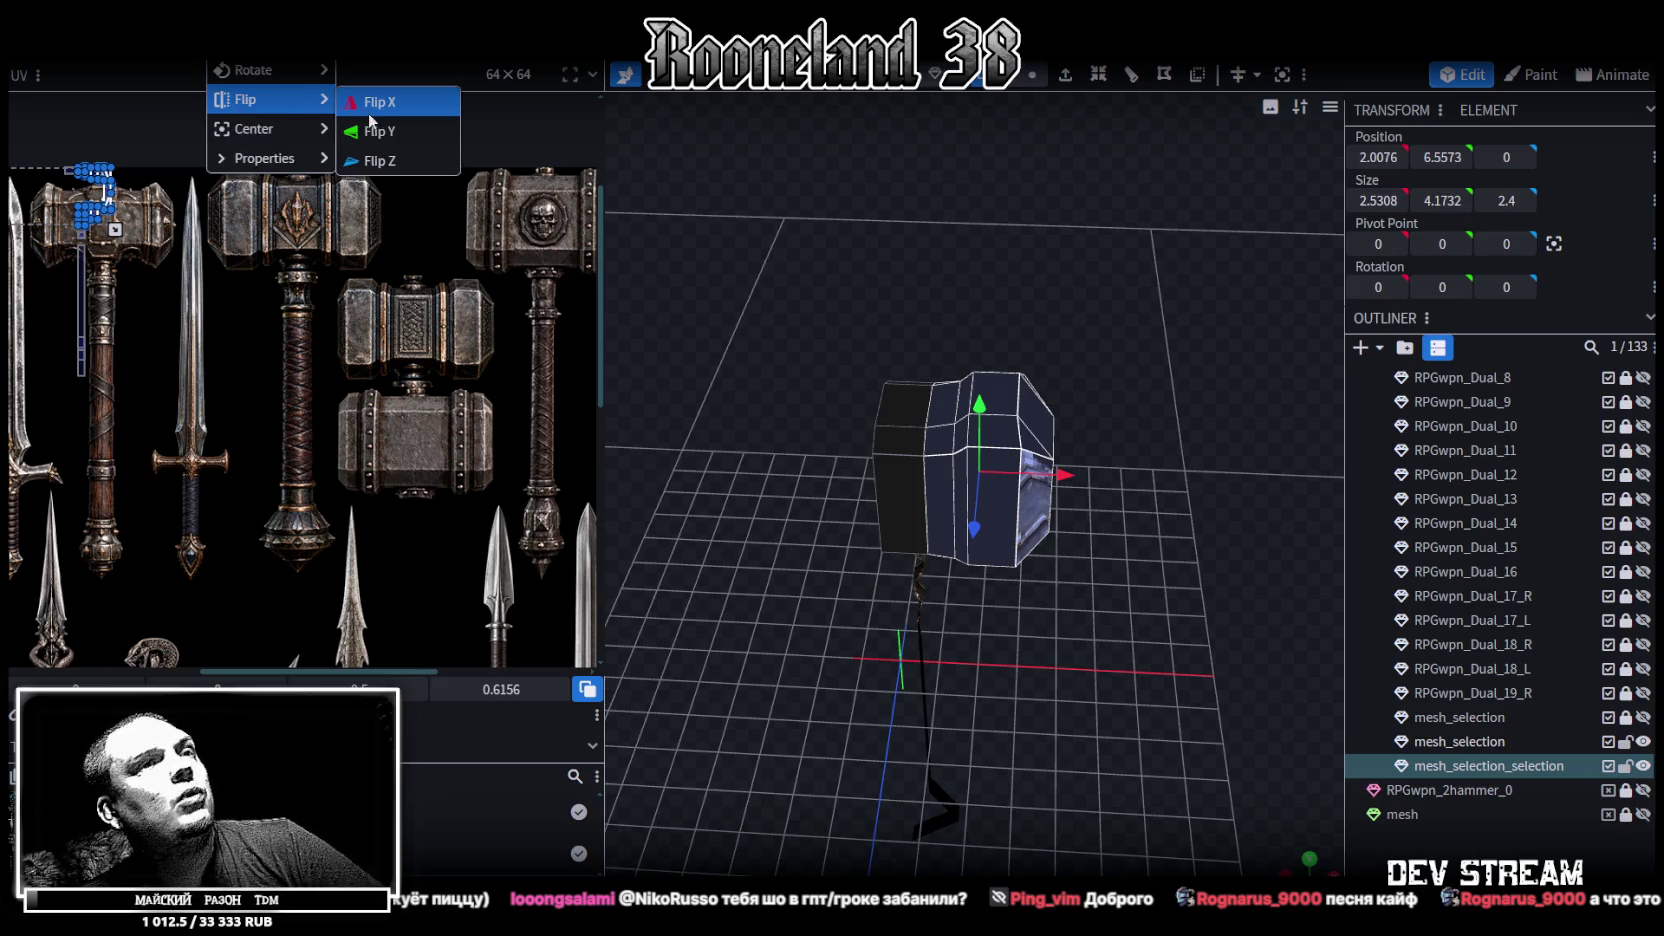
pyautogui.click(369, 112)
pyautogui.moveTo(888, 209); pyautogui.dragTo(913, 127)
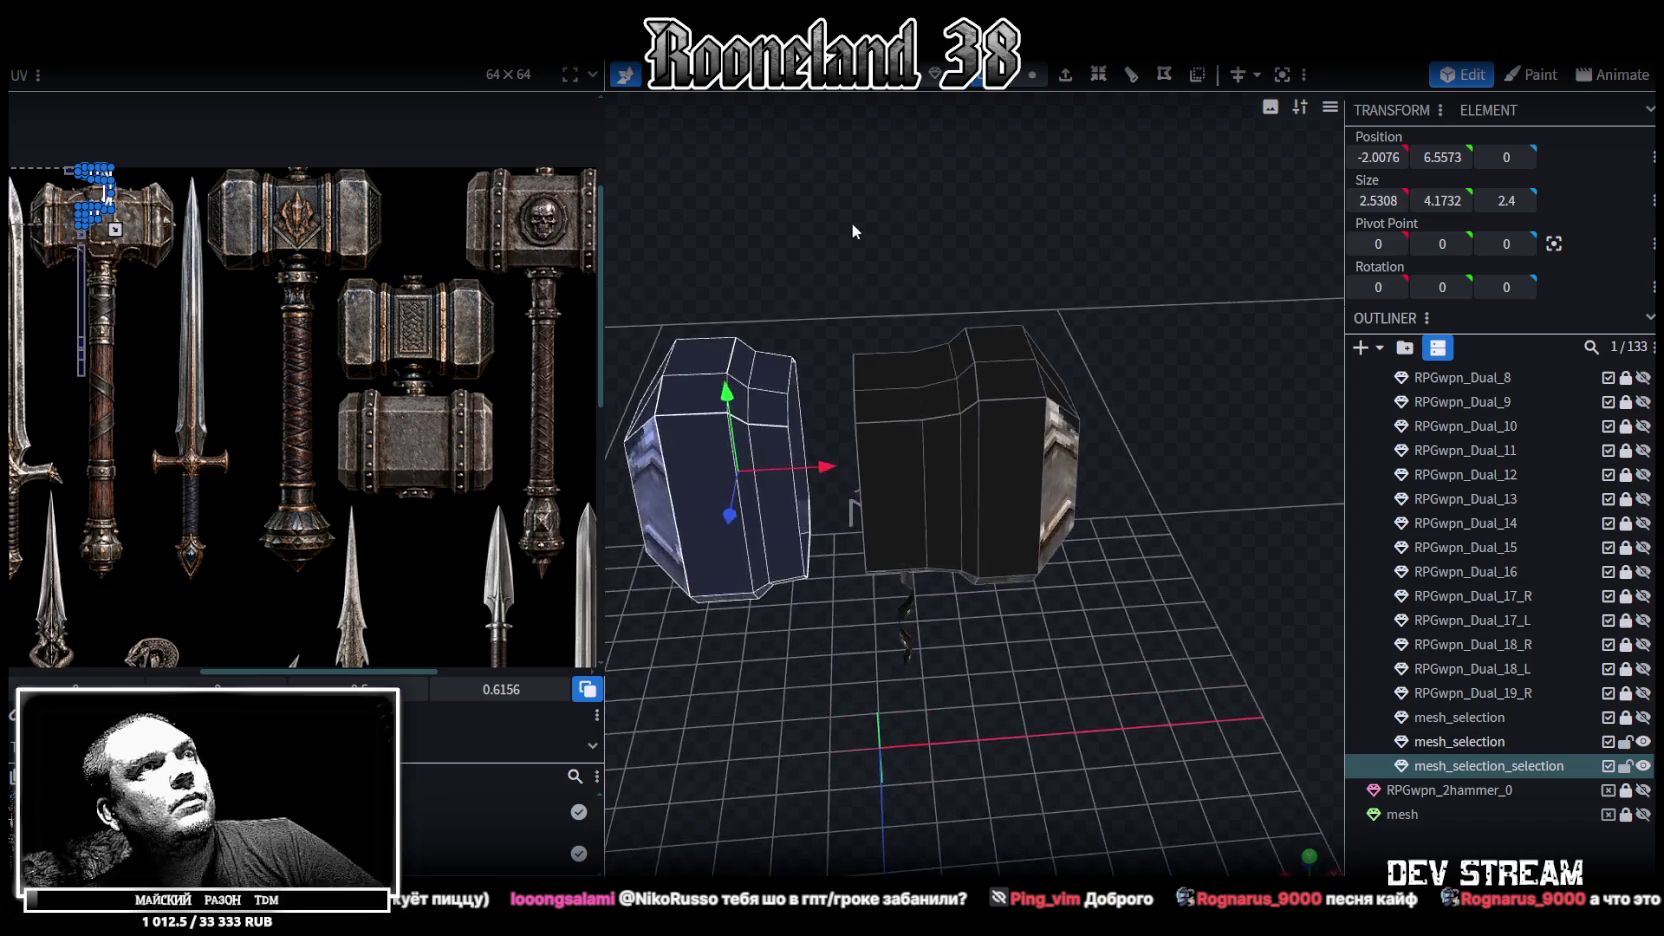
# Select the inner-edge vertices of both halves and set their X position to -1 to join them
pyautogui.click(1032, 75)
pyautogui.click(885, 364)
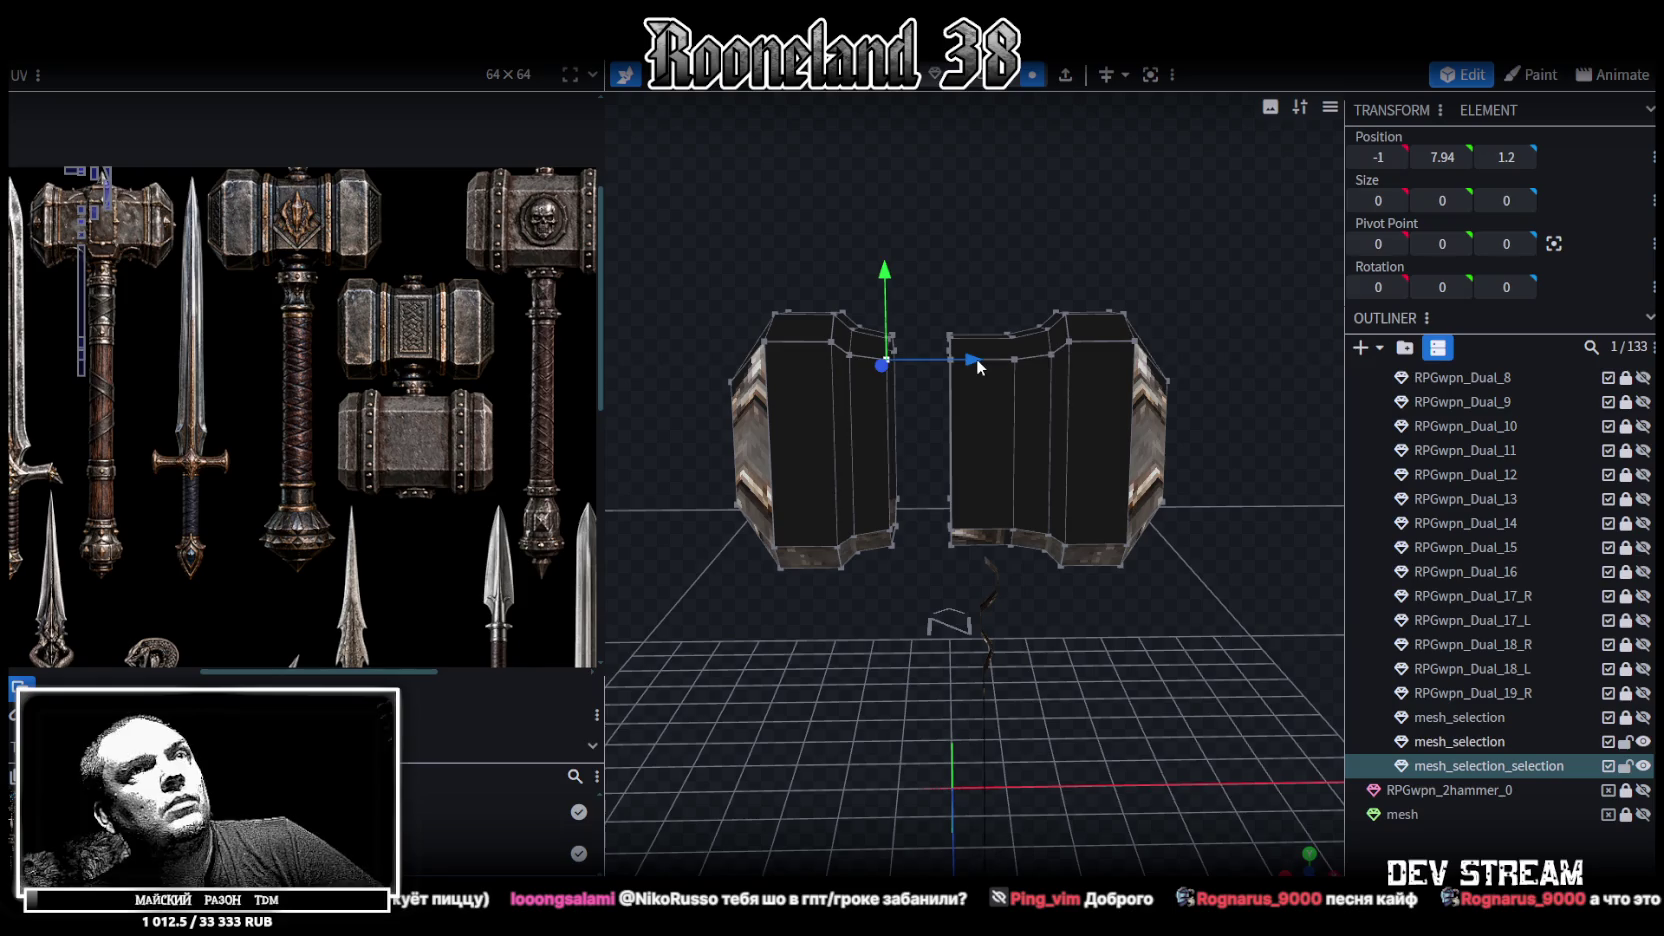
pyautogui.click(1378, 157)
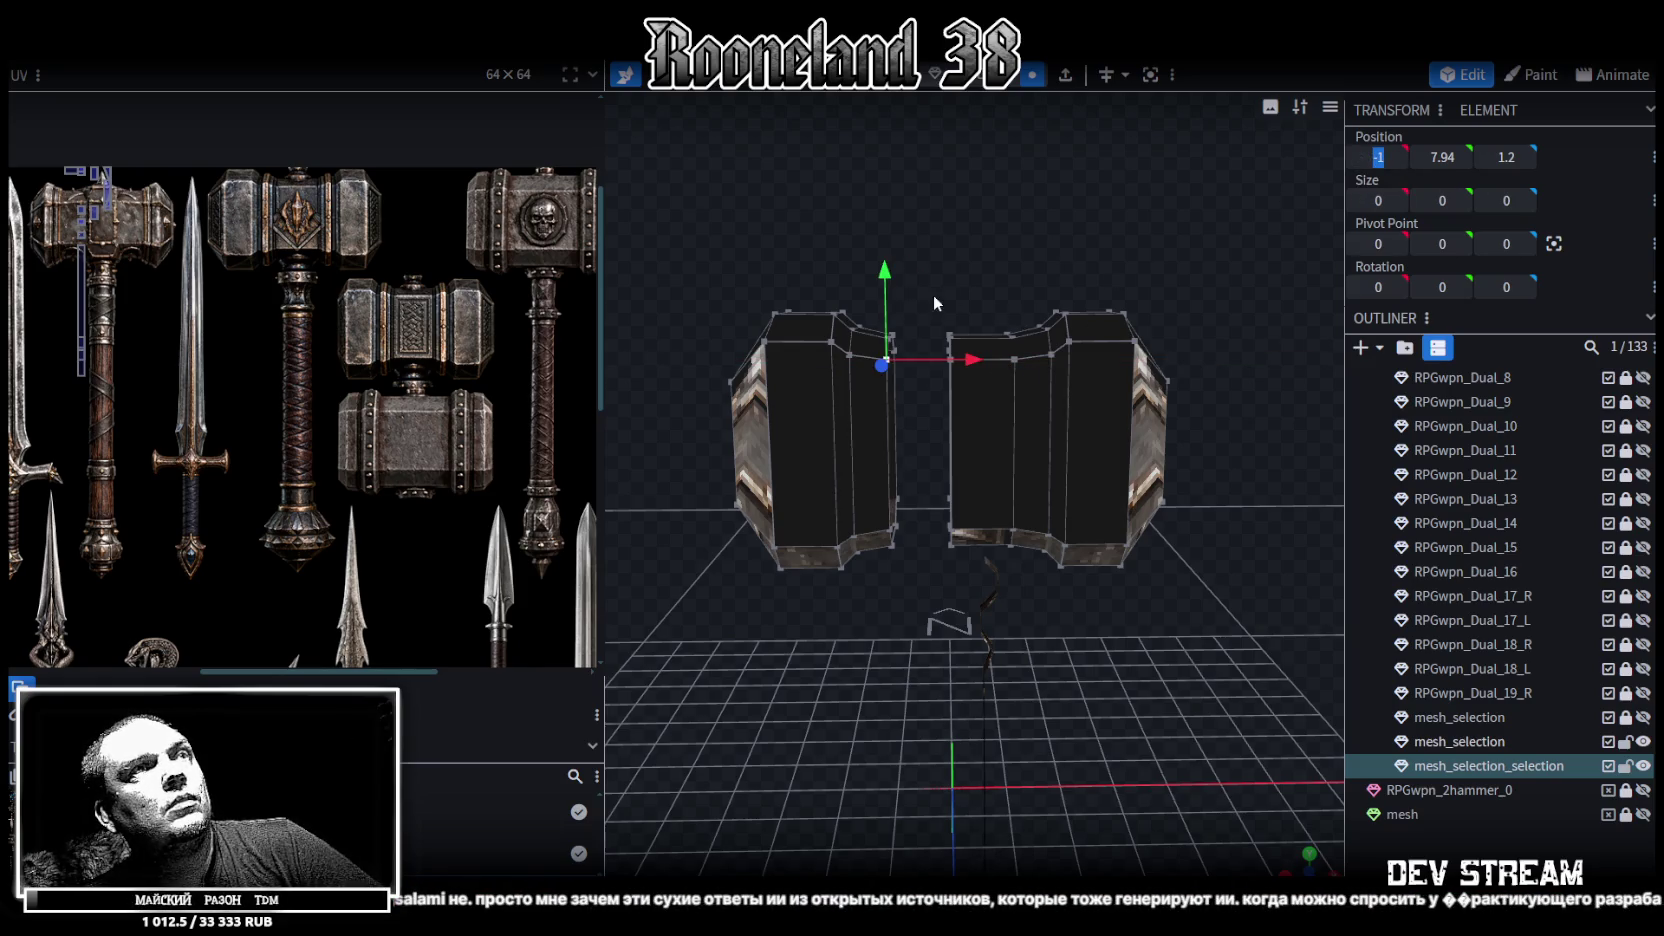
pyautogui.moveTo(934, 302); pyautogui.dragTo(959, 571)
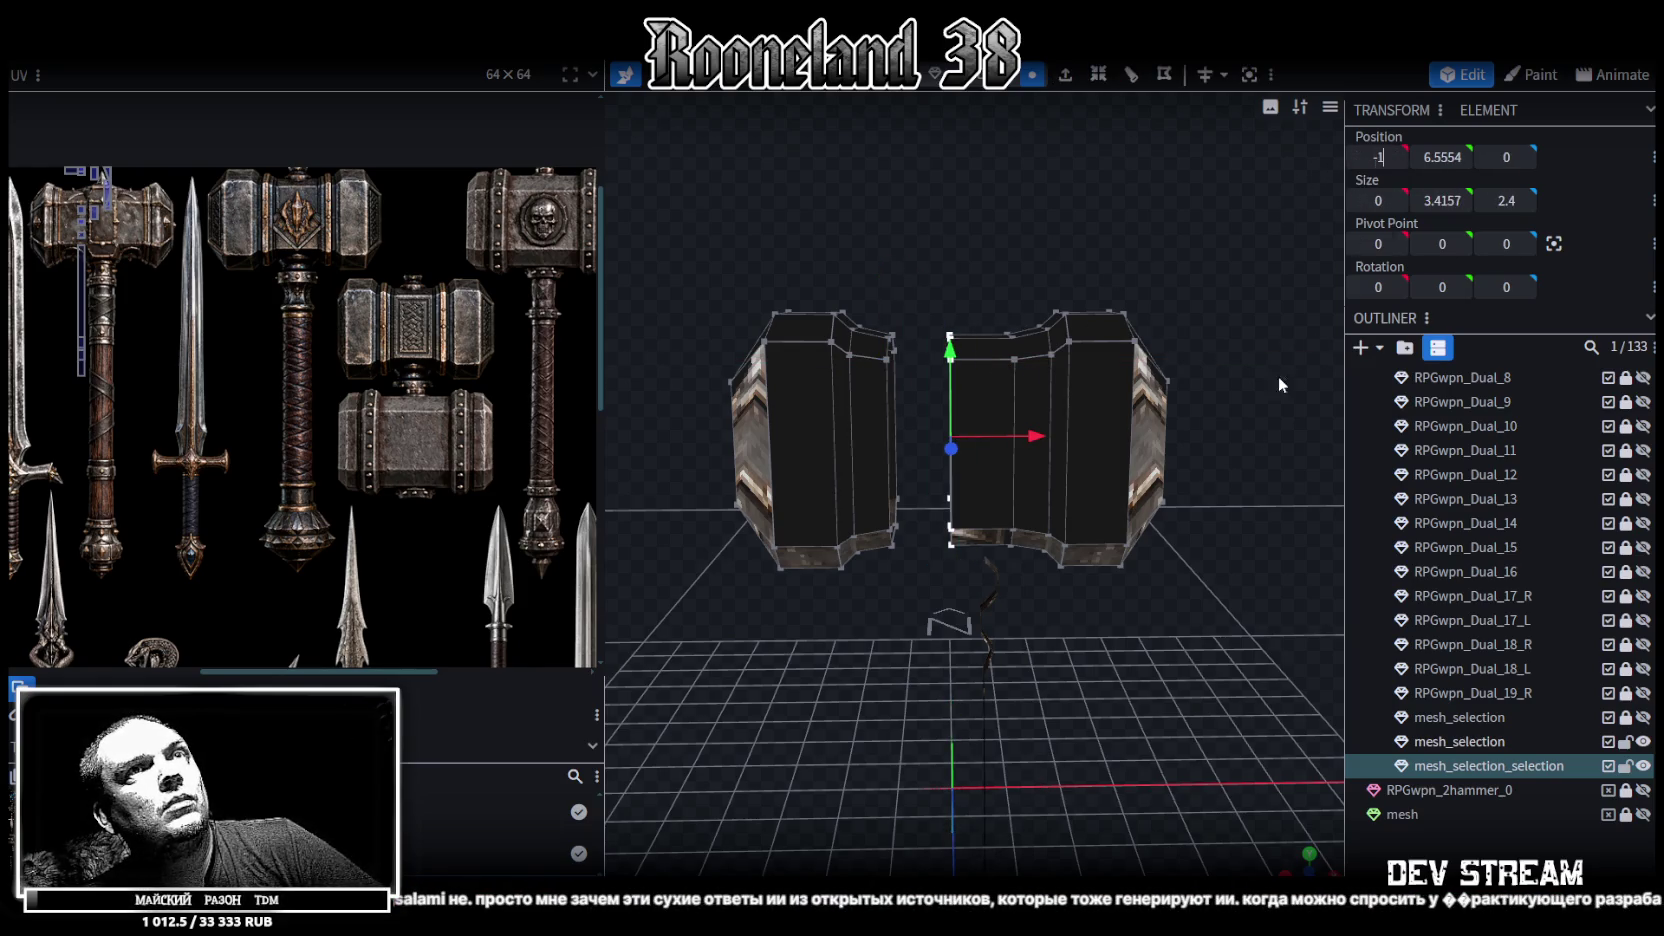
pyautogui.write('-1')
pyautogui.press('Return')
pyautogui.press('Return')
pyautogui.moveTo(1154, 701)
pyautogui.mouseDown()
pyautogui.moveTo(966, 696)
pyautogui.moveTo(894, 630)
pyautogui.moveTo(872, 696)
pyautogui.moveTo(941, 705)
pyautogui.moveTo(1134, 677)
pyautogui.mouseUp()
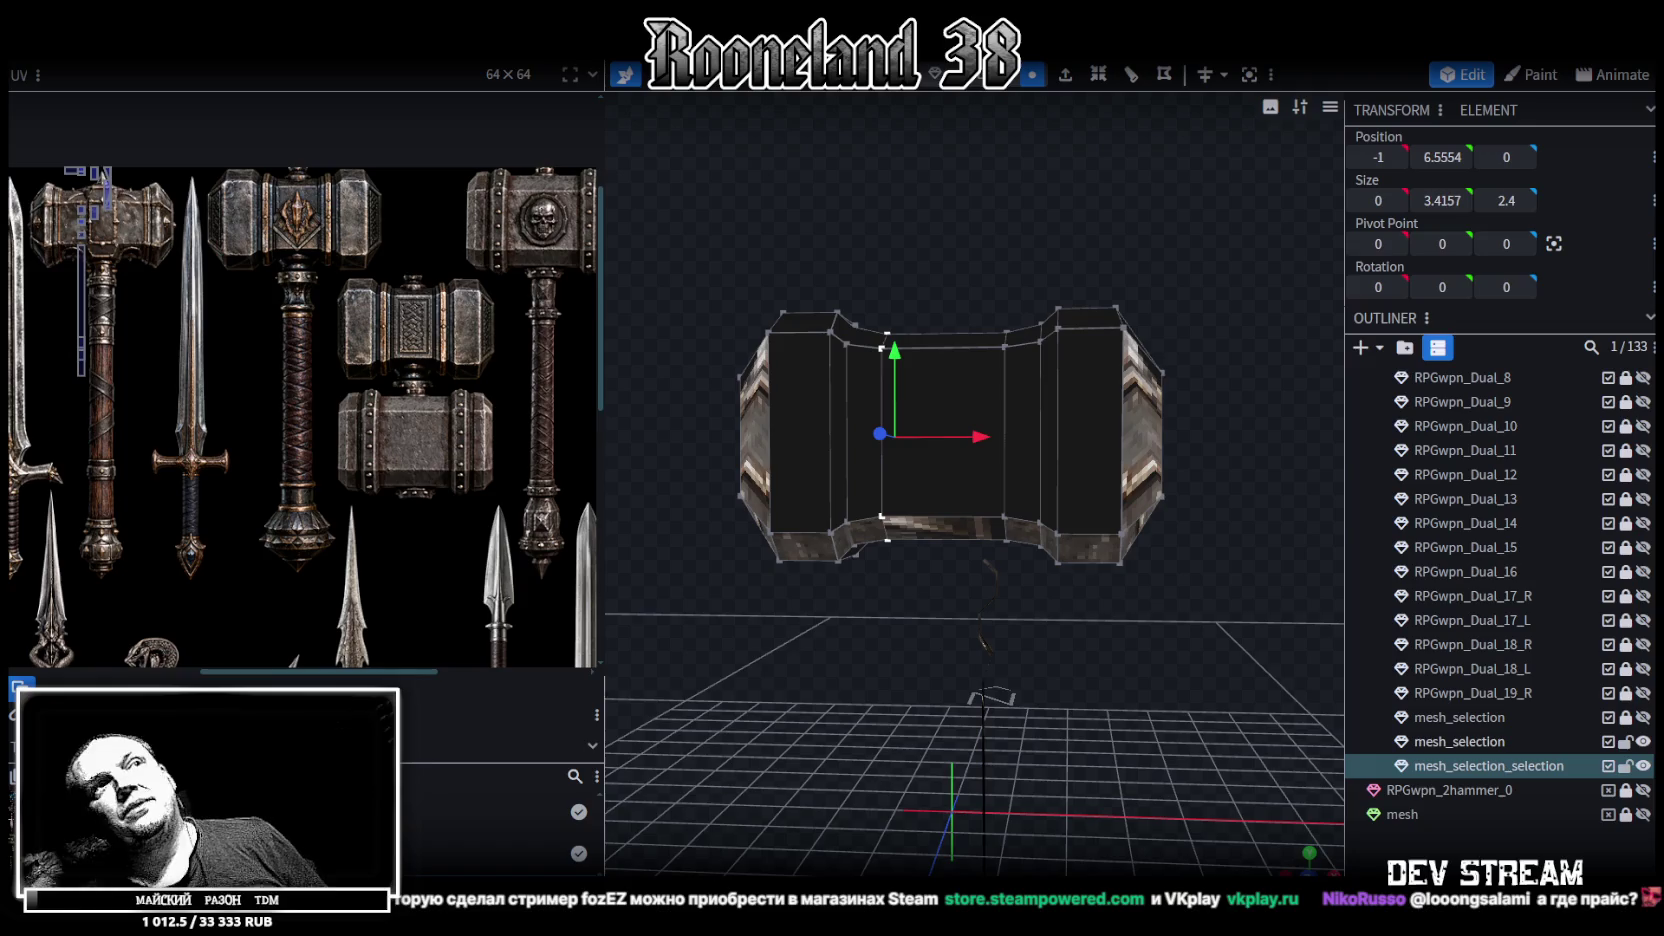
pyautogui.moveTo(880, 650)
pyautogui.mouseDown()
pyautogui.moveTo(1171, 699)
pyautogui.moveTo(1022, 692)
pyautogui.moveTo(1072, 720)
pyautogui.moveTo(1124, 638)
pyautogui.moveTo(984, 595)
pyautogui.moveTo(845, 634)
pyautogui.moveTo(883, 673)
pyautogui.moveTo(1212, 696)
pyautogui.moveTo(1089, 749)
pyautogui.moveTo(1049, 503)
pyautogui.moveTo(822, 552)
pyautogui.moveTo(1014, 564)
pyautogui.moveTo(953, 543)
pyautogui.moveTo(1063, 578)
pyautogui.moveTo(835, 528)
pyautogui.moveTo(848, 537)
pyautogui.mouseUp()
pyautogui.click(1049, 503)
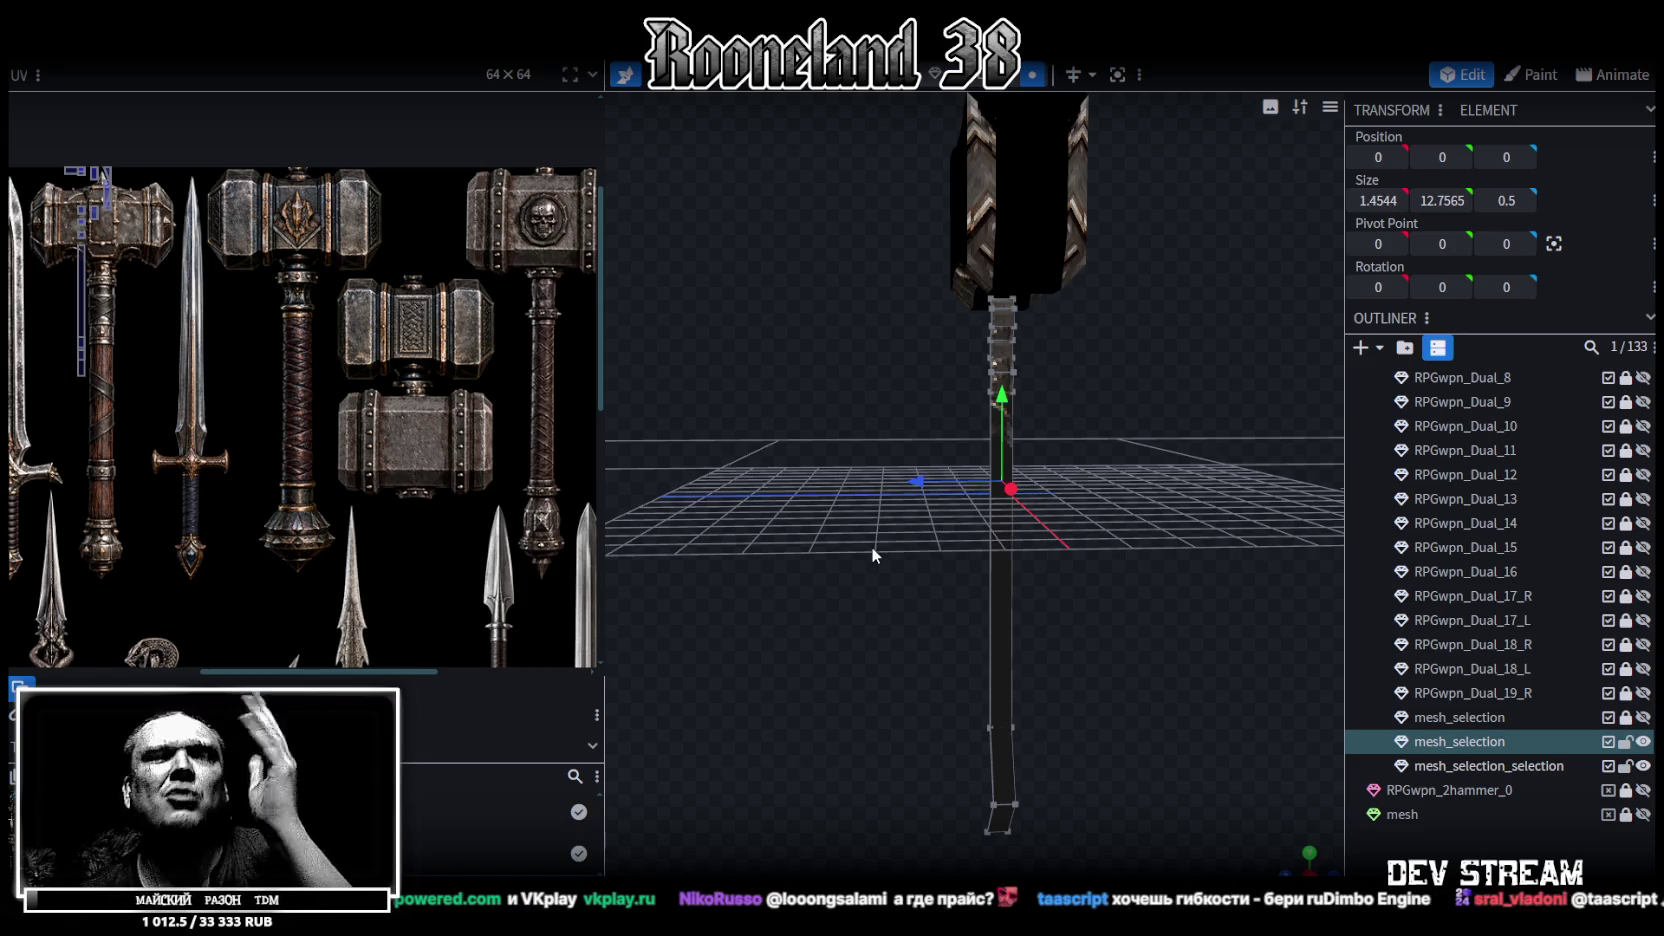
pyautogui.moveTo(872, 547)
pyautogui.mouseDown()
pyautogui.moveTo(881, 569)
pyautogui.moveTo(814, 656)
pyautogui.moveTo(1006, 686)
pyautogui.moveTo(1009, 655)
pyautogui.moveTo(775, 633)
pyautogui.moveTo(883, 664)
pyautogui.moveTo(806, 649)
pyautogui.moveTo(1008, 387)
pyautogui.mouseUp()
pyautogui.click(1008, 387)
pyautogui.moveTo(866, 484)
pyautogui.mouseDown()
pyautogui.moveTo(855, 447)
pyautogui.moveTo(874, 446)
pyautogui.moveTo(855, 526)
pyautogui.moveTo(1200, 524)
pyautogui.moveTo(1331, 488)
pyautogui.moveTo(1118, 428)
pyautogui.moveTo(757, 436)
pyautogui.moveTo(684, 462)
pyautogui.moveTo(846, 465)
pyautogui.moveTo(814, 448)
pyautogui.moveTo(834, 524)
pyautogui.mouseUp()
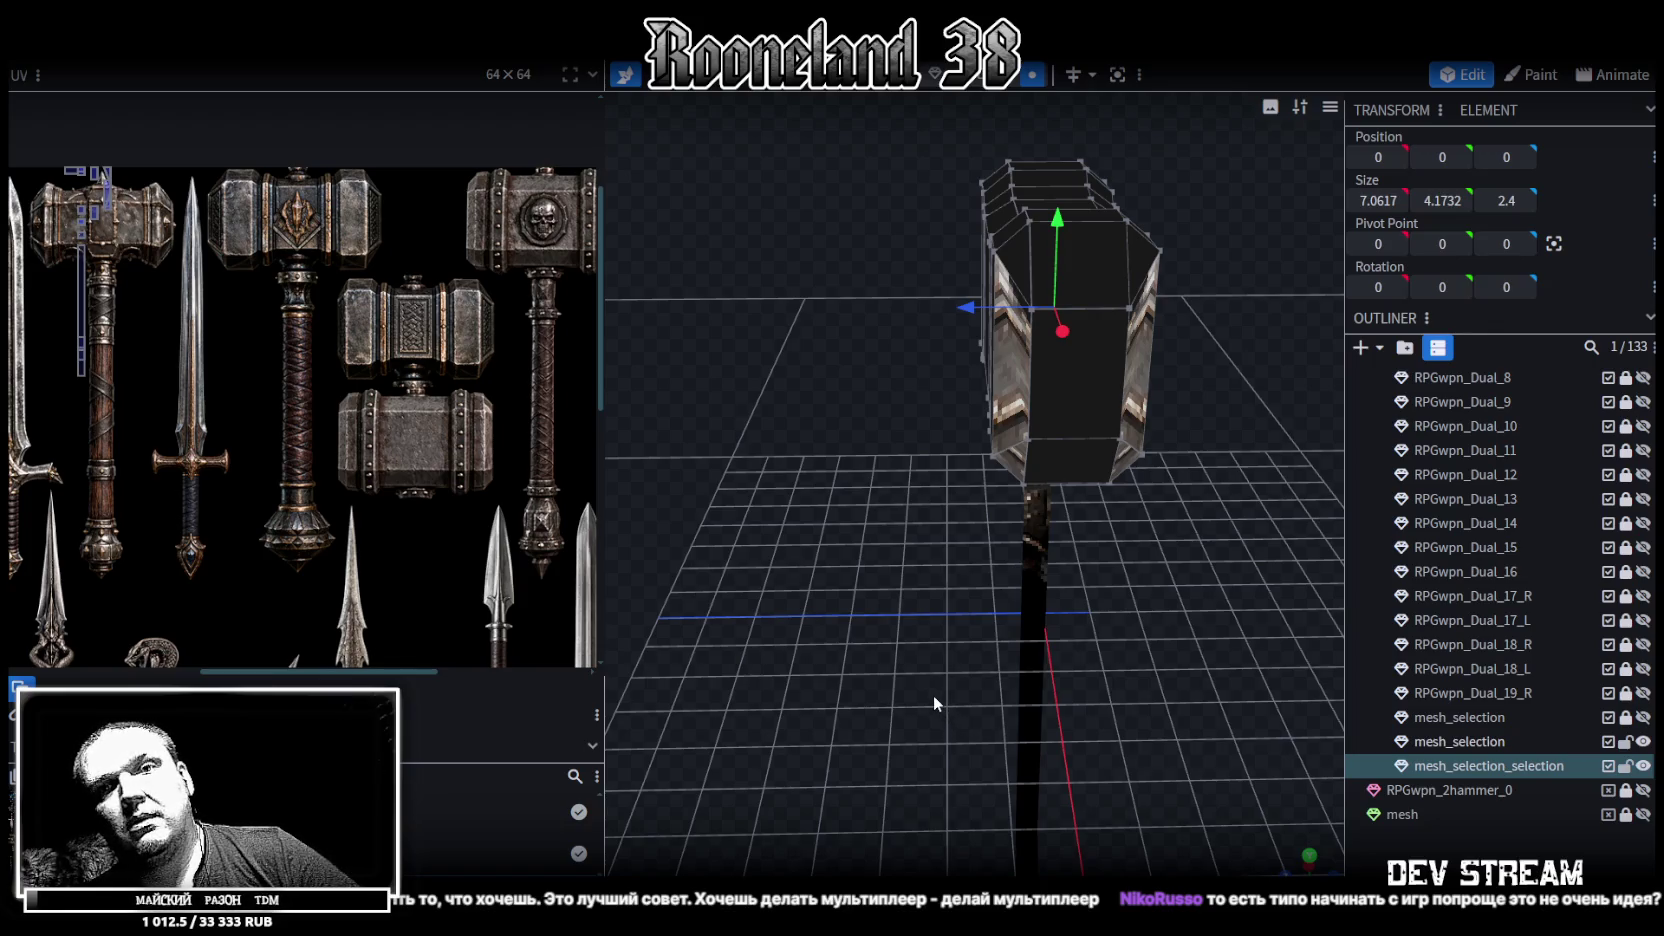
pyautogui.moveTo(888, 712)
pyautogui.mouseDown()
pyautogui.moveTo(871, 637)
pyautogui.moveTo(846, 660)
pyautogui.moveTo(855, 675)
pyautogui.mouseUp()
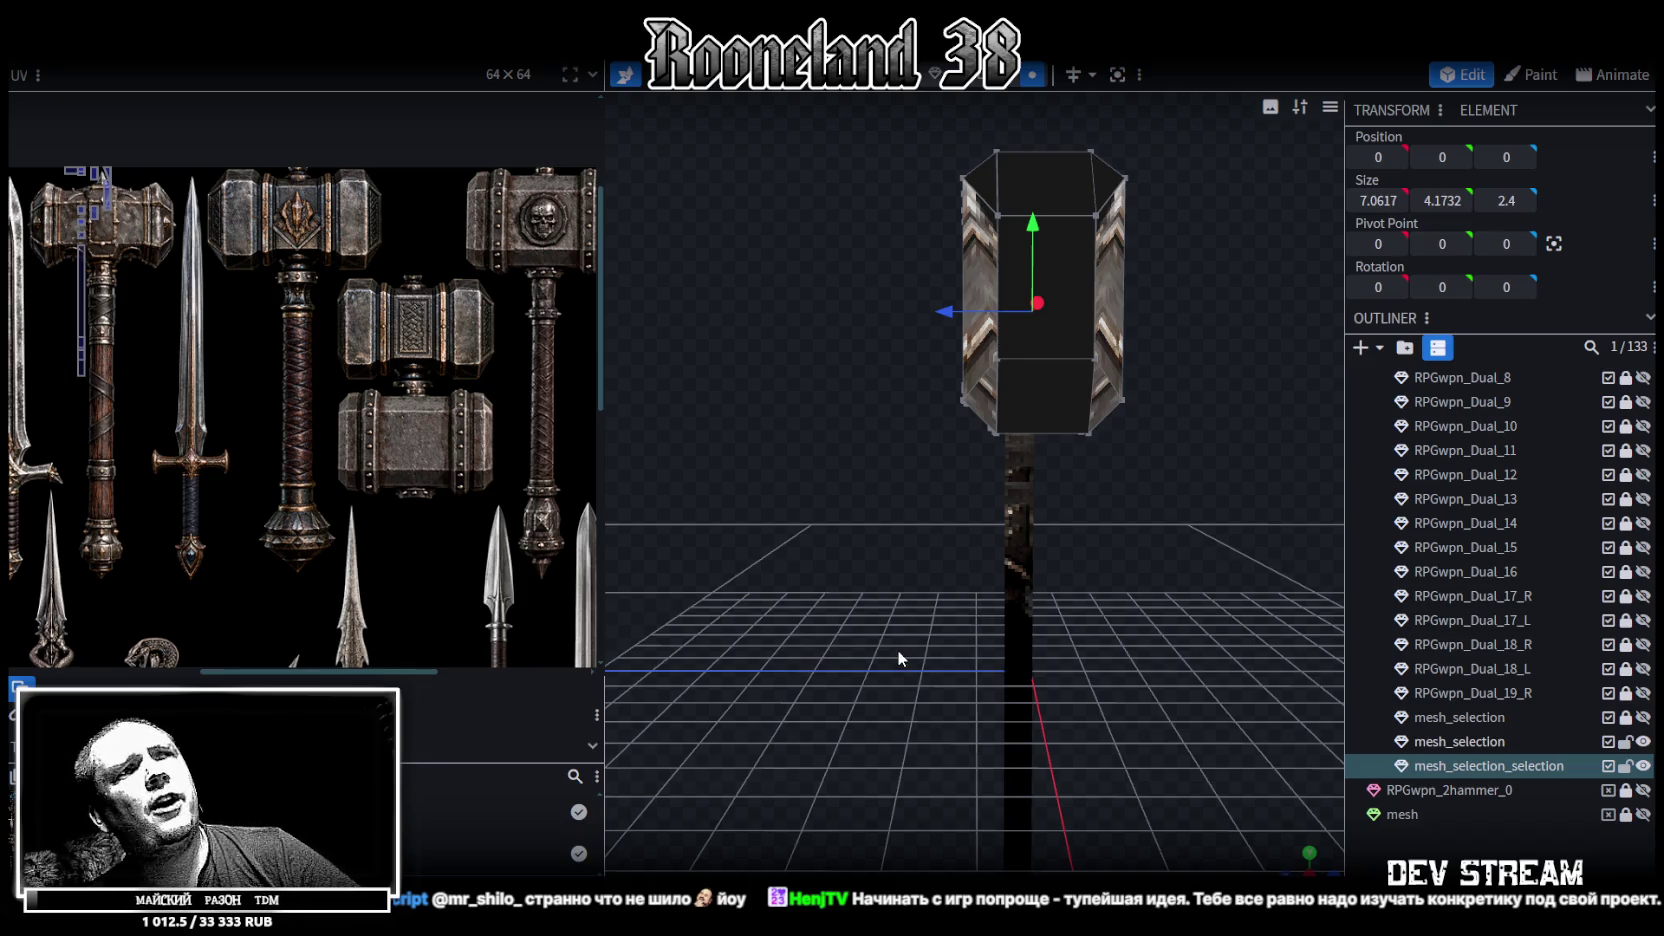
pyautogui.moveTo(895, 645); pyautogui.dragTo(907, 713, button='right')
pyautogui.moveTo(845, 564); pyautogui.dragTo(829, 541)
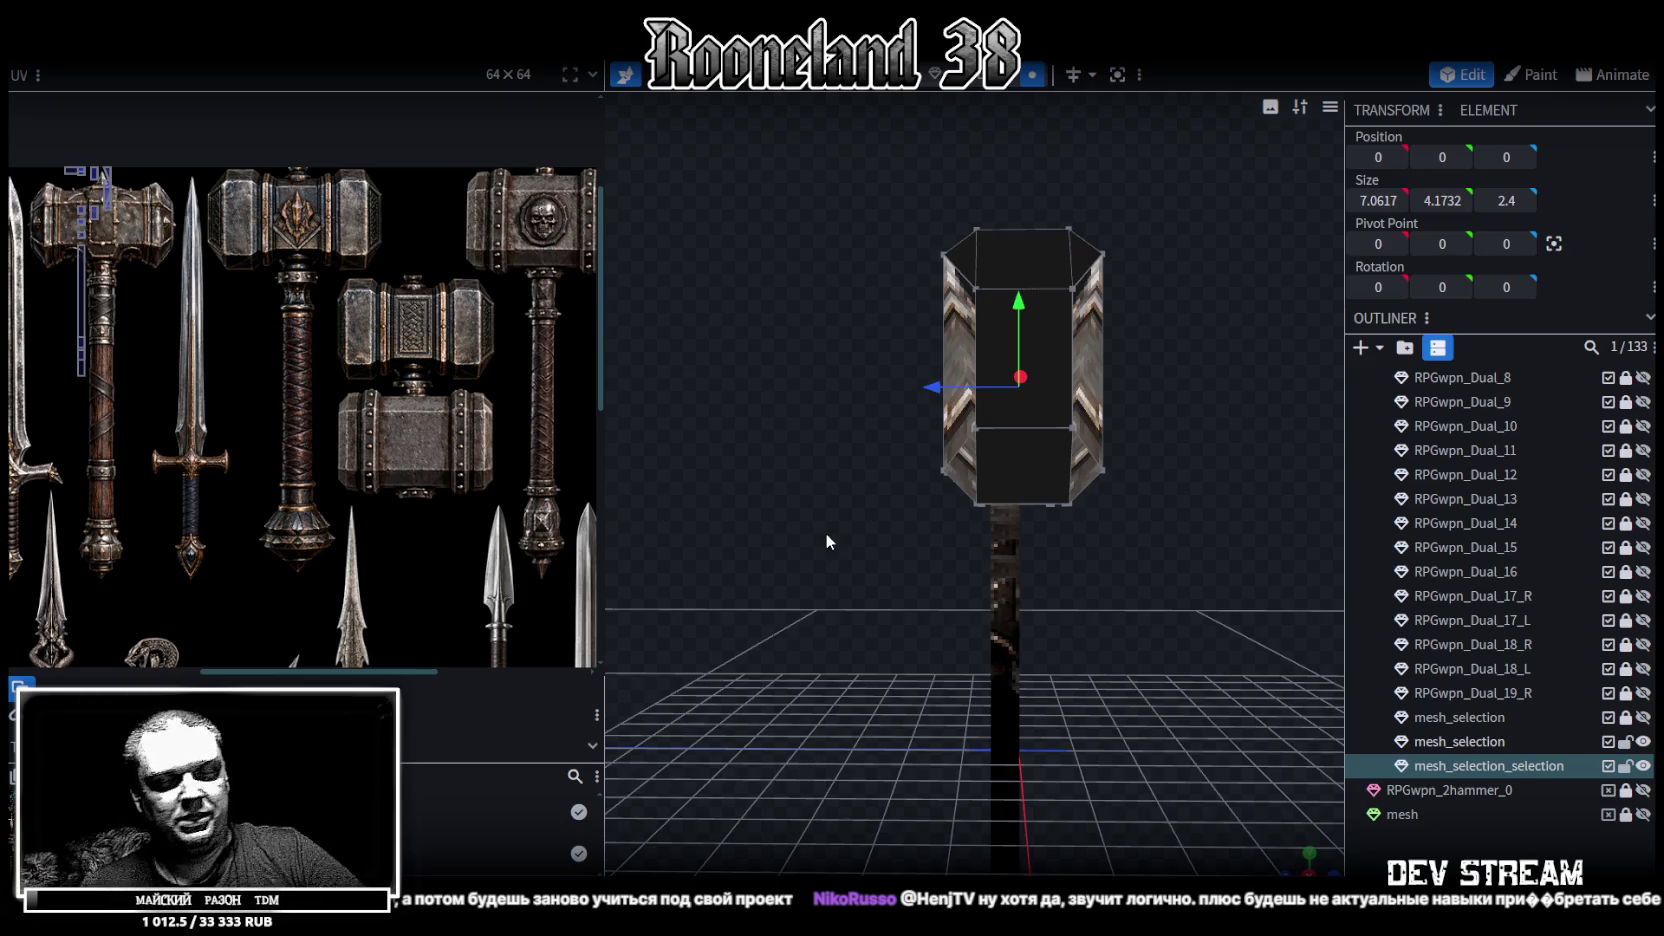
# In an axis-aligned view, drag each head end's vertices 0.5 outward to Z 1.4222 and -1.4222
pyautogui.moveTo(874, 727)
pyautogui.mouseDown()
pyautogui.moveTo(1050, 673)
pyautogui.moveTo(942, 625)
pyautogui.moveTo(888, 651)
pyautogui.moveTo(907, 707)
pyautogui.moveTo(1015, 690)
pyautogui.moveTo(852, 624)
pyautogui.moveTo(1031, 666)
pyautogui.moveTo(1148, 584)
pyautogui.moveTo(988, 603)
pyautogui.moveTo(1164, 426)
pyautogui.moveTo(1117, 450)
pyautogui.moveTo(1043, 247)
pyautogui.moveTo(1089, 458)
pyautogui.moveTo(1096, 441)
pyautogui.mouseUp()
pyautogui.click(1015, 690)
pyautogui.click(1043, 247)
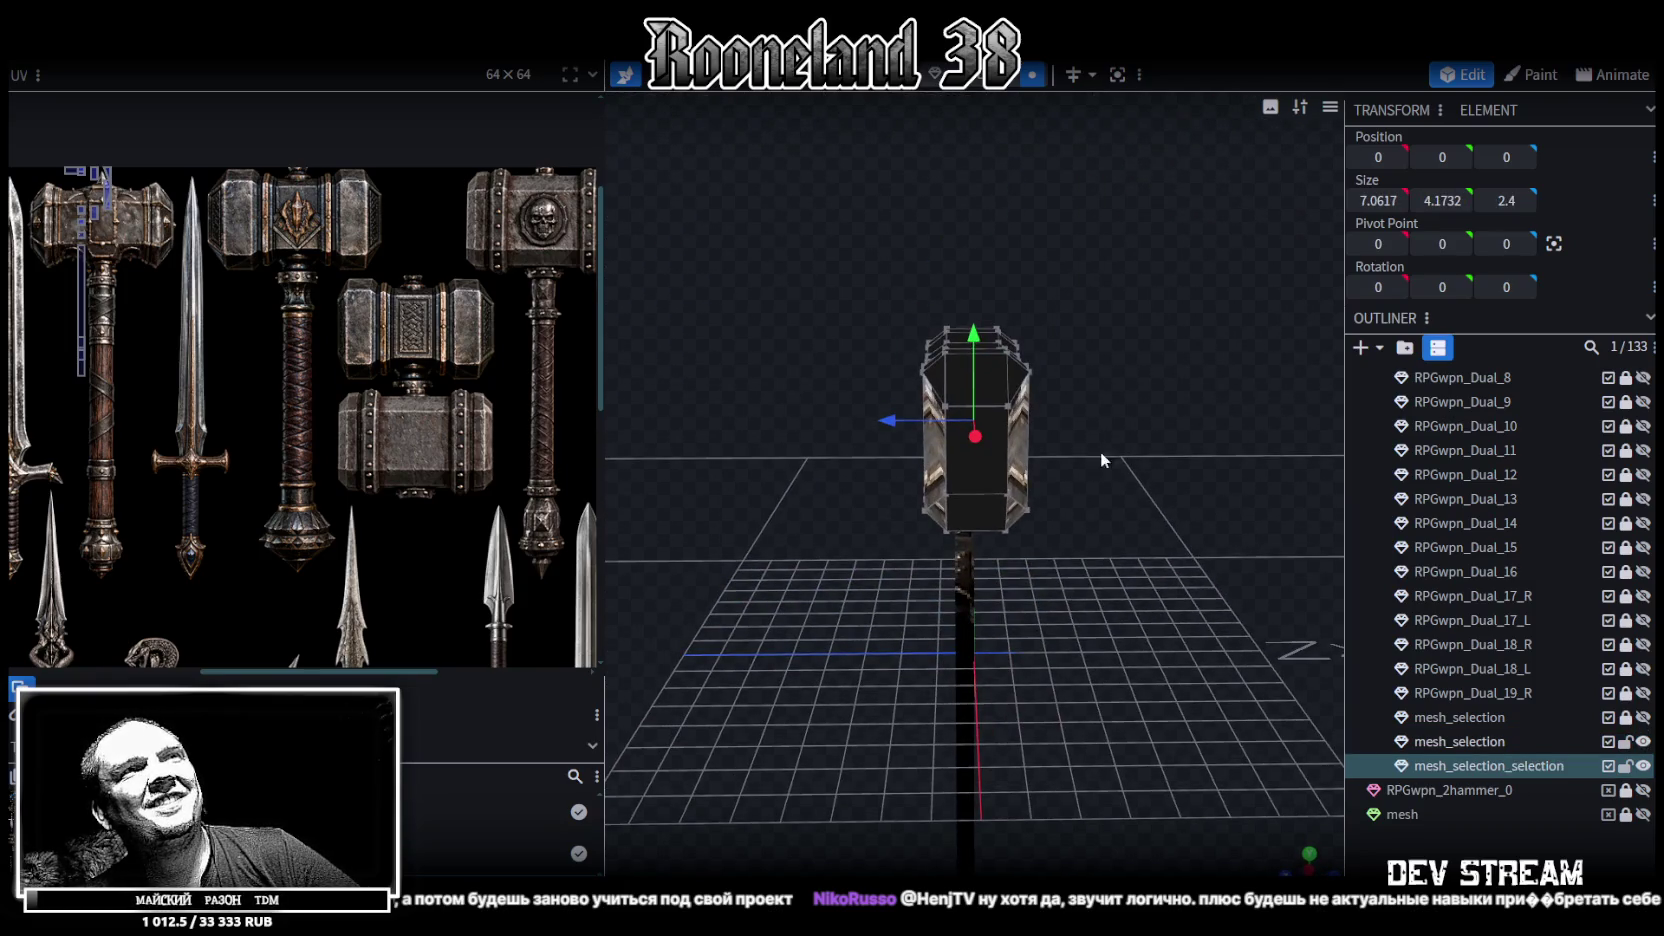
pyautogui.click(1291, 866)
pyautogui.moveTo(838, 148); pyautogui.dragTo(989, 603)
pyautogui.moveTo(855, 403); pyautogui.dragTo(824, 400)
pyautogui.moveTo(1110, 153); pyautogui.dragTo(990, 650)
pyautogui.moveTo(968, 422)
pyautogui.mouseDown()
pyautogui.moveTo(987, 424)
pyautogui.moveTo(1176, 775)
pyautogui.moveTo(1149, 512)
pyautogui.mouseUp()
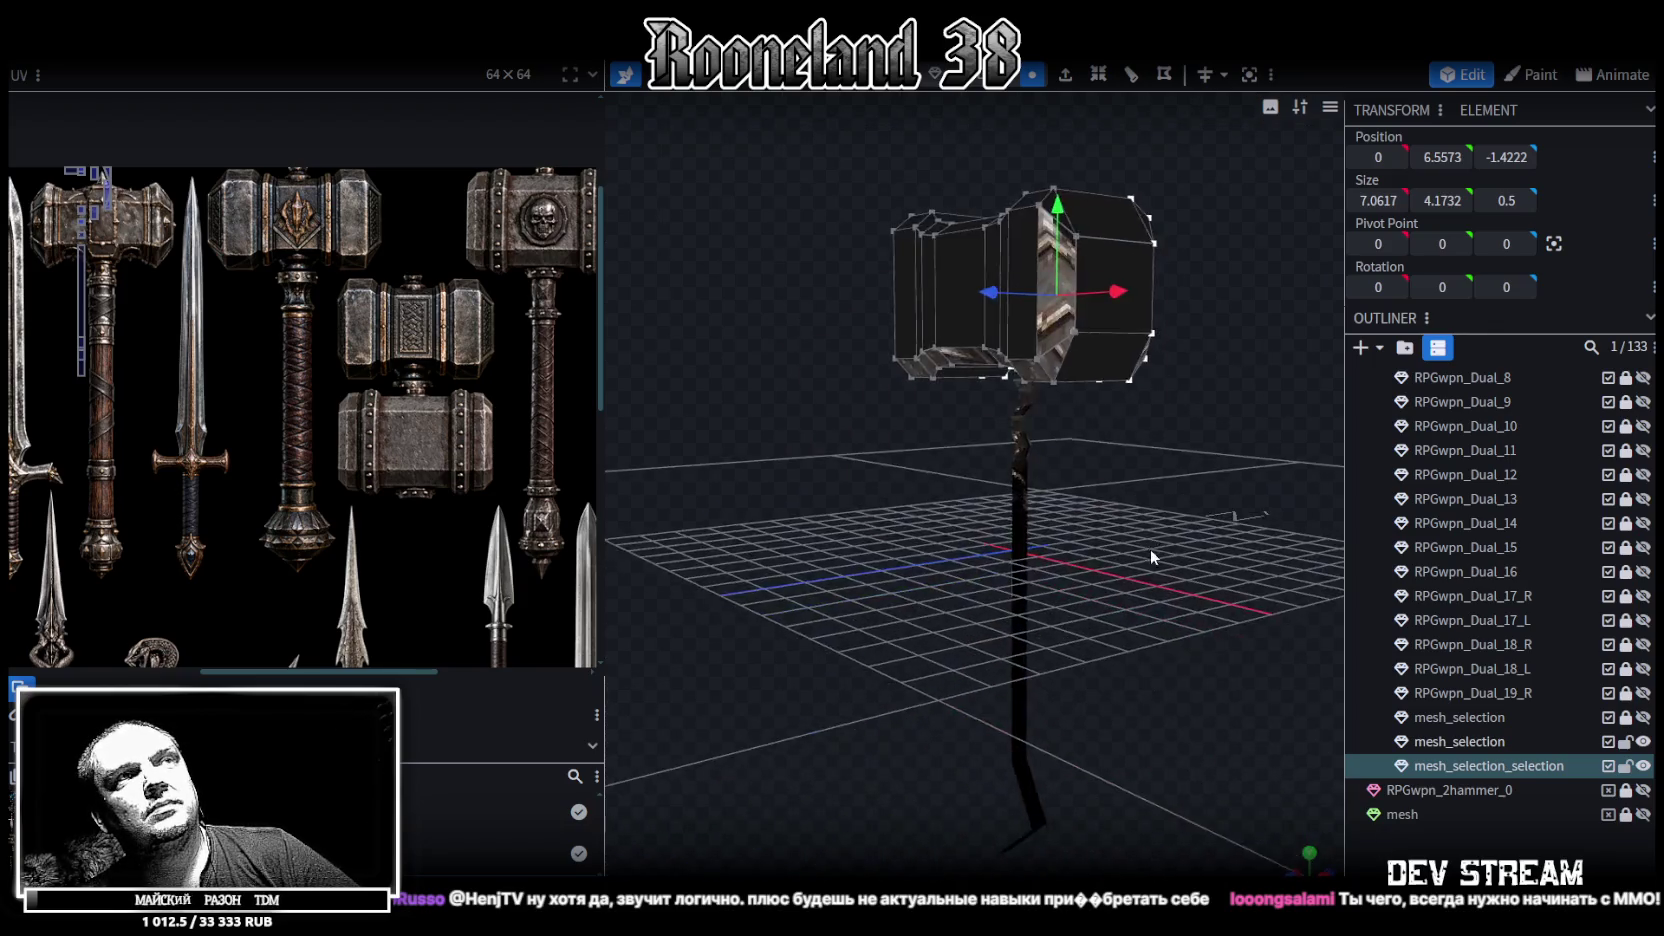
# Select the handle and move one stick face to X position 0.575
pyautogui.doubleClick(1525, 745)
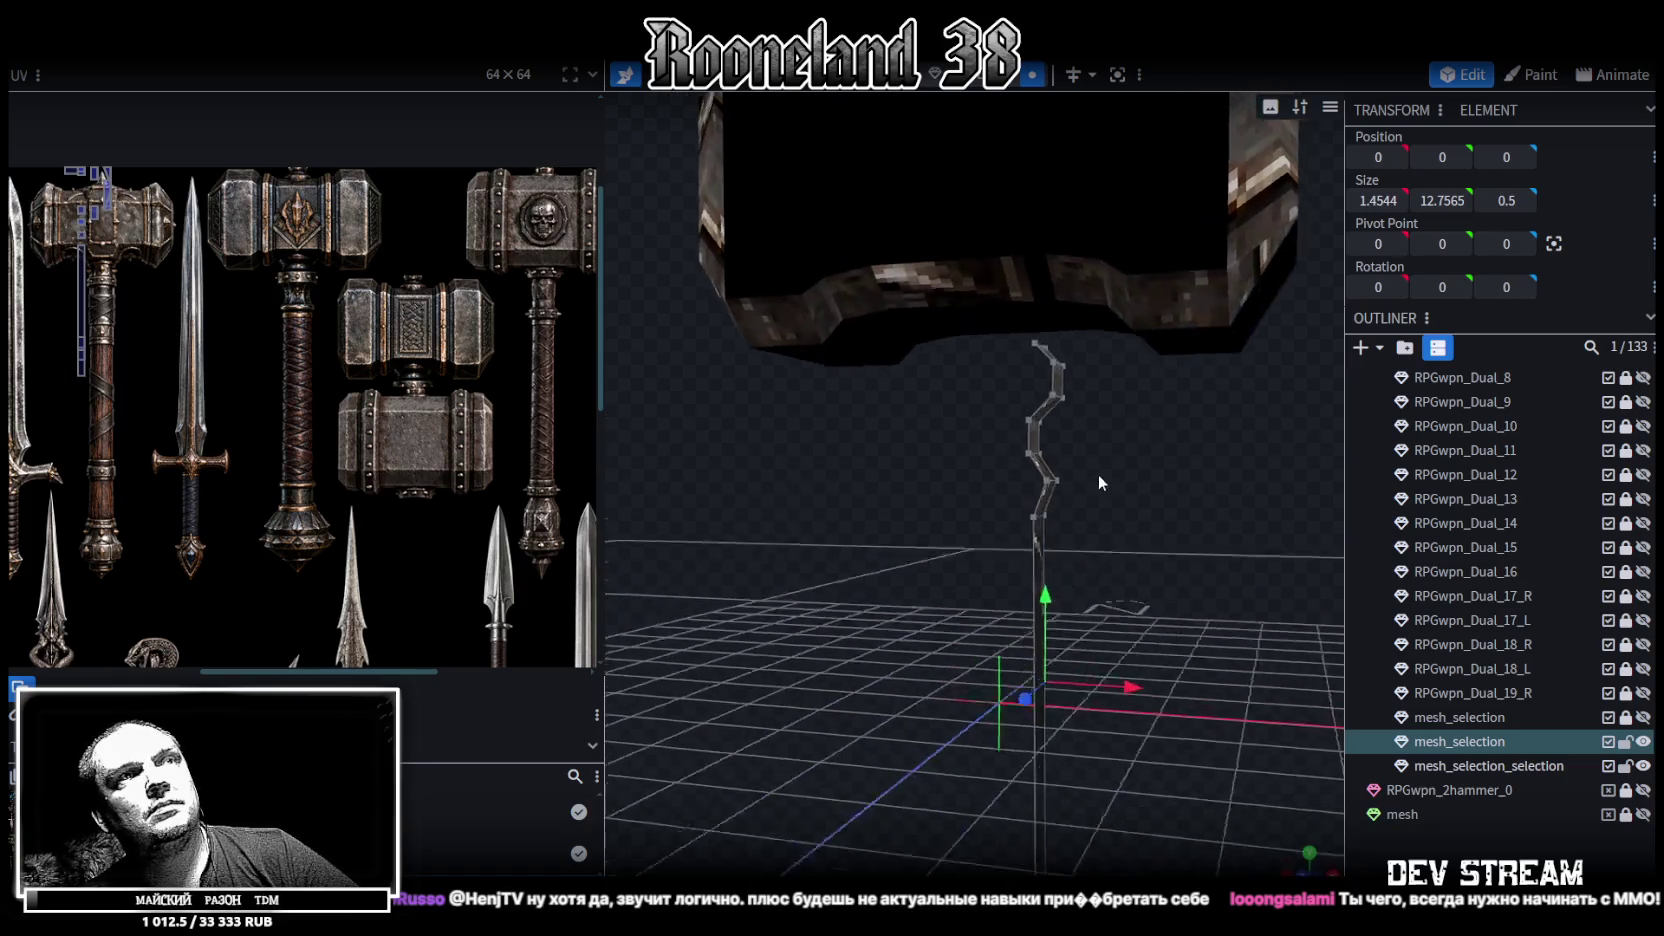
pyautogui.moveTo(1141, 452)
pyautogui.mouseDown()
pyautogui.moveTo(1174, 618)
pyautogui.moveTo(1095, 489)
pyautogui.mouseUp()
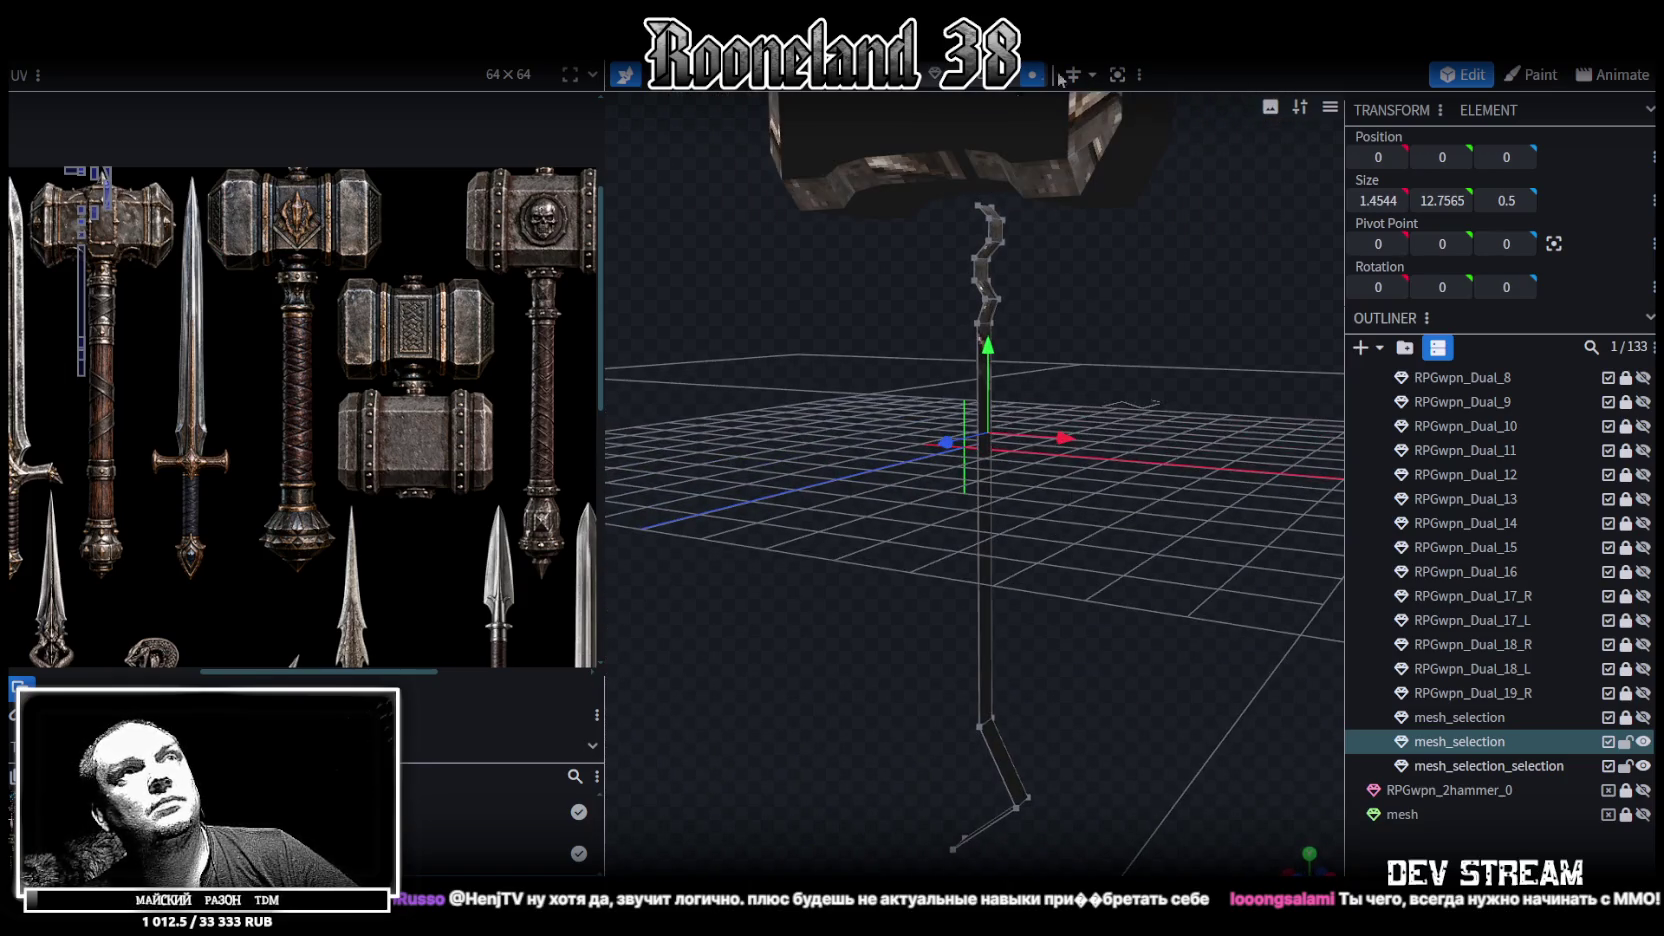
pyautogui.click(978, 75)
pyautogui.click(983, 508)
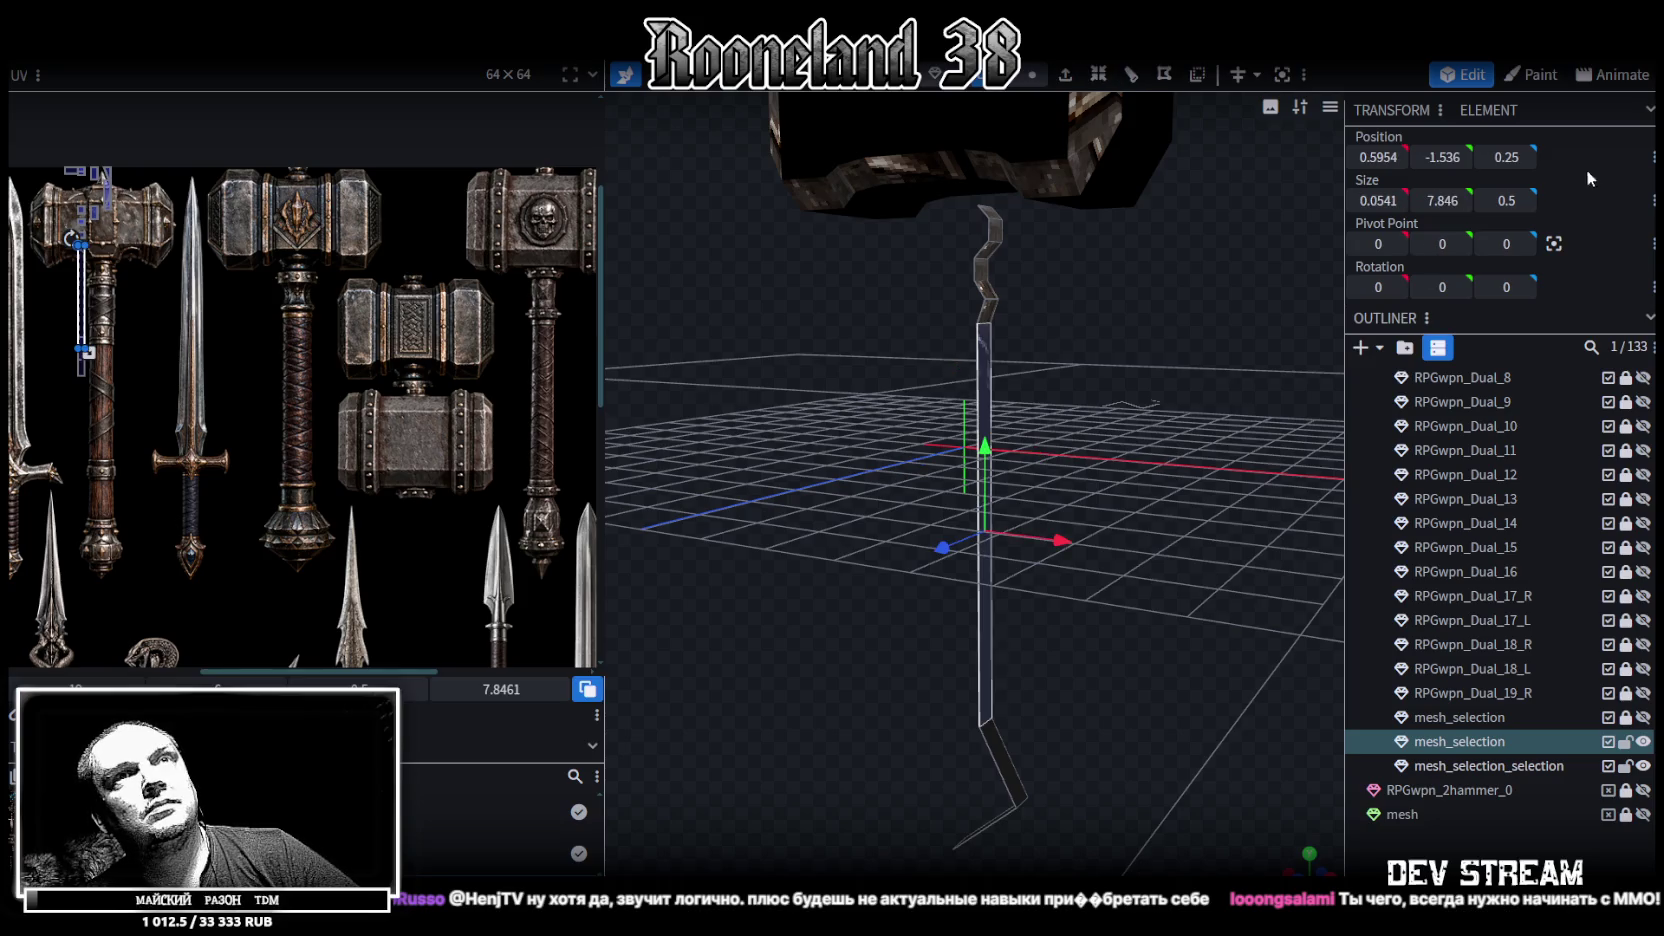
pyautogui.click(1376, 158)
pyautogui.moveTo(1378, 157); pyautogui.dragTo(1405, 158)
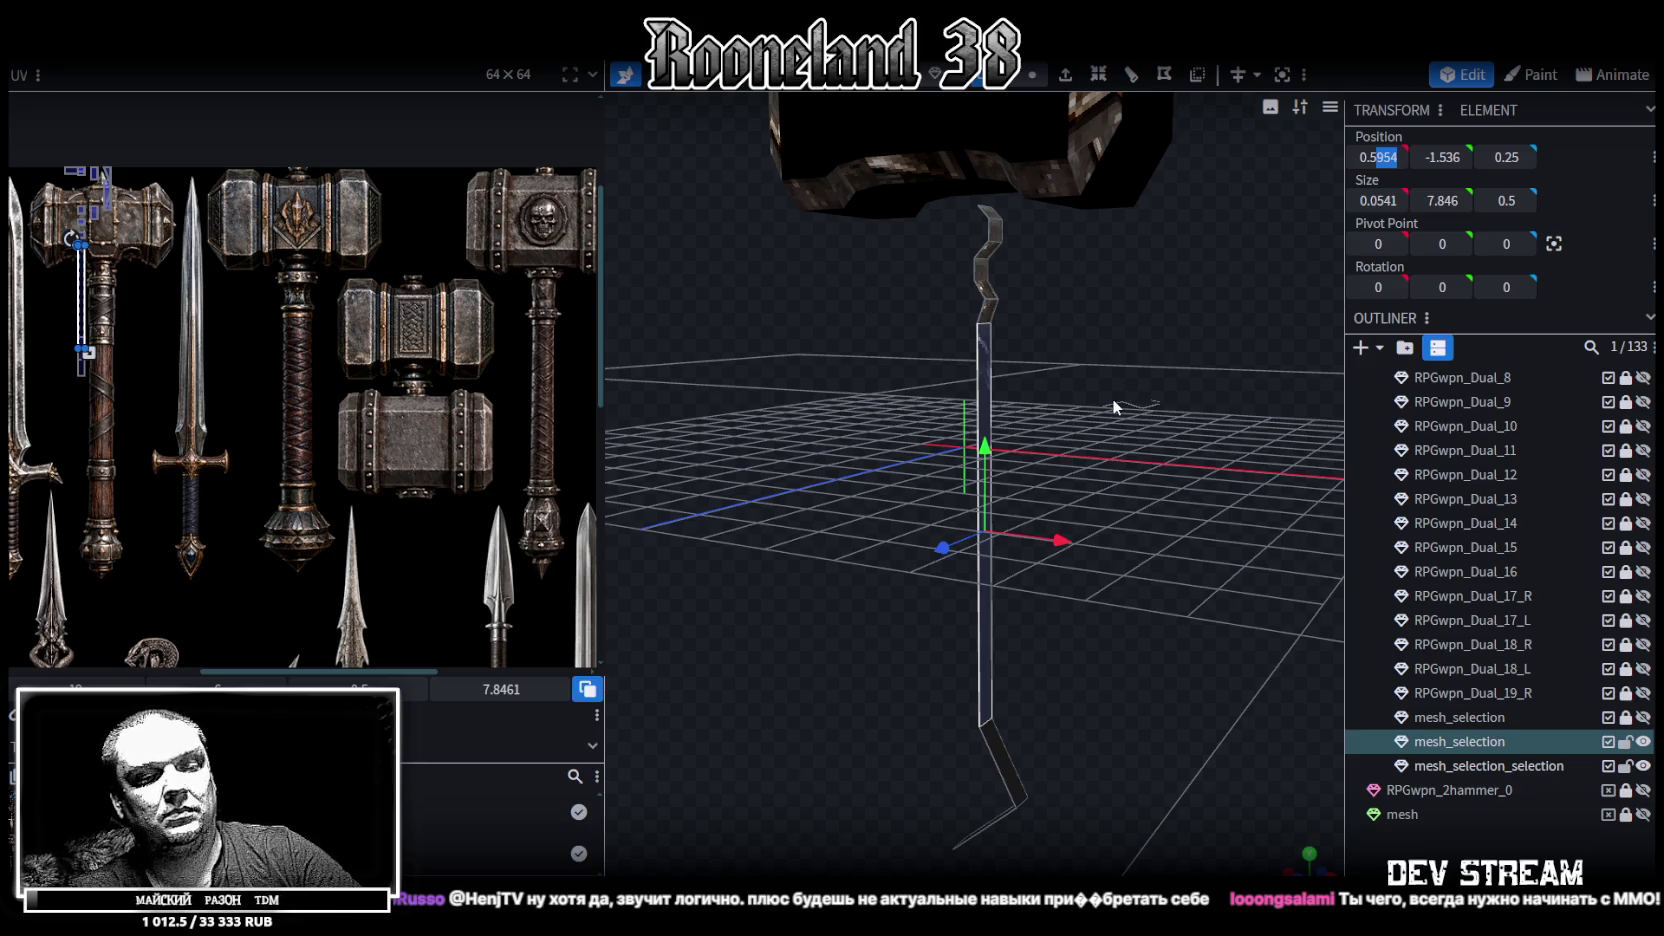
pyautogui.write('75')
pyautogui.press('Return')
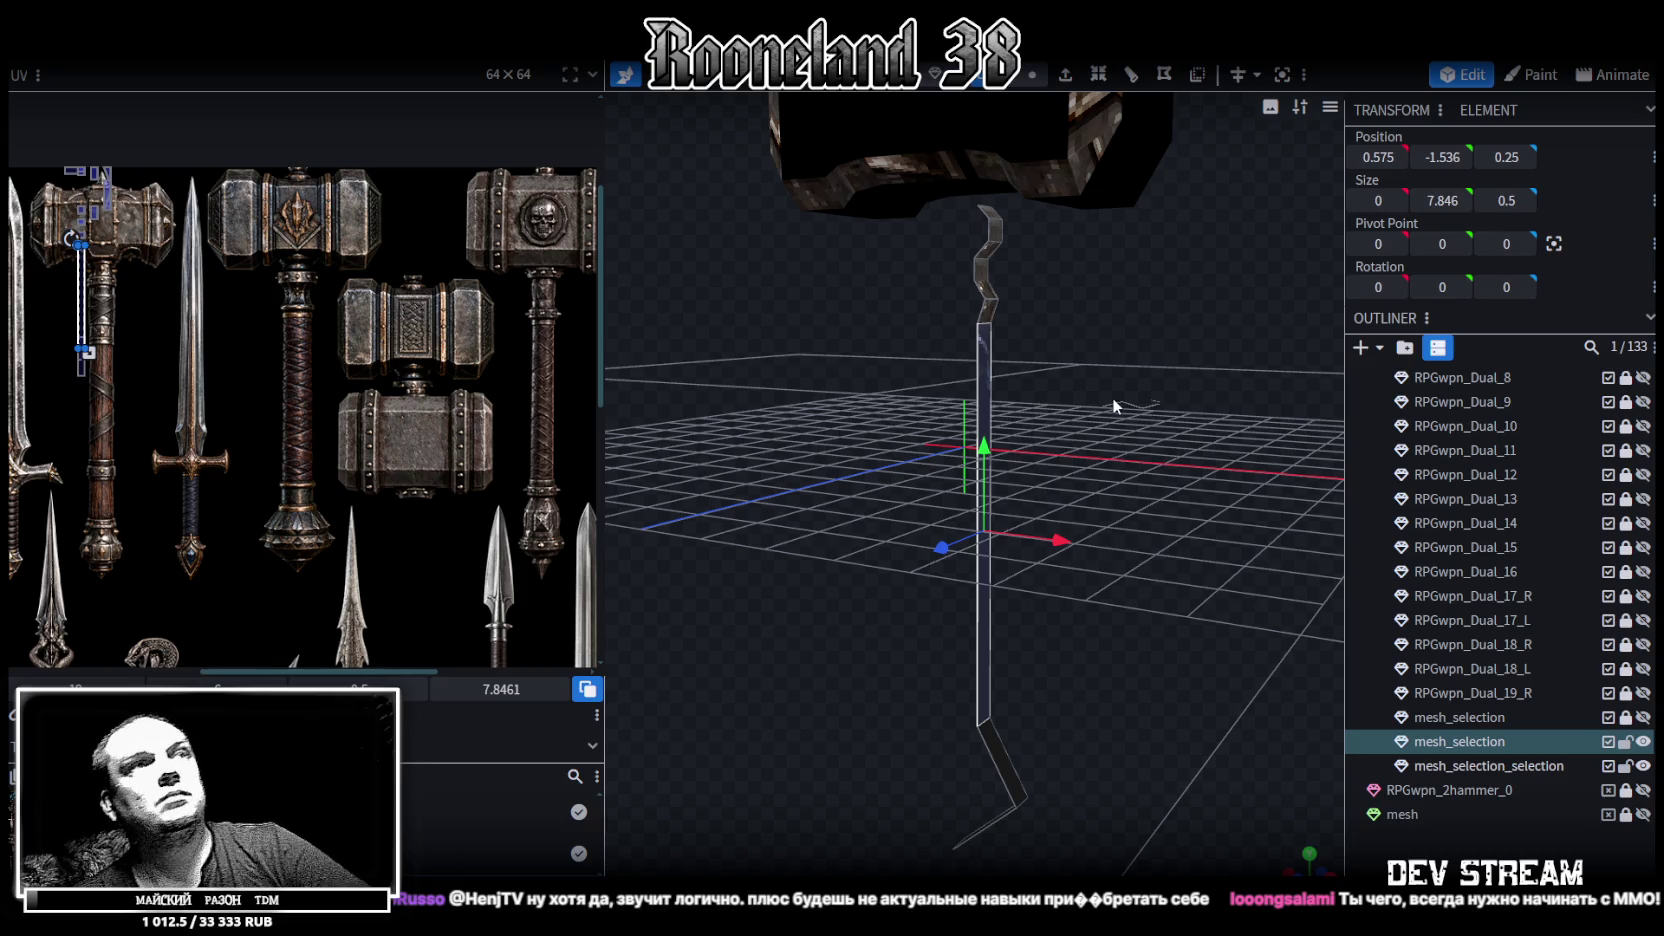
# Set the upper handle segment's X position to 0.575, undoing an accidental face shift
pyautogui.moveTo(1070, 478)
pyautogui.mouseDown()
pyautogui.moveTo(1123, 521)
pyautogui.moveTo(1287, 220)
pyautogui.mouseUp()
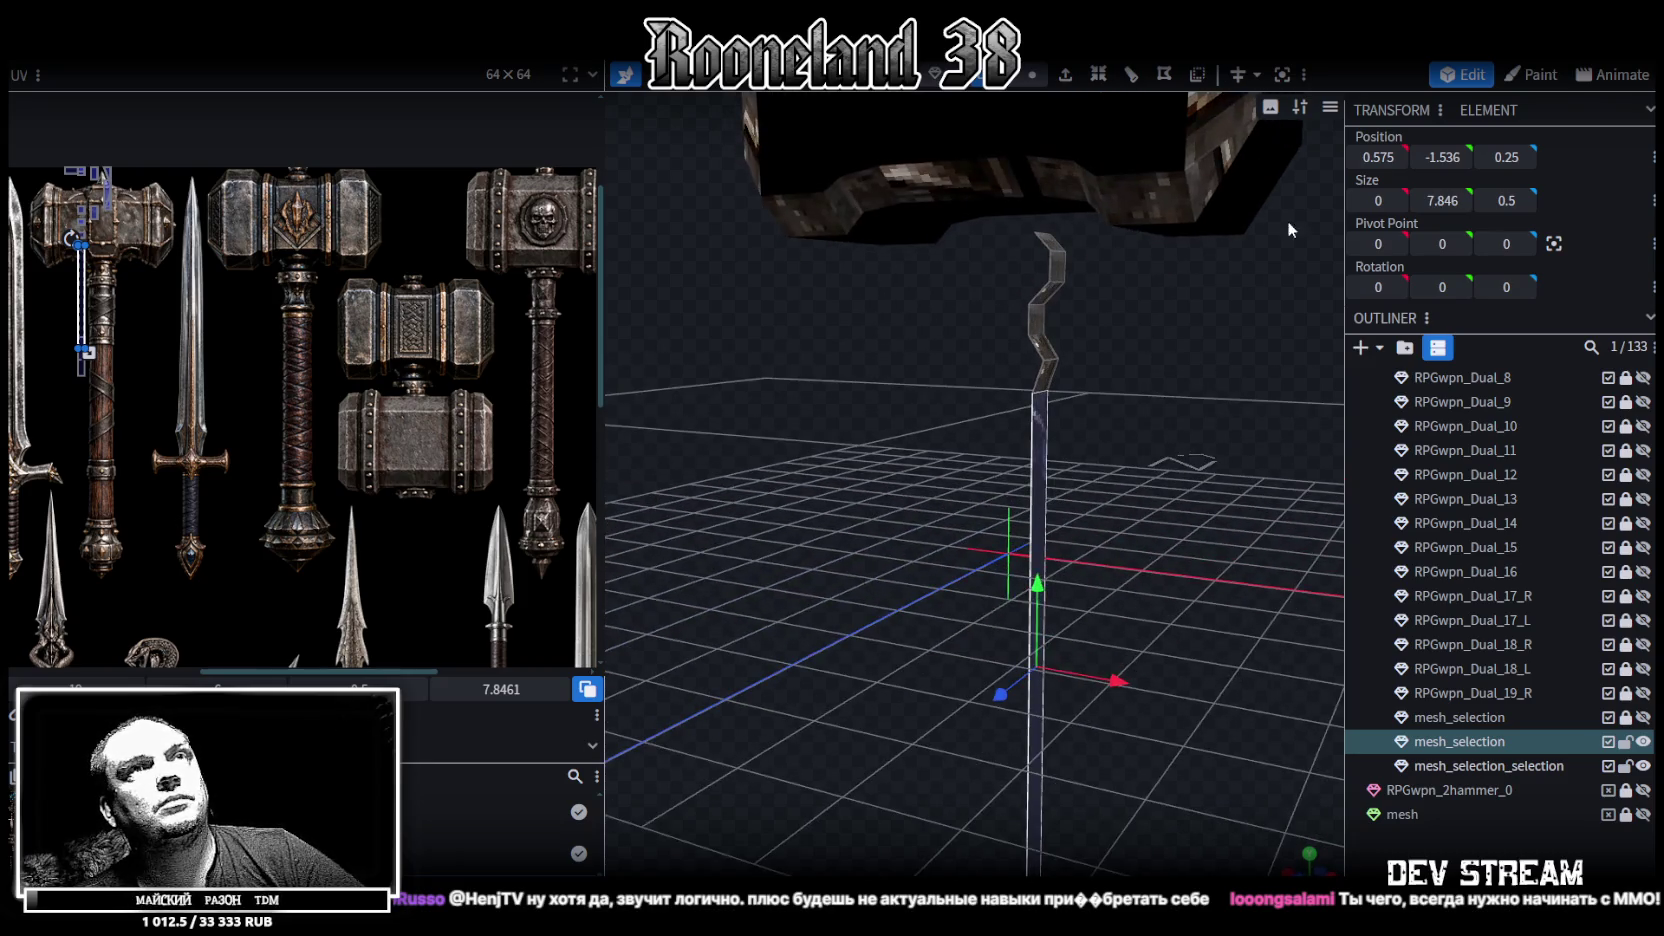
pyautogui.click(1040, 322)
pyautogui.click(1379, 155)
pyautogui.write('0.575')
pyautogui.press('Return')
pyautogui.moveTo(1138, 463)
pyautogui.mouseDown()
pyautogui.moveTo(1200, 456)
pyautogui.moveTo(1164, 462)
pyautogui.mouseUp()
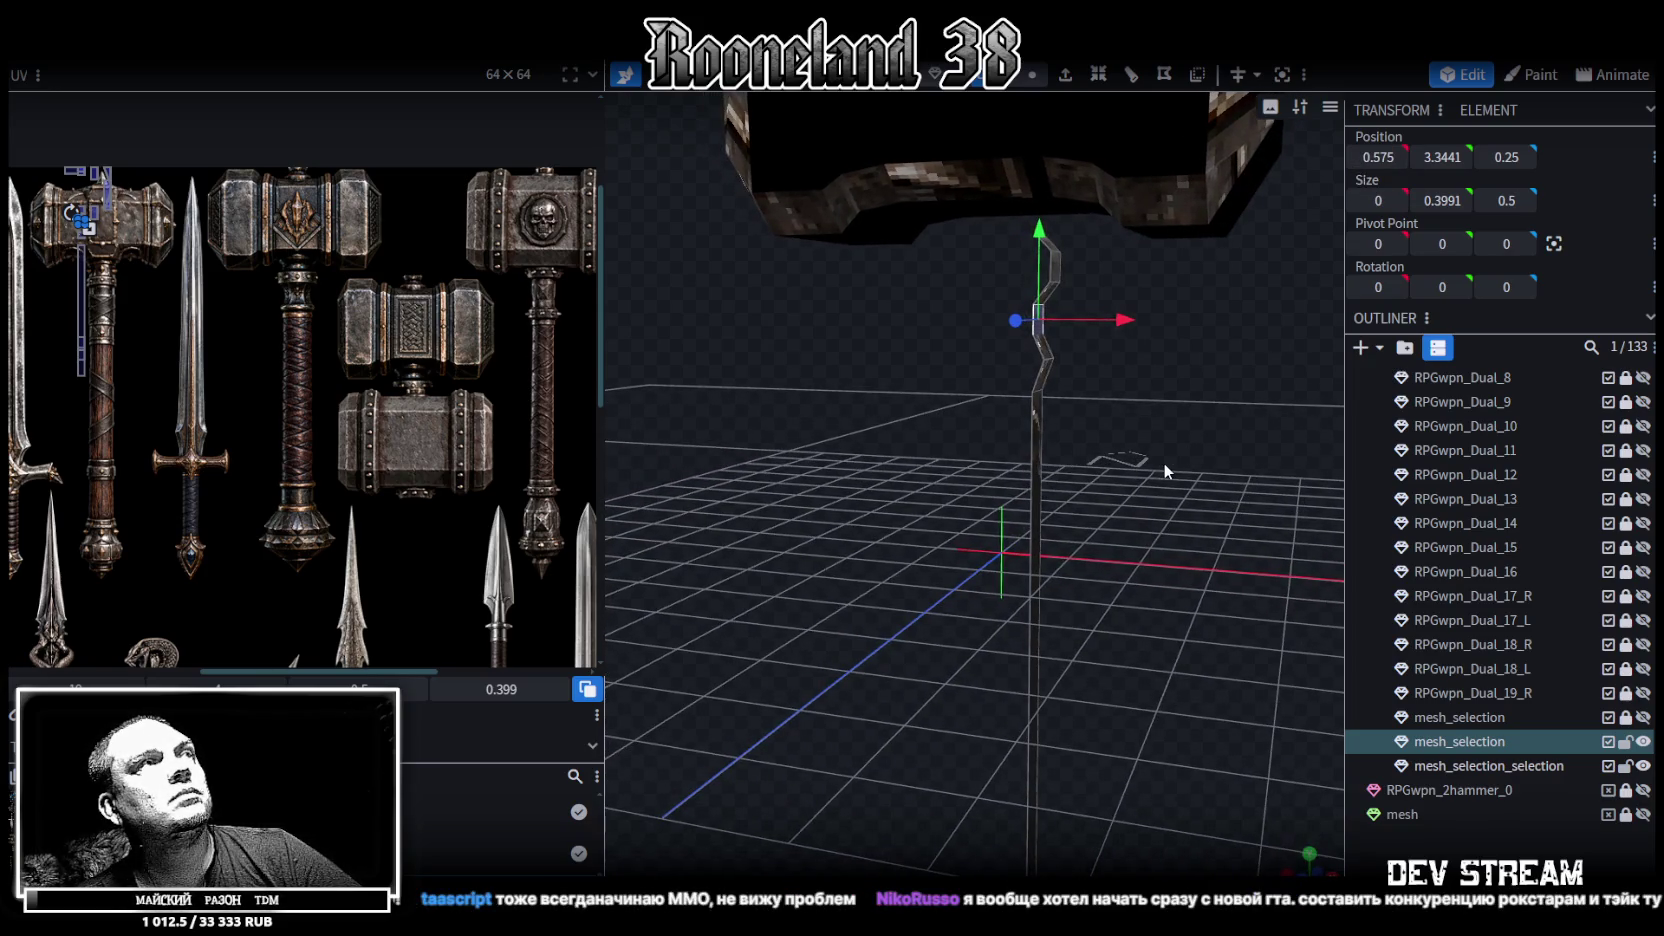
pyautogui.hotkey('ctrl', 'z')
# Extrude the handle's top face upward in Y+ with an extend length of 0.4
pyautogui.moveTo(1173, 460)
pyautogui.mouseDown()
pyautogui.moveTo(1166, 485)
pyautogui.moveTo(1089, 517)
pyautogui.moveTo(1046, 490)
pyautogui.moveTo(1118, 403)
pyautogui.moveTo(1236, 335)
pyautogui.moveTo(1110, 162)
pyautogui.mouseUp()
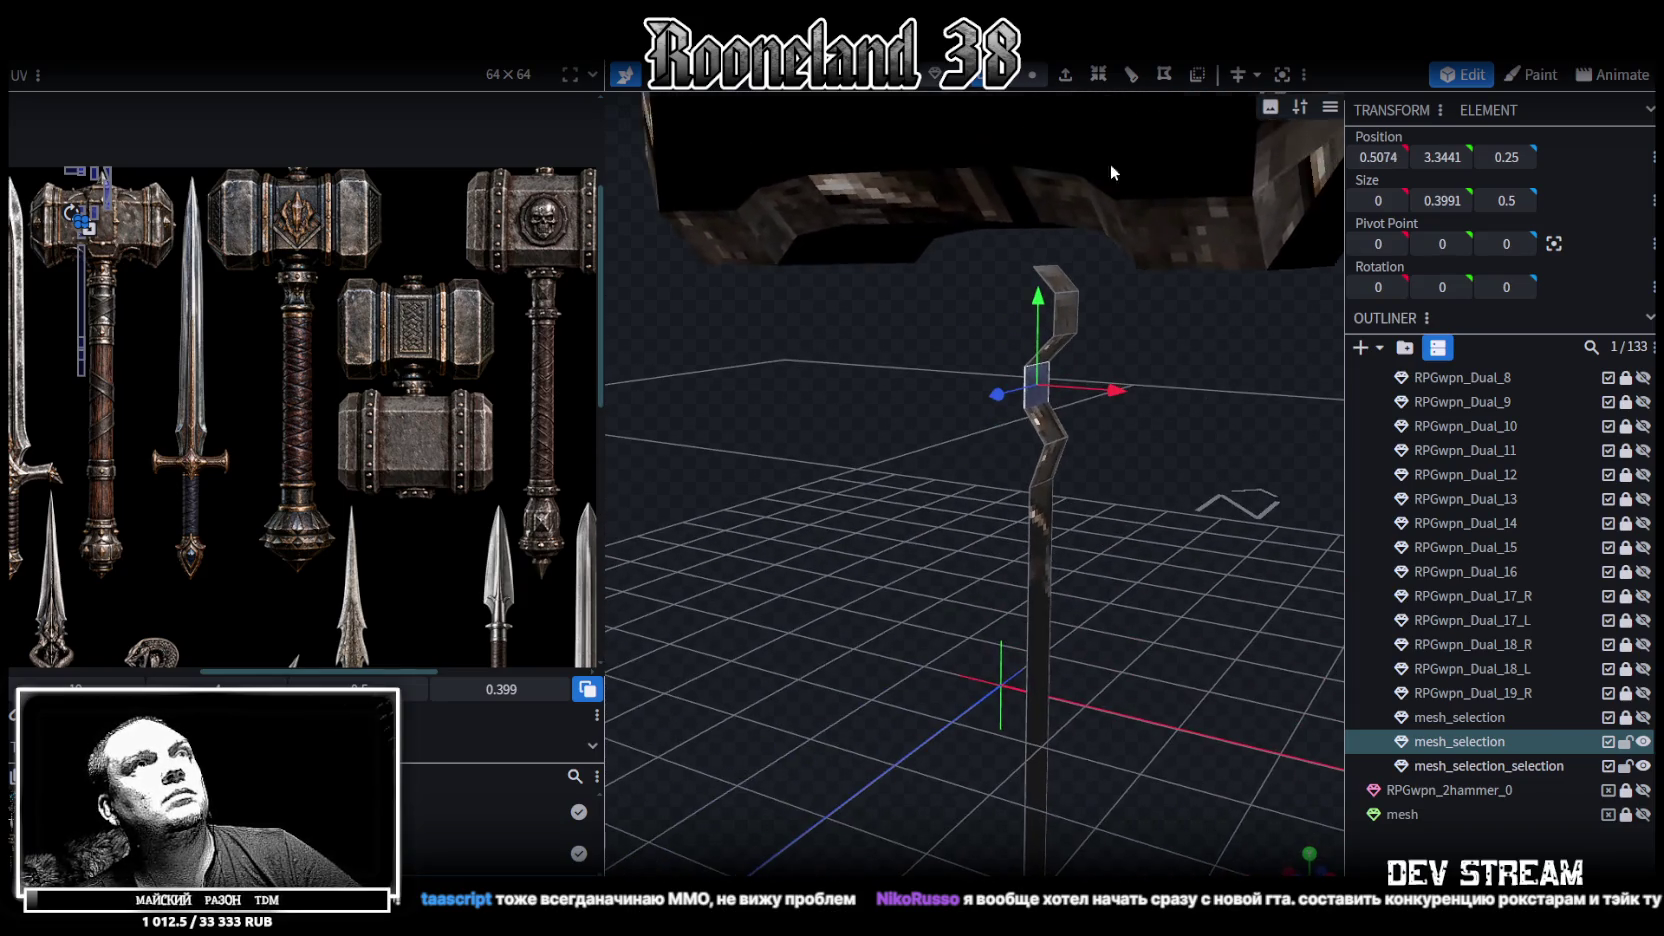
pyautogui.click(1057, 272)
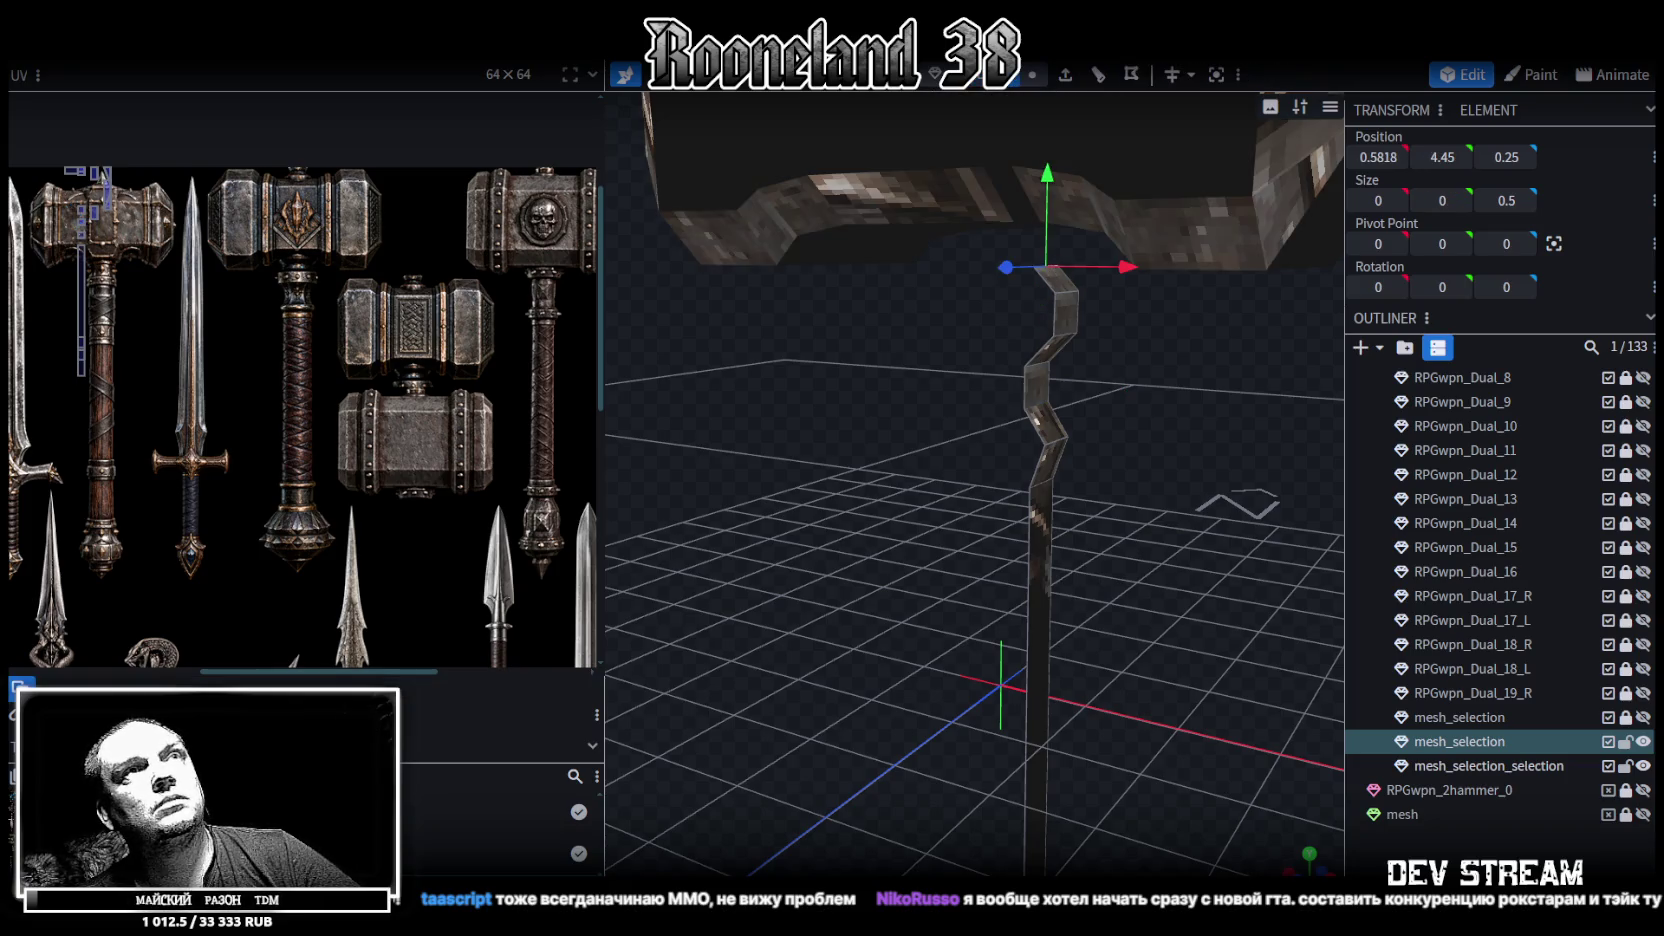
pyautogui.click(1064, 80)
pyautogui.click(1000, 862)
pyautogui.click(991, 676)
pyautogui.moveTo(1124, 604); pyautogui.dragTo(1216, 508)
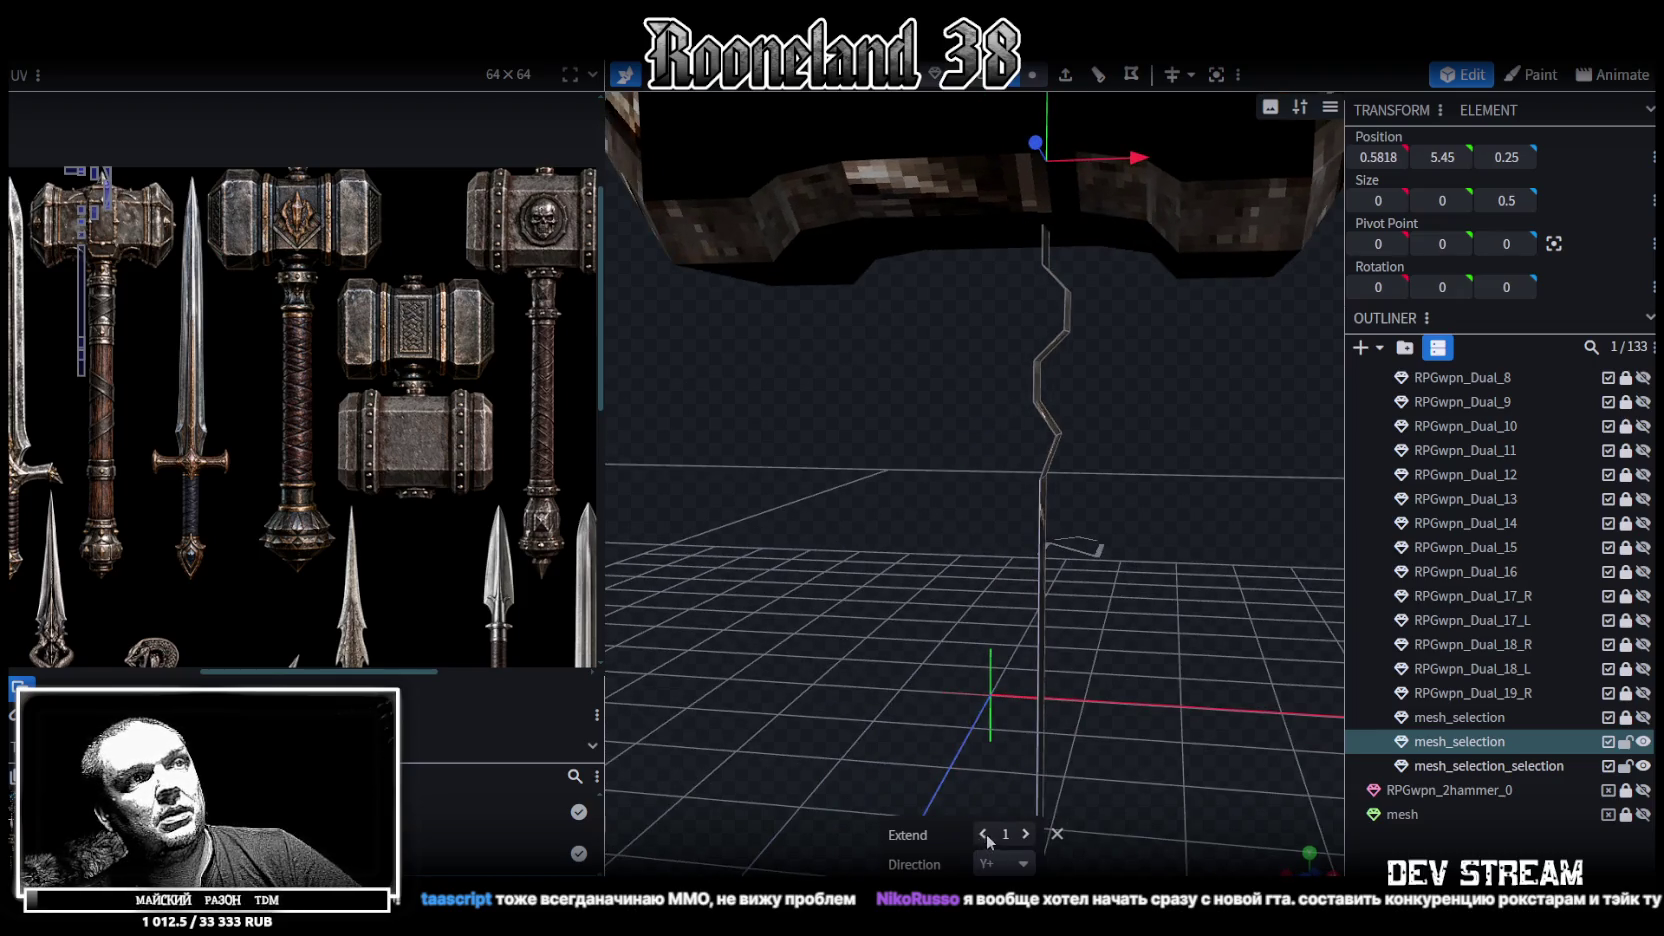
pyautogui.moveTo(1005, 834); pyautogui.dragTo(995, 834)
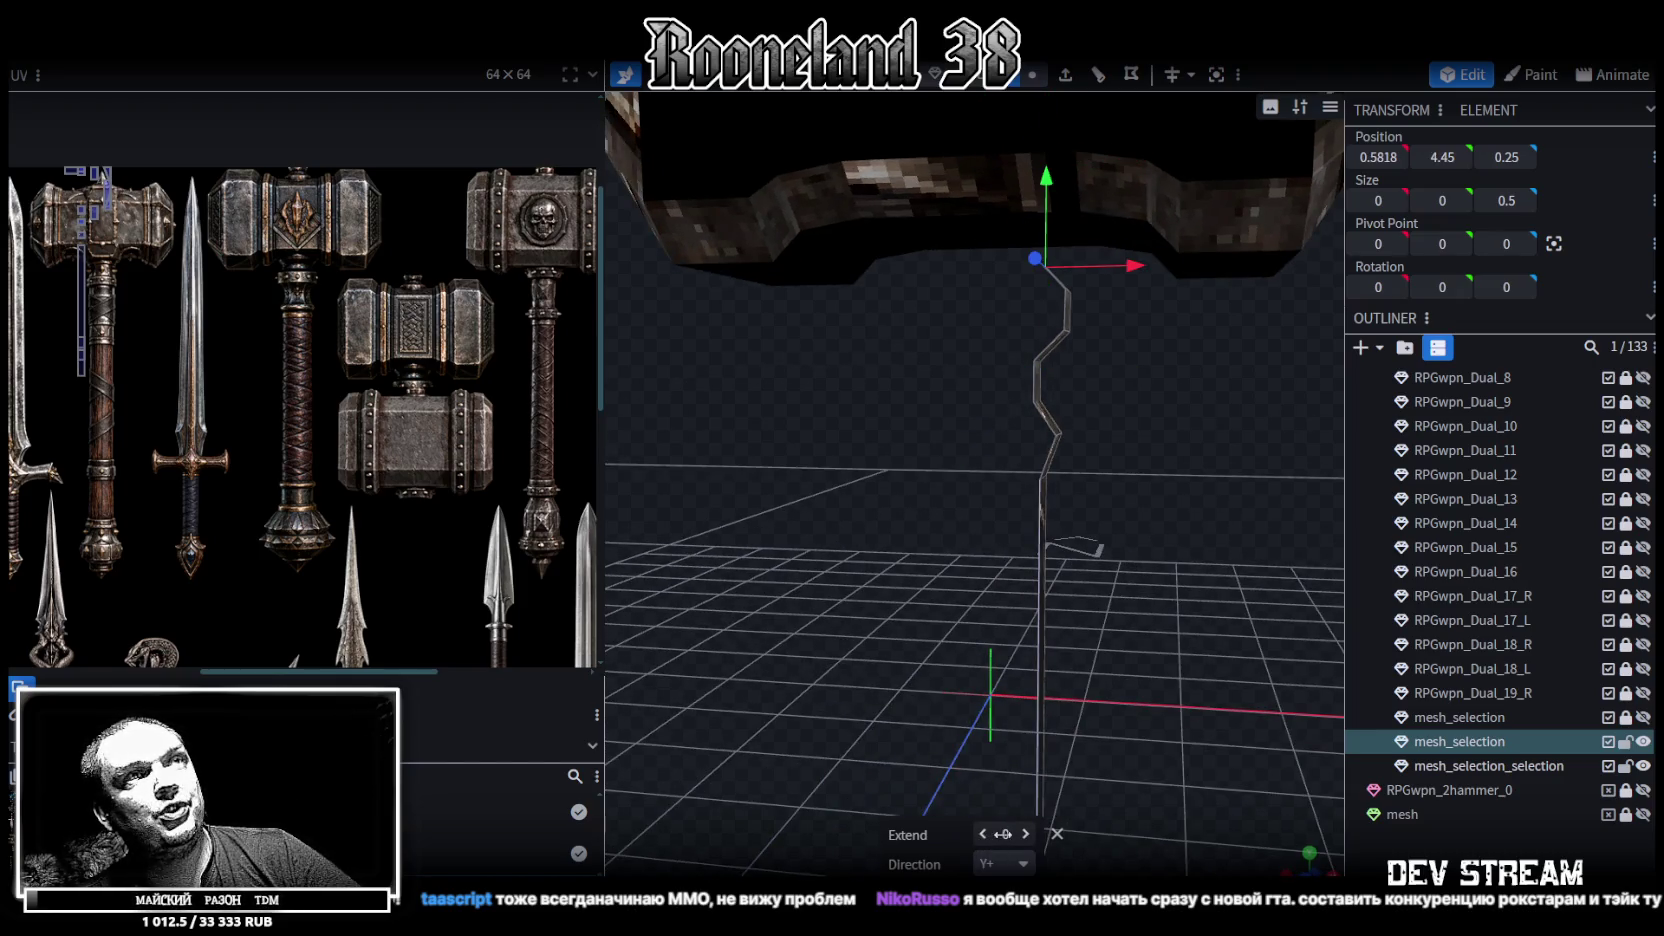
pyautogui.click(1026, 834)
pyautogui.click(1026, 834)
pyautogui.click(1026, 834)
pyautogui.click(1026, 834)
pyautogui.click(1026, 834)
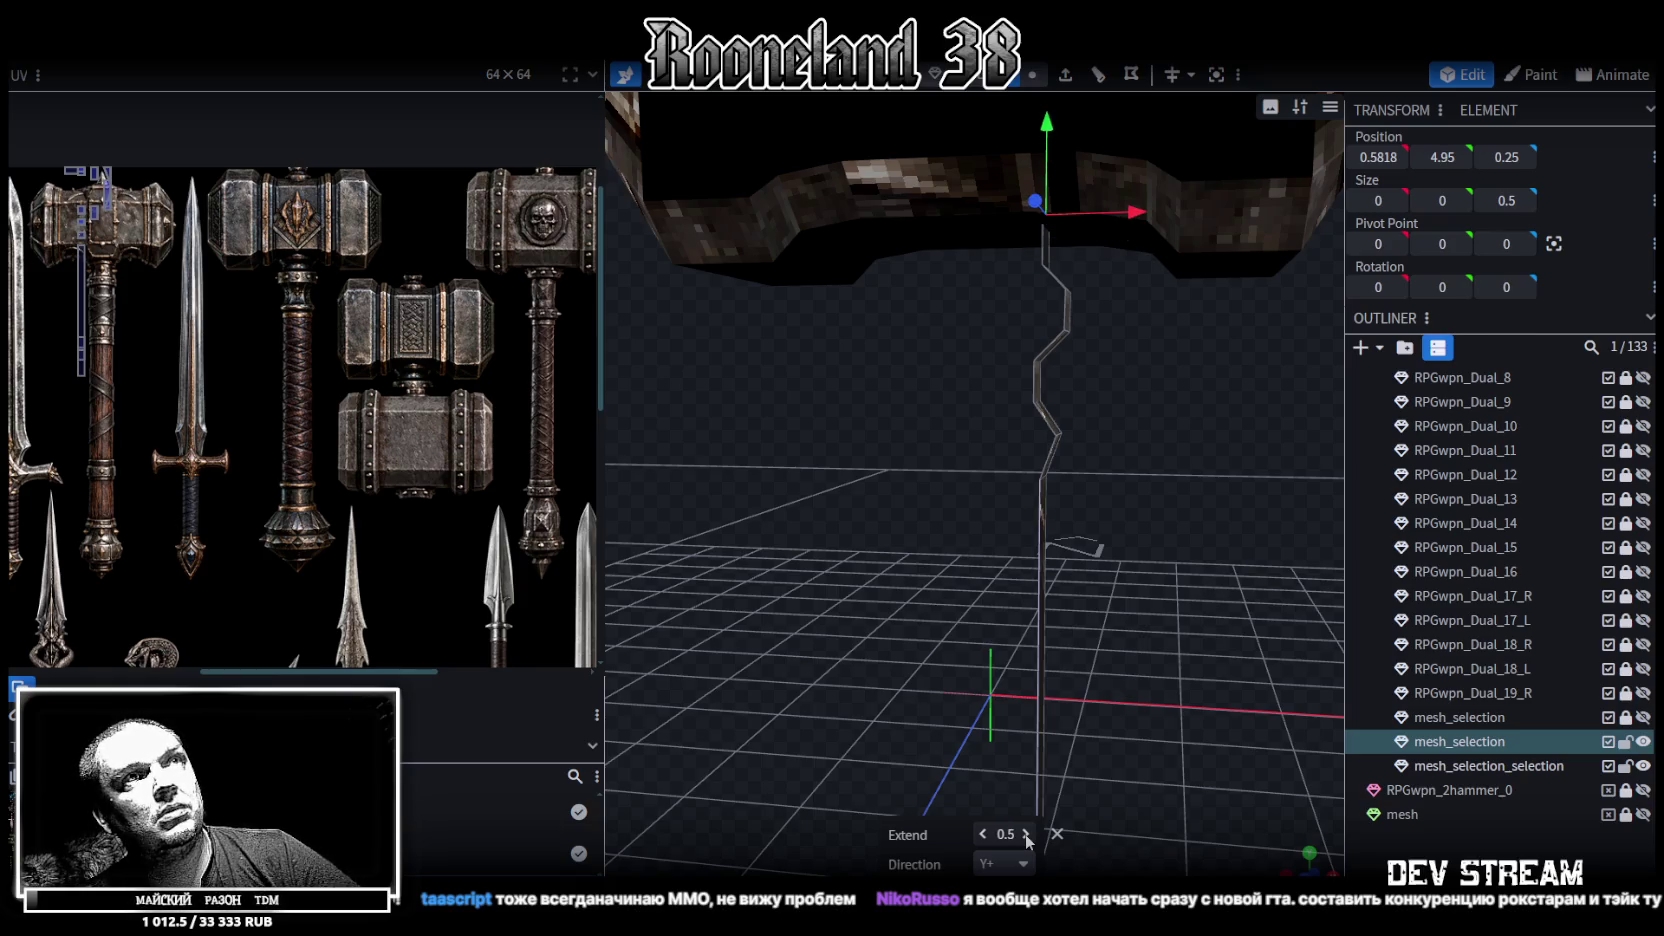
pyautogui.click(986, 833)
pyautogui.moveTo(1150, 550); pyautogui.dragTo(1048, 504)
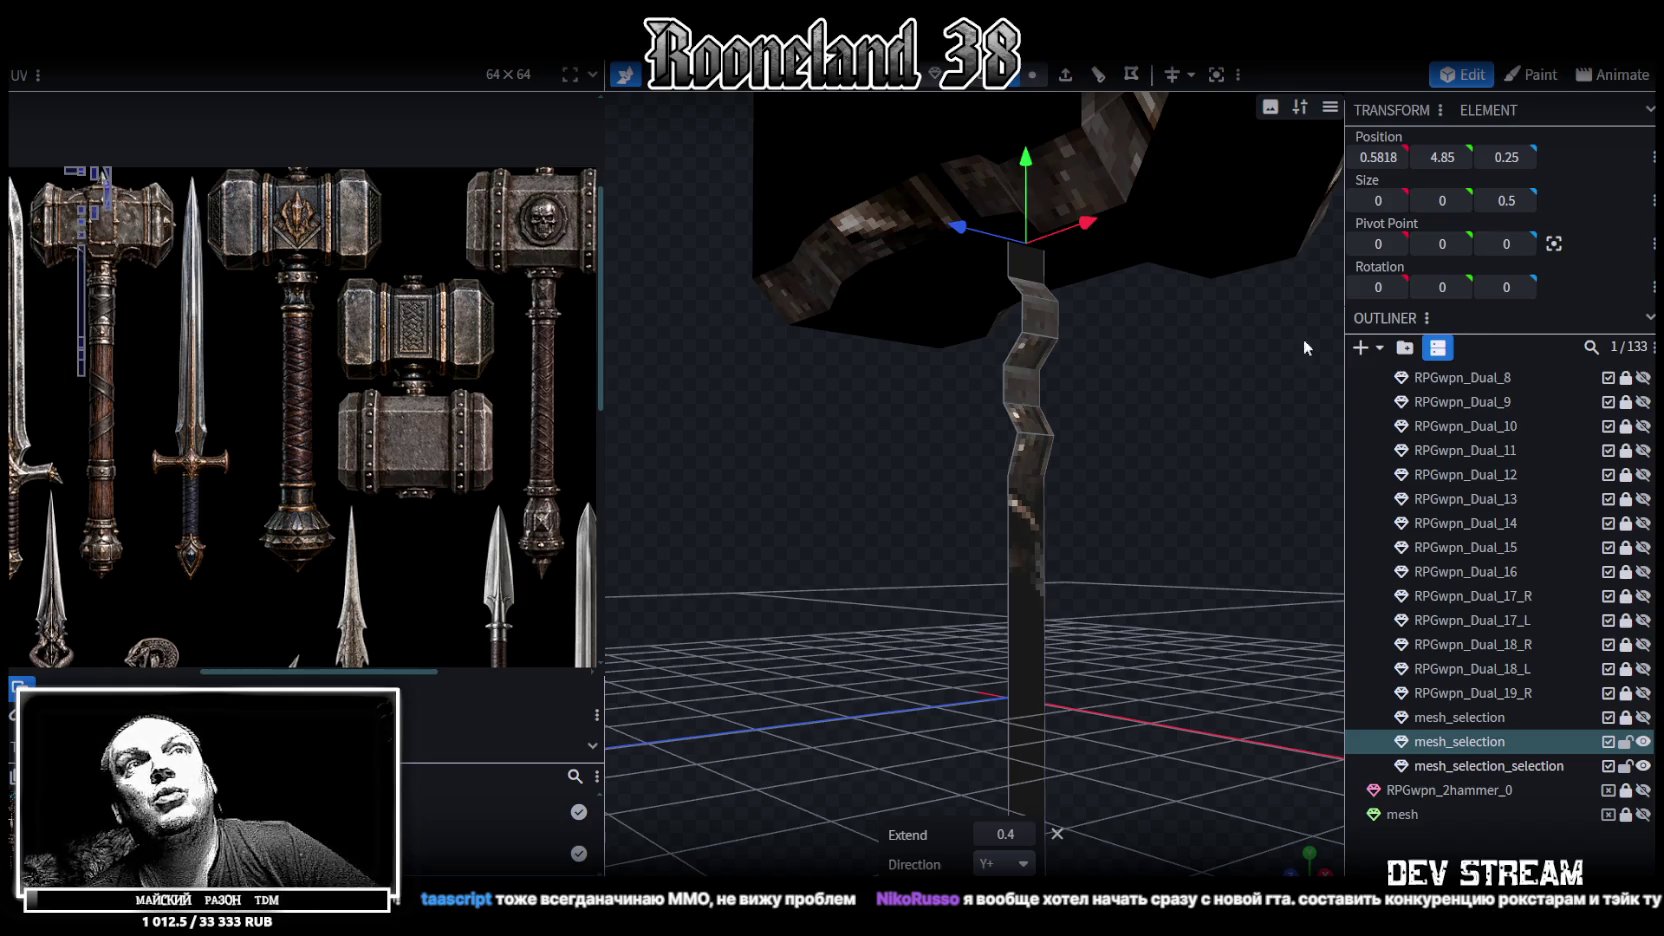
# Check the curved hammer head's position, then hide that mesh
pyautogui.click(962, 271)
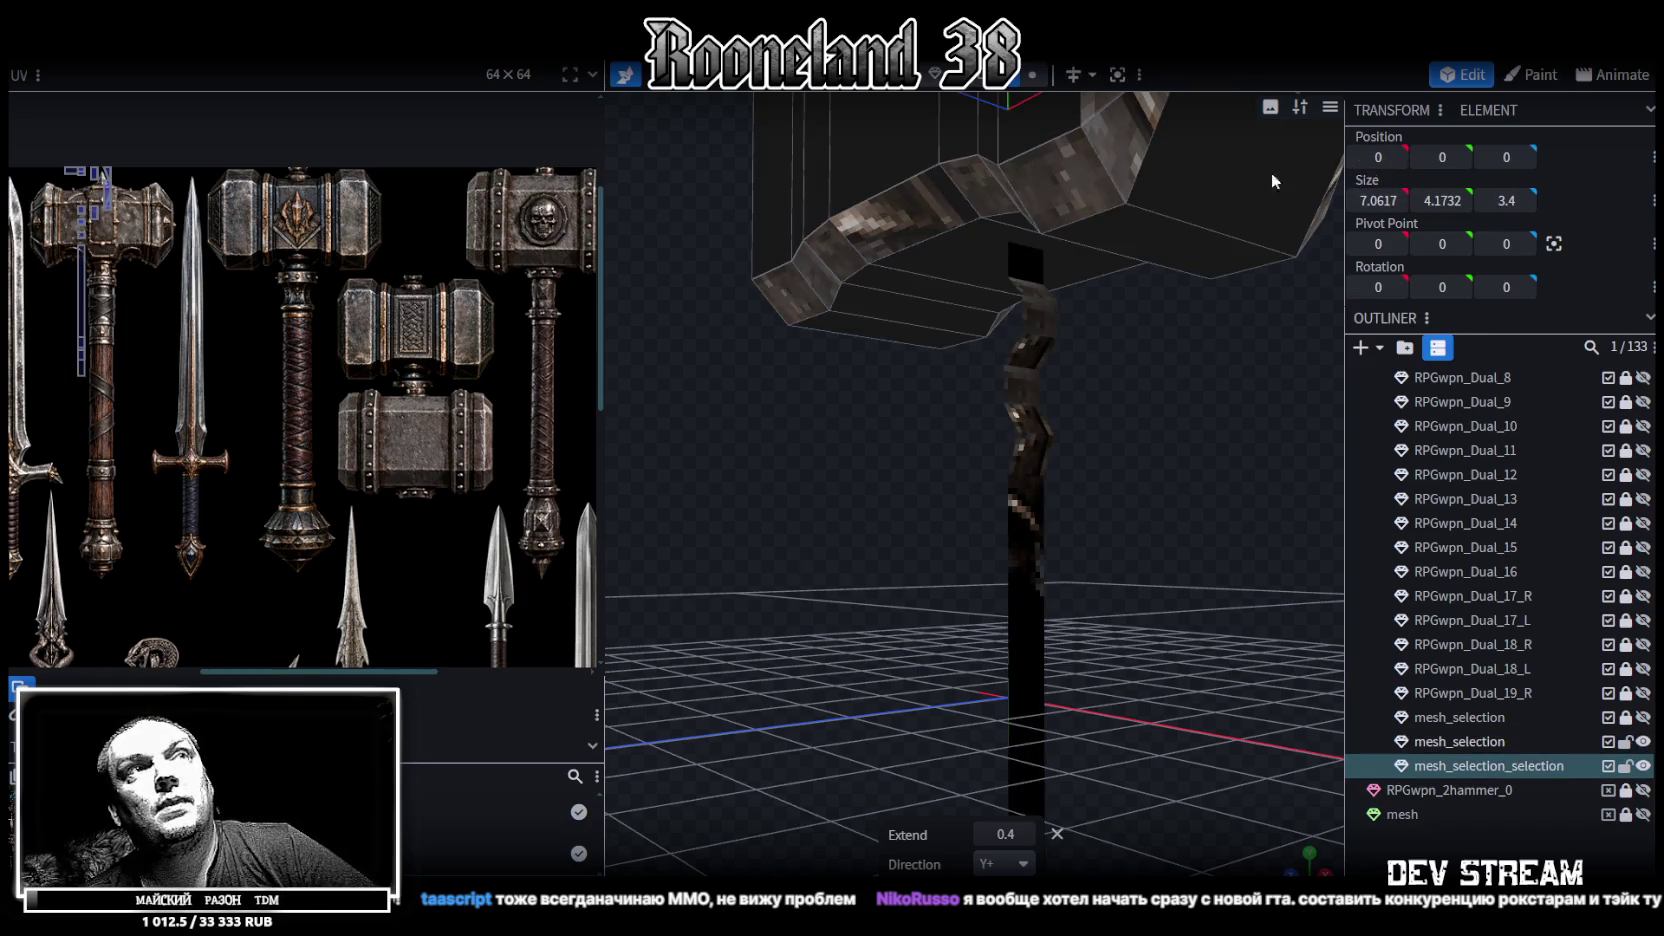
pyautogui.click(1011, 220)
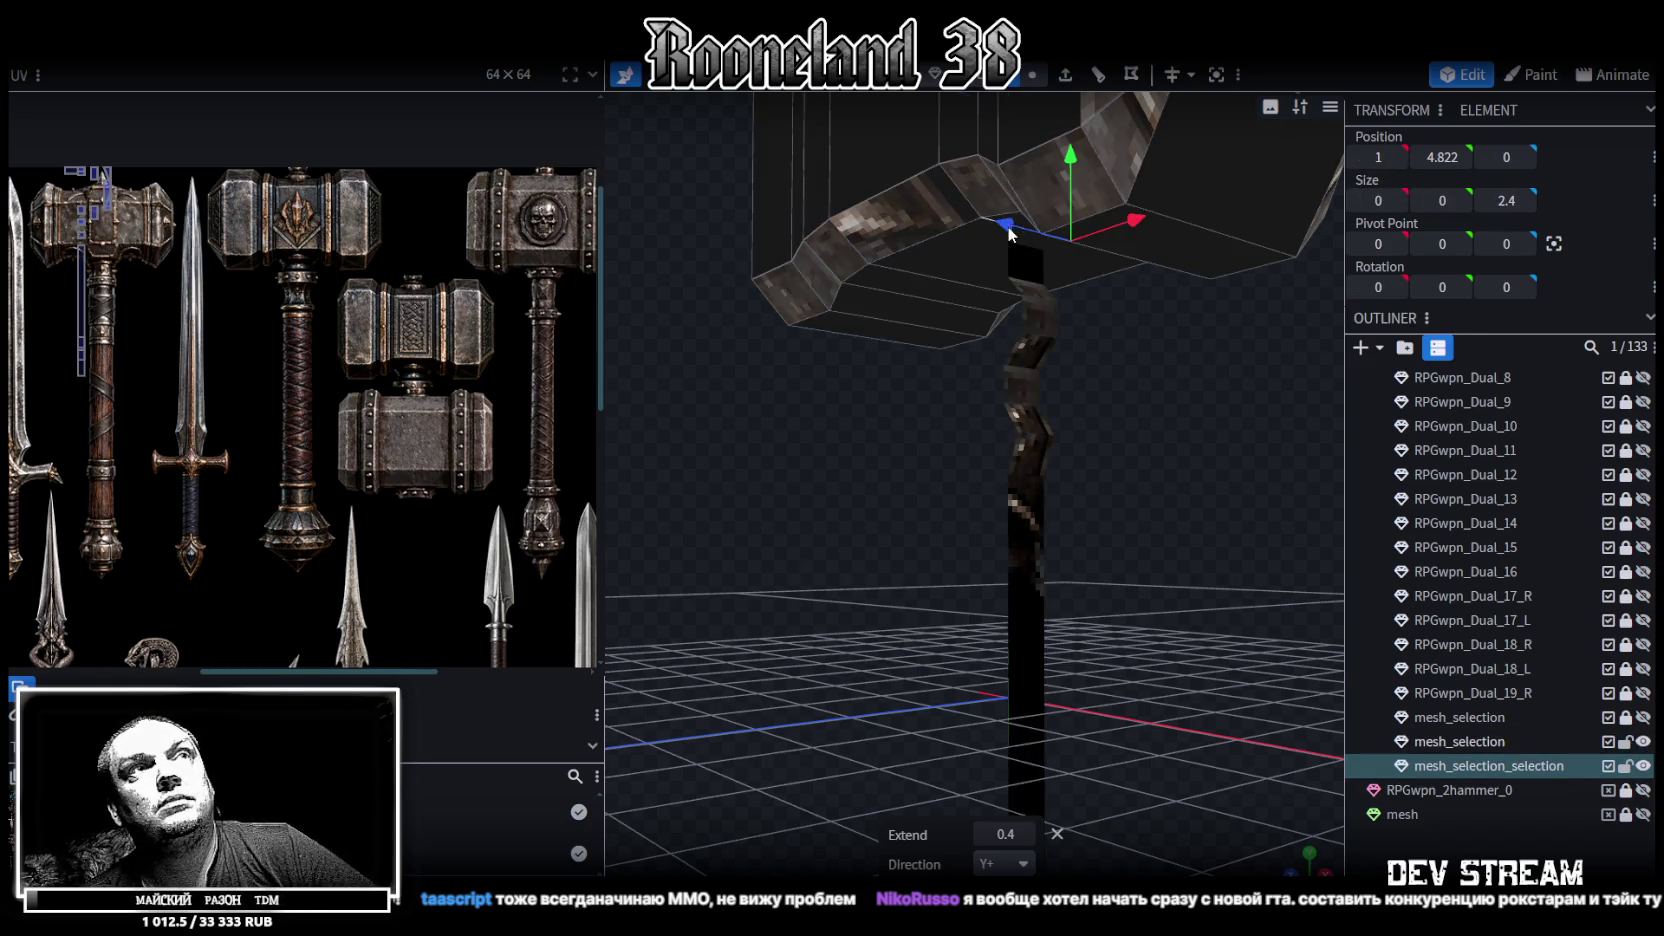
pyautogui.click(1026, 274)
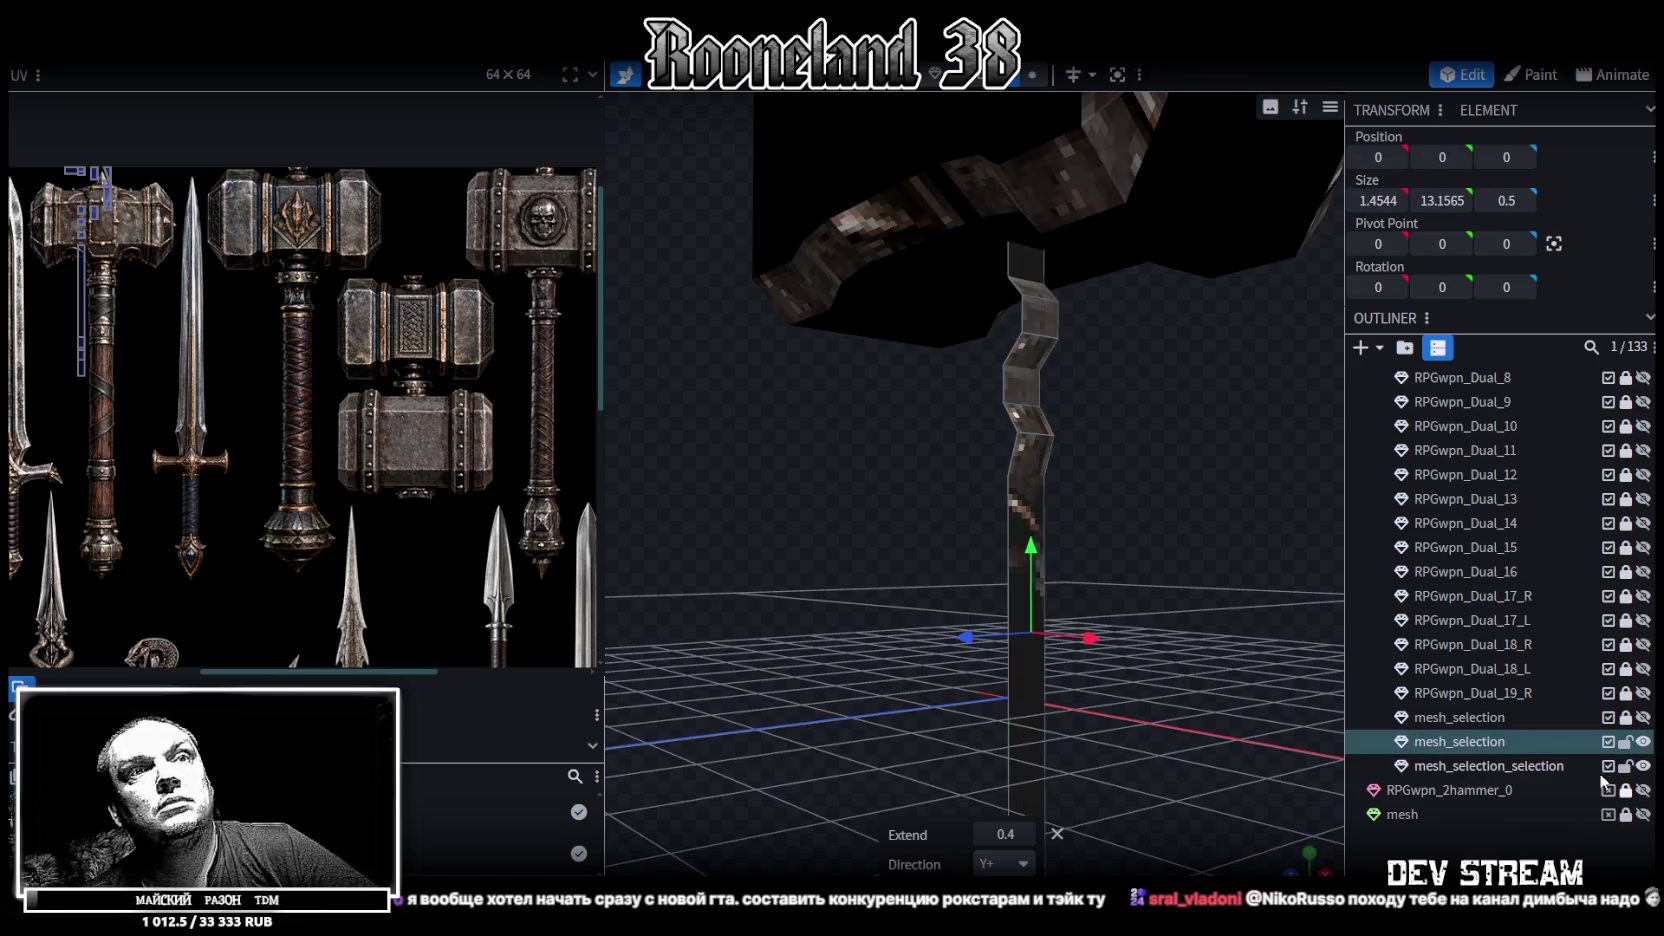
pyautogui.click(1643, 766)
# Set the handle's top face to a height of 4.822
pyautogui.click(1035, 243)
pyautogui.click(1440, 157)
pyautogui.write('4.822')
pyautogui.press('Return')
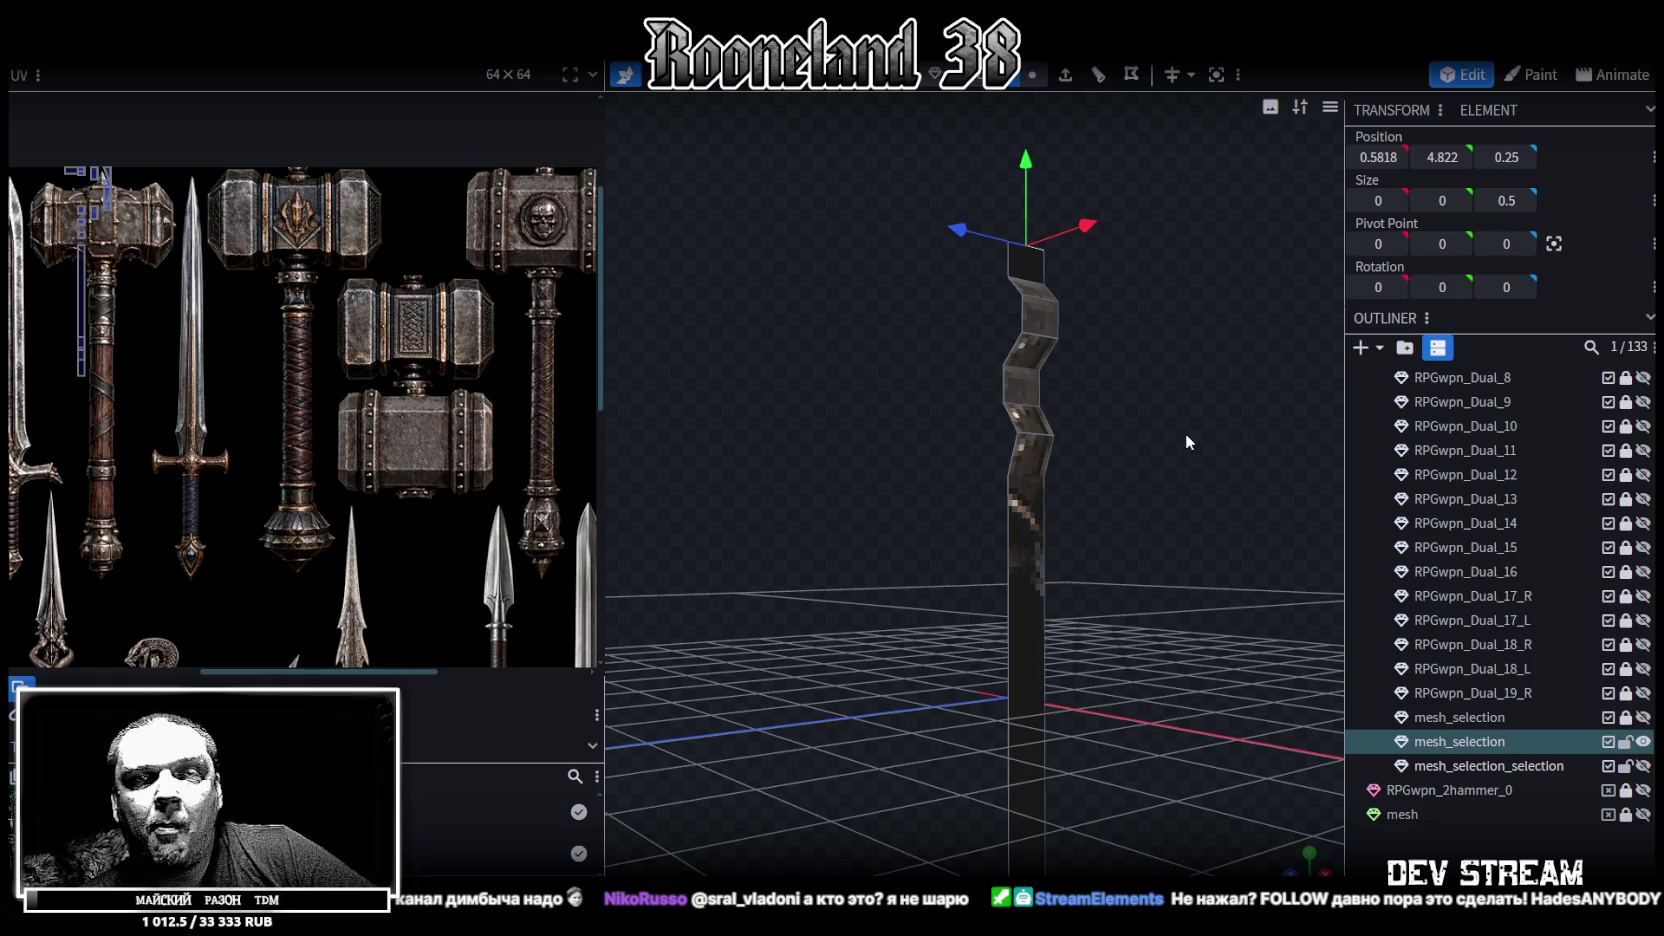
# In a straight side view, merge the handle's selected vertices together
pyautogui.moveTo(1176, 428)
pyautogui.mouseDown()
pyautogui.moveTo(946, 600)
pyautogui.moveTo(906, 550)
pyautogui.moveTo(836, 569)
pyautogui.moveTo(858, 350)
pyautogui.moveTo(838, 426)
pyautogui.mouseUp()
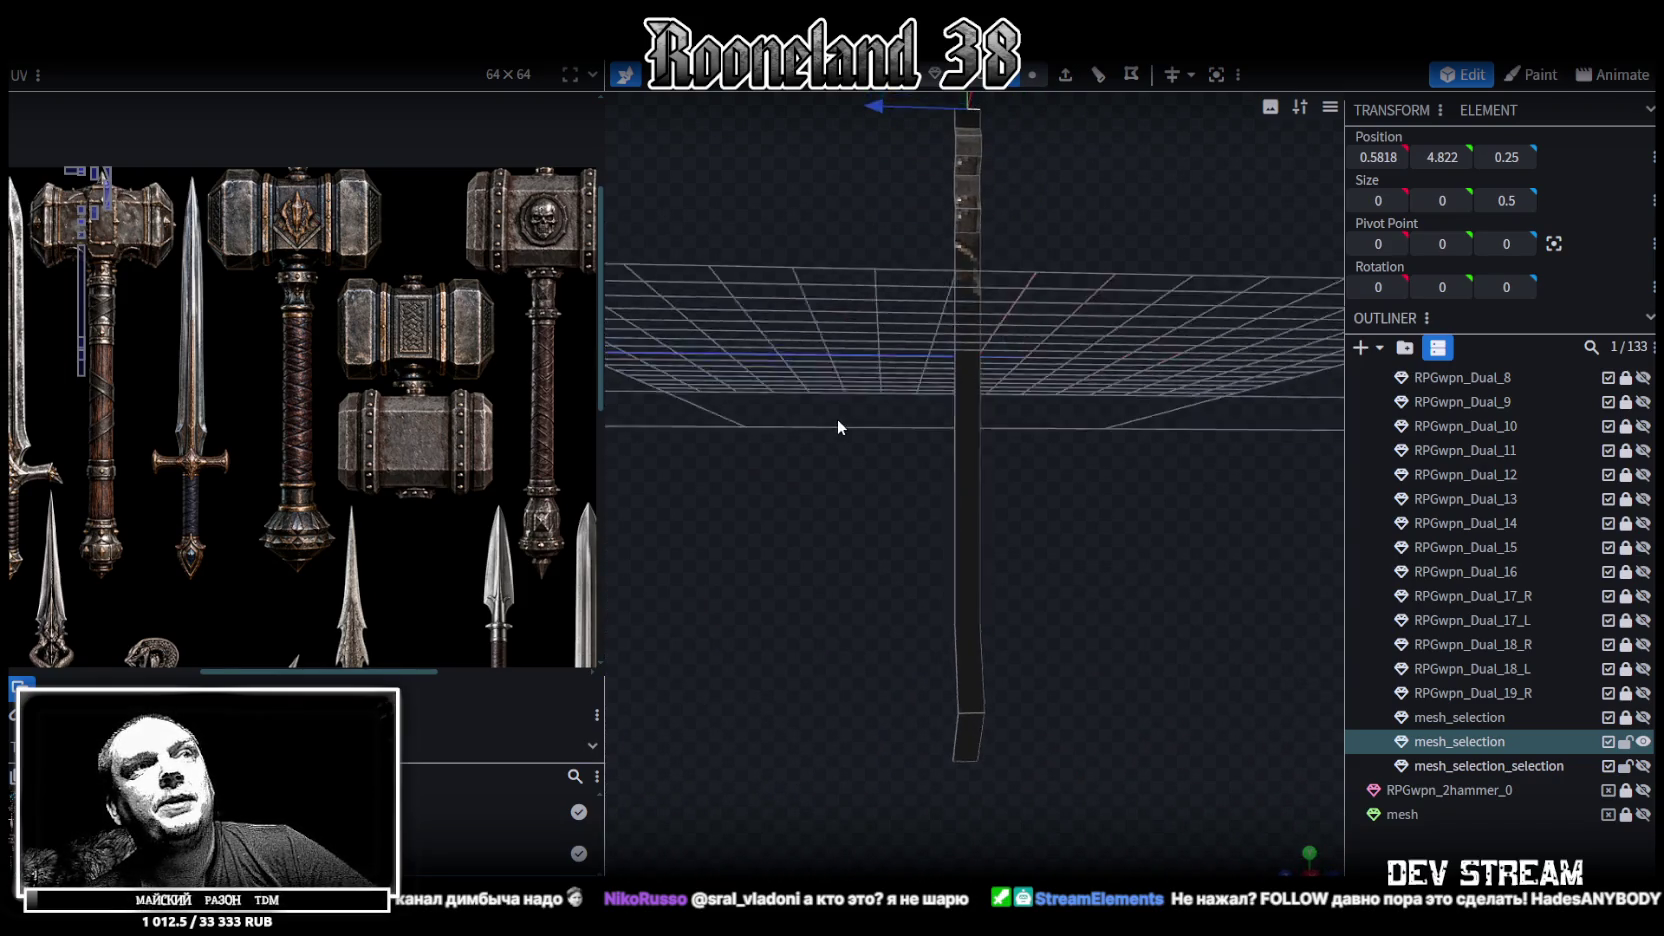
pyautogui.click(1309, 870)
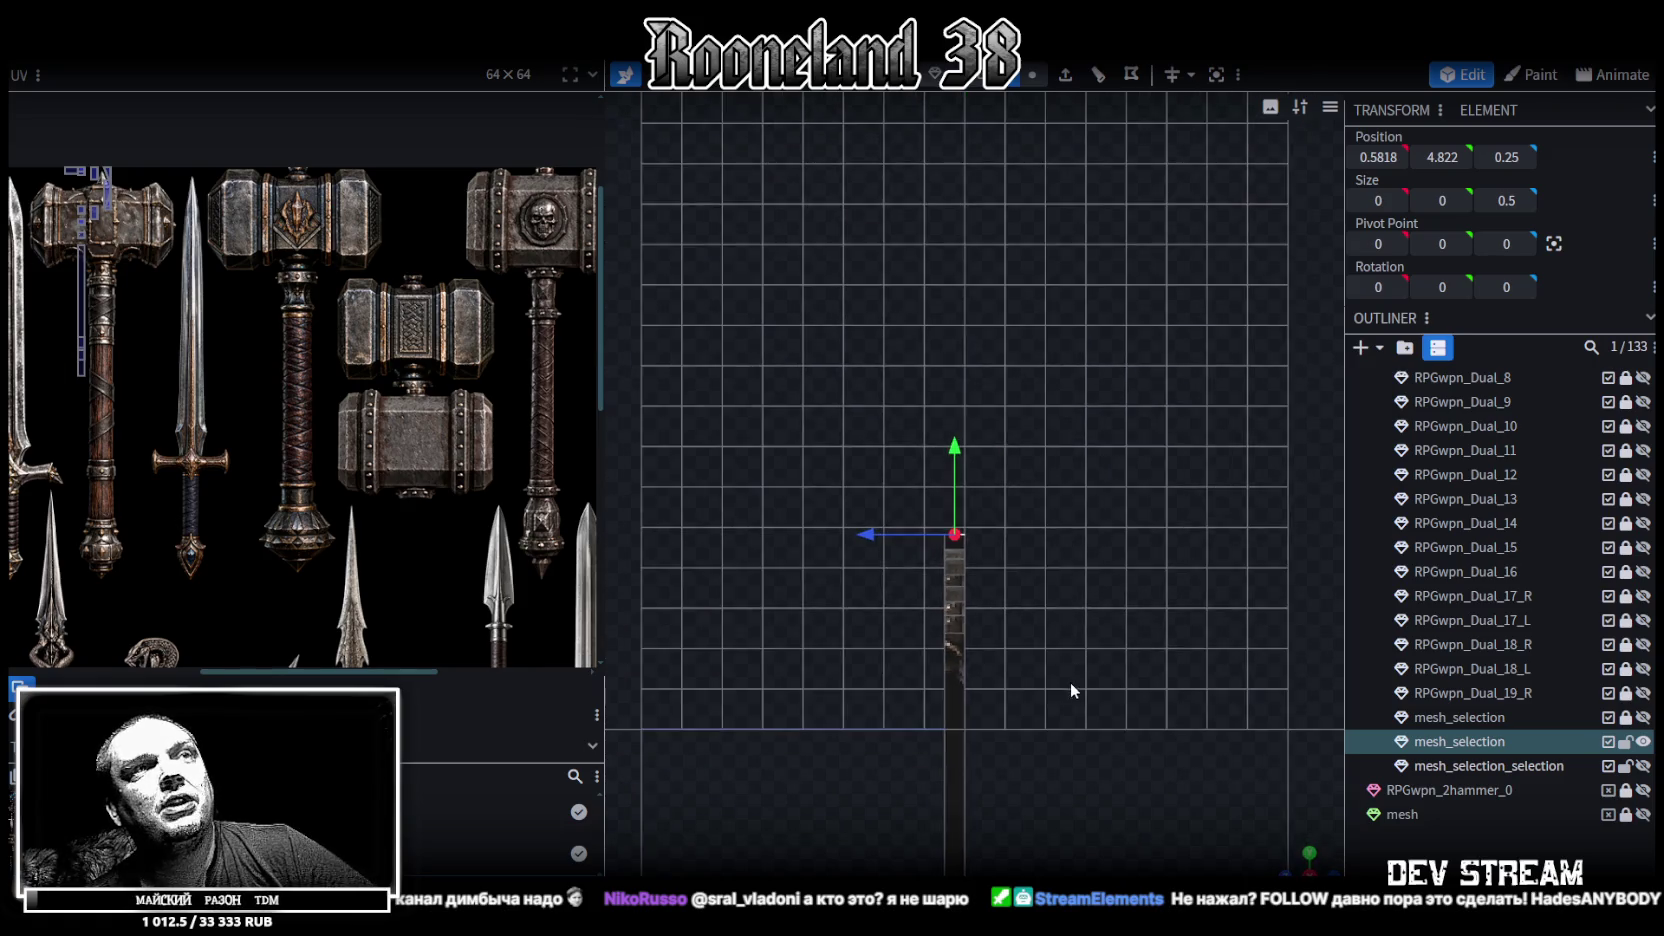
pyautogui.moveTo(1124, 485); pyautogui.dragTo(1152, 484)
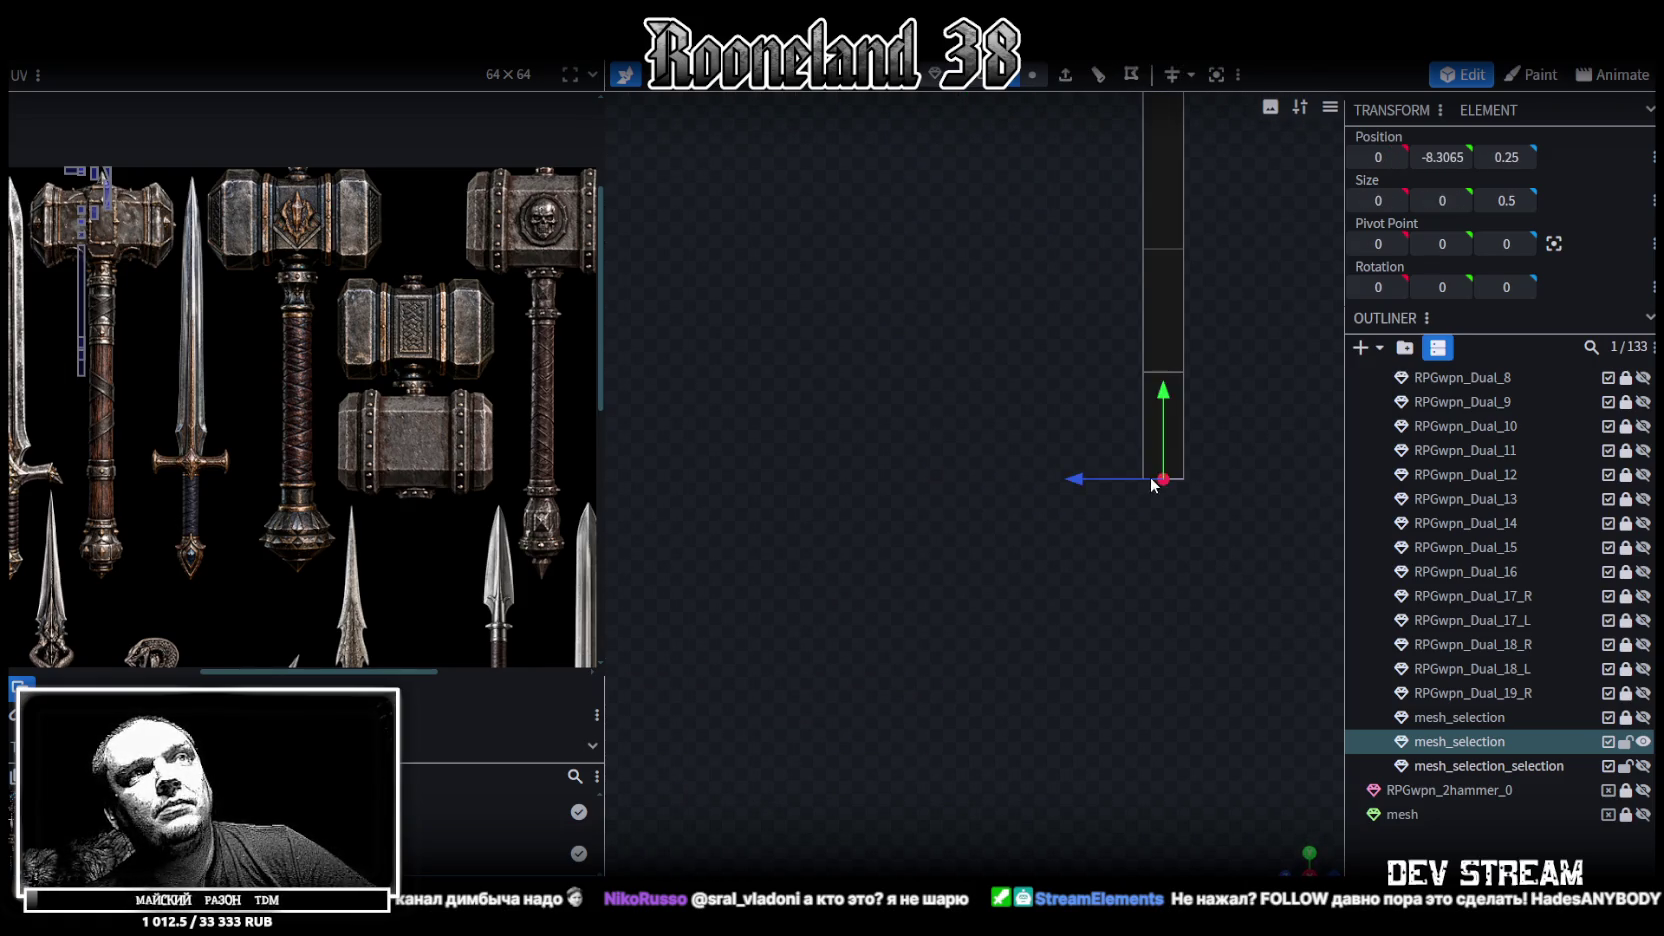
pyautogui.click(1032, 74)
pyautogui.scroll(1, 1239, 480)
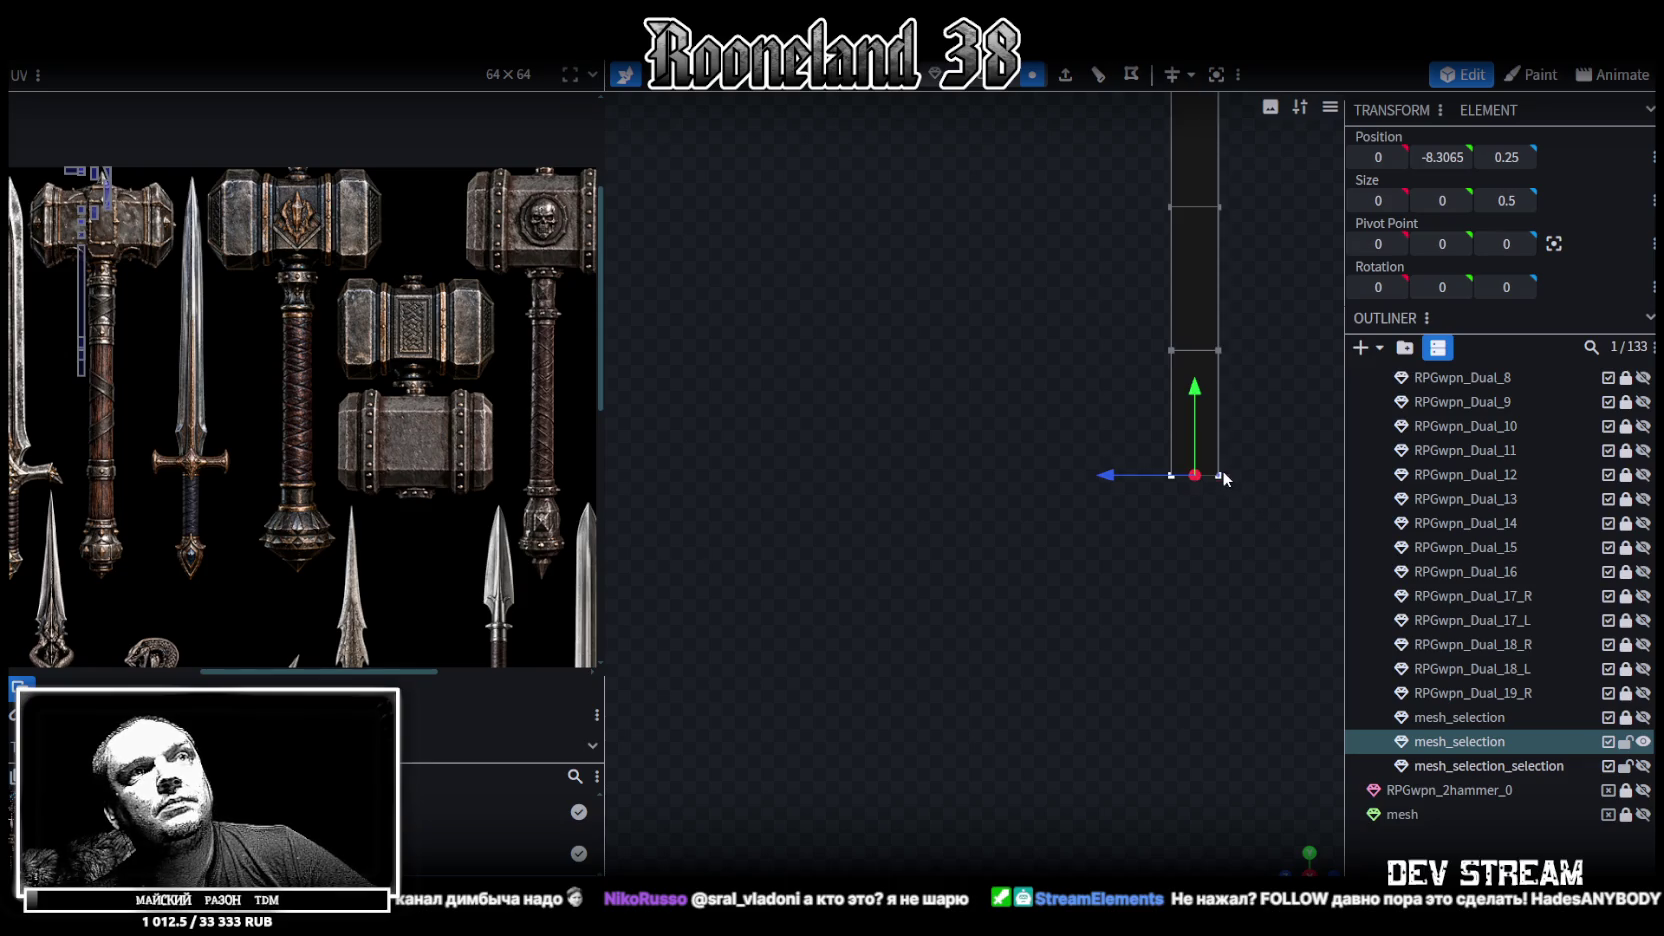
pyautogui.rightClick(1166, 478)
pyautogui.click(1410, 487)
# Select the handle's top vertices and push them outward along Z
pyautogui.moveTo(1072, 597); pyautogui.dragTo(1019, 824)
pyautogui.moveTo(962, 151); pyautogui.dragTo(1026, 649)
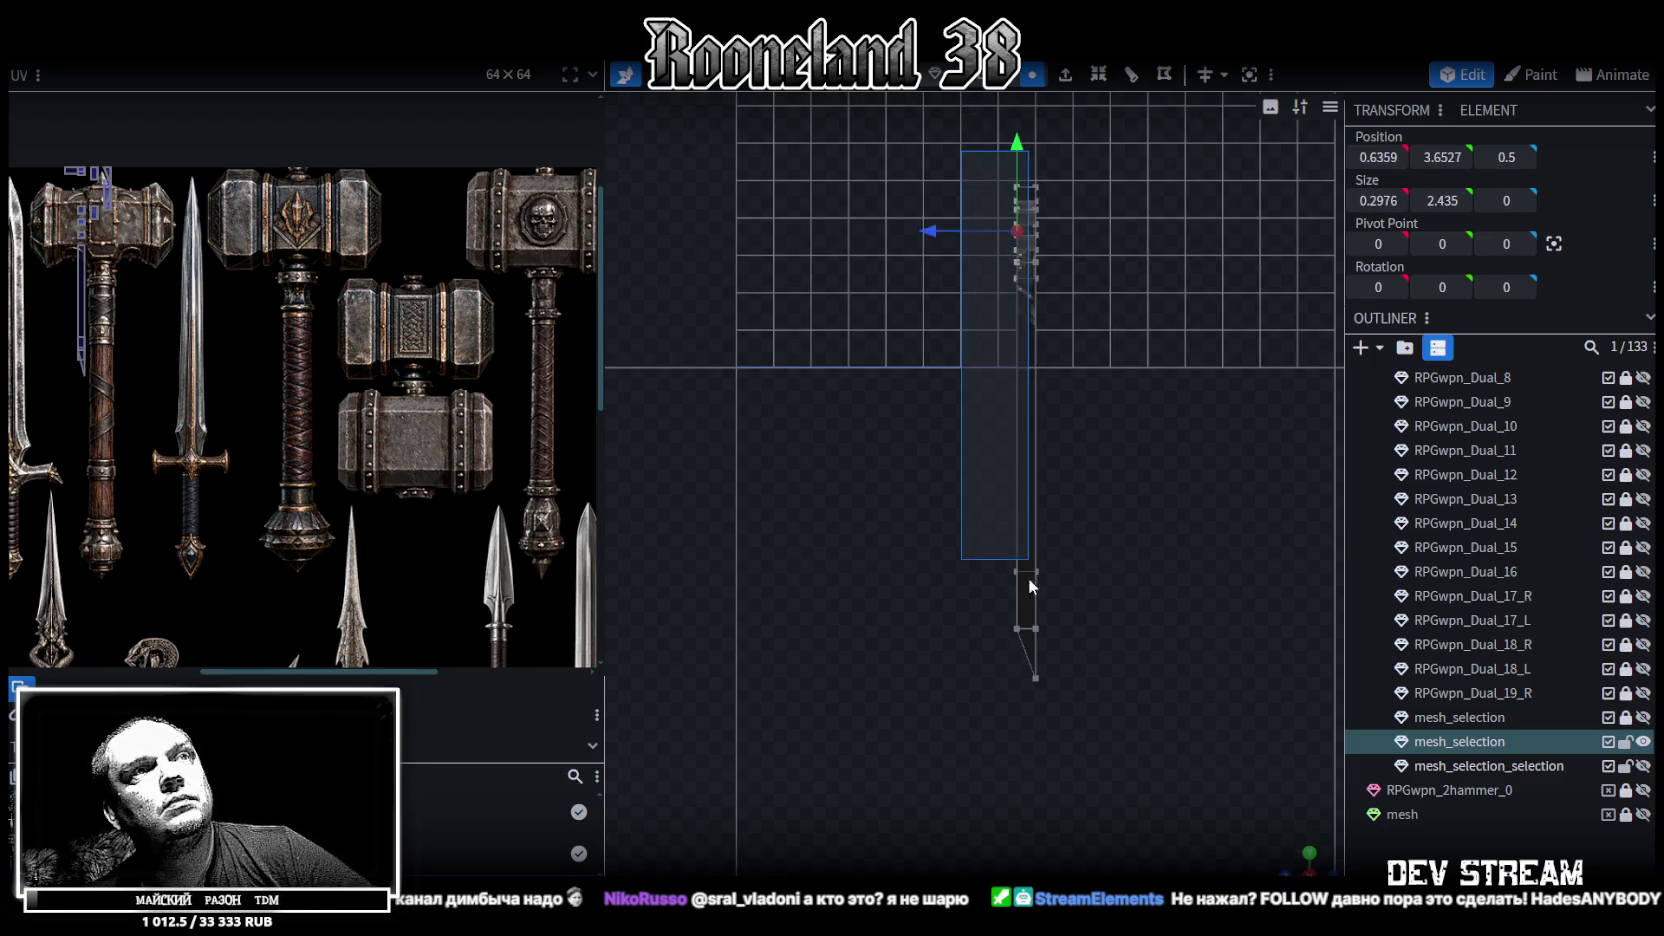
pyautogui.click(1380, 156)
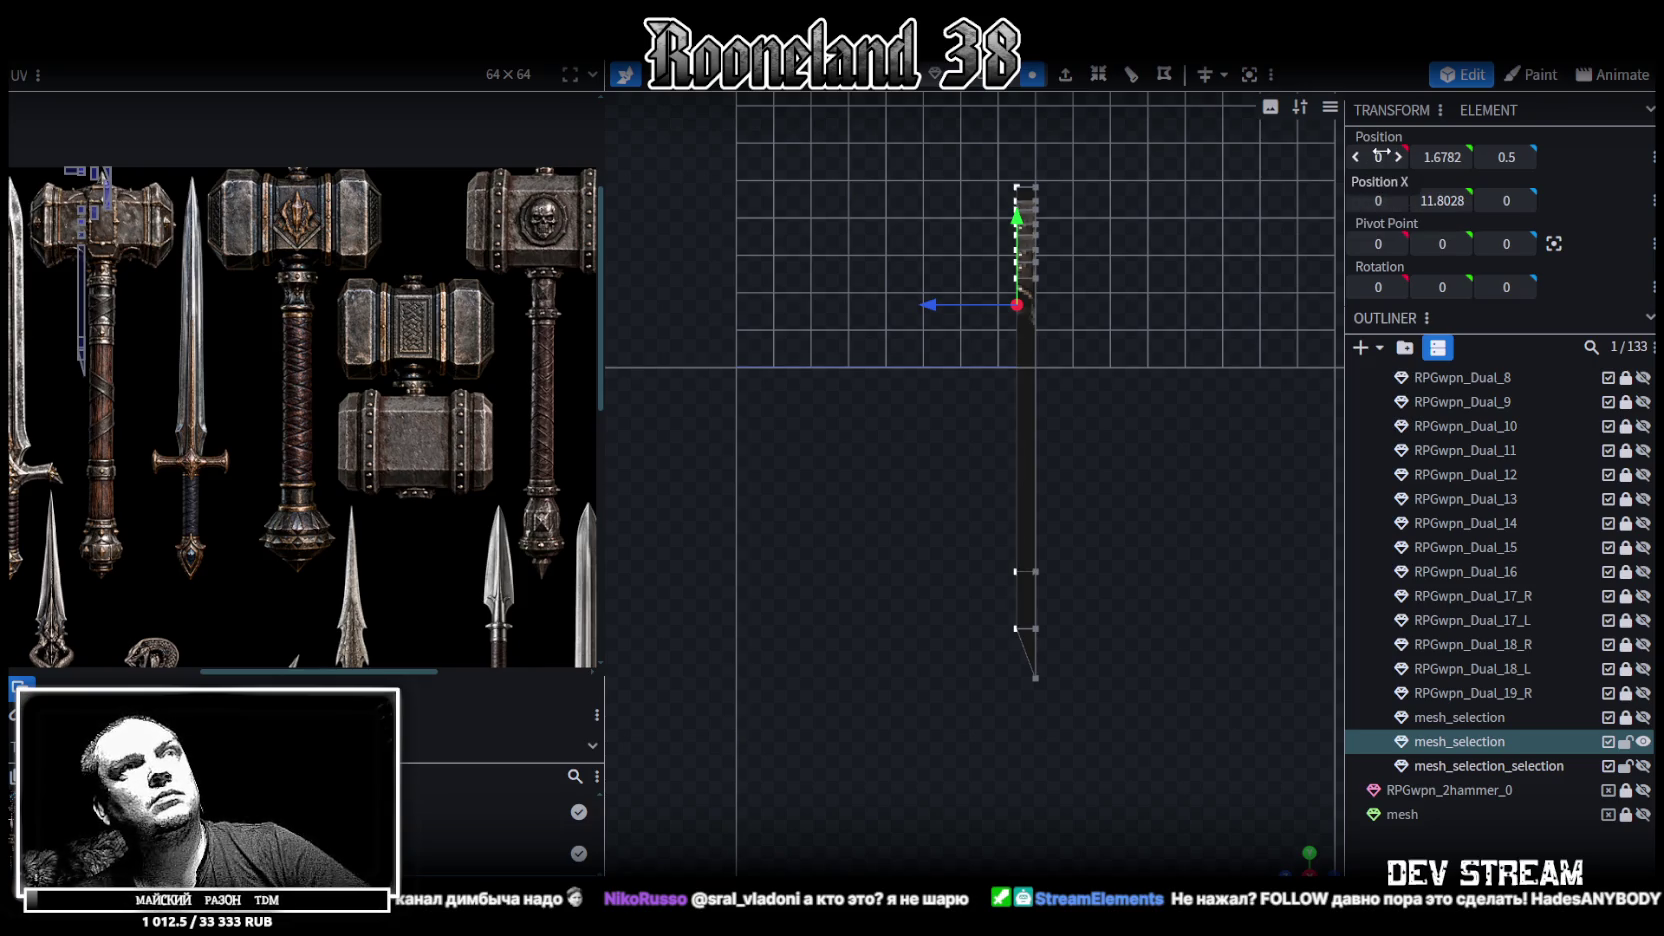
pyautogui.moveTo(1301, 844); pyautogui.dragTo(1092, 383)
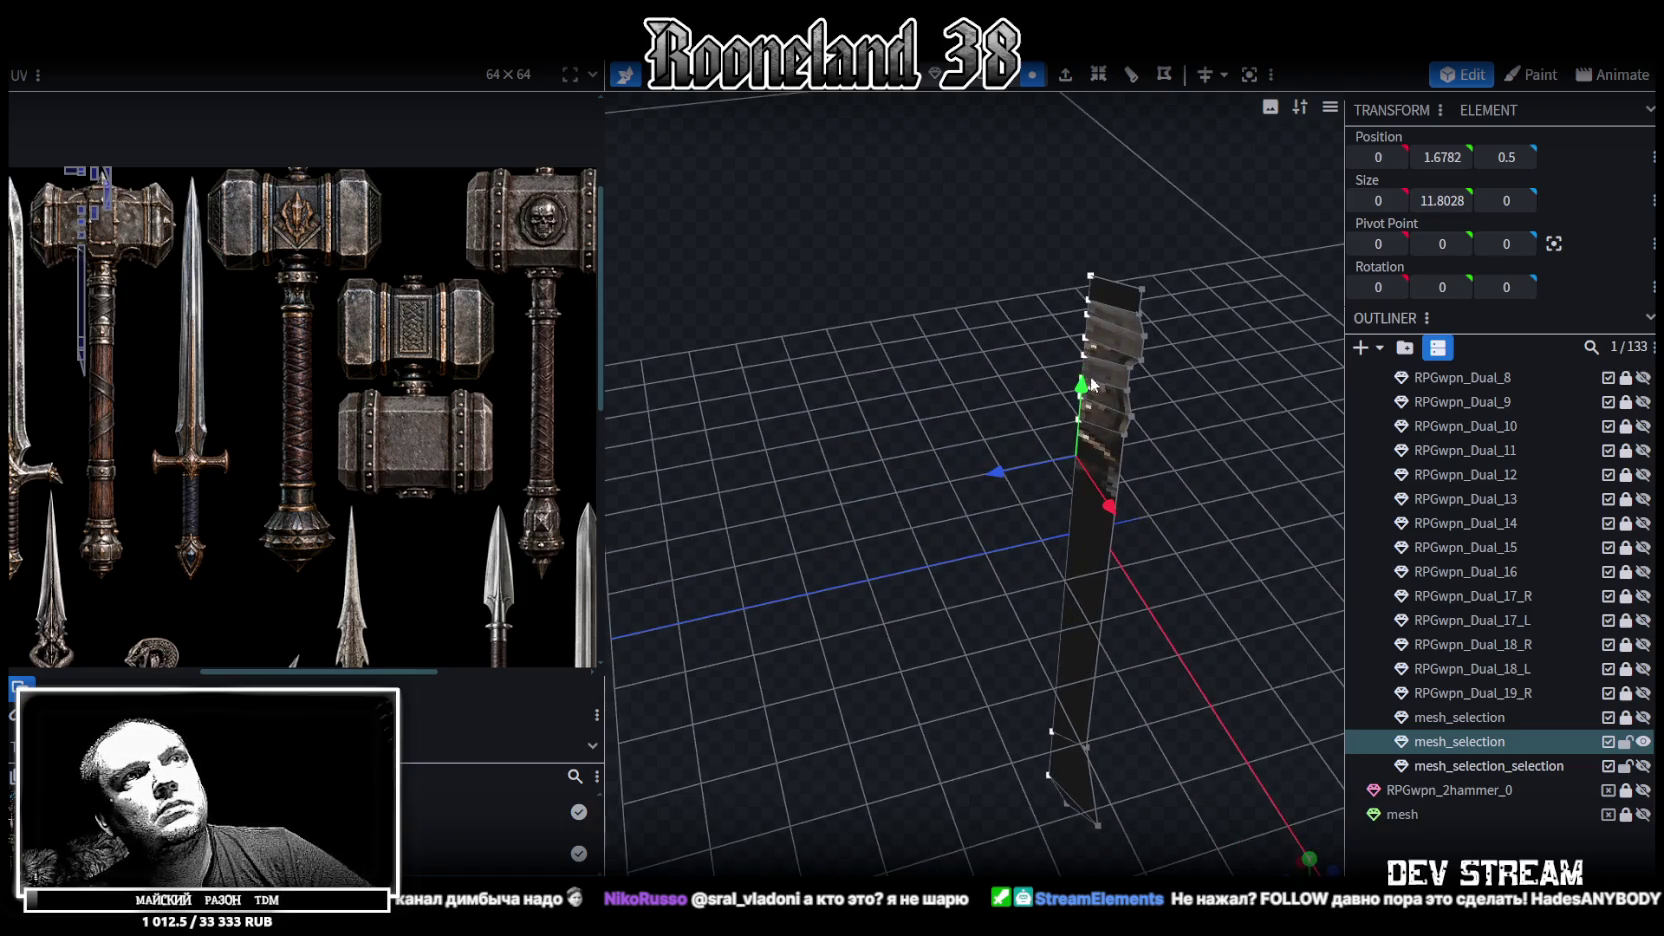
pyautogui.click(1088, 318)
pyautogui.moveTo(1034, 328); pyautogui.dragTo(995, 340)
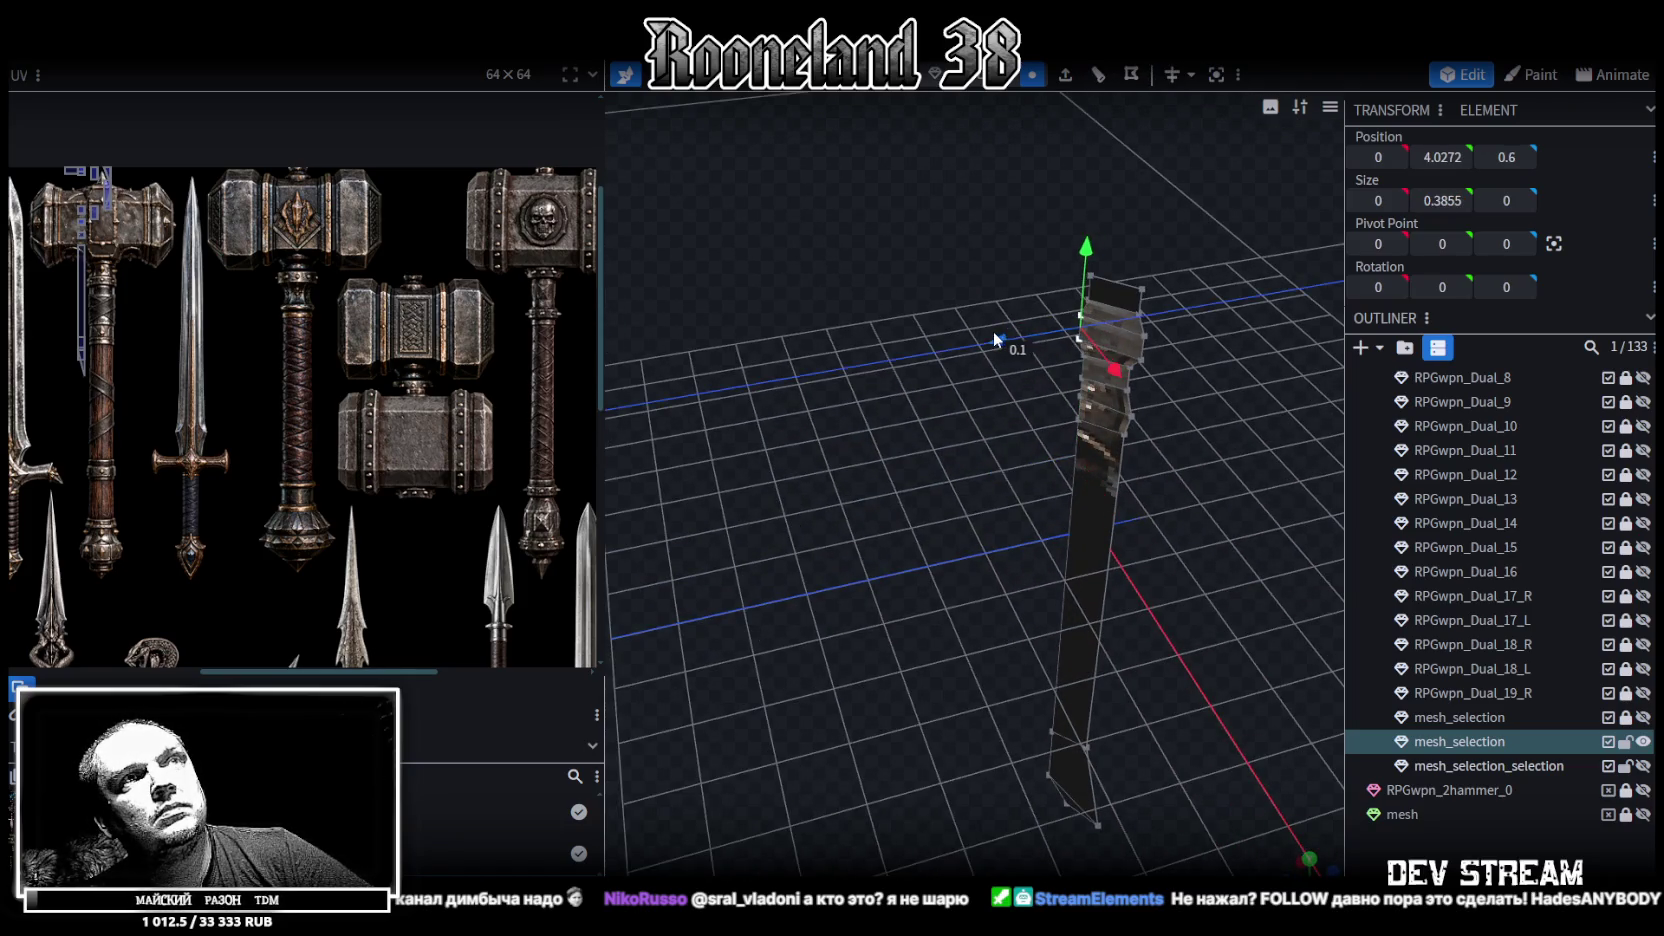
# Pull the handle's bottom end vertex in along Z to flare the tip, then show the hammer head again
pyautogui.moveTo(1060, 420)
pyautogui.mouseDown()
pyautogui.moveTo(1139, 463)
pyautogui.moveTo(1154, 439)
pyautogui.moveTo(1087, 367)
pyautogui.moveTo(976, 333)
pyautogui.mouseUp()
pyautogui.moveTo(946, 449)
pyautogui.mouseDown()
pyautogui.moveTo(1096, 455)
pyautogui.moveTo(1108, 426)
pyautogui.moveTo(1020, 506)
pyautogui.moveTo(1123, 608)
pyautogui.mouseUp()
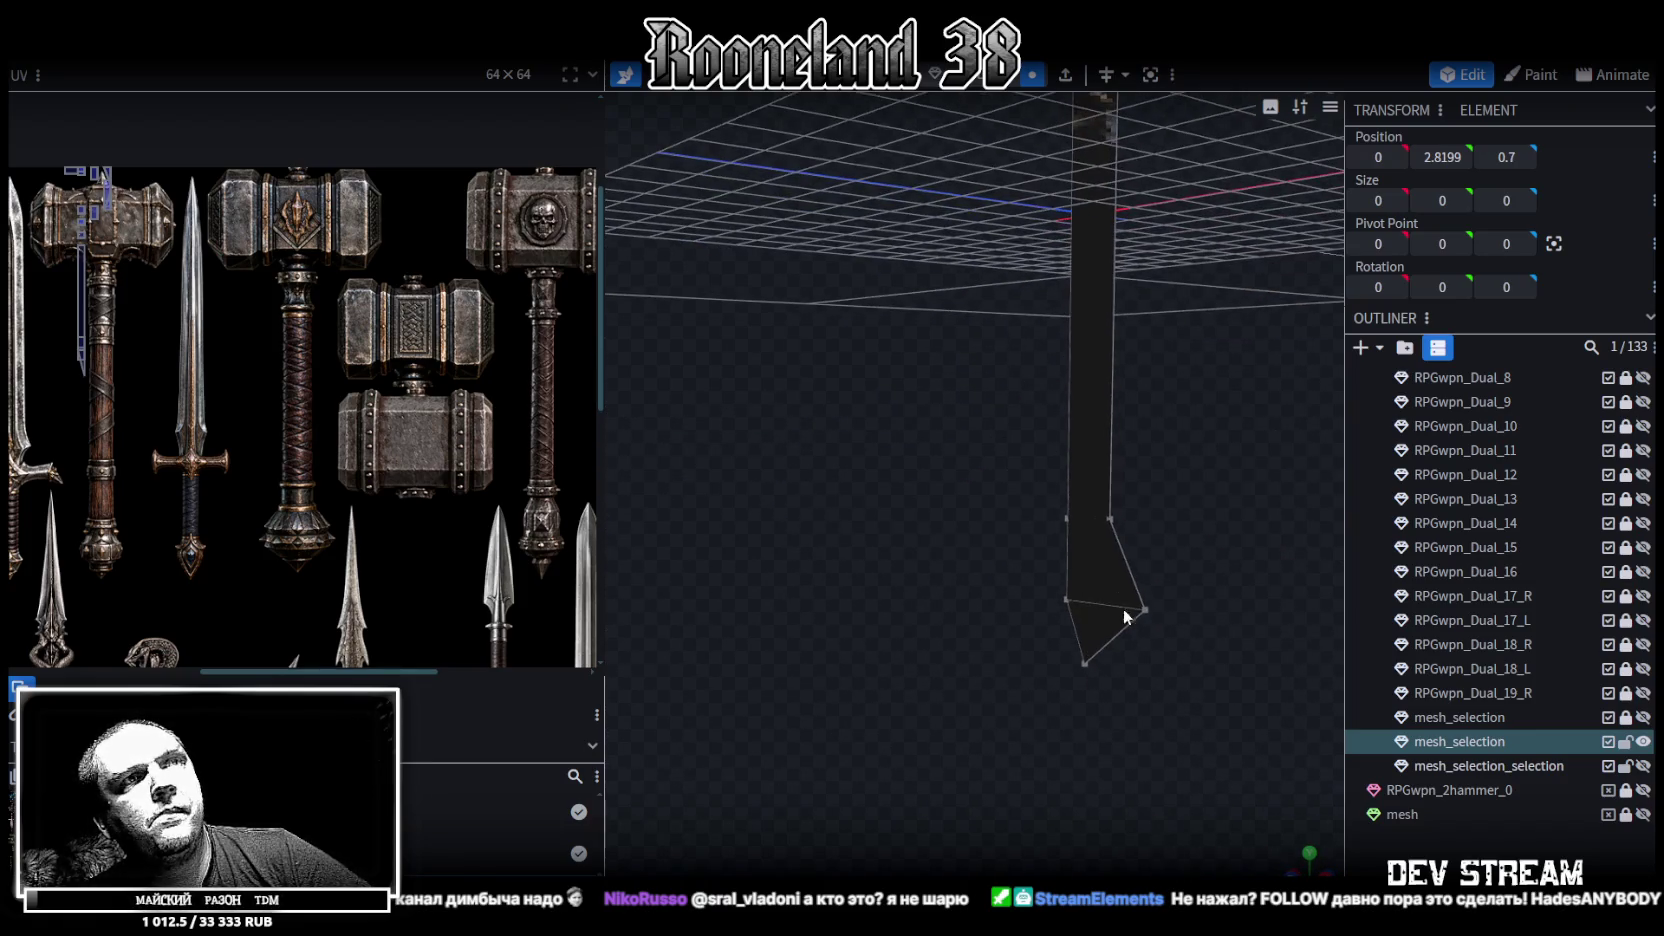
pyautogui.click(1067, 598)
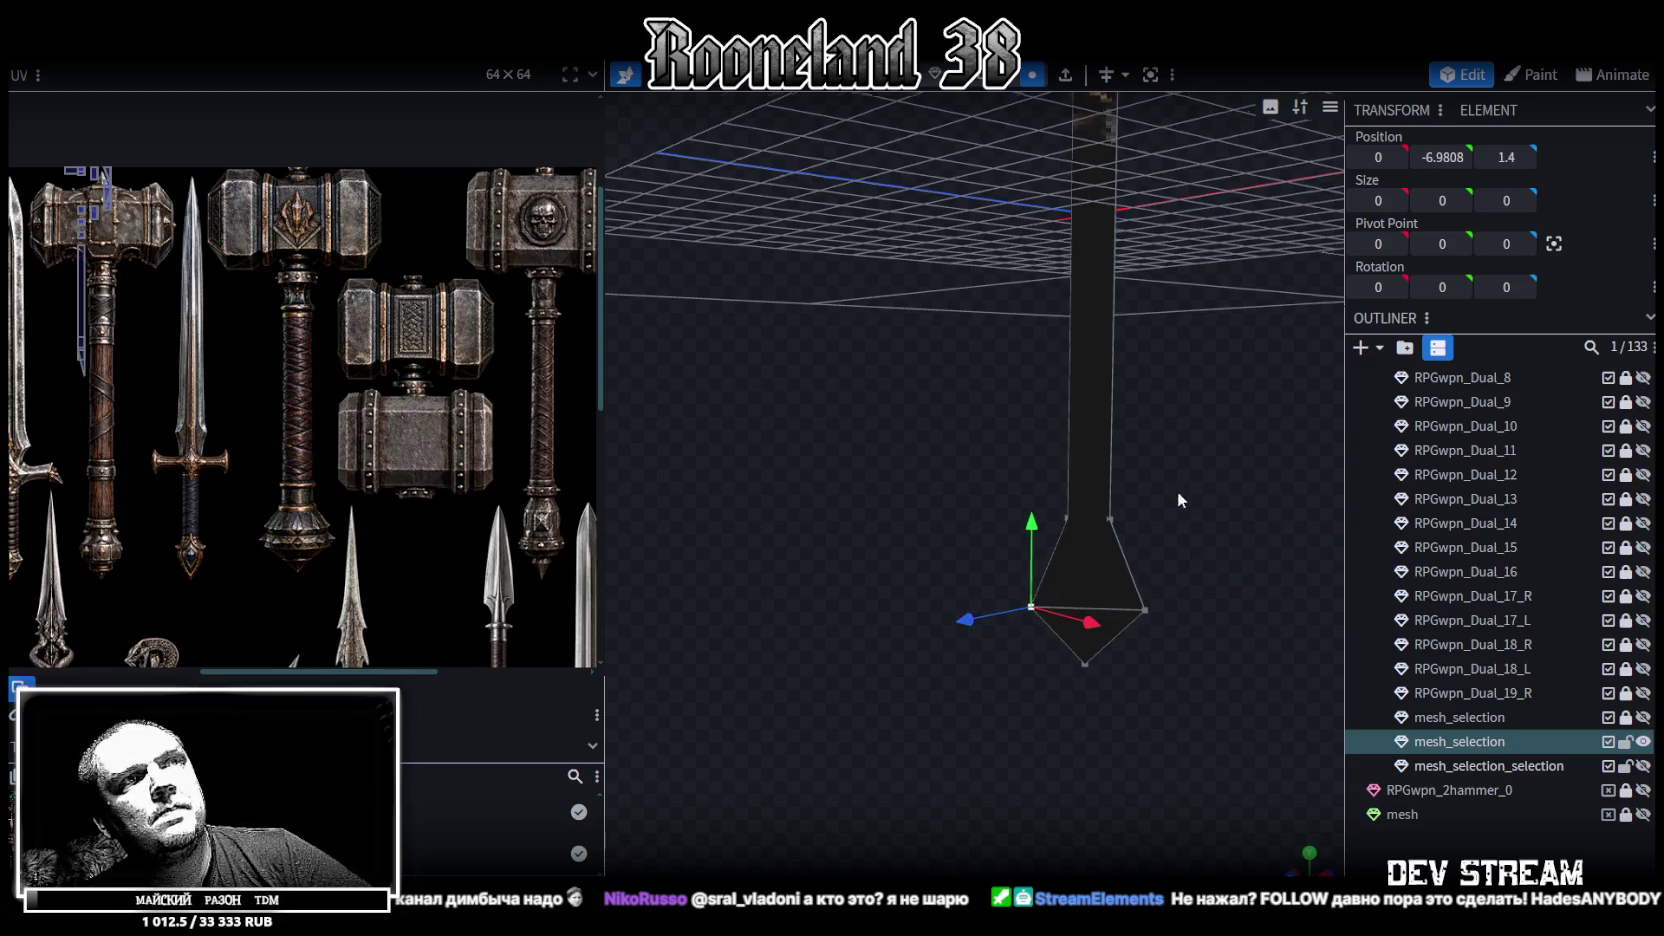
pyautogui.moveTo(1176, 491); pyautogui.dragTo(1089, 482)
pyautogui.moveTo(890, 615)
pyautogui.mouseDown()
pyautogui.moveTo(916, 604)
pyautogui.moveTo(939, 376)
pyautogui.moveTo(870, 595)
pyautogui.moveTo(1141, 676)
pyautogui.moveTo(1017, 584)
pyautogui.moveTo(1160, 436)
pyautogui.moveTo(993, 91)
pyautogui.mouseUp()
pyautogui.click(988, 80)
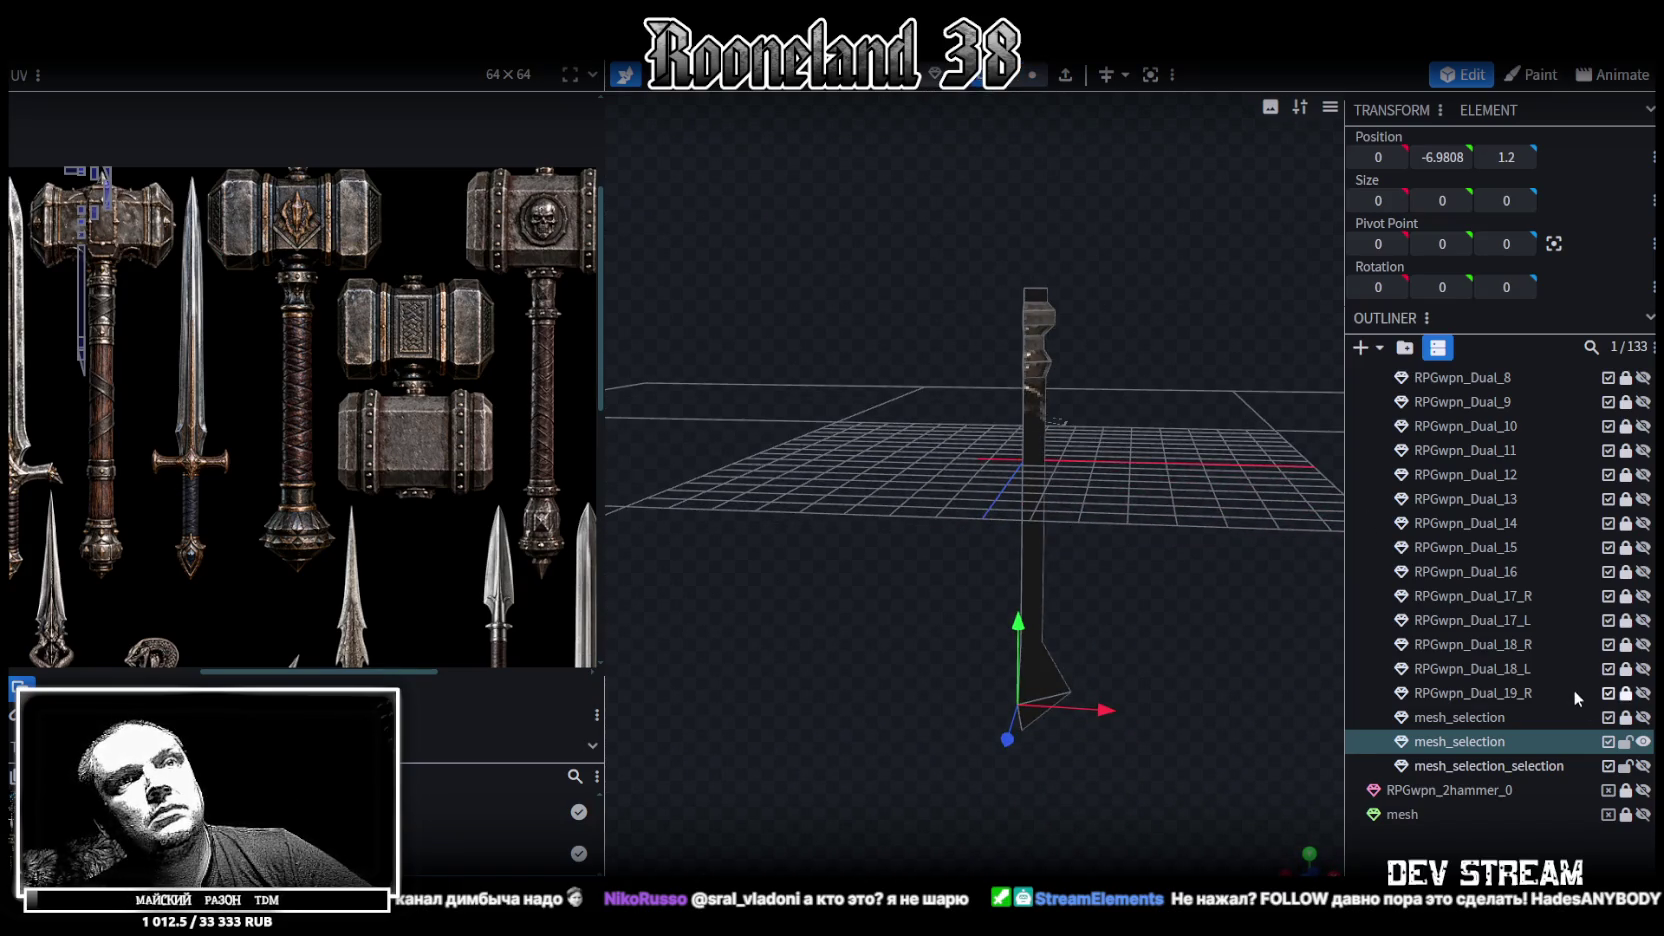
pyautogui.click(1641, 766)
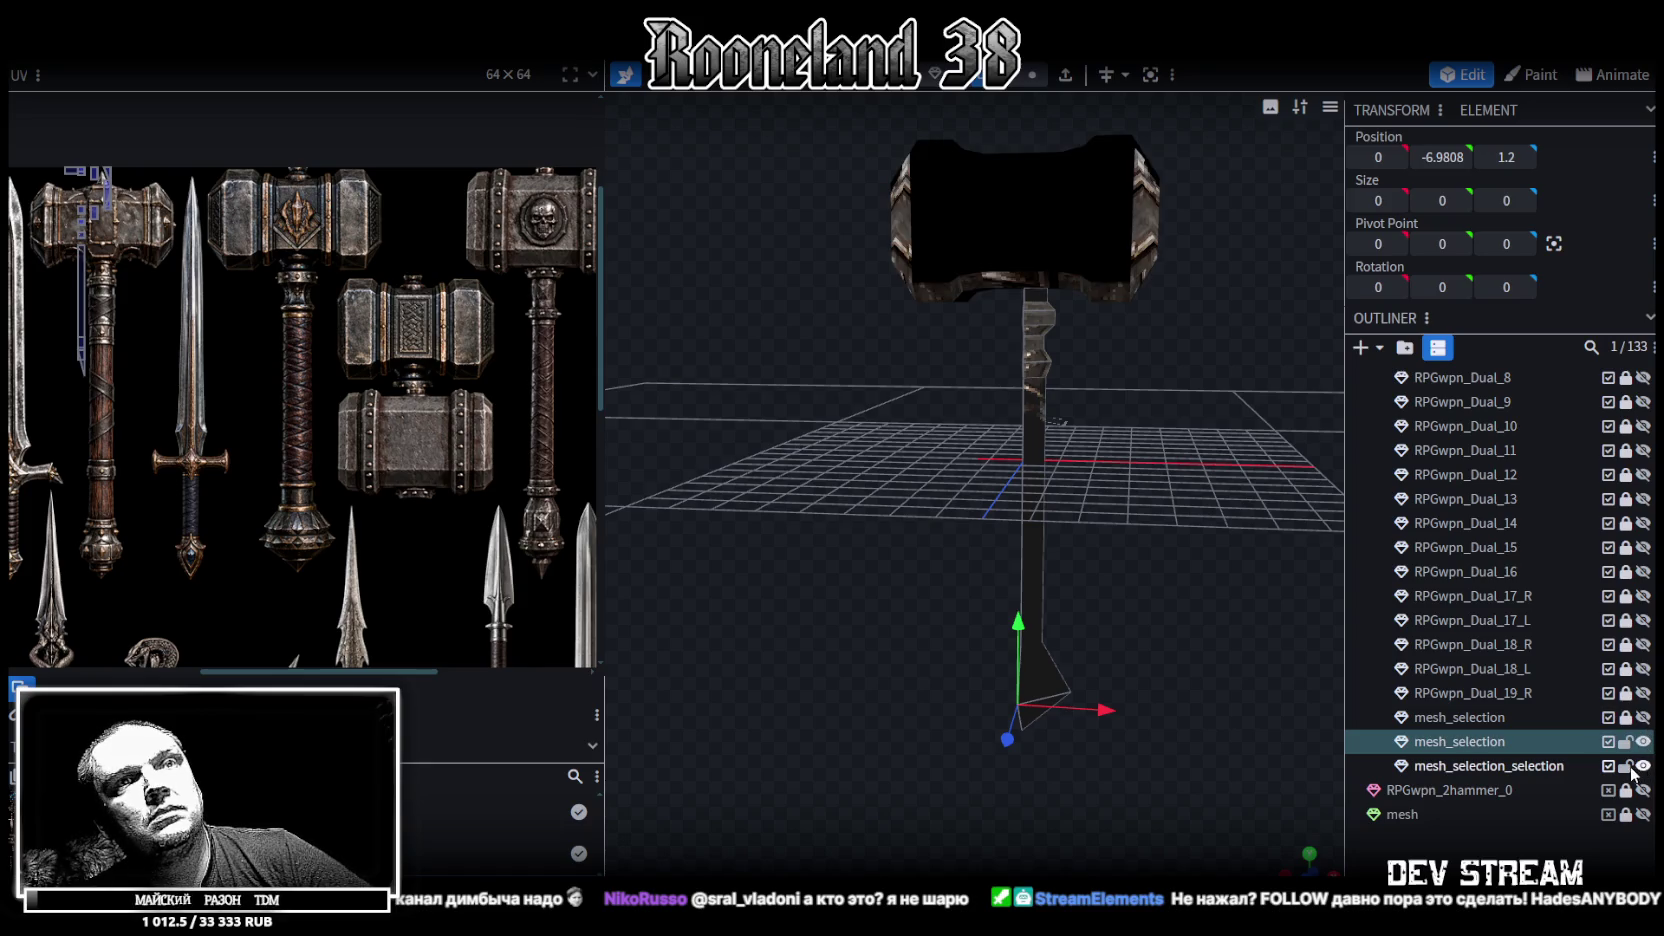
# Merge the hammer head and handle into a single mesh
pyautogui.keyDown('ctrl'); pyautogui.click(1472, 770); pyautogui.keyUp('ctrl')
pyautogui.rightClick(1472, 768)
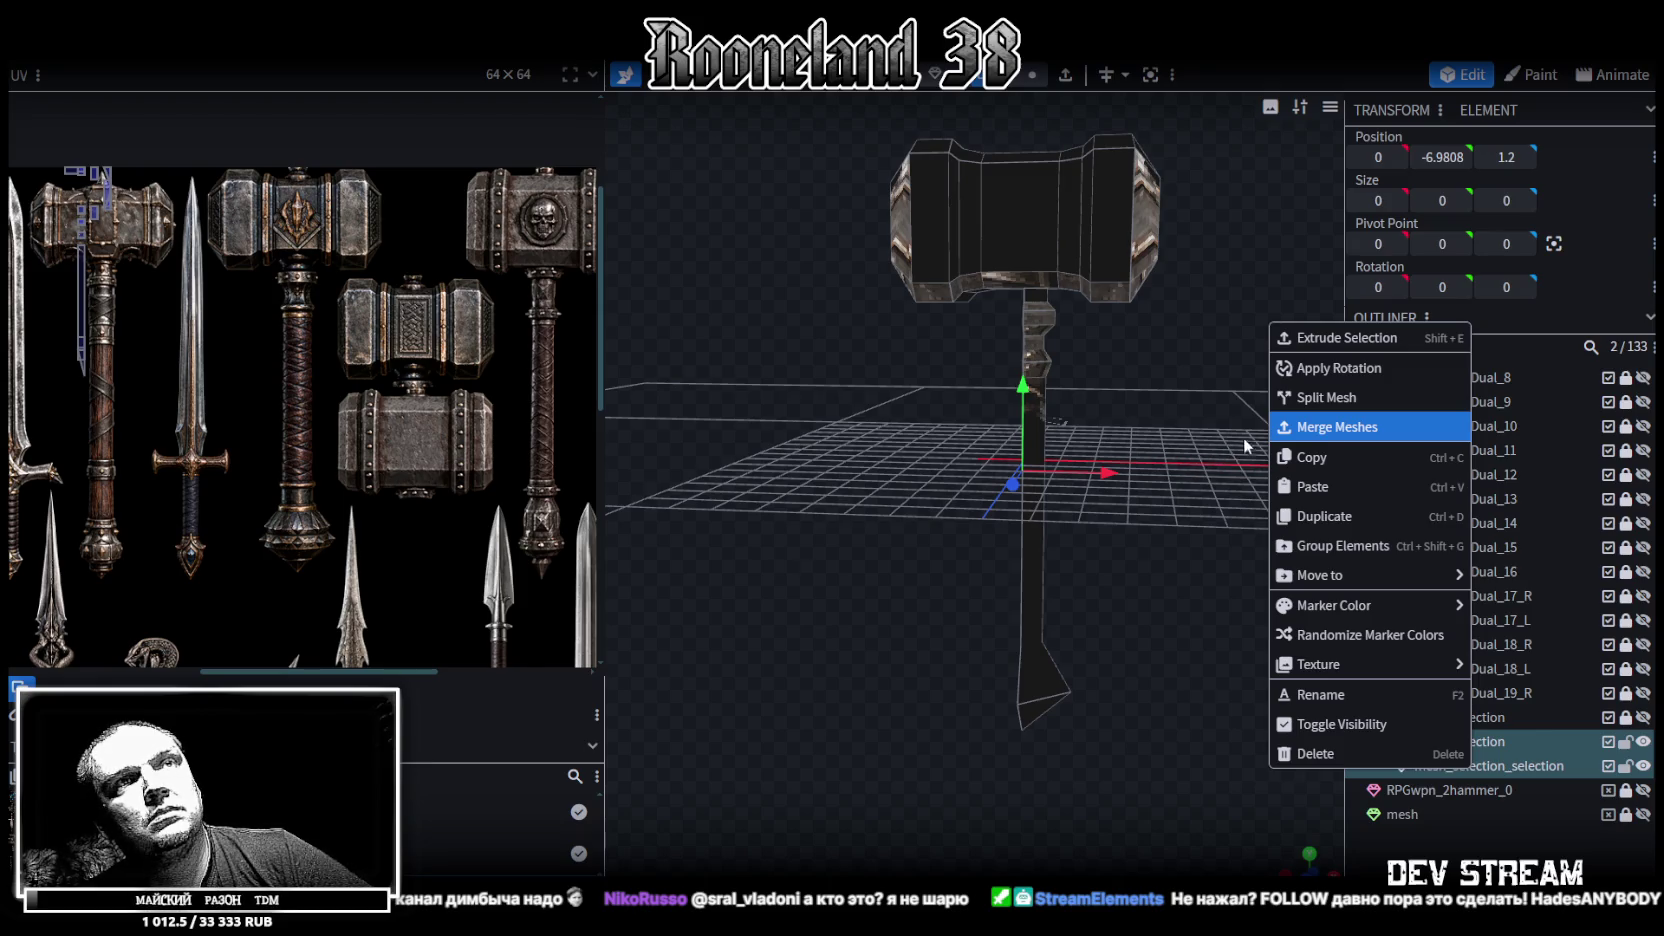
pyautogui.click(1290, 427)
pyautogui.moveTo(1193, 406); pyautogui.dragTo(1164, 406)
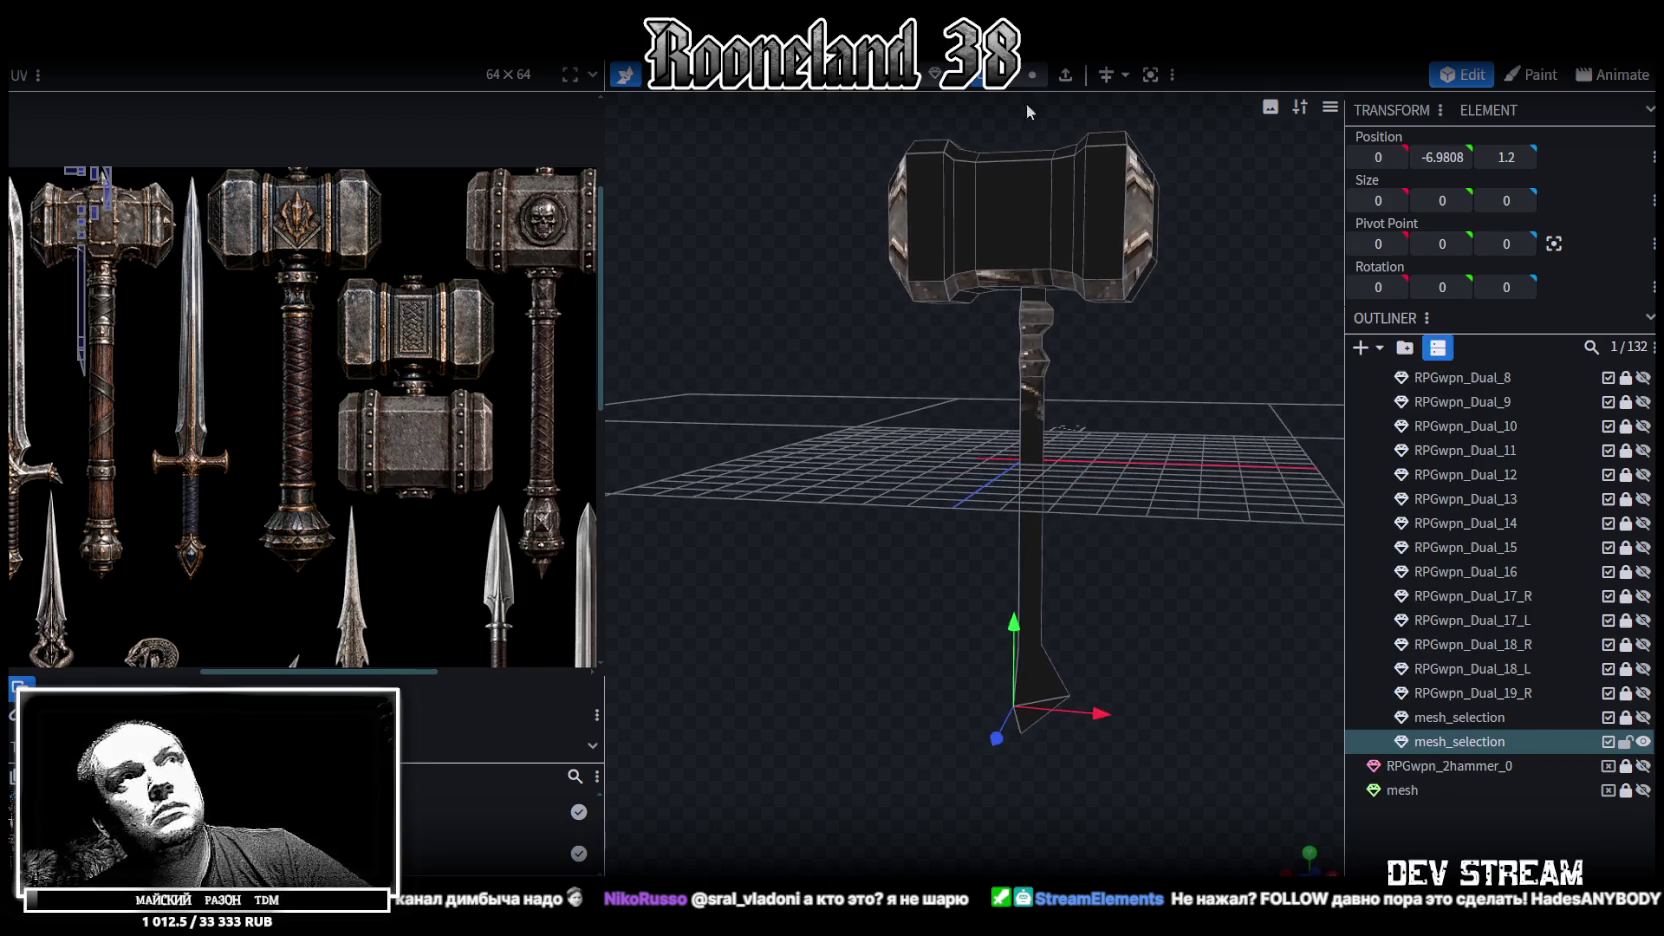
# Copy and paste the handle faces, flip them along X, and merge overlapping vertices
pyautogui.click(1025, 389)
pyautogui.hotkey('ctrl', 'c')
pyautogui.hotkey('ctrl', 'v')
pyautogui.click(1196, 459)
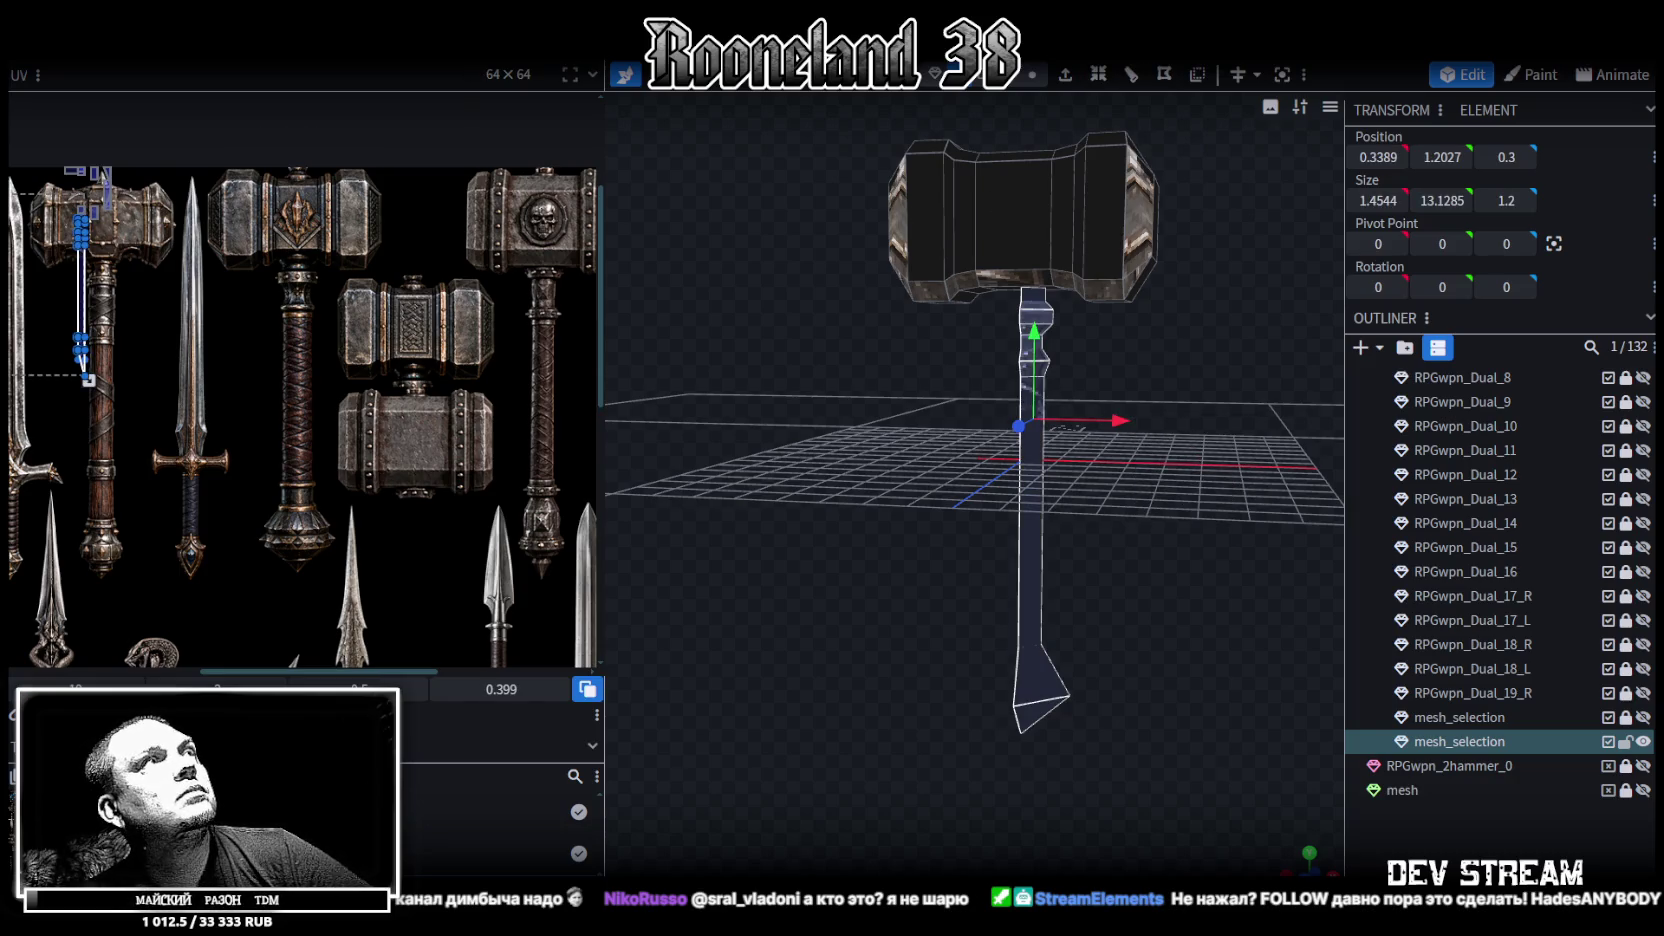
pyautogui.click(230, 50)
pyautogui.click(410, 106)
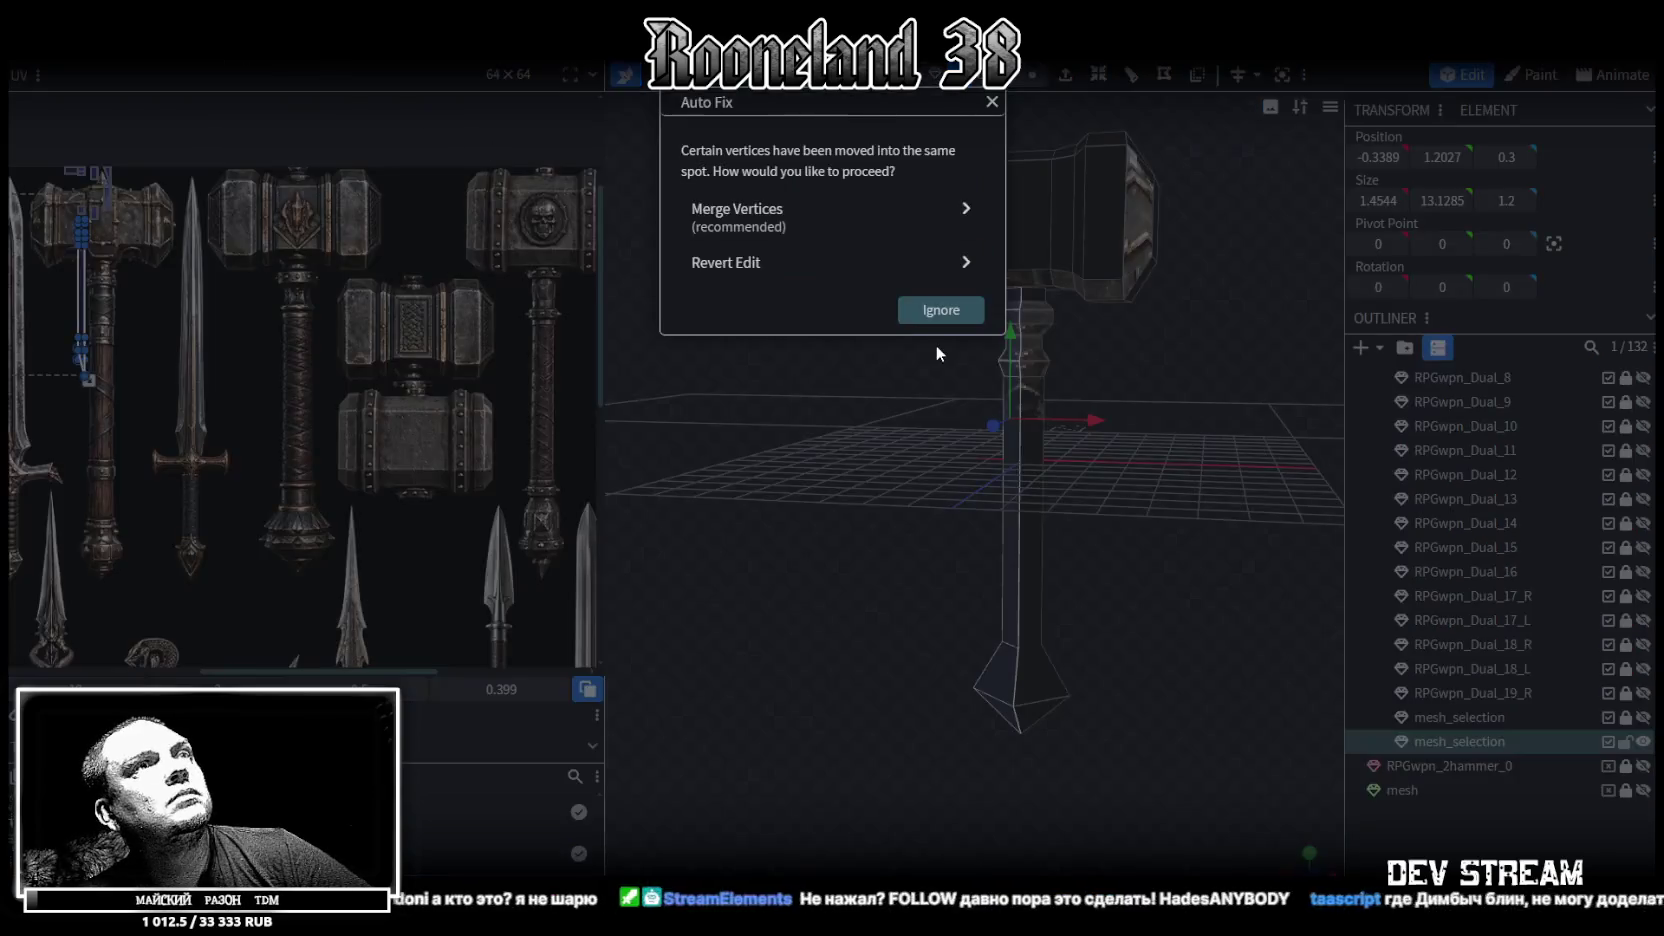
pyautogui.click(782, 232)
# Copy and paste the whole handle, flip it along Z, and merge overlapping vertices
pyautogui.hotkey('ctrl', 'a')
pyautogui.hotkey('ctrl', 'c')
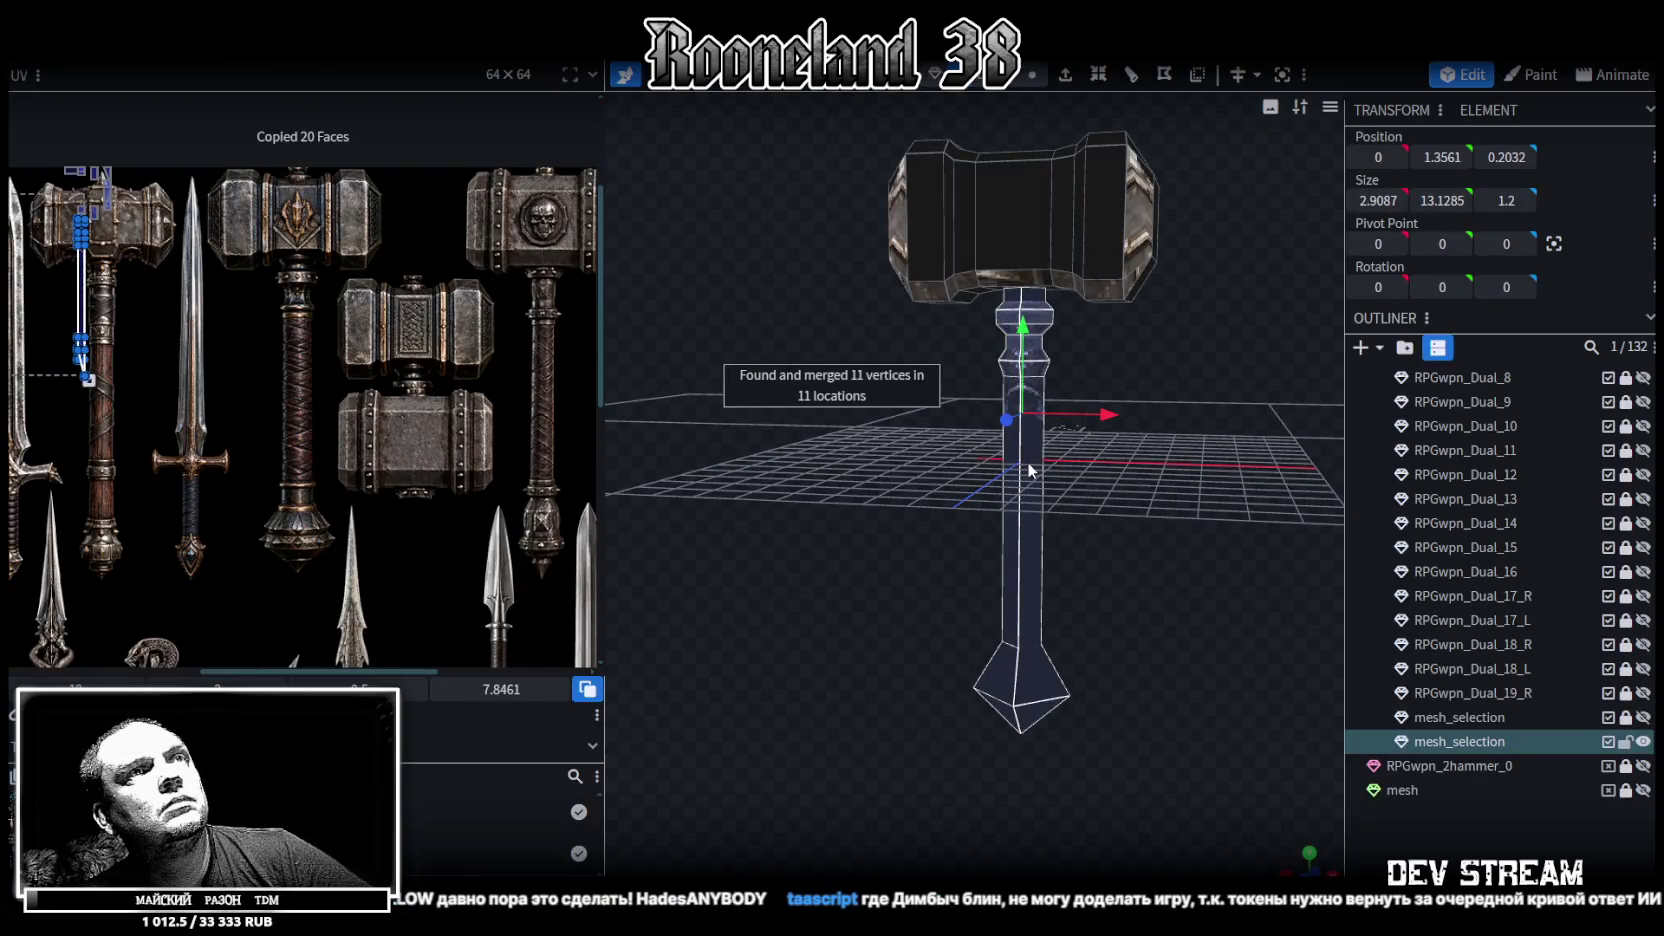
pyautogui.hotkey('ctrl', 'v')
pyautogui.click(1104, 502)
pyautogui.click(230, 50)
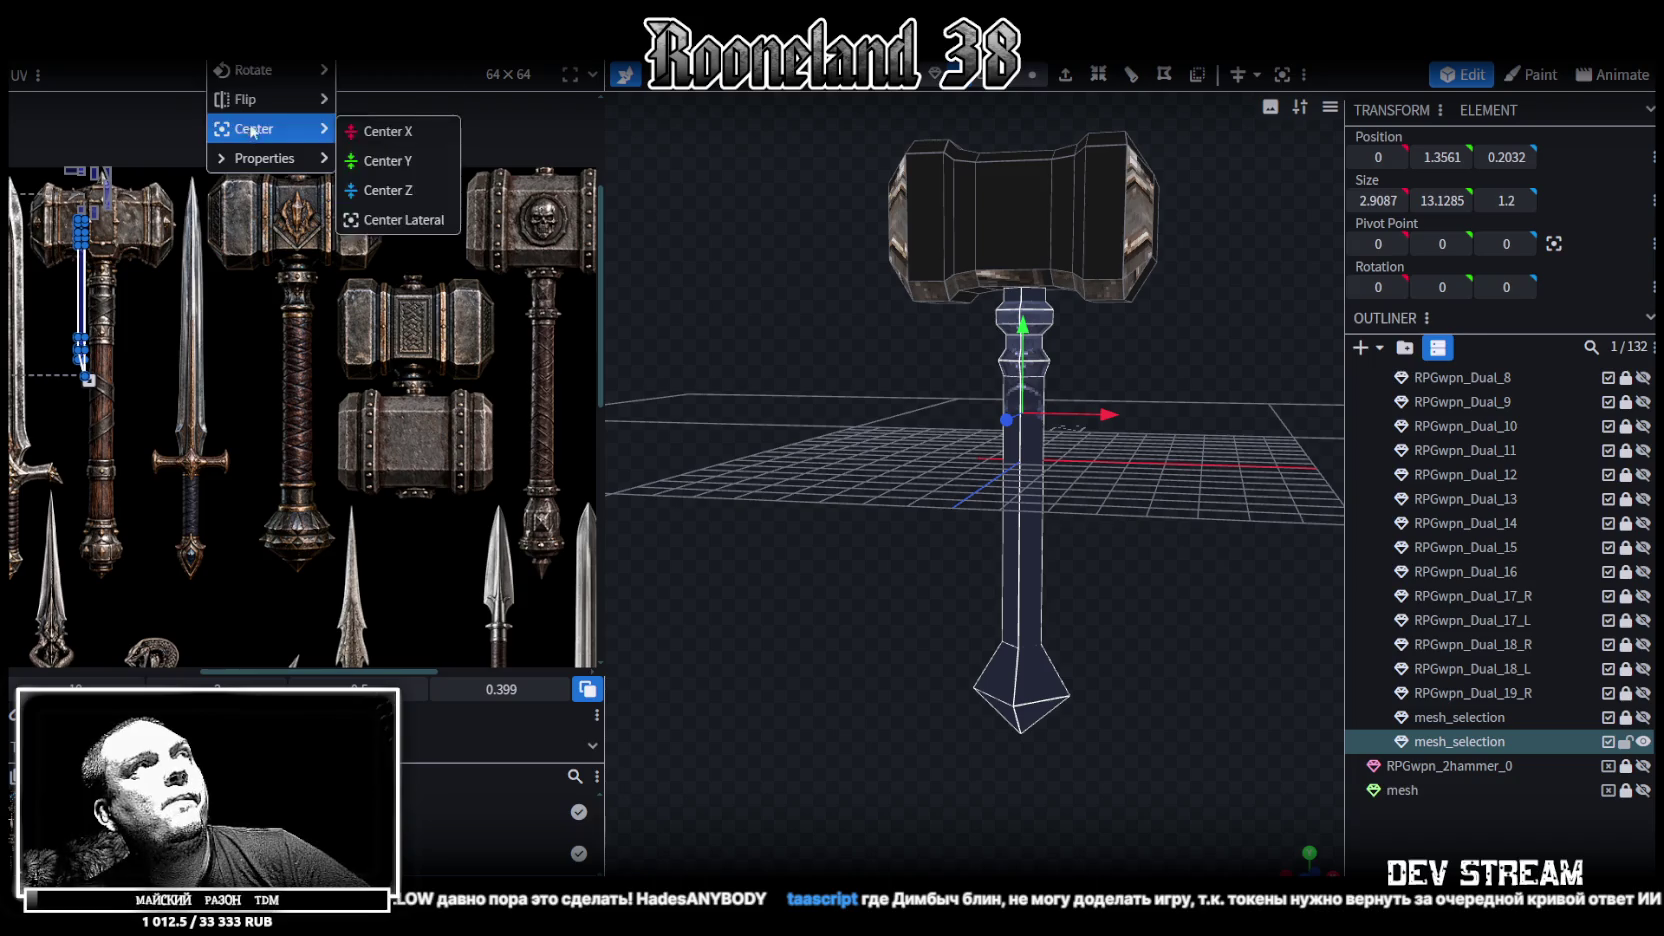
pyautogui.click(381, 120)
pyautogui.click(760, 210)
# Select the entire hammer mesh and view it straight from the front
pyautogui.moveTo(1165, 498)
pyautogui.mouseDown()
pyautogui.moveTo(1008, 491)
pyautogui.moveTo(1113, 503)
pyautogui.mouseUp()
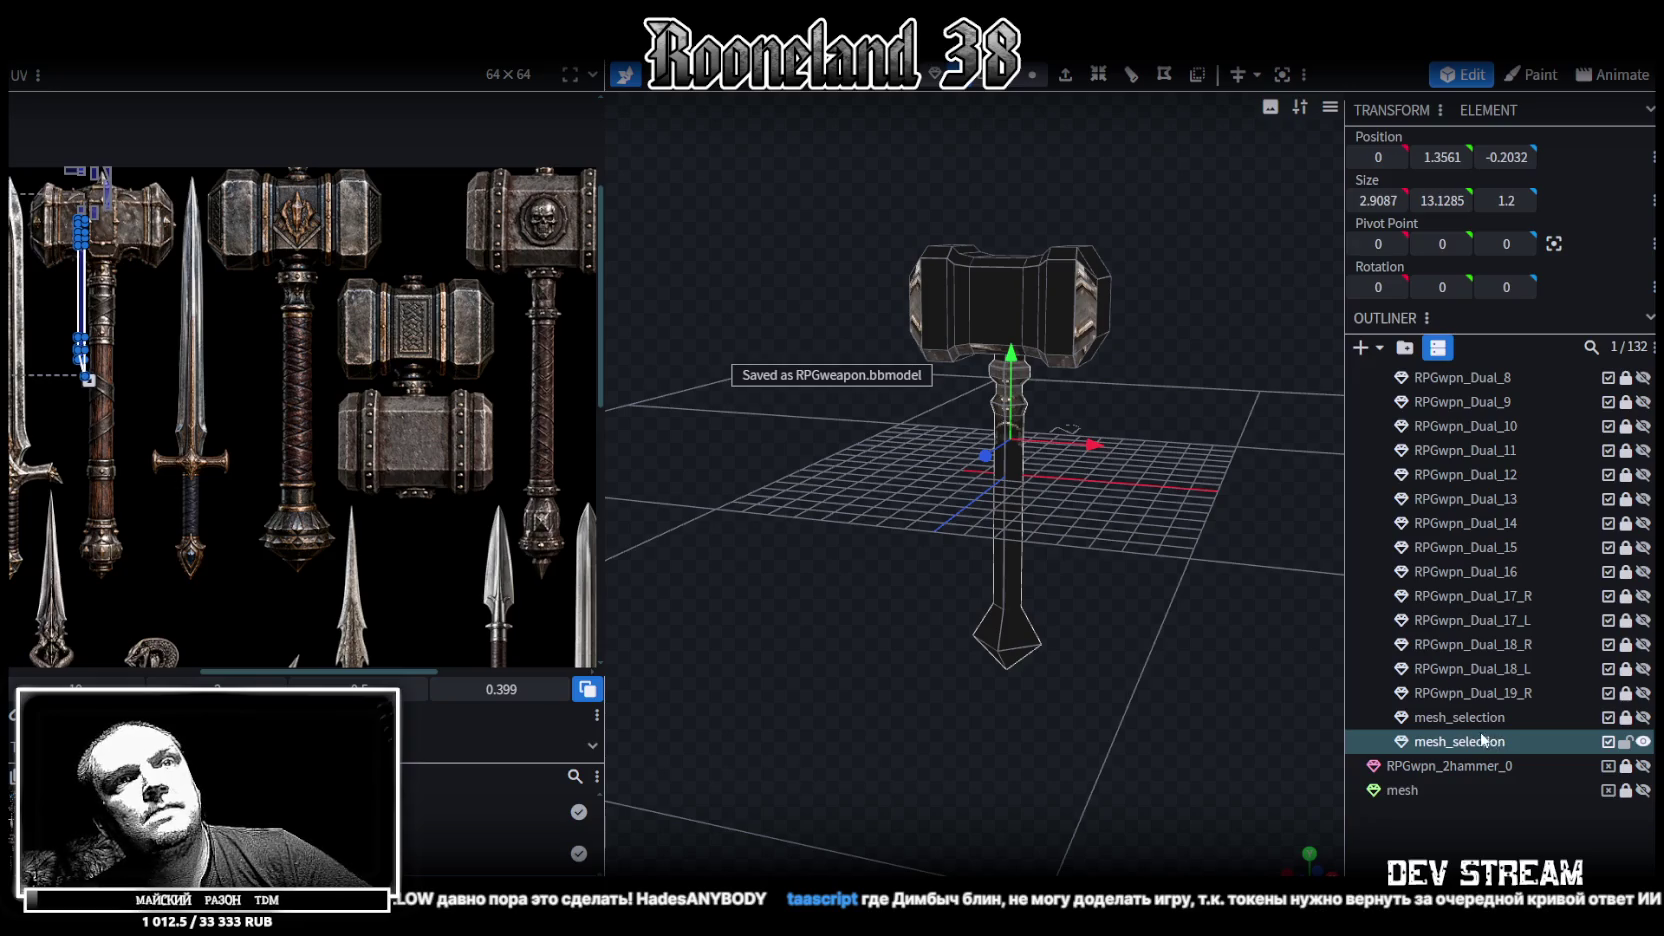
pyautogui.click(1462, 745)
pyautogui.press('KP_1')
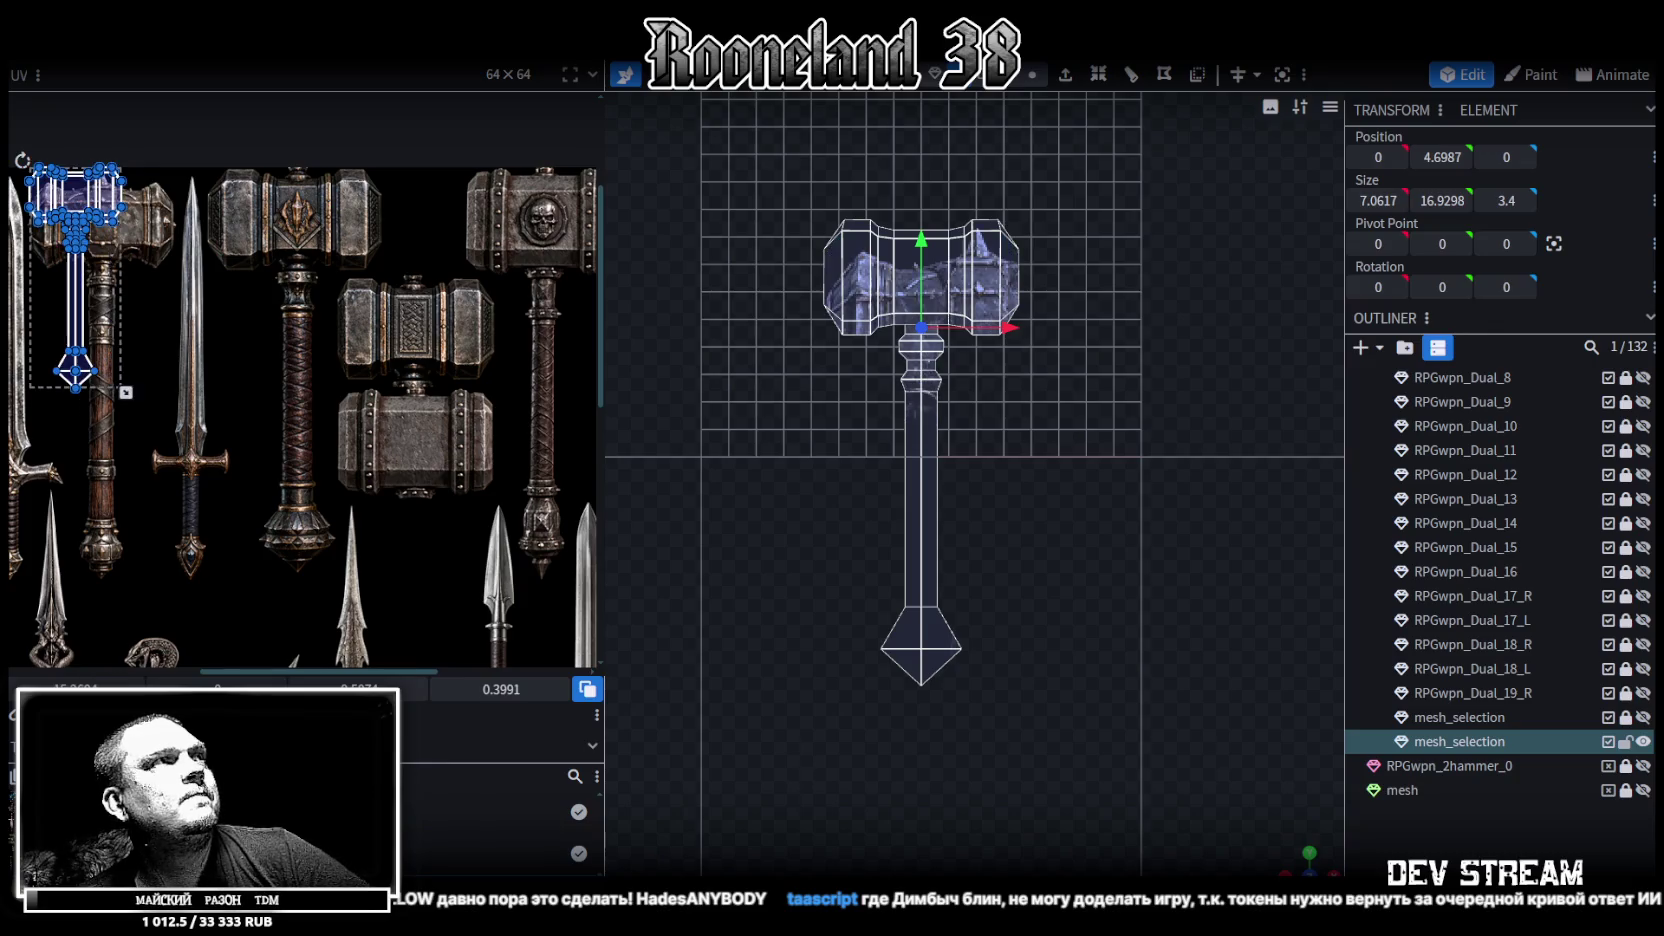
# Move the hammer UV island onto the large hammer texture and scale it over it
pyautogui.moveTo(90, 205); pyautogui.dragTo(256, 210)
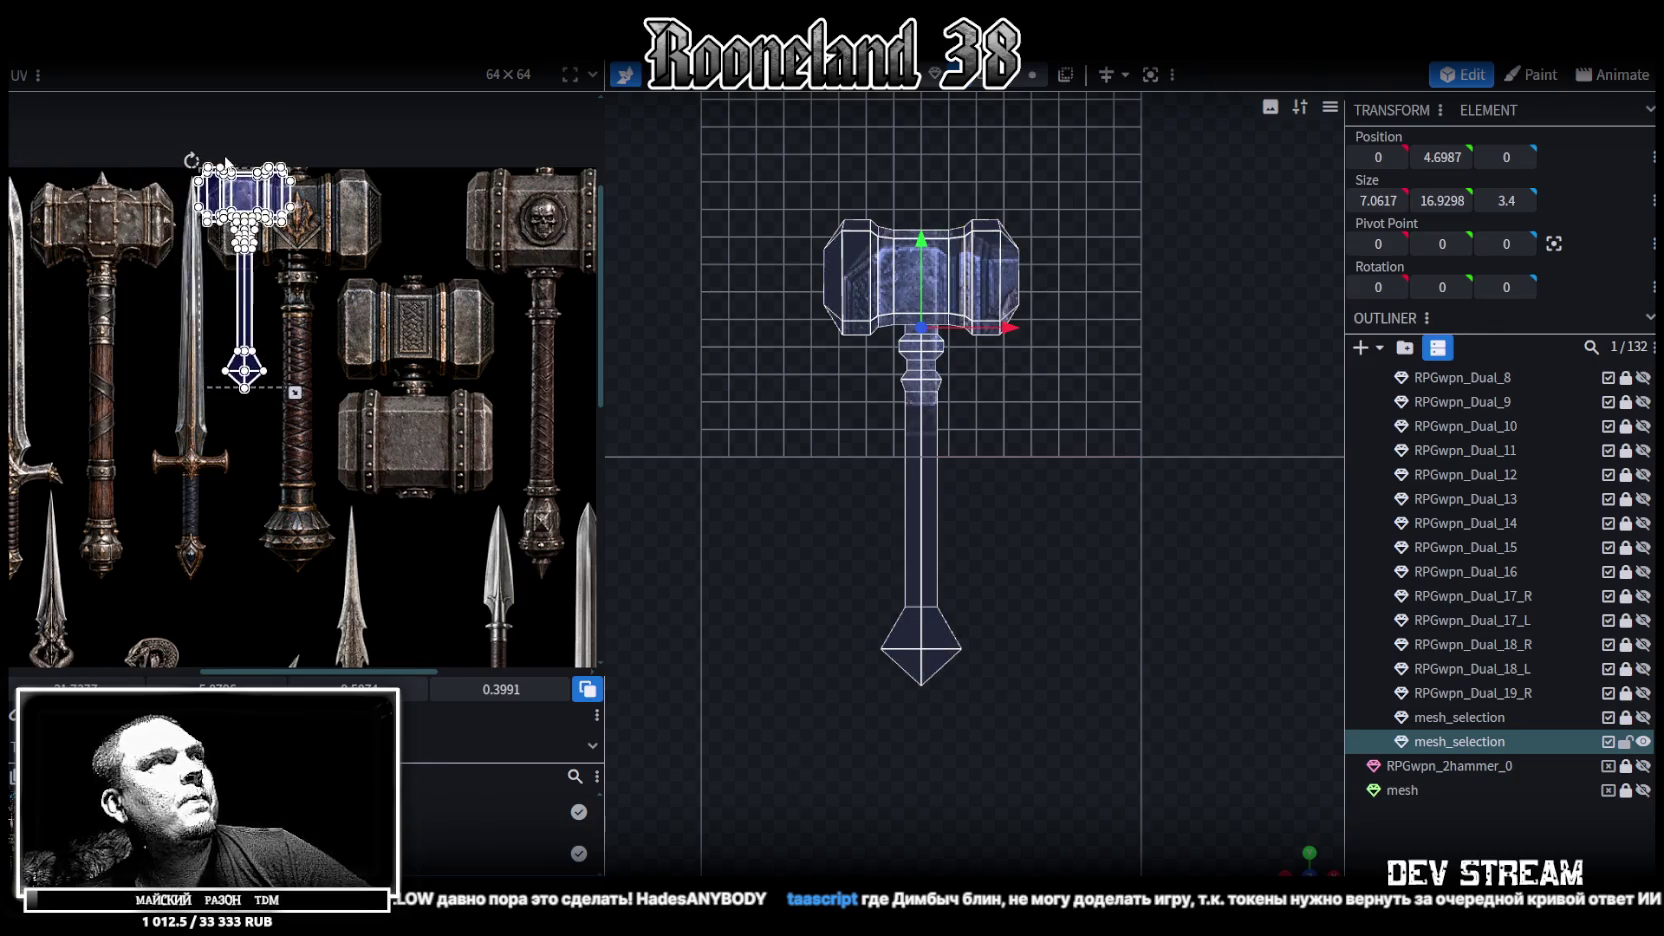
pyautogui.scroll(5, 256, 215)
pyautogui.moveTo(331, 289); pyautogui.dragTo(326, 262)
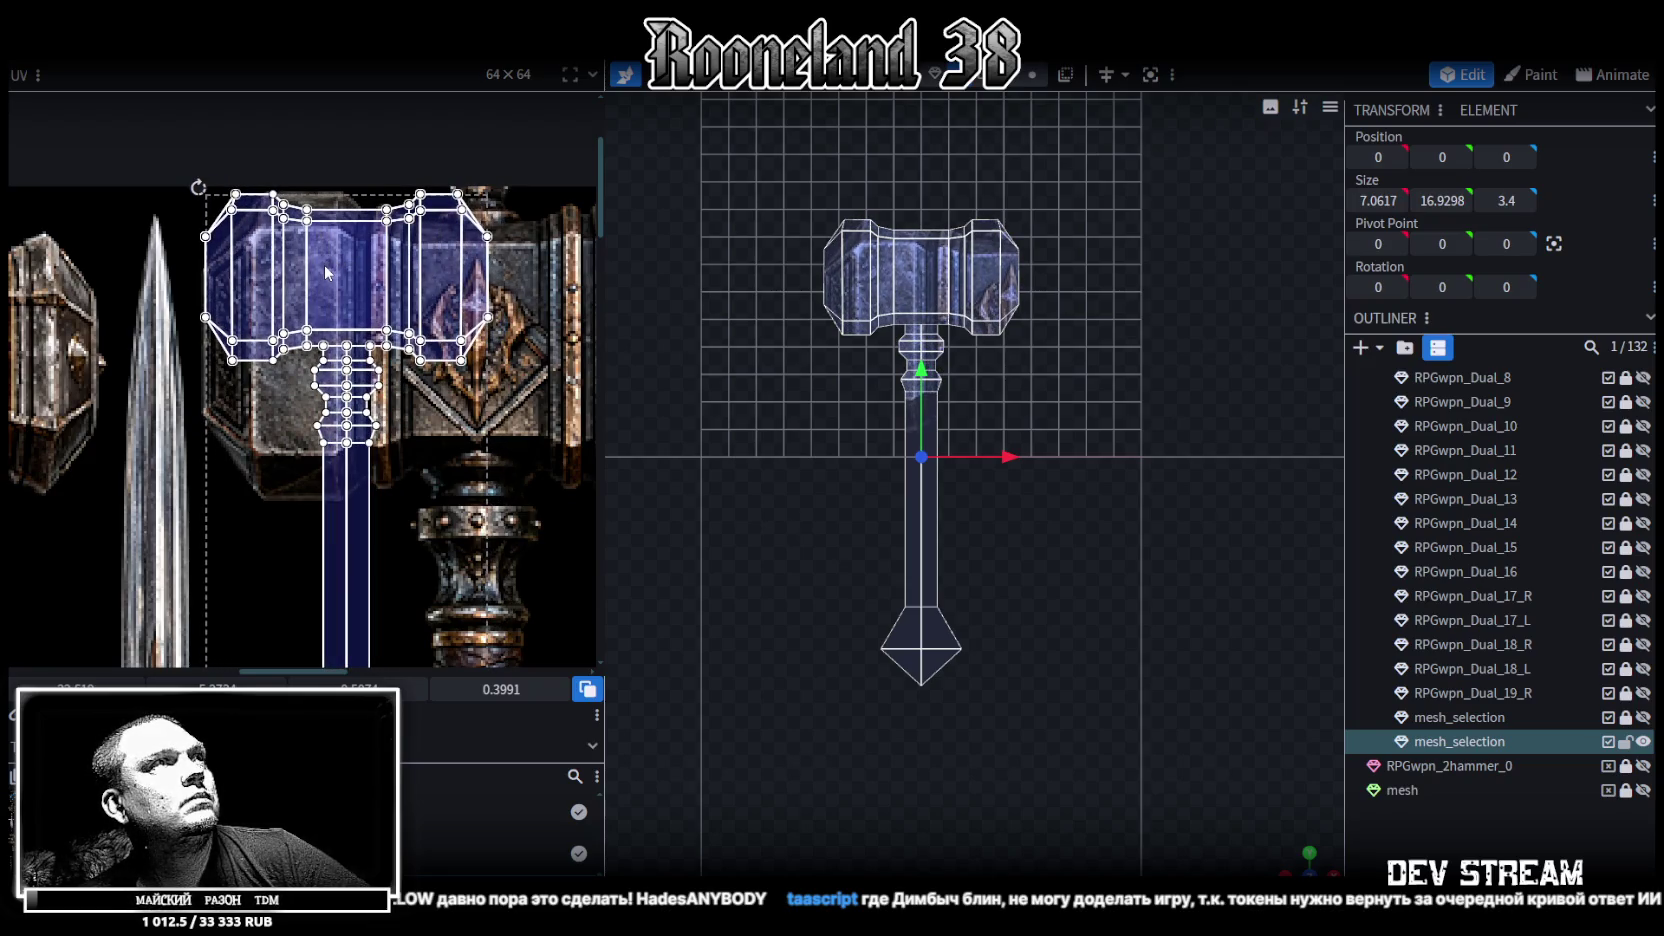
pyautogui.scroll(-3, 326, 265)
pyautogui.moveTo(429, 462); pyautogui.dragTo(397, 329, button='middle')
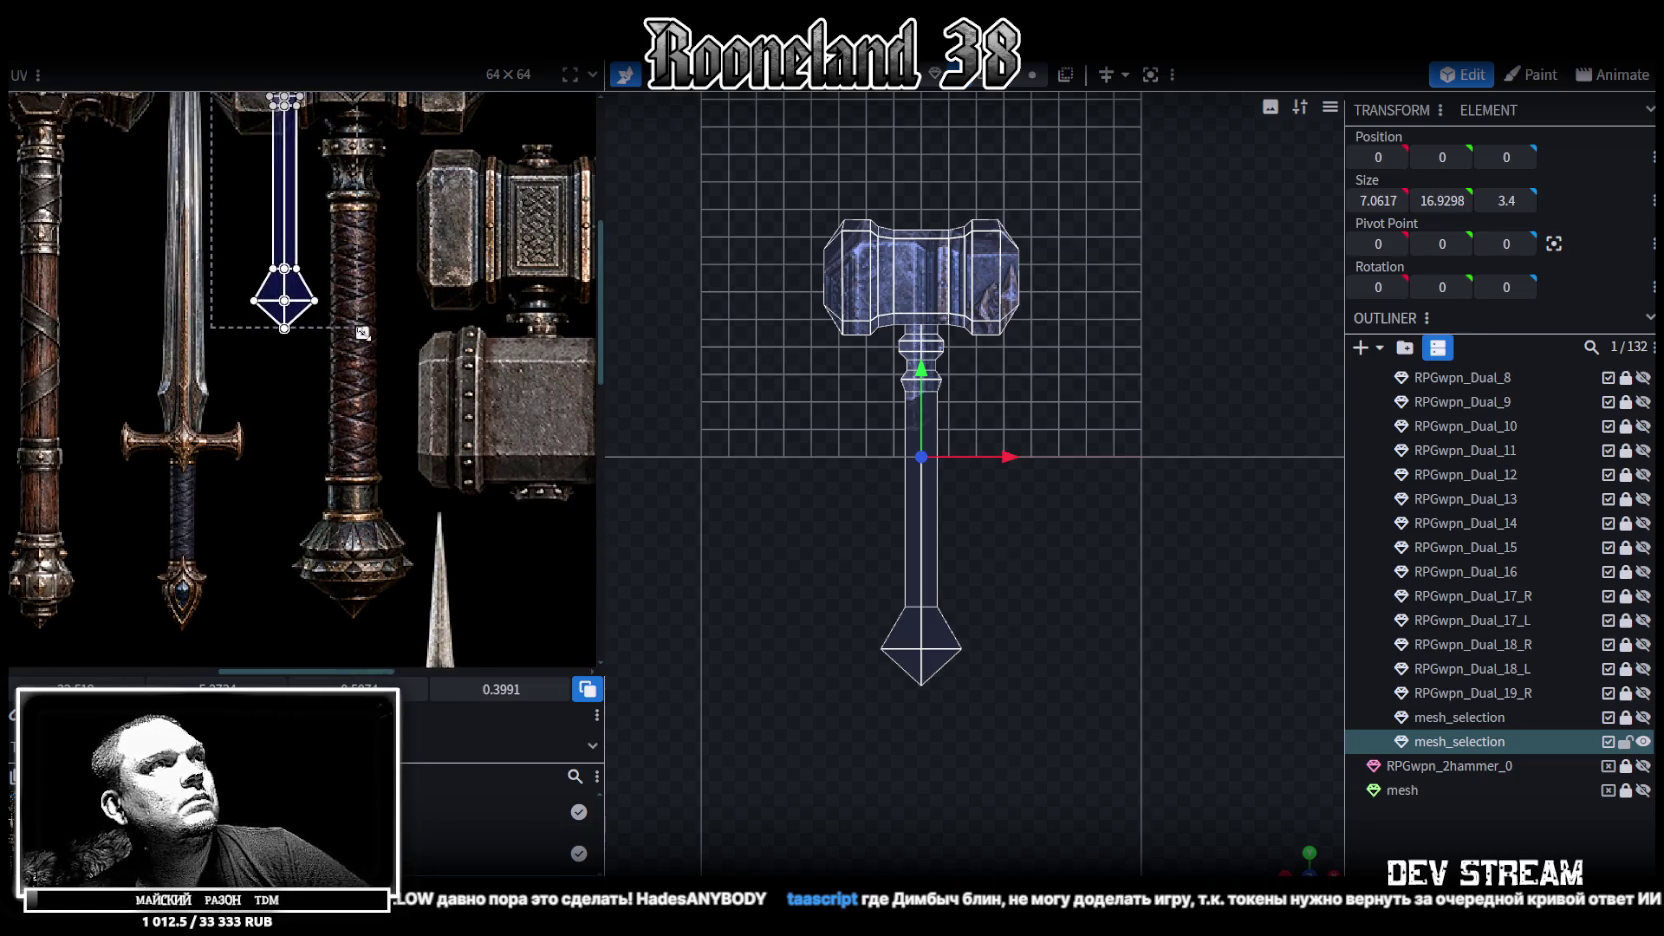
pyautogui.moveTo(362, 332); pyautogui.dragTo(489, 507)
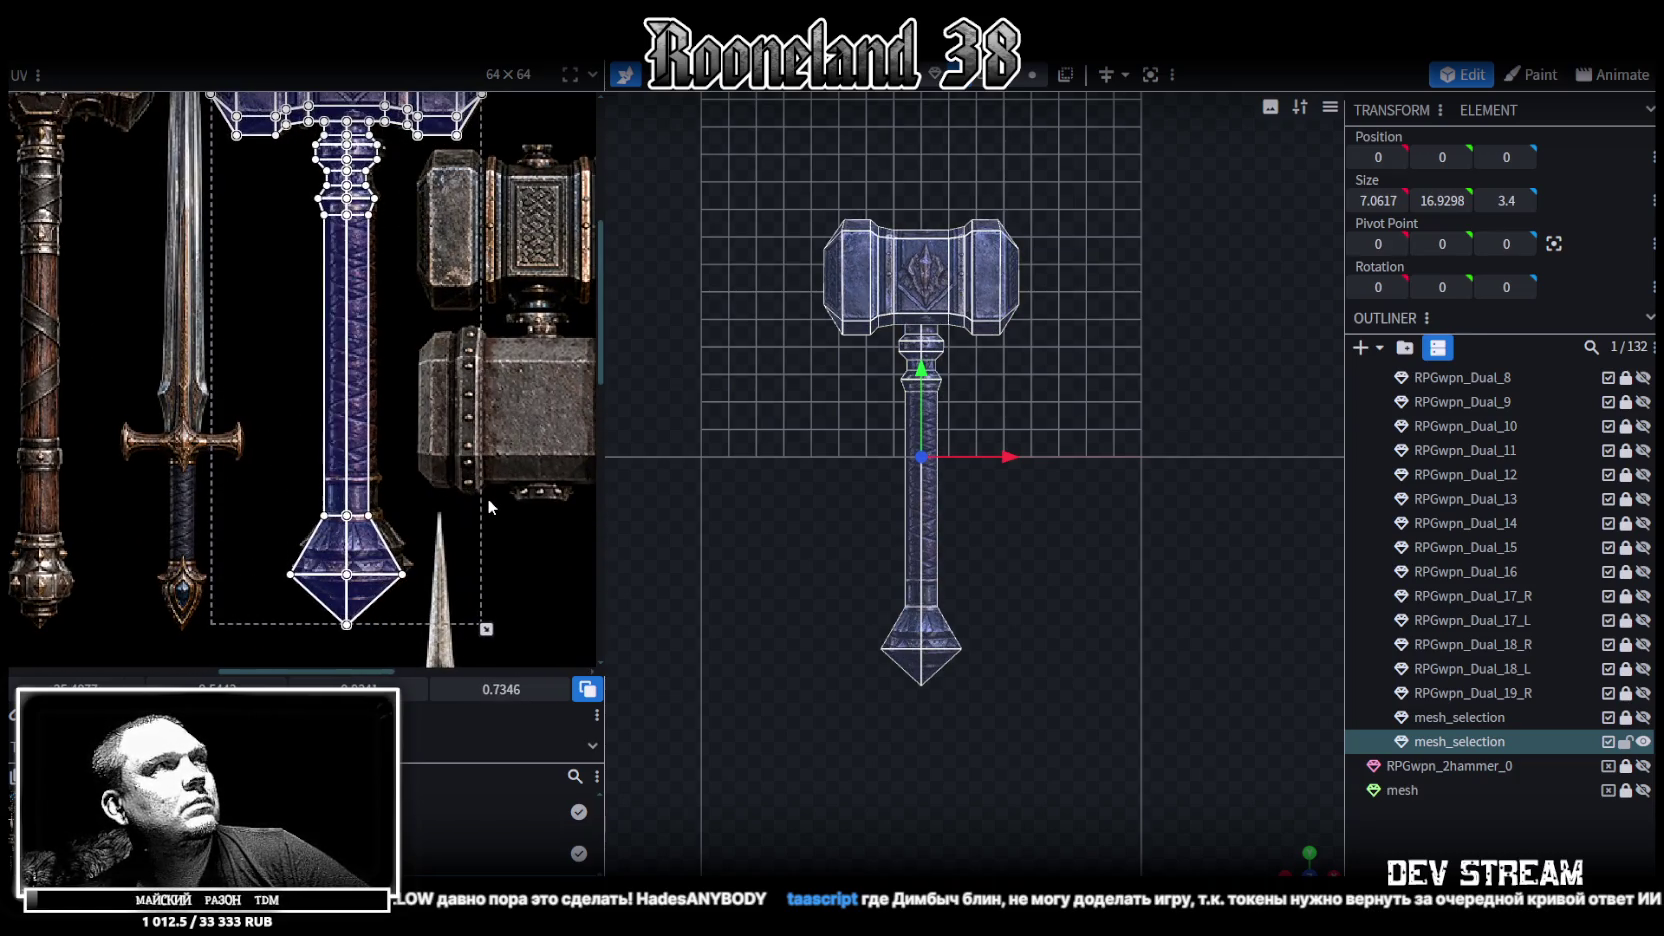
pyautogui.scroll(3, 489, 507)
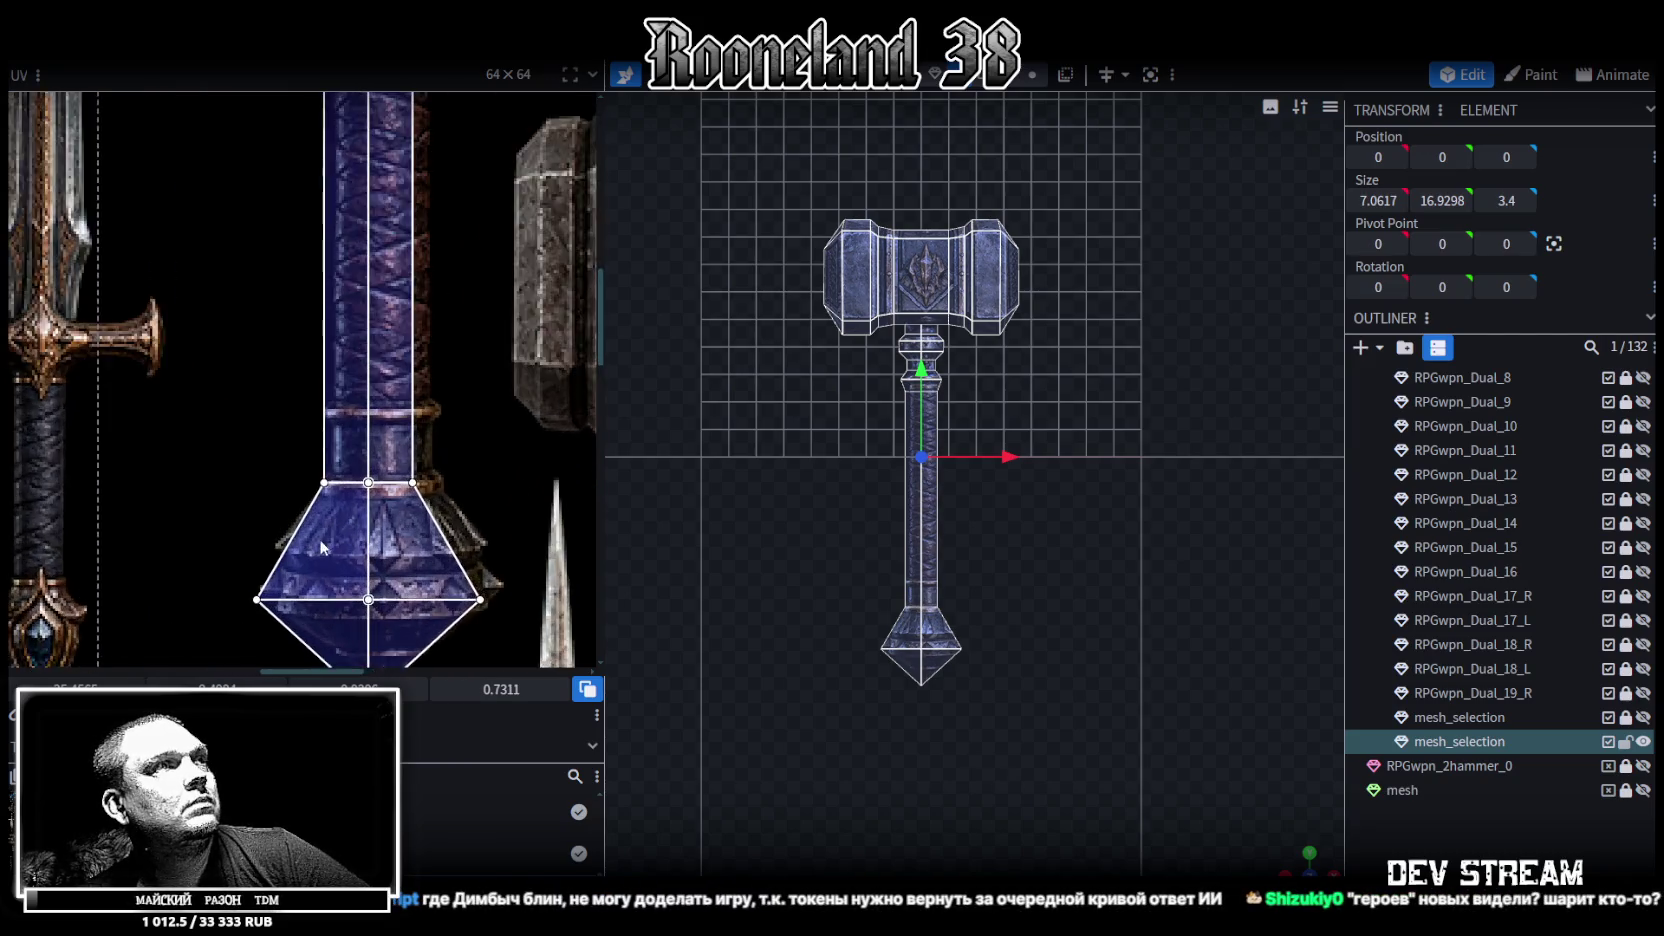
pyautogui.moveTo(426, 527); pyautogui.dragTo(408, 460, button='middle')
pyautogui.scroll(-2, 408, 460)
pyautogui.scroll(-2, 420, 420)
pyautogui.scroll(2, 441, 378)
pyautogui.moveTo(441, 378); pyautogui.dragTo(426, 420, button='middle')
pyautogui.scroll(3, 425, 382)
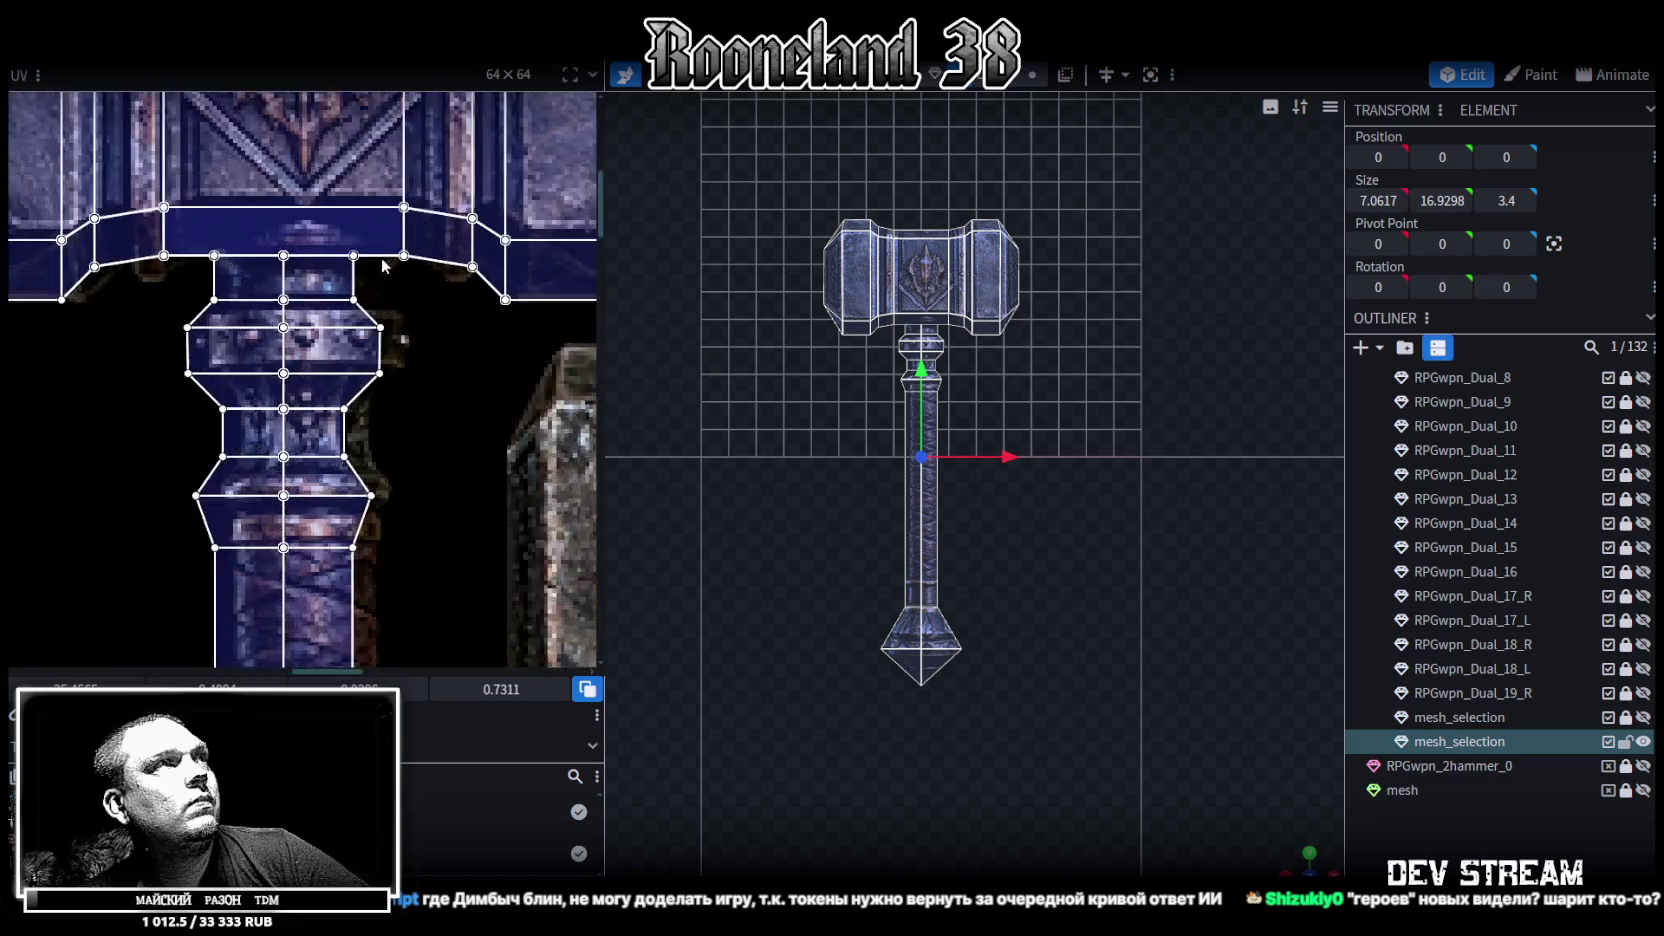
pyautogui.moveTo(358, 362); pyautogui.dragTo(360, 364, button='middle')
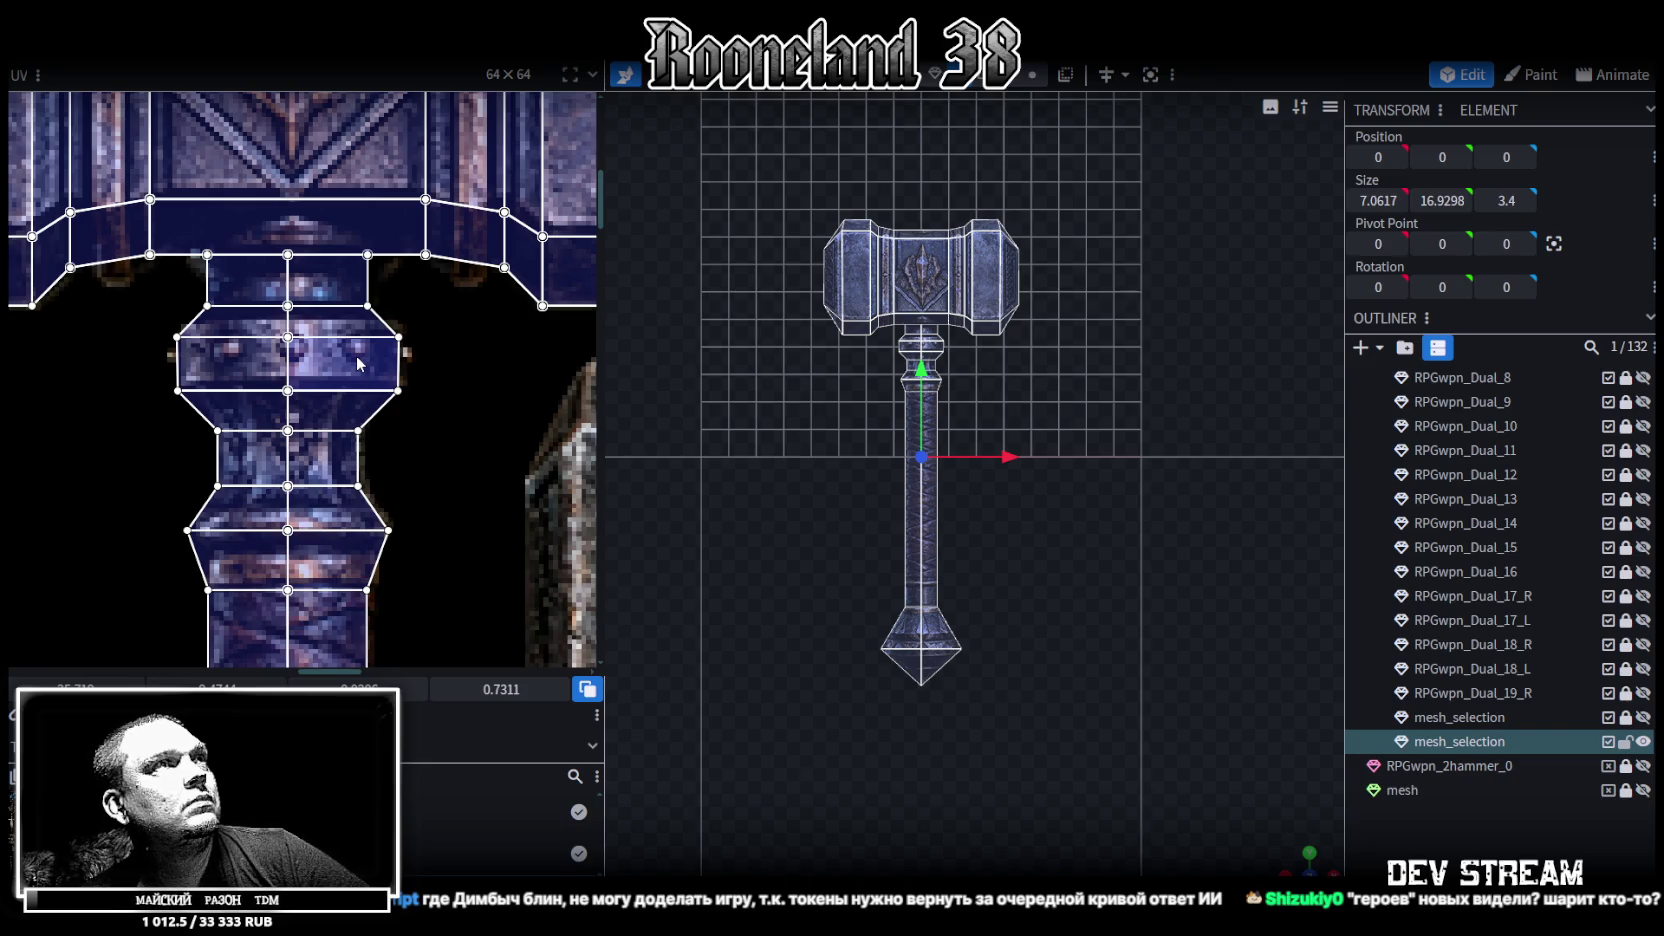
# Select the pommel UVs and squash them to fit the pommel texture
pyautogui.scroll(-3, 356, 355)
pyautogui.scroll(-3, 398, 429)
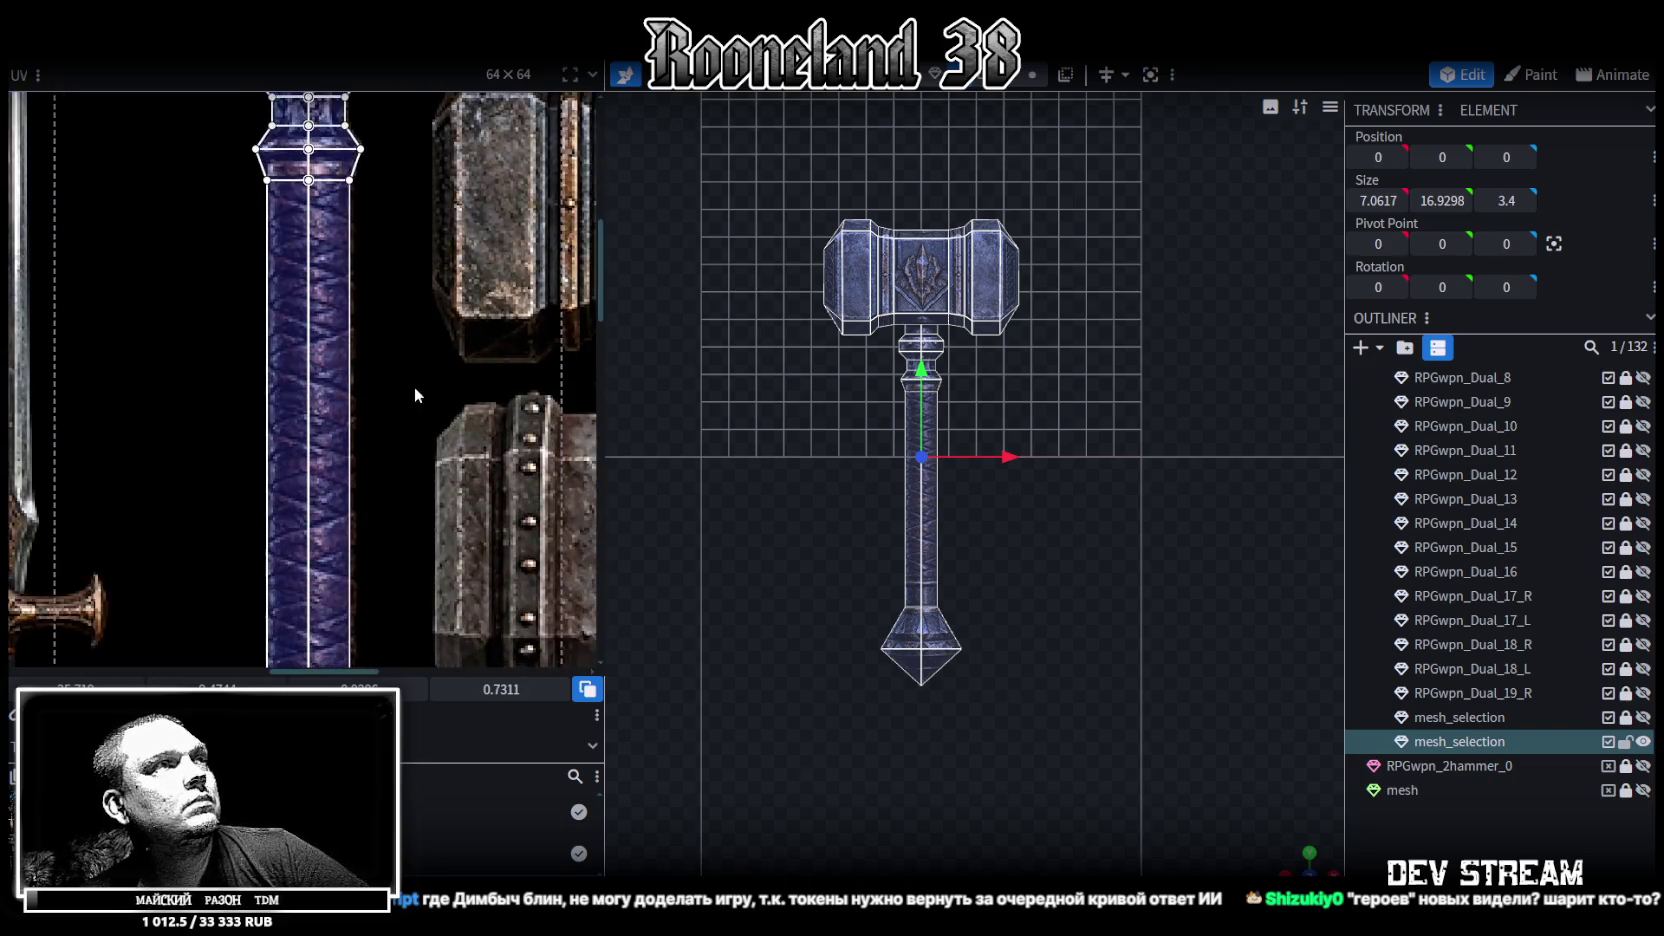
pyautogui.scroll(-2, 413, 386)
pyautogui.scroll(-2, 424, 324)
pyautogui.scroll(2, 380, 330)
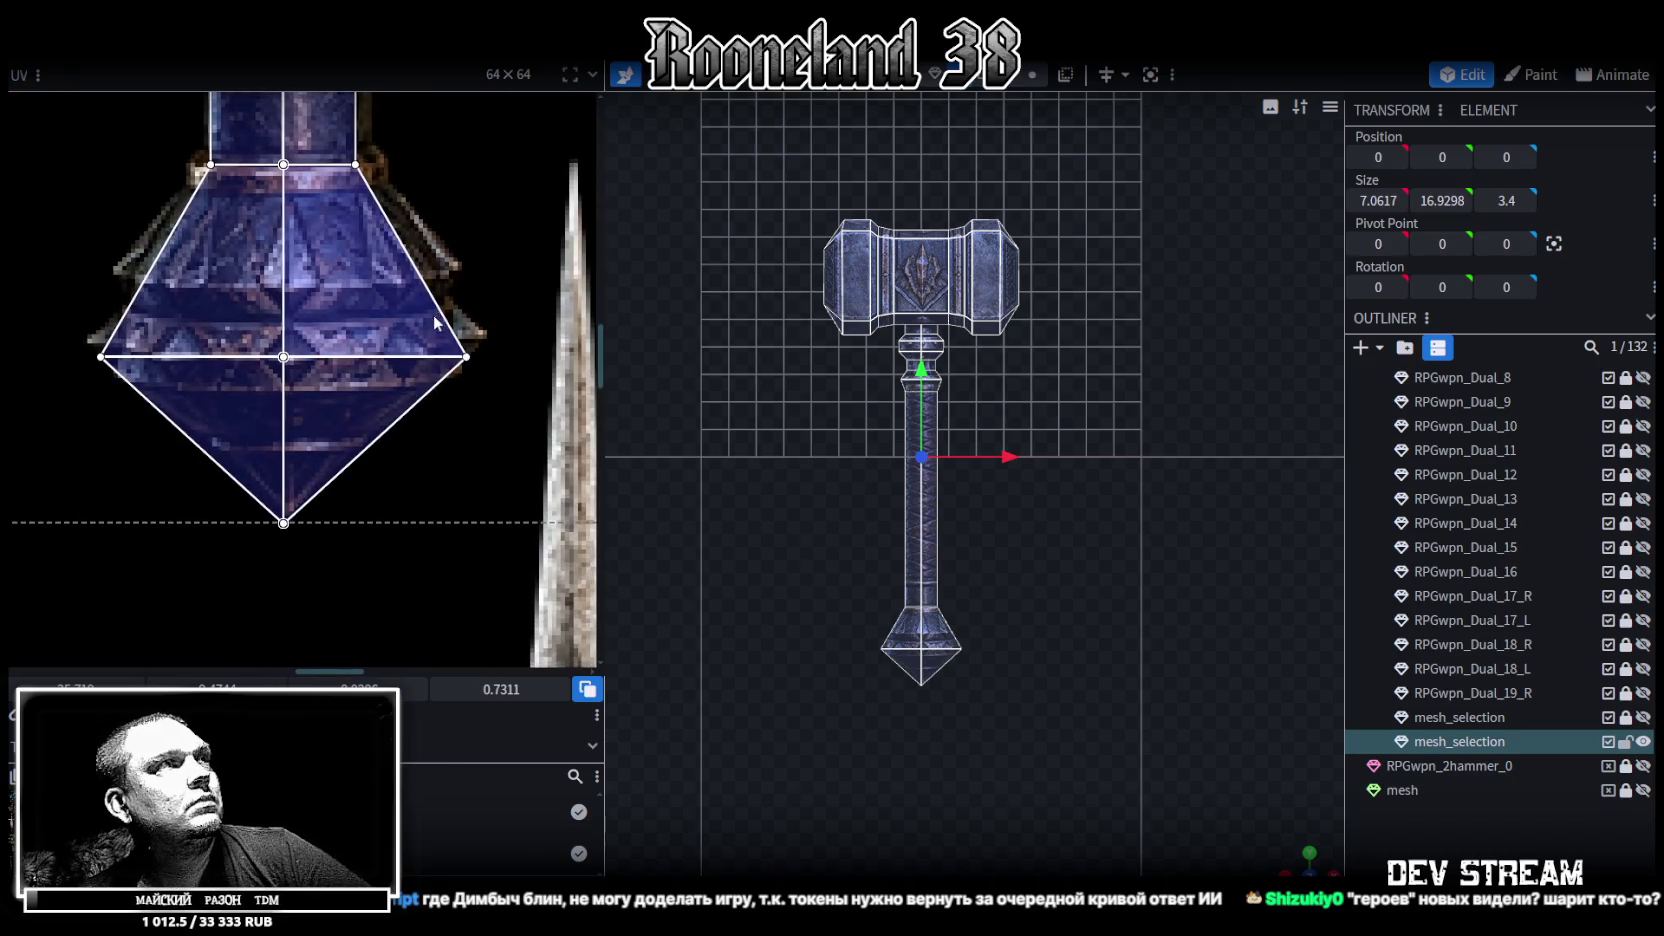
pyautogui.click(120, 586)
pyautogui.moveTo(120, 596); pyautogui.dragTo(471, 341)
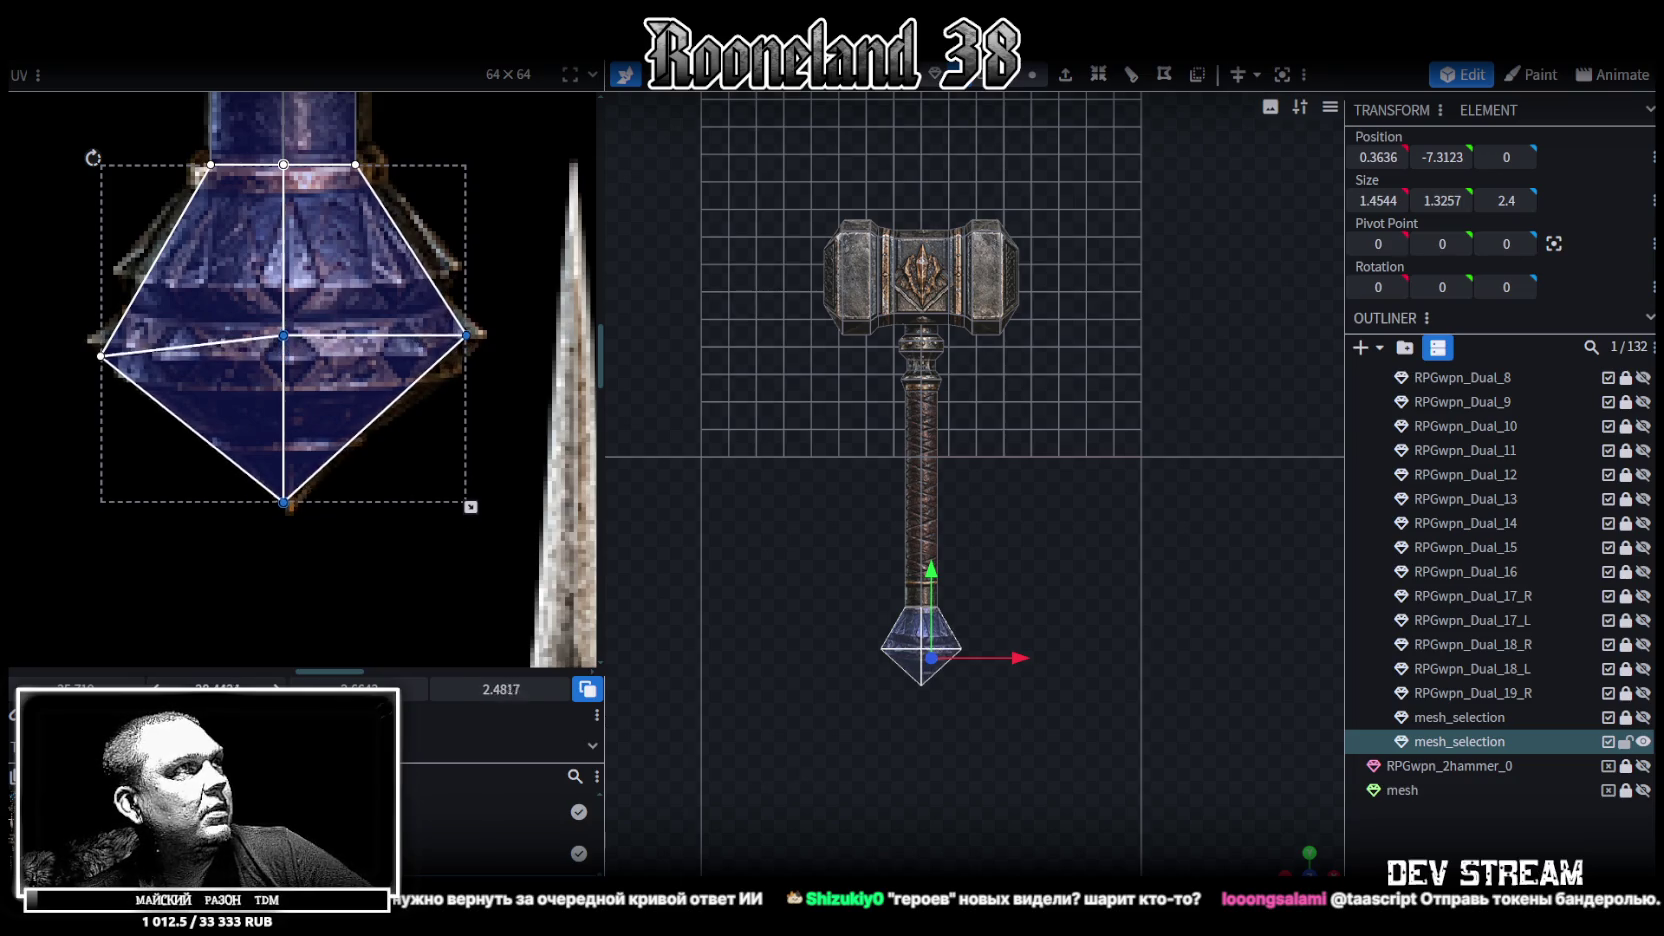
pyautogui.moveTo(47, 603); pyautogui.dragTo(491, 341)
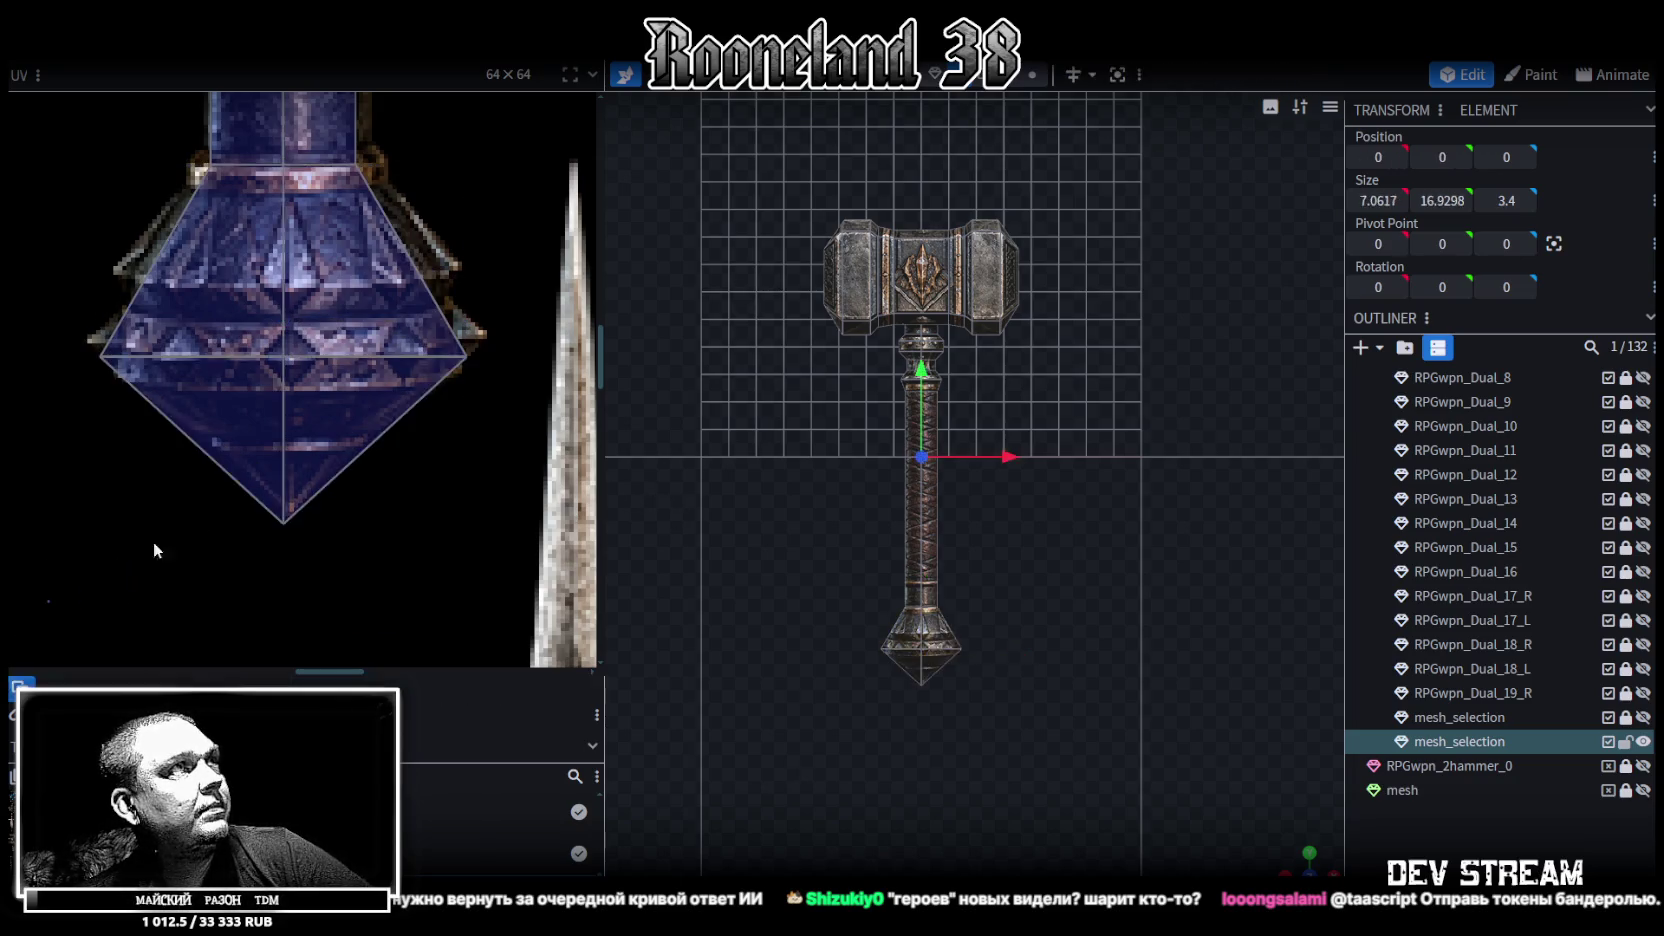
pyautogui.moveTo(470, 527); pyautogui.dragTo(470, 510)
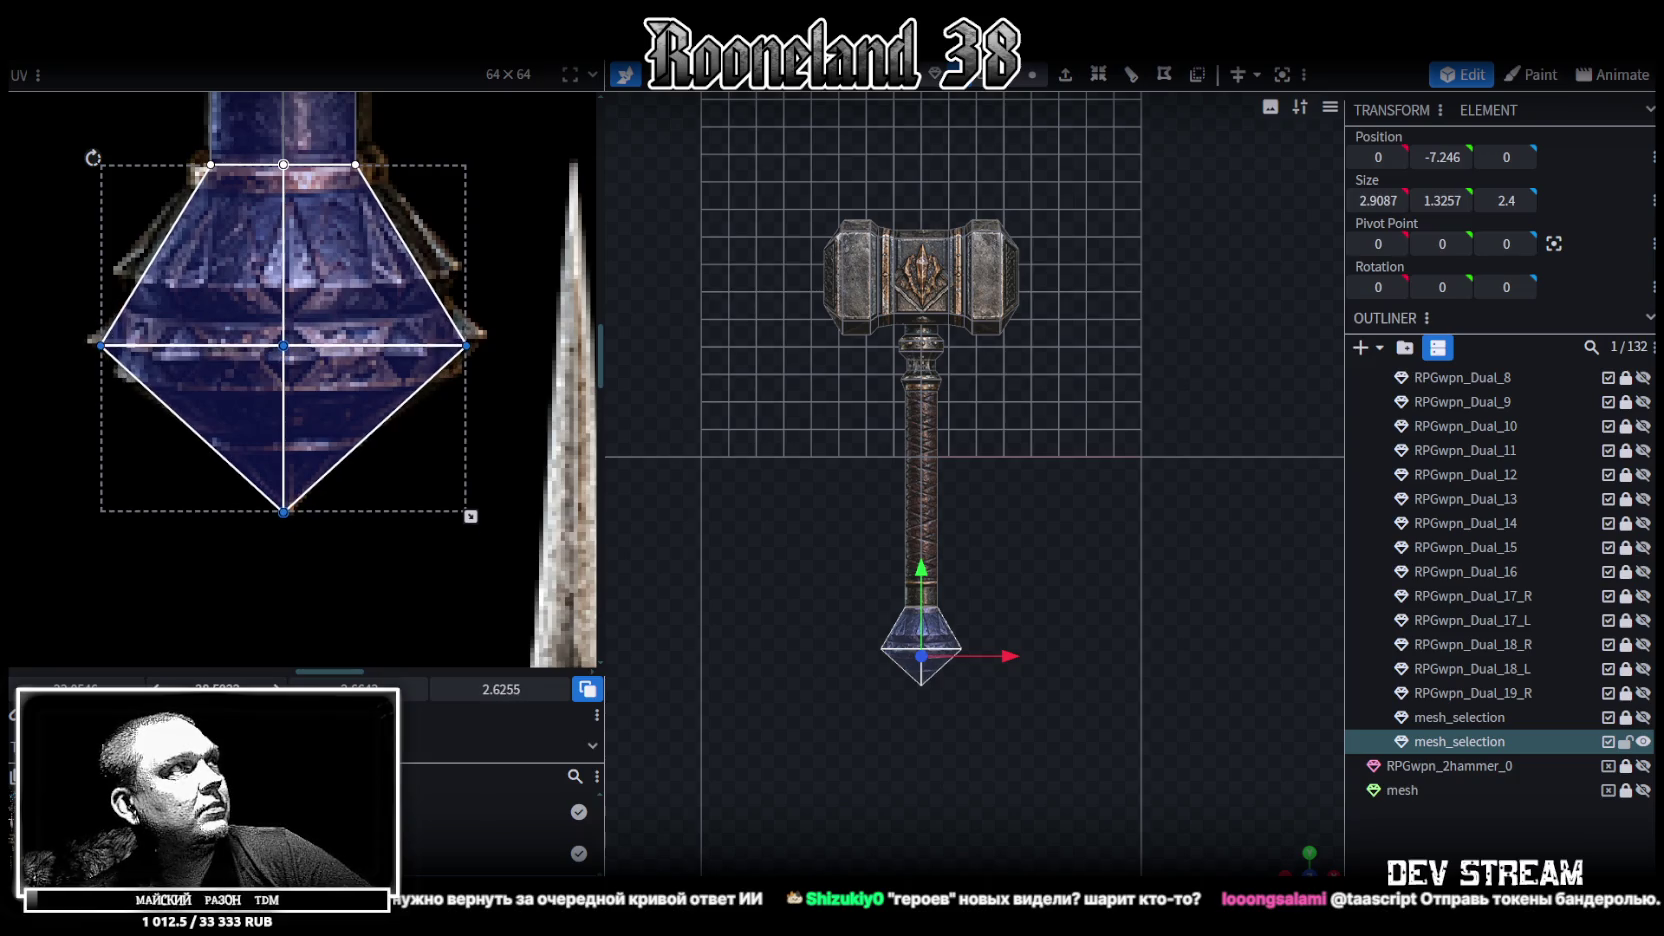
pyautogui.scroll(-3, 490, 520)
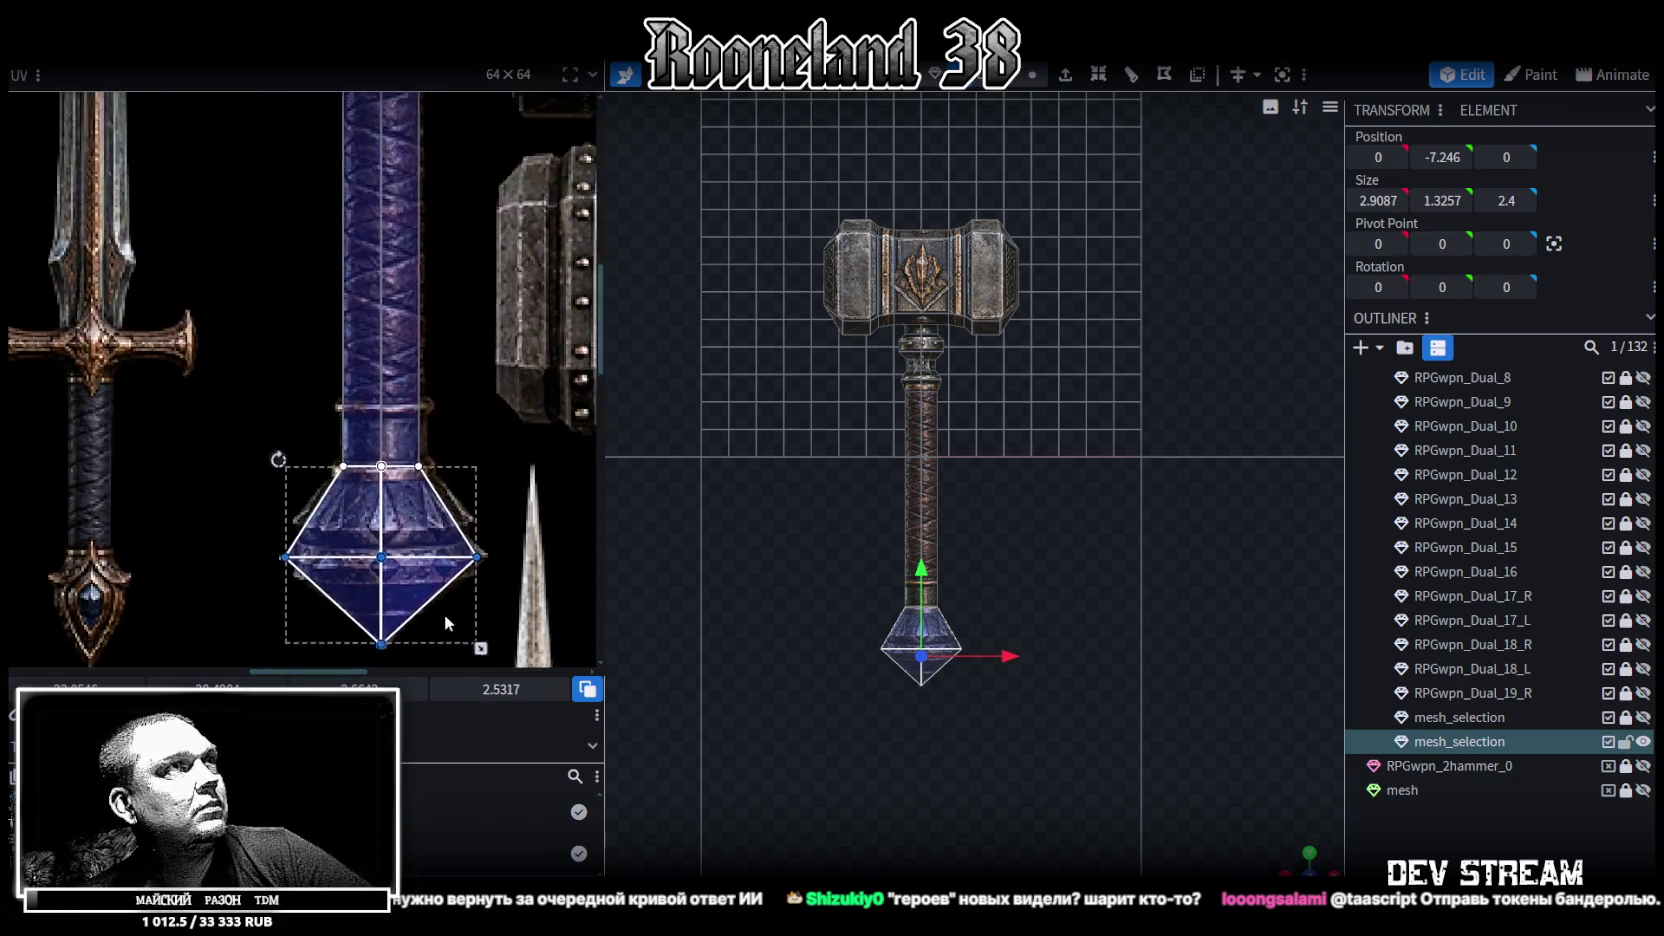
pyautogui.scroll(3, 428, 540)
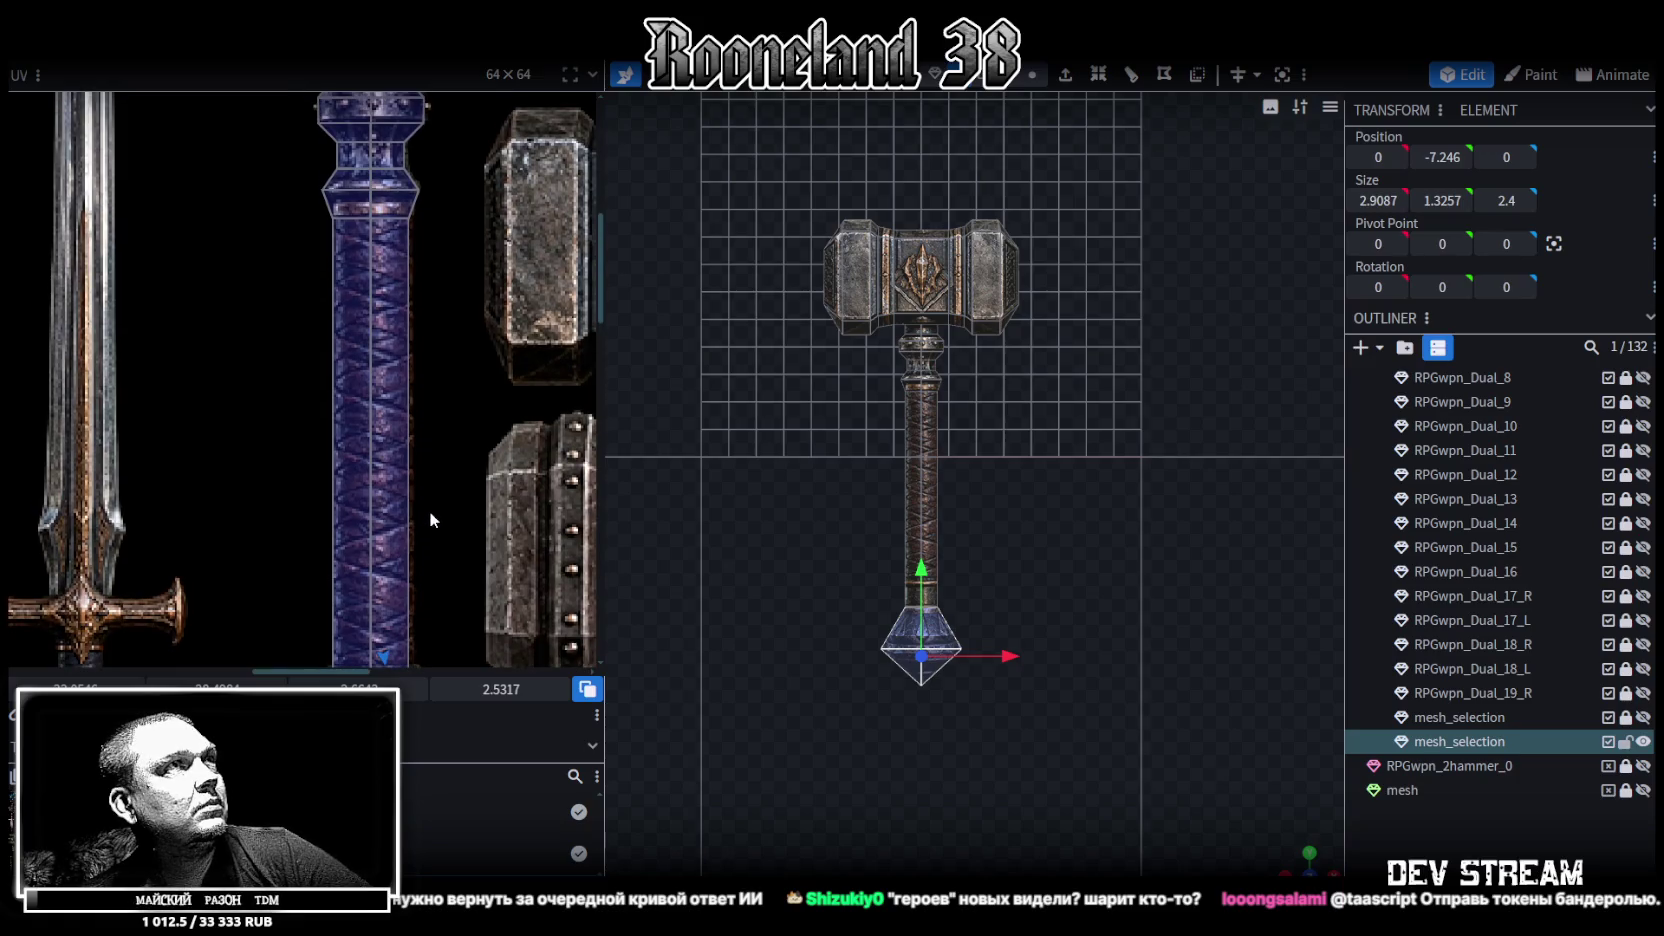
pyautogui.scroll(5, 428, 540)
# Shift the left end face UVs of the hammer head slightly further left
pyautogui.hotkey('ctrl', 'a')
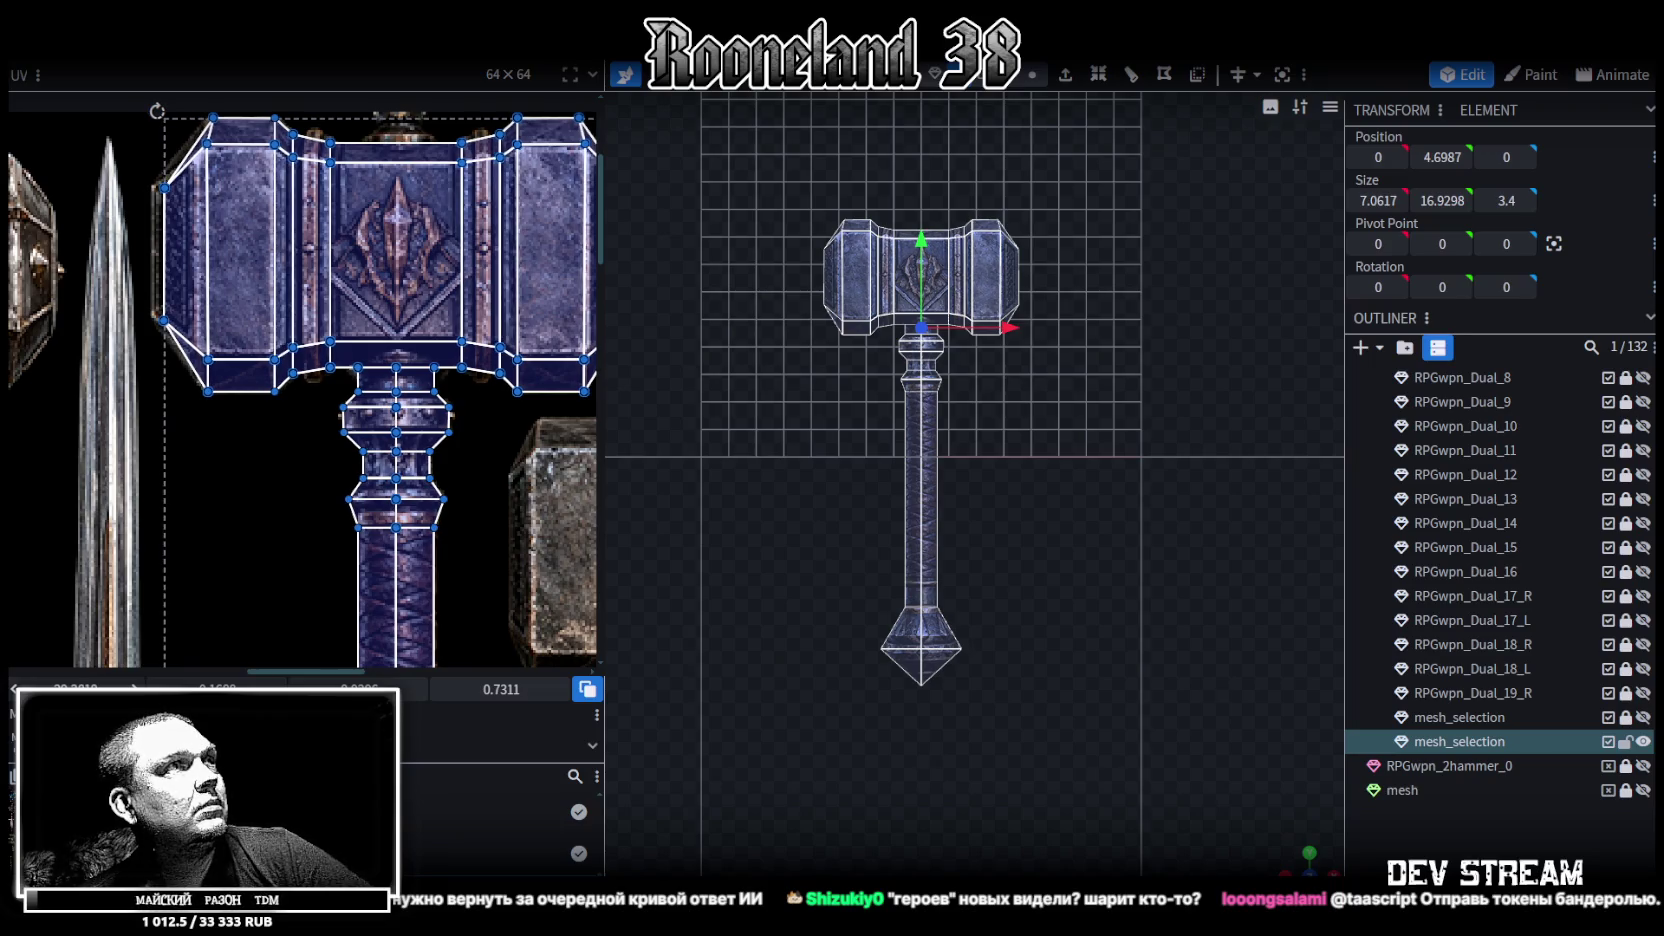
pyautogui.moveTo(405, 547); pyautogui.dragTo(268, 597, button='middle')
pyautogui.scroll(2, 268, 597)
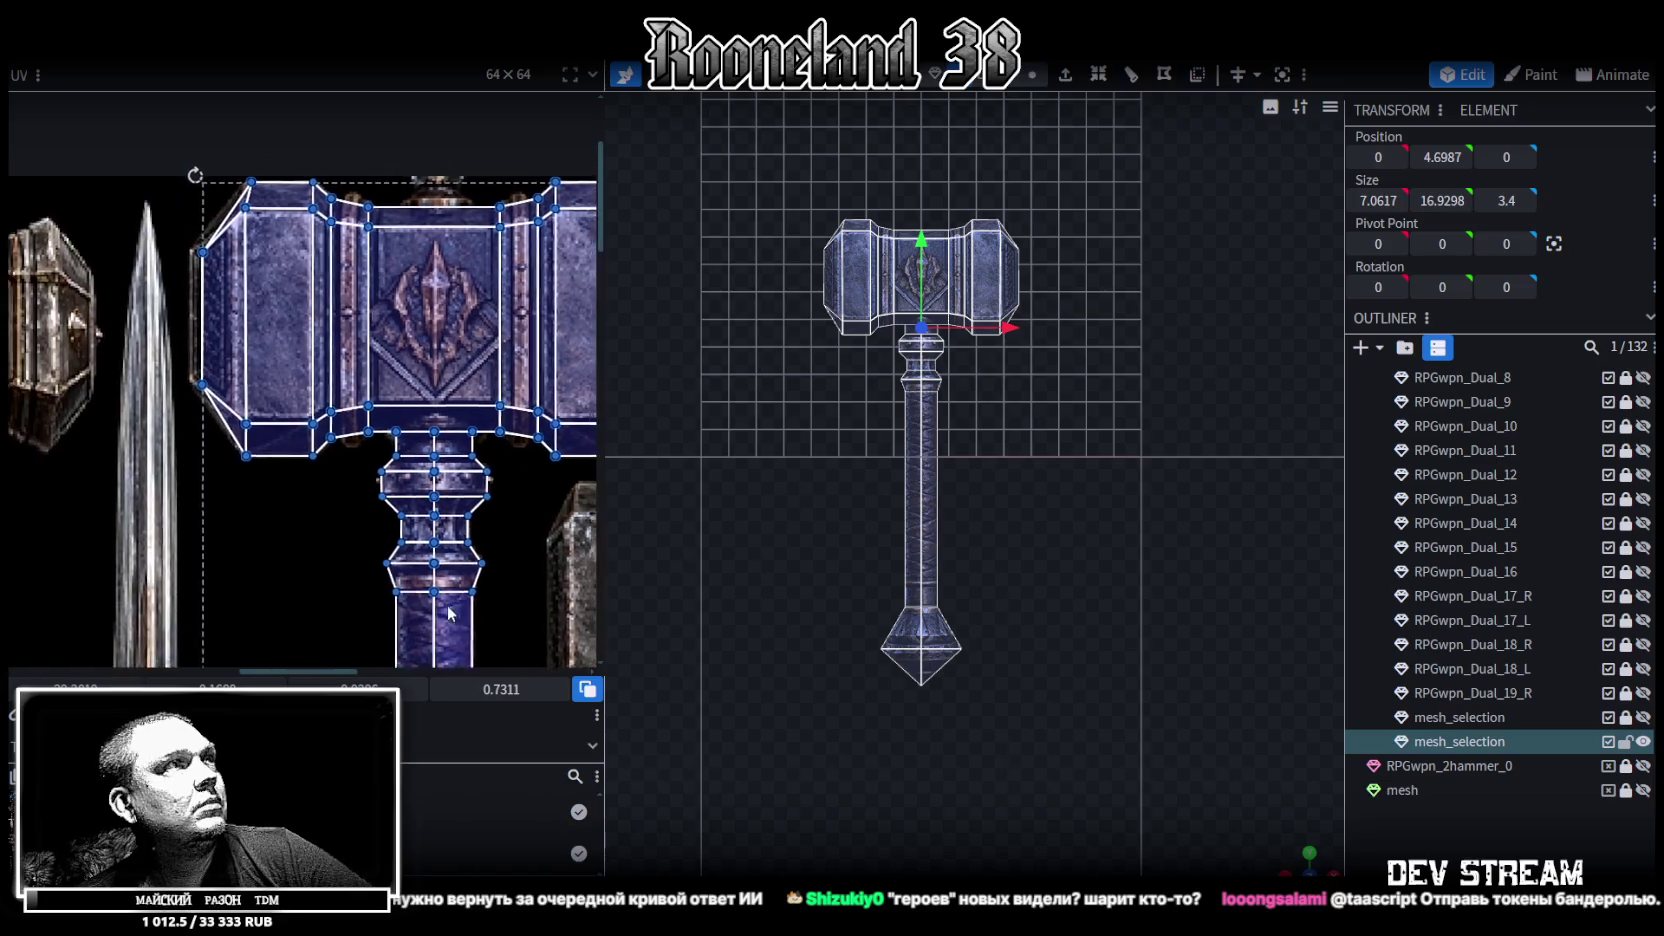
pyautogui.scroll(1, 188, 512)
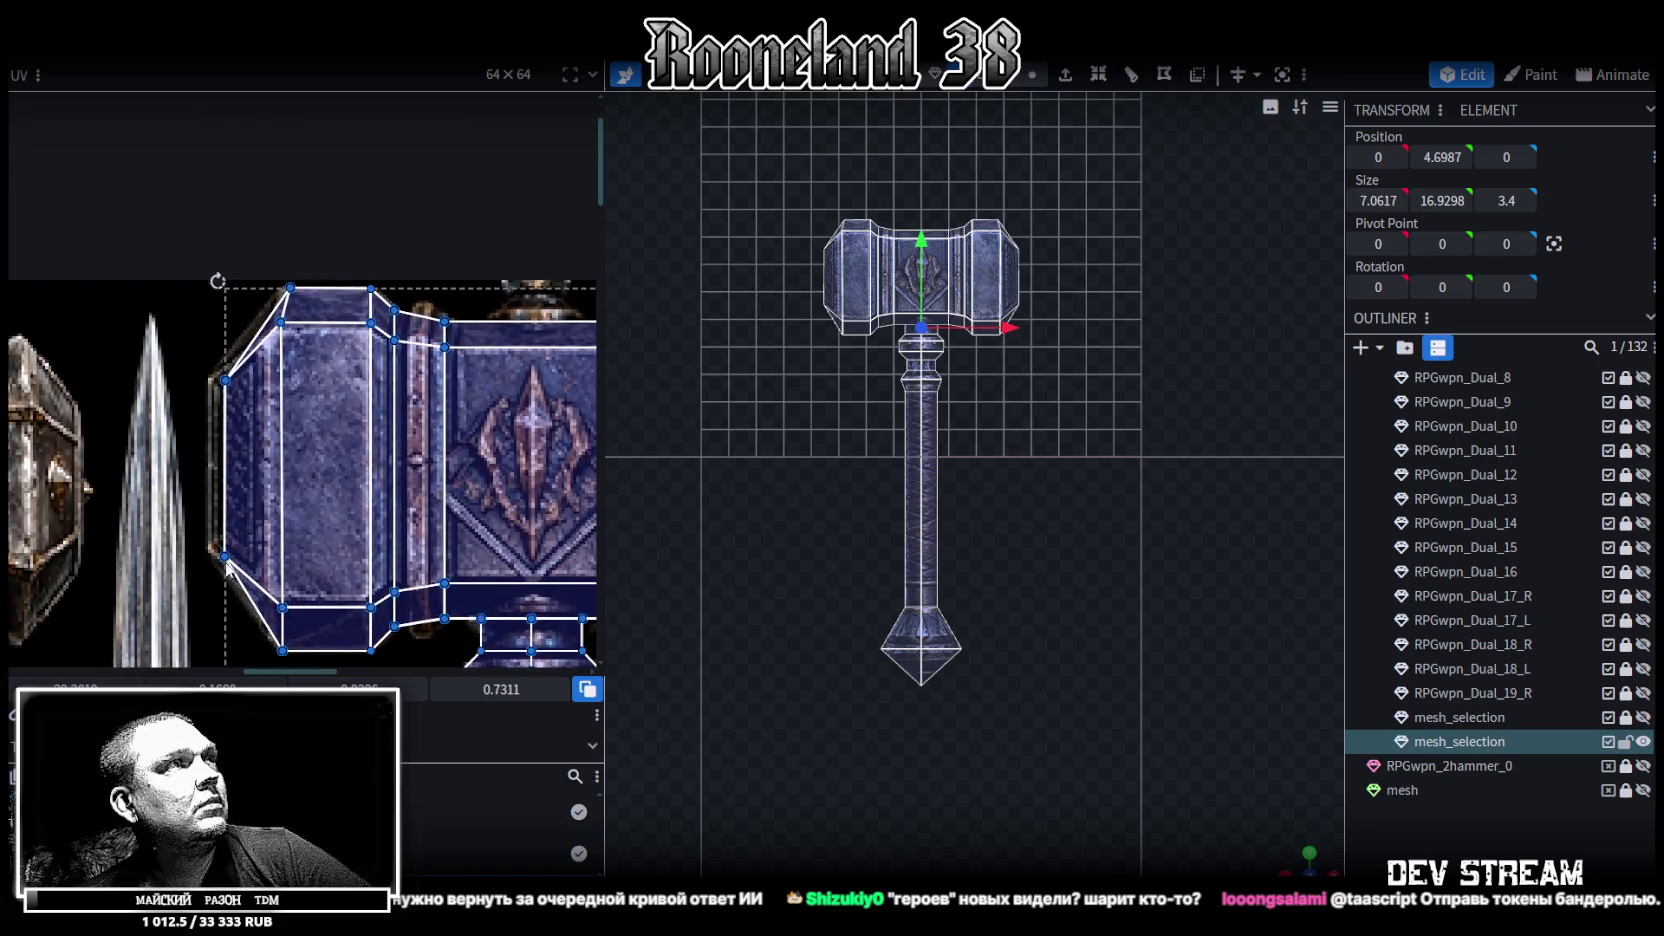
pyautogui.scroll(-2, 203, 510)
pyautogui.moveTo(297, 507); pyautogui.dragTo(155, 62)
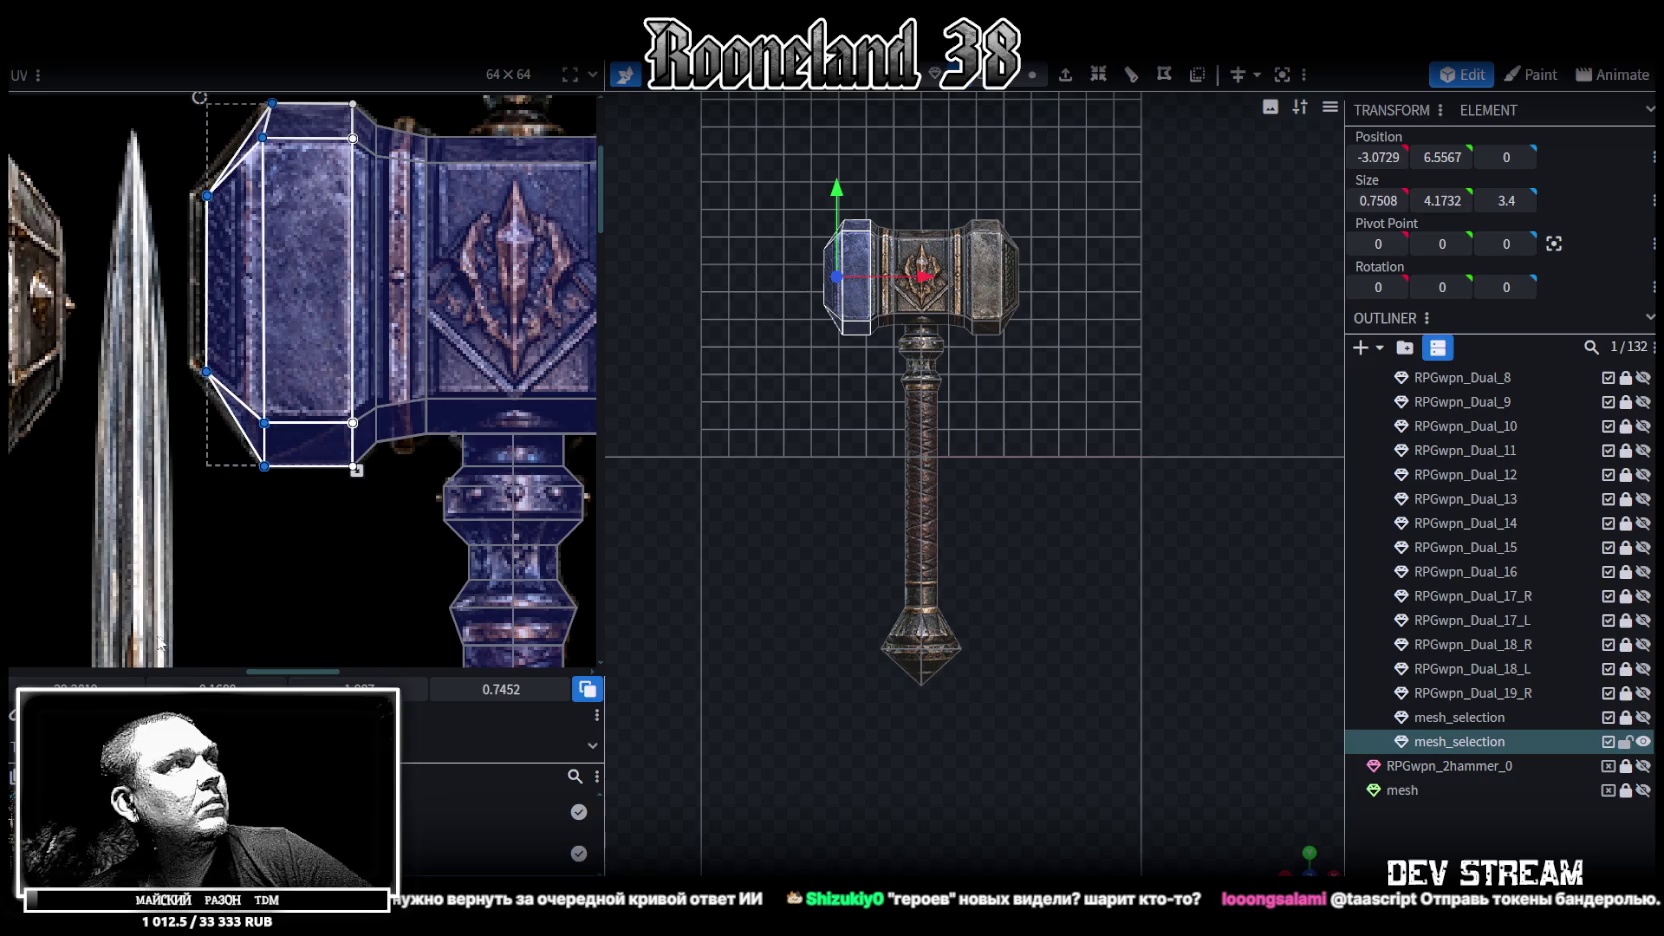
pyautogui.moveTo(206, 300); pyautogui.dragTo(200, 300)
pyautogui.moveTo(64, 688); pyautogui.dragTo(60, 688)
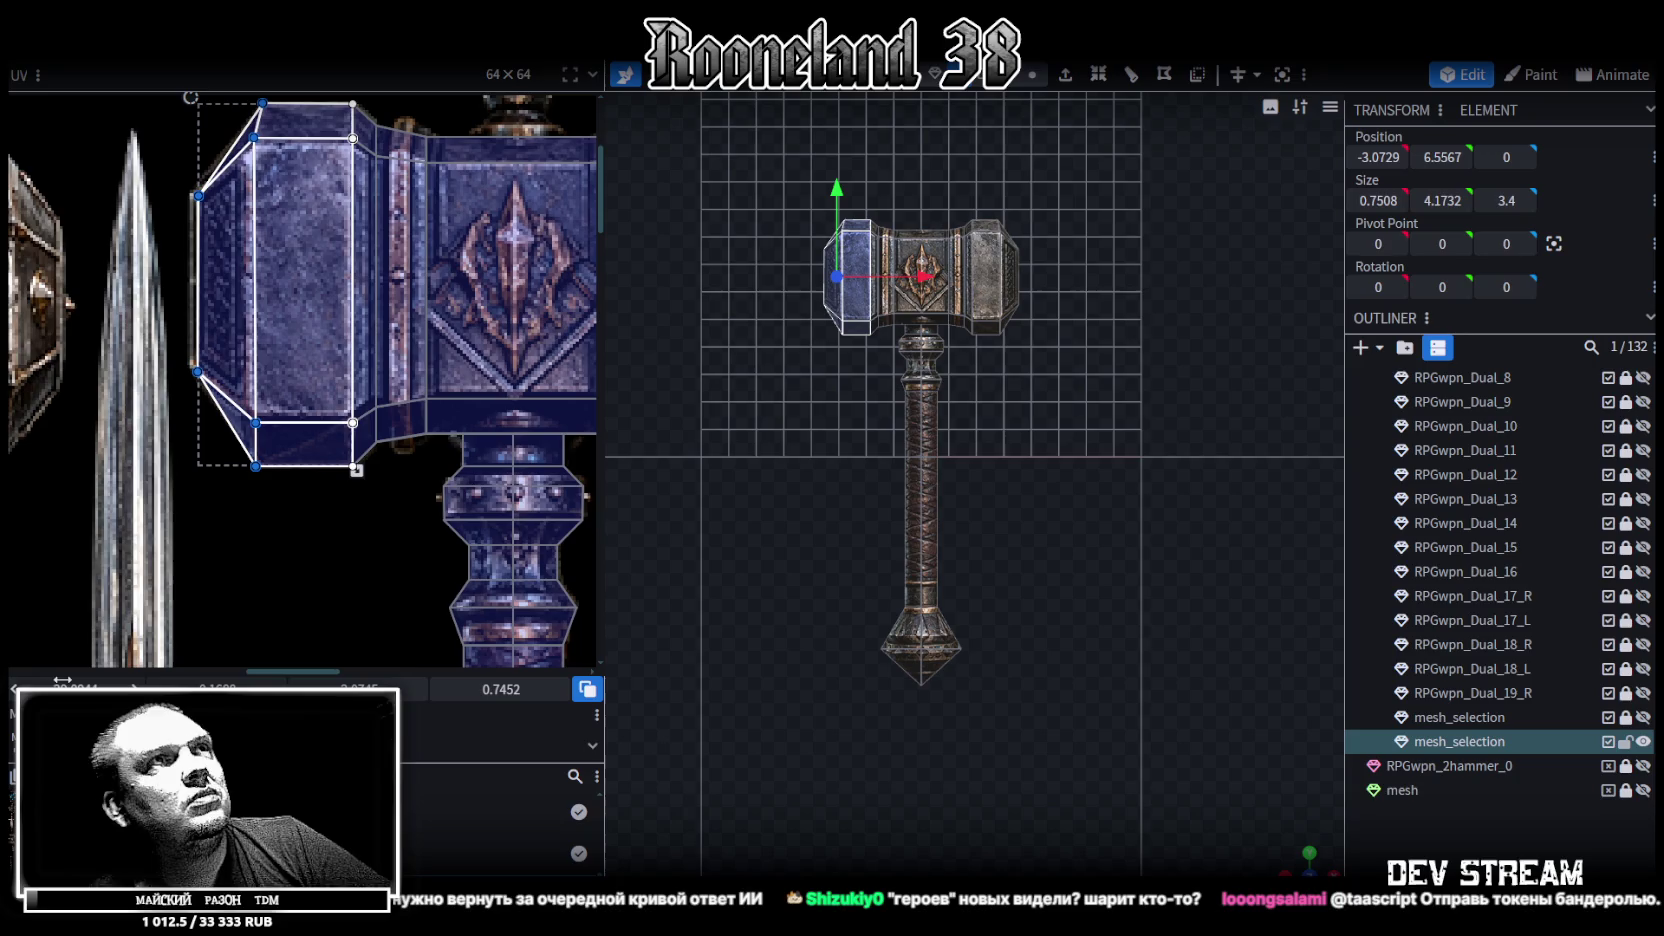
# Orbit the viewport to inspect the textured hammer in perspective
pyautogui.scroll(2, 923, 377)
pyautogui.scroll(3, 1019, 339)
pyautogui.moveTo(1019, 339); pyautogui.dragTo(1227, 676, button='right')
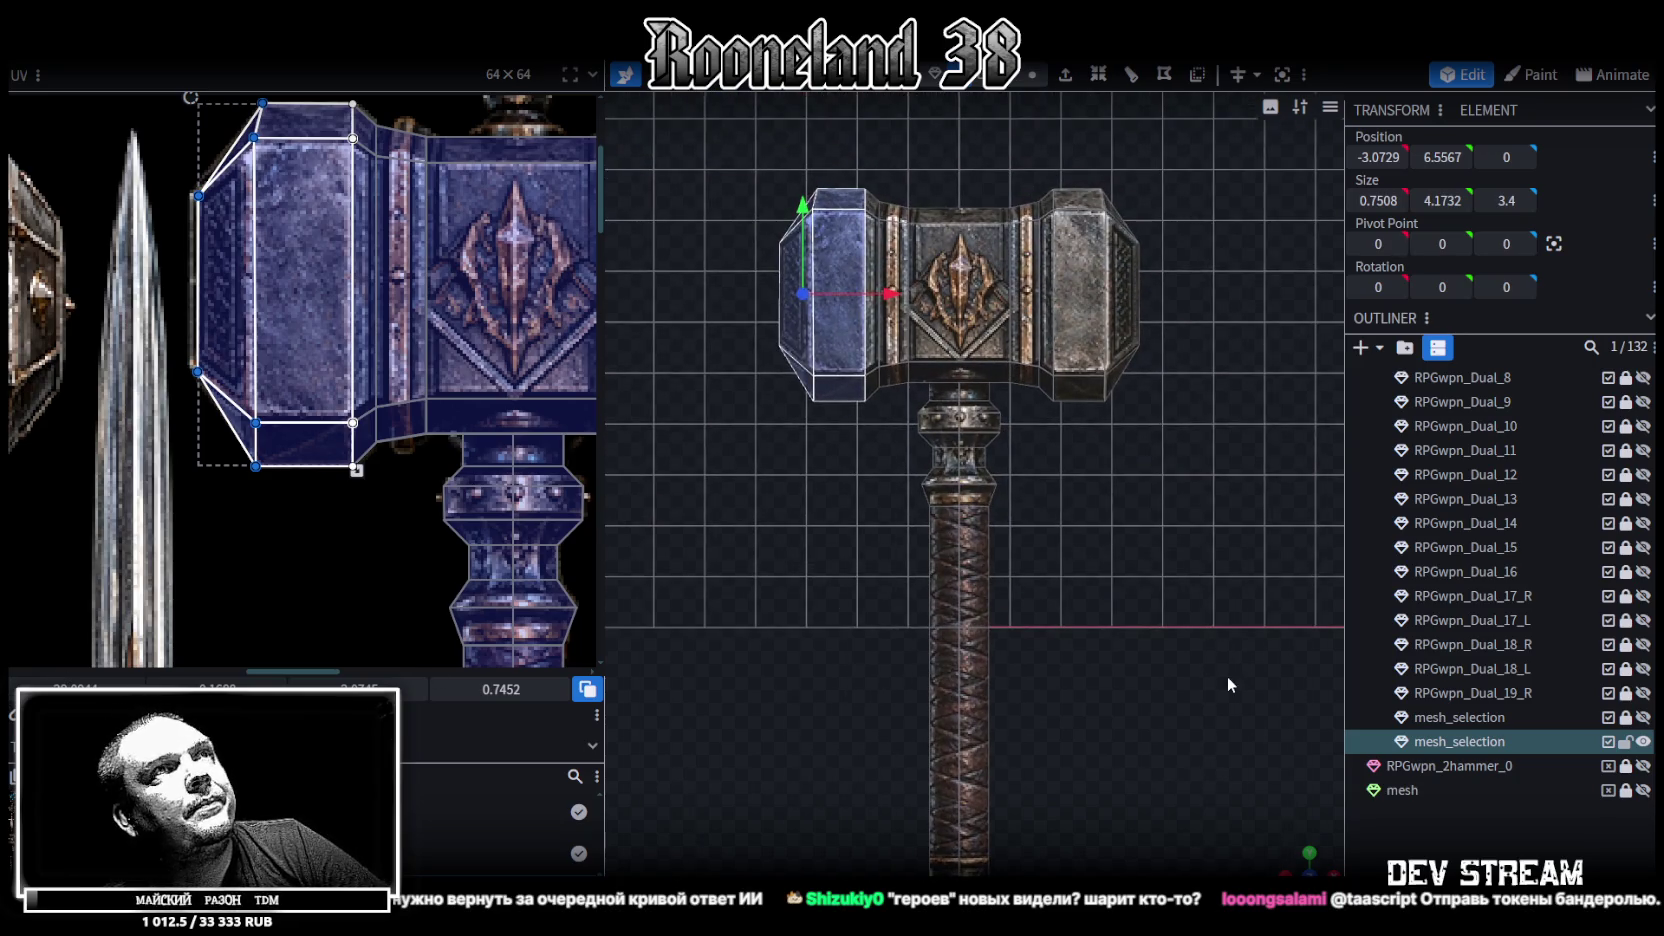
pyautogui.moveTo(1293, 863)
pyautogui.mouseDown()
pyautogui.moveTo(1057, 478)
pyautogui.moveTo(1019, 584)
pyautogui.moveTo(1024, 370)
pyautogui.moveTo(1039, 413)
pyautogui.moveTo(1043, 380)
pyautogui.moveTo(1117, 438)
pyautogui.moveTo(1291, 491)
pyautogui.moveTo(1150, 612)
pyautogui.moveTo(1118, 533)
pyautogui.moveTo(1072, 634)
pyautogui.moveTo(1107, 572)
pyautogui.moveTo(1076, 599)
pyautogui.mouseUp()
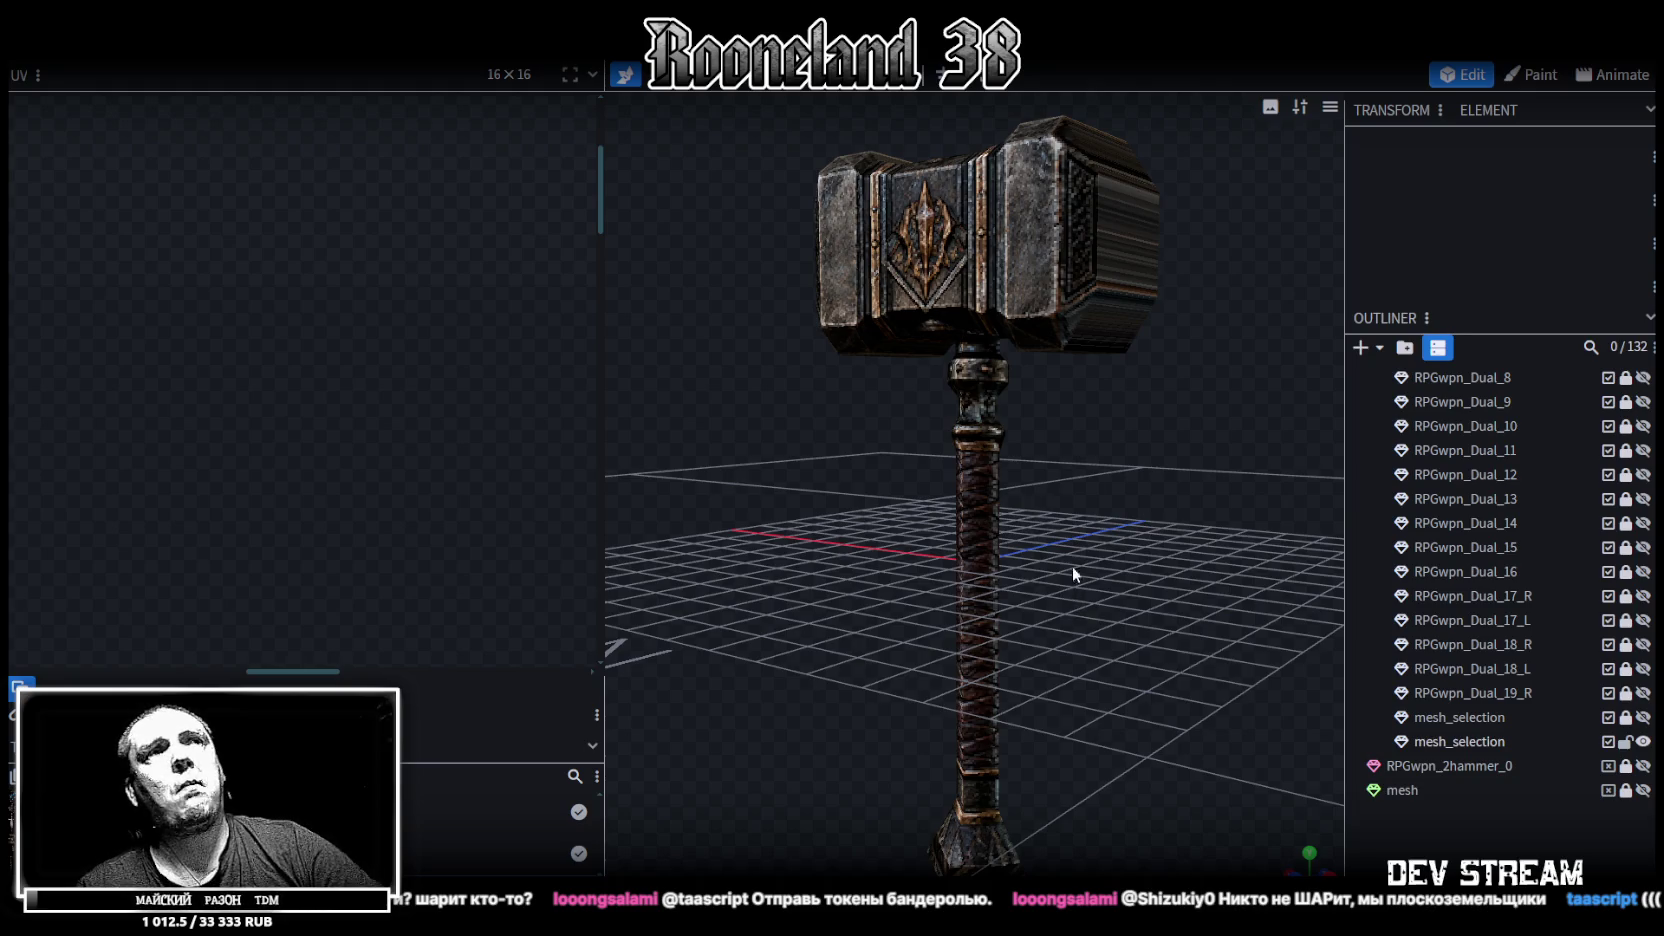
# Select the hammer head's front face and switch to the front orthographic view
pyautogui.moveTo(1072, 566); pyautogui.dragTo(1053, 434)
pyautogui.click(1030, 258)
pyautogui.moveTo(1030, 258); pyautogui.dragTo(1034, 377)
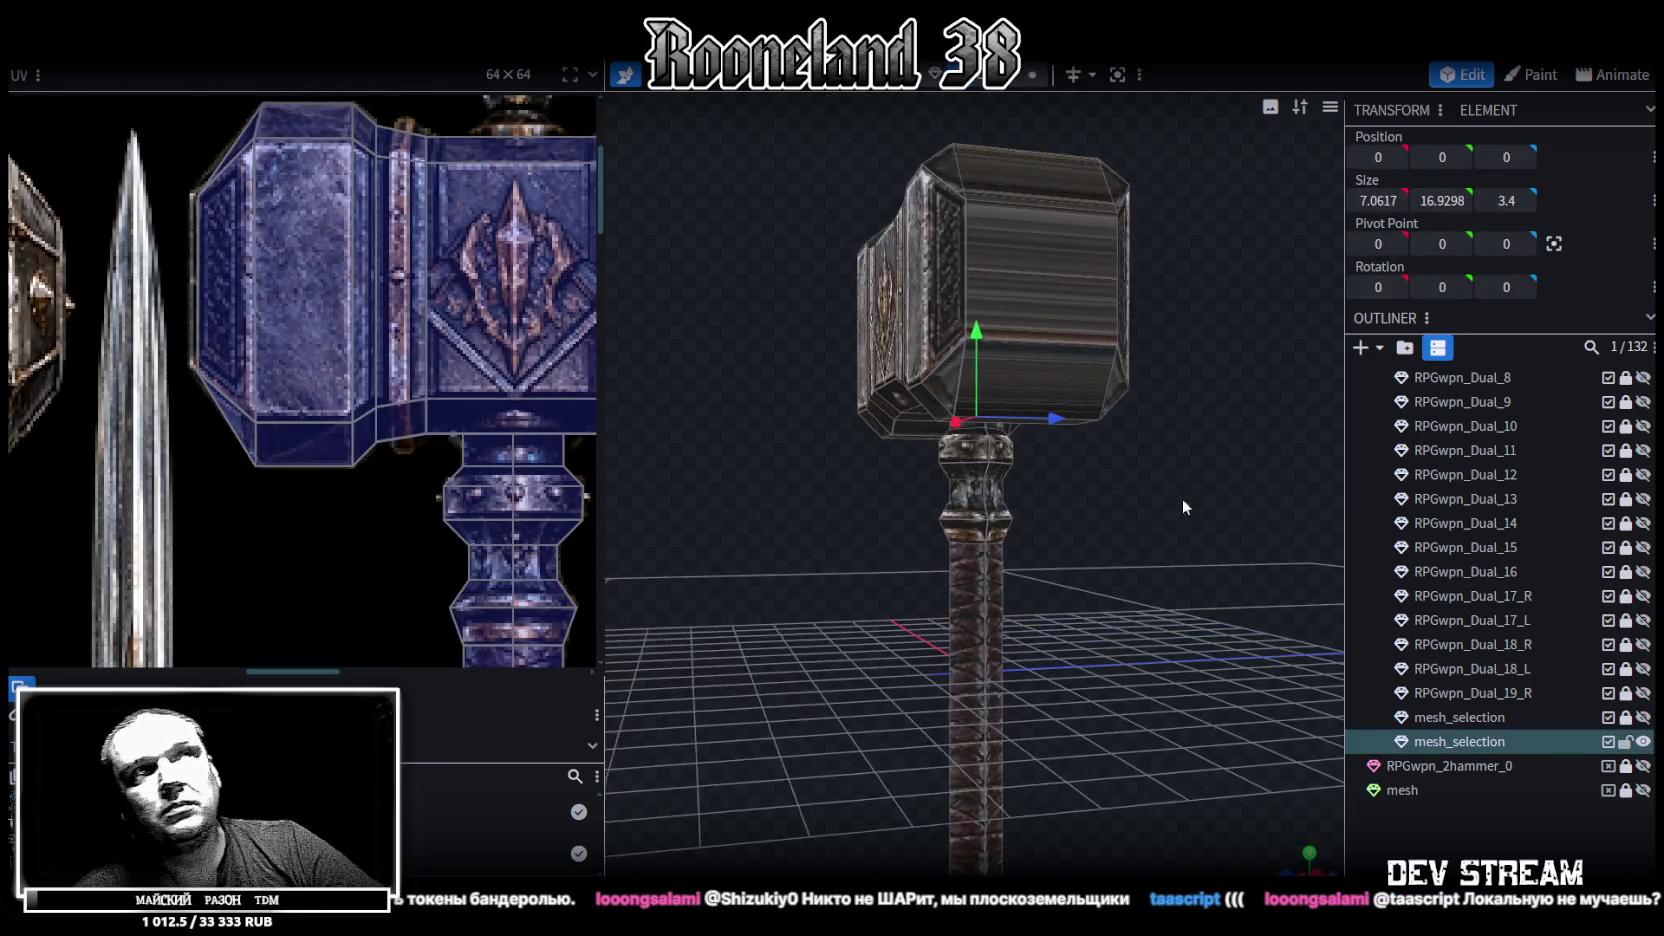
pyautogui.click(1034, 377)
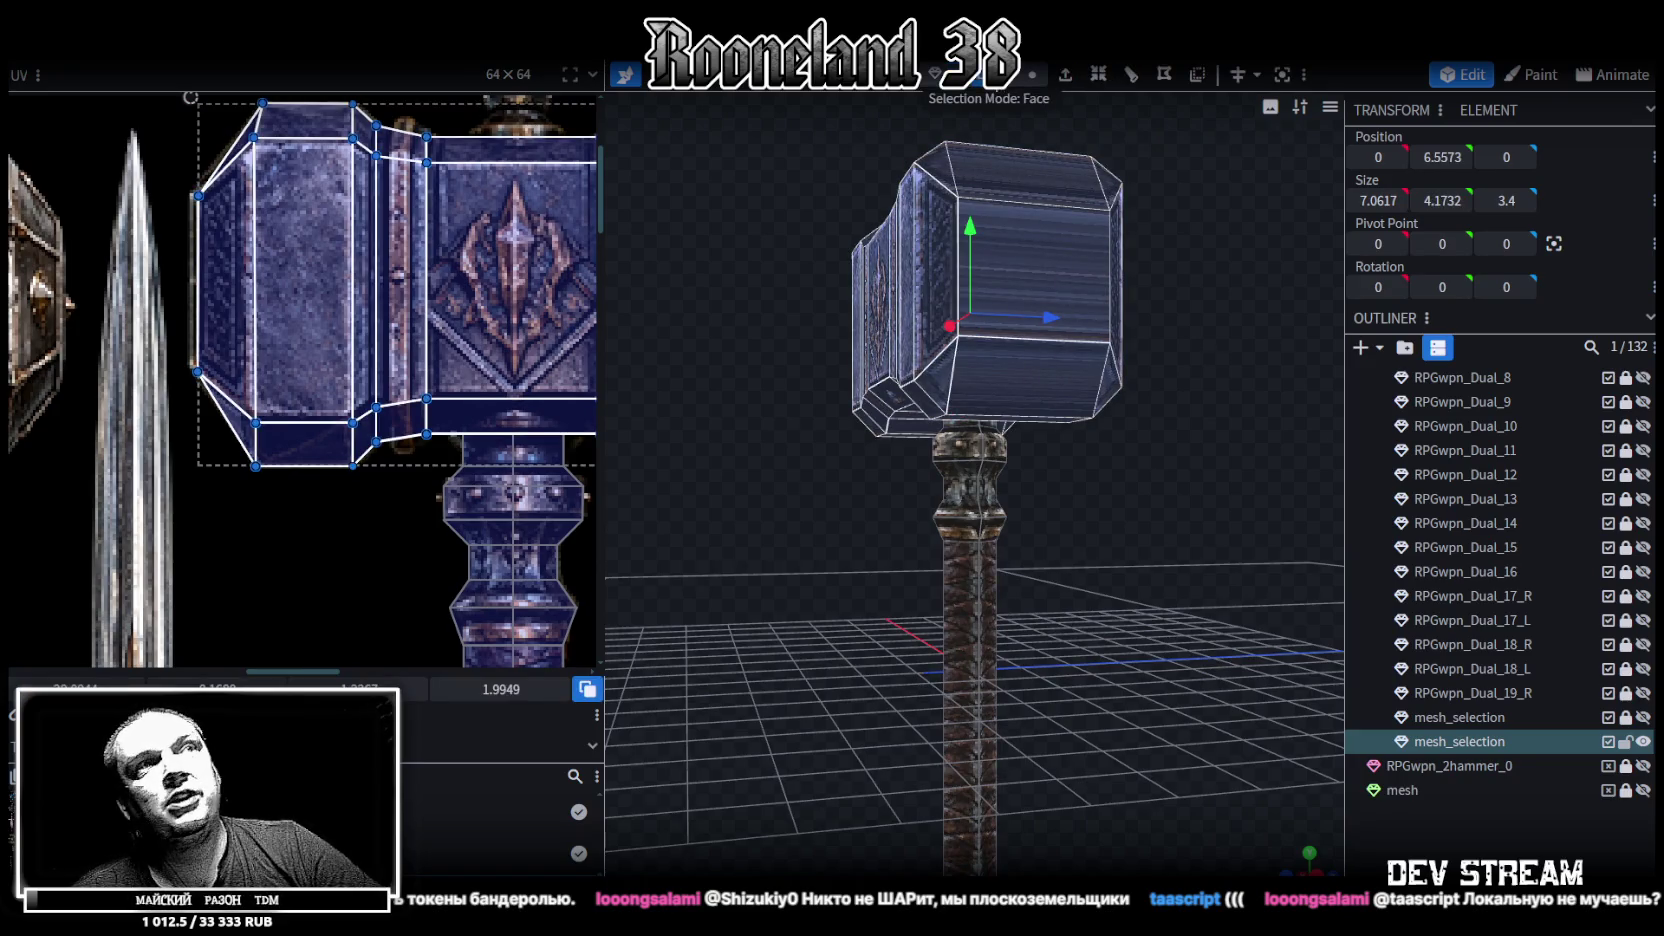
pyautogui.click(1045, 325)
pyautogui.moveTo(1082, 566); pyautogui.dragTo(902, 364)
pyautogui.click(902, 364)
pyautogui.click(910, 473)
pyautogui.moveTo(910, 473)
pyautogui.mouseDown()
pyautogui.moveTo(1134, 436)
pyautogui.moveTo(794, 447)
pyautogui.moveTo(838, 551)
pyautogui.moveTo(1109, 526)
pyautogui.moveTo(1096, 478)
pyautogui.mouseUp()
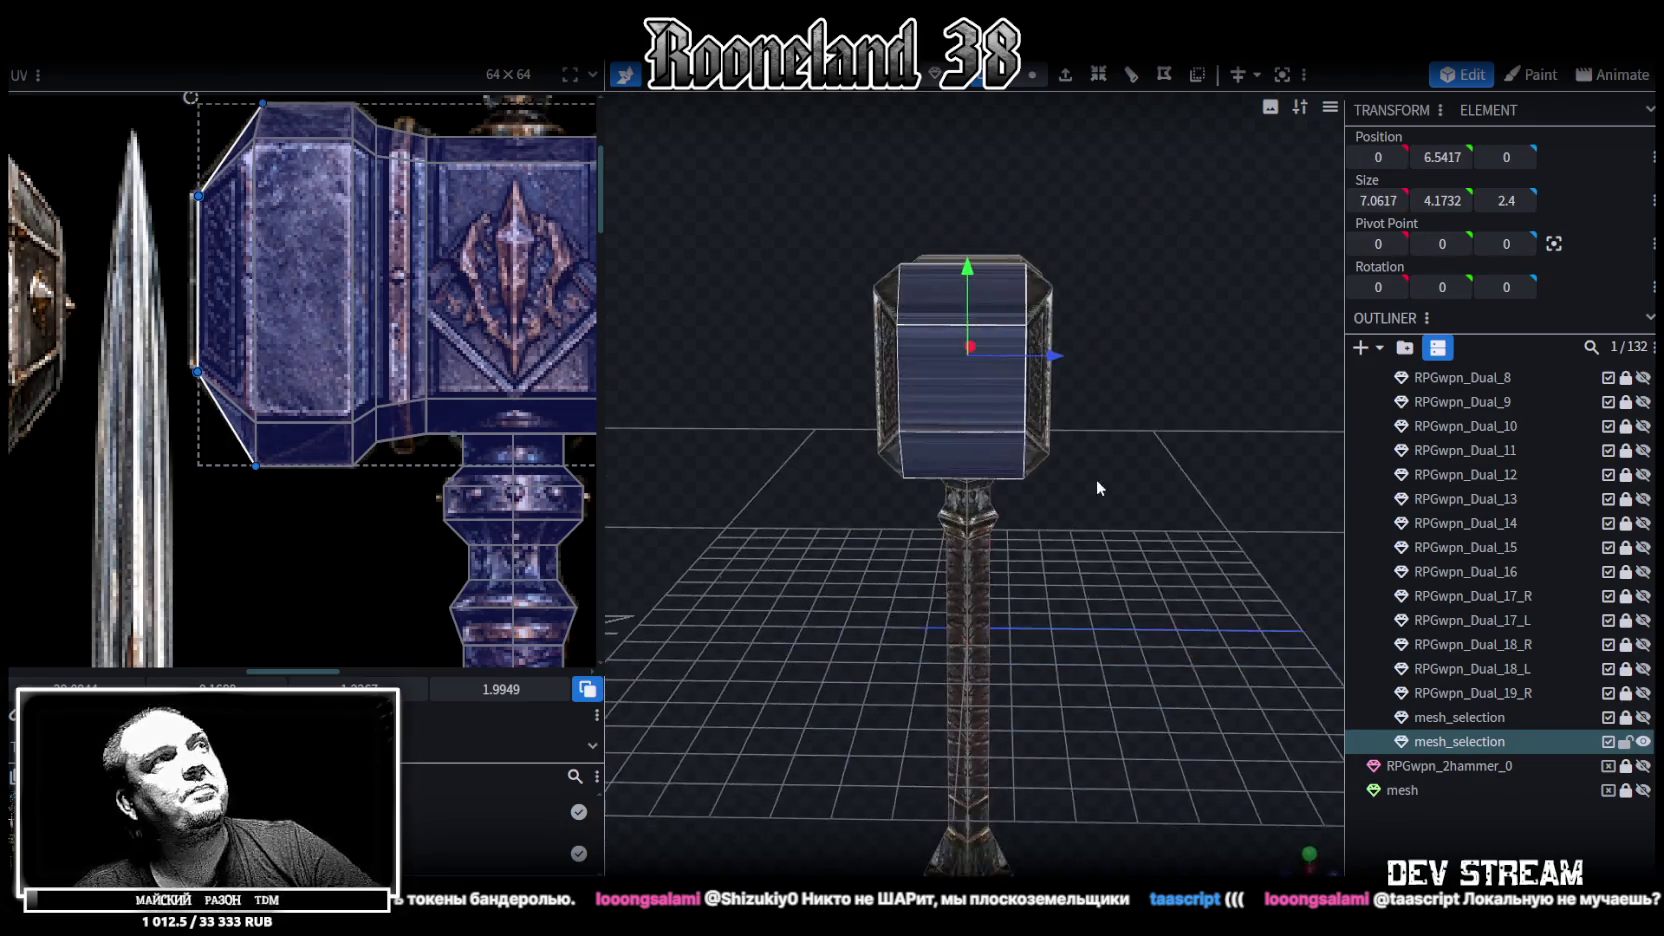
pyautogui.press('KP_1')
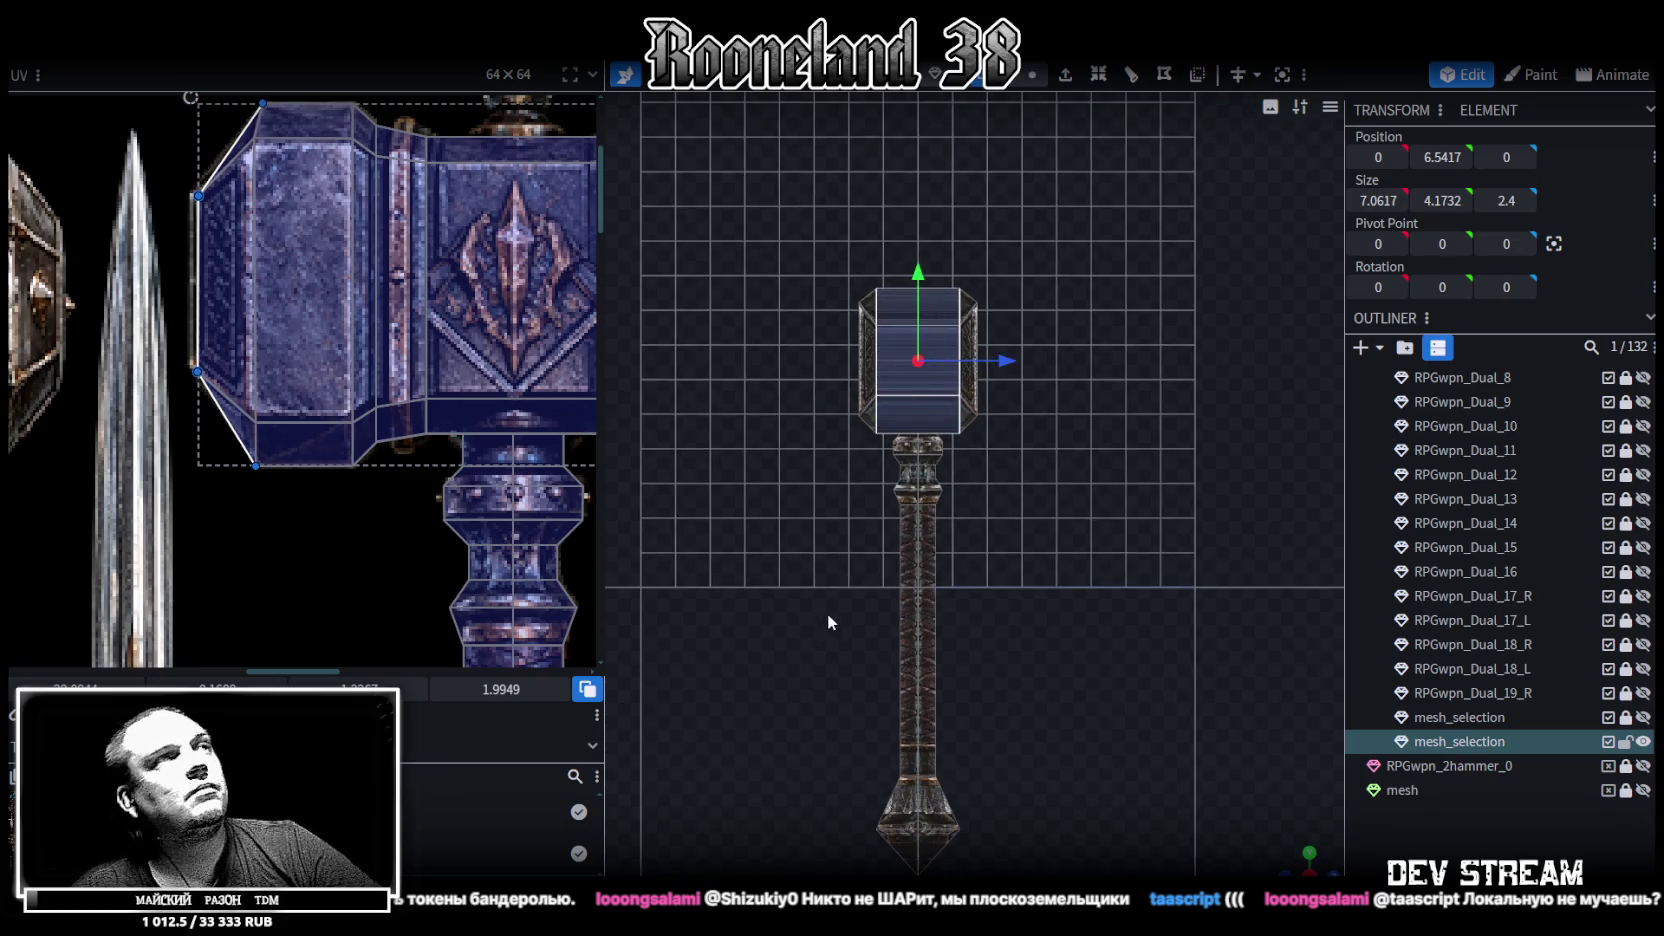
# Move the front face's UVs onto the grey hammer head and enlarge them over the engraved panel
pyautogui.scroll(-3, 299, 296)
pyautogui.scroll(-2, 299, 296)
pyautogui.scroll(1, 184, 255)
pyautogui.moveTo(119, 289); pyautogui.dragTo(469, 400)
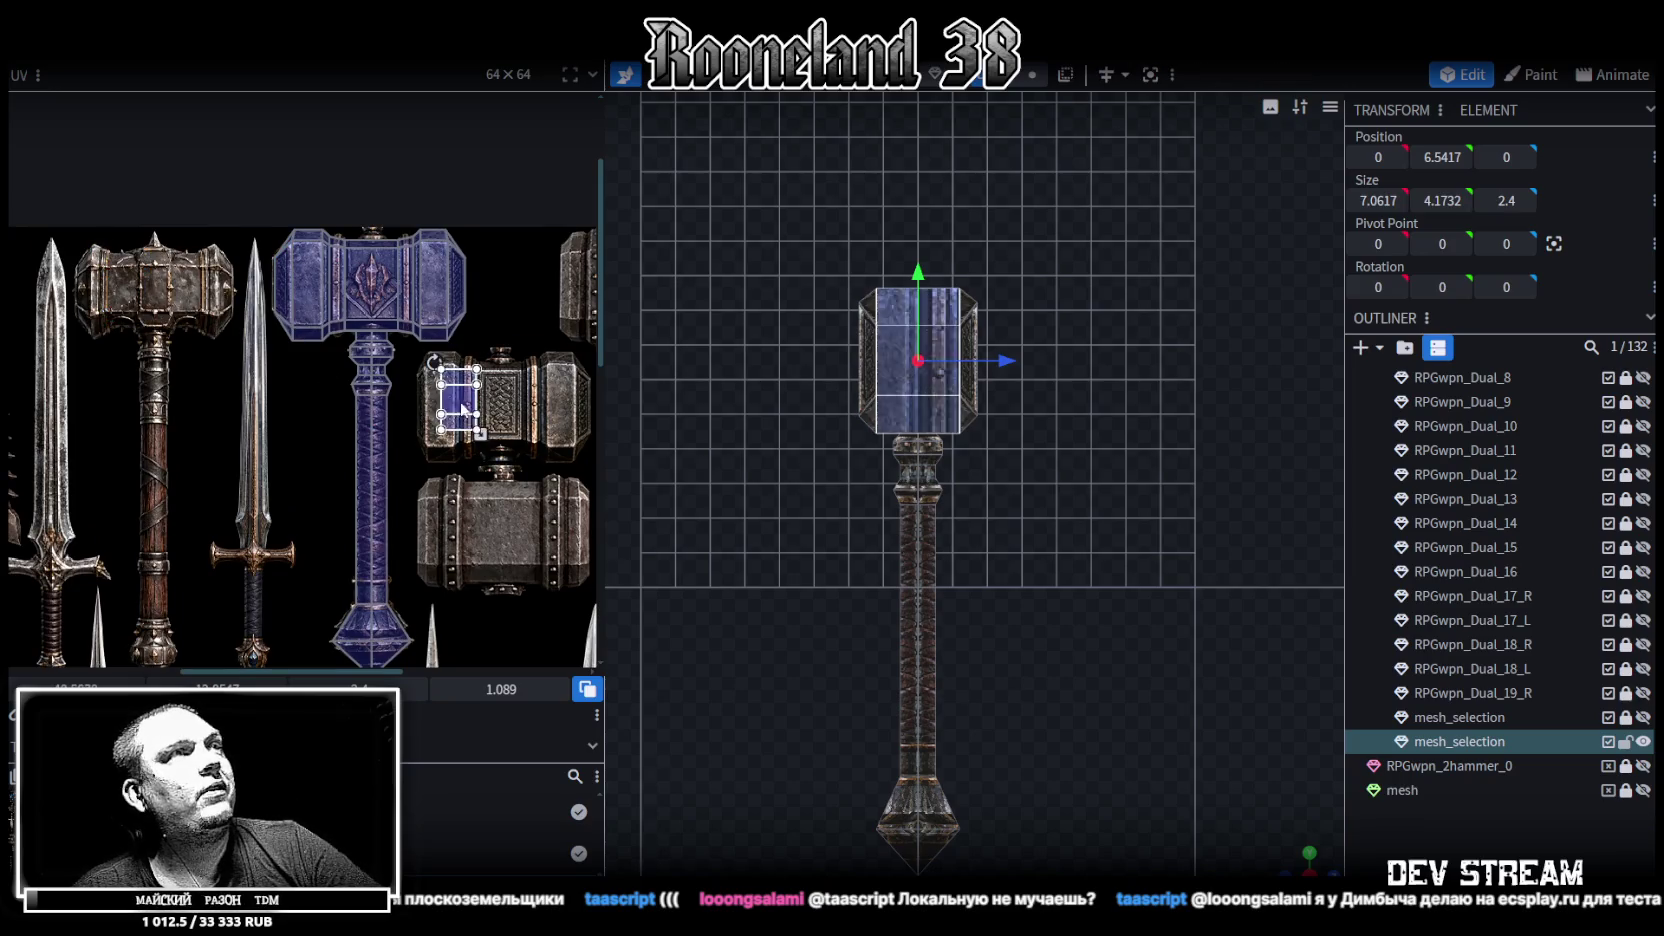
pyautogui.scroll(2, 487, 407)
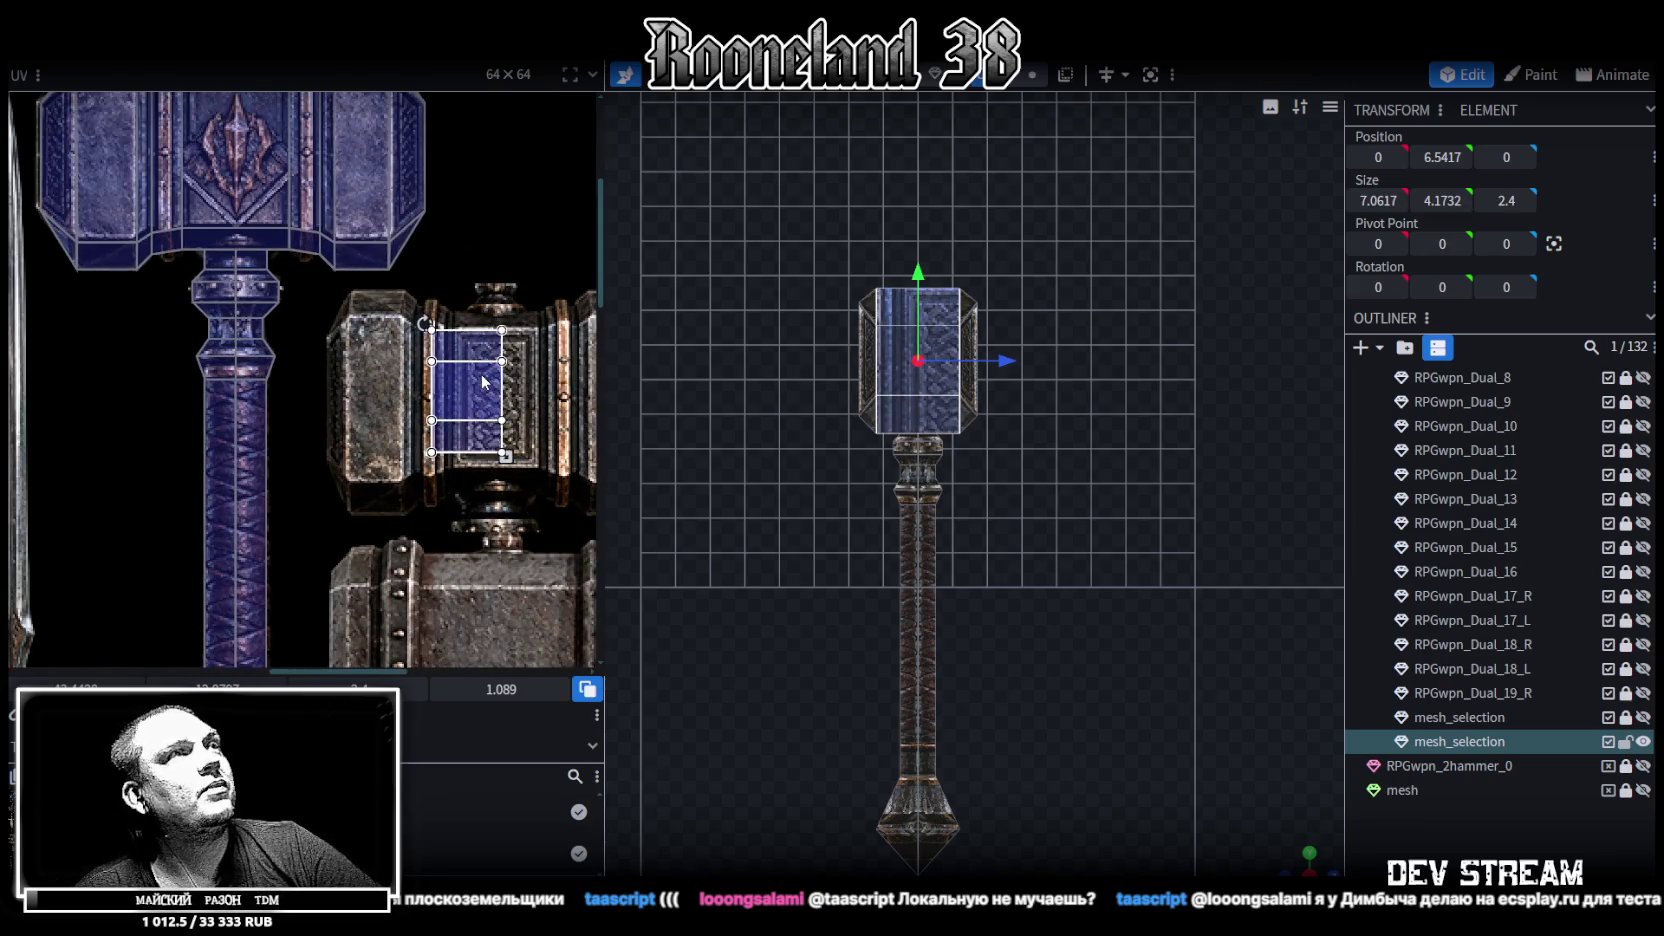
pyautogui.scroll(1, 477, 390)
pyautogui.moveTo(507, 408); pyautogui.dragTo(396, 370, button='middle')
pyautogui.moveTo(399, 376); pyautogui.dragTo(406, 358)
pyautogui.moveTo(463, 396); pyautogui.dragTo(440, 352, button='middle')
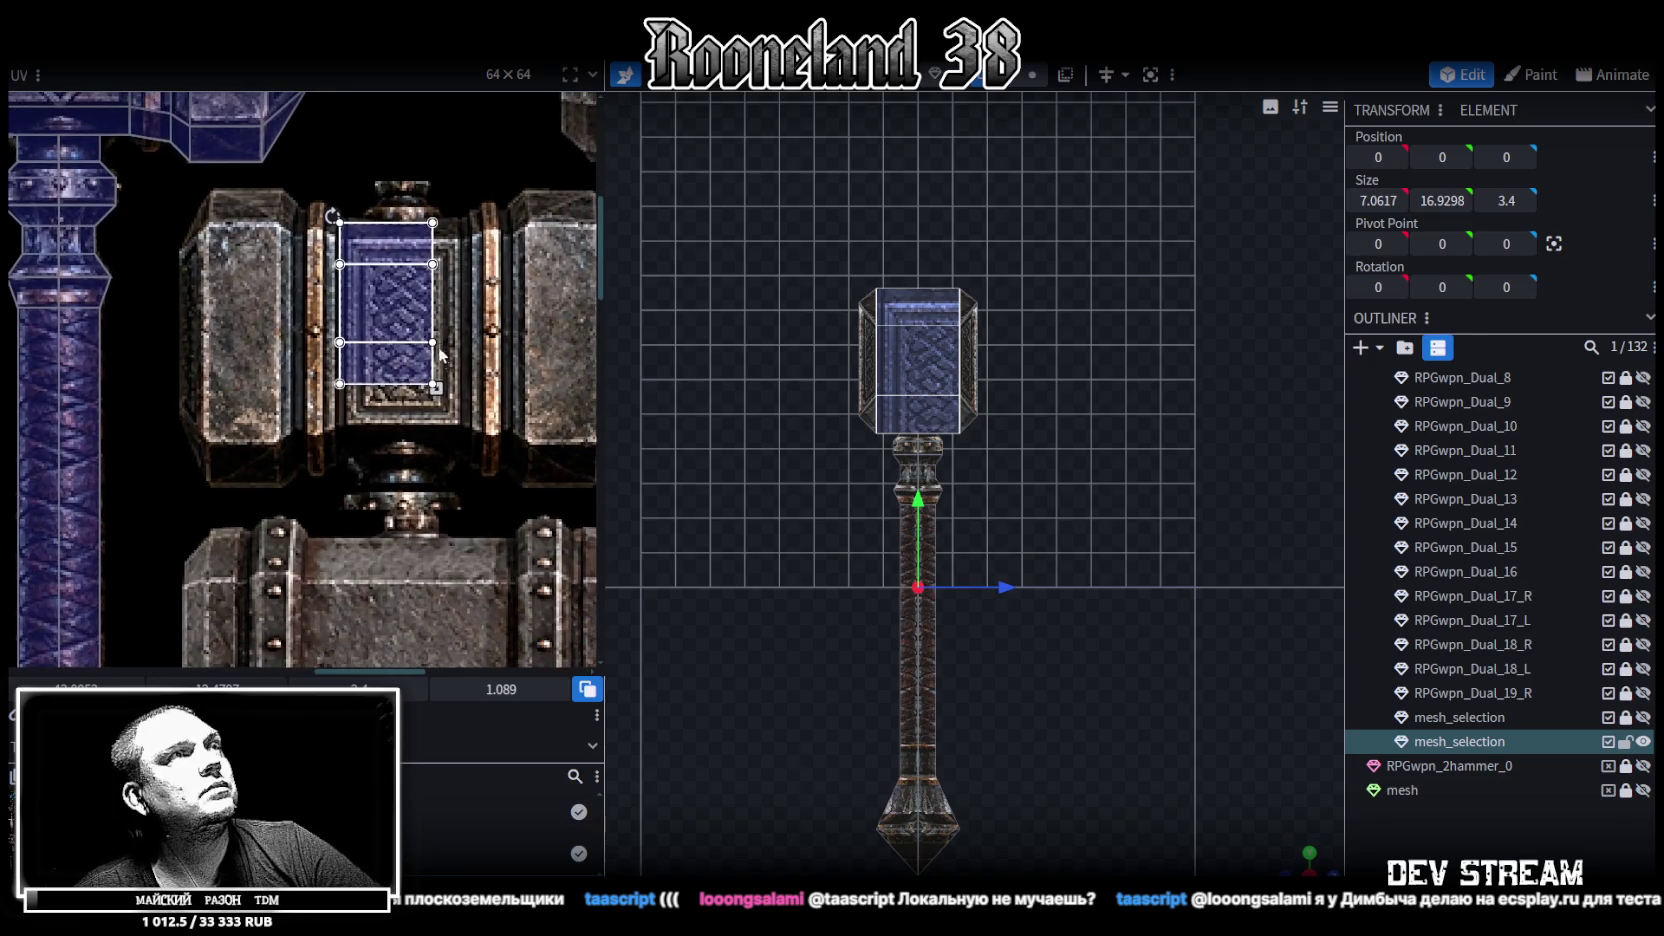
pyautogui.moveTo(436, 388)
pyautogui.mouseDown()
pyautogui.moveTo(477, 458)
pyautogui.moveTo(486, 428)
pyautogui.mouseUp()
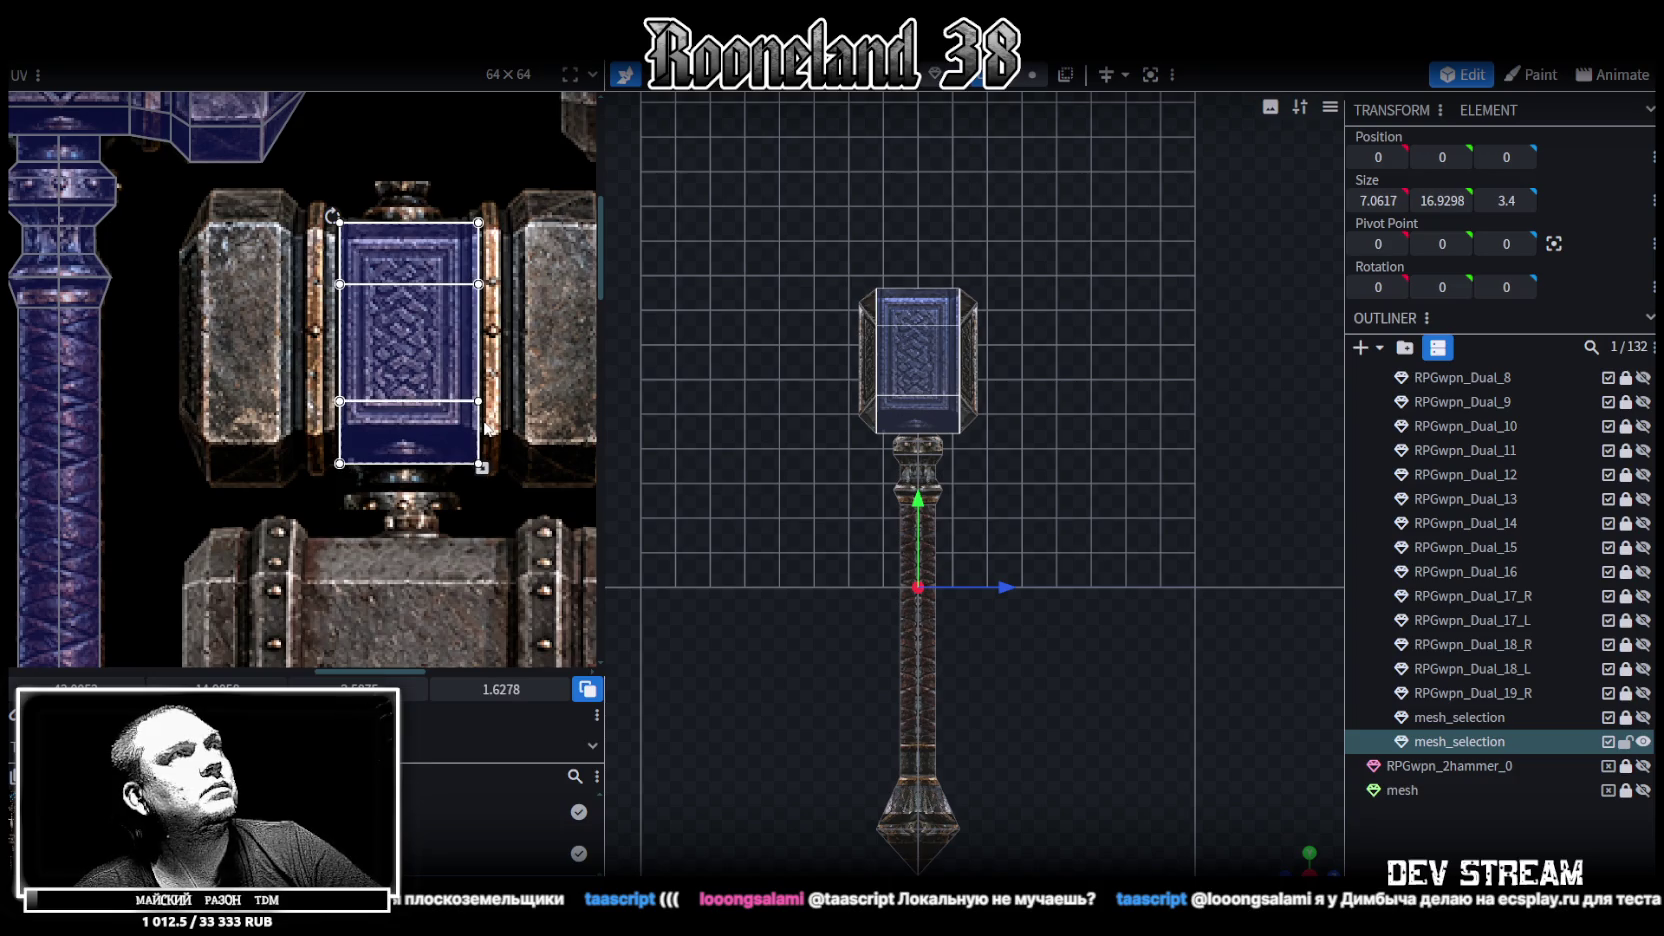
# Fine-tune the face UV position and edges so it tightly covers the blue knotwork panel
pyautogui.scroll(3, 306, 183)
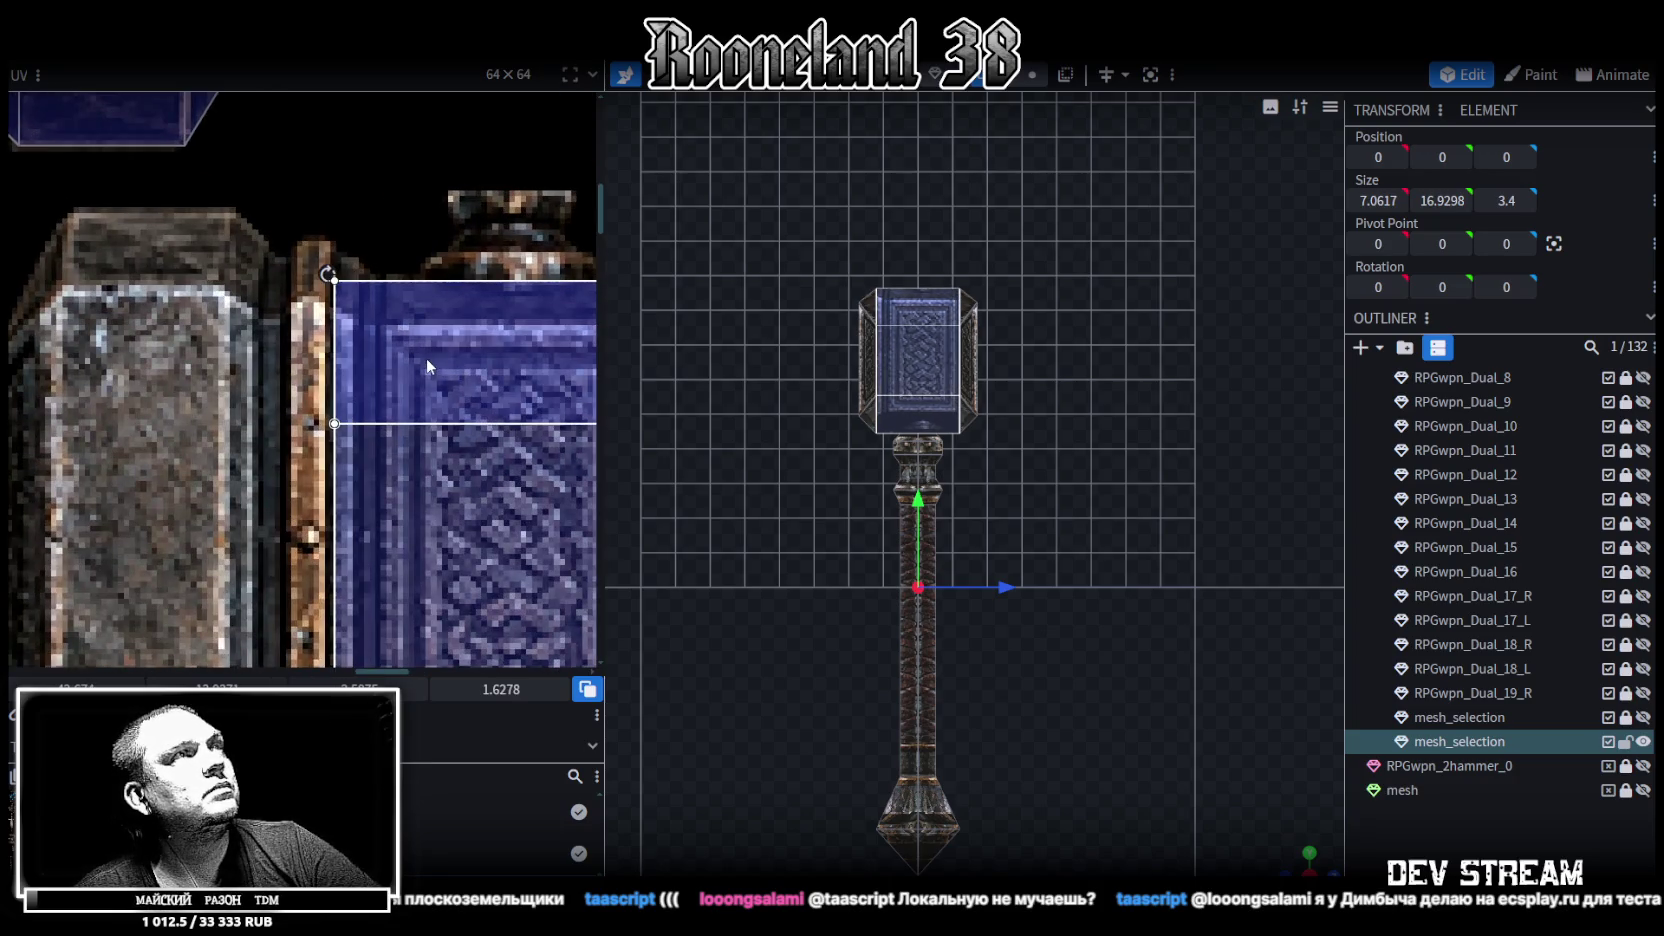
pyautogui.moveTo(434, 359); pyautogui.dragTo(425, 370)
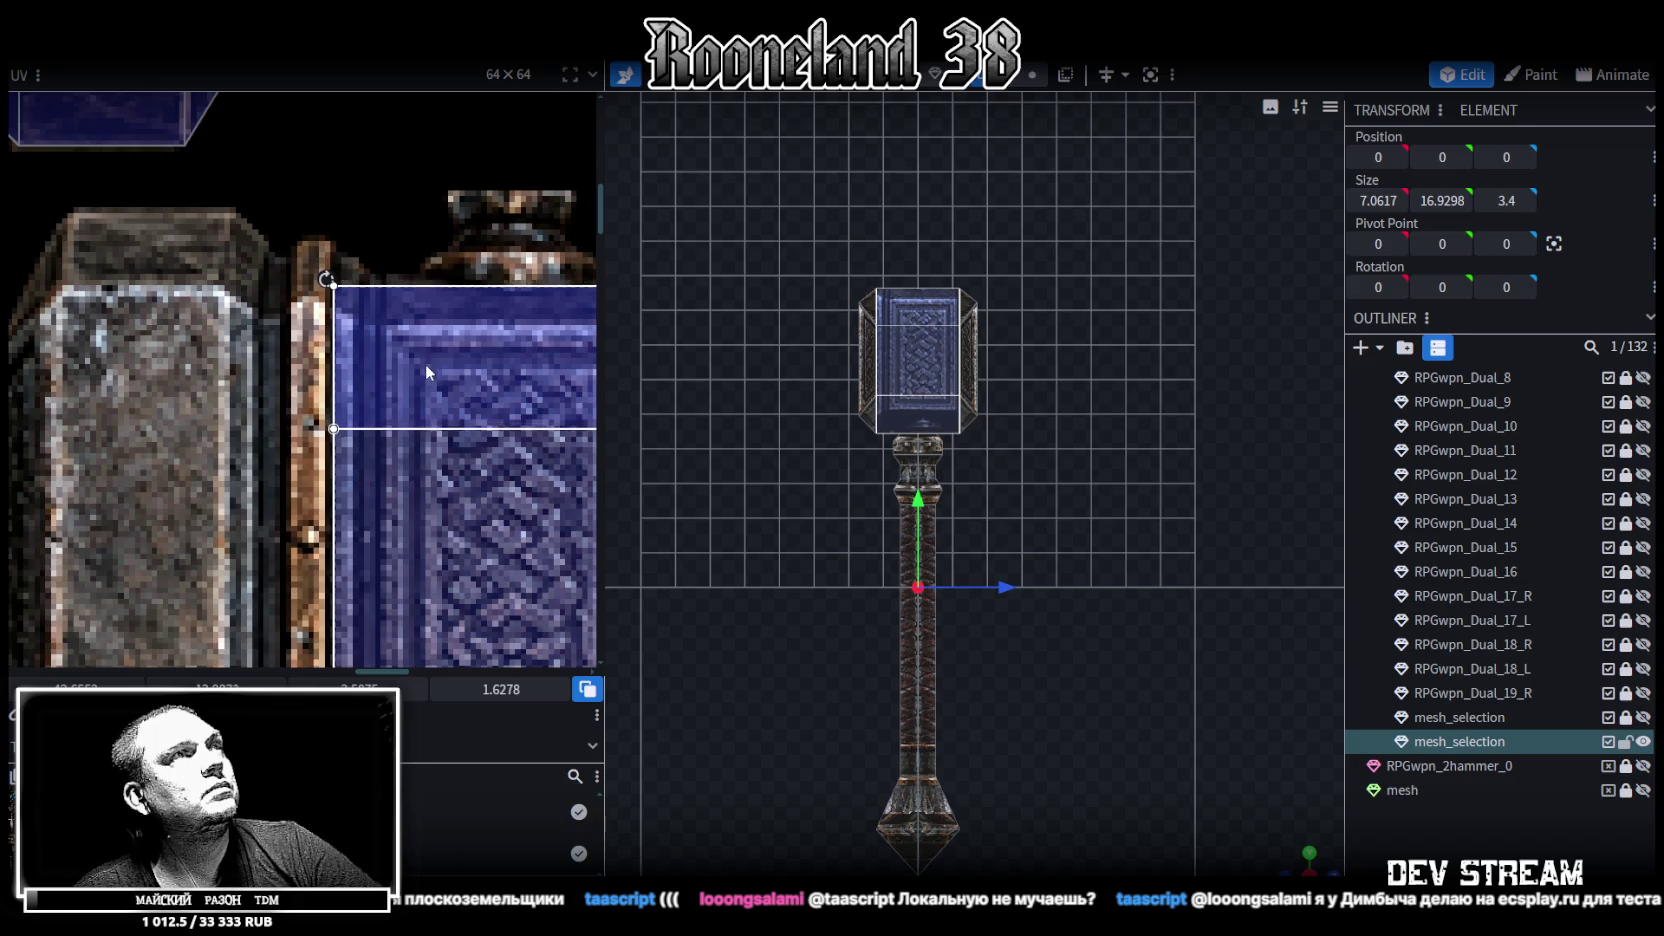
pyautogui.moveTo(425, 370); pyautogui.dragTo(422, 348)
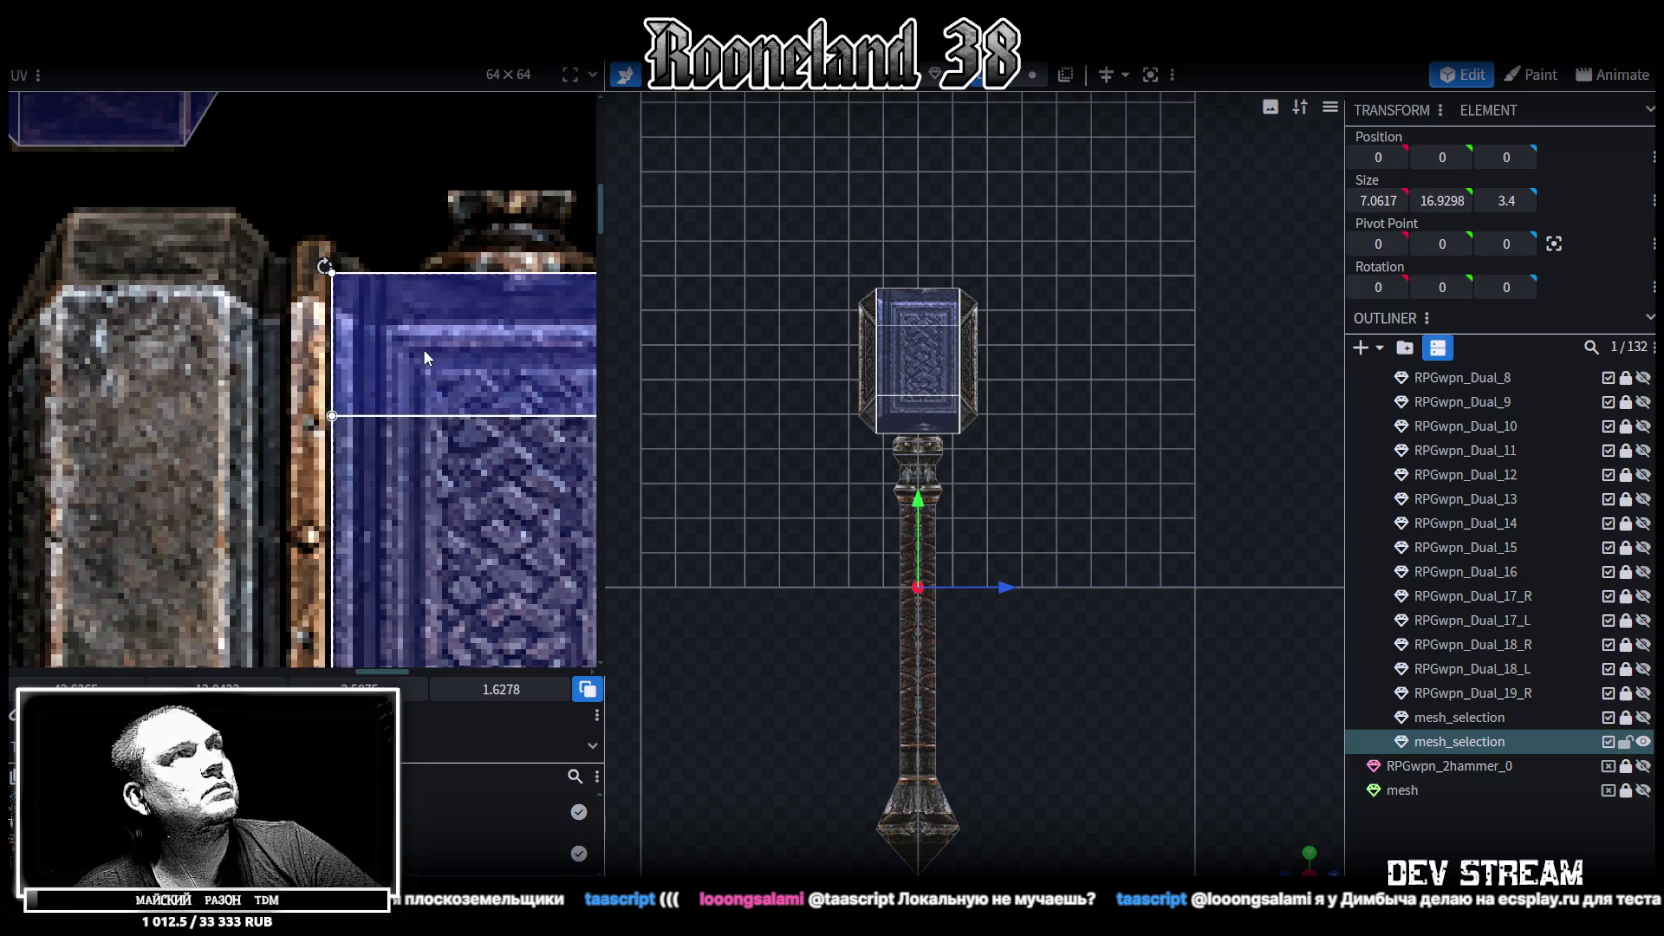
pyautogui.scroll(-2, 367, 250)
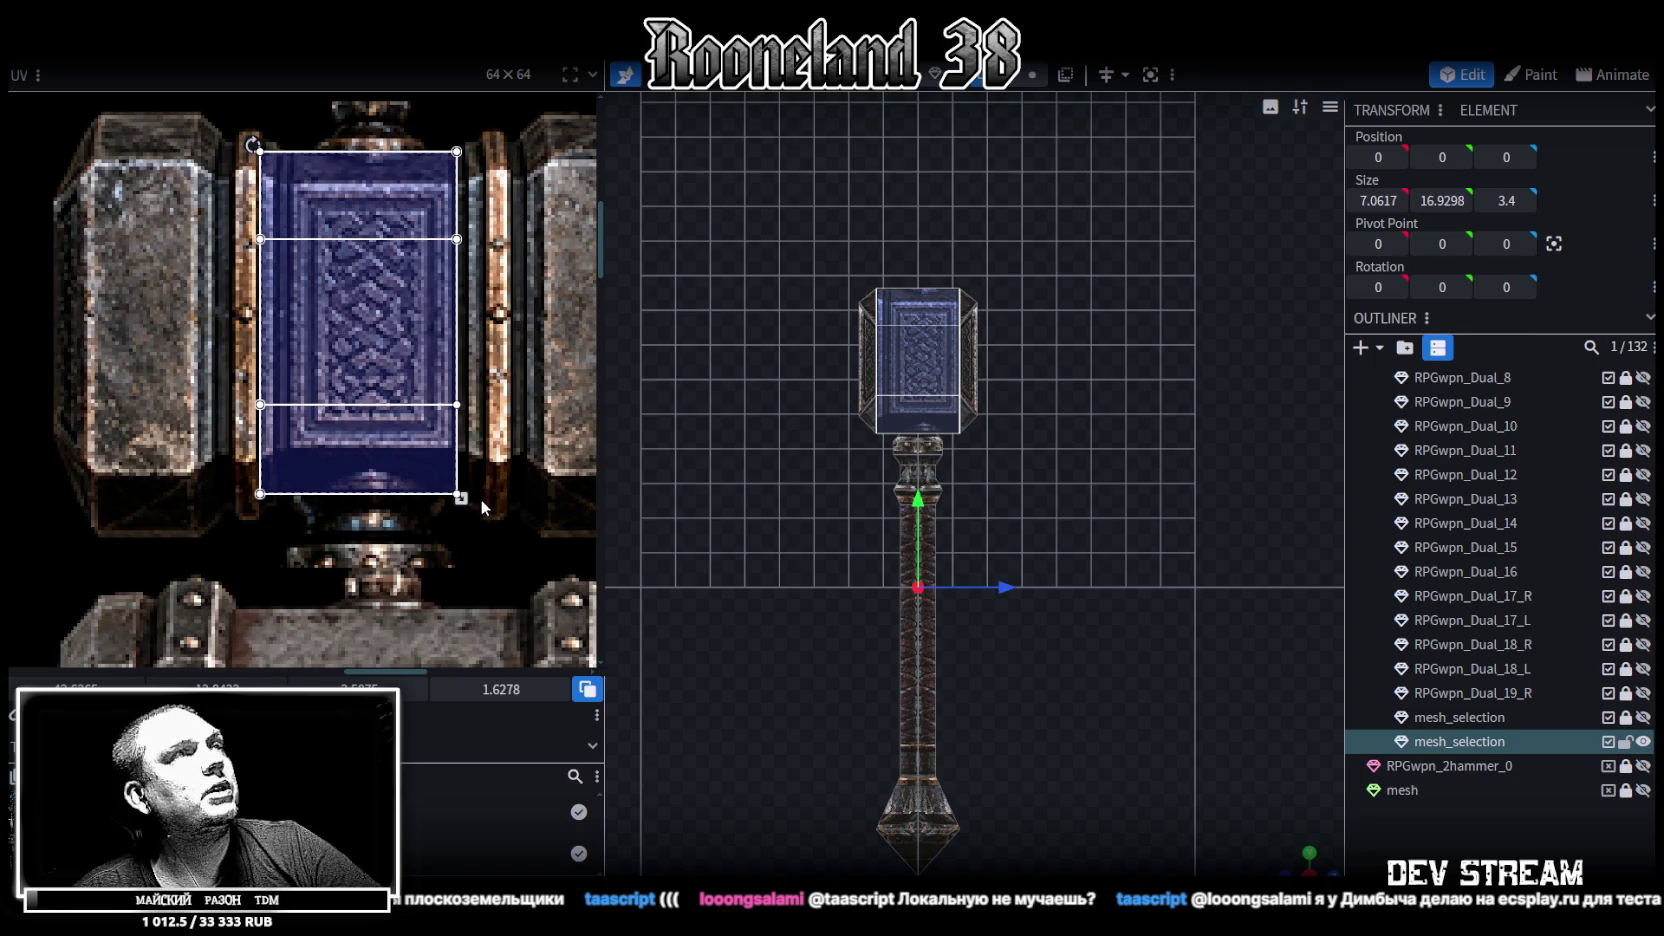
pyautogui.moveTo(461, 497); pyautogui.dragTo(489, 509)
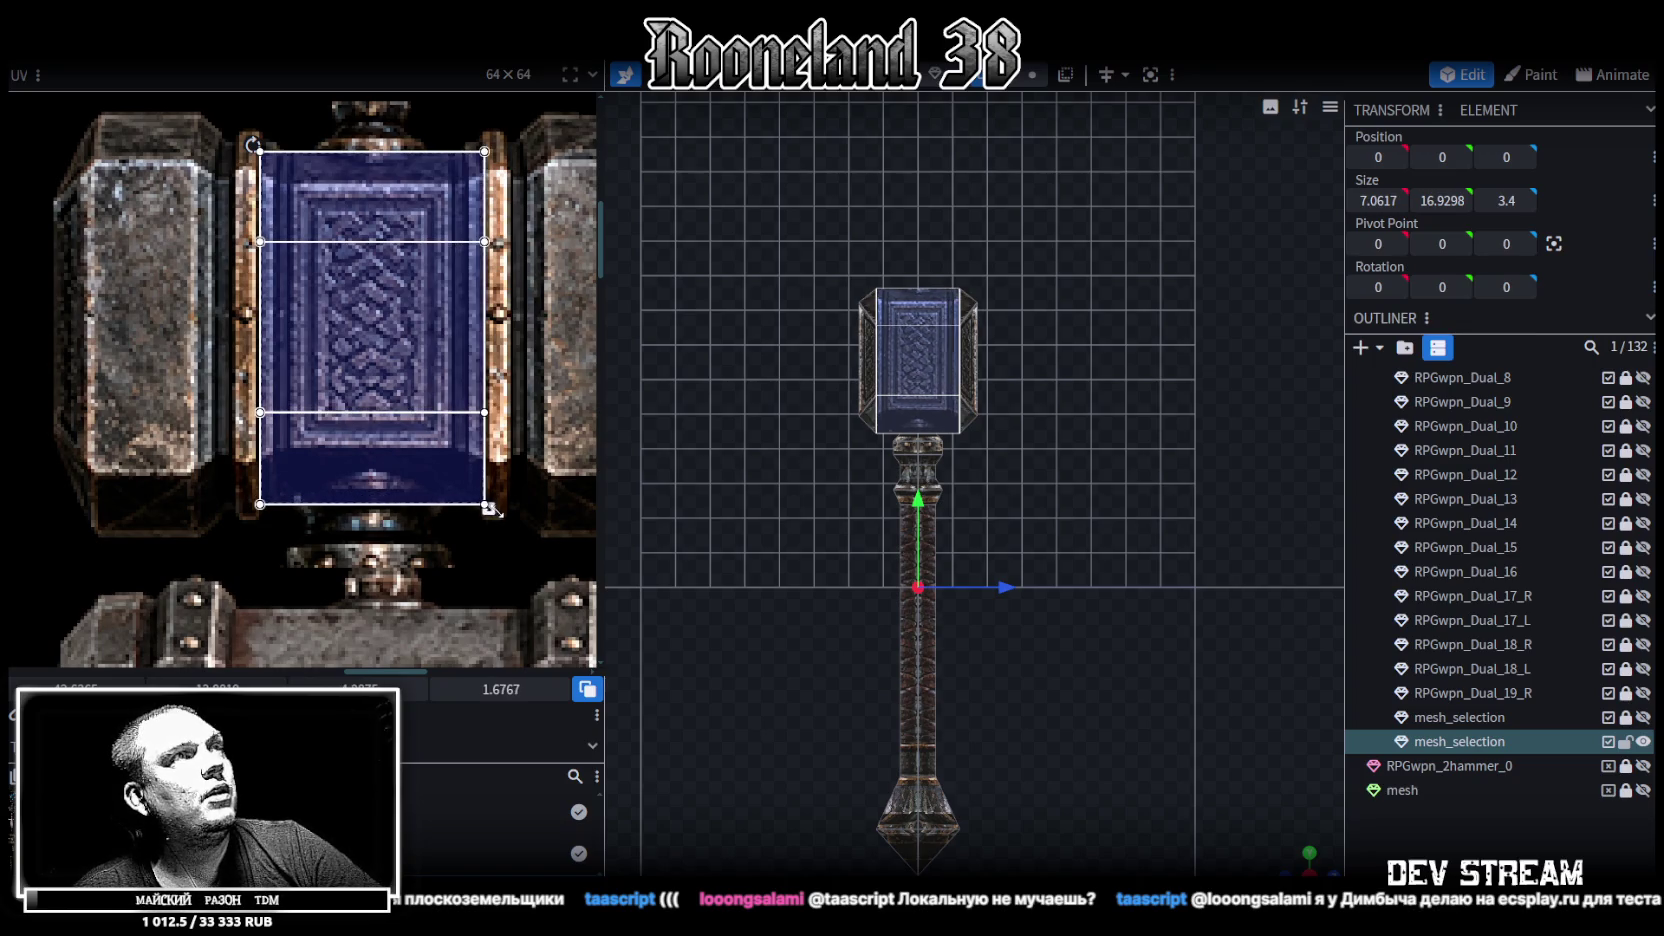
pyautogui.moveTo(489, 509); pyautogui.dragTo(489, 475)
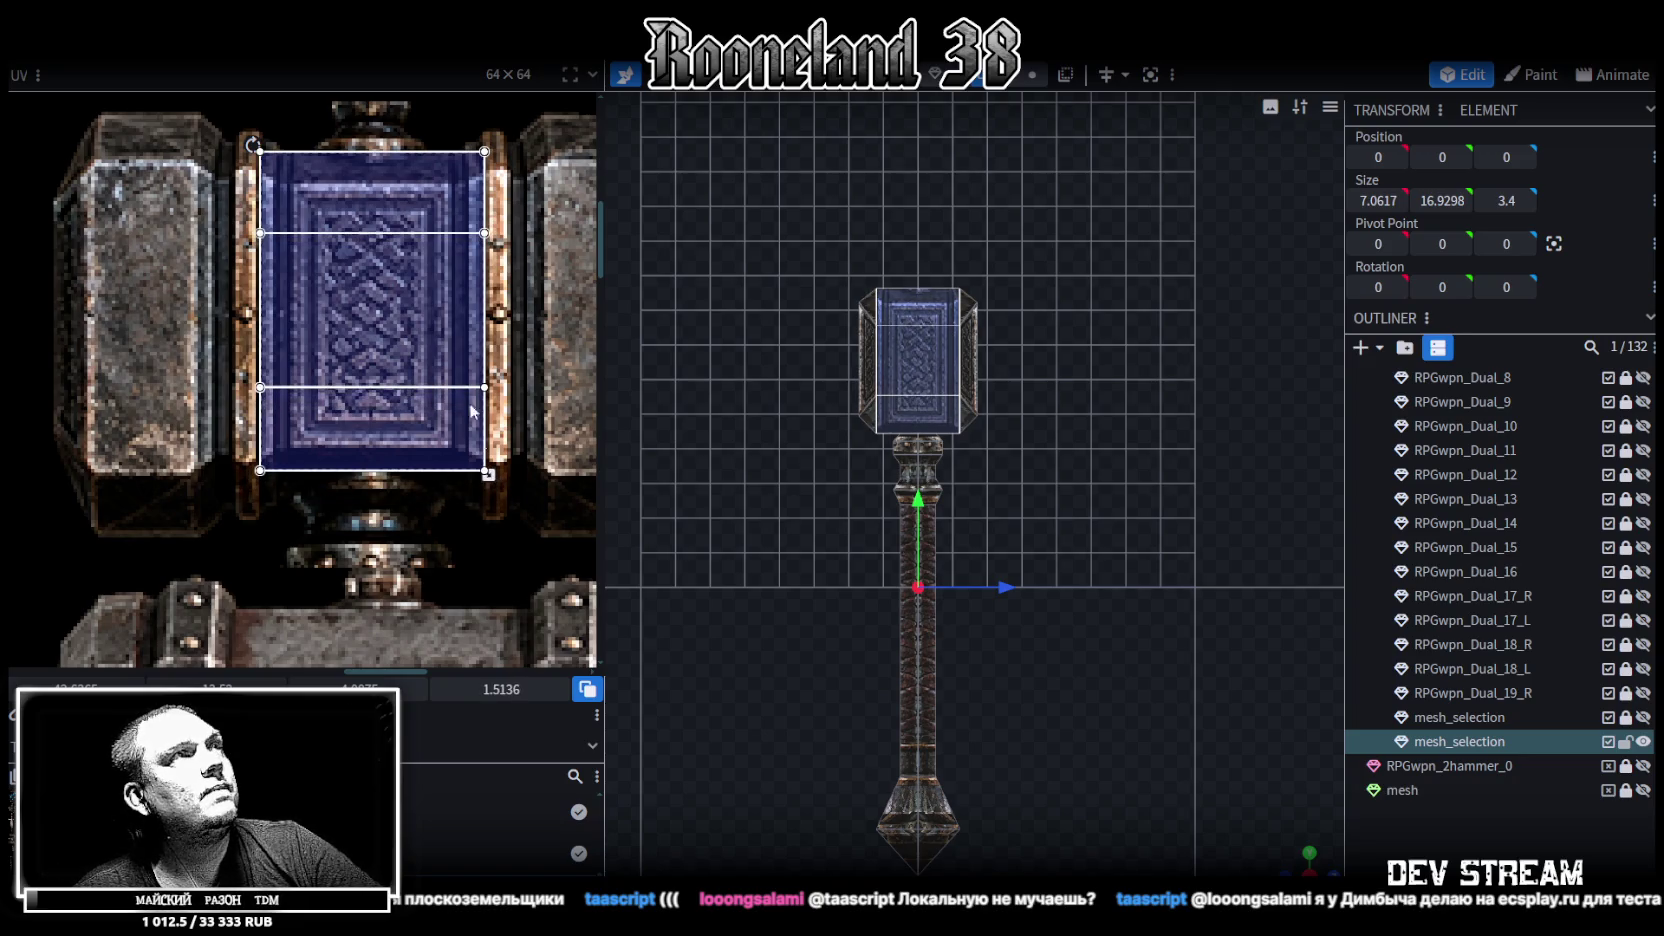
pyautogui.scroll(1, 458, 385)
pyautogui.scroll(1, 455, 378)
pyautogui.moveTo(381, 289); pyautogui.dragTo(379, 295)
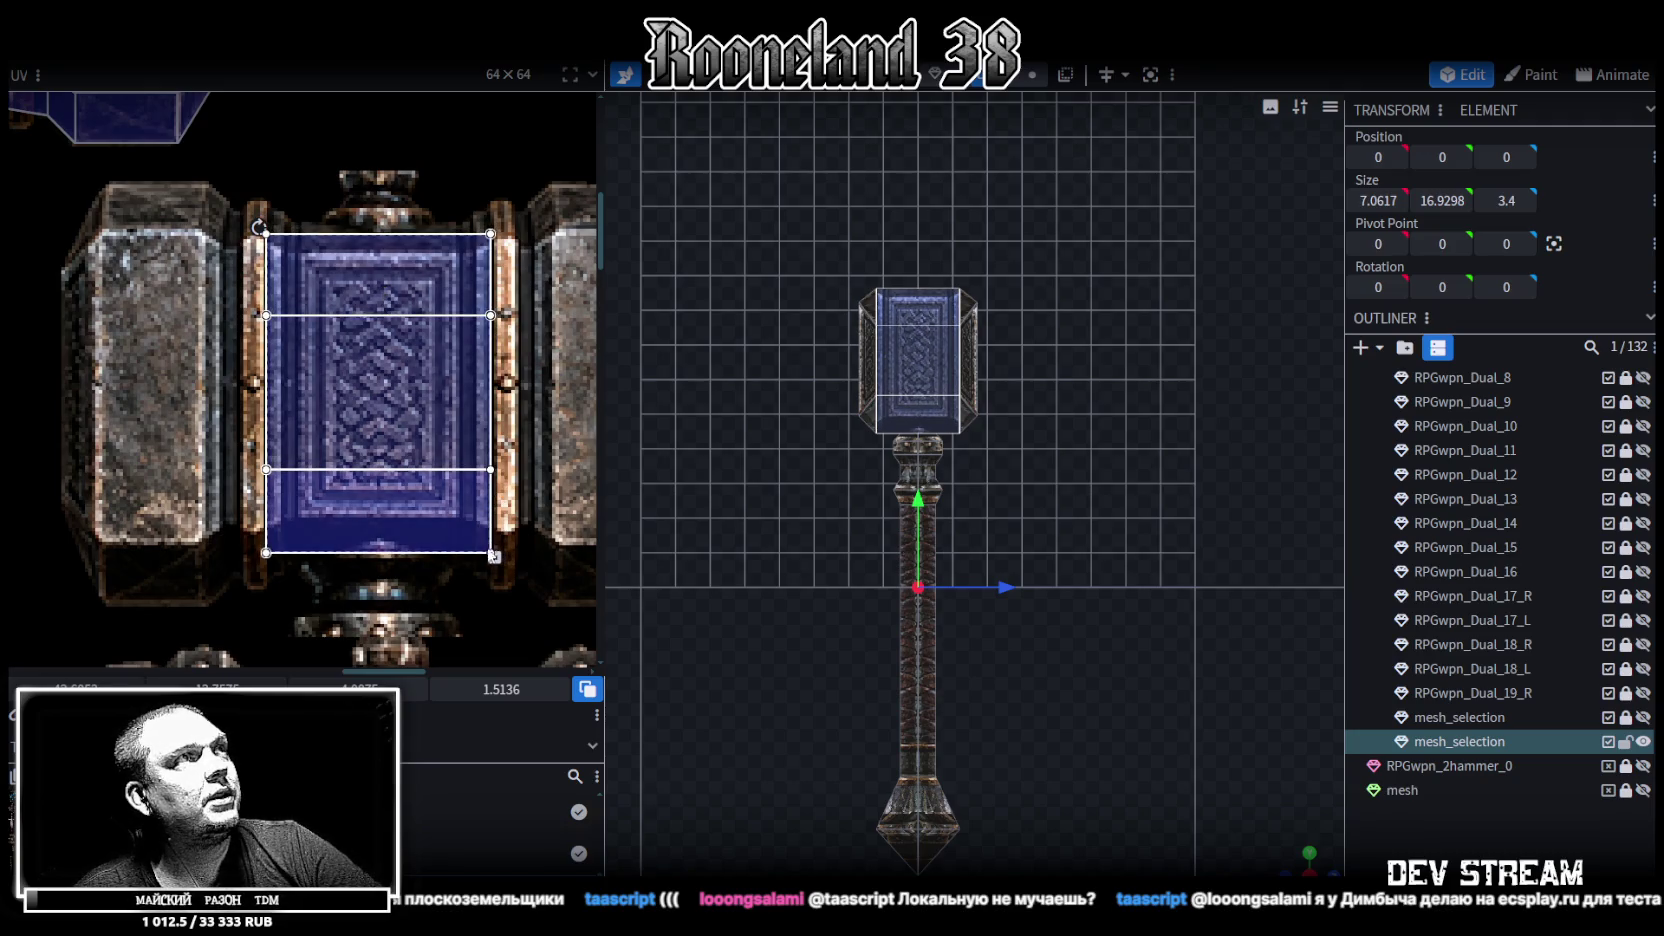
pyautogui.moveTo(495, 557); pyautogui.dragTo(495, 543)
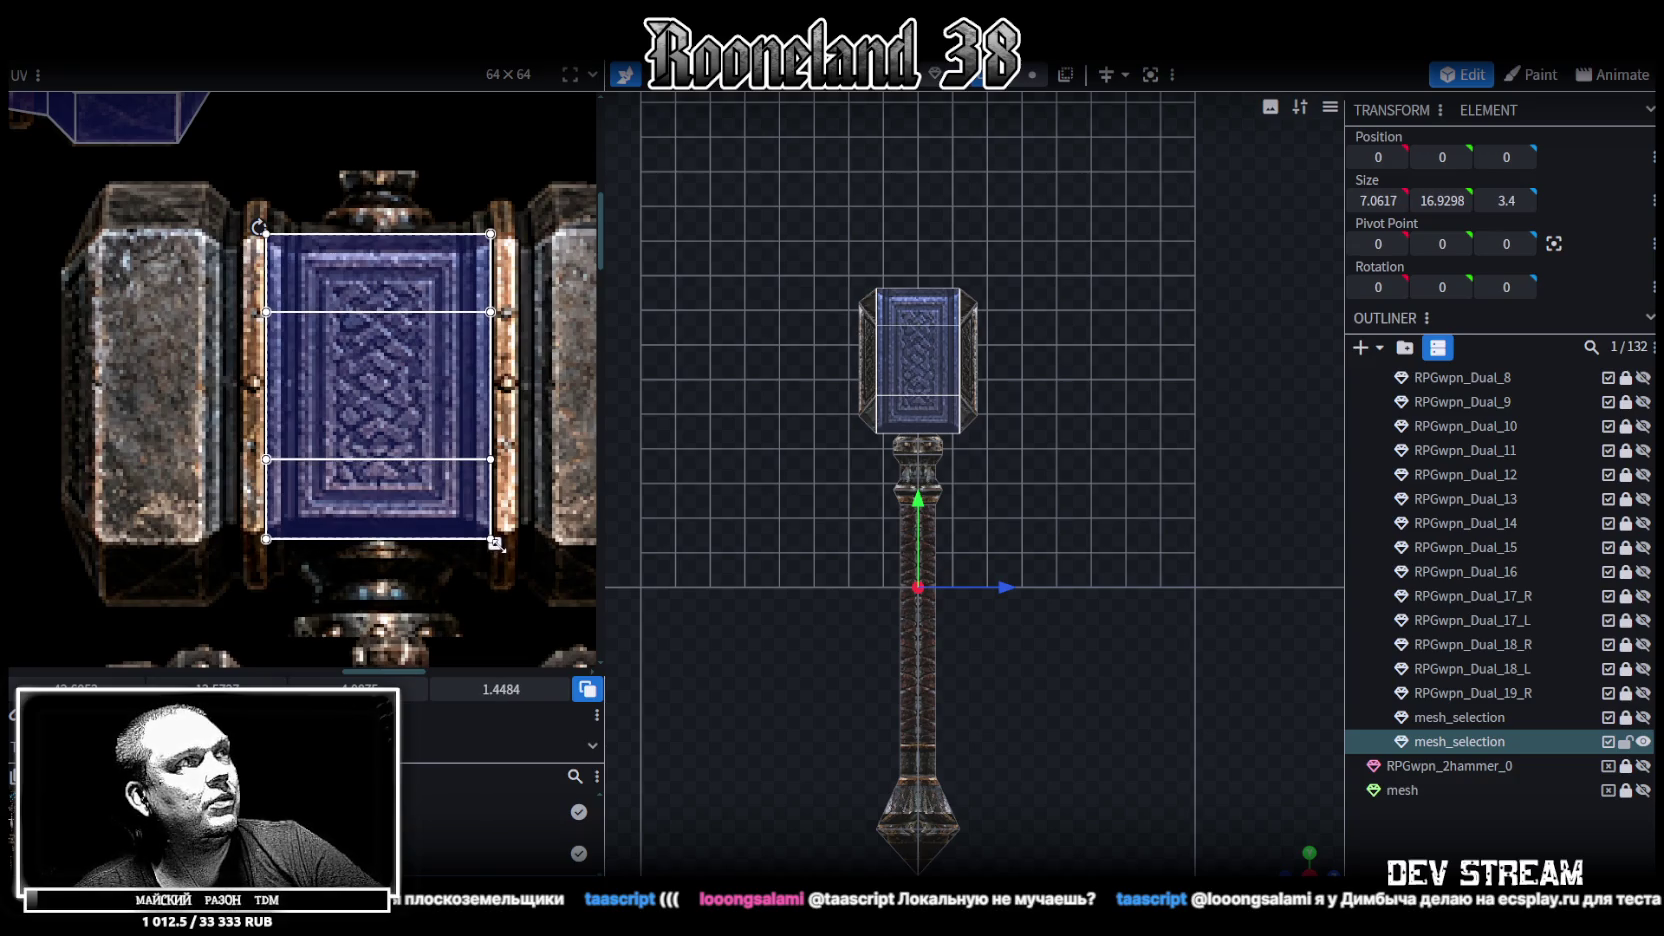
pyautogui.click(250, 350)
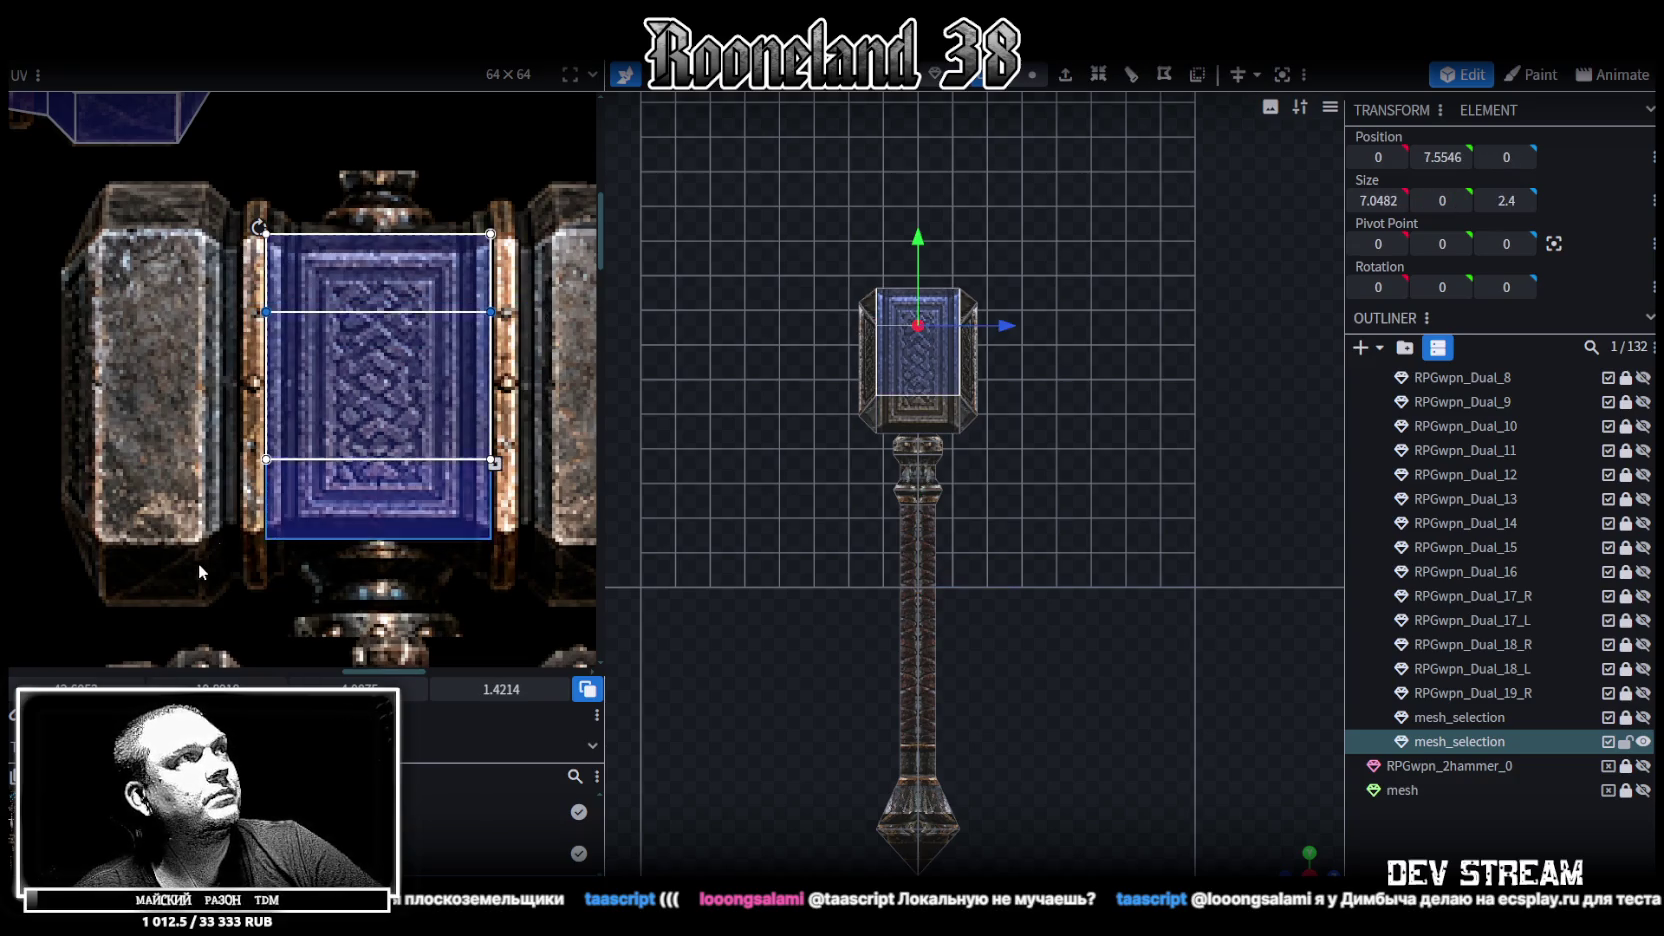
# Stretch, move and trim the side face's UV edges to sit on the knotwork panel
pyautogui.moveTo(229, 686); pyautogui.dragTo(185, 686)
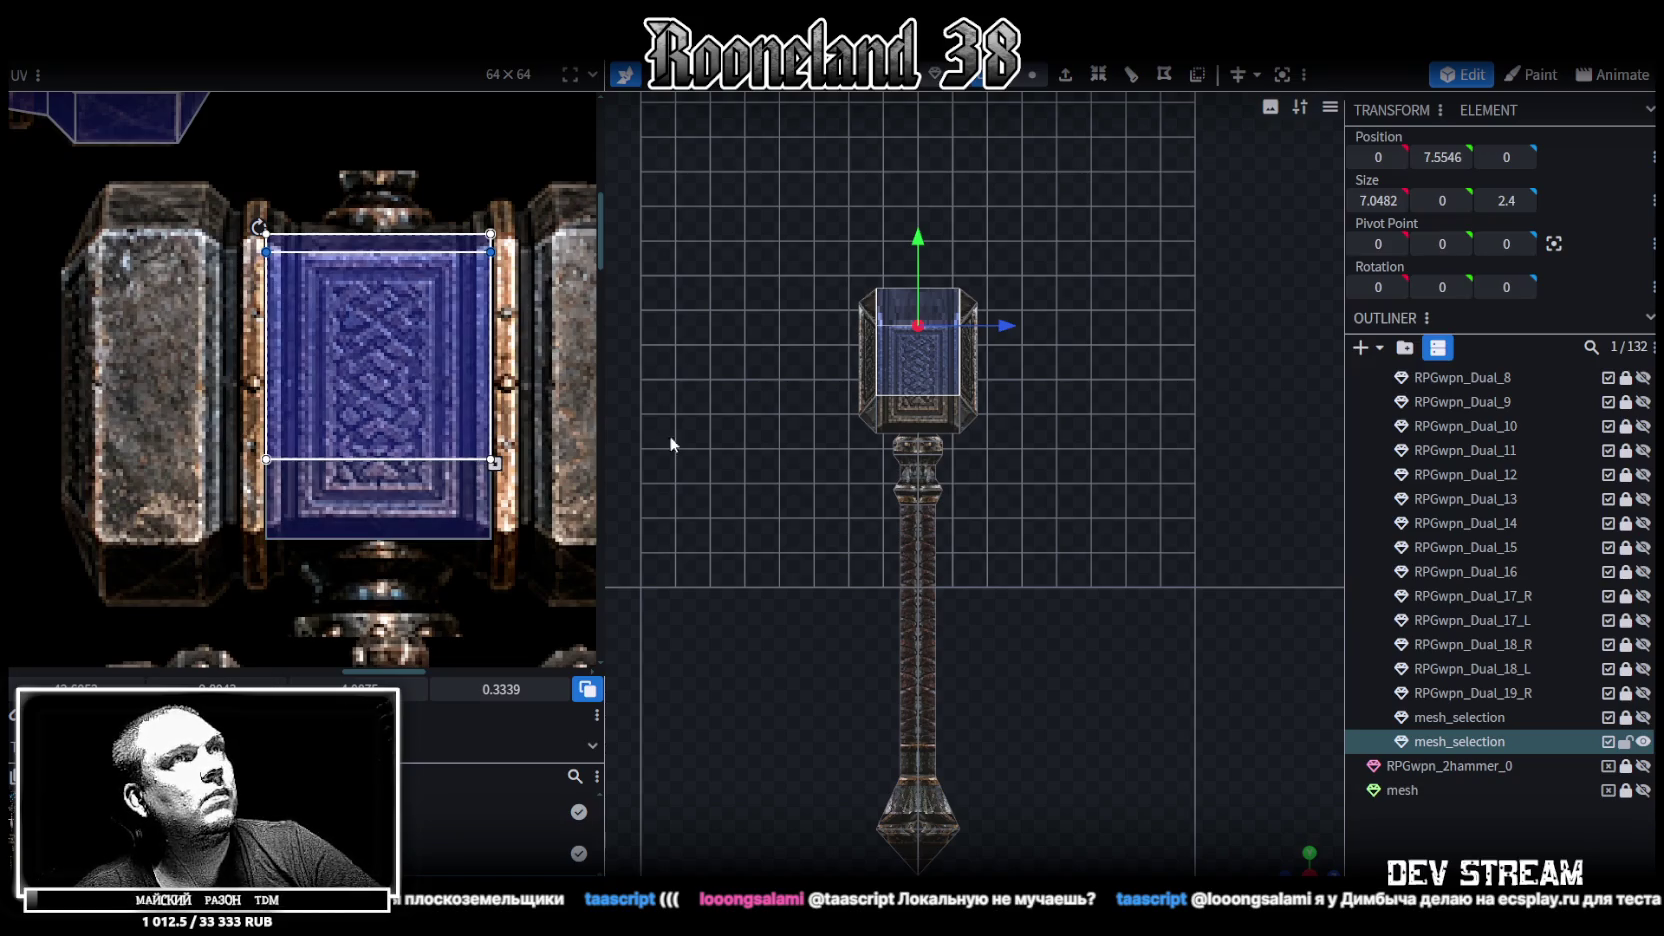
pyautogui.scroll(3, 912, 519)
pyautogui.scroll(2, 912, 519)
pyautogui.hotkey('ctrl', 'z')
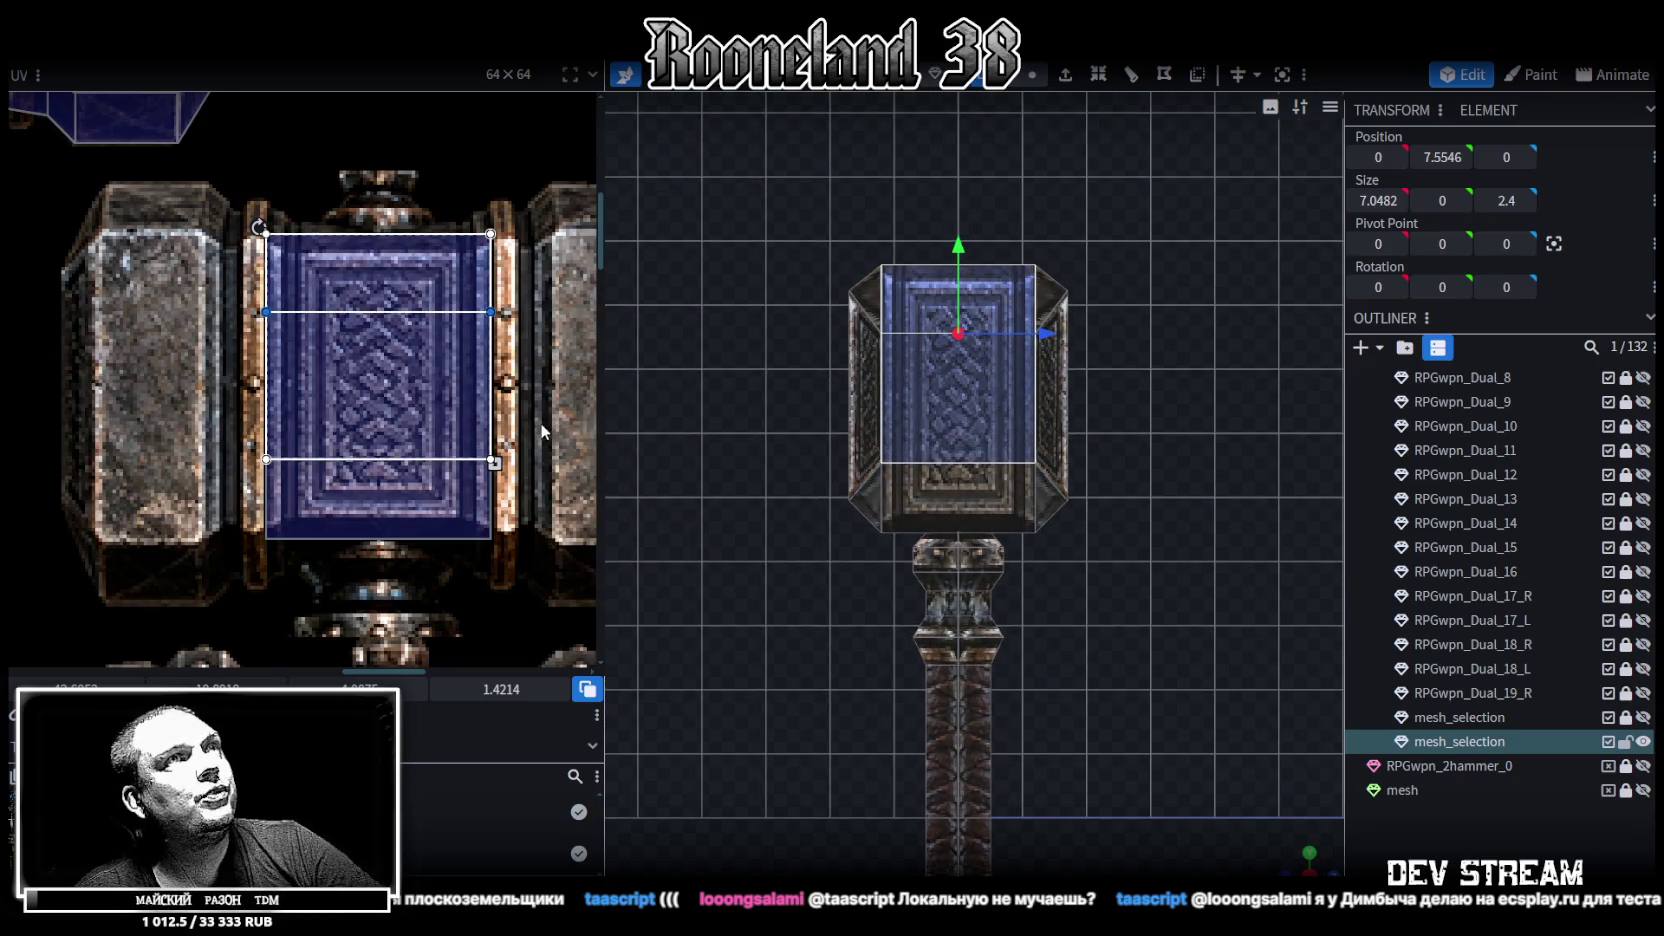
pyautogui.moveTo(1293, 864); pyautogui.dragTo(1250, 850)
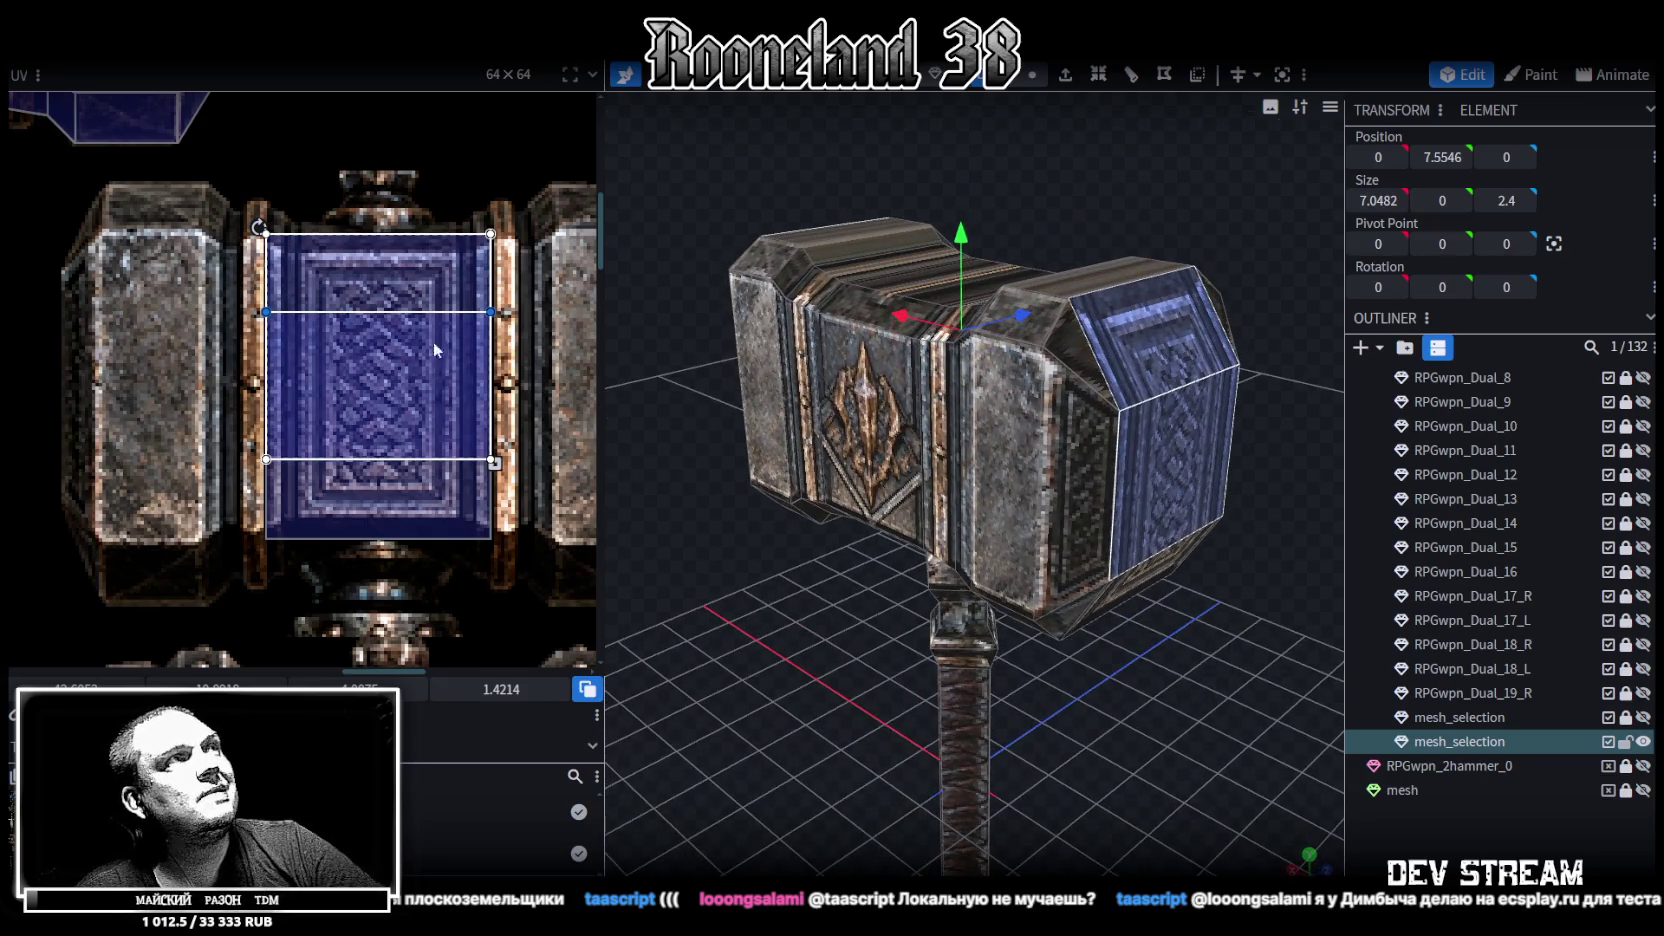
pyautogui.moveTo(493, 462); pyautogui.dragTo(493, 540)
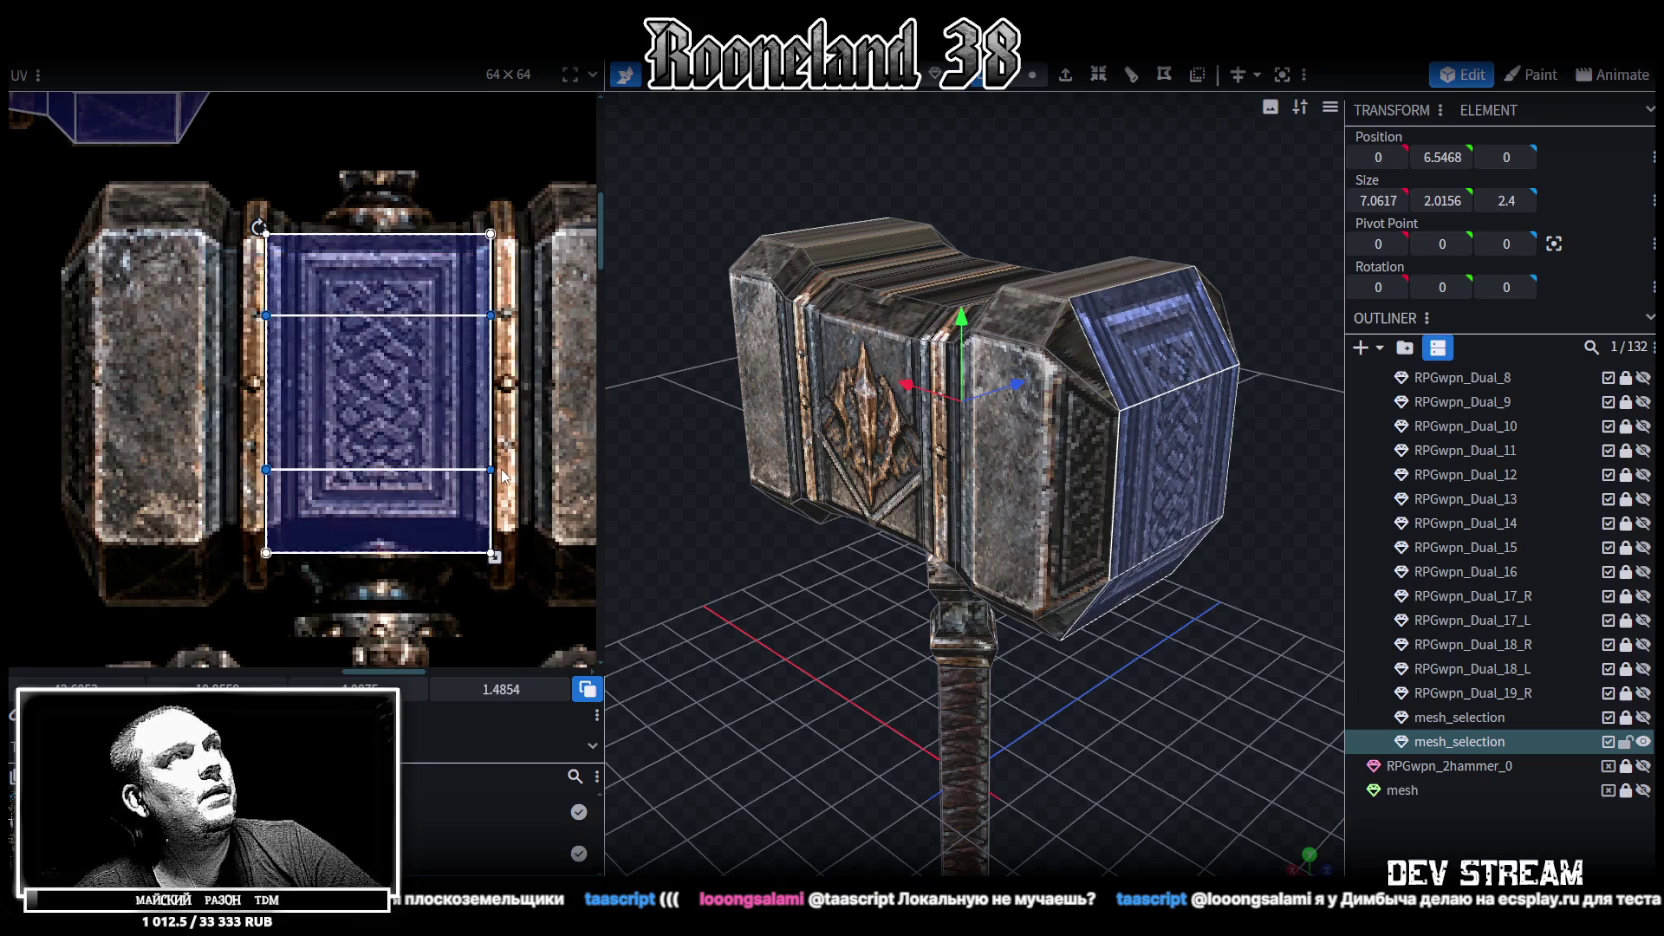
pyautogui.moveTo(500, 480); pyautogui.dragTo(504, 476)
pyautogui.moveTo(356, 270); pyautogui.dragTo(350, 293)
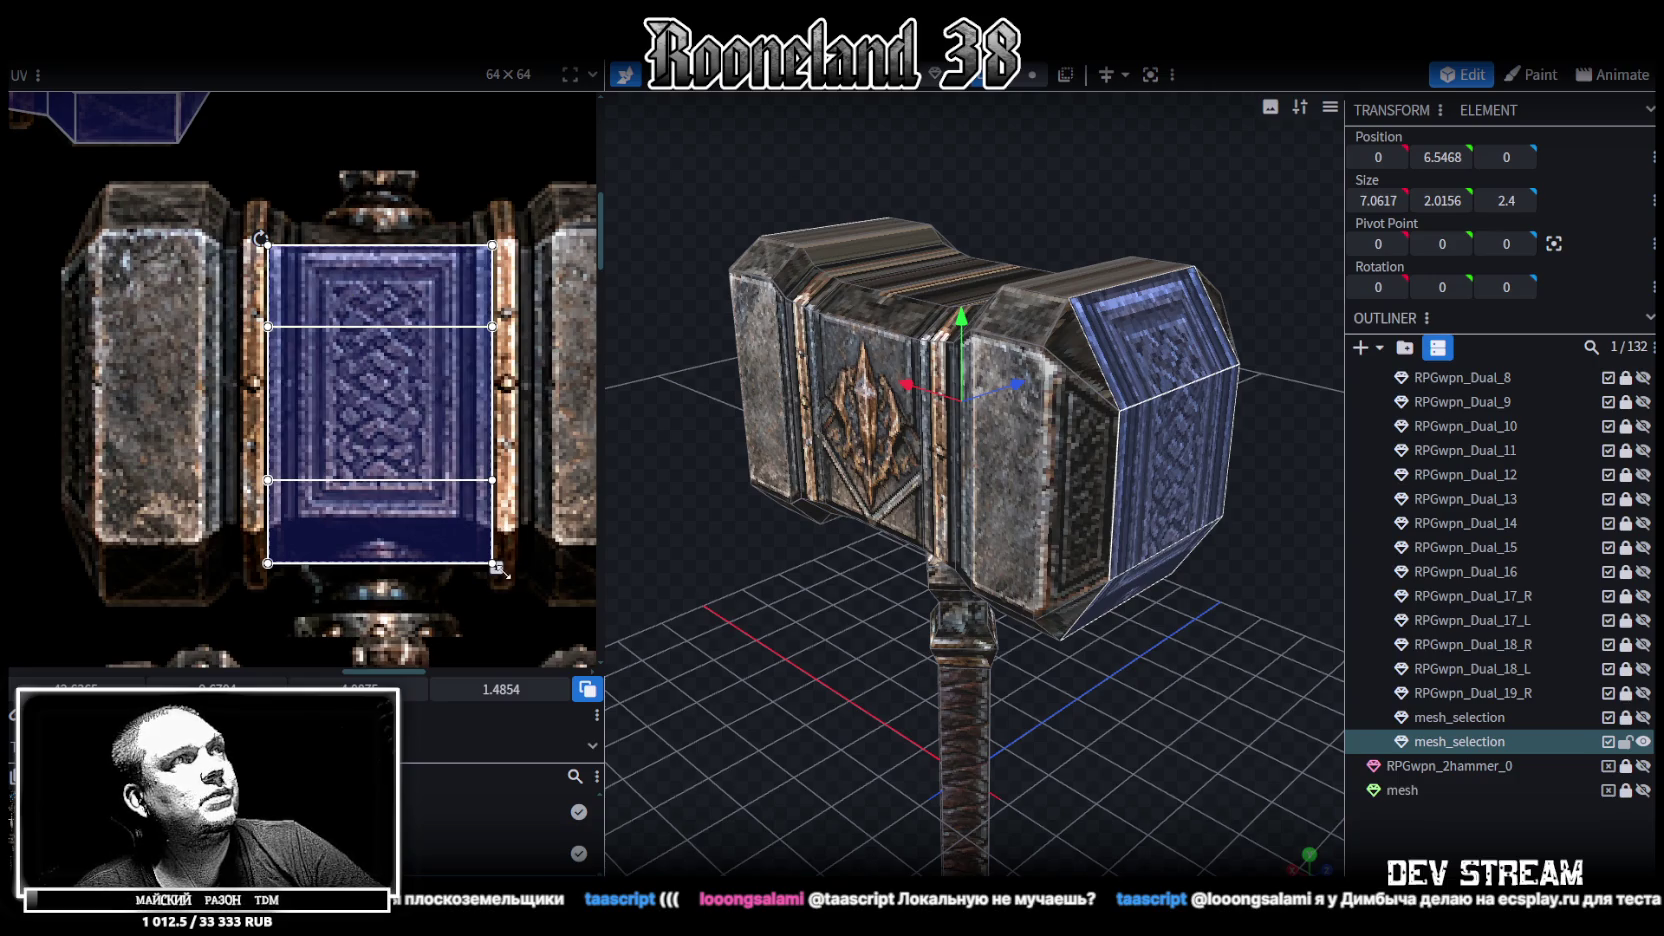
pyautogui.moveTo(503, 570); pyautogui.dragTo(499, 527)
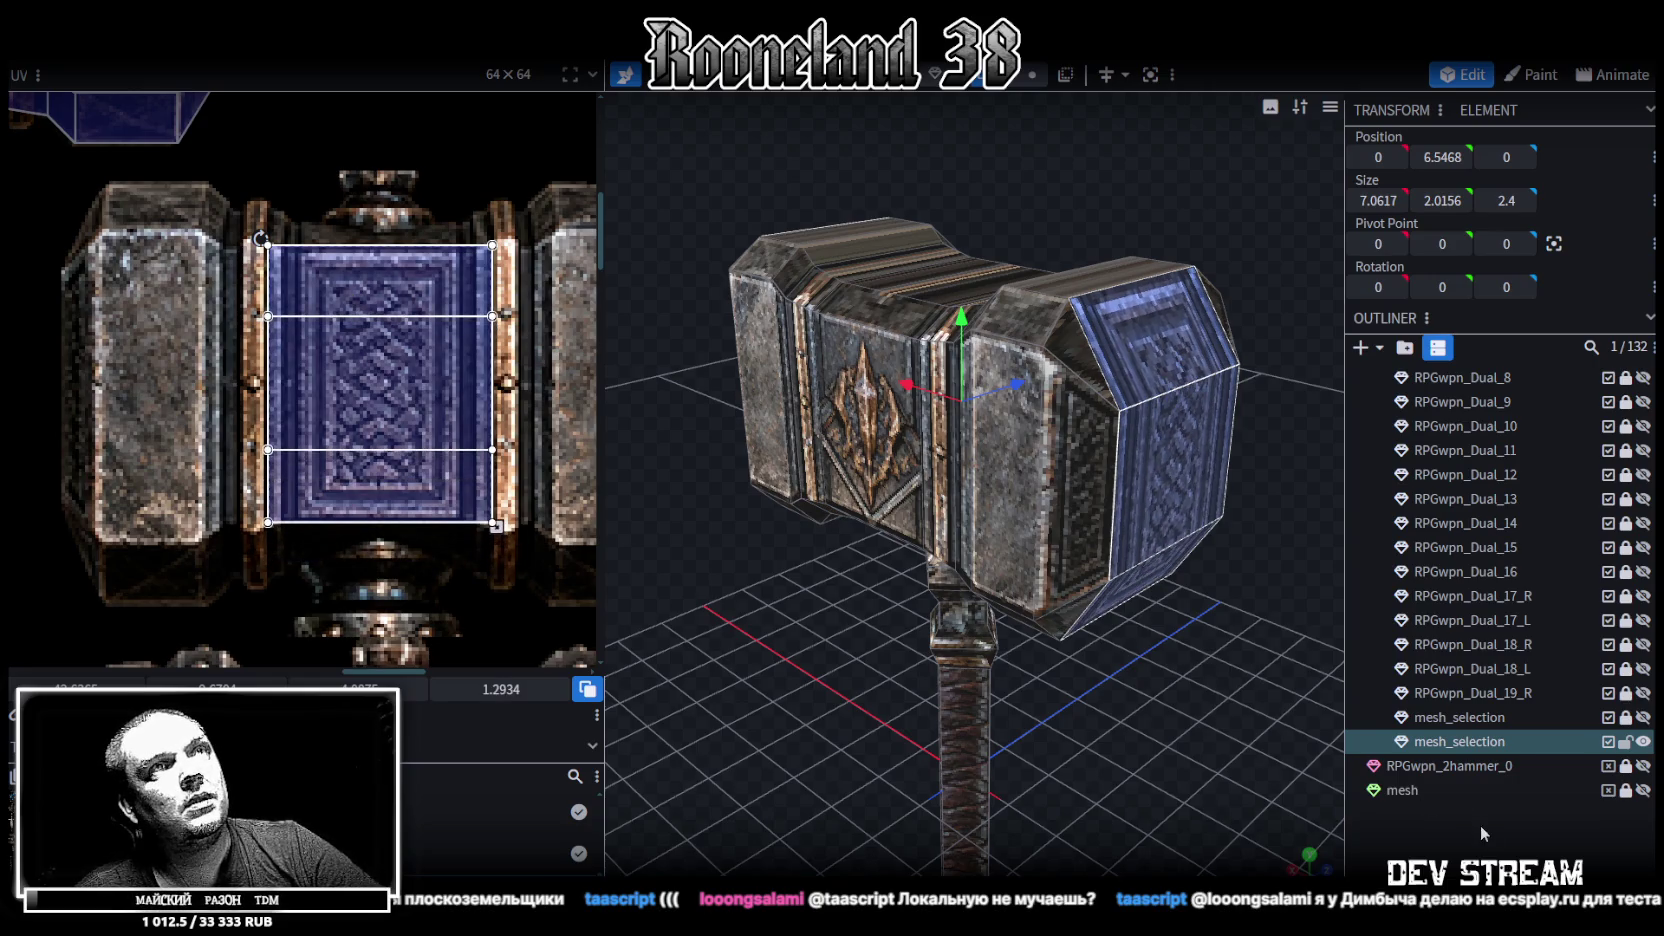
# Select the hammer head's top faces and snap to the top view
pyautogui.click(1476, 823)
pyautogui.moveTo(1196, 696)
pyautogui.mouseDown()
pyautogui.moveTo(983, 662)
pyautogui.moveTo(1160, 764)
pyautogui.moveTo(811, 540)
pyautogui.moveTo(898, 798)
pyautogui.mouseUp()
pyautogui.click(868, 538)
pyautogui.click(874, 511)
pyautogui.keyDown('shift'); pyautogui.click(953, 505); pyautogui.keyUp('shift')
pyautogui.moveTo(953, 505); pyautogui.dragTo(923, 522)
pyautogui.keyDown('shift'); pyautogui.click(1056, 409); pyautogui.keyUp('shift')
pyautogui.moveTo(1079, 370)
pyautogui.mouseDown()
pyautogui.moveTo(1124, 601)
pyautogui.moveTo(1076, 416)
pyautogui.mouseUp()
pyautogui.moveTo(880, 412)
pyautogui.mouseDown()
pyautogui.moveTo(1106, 699)
pyautogui.moveTo(1072, 604)
pyautogui.moveTo(1072, 523)
pyautogui.moveTo(1245, 826)
pyautogui.mouseUp()
pyautogui.press('KP_7')
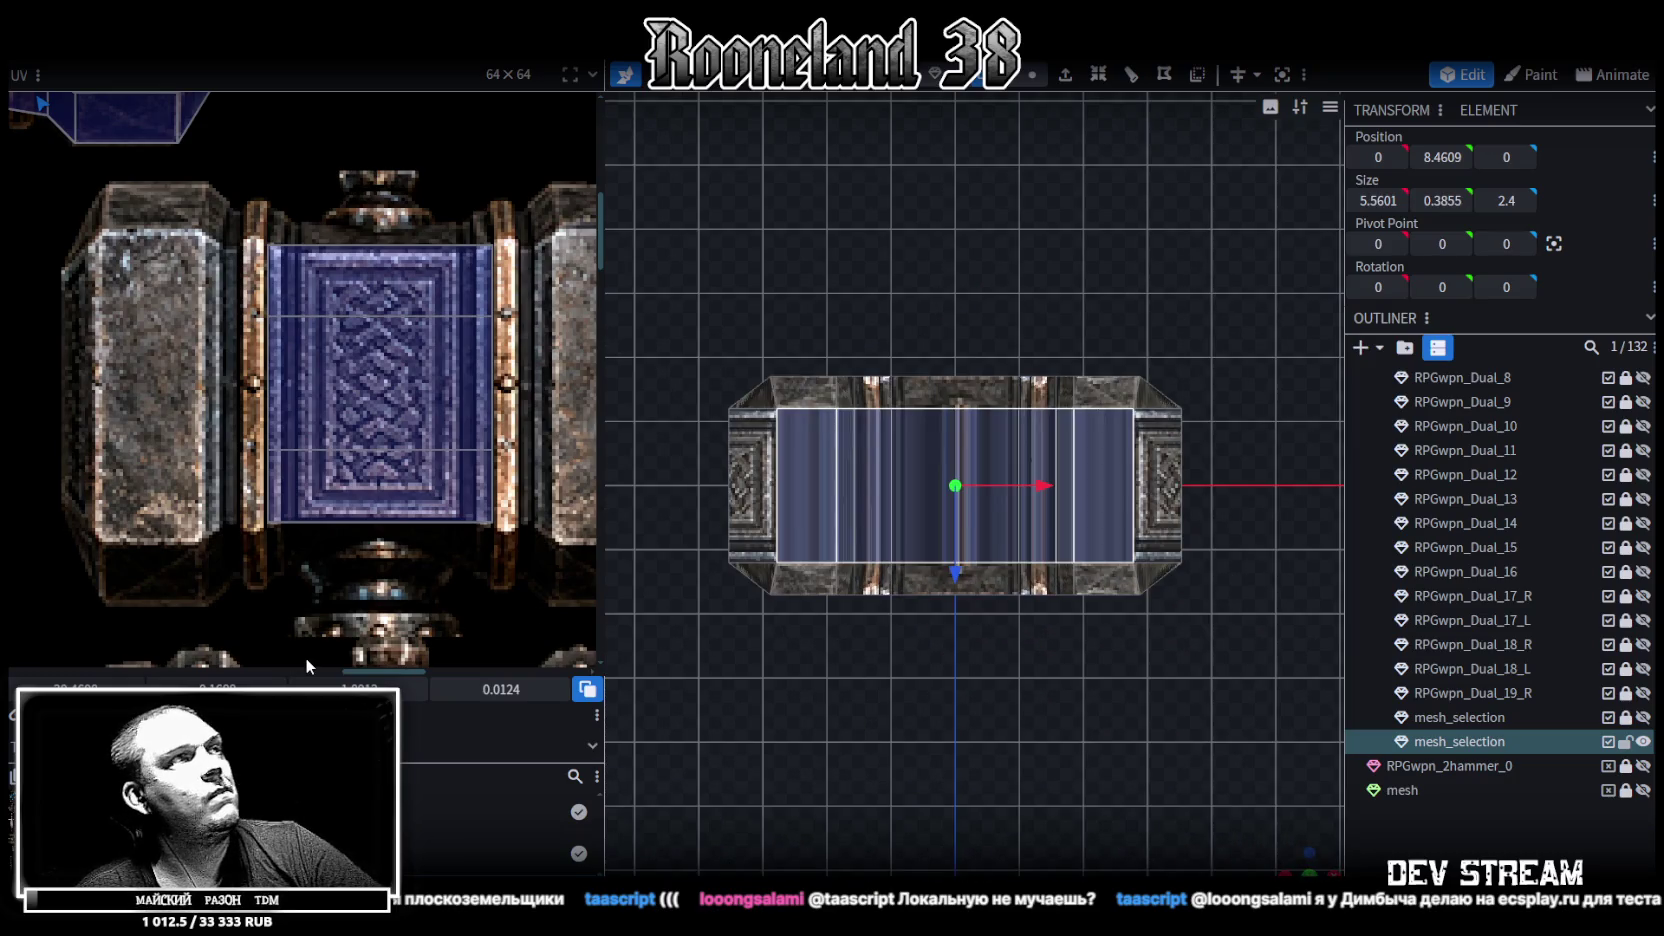
# Reset the top faces' UVs and move them onto the blue hammer head area of the atlas
pyautogui.click(252, 410)
pyautogui.scroll(-5, 252, 410)
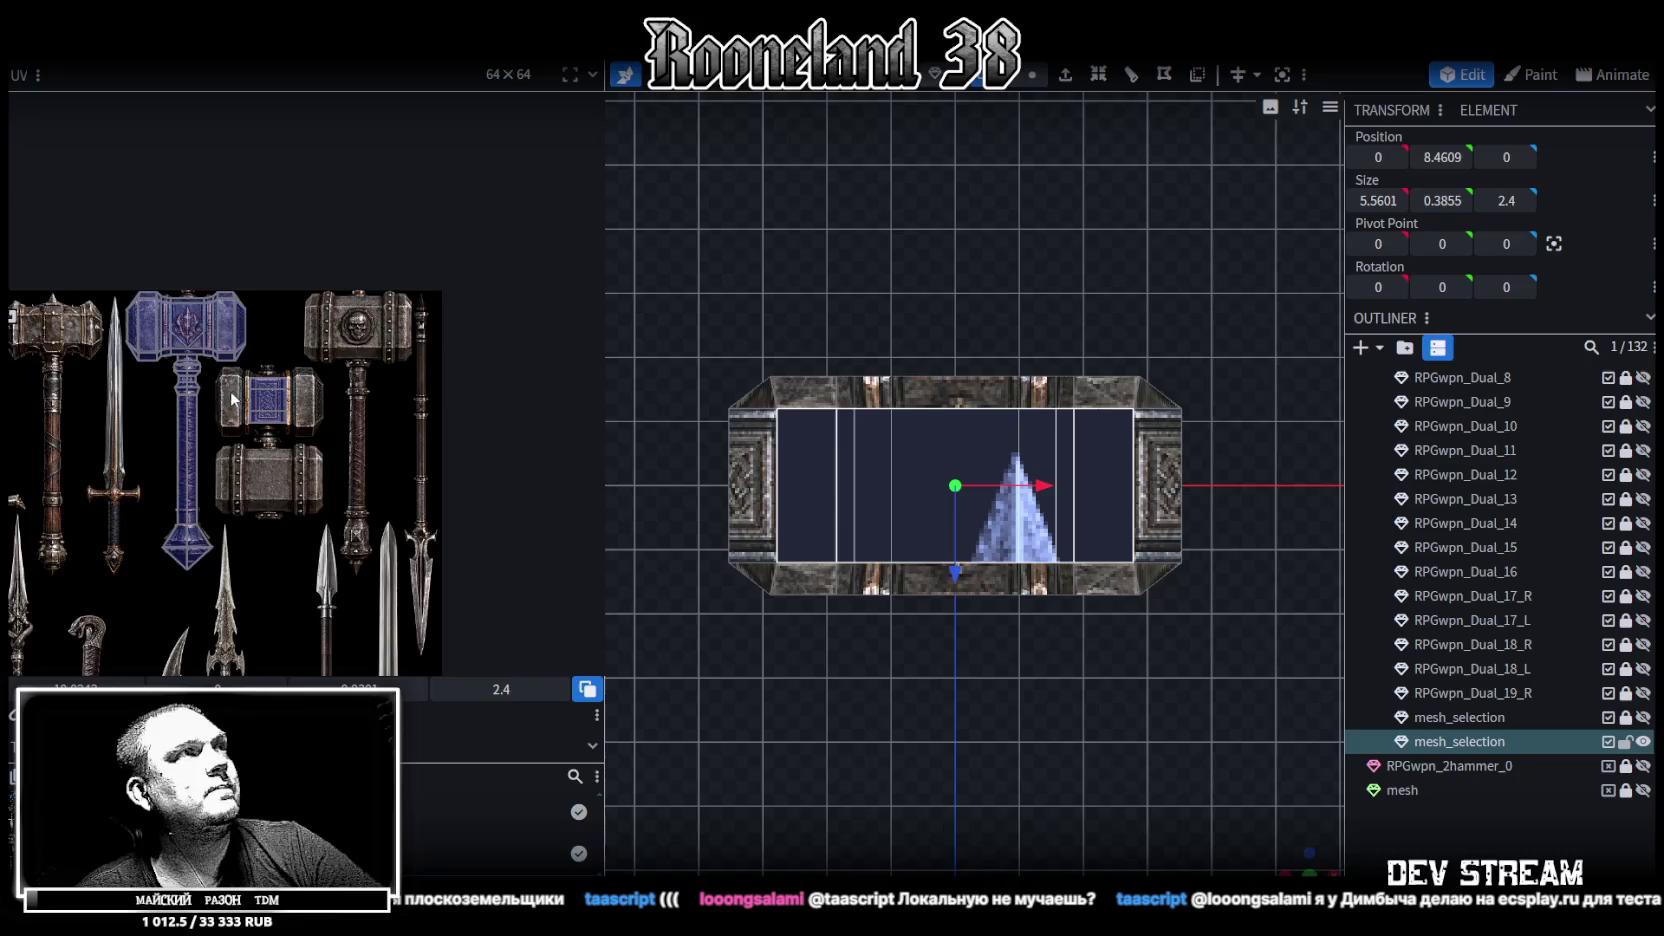
pyautogui.scroll(1, 230, 390)
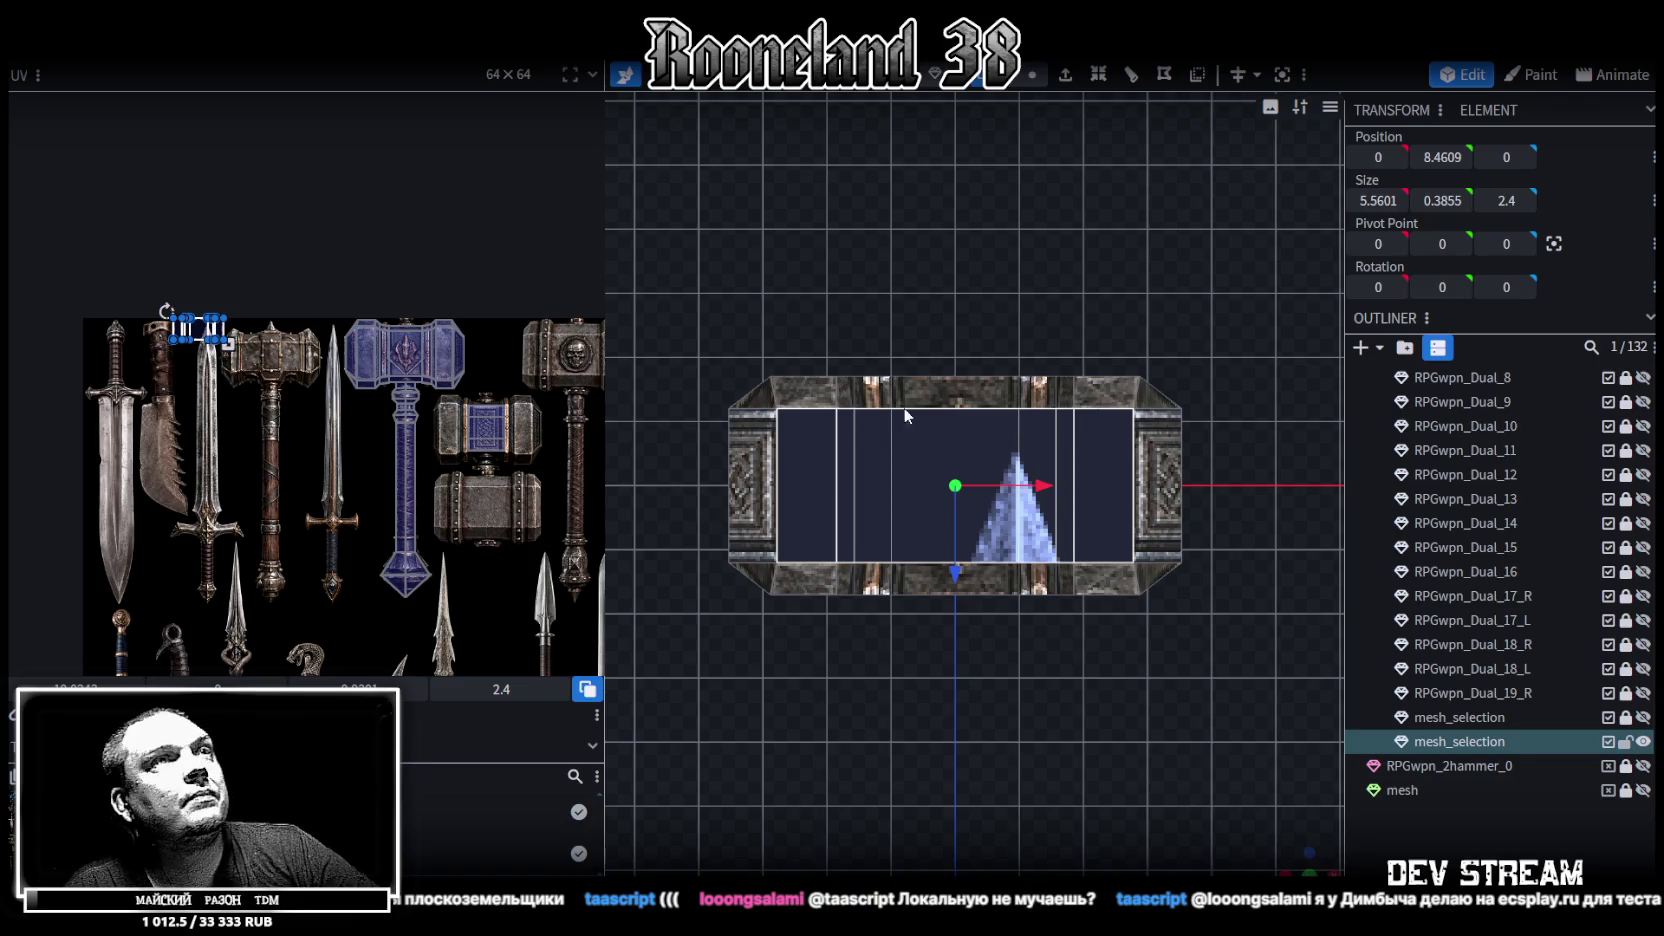
pyautogui.scroll(2, 193, 322)
pyautogui.moveTo(205, 335)
pyautogui.mouseDown()
pyautogui.moveTo(155, 387)
pyautogui.moveTo(290, 388)
pyautogui.moveTo(256, 353)
pyautogui.mouseUp()
pyautogui.scroll(5, 292, 386)
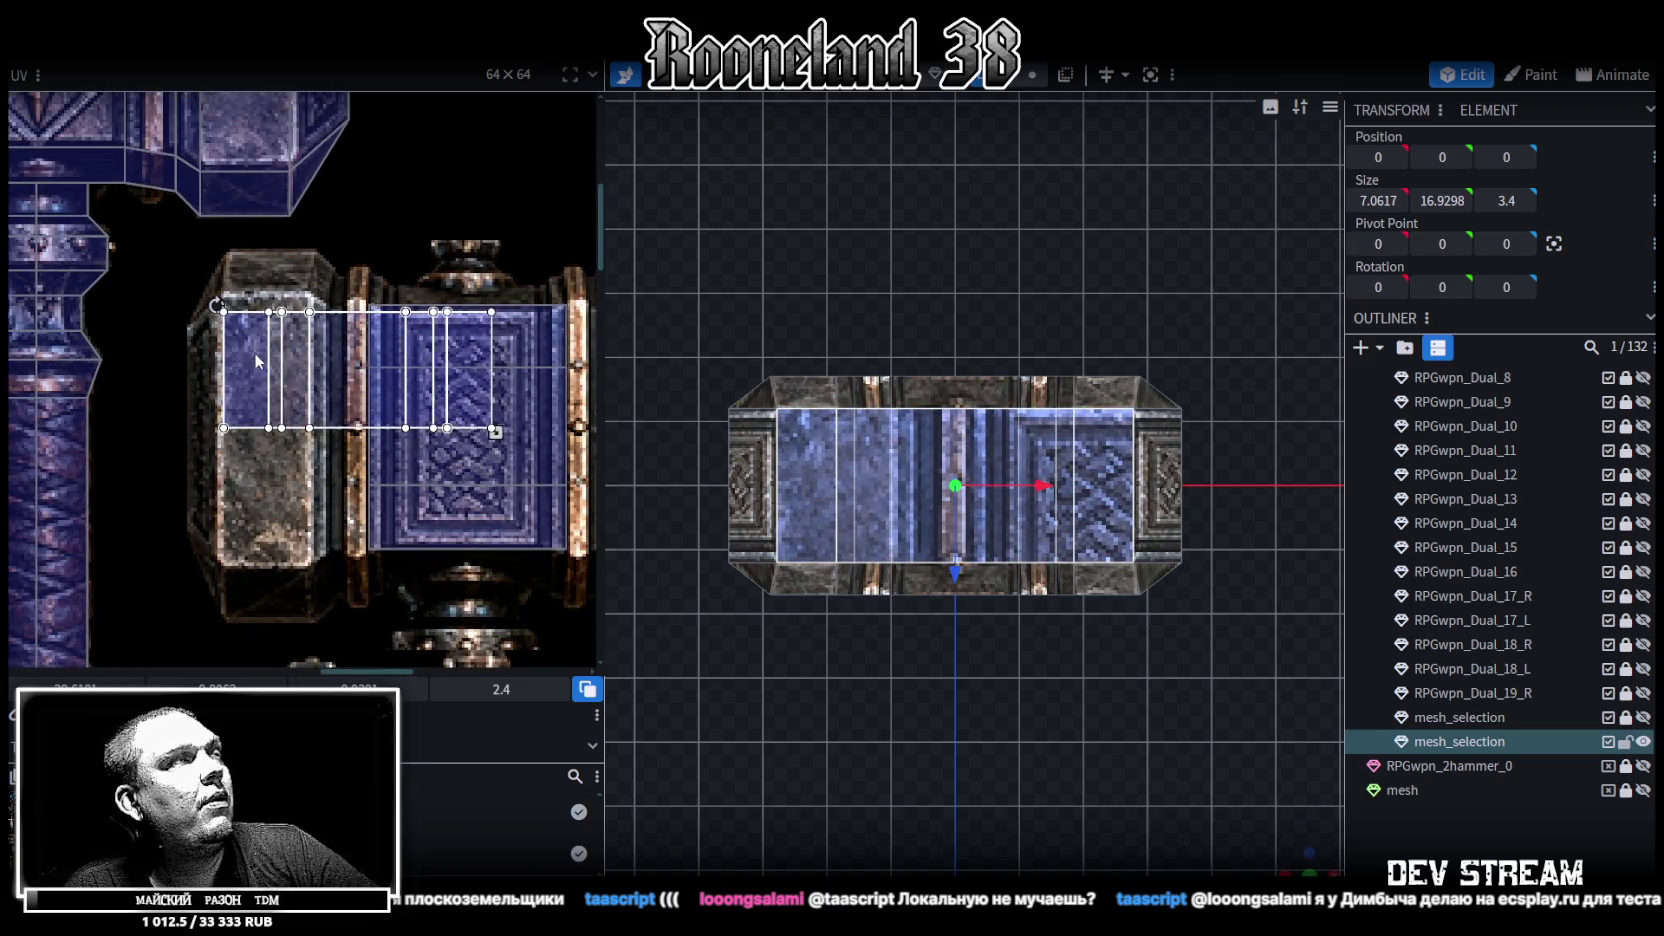
# Enlarge and nudge the top faces' UV area over the hammer head texture
pyautogui.scroll(-4, 254, 352)
pyautogui.moveTo(190, 319); pyautogui.dragTo(288, 359)
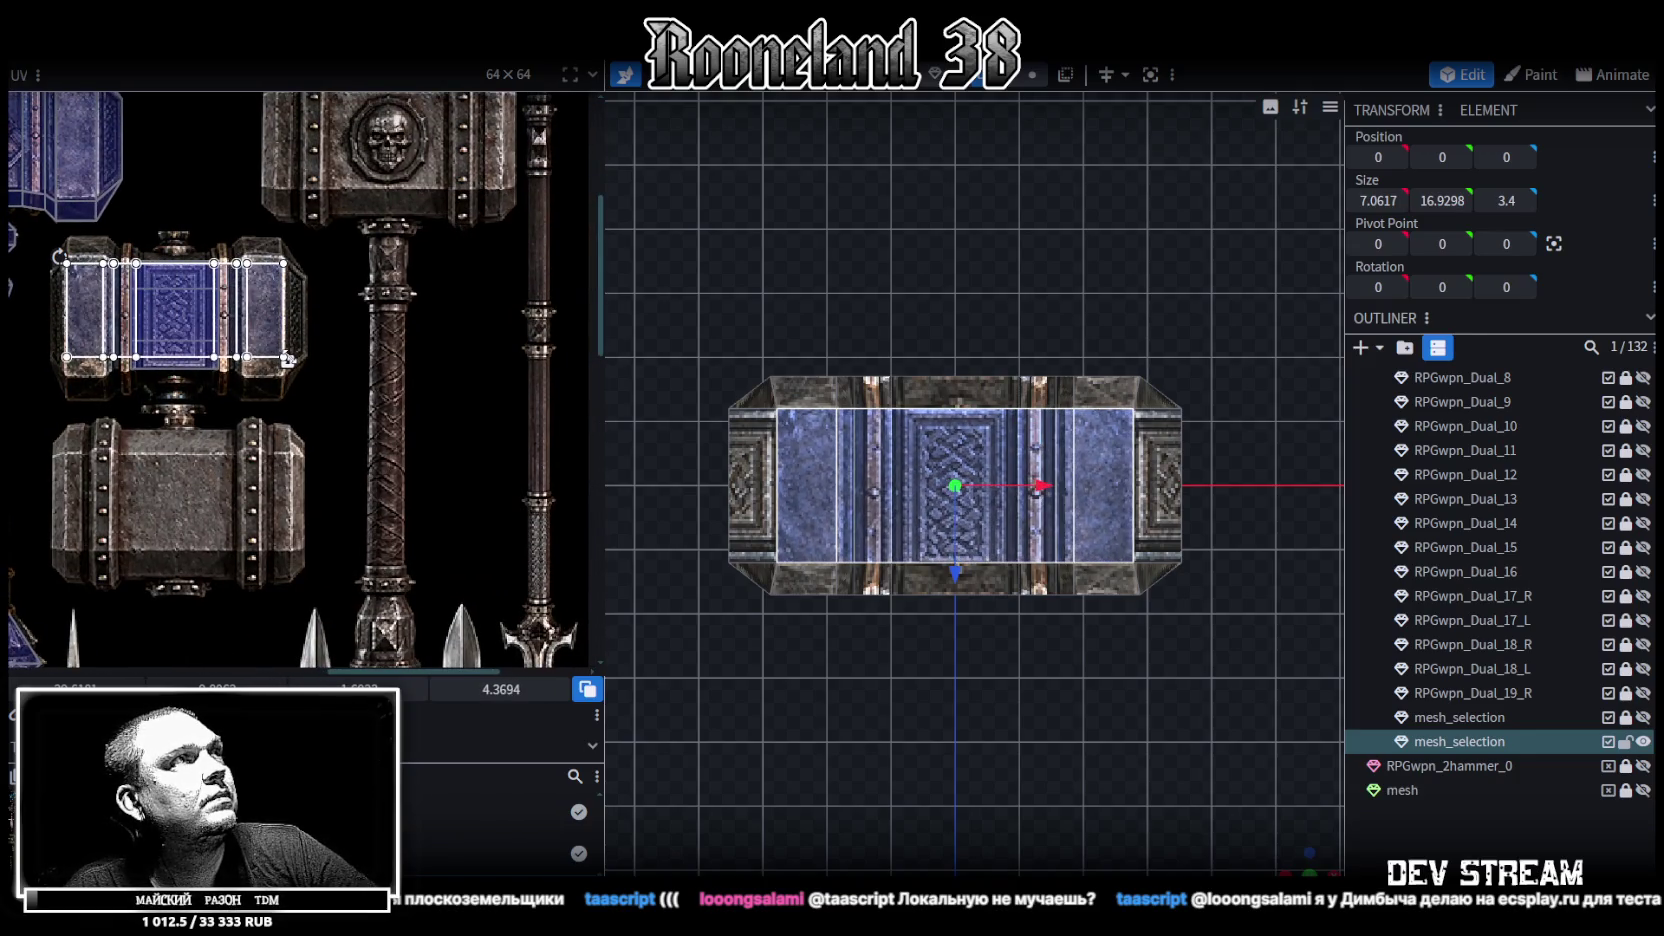
pyautogui.scroll(2, 85, 316)
pyautogui.scroll(1, 85, 316)
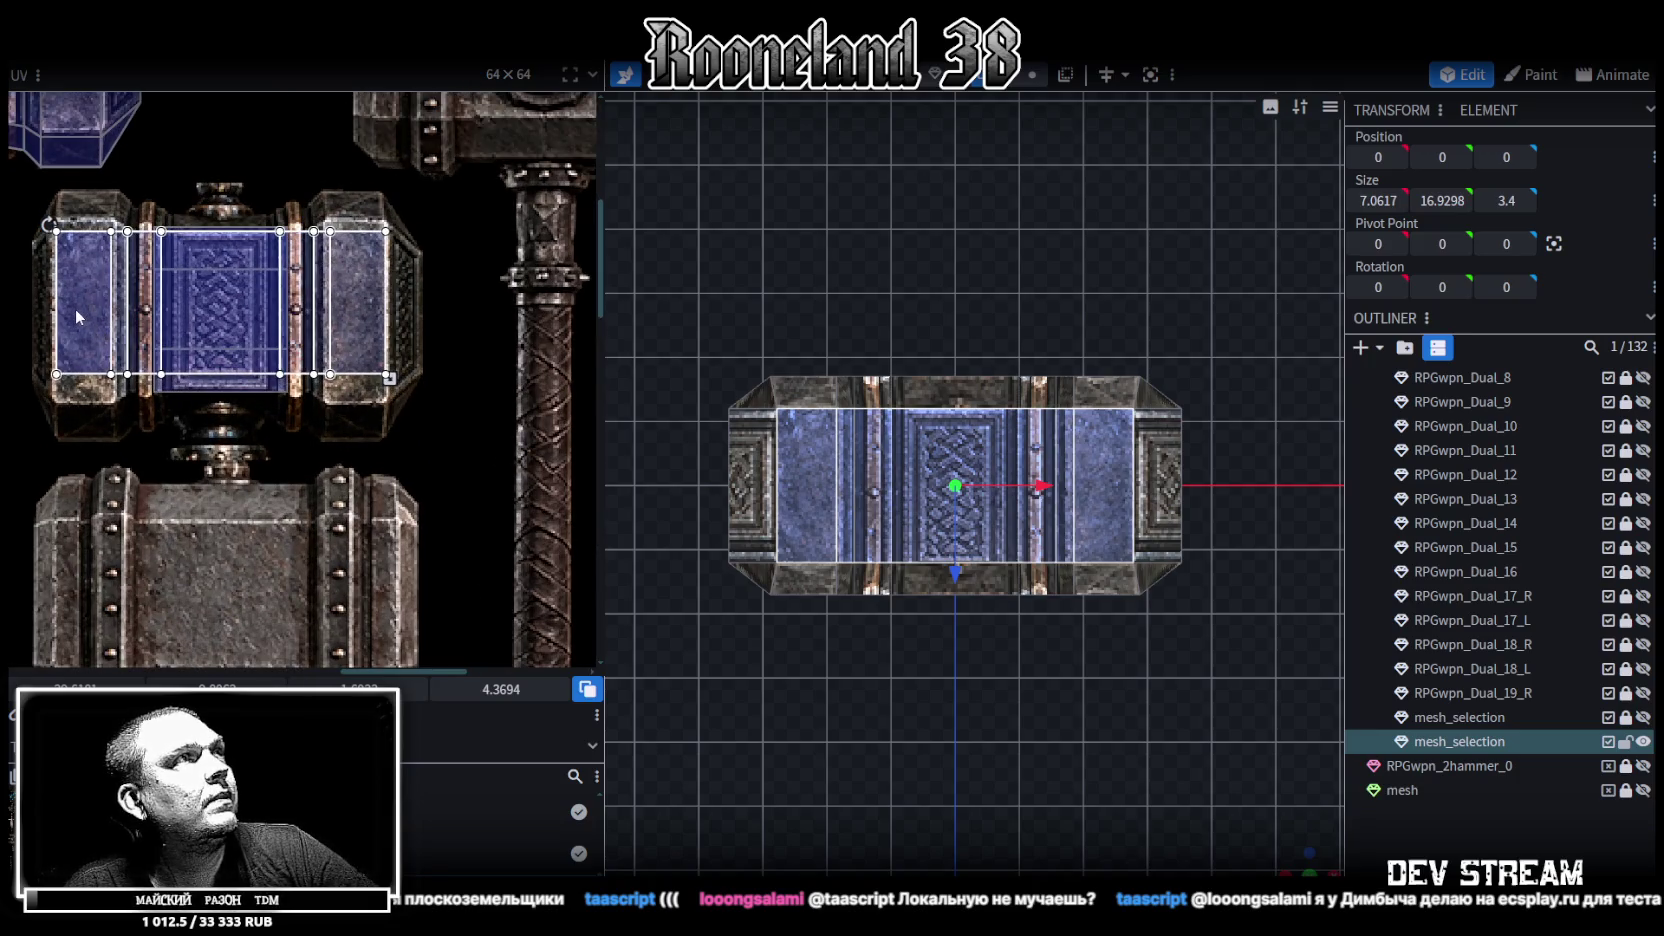
pyautogui.moveTo(75, 312); pyautogui.dragTo(75, 309)
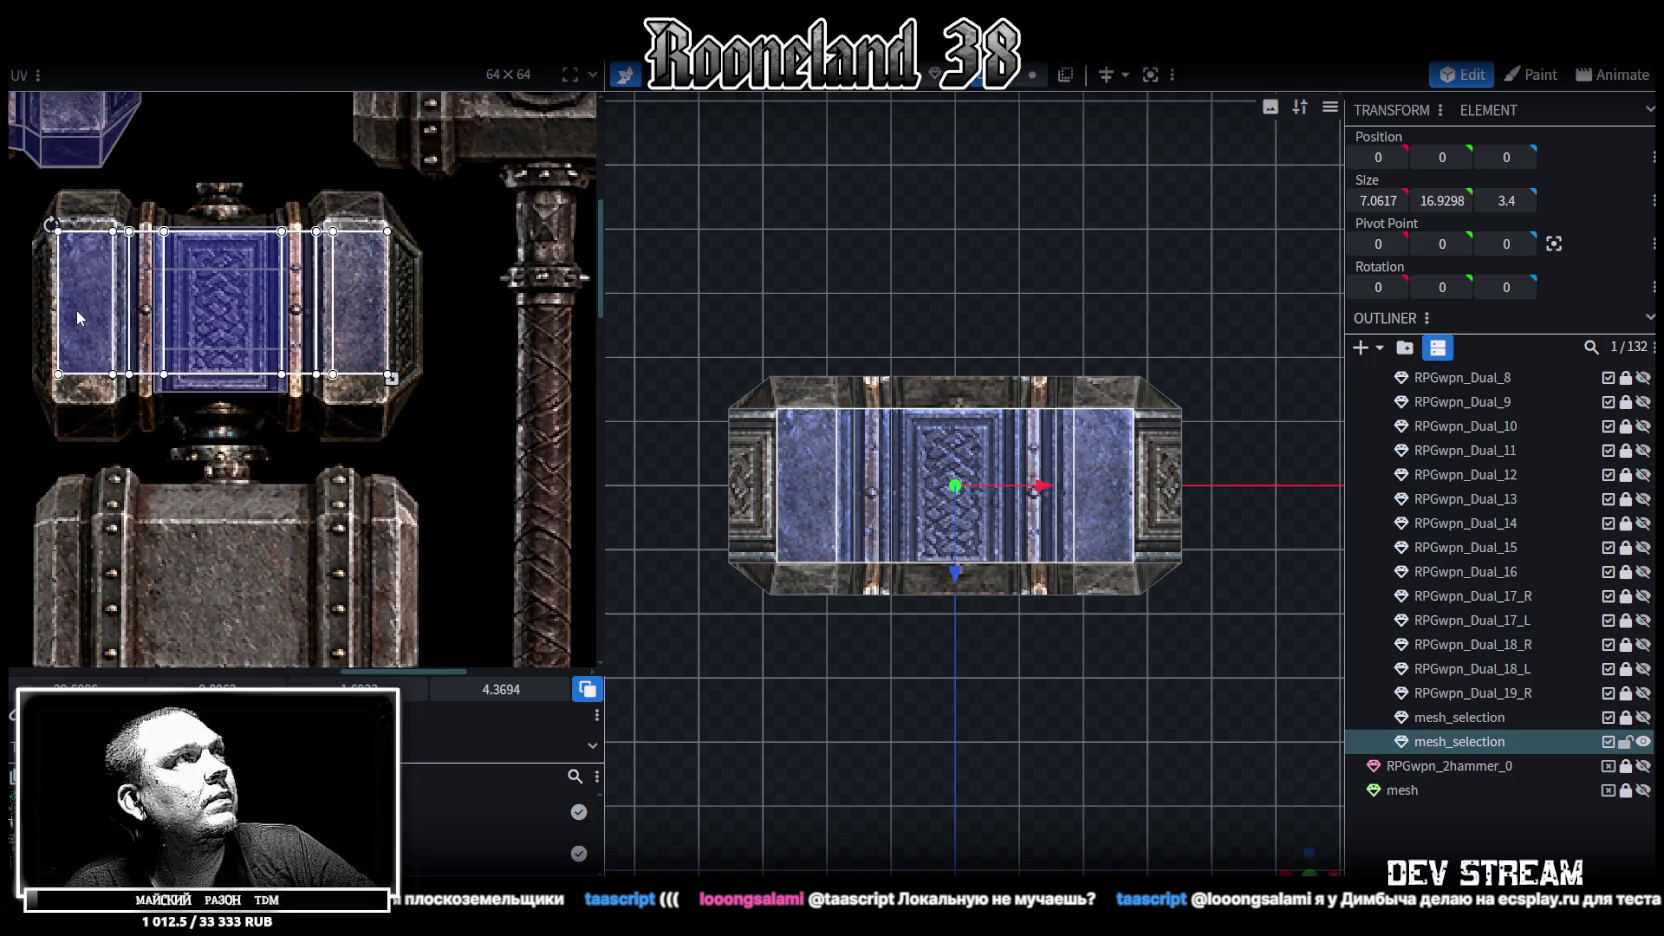
pyautogui.moveTo(73, 309); pyautogui.dragTo(77, 299)
pyautogui.scroll(3, 390, 372)
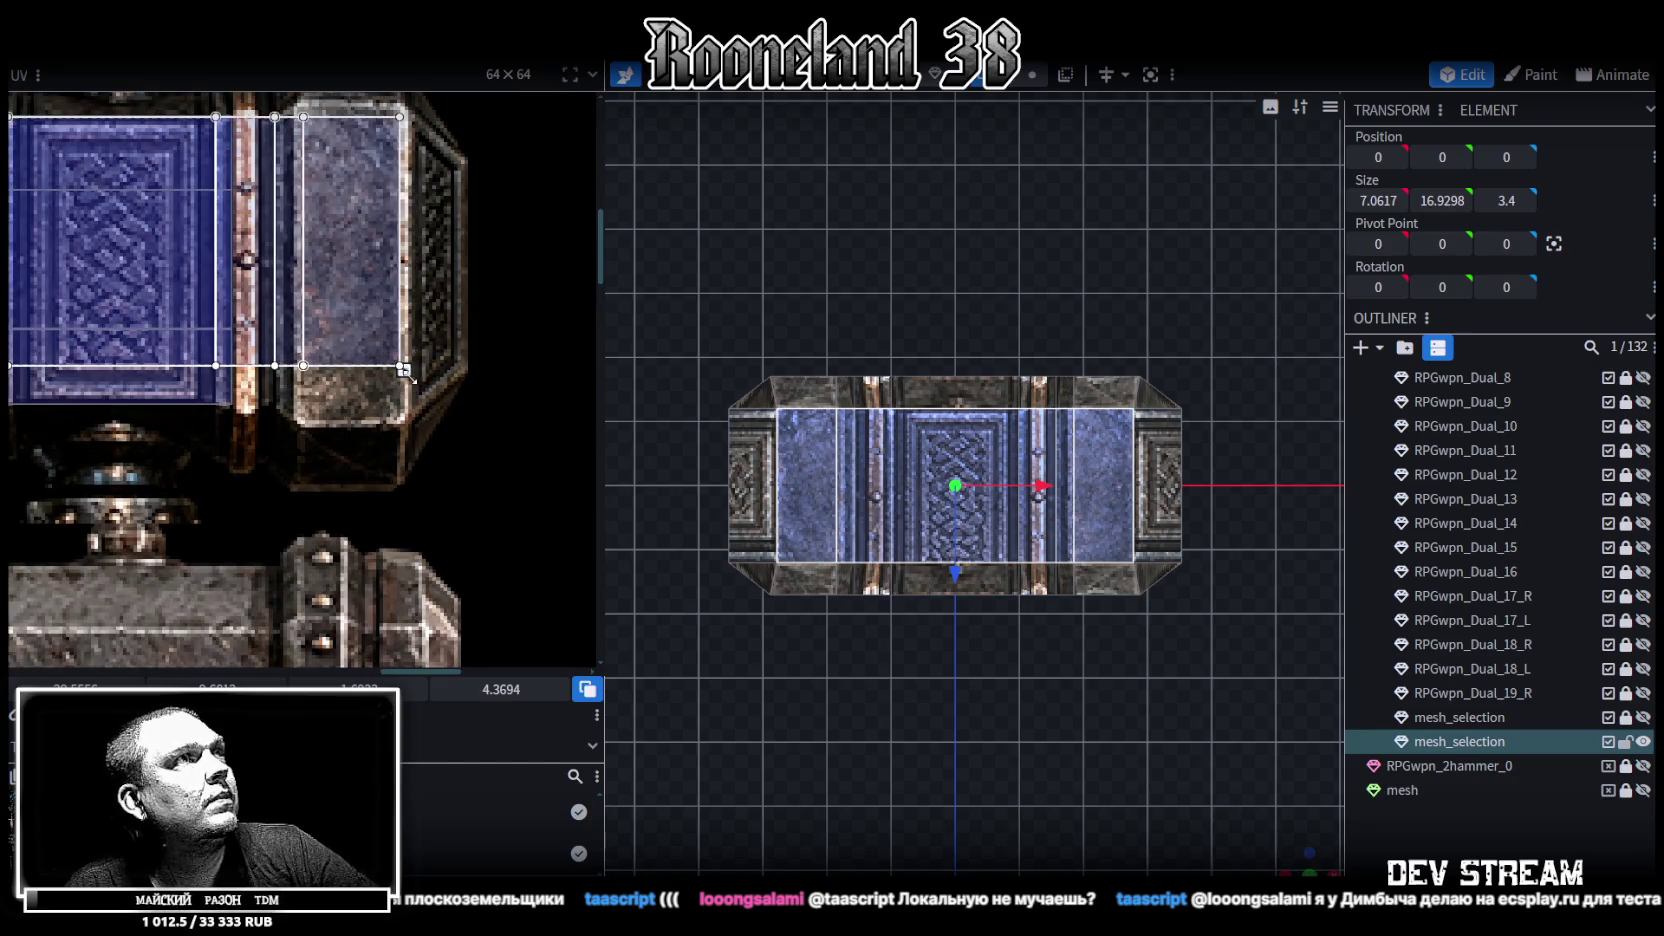
pyautogui.moveTo(403, 368); pyautogui.dragTo(407, 427)
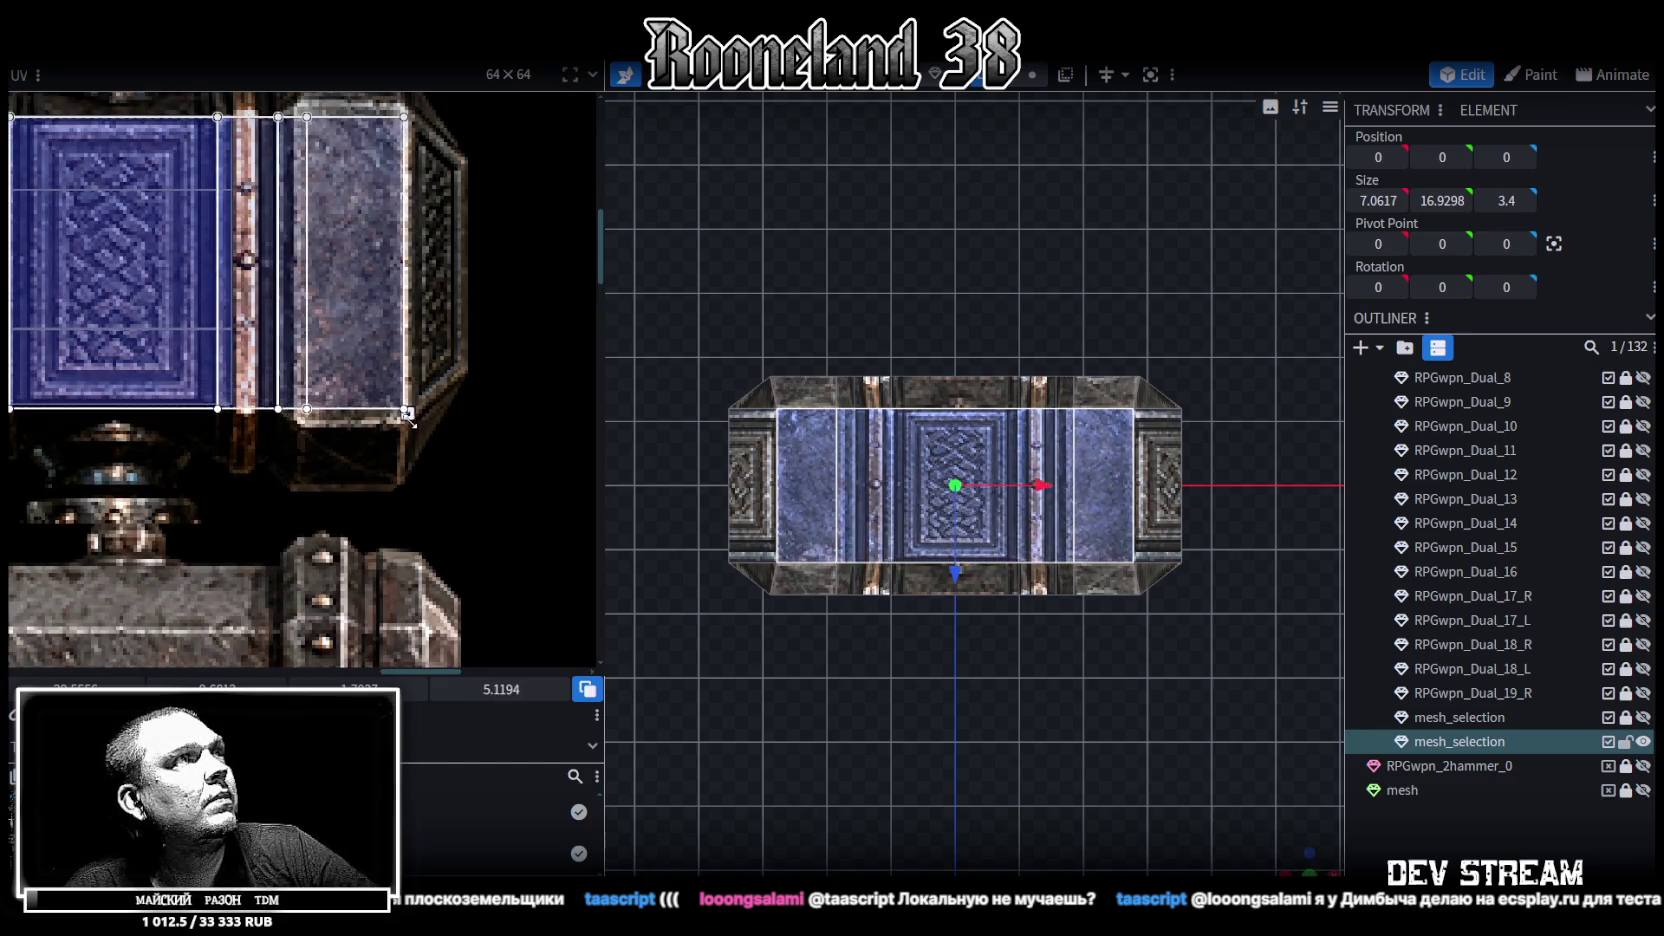
pyautogui.moveTo(408, 428); pyautogui.dragTo(407, 405)
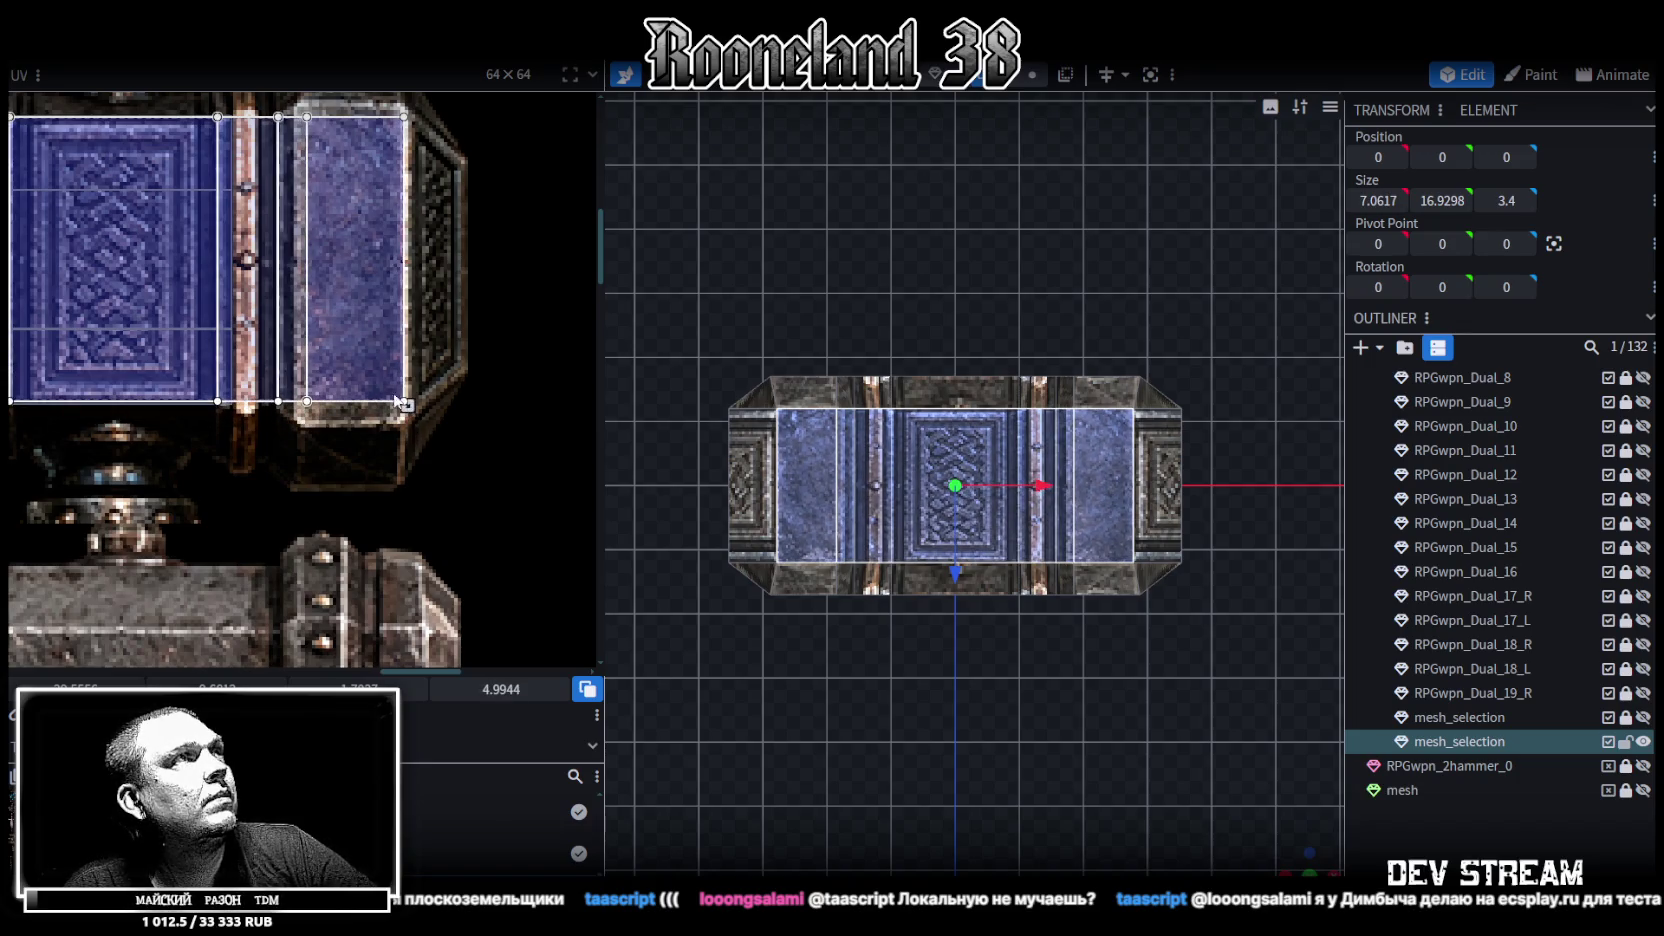
pyautogui.moveTo(396, 400); pyautogui.dragTo(519, 428, button='middle')
pyautogui.scroll(2, 1104, 675)
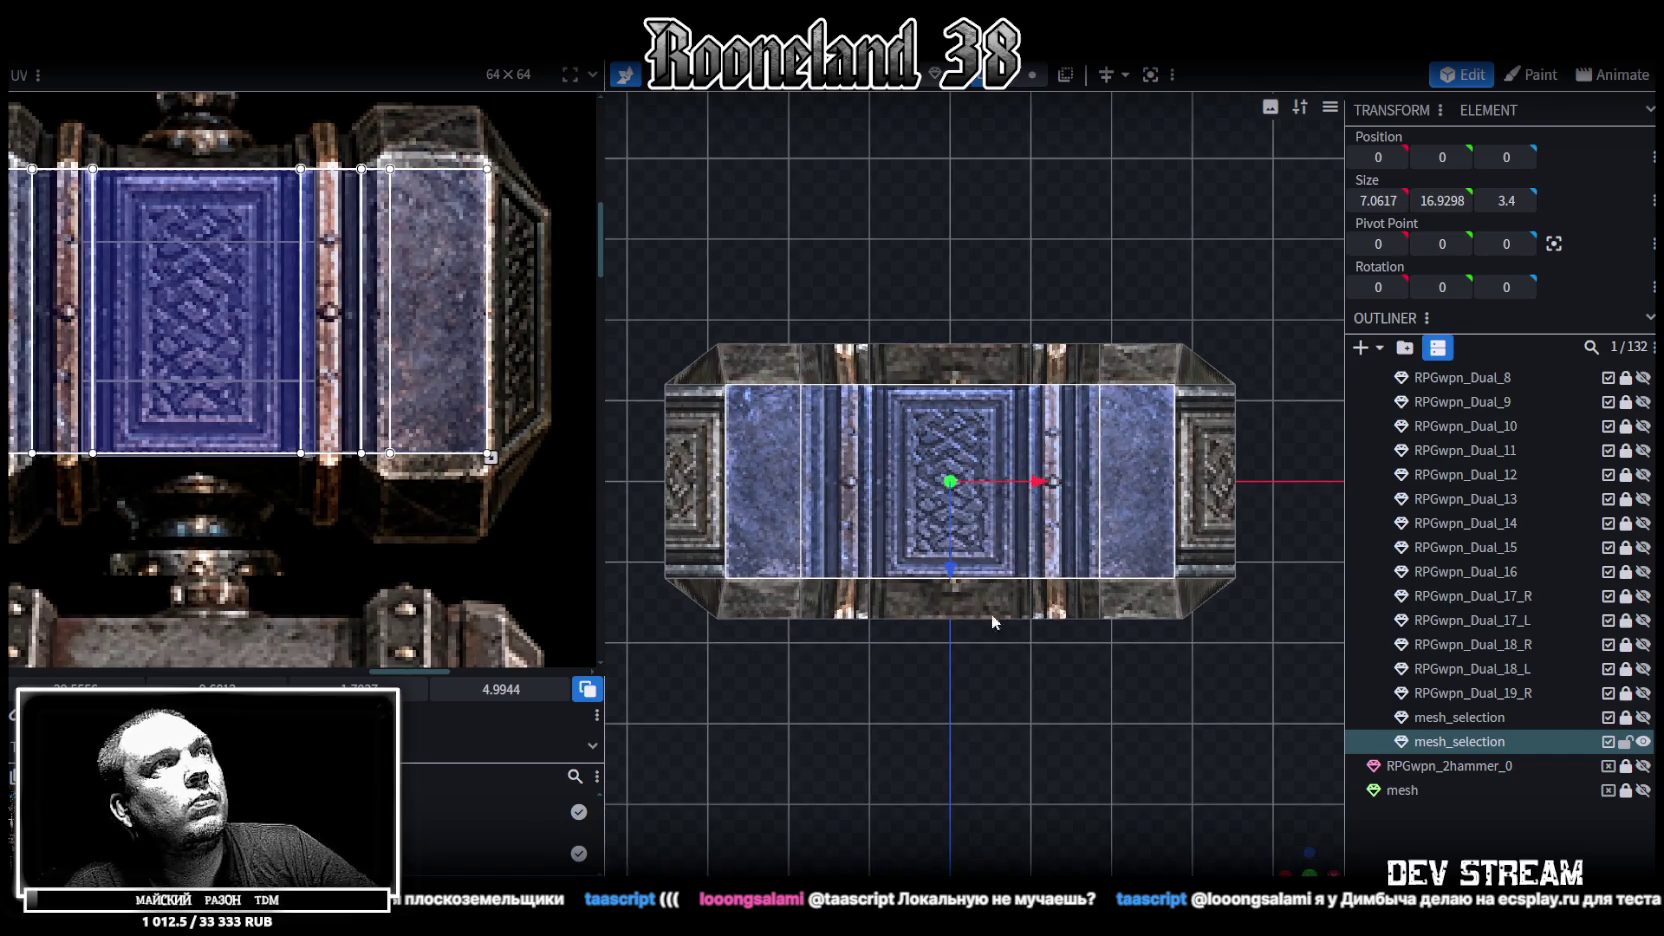
pyautogui.moveTo(465, 443); pyautogui.dragTo(535, 453, button='middle')
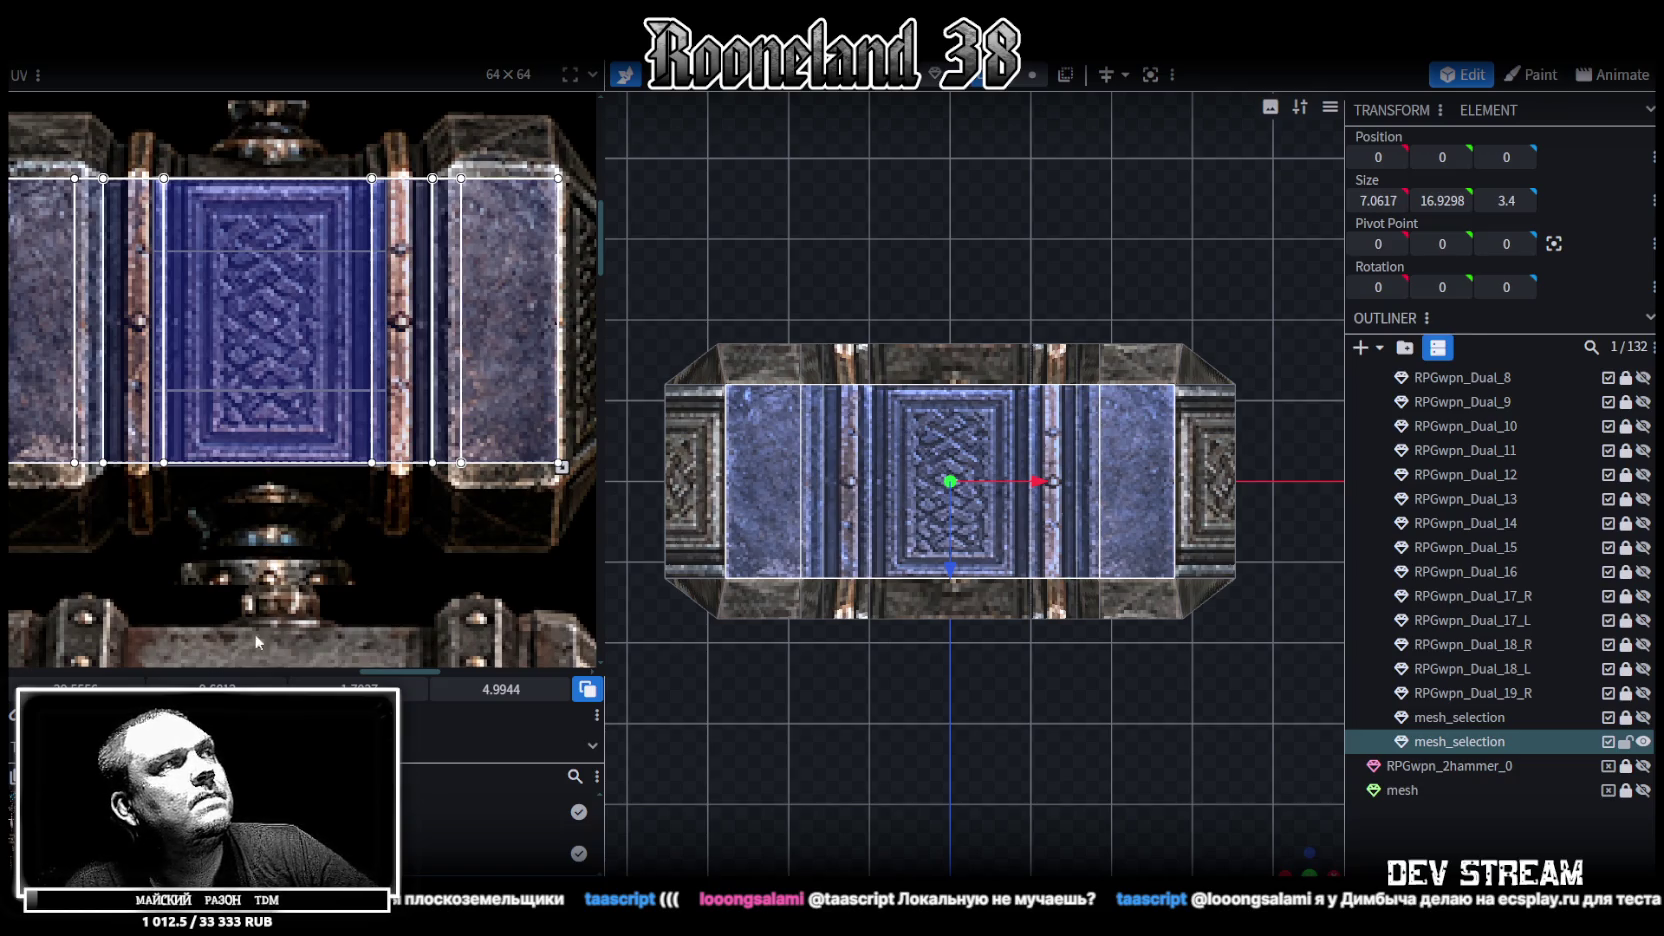
# Mirror the centre face's texture horizontally and box-select several more UV faces
pyautogui.click(561, 466)
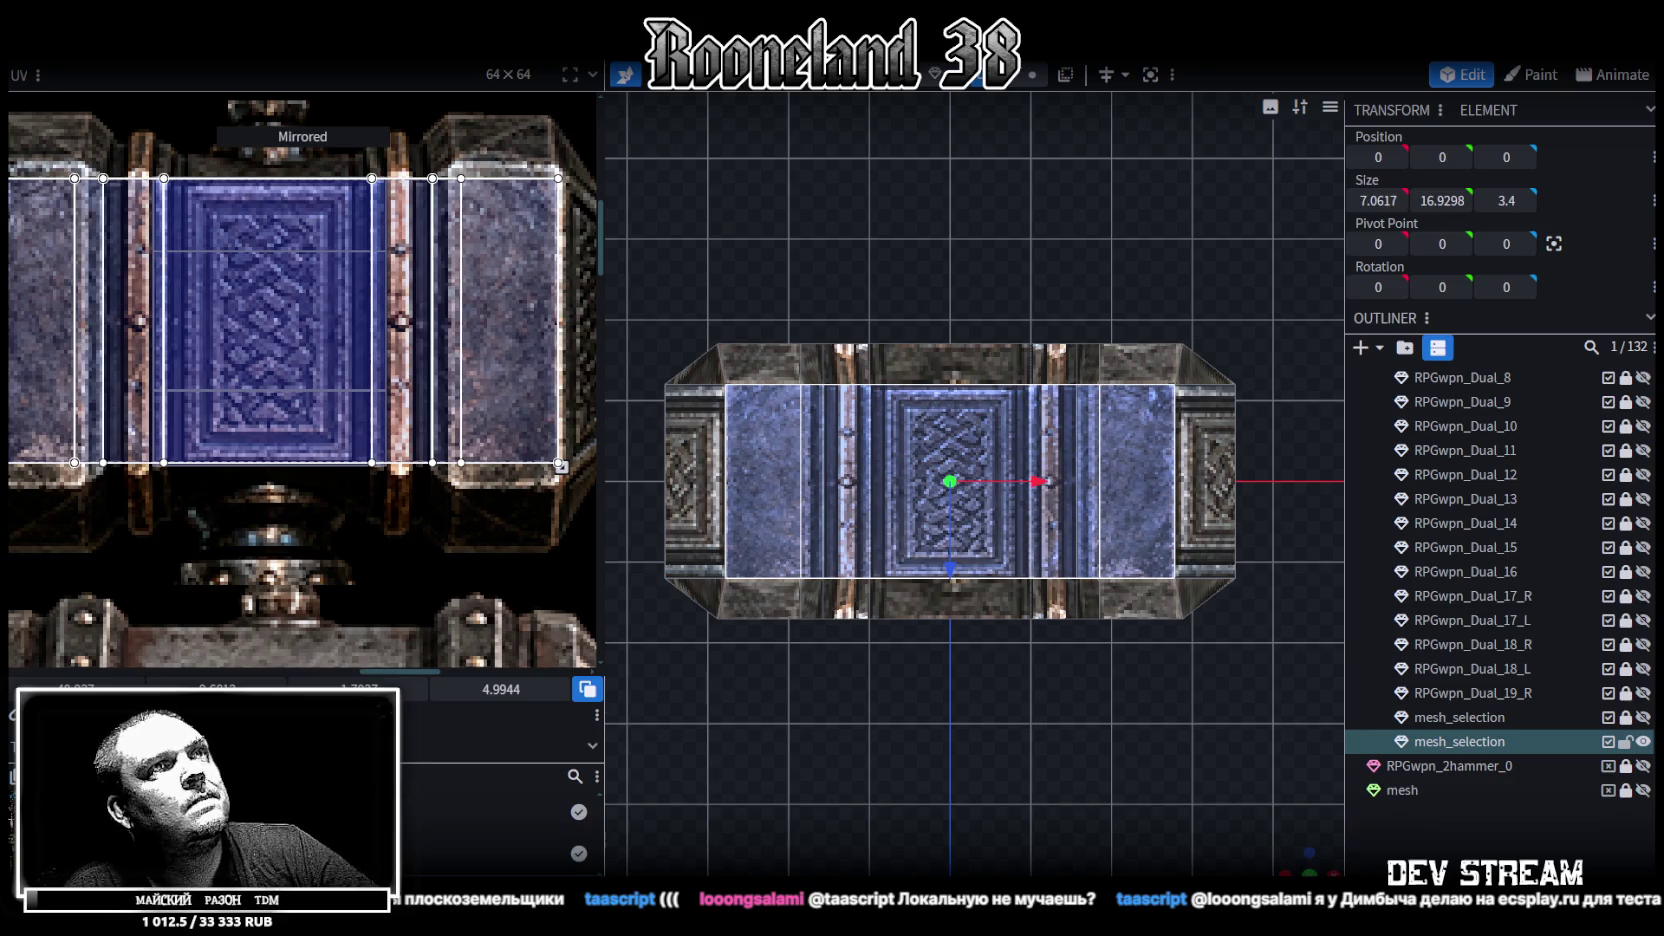
pyautogui.scroll(-2, 238, 435)
pyautogui.moveTo(238, 435); pyautogui.dragTo(369, 426, button='middle')
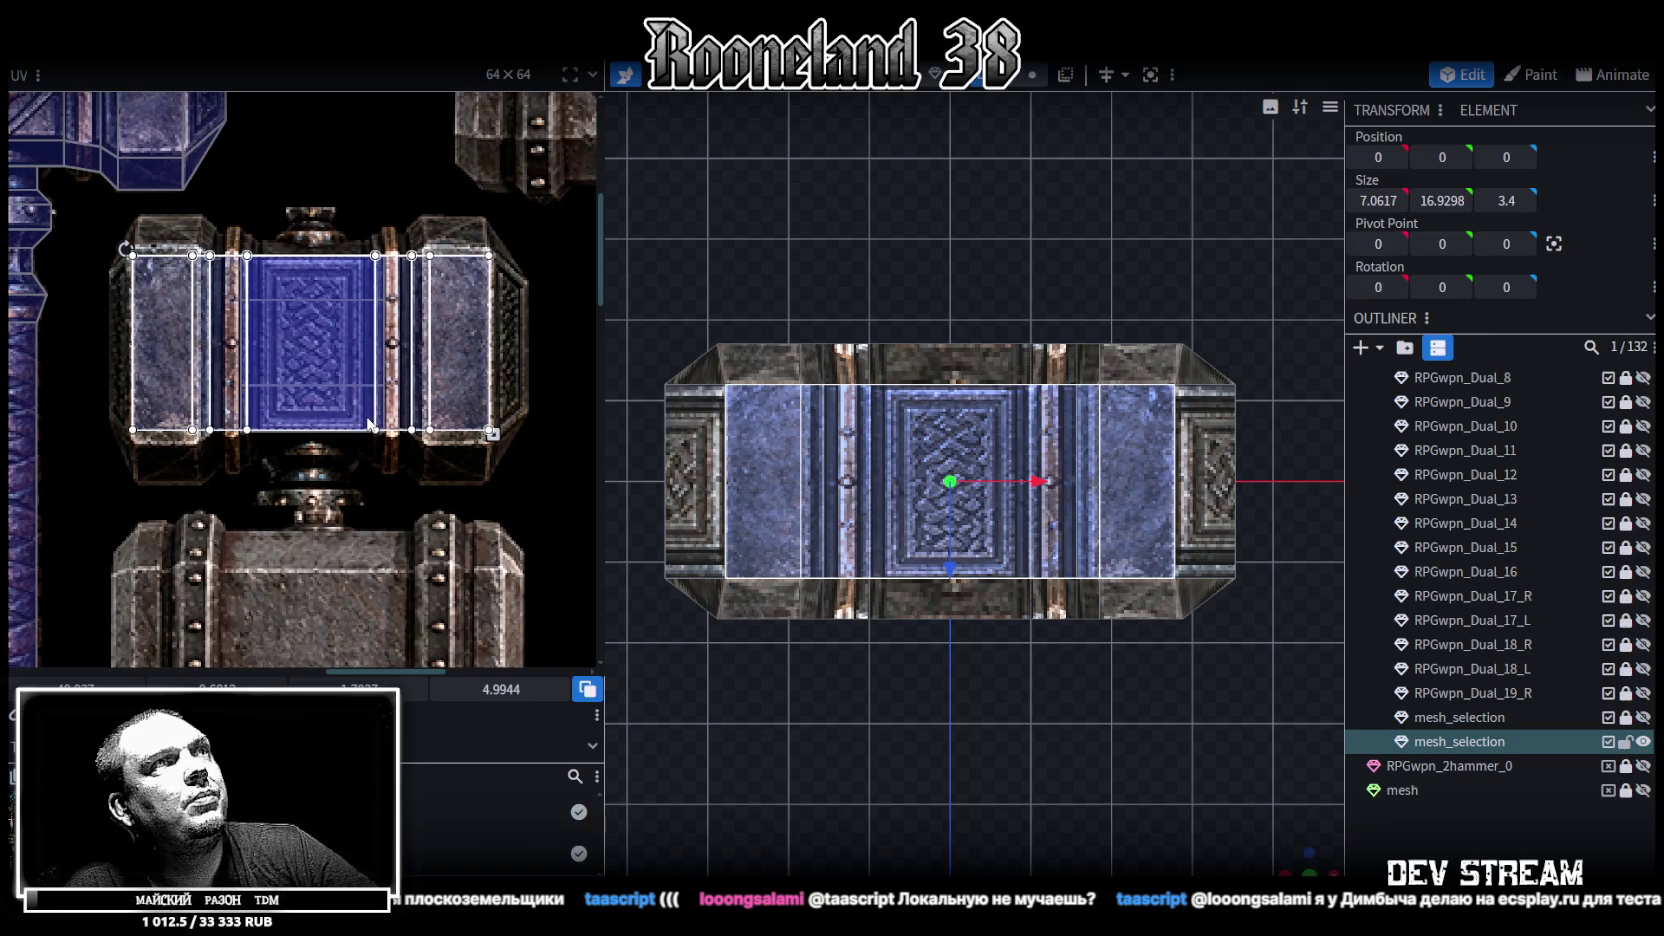
pyautogui.scroll(2, 172, 278)
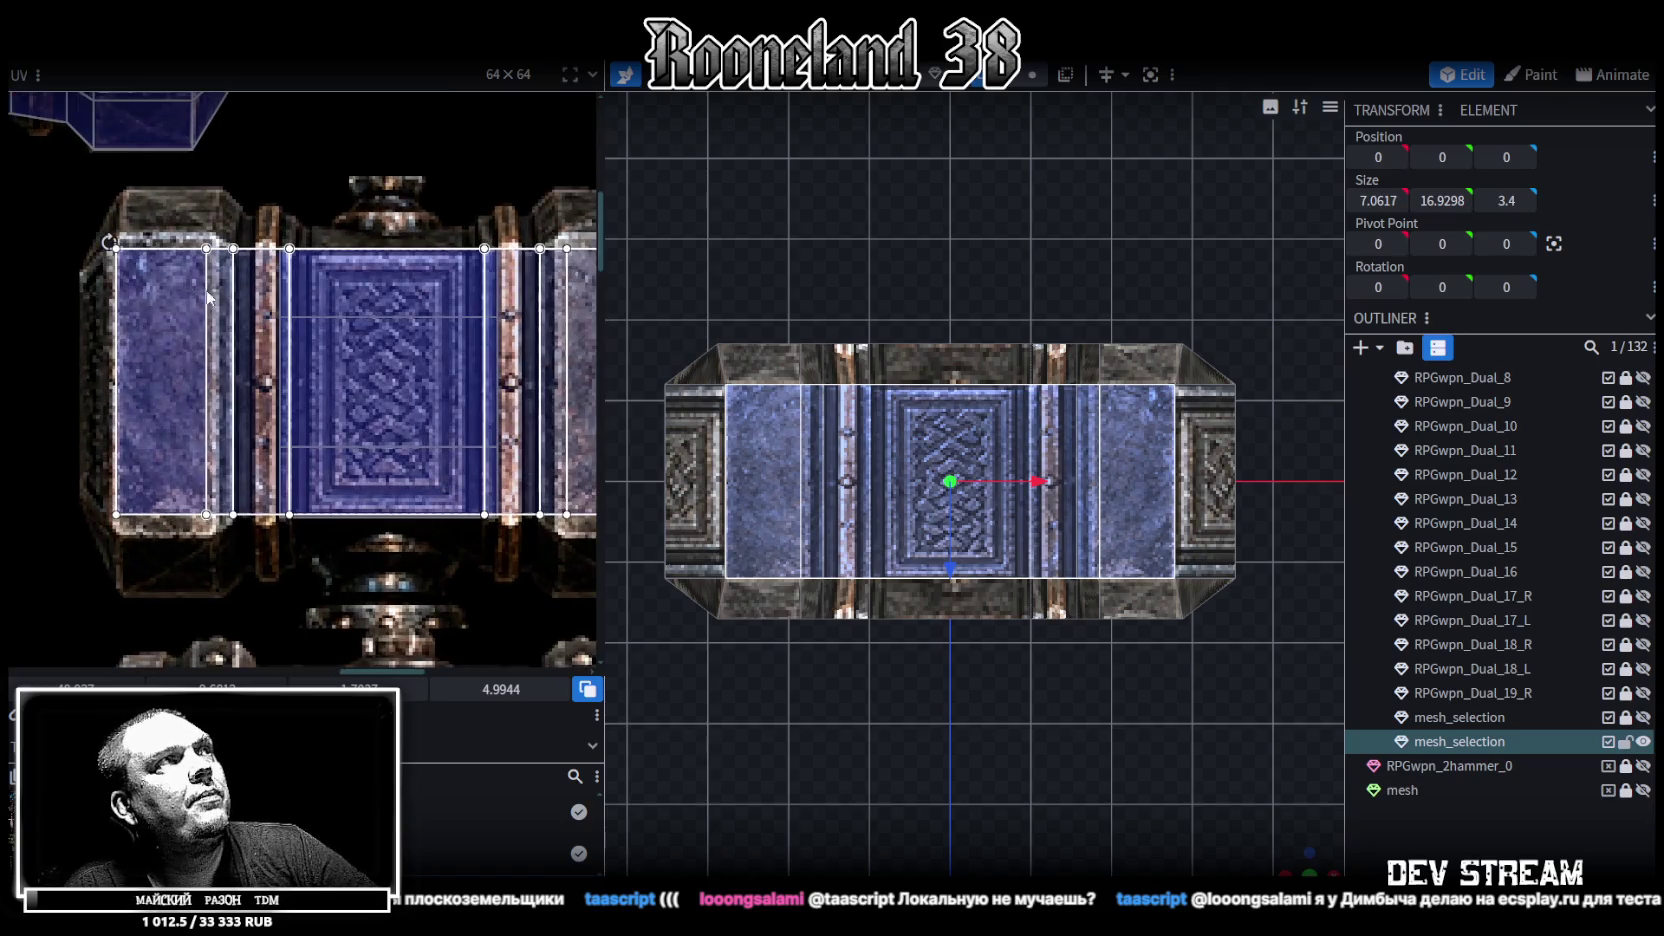
pyautogui.moveTo(265, 334); pyautogui.dragTo(262, 300, button='middle')
pyautogui.scroll(1, 299, 358)
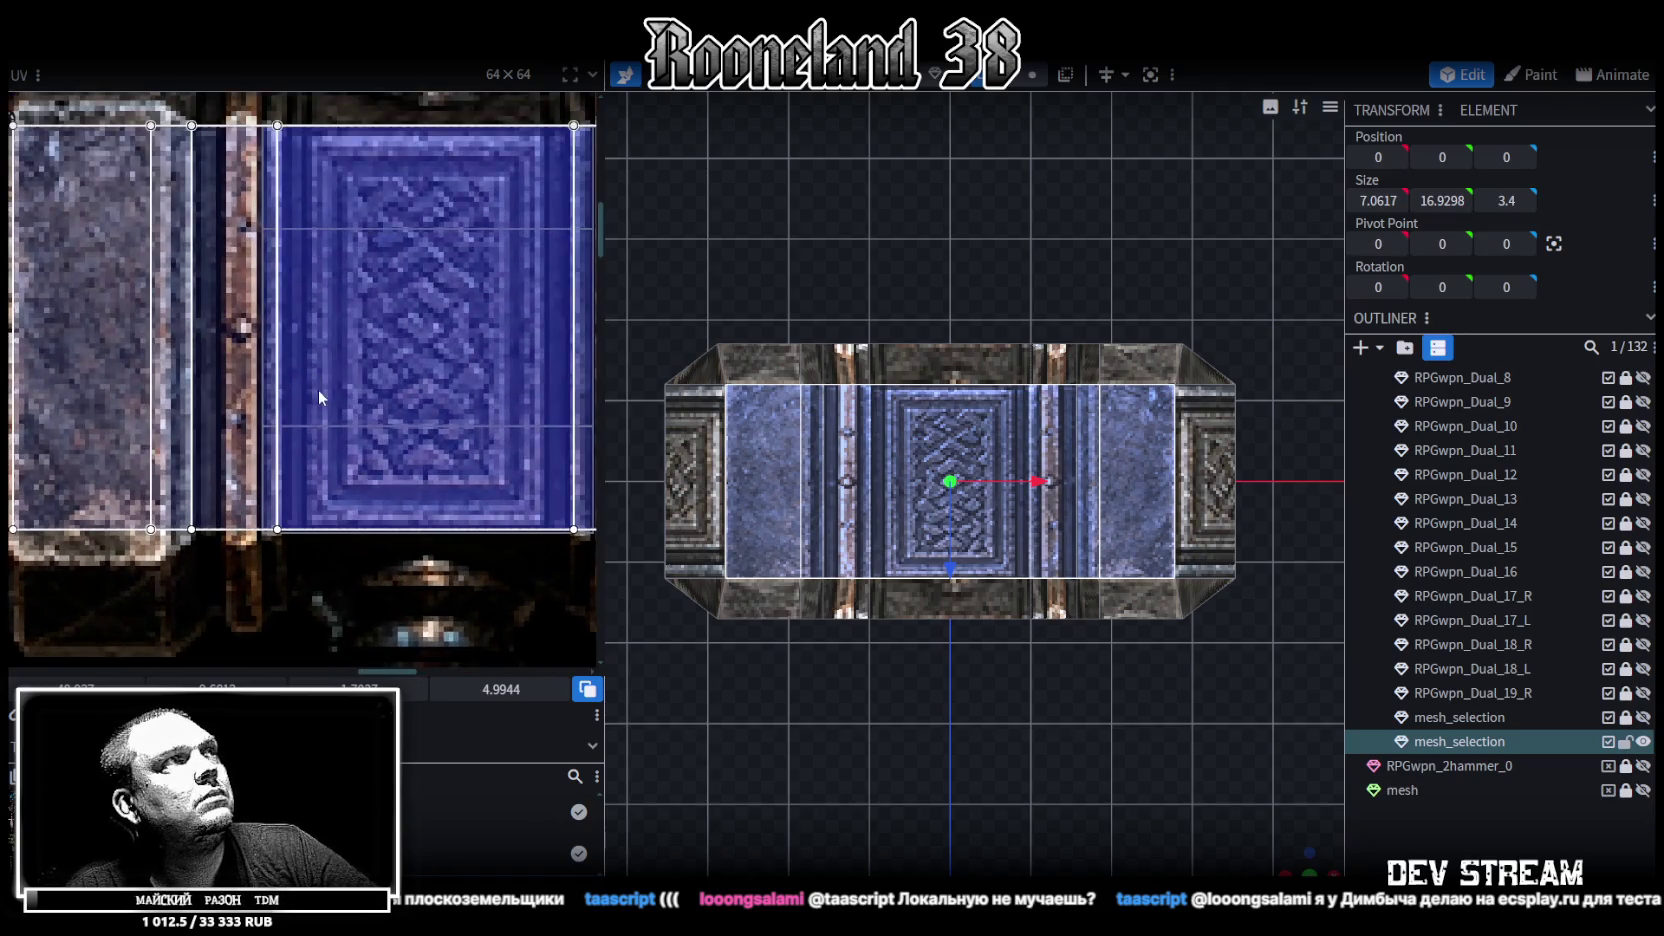
pyautogui.click(190, 130)
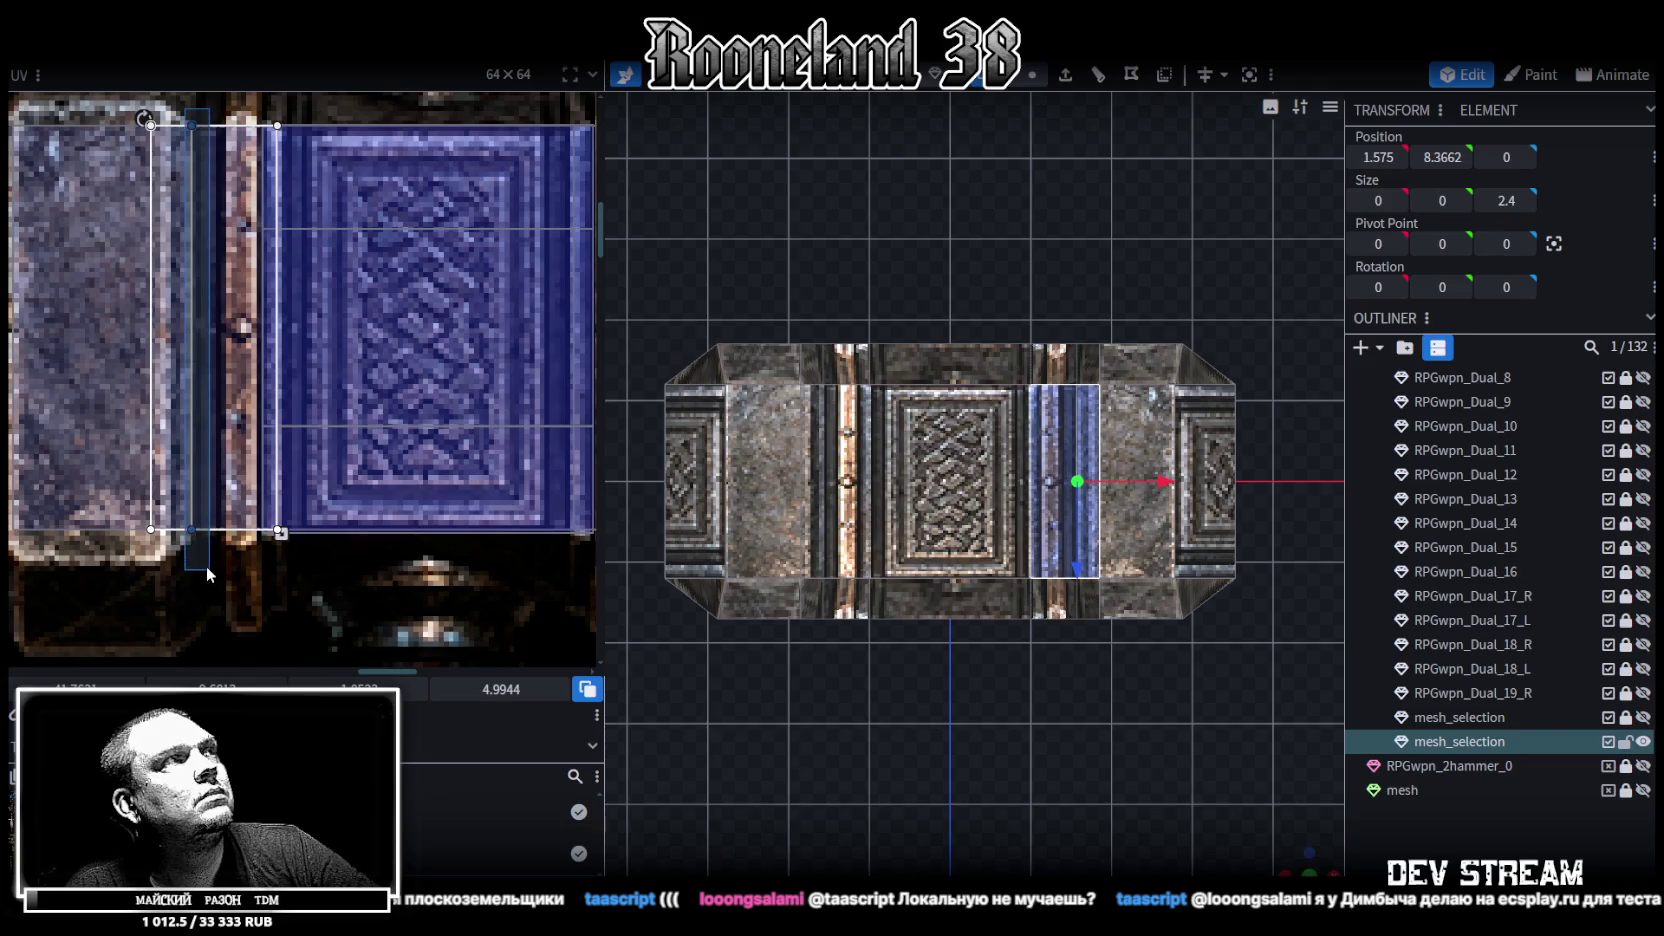
pyautogui.moveTo(191, 125); pyautogui.dragTo(205, 125)
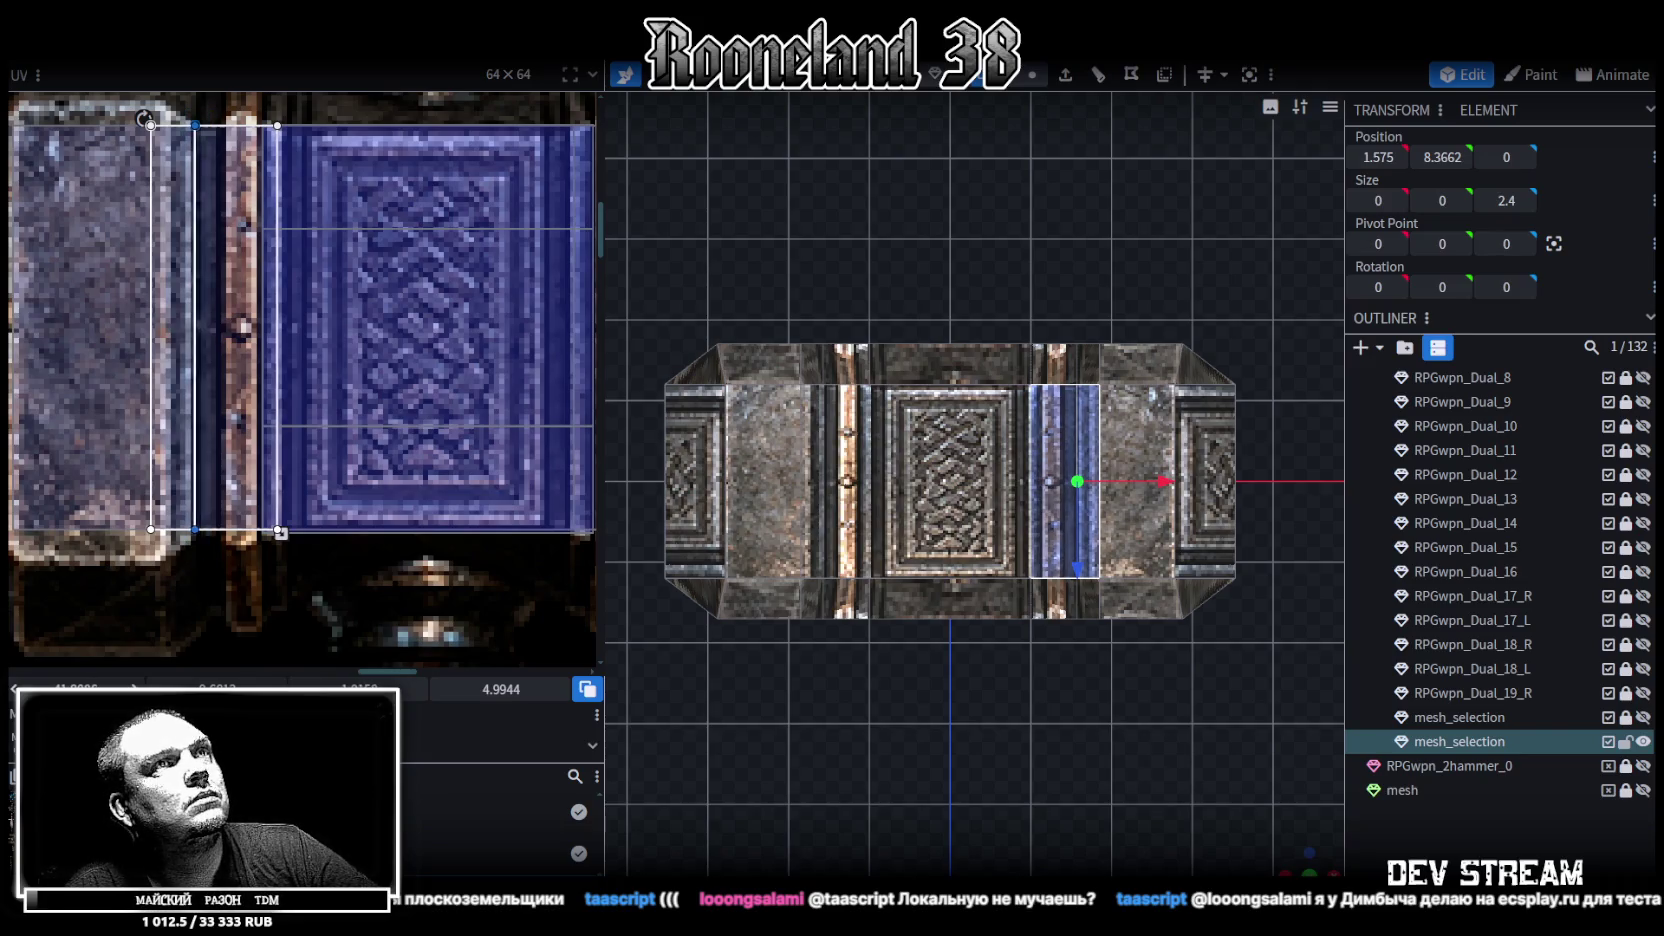
pyautogui.hotkey('ctrl', 'z')
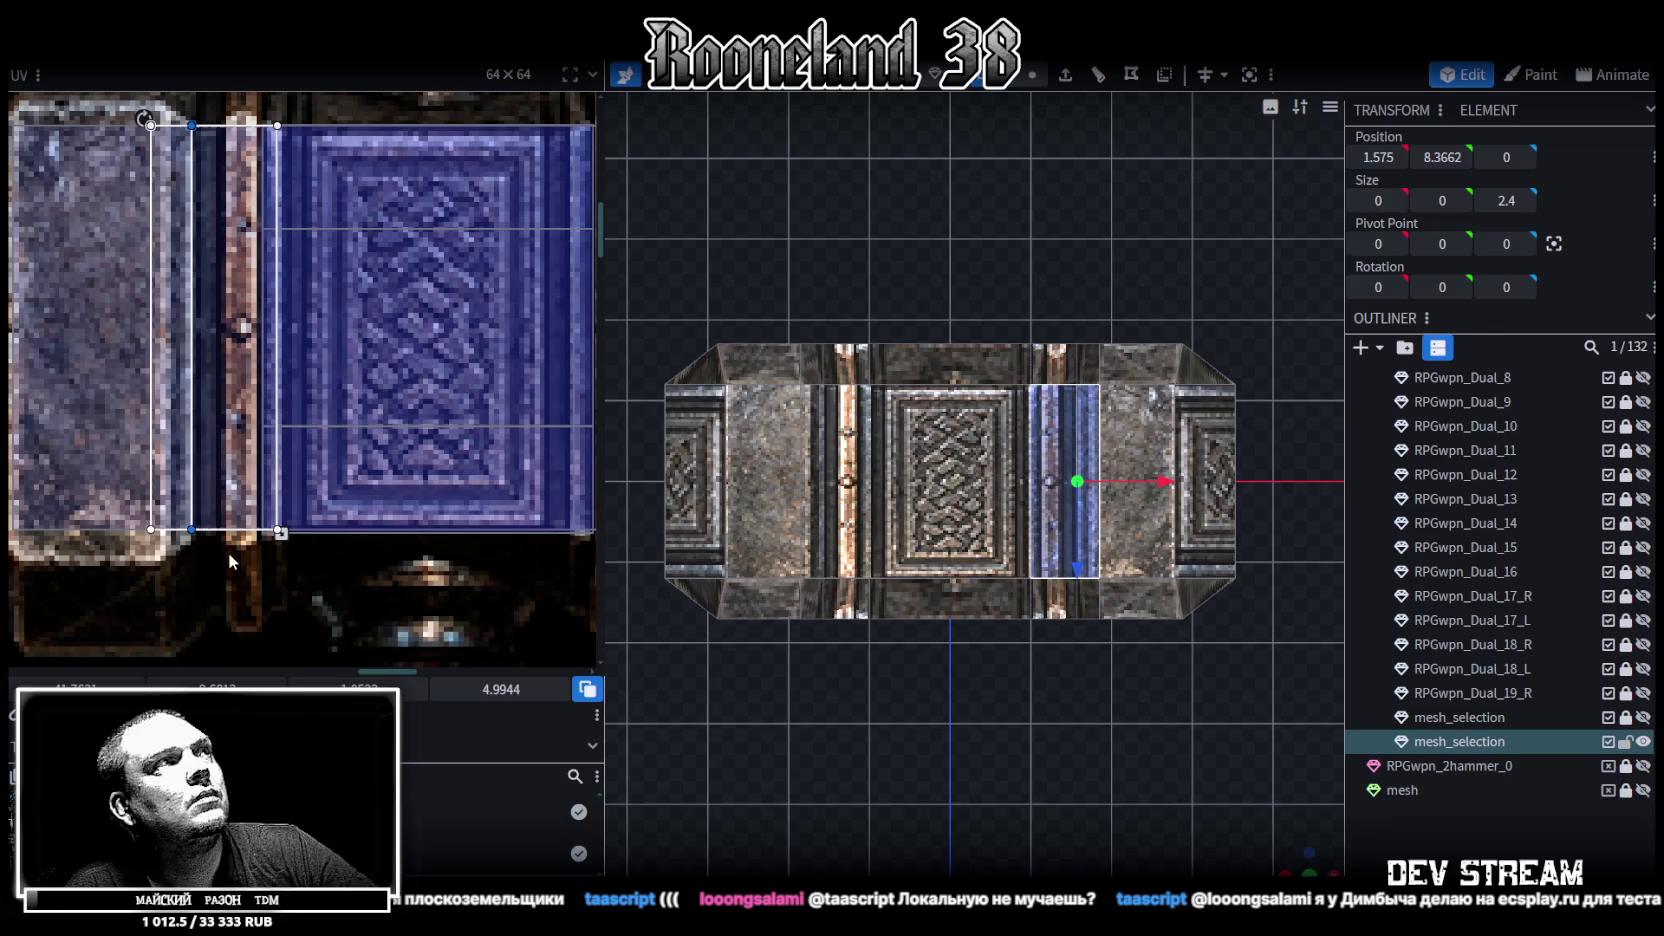
pyautogui.moveTo(228, 552); pyautogui.dragTo(234, 576, button='middle')
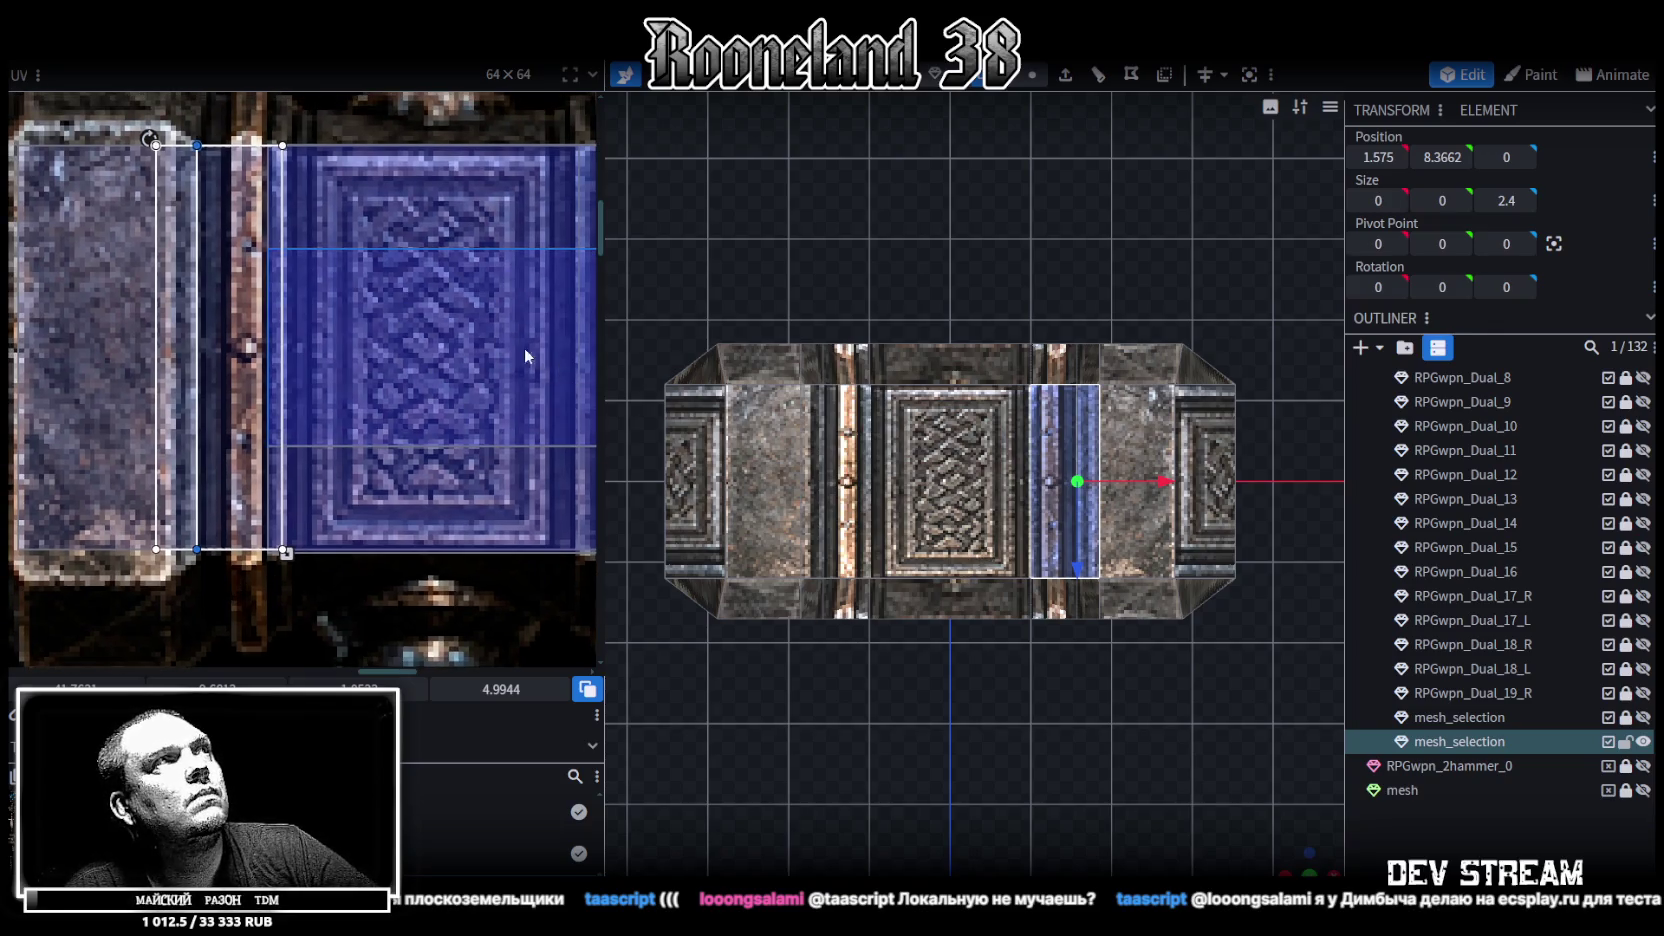
pyautogui.scroll(-2, 430, 310)
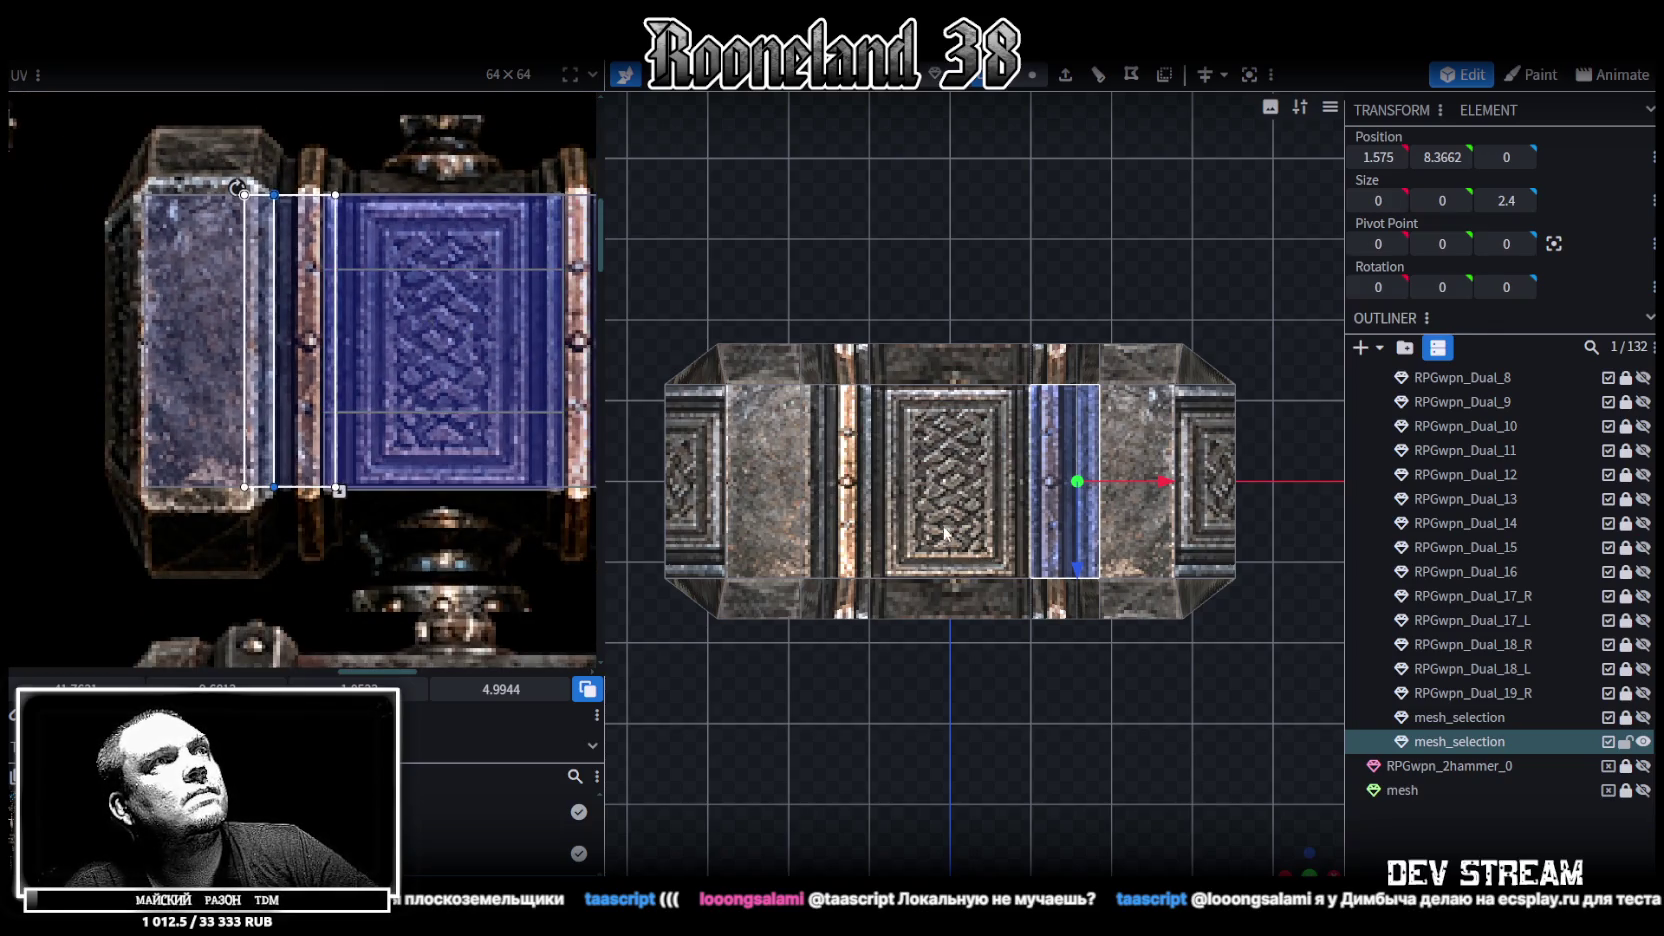
pyautogui.moveTo(222, 168); pyautogui.dragTo(352, 518)
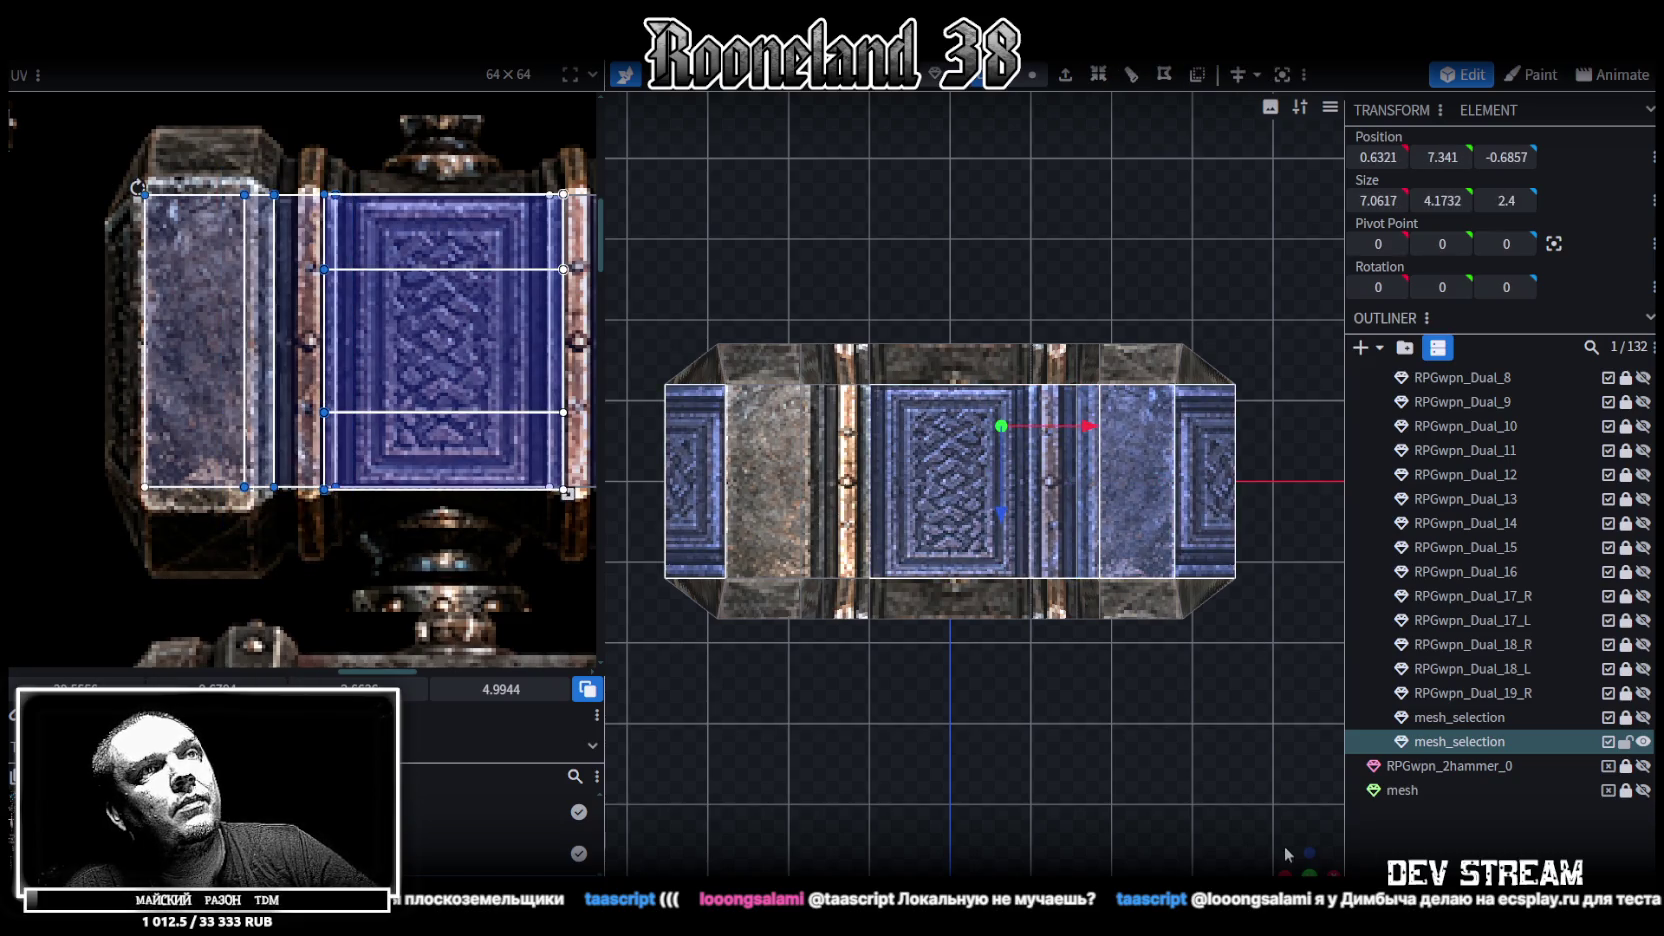
# Select the hammer head's bottom face and its thin chamfer face from a low angle
pyautogui.moveTo(1257, 818)
pyautogui.mouseDown()
pyautogui.moveTo(1066, 632)
pyautogui.moveTo(1045, 538)
pyautogui.mouseUp()
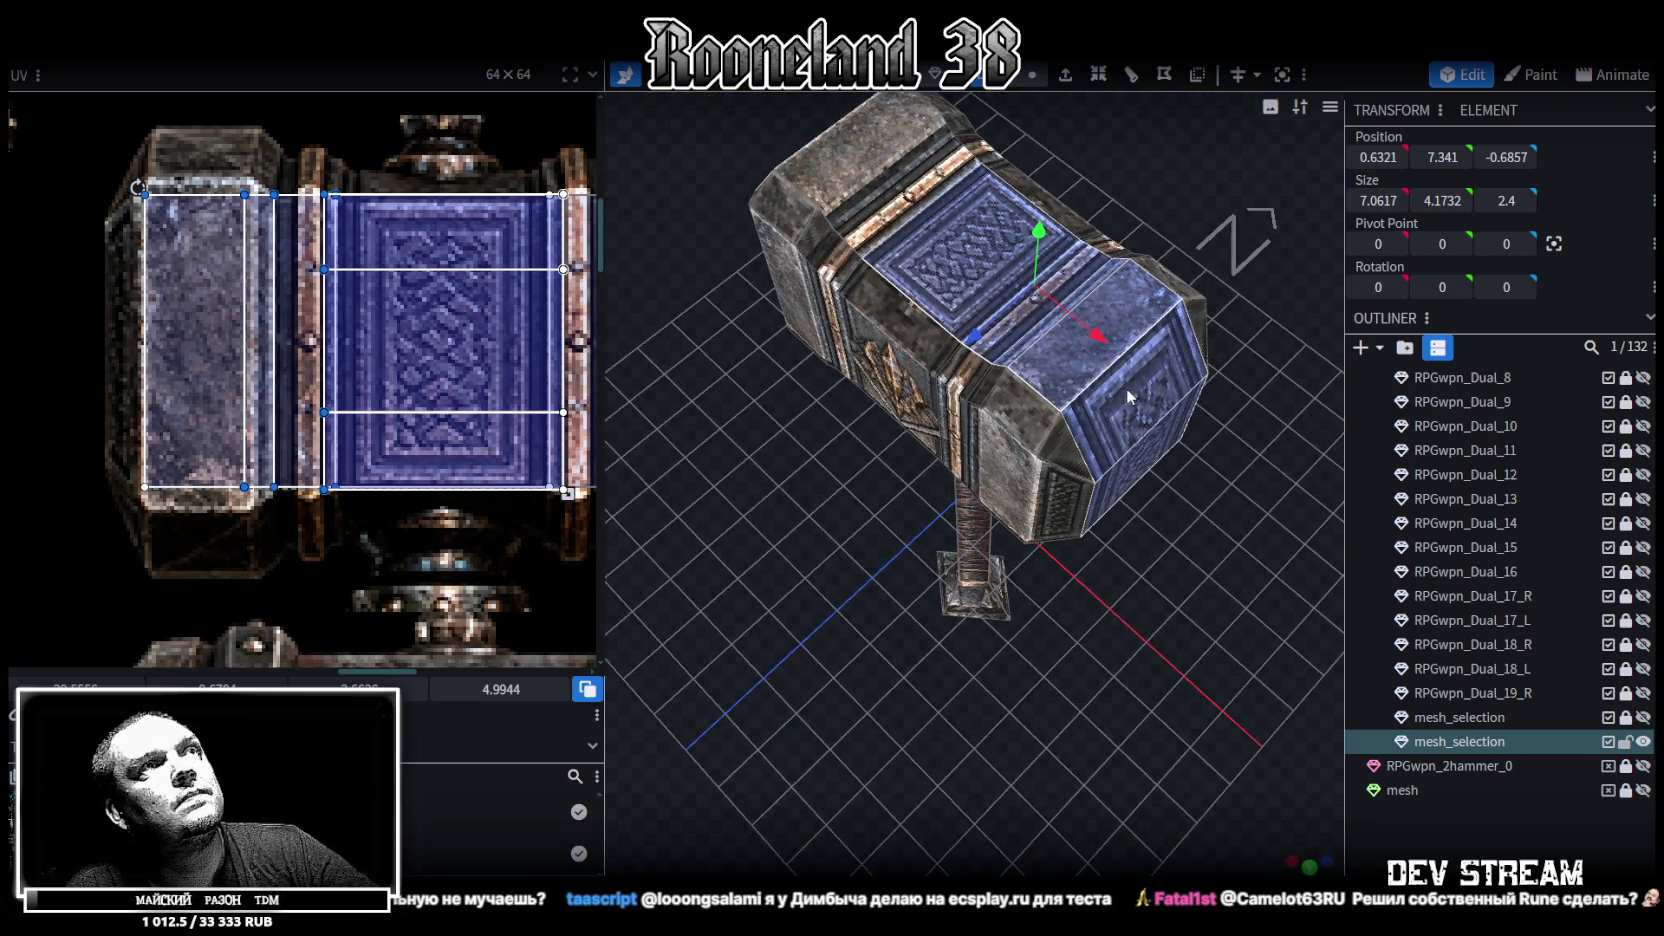
pyautogui.click(1142, 475)
pyautogui.moveTo(1142, 475)
pyautogui.mouseDown()
pyautogui.moveTo(1040, 293)
pyautogui.moveTo(1100, 708)
pyautogui.mouseUp()
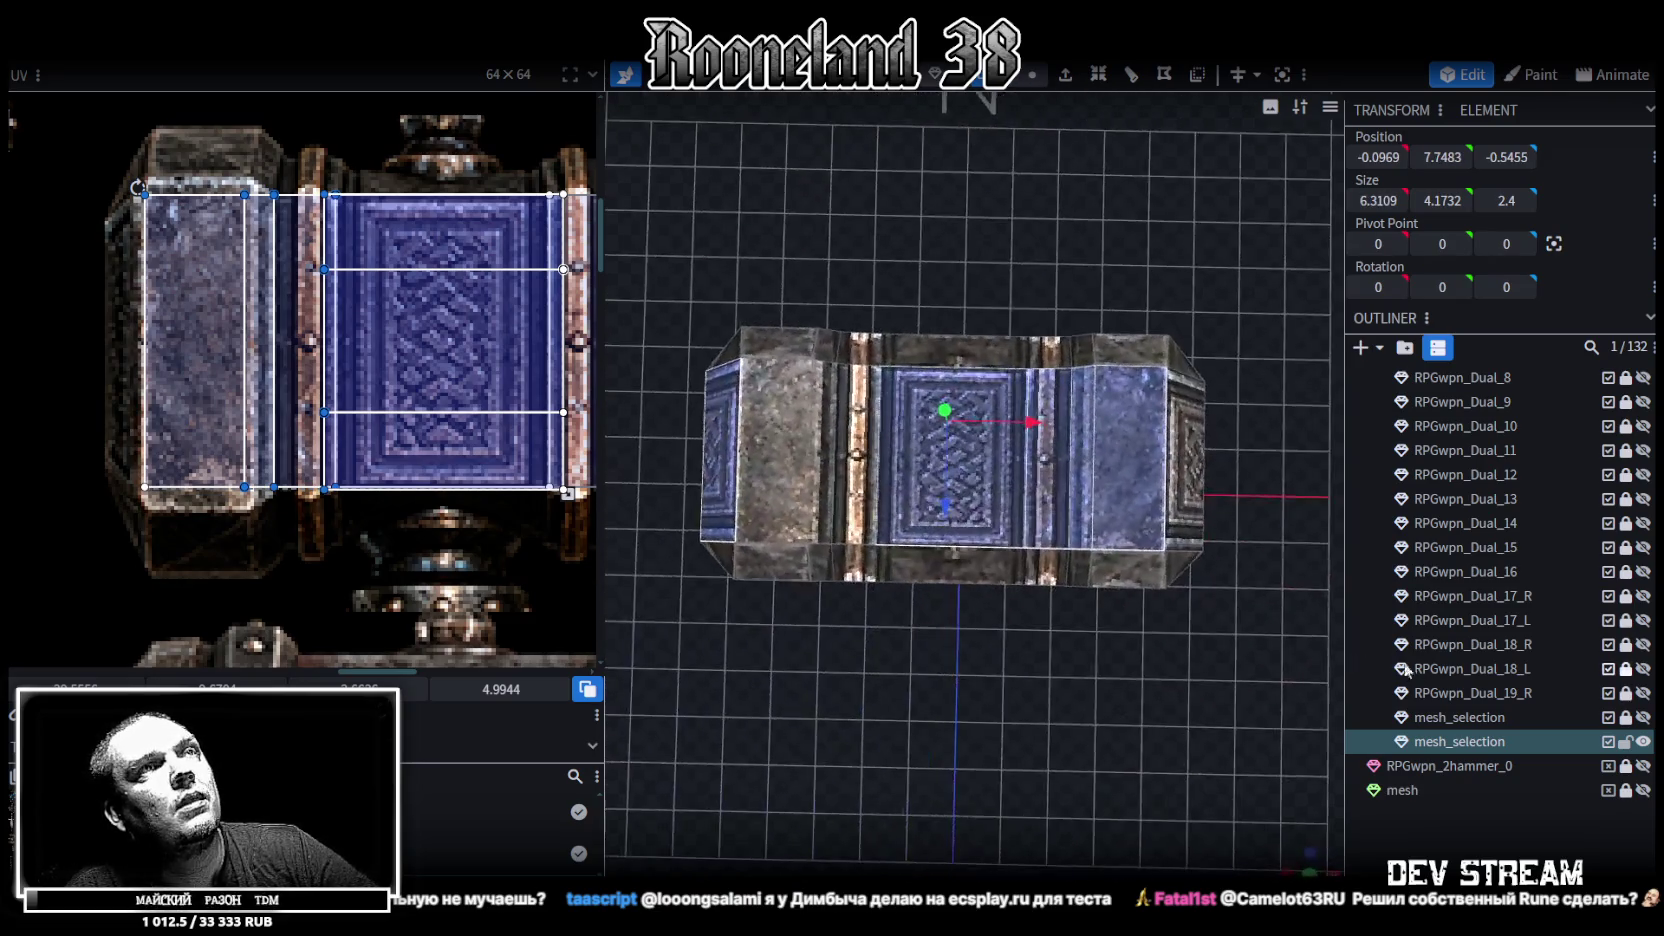
pyautogui.moveTo(890, 666)
pyautogui.mouseDown()
pyautogui.moveTo(937, 682)
pyautogui.moveTo(910, 478)
pyautogui.mouseUp()
pyautogui.click(900, 367)
pyautogui.moveTo(942, 682)
pyautogui.mouseDown()
pyautogui.moveTo(1150, 604)
pyautogui.moveTo(878, 374)
pyautogui.mouseUp()
pyautogui.click(878, 374)
pyautogui.click(920, 358)
# Add the head's central front, left end and top faces to the selection
pyautogui.moveTo(1124, 400); pyautogui.dragTo(840, 385)
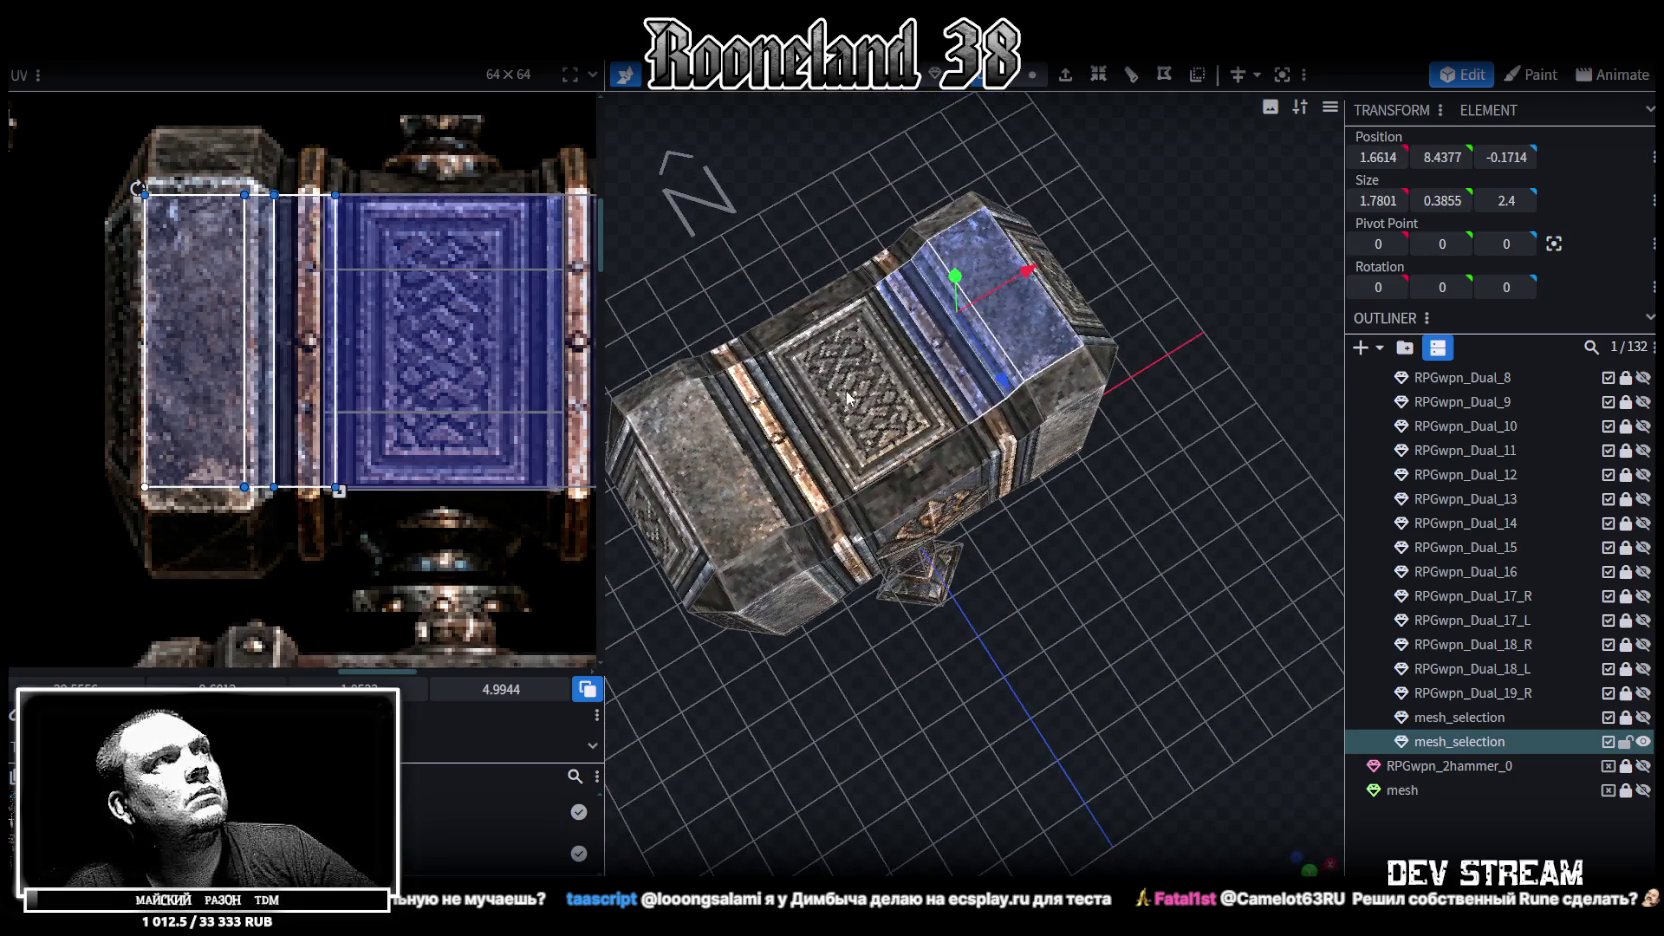
pyautogui.keyDown('shift'); pyautogui.click(847, 398); pyautogui.keyUp('shift')
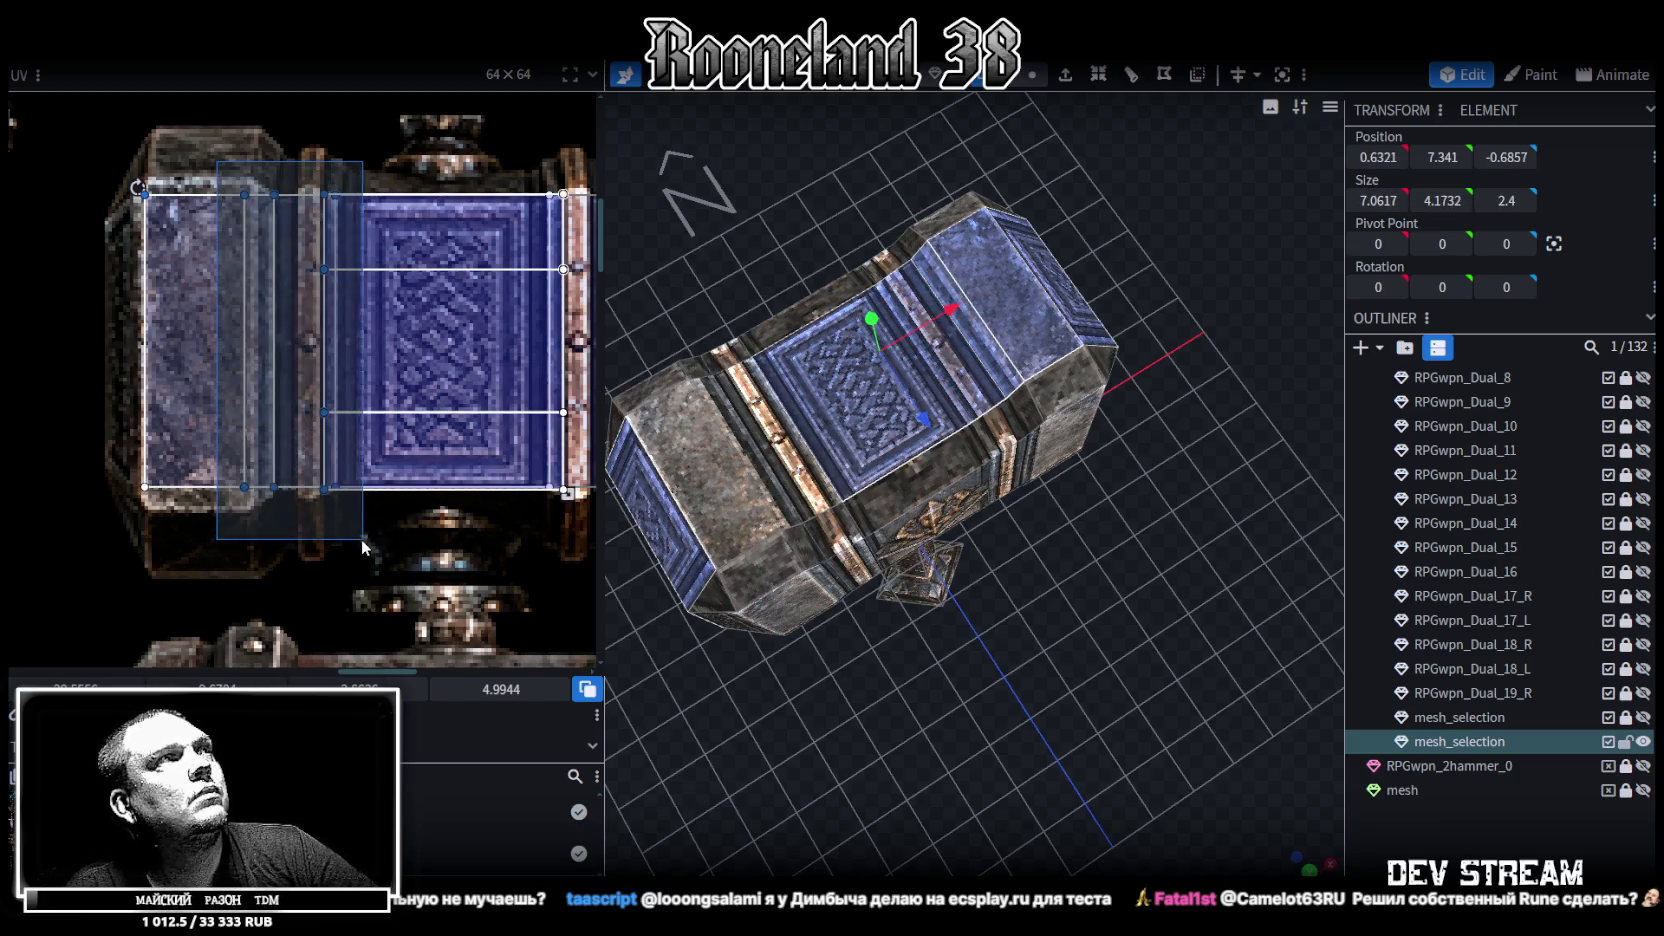
pyautogui.keyDown('shift'); pyautogui.click(897, 530); pyautogui.keyUp('shift')
pyautogui.moveTo(670, 557)
pyautogui.mouseDown()
pyautogui.moveTo(841, 346)
pyautogui.moveTo(795, 470)
pyautogui.mouseUp()
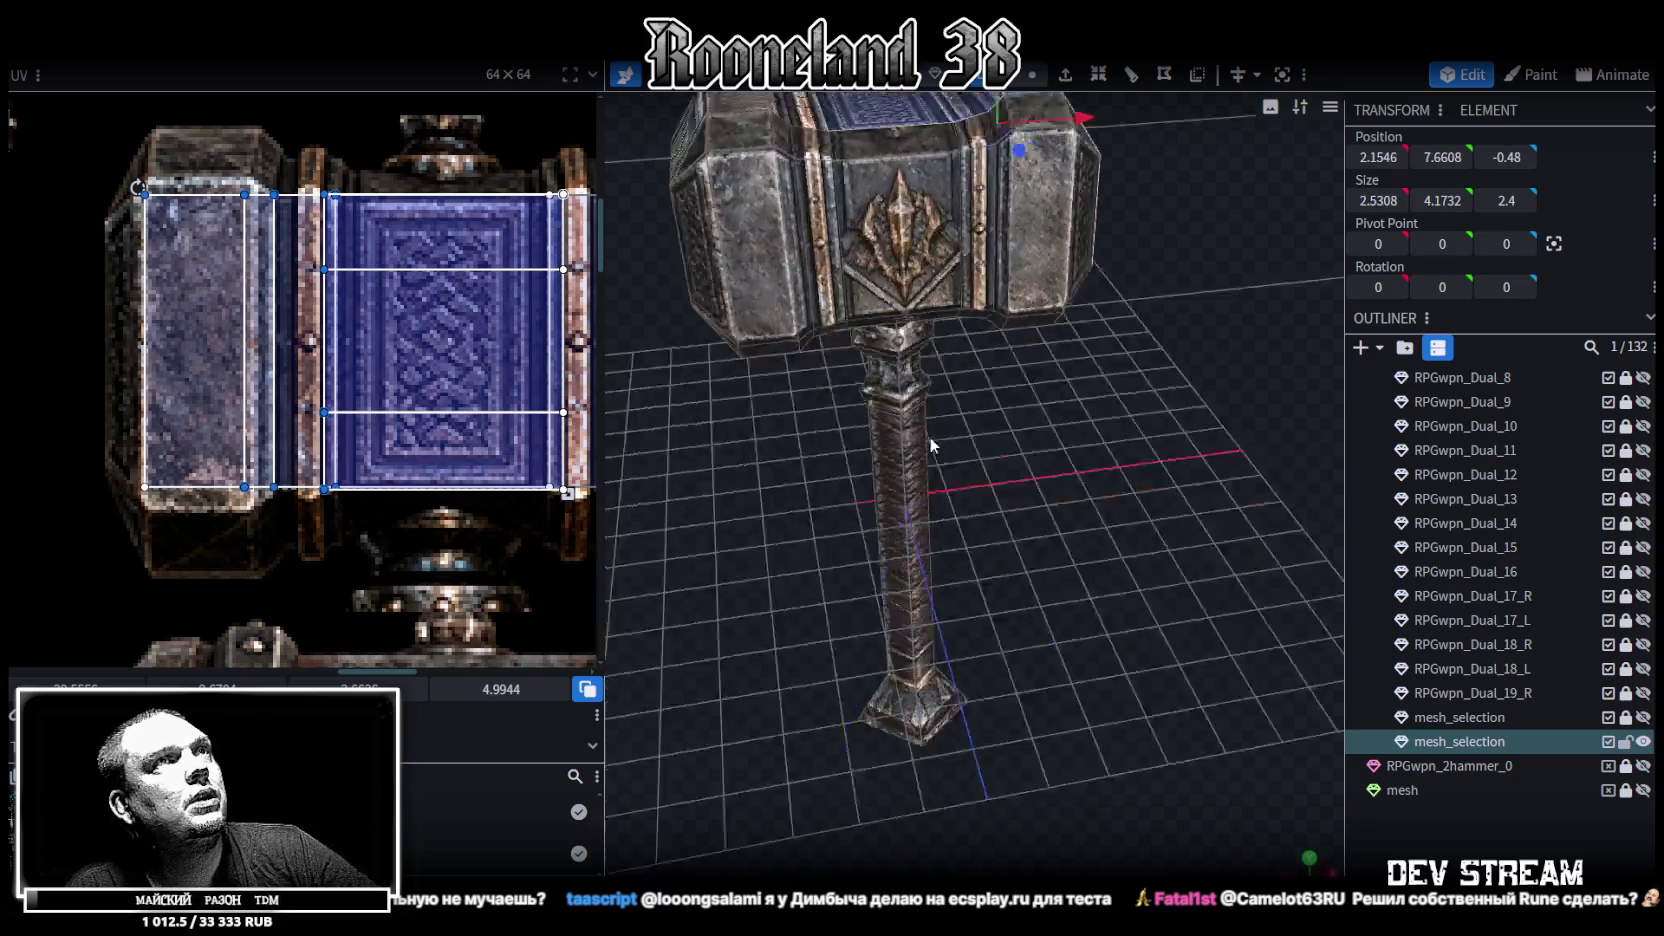
pyautogui.click(1027, 307)
pyautogui.moveTo(1068, 491); pyautogui.dragTo(1060, 380)
pyautogui.click(990, 305)
pyautogui.moveTo(445, 439)
pyautogui.mouseDown(button='middle')
pyautogui.moveTo(190, 458)
pyautogui.moveTo(462, 494)
pyautogui.moveTo(429, 465)
pyautogui.moveTo(353, 527)
pyautogui.mouseUp(button='middle')
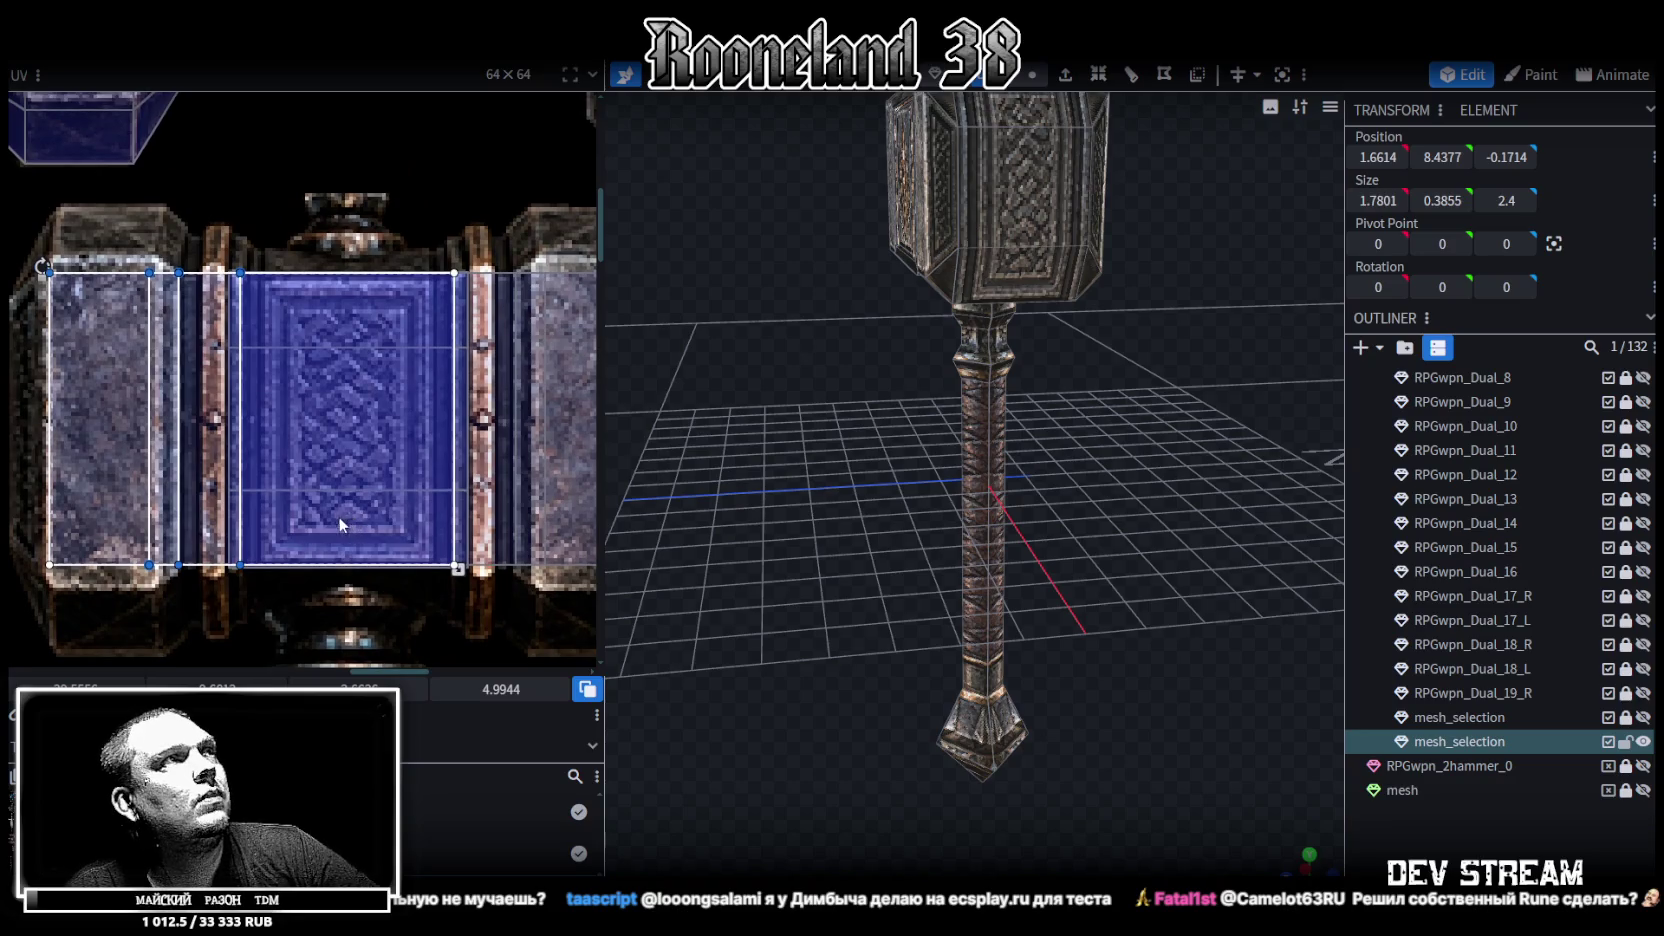
# From a top view, nudge the selected head mapping columns about 2 px right
pyautogui.moveTo(900, 445)
pyautogui.mouseDown()
pyautogui.moveTo(1028, 633)
pyautogui.moveTo(1117, 667)
pyautogui.mouseUp()
pyautogui.press('KP_7')
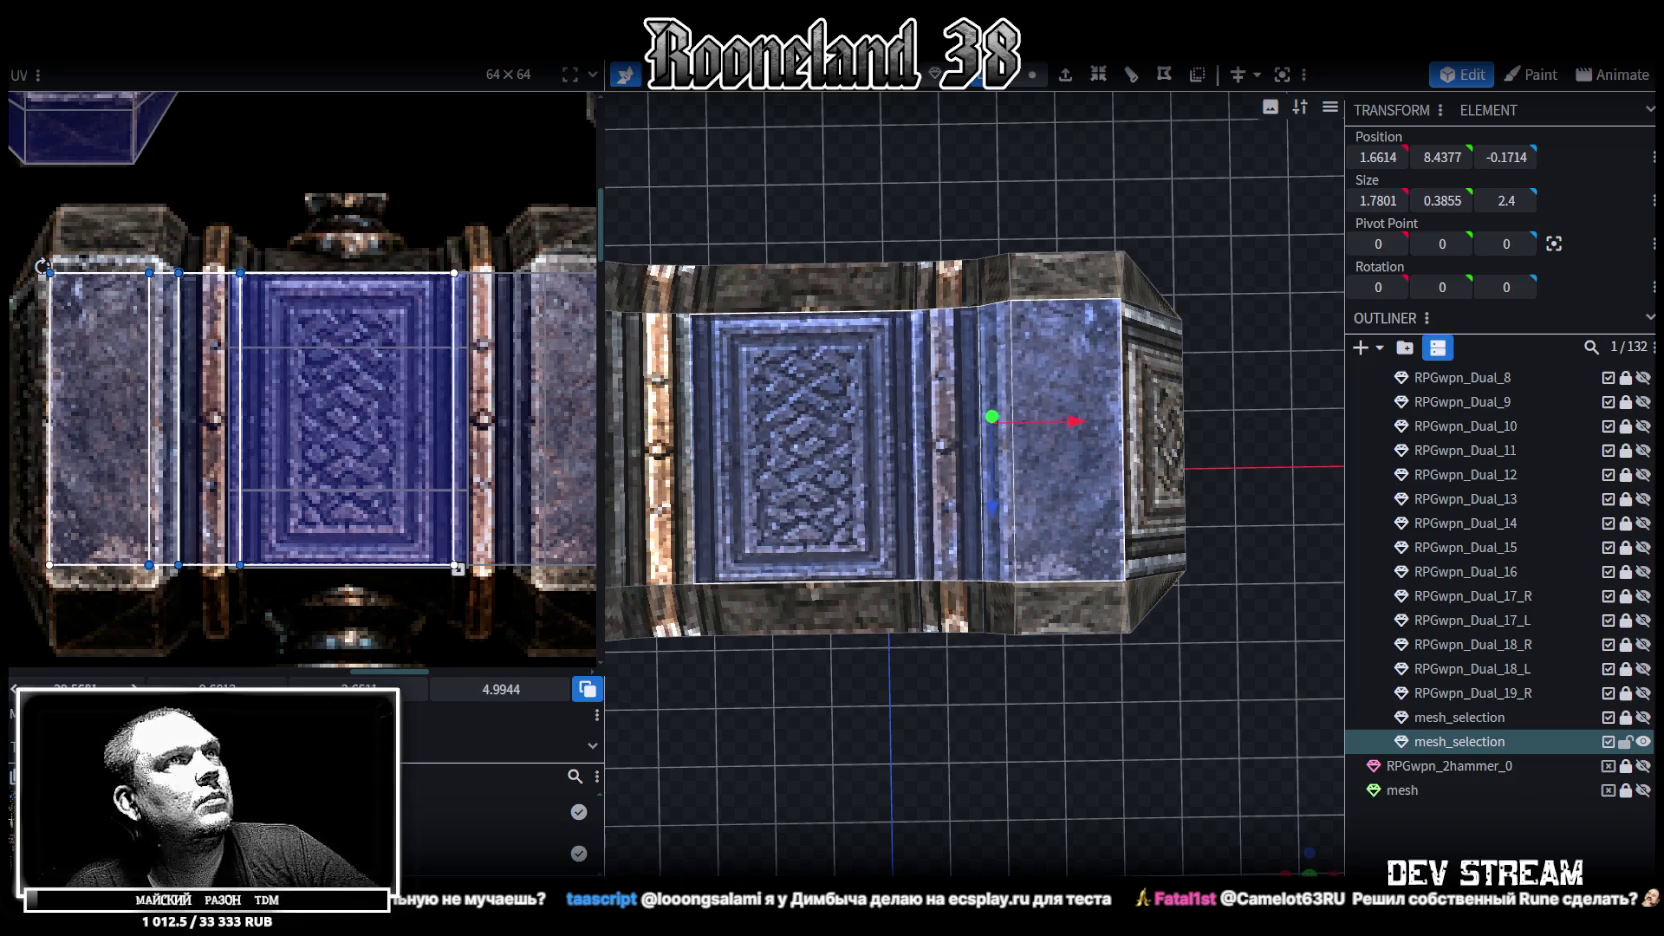
pyautogui.moveTo(49, 420); pyautogui.dragTo(55, 420)
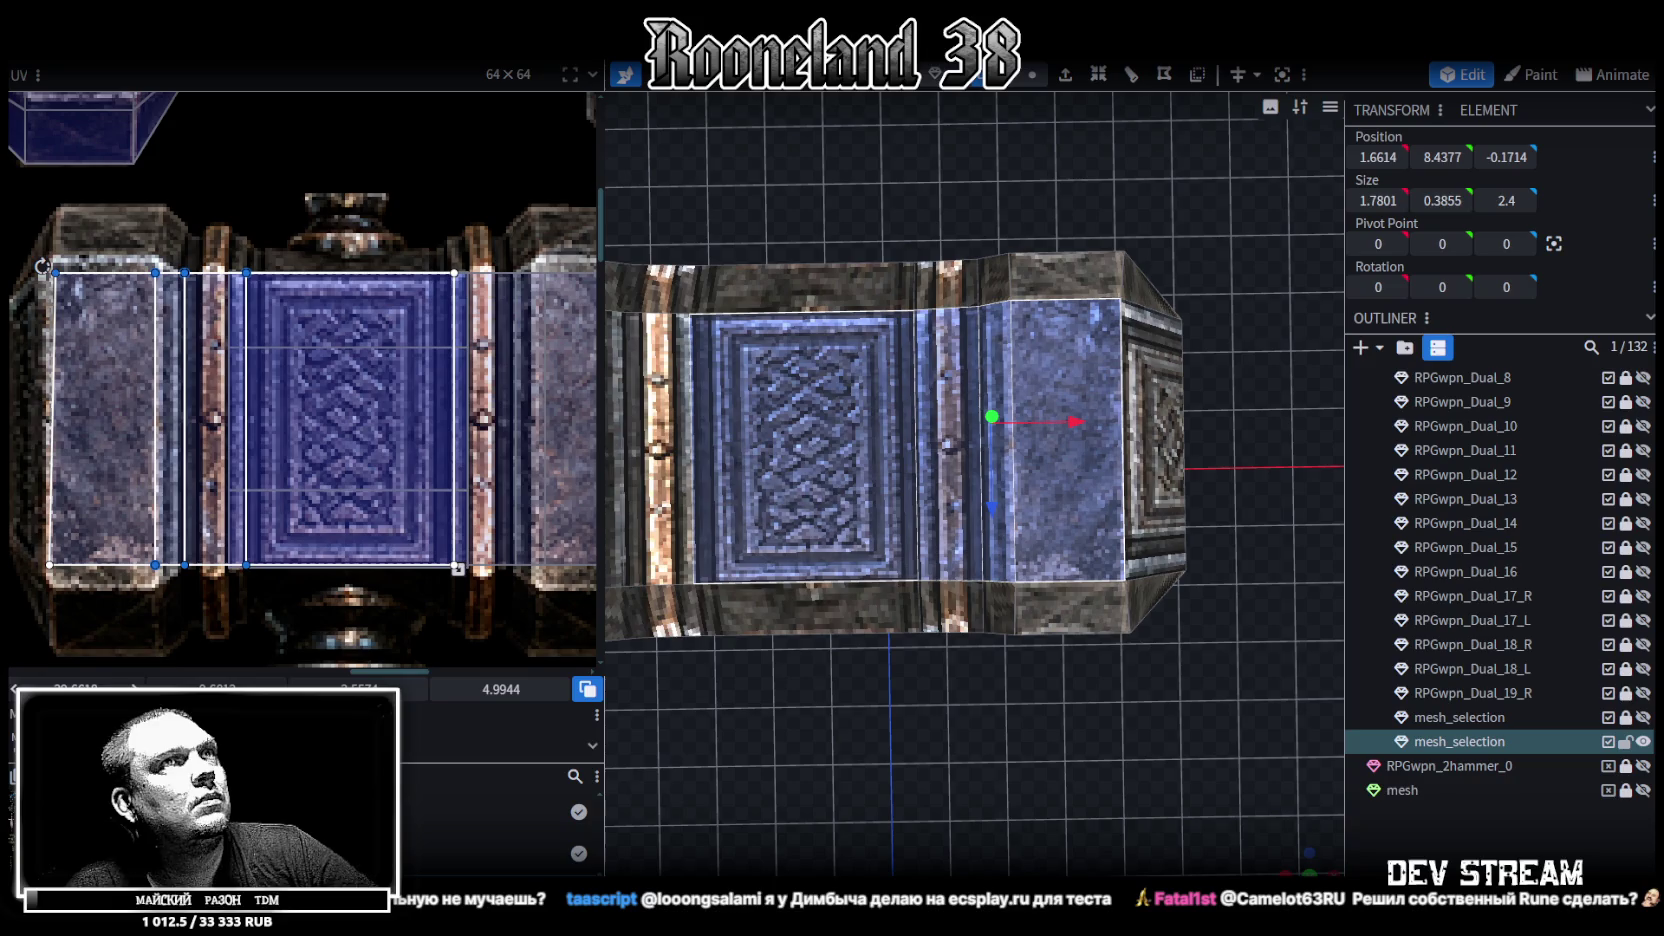
pyautogui.scroll(-2, 690, 660)
pyautogui.moveTo(690, 660); pyautogui.dragTo(786, 638, button='right')
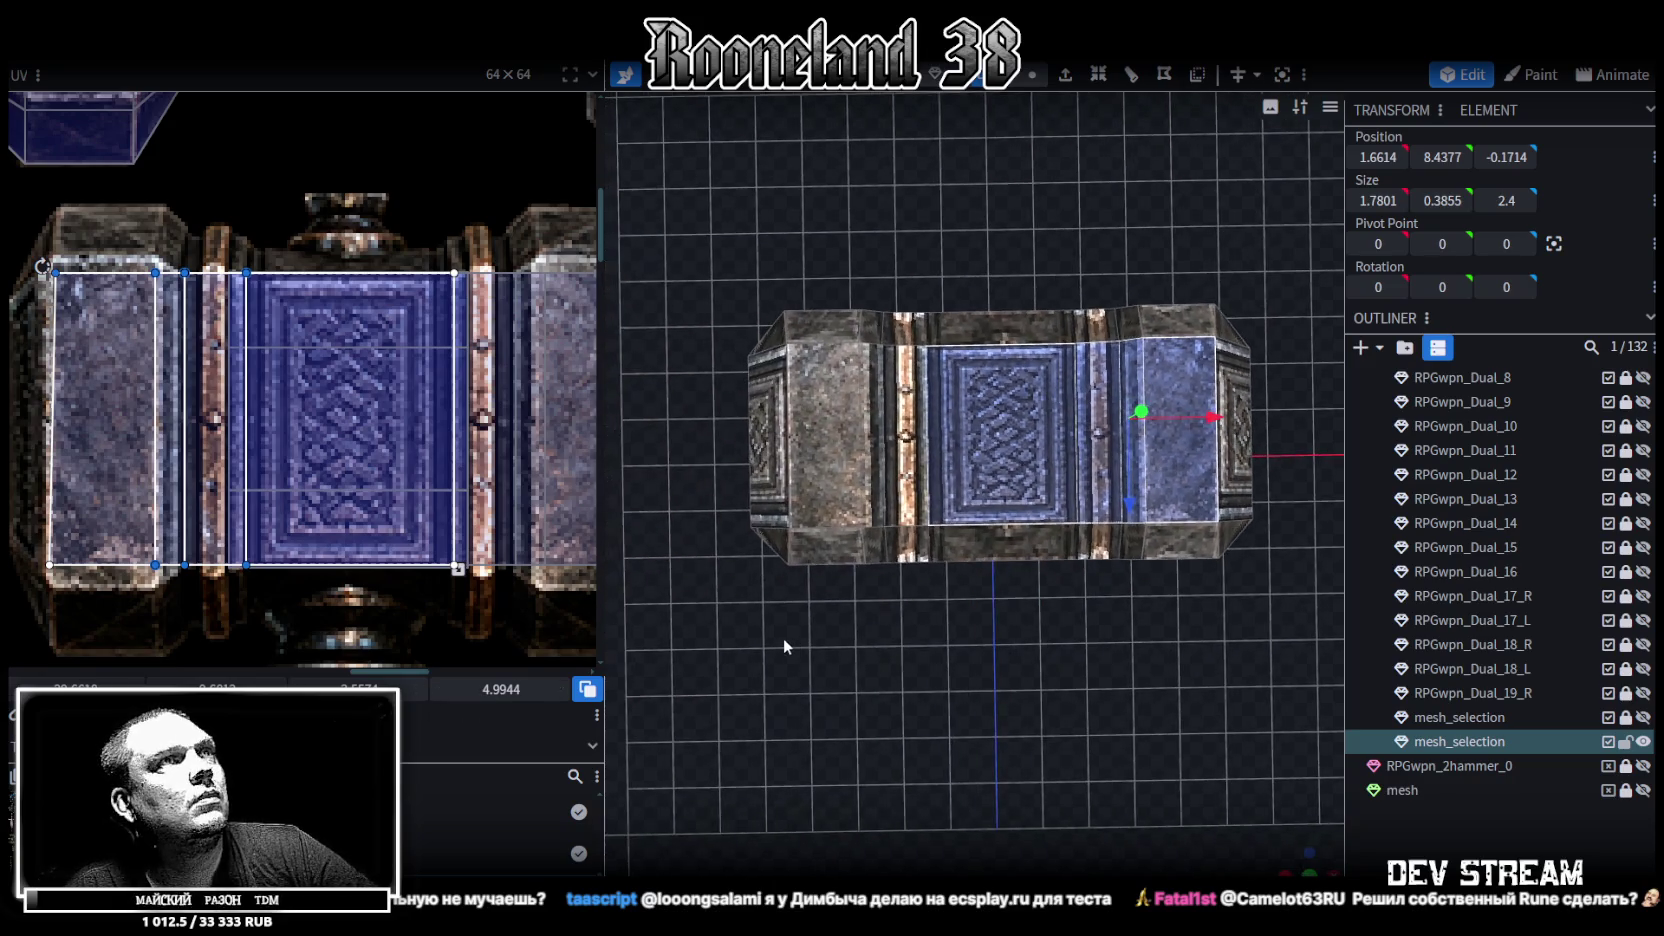
pyautogui.hotkey('ctrl', 'z')
pyautogui.moveTo(78, 689)
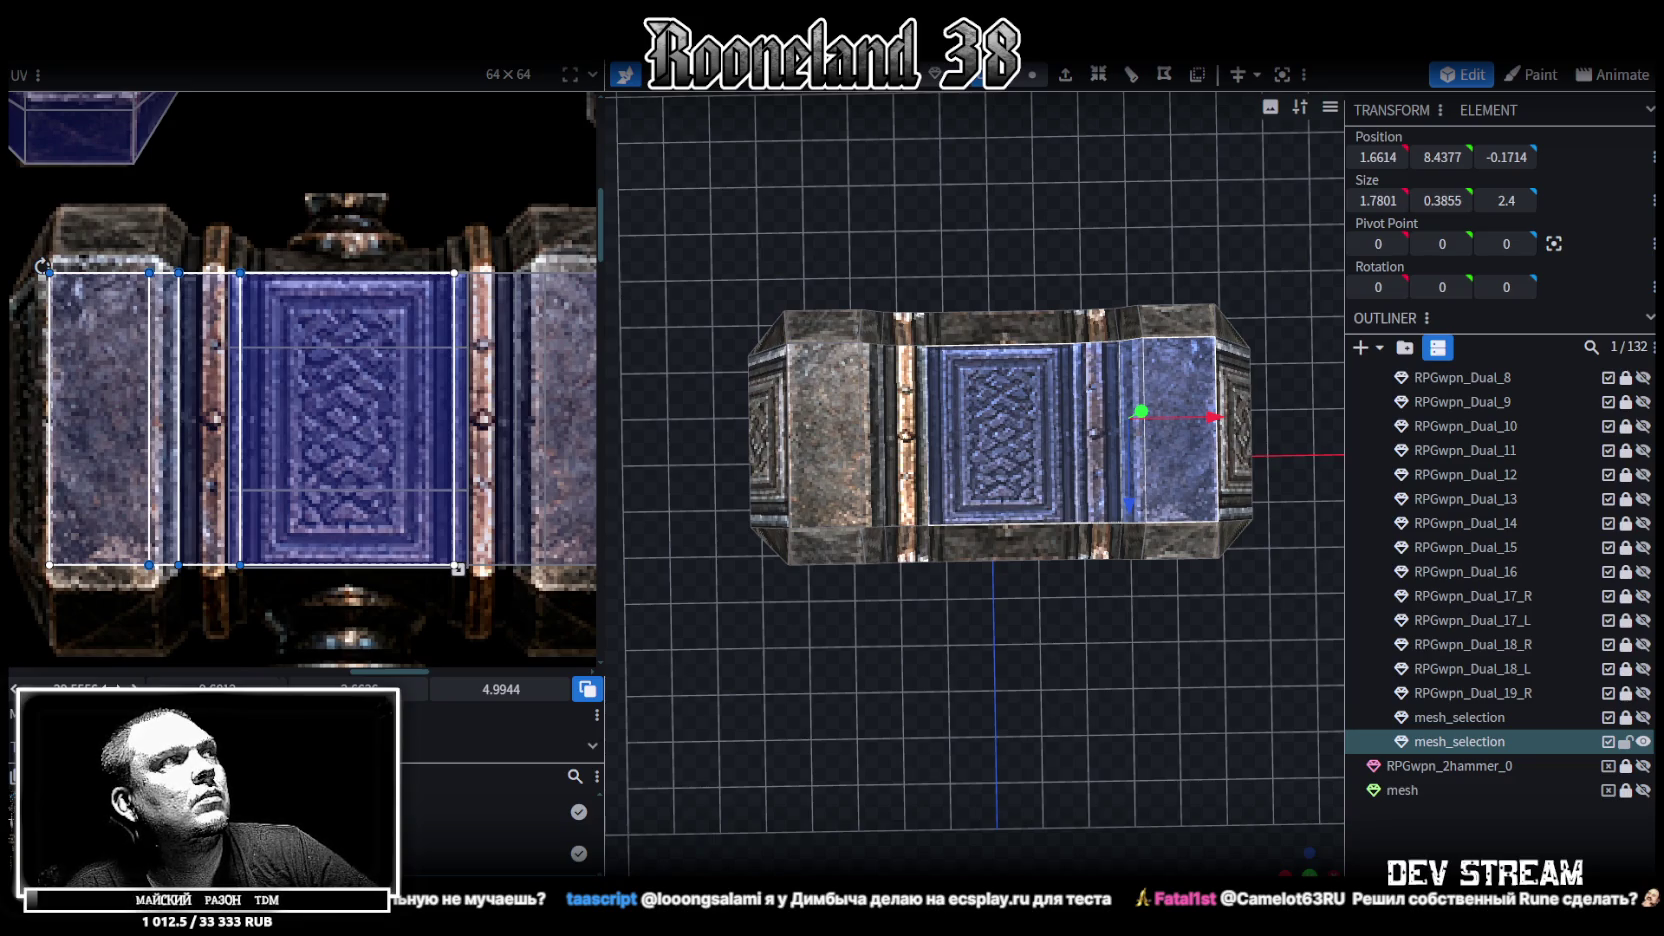
pyautogui.moveTo(178, 420); pyautogui.dragTo(184, 420)
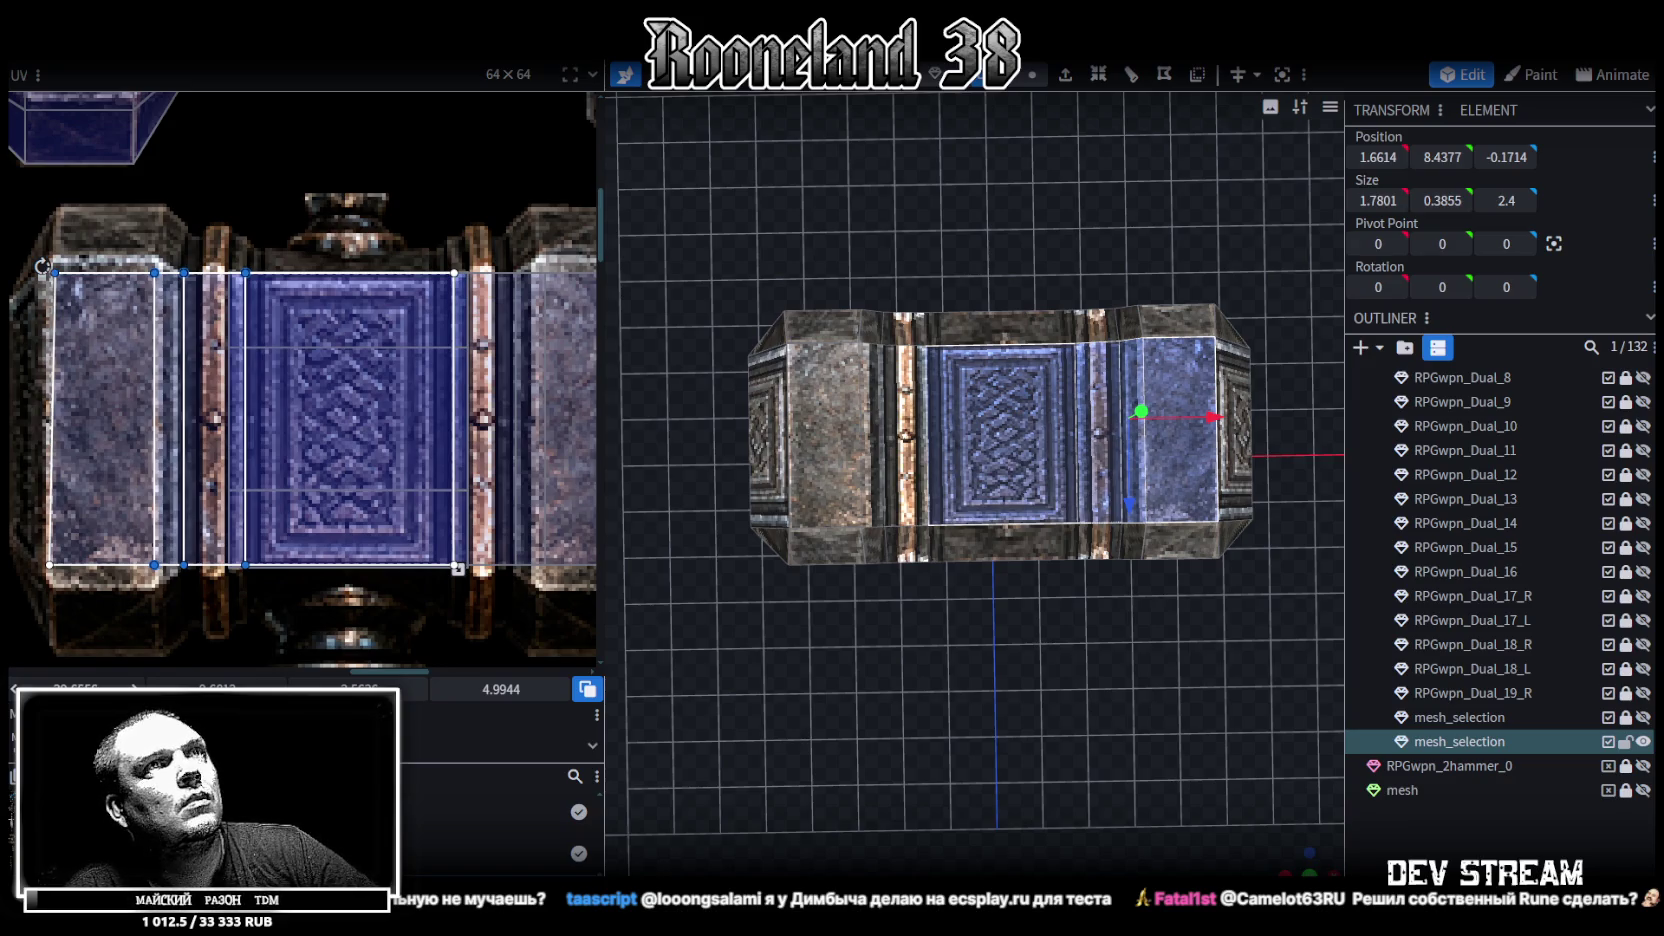
# Extend the head end face's mapping about 4 px left and adjust its top-left corner
pyautogui.click(113, 549)
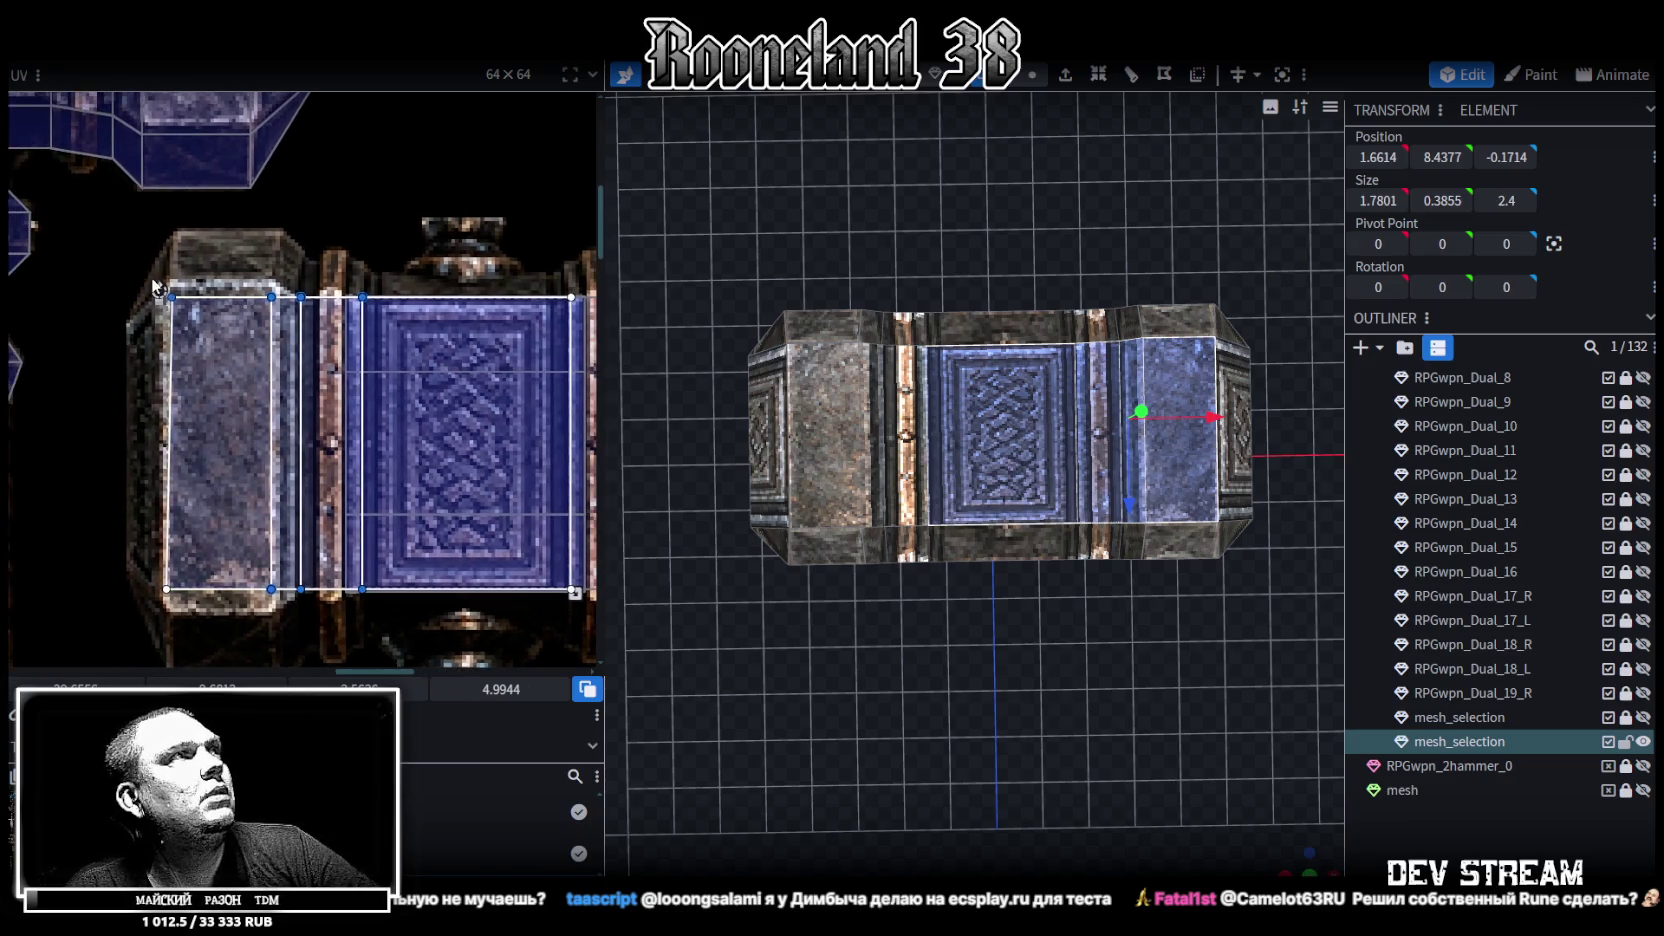
pyautogui.moveTo(170, 440); pyautogui.dragTo(164, 440)
pyautogui.moveTo(165, 297)
pyautogui.mouseDown()
pyautogui.moveTo(128, 297)
pyautogui.moveTo(171, 297)
pyautogui.mouseUp()
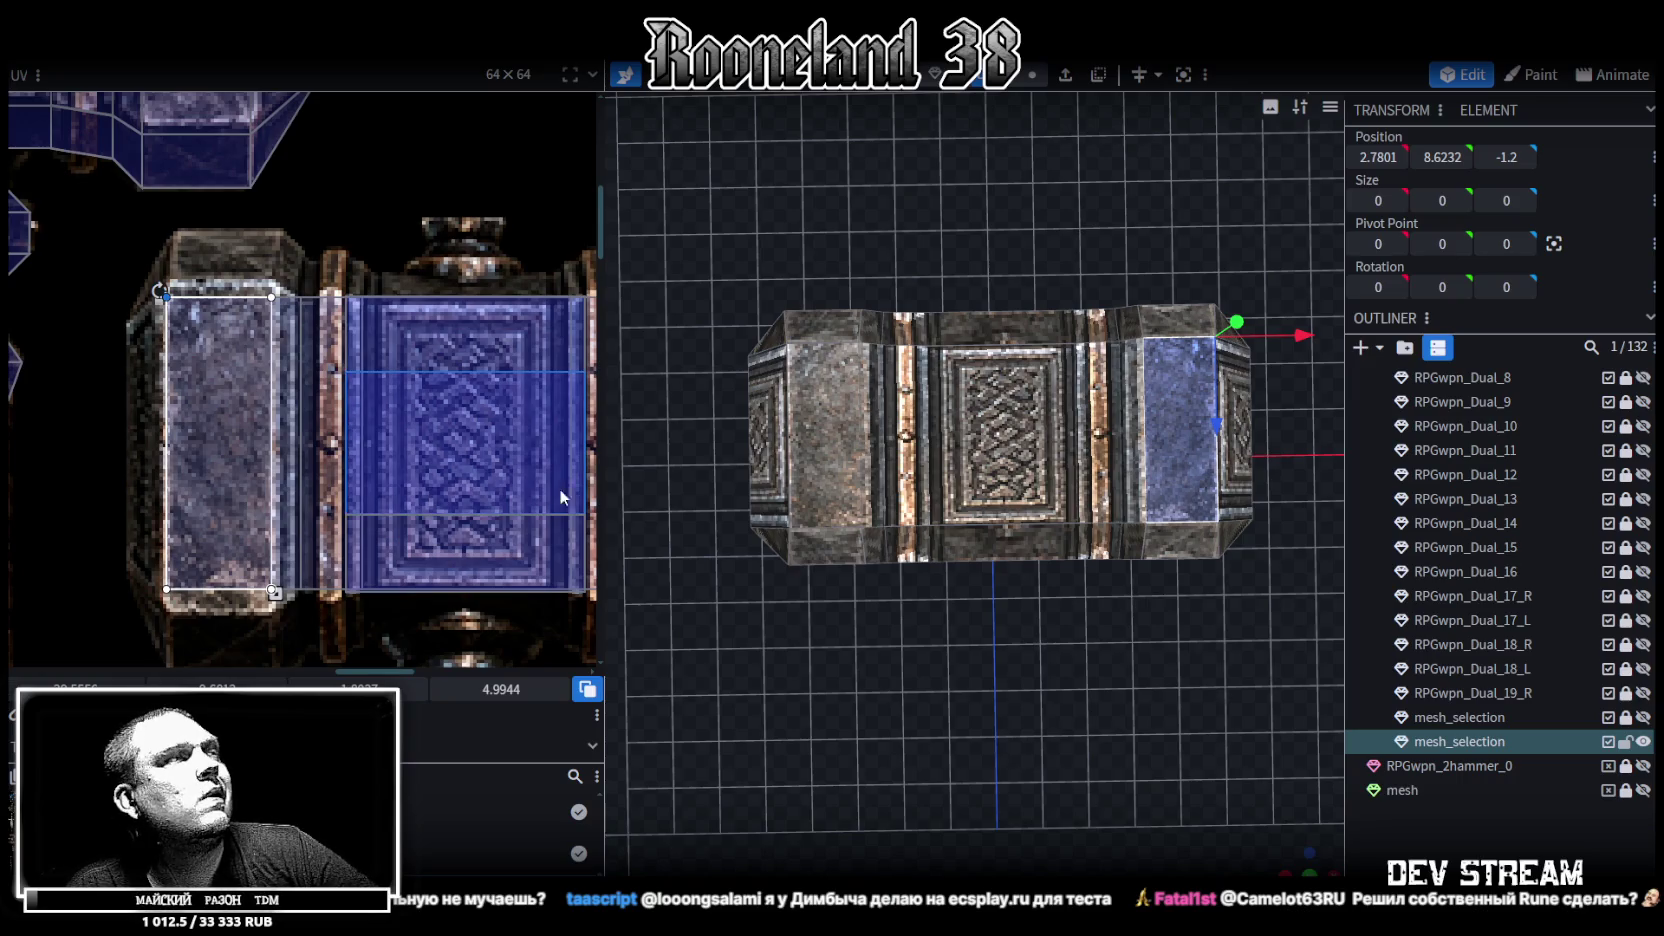
pyautogui.moveTo(555, 503); pyautogui.dragTo(370, 454, button='middle')
pyautogui.scroll(3, 960, 378)
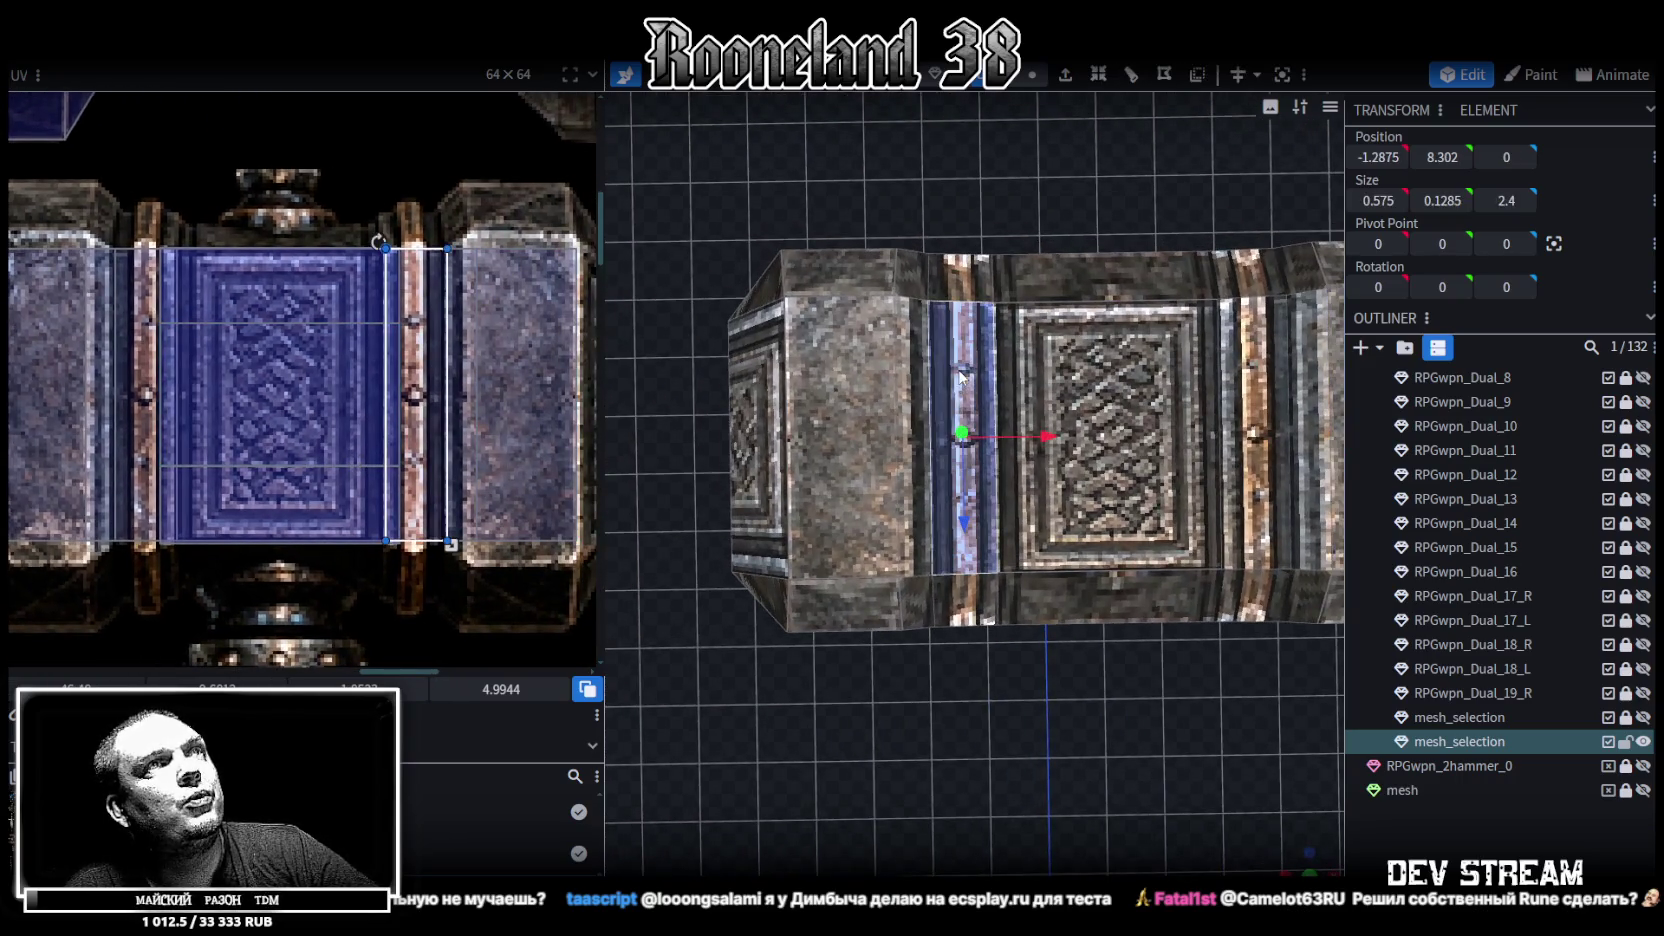
# Box-select the left block and centre engraved panel faces together
pyautogui.click(960, 378)
pyautogui.scroll(-2, 395, 337)
pyautogui.scroll(3, 395, 337)
pyautogui.click(395, 337)
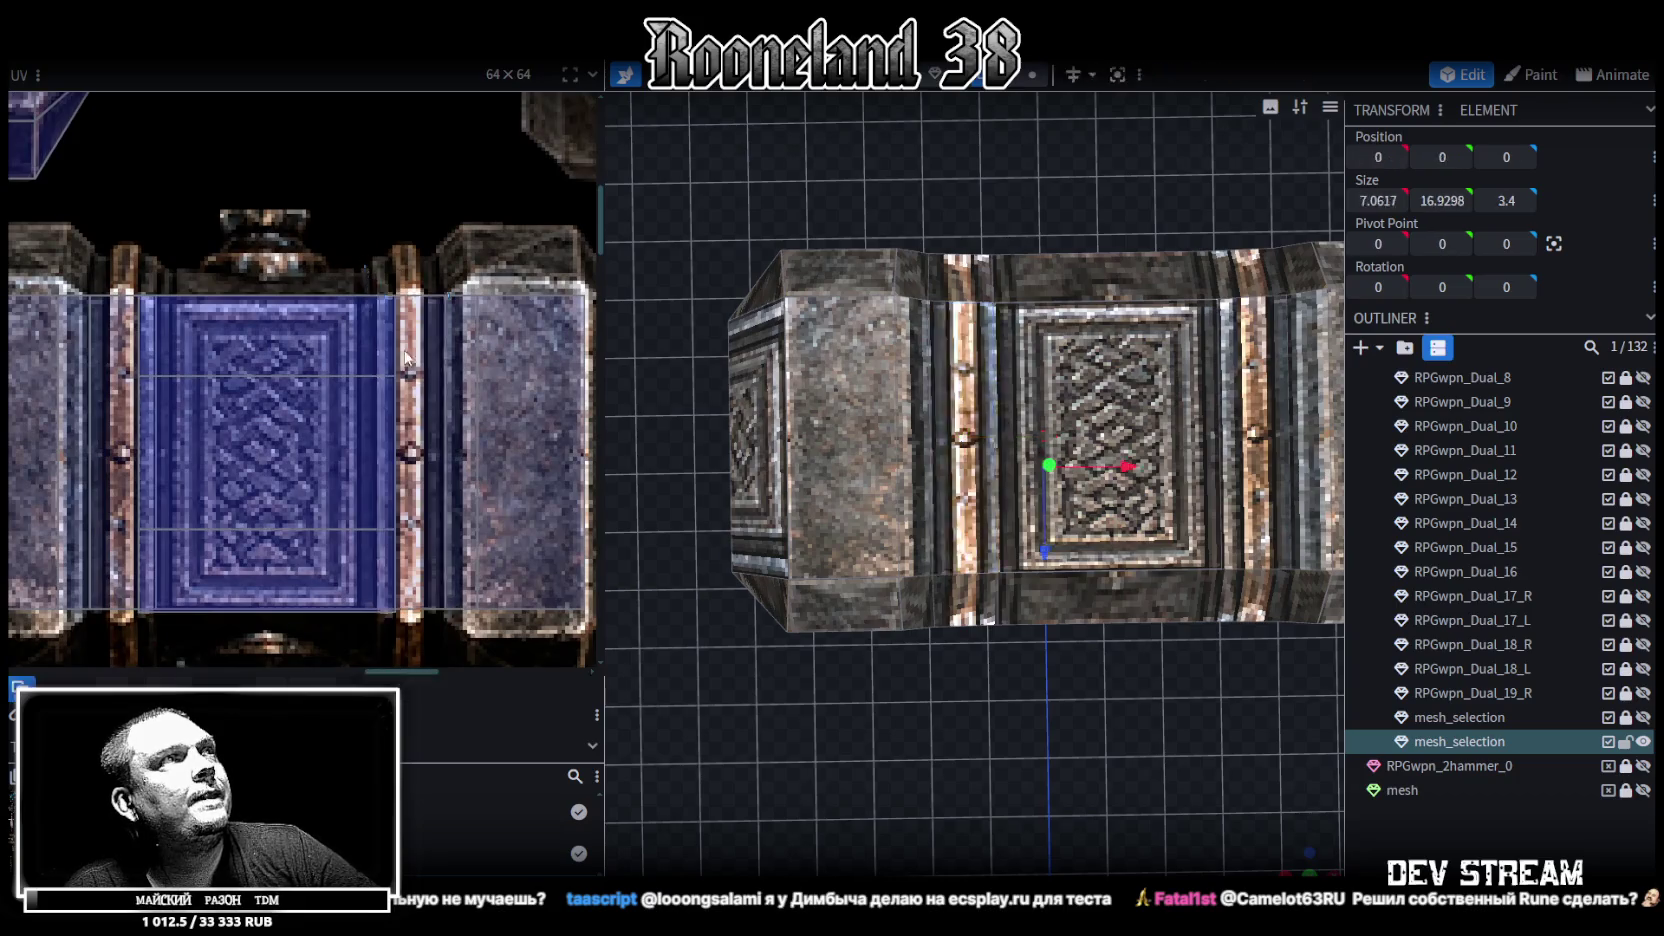
pyautogui.moveTo(395, 337); pyautogui.dragTo(484, 632)
pyautogui.moveTo(975, 673)
pyautogui.mouseDown()
pyautogui.moveTo(857, 645)
pyautogui.moveTo(933, 662)
pyautogui.moveTo(1071, 401)
pyautogui.moveTo(1157, 523)
pyautogui.moveTo(1063, 358)
pyautogui.moveTo(827, 546)
pyautogui.moveTo(1170, 551)
pyautogui.mouseUp()
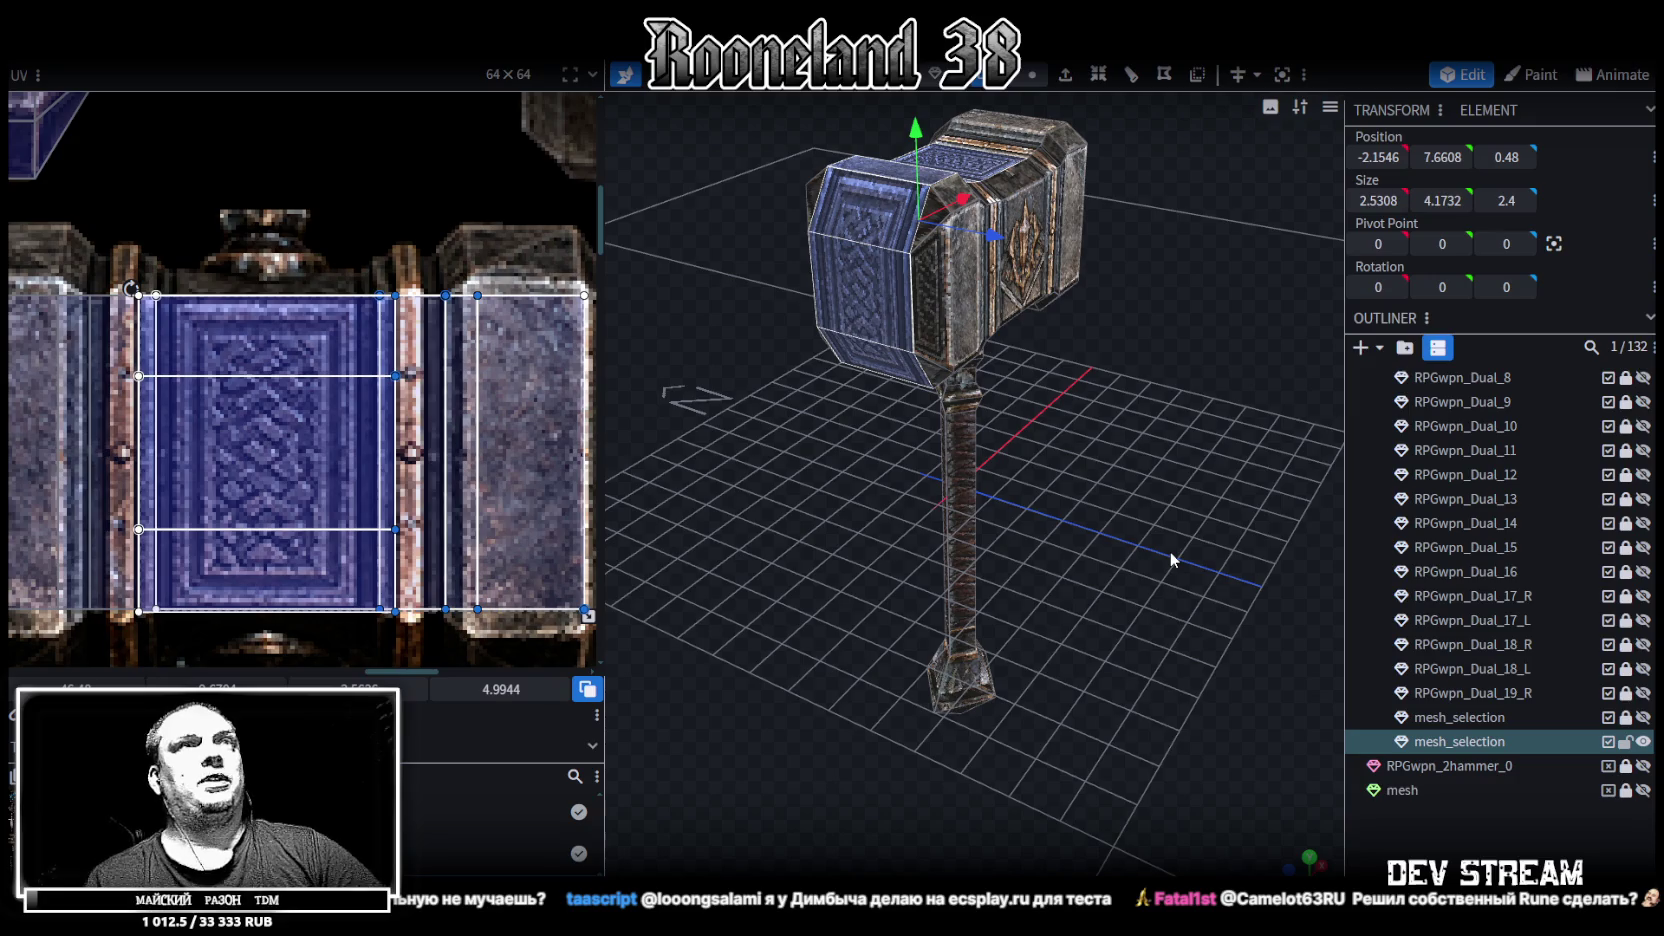
# Select another head face and shift its mapping edges slightly left from a top-down view
pyautogui.click(865, 240)
pyautogui.moveTo(1100, 480); pyautogui.dragTo(960, 680)
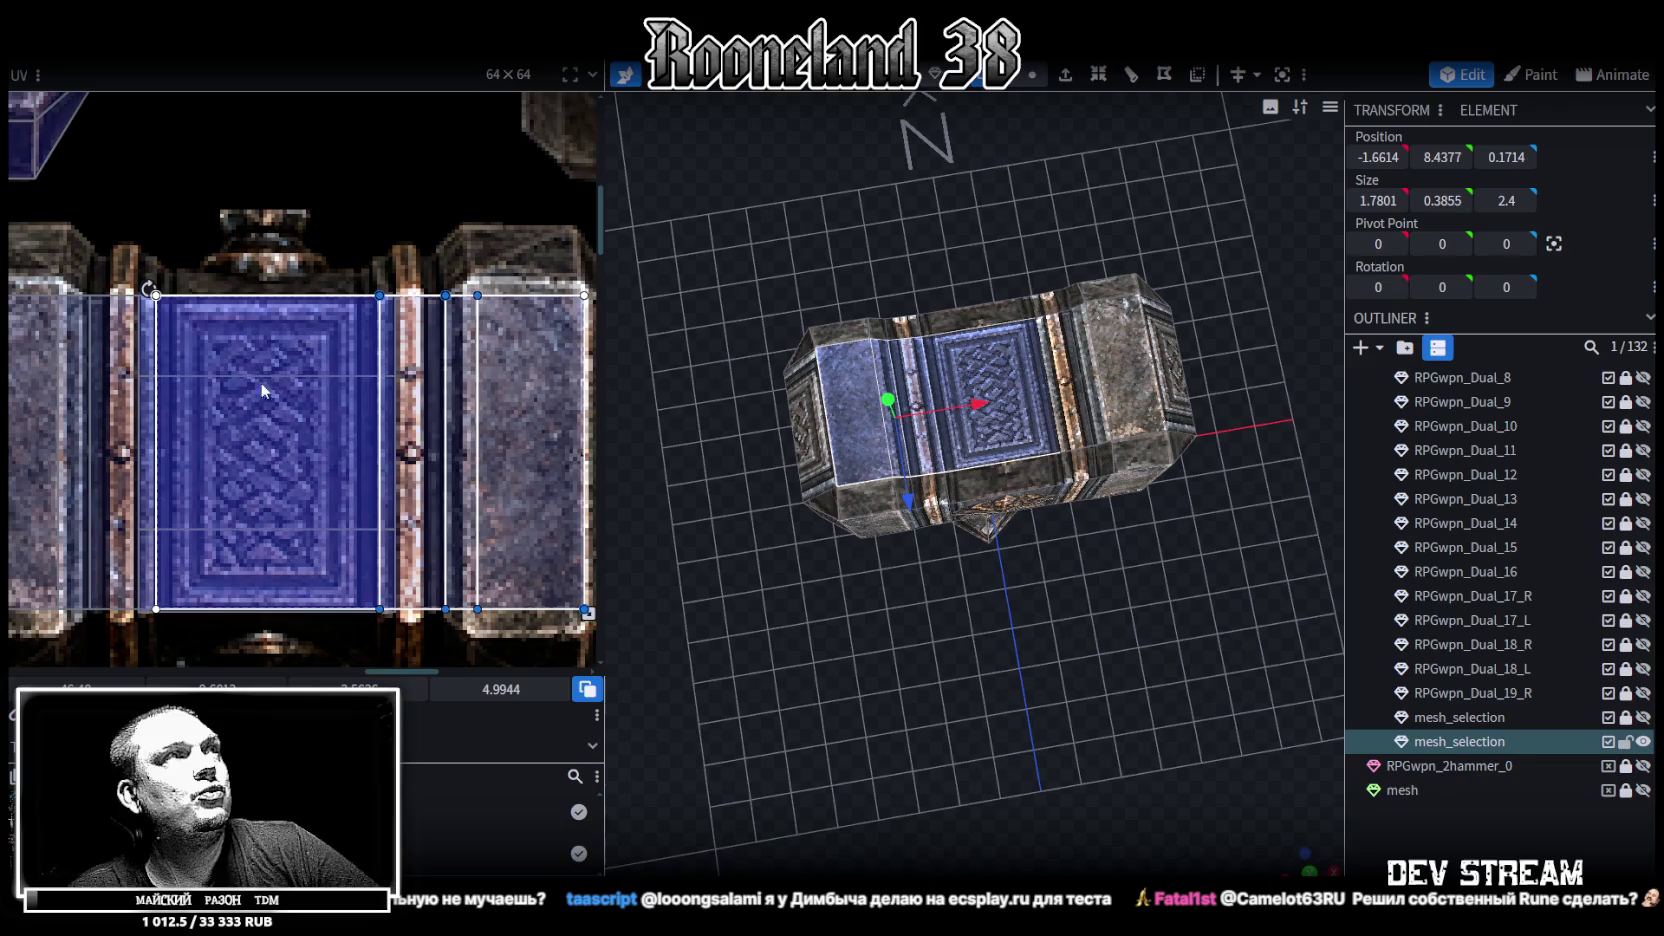
pyautogui.moveTo(453, 551)
pyautogui.mouseDown(button='middle')
pyautogui.moveTo(366, 476)
pyautogui.moveTo(387, 502)
pyautogui.mouseUp(button='middle')
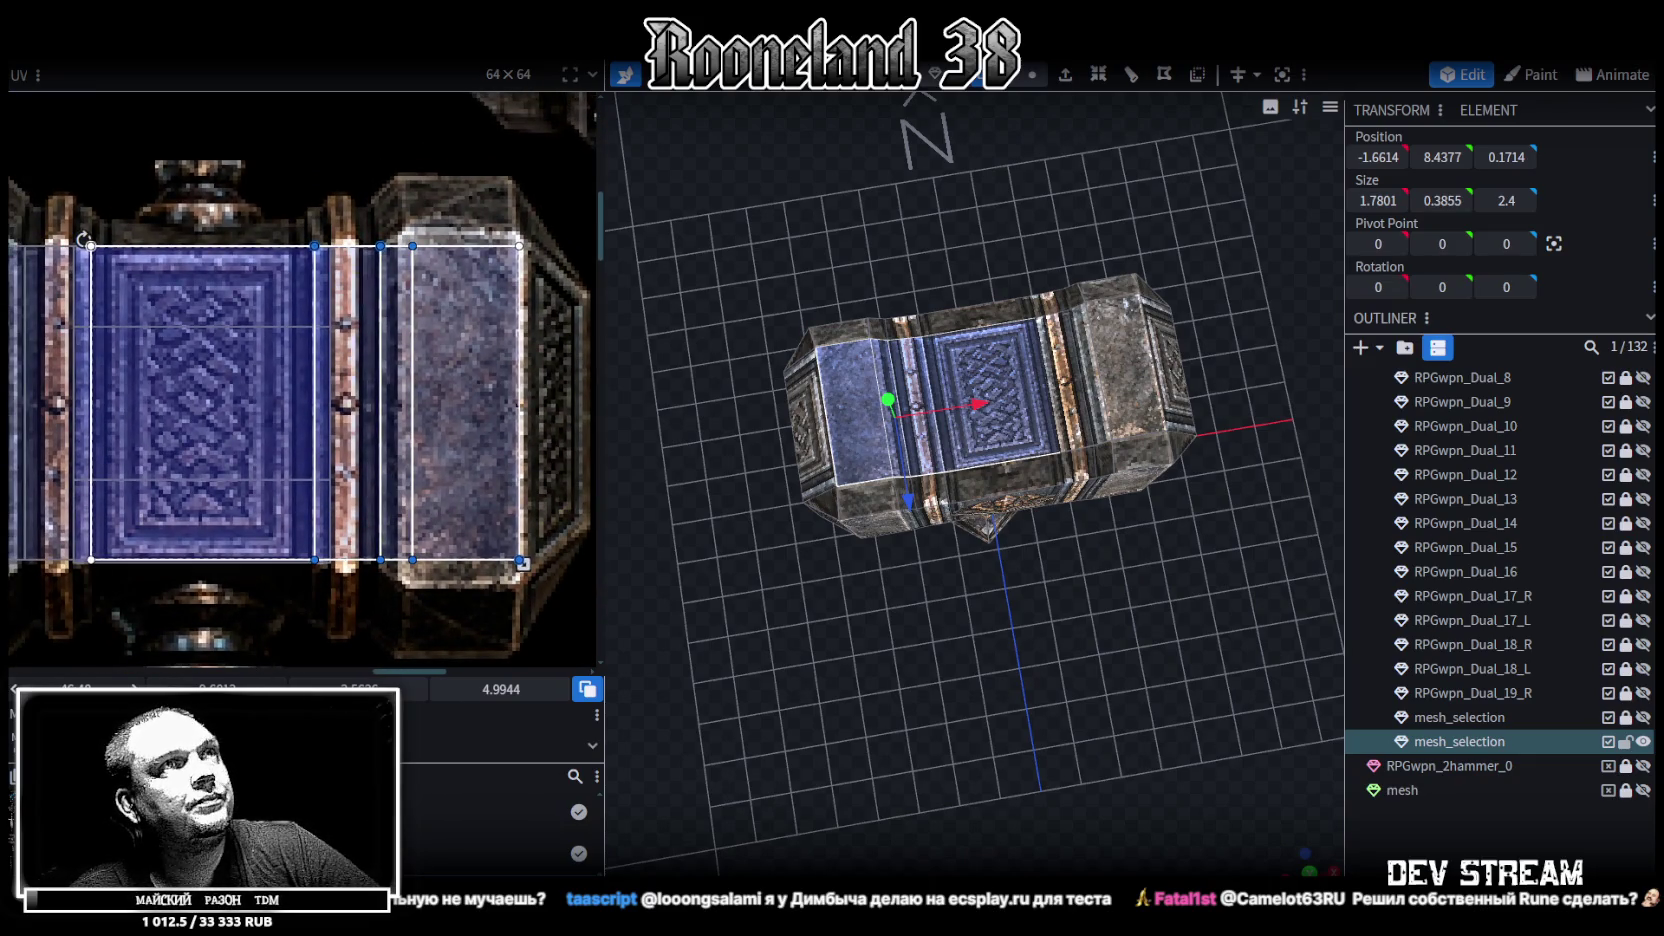
pyautogui.moveTo(412, 400); pyautogui.dragTo(411, 400)
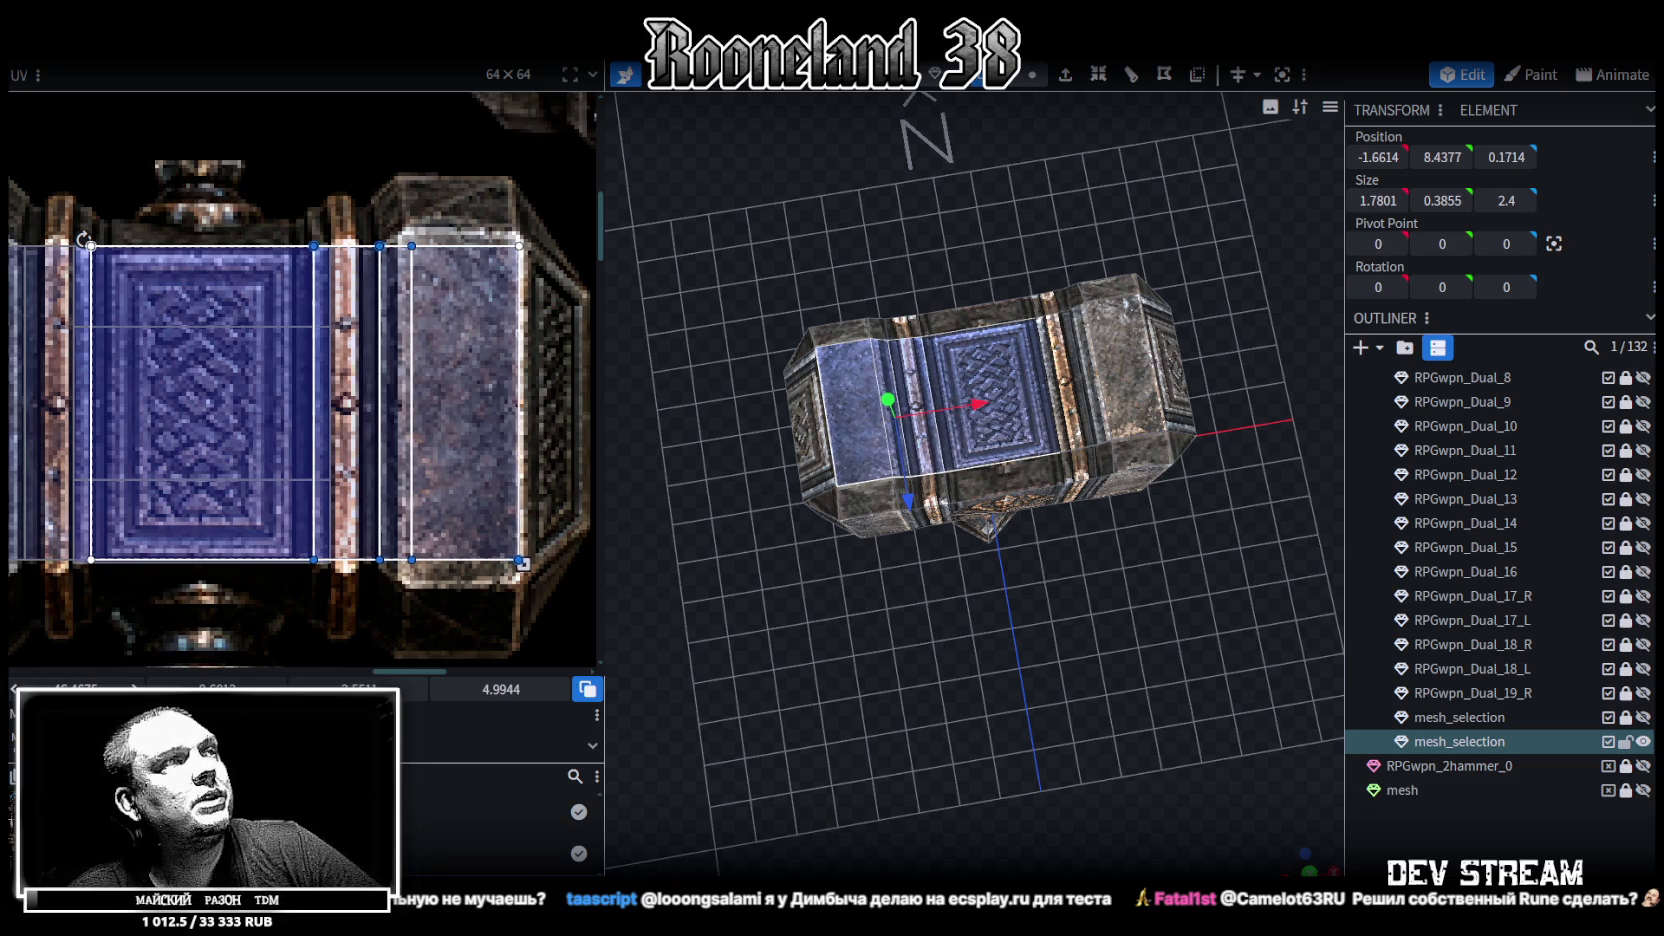
# Adjust the right end face's top-right and bottom-right mapping corners, then deselect
pyautogui.click(553, 603)
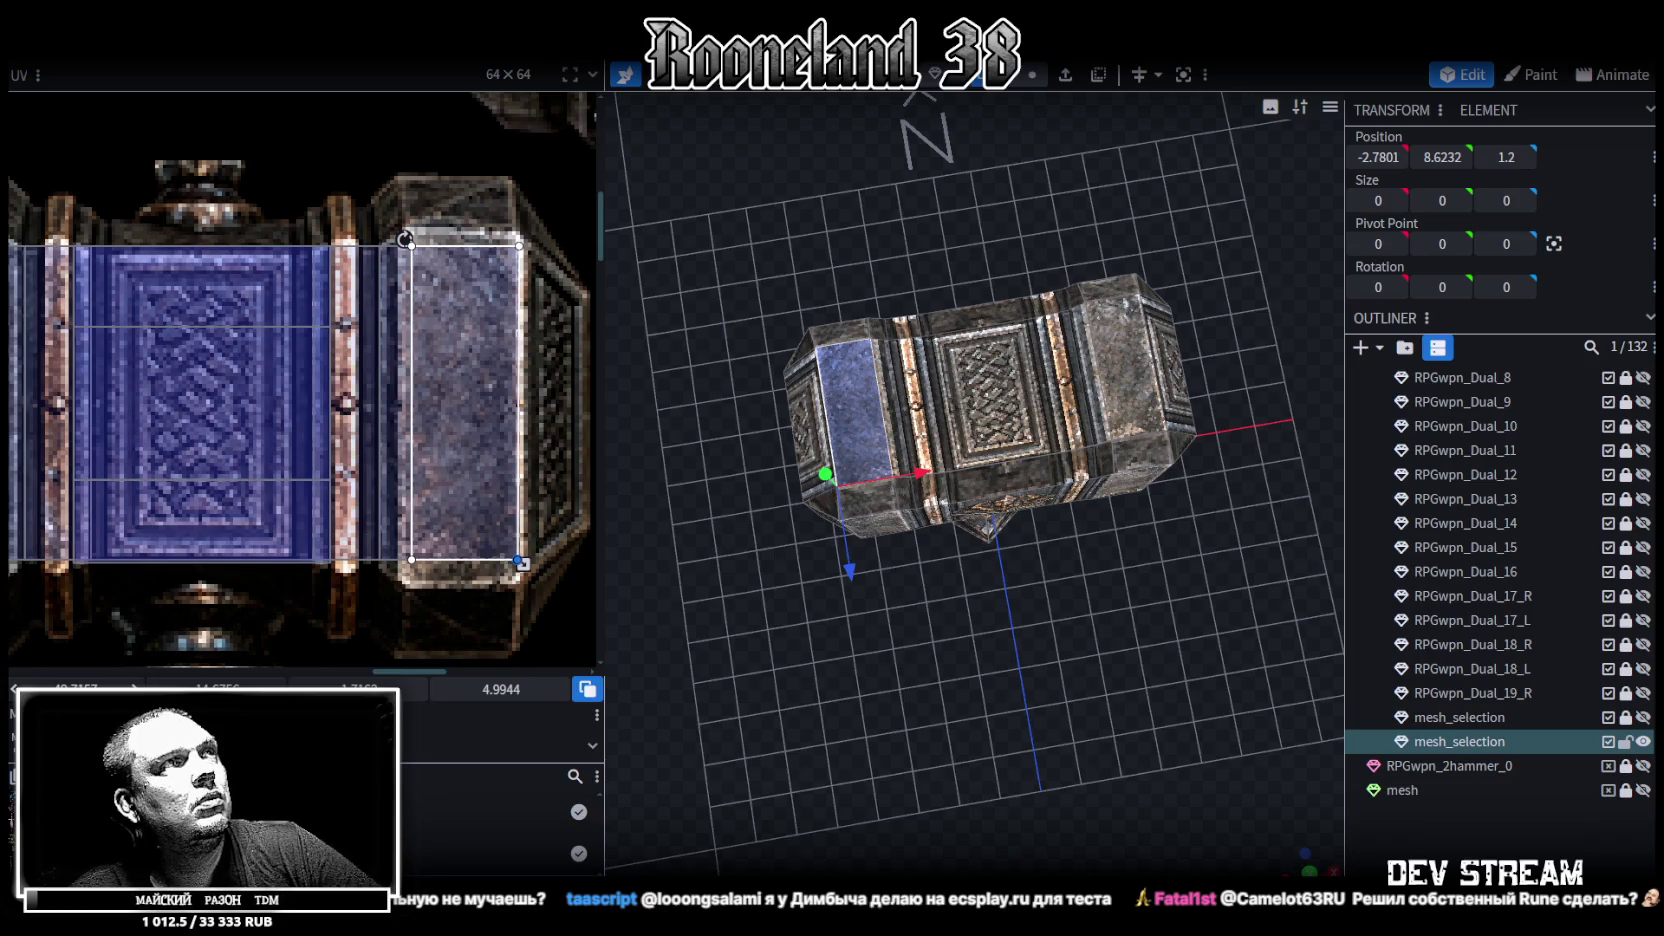
pyautogui.click(519, 245)
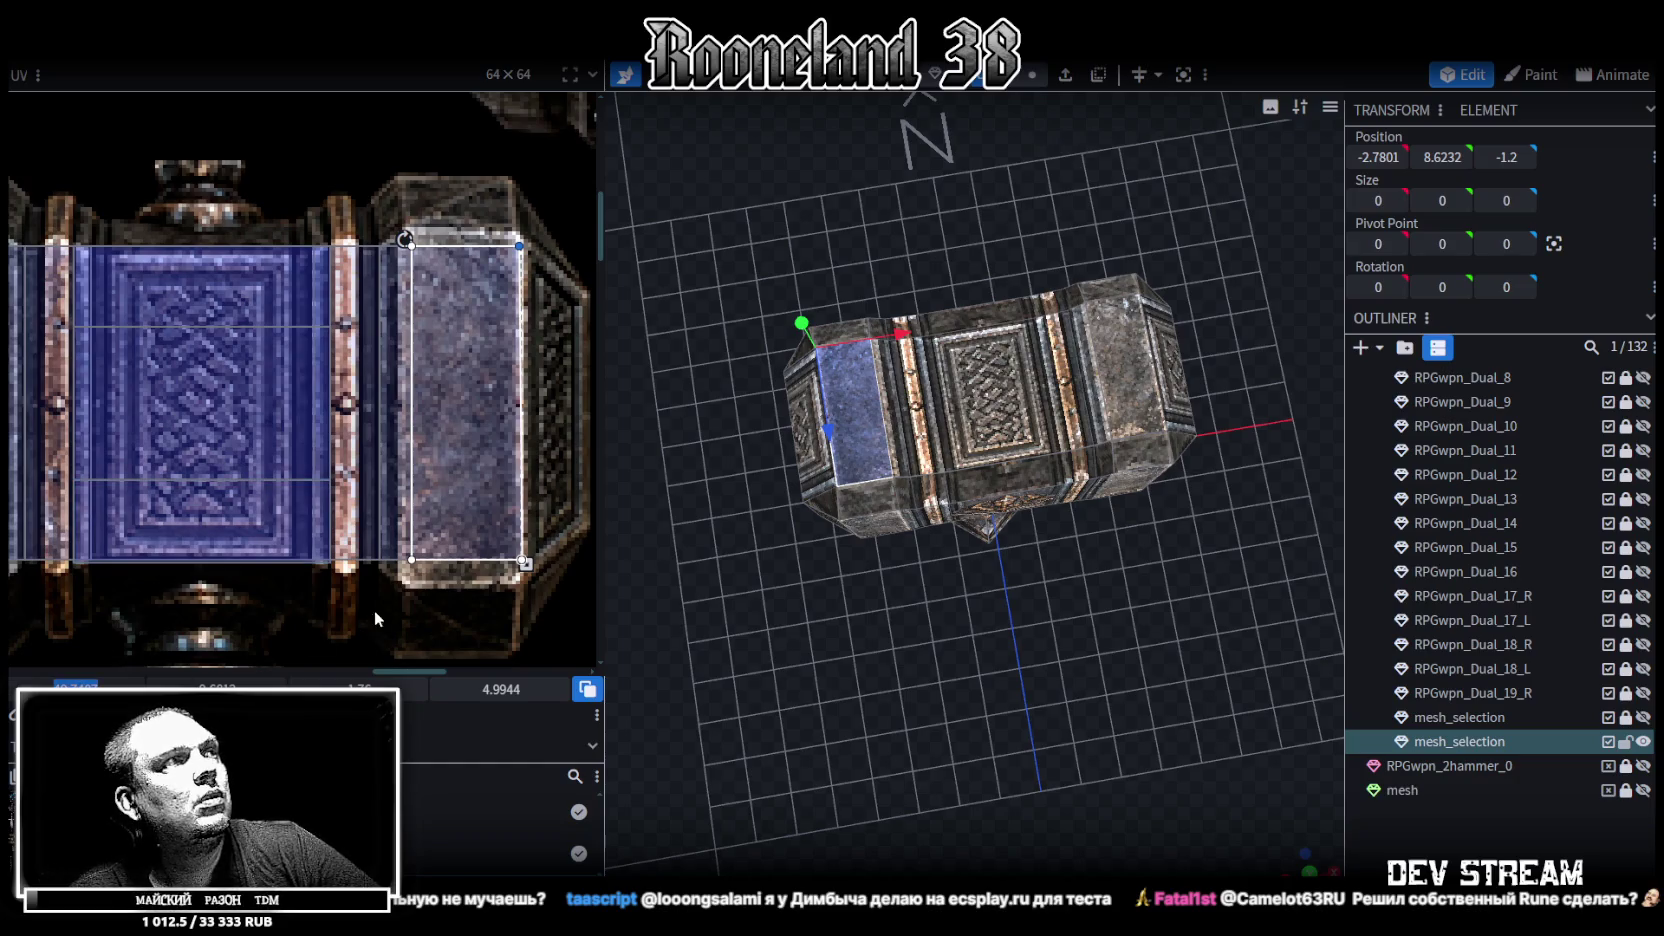
pyautogui.click(487, 557)
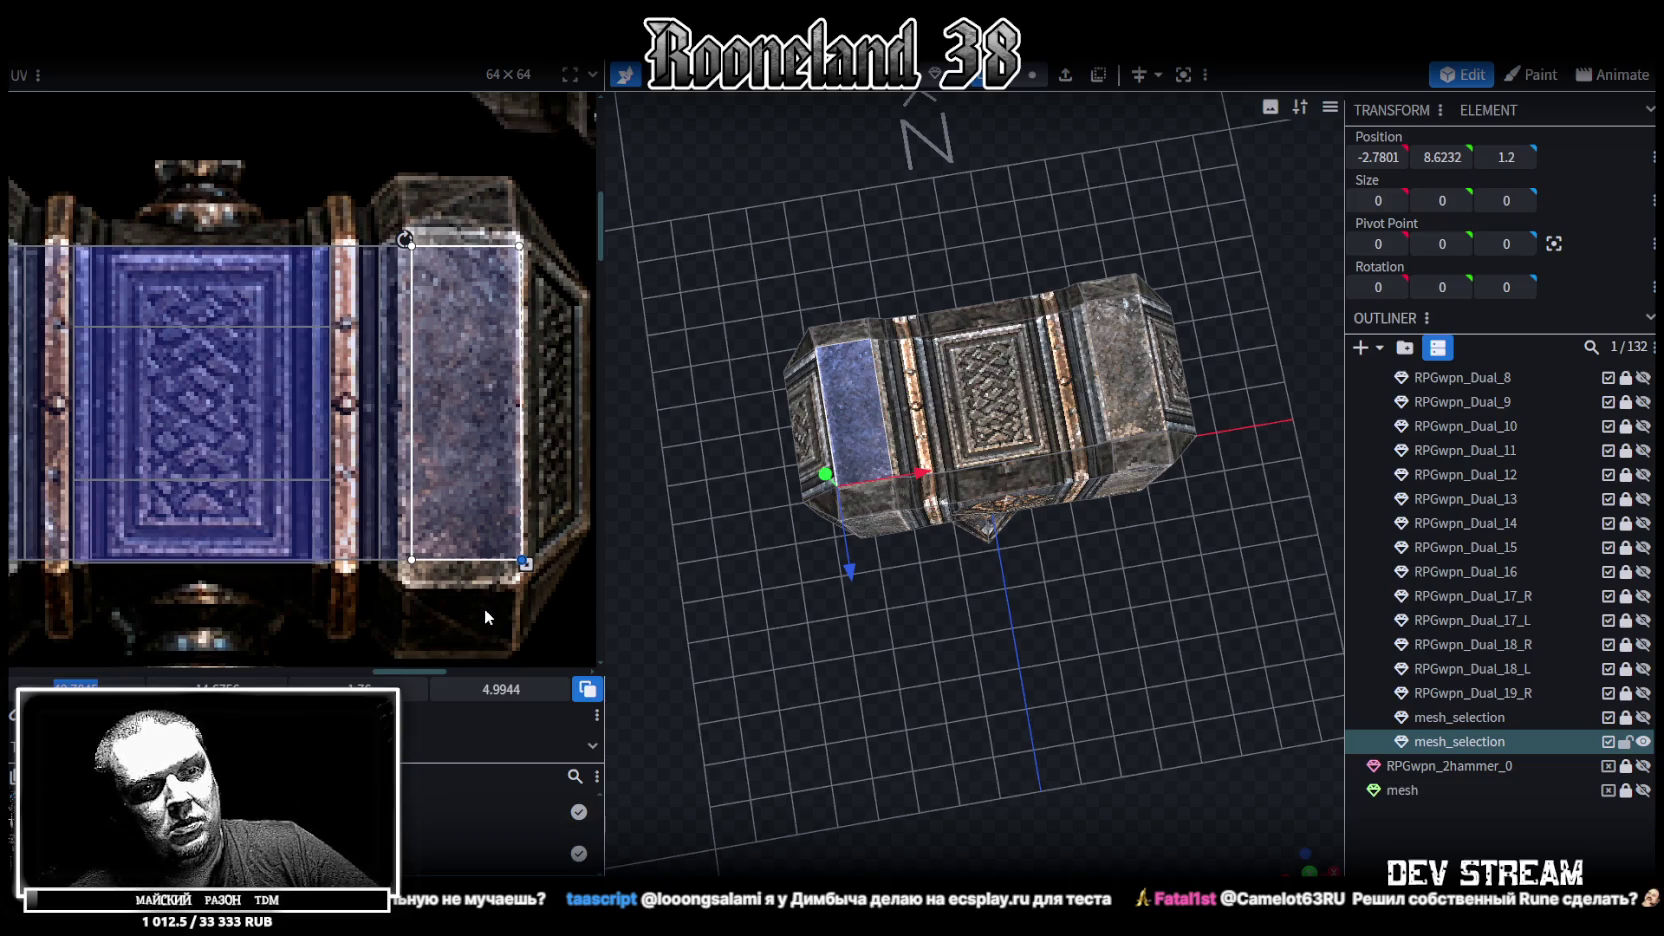
pyautogui.click(519, 245)
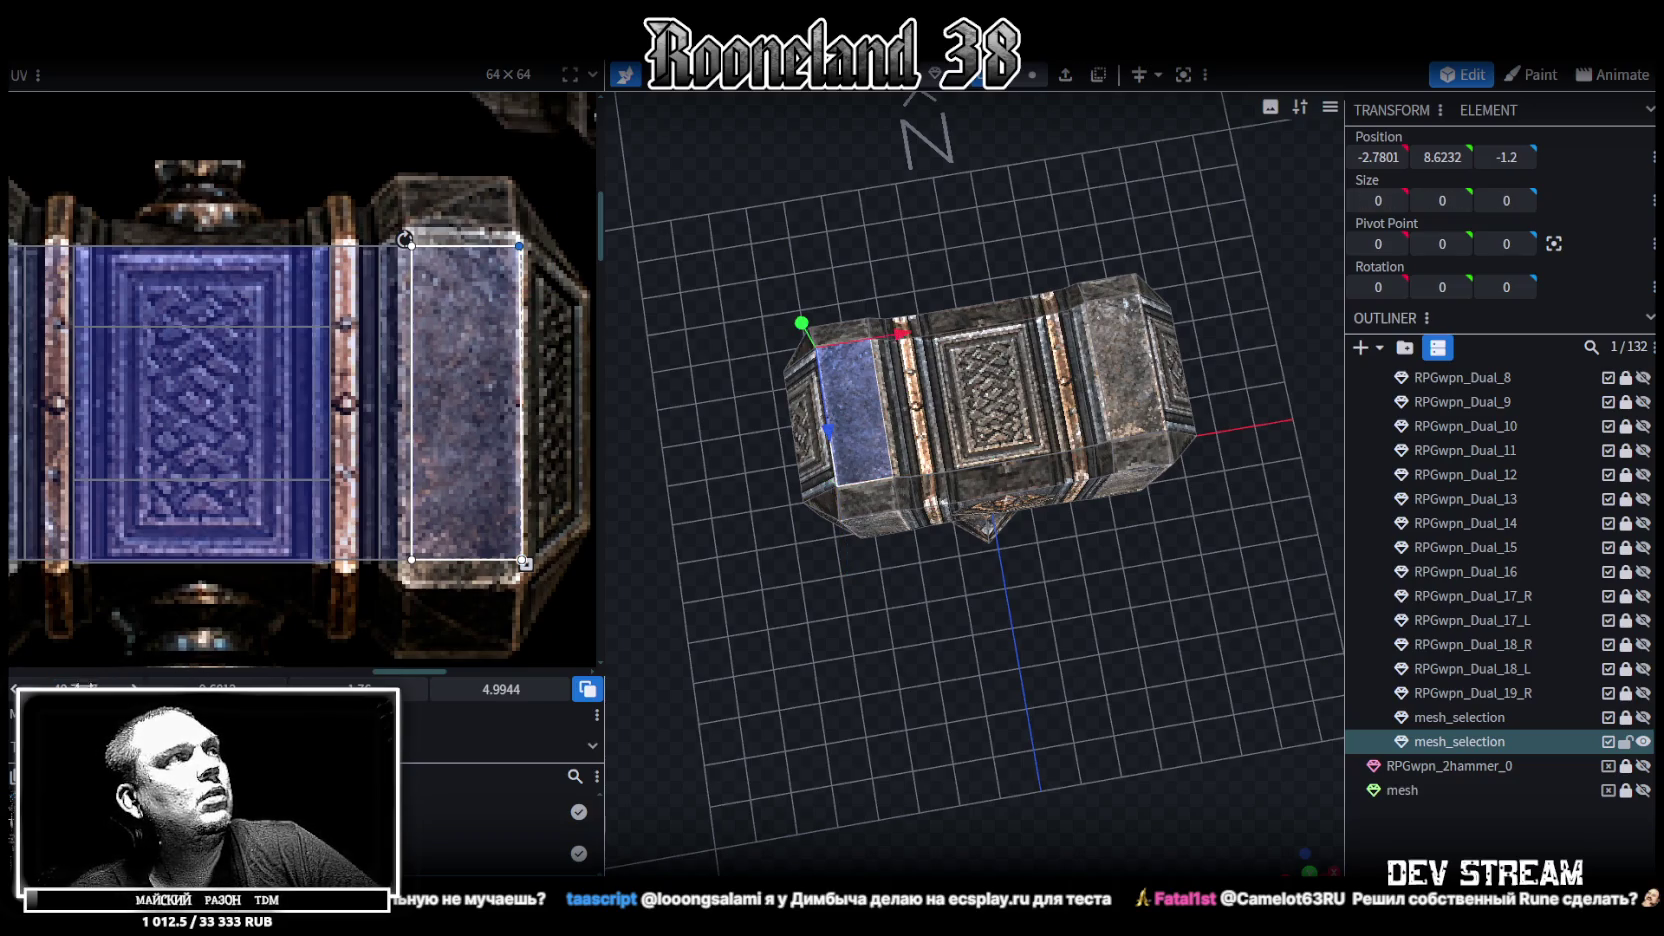
pyautogui.click(522, 560)
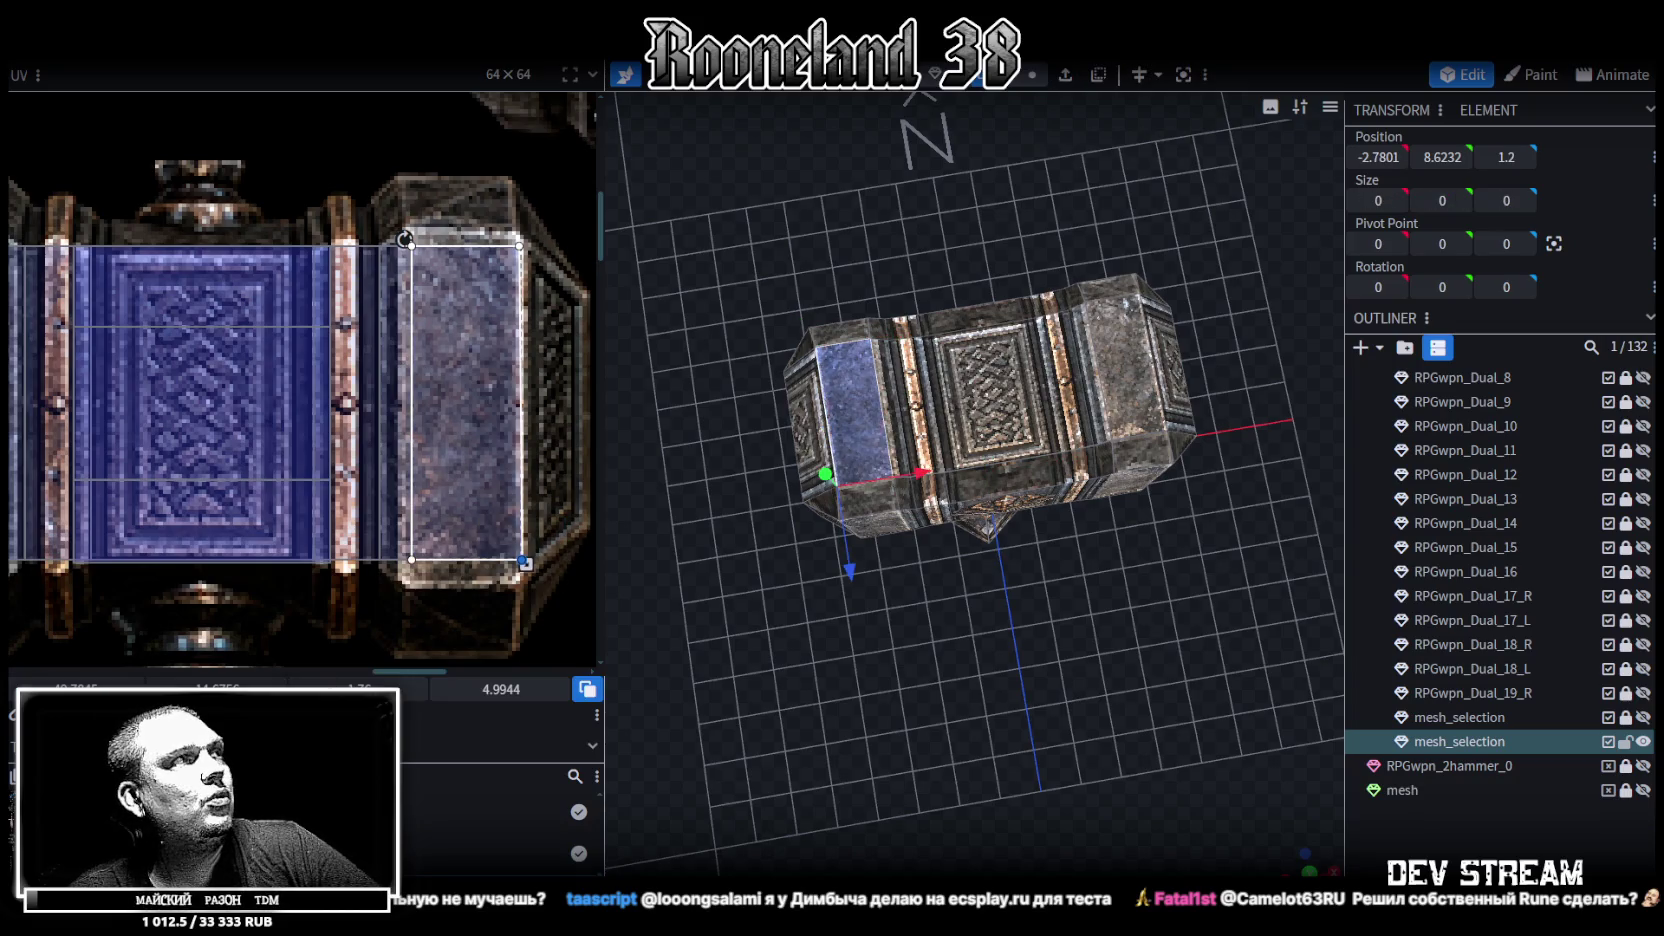
pyautogui.click(462, 650)
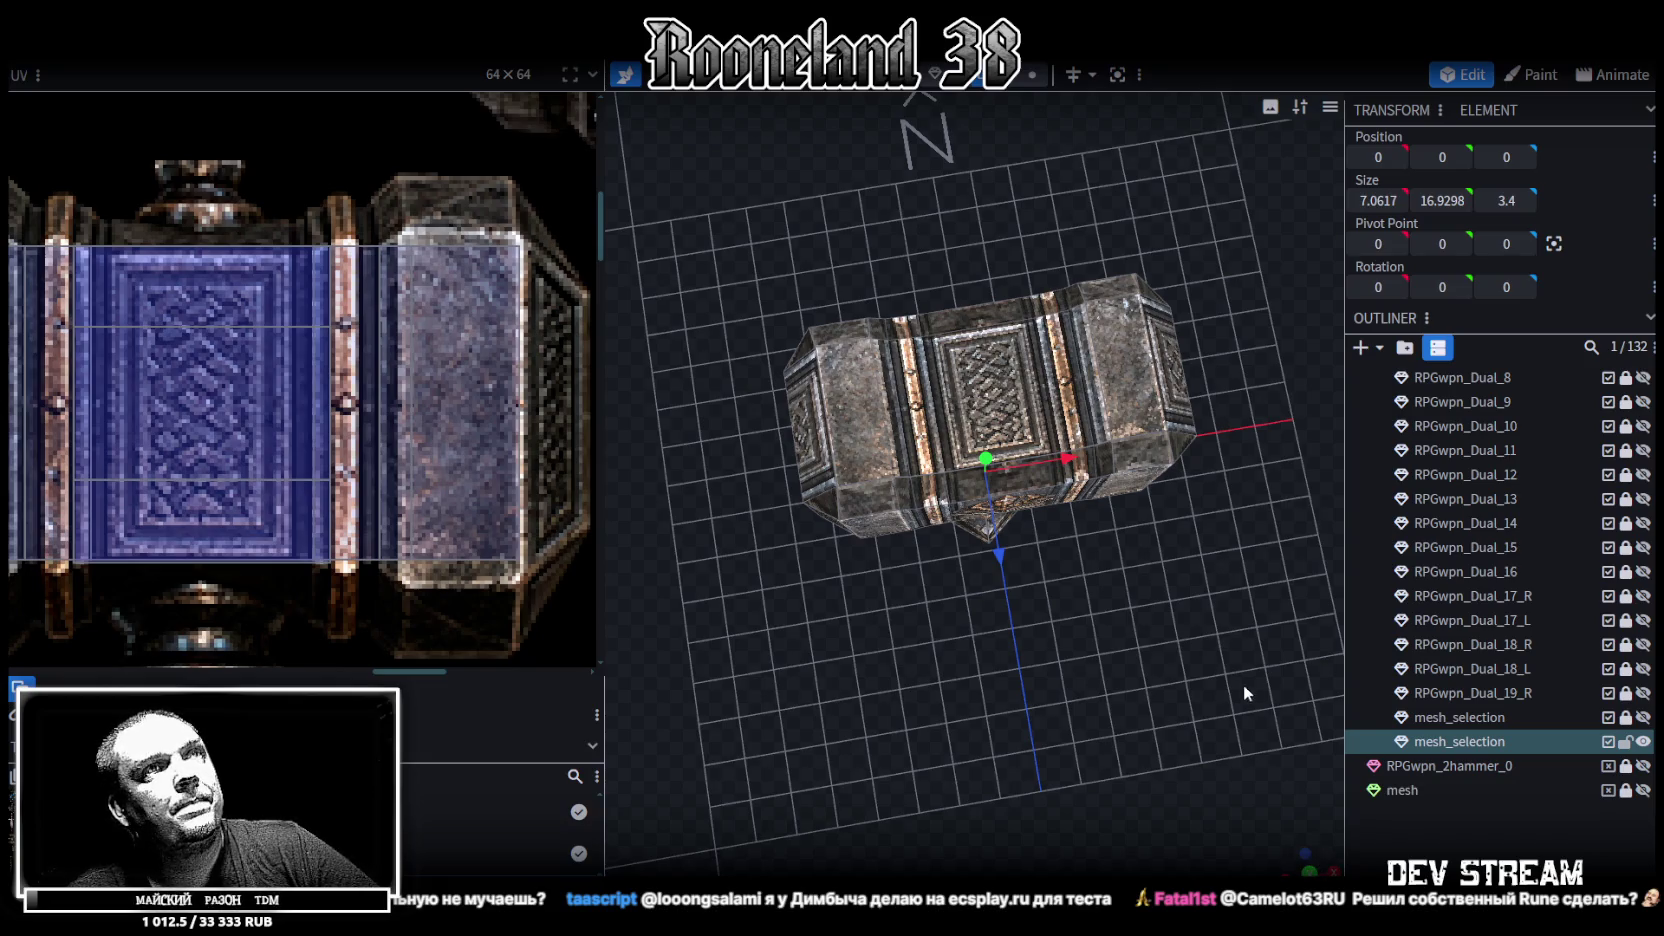
pyautogui.moveTo(1245, 703); pyautogui.dragTo(700, 380)
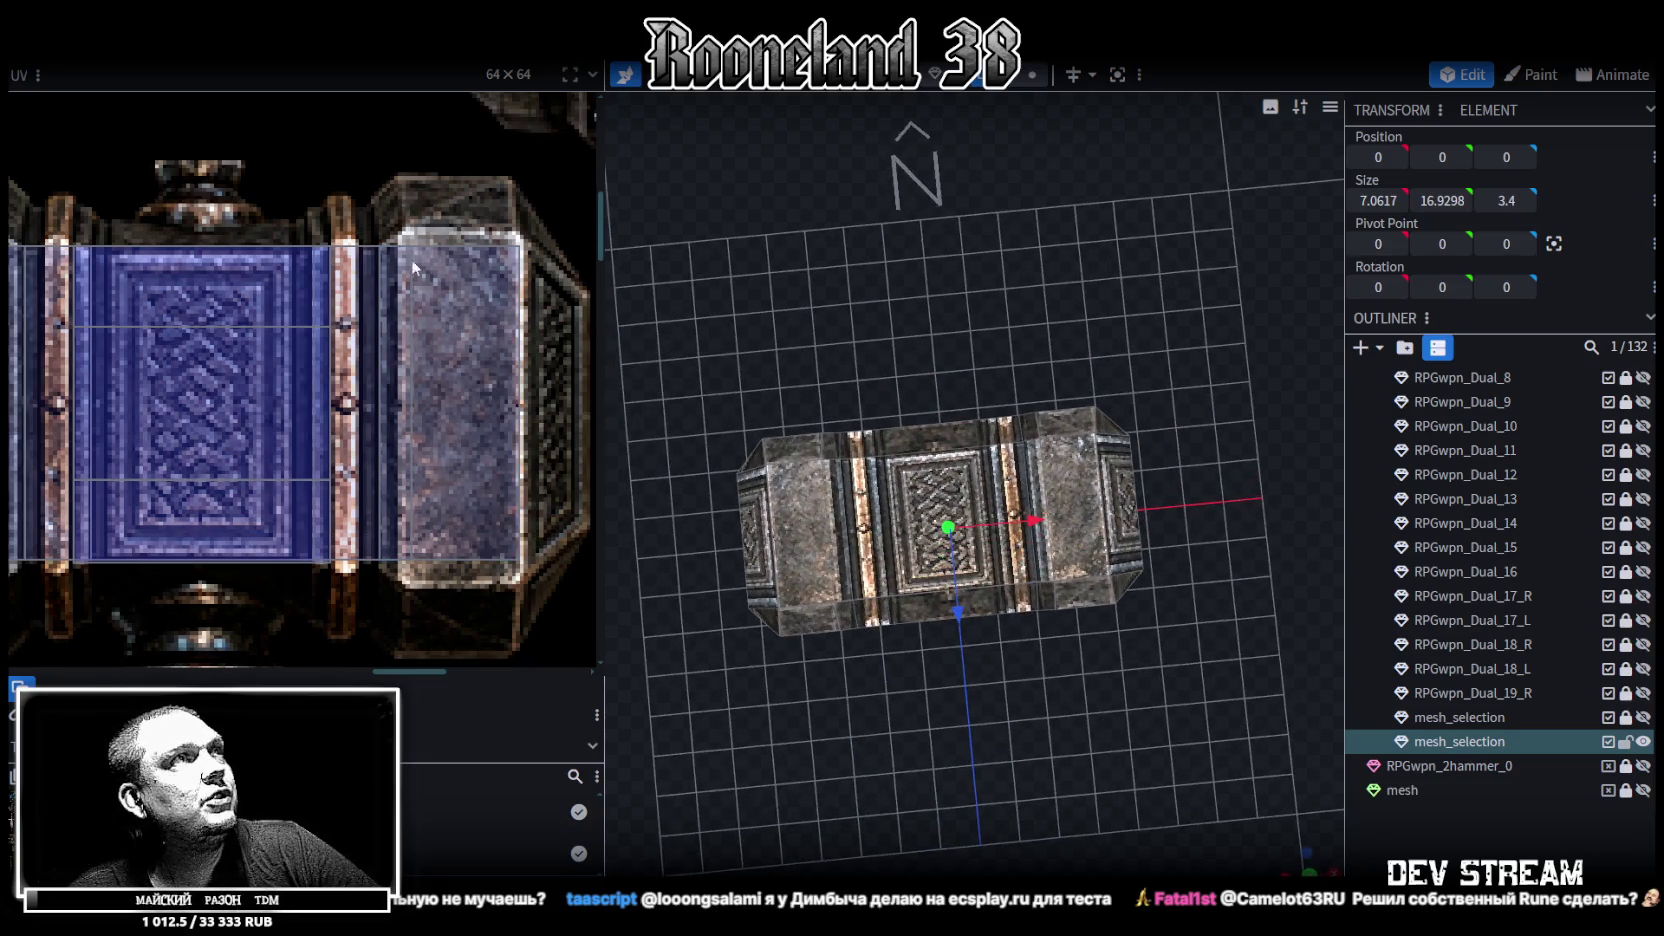
# Select the narrower head face and move its mapping edge right
pyautogui.click(411, 249)
pyautogui.scroll(2, 368, 541)
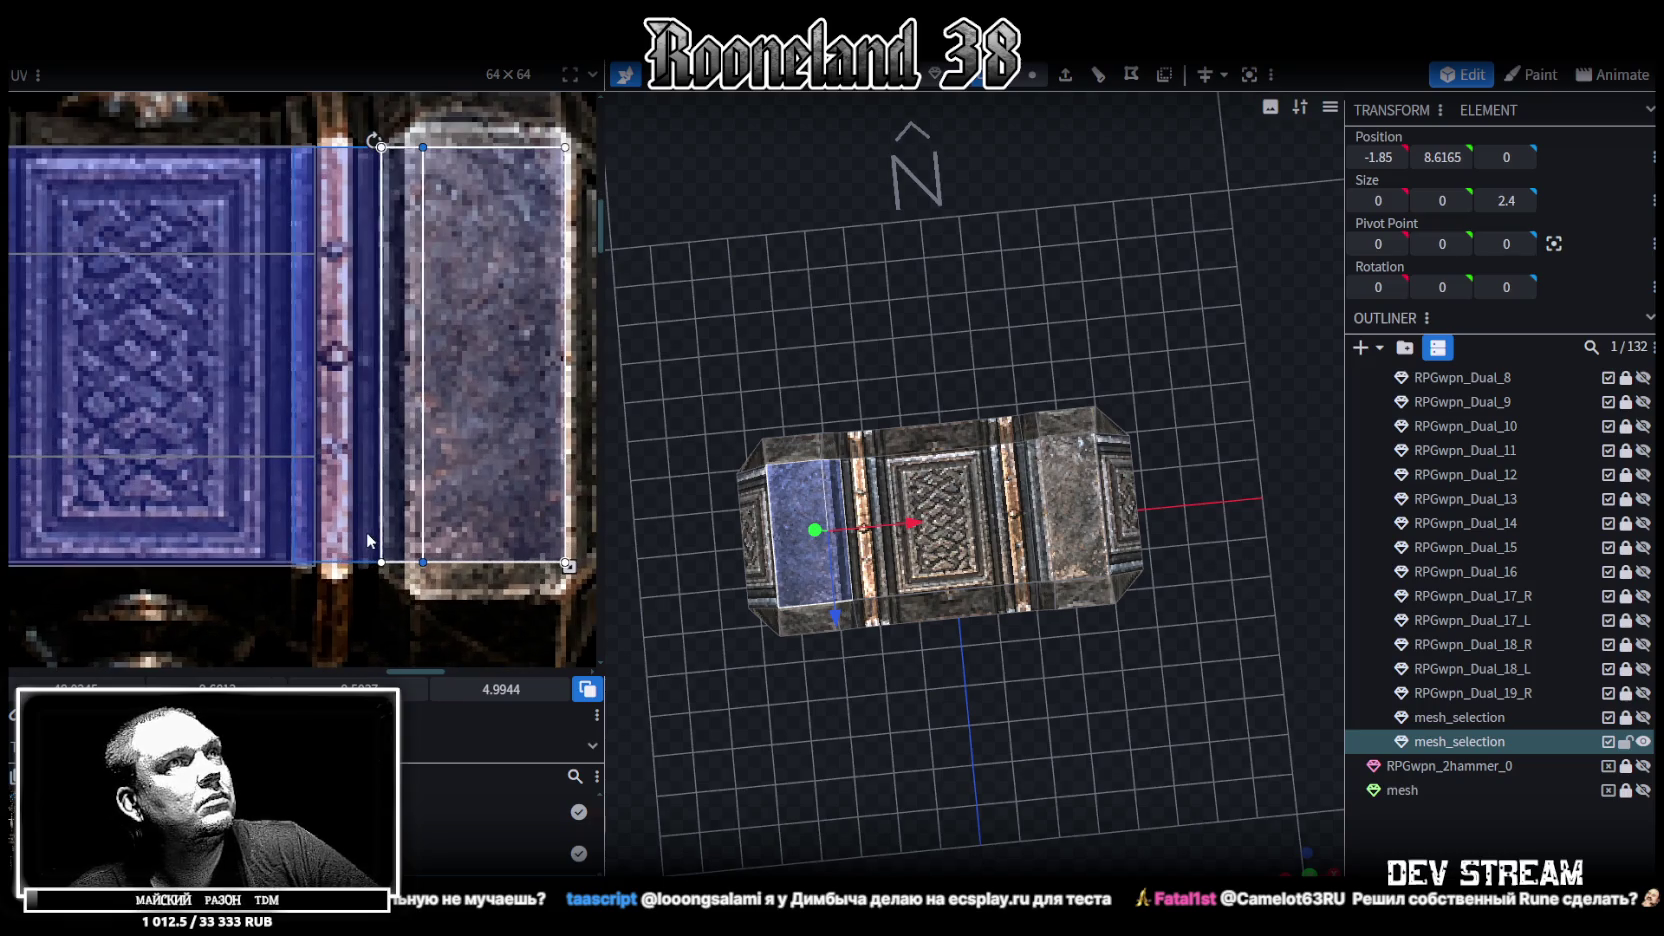
pyautogui.click(368, 140)
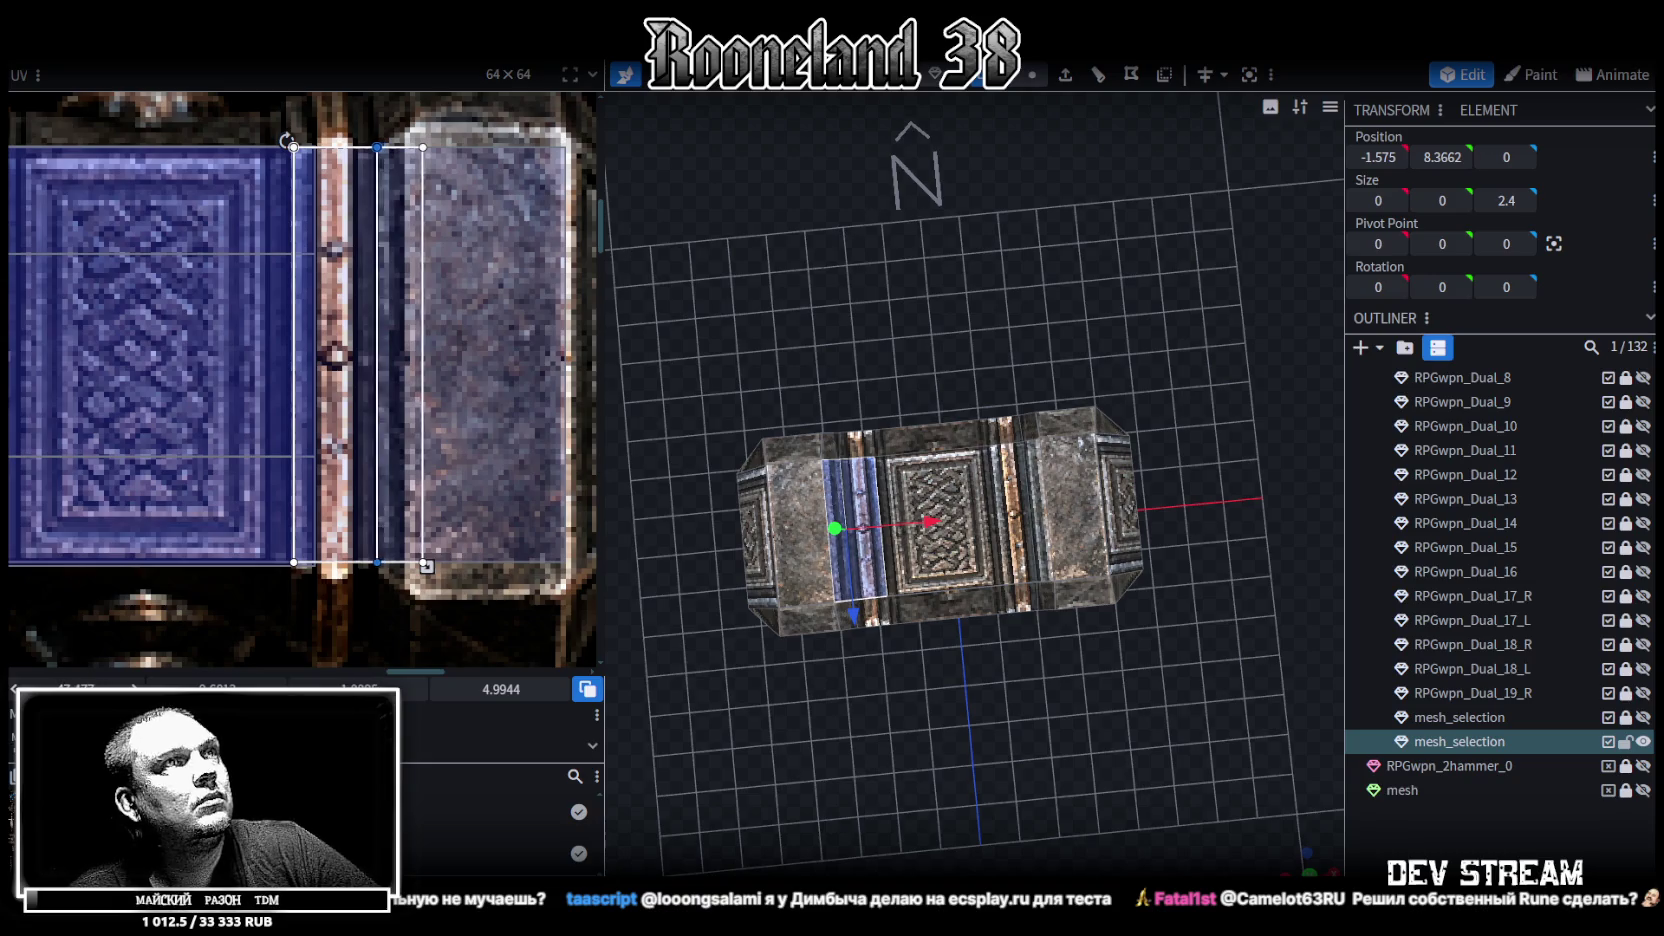
pyautogui.moveTo(381, 147)
pyautogui.mouseDown()
pyautogui.moveTo(404, 147)
pyautogui.moveTo(381, 147)
pyautogui.mouseUp()
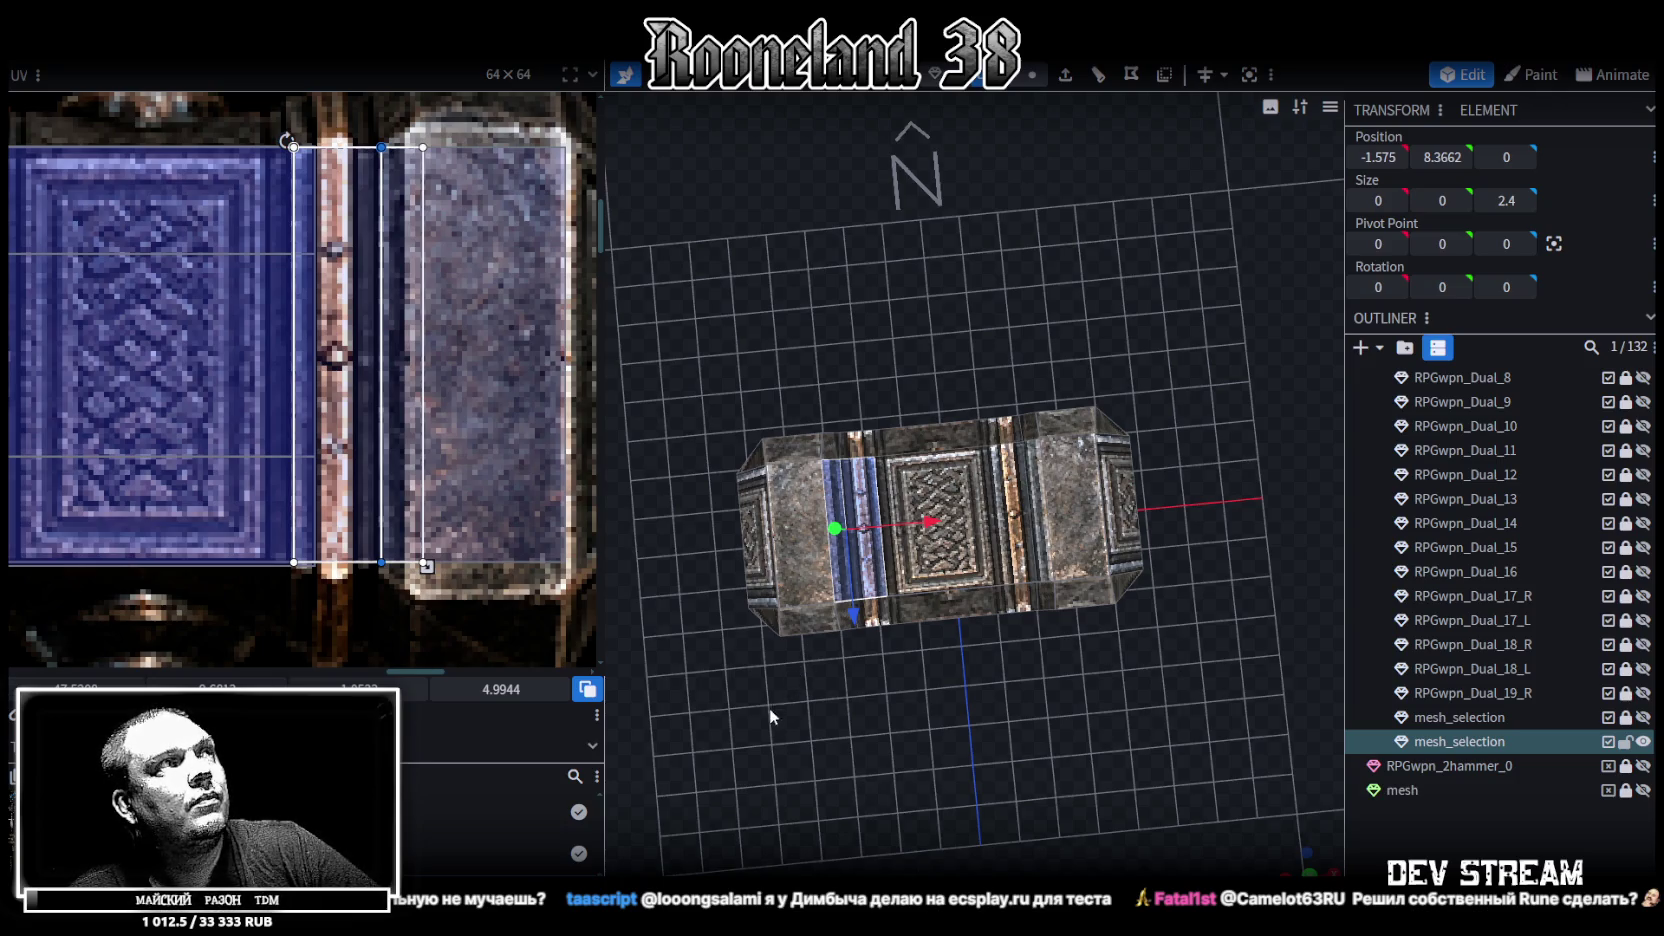
# Move a vertical mapping edge of the wider neighbouring face to the left
pyautogui.moveTo(770, 714); pyautogui.dragTo(830, 700)
pyautogui.click(875, 560)
pyautogui.click(422, 520)
pyautogui.moveTo(422, 520); pyautogui.dragTo(407, 520)
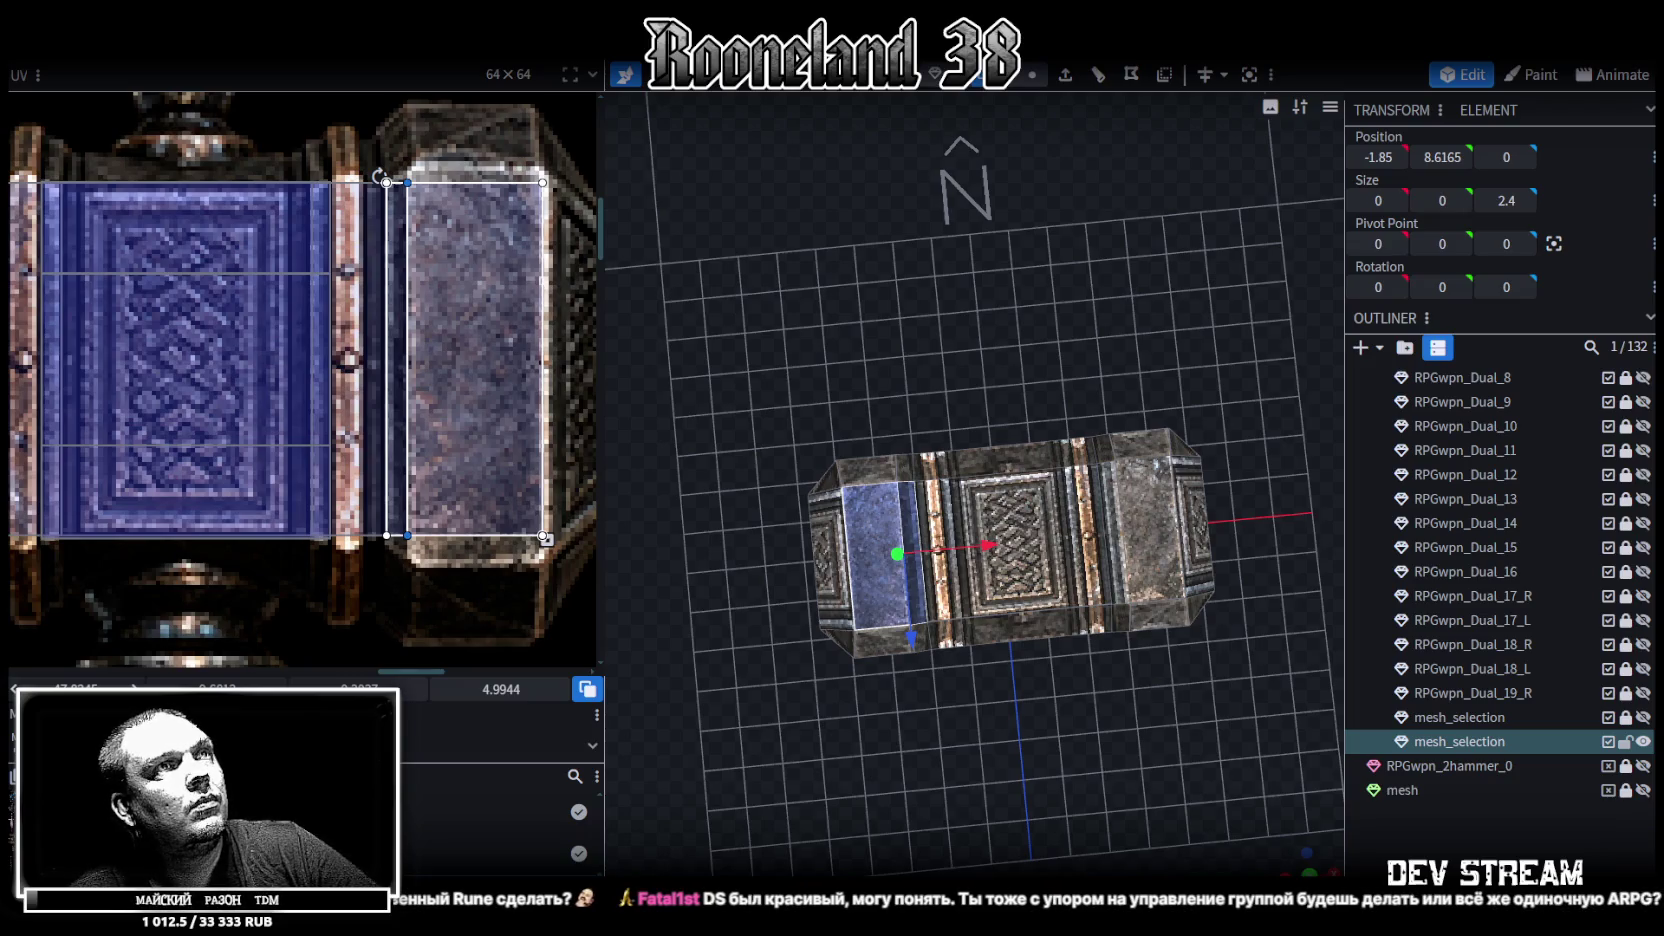
pyautogui.scroll(-3, 277, 379)
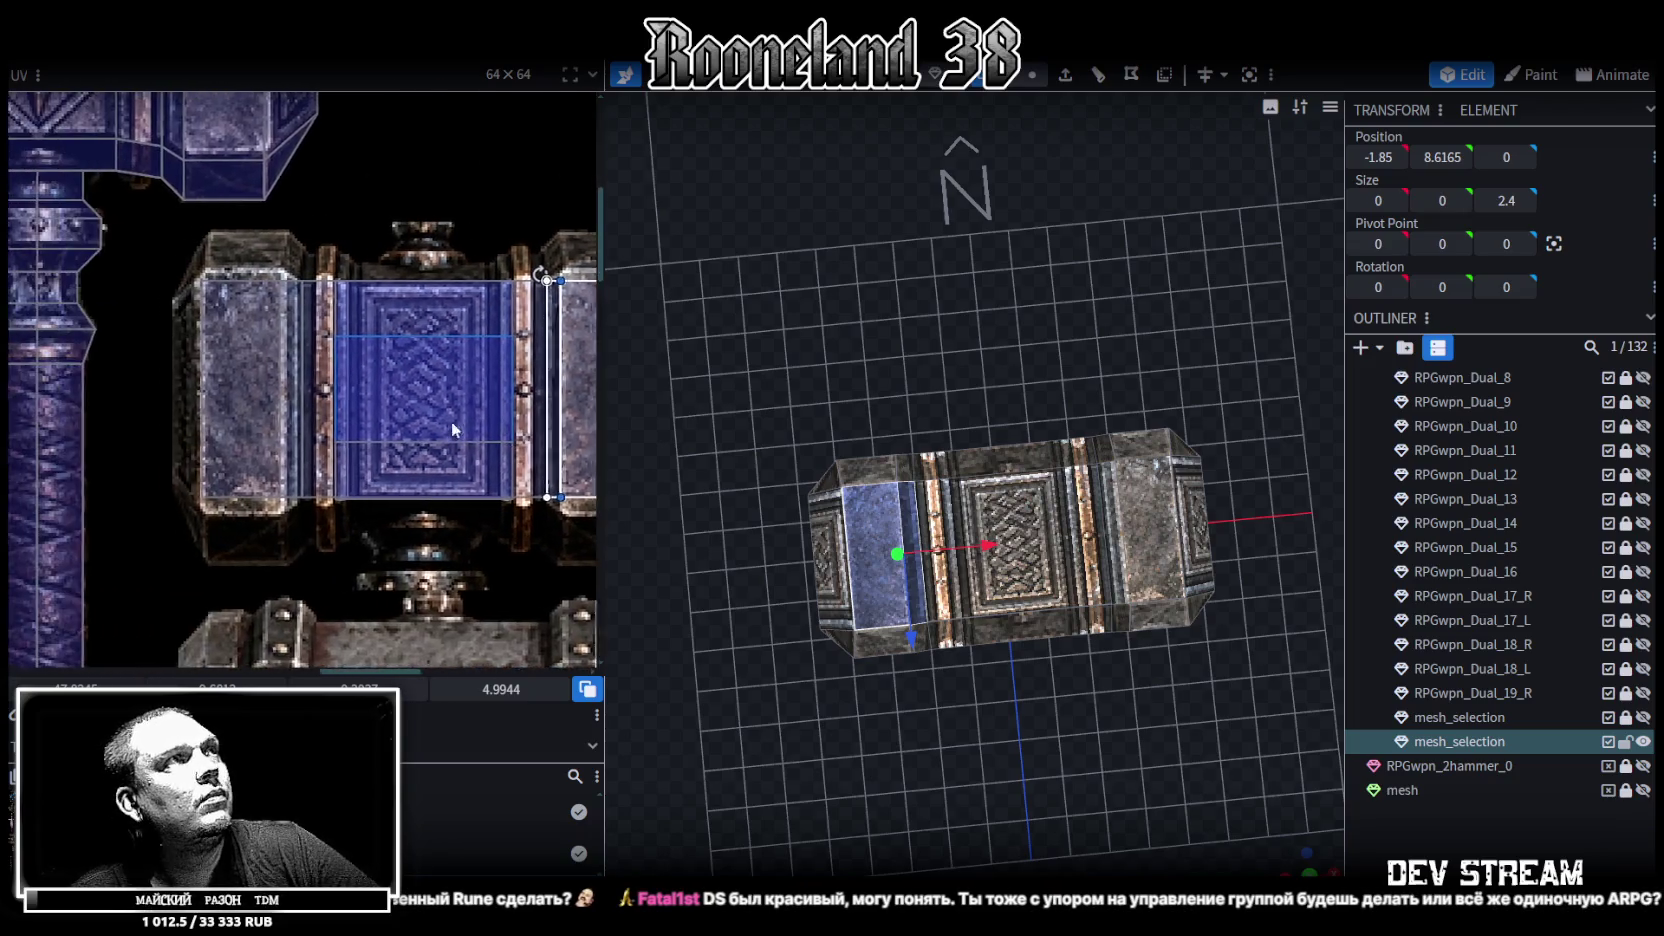
pyautogui.scroll(5, 277, 379)
pyautogui.scroll(-1, 287, 207)
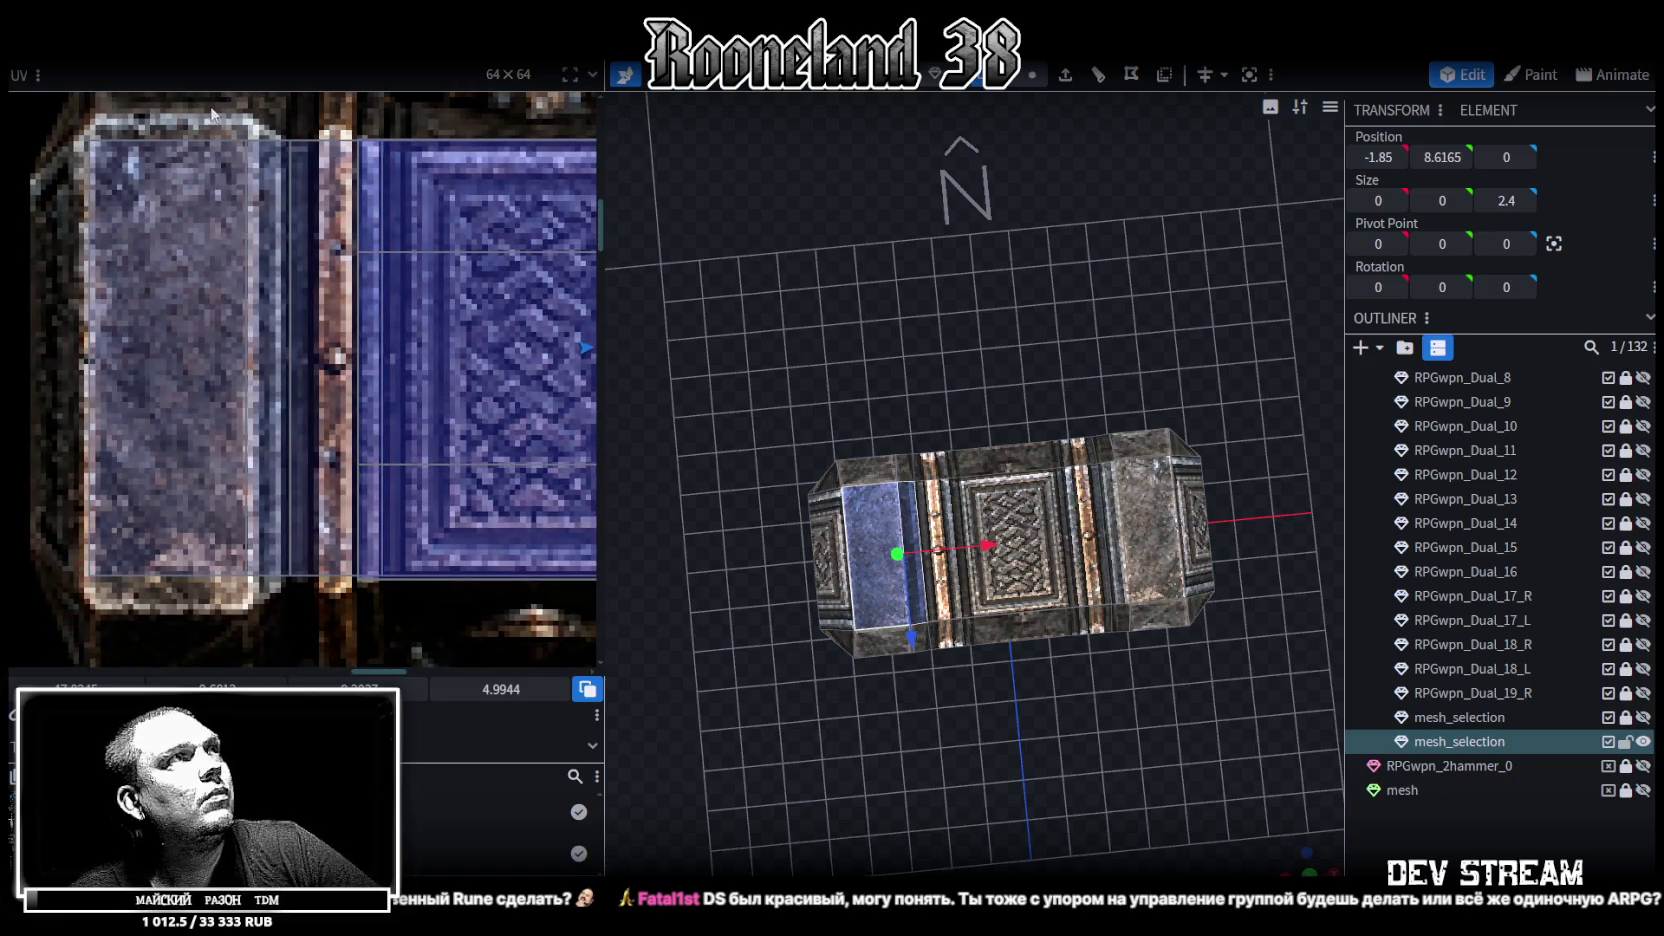
# Slide the right-end face's inner UV edge until it lines up with the grey stone strip
pyautogui.click(210, 110)
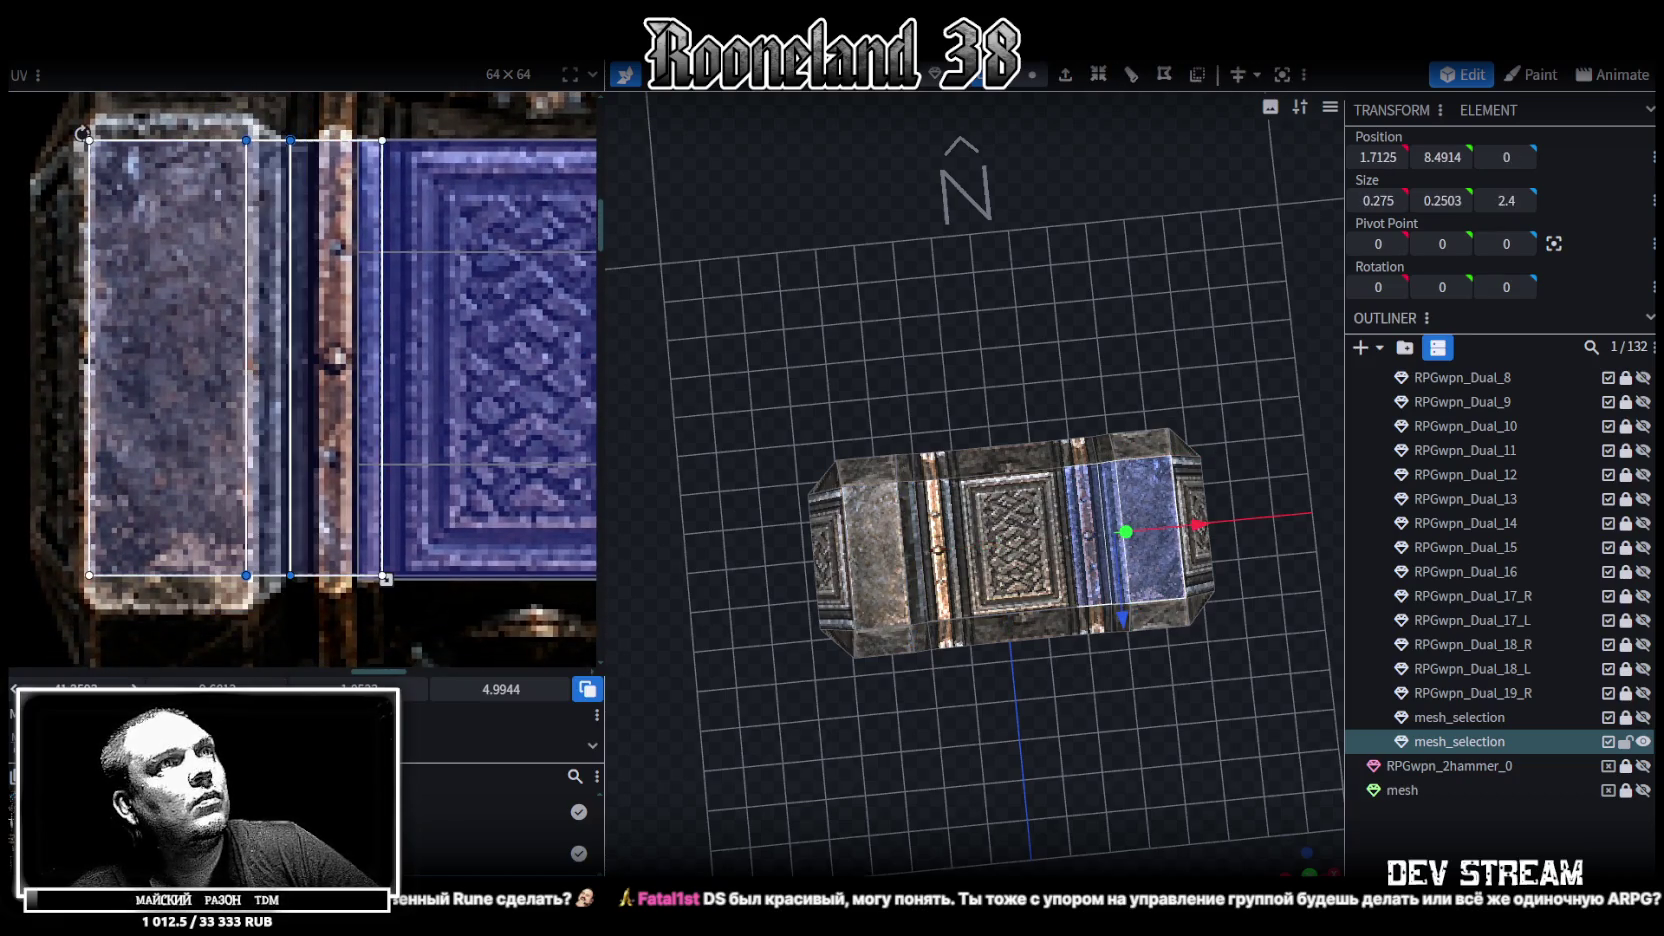
pyautogui.moveTo(360, 689); pyautogui.dragTo(395, 689)
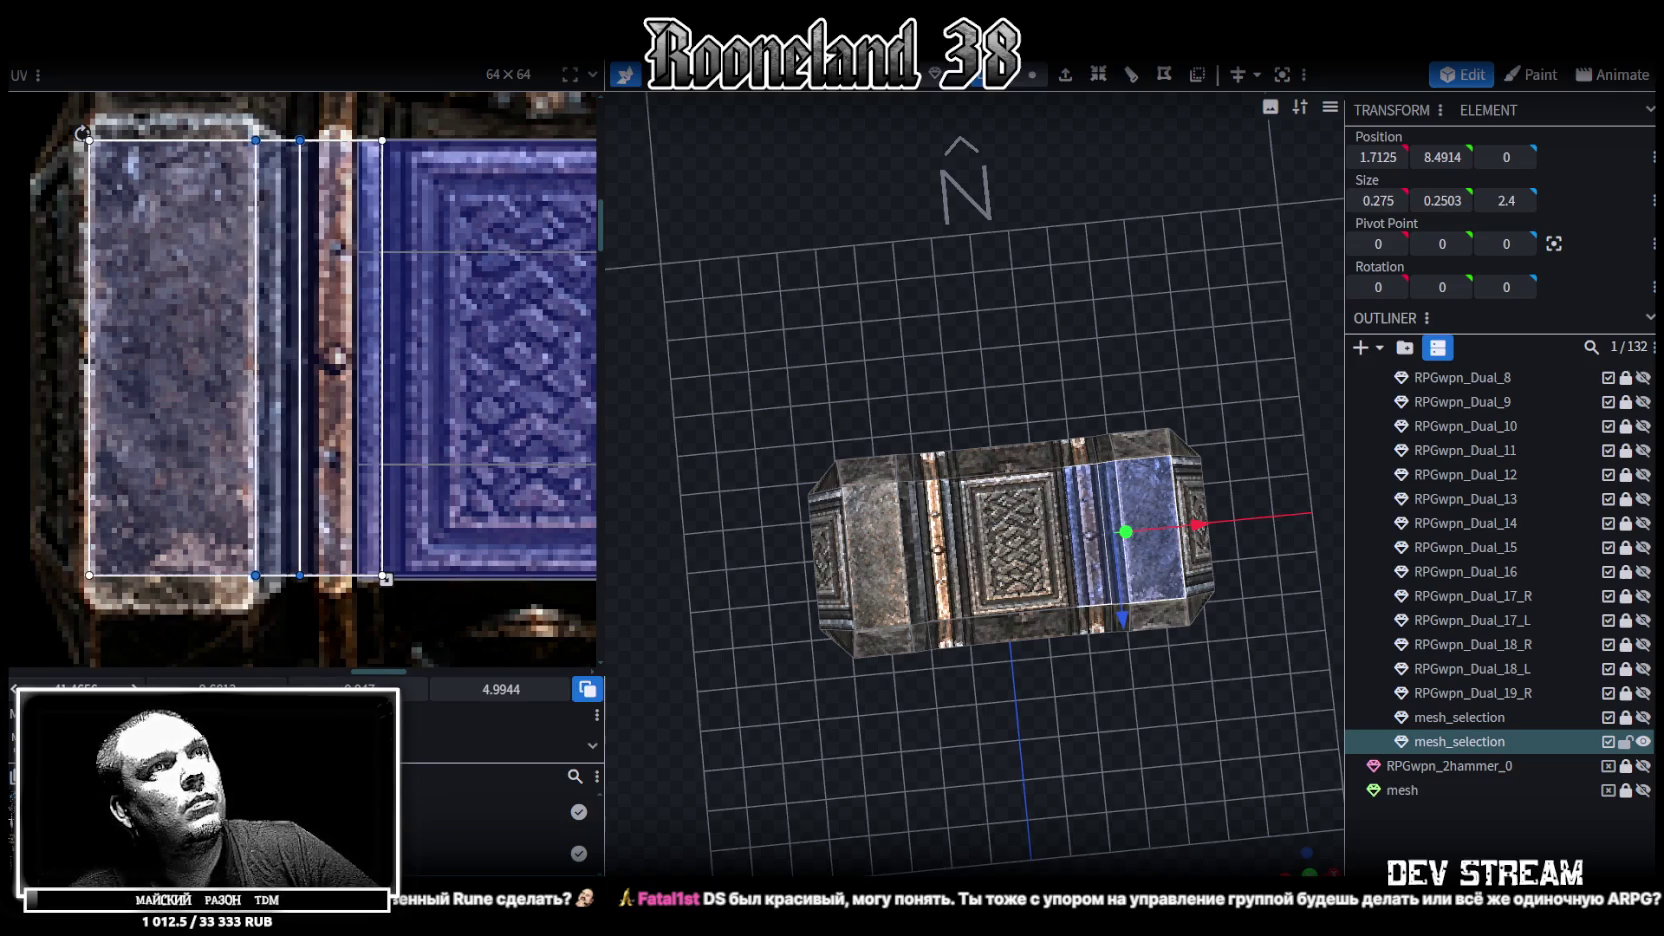
pyautogui.moveTo(224, 130); pyautogui.dragTo(263, 619)
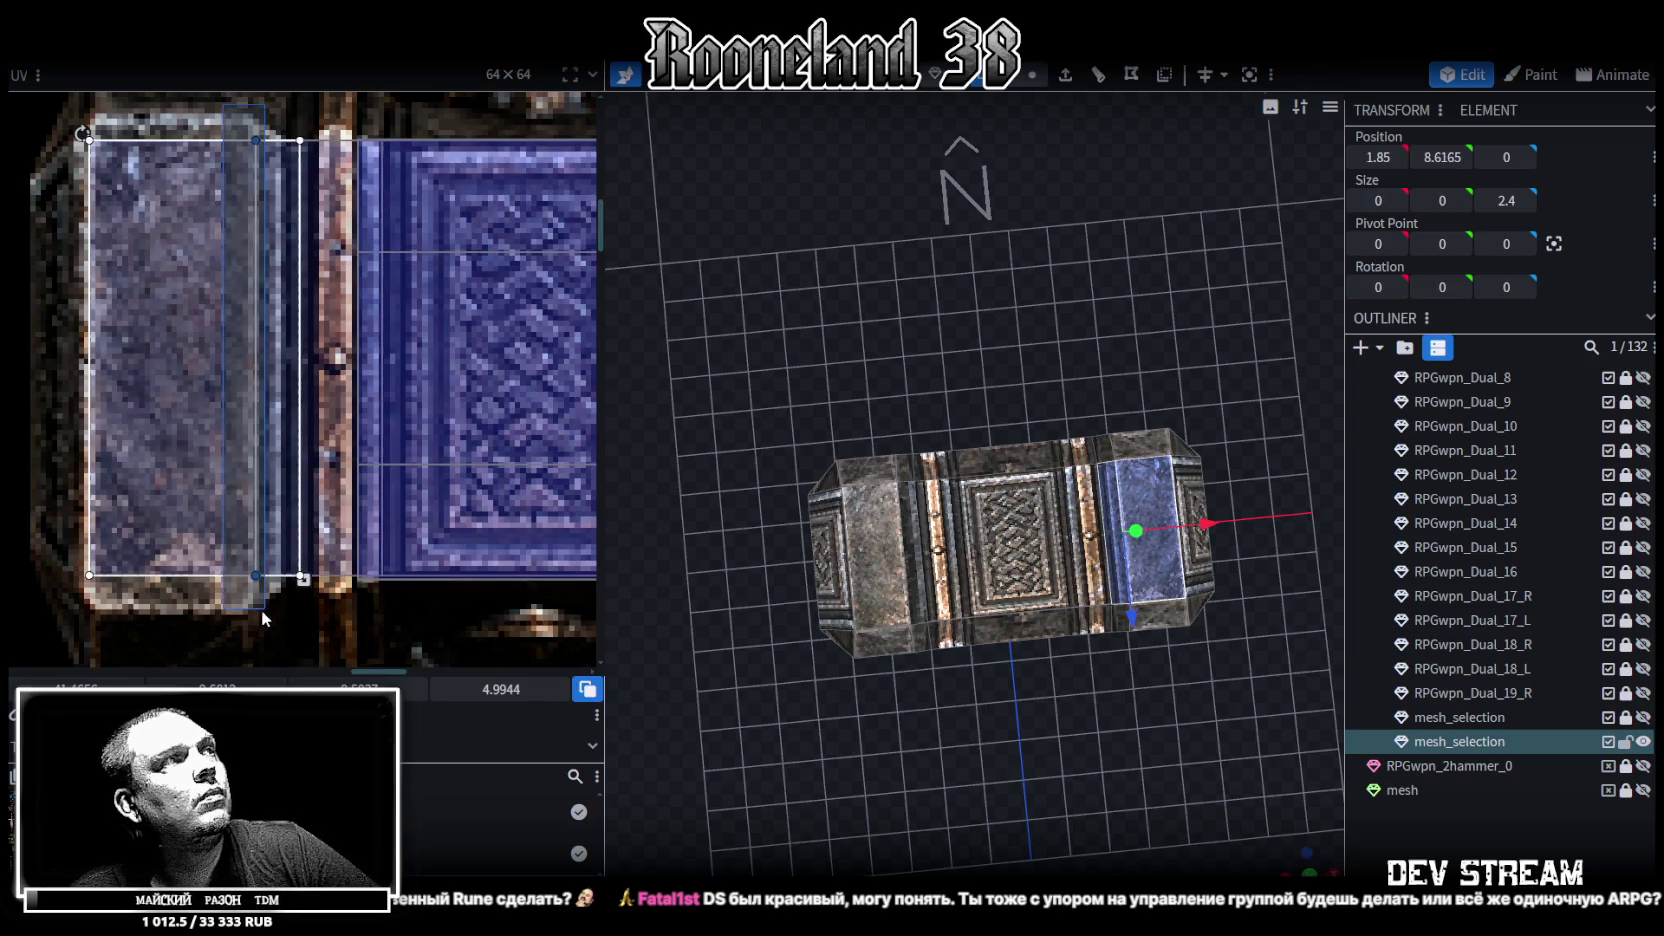
pyautogui.moveTo(395, 689); pyautogui.dragTo(420, 689)
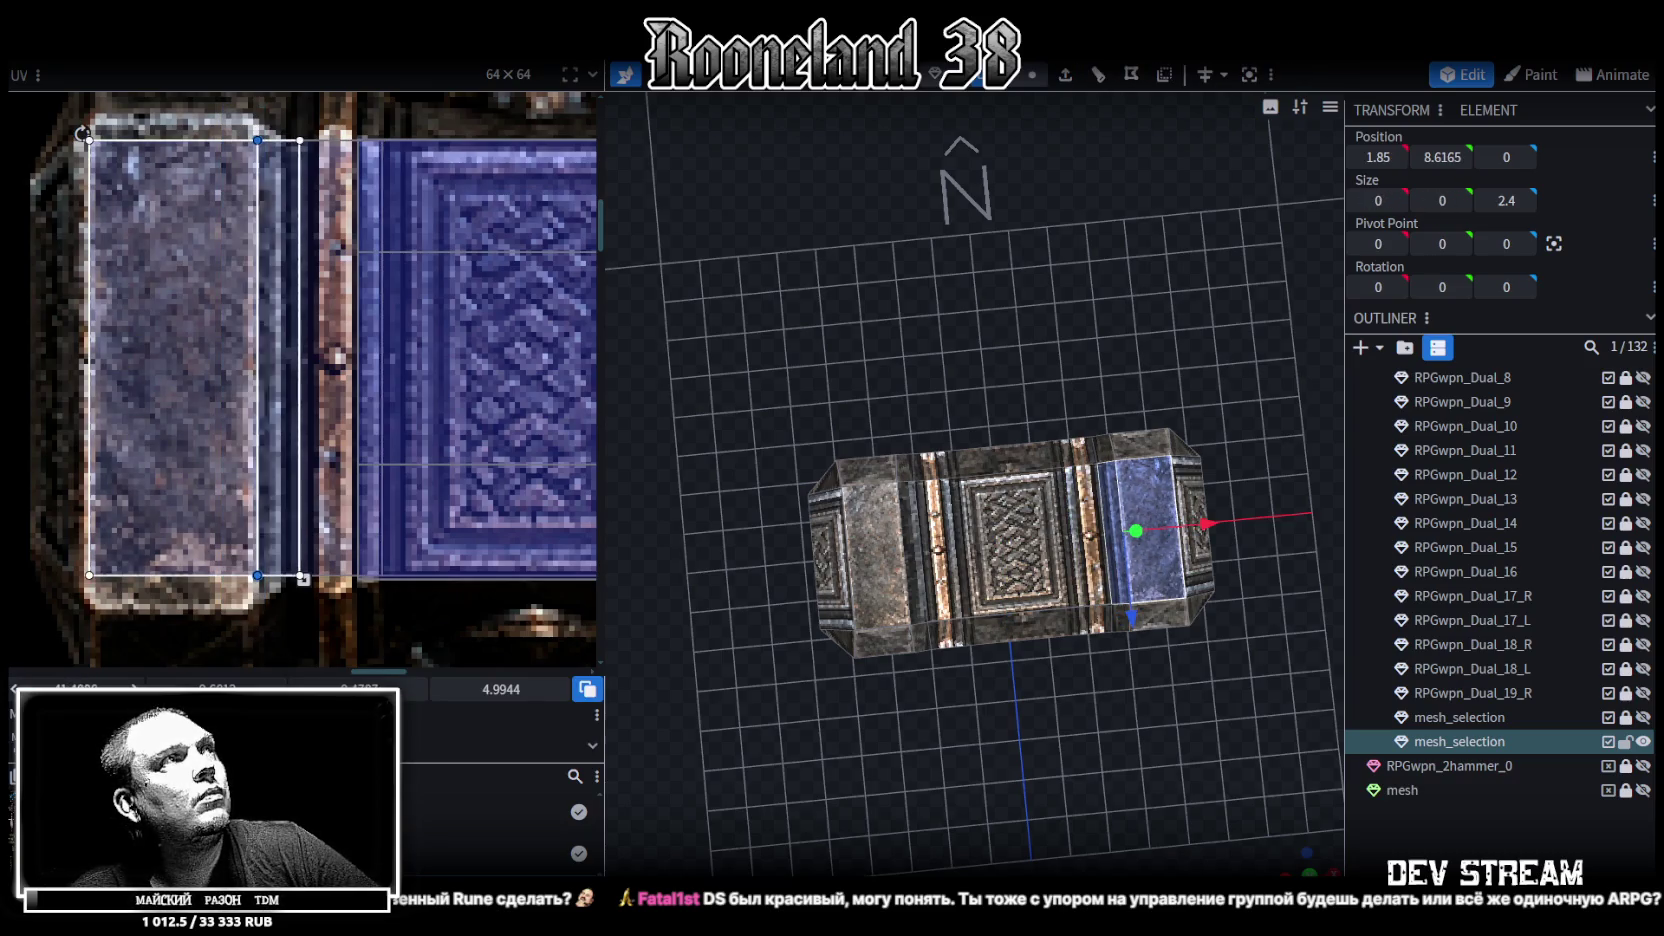
pyautogui.moveTo(420, 689); pyautogui.dragTo(405, 689)
pyautogui.scroll(3, 1008, 791)
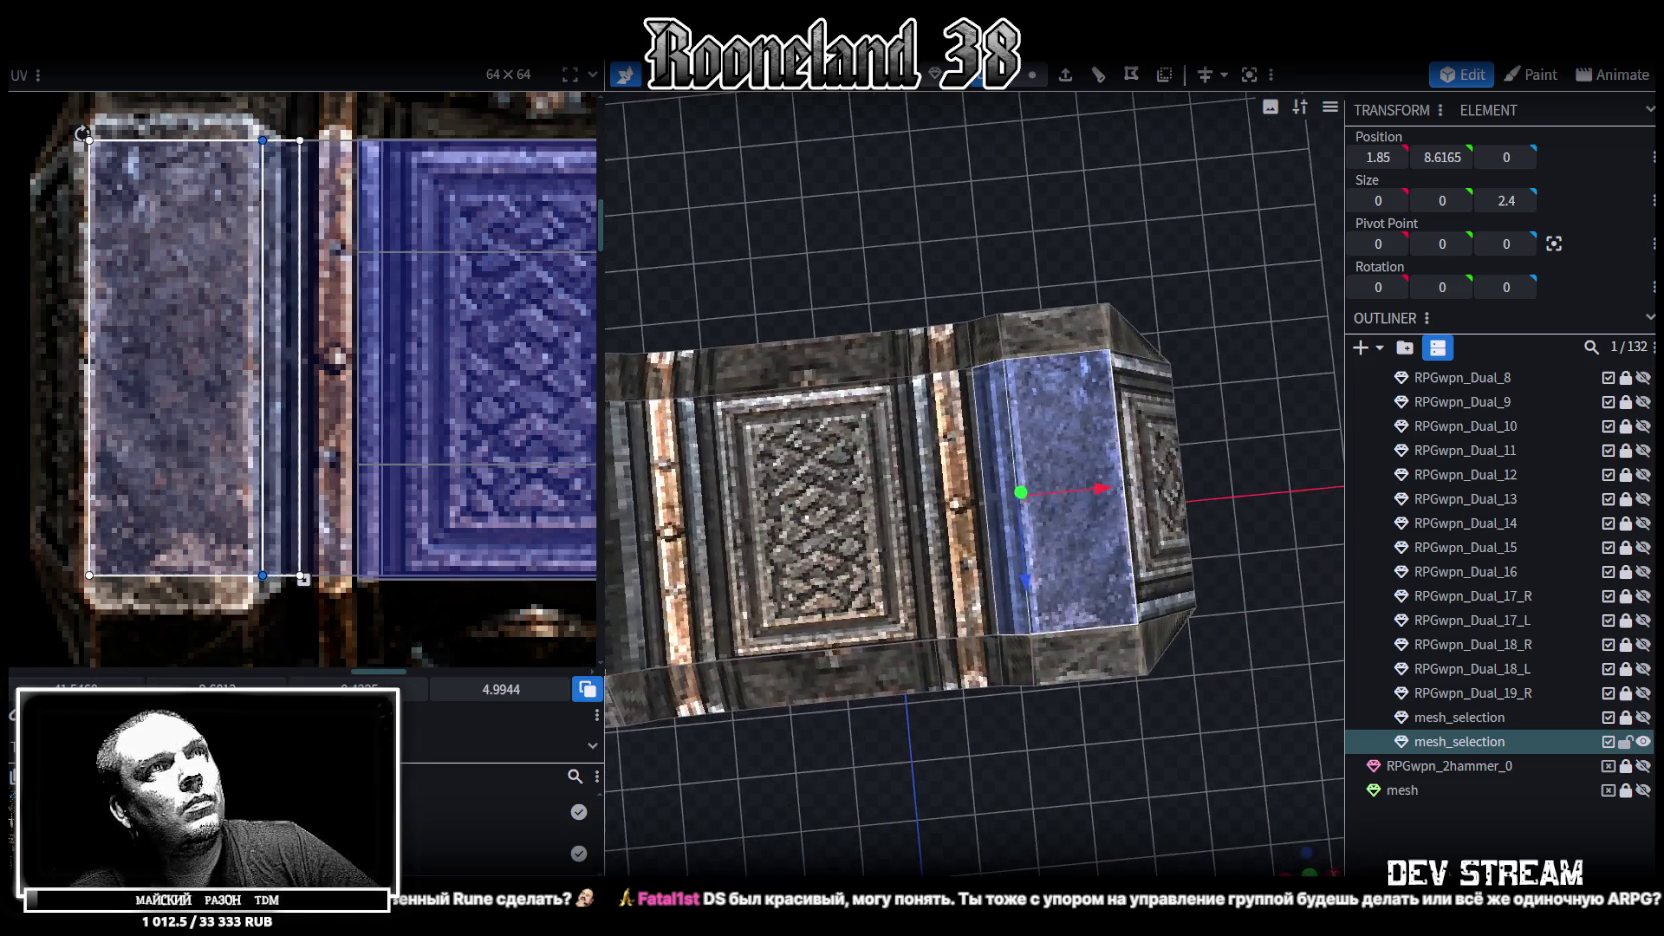
pyautogui.click(1058, 800)
pyautogui.scroll(-2, 1058, 800)
pyautogui.scroll(-2, 1130, 812)
pyautogui.moveTo(1130, 812); pyautogui.dragTo(1099, 614)
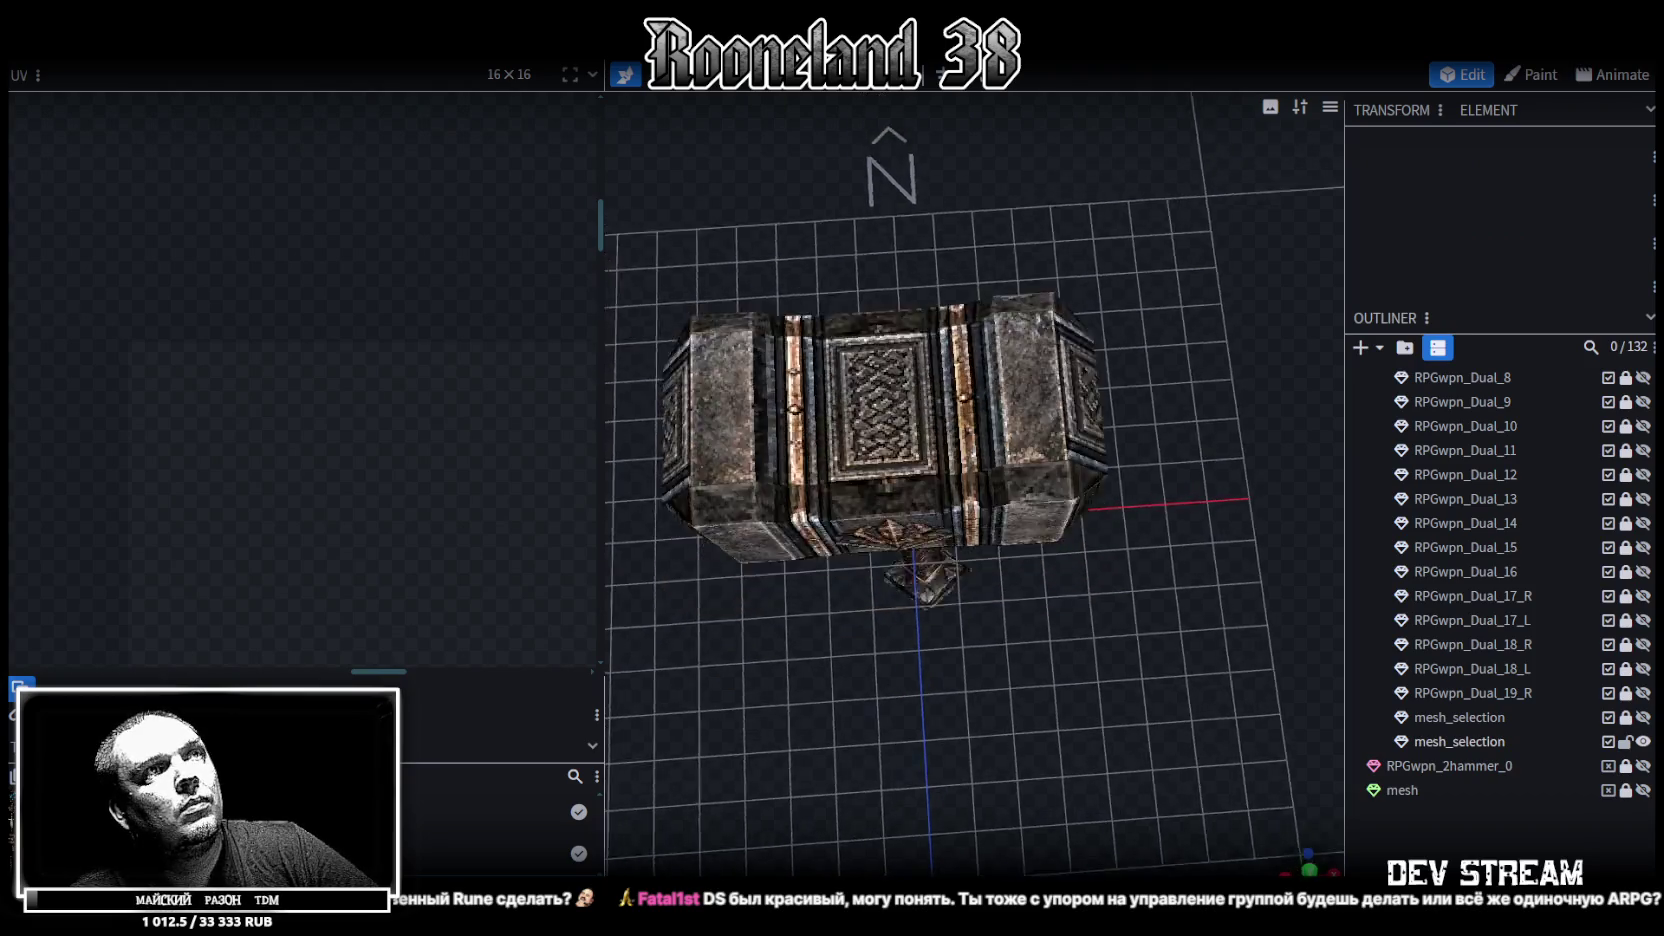
# Look under the hammer head and box-select its underside faces
pyautogui.scroll(2, 1099, 614)
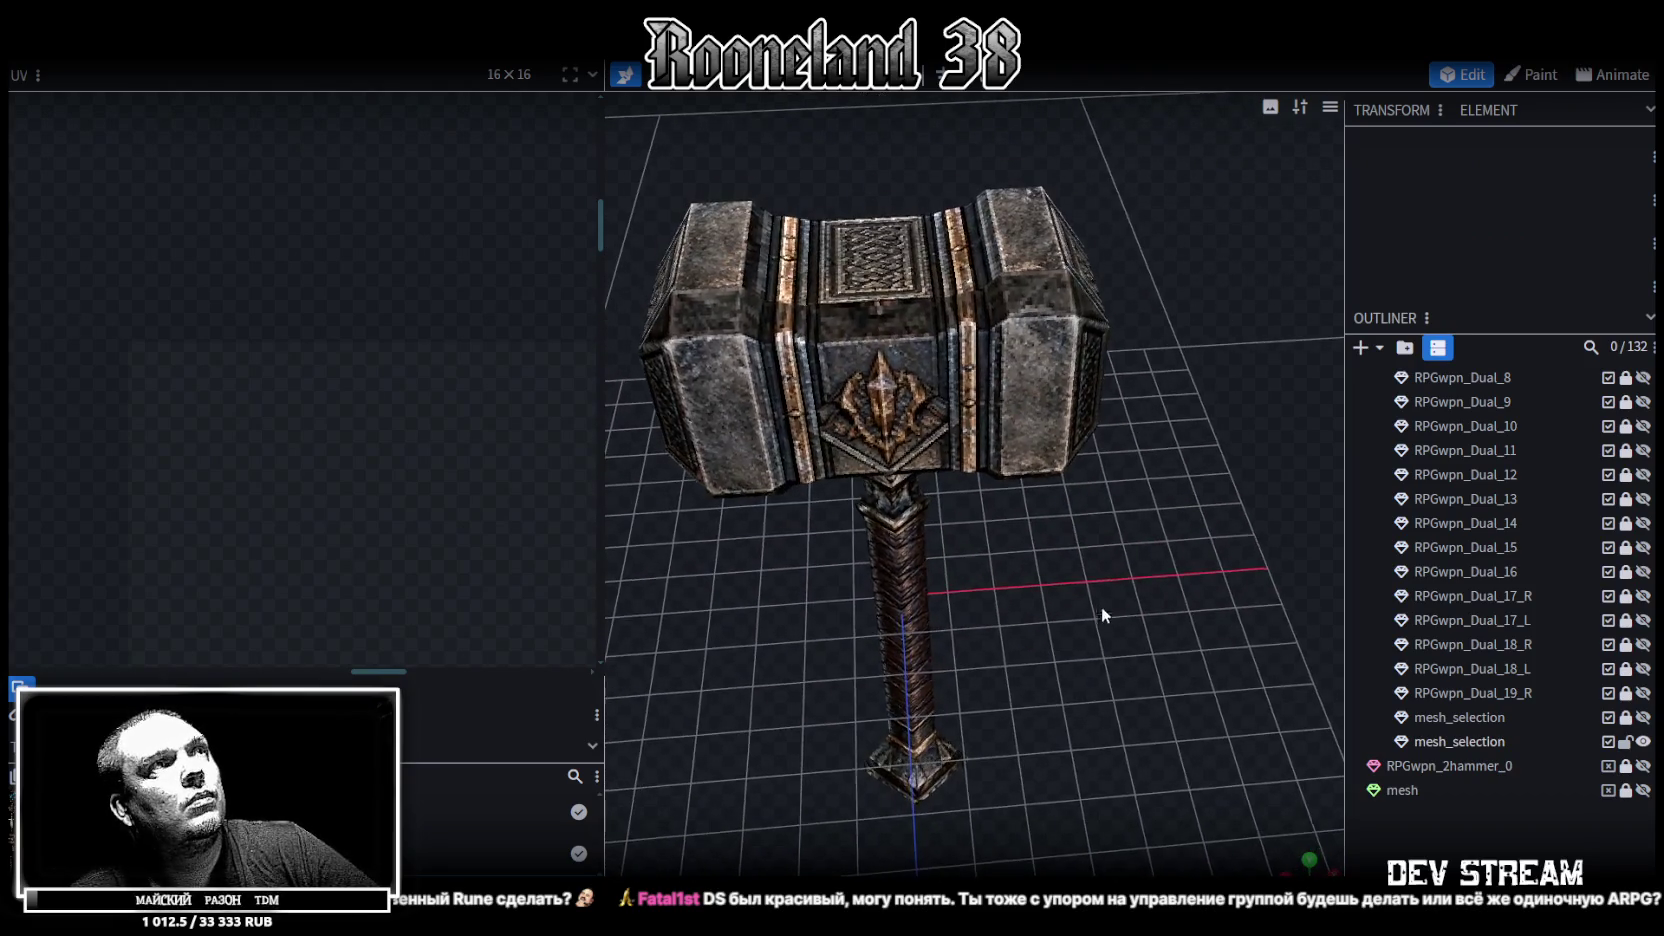
pyautogui.click(1016, 421)
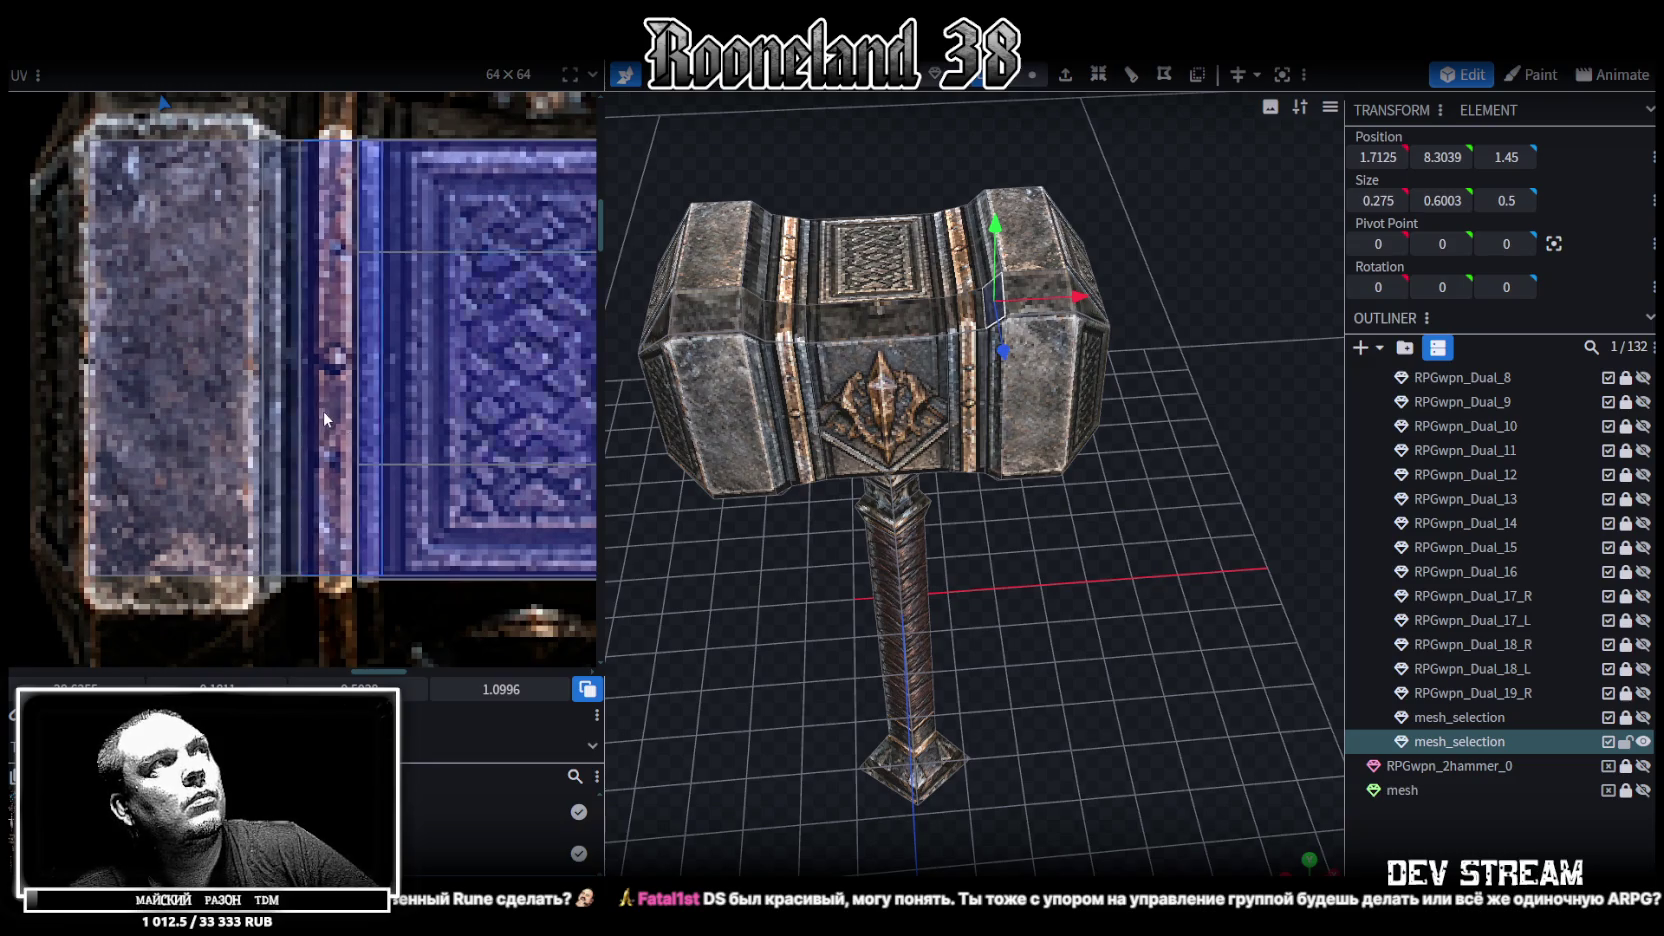
pyautogui.scroll(-3, 329, 417)
pyautogui.moveTo(1175, 666); pyautogui.dragTo(1138, 580)
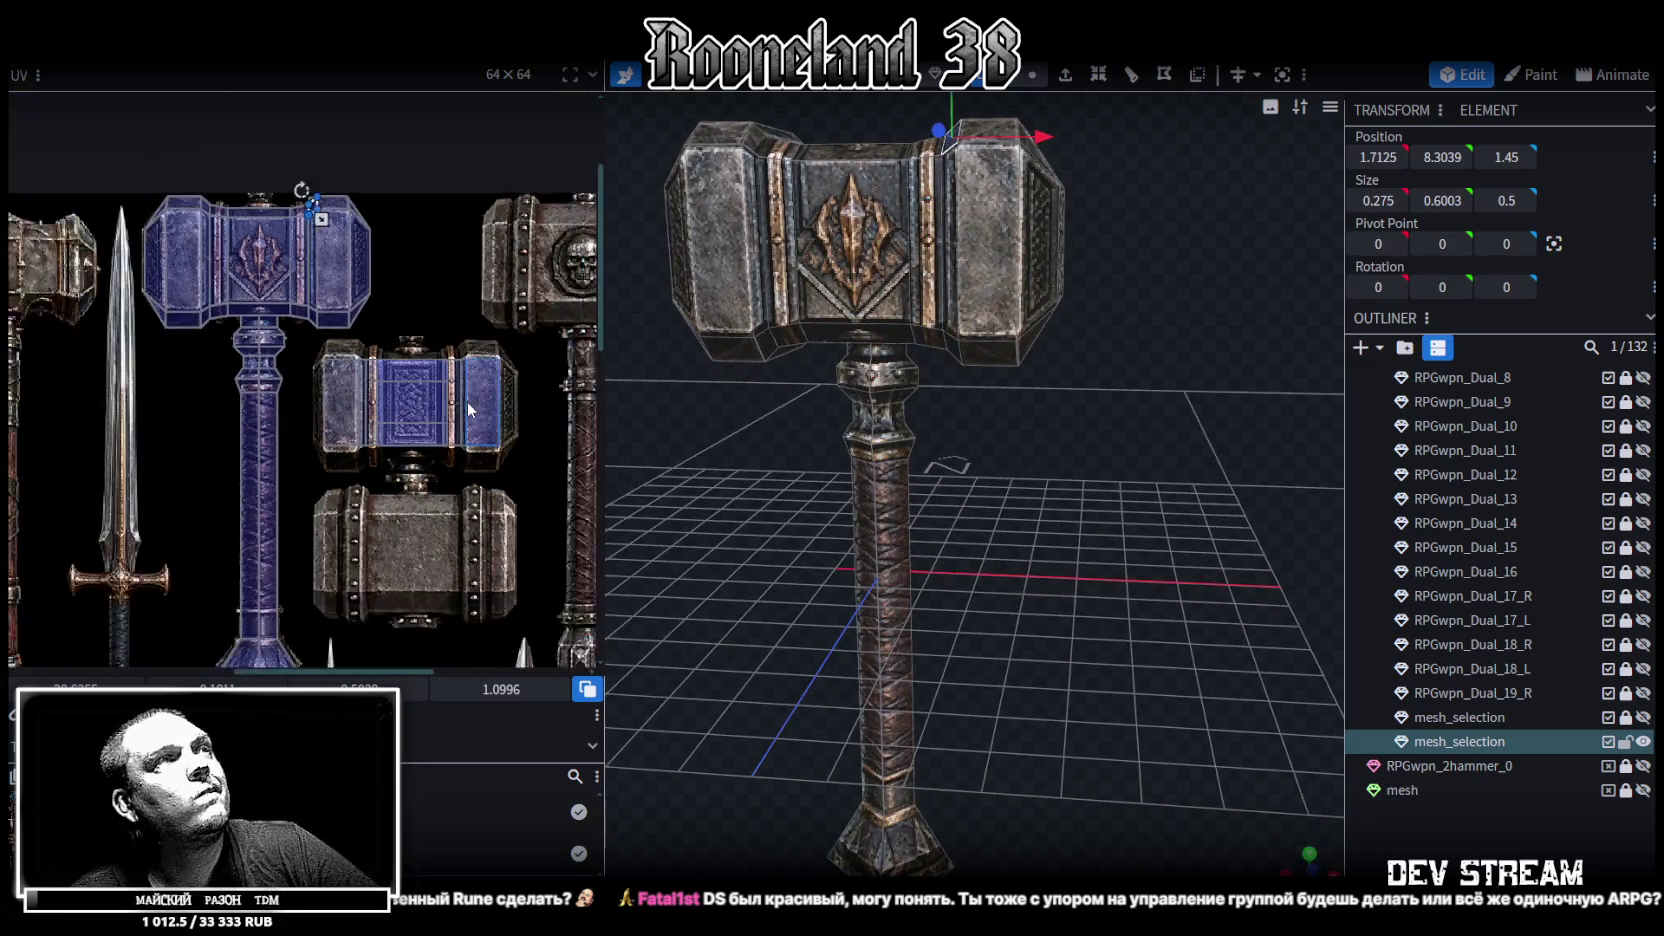
pyautogui.moveTo(1167, 473)
pyautogui.mouseDown()
pyautogui.moveTo(1127, 547)
pyautogui.moveTo(1127, 610)
pyautogui.moveTo(1148, 610)
pyautogui.mouseUp()
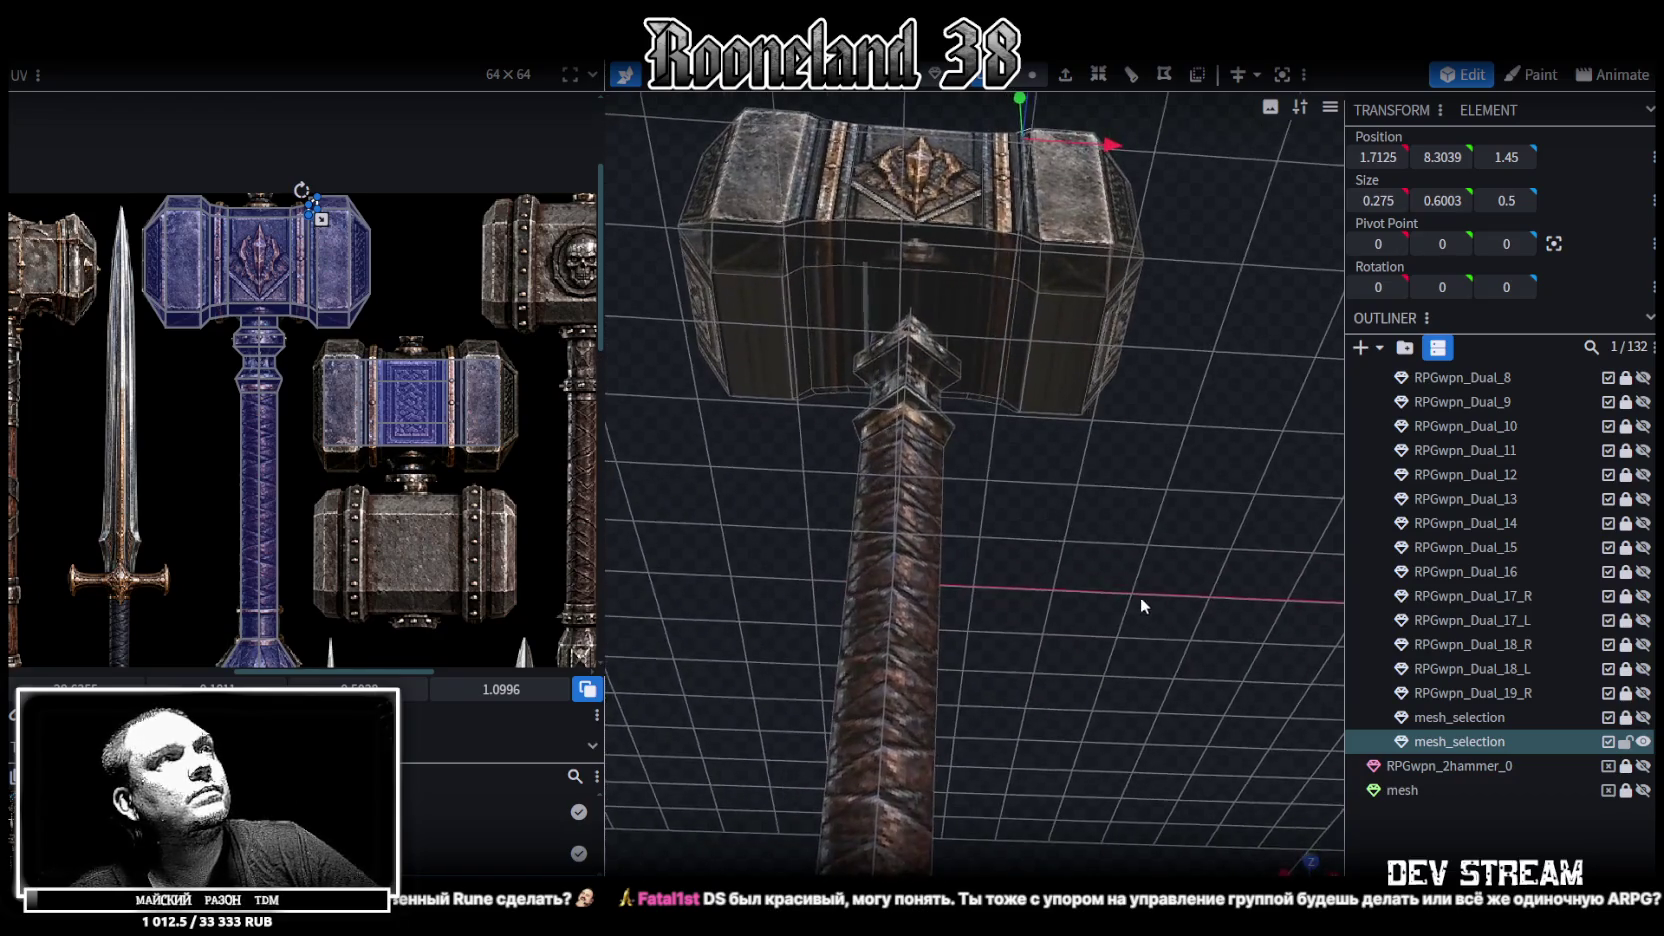
pyautogui.moveTo(735, 307); pyautogui.dragTo(869, 290)
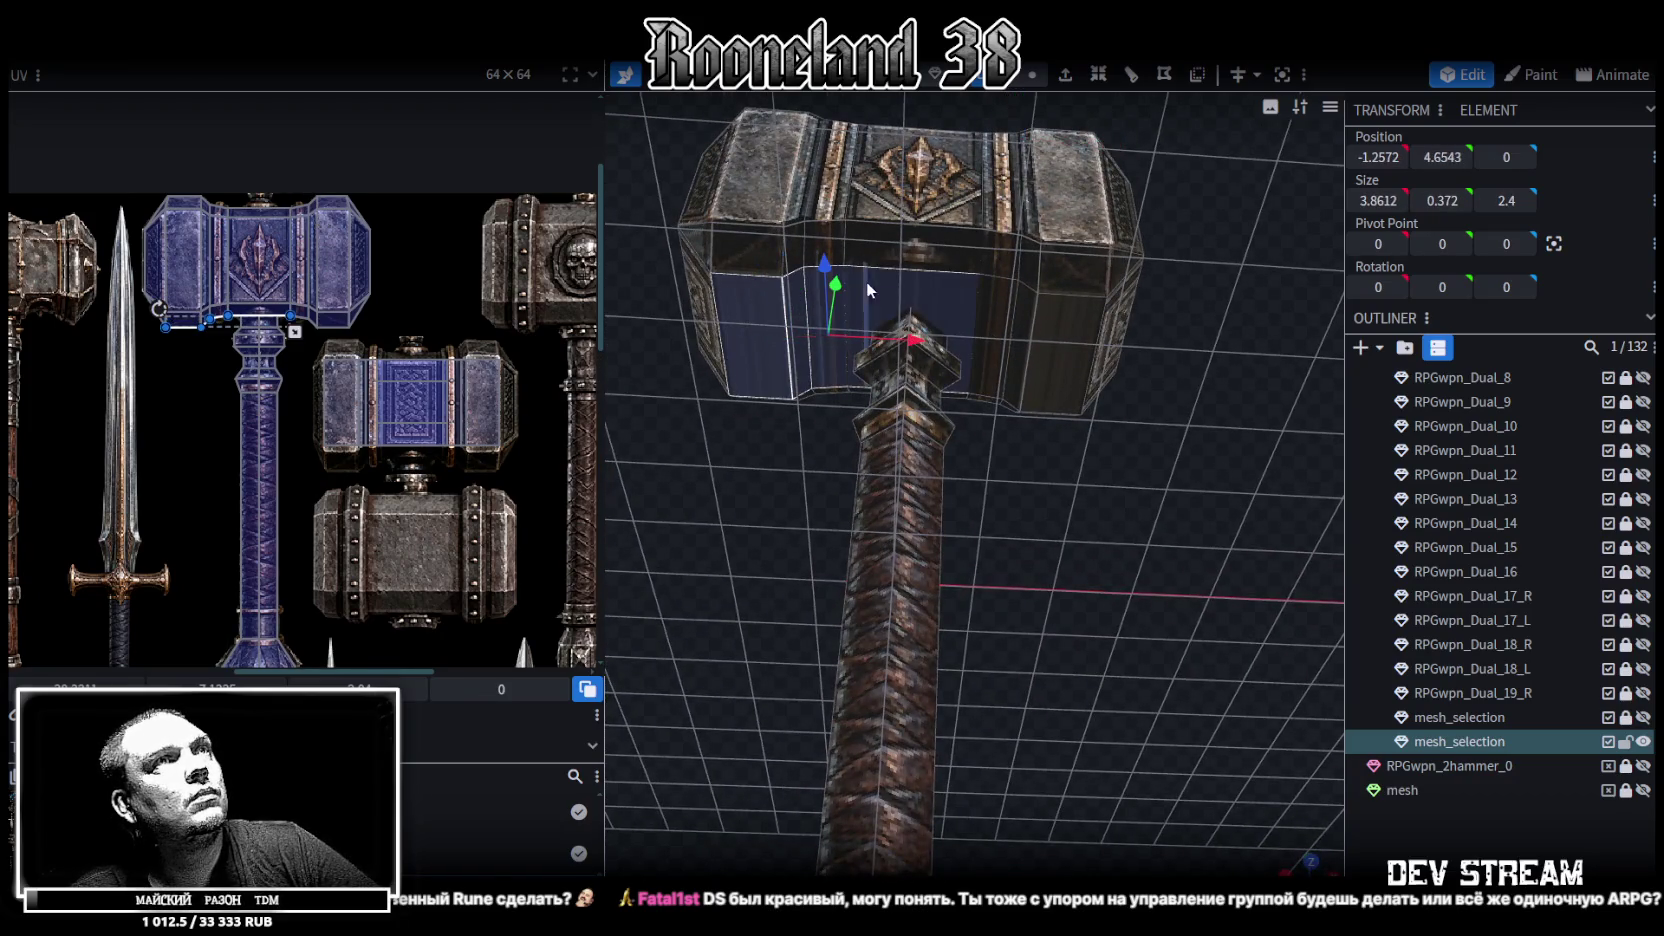
pyautogui.moveTo(1003, 321); pyautogui.dragTo(1064, 340)
pyautogui.moveTo(1149, 629); pyautogui.dragTo(1211, 801)
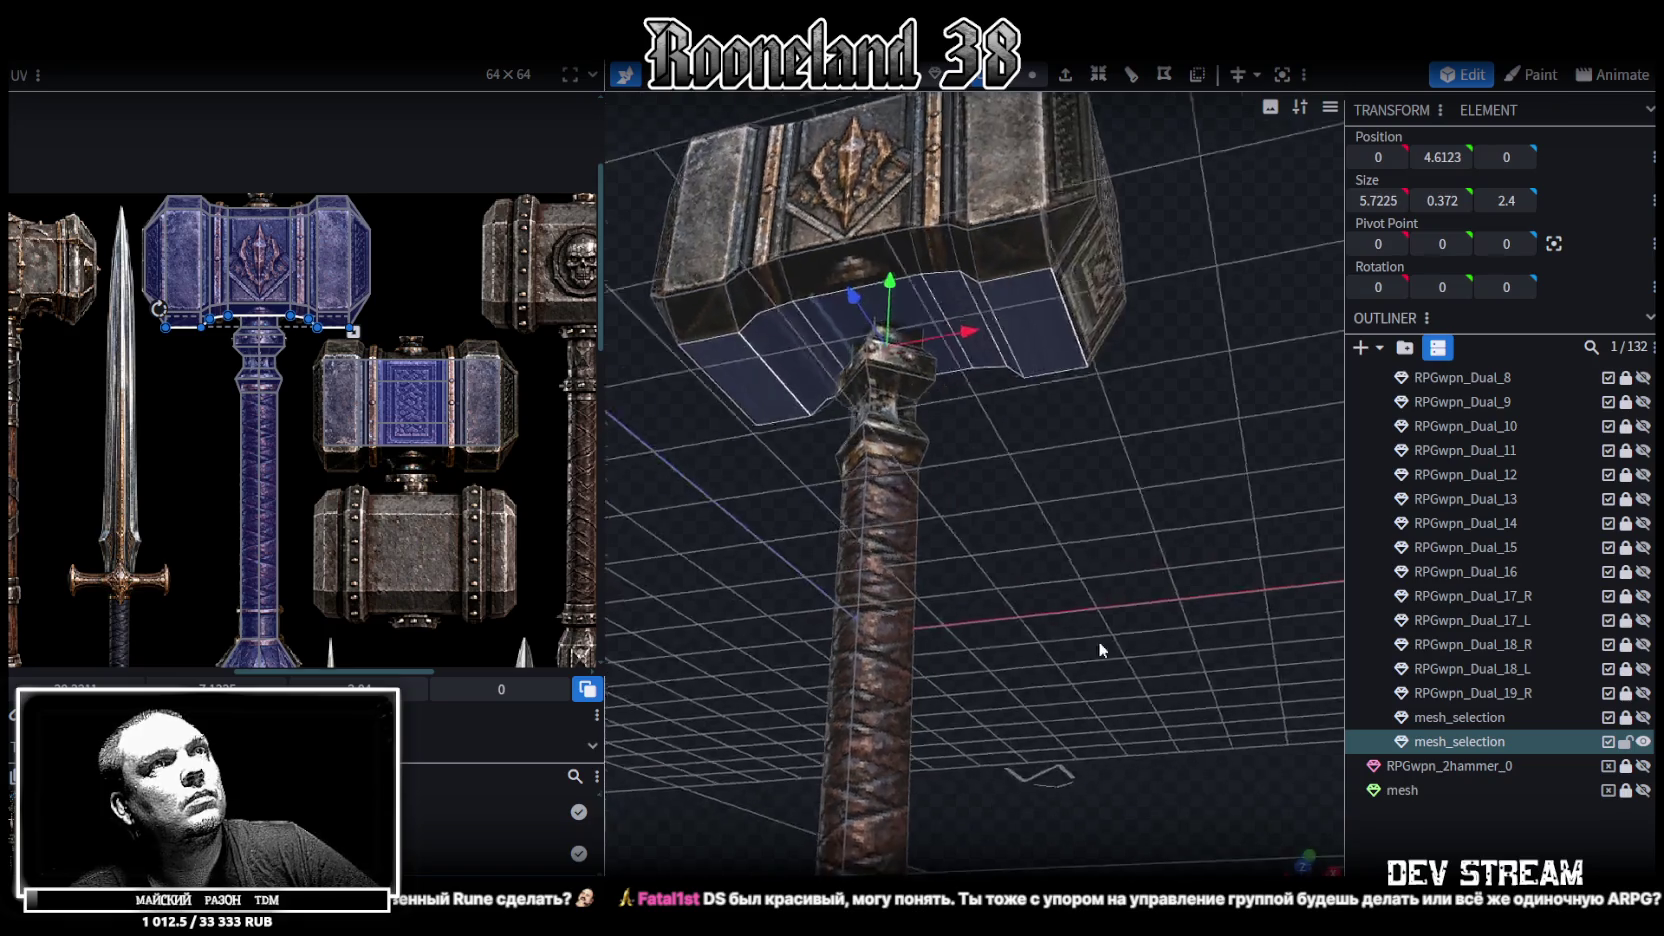
# View the underside along the handle axis, then switch to the running Unity scene
pyautogui.press('KP_2')
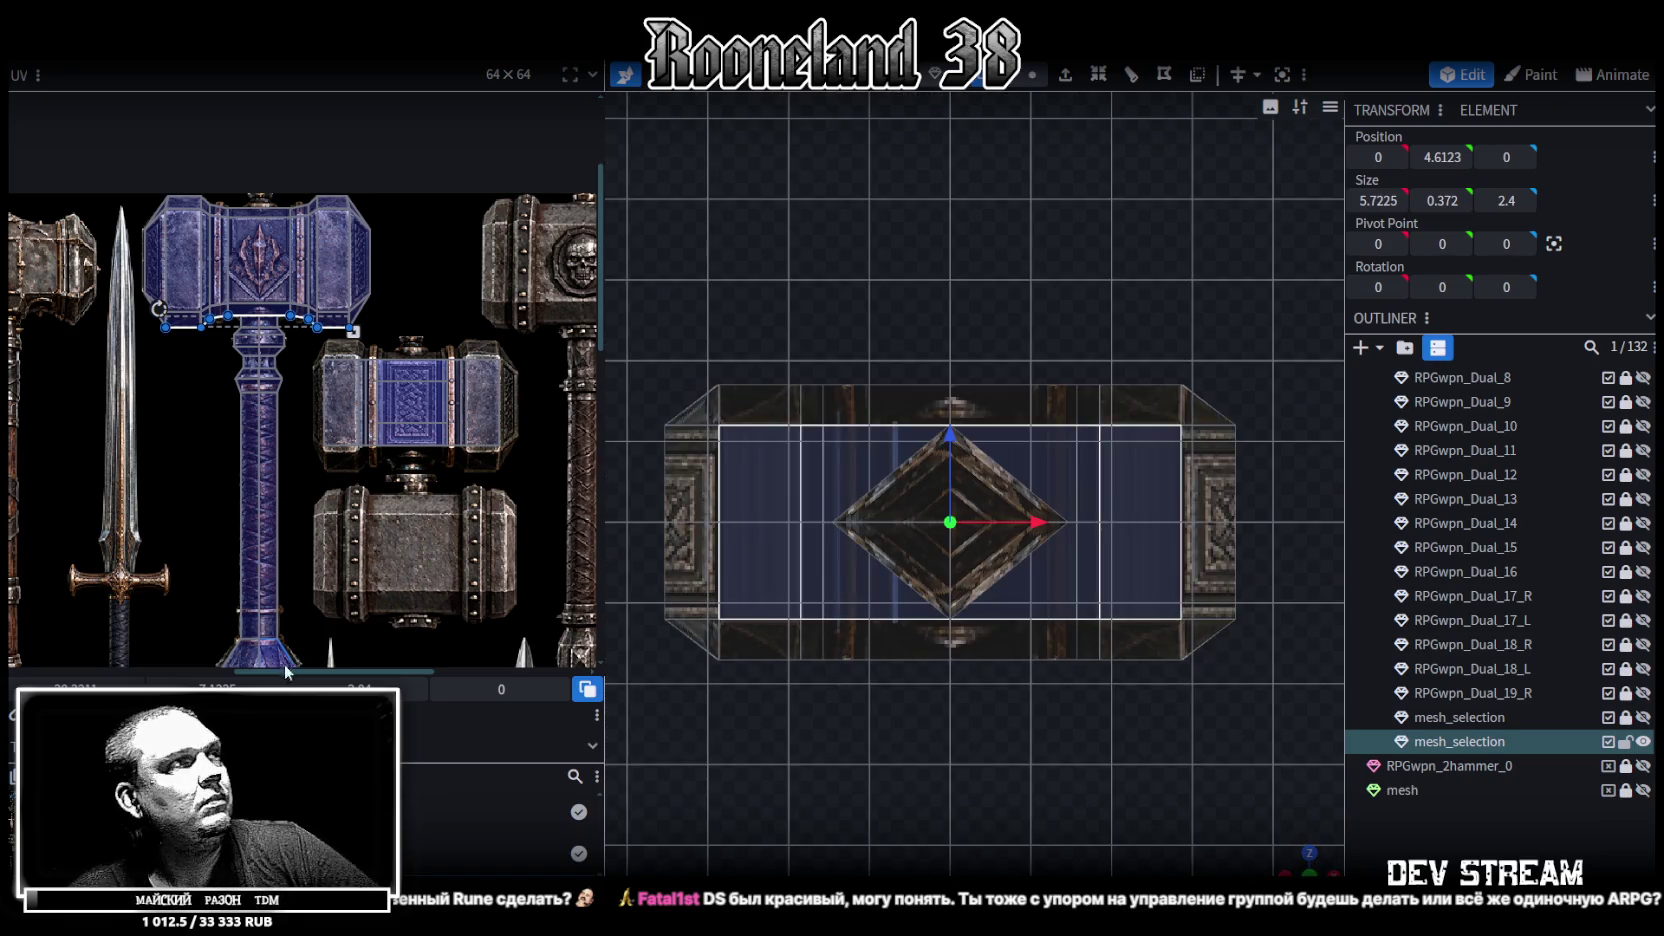
pyautogui.click(1140, 520)
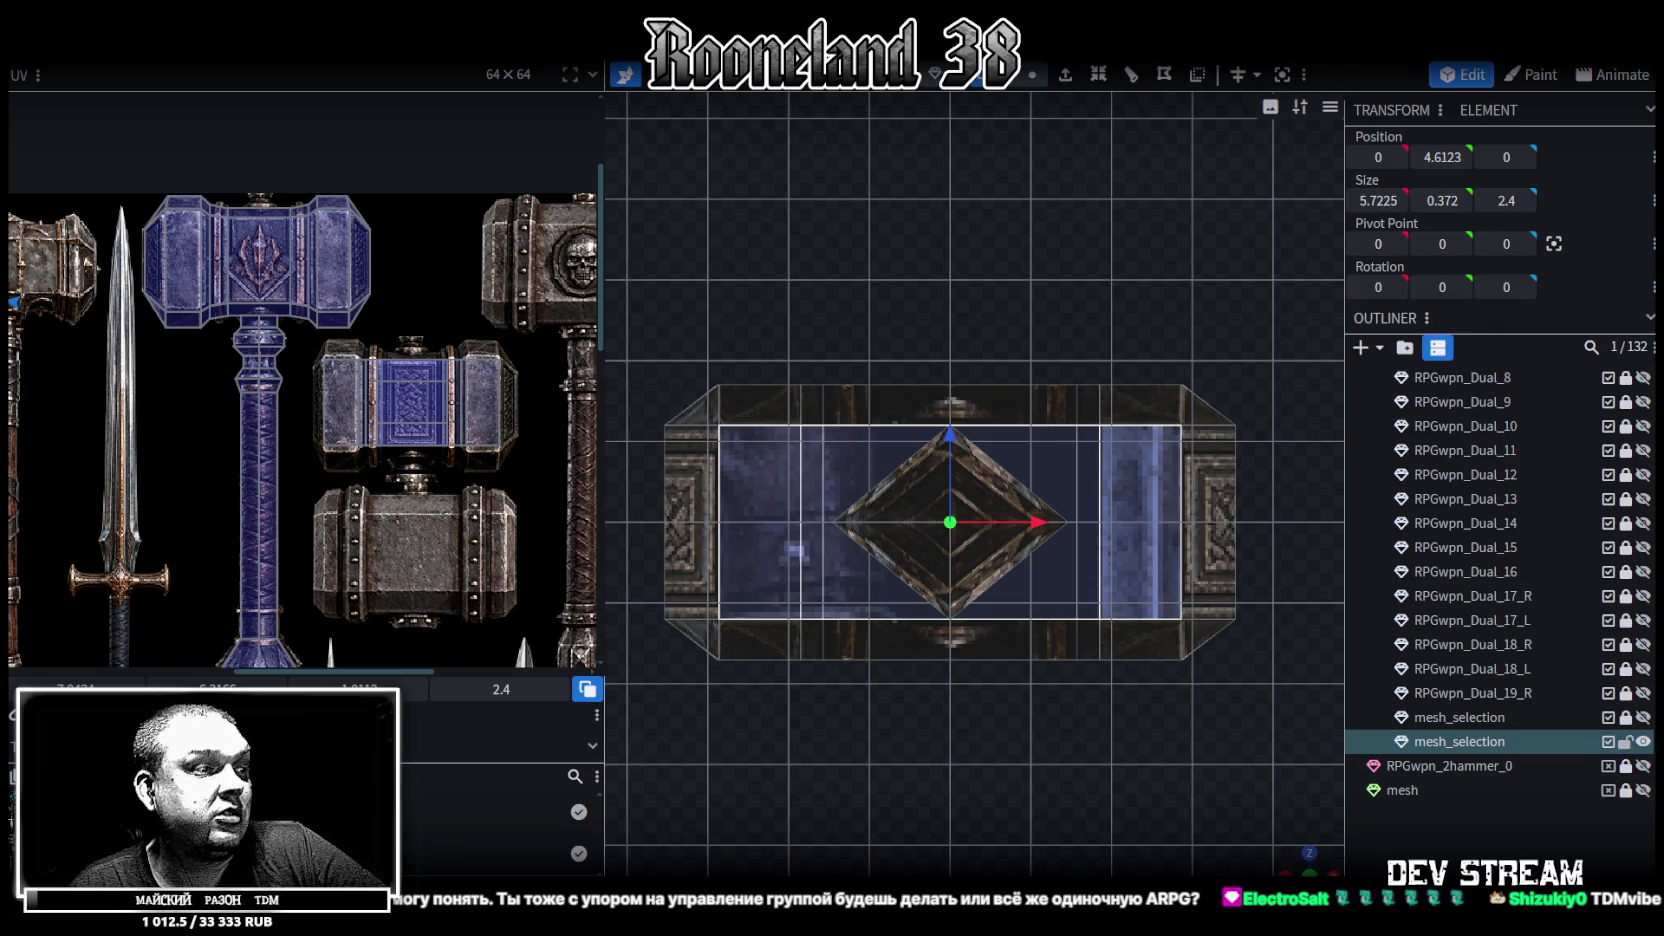
pyautogui.hotkey('alt', 'Tab')
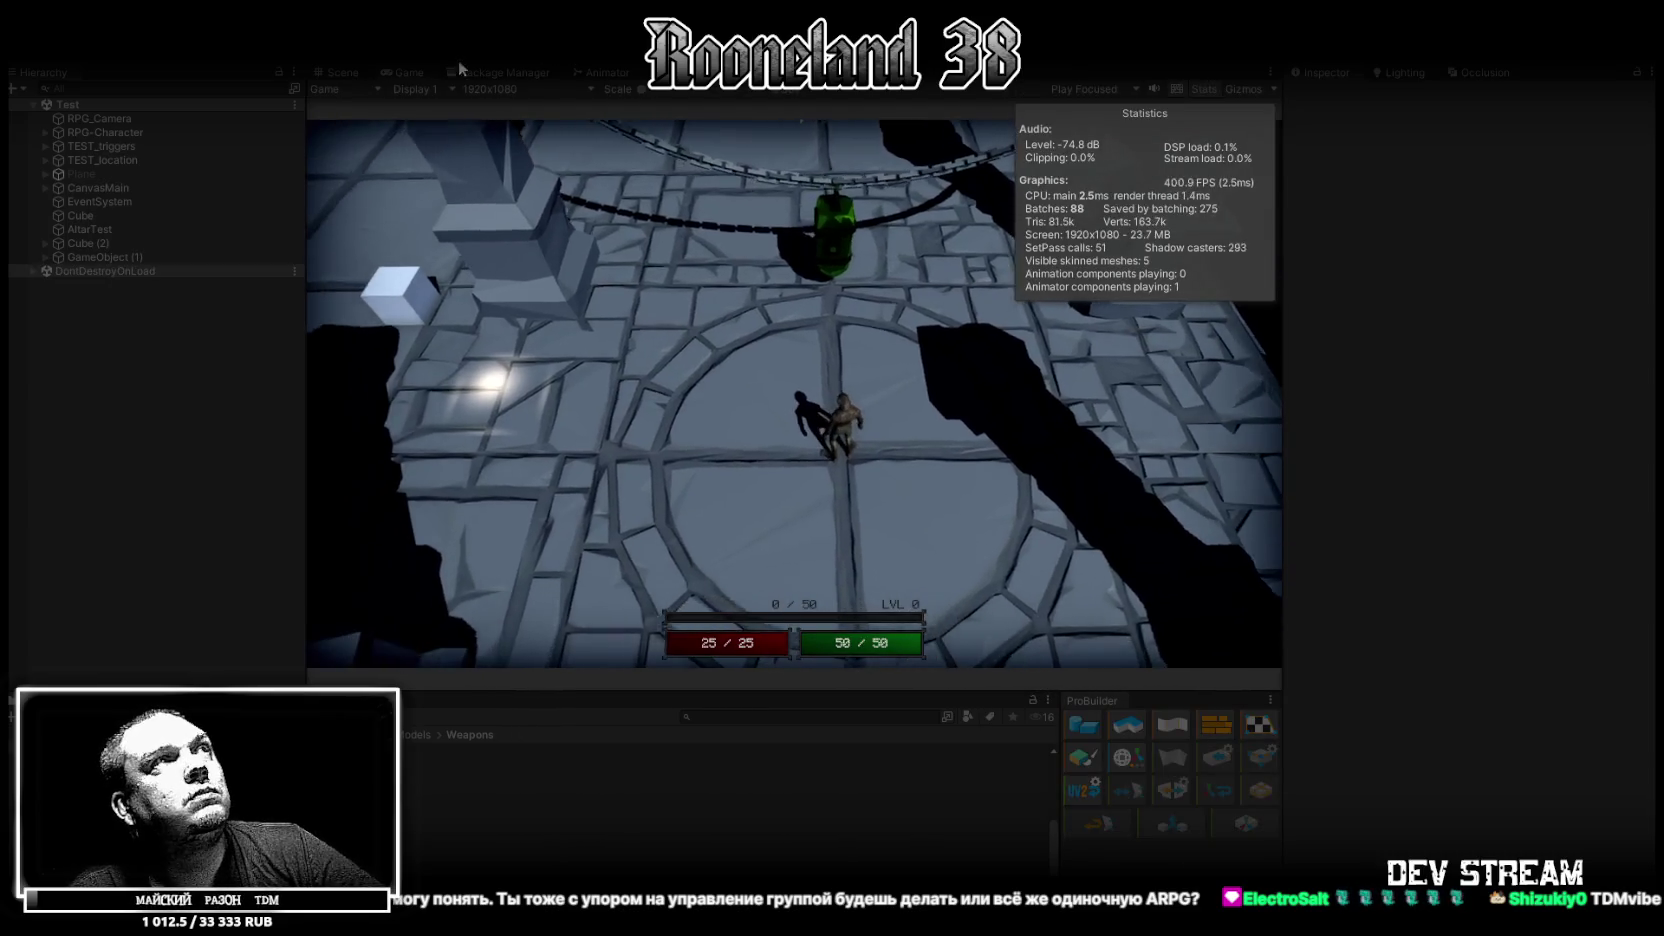
# In the maximised Game view, attack the green enemy twice and stop beside the orange cube
pyautogui.doubleClick(411, 71)
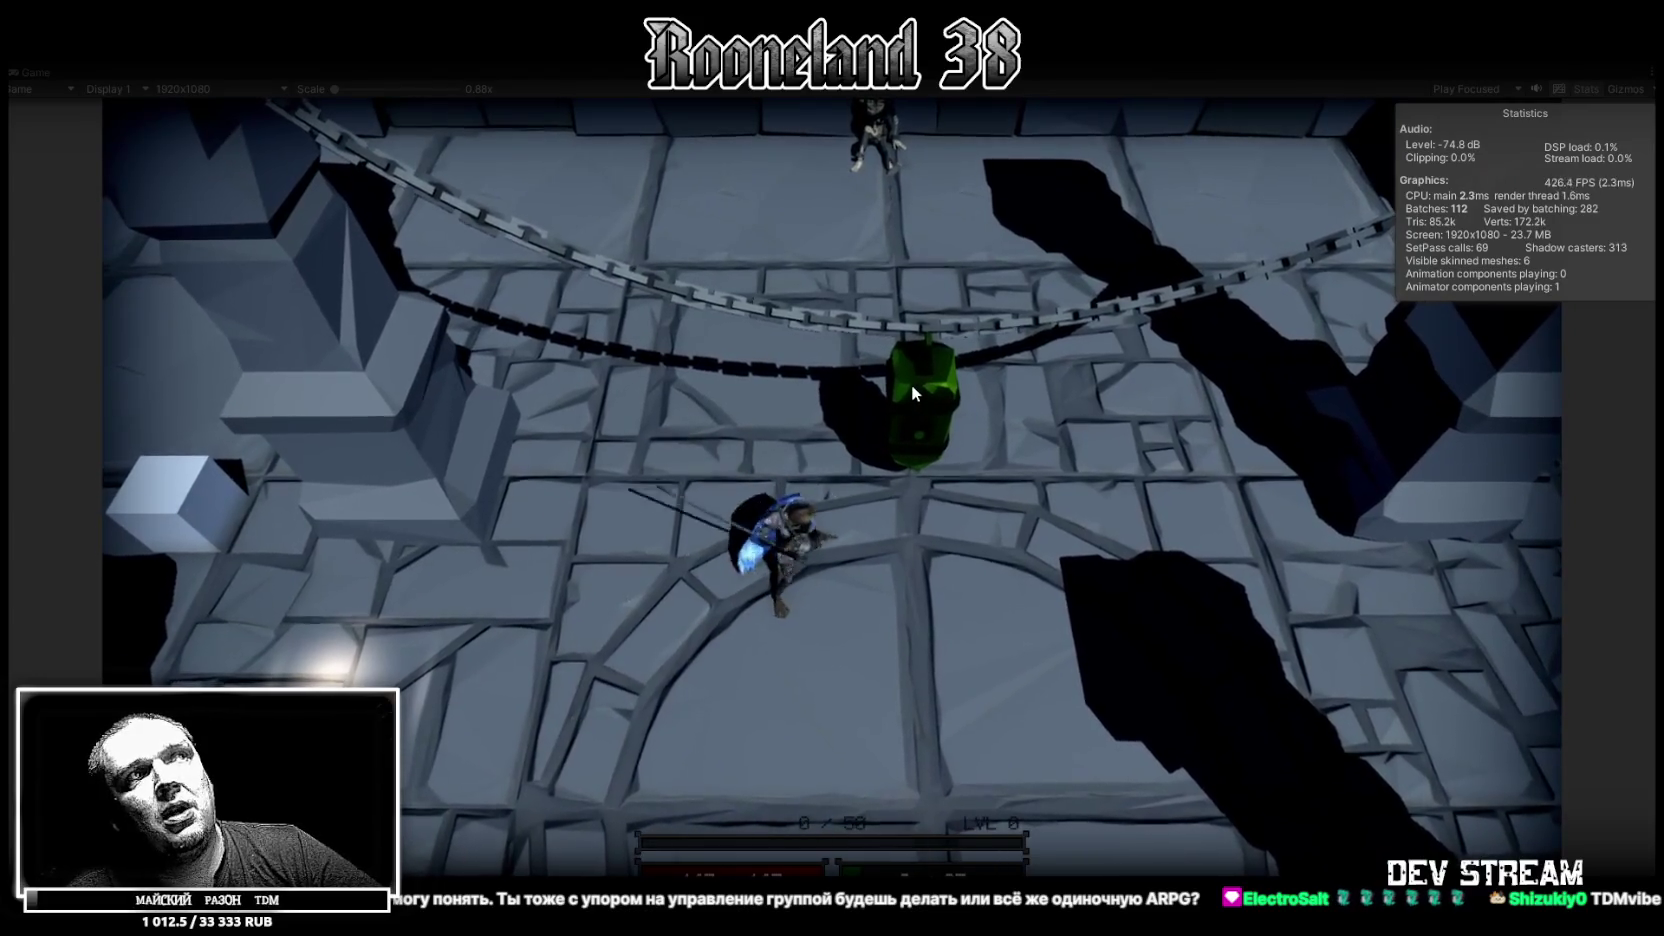
pyautogui.click(911, 384)
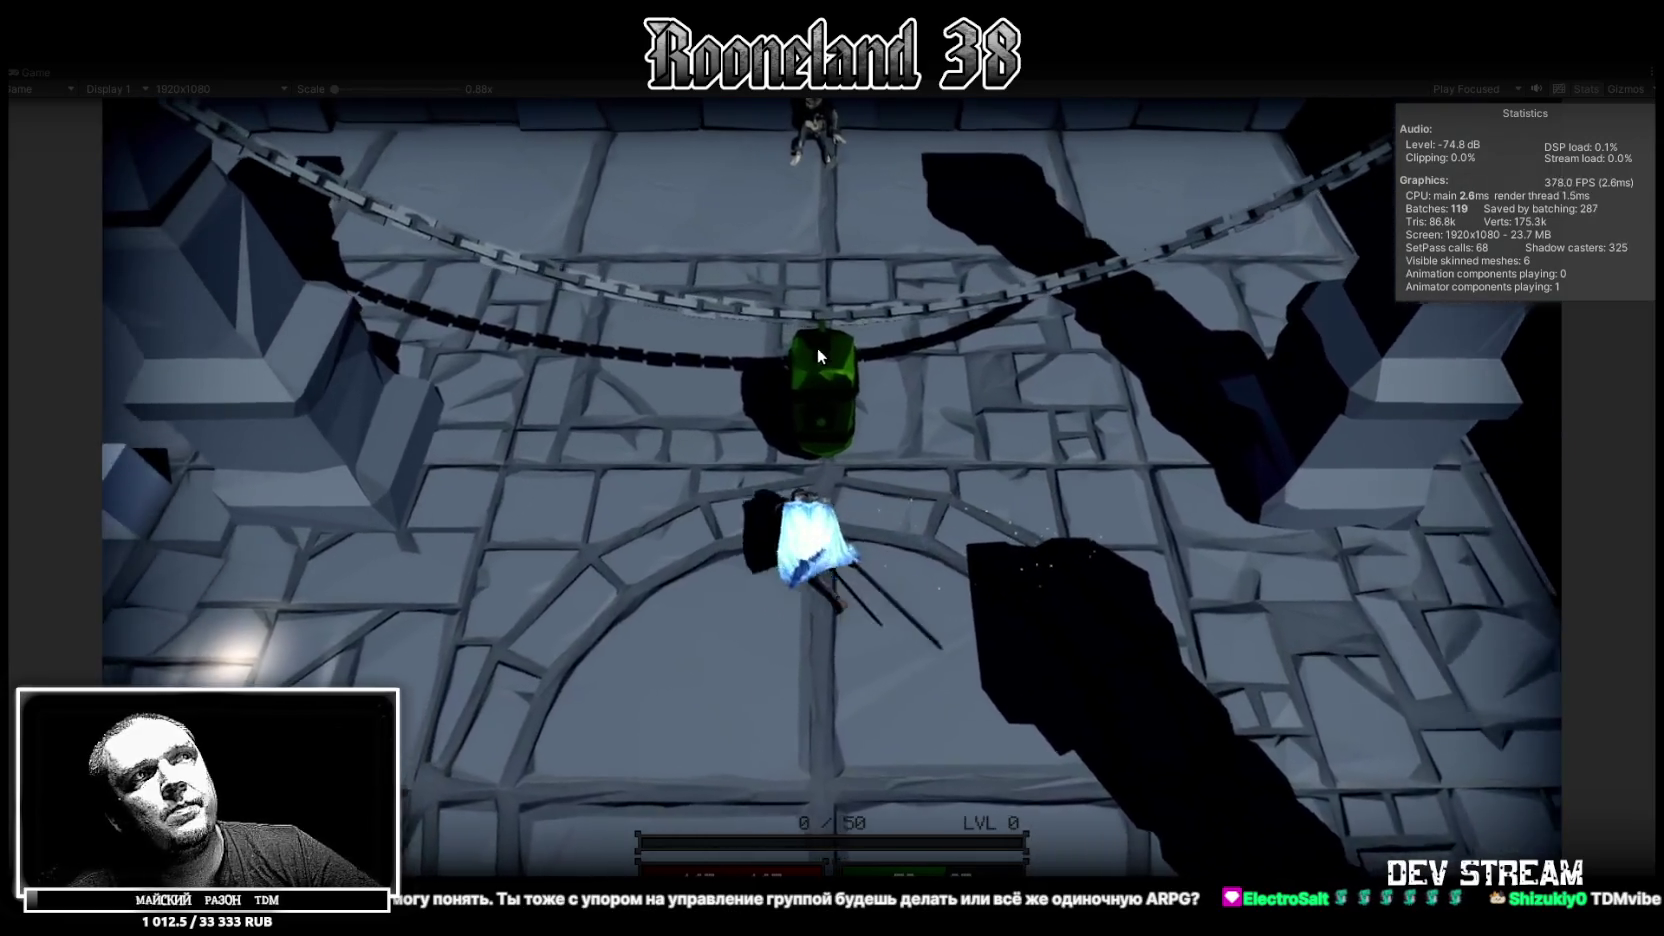
pyautogui.click(826, 350)
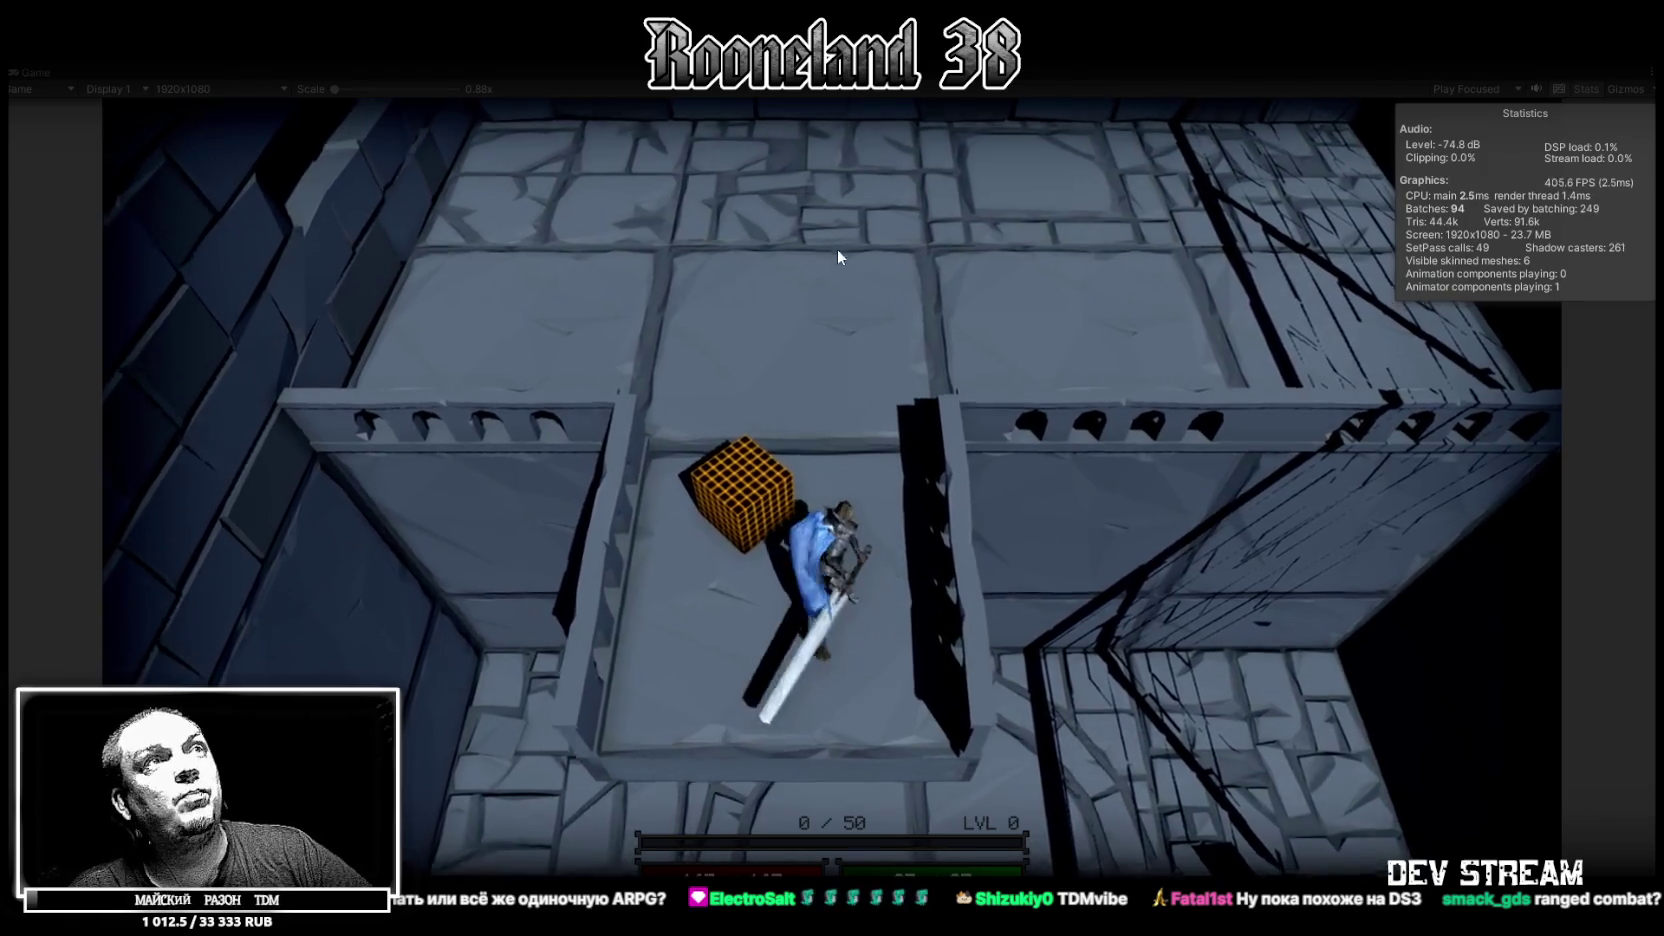
pyautogui.click(837, 248)
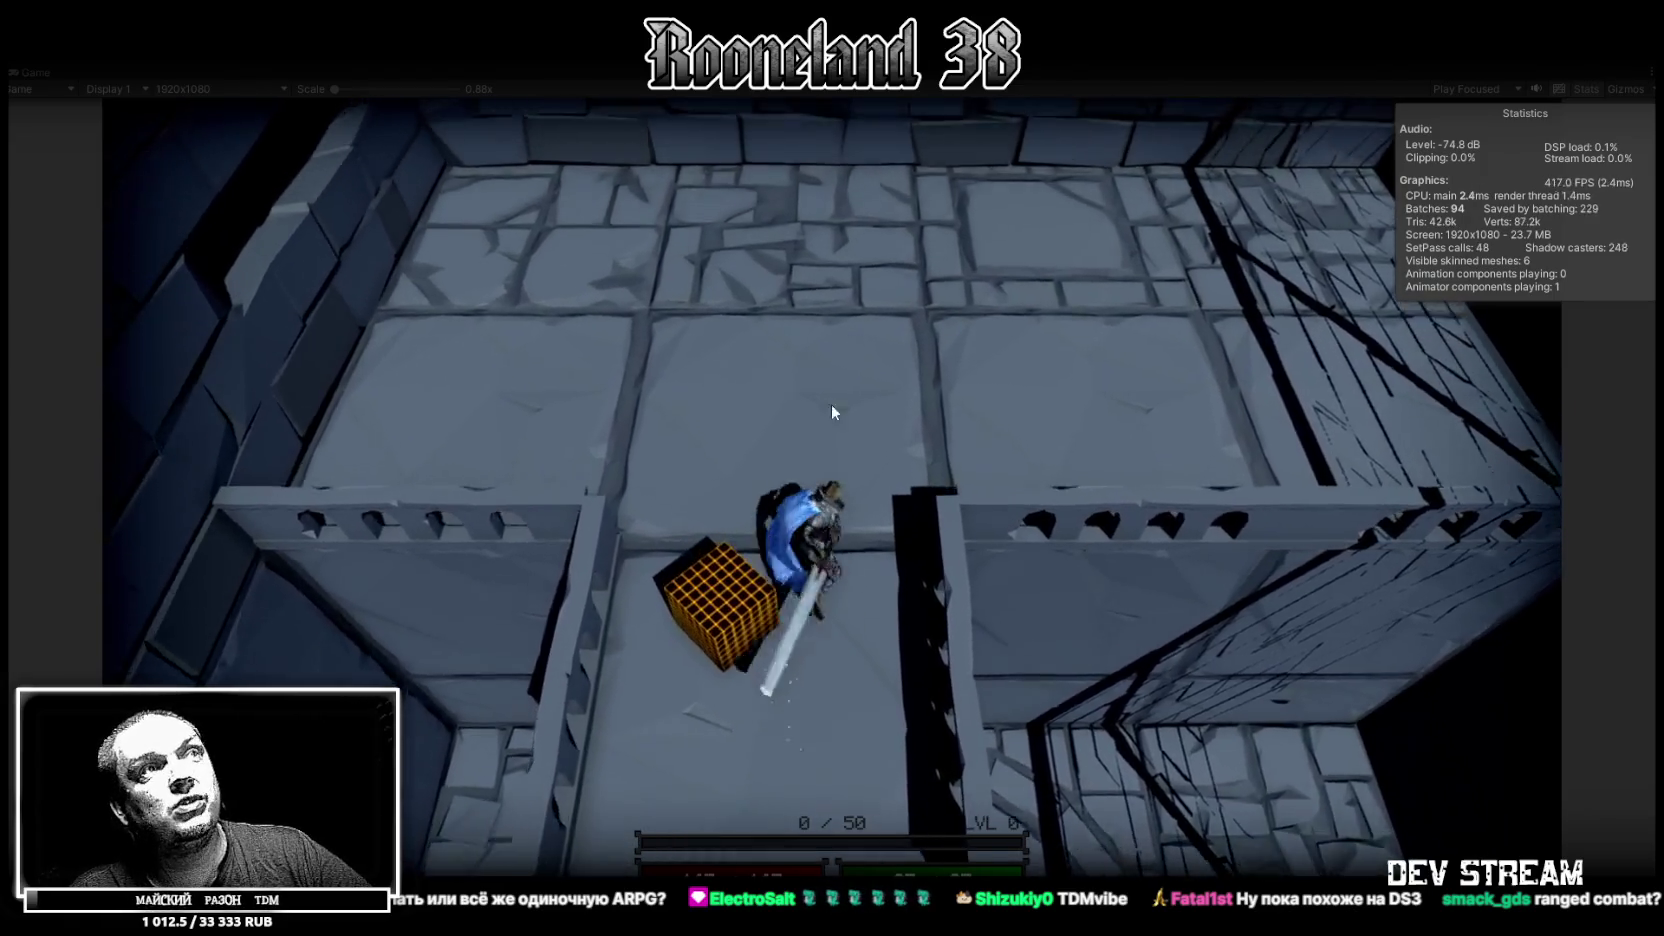
pyautogui.click(866, 720)
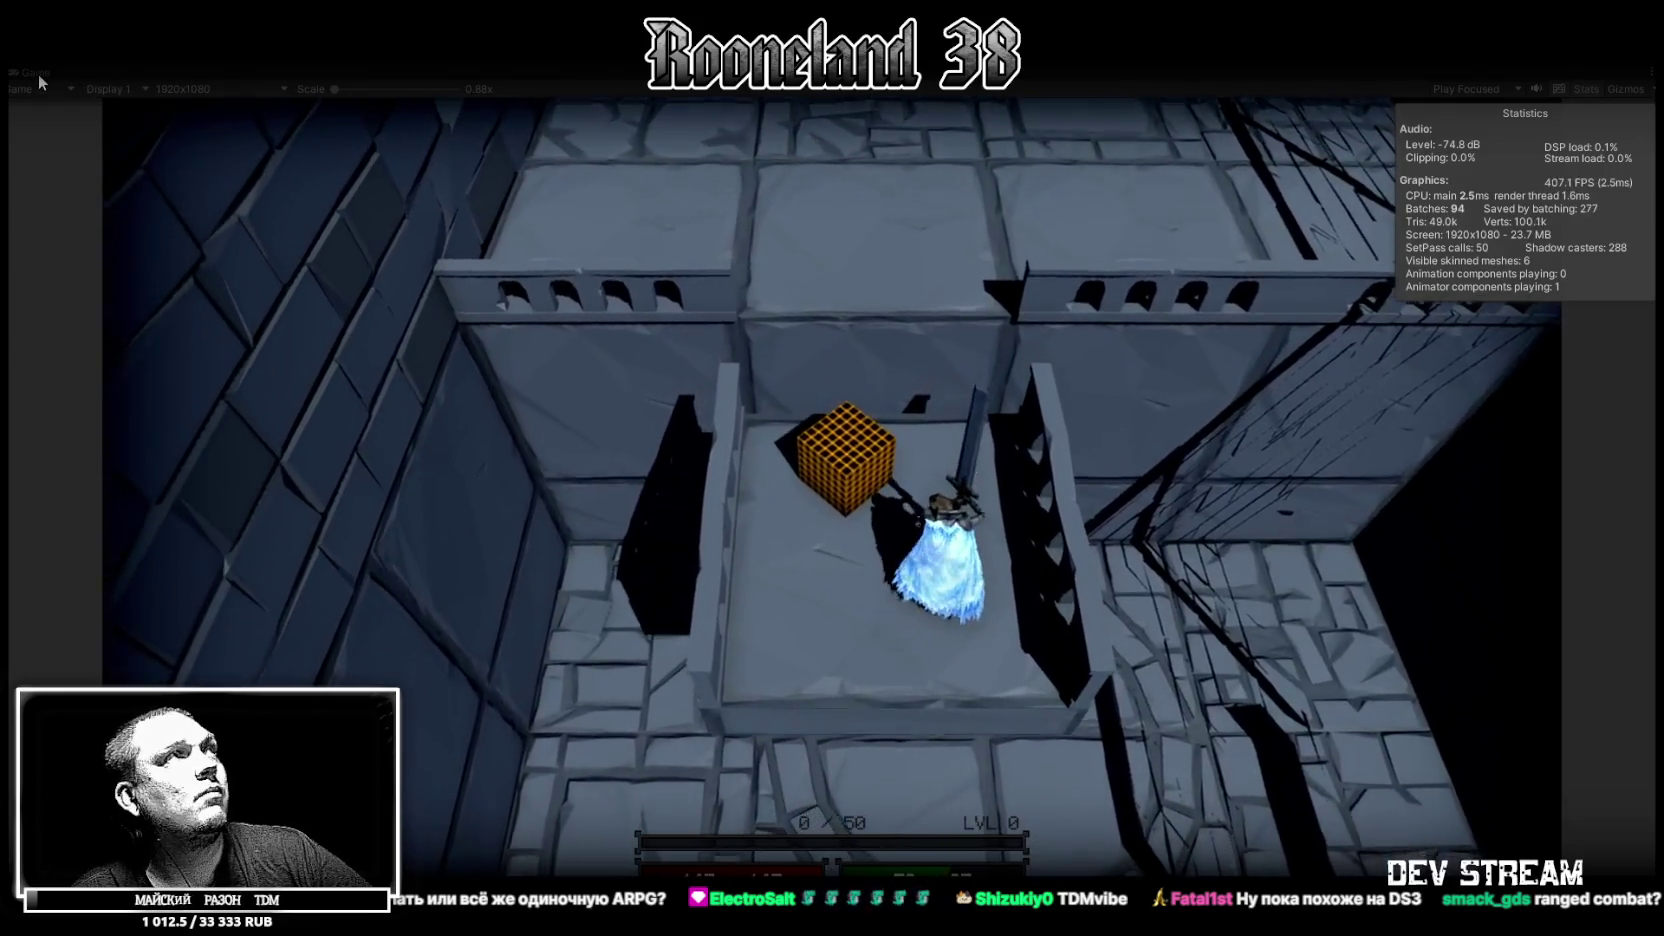
pyautogui.doubleClick(38, 74)
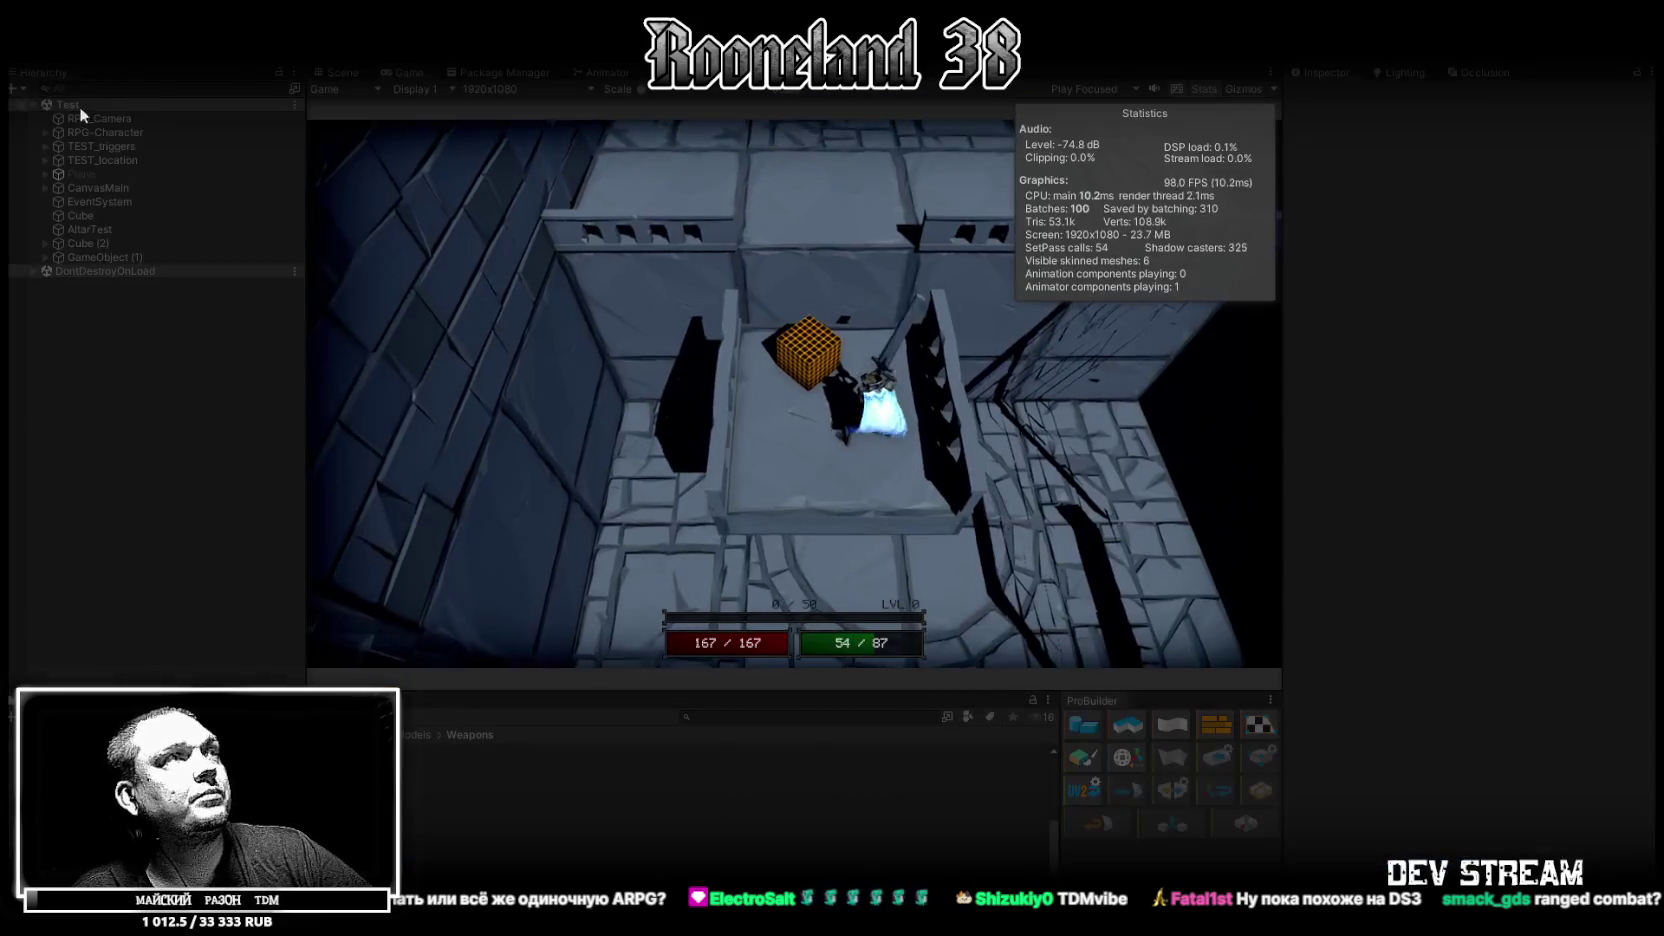
# Inspect the weapon trigger Cube (5) and its Collider Actions in the Scene view
pyautogui.click(344, 75)
pyautogui.moveTo(494, 188)
pyautogui.mouseDown(button='right')
pyautogui.moveTo(472, 383)
pyautogui.moveTo(91, 450)
pyautogui.moveTo(469, 341)
pyautogui.mouseUp(button='right')
pyautogui.click(469, 341)
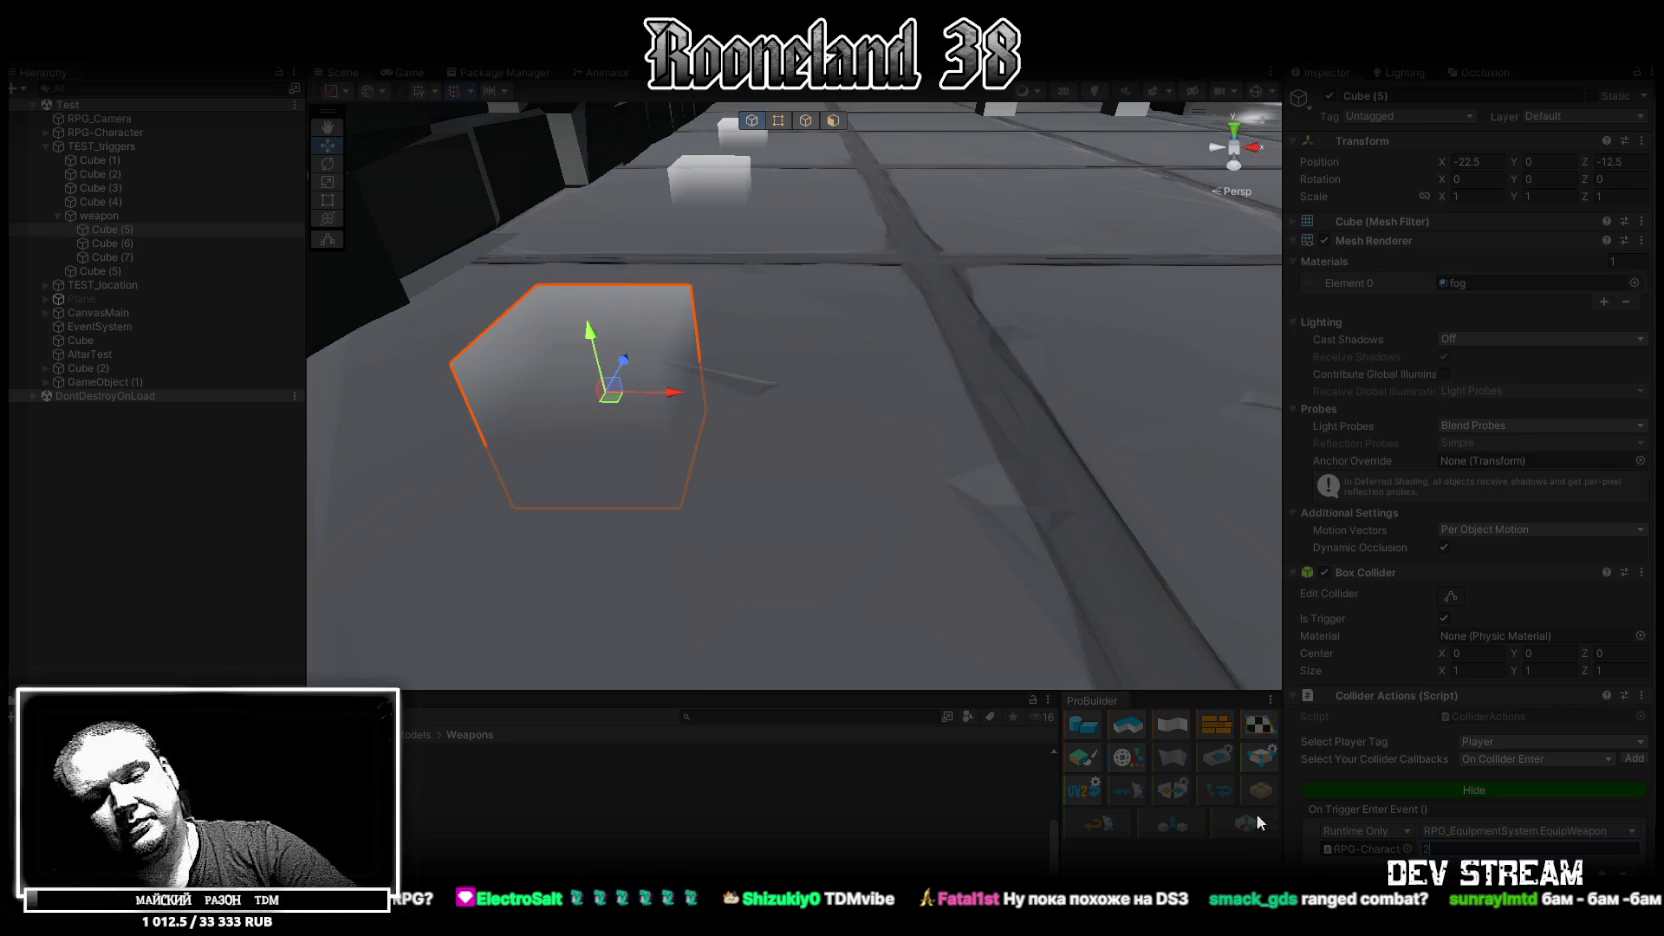
# Return to the Game view, move the character south, and maximise it with Shift+Space
pyautogui.click(415, 73)
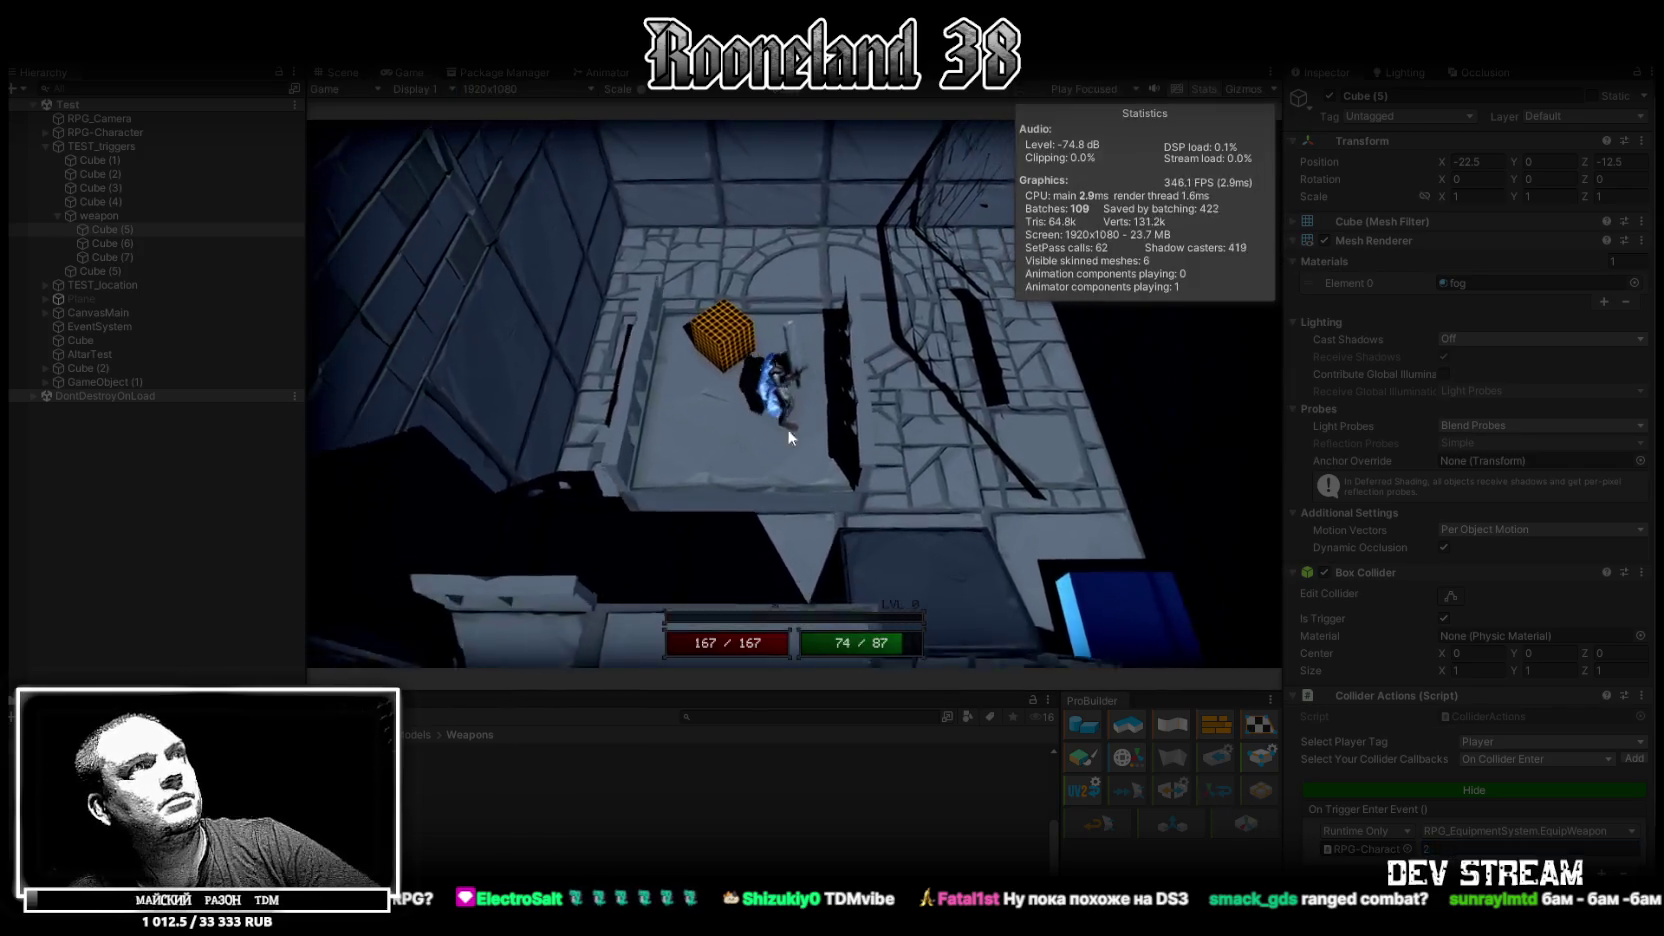
pyautogui.click(800, 546)
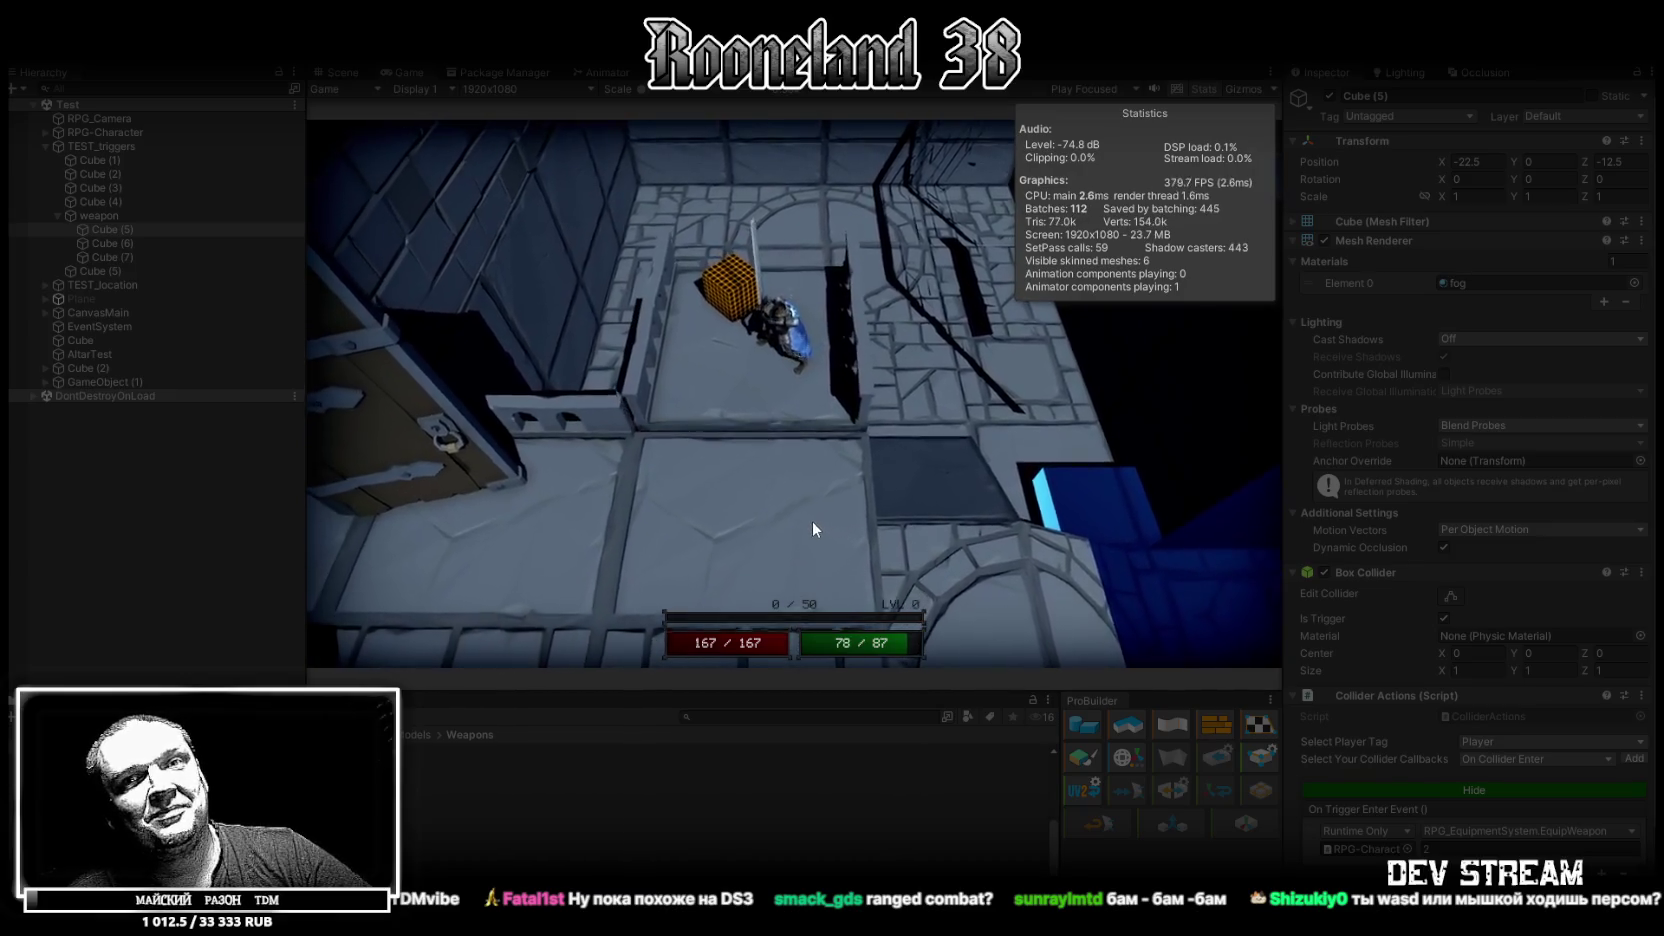
pyautogui.hotkey('shift', 'space')
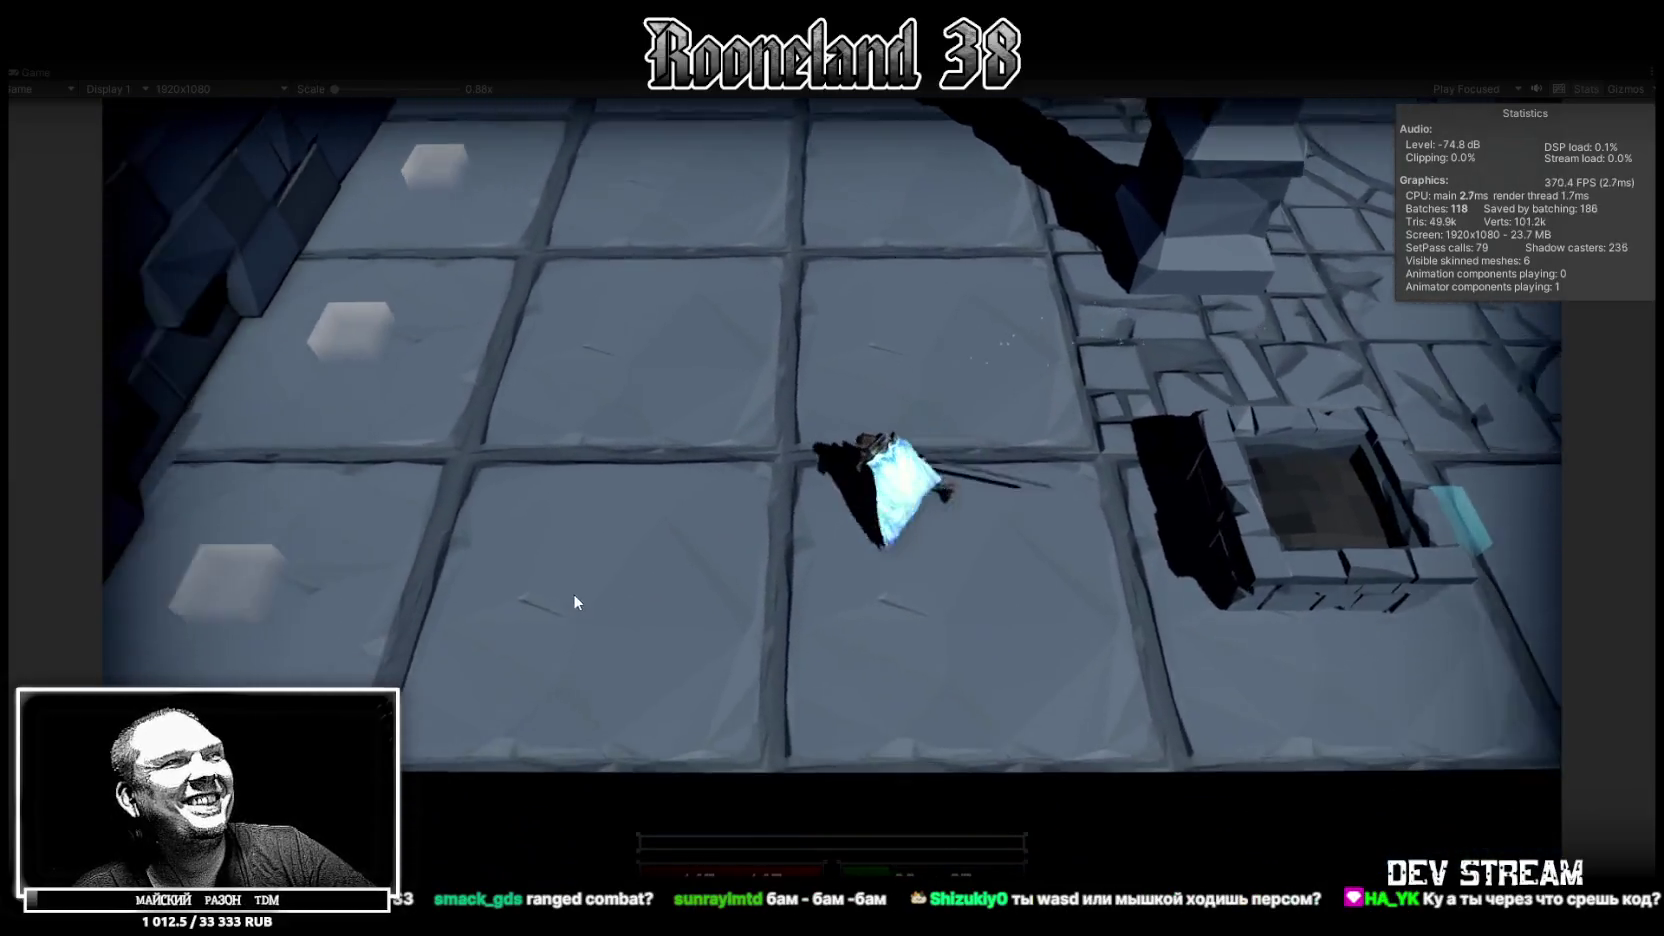
# Move the character across the tiles and fire projectiles at the green enemy
pyautogui.click(575, 600)
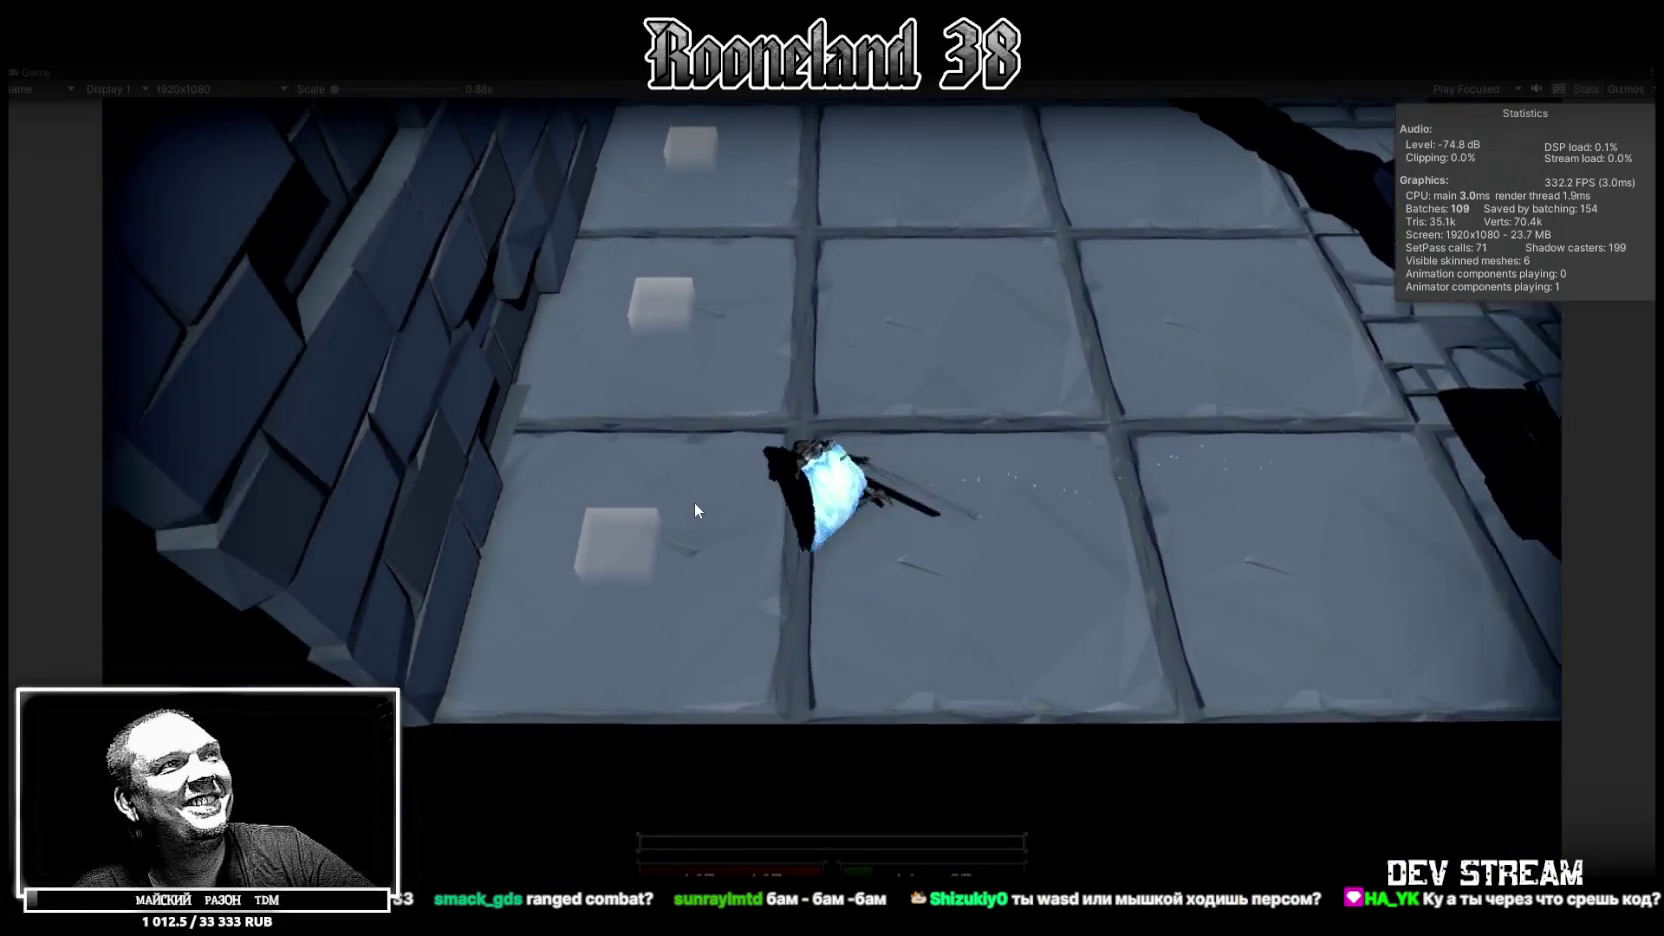
pyautogui.click(1095, 401)
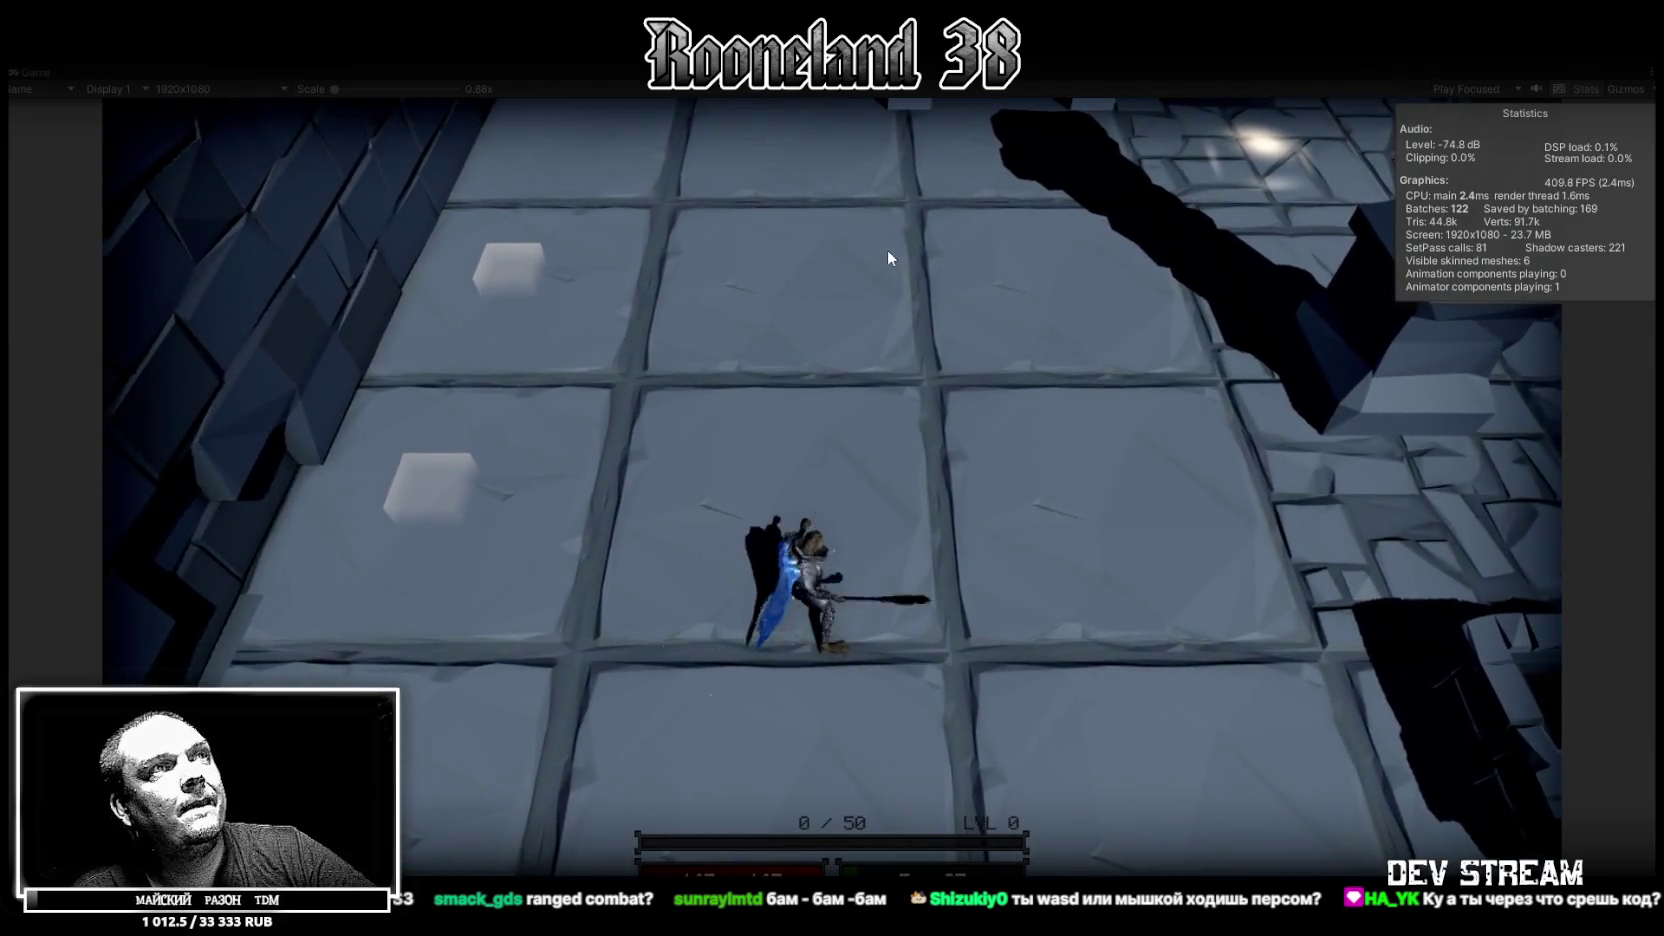
pyautogui.click(890, 235)
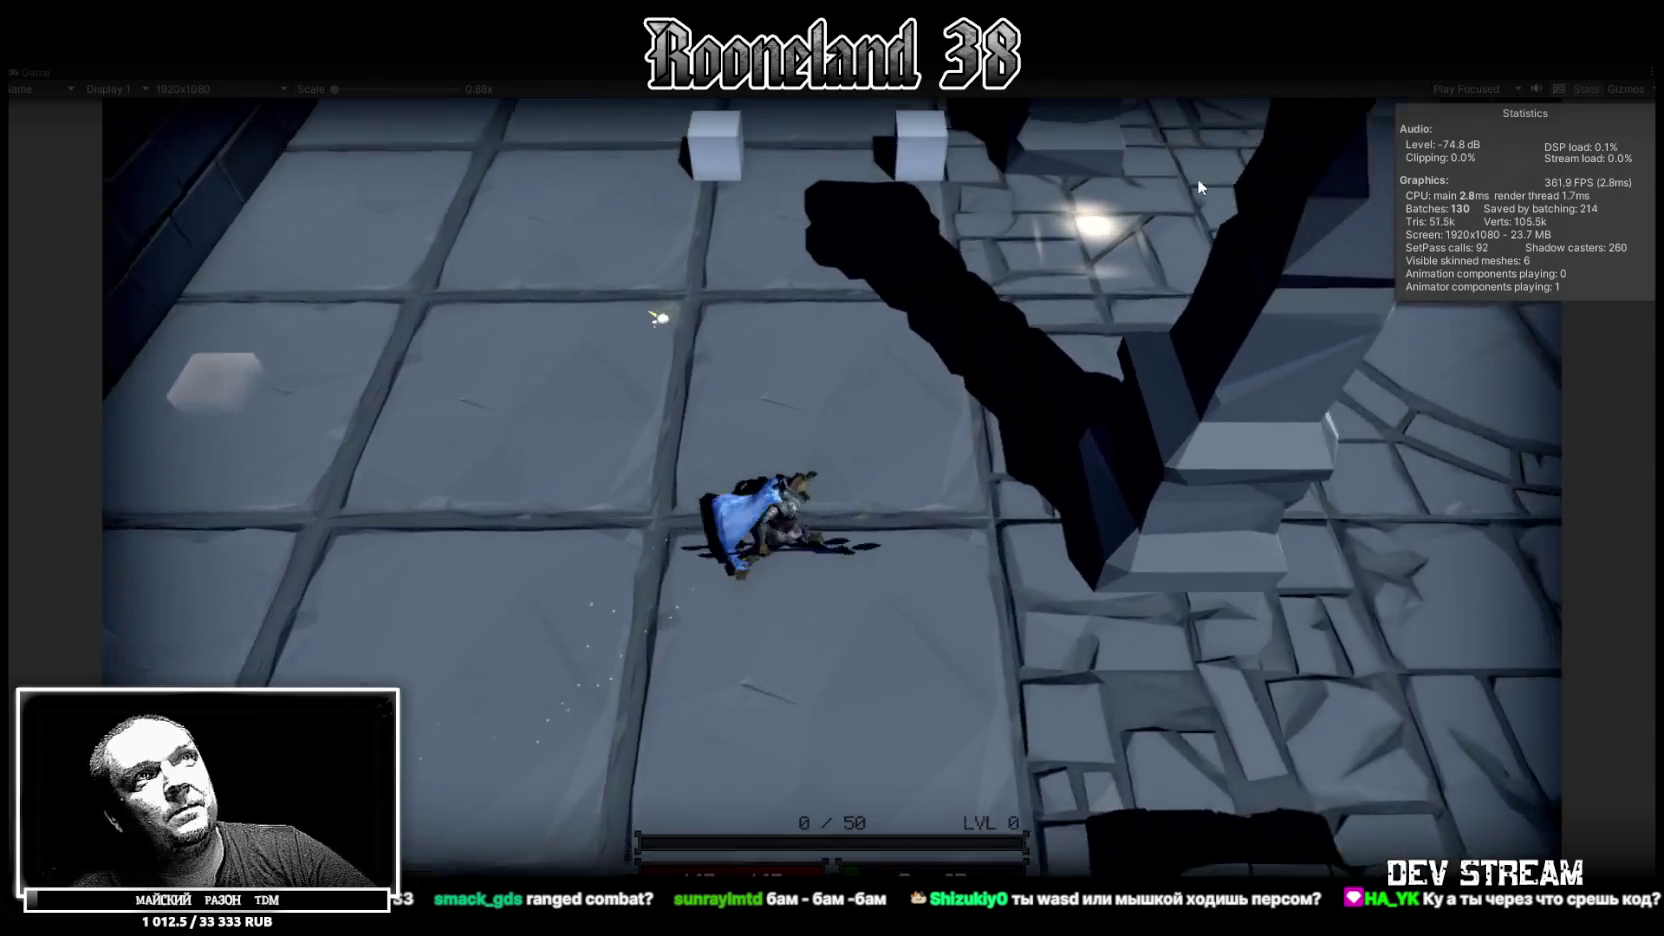
pyautogui.click(1193, 179)
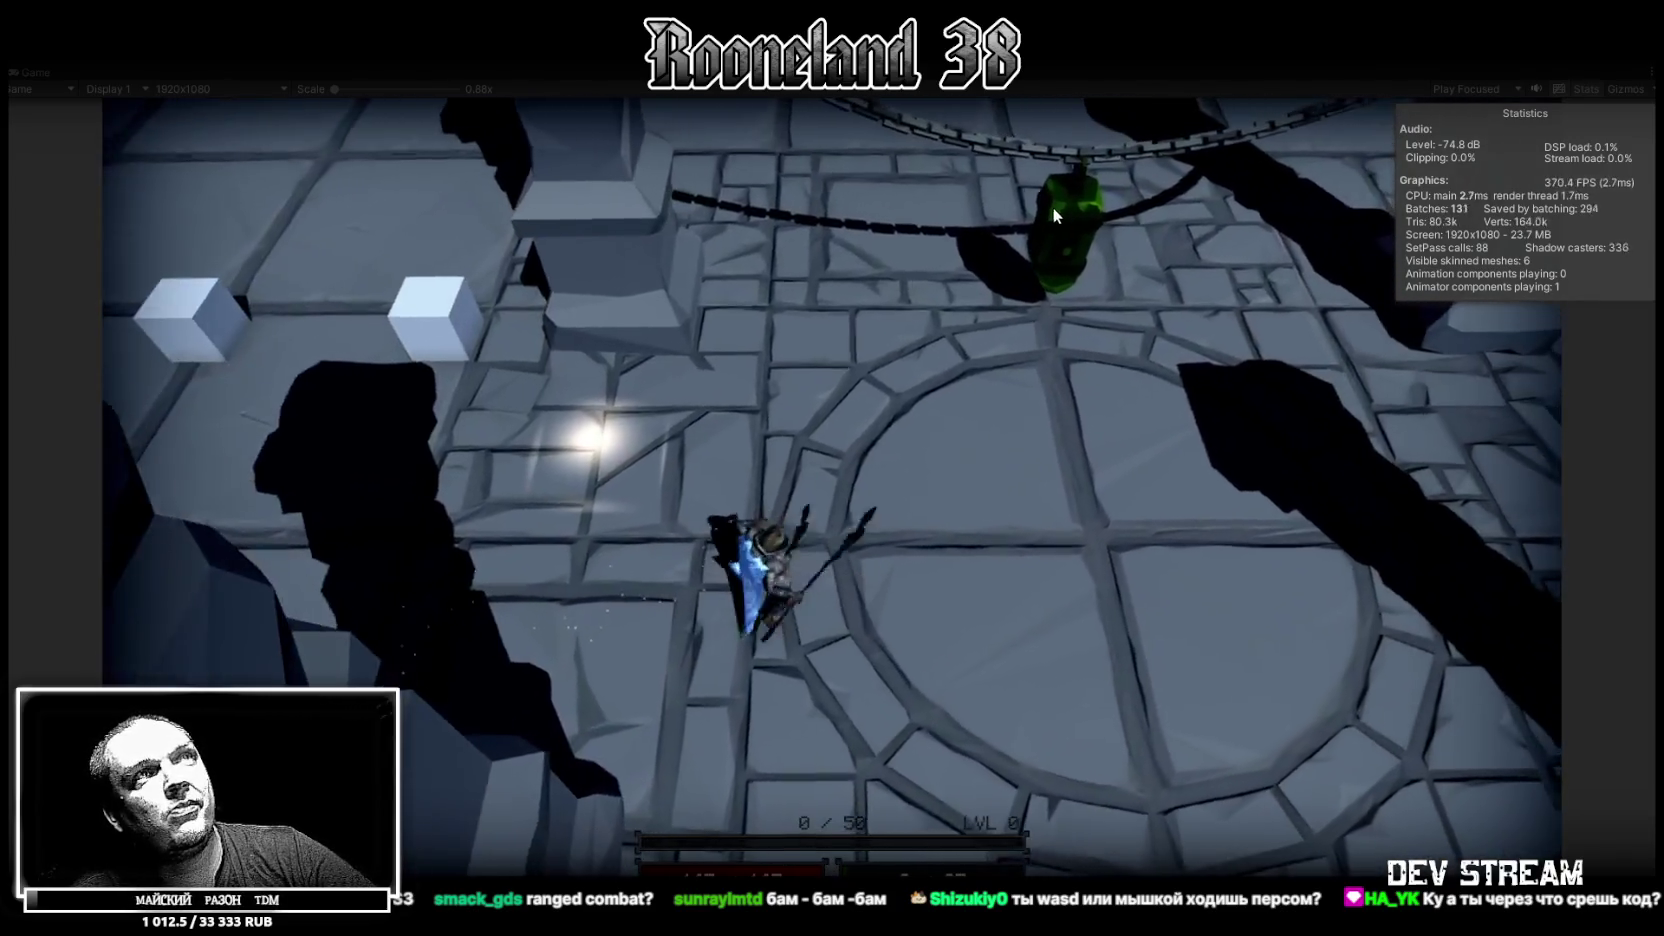
pyautogui.click(1044, 214)
pyautogui.click(838, 251)
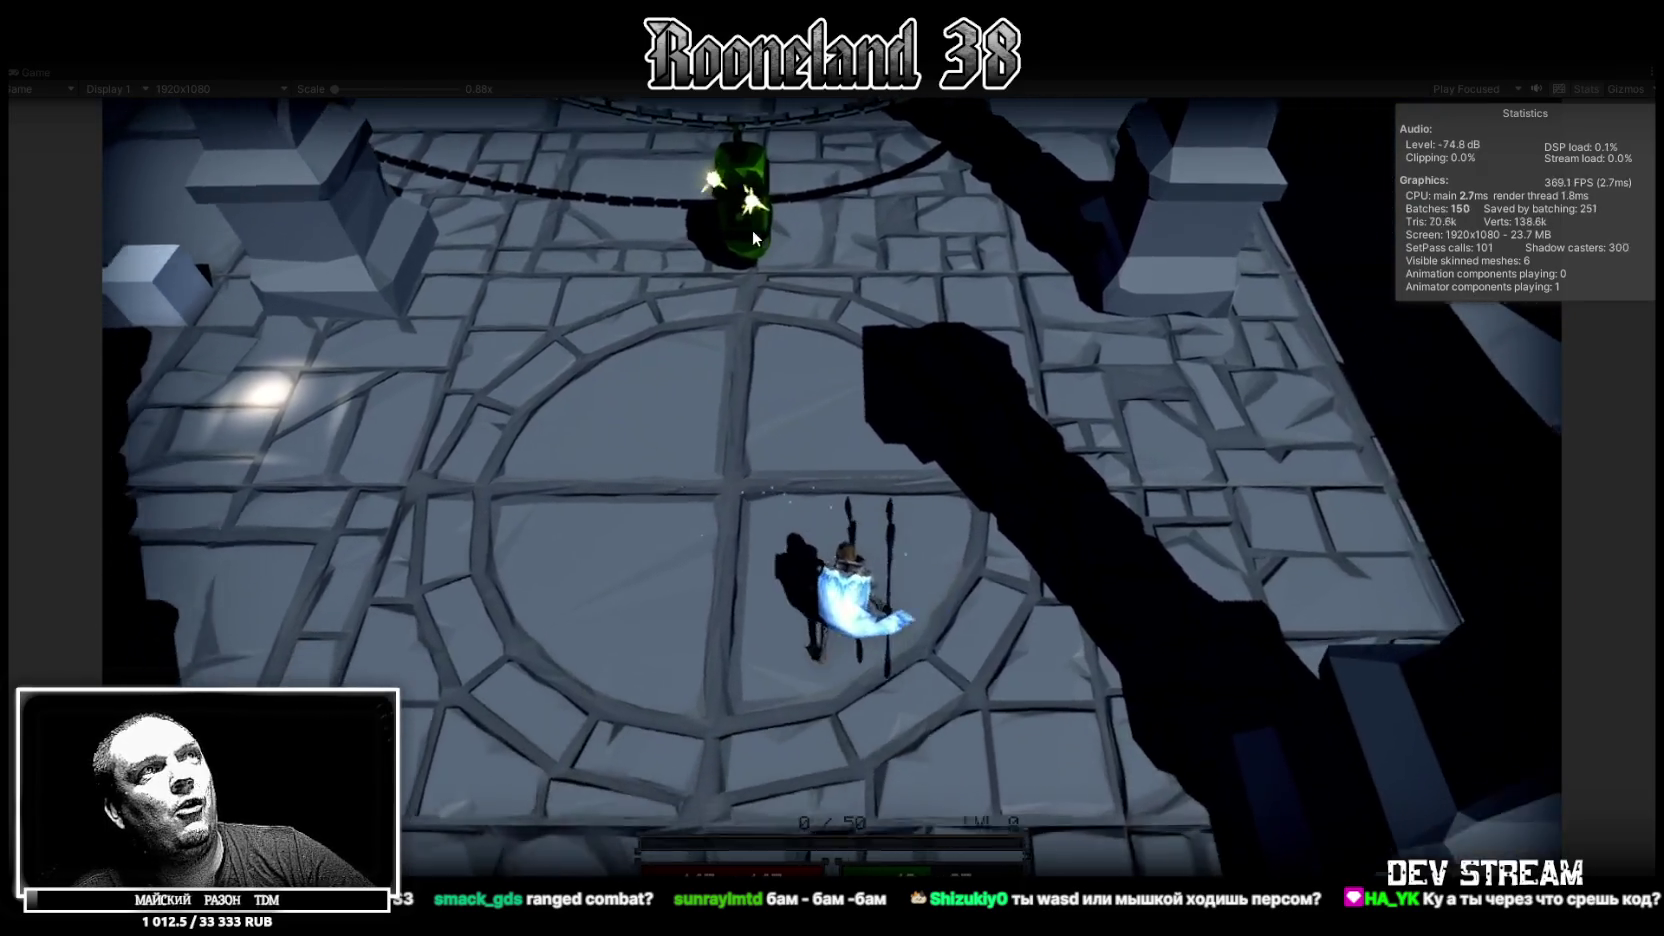
pyautogui.click(765, 231)
pyautogui.click(812, 202)
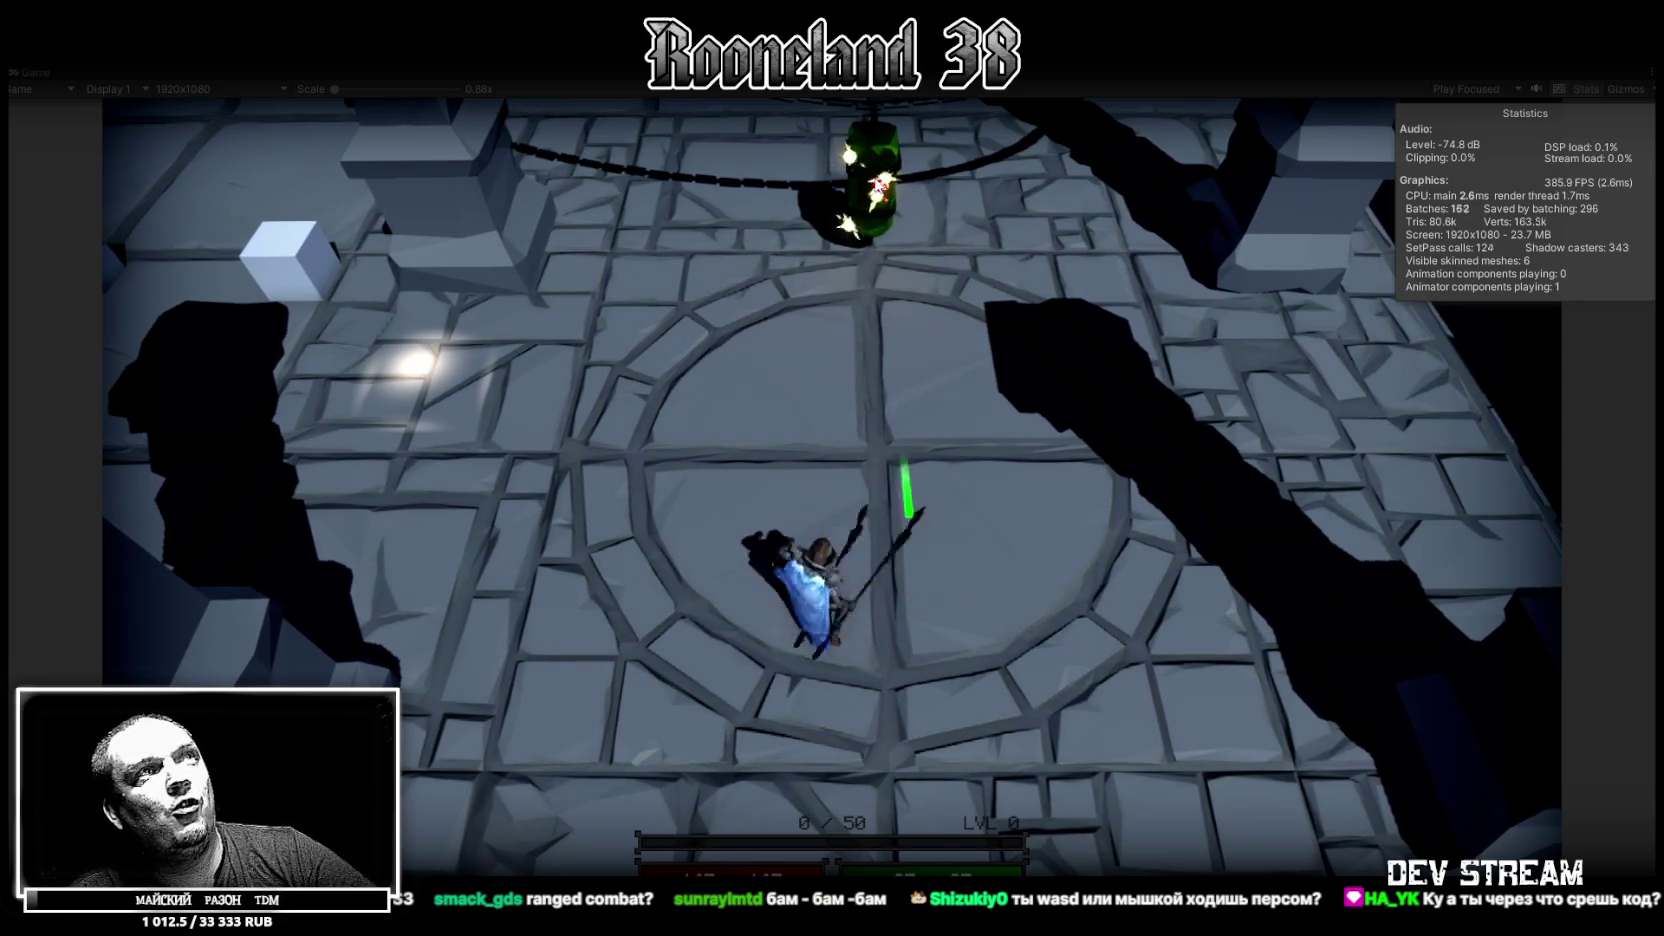
pyautogui.click(880, 184)
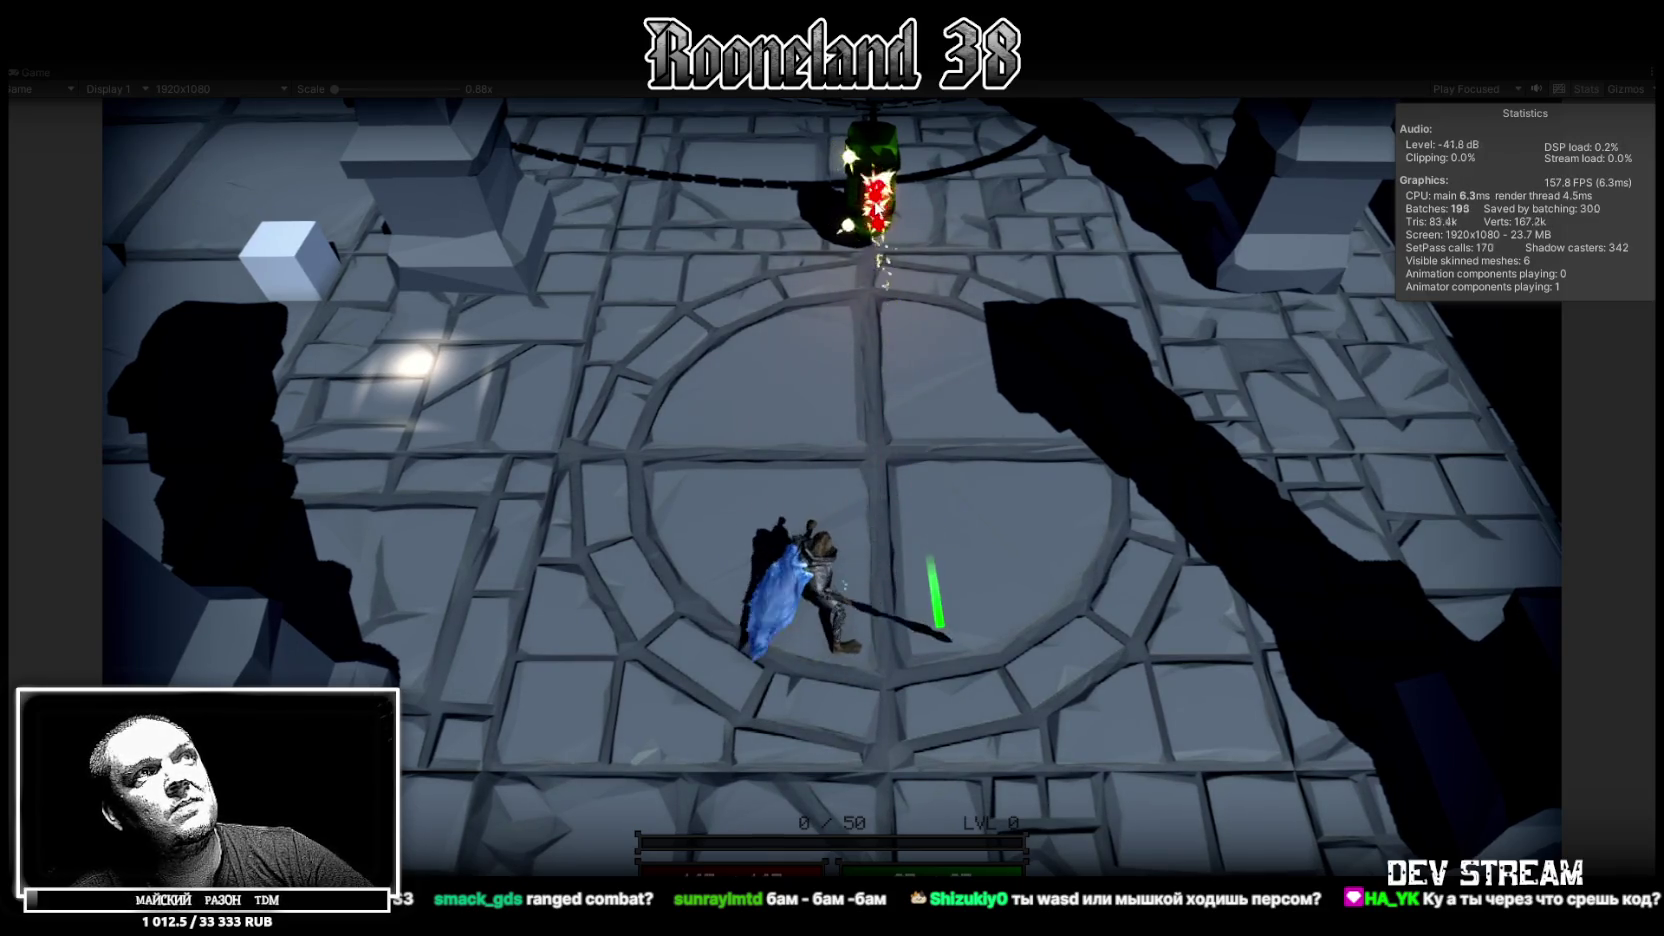
# Fight the green enemy with WASD, walk toward the hanging skeleton, then stop Play
pyautogui.press('w')
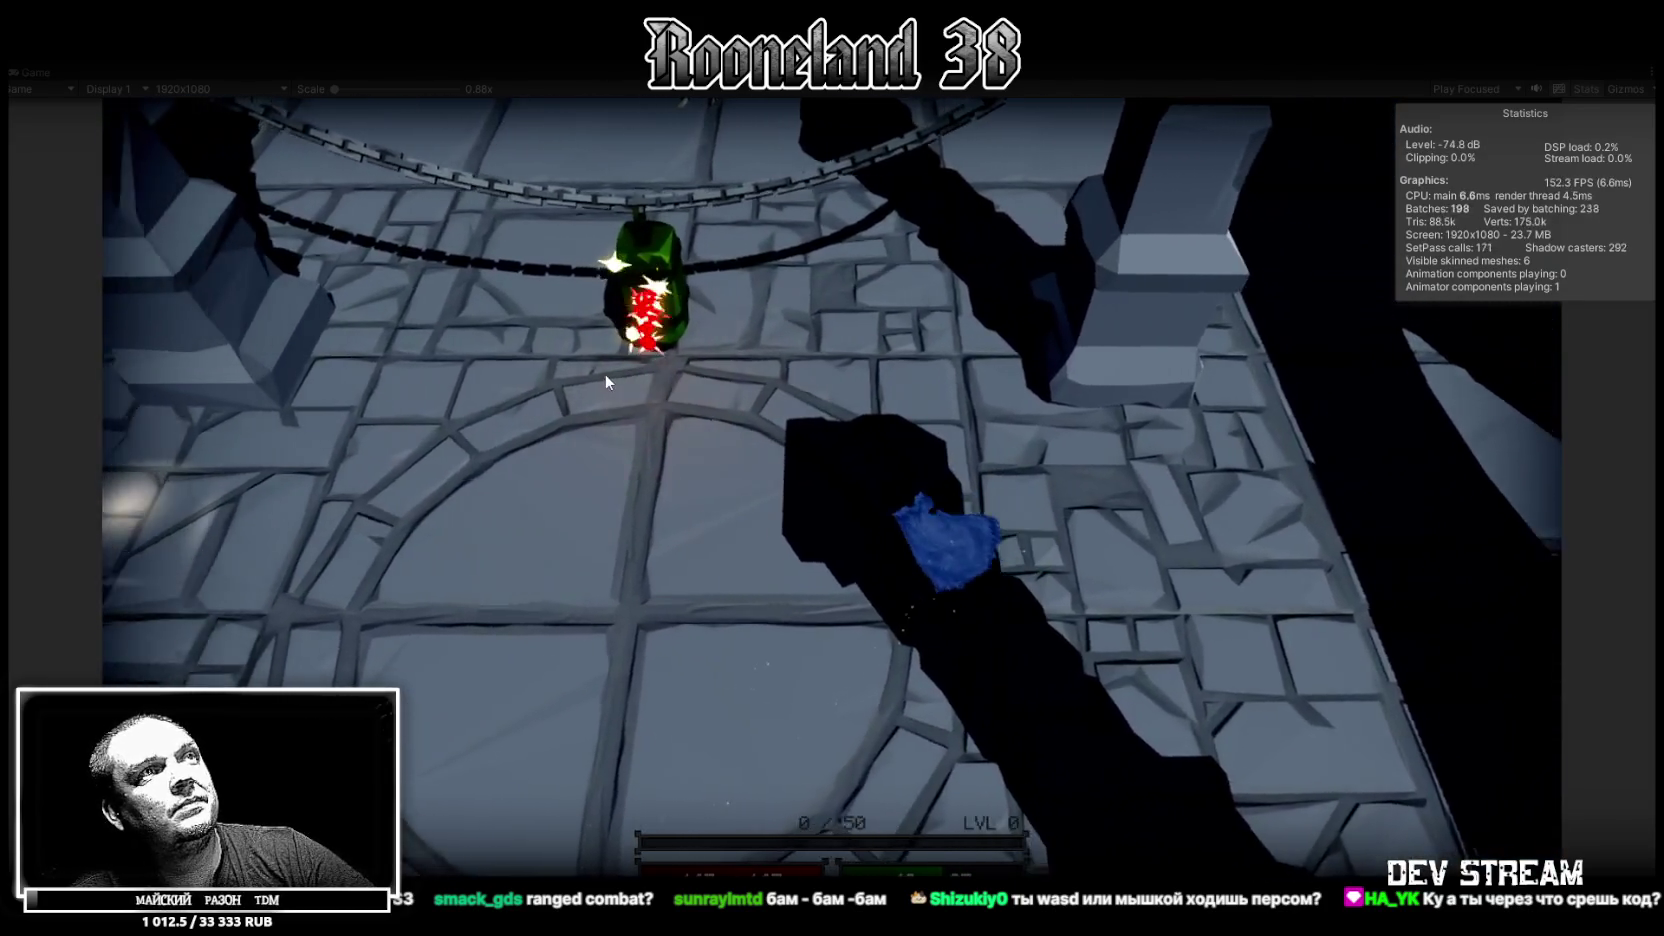
pyautogui.press('a')
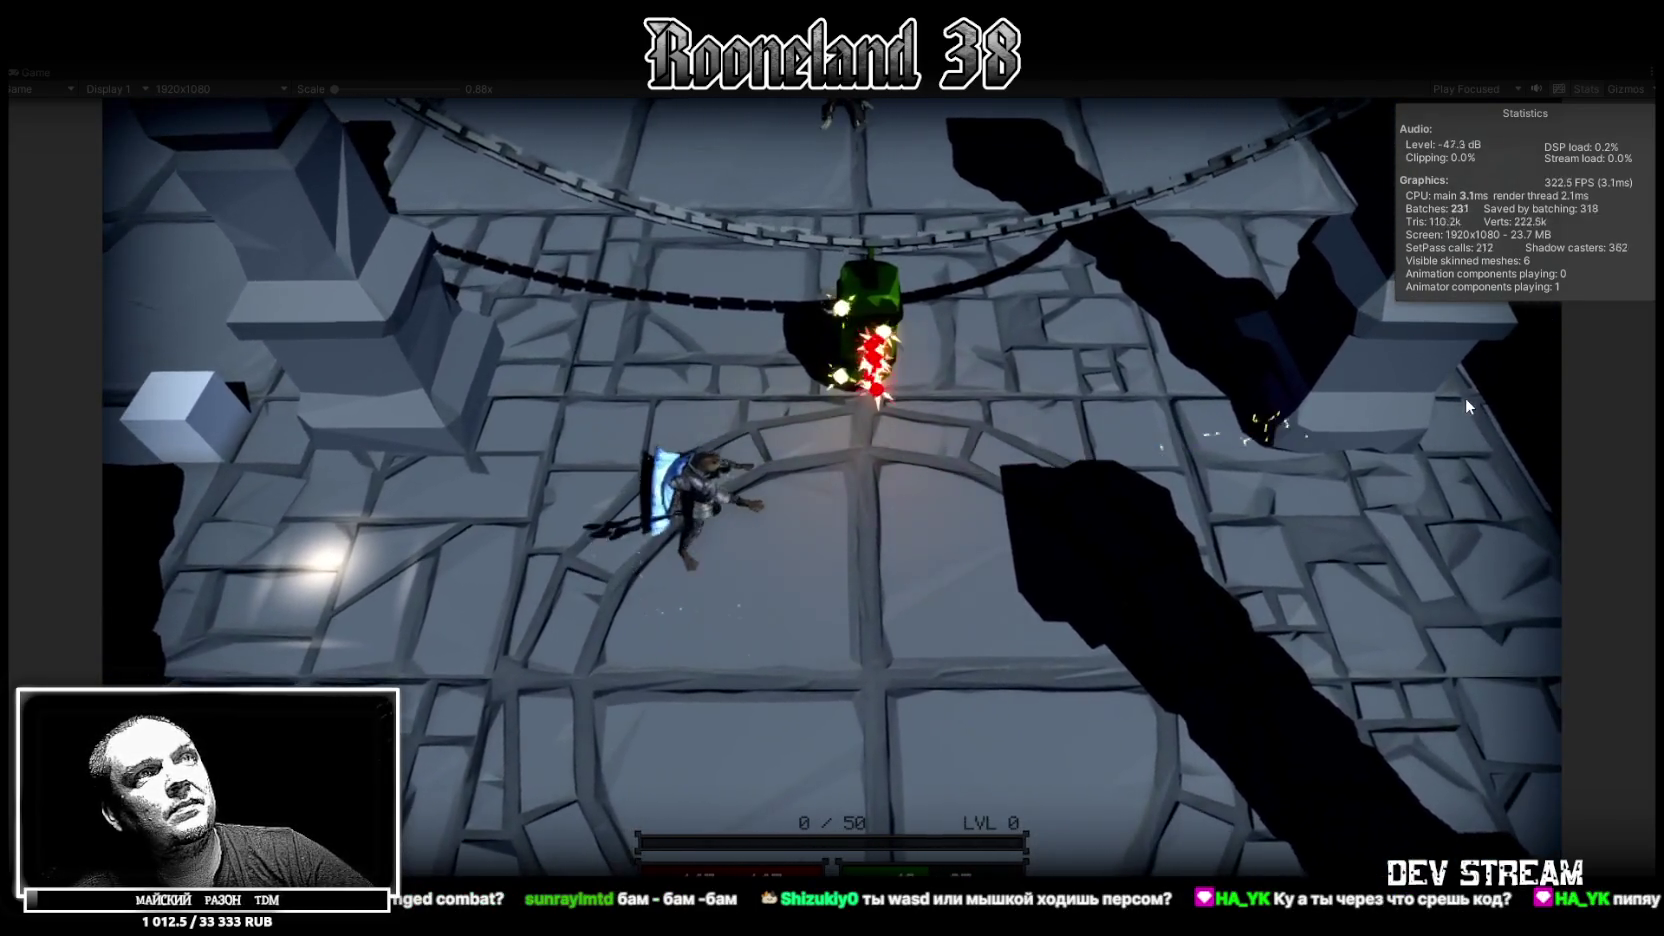
pyautogui.press('w')
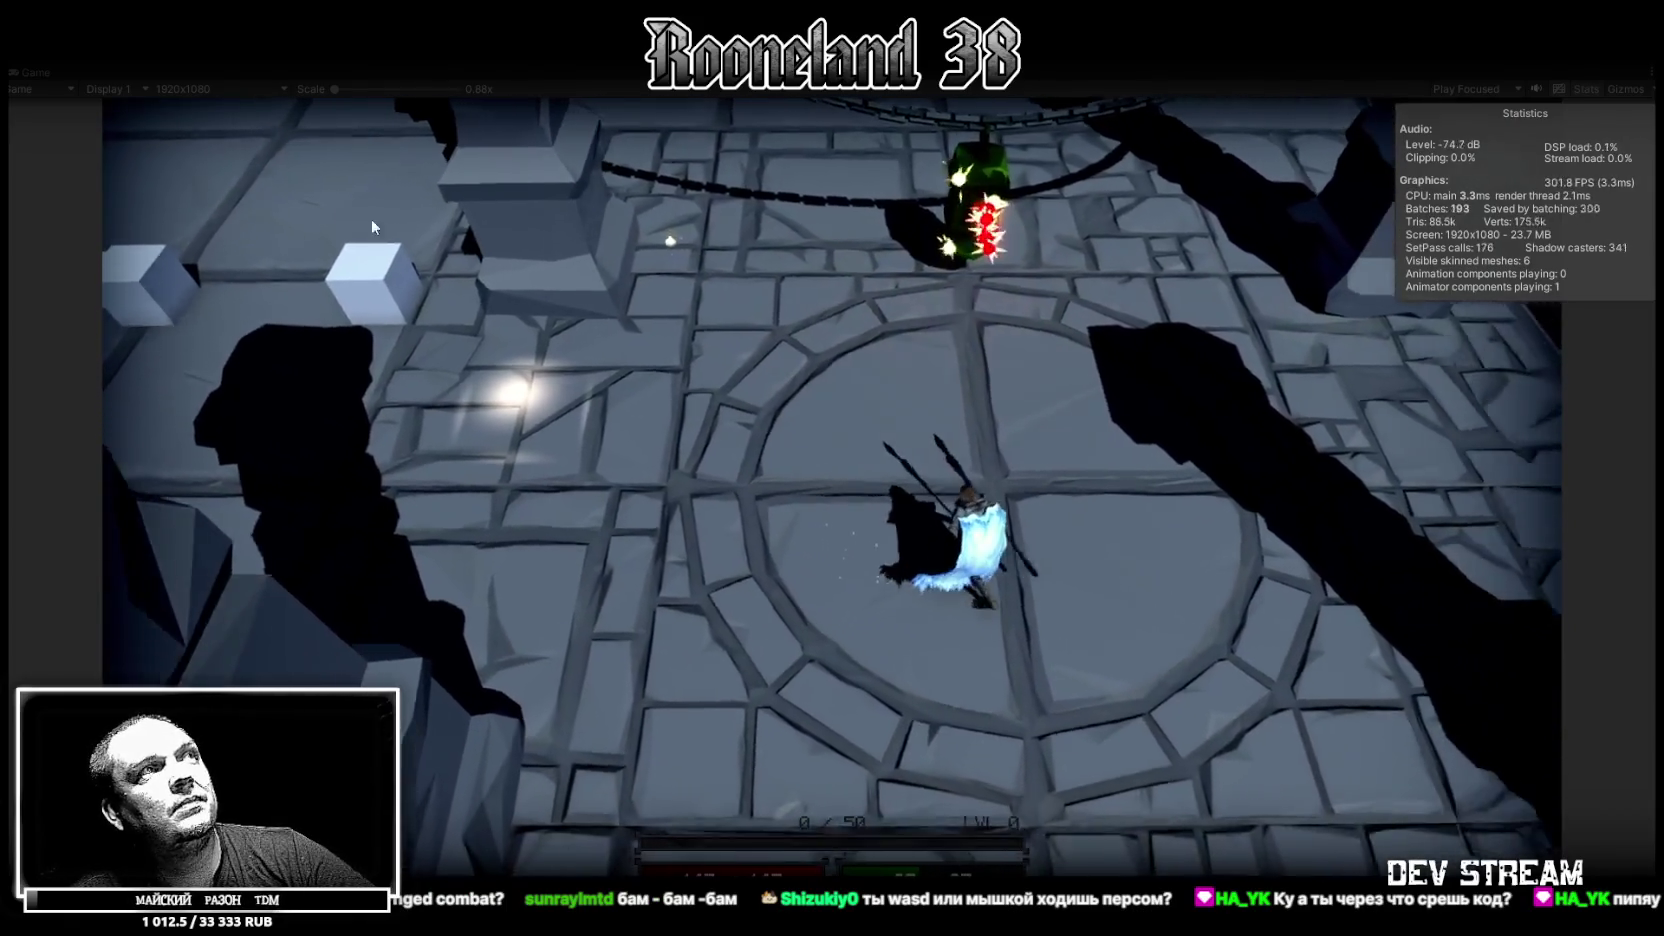
pyautogui.press('w')
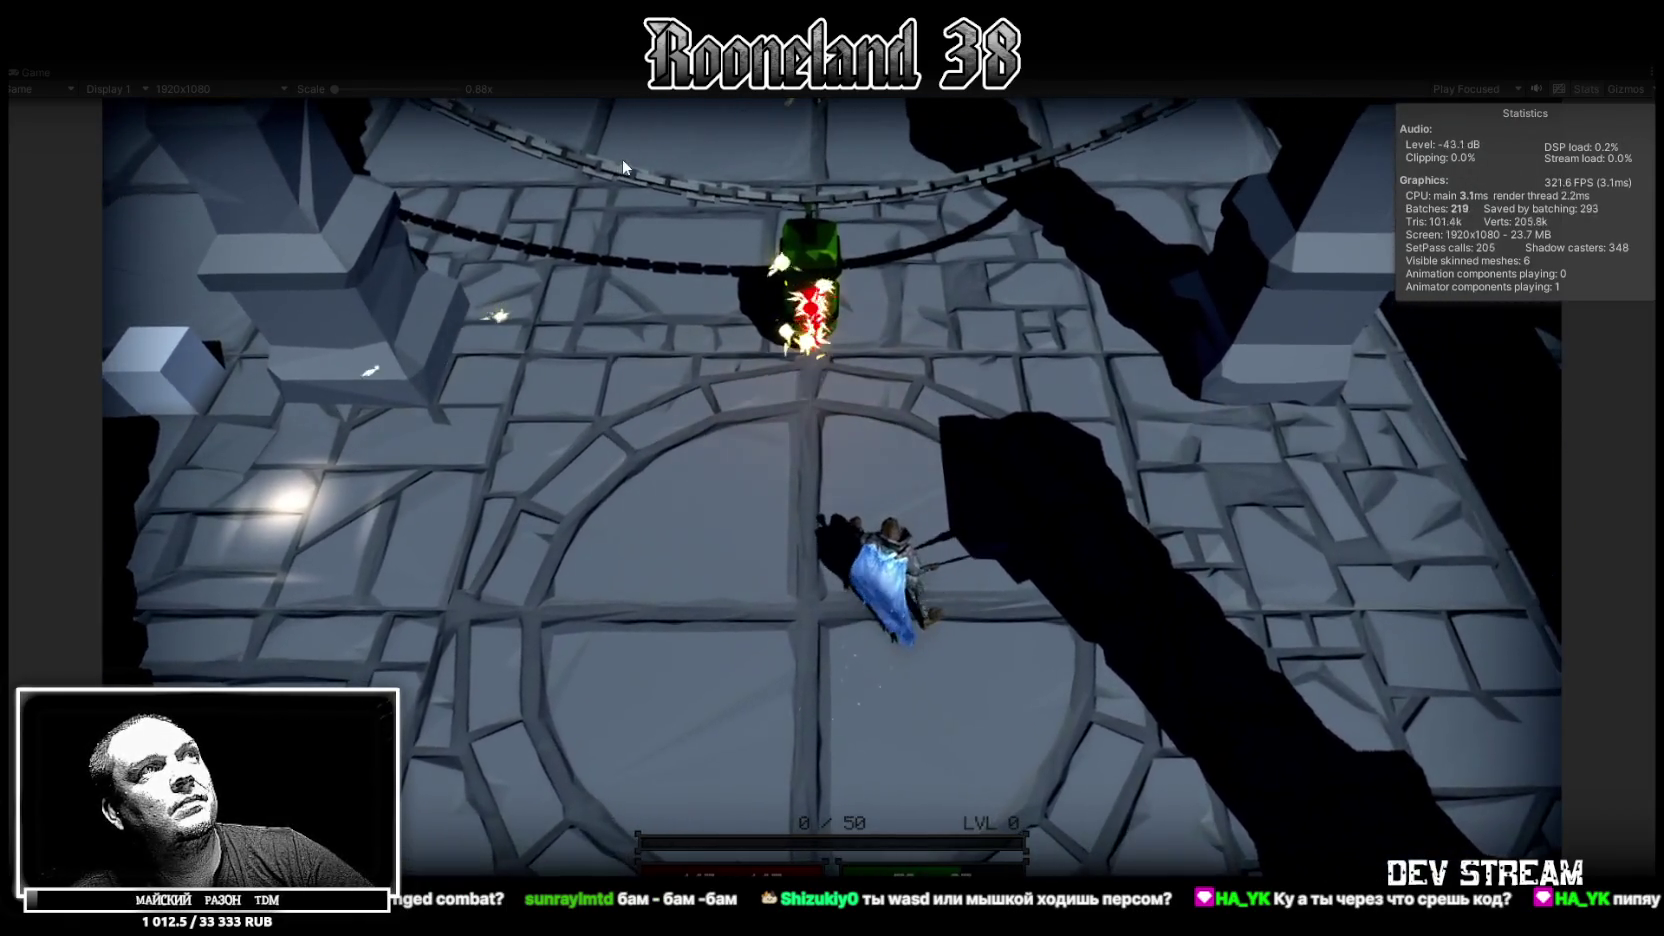
pyautogui.press('w')
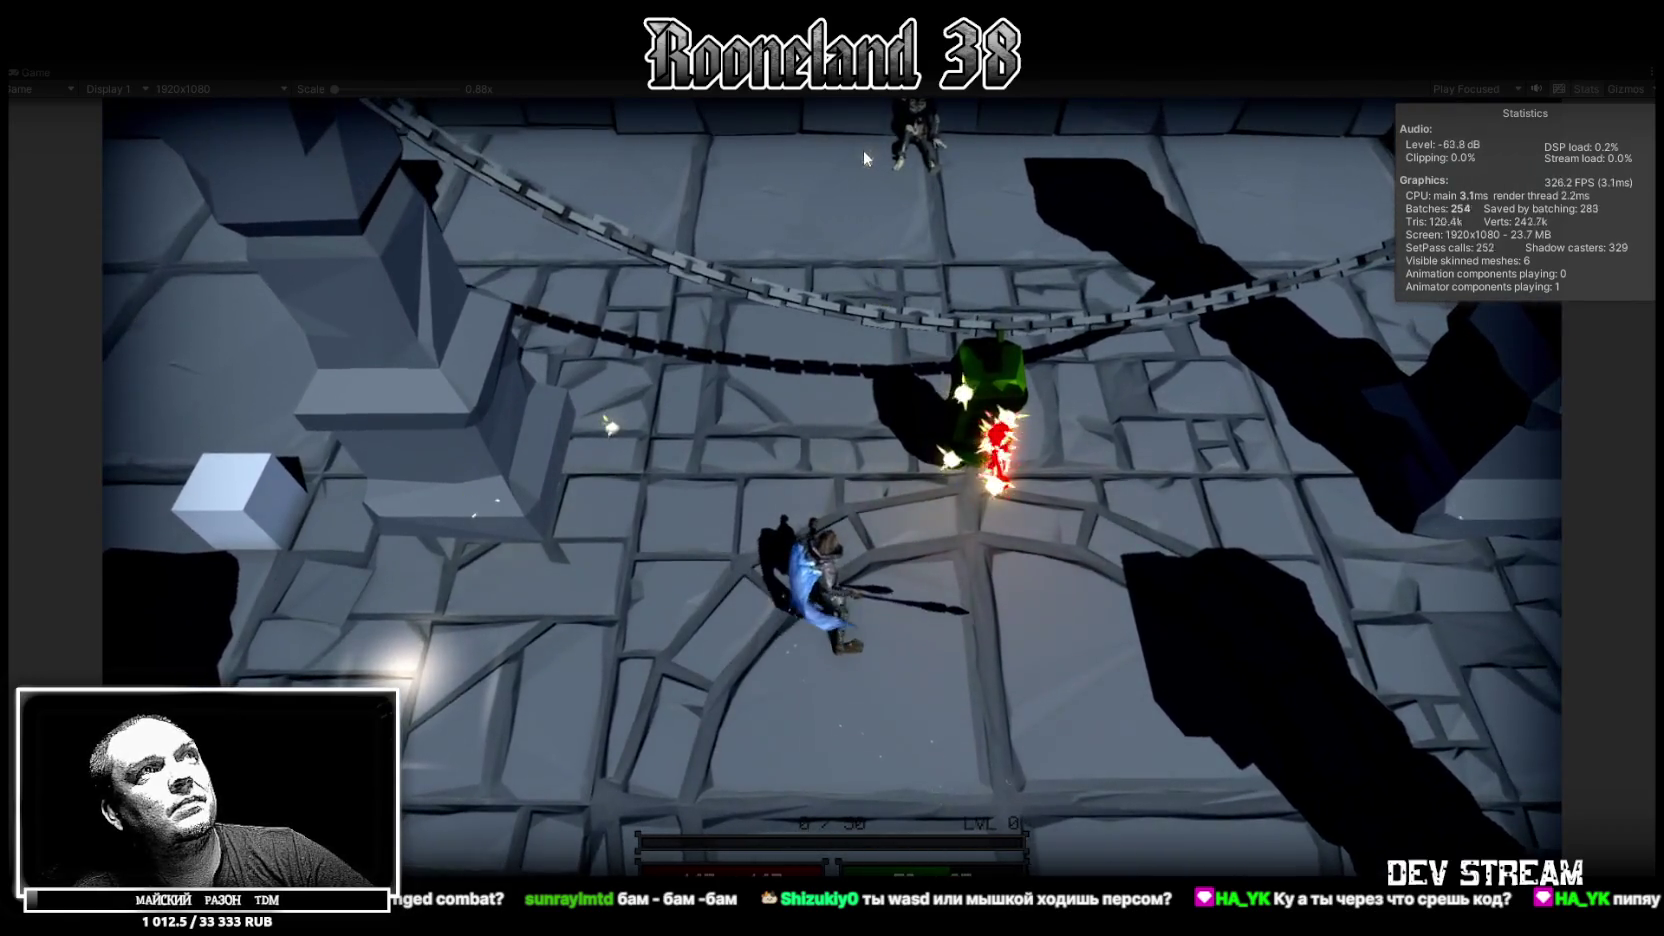
pyautogui.press('w')
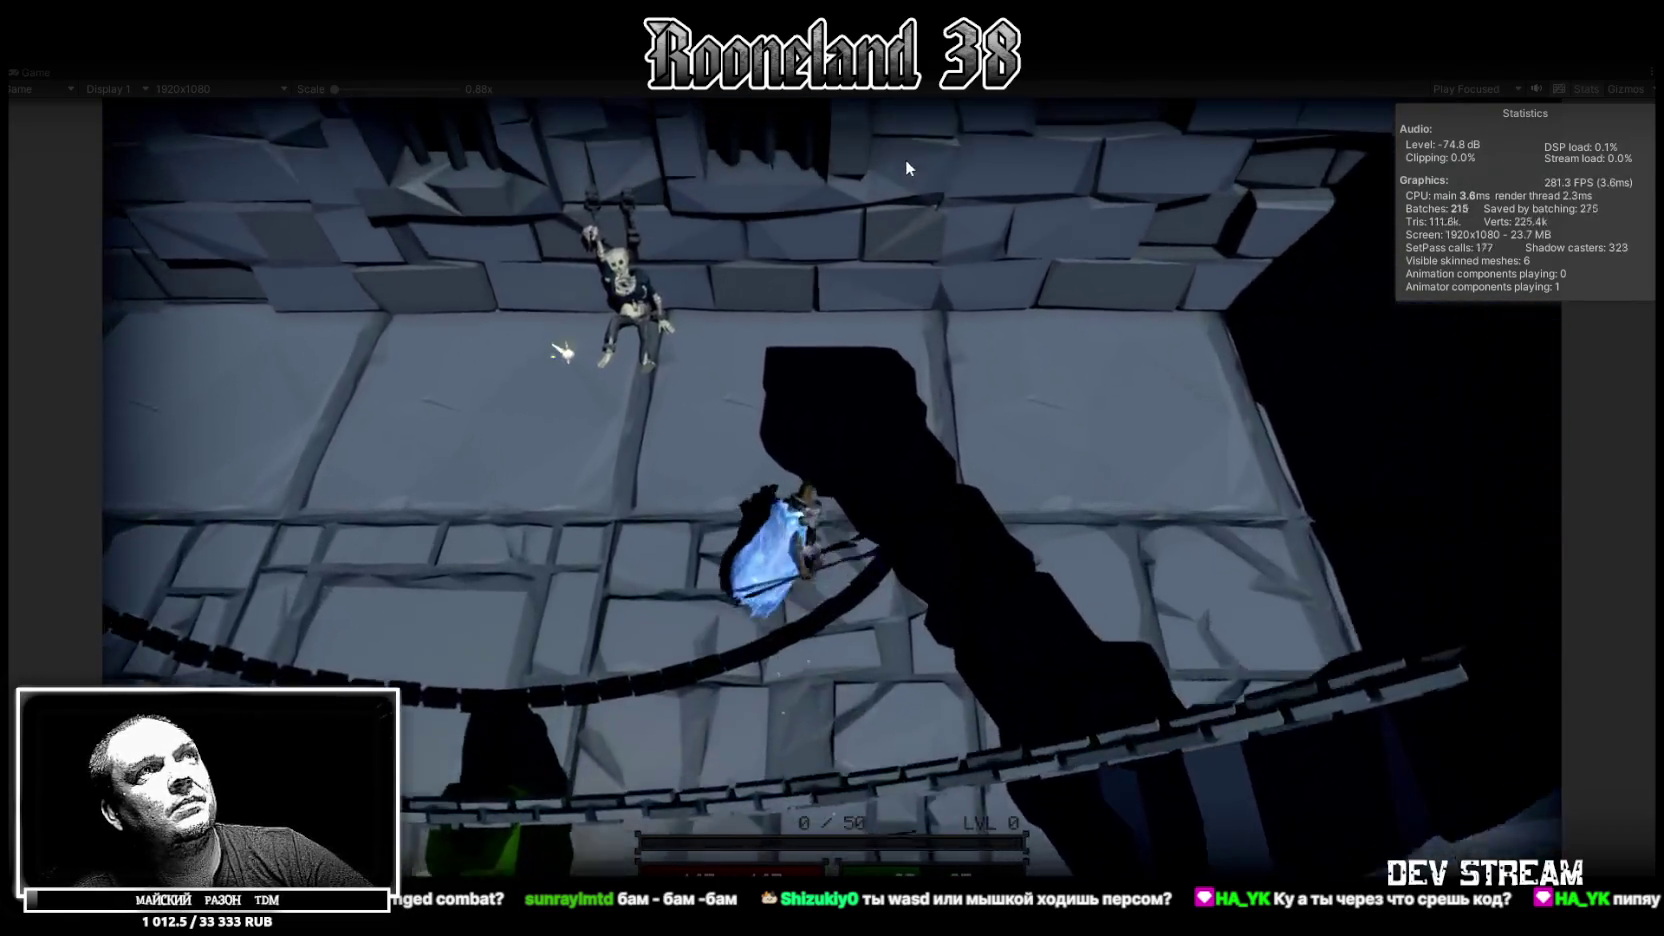
pyautogui.press('w')
pyautogui.press('w')
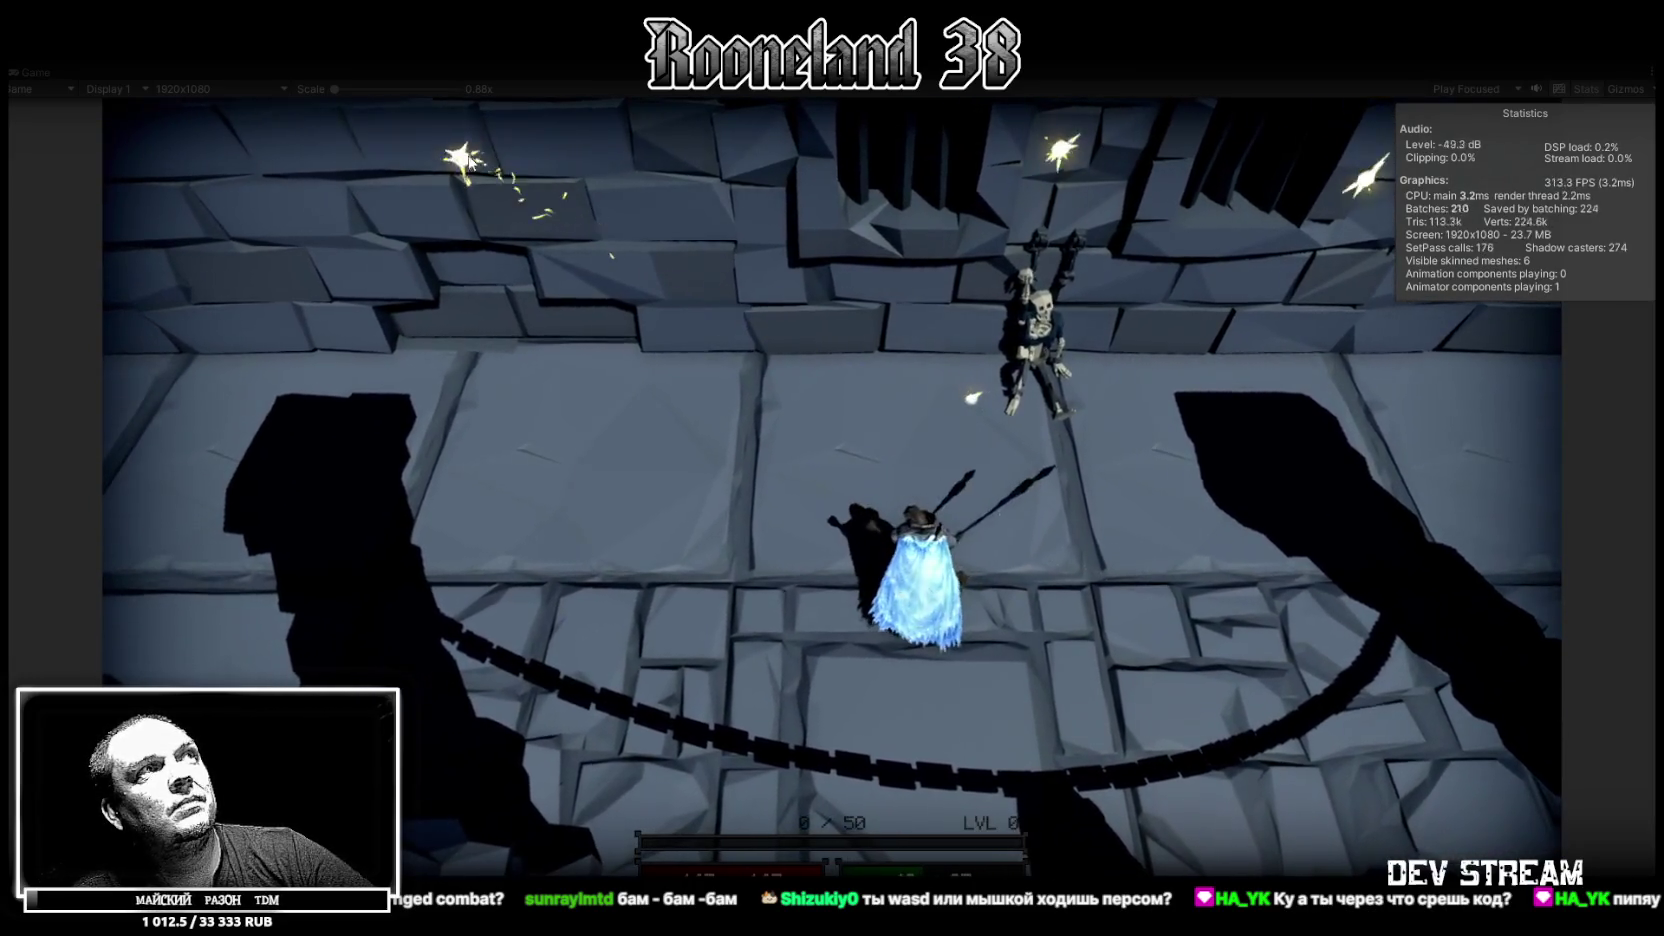
pyautogui.press('s')
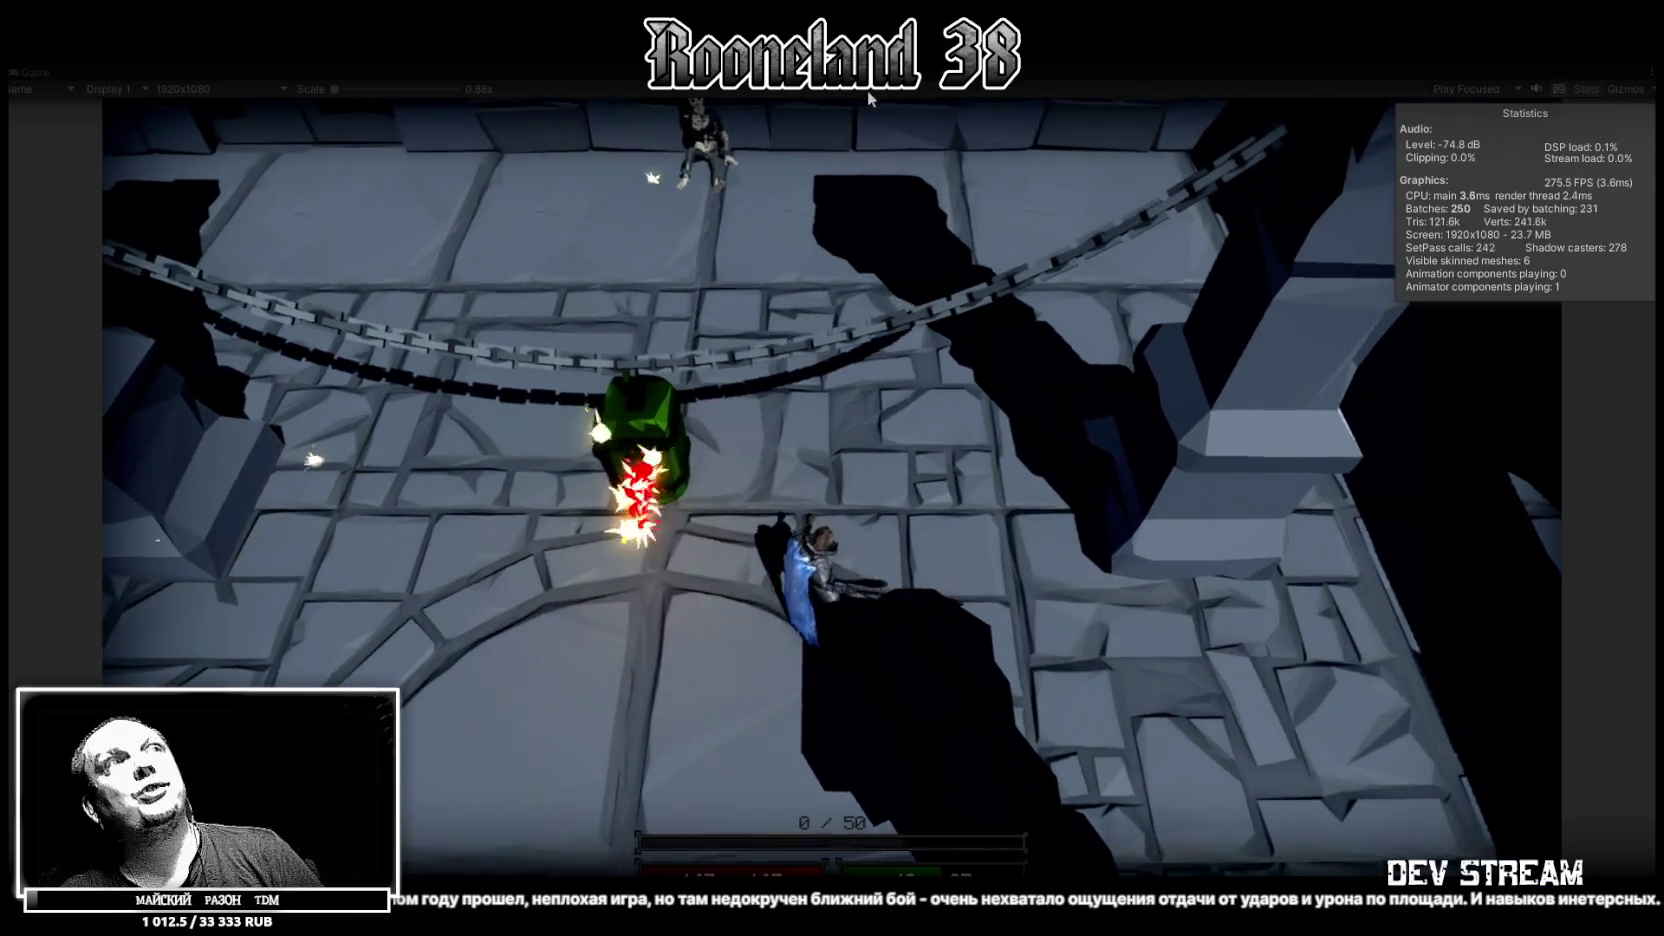
pyautogui.click(808, 50)
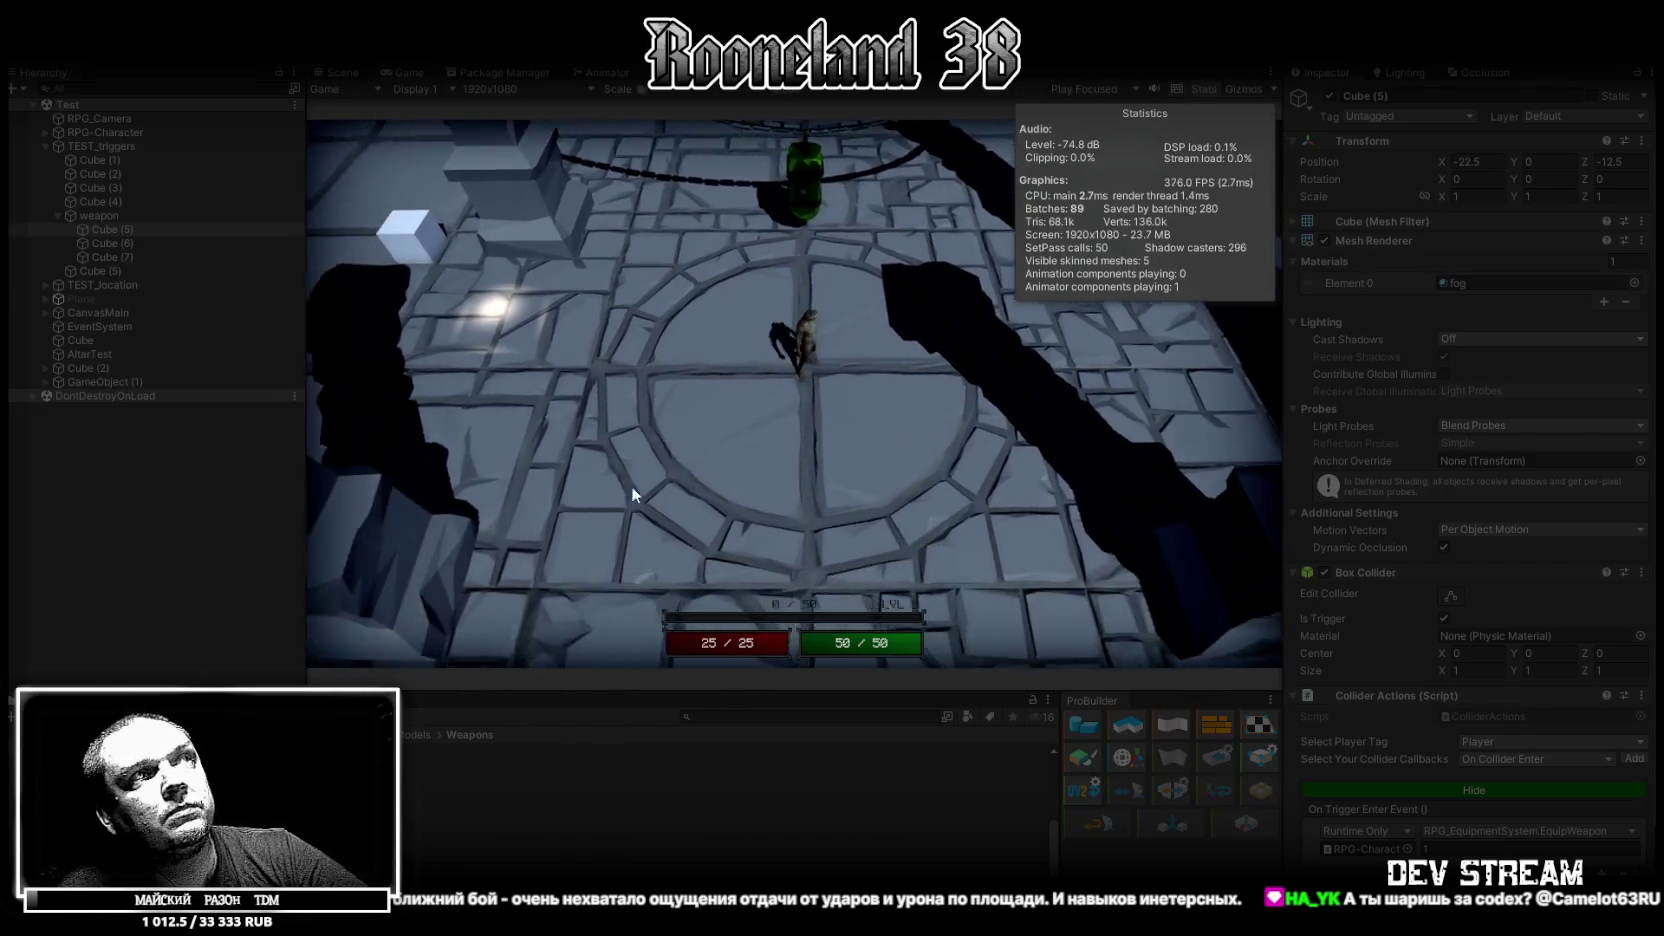
# Focus the running Game view and maximise it to fill the editor
pyautogui.click(861, 386)
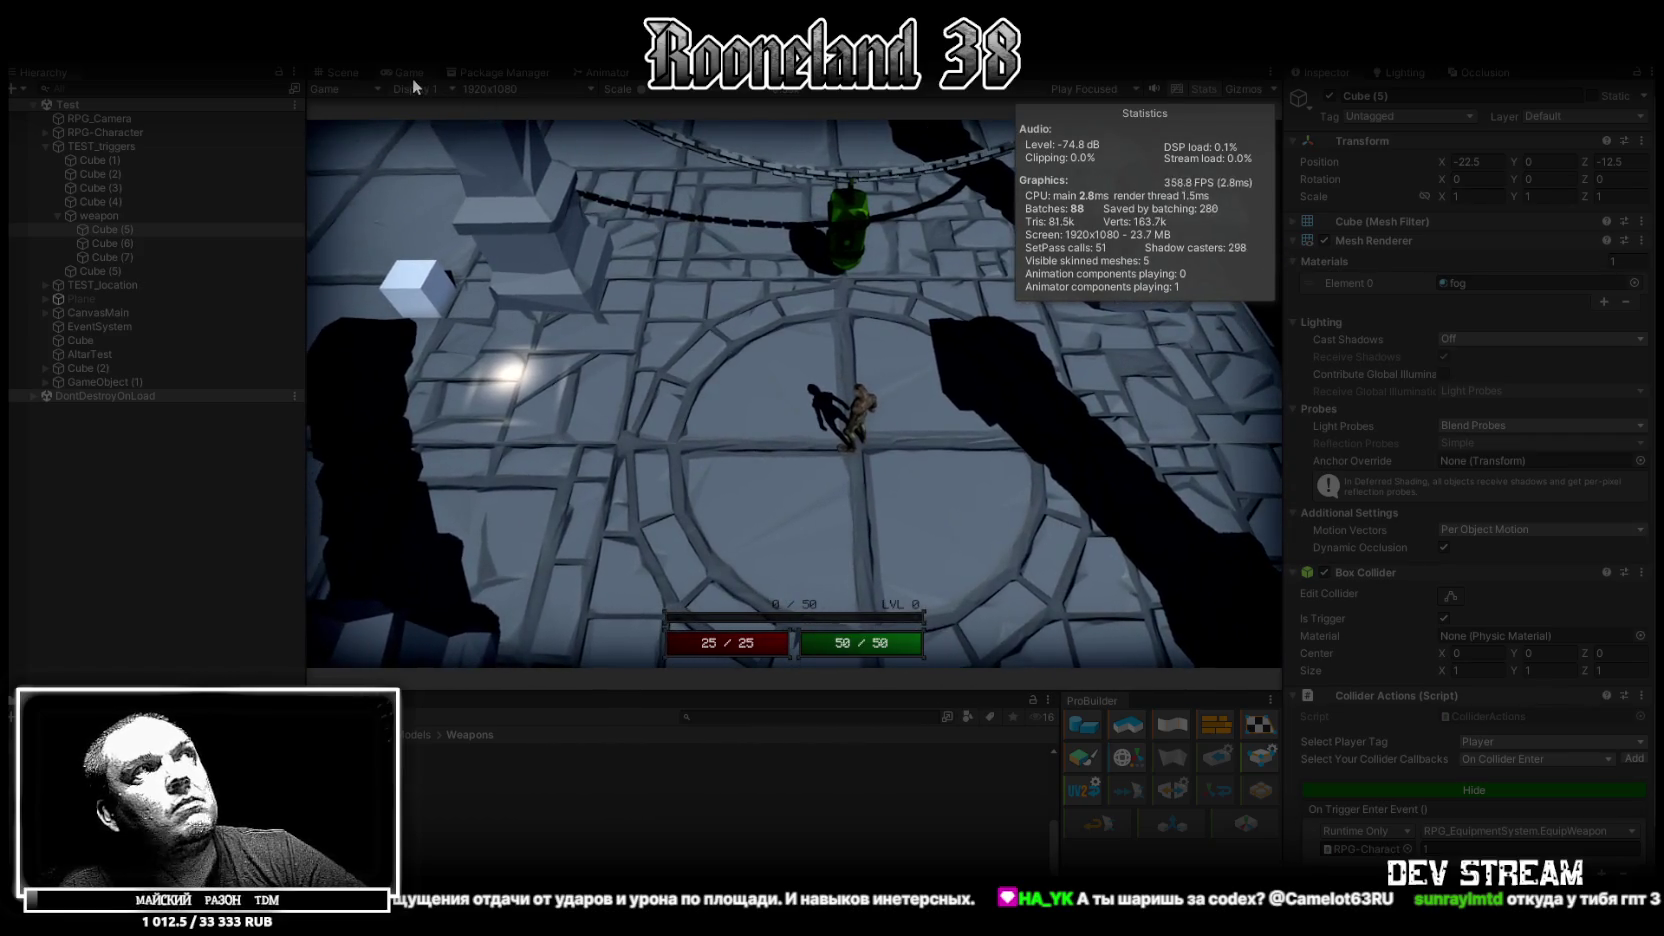
pyautogui.doubleClick(410, 70)
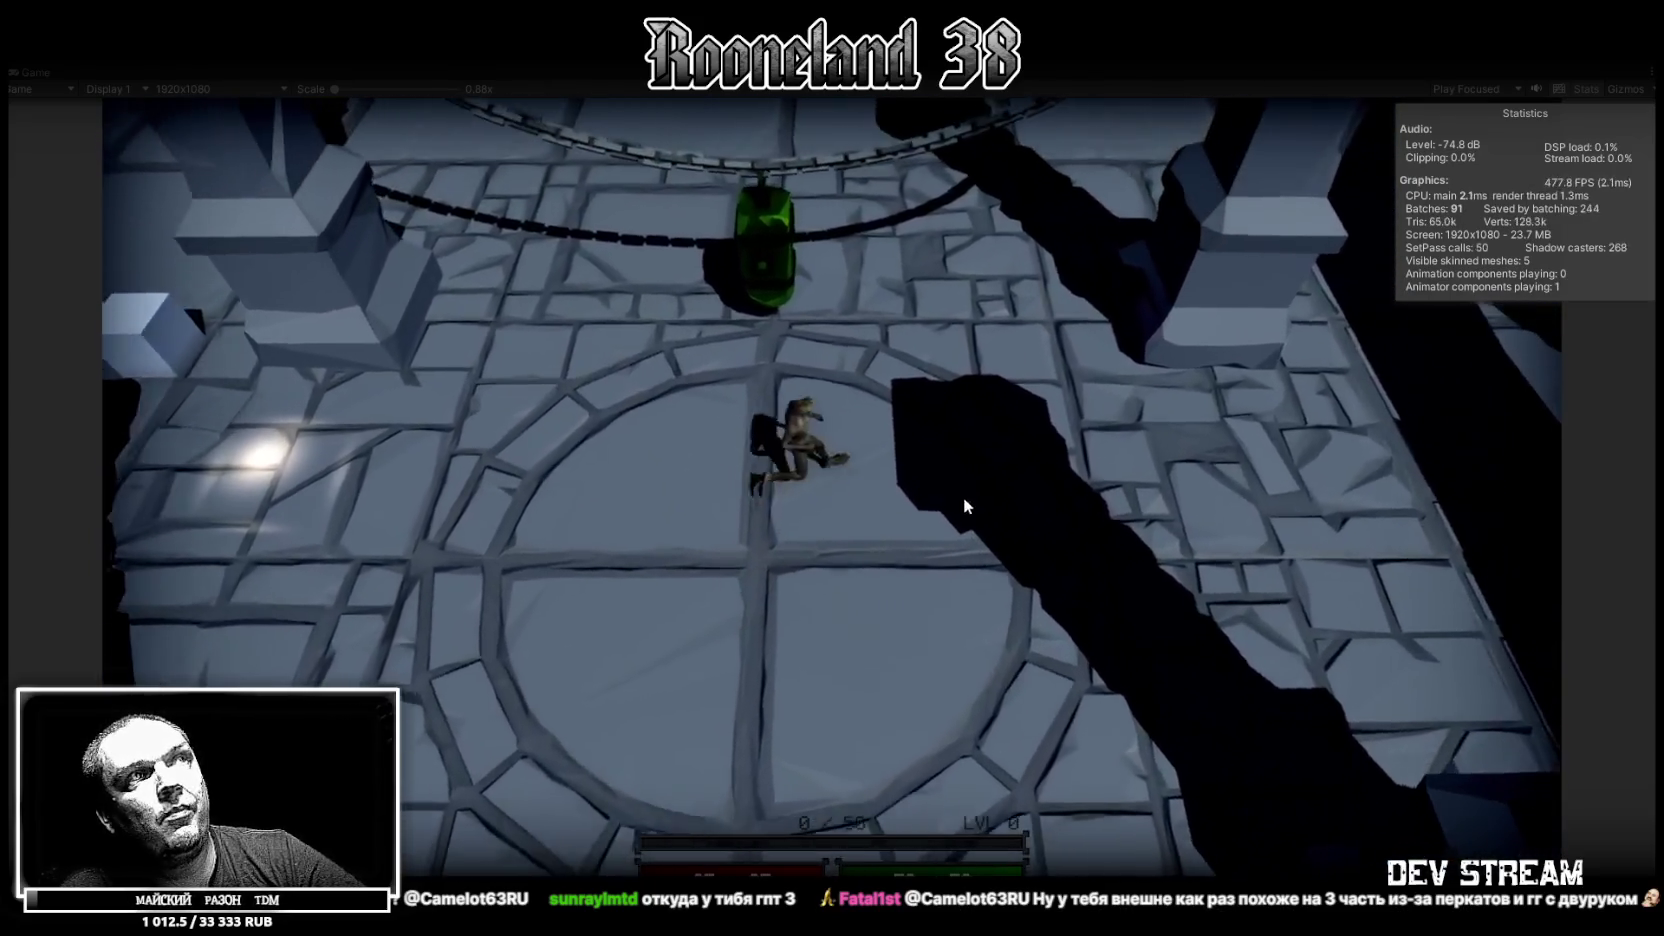
# Run the character up and down, then left and right across the floor circle with WASD
pyautogui.press('w')
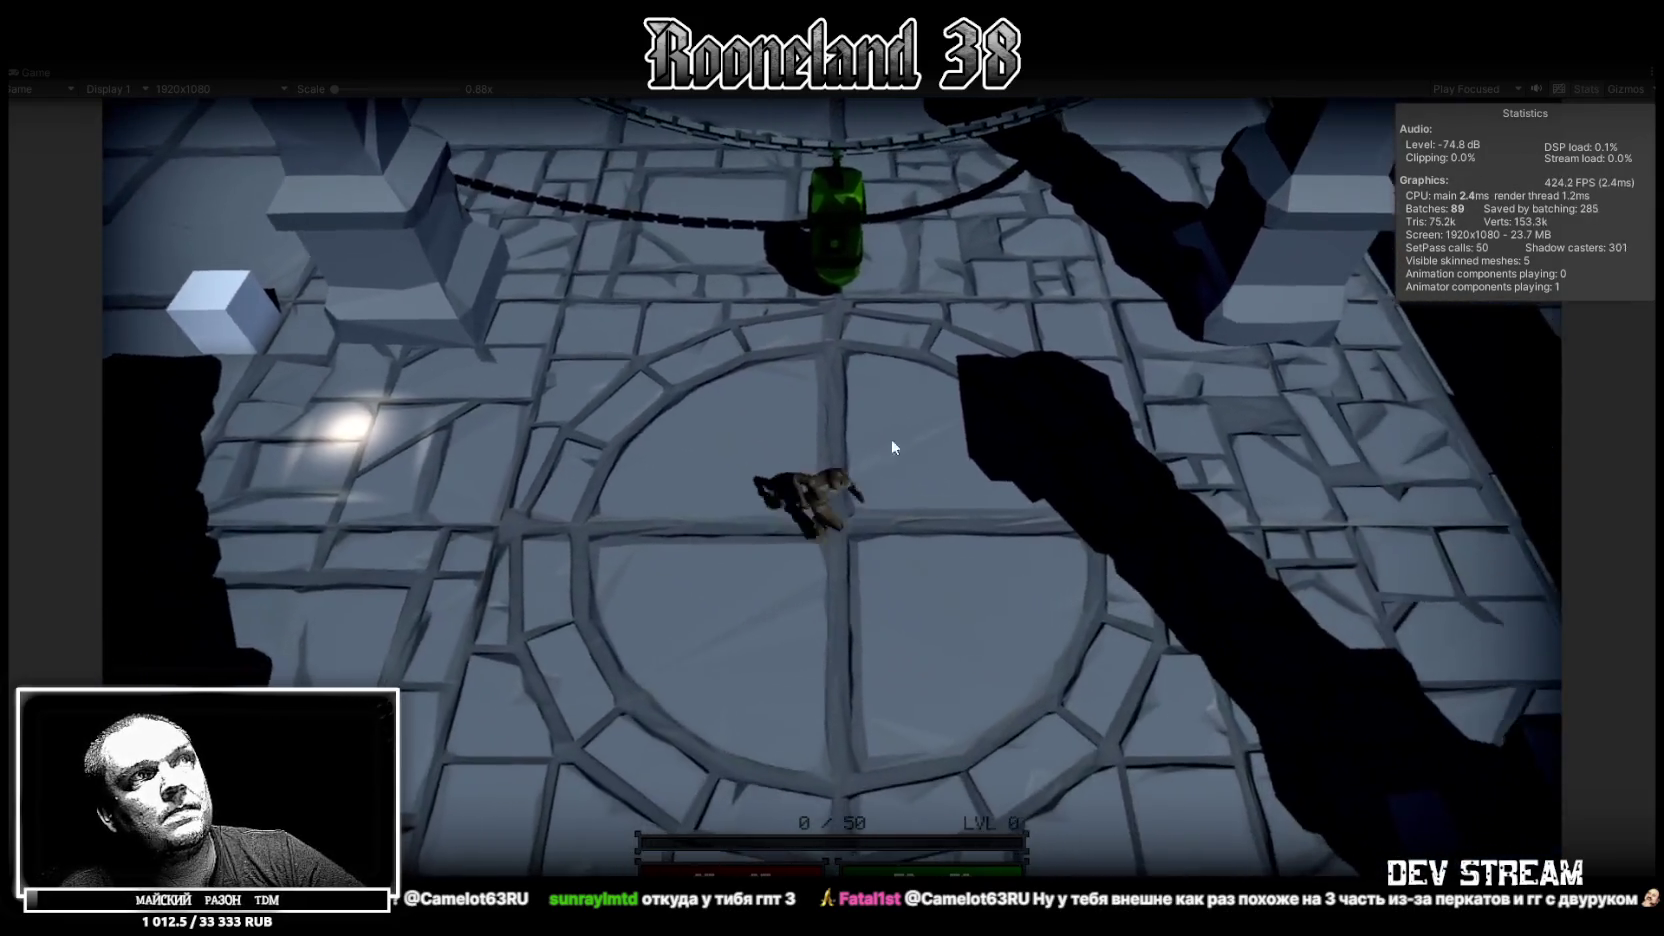
pyautogui.press('s')
pyautogui.press('s')
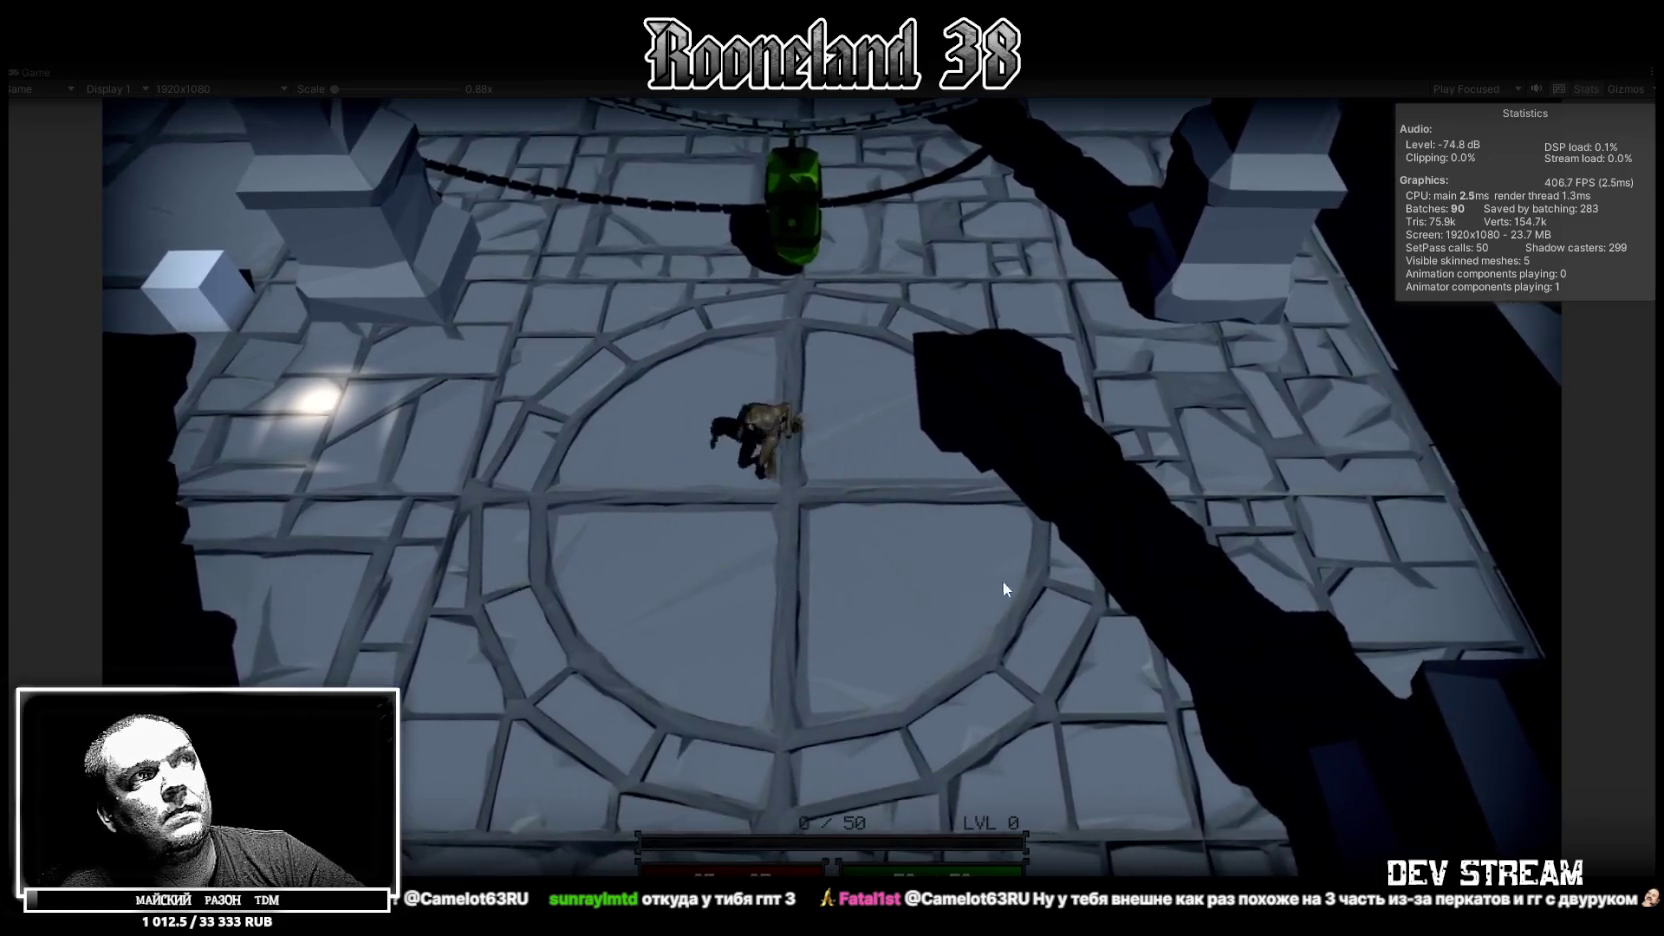
pyautogui.press('w')
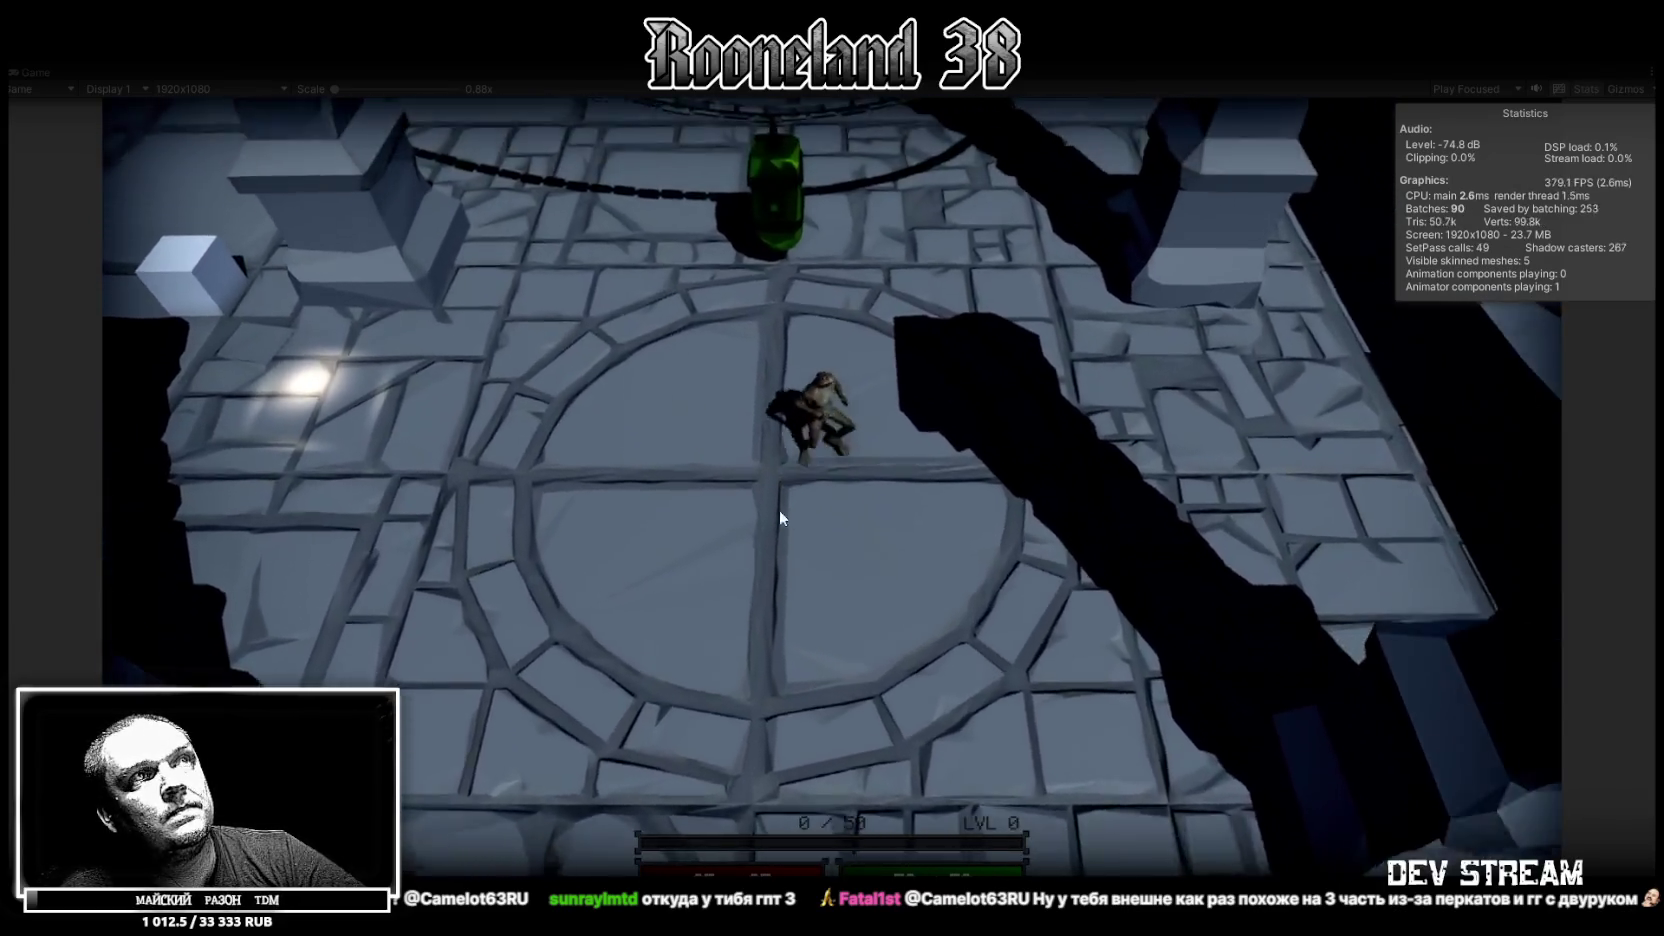
pyautogui.press('s')
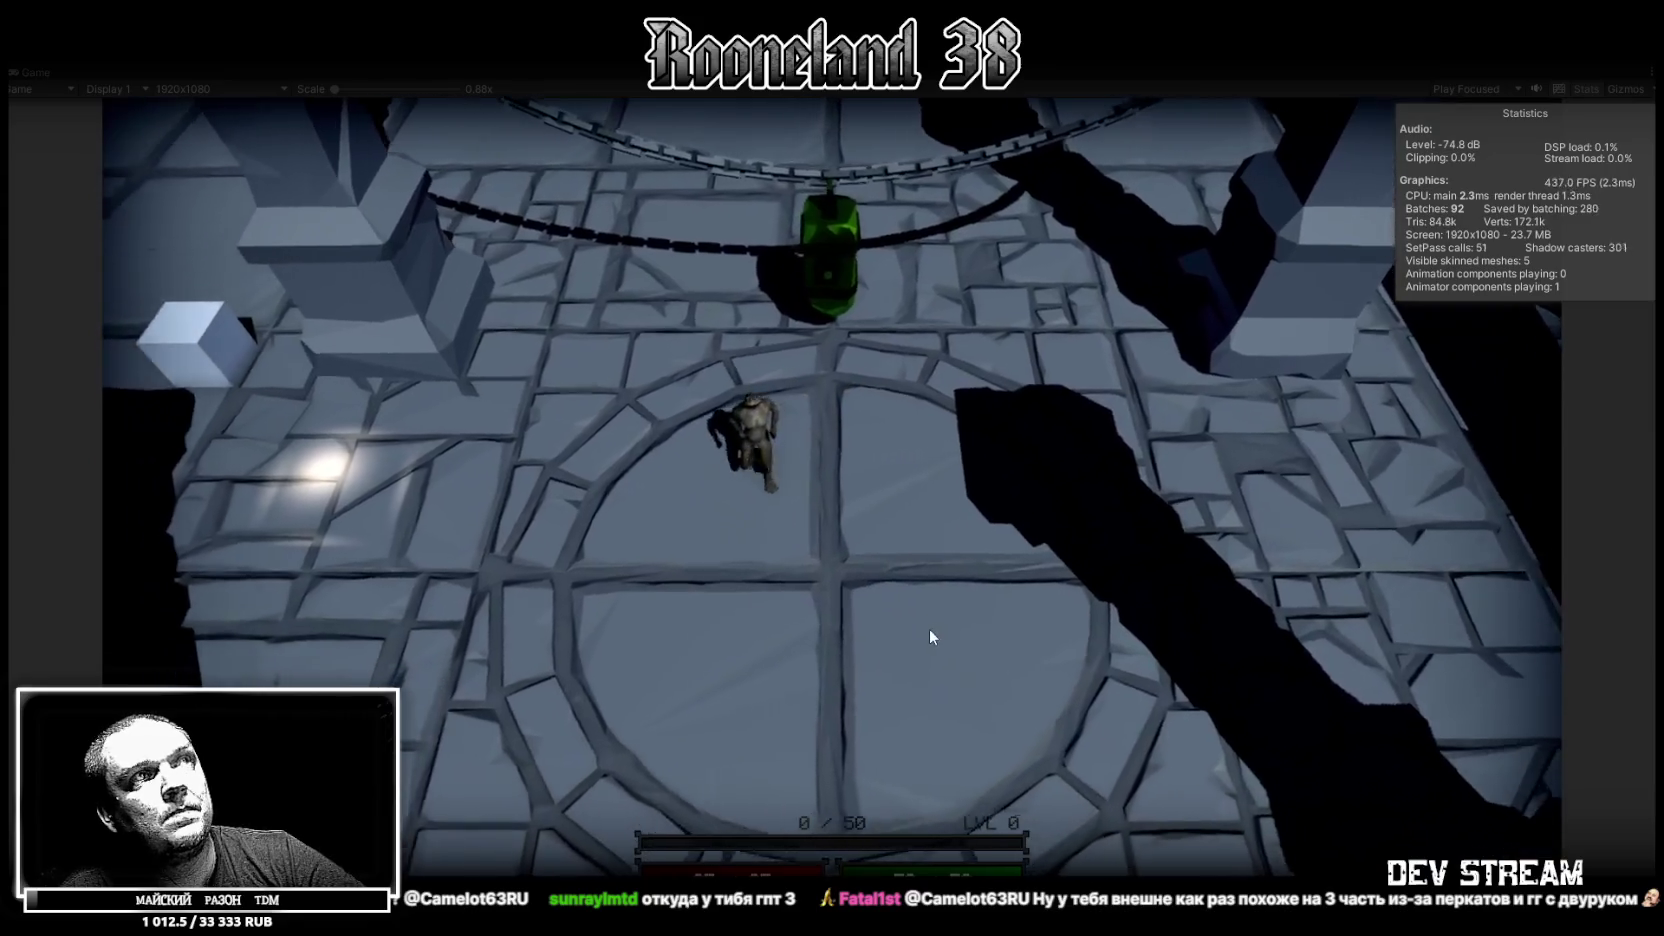
pyautogui.press('w')
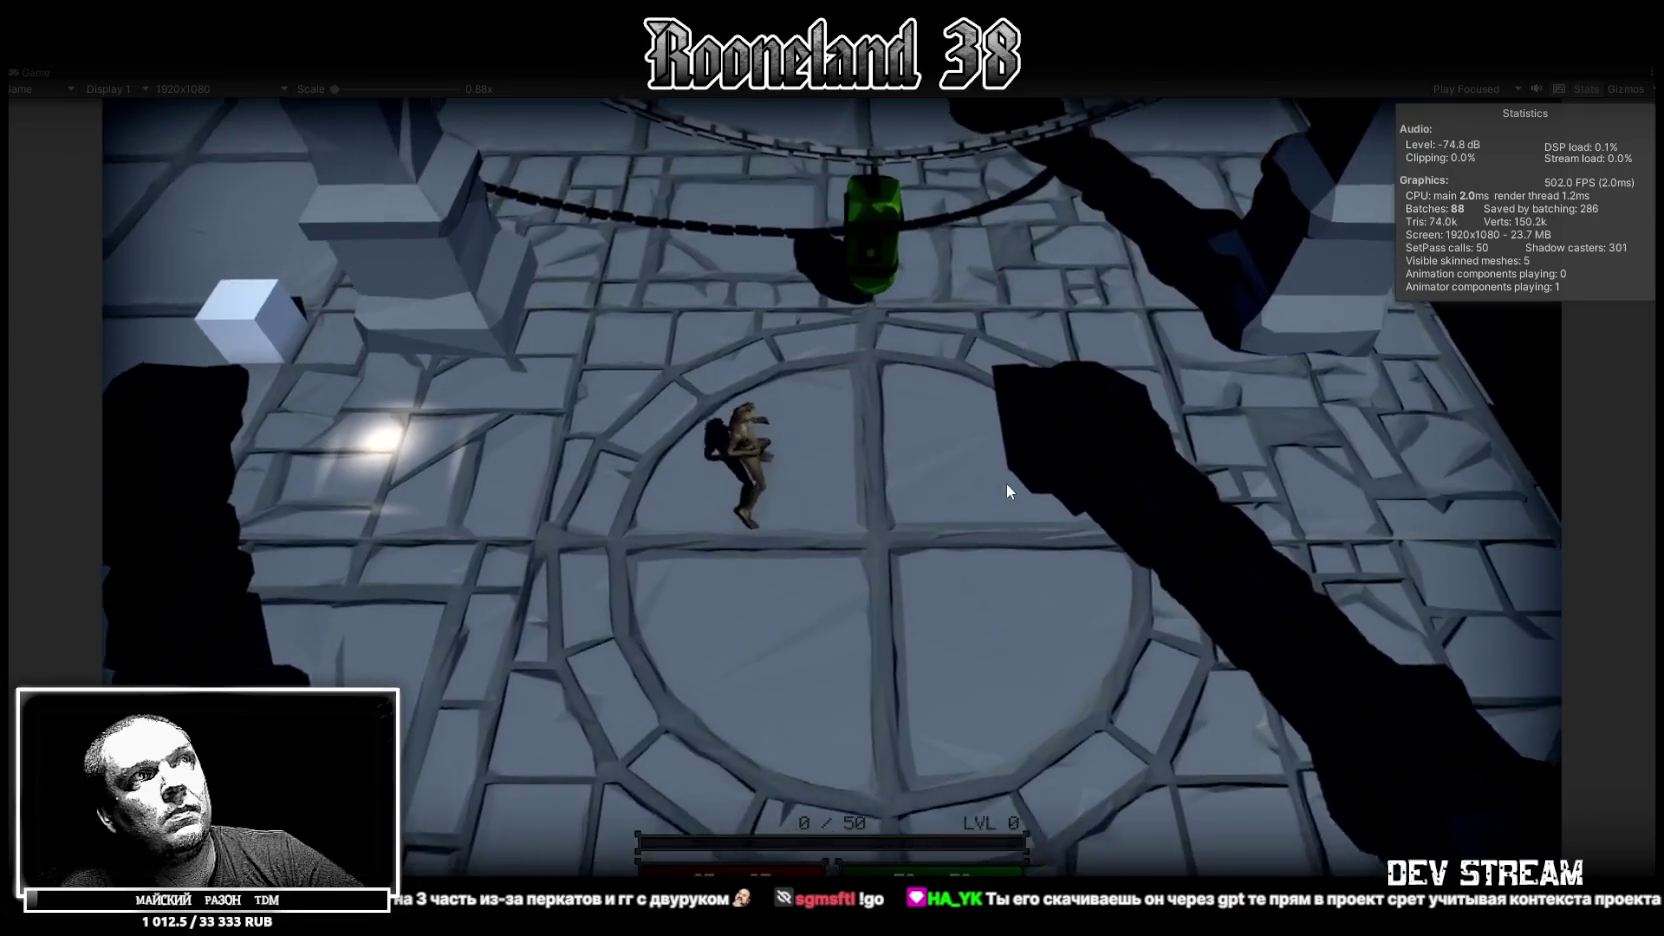
pyautogui.press('s')
pyautogui.press('w')
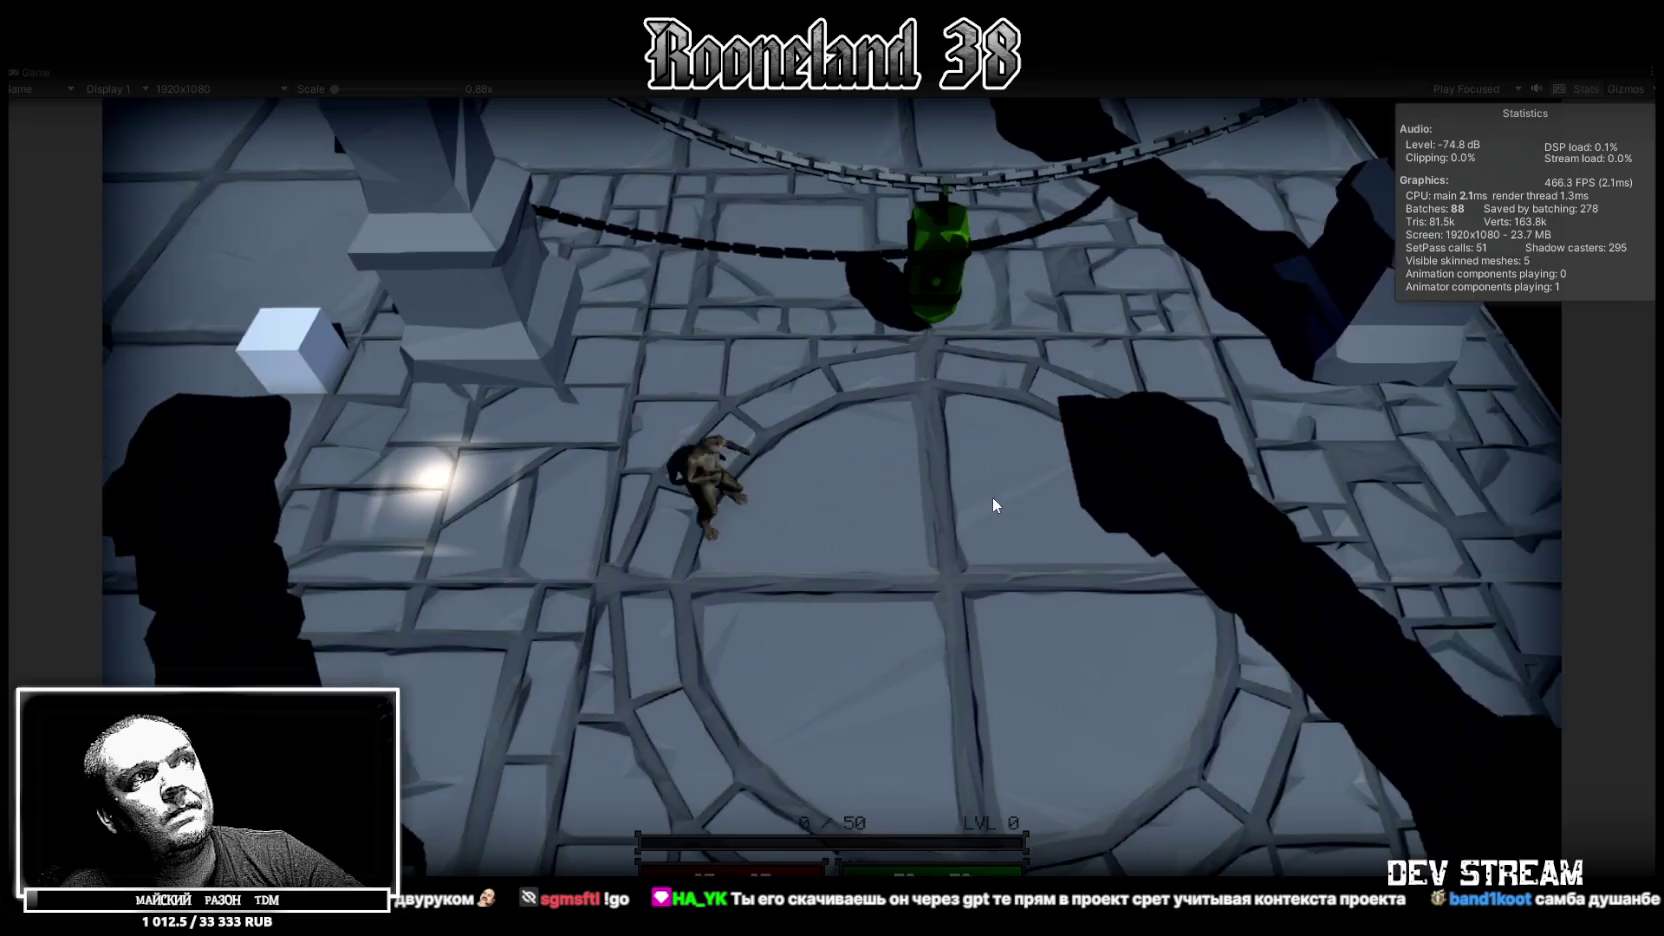
pyautogui.press('d')
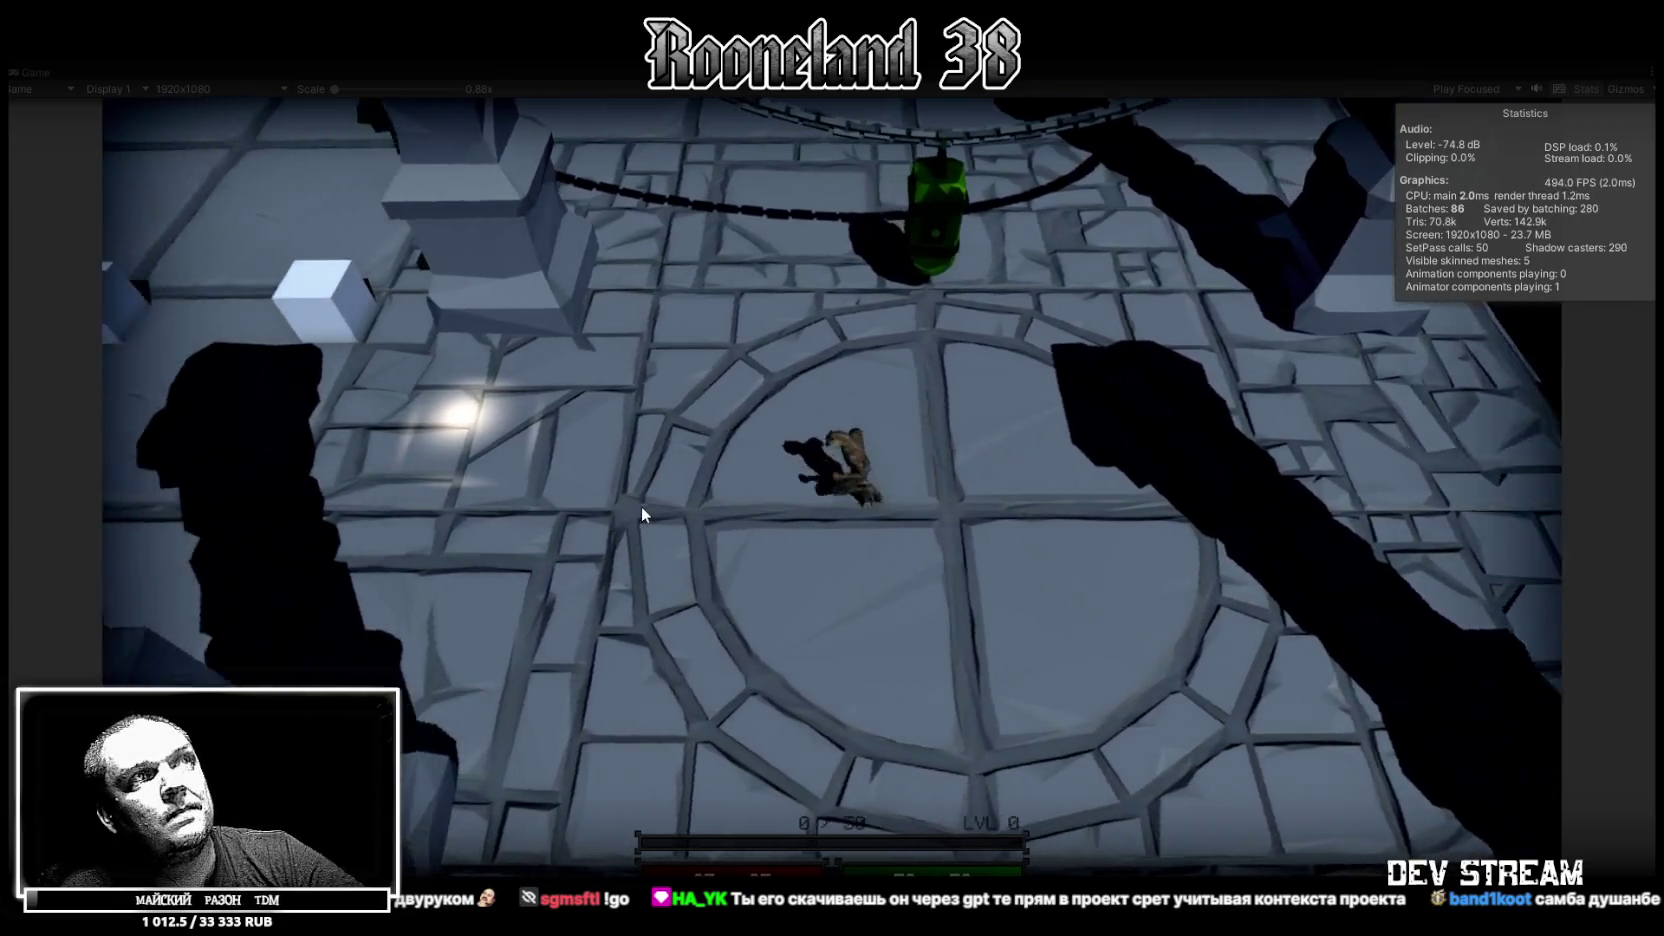
pyautogui.press('a')
pyautogui.press('d')
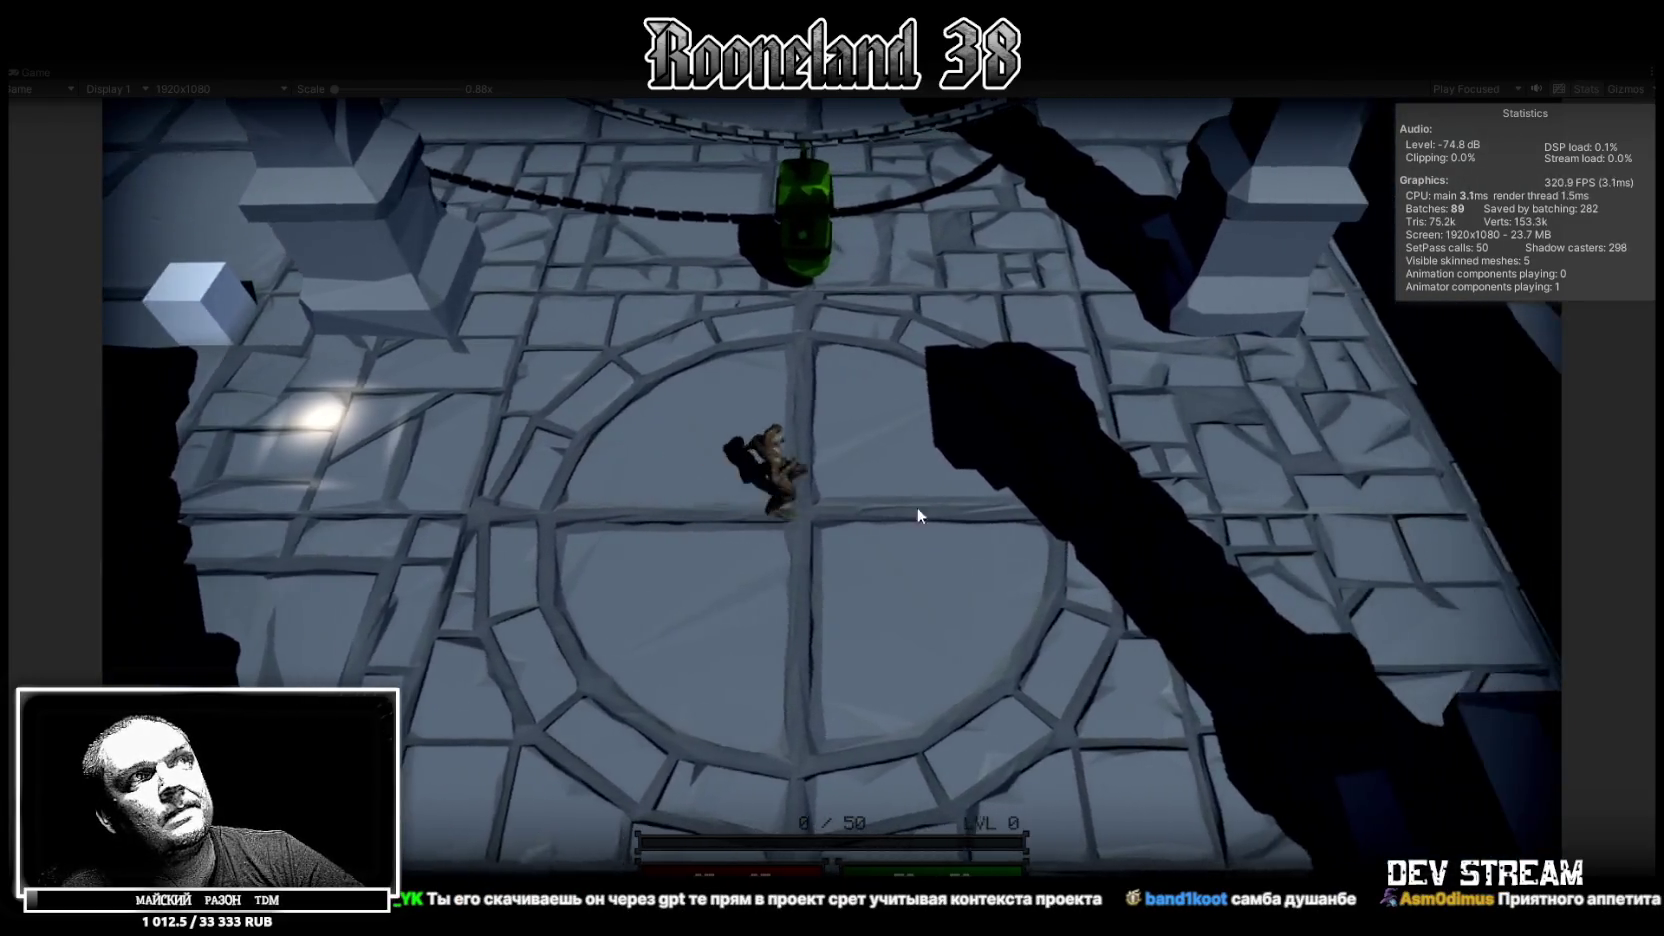
pyautogui.press('a')
pyautogui.press('d')
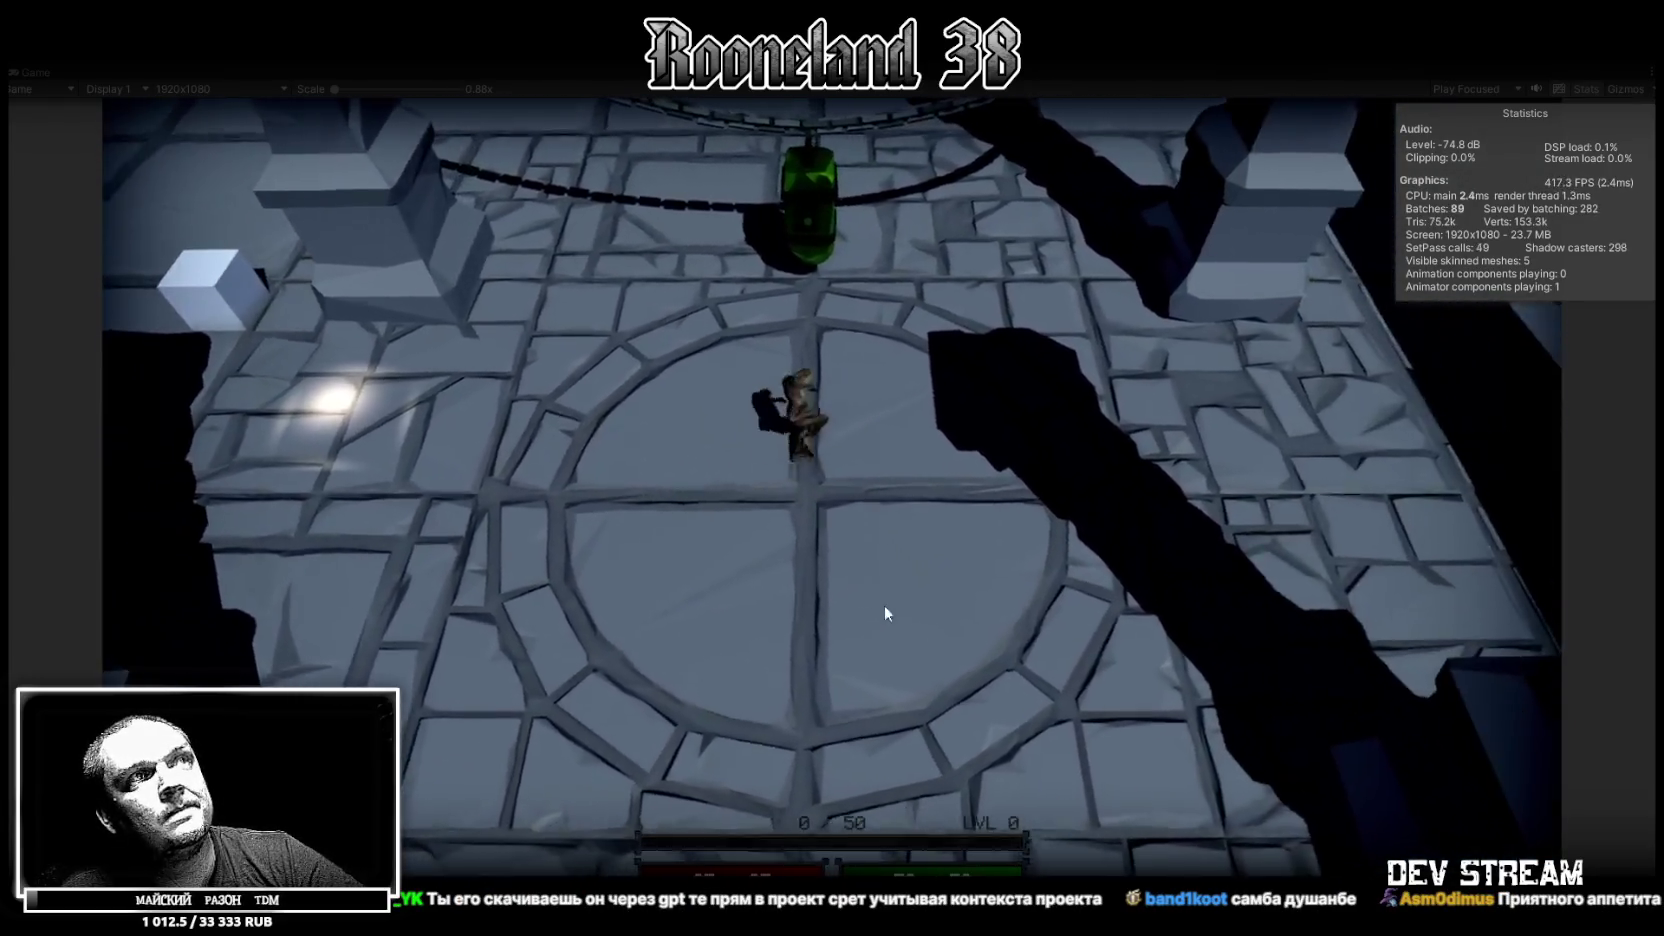
# Walk onto the green trigger tile by the yellow block, then move the armed character around the room
pyautogui.press('a')
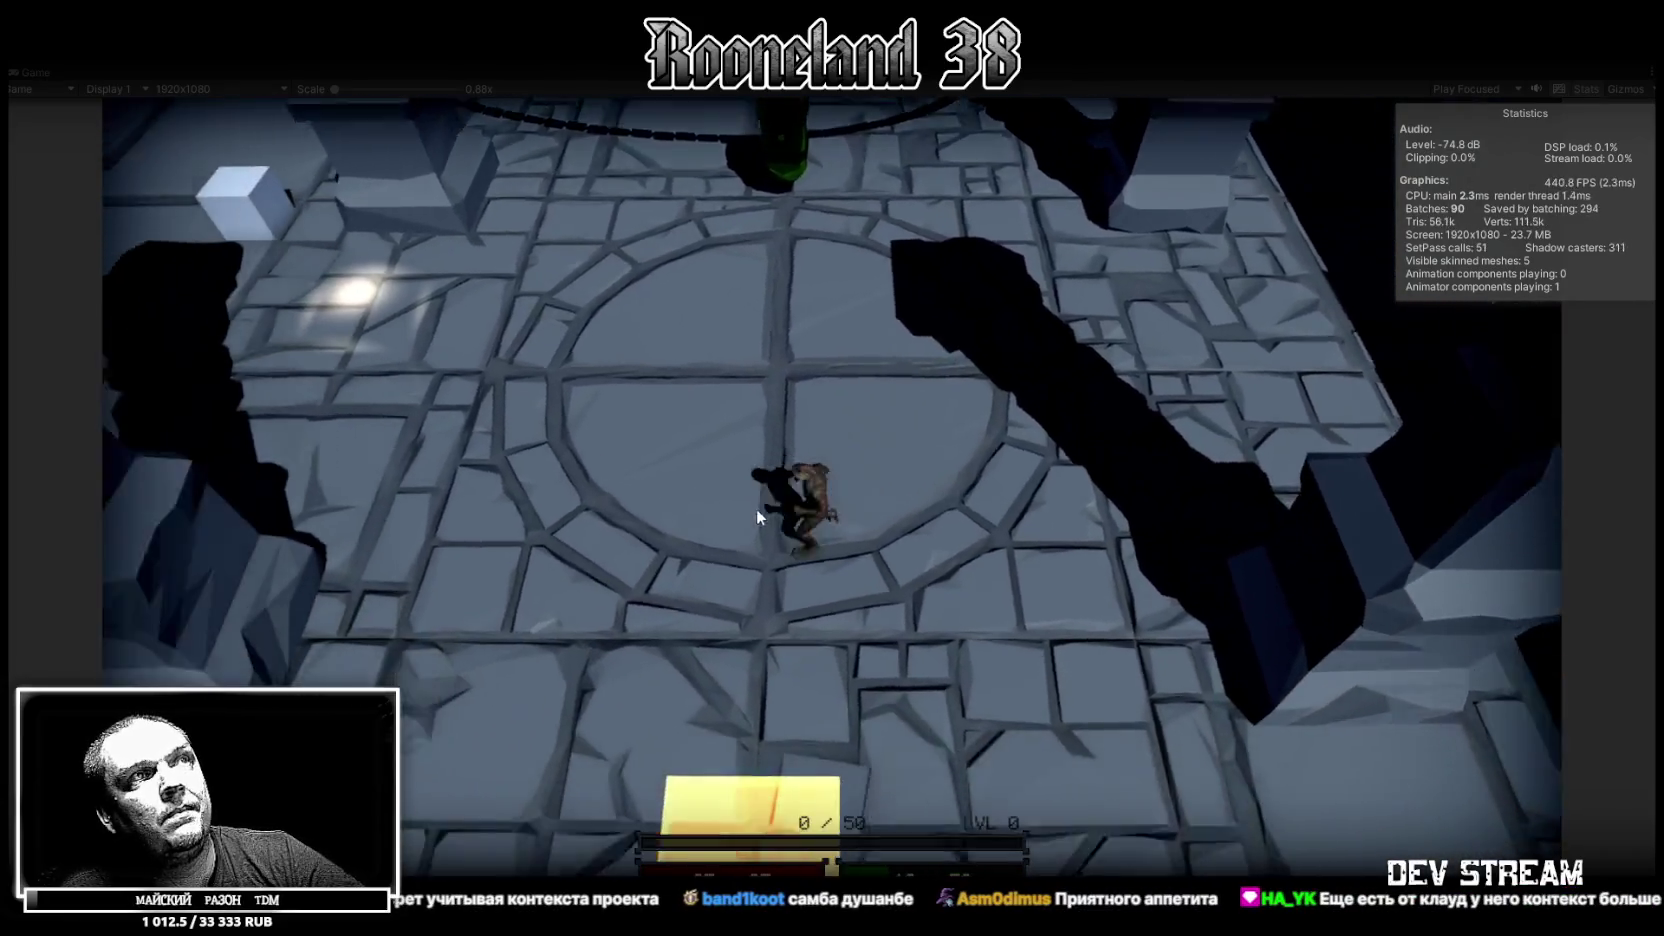
pyautogui.press('s')
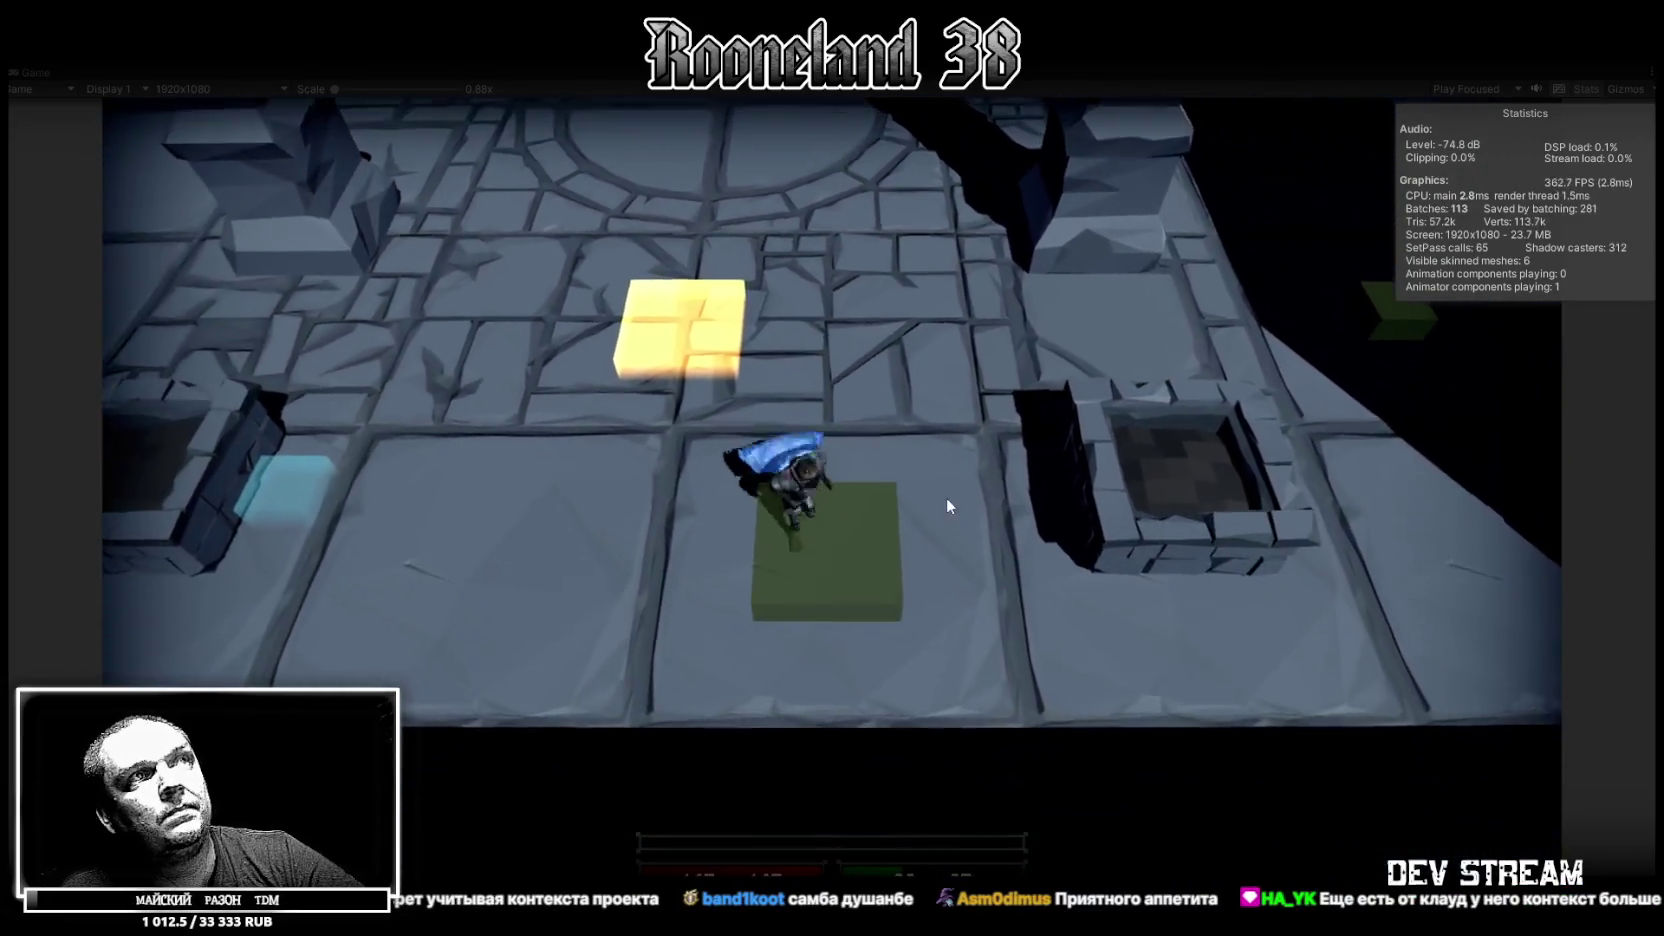
pyautogui.press('d')
pyautogui.press('d')
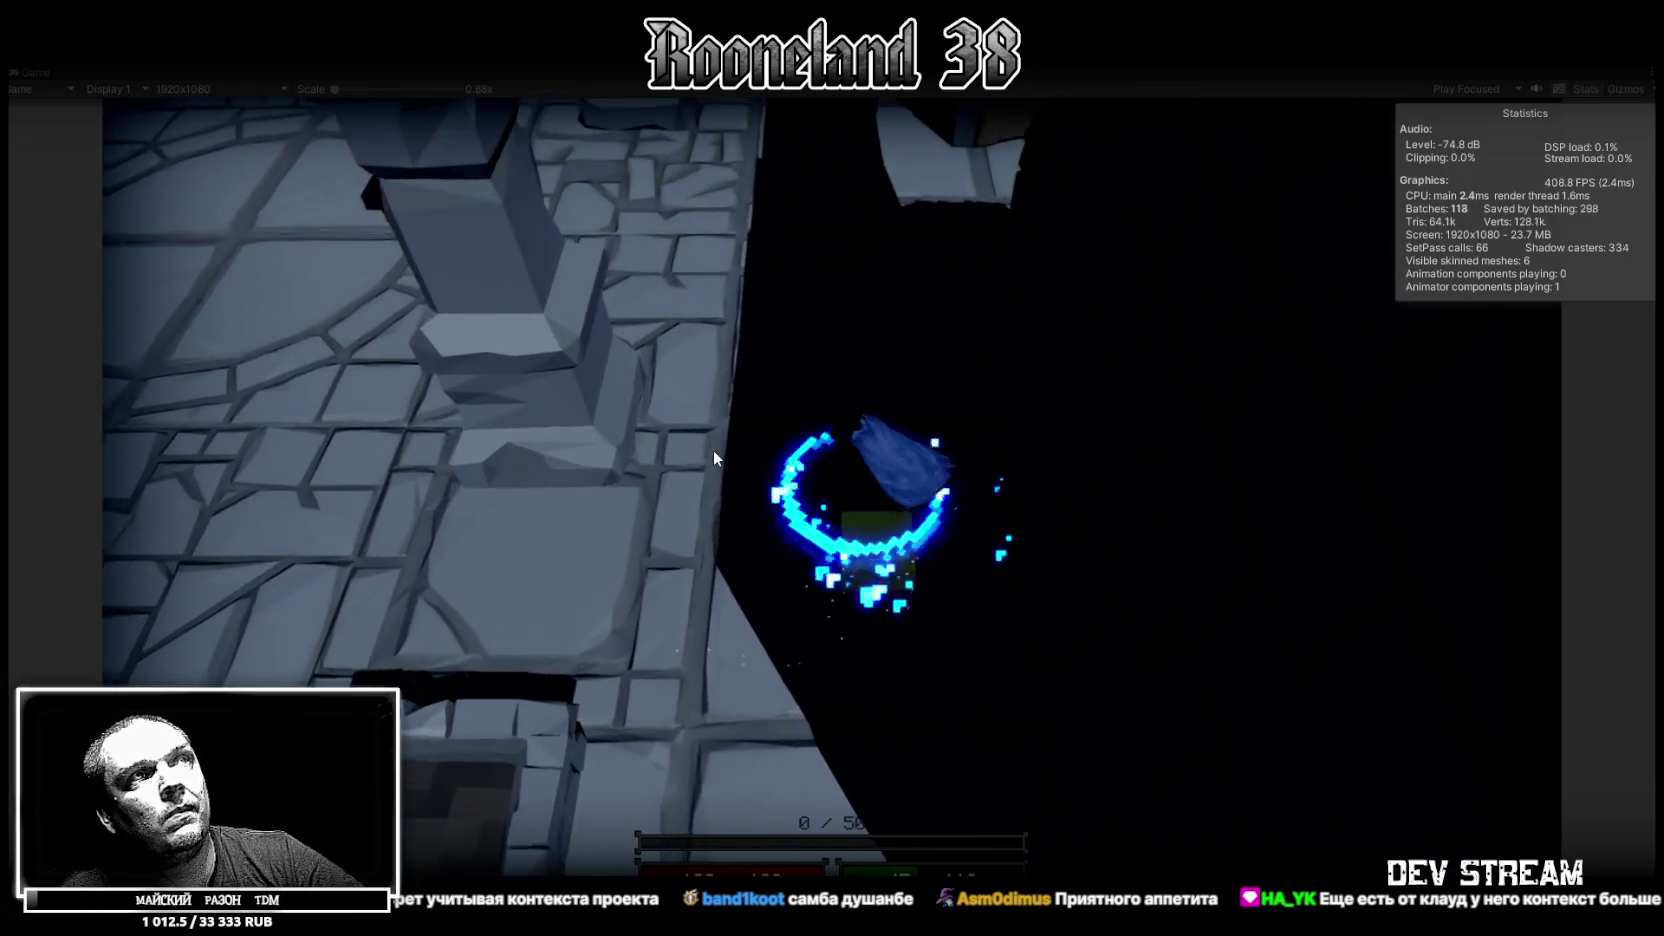
pyautogui.press('a')
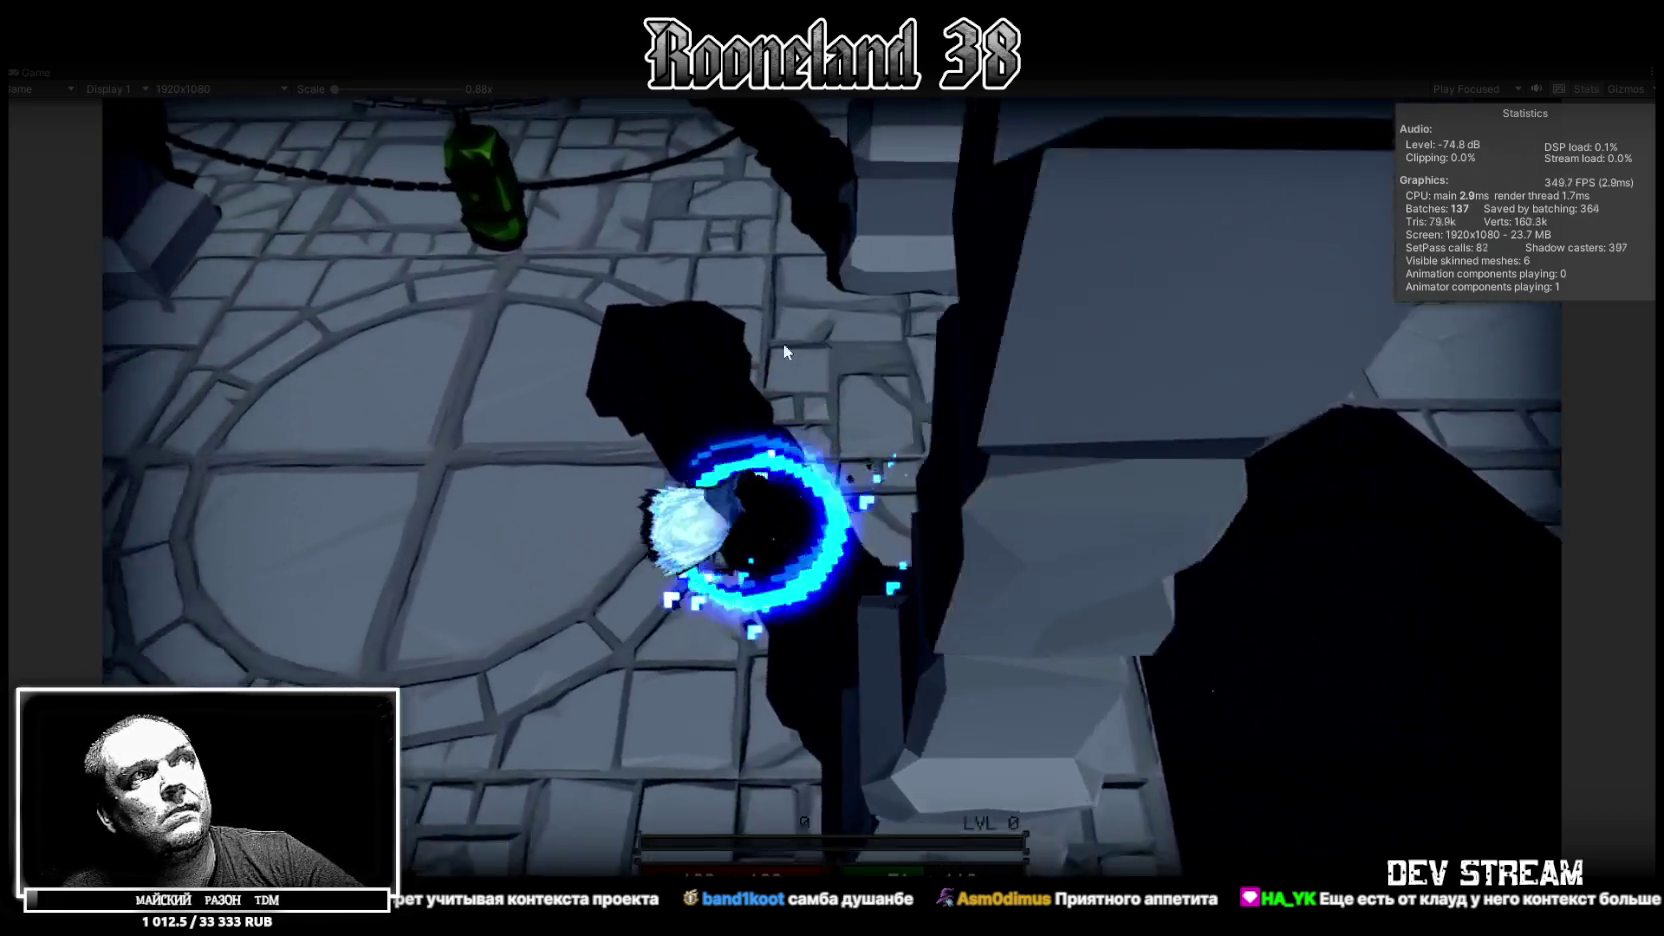
pyautogui.press('d')
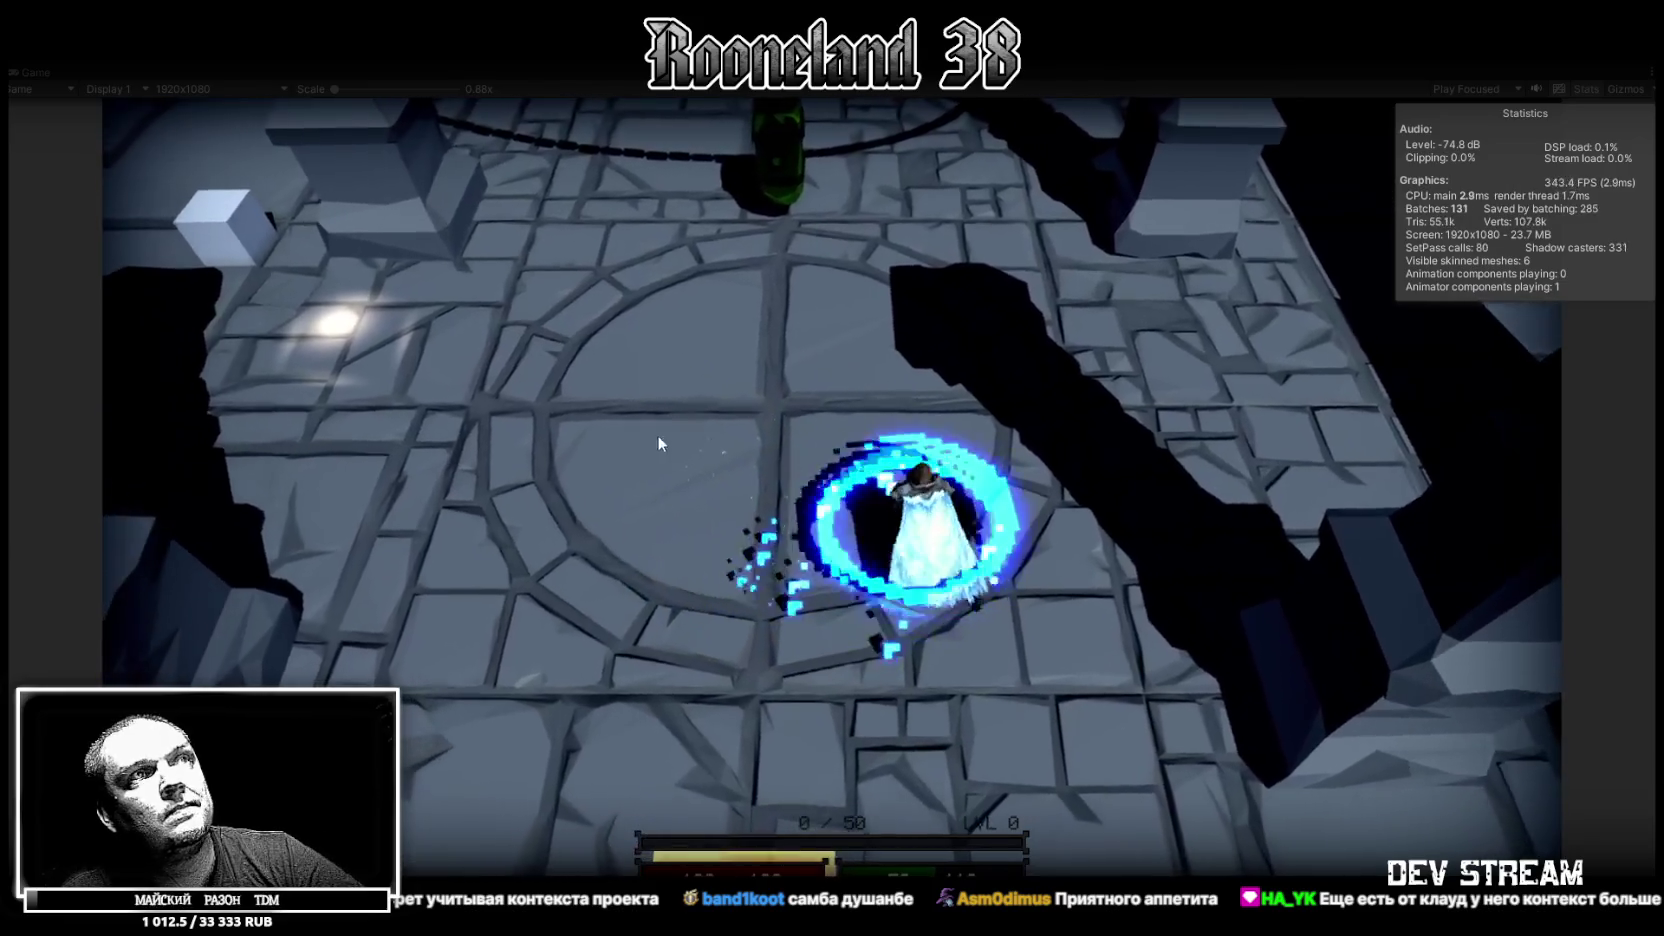
pyautogui.press('a')
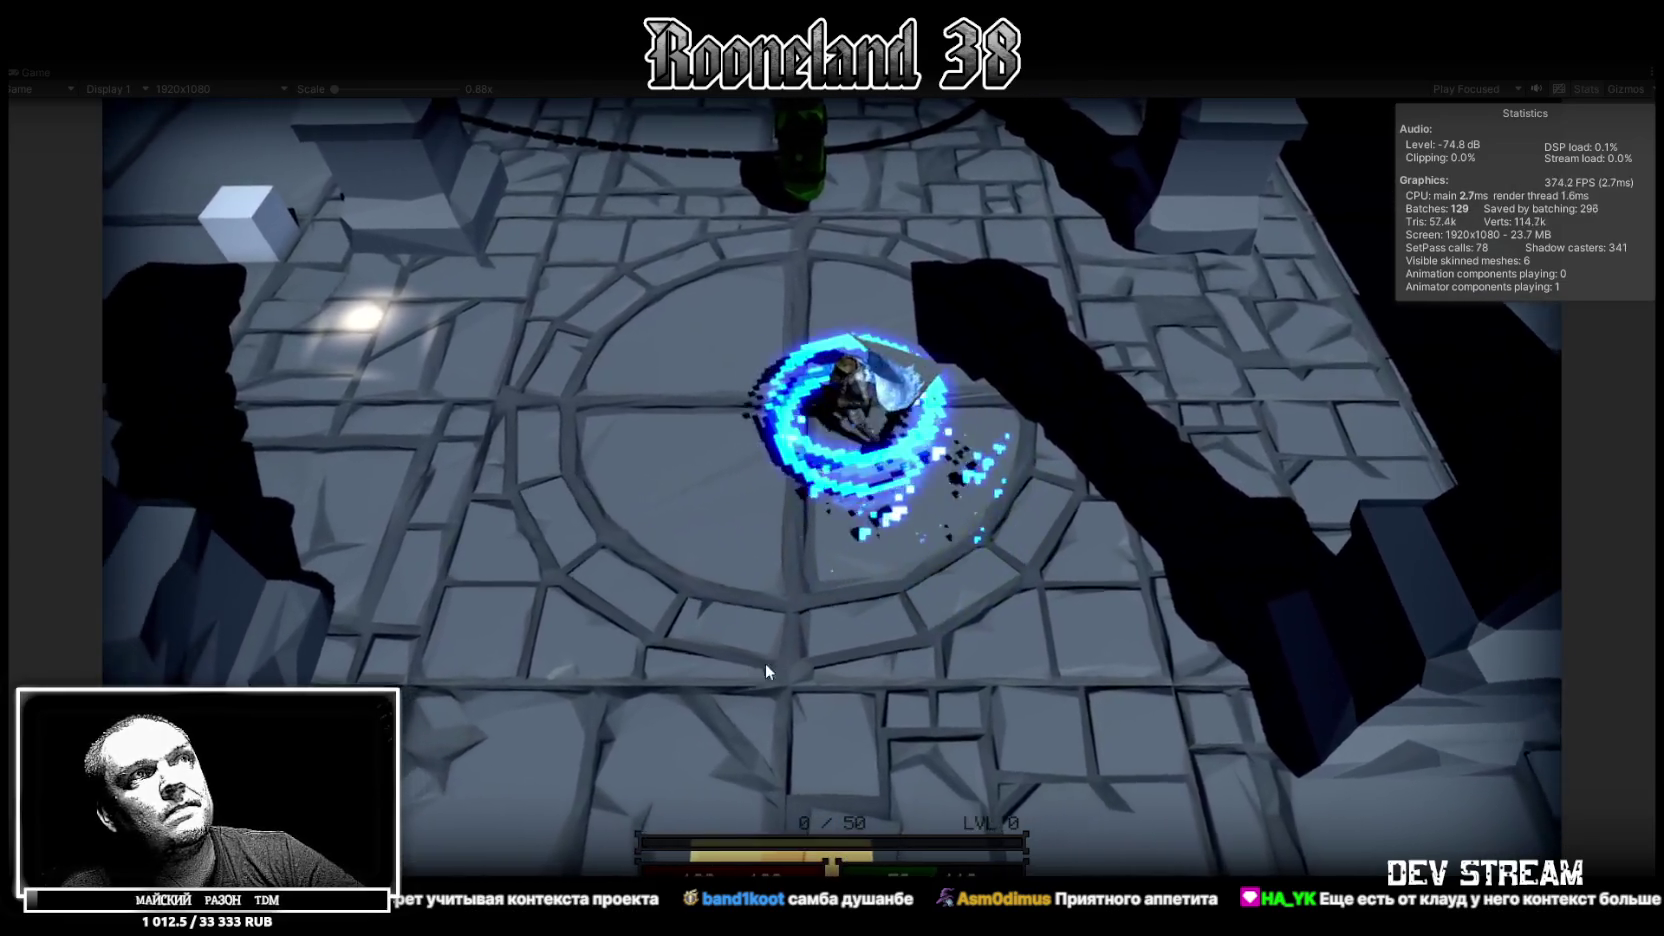
pyautogui.press('w')
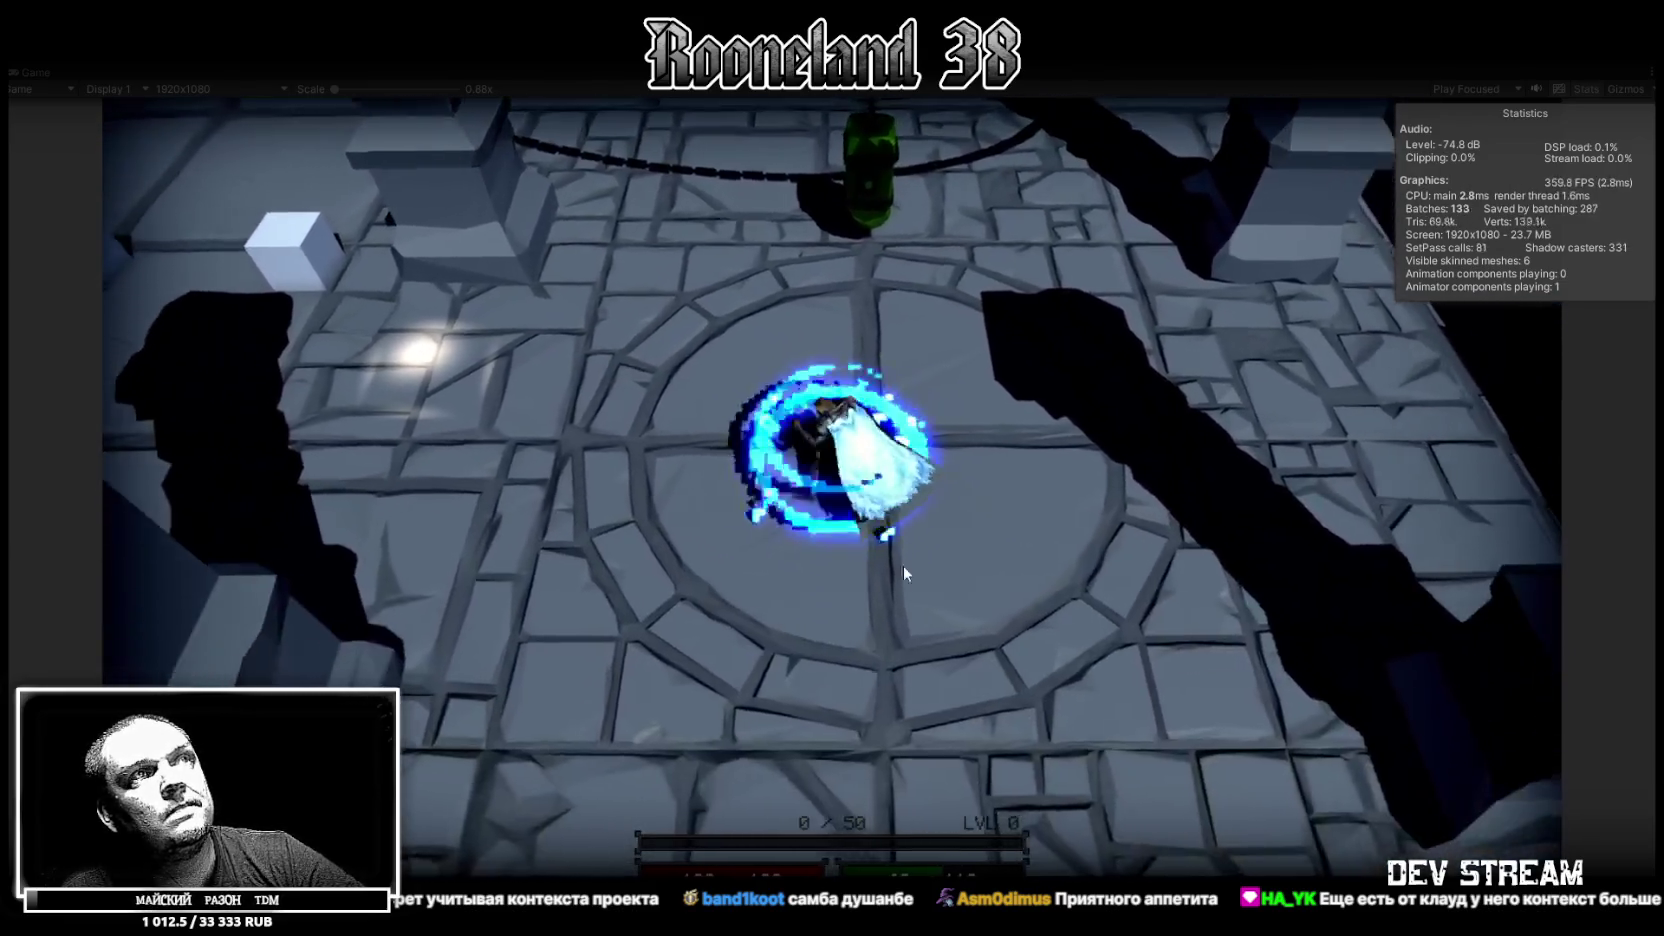
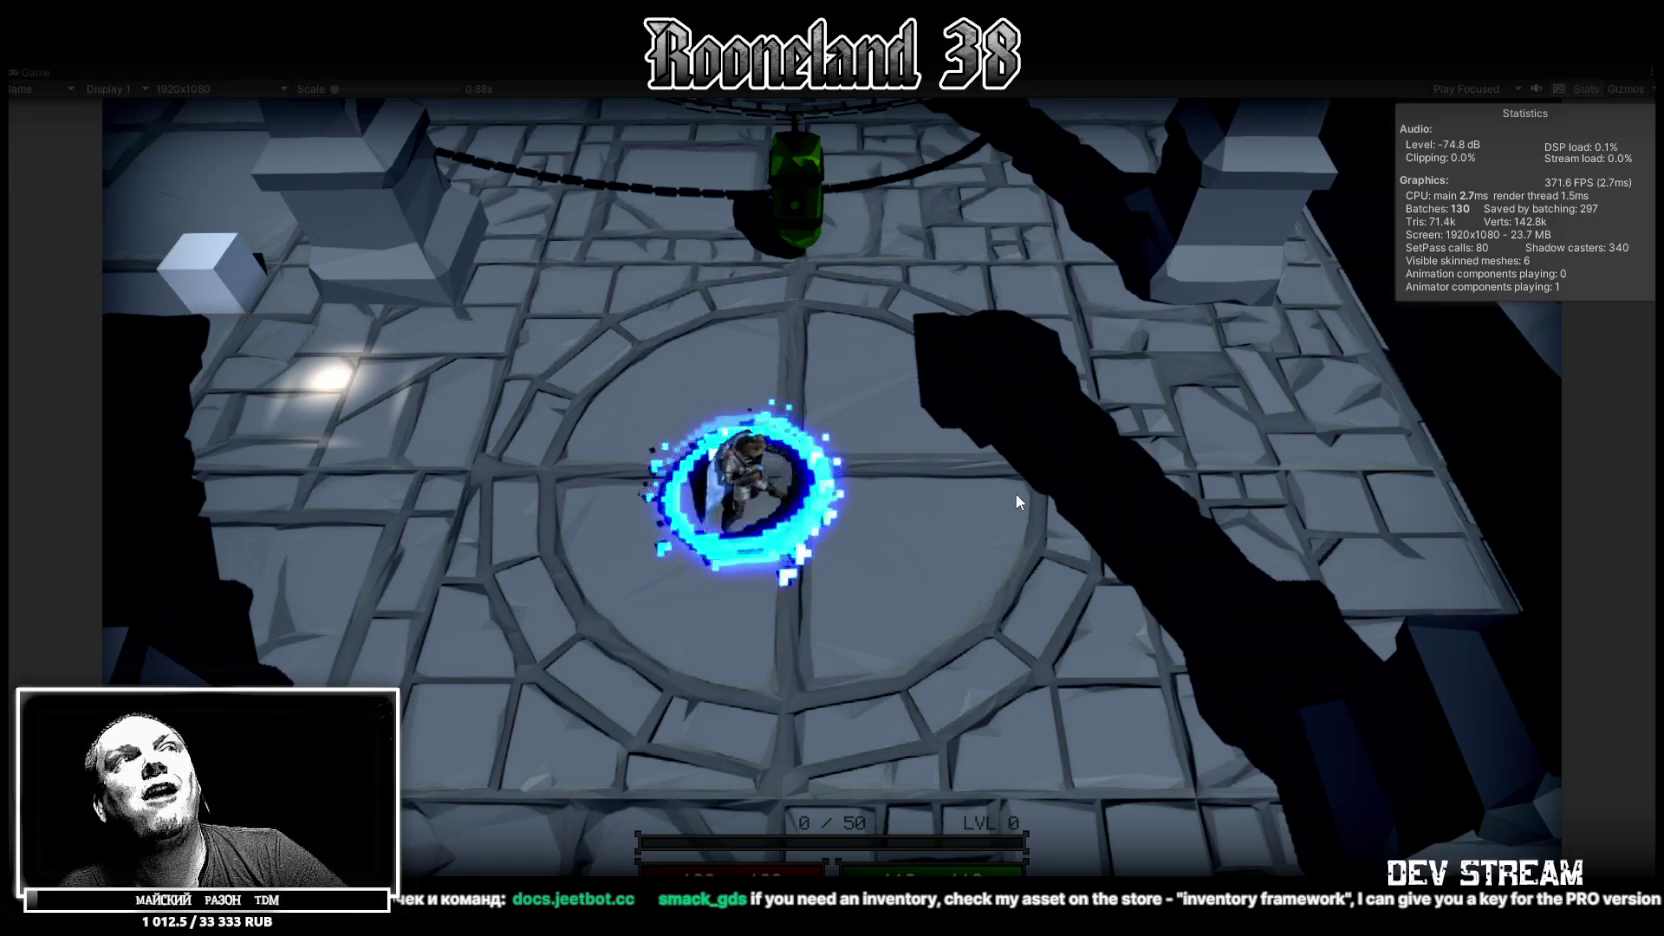
# Walk the hero forward in the Unity game, then return to the Blockbench hammer model
pyautogui.press('w')
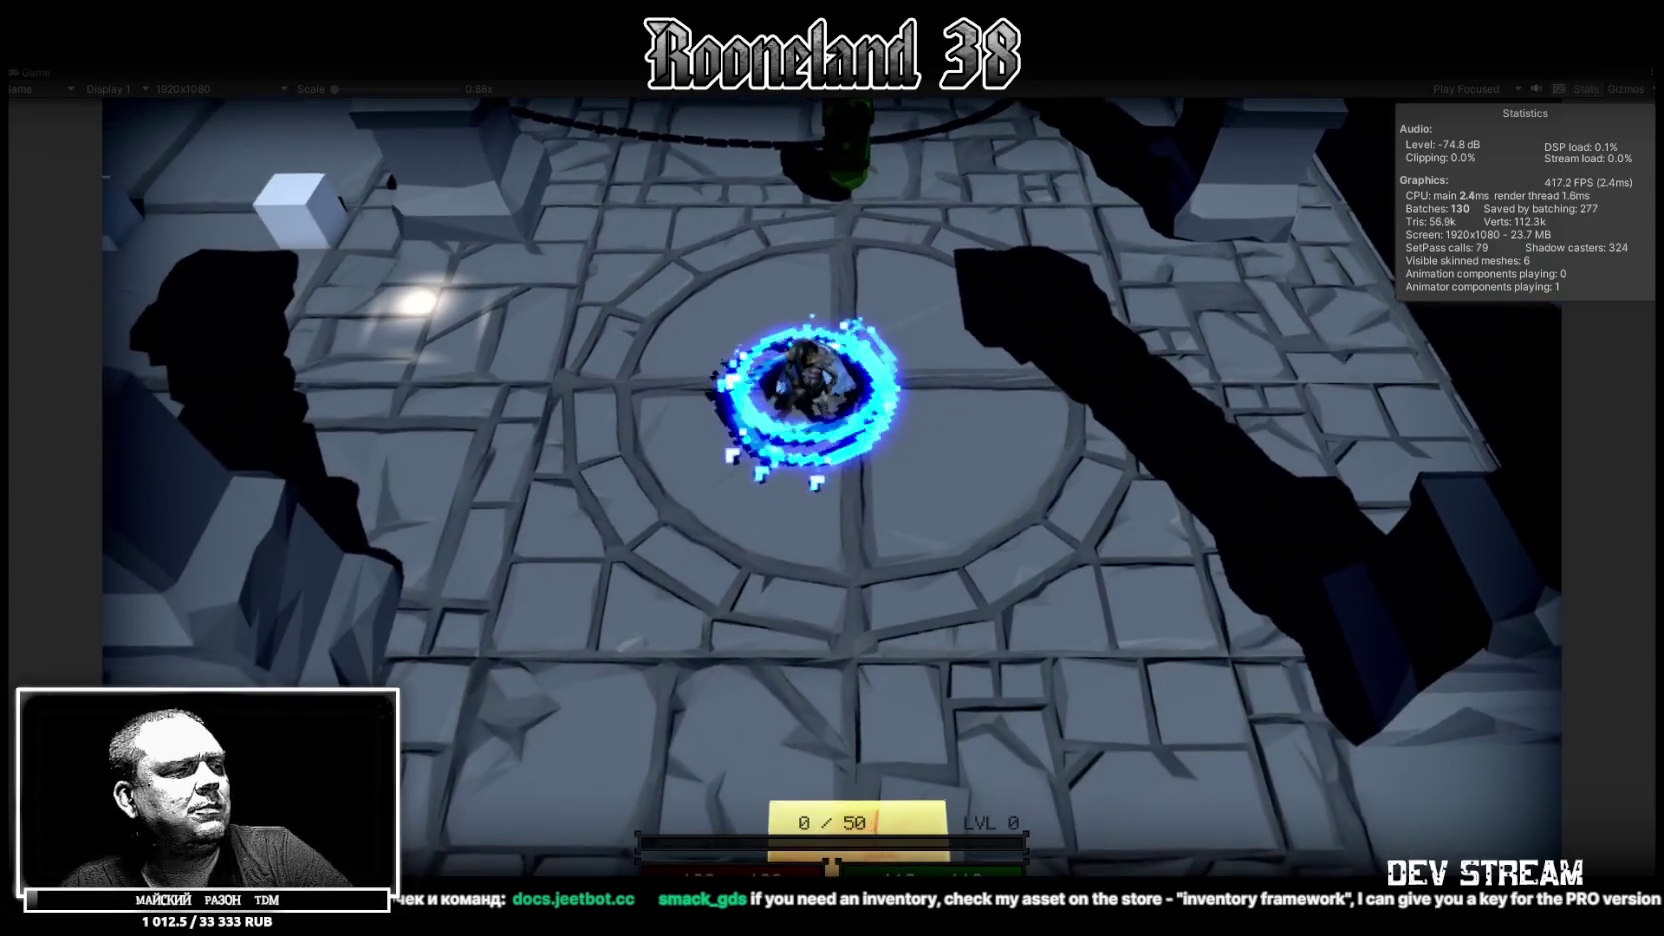
pyautogui.hotkey('alt', 'Tab')
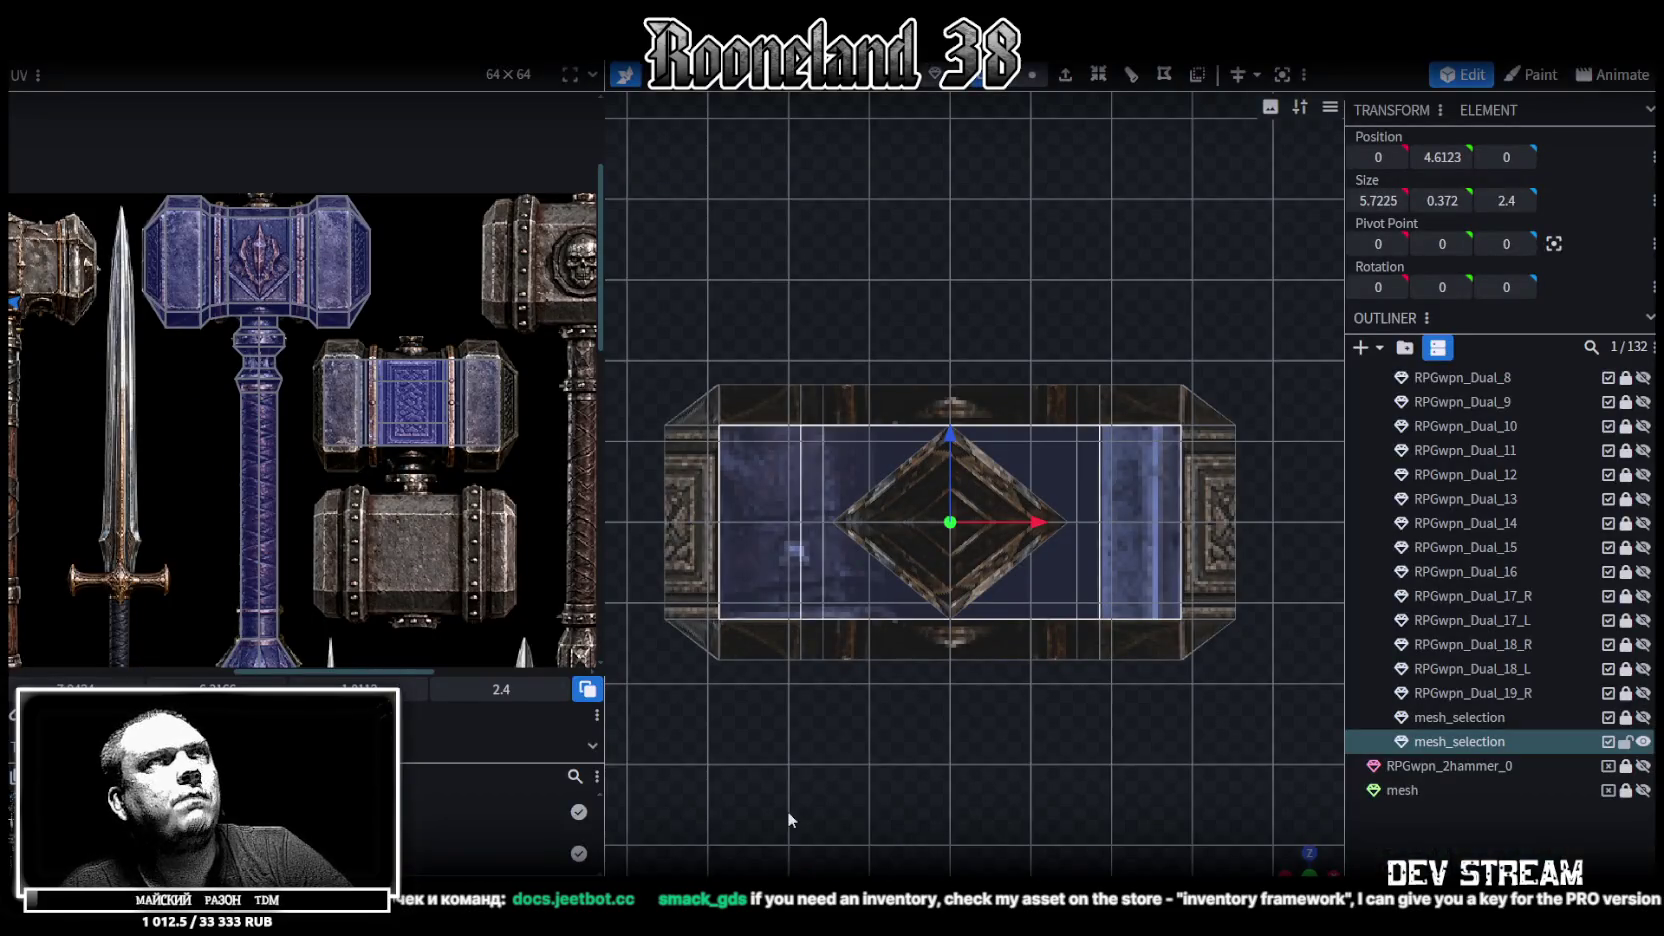
pyautogui.hotkey('alt', 'Tab')
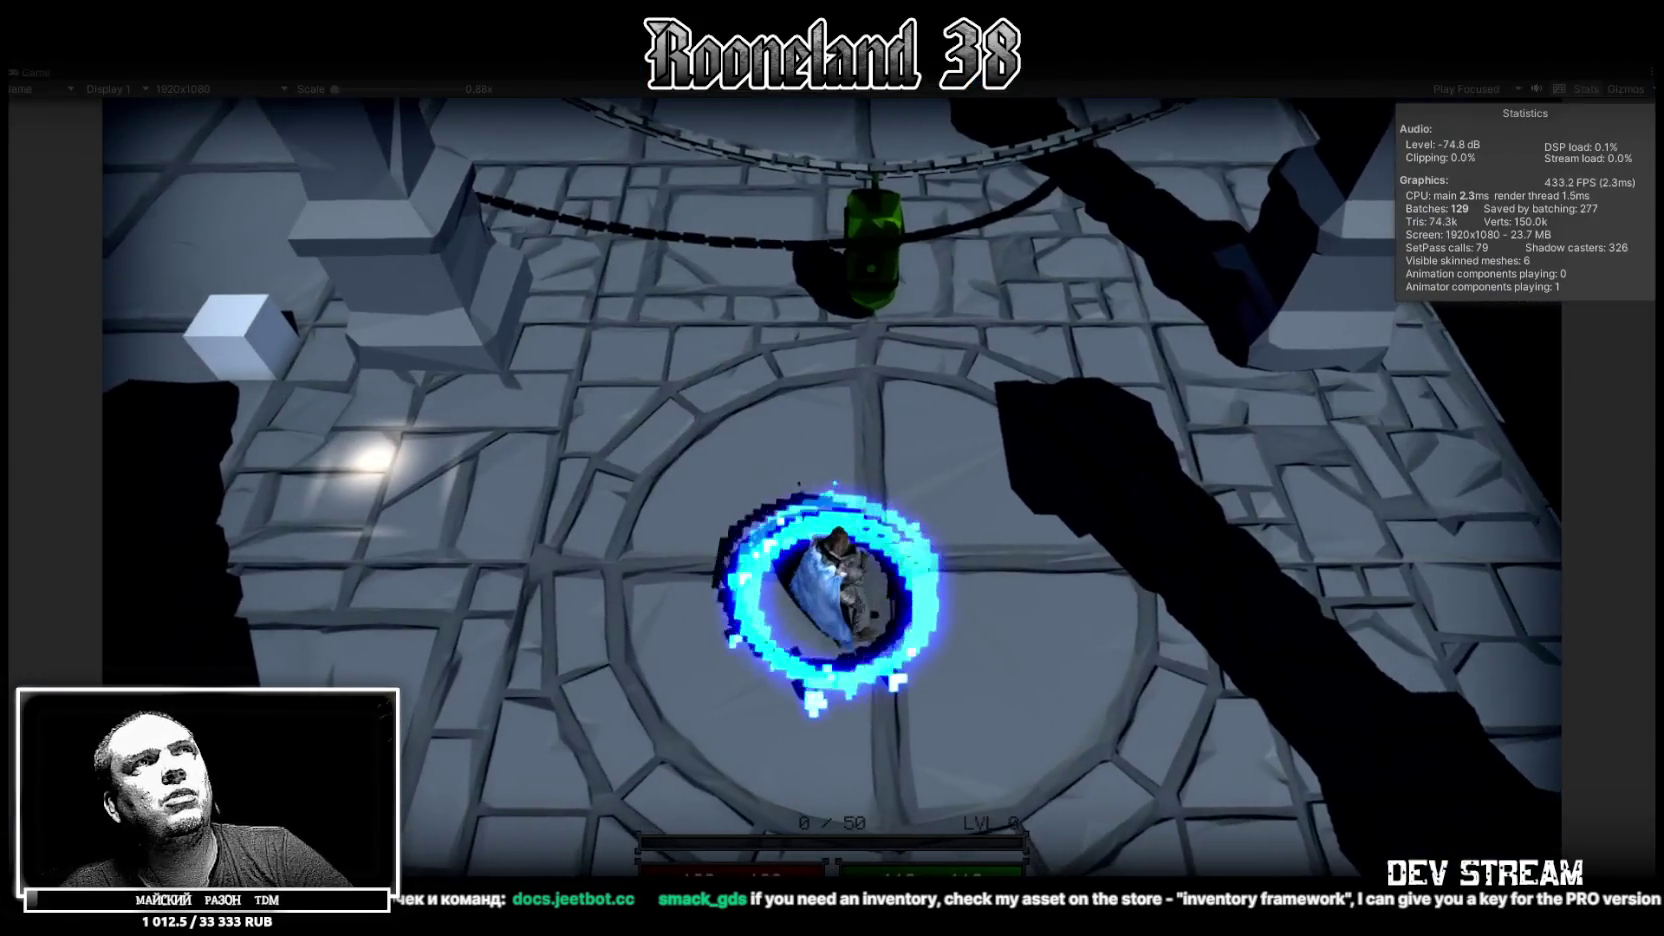
pyautogui.hotkey('ctrl', 'p')
pyautogui.hotkey('alt', 'Tab')
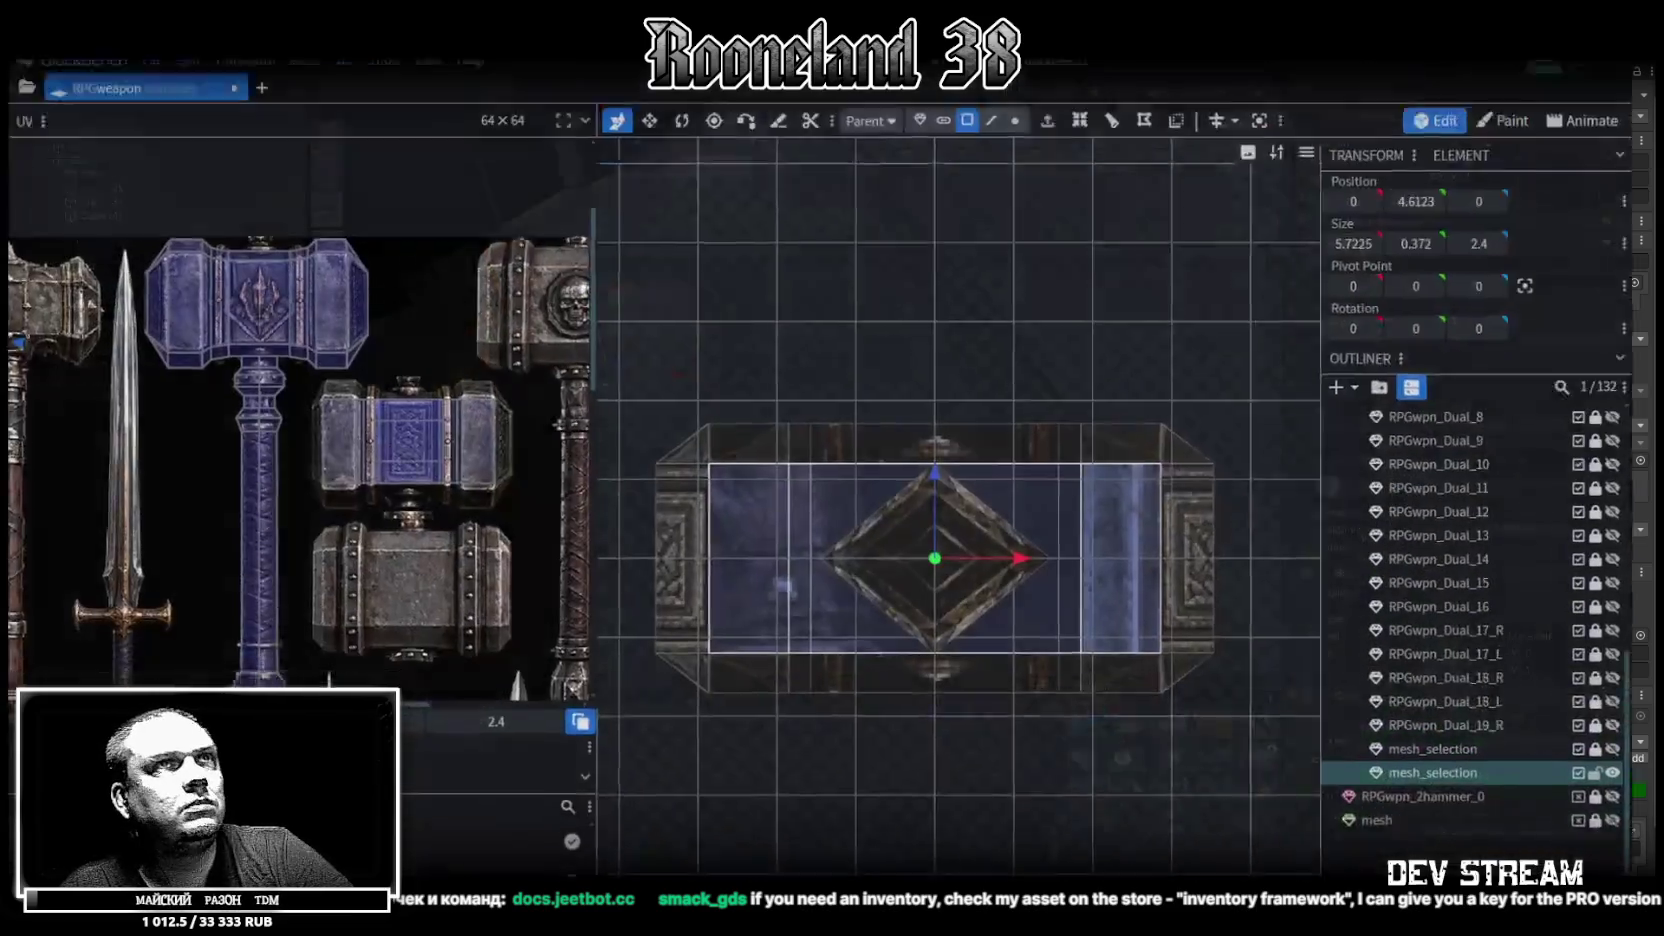
# Drag the hammer-head face's UV box onto the sword-blade area of the weapons atlas
pyautogui.scroll(-3, 1231, 514)
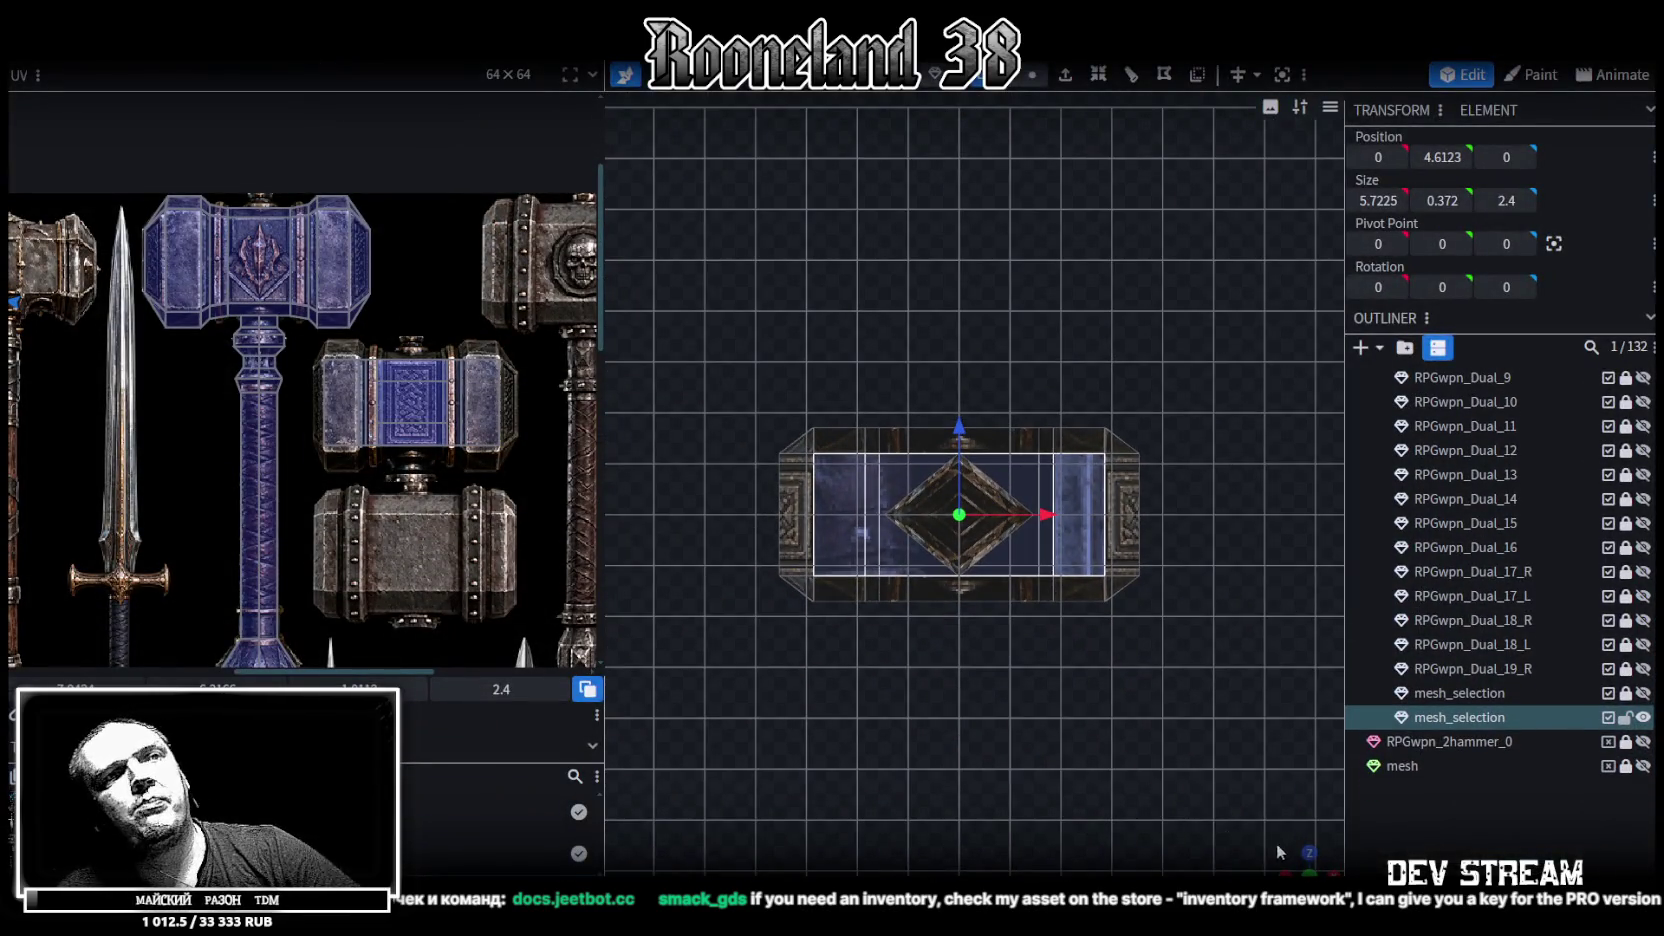
pyautogui.moveTo(1273, 842)
pyautogui.mouseDown()
pyautogui.moveTo(1112, 508)
pyautogui.moveTo(1084, 410)
pyautogui.mouseUp()
pyautogui.scroll(-3, 1154, 598)
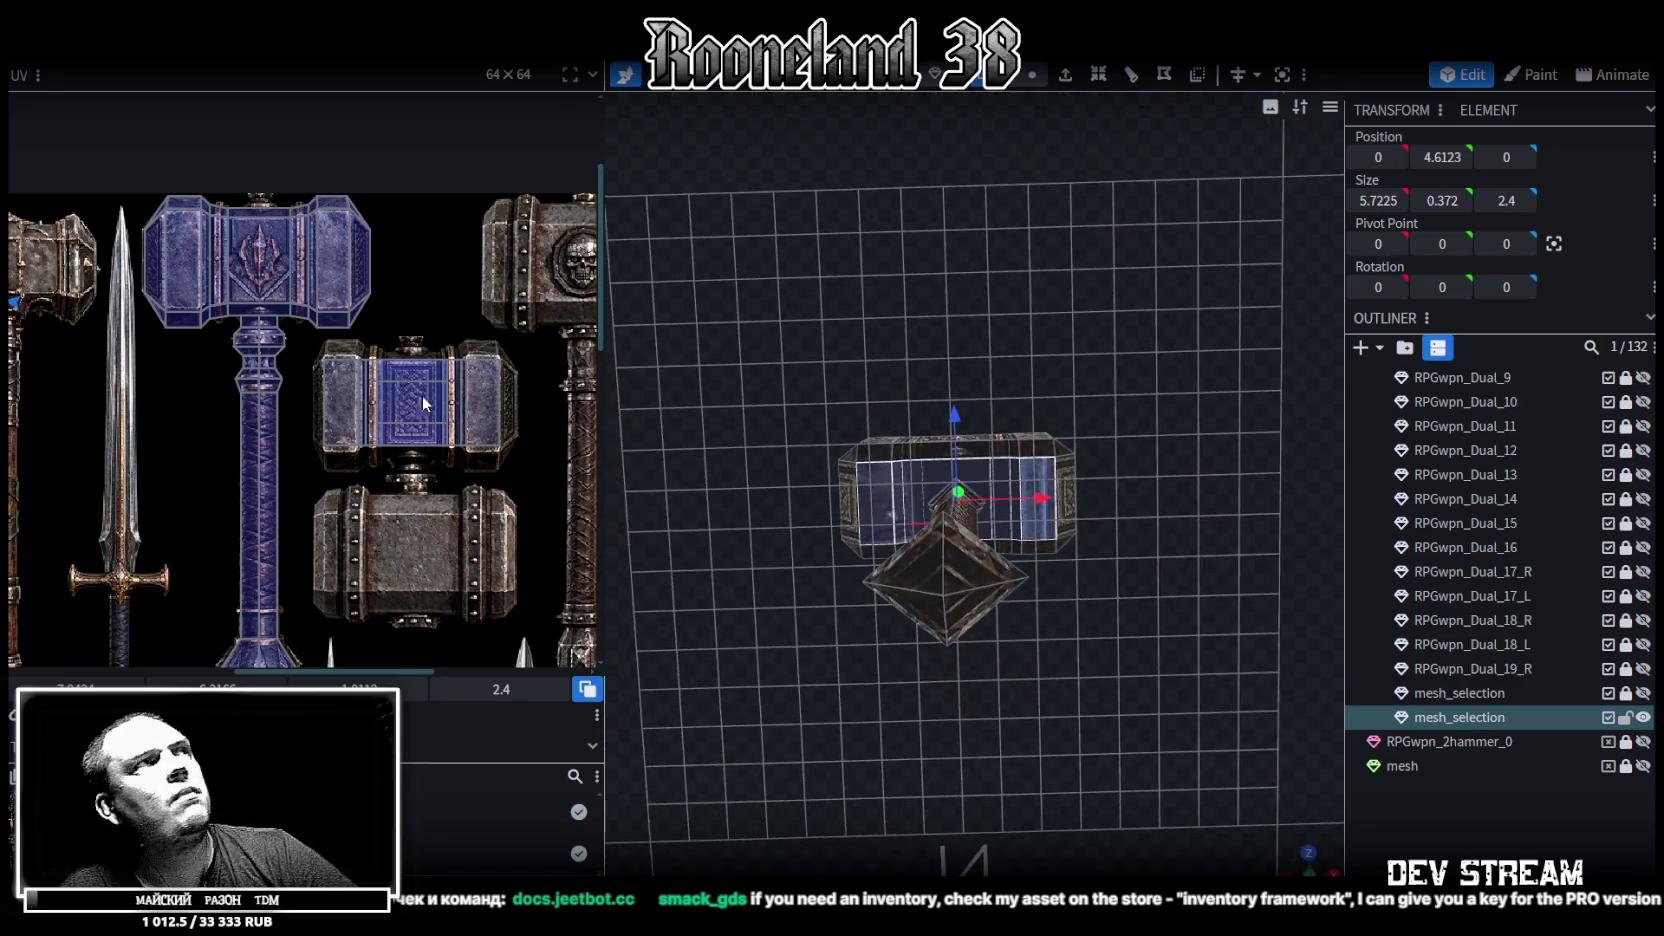
pyautogui.scroll(-3, 173, 381)
pyautogui.scroll(3, 450, 422)
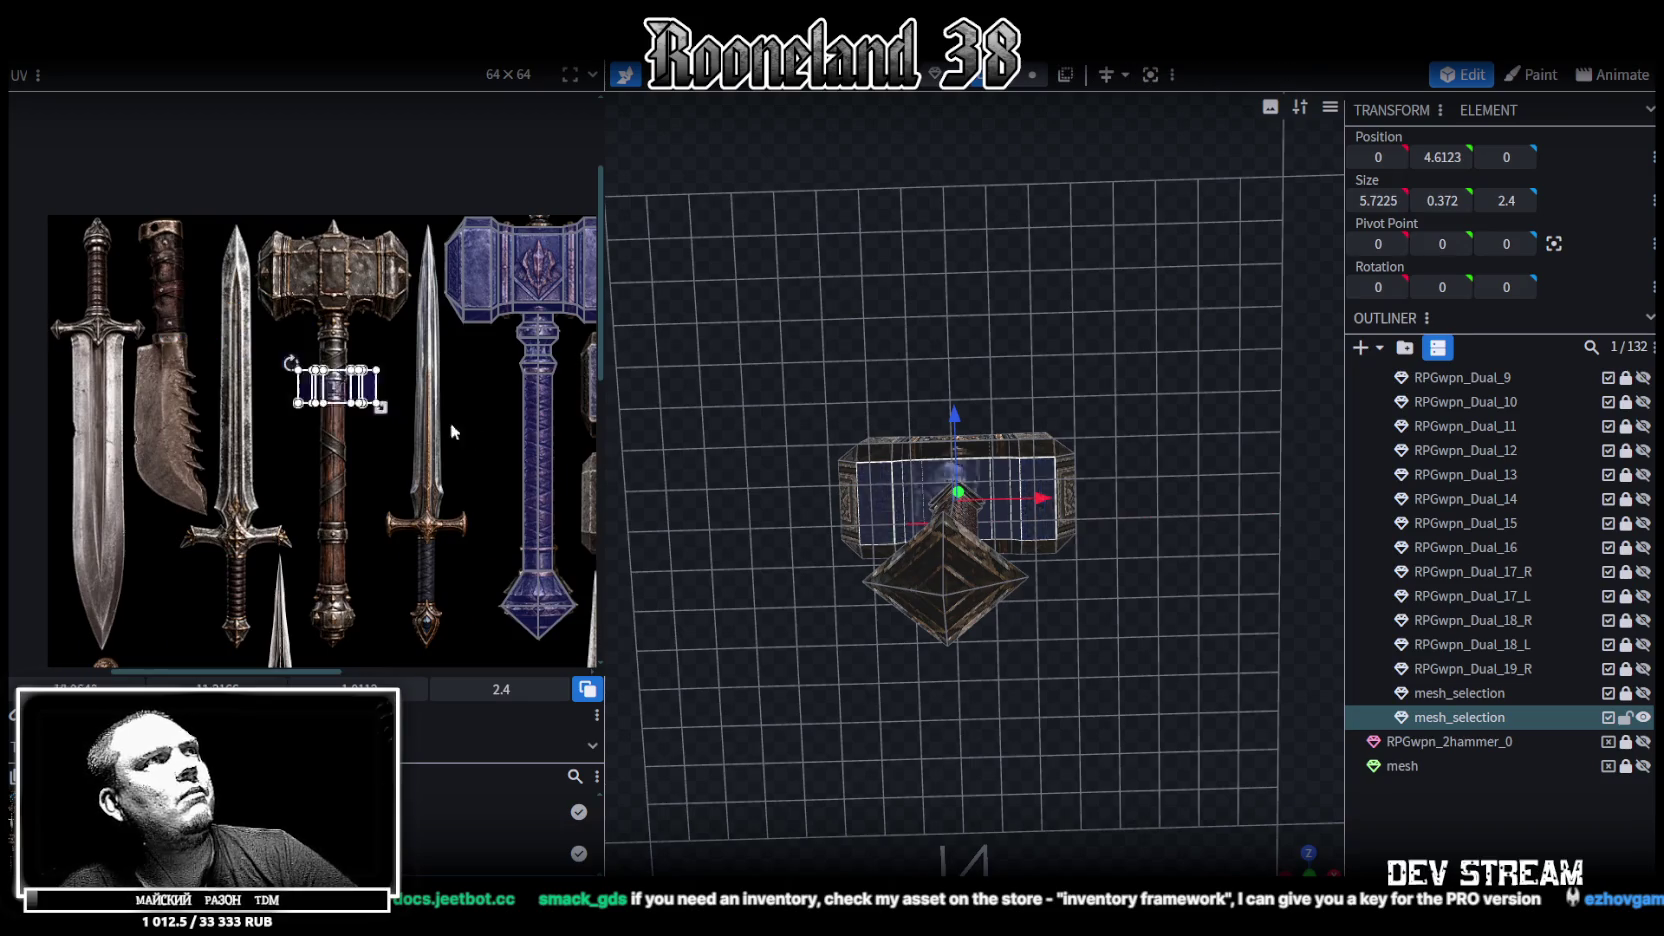
pyautogui.moveTo(370, 386); pyautogui.dragTo(490, 445)
pyautogui.moveTo(504, 445); pyautogui.dragTo(354, 425, button='middle')
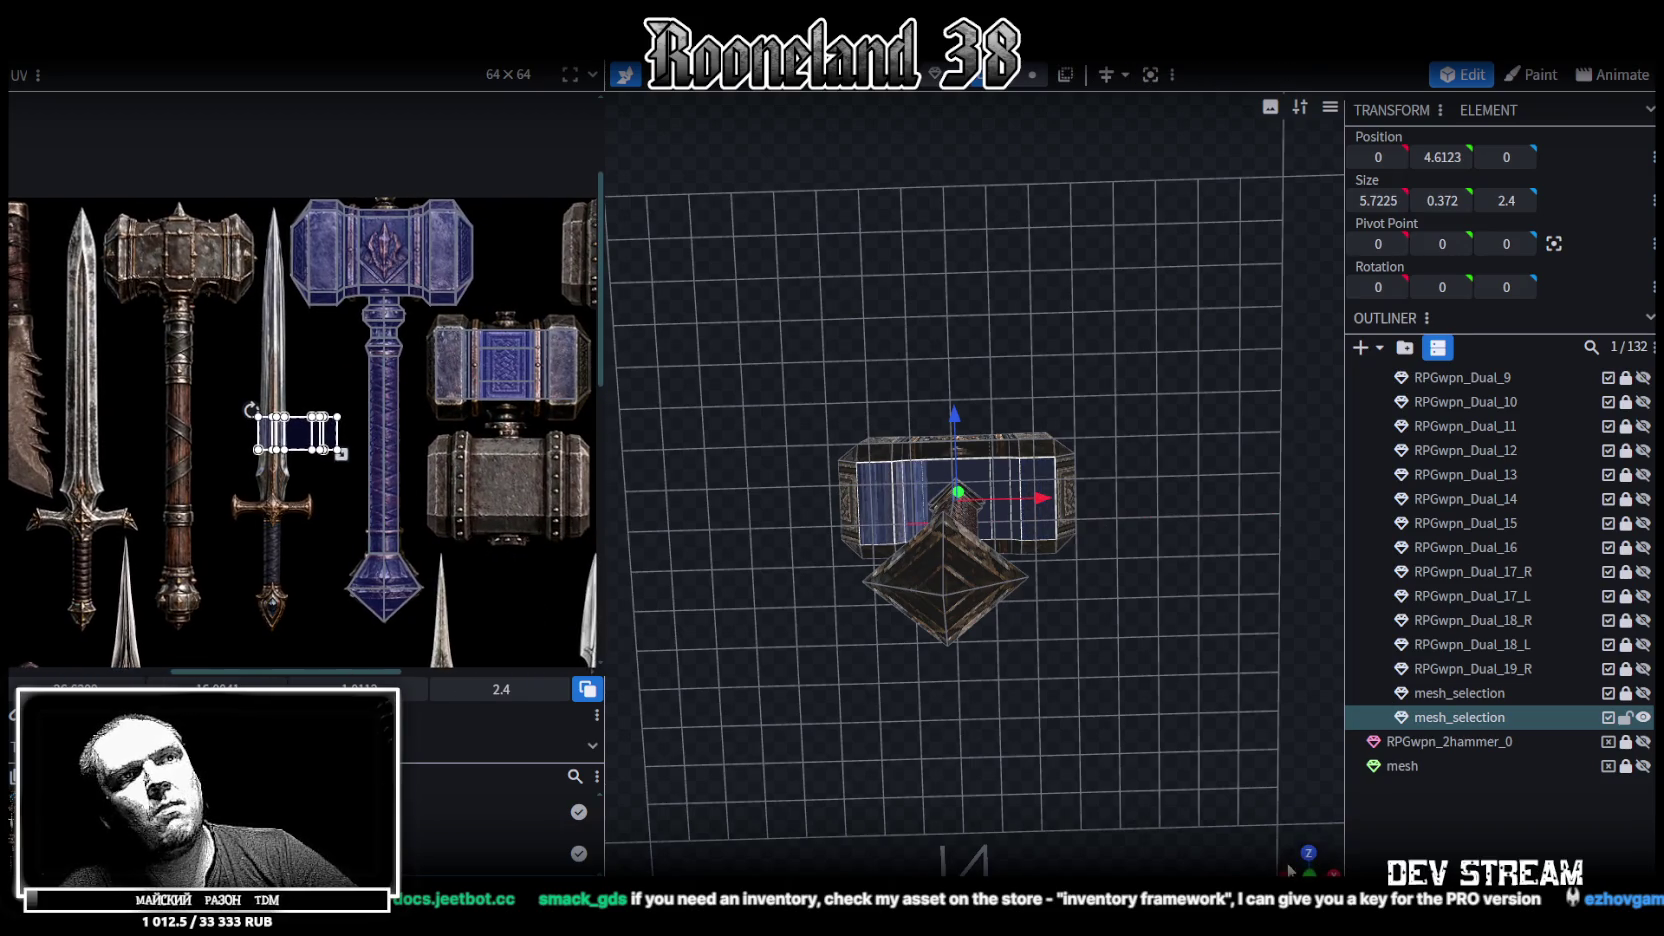
# Hide the hammer mesh from the viewport
pyautogui.moveTo(1290, 870); pyautogui.dragTo(1386, 736)
pyautogui.click(1643, 717)
pyautogui.scroll(5, 1610, 650)
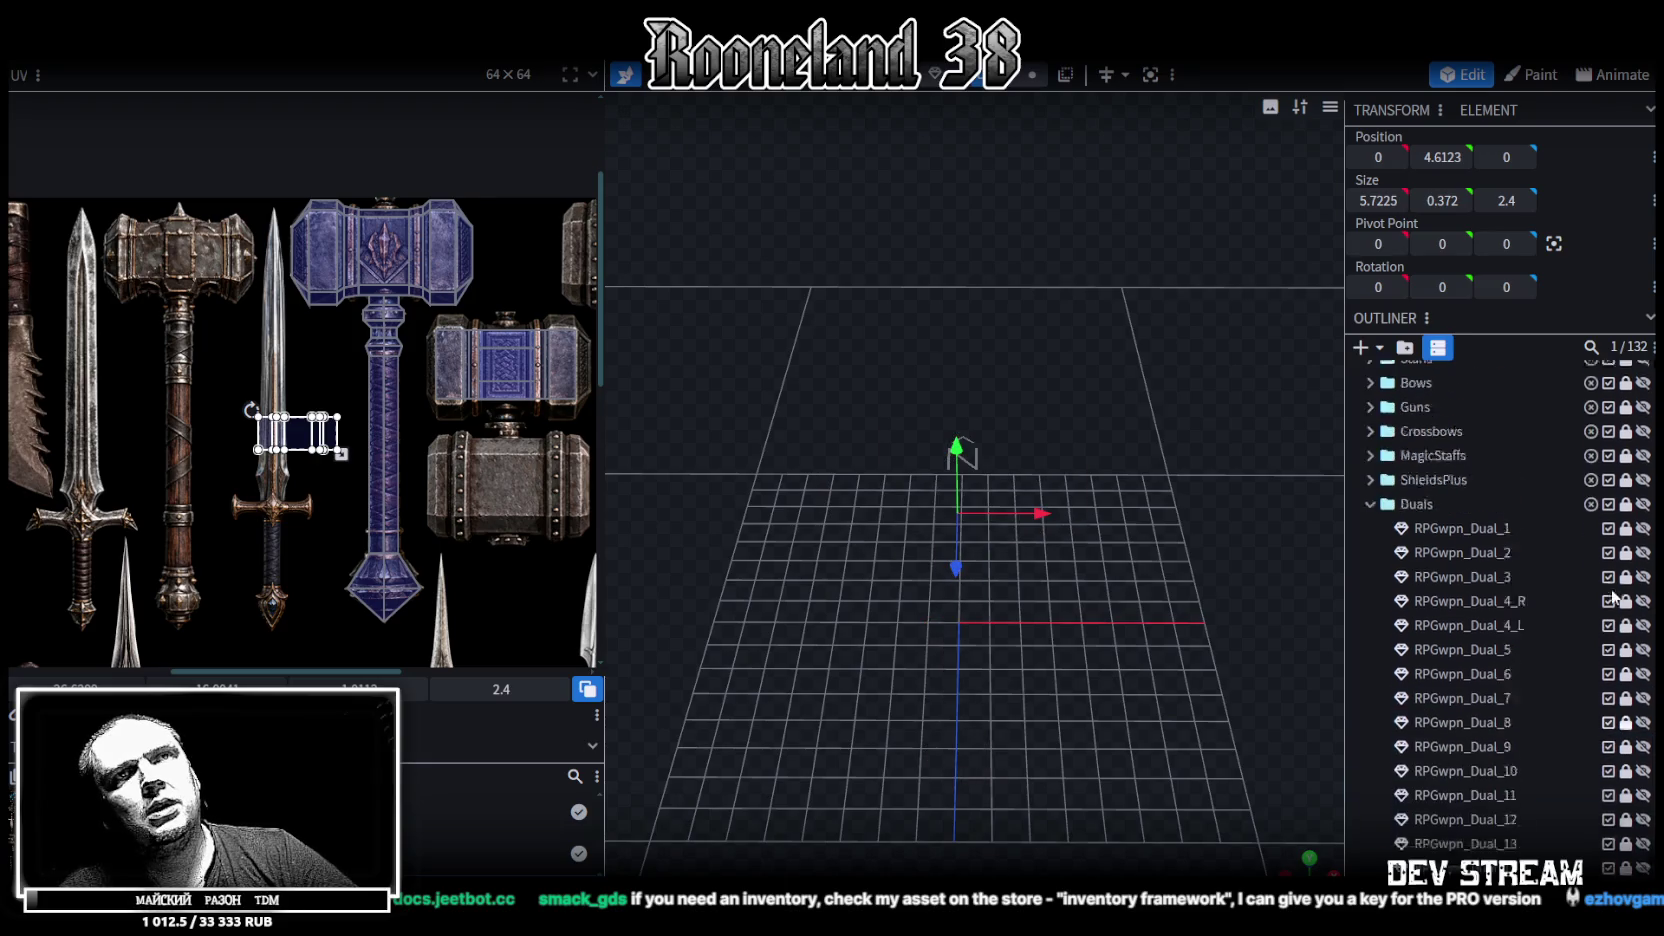
pyautogui.click(1370, 640)
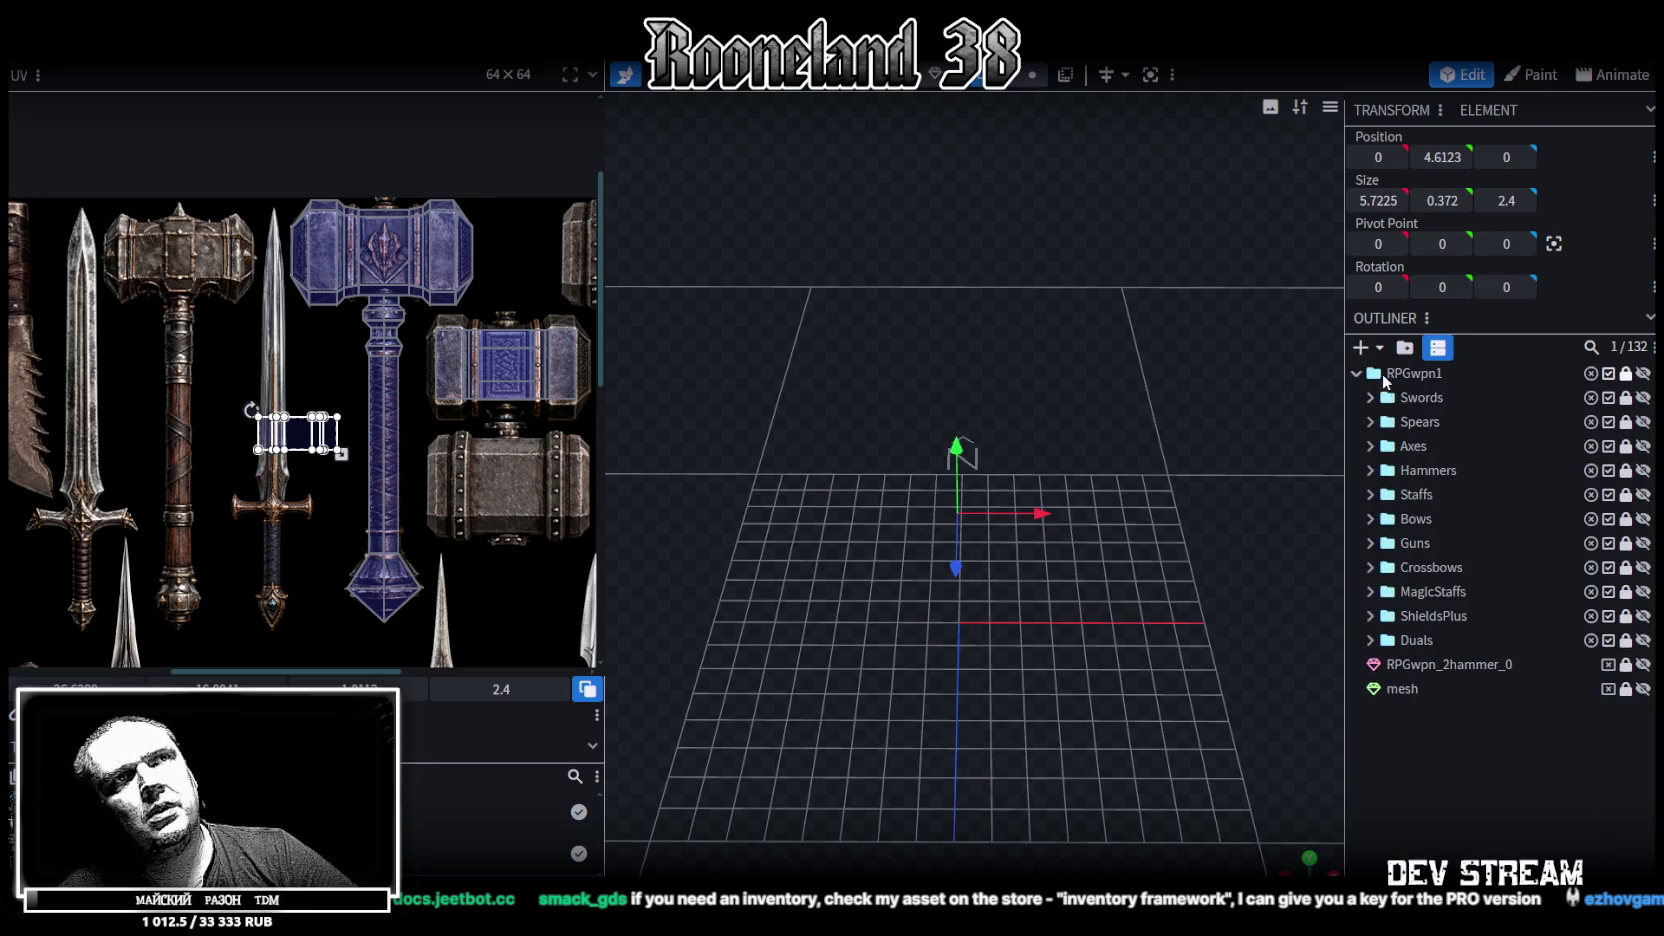
pyautogui.click(1370, 397)
pyautogui.click(1643, 421)
pyautogui.scroll(-3, 1200, 432)
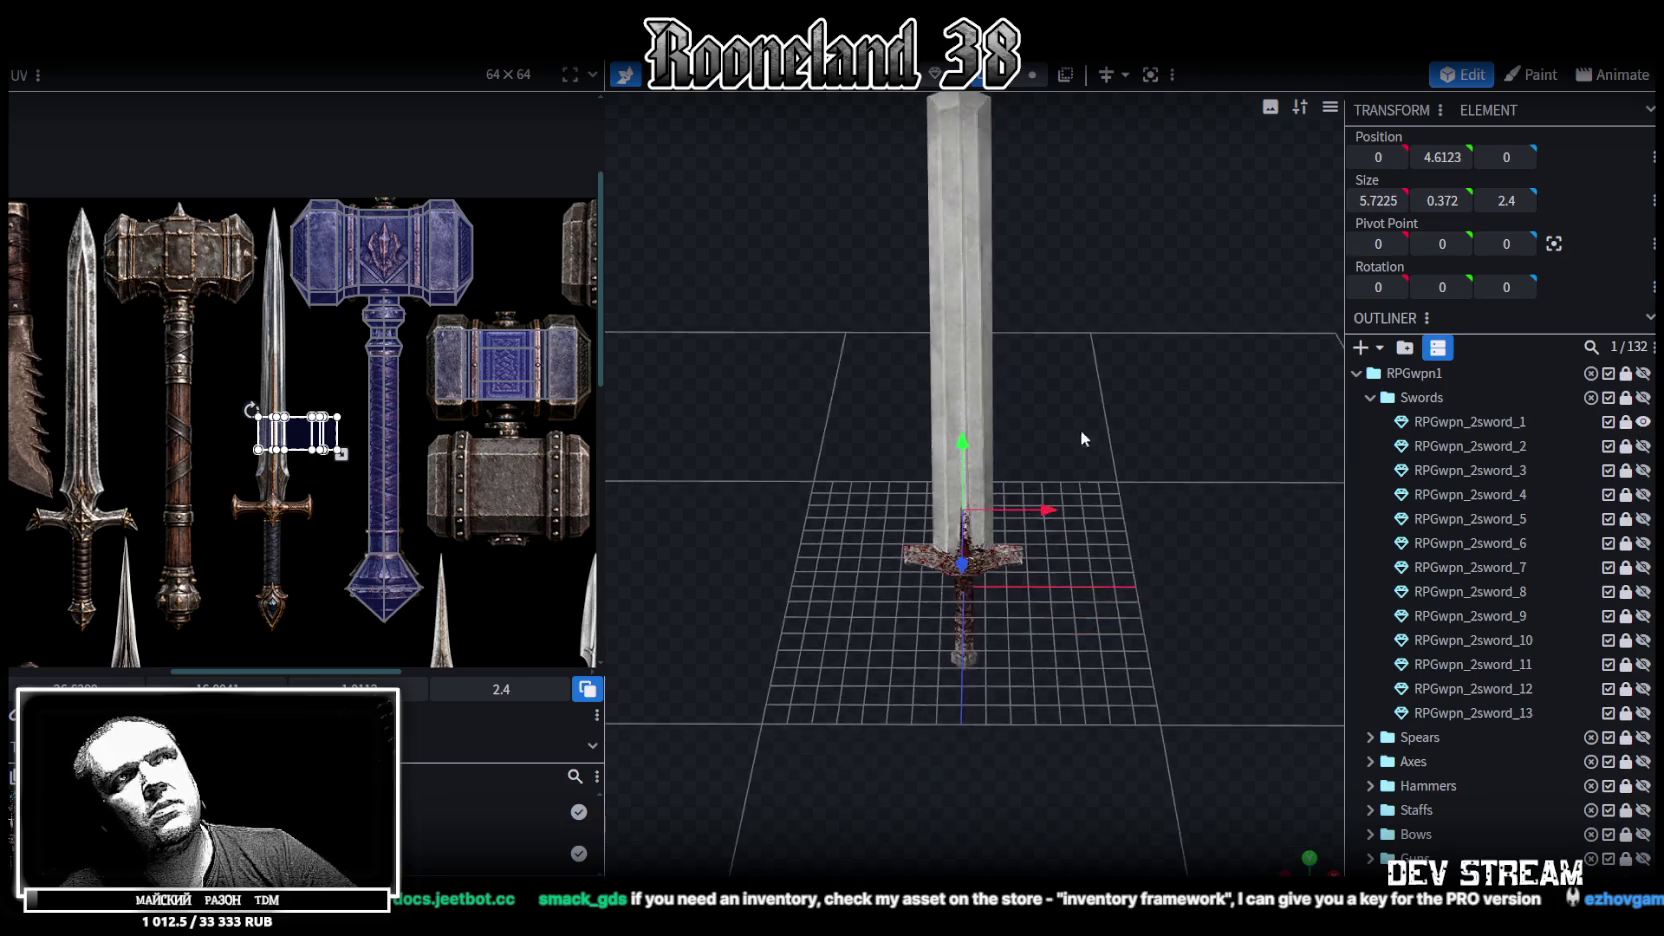
pyautogui.click(1643, 422)
pyautogui.click(1643, 494)
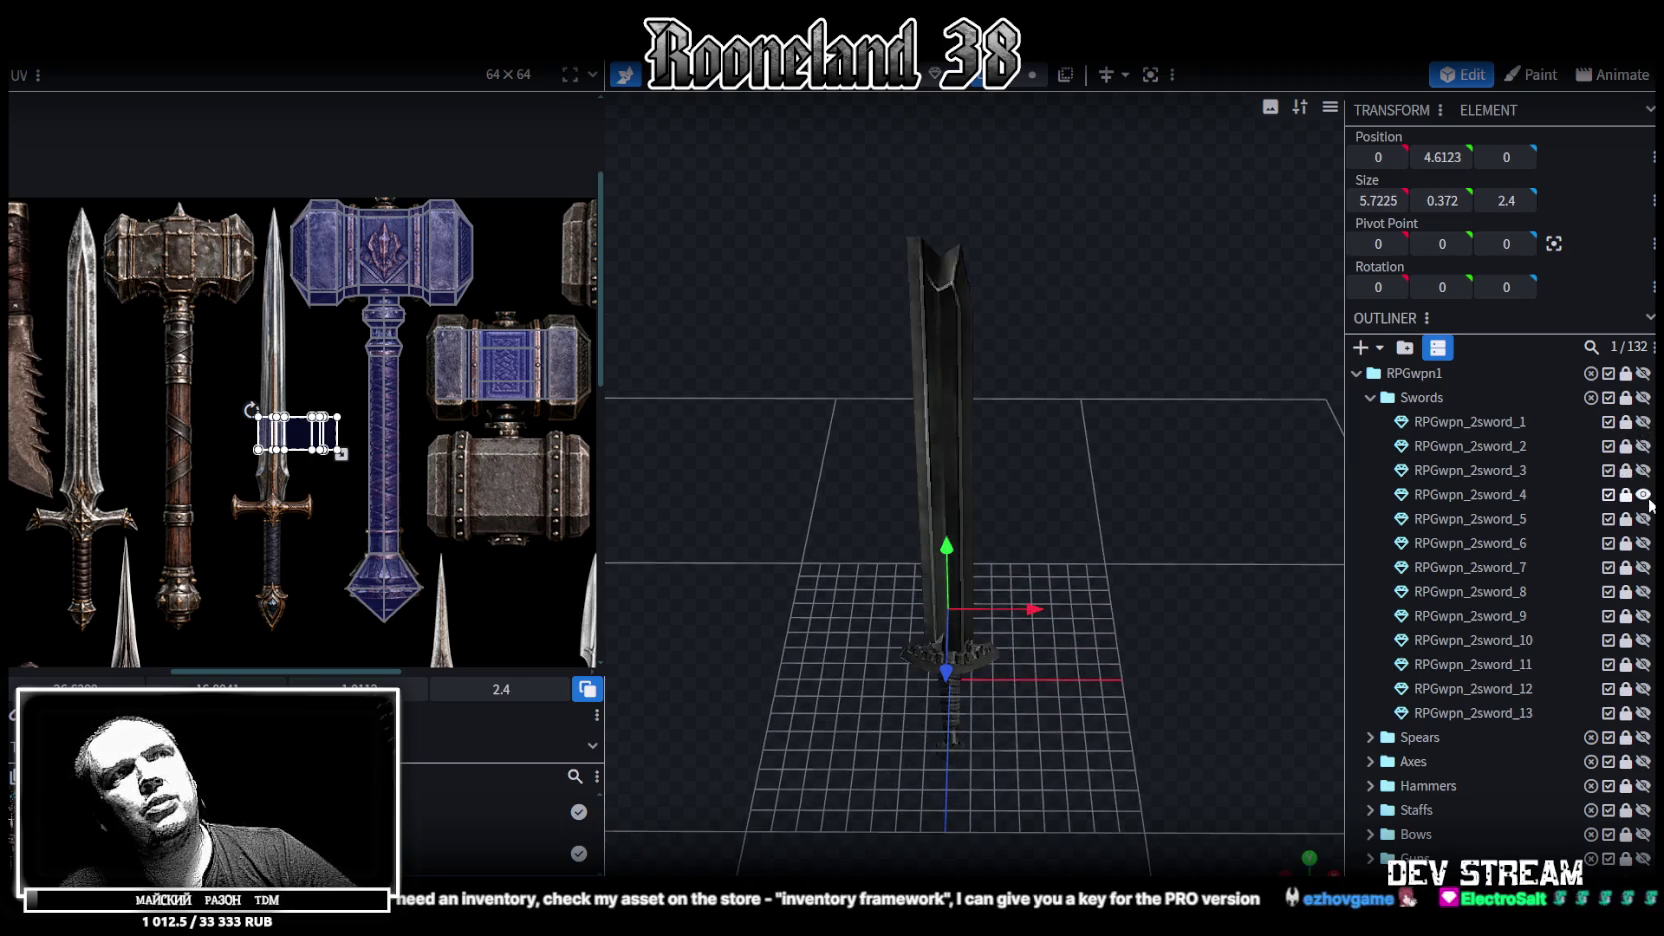
pyautogui.click(1643, 494)
pyautogui.click(1643, 543)
pyautogui.click(1643, 543)
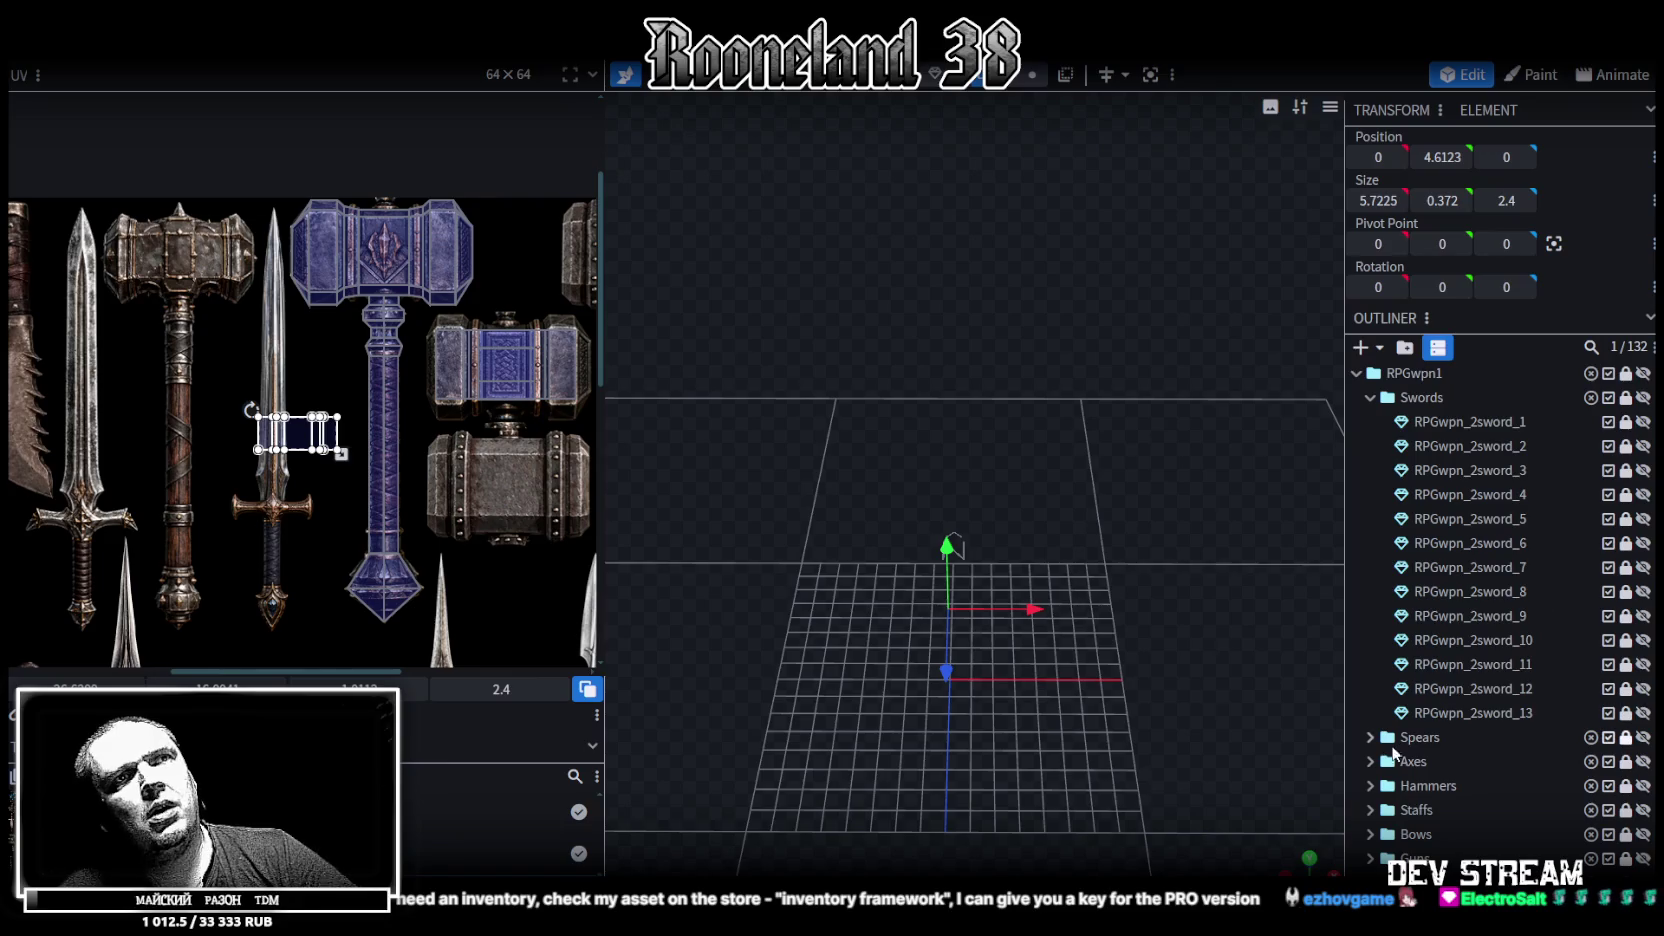
pyautogui.click(1370, 738)
pyautogui.click(1643, 761)
pyautogui.scroll(5, 1102, 666)
pyautogui.moveTo(1154, 426); pyautogui.dragTo(1019, 443)
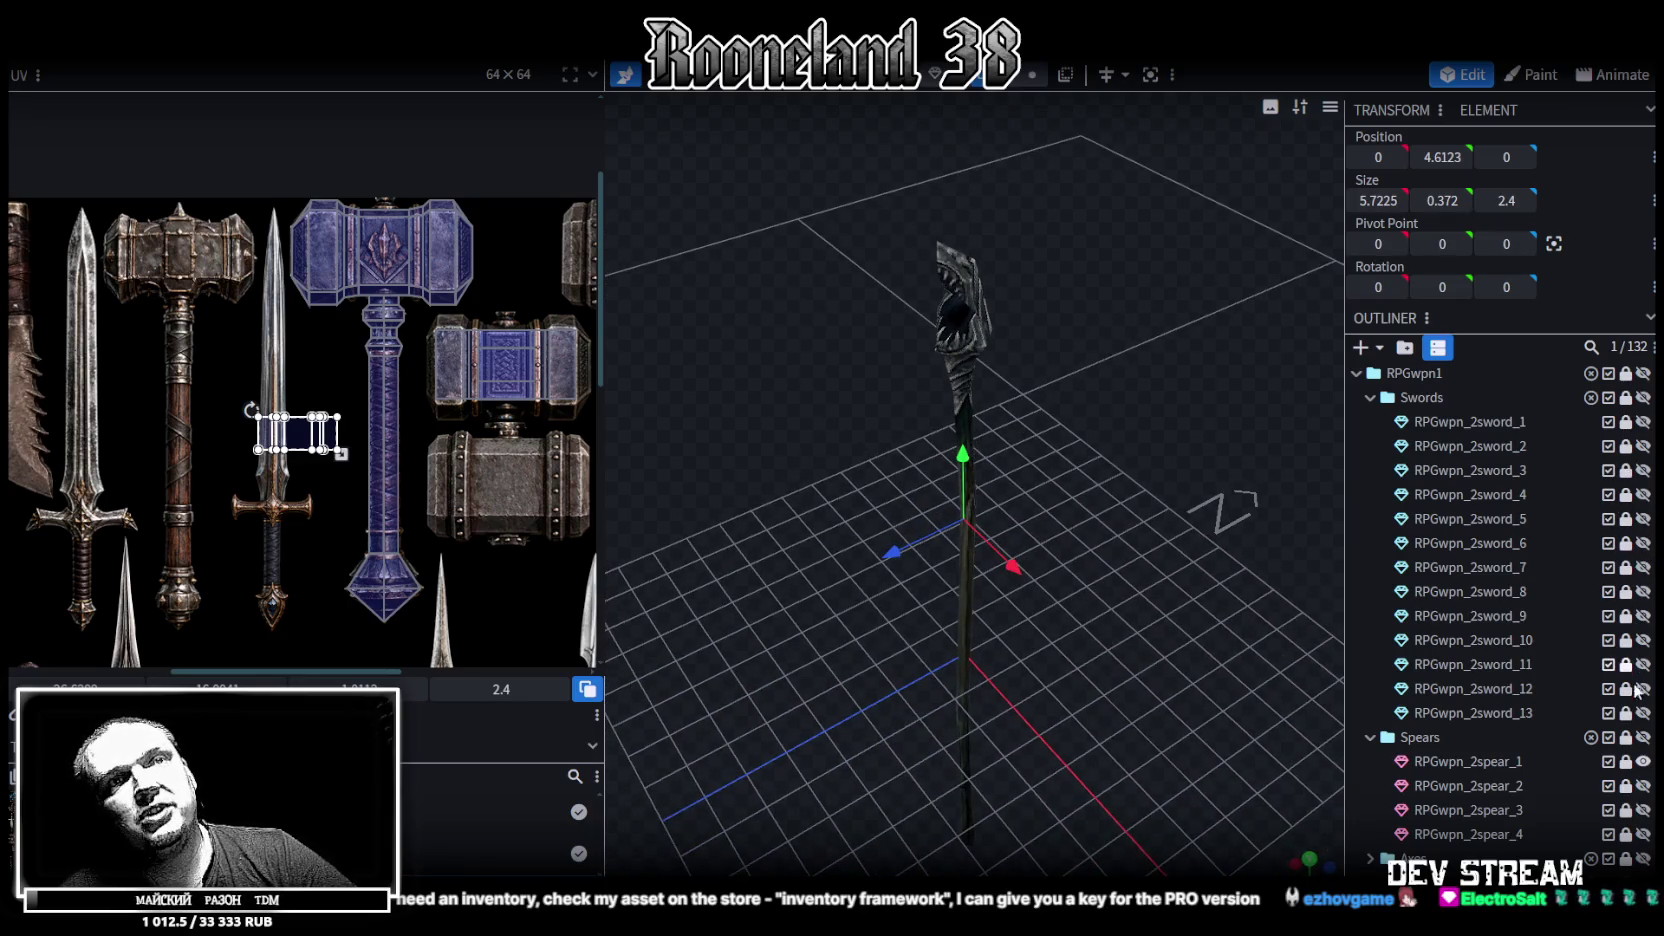
pyautogui.click(1375, 399)
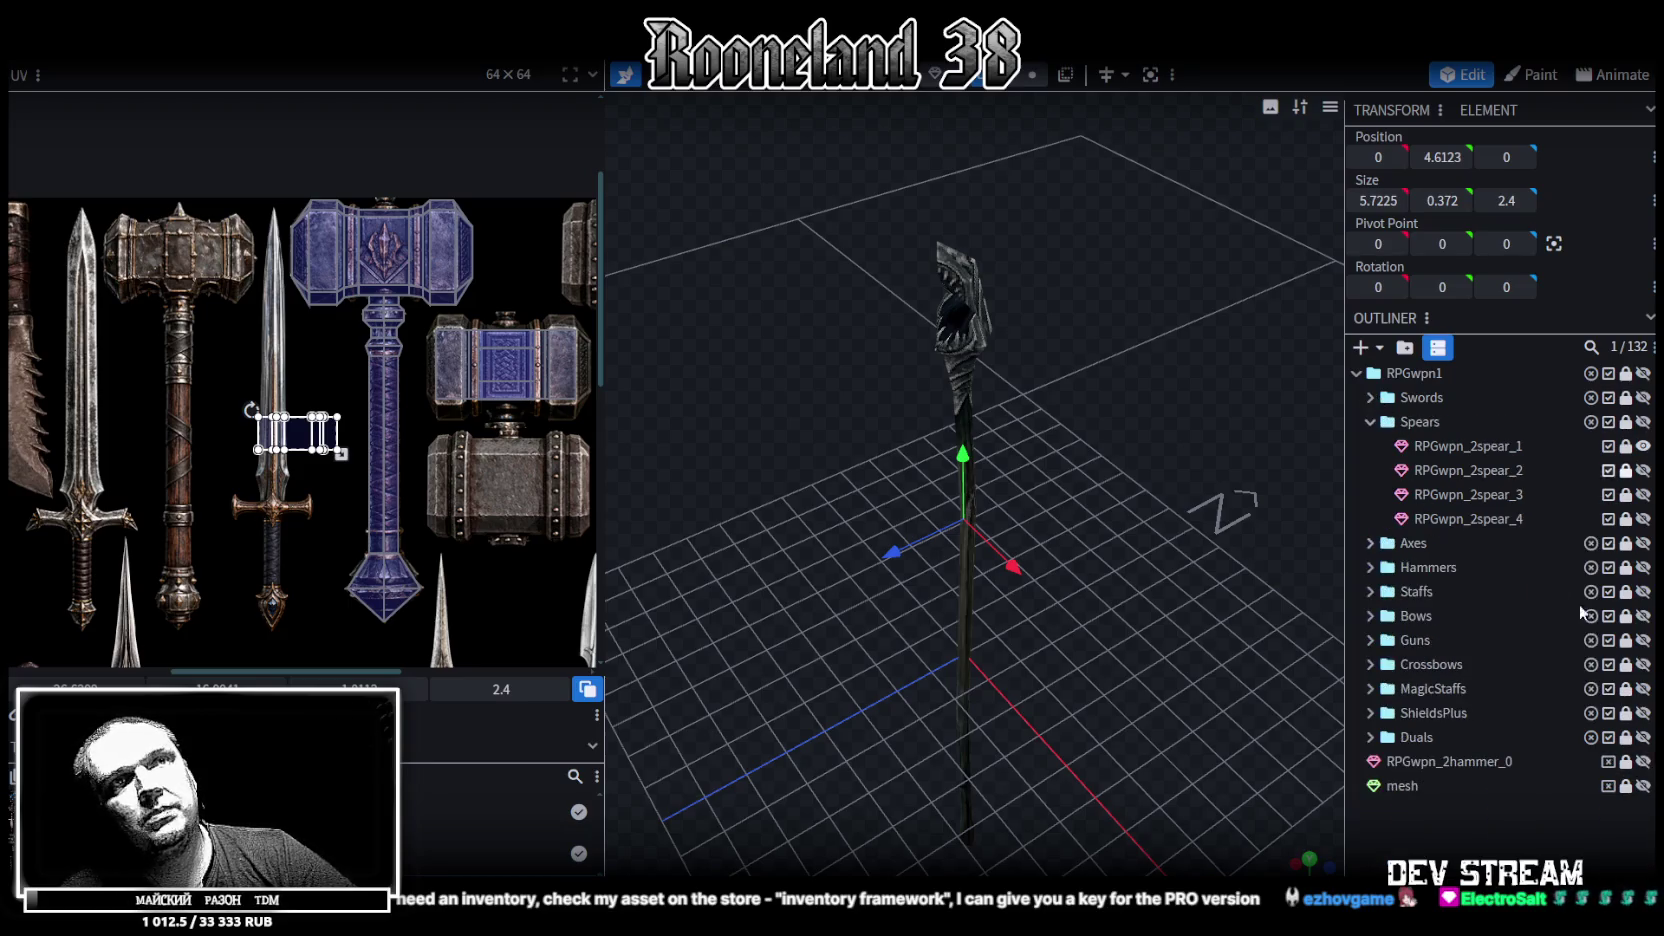
pyautogui.click(1642, 494)
pyautogui.click(1642, 494)
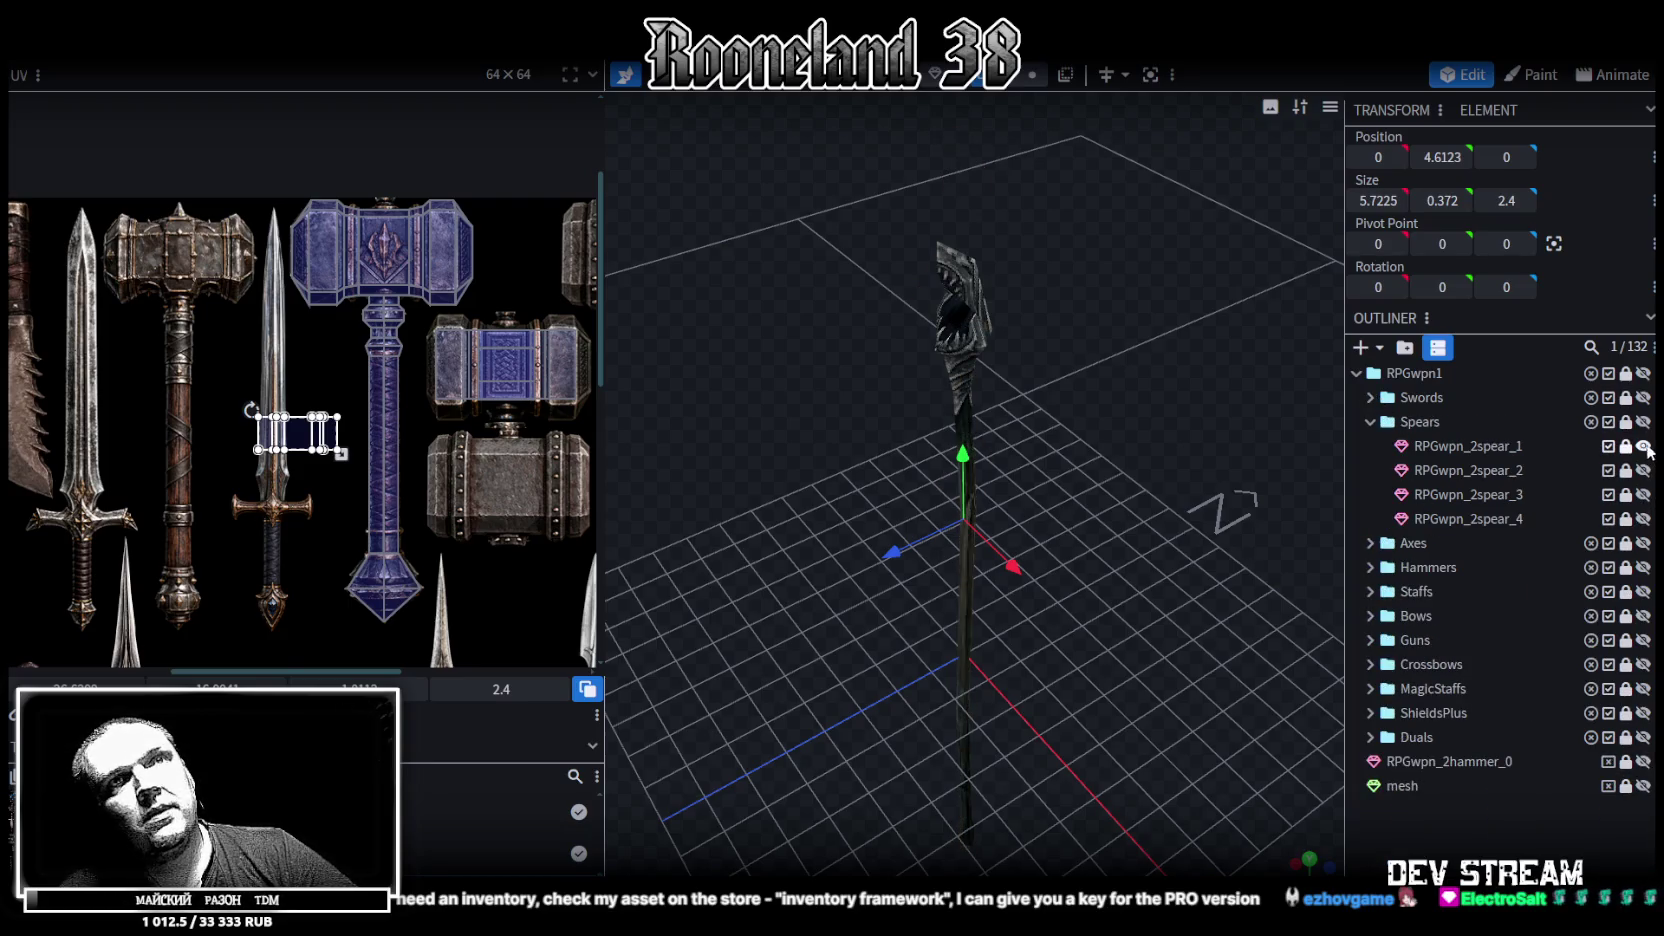
pyautogui.click(1642, 446)
pyautogui.click(1370, 543)
pyautogui.click(1642, 616)
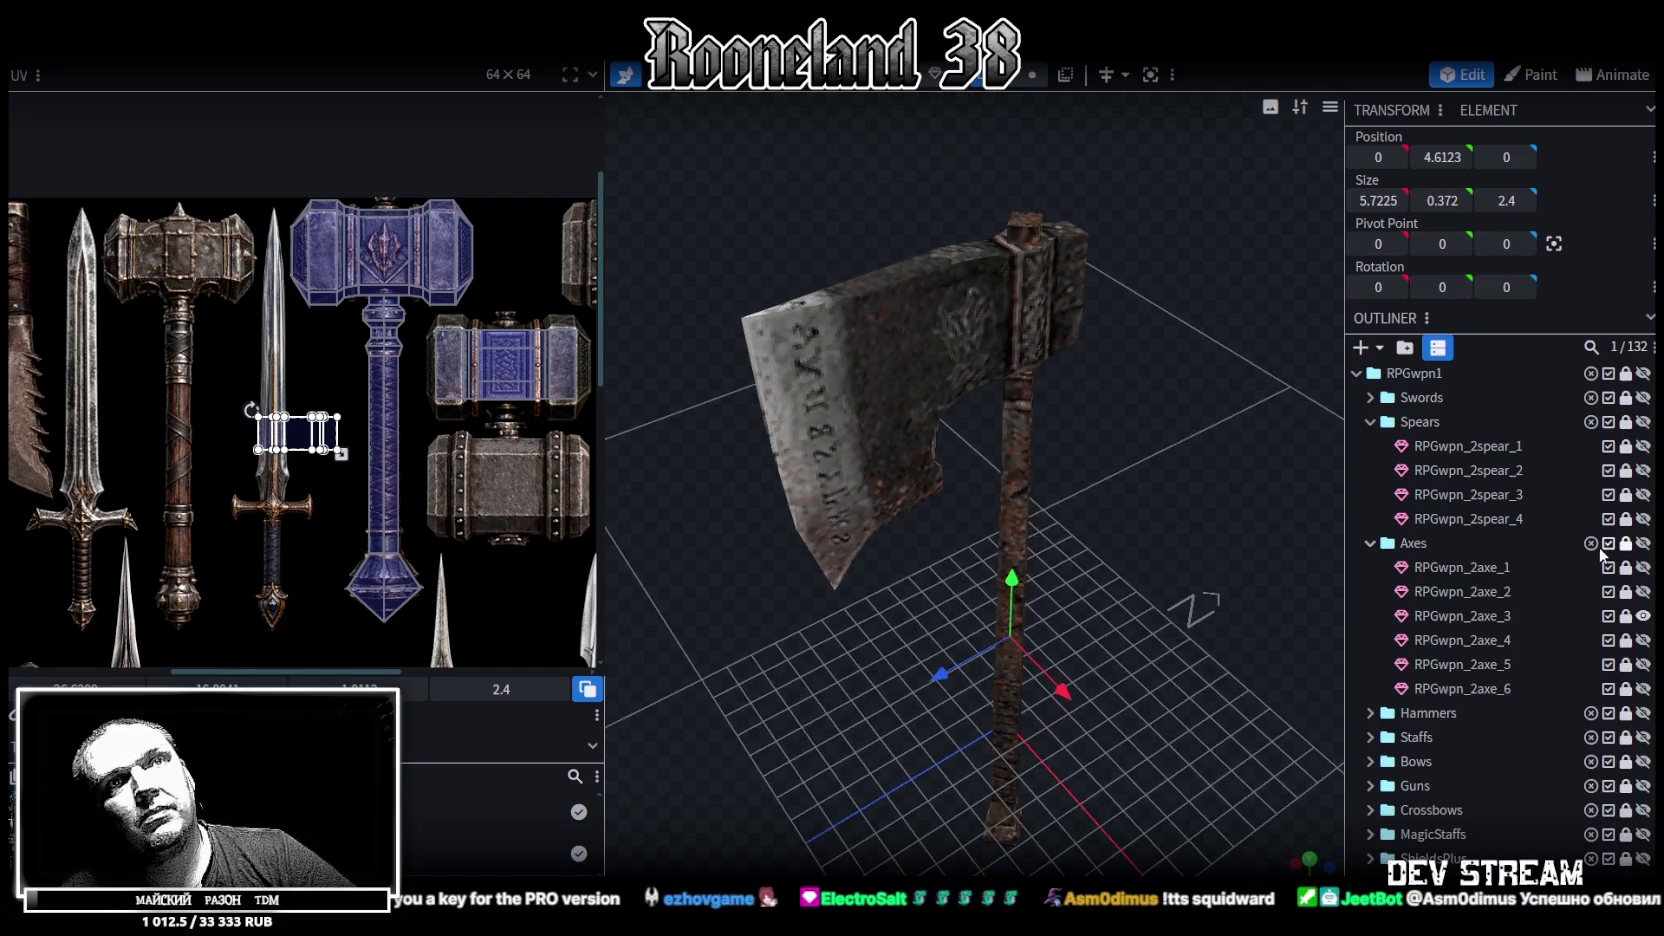
pyautogui.click(1642, 616)
pyautogui.click(1370, 543)
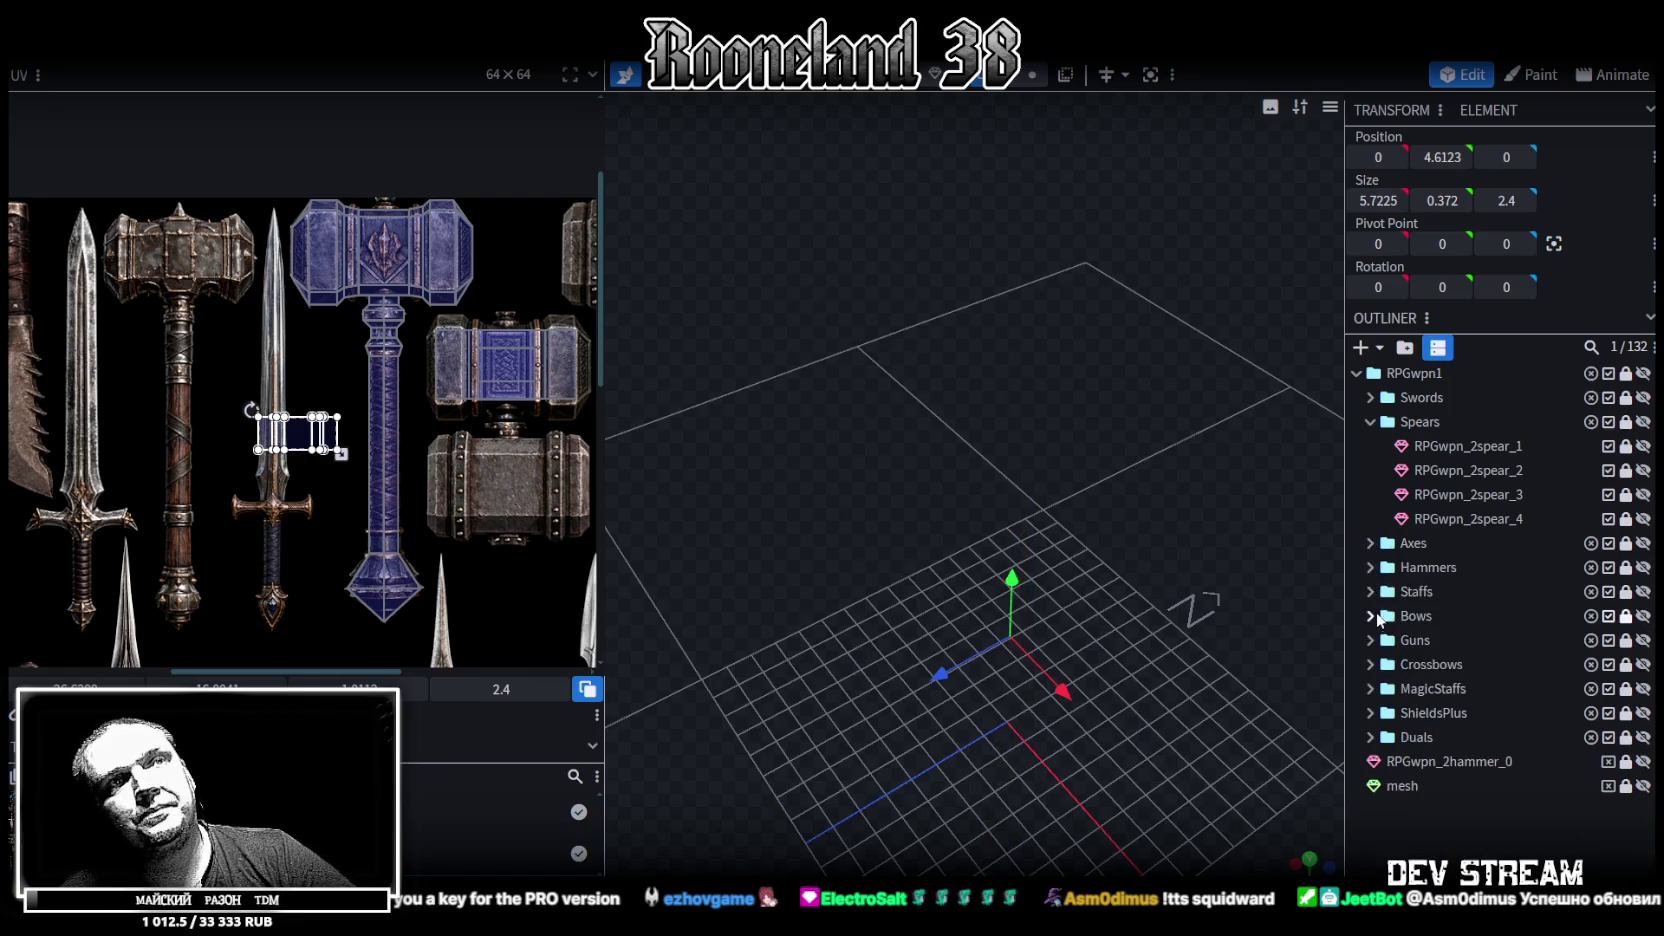
pyautogui.click(1370, 567)
pyautogui.click(1642, 640)
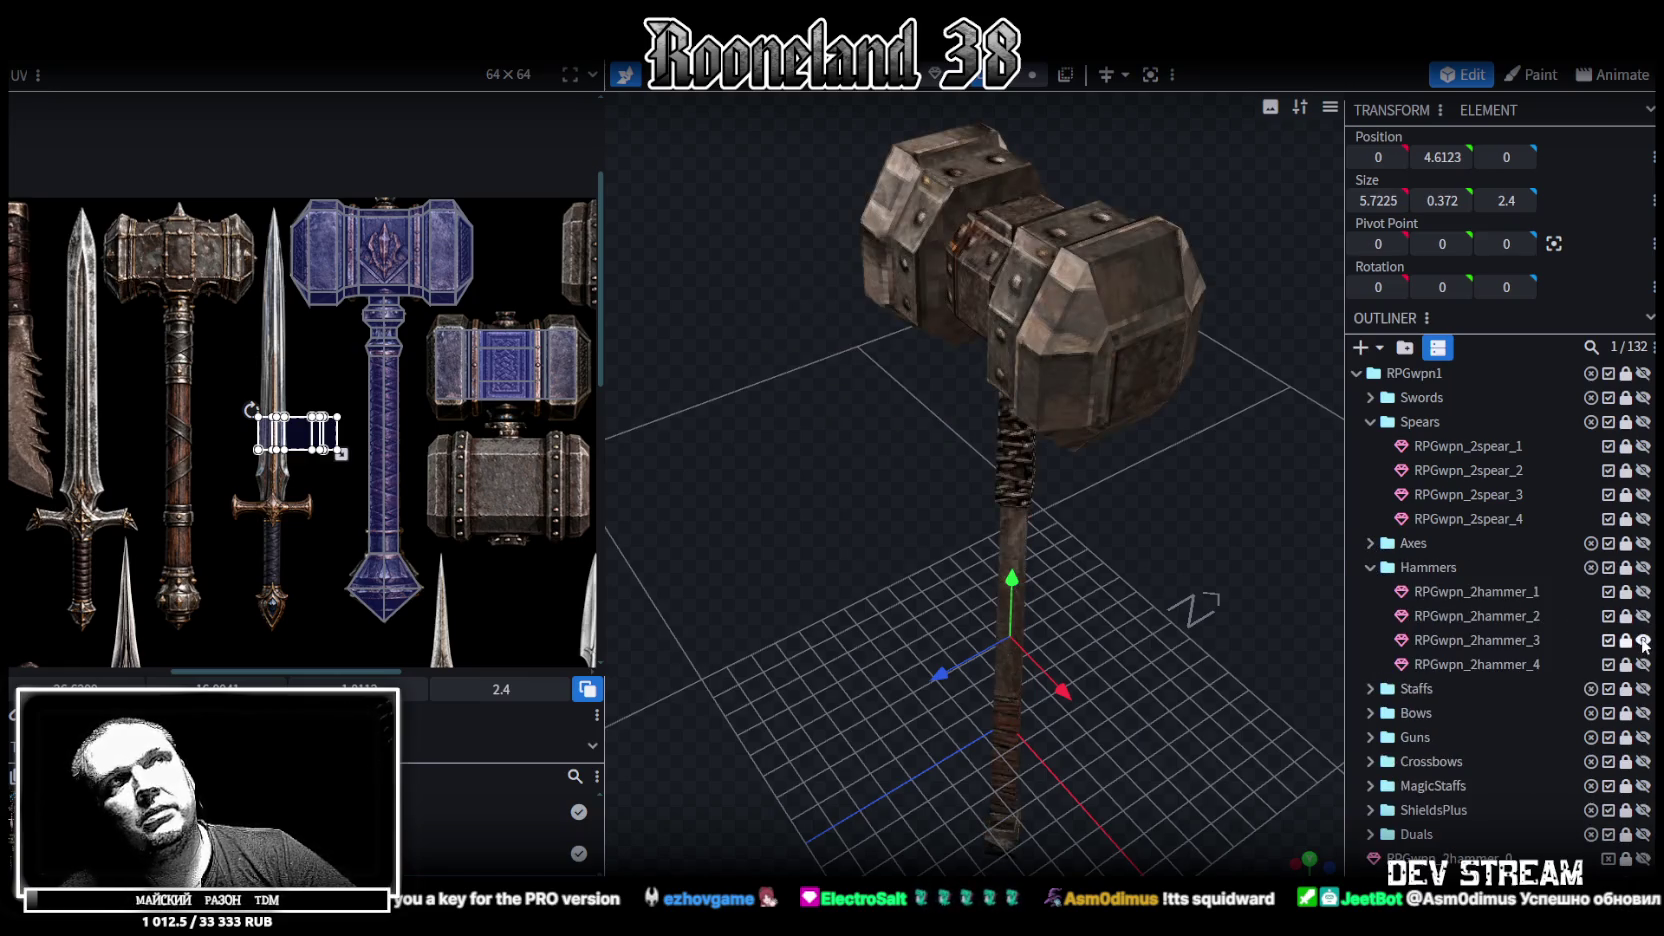
pyautogui.click(1642, 640)
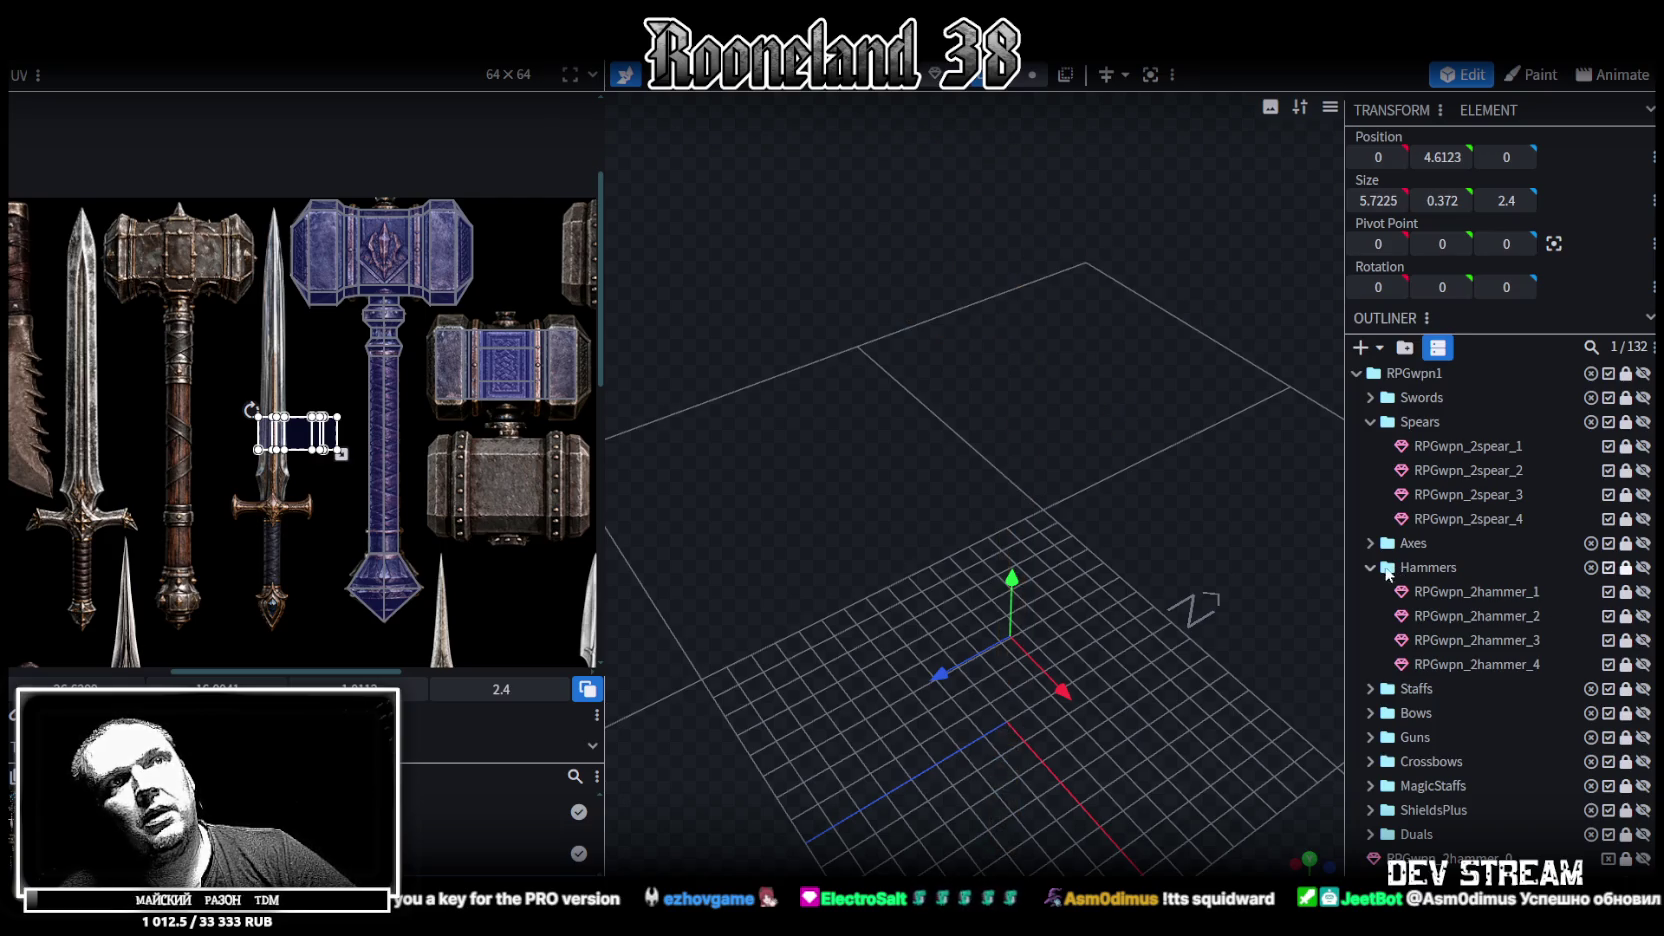
pyautogui.click(1370, 567)
pyautogui.click(1370, 591)
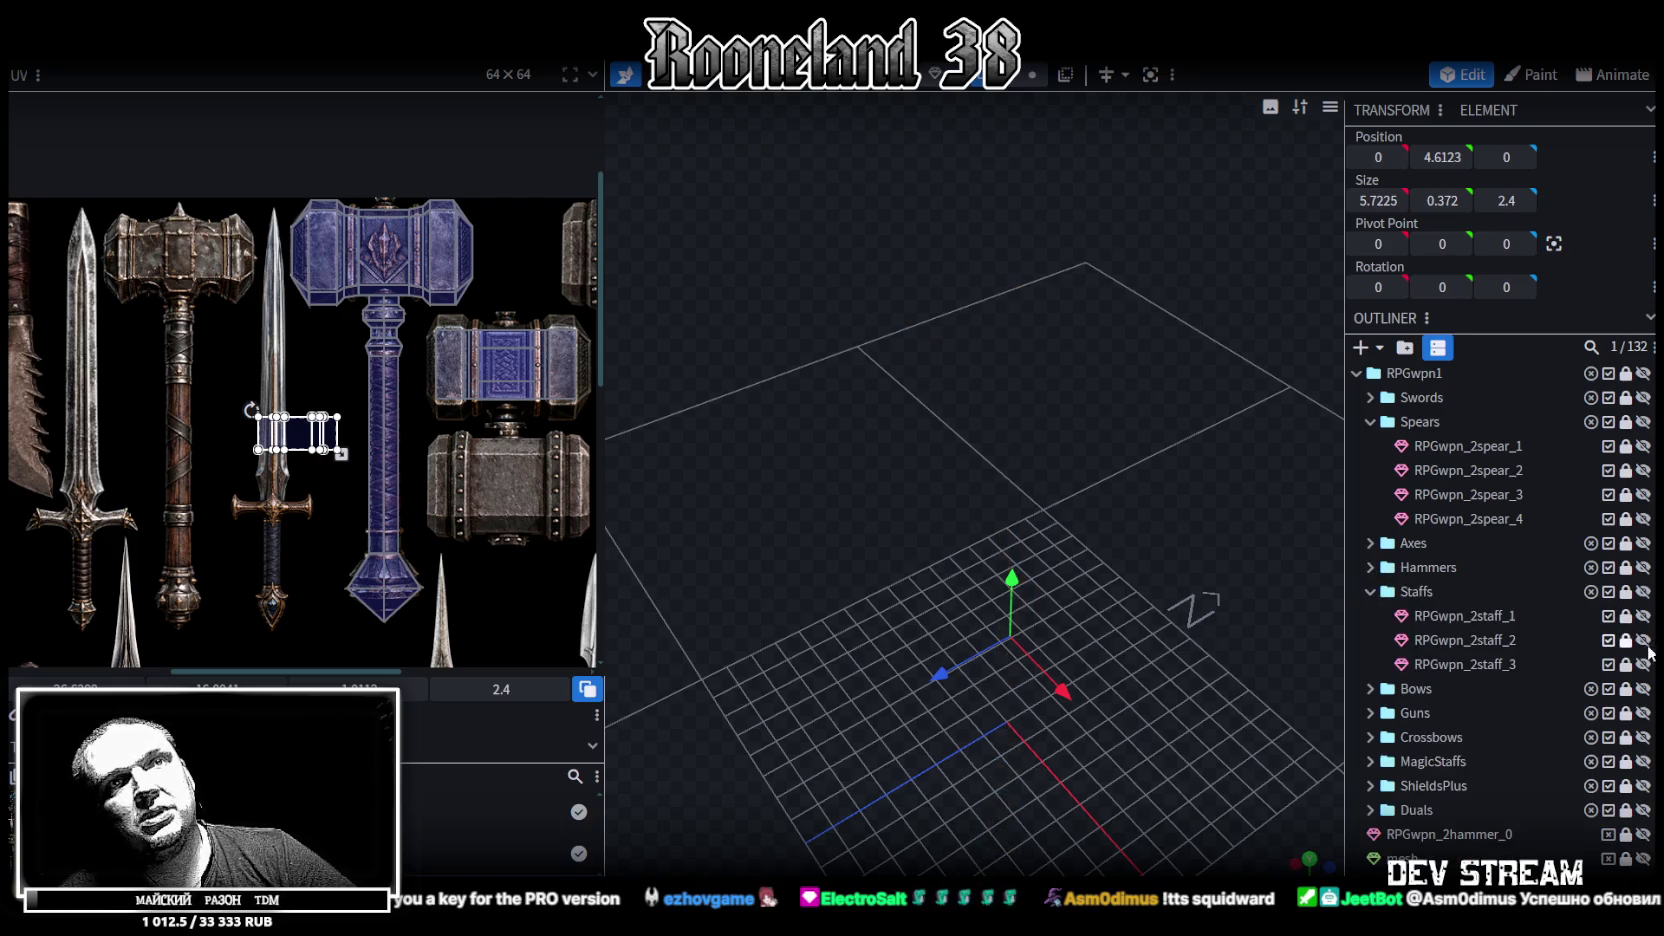
pyautogui.click(1642, 640)
pyautogui.click(1642, 640)
pyautogui.click(1642, 664)
pyautogui.moveTo(1250, 470); pyautogui.dragTo(1138, 467)
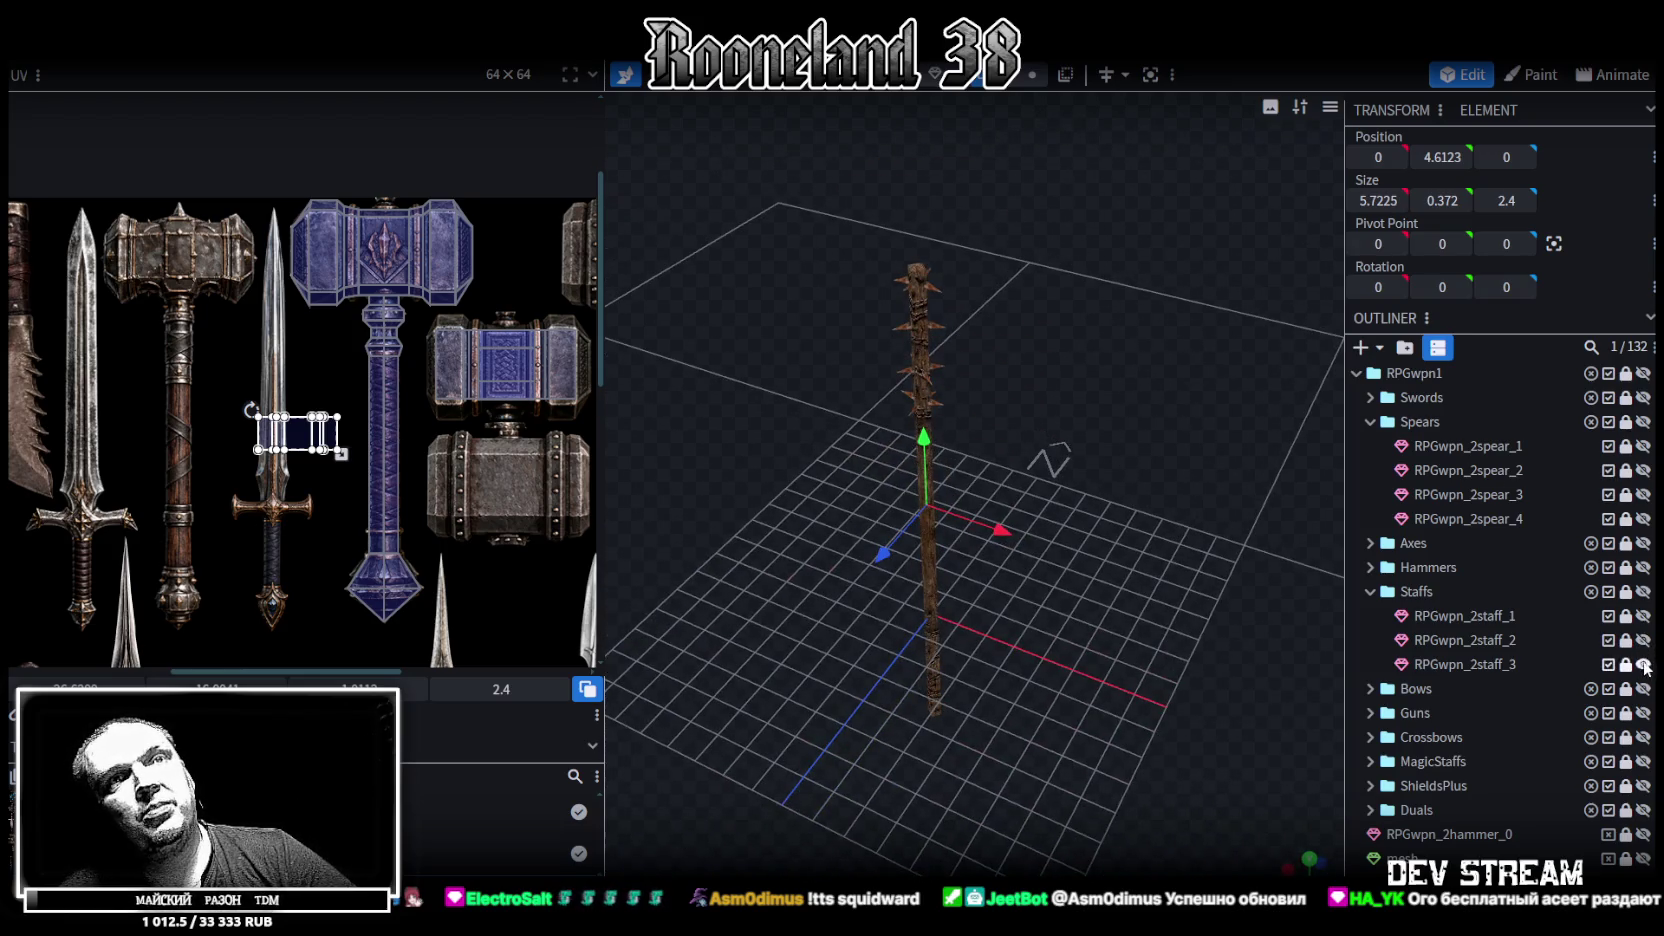
pyautogui.click(1642, 664)
pyautogui.click(1370, 591)
pyautogui.click(1370, 616)
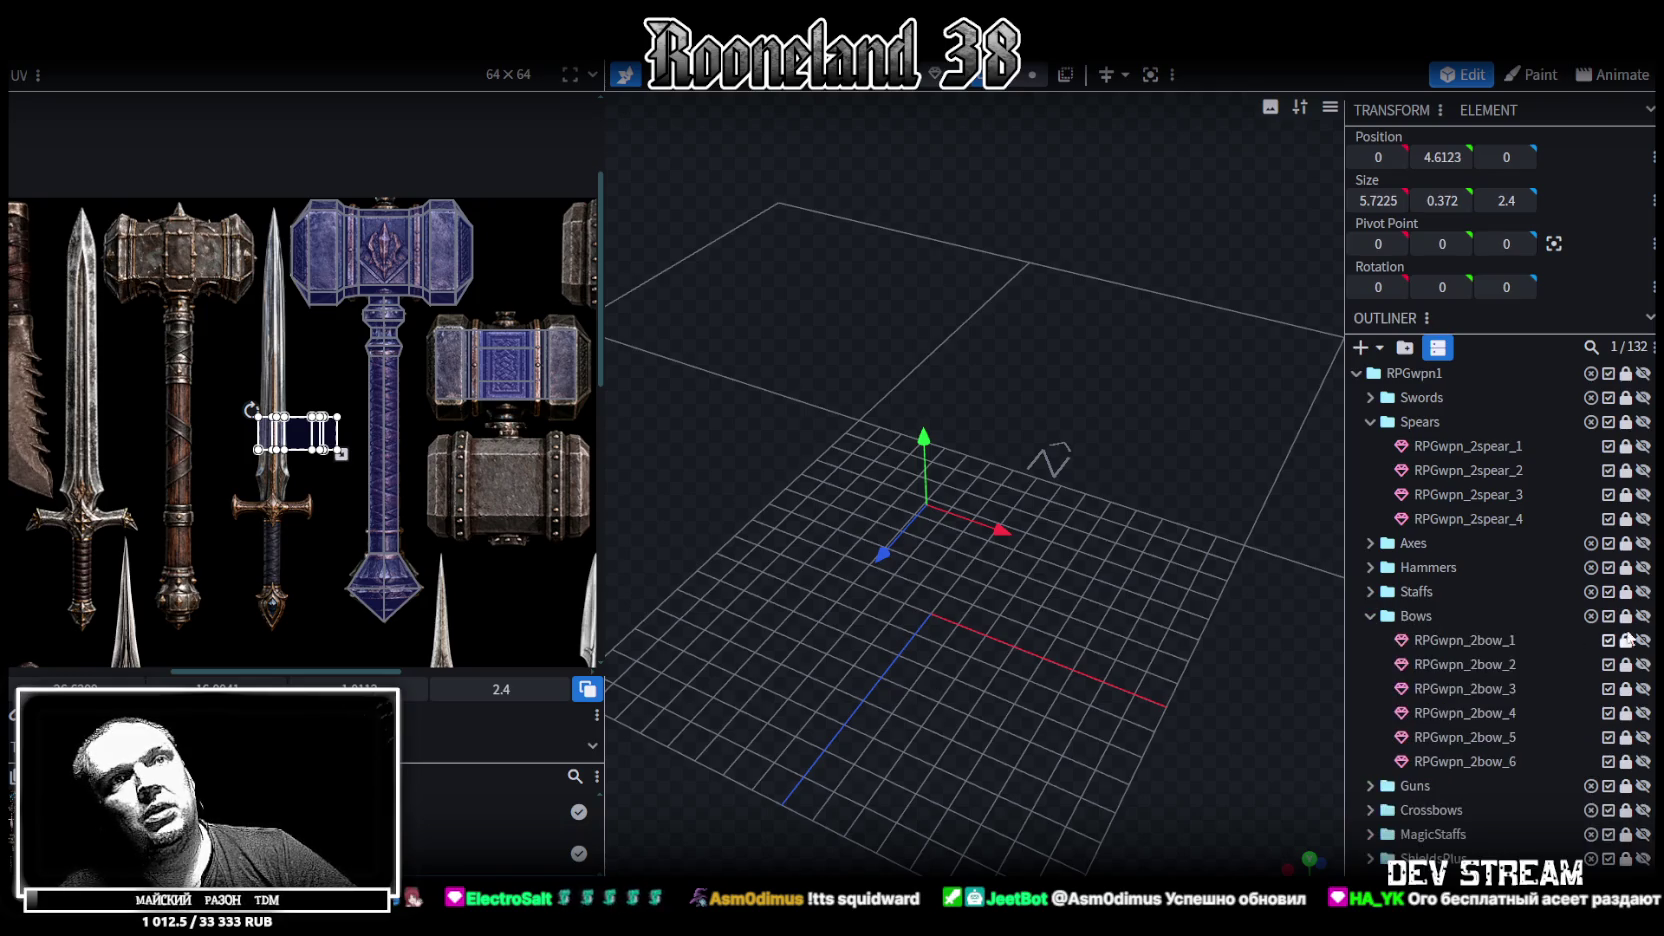
pyautogui.click(1642, 664)
pyautogui.scroll(-3, 1068, 467)
pyautogui.moveTo(1068, 467); pyautogui.dragTo(1238, 559)
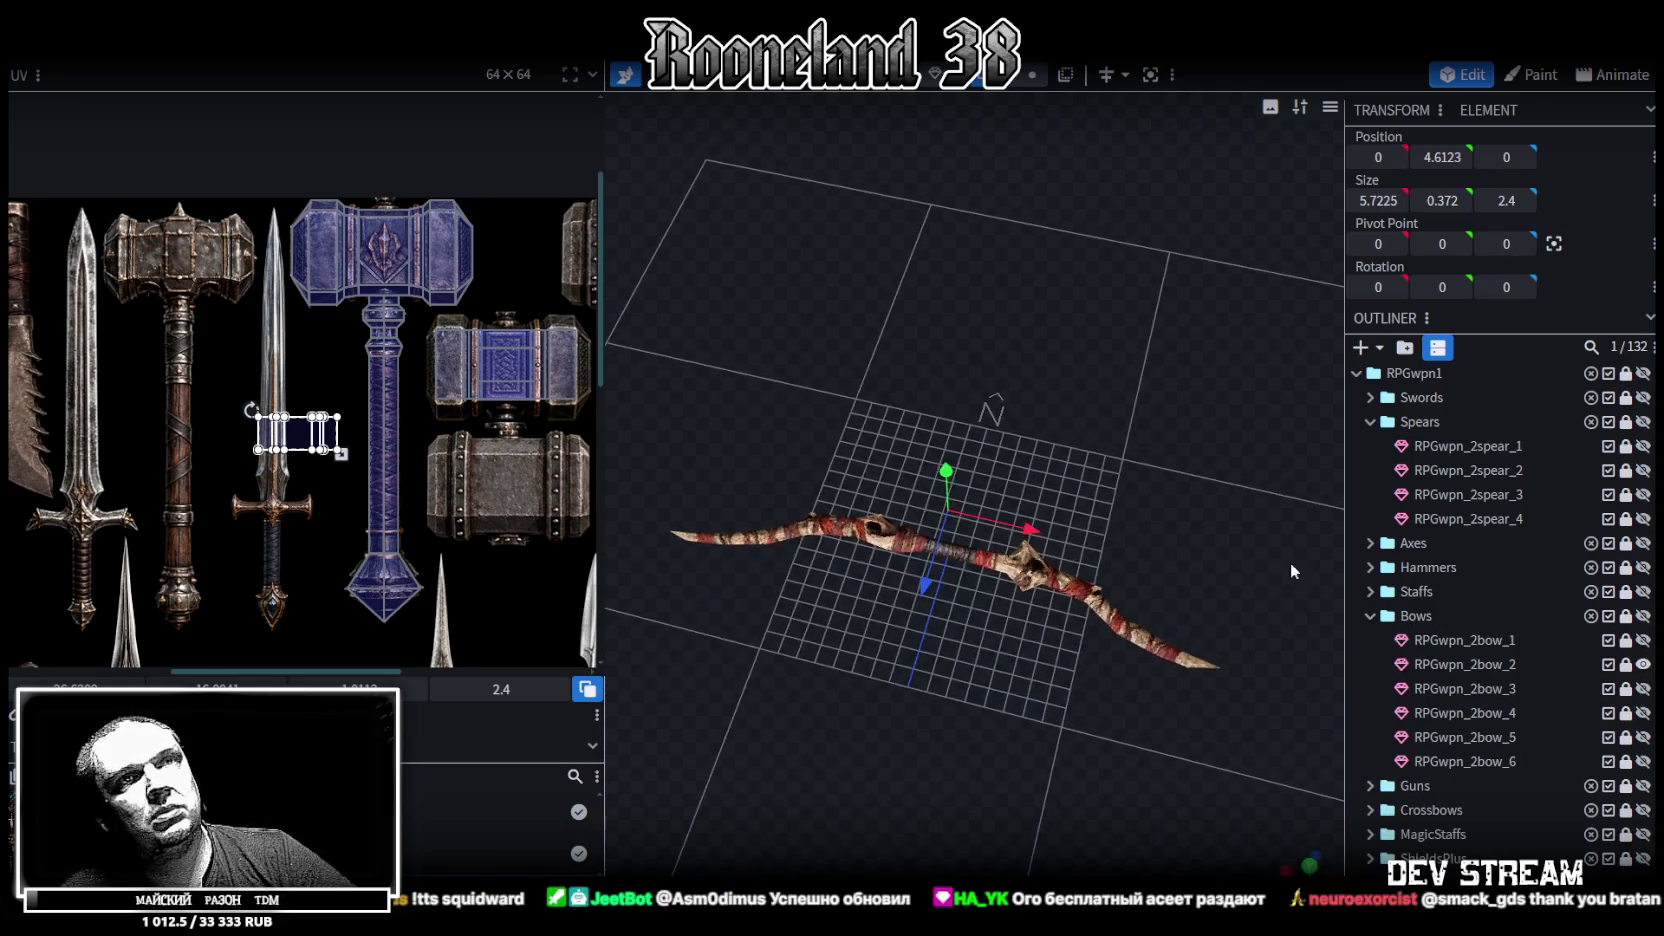
pyautogui.click(1642, 665)
pyautogui.click(1642, 713)
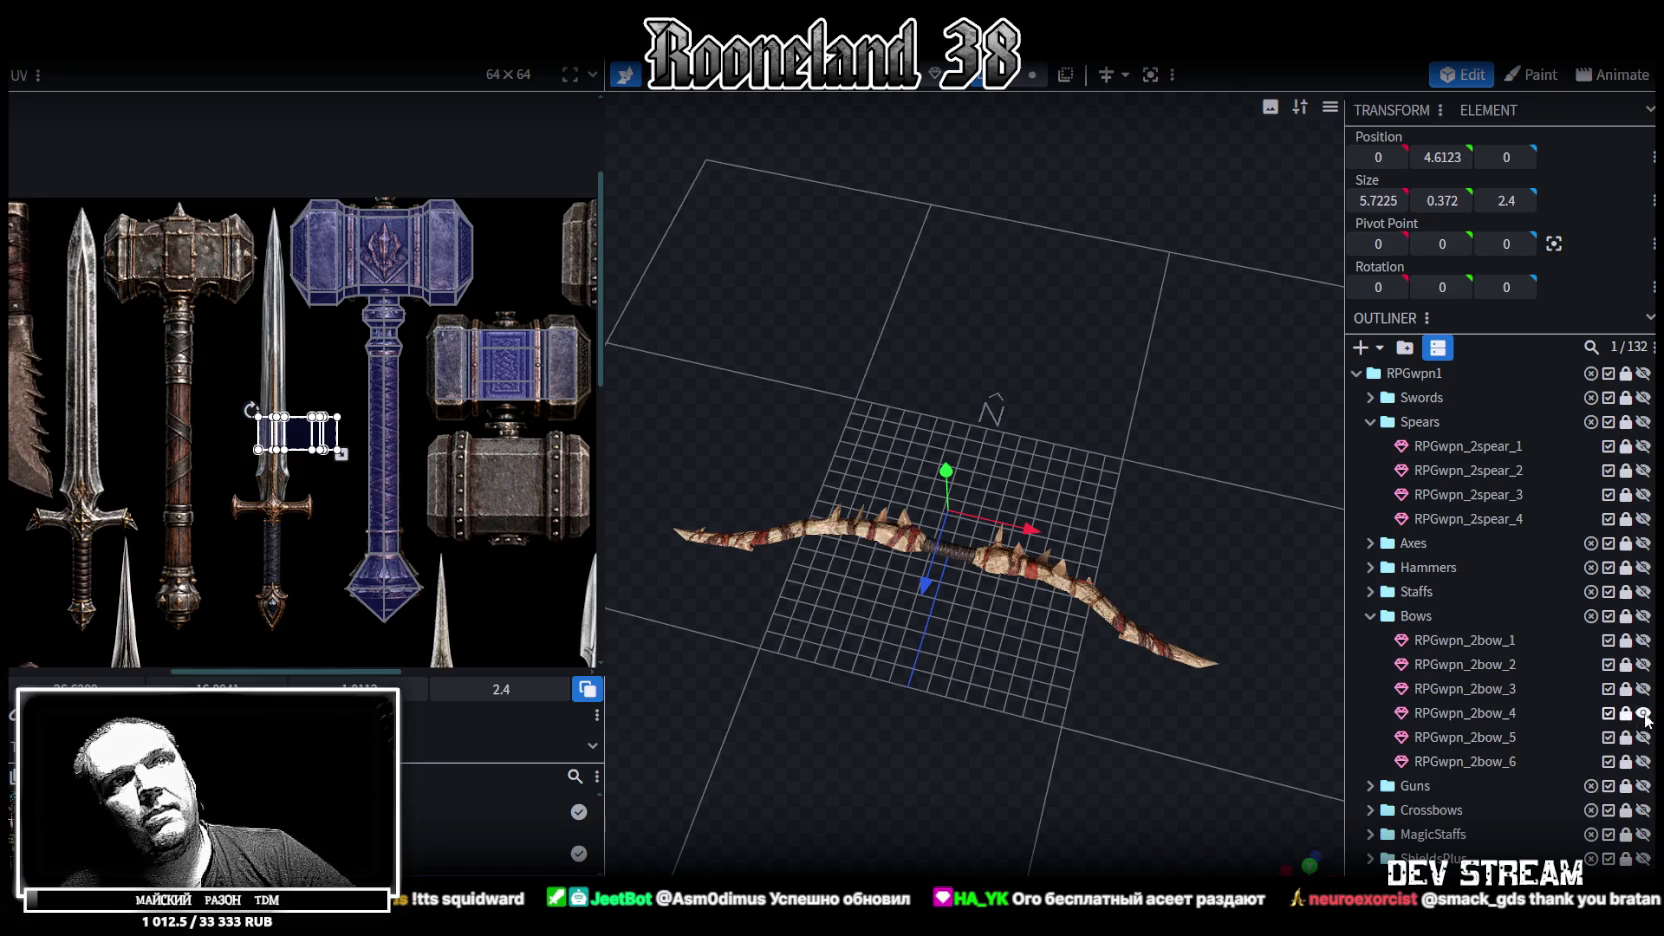
pyautogui.click(1642, 713)
pyautogui.click(1642, 737)
pyautogui.click(1642, 737)
pyautogui.click(1642, 761)
pyautogui.click(1642, 761)
pyautogui.click(1375, 619)
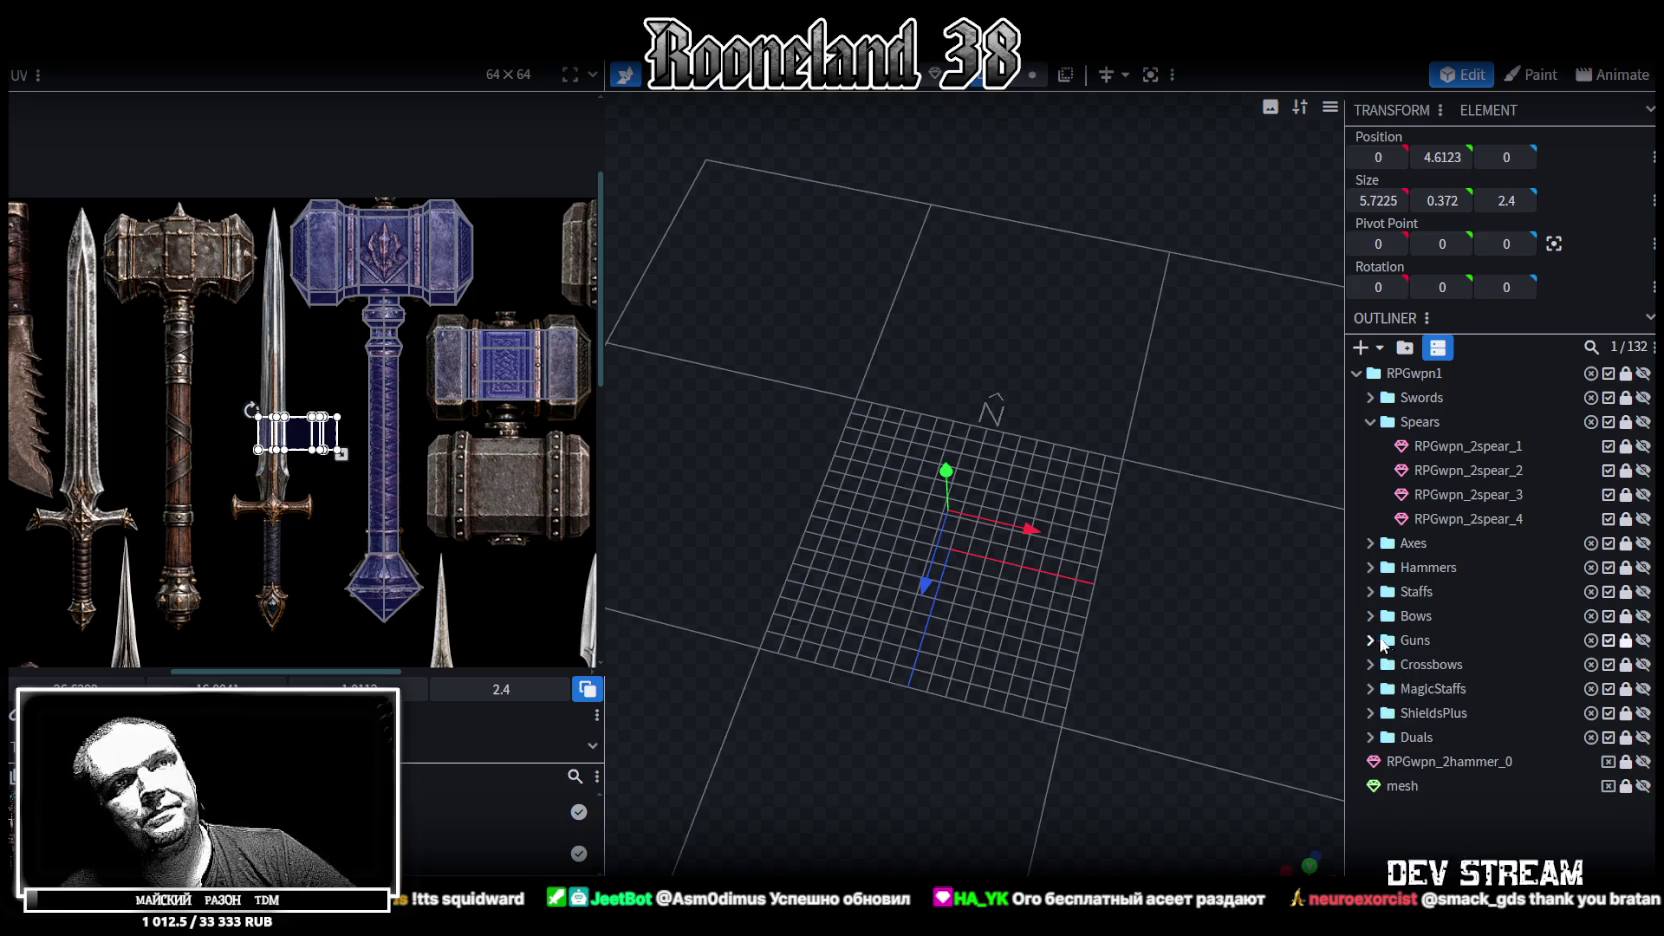
pyautogui.click(1381, 643)
pyautogui.click(1642, 664)
pyautogui.moveTo(1000, 450); pyautogui.dragTo(1106, 517)
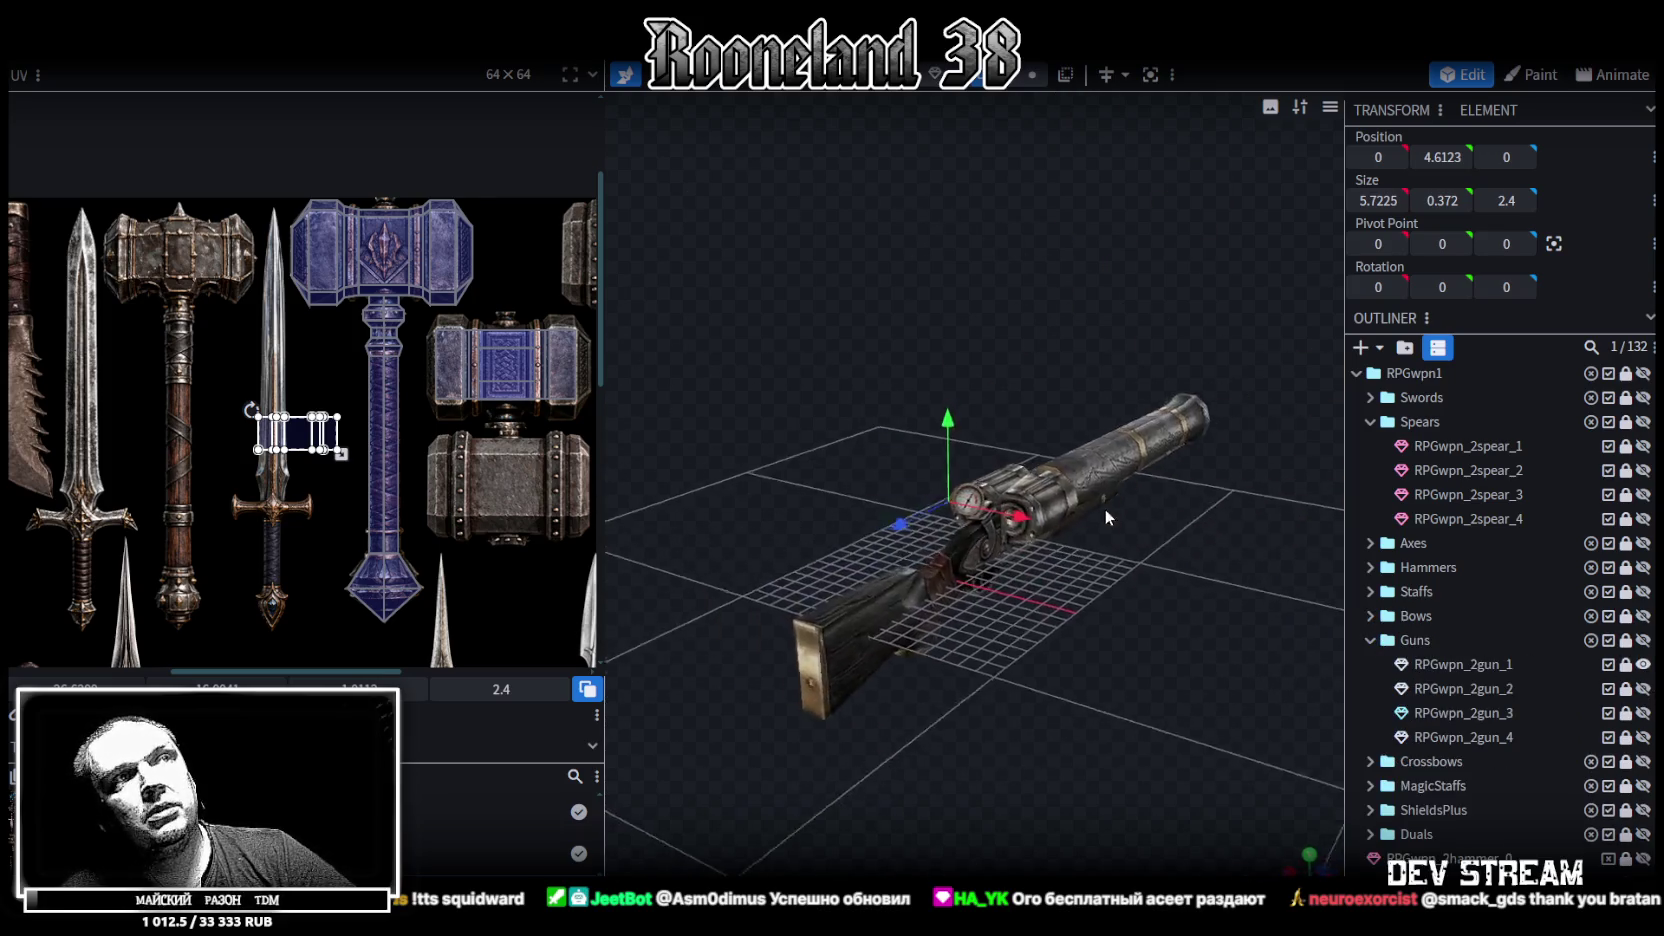
pyautogui.click(1646, 665)
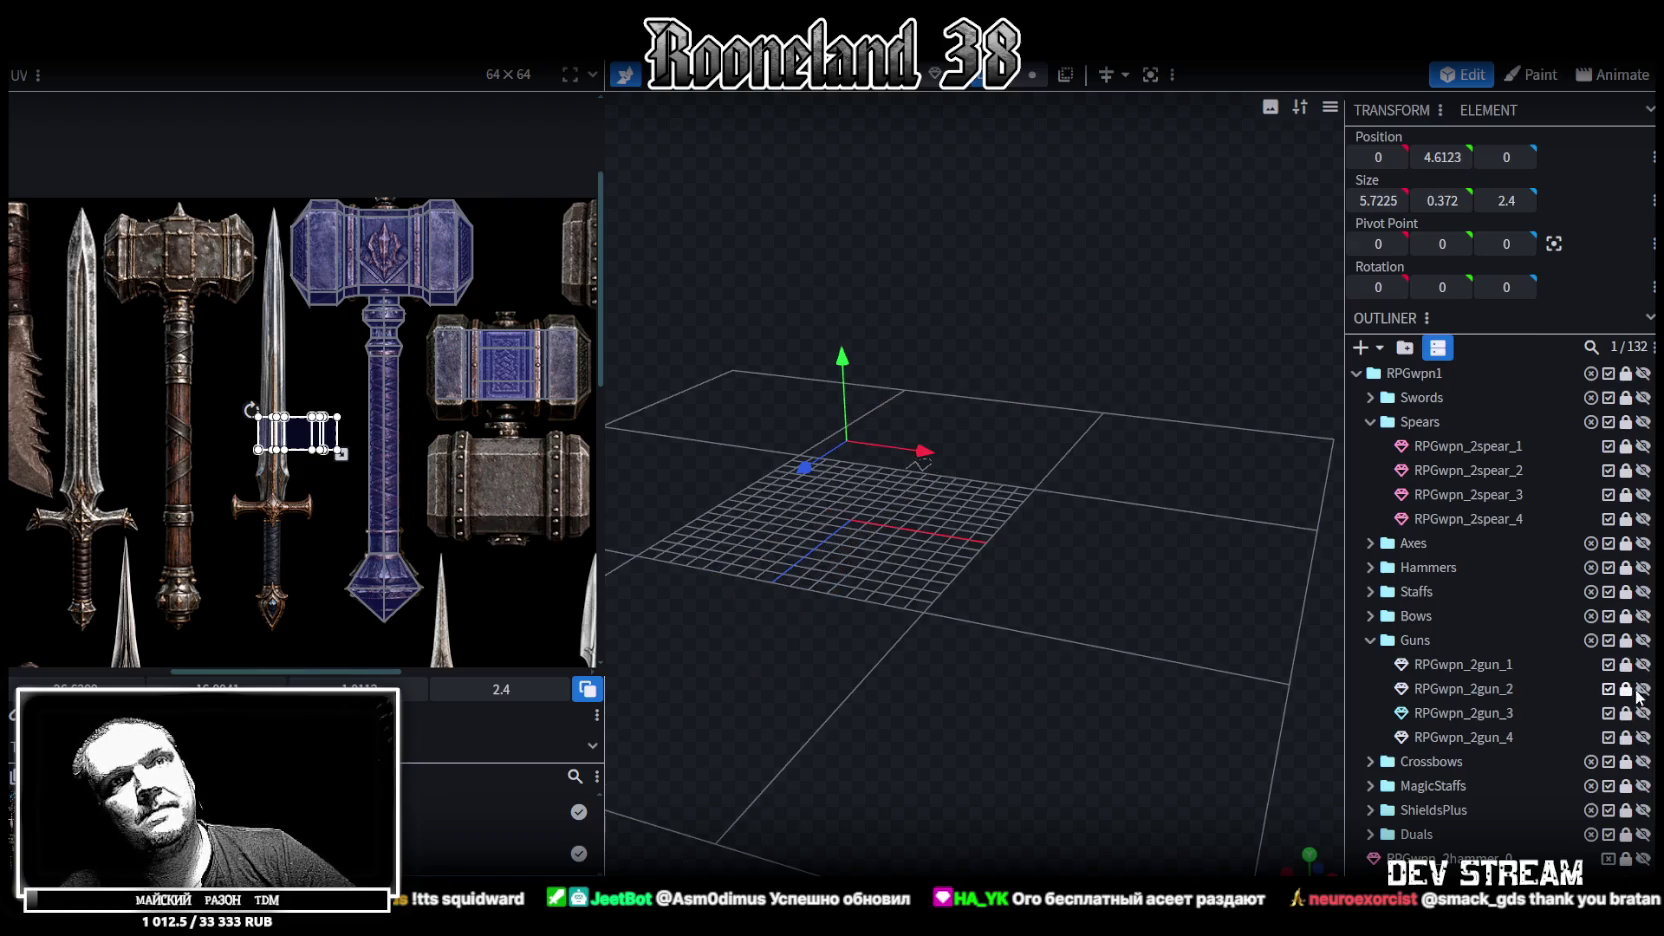
pyautogui.click(1642, 689)
pyautogui.click(1642, 689)
pyautogui.click(1642, 713)
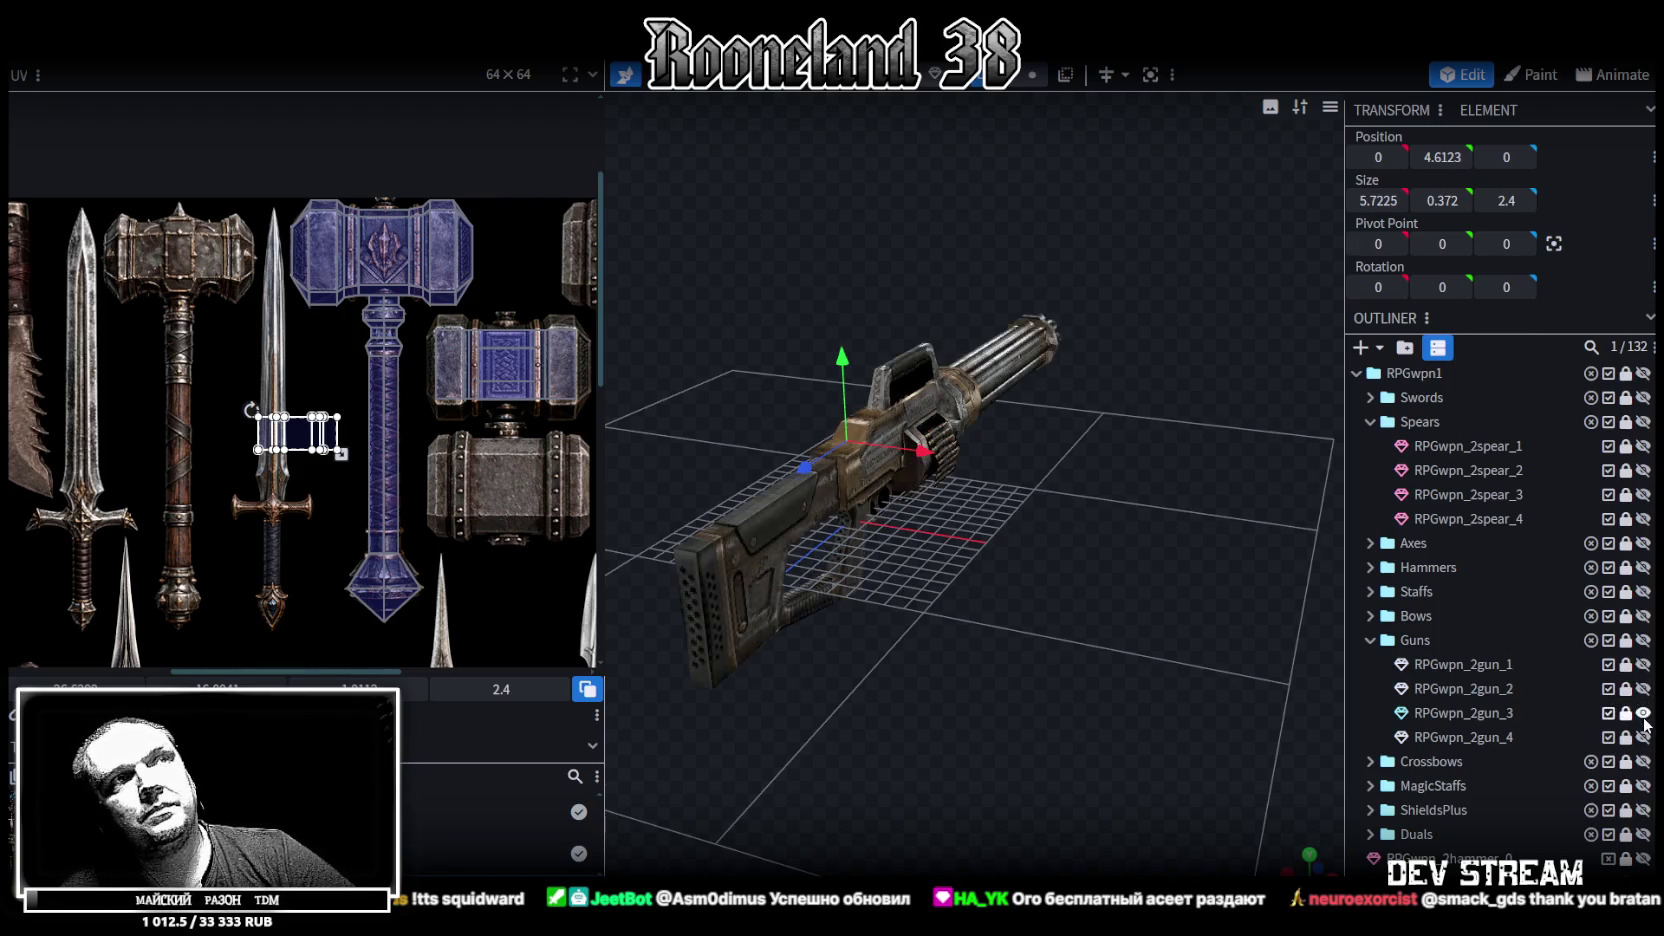
pyautogui.click(1642, 713)
pyautogui.click(1371, 641)
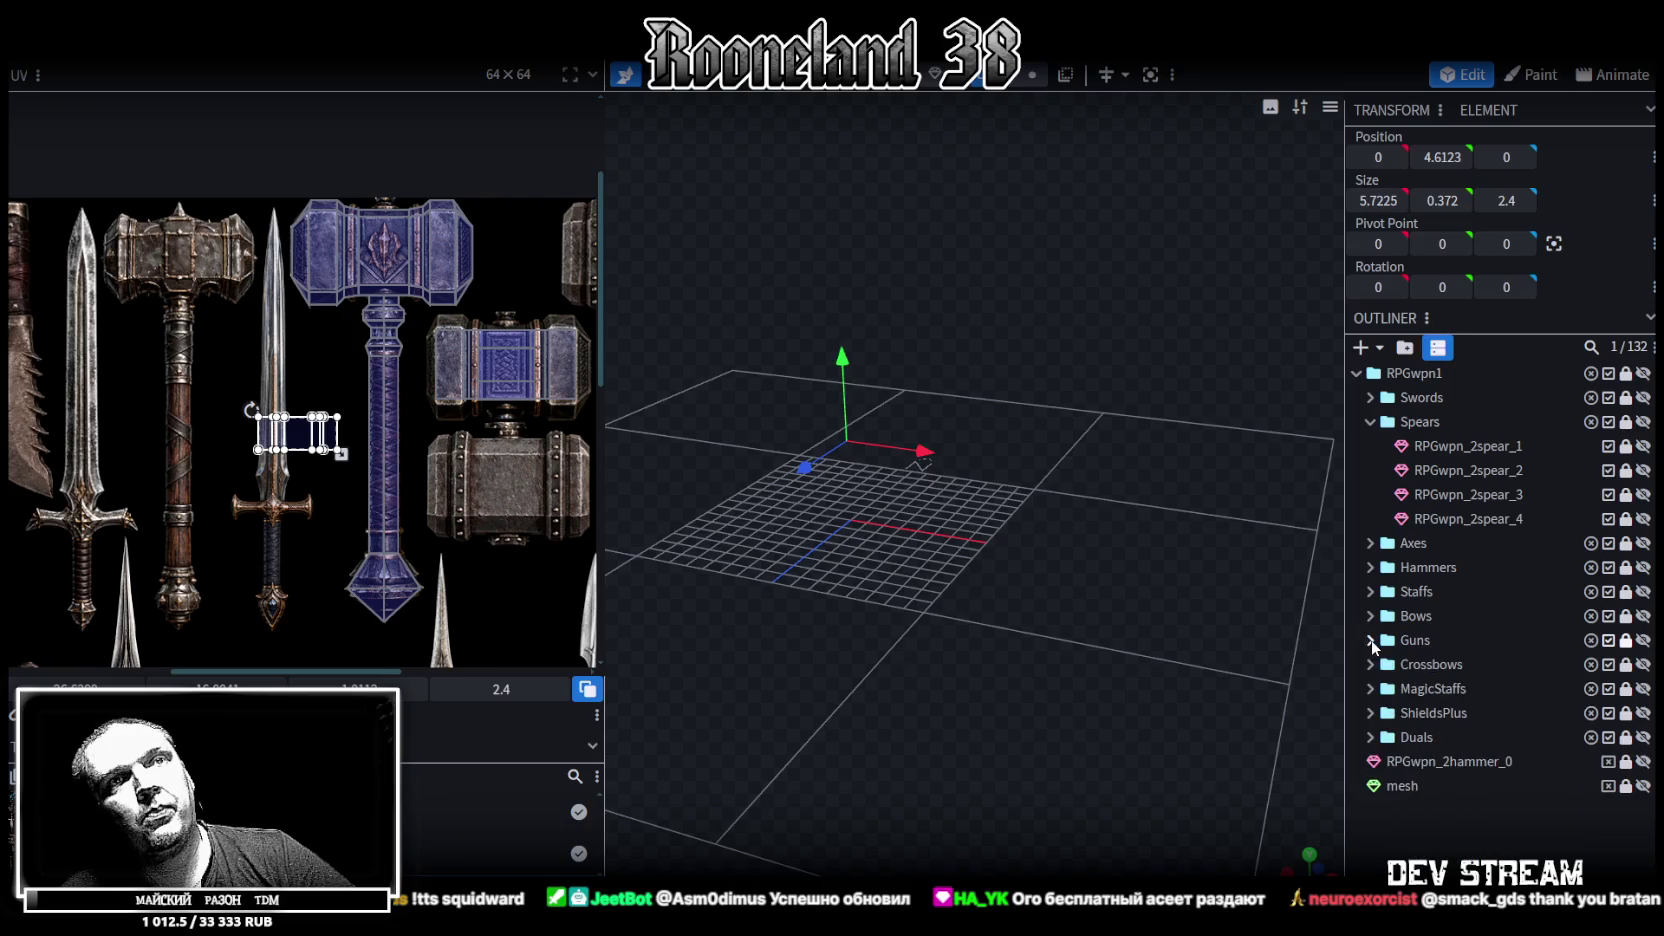
pyautogui.click(1371, 665)
pyautogui.click(1642, 689)
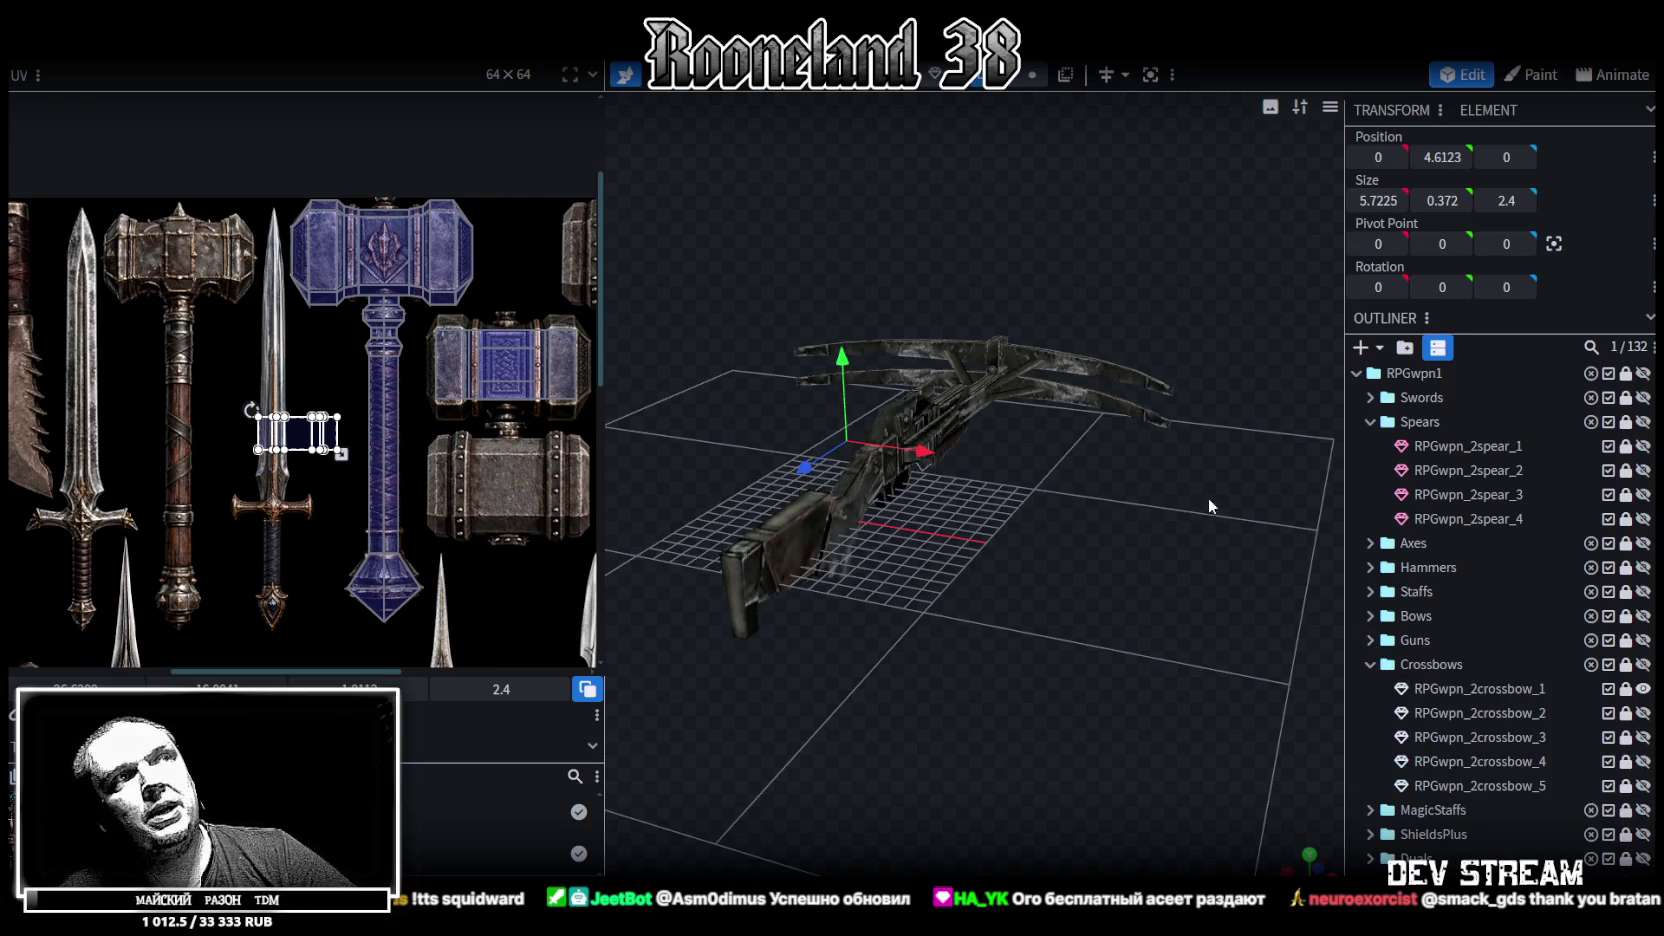
pyautogui.moveTo(1000, 600)
pyautogui.mouseDown()
pyautogui.moveTo(819, 506)
pyautogui.moveTo(779, 547)
pyautogui.moveTo(805, 547)
pyautogui.mouseUp()
pyautogui.click(1642, 689)
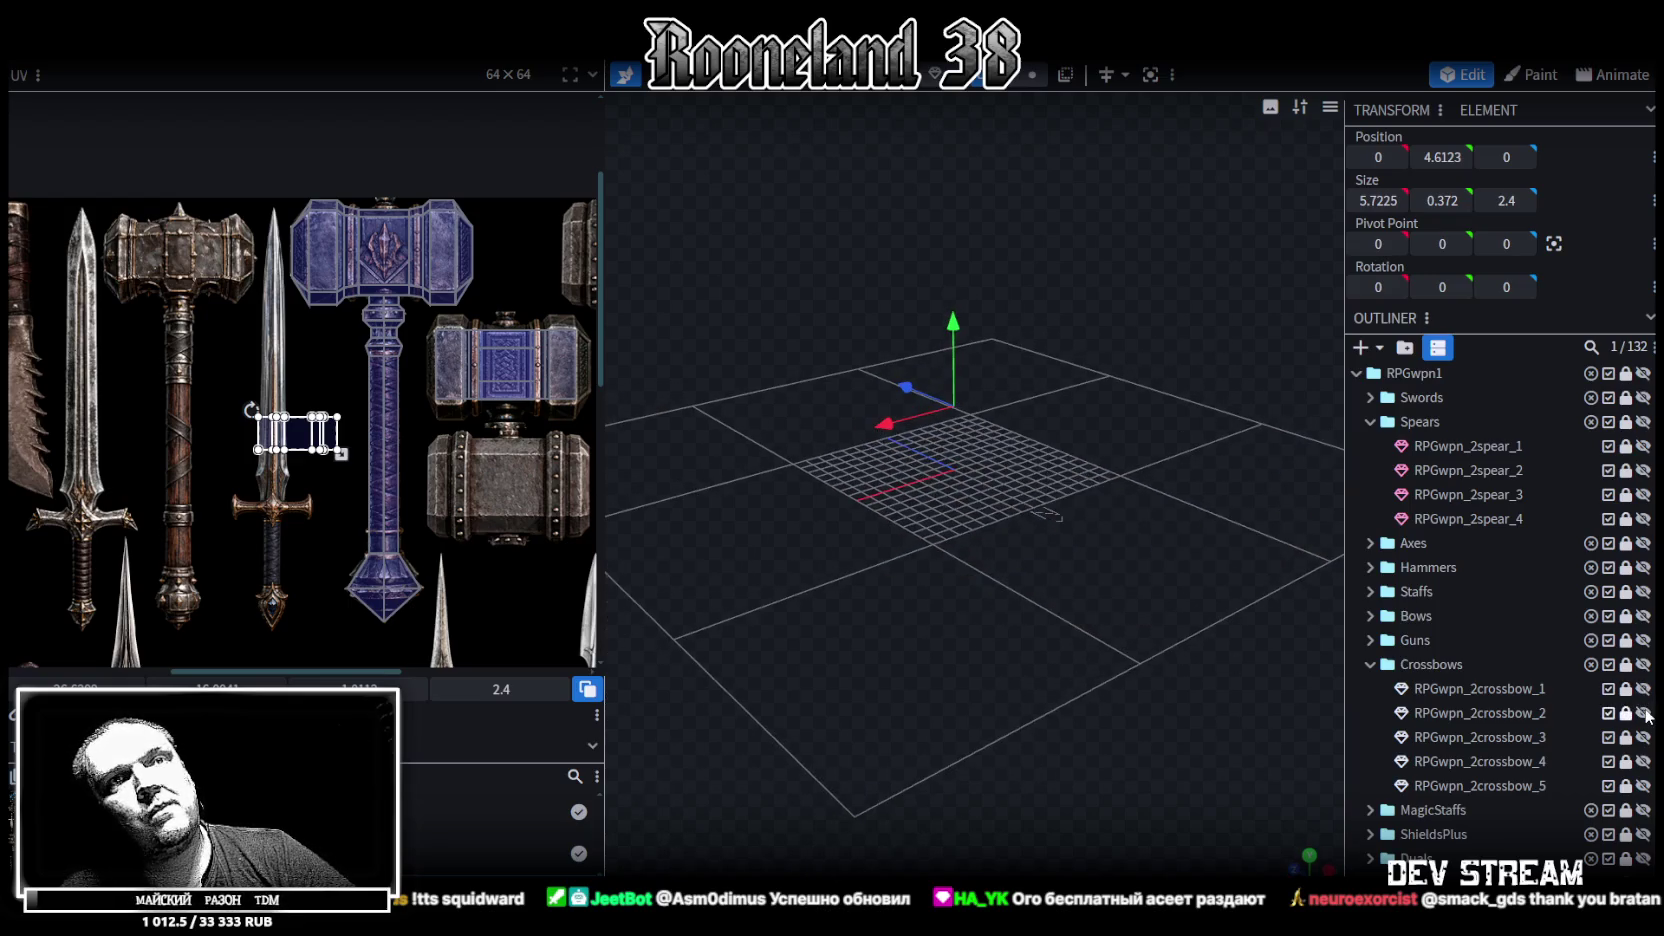
pyautogui.click(1642, 713)
pyautogui.click(1642, 713)
pyautogui.click(1642, 737)
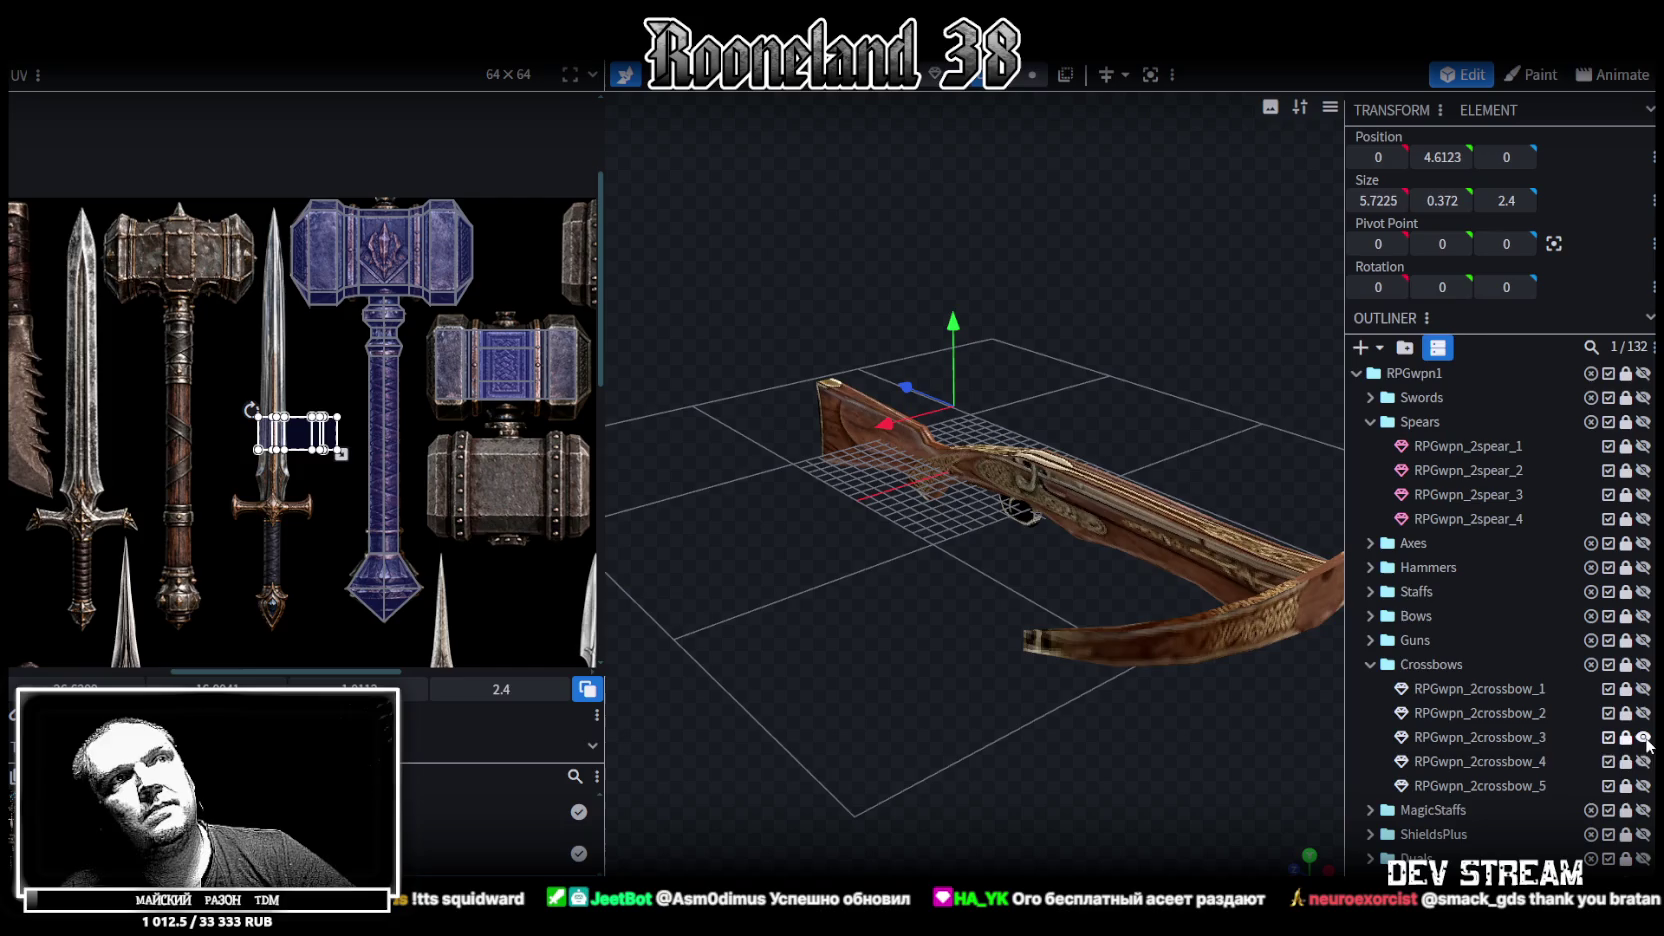
pyautogui.click(1642, 737)
pyautogui.click(1642, 761)
pyautogui.click(1642, 761)
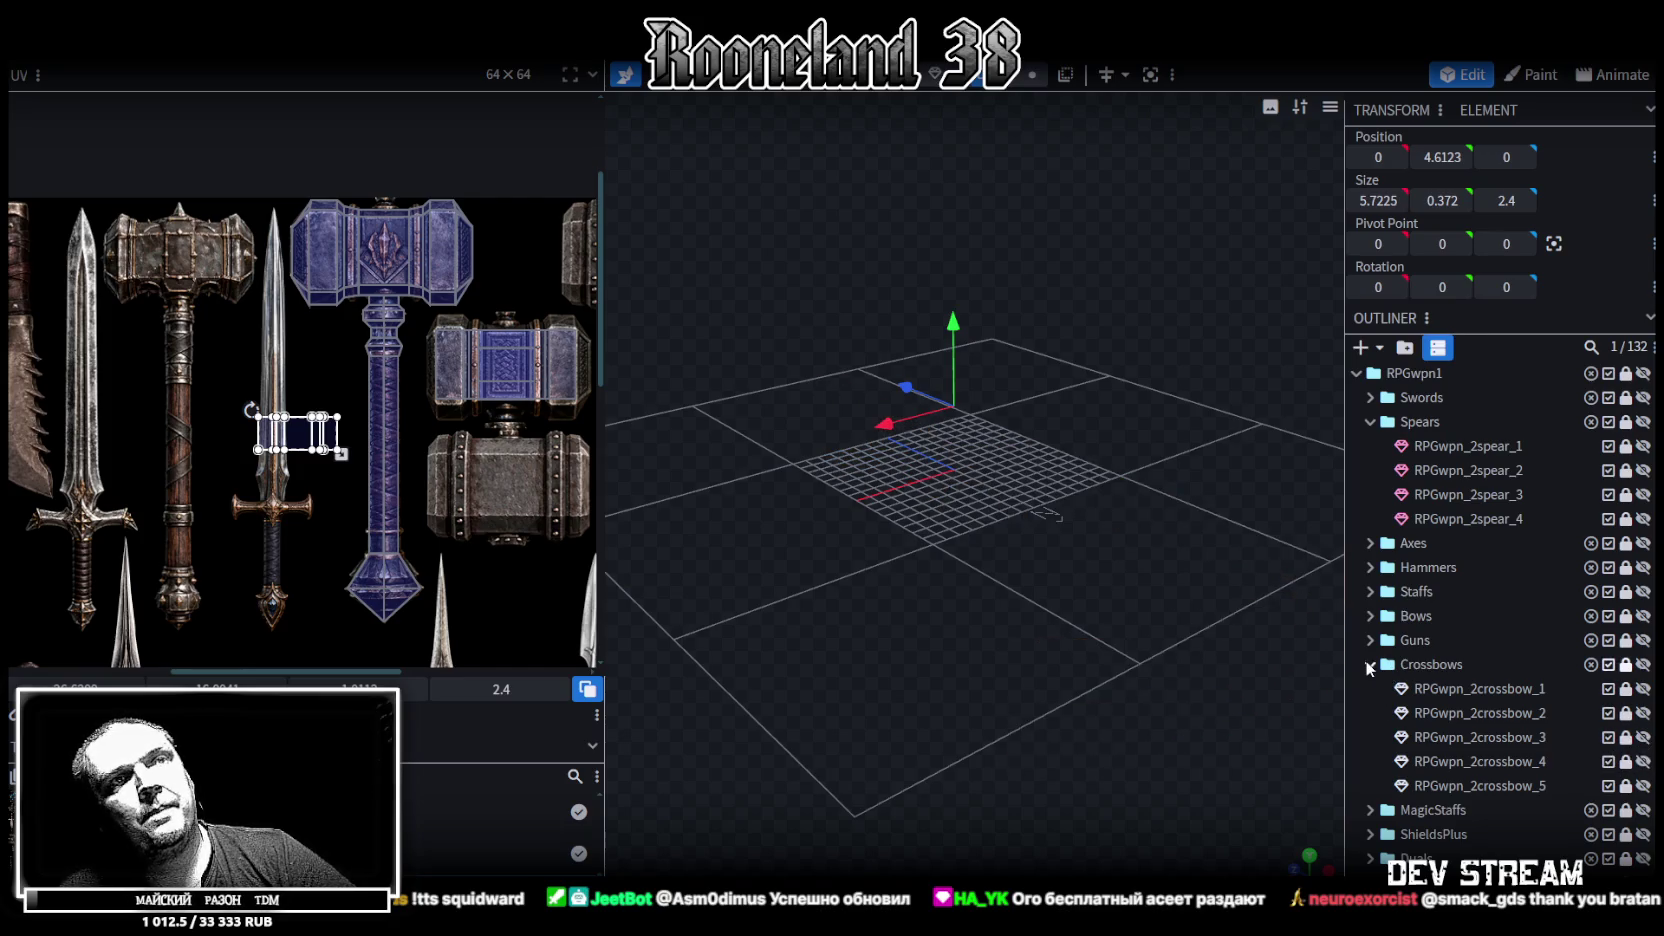
pyautogui.click(1370, 665)
pyautogui.click(1370, 688)
pyautogui.scroll(-5, 1500, 620)
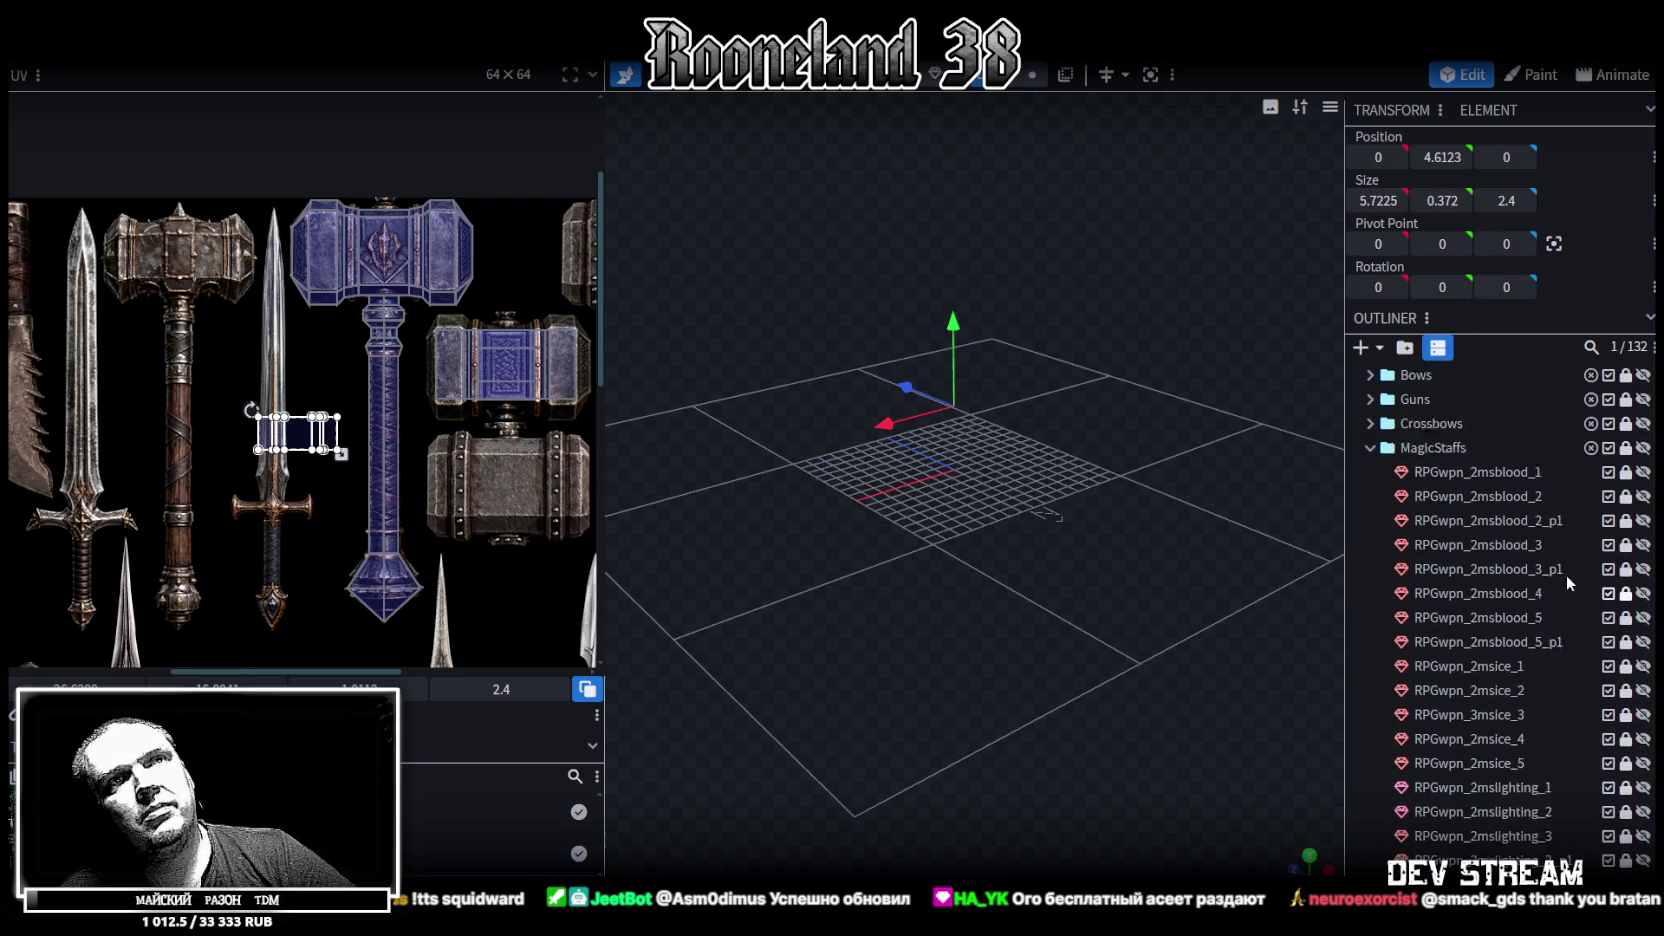
pyautogui.scroll(3, 1568, 582)
pyautogui.click(1642, 685)
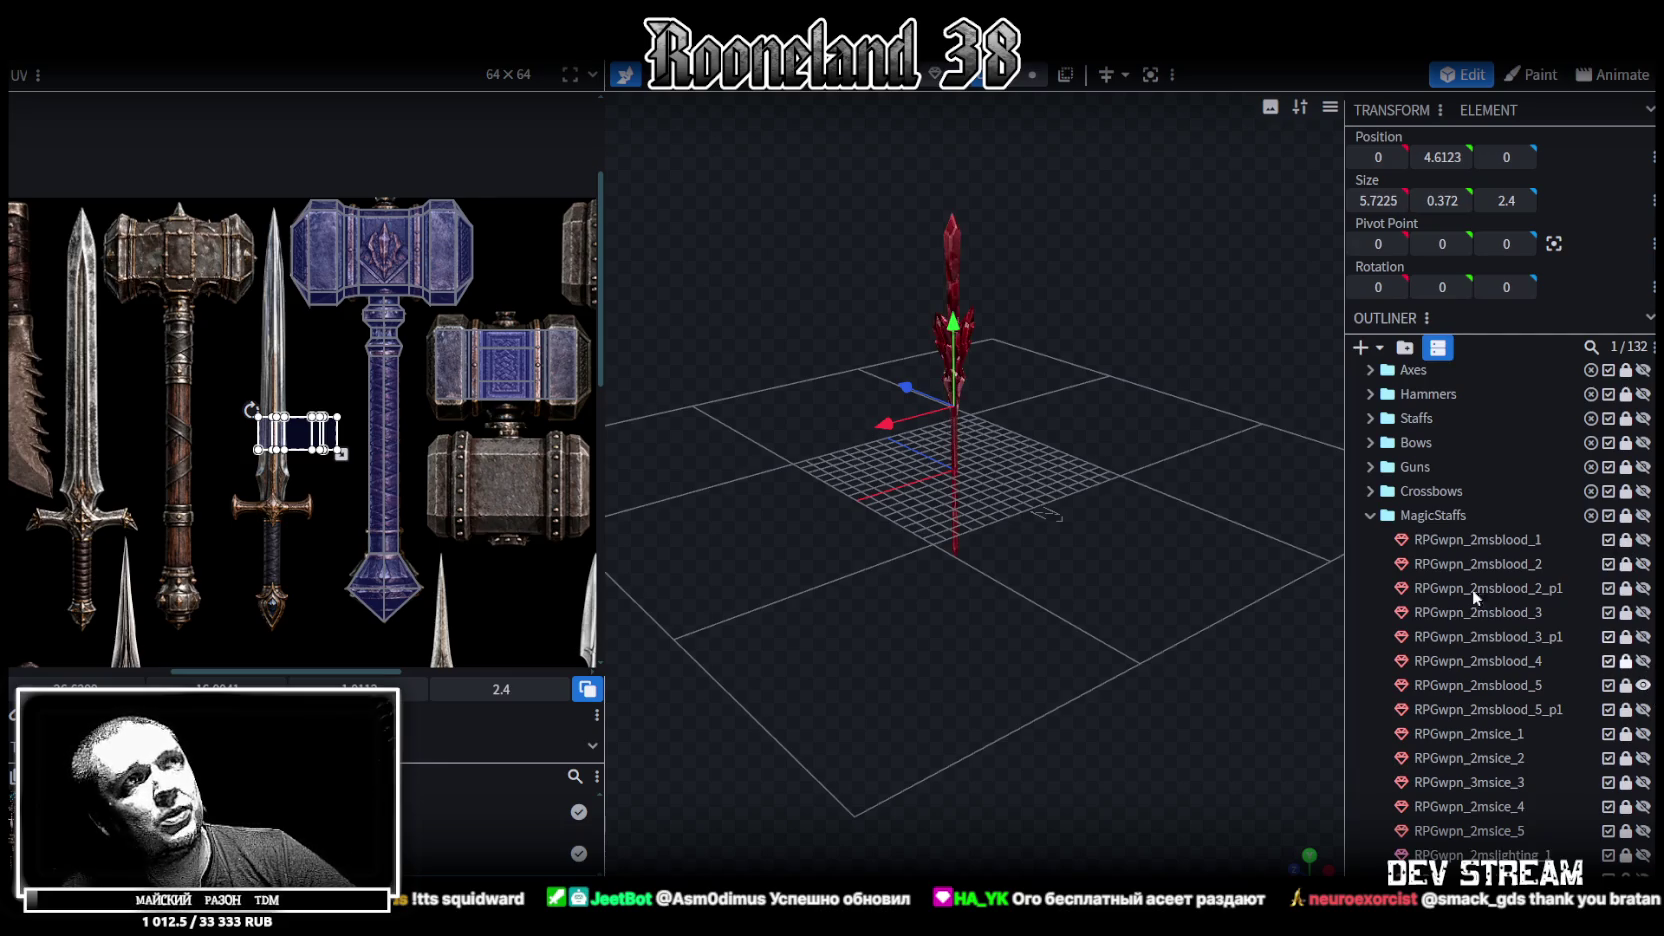
pyautogui.scroll(5, 1062, 610)
pyautogui.moveTo(1170, 582)
pyautogui.mouseDown()
pyautogui.moveTo(948, 528)
pyautogui.moveTo(1300, 636)
pyautogui.mouseUp()
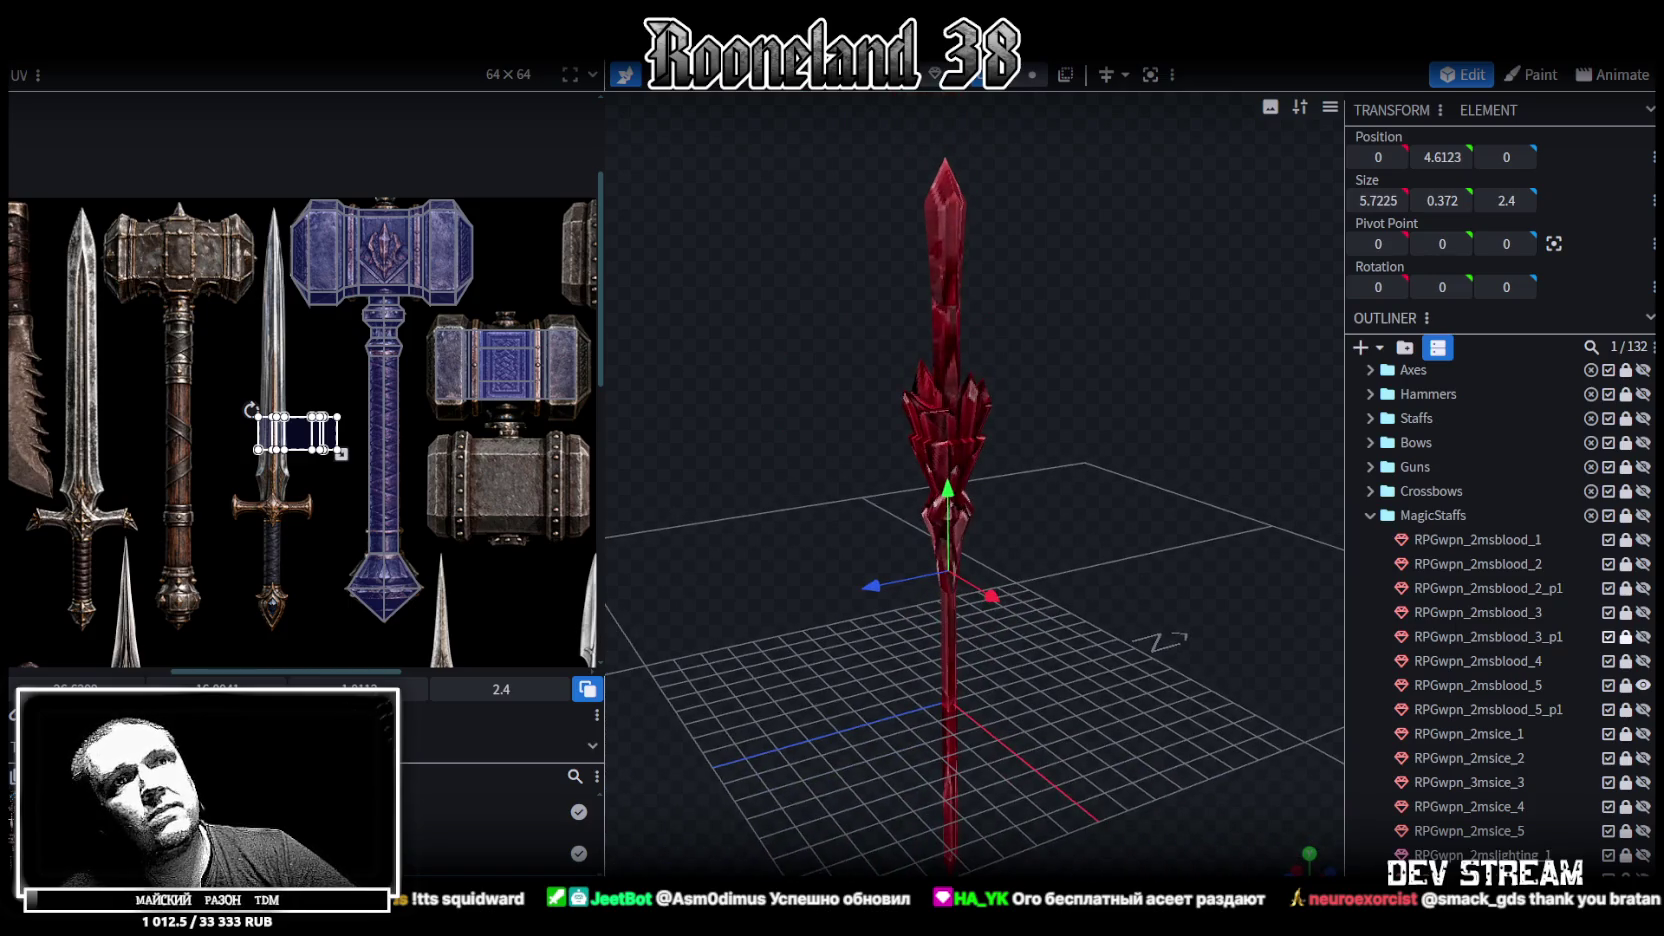
pyautogui.click(1642, 709)
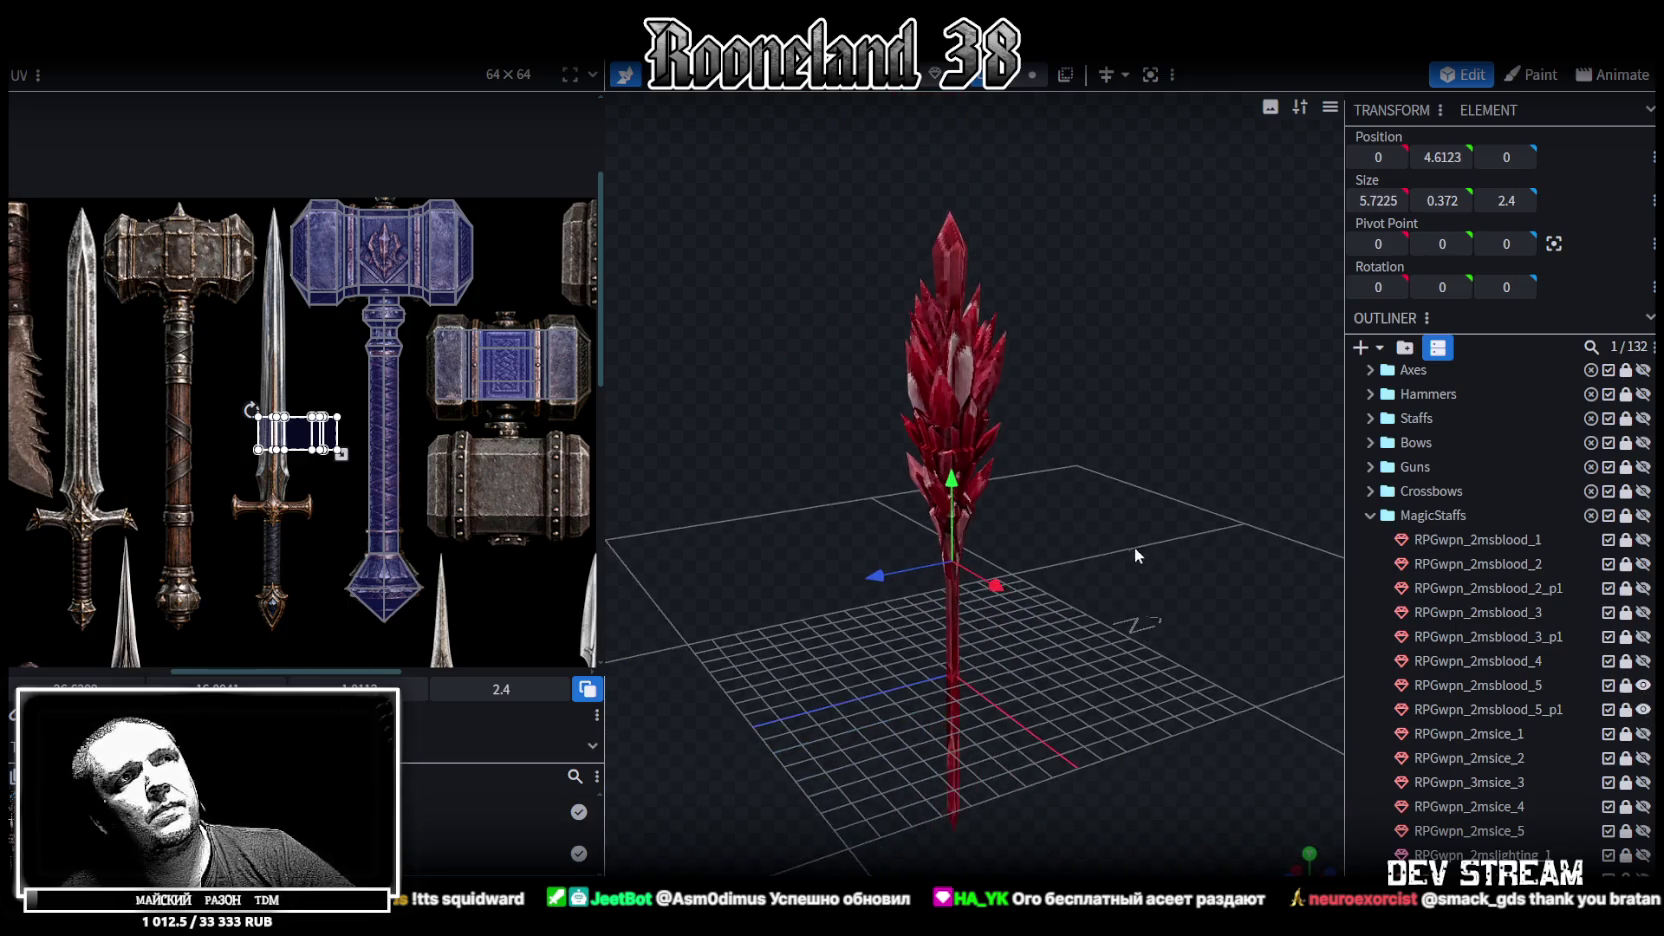
pyautogui.click(1642, 709)
pyautogui.click(1642, 685)
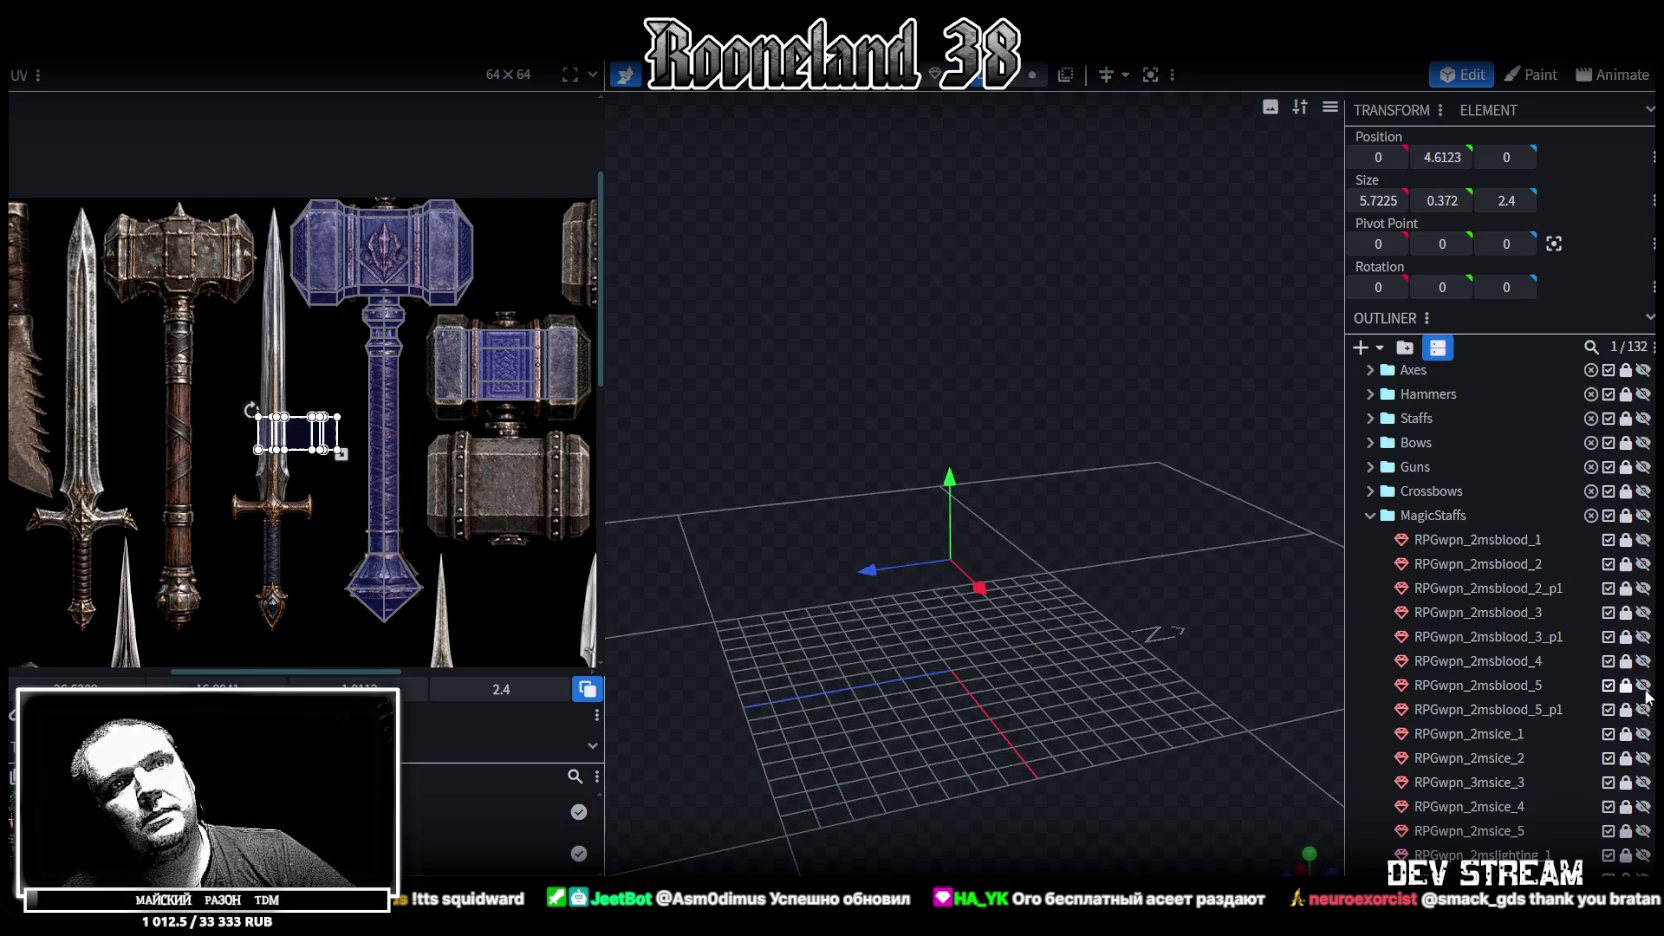
pyautogui.click(1643, 782)
pyautogui.click(1643, 782)
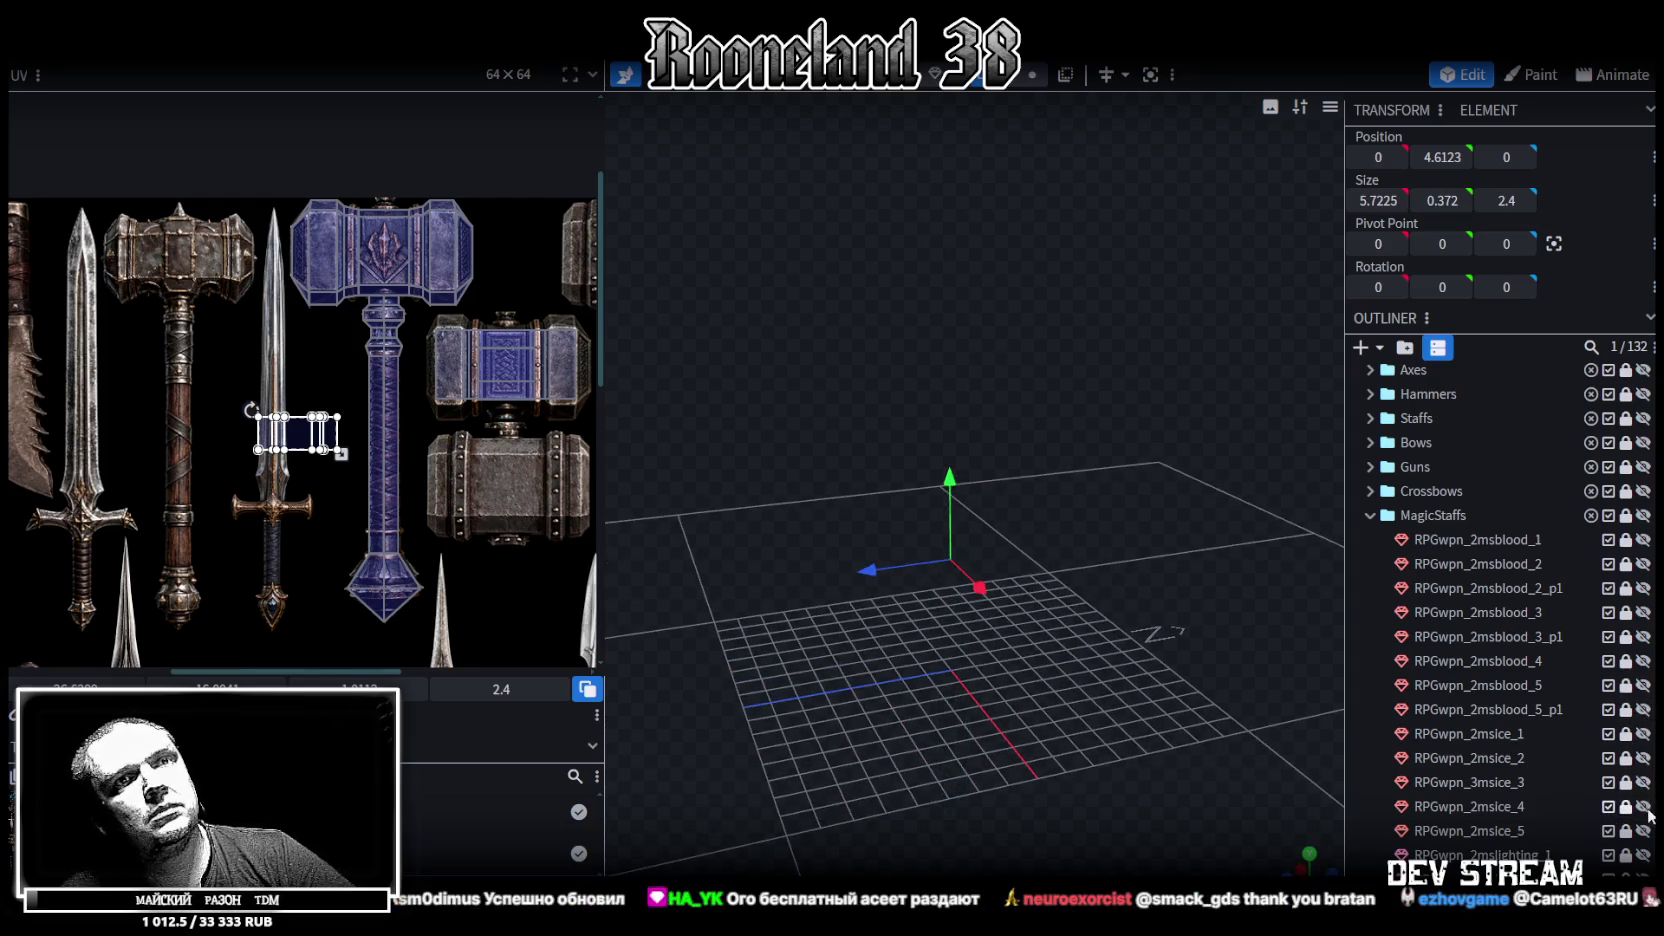
pyautogui.click(1643, 806)
pyautogui.click(1643, 806)
pyautogui.moveTo(1114, 646); pyautogui.dragTo(1393, 688)
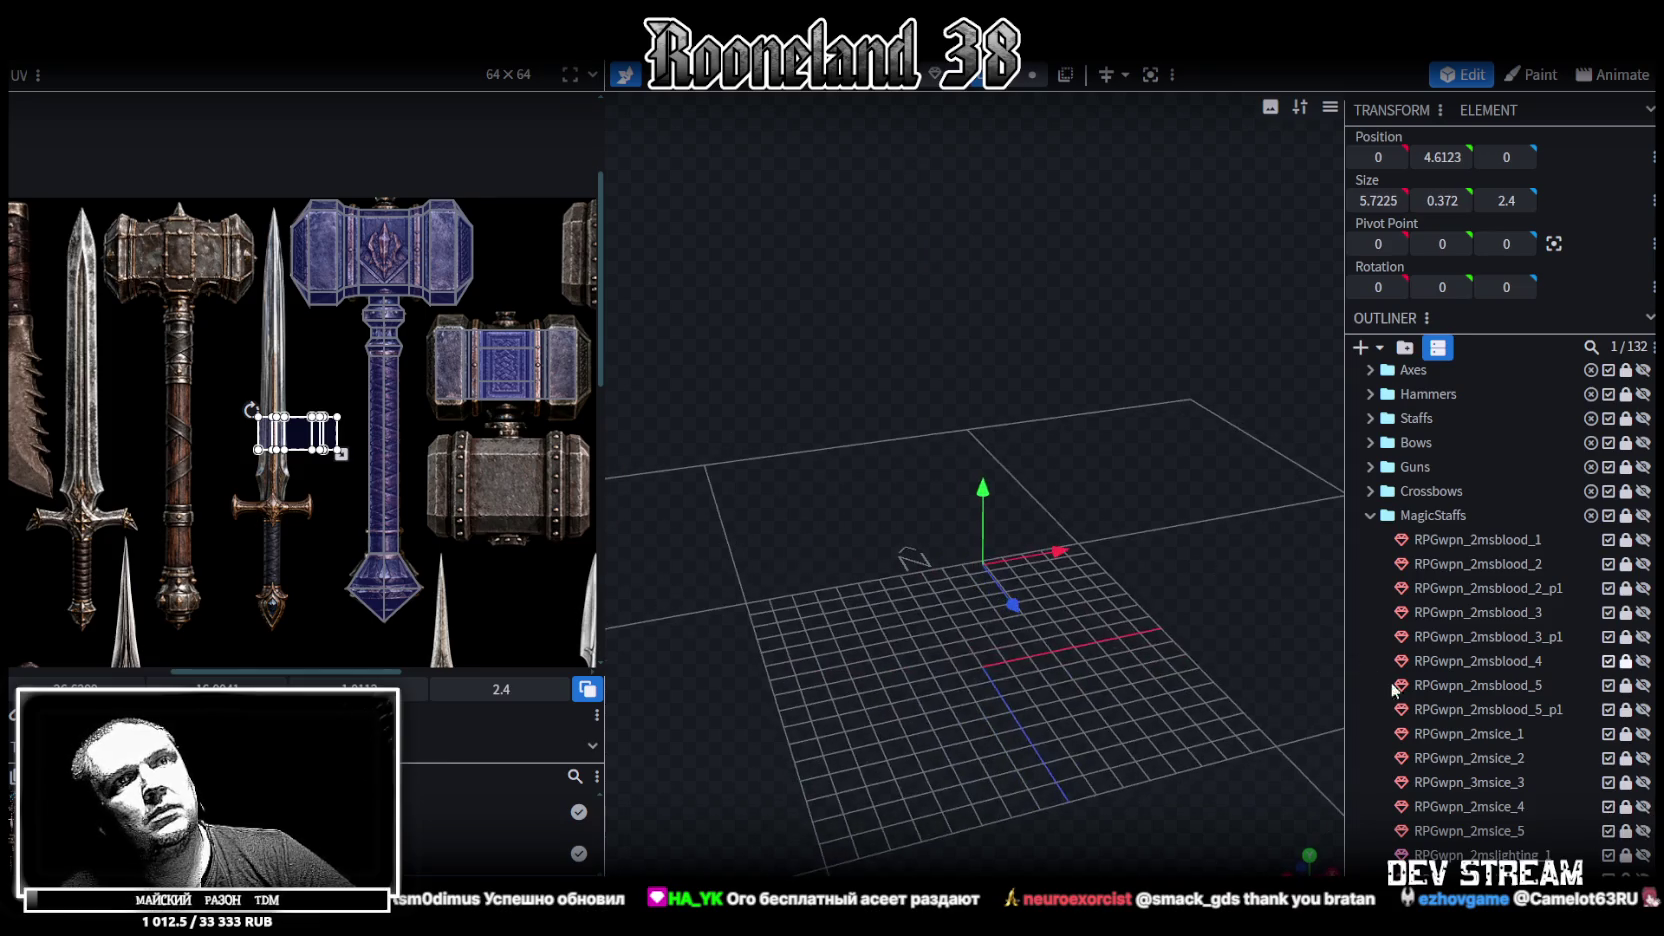
pyautogui.click(1643, 806)
pyautogui.click(1643, 806)
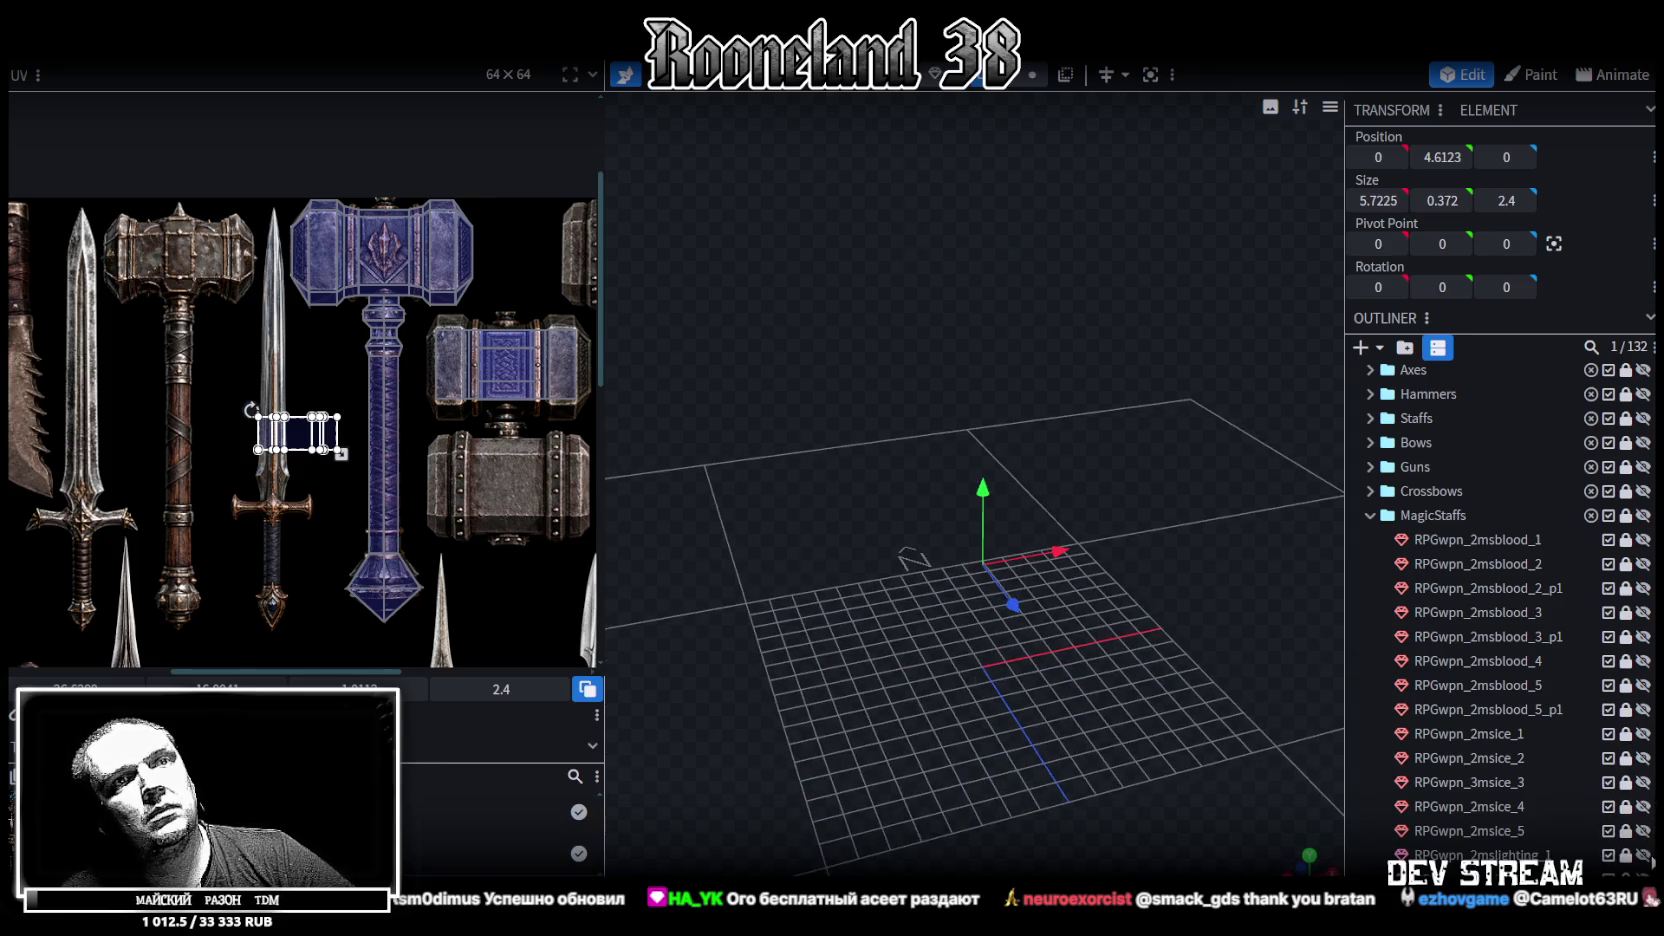
pyautogui.click(1643, 855)
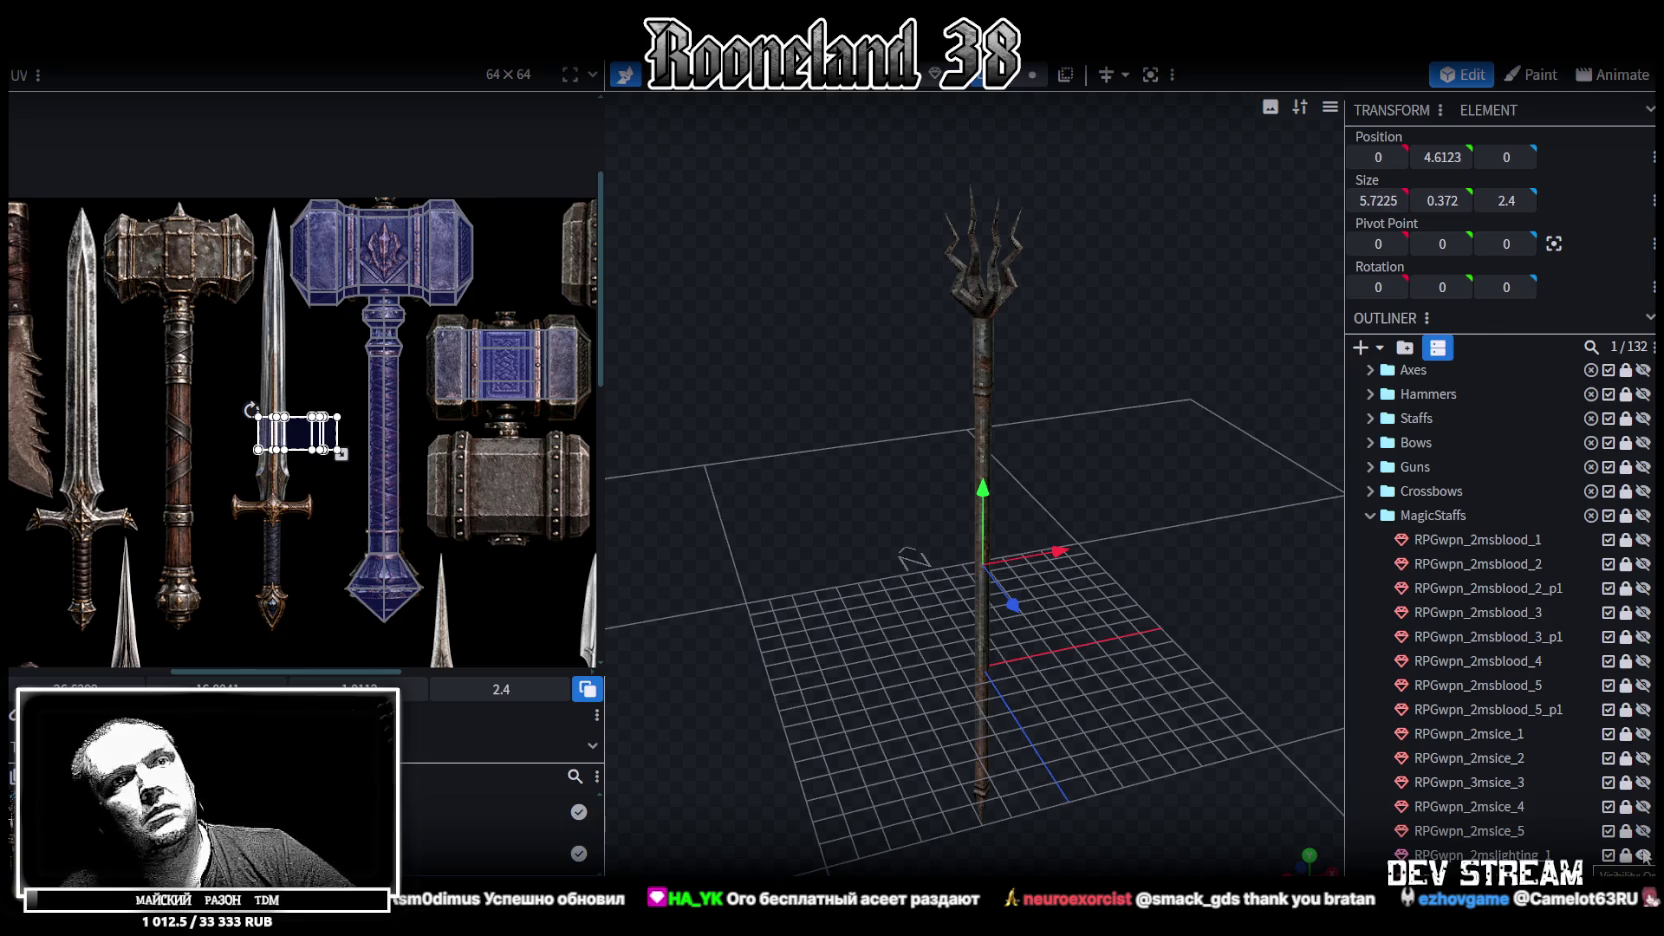
pyautogui.click(1643, 855)
pyautogui.click(1643, 879)
pyautogui.moveTo(1230, 560); pyautogui.dragTo(1008, 495)
pyautogui.click(1643, 879)
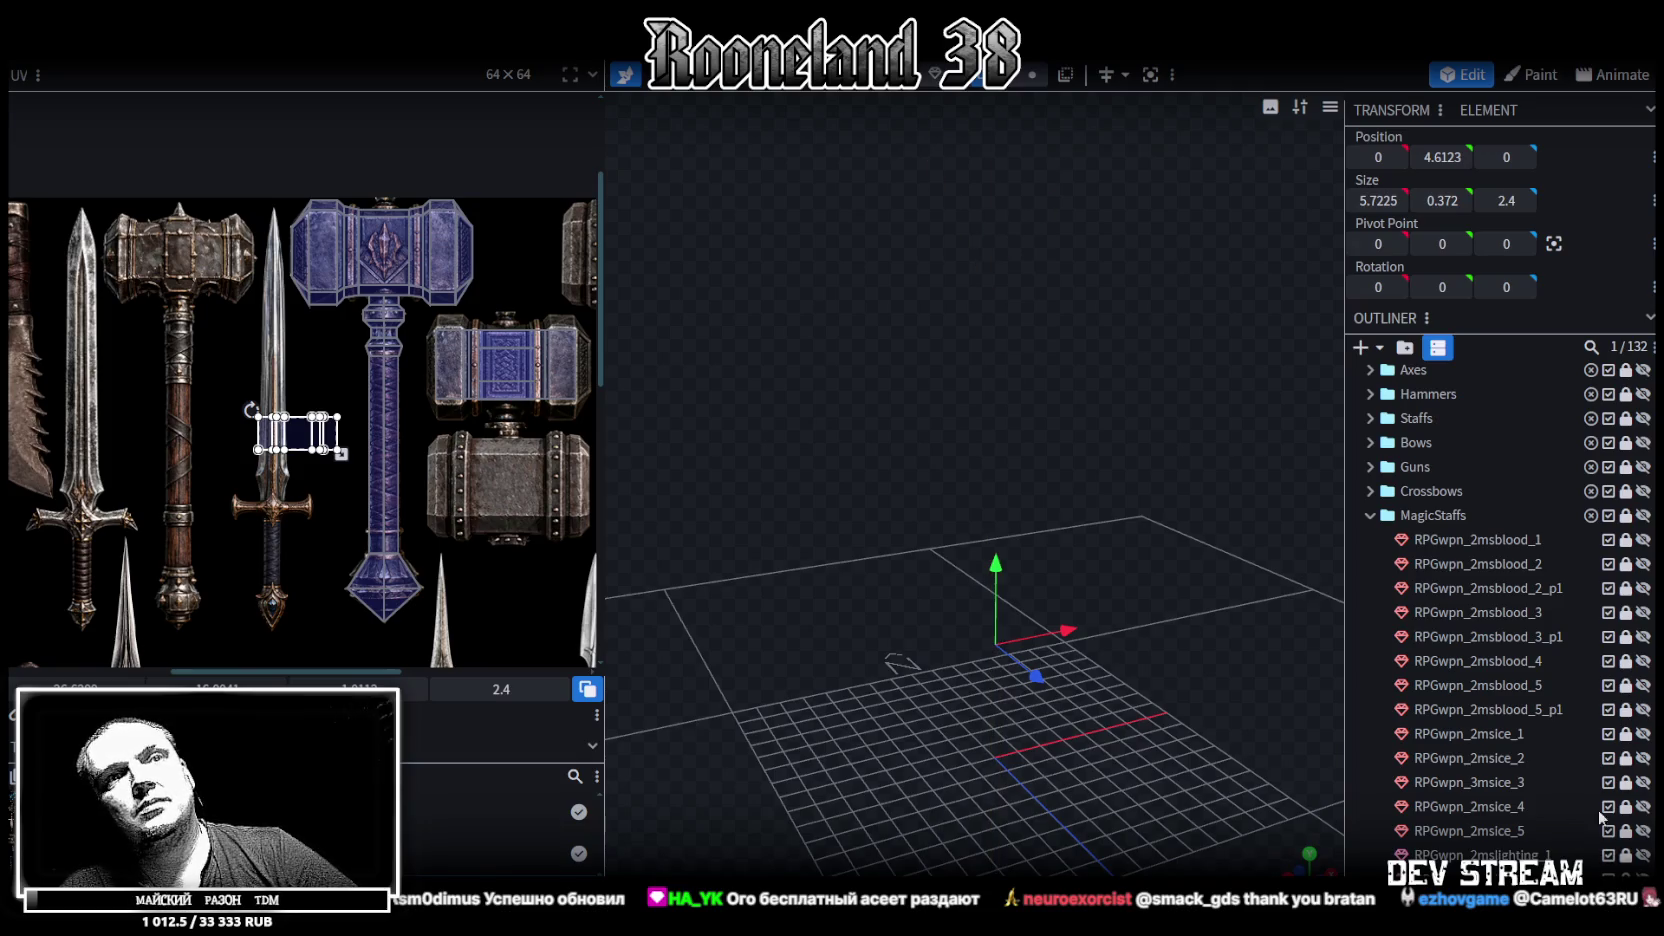
pyautogui.scroll(-5, 1620, 700)
pyautogui.click(1643, 655)
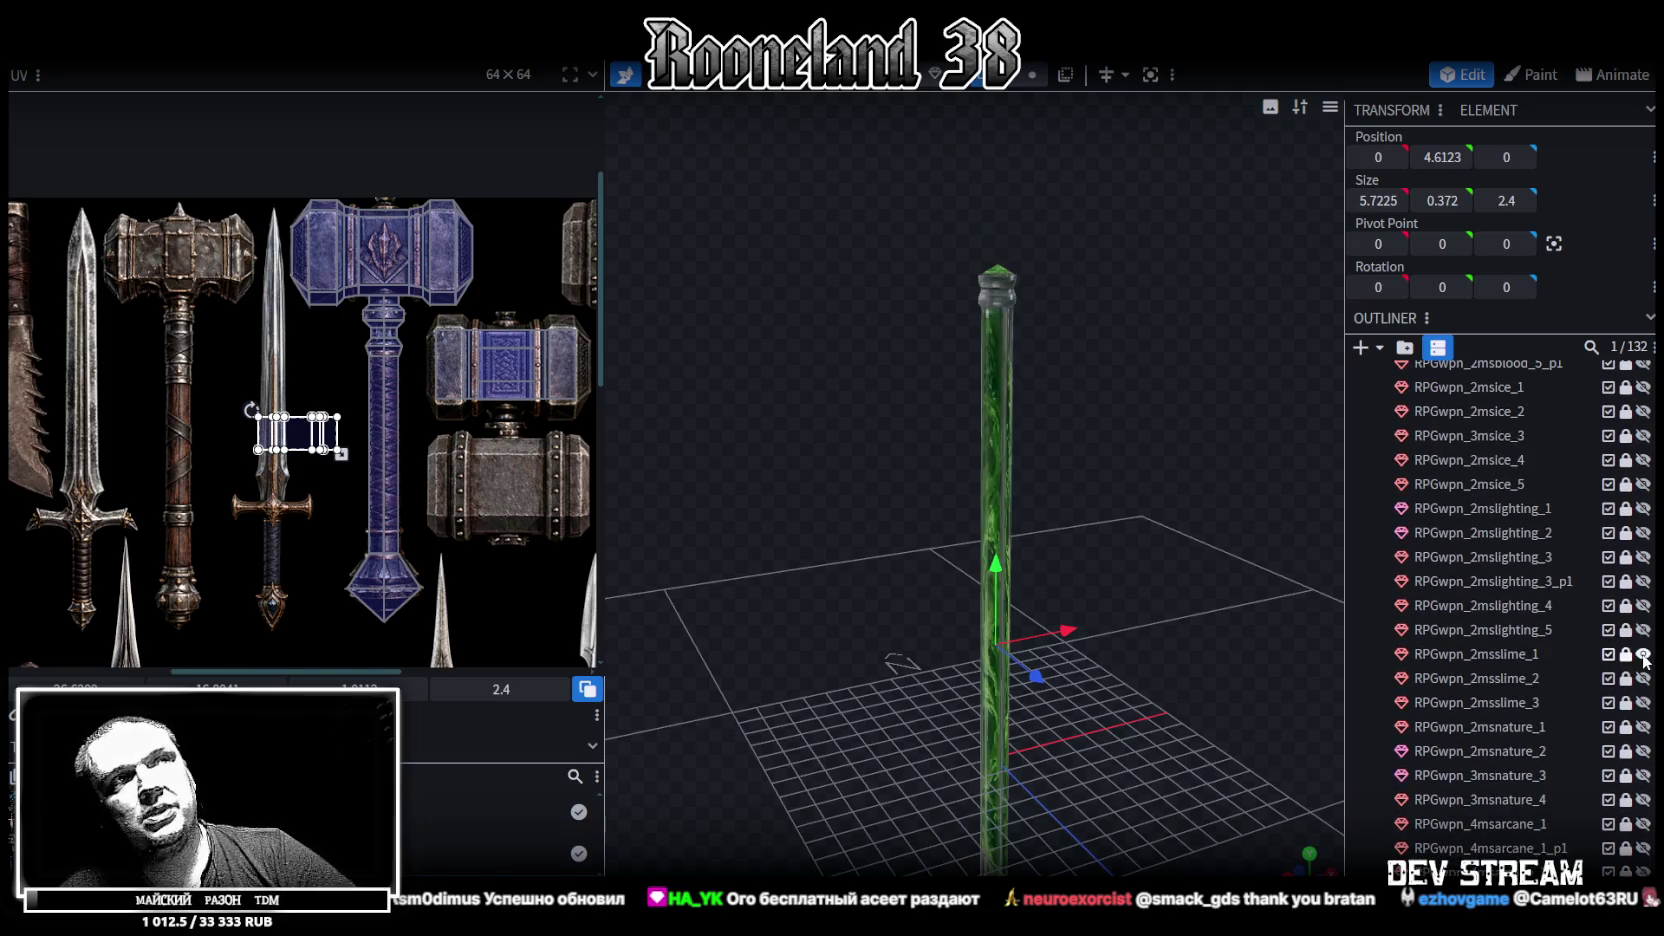
pyautogui.click(1643, 654)
pyautogui.click(1643, 678)
pyautogui.click(1643, 678)
pyautogui.click(1643, 702)
pyautogui.moveTo(715, 430)
pyautogui.mouseDown()
pyautogui.moveTo(738, 595)
pyautogui.moveTo(838, 502)
pyautogui.moveTo(1333, 597)
pyautogui.mouseUp()
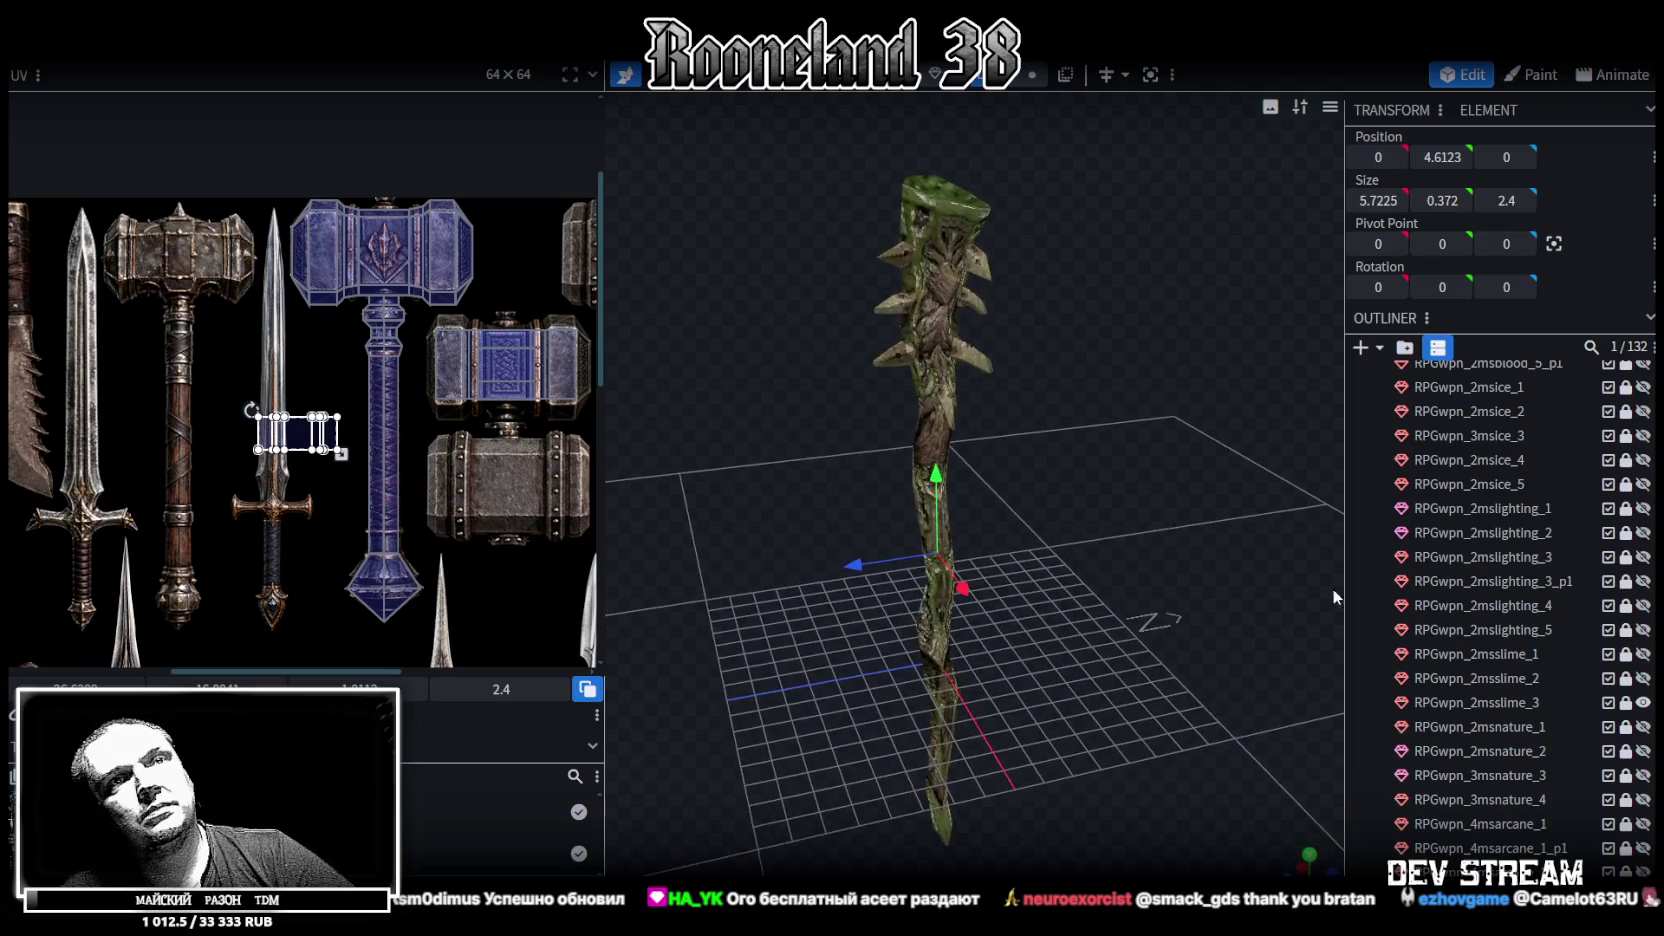
pyautogui.click(1643, 702)
pyautogui.scroll(10, 1400, 690)
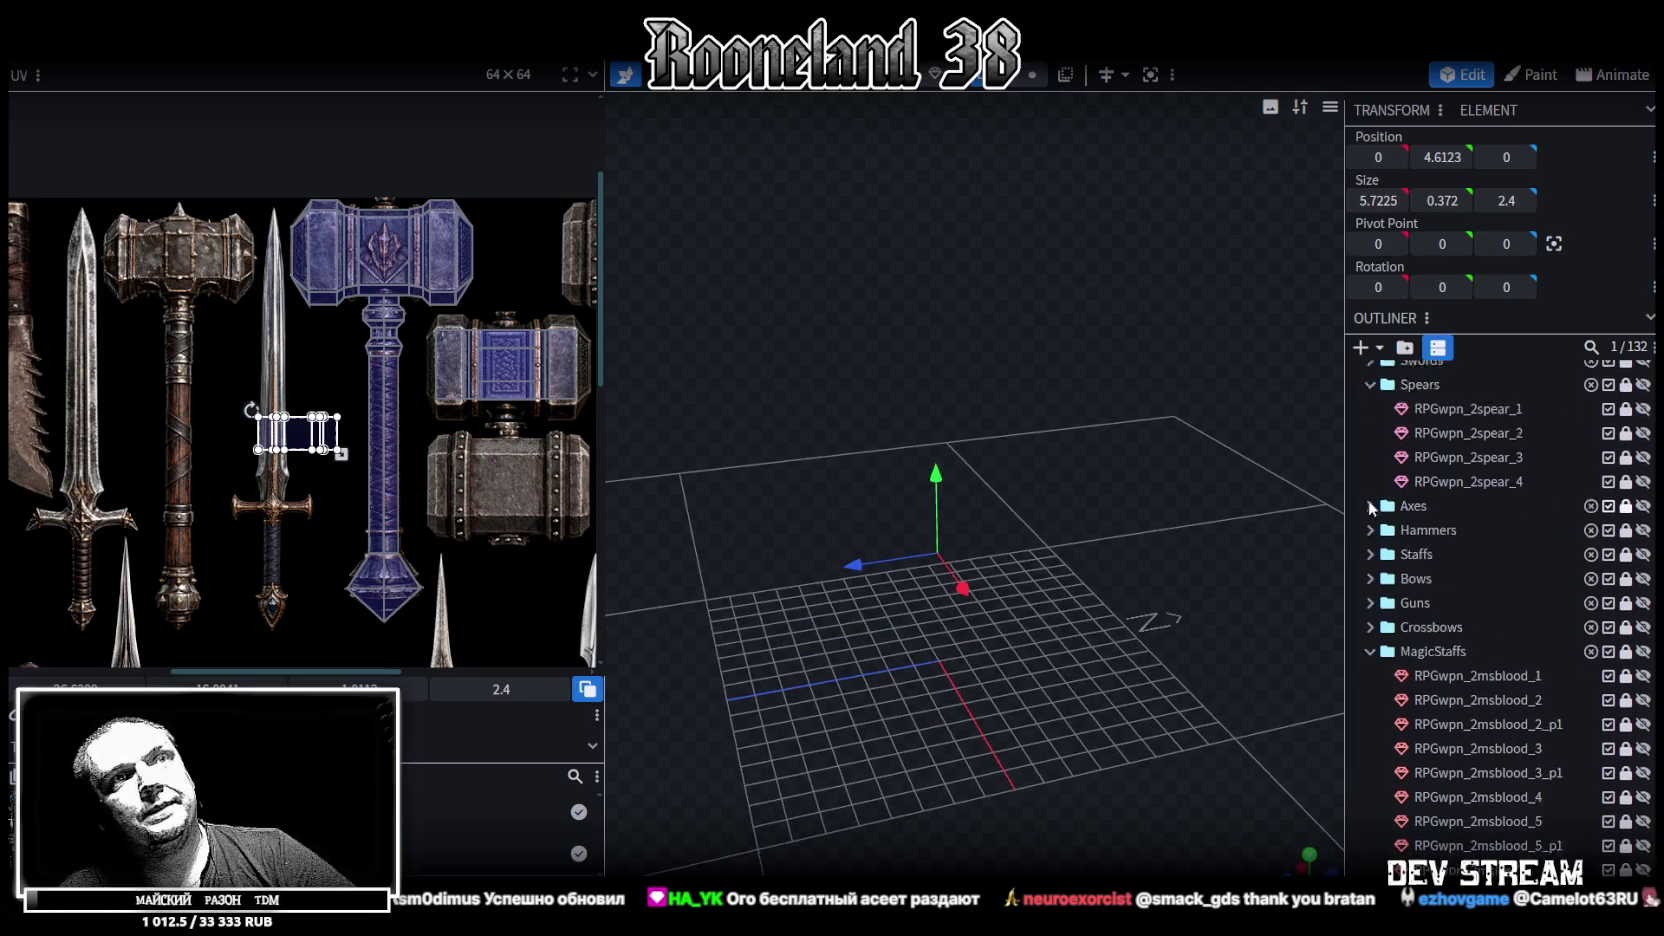
pyautogui.scroll(2, 1380, 688)
pyautogui.click(1371, 689)
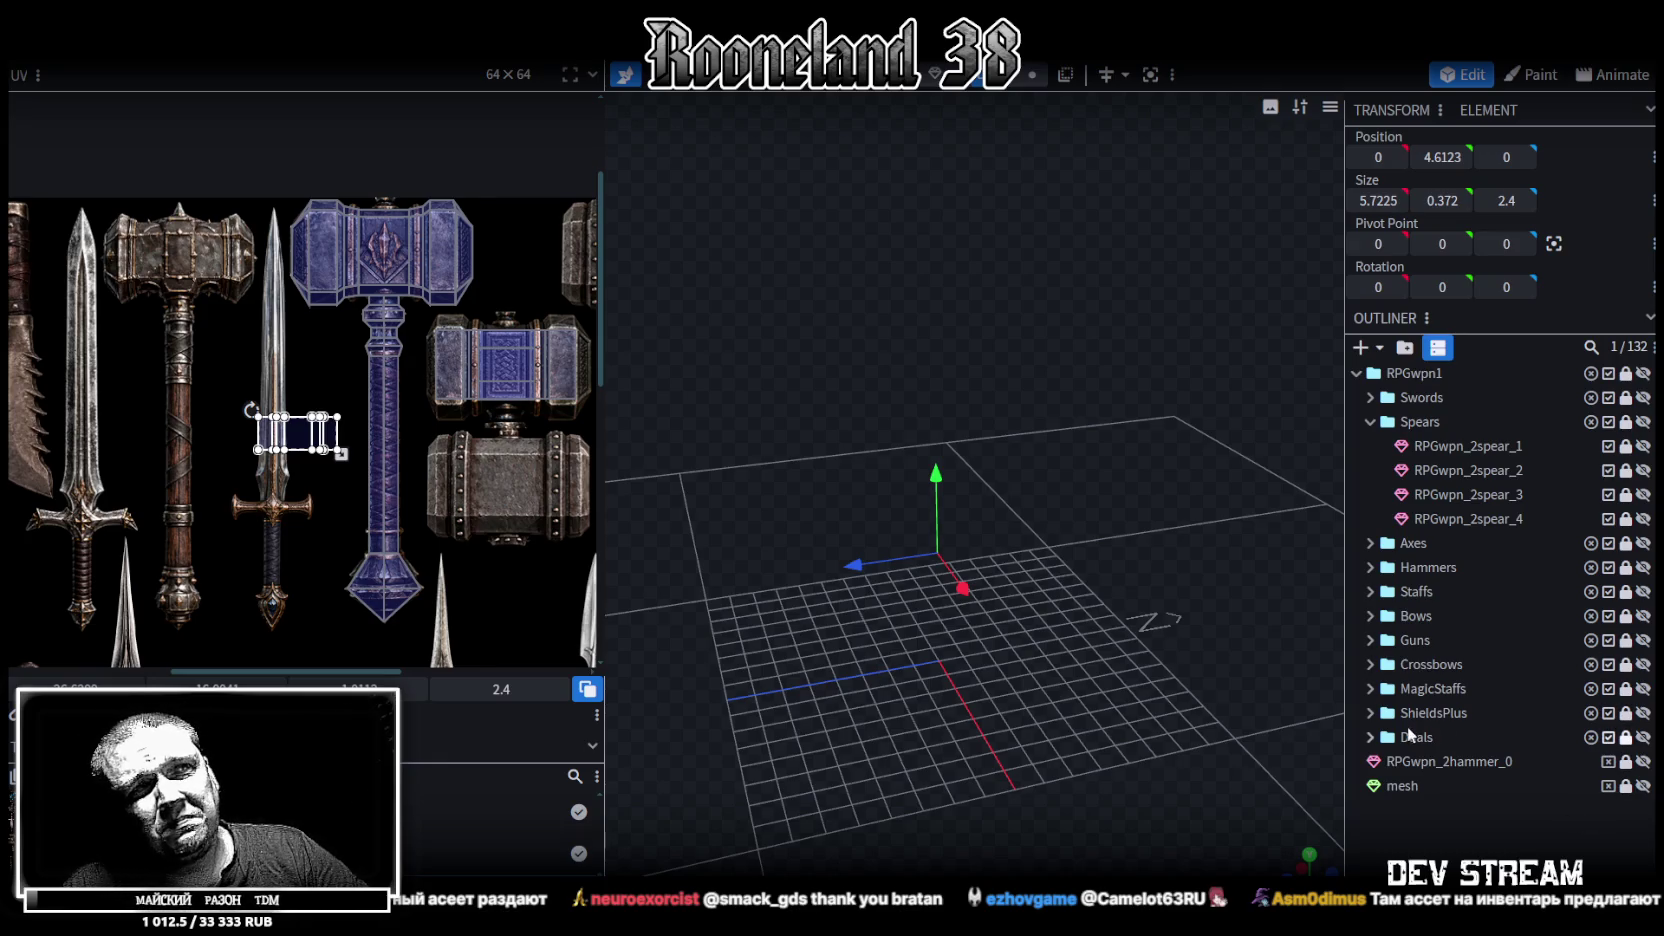
# Collapse MagicStaffs in the Outliner, revealing the Duals folder's RPGwpn_Dual models
pyautogui.click(1370, 737)
# Show the hammer mesh again and move the head face's UV onto the blue hammer-head pattern
pyautogui.scroll(-5, 1520, 710)
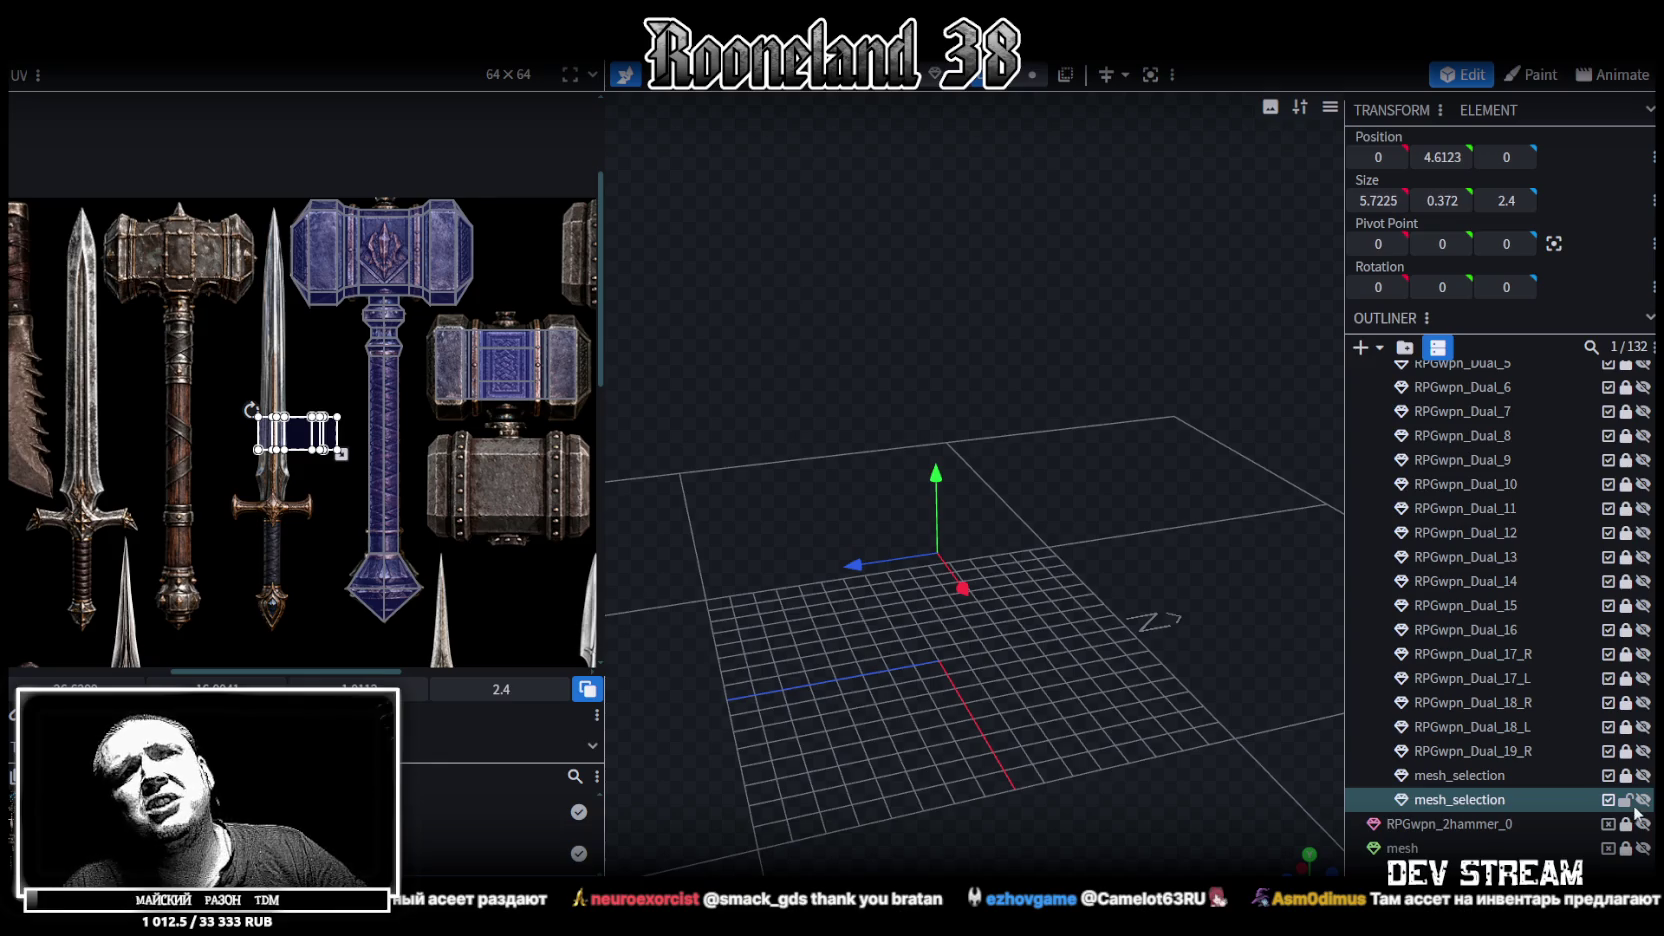
pyautogui.click(1645, 803)
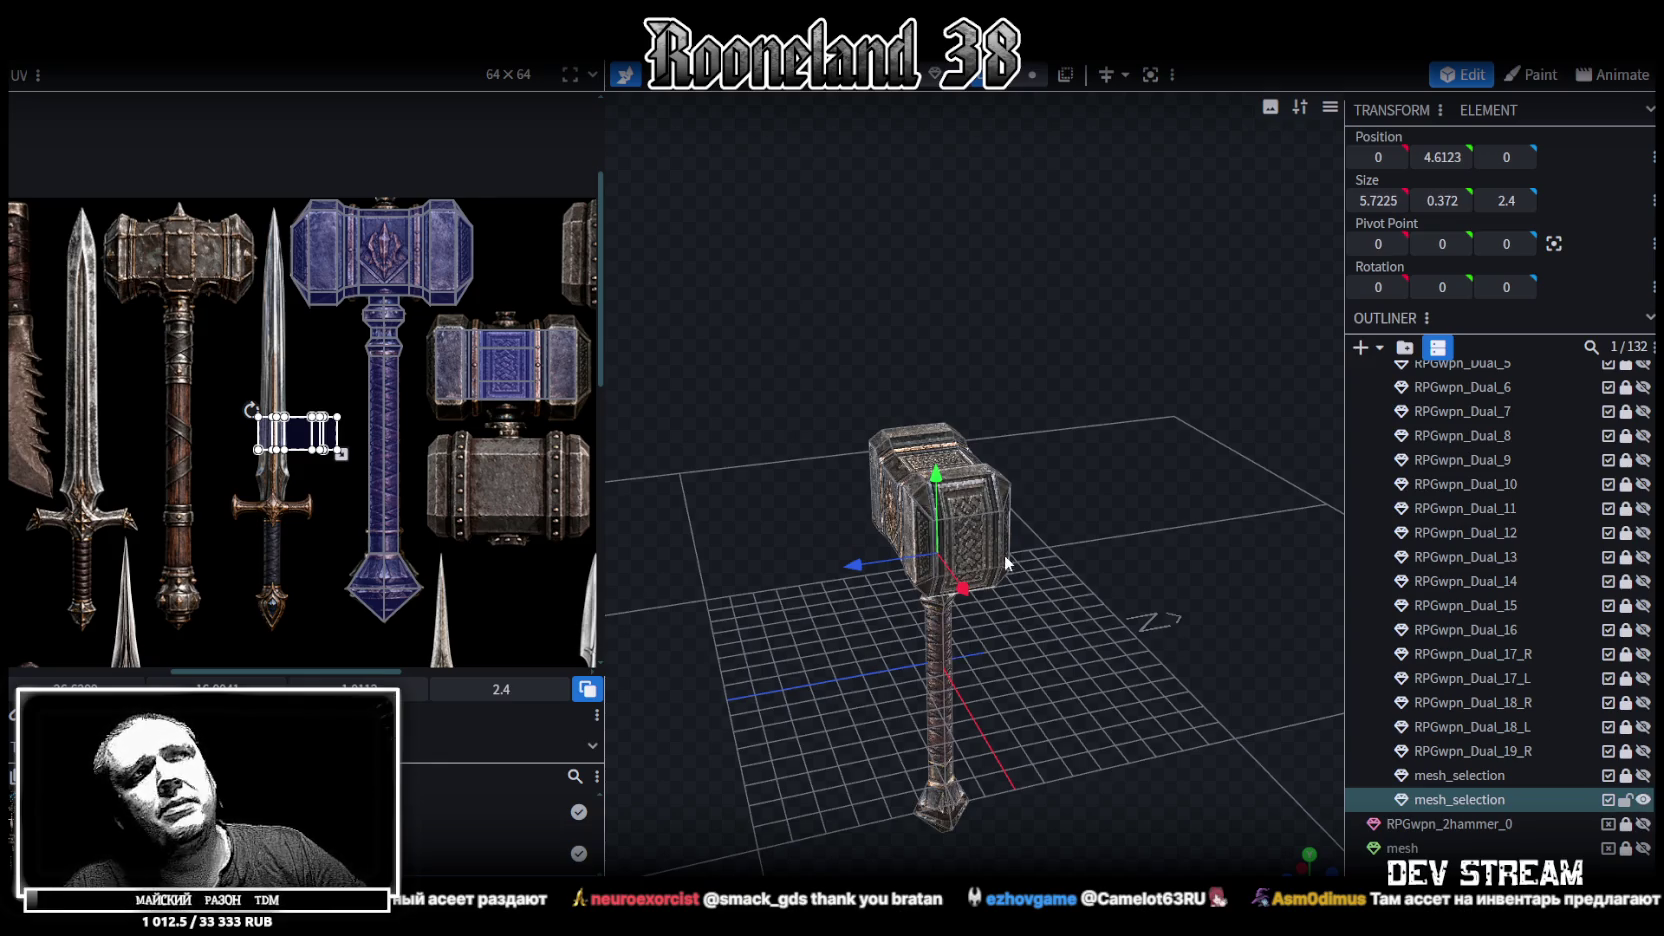
pyautogui.moveTo(1114, 464); pyautogui.dragTo(1103, 397)
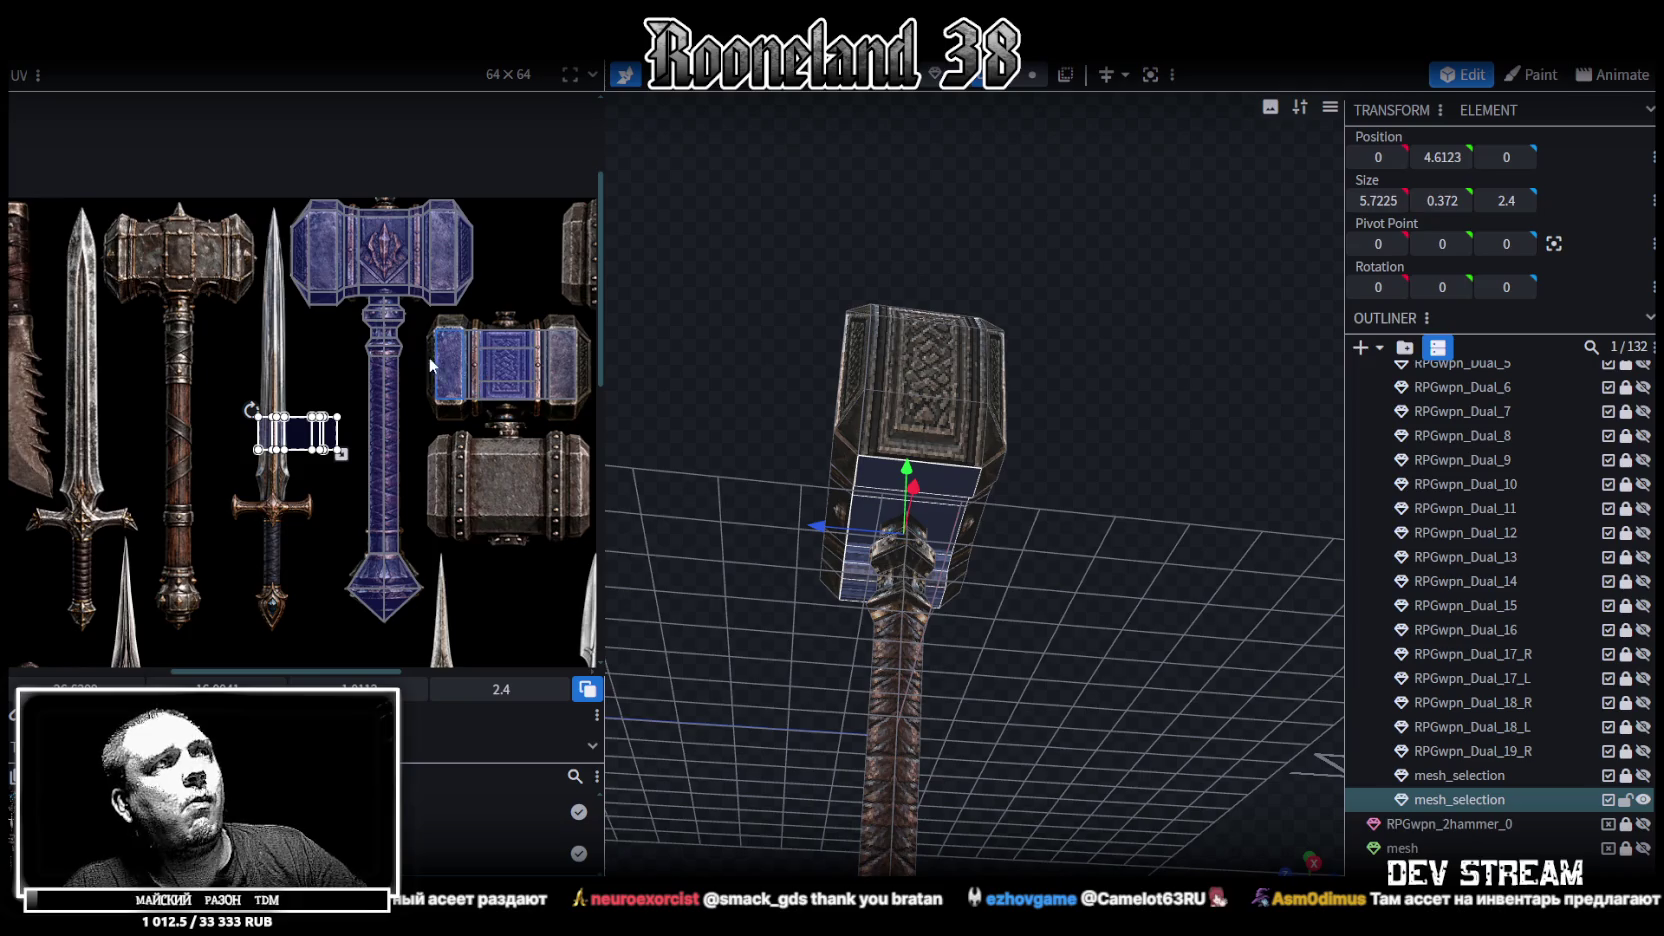
pyautogui.moveTo(435, 364); pyautogui.dragTo(386, 364, button='middle')
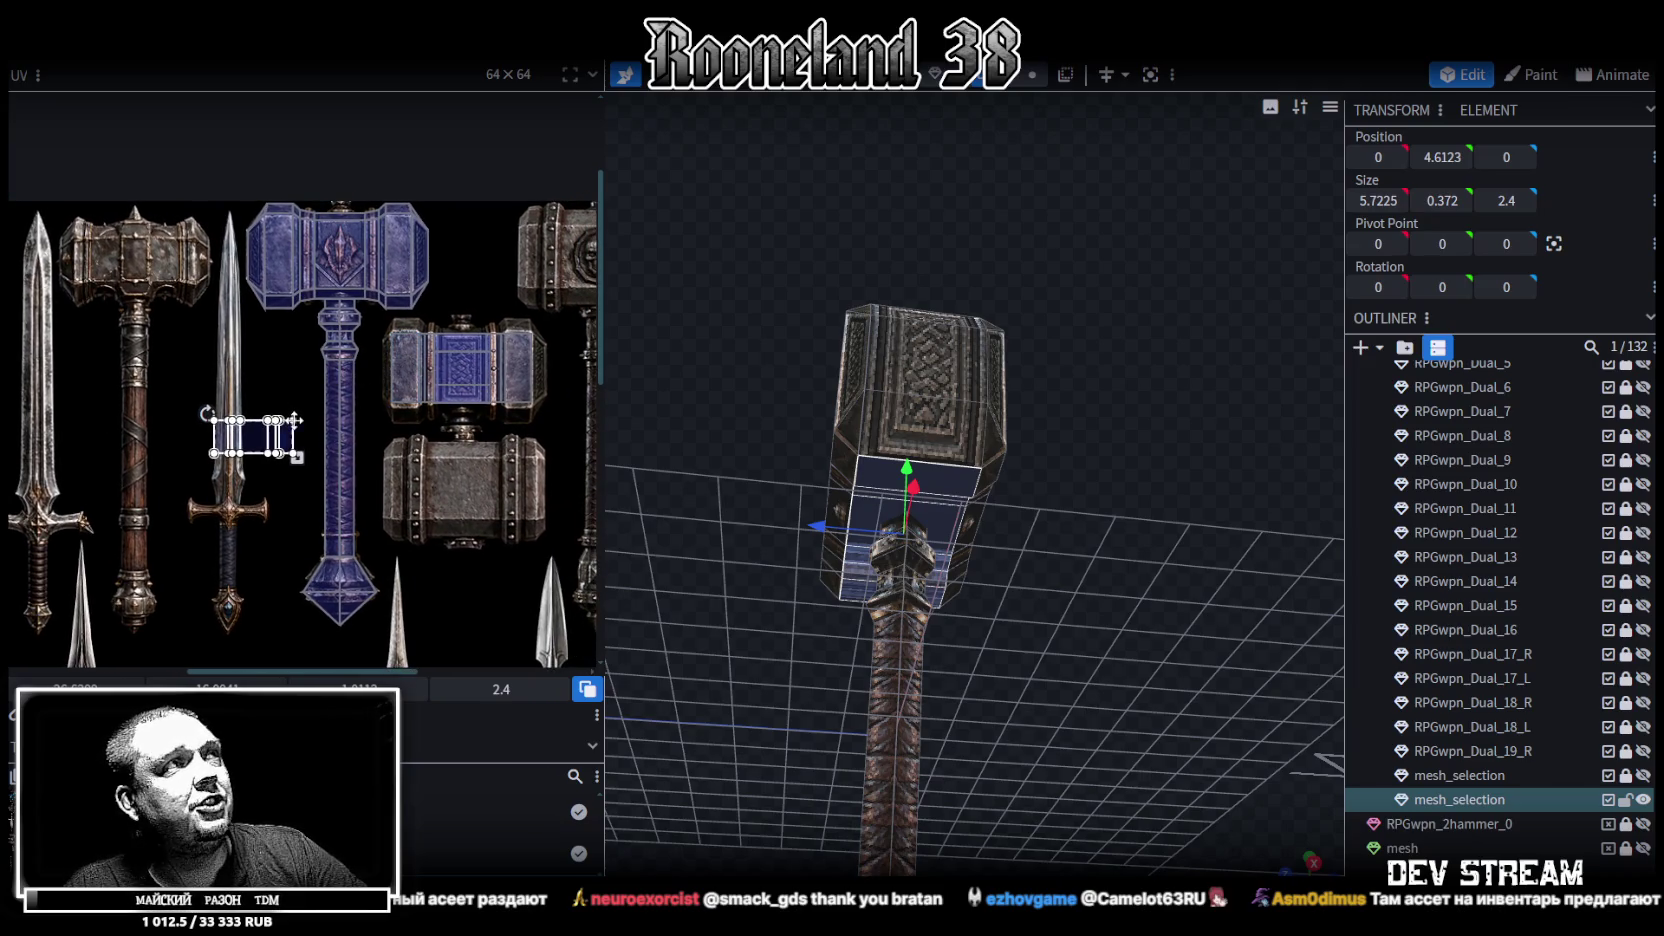
pyautogui.moveTo(258, 438); pyautogui.dragTo(386, 356)
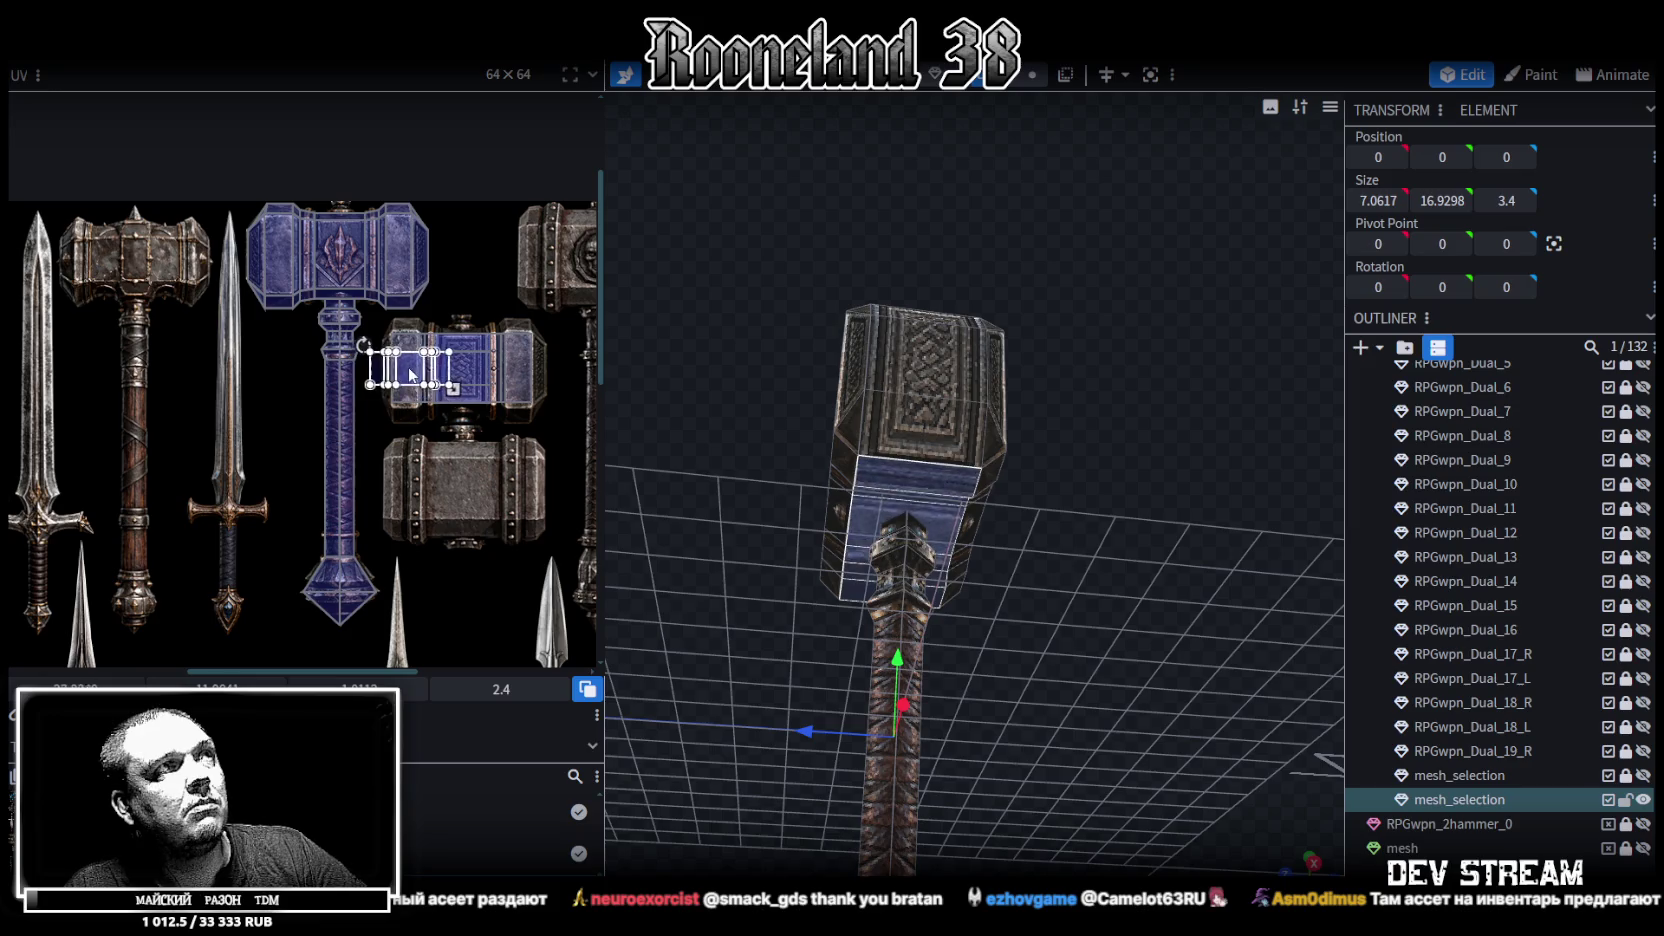
pyautogui.scroll(2, 386, 356)
pyautogui.scroll(2, 386, 356)
pyautogui.moveTo(422, 384); pyautogui.dragTo(491, 339)
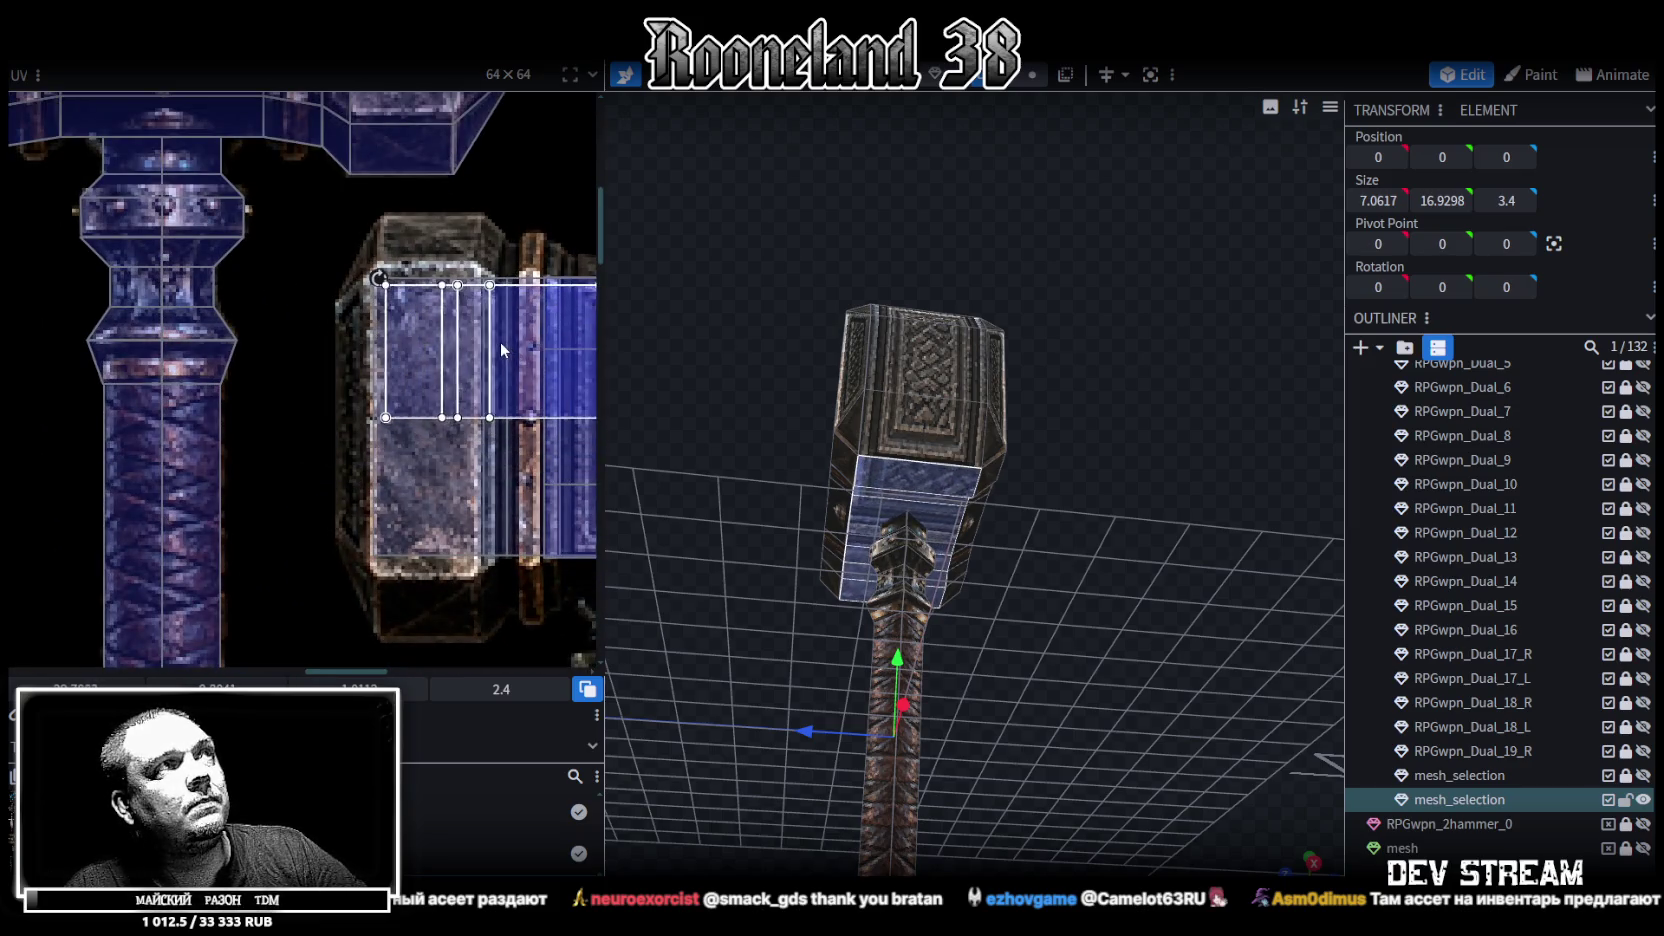
pyautogui.scroll(1, 491, 339)
pyautogui.moveTo(491, 339); pyautogui.dragTo(326, 337, button='middle')
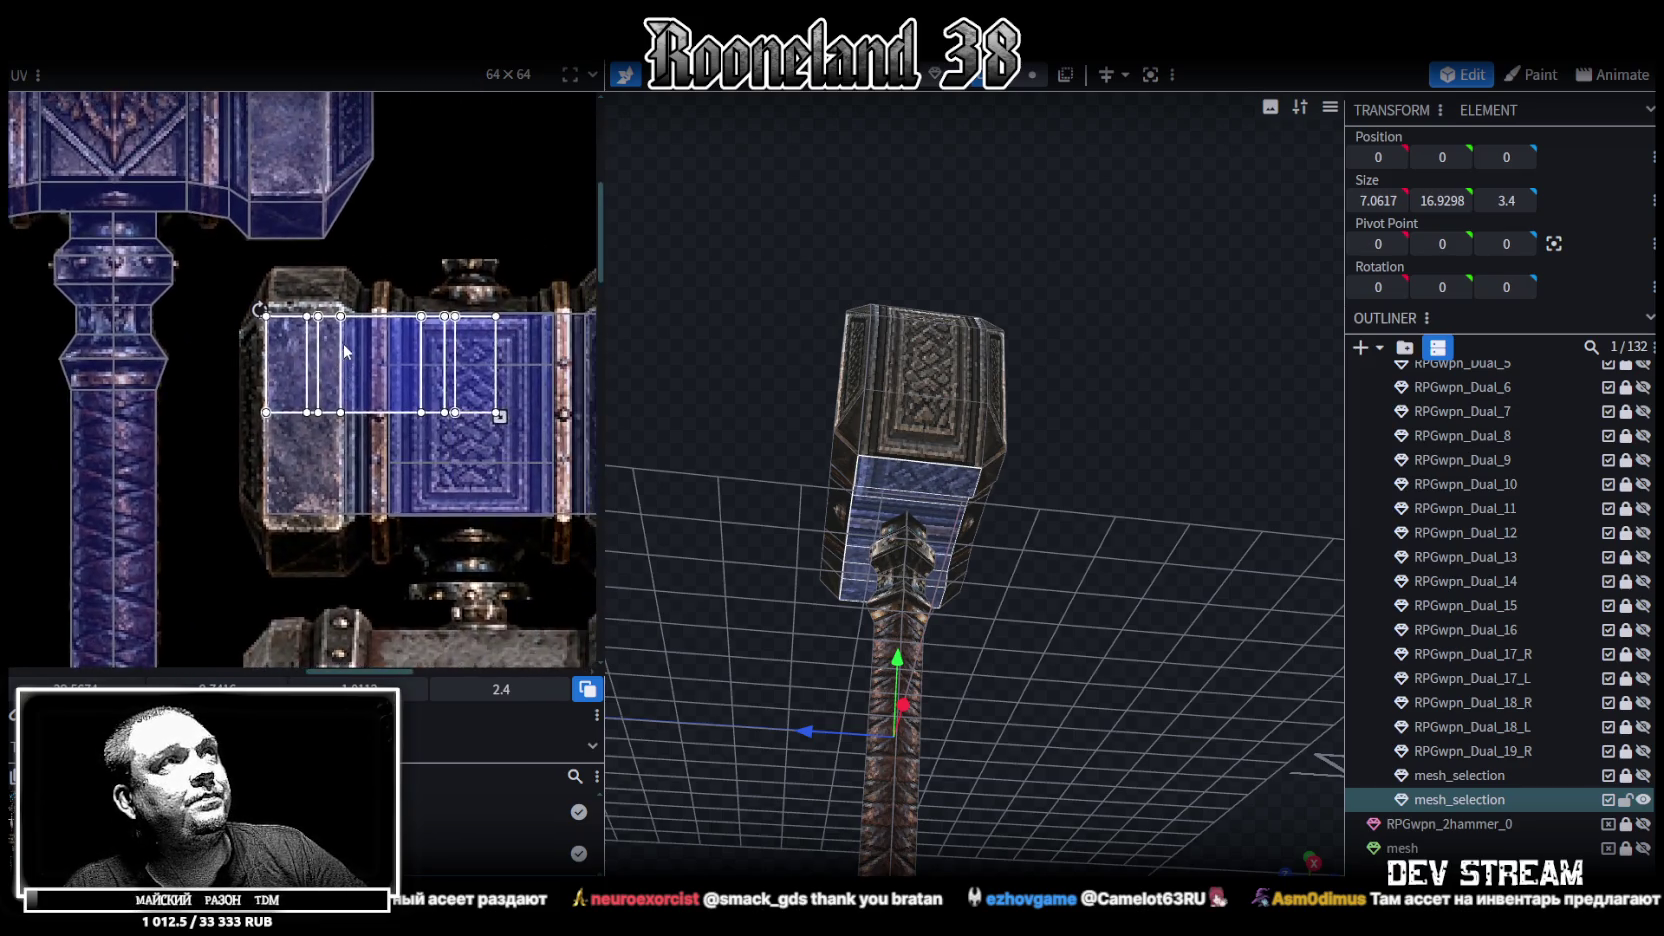
# Enlarge the head faces' UV box and drag it down onto the lower hammer-head patch
pyautogui.scroll(-1, 234, 328)
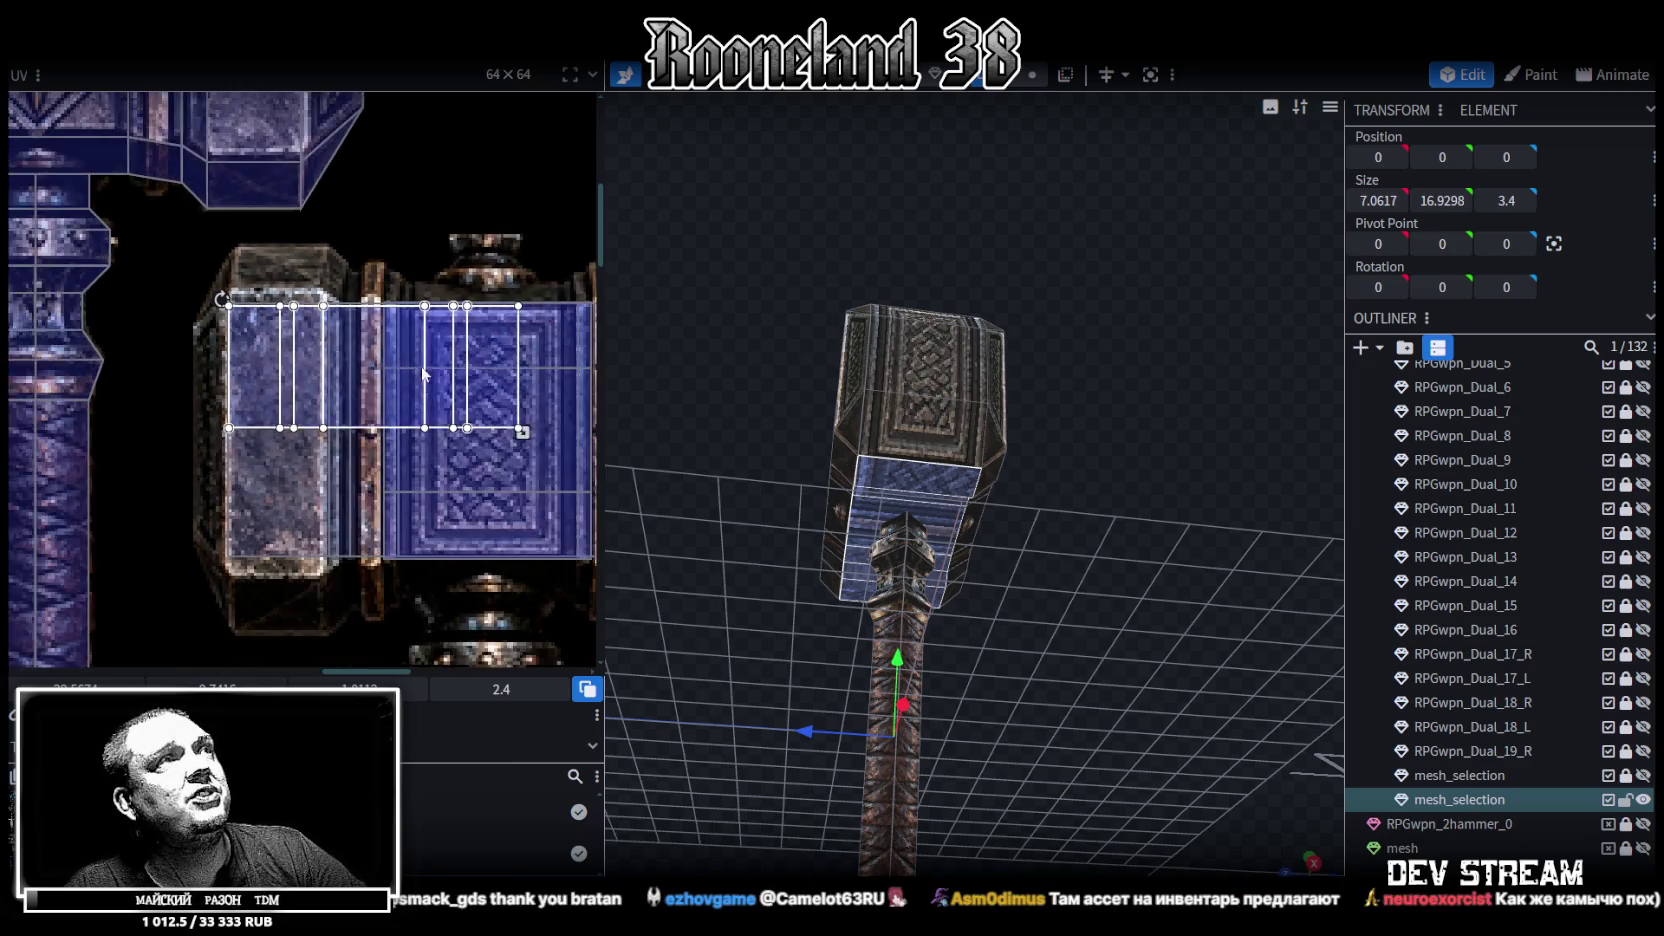
pyautogui.moveTo(234, 328); pyautogui.dragTo(163, 306, button='middle')
pyautogui.moveTo(202, 341); pyautogui.dragTo(428, 436)
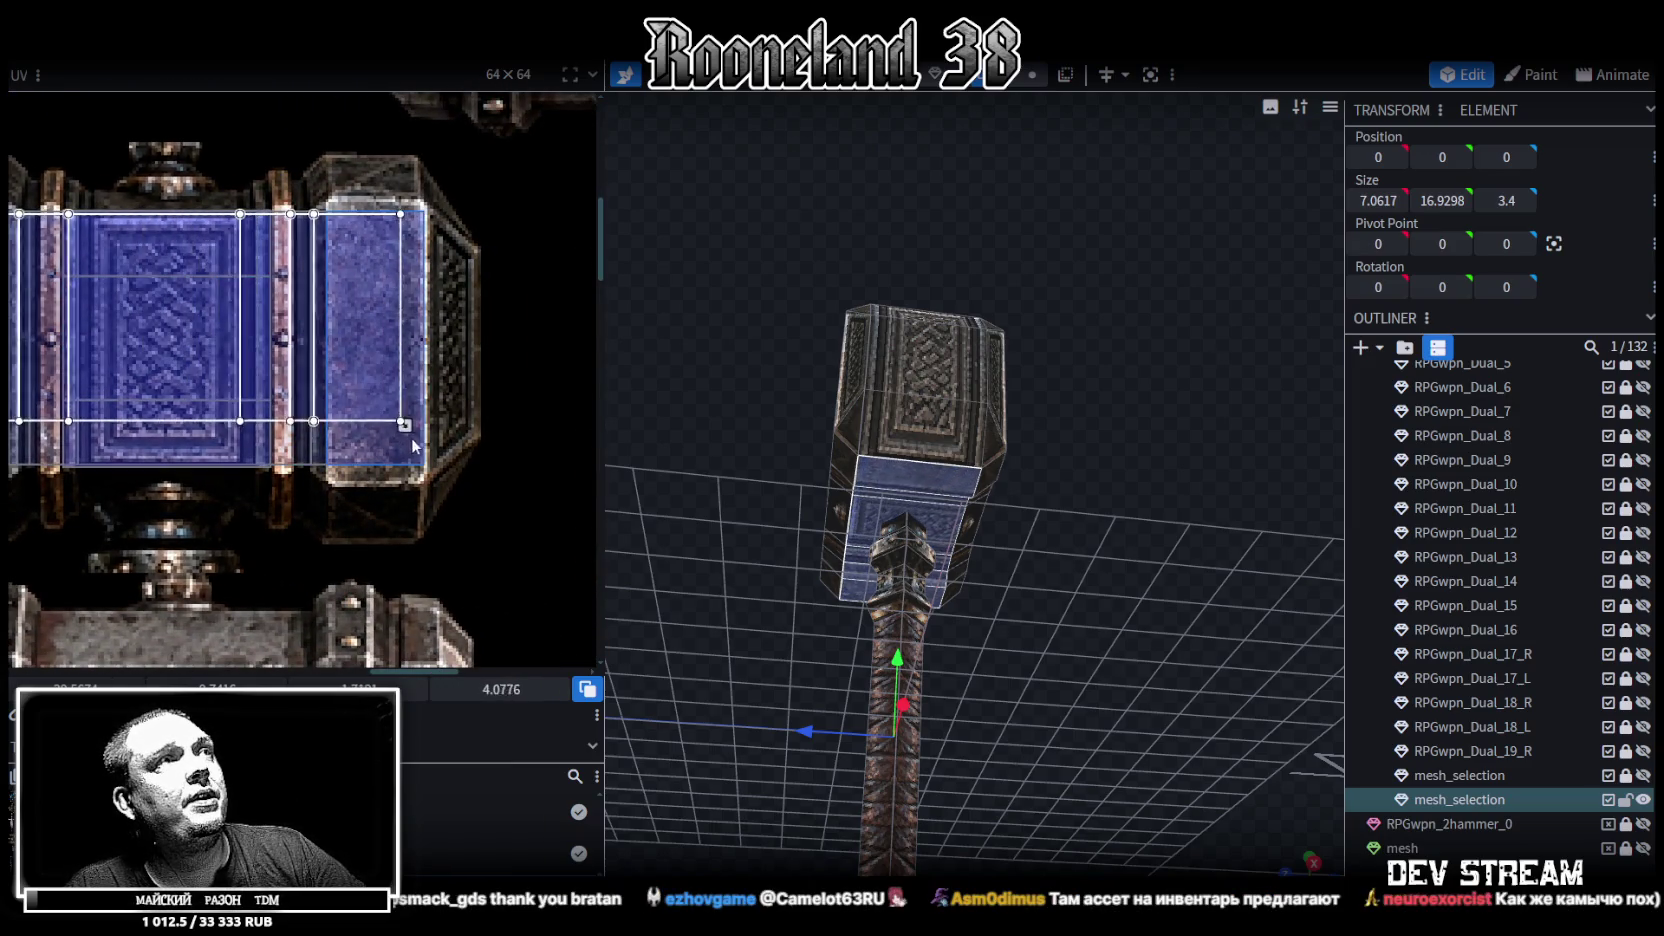
pyautogui.moveTo(433, 458); pyautogui.dragTo(434, 473)
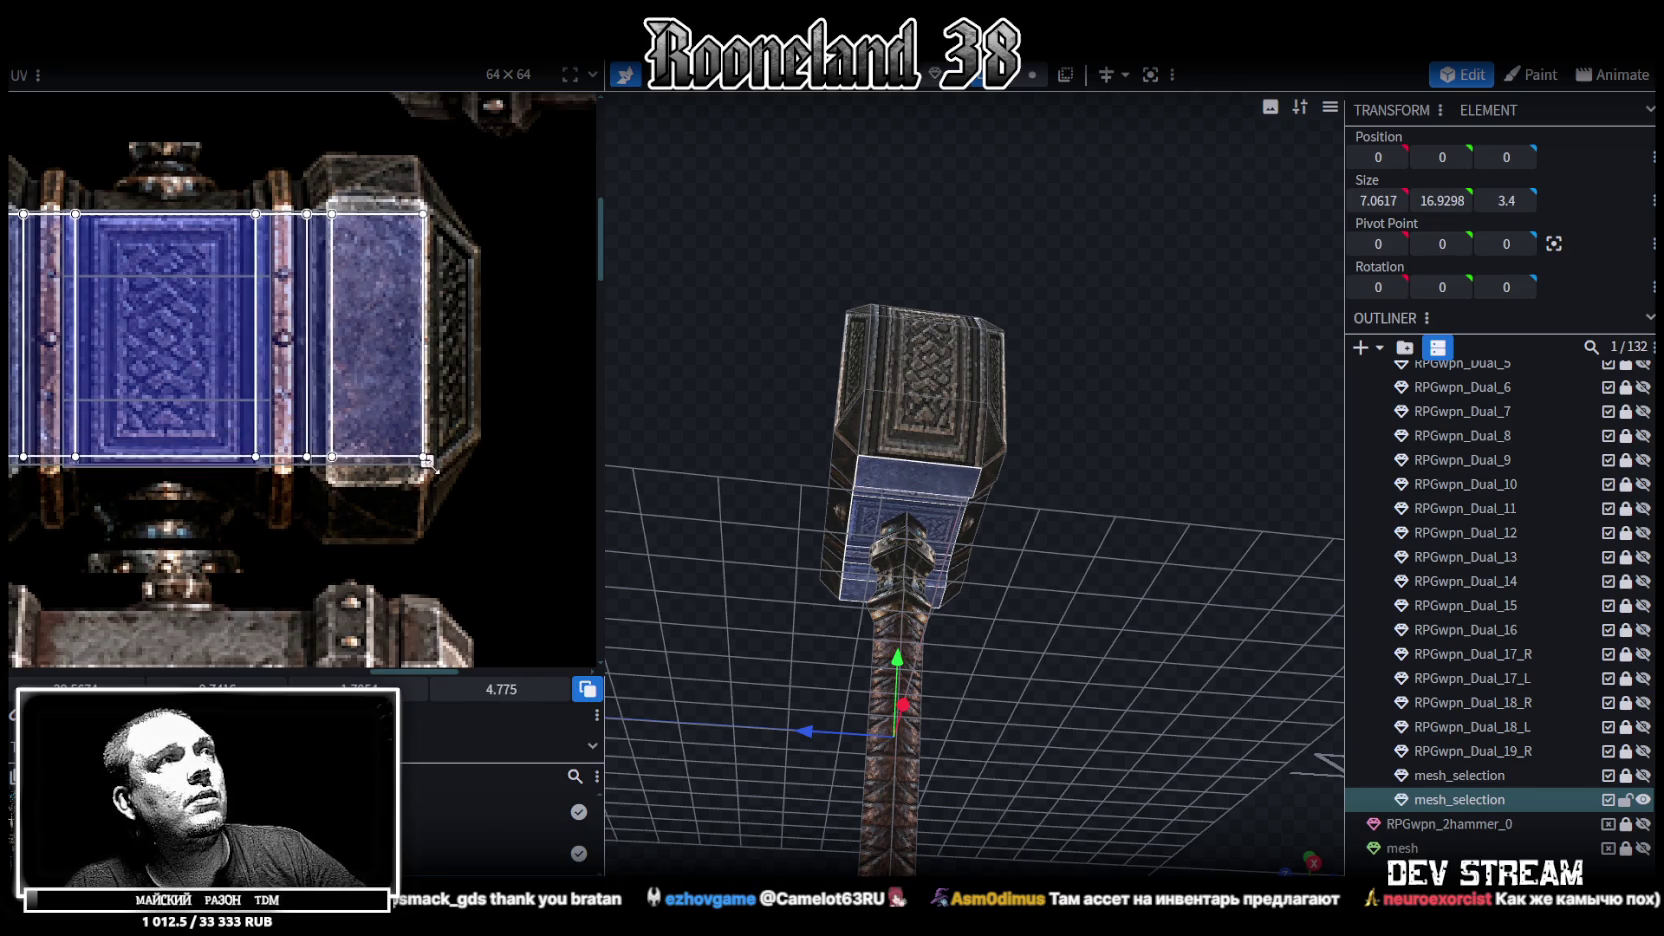
pyautogui.moveTo(680, 525); pyautogui.dragTo(942, 569)
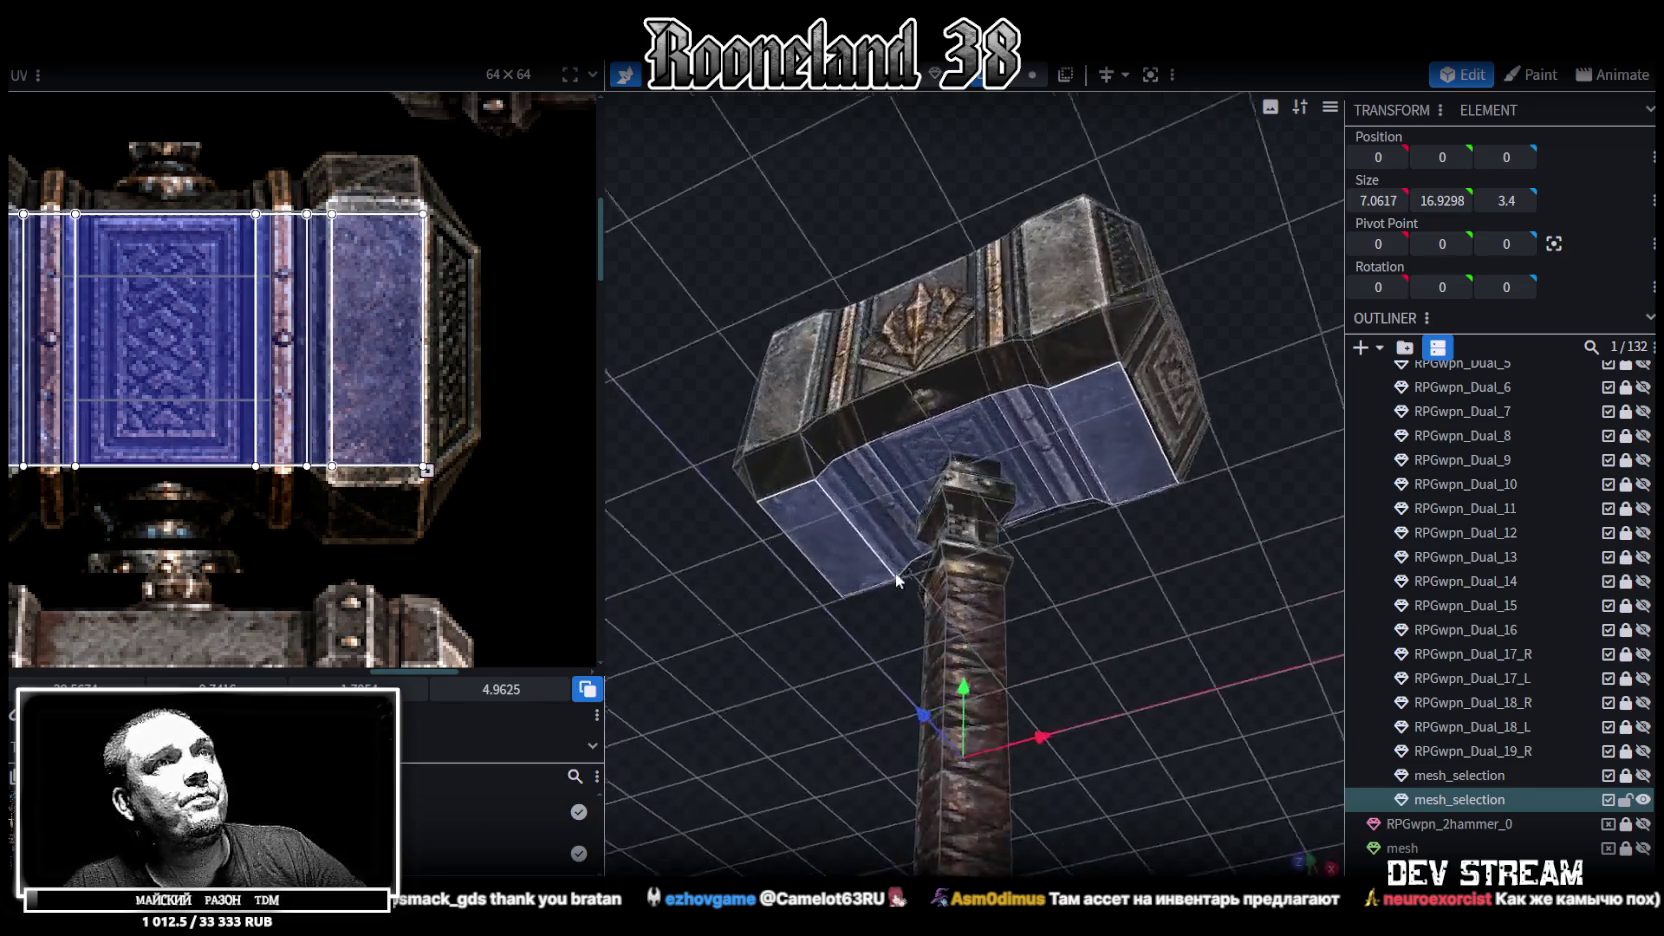
pyautogui.scroll(2, 406, 514)
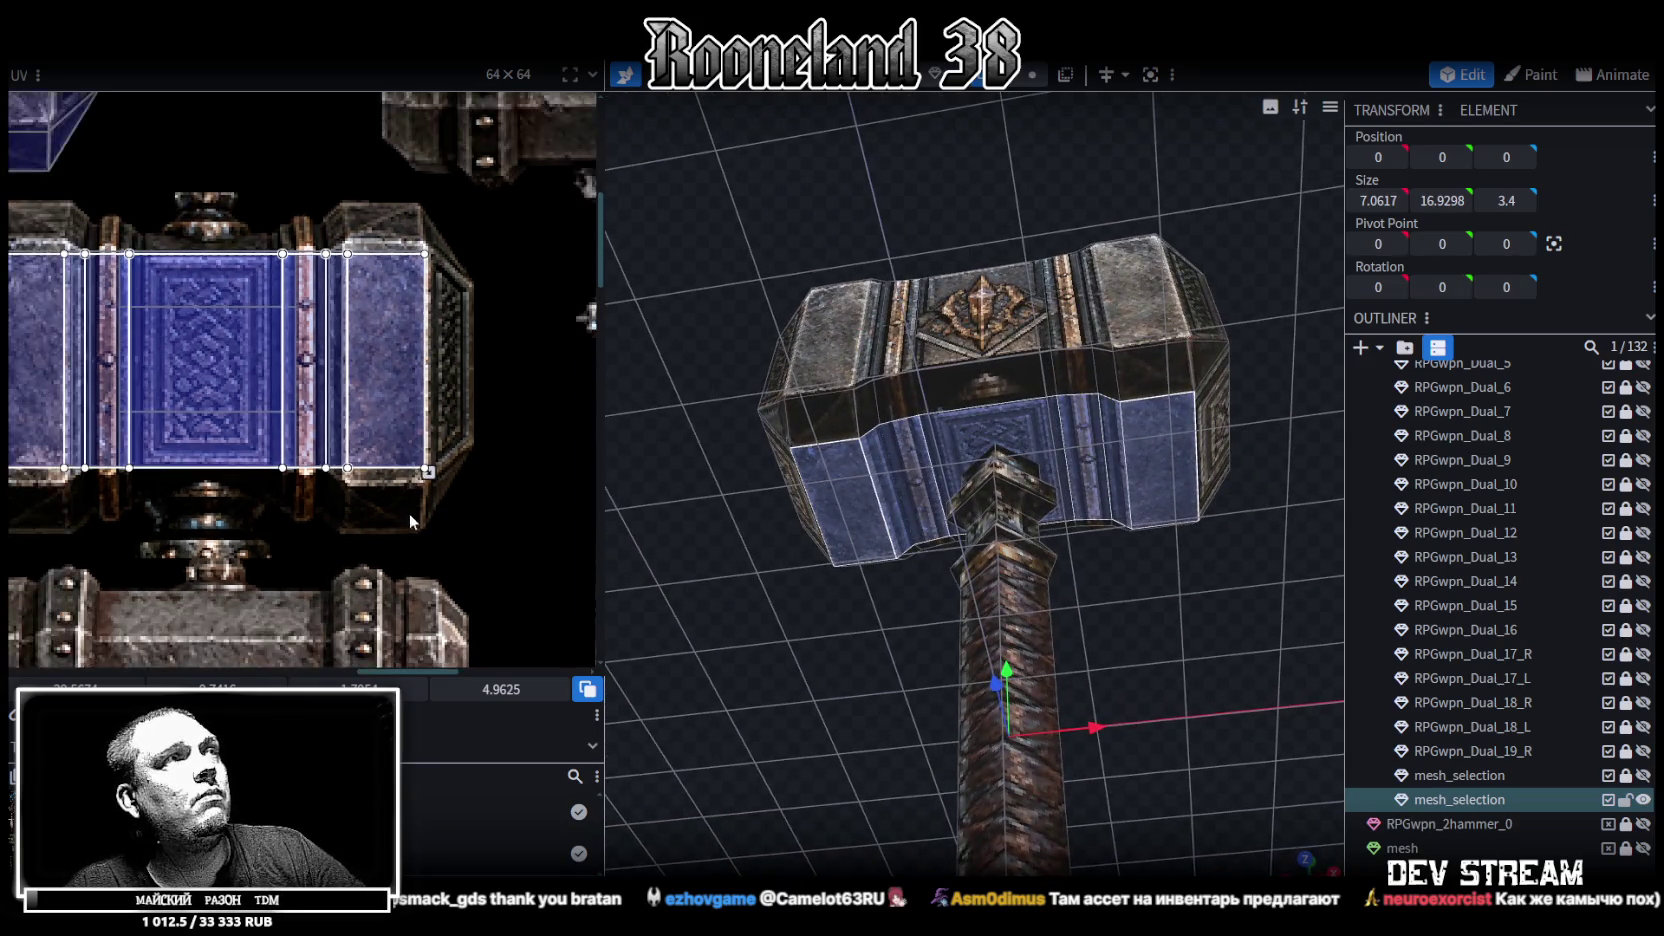
pyautogui.scroll(2, 474, 413)
pyautogui.moveTo(418, 305); pyautogui.dragTo(421, 533)
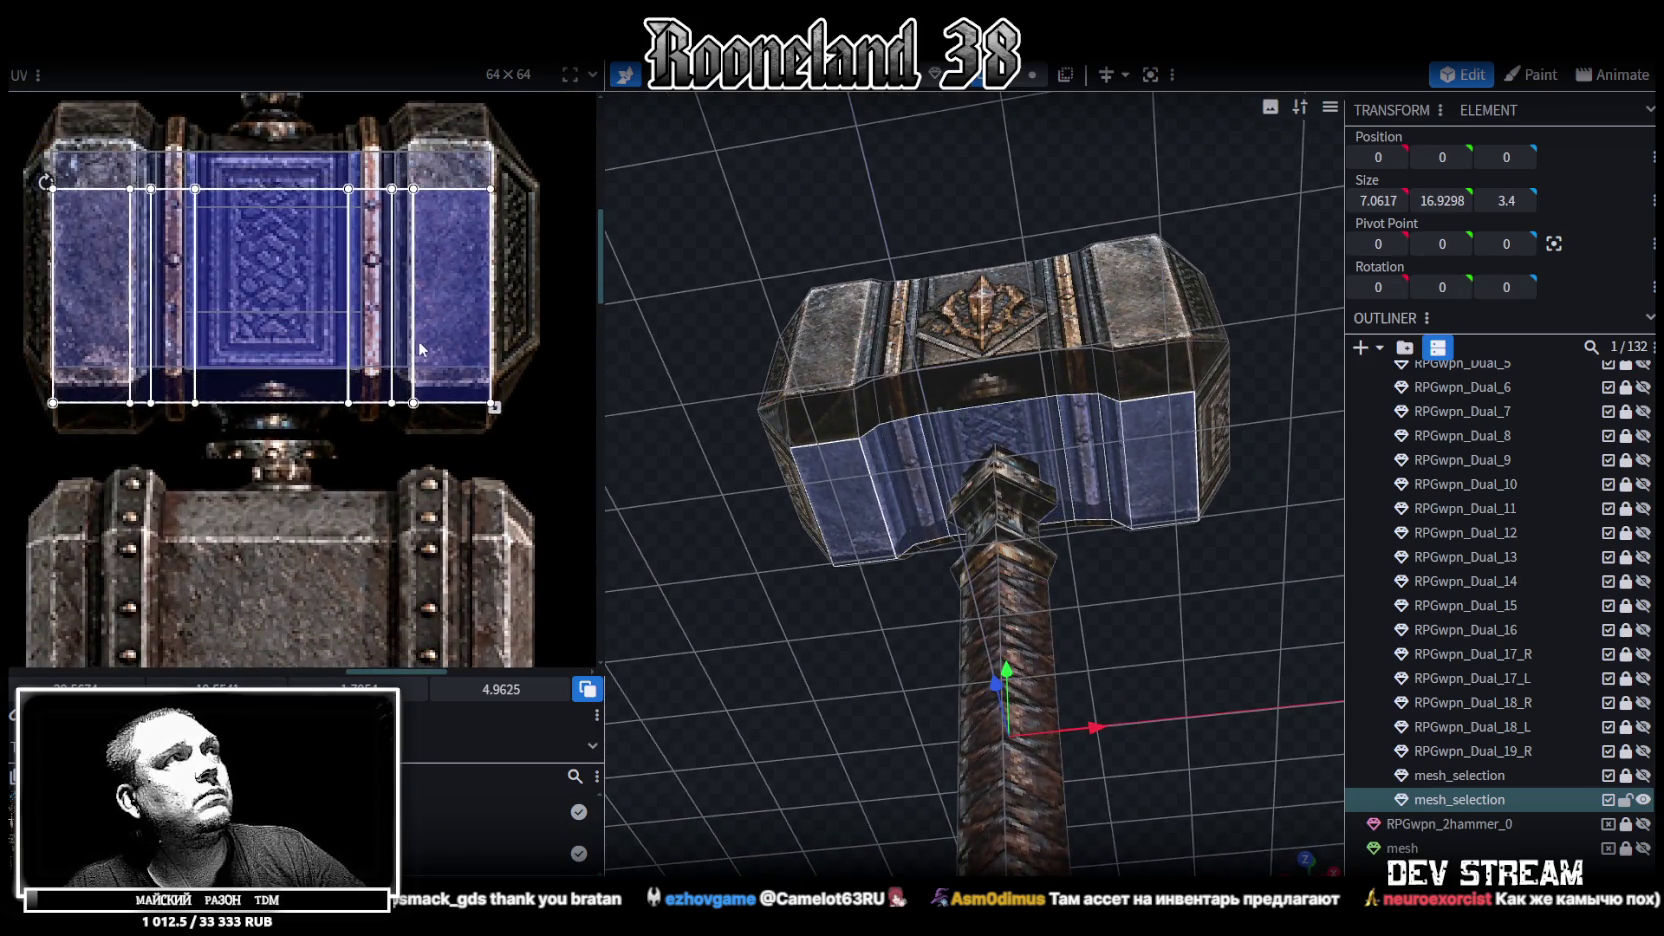
pyautogui.moveTo(421, 535); pyautogui.dragTo(421, 538)
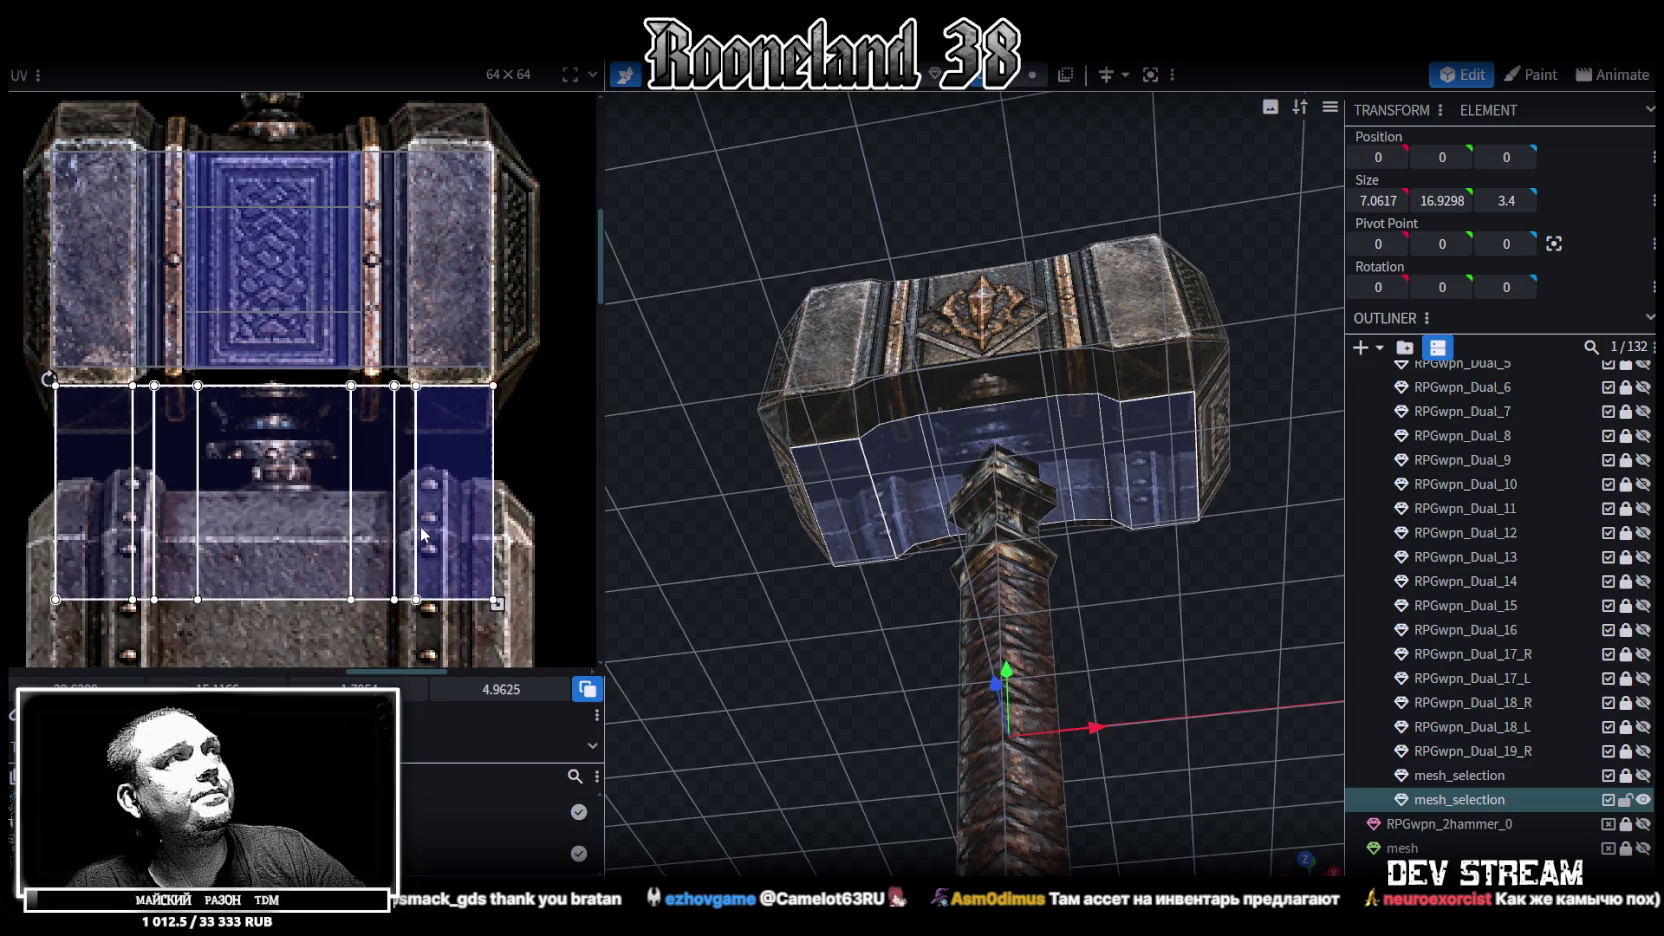
# Shrink the lower head faces' UV box into a thin strip
pyautogui.moveTo(497, 604); pyautogui.dragTo(487, 427)
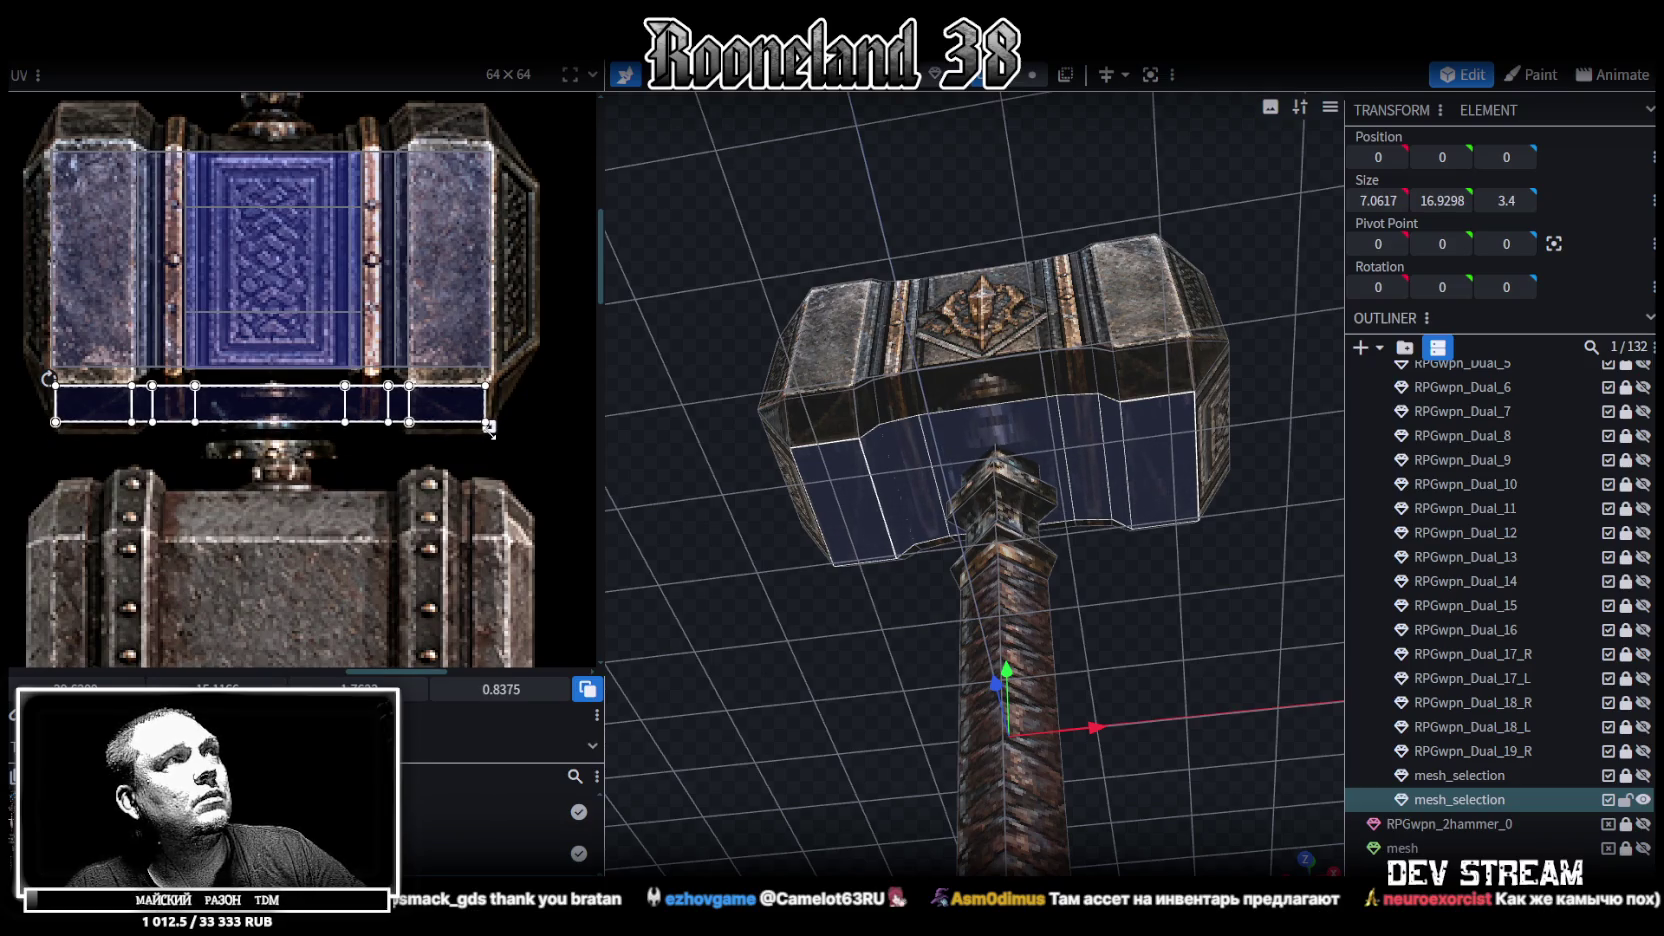
pyautogui.moveTo(792, 594); pyautogui.dragTo(815, 645)
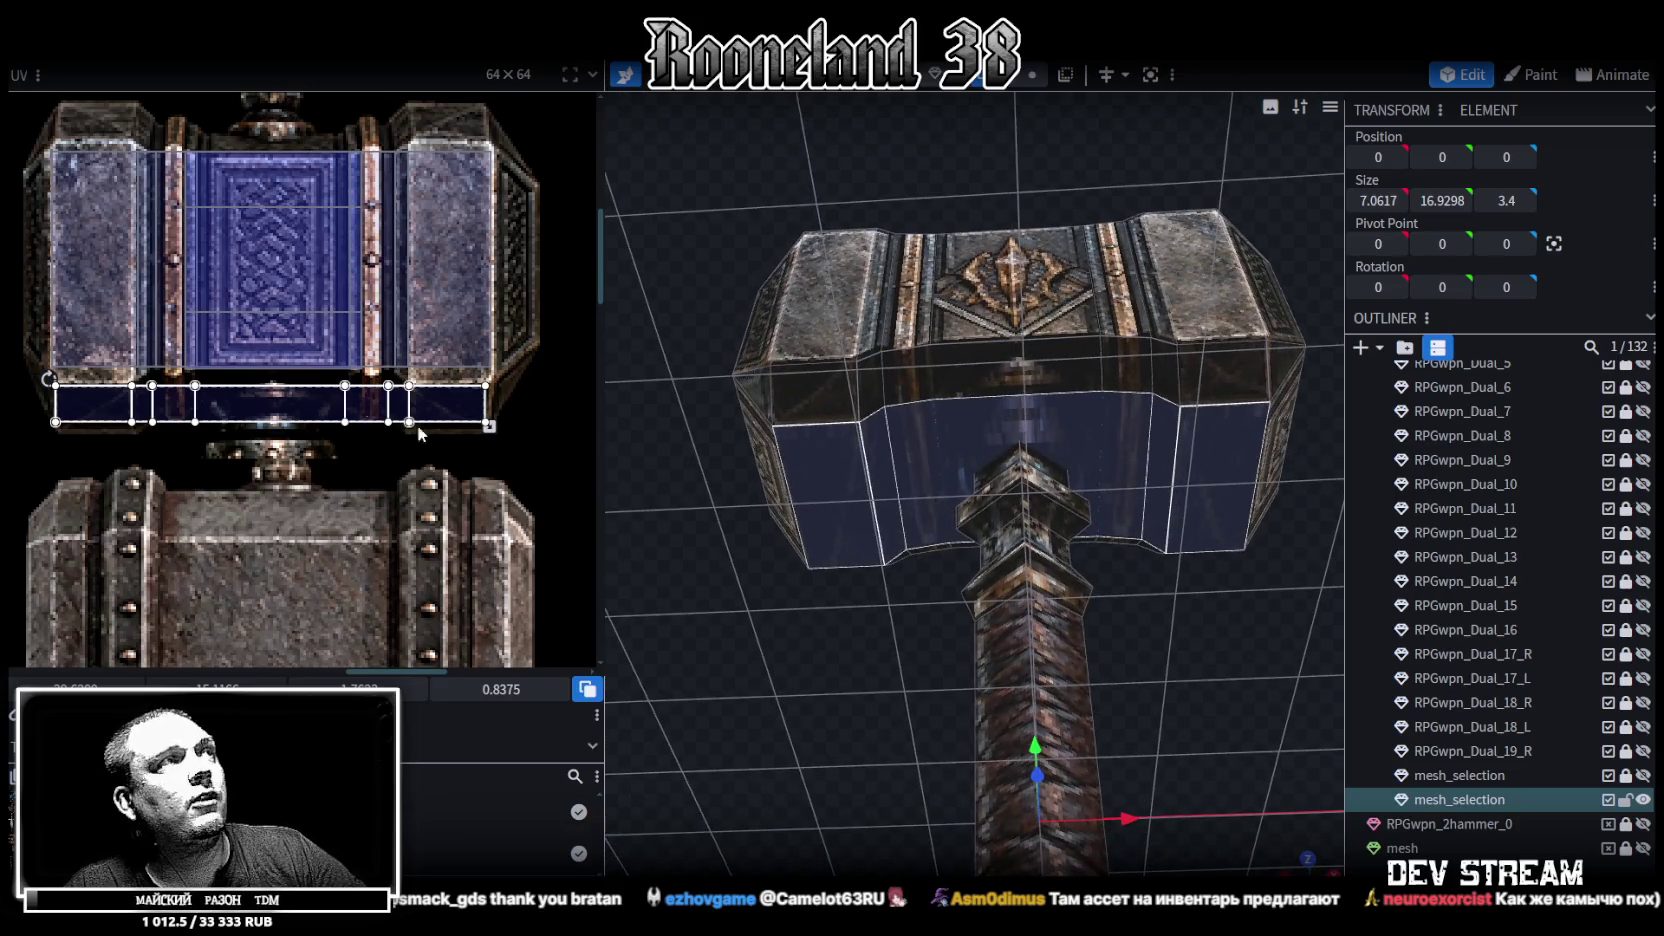
pyautogui.scroll(2, 117, 380)
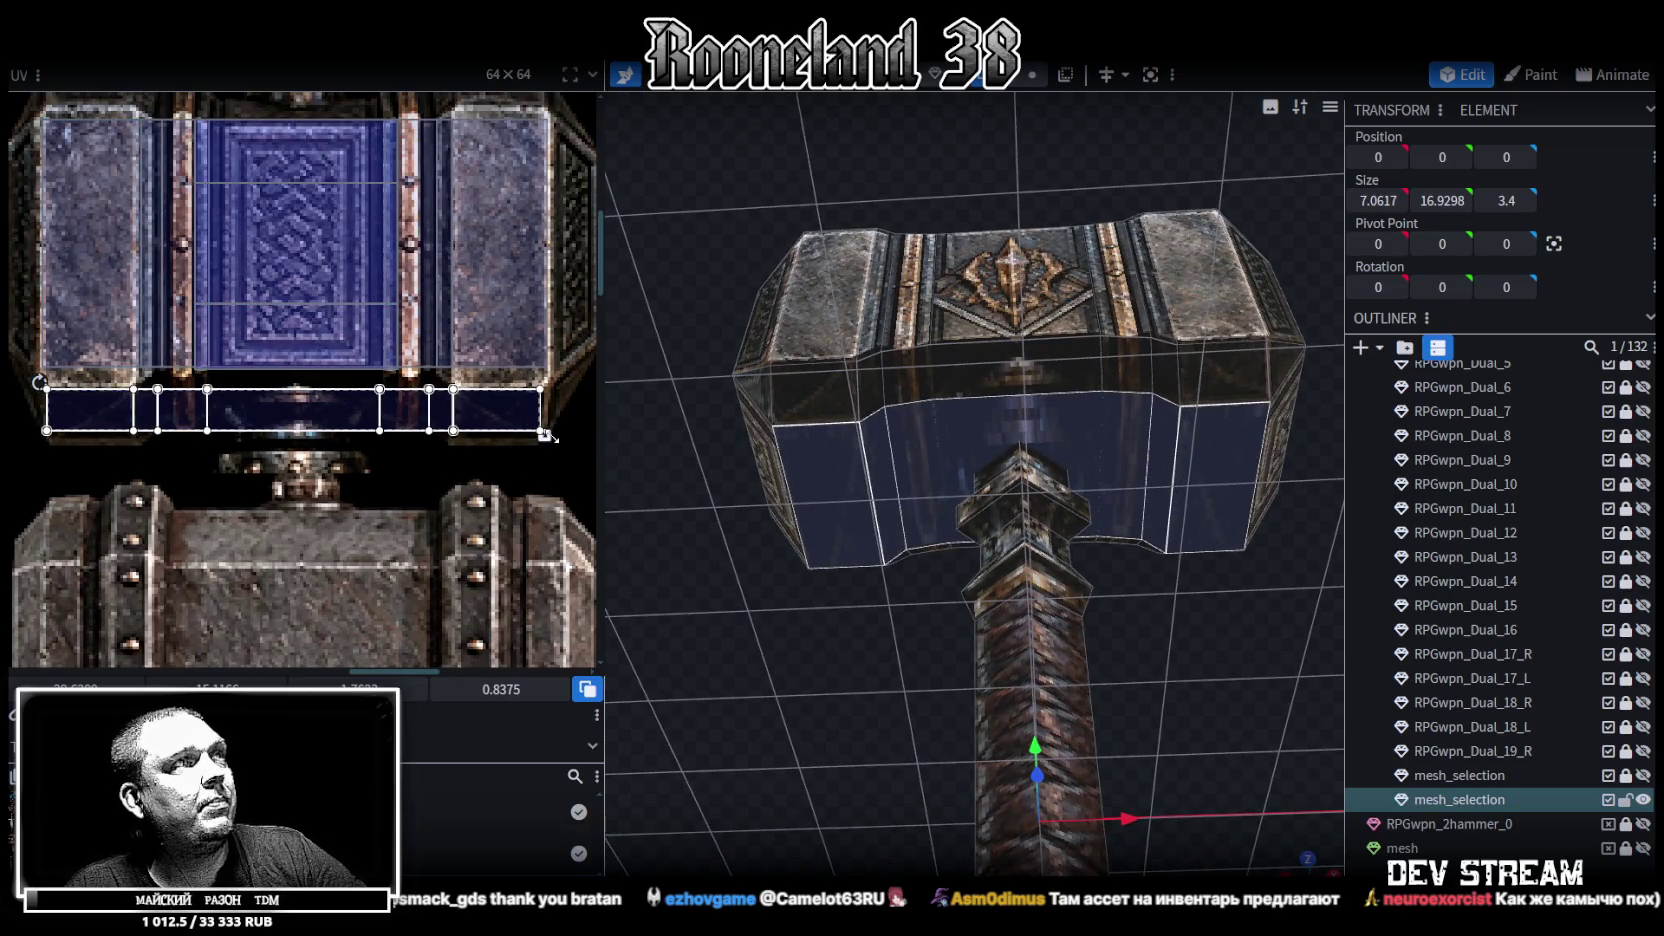
pyautogui.moveTo(546, 435); pyautogui.dragTo(547, 443)
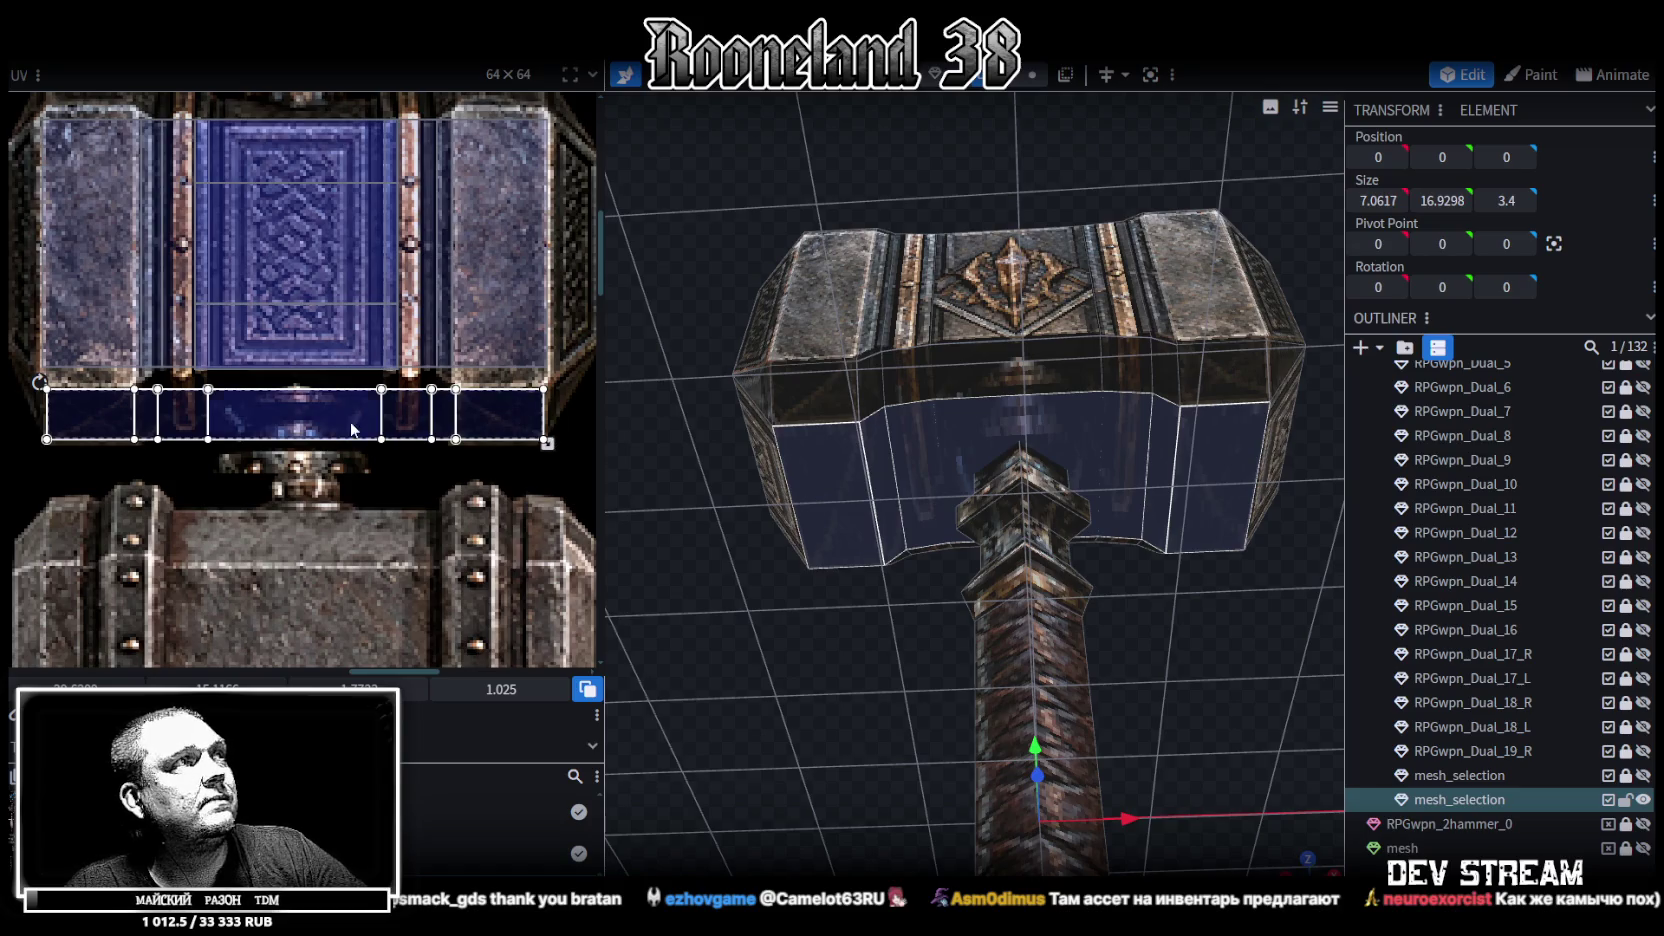
pyautogui.scroll(1, 370, 428)
pyautogui.scroll(1, 166, 398)
pyautogui.scroll(1, 309, 482)
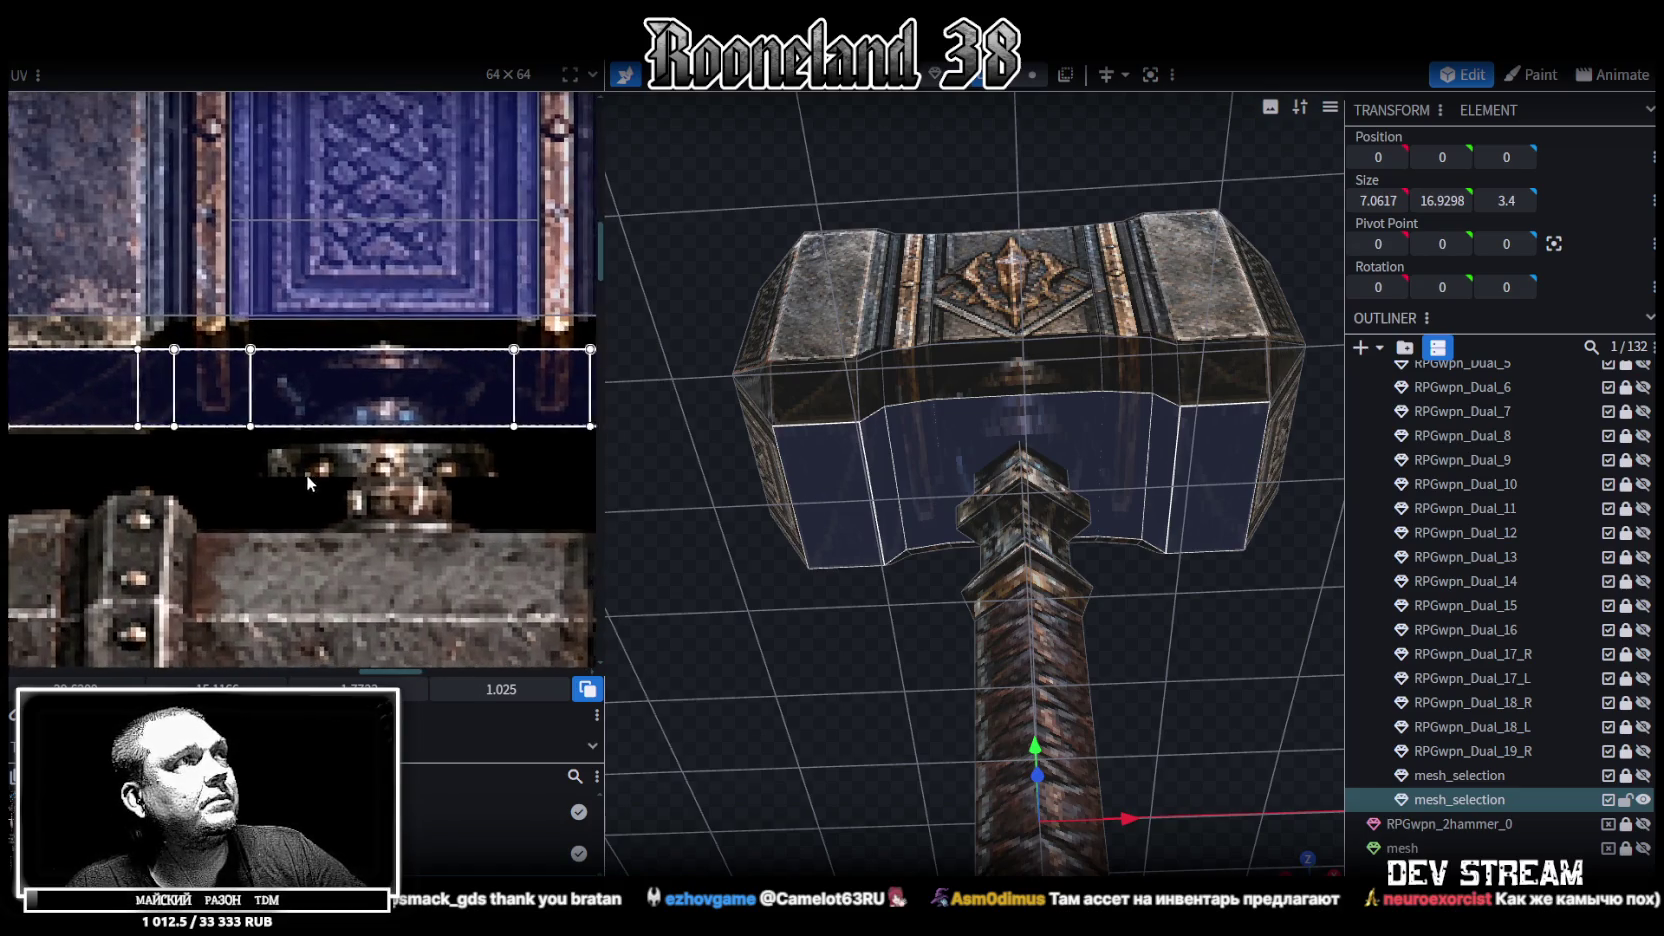
# Box-select the lower band's faces in the UV editor and fit them onto the dark strip
pyautogui.click(181, 420)
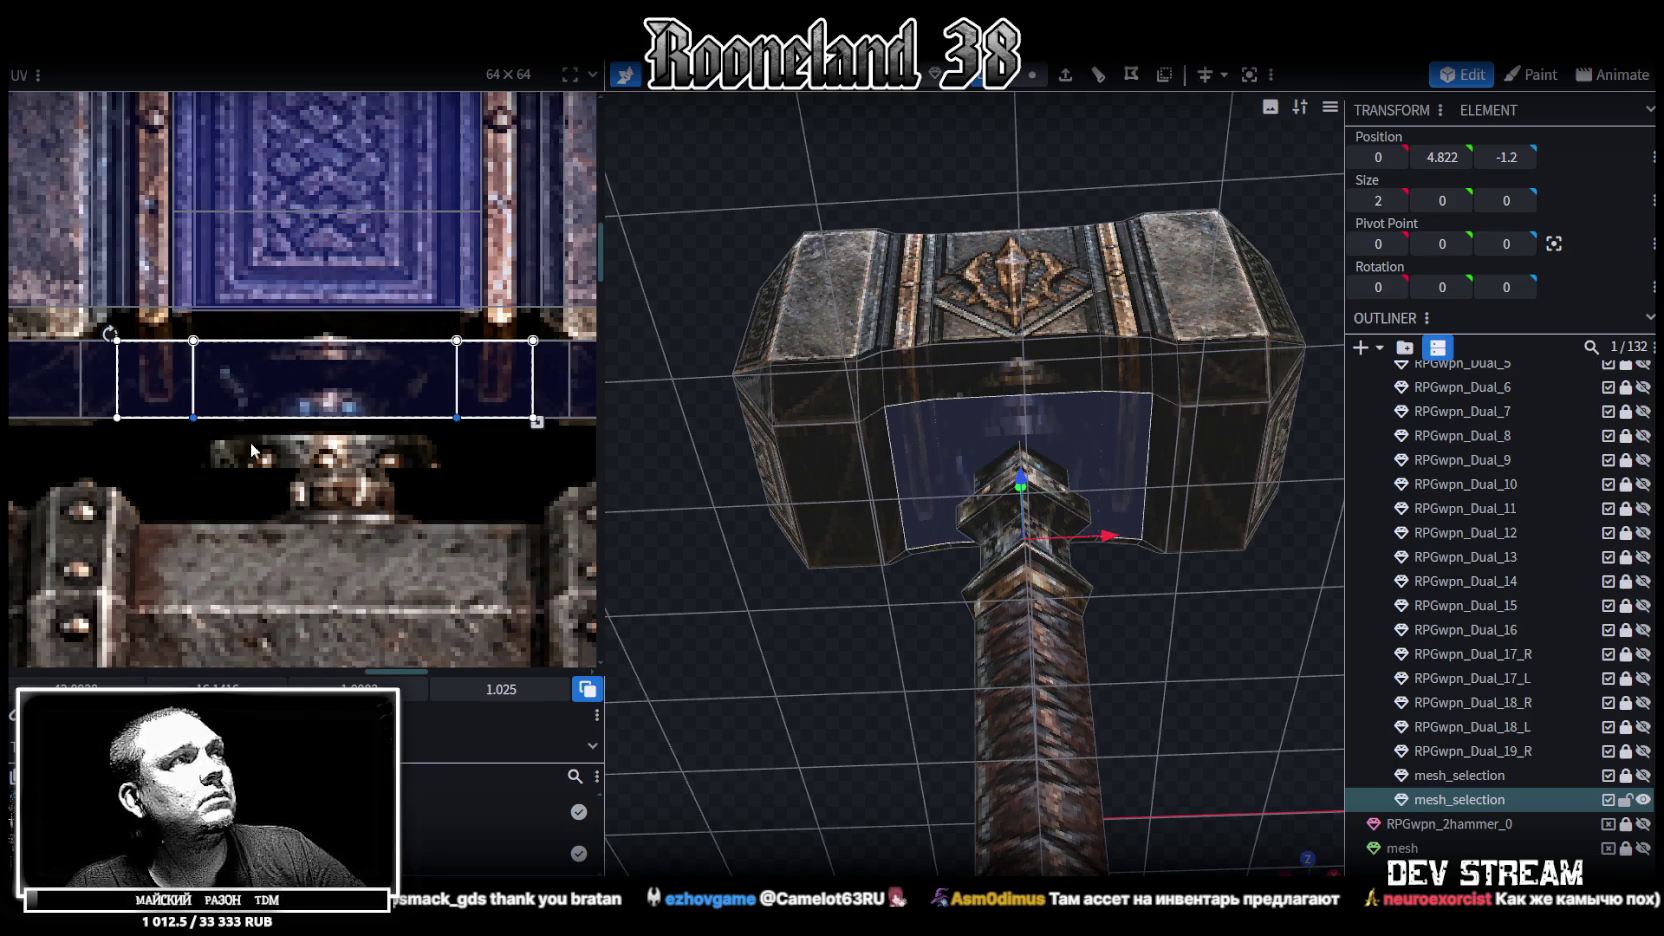
pyautogui.moveTo(157, 450); pyautogui.dragTo(155, 419)
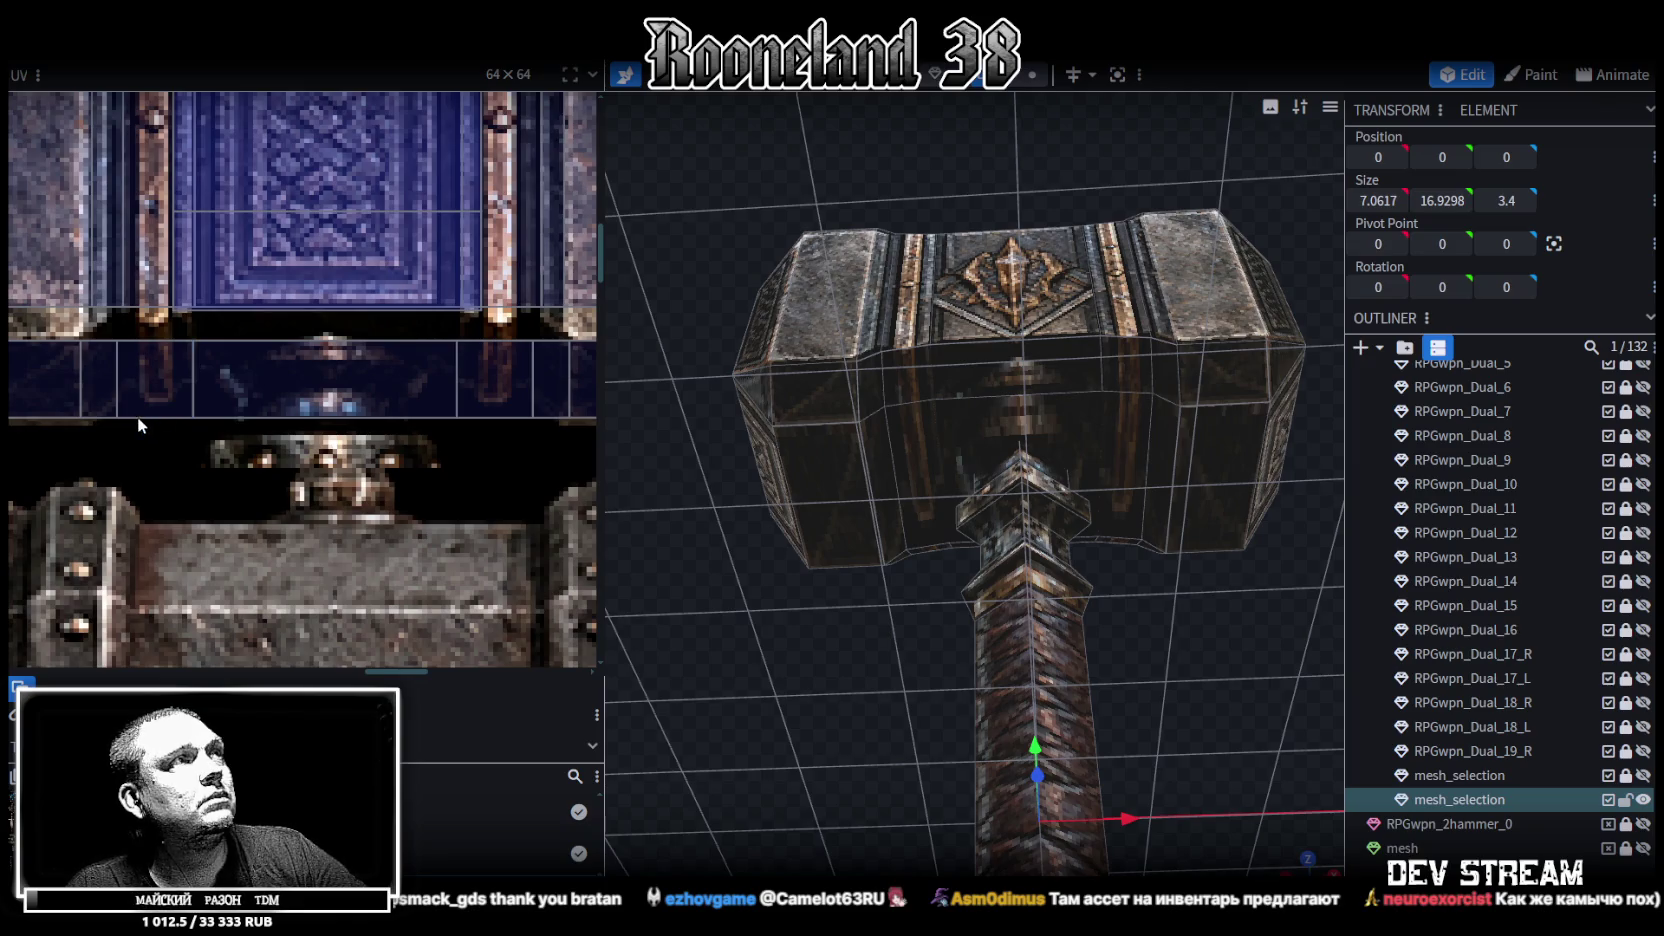
pyautogui.moveTo(127, 325); pyautogui.dragTo(499, 436)
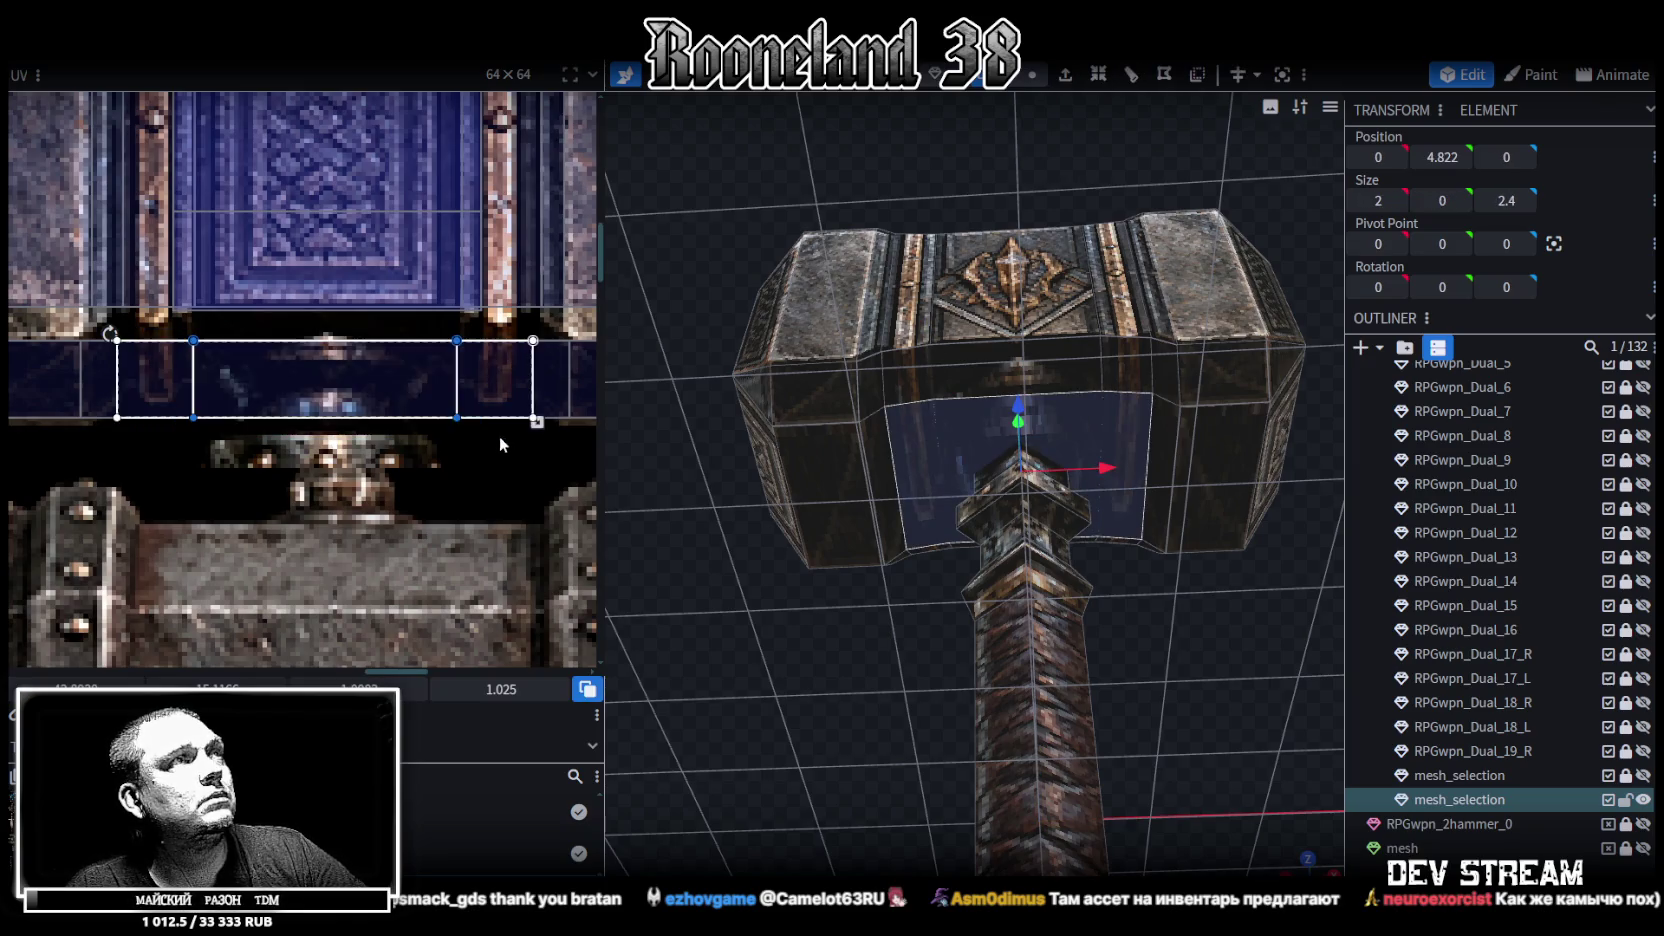
pyautogui.moveTo(328, 377); pyautogui.dragTo(328, 358)
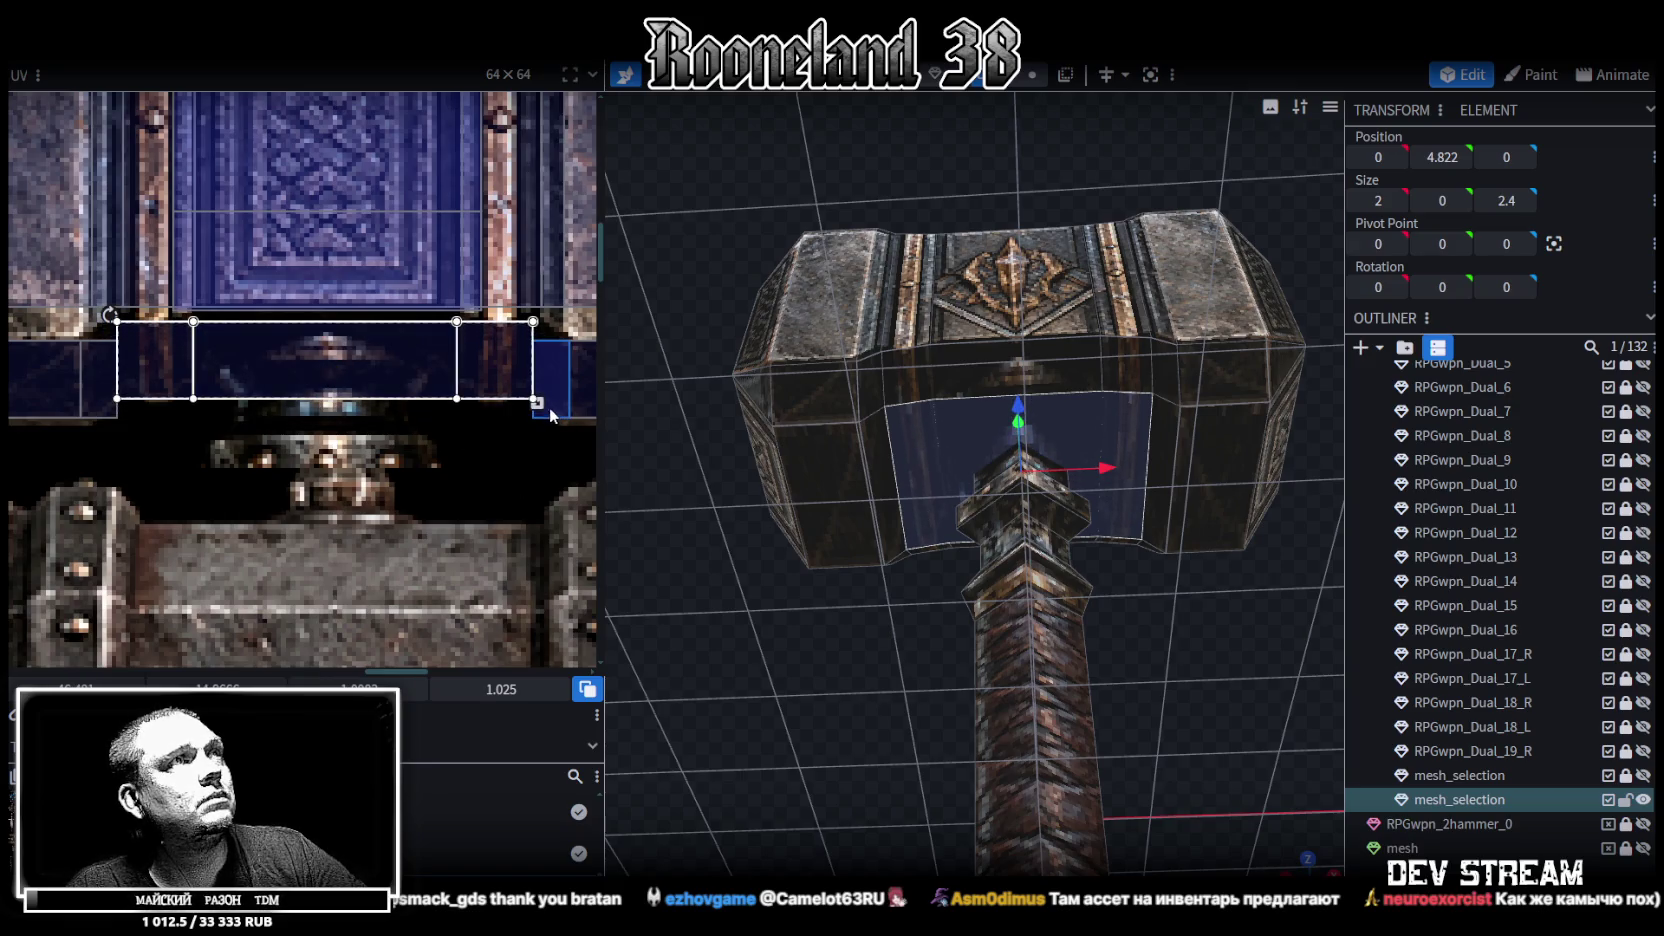
pyautogui.moveTo(540, 403); pyautogui.dragTo(540, 394)
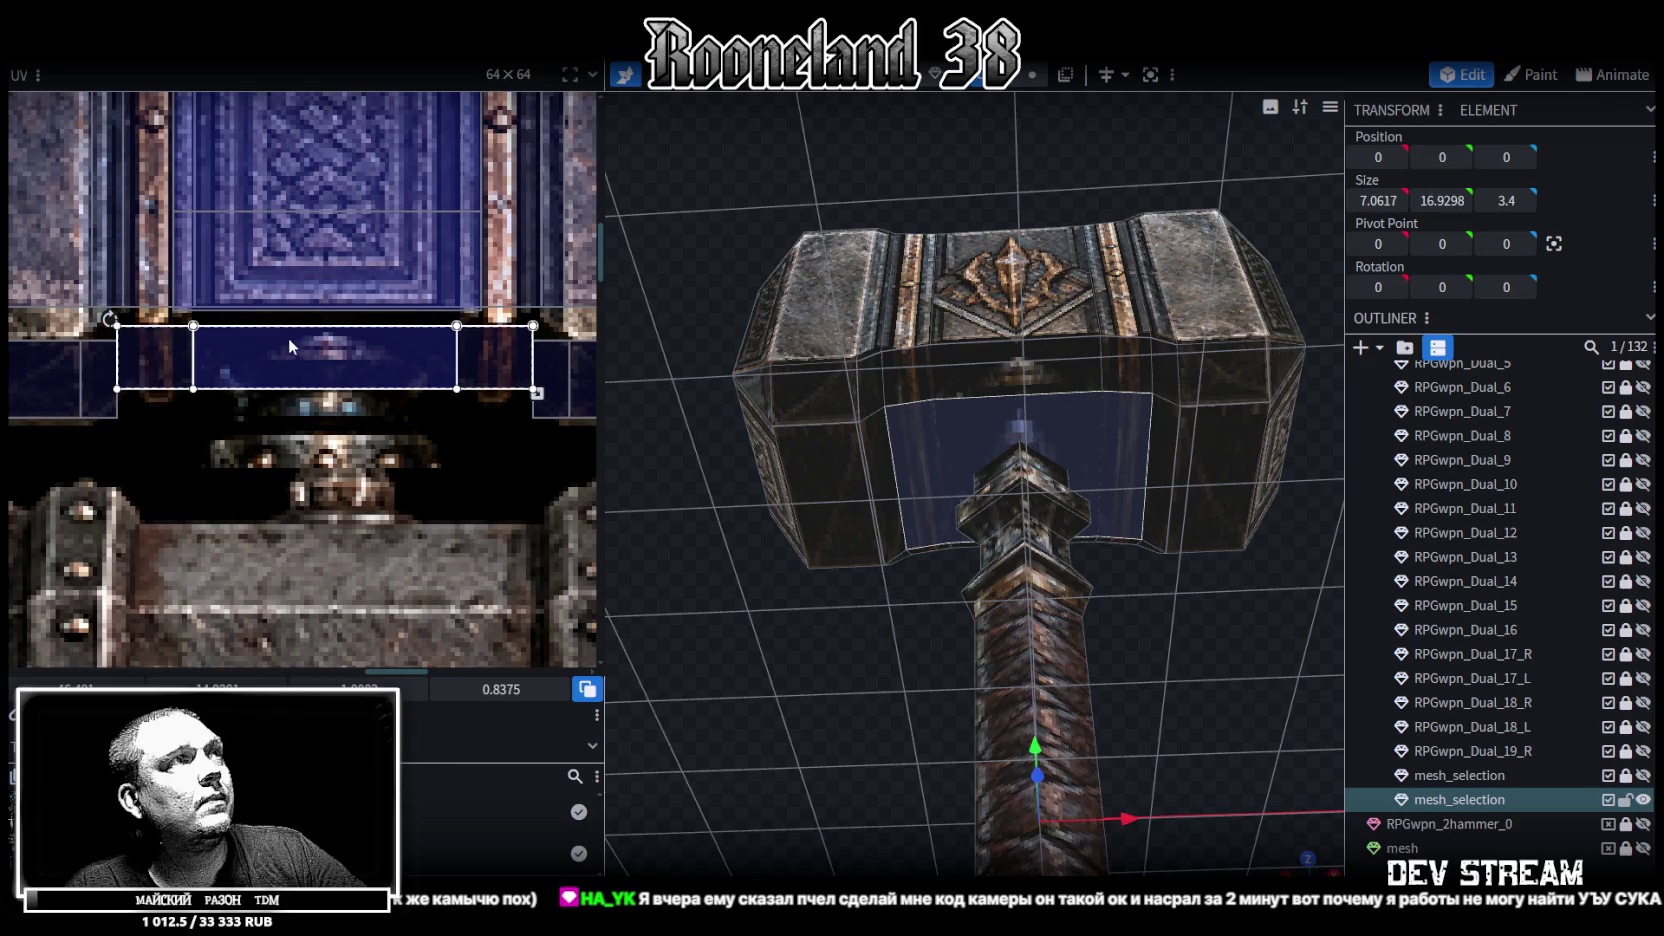
# Select the centre lower face and nudge its UVs slightly upward
pyautogui.hscroll(-2, 162, 437)
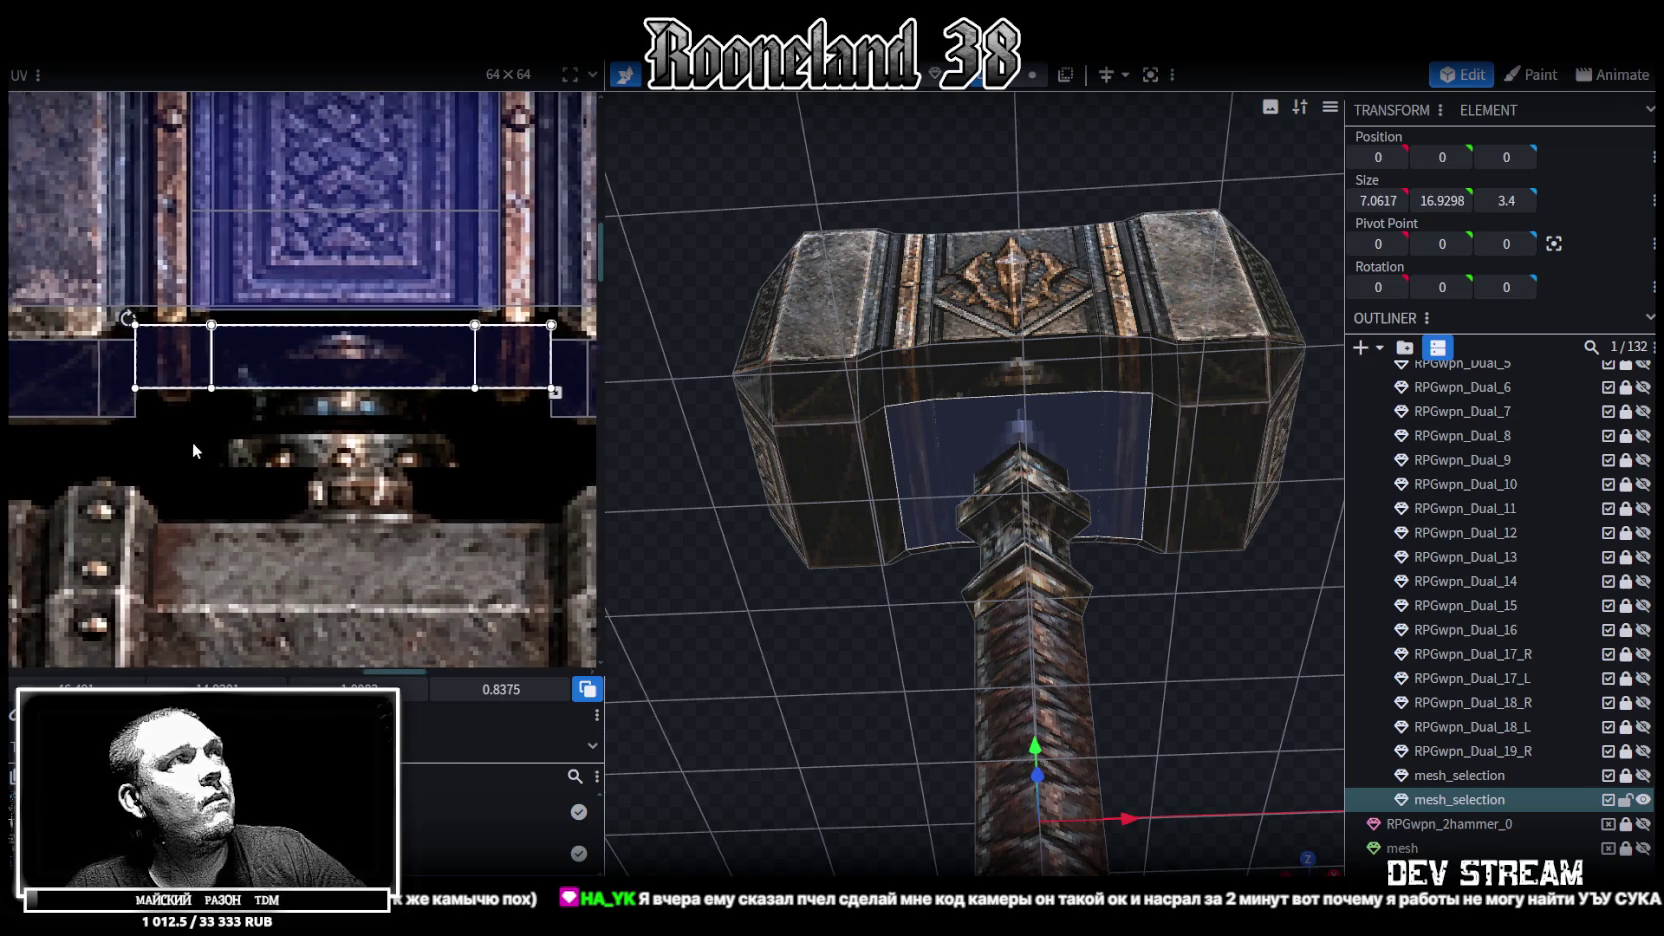
pyautogui.click(822, 490)
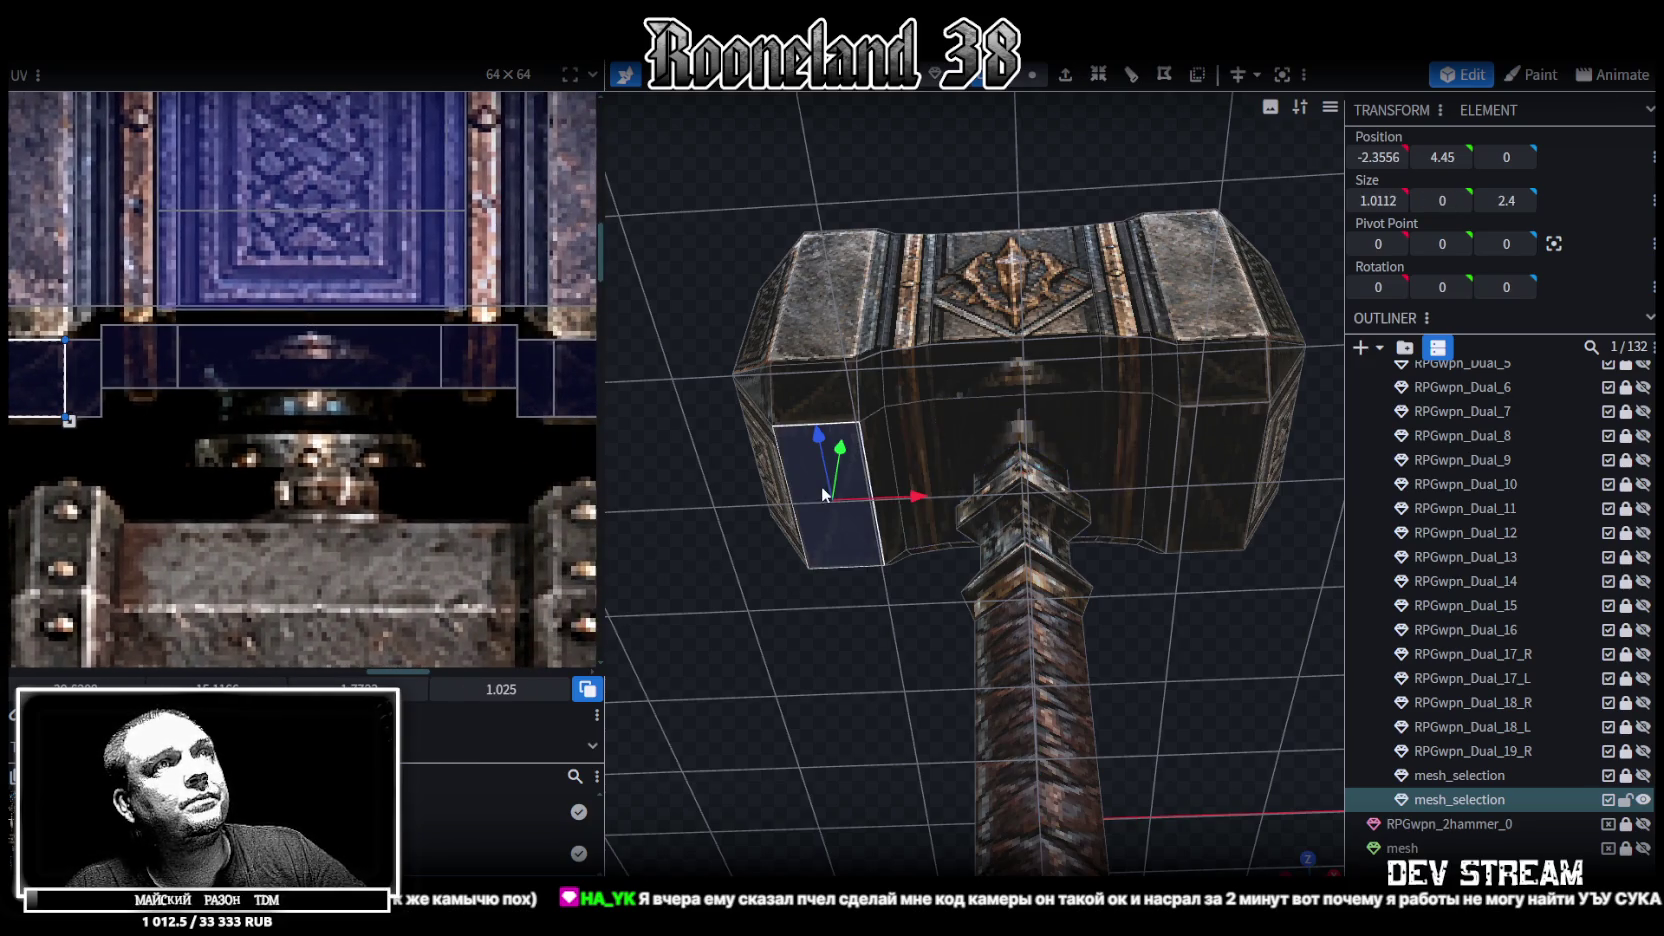
pyautogui.click(975, 448)
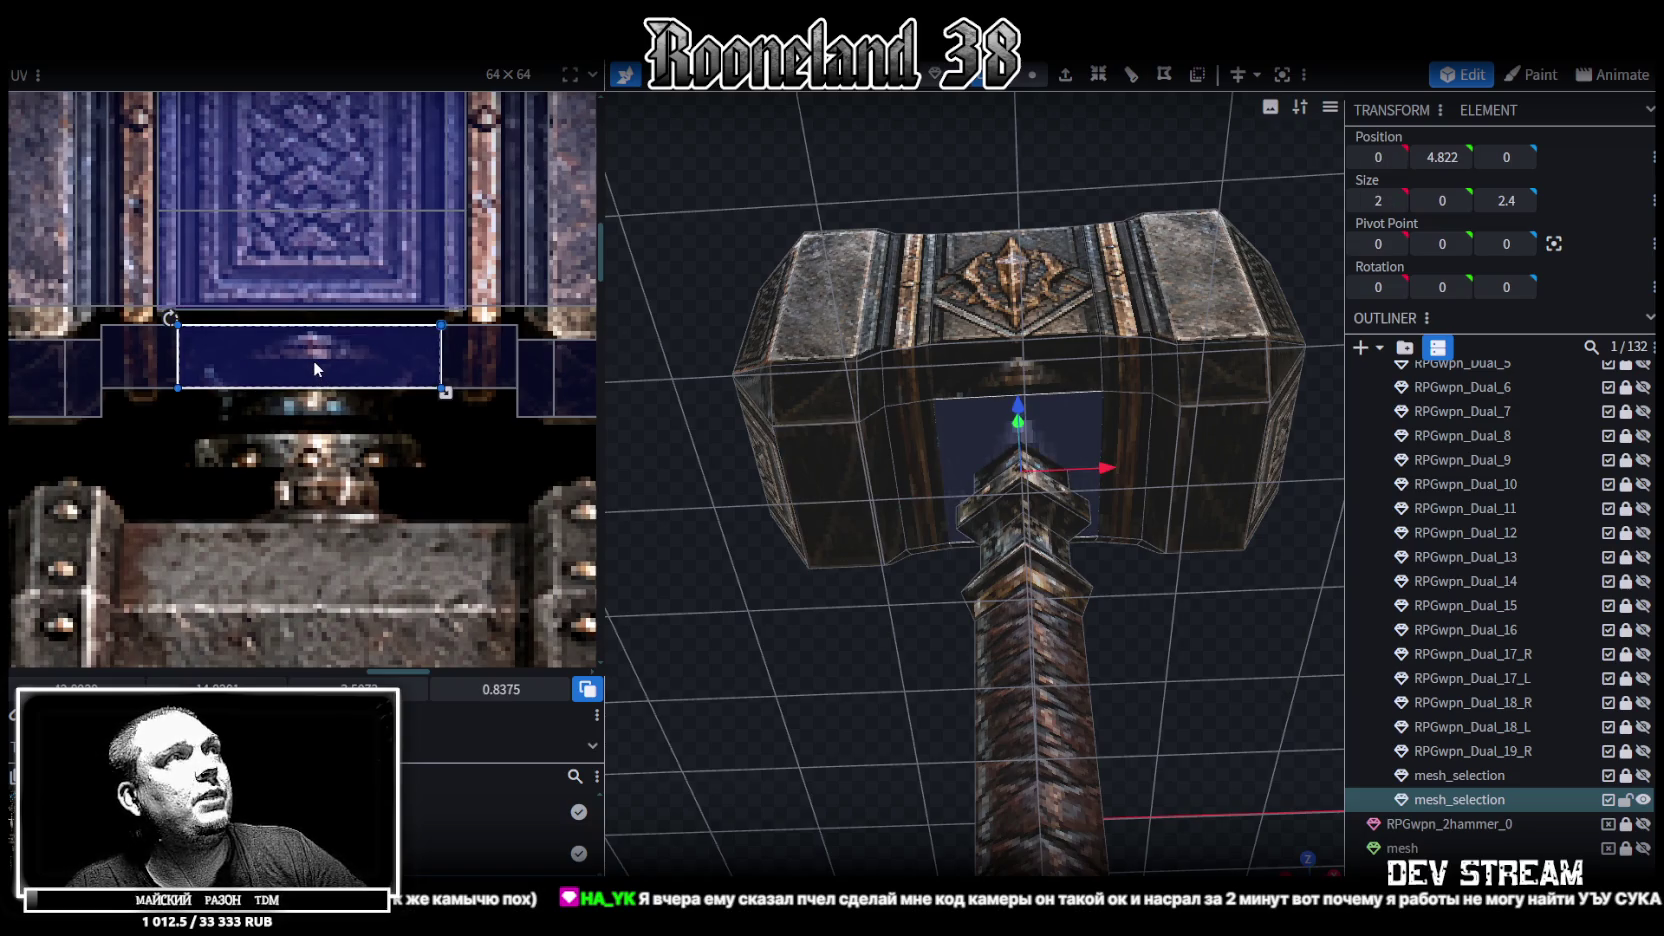
pyautogui.scroll(-2, 316, 356)
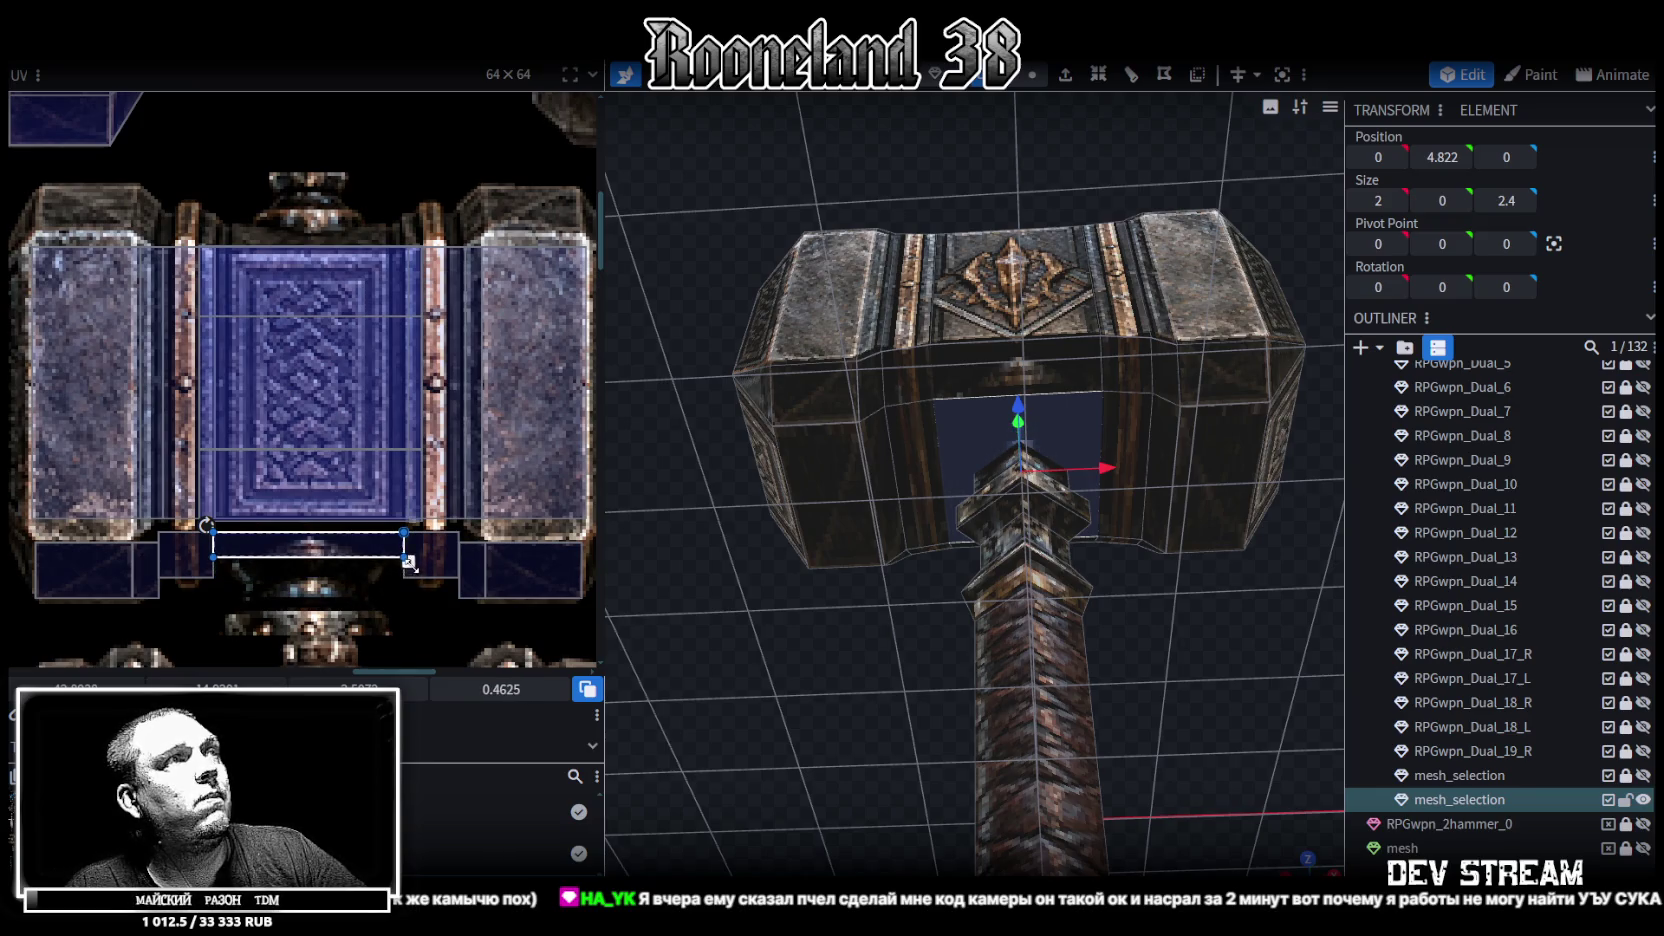
pyautogui.moveTo(347, 549); pyautogui.dragTo(347, 545)
pyautogui.scroll(-5, 362, 471)
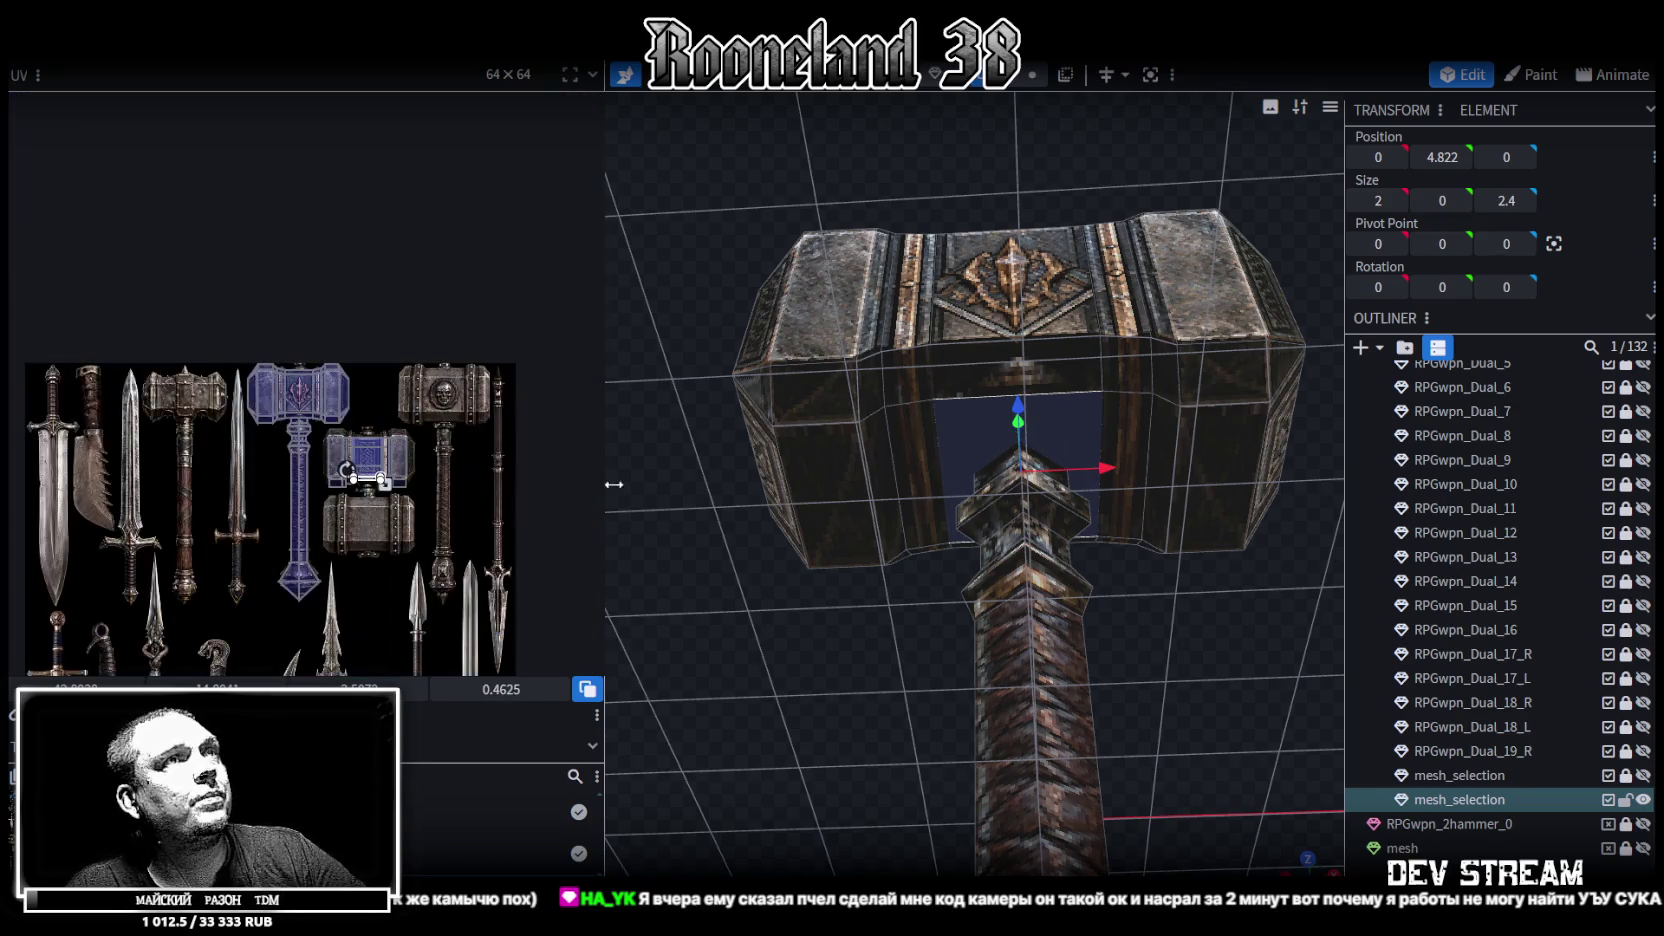
# Copy the pointed pommel's faces and paste them into the existing mesh
pyautogui.scroll(-2, 1237, 778)
pyautogui.moveTo(1289, 843)
pyautogui.mouseDown()
pyautogui.moveTo(1134, 545)
pyautogui.moveTo(1174, 556)
pyautogui.moveTo(1124, 532)
pyautogui.mouseUp()
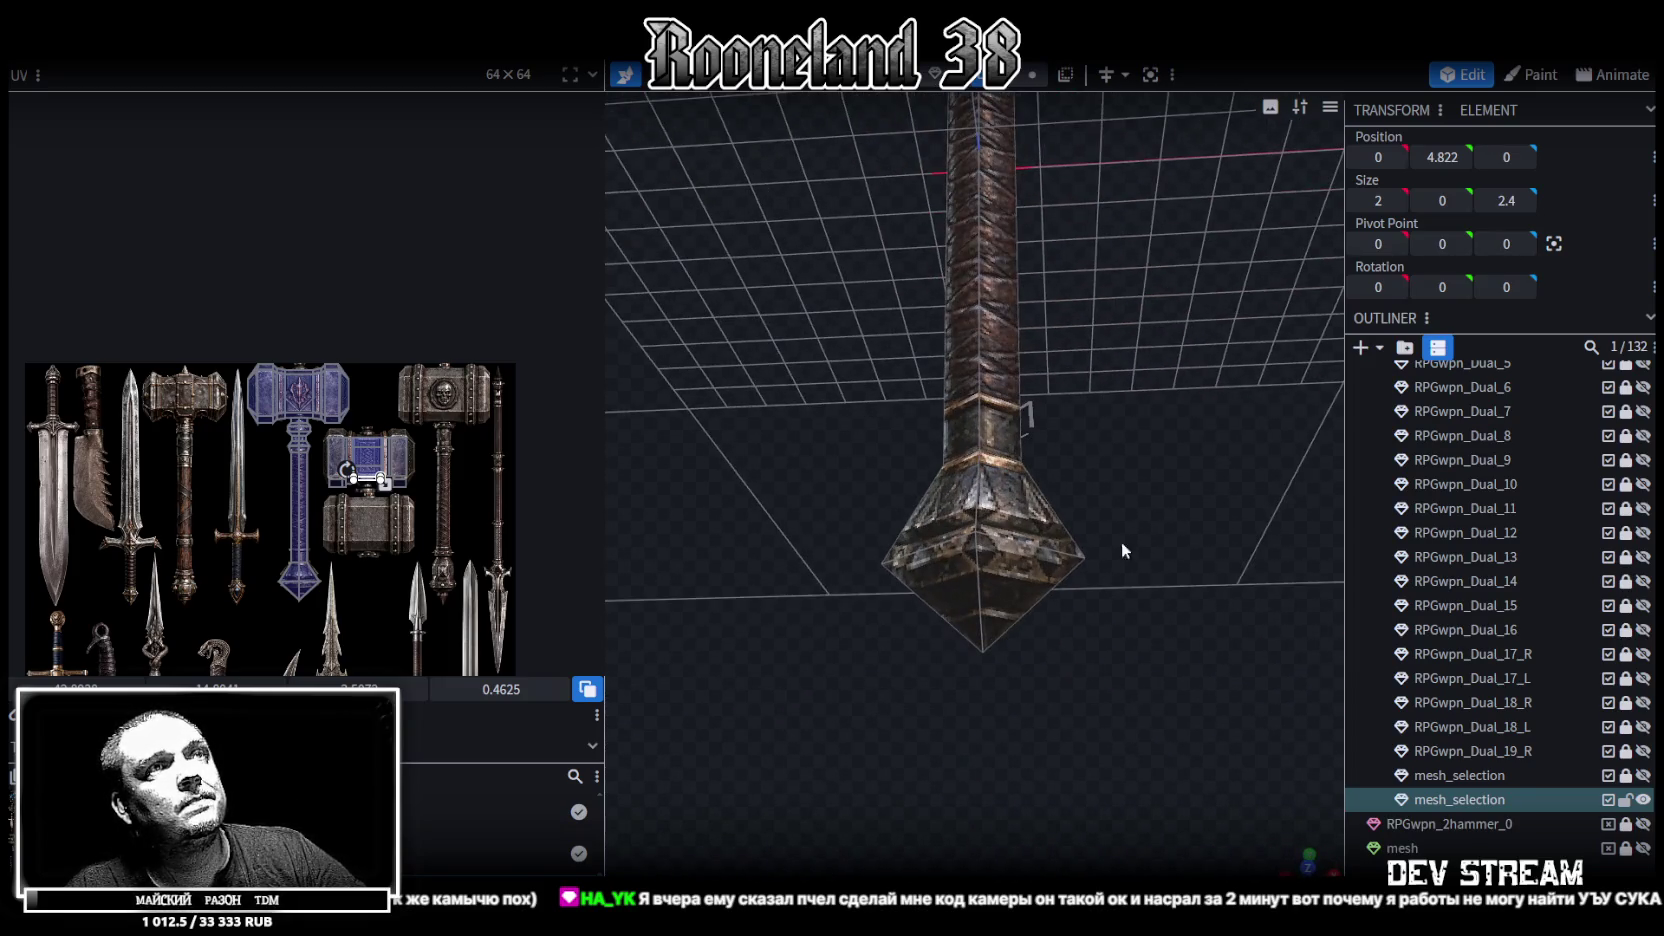
pyautogui.click(988, 604)
pyautogui.moveTo(988, 604)
pyautogui.mouseDown()
pyautogui.moveTo(1128, 697)
pyautogui.moveTo(1122, 718)
pyautogui.mouseUp()
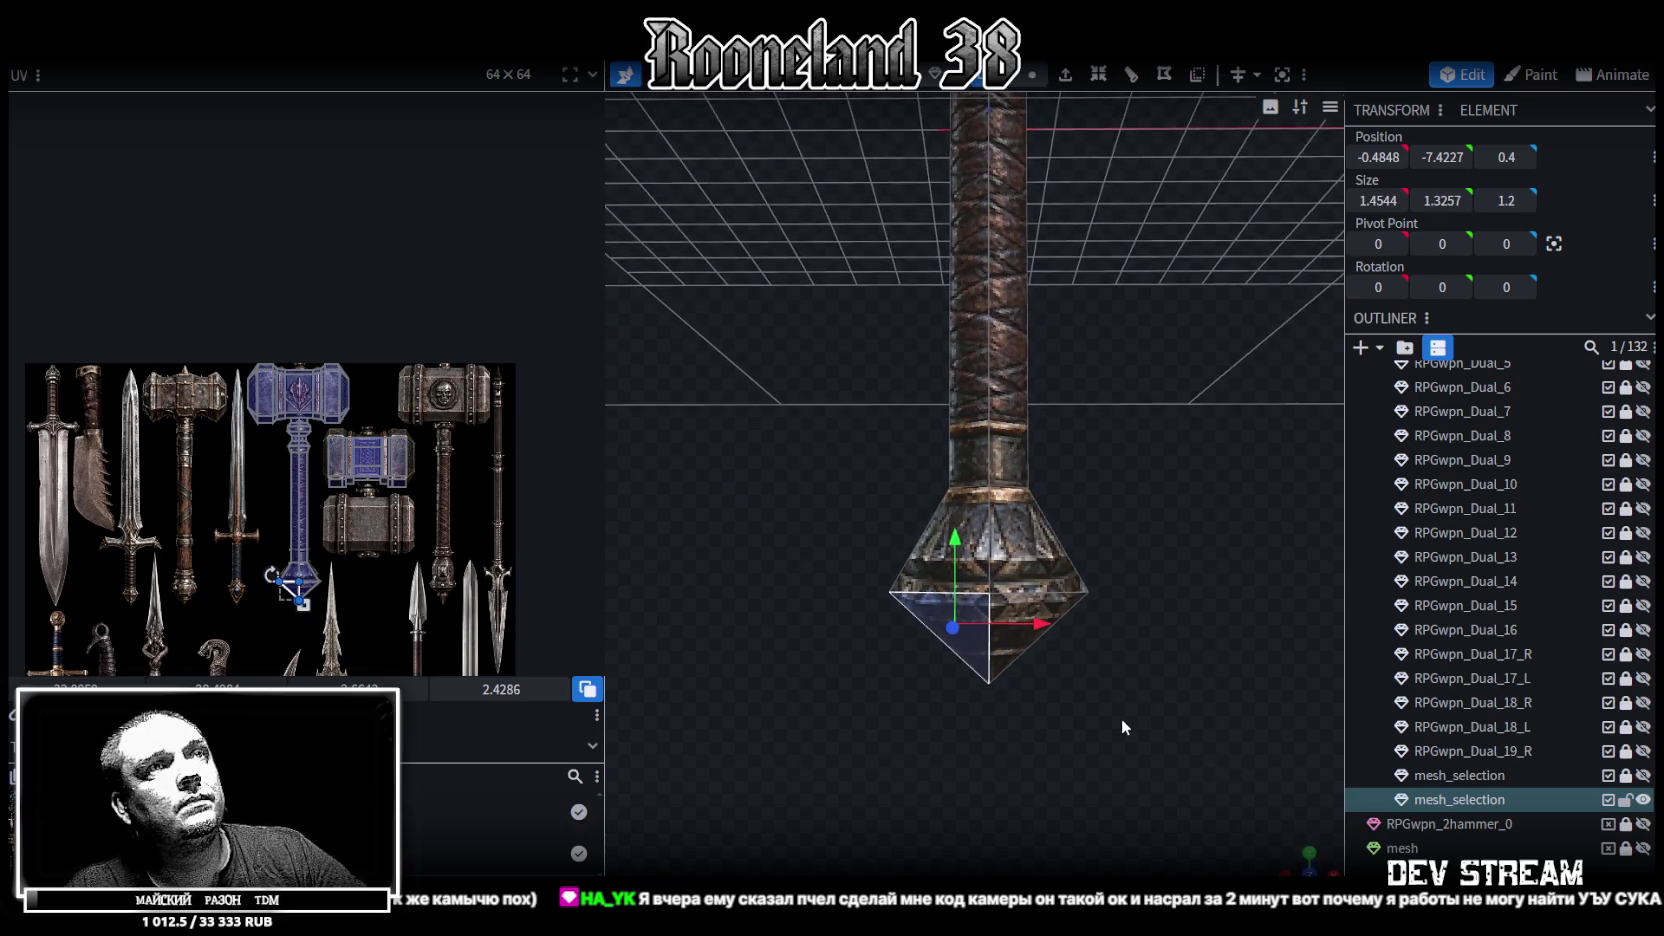
pyautogui.moveTo(897, 725)
pyautogui.mouseDown()
pyautogui.moveTo(1118, 541)
pyautogui.moveTo(1008, 575)
pyautogui.moveTo(1150, 562)
pyautogui.mouseUp()
pyautogui.hotkey('ctrl', 'c')
pyautogui.hotkey('ctrl', 'v')
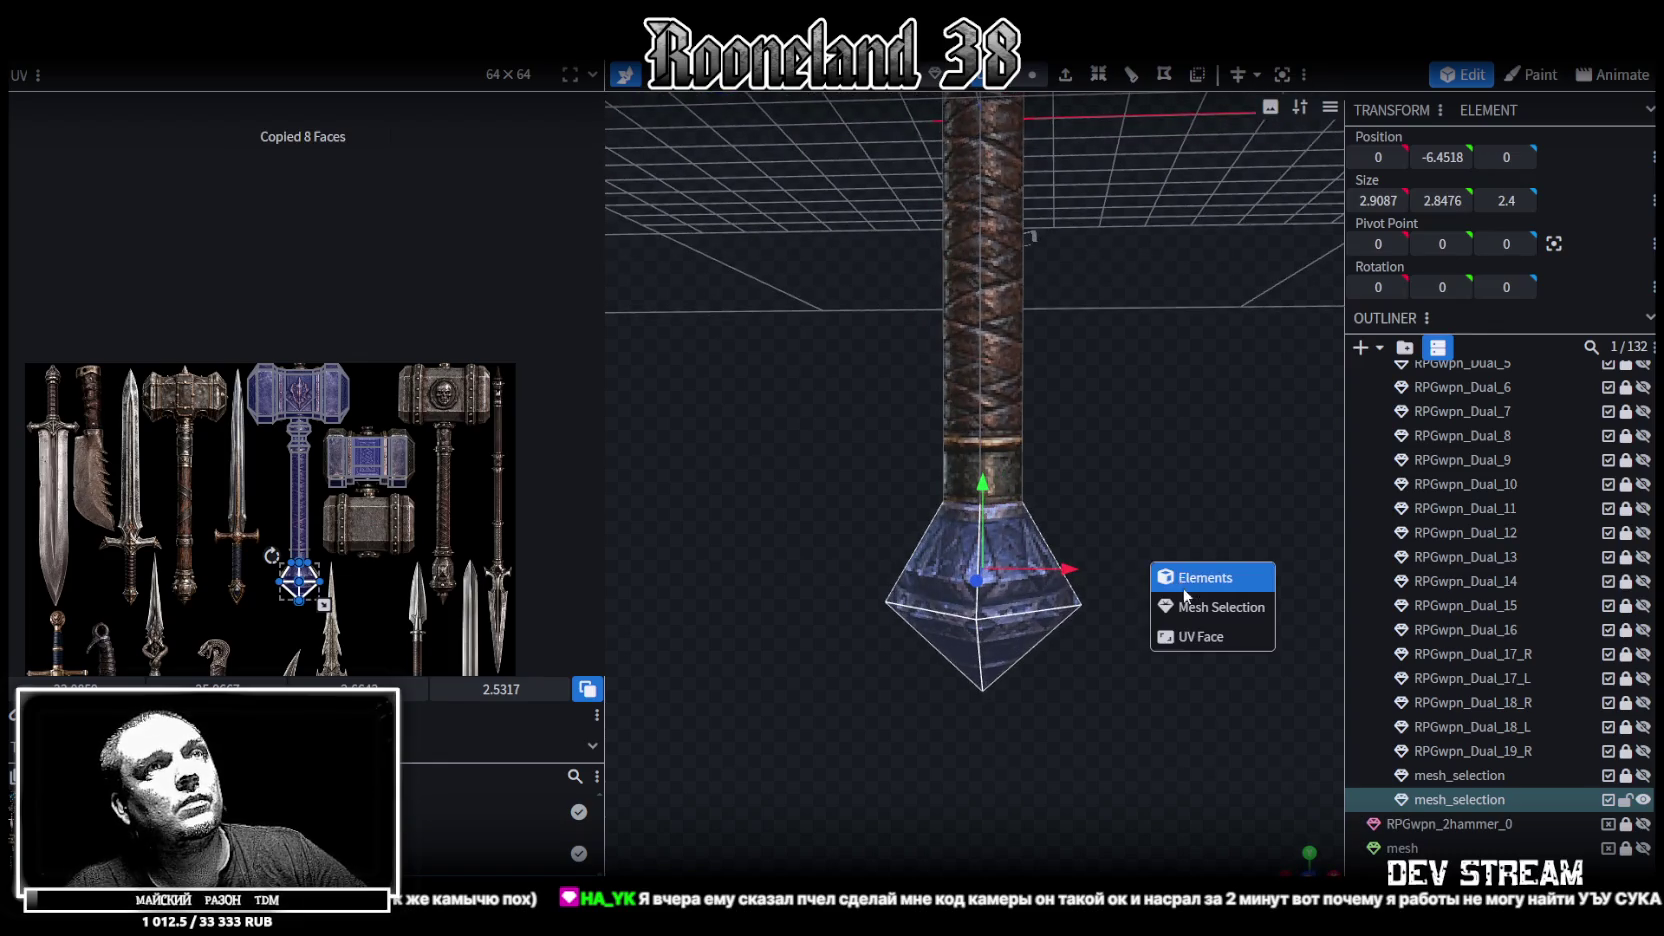
pyautogui.click(1205, 612)
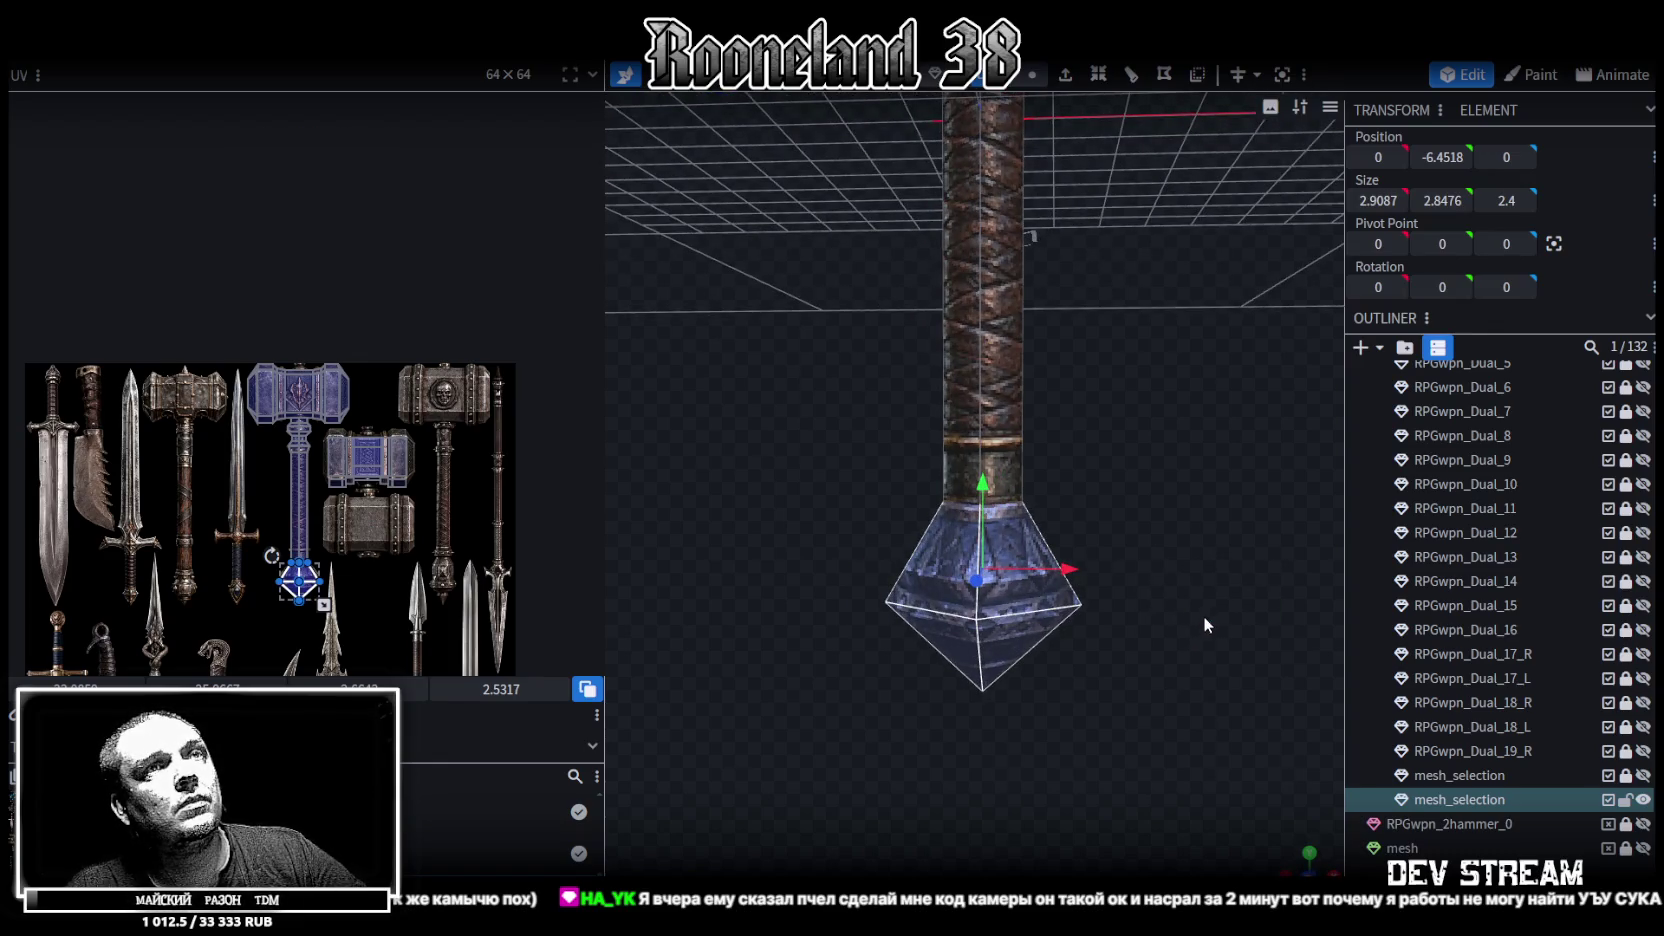
# Flip the copy on Y, raise it above the hammer head and shorten it into a spike
pyautogui.scroll(-5, 1202, 616)
pyautogui.click(232, 46)
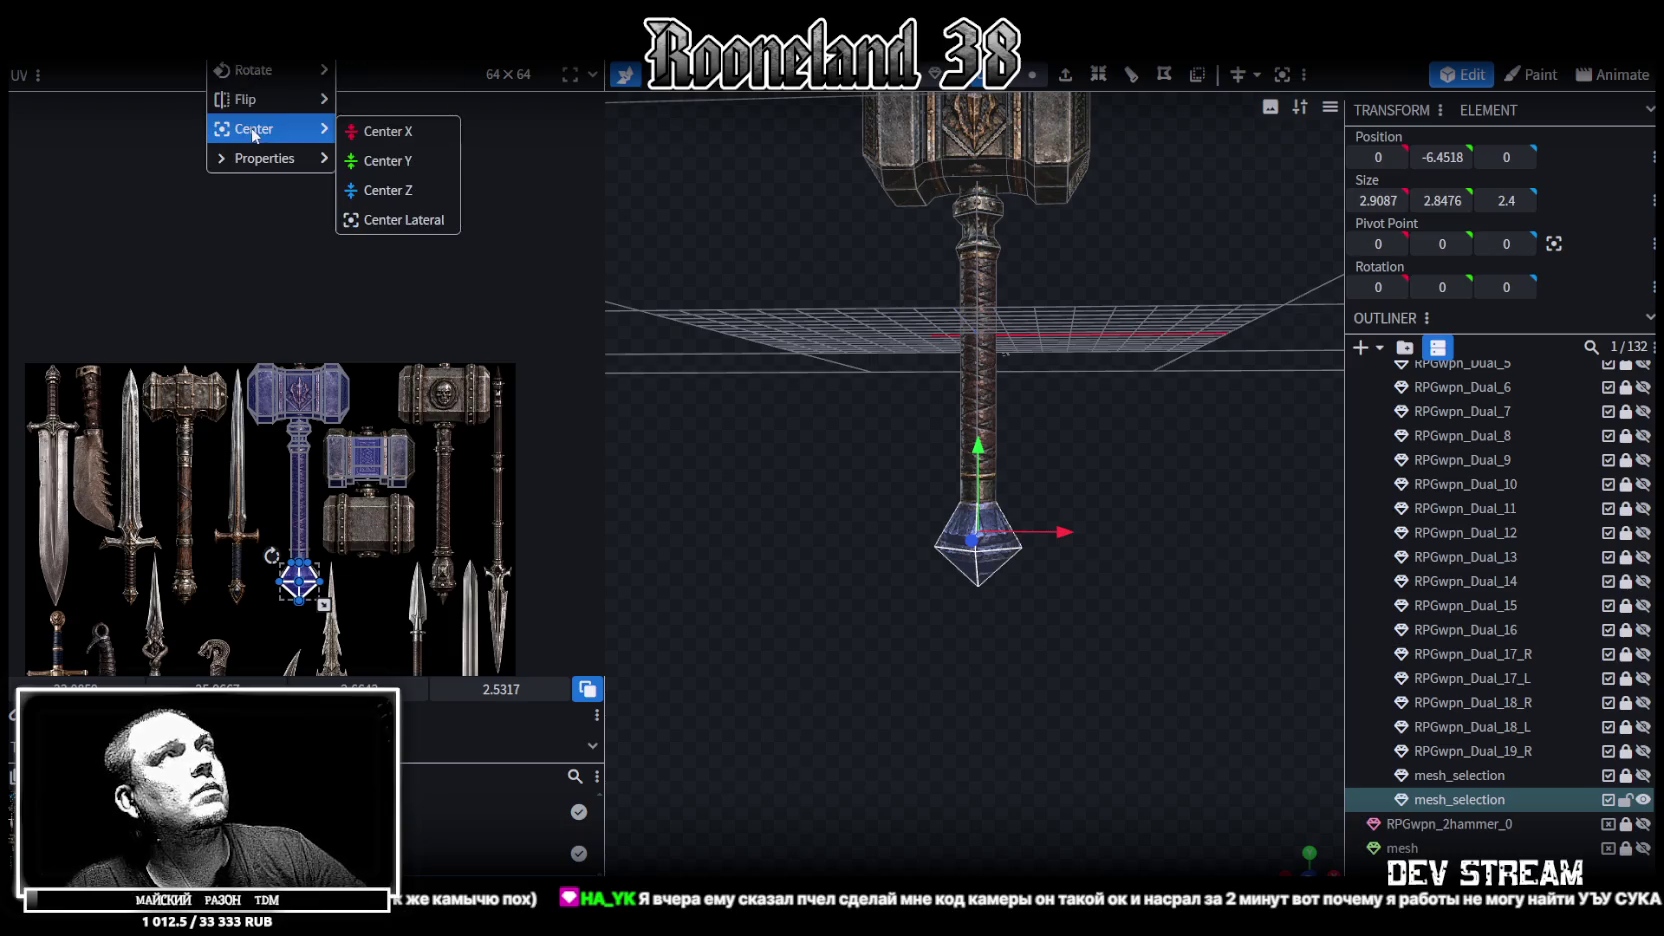
pyautogui.click(418, 131)
pyautogui.scroll(-2, 1007, 458)
pyautogui.moveTo(1006, 455); pyautogui.dragTo(1008, 577)
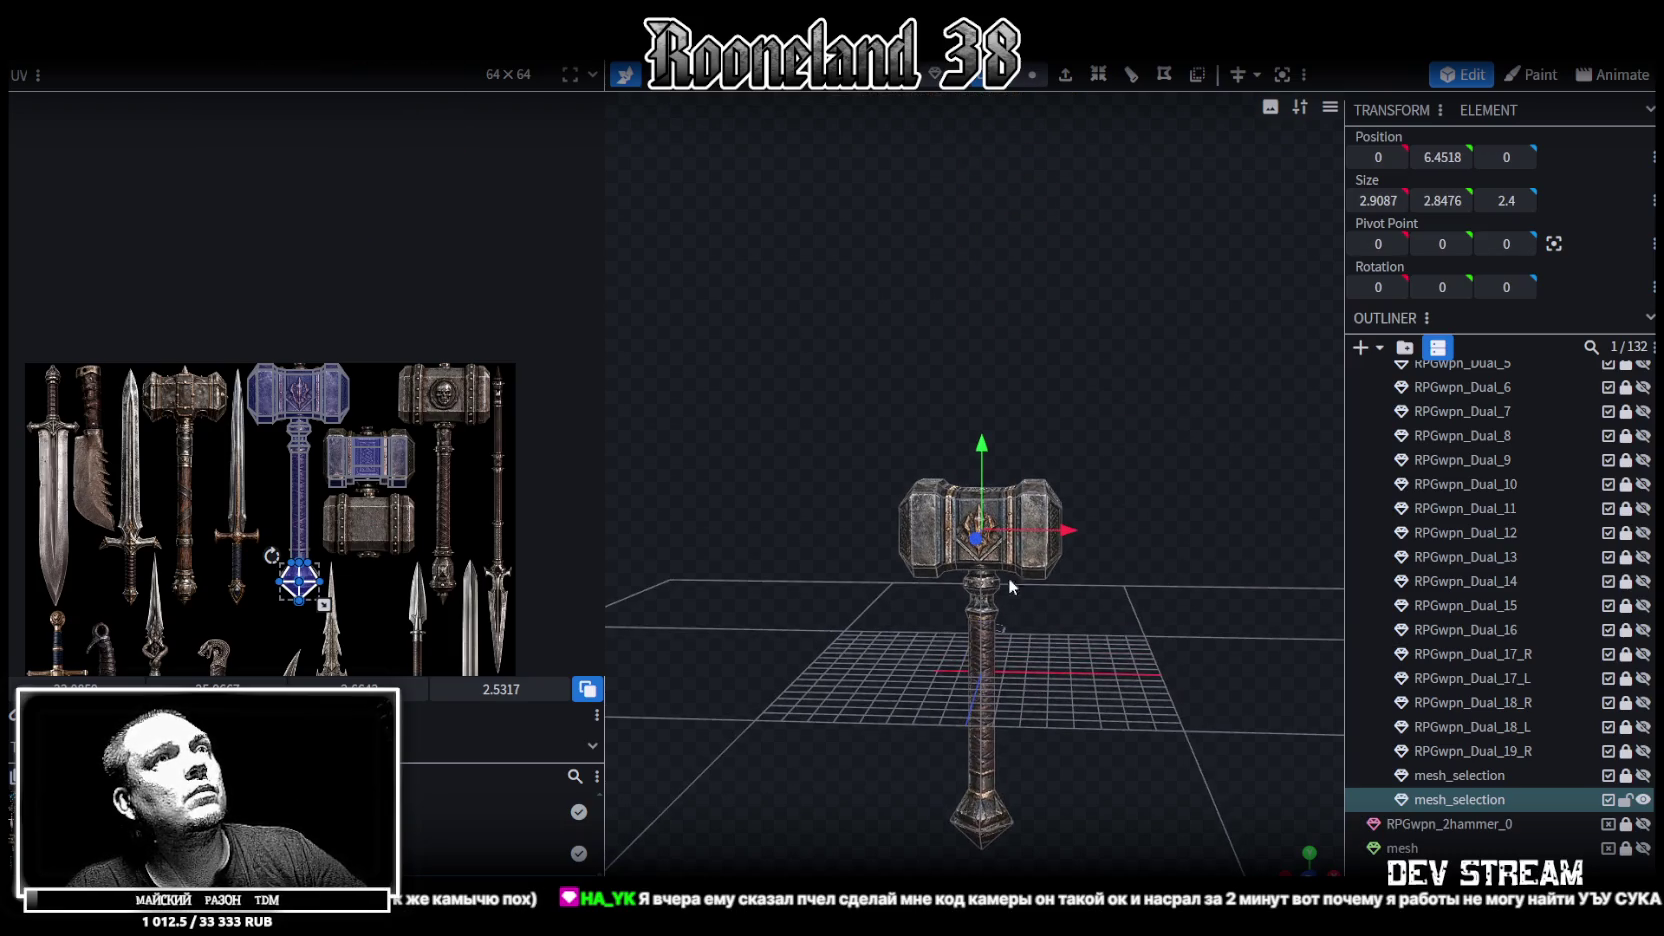
pyautogui.moveTo(979, 395); pyautogui.dragTo(975, 381)
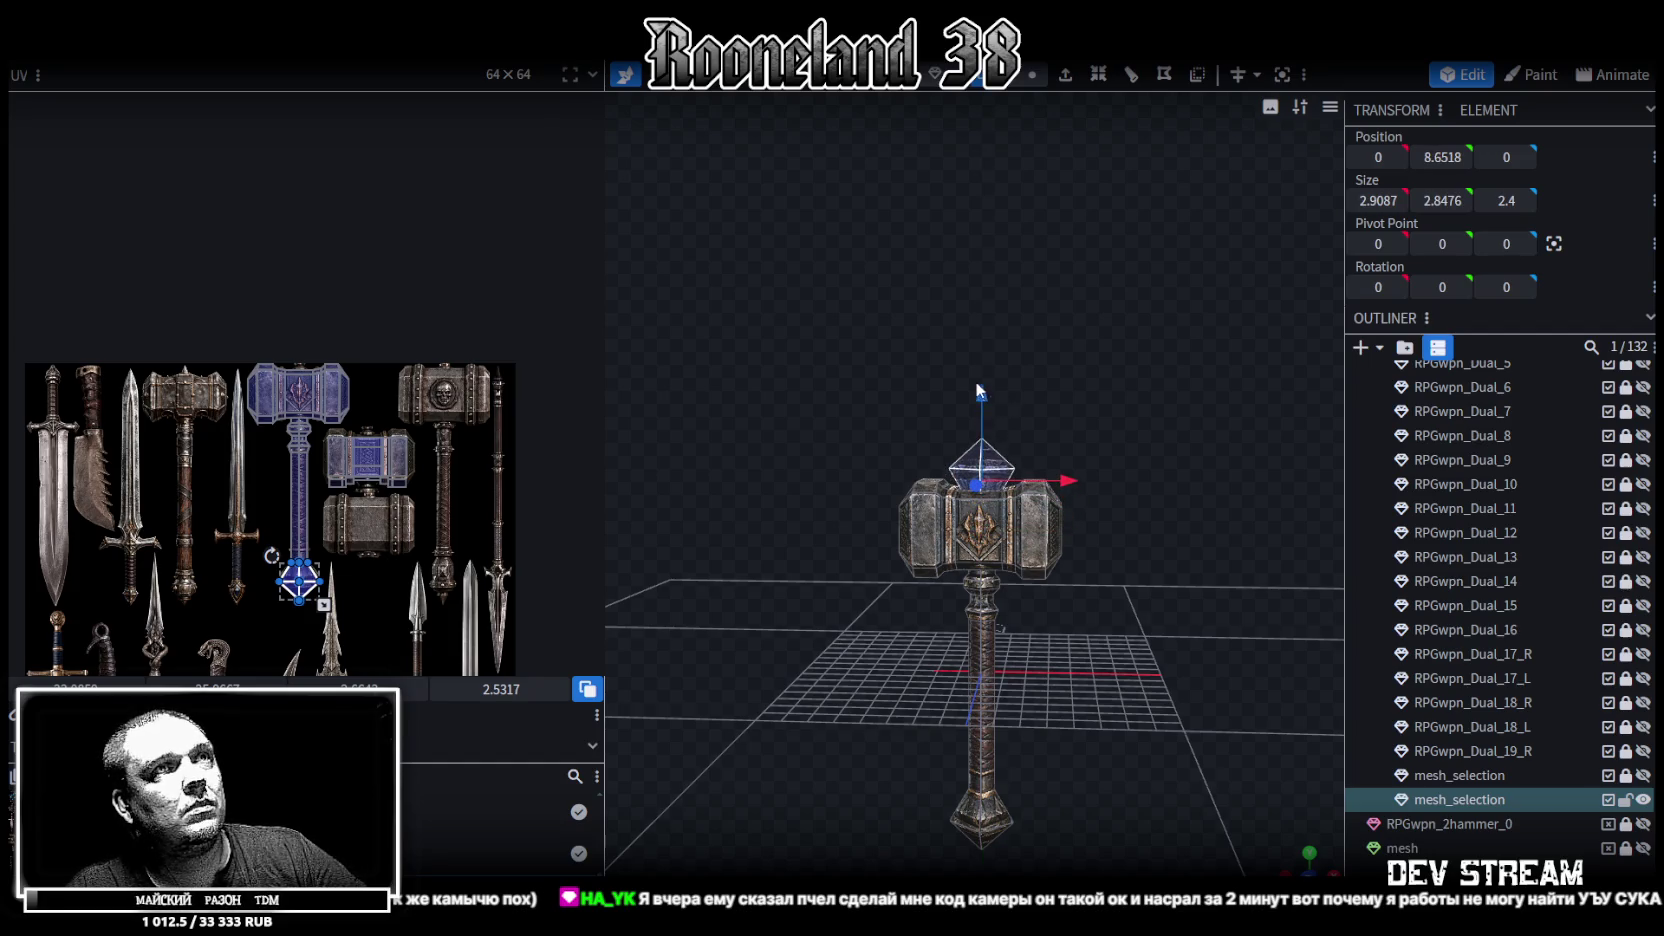
pyautogui.scroll(3, 1127, 378)
pyautogui.moveTo(1127, 378)
pyautogui.mouseDown()
pyautogui.moveTo(1050, 422)
pyautogui.moveTo(996, 507)
pyautogui.moveTo(910, 588)
pyautogui.moveTo(1145, 336)
pyautogui.mouseUp()
pyautogui.moveTo(1005, 364); pyautogui.dragTo(985, 551)
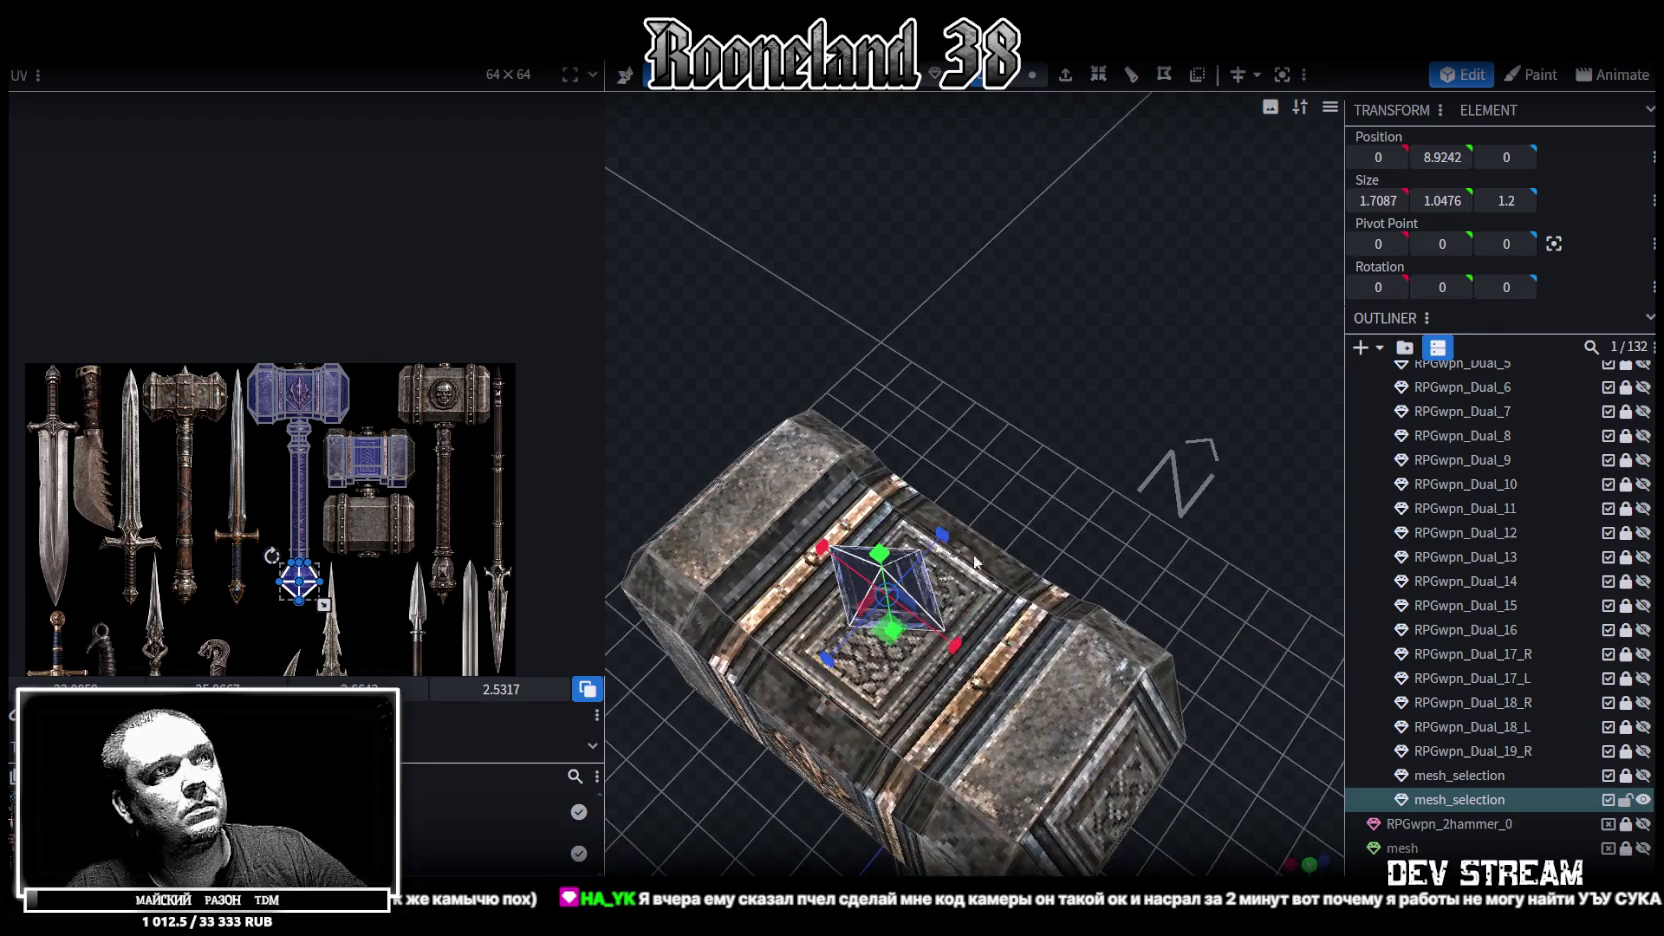
# Narrow the spike's base to about 0.48 × 0.5 and lower it onto the head at height 8.24
pyautogui.moveTo(958, 648)
pyautogui.mouseDown()
pyautogui.moveTo(941, 631)
pyautogui.moveTo(1000, 528)
pyautogui.moveTo(966, 548)
pyautogui.moveTo(1133, 350)
pyautogui.mouseUp()
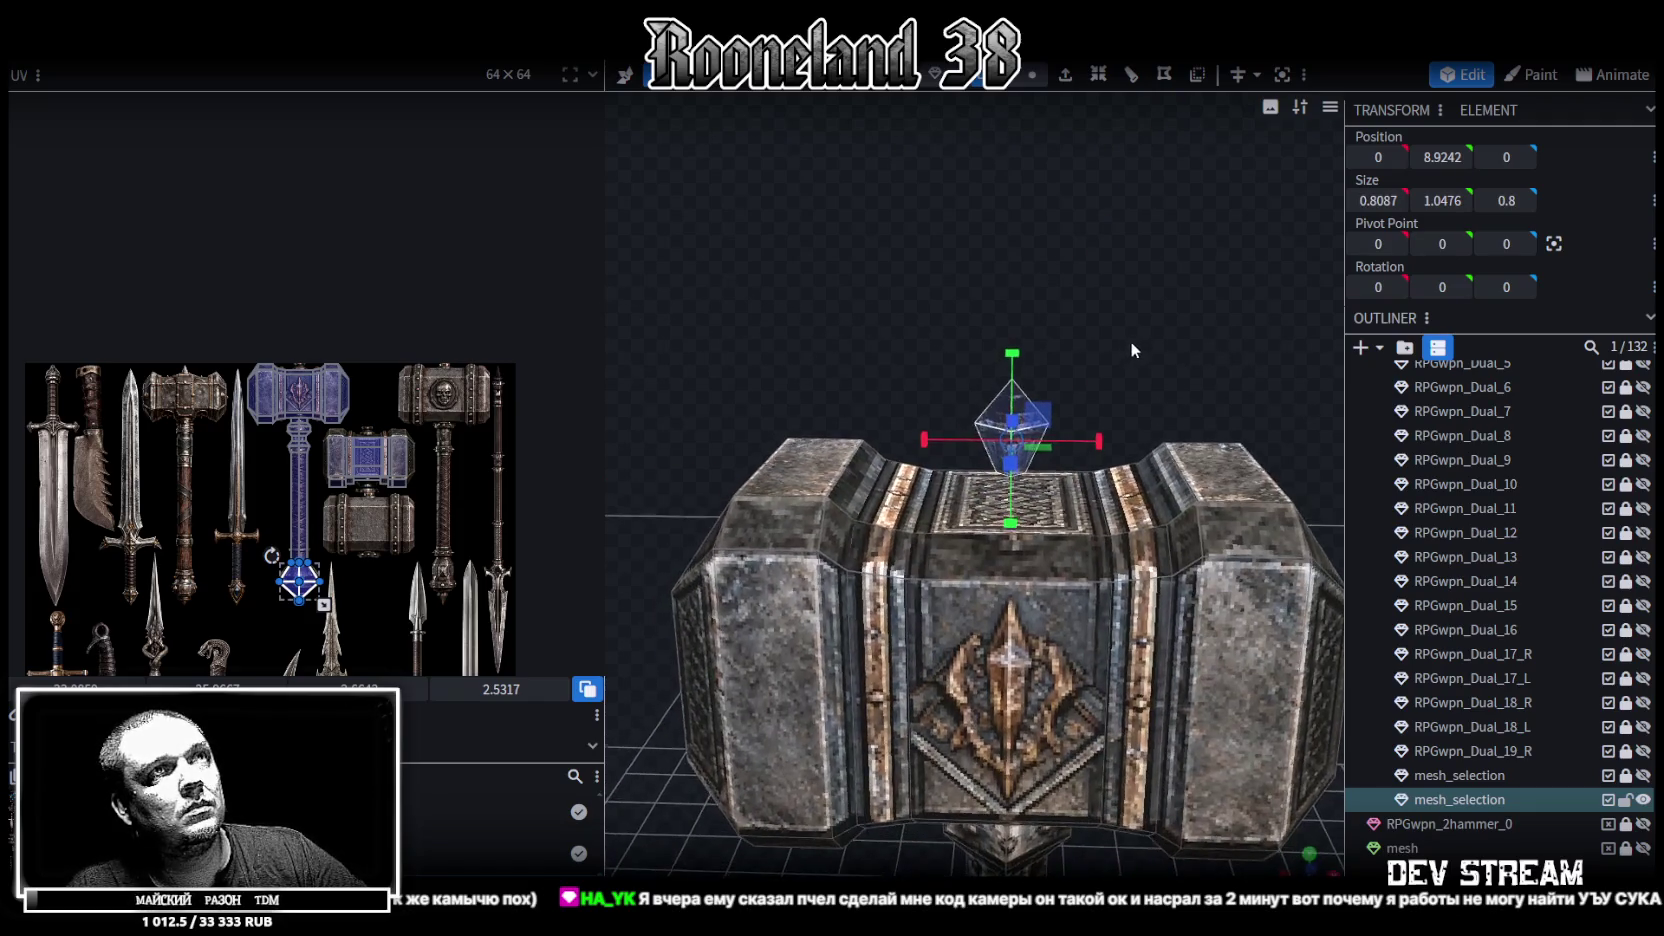
pyautogui.moveTo(1014, 350)
pyautogui.mouseDown()
pyautogui.moveTo(1013, 364)
pyautogui.moveTo(1165, 320)
pyautogui.mouseUp()
pyautogui.hotkey('ctrl', 'z')
pyautogui.moveTo(1033, 344)
pyautogui.mouseDown()
pyautogui.moveTo(1040, 385)
pyautogui.moveTo(1178, 270)
pyautogui.moveTo(1100, 473)
pyautogui.mouseUp()
pyautogui.scroll(3, 1185, 268)
# In Vertex selection mode, box-select the ring of vertices at the gem's base
pyautogui.click(1100, 472)
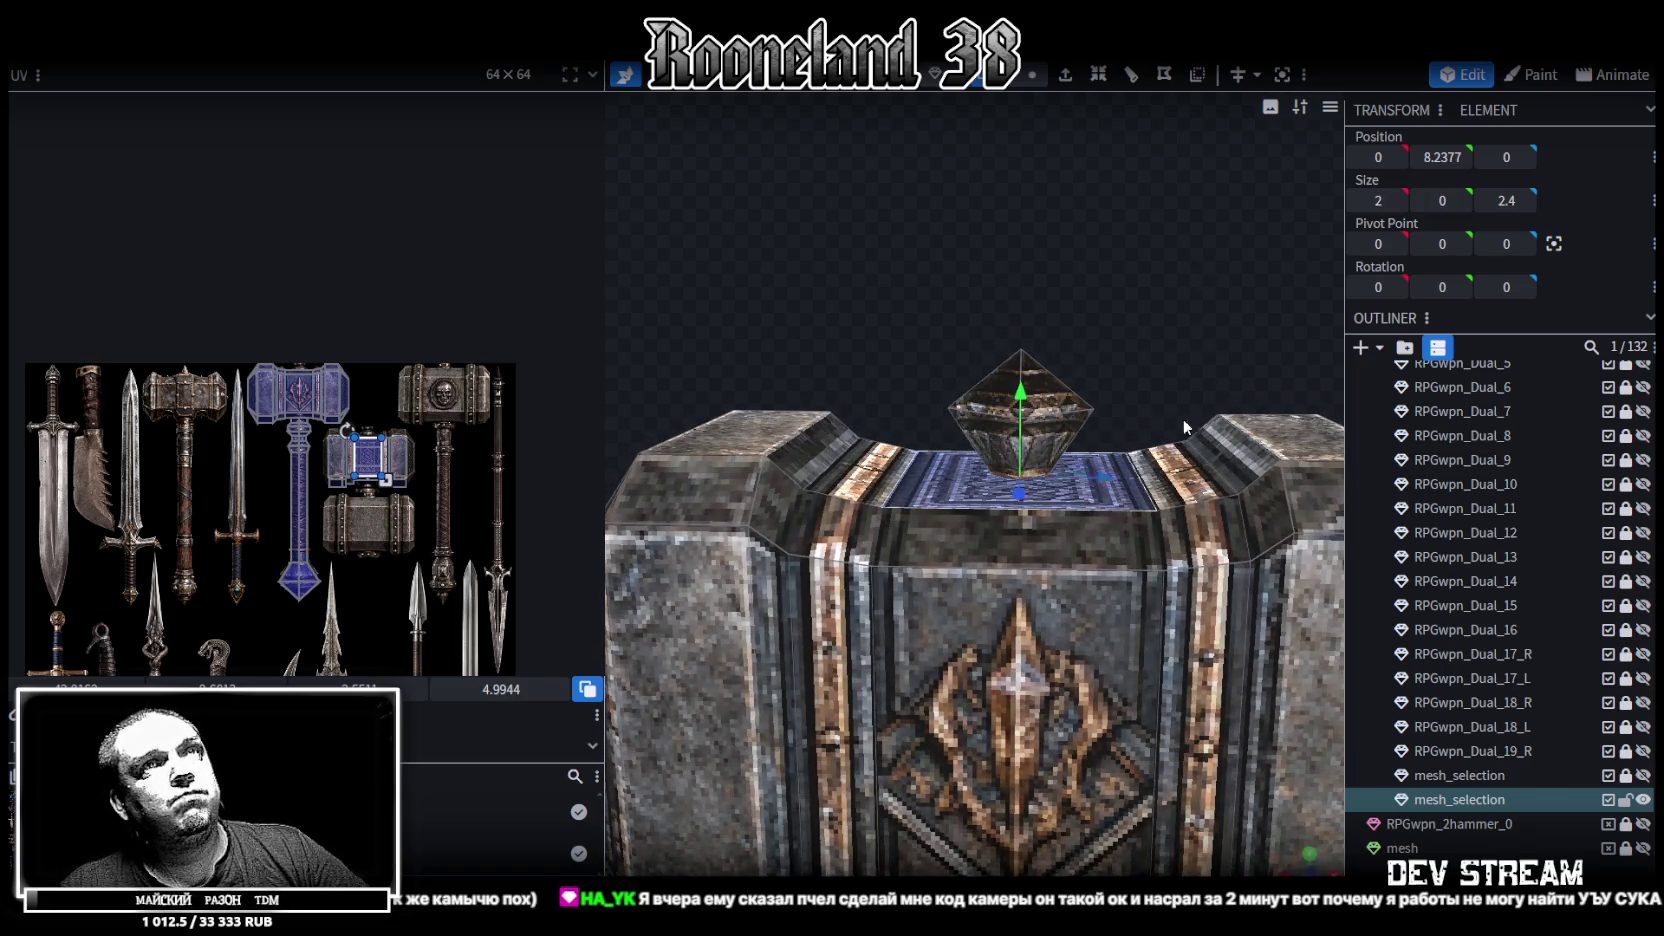
pyautogui.moveTo(1317, 139)
pyautogui.mouseDown()
pyautogui.moveTo(1017, 181)
pyautogui.moveTo(1026, 100)
pyautogui.mouseUp()
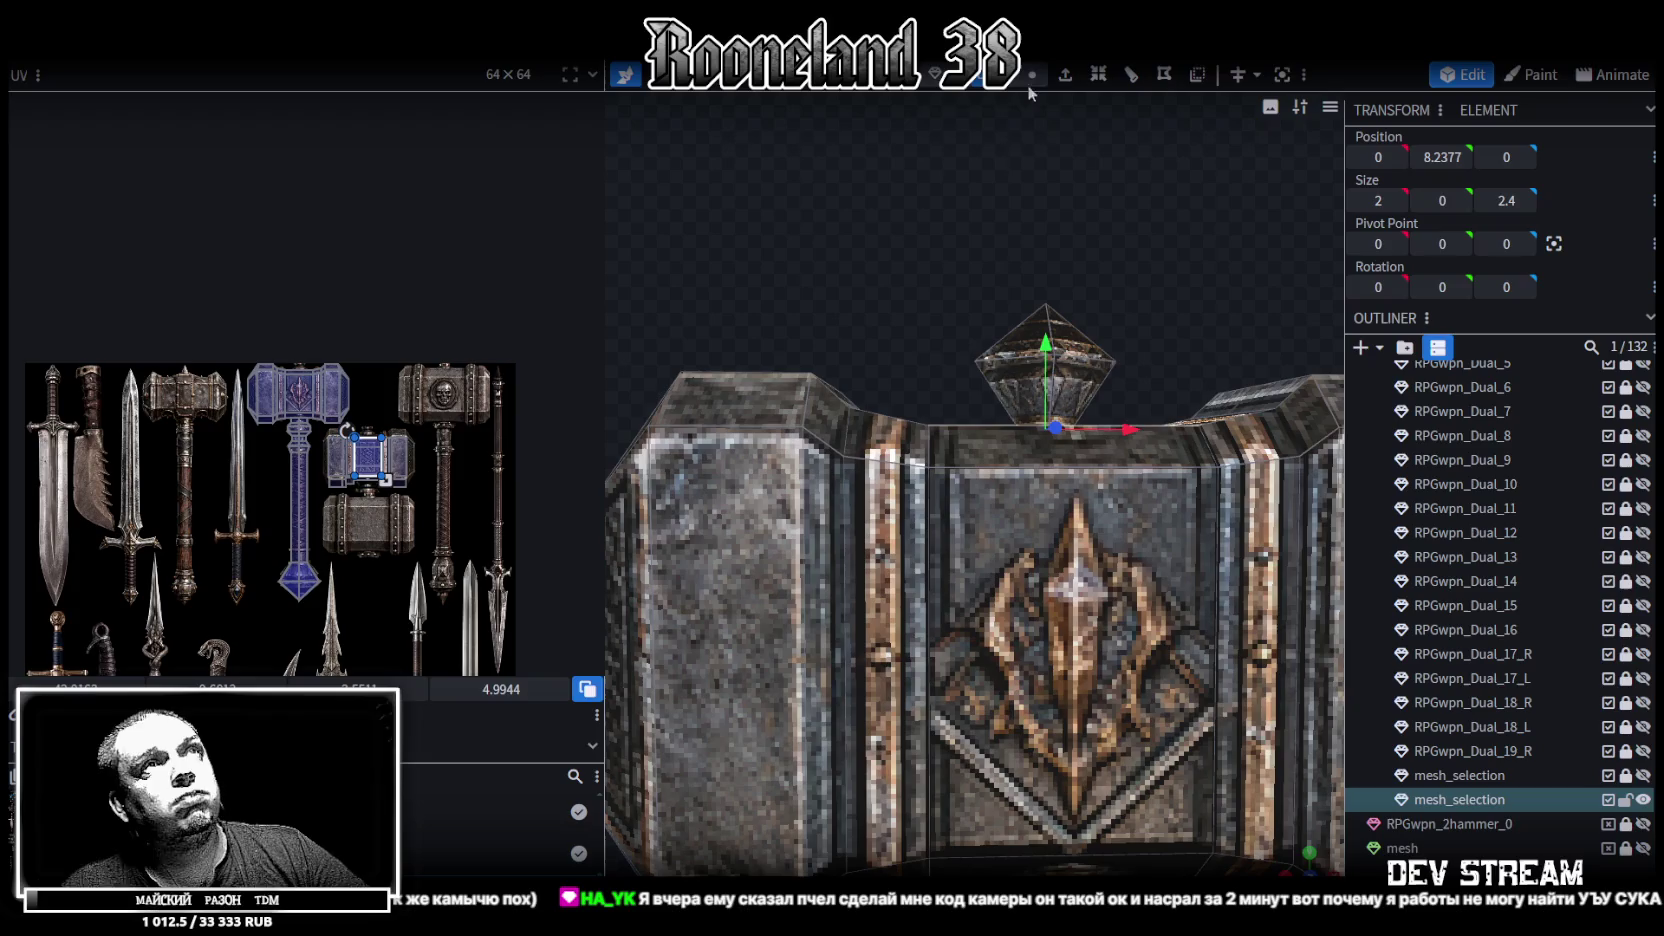
pyautogui.click(1032, 75)
pyautogui.moveTo(1169, 292); pyautogui.dragTo(921, 397)
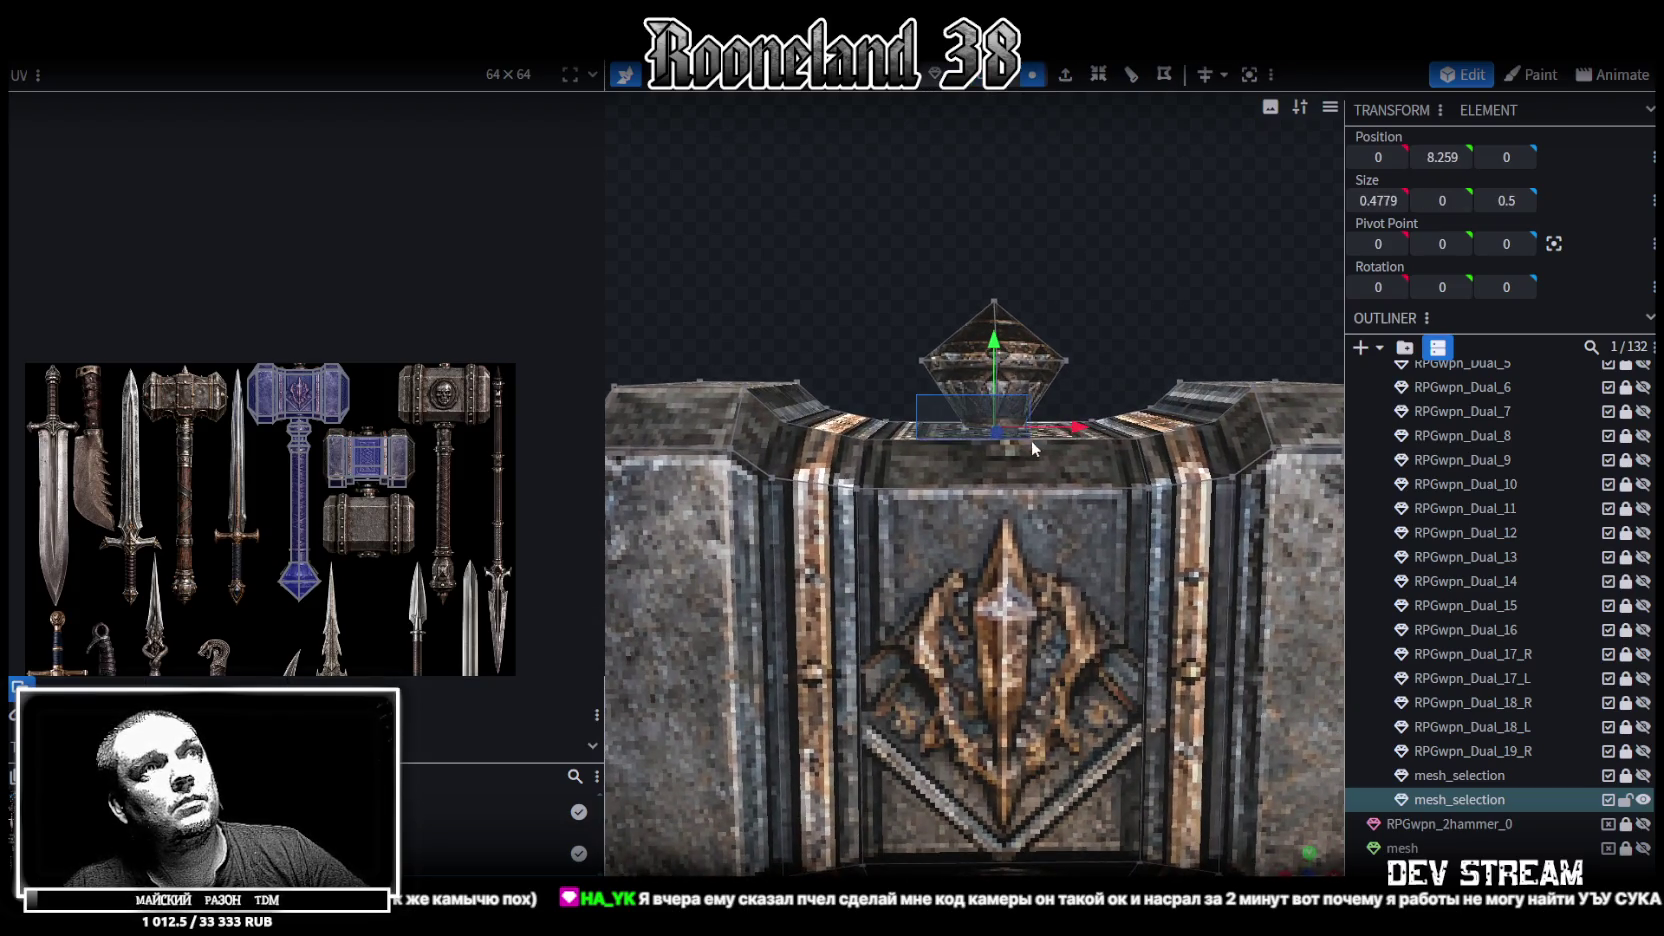
pyautogui.scroll(-5, 1010, 218)
pyautogui.moveTo(1010, 218)
pyautogui.mouseDown()
pyautogui.moveTo(894, 289)
pyautogui.moveTo(824, 361)
pyautogui.moveTo(931, 234)
pyautogui.mouseUp()
pyautogui.scroll(4, 931, 234)
pyautogui.scroll(3, 996, 207)
pyautogui.scroll(2, 1001, 205)
pyautogui.scroll(3, 269, 621)
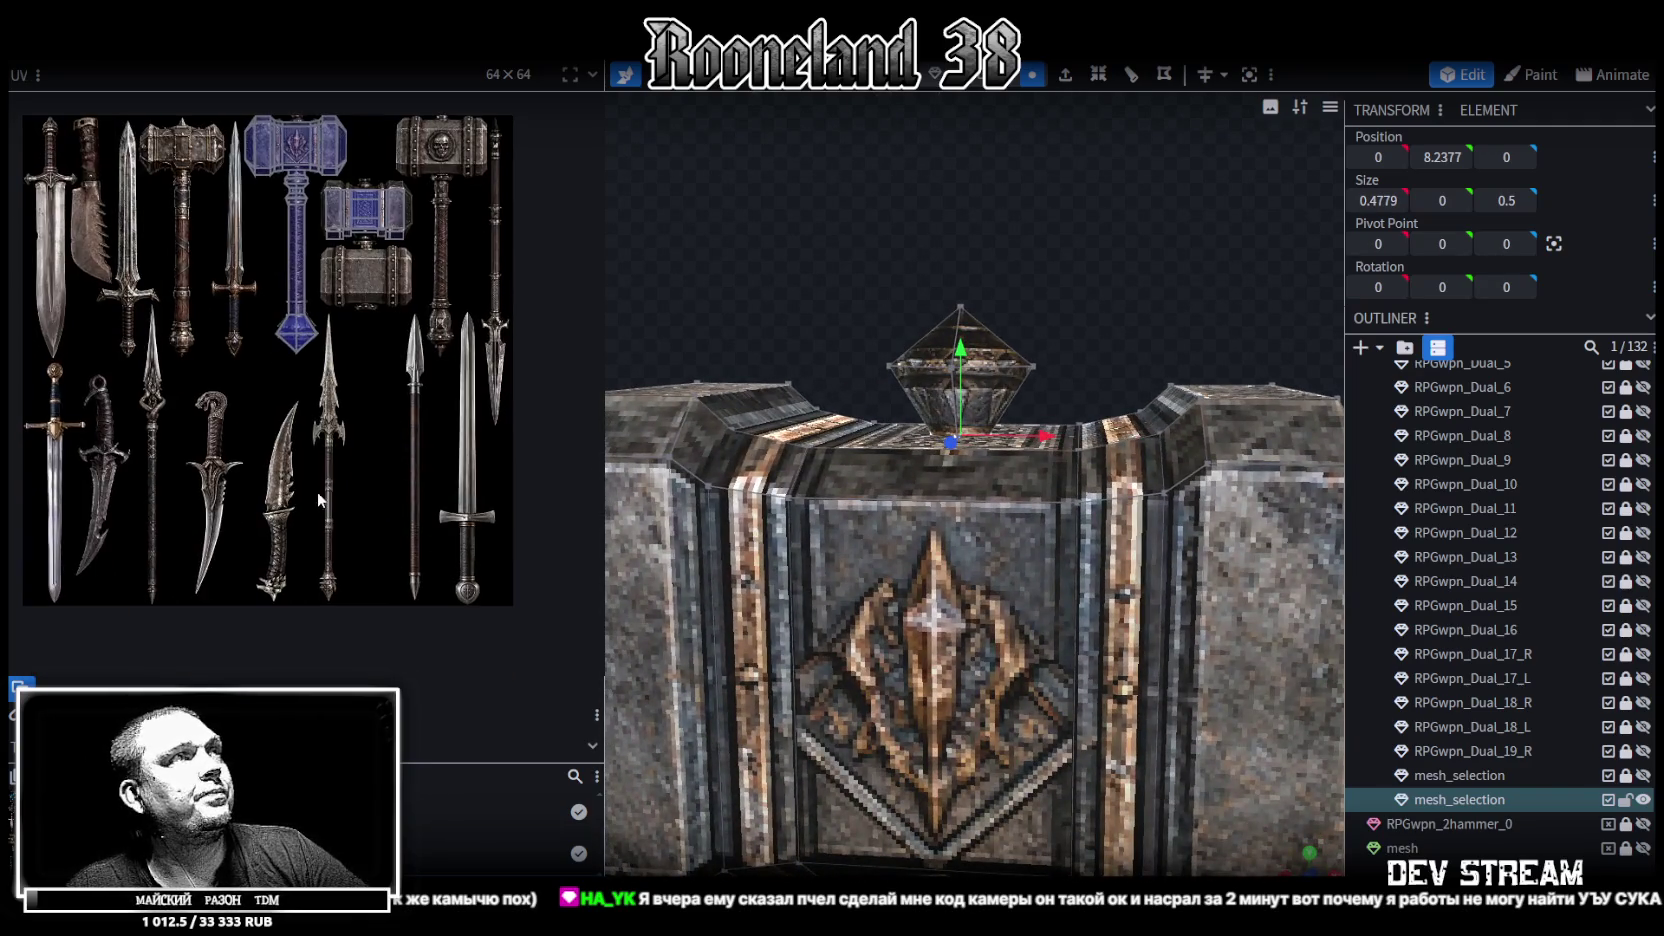
# Reshape the gem into a low pyramid and lower its apex to about 1.21 × 0.47 × 1.2
pyautogui.scroll(1, 307, 419)
pyautogui.scroll(2, 317, 488)
pyautogui.scroll(2, 276, 426)
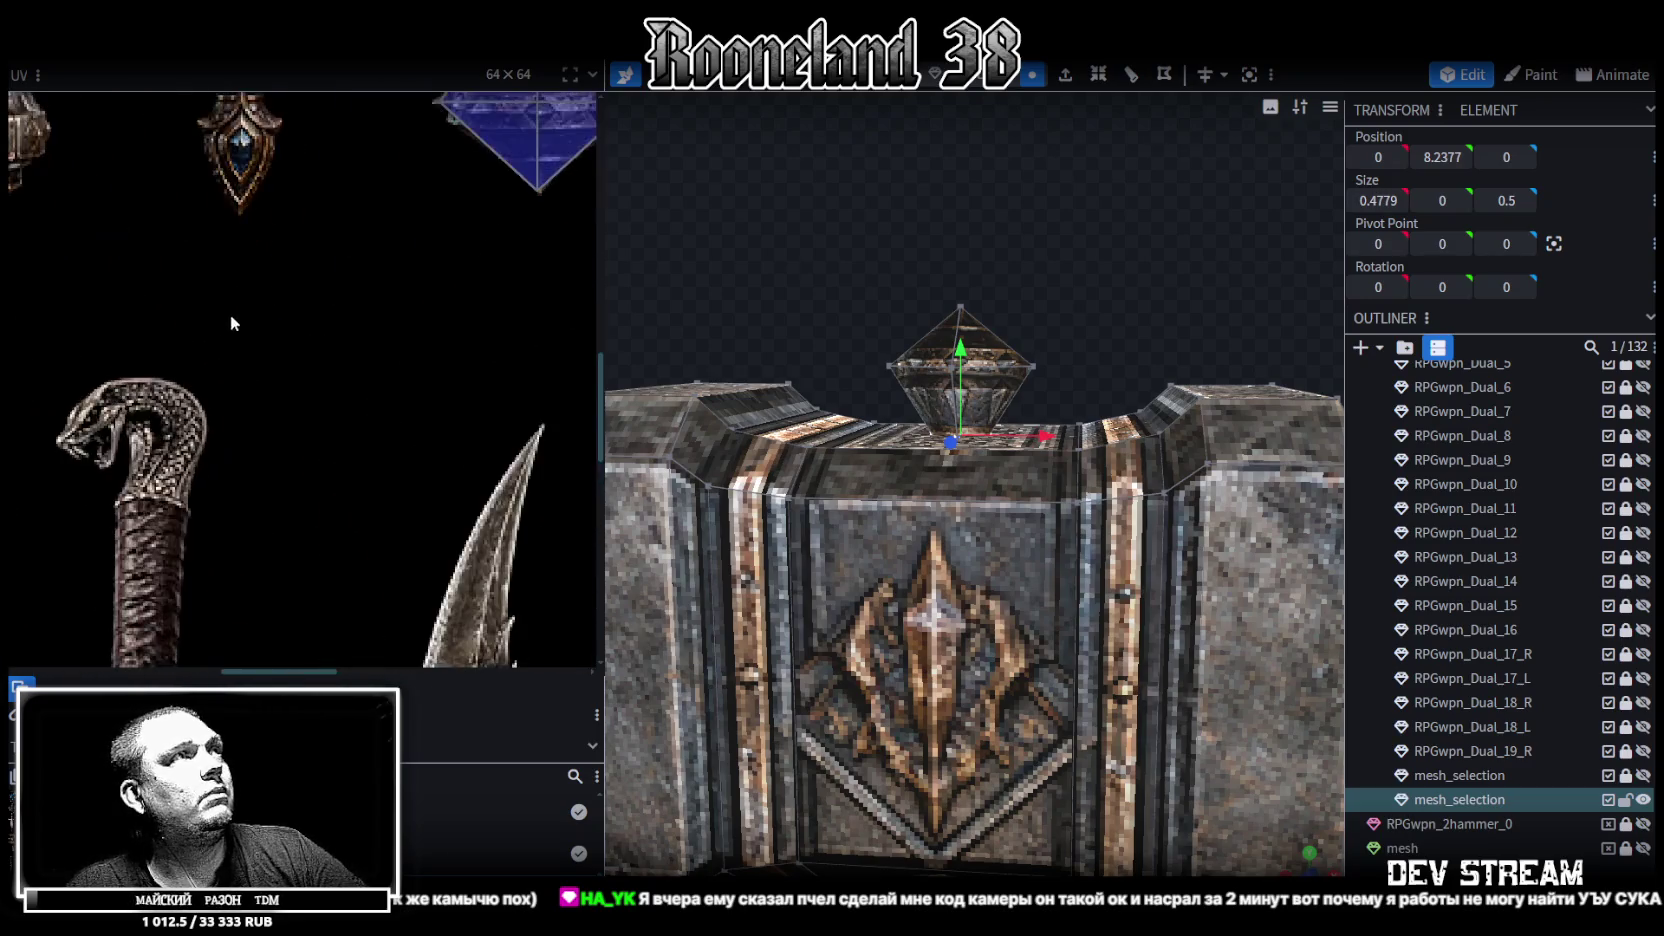
pyautogui.scroll(1, 230, 315)
pyautogui.scroll(-2, 286, 389)
pyautogui.scroll(2, 286, 389)
pyautogui.scroll(2, 440, 390)
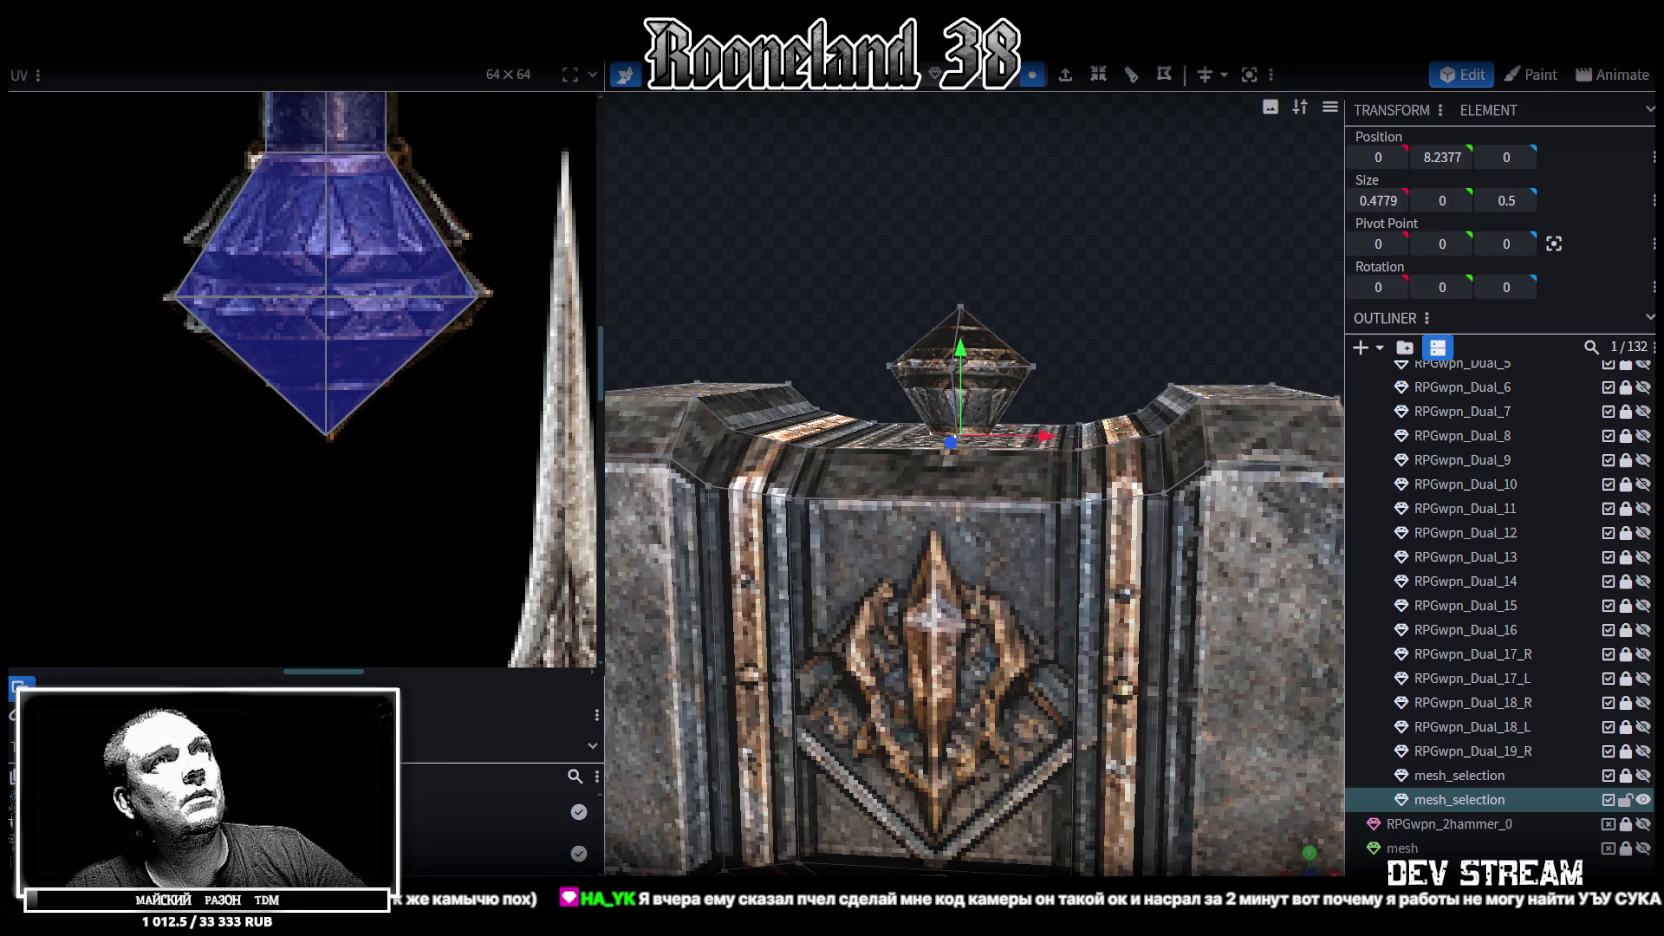
pyautogui.click(985, 355)
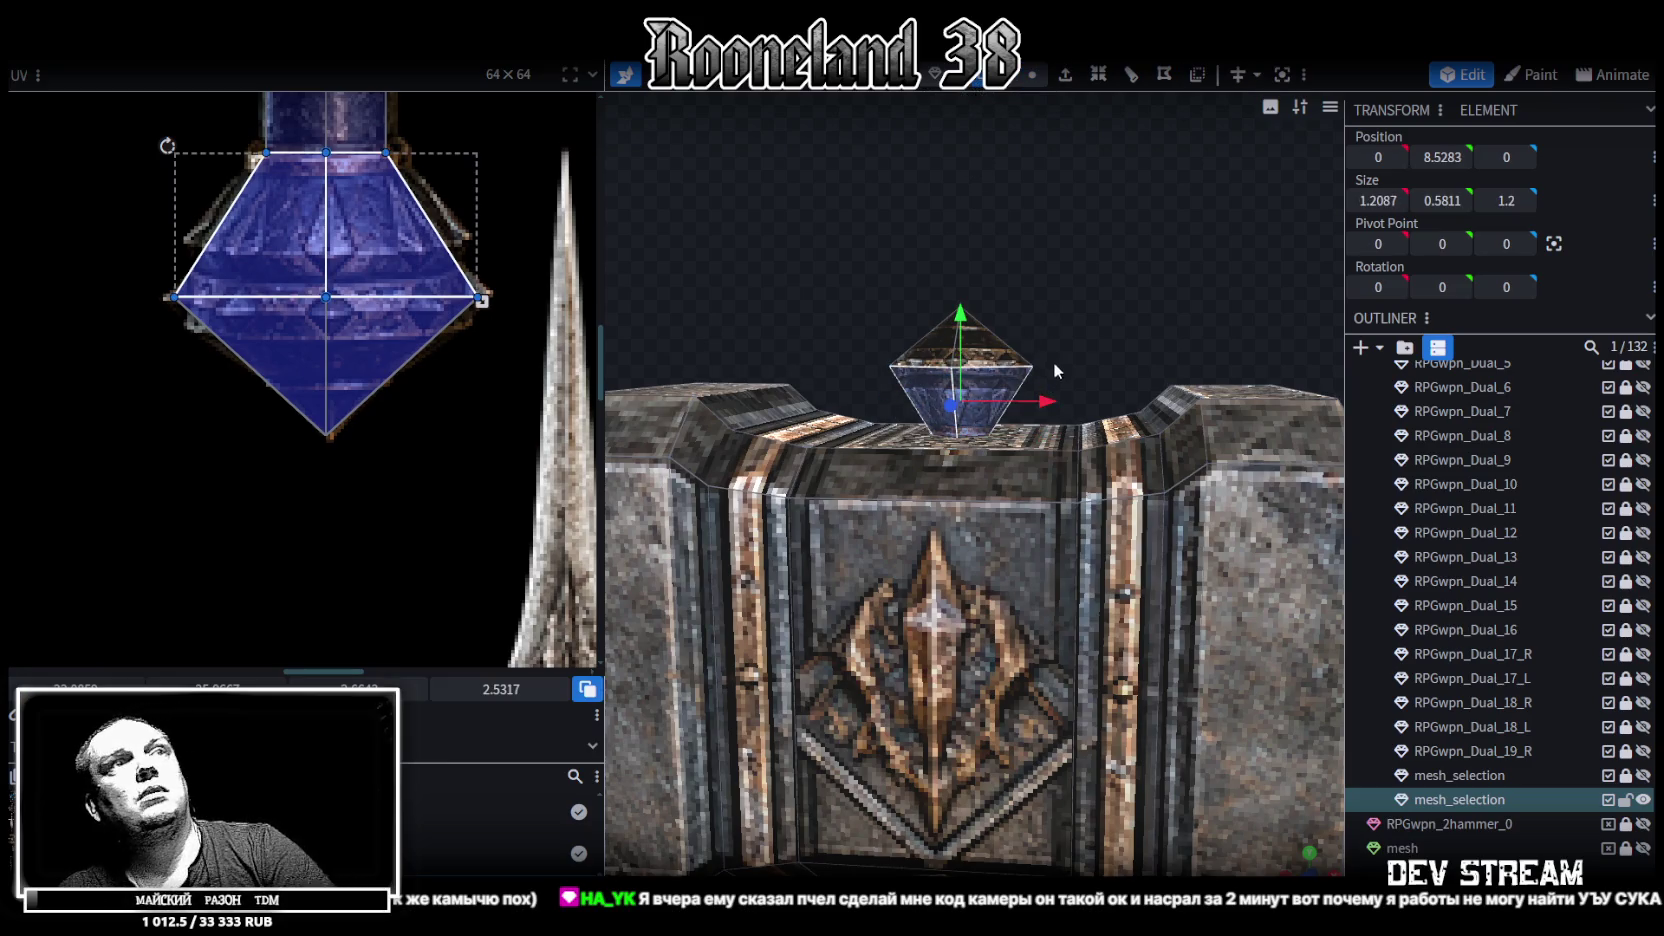
pyautogui.moveTo(1053, 363); pyautogui.dragTo(1088, 311)
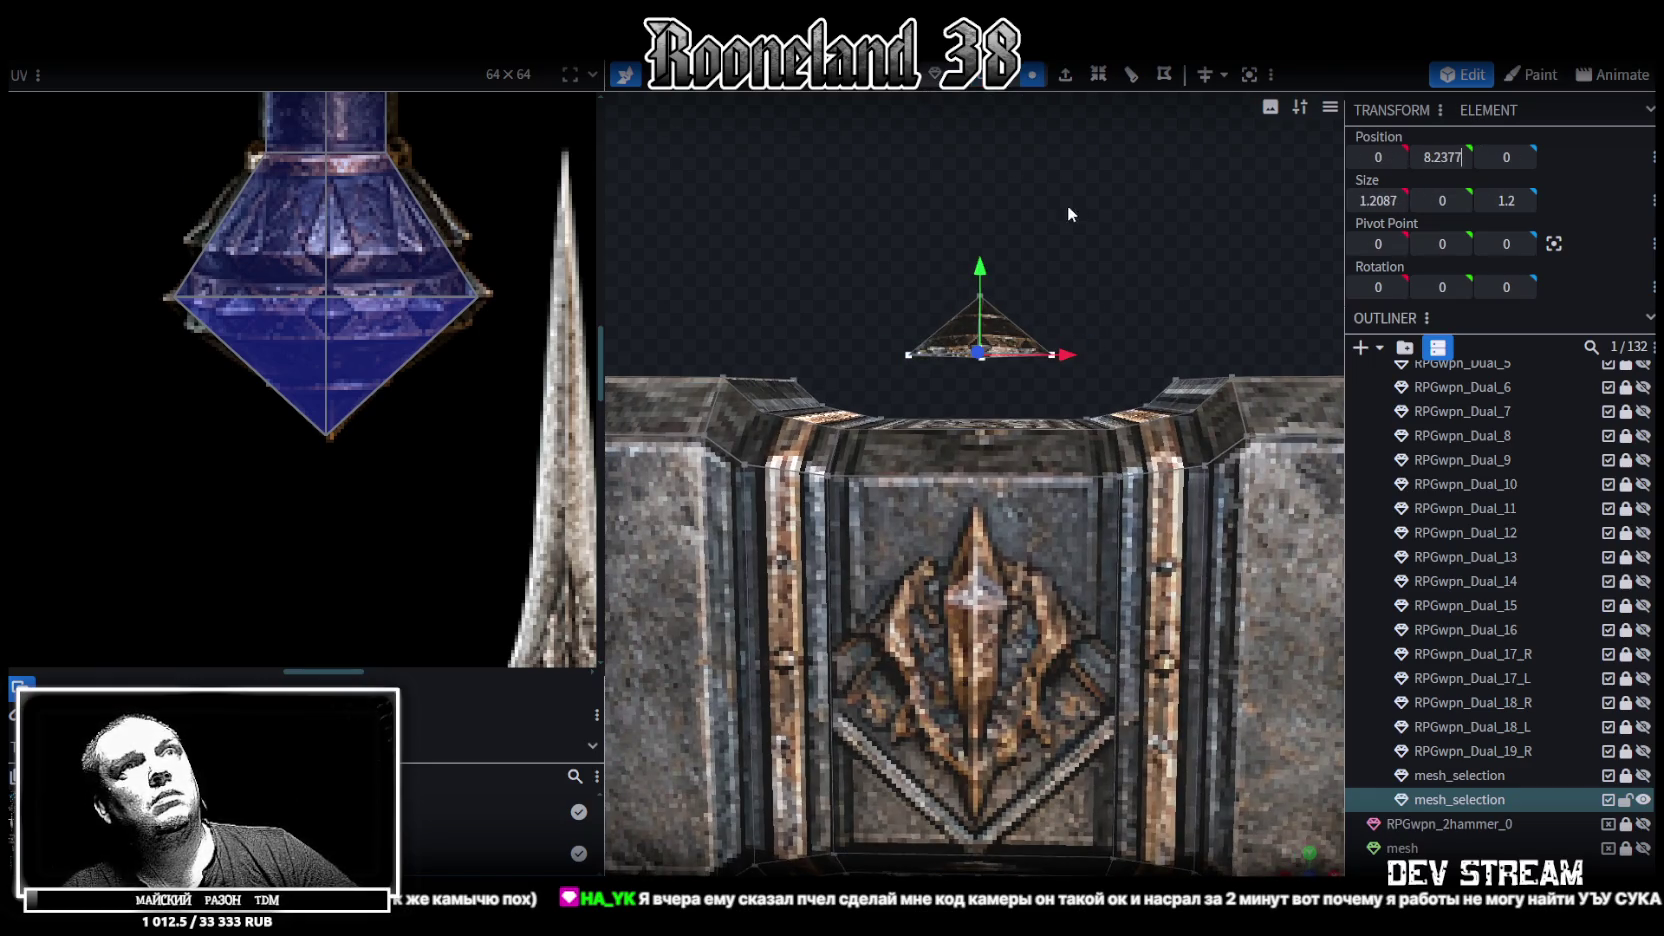
pyautogui.hotkey('ctrl', 'z')
pyautogui.moveTo(989, 214)
pyautogui.mouseDown()
pyautogui.moveTo(988, 259)
pyautogui.moveTo(868, 274)
pyautogui.mouseUp()
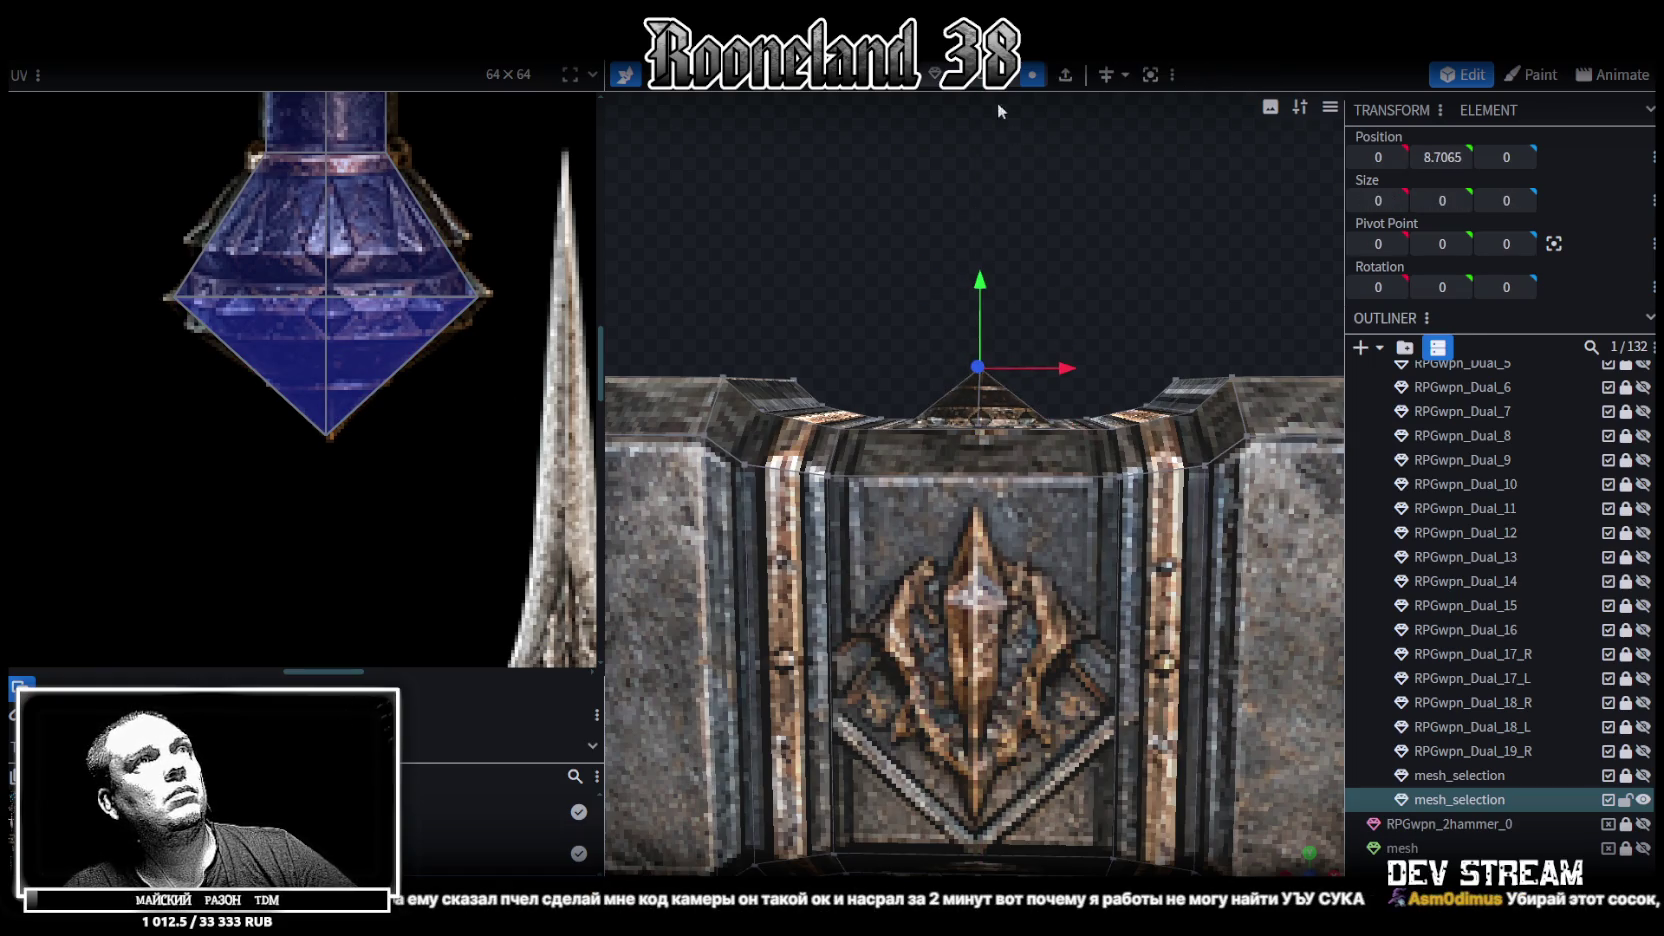
# Select the whole gem and fit its UV over the blue diamond in the atlas
pyautogui.hotkey('ctrl', 'a')
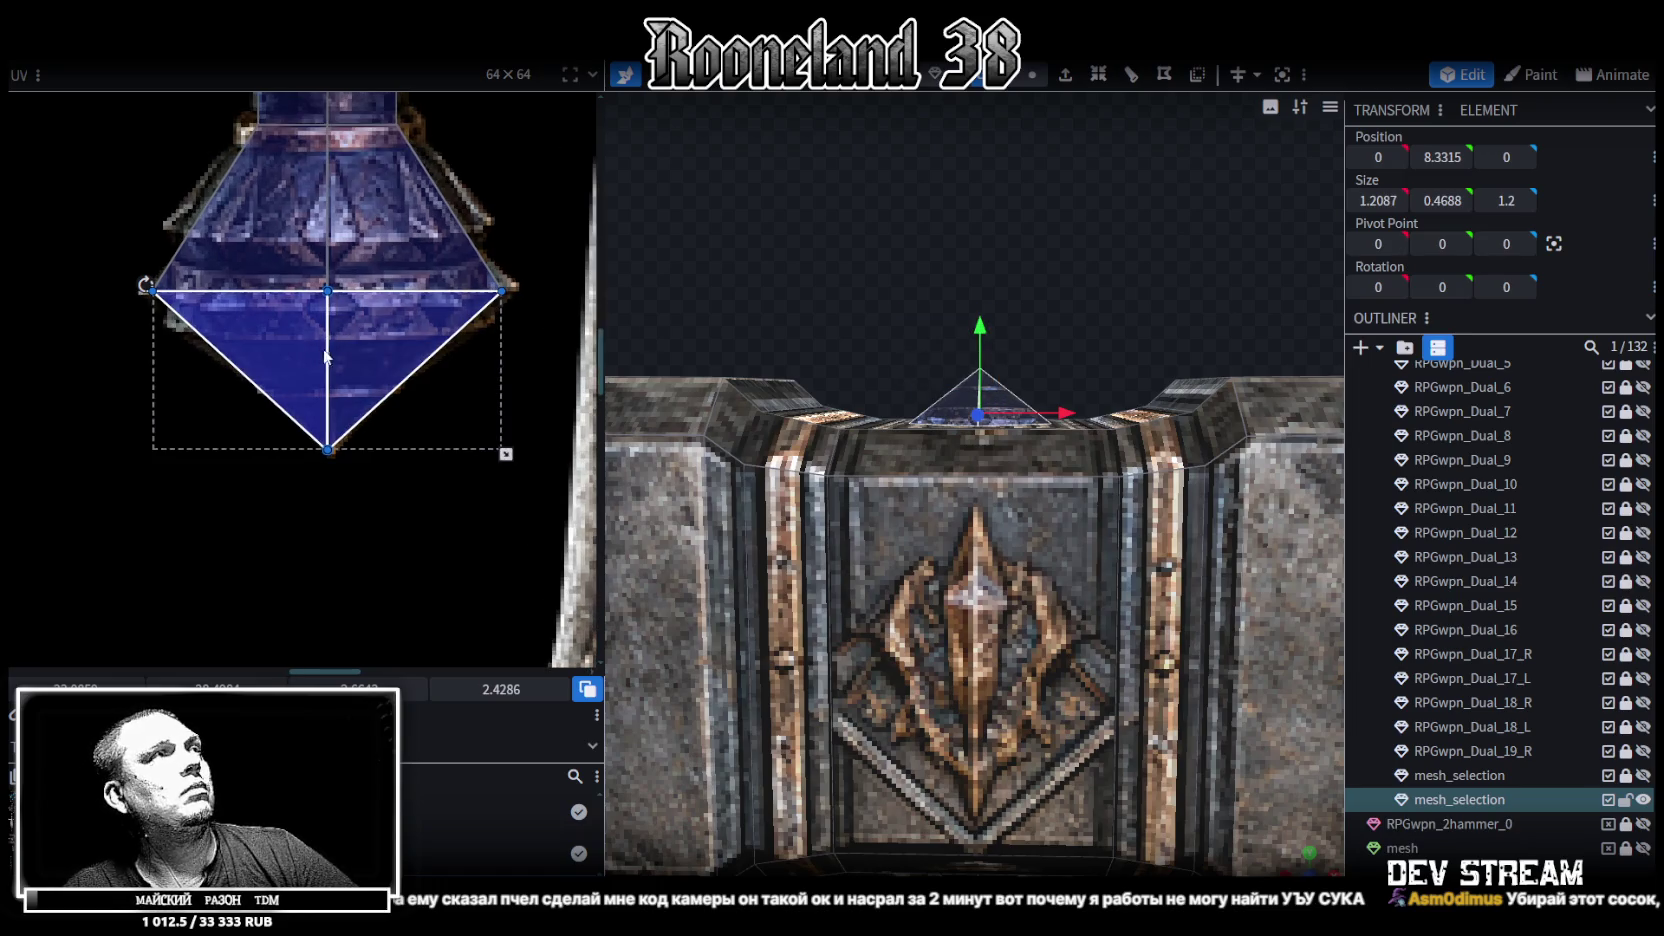
pyautogui.moveTo(330, 351)
pyautogui.mouseDown()
pyautogui.moveTo(355, 311)
pyautogui.moveTo(365, 339)
pyautogui.mouseUp()
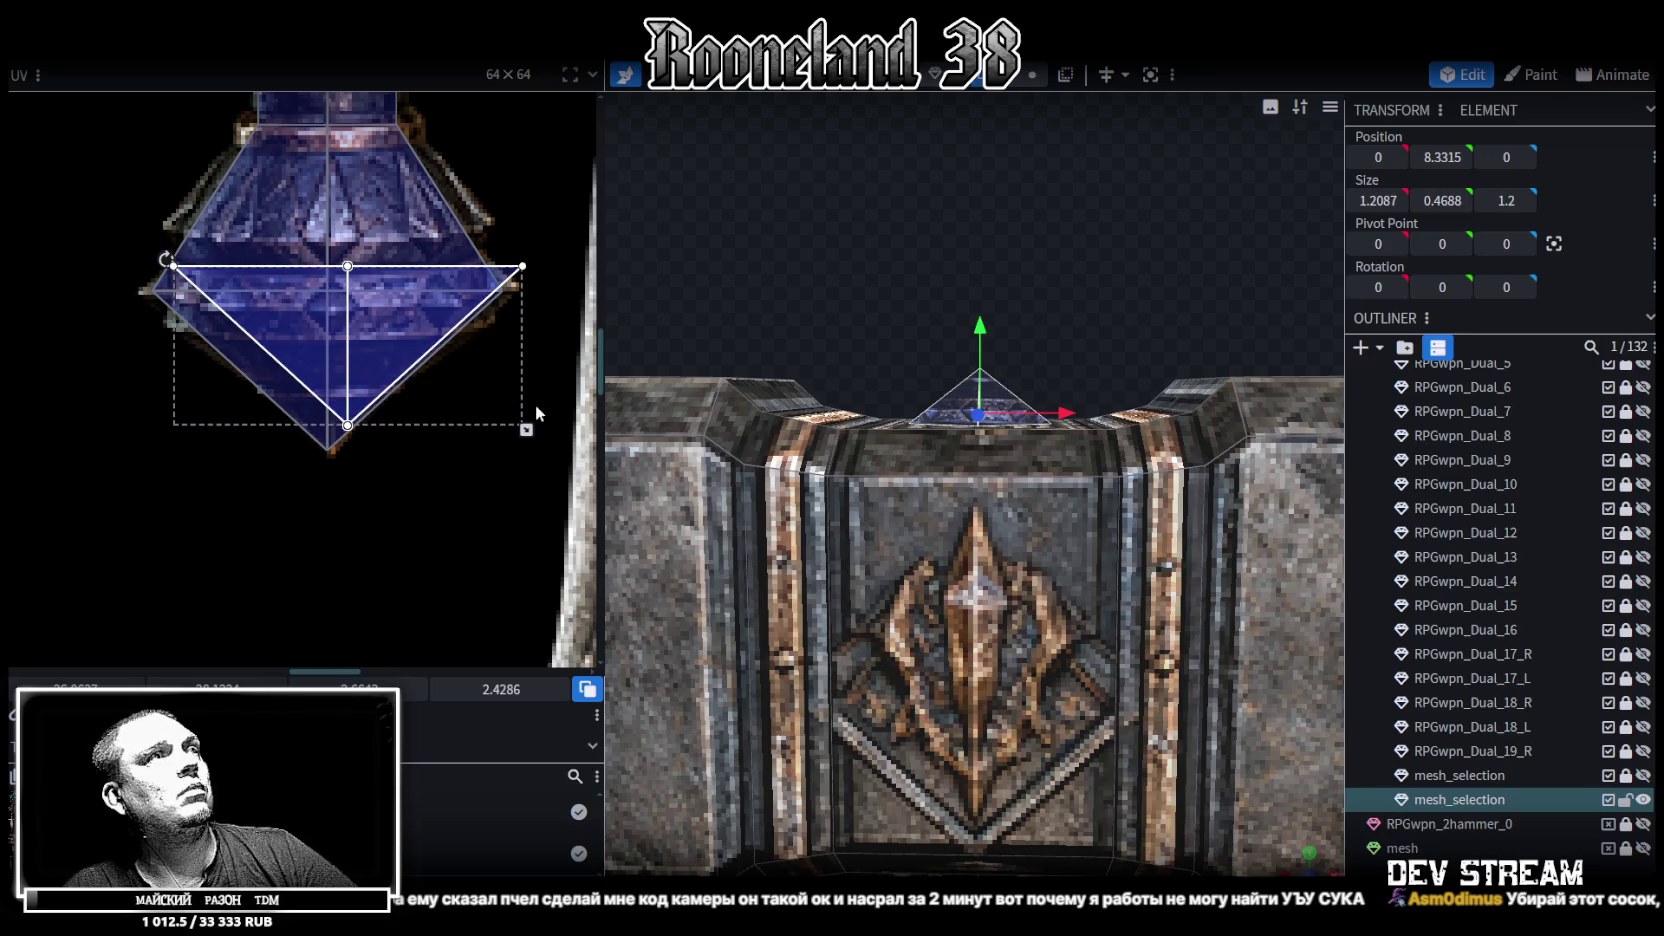
pyautogui.moveTo(526, 430); pyautogui.dragTo(486, 441)
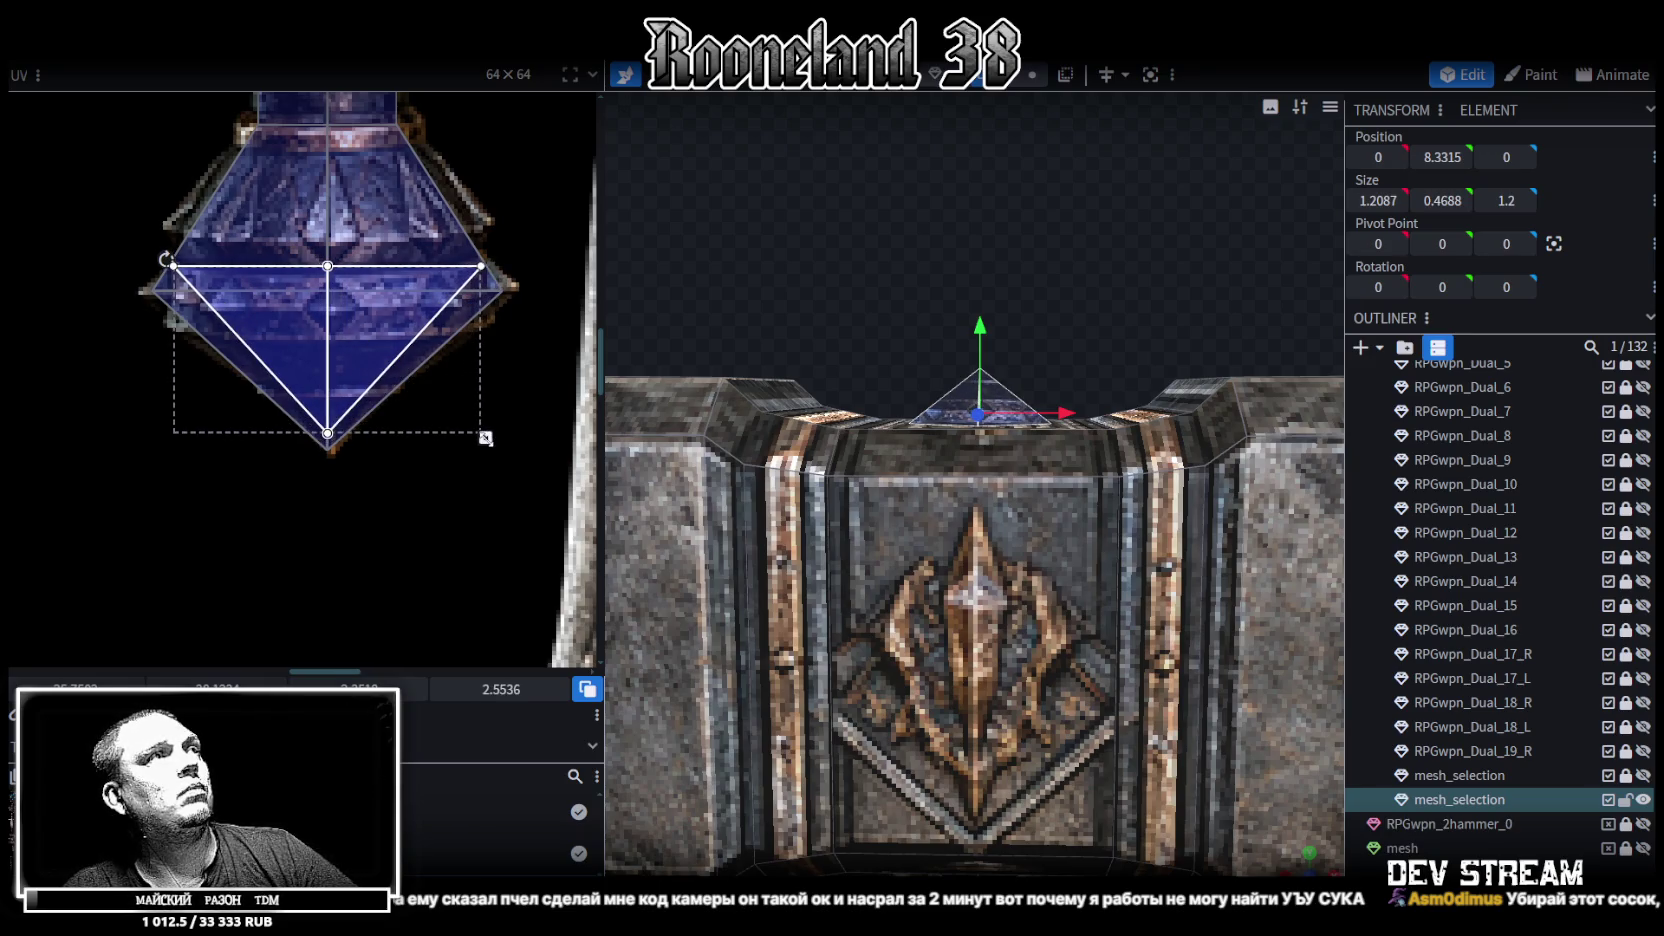
pyautogui.moveTo(486, 441); pyautogui.dragTo(489, 453)
pyautogui.moveTo(878, 285)
pyautogui.mouseDown()
pyautogui.moveTo(936, 419)
pyautogui.moveTo(1020, 426)
pyautogui.moveTo(978, 333)
pyautogui.moveTo(1188, 550)
pyautogui.mouseUp()
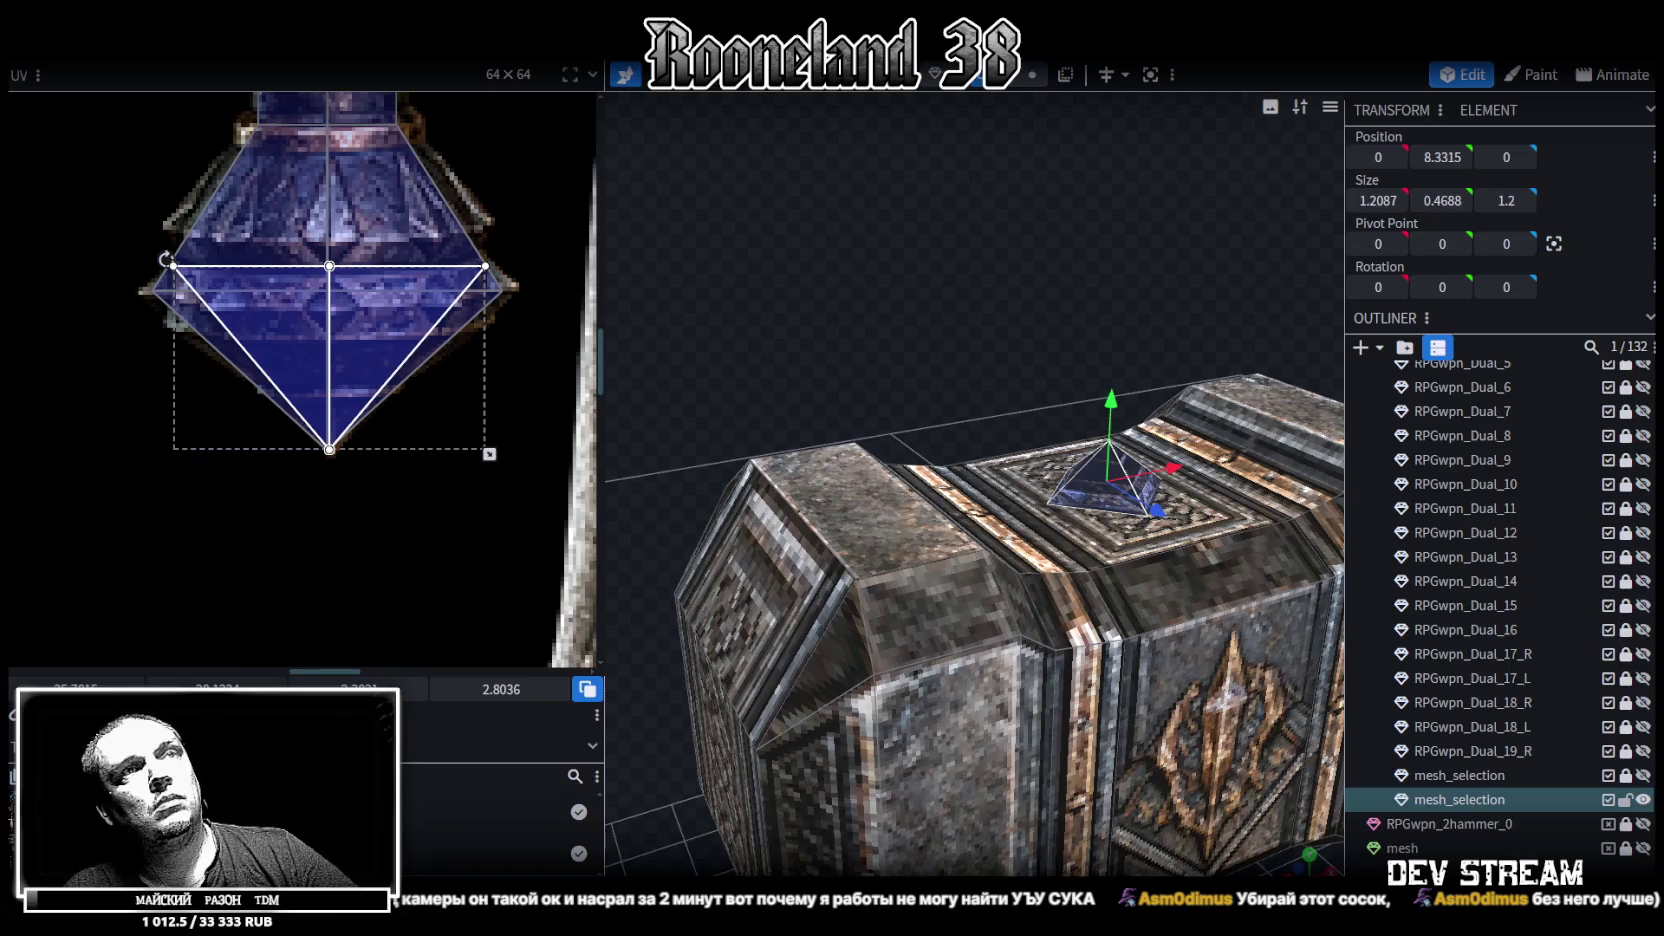
# Select the hammer head's top face around the gem
pyautogui.click(1128, 334)
pyautogui.moveTo(1128, 334)
pyautogui.mouseDown()
pyautogui.moveTo(1014, 302)
pyautogui.moveTo(1013, 283)
pyautogui.moveTo(942, 315)
pyautogui.moveTo(955, 490)
pyautogui.mouseUp()
pyautogui.click(959, 560)
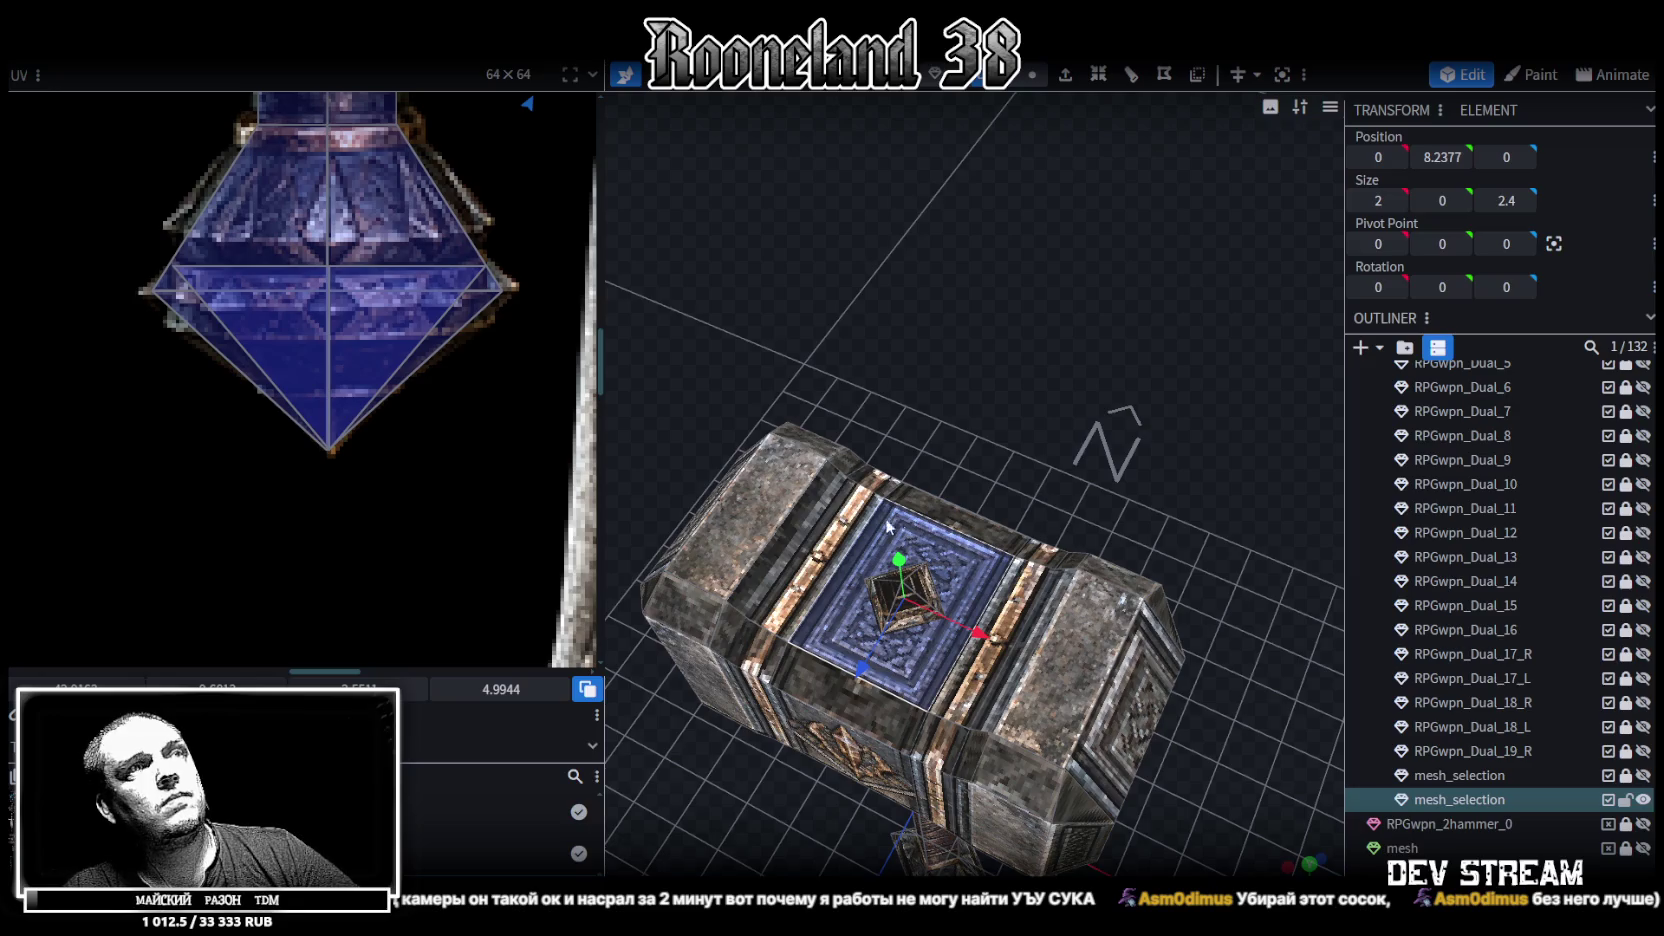
pyautogui.scroll(-5, 372, 429)
pyautogui.scroll(1, 427, 390)
pyautogui.scroll(2, 465, 210)
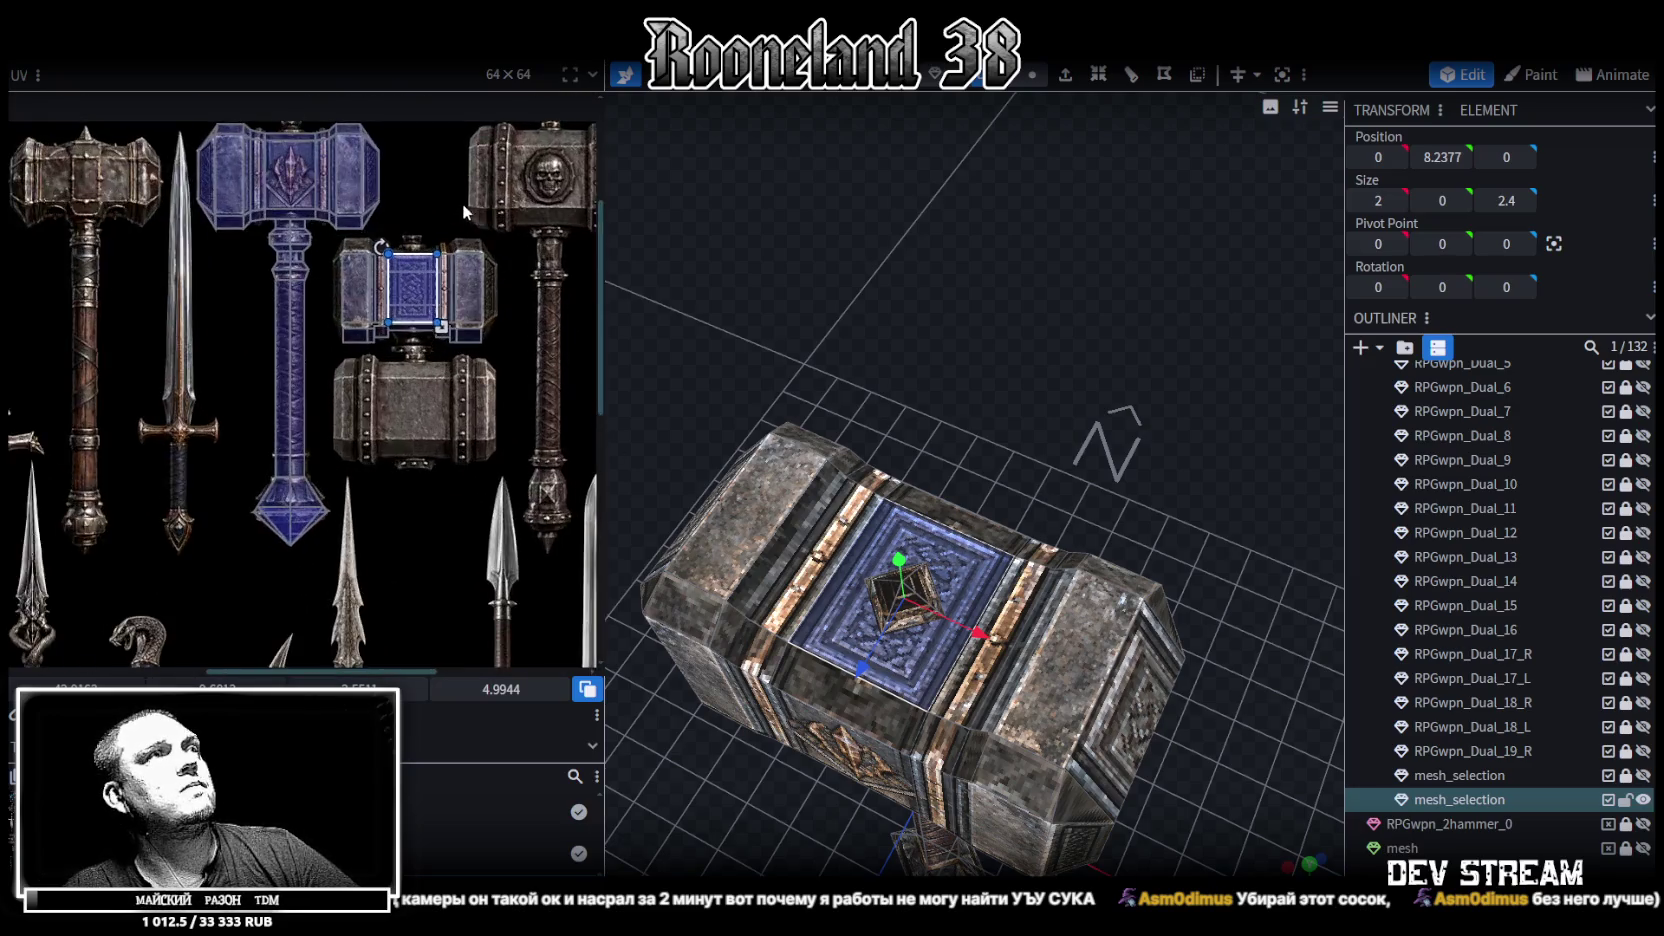
pyautogui.scroll(3, 433, 289)
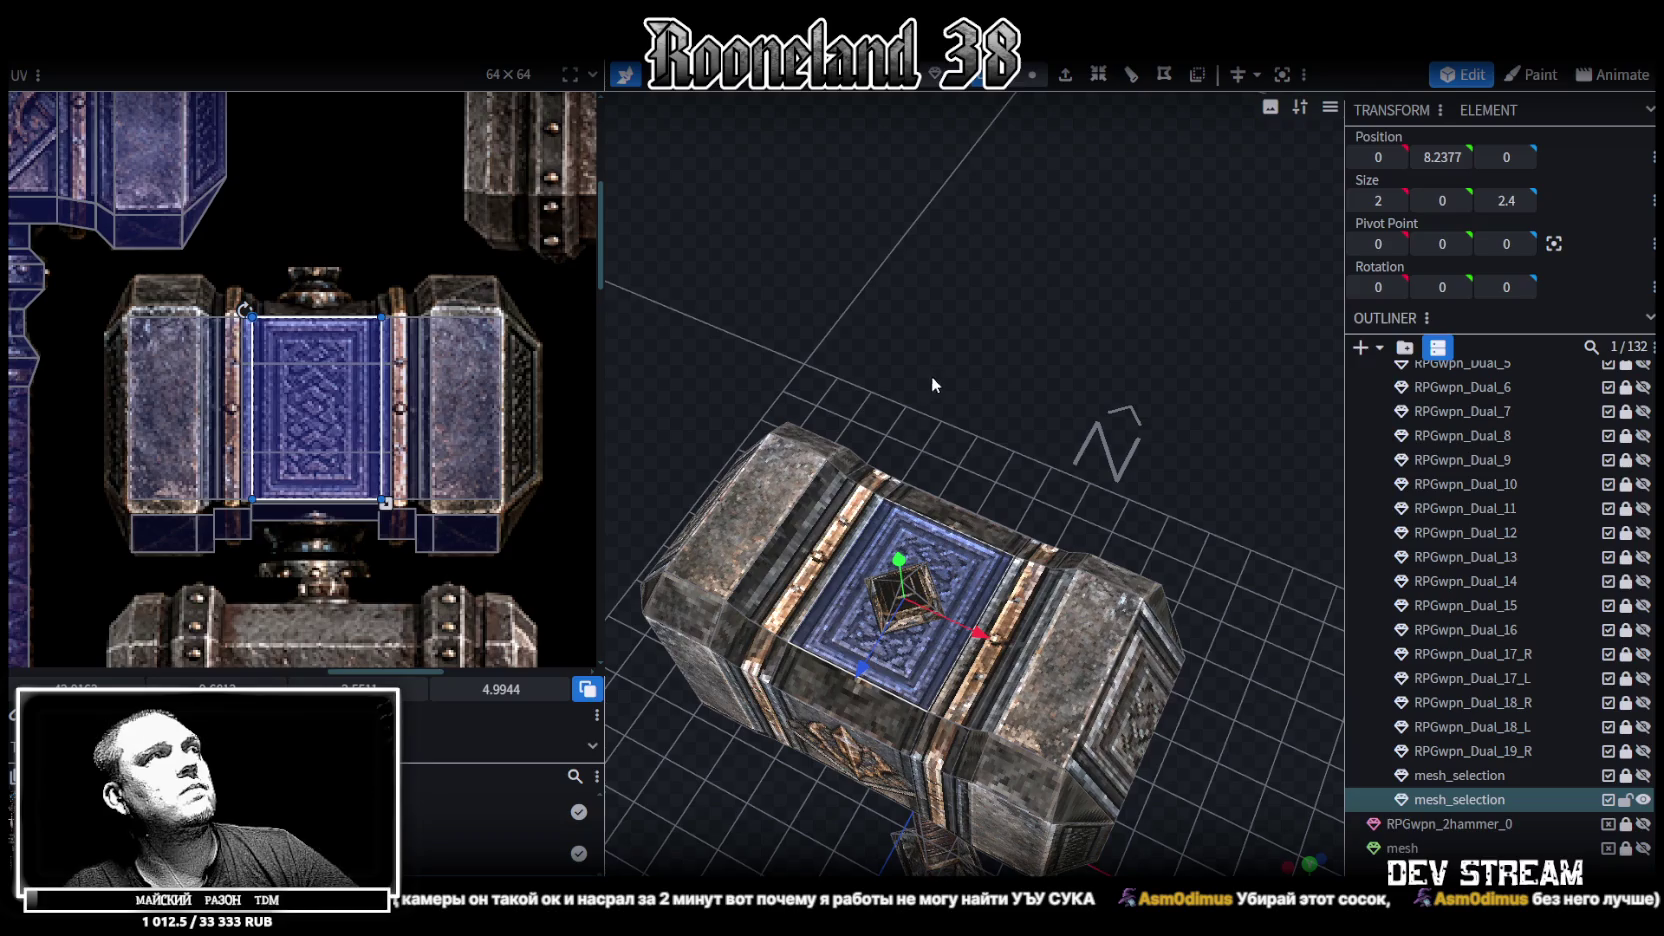
pyautogui.moveTo(757, 354)
pyautogui.mouseDown()
pyautogui.moveTo(972, 348)
pyautogui.moveTo(853, 308)
pyautogui.mouseUp()
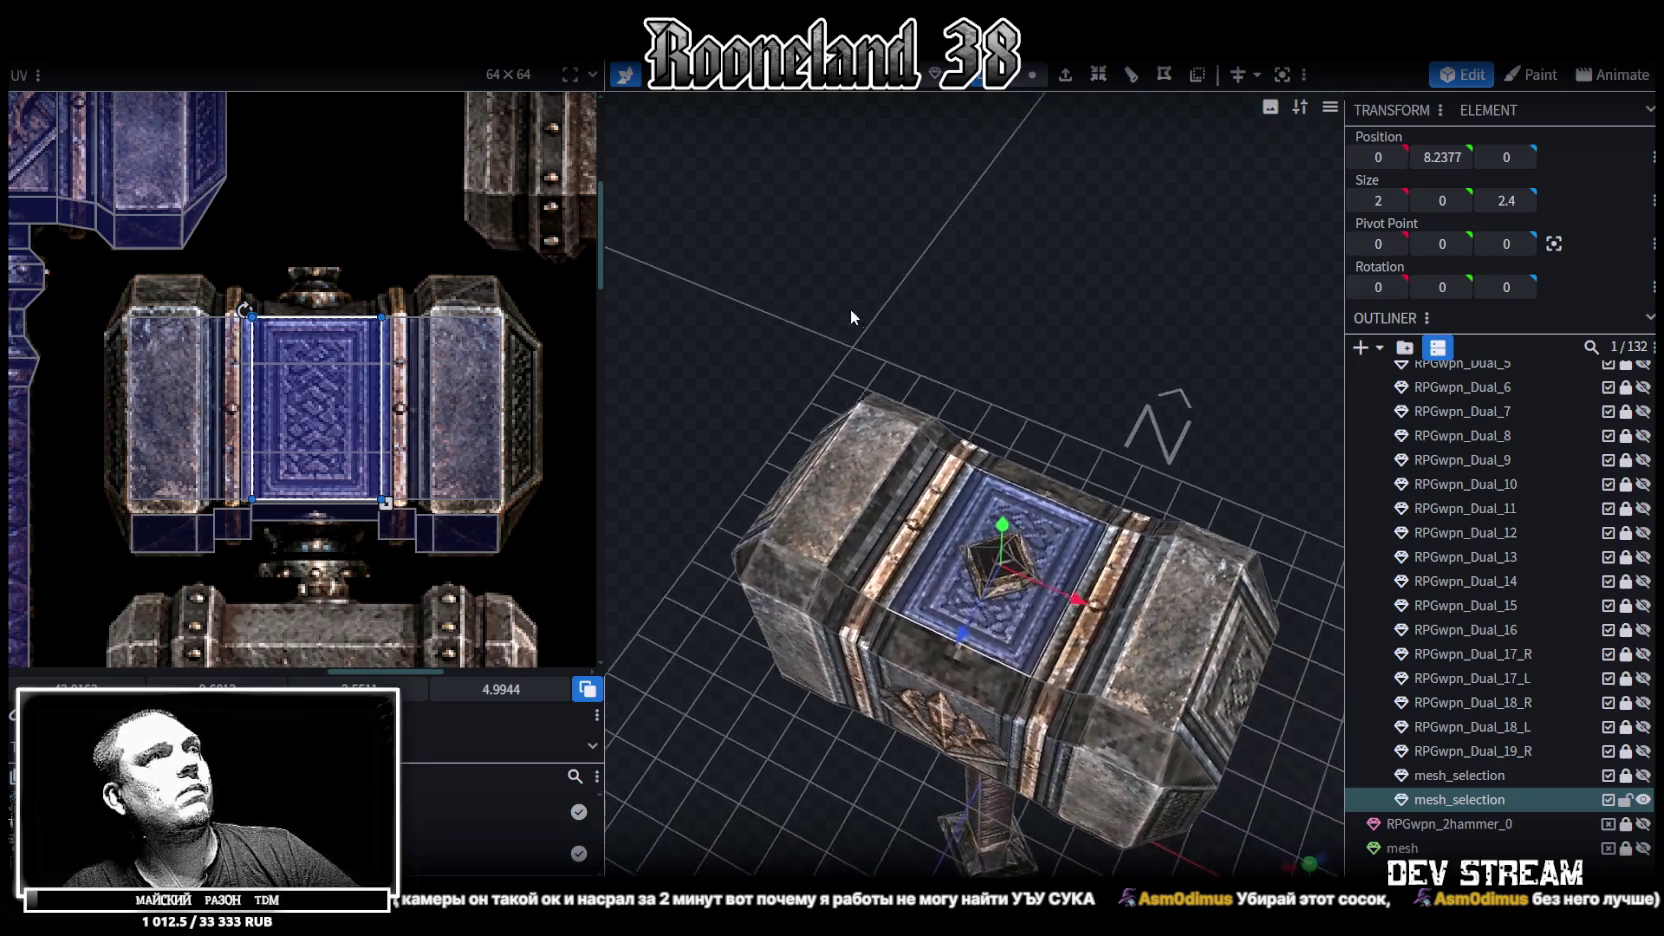
# Move the top face's UV onto the plain end panel of the atlas and resize it to fit
pyautogui.moveTo(296, 382)
pyautogui.mouseDown()
pyautogui.moveTo(266, 367)
pyautogui.moveTo(198, 400)
pyautogui.mouseUp()
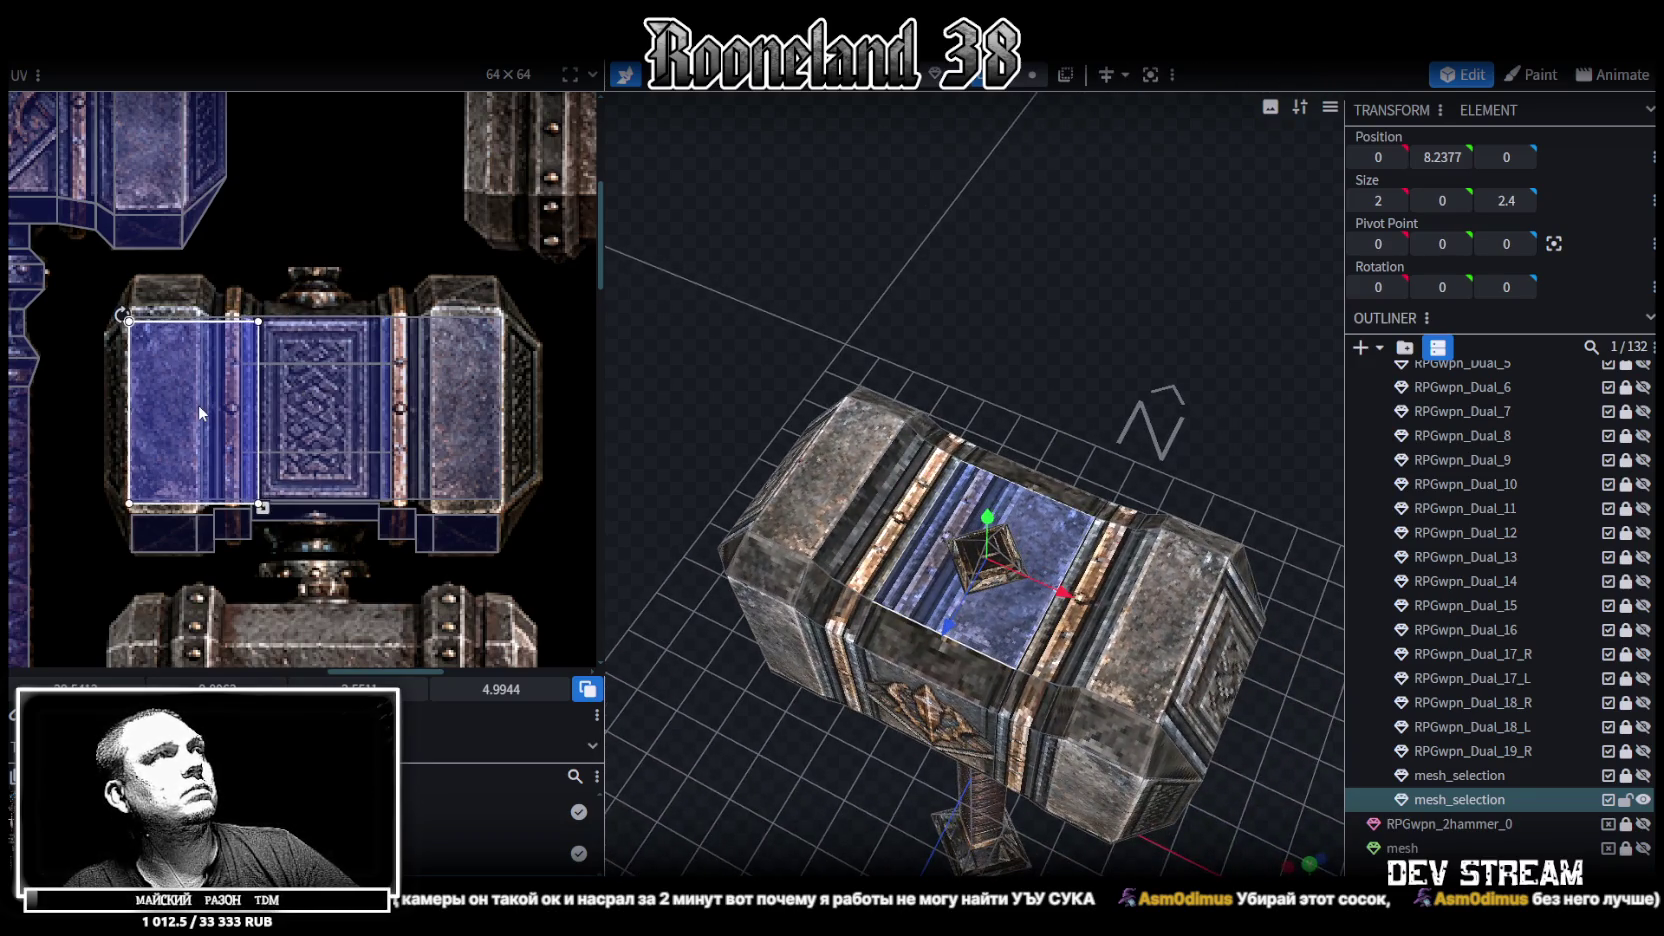
pyautogui.moveTo(262, 507); pyautogui.dragTo(207, 430)
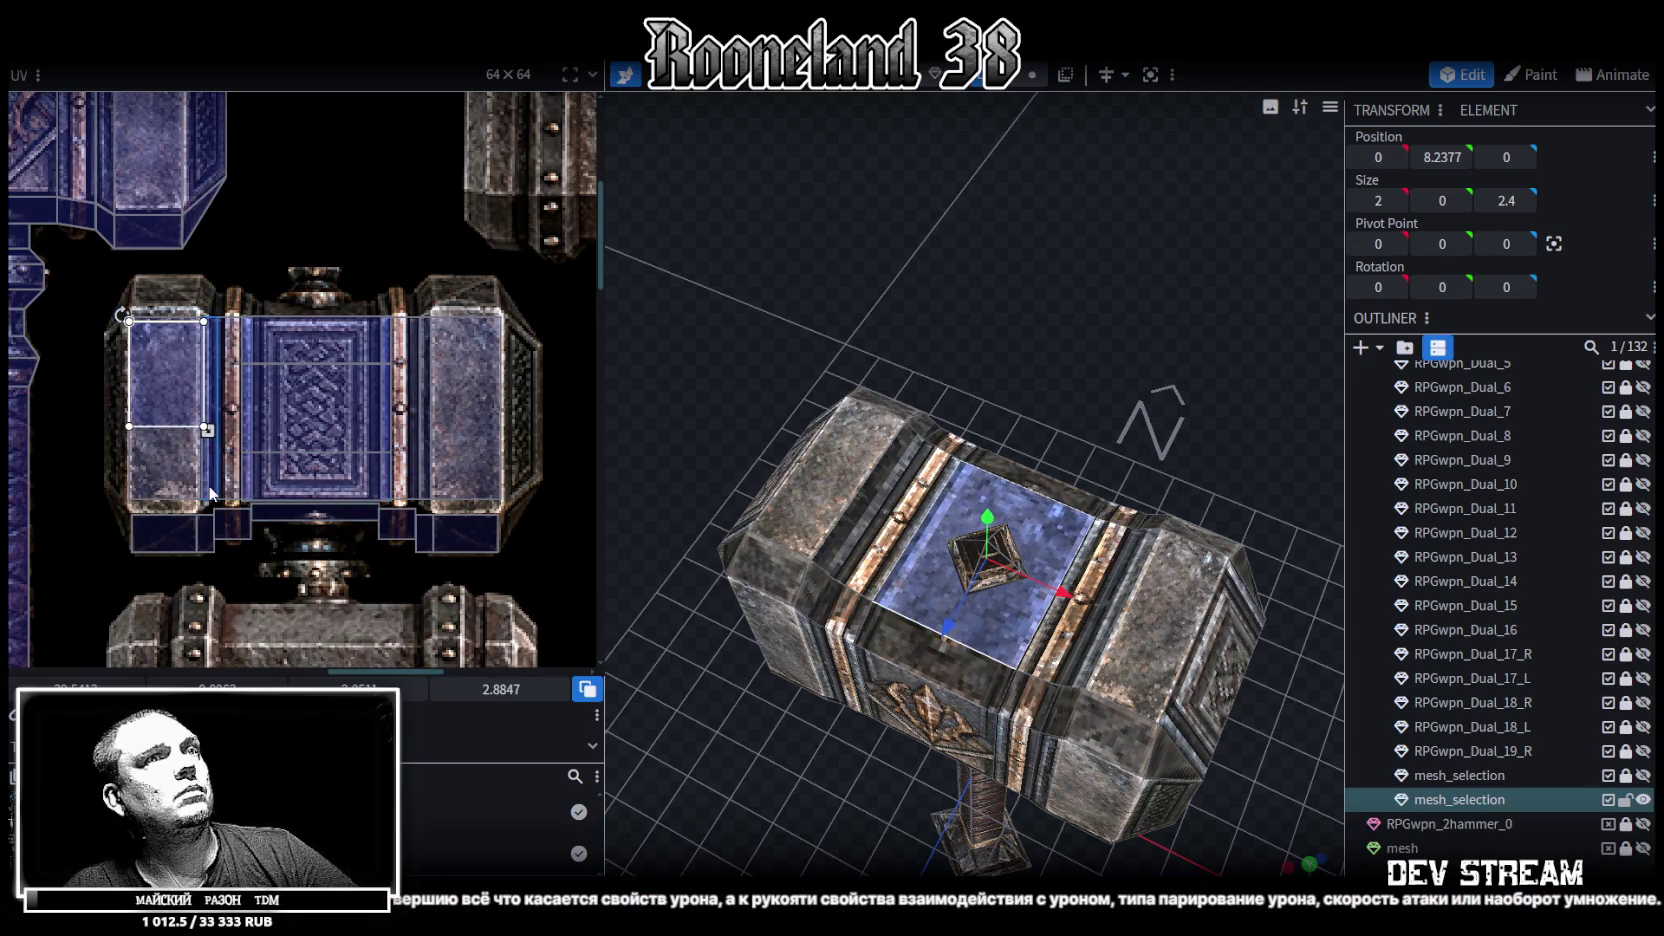
pyautogui.moveTo(210, 489); pyautogui.dragTo(216, 491)
pyautogui.scroll(3, 190, 420)
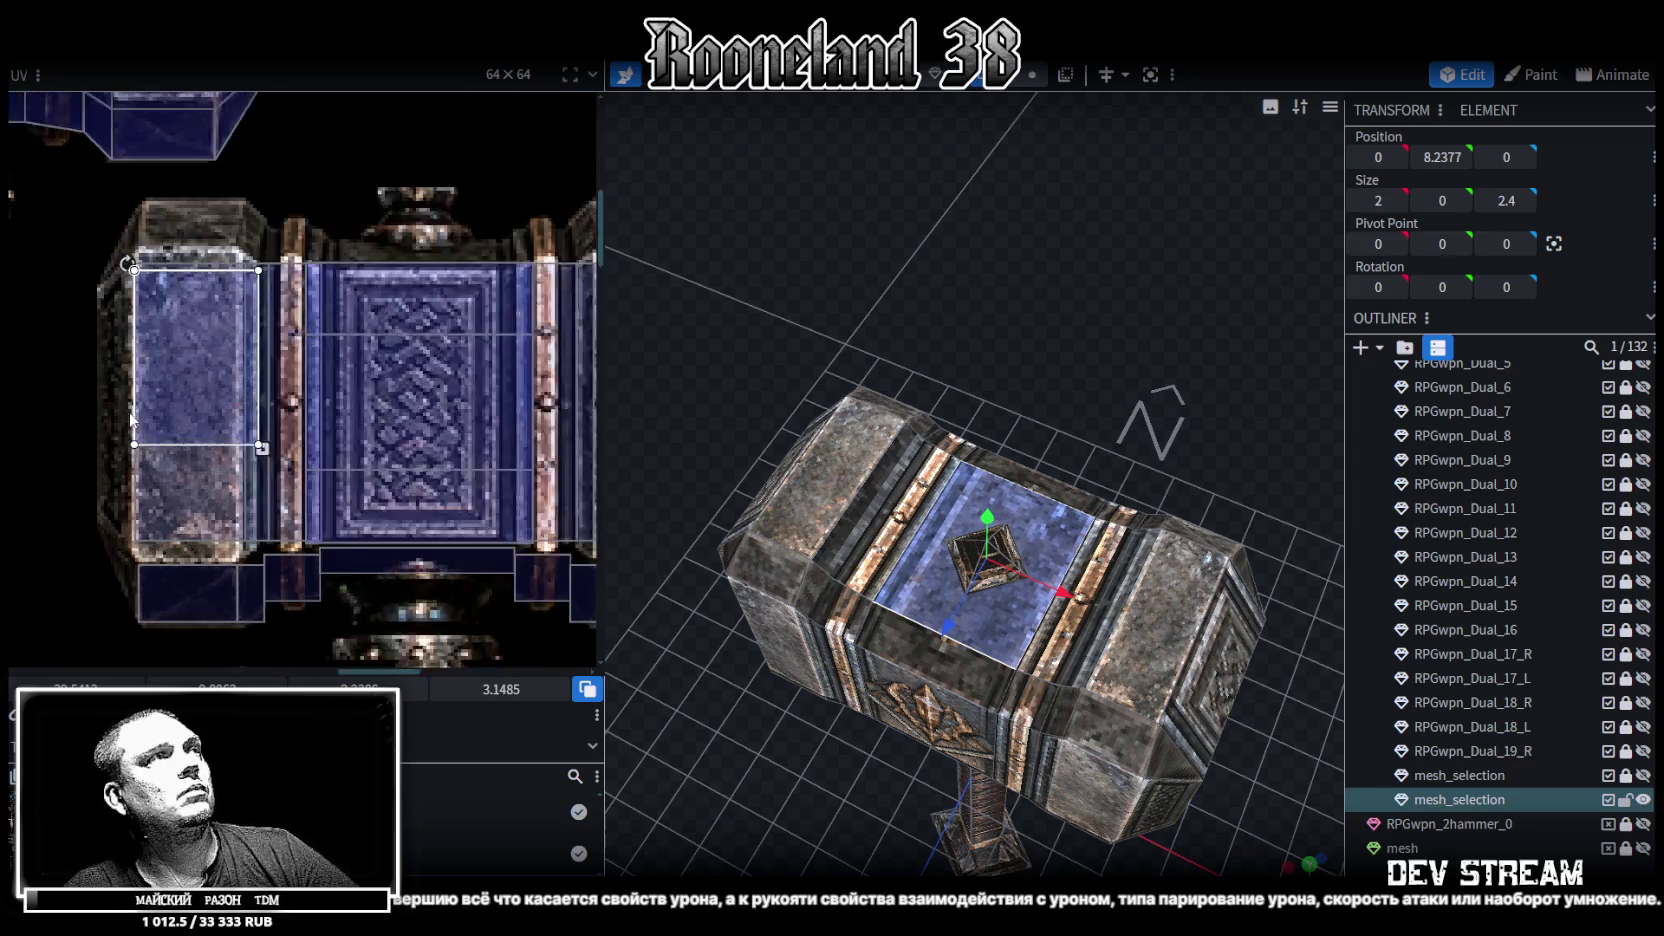
pyautogui.moveTo(194, 413); pyautogui.dragTo(192, 430)
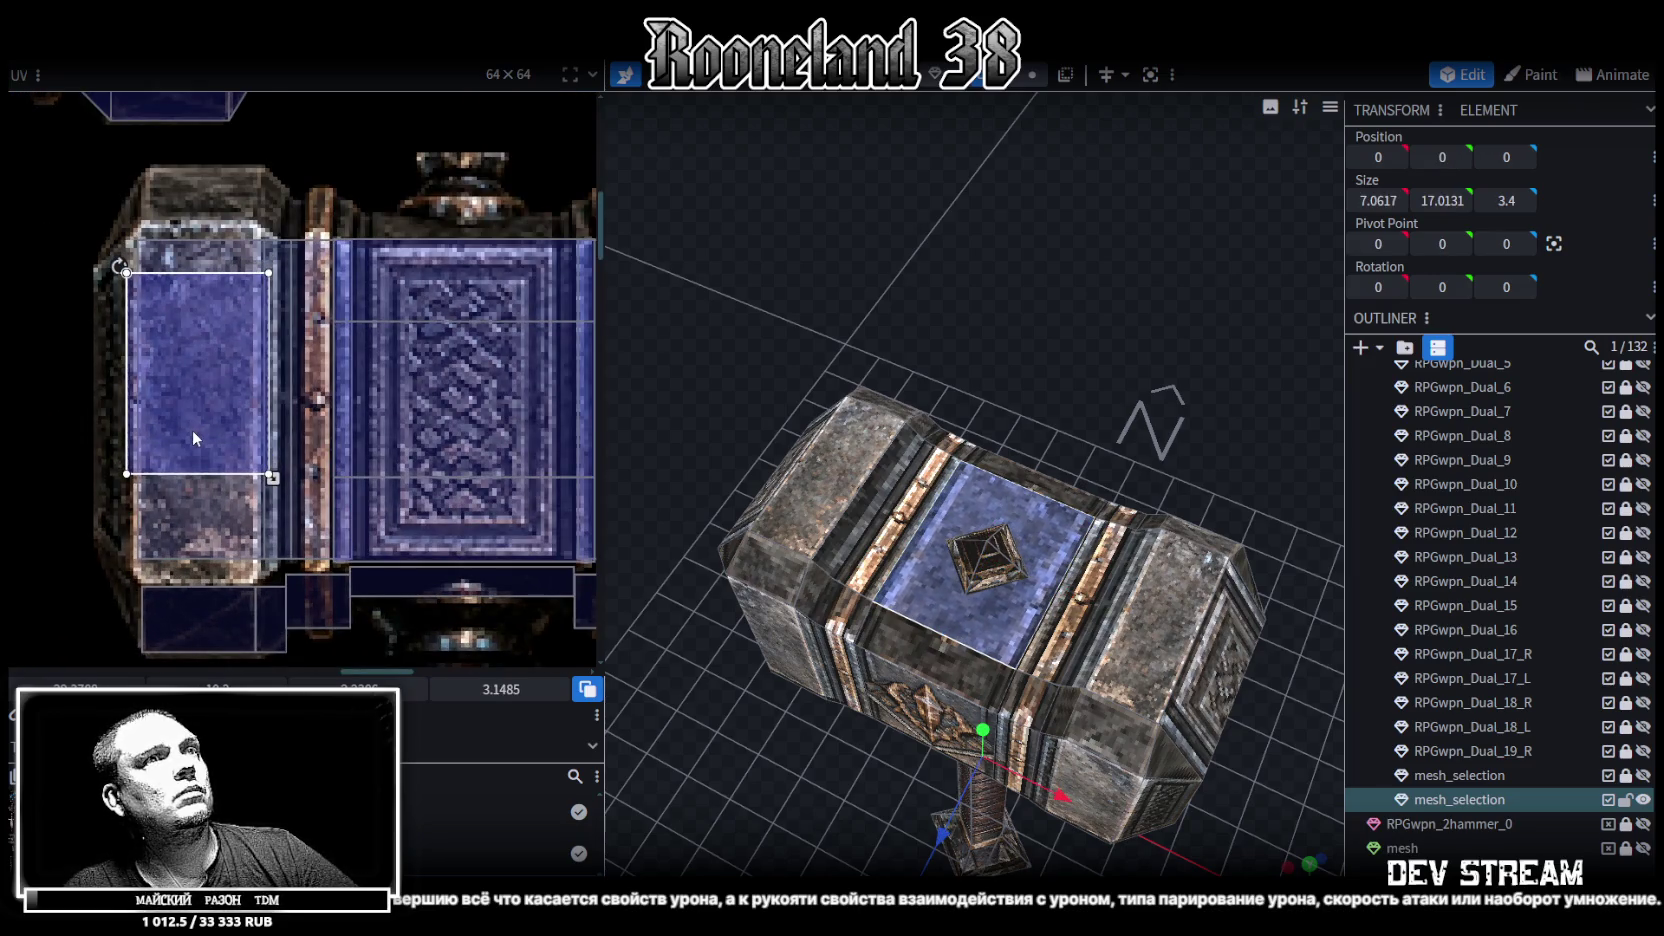
# Review the retextured head from front and oblique views, then select the hammer mesh
pyautogui.click(835, 734)
pyautogui.scroll(-3, 835, 734)
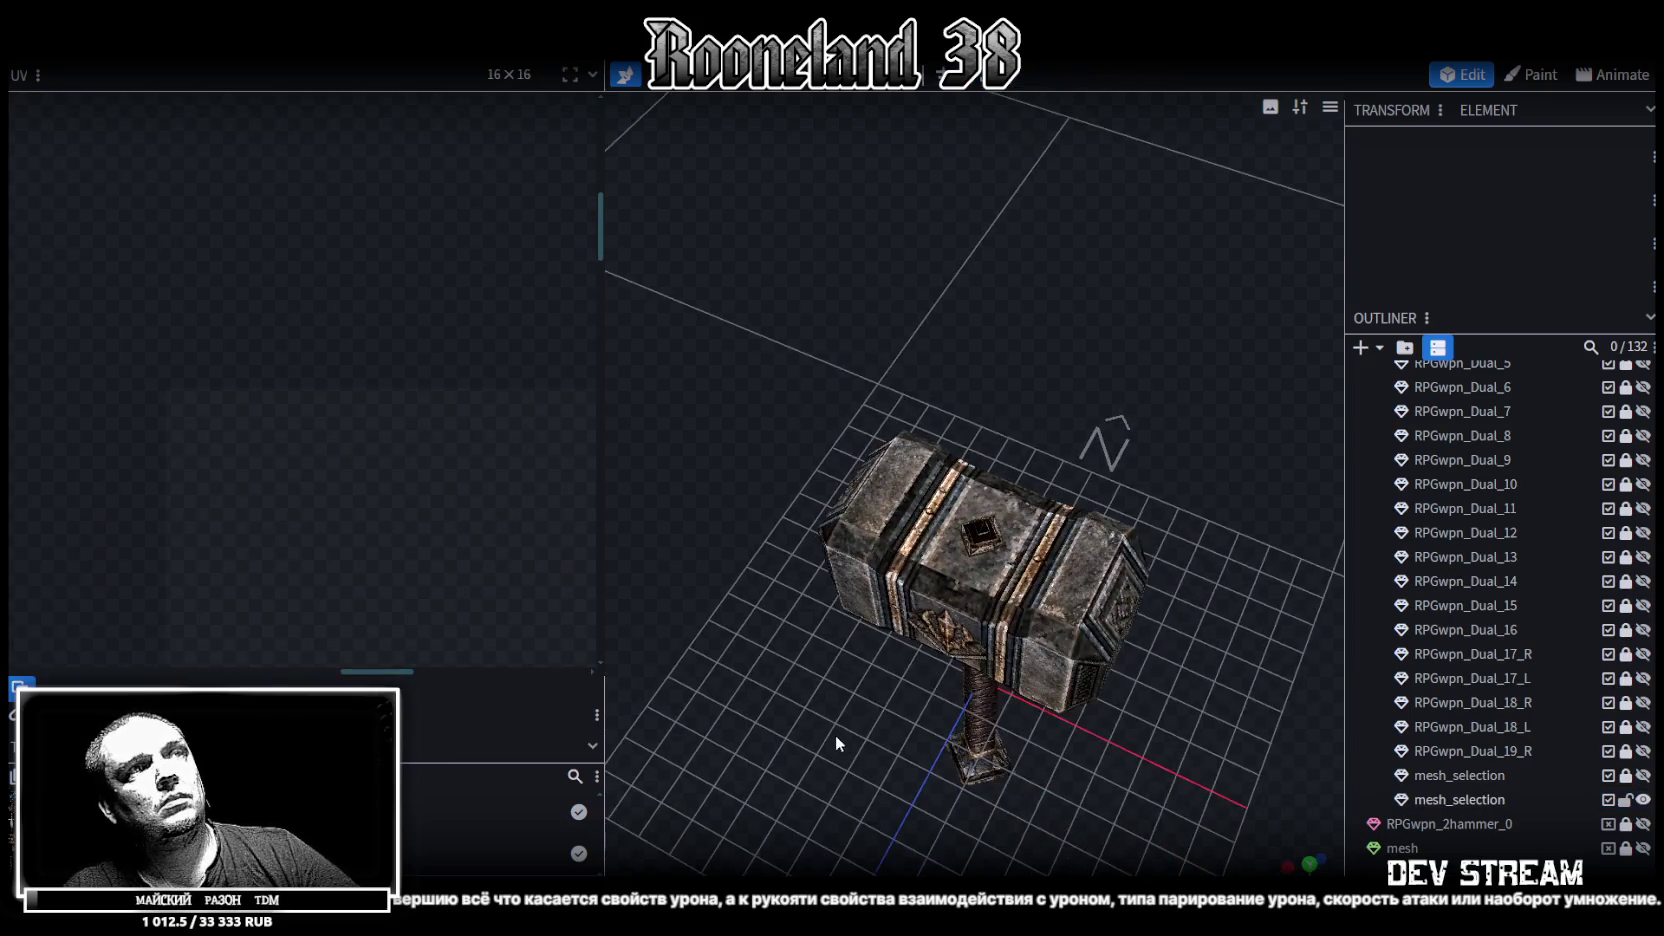
pyautogui.moveTo(835, 734); pyautogui.dragTo(915, 731)
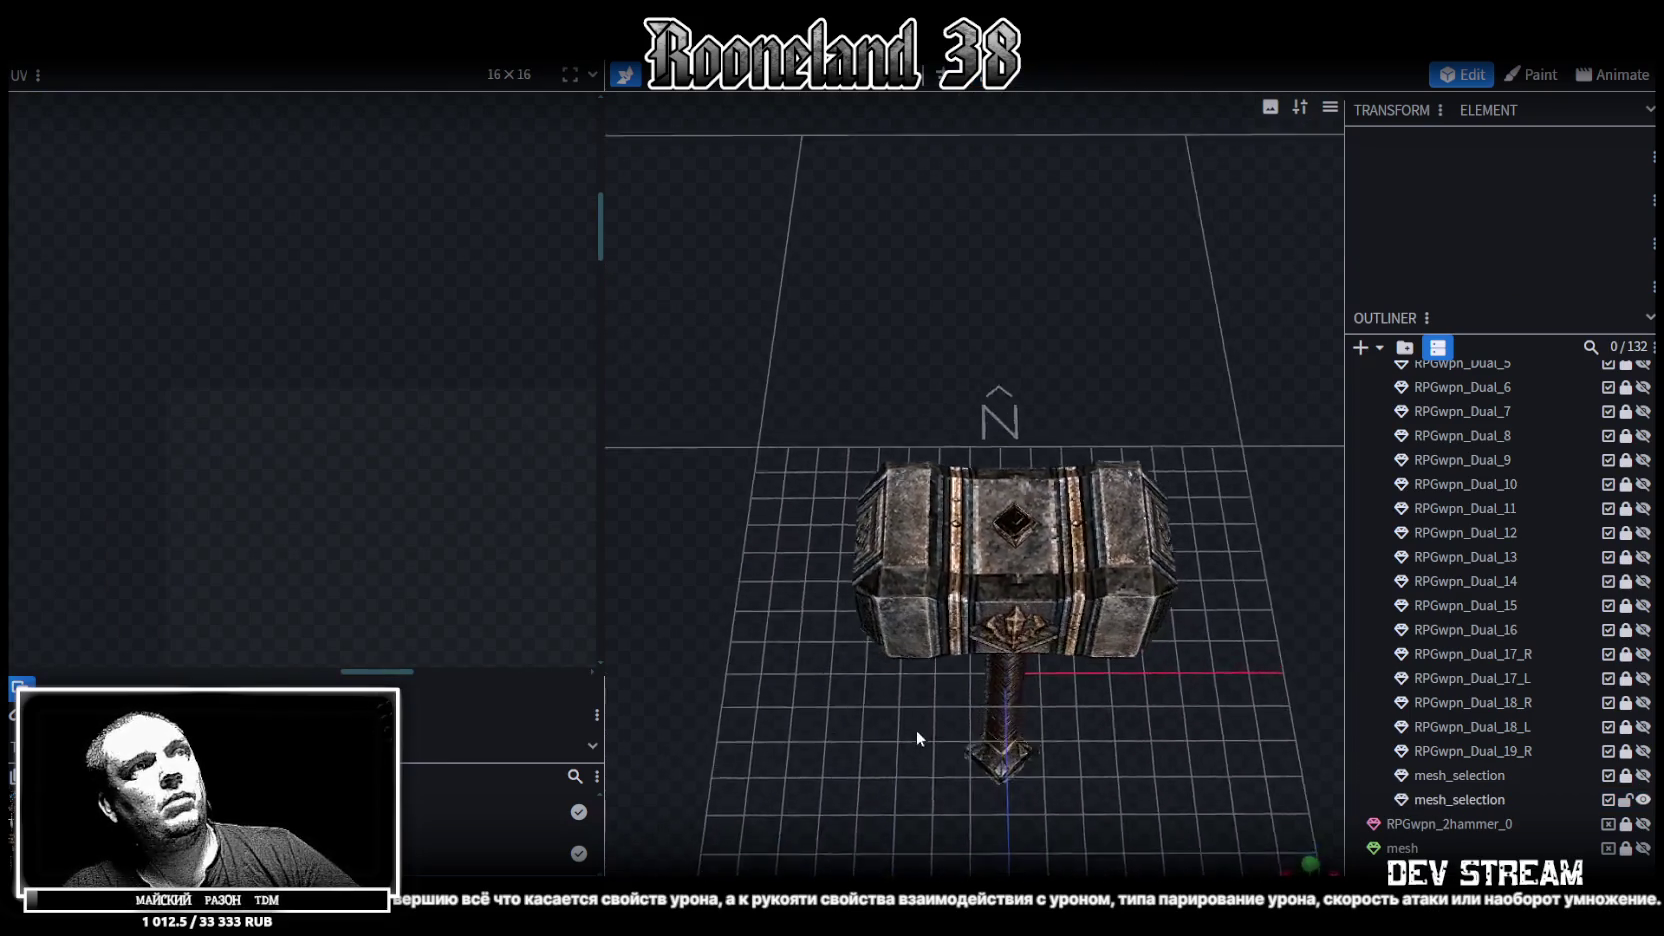
pyautogui.moveTo(915, 737)
pyautogui.mouseDown()
pyautogui.moveTo(1088, 659)
pyautogui.moveTo(1009, 715)
pyautogui.moveTo(1002, 636)
pyautogui.moveTo(1072, 597)
pyautogui.moveTo(1011, 488)
pyautogui.moveTo(884, 493)
pyautogui.moveTo(838, 536)
pyautogui.moveTo(736, 580)
pyautogui.moveTo(690, 465)
pyautogui.moveTo(829, 608)
pyautogui.mouseUp()
pyautogui.click(937, 630)
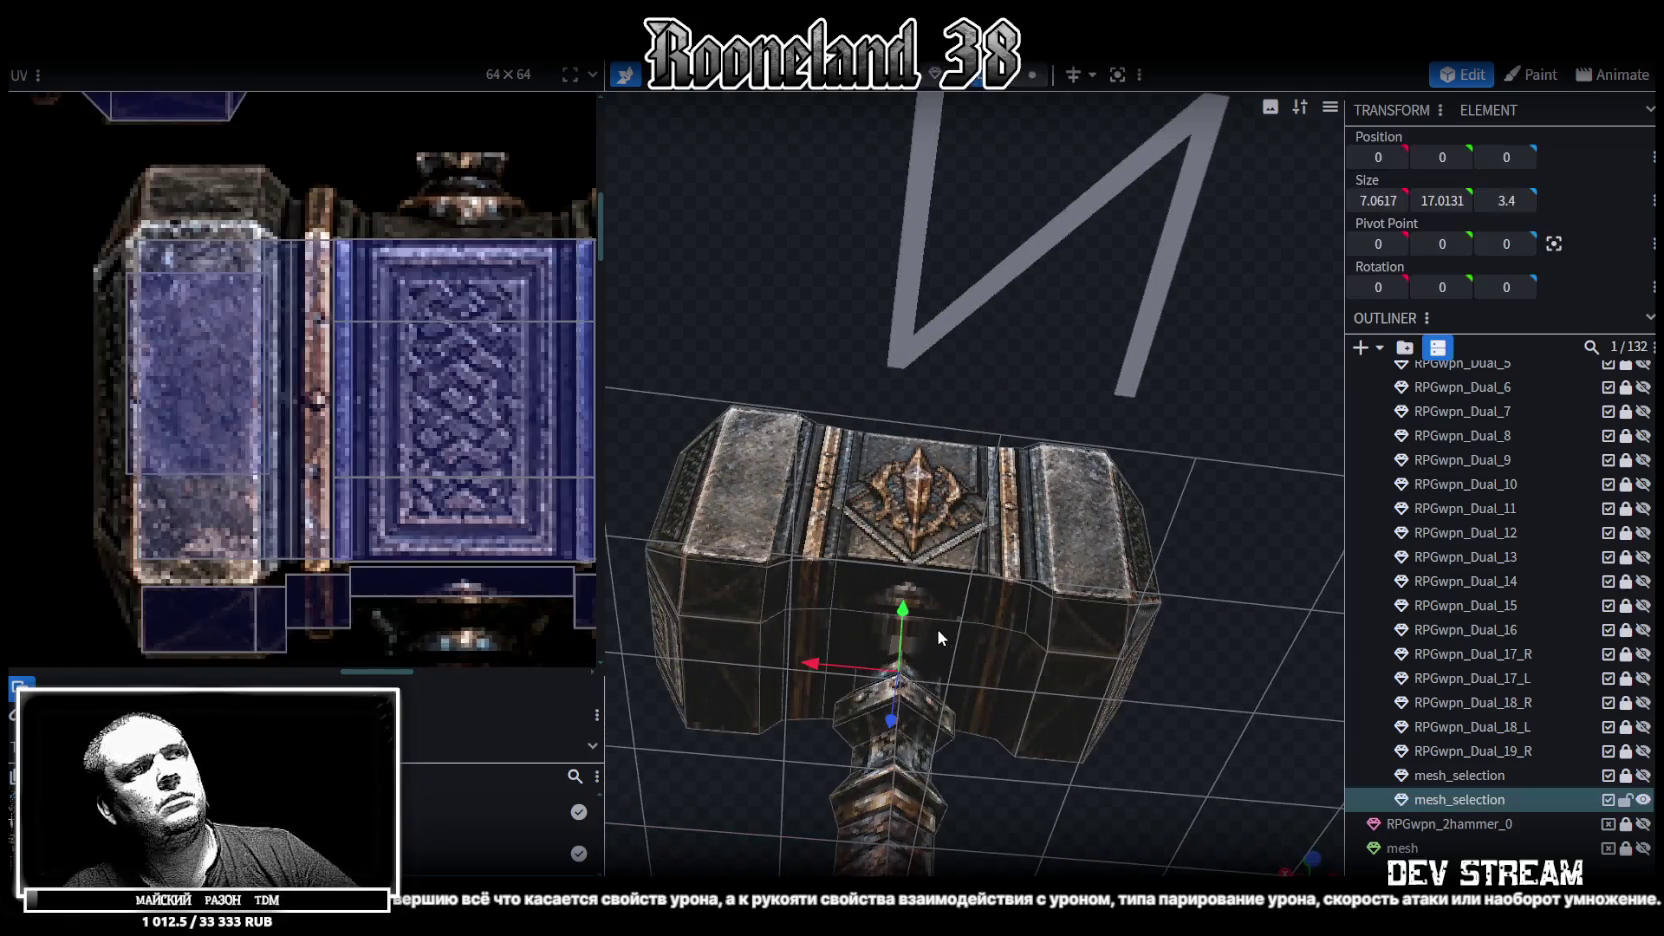
# Narrow the UV of the face under the hammer head into a thin strip
pyautogui.click(938, 629)
pyautogui.scroll(-2, 420, 450)
pyautogui.scroll(2, 428, 452)
pyautogui.scroll(2, 490, 455)
pyautogui.scroll(1, 557, 476)
pyautogui.moveTo(553, 474); pyautogui.dragTo(553, 438)
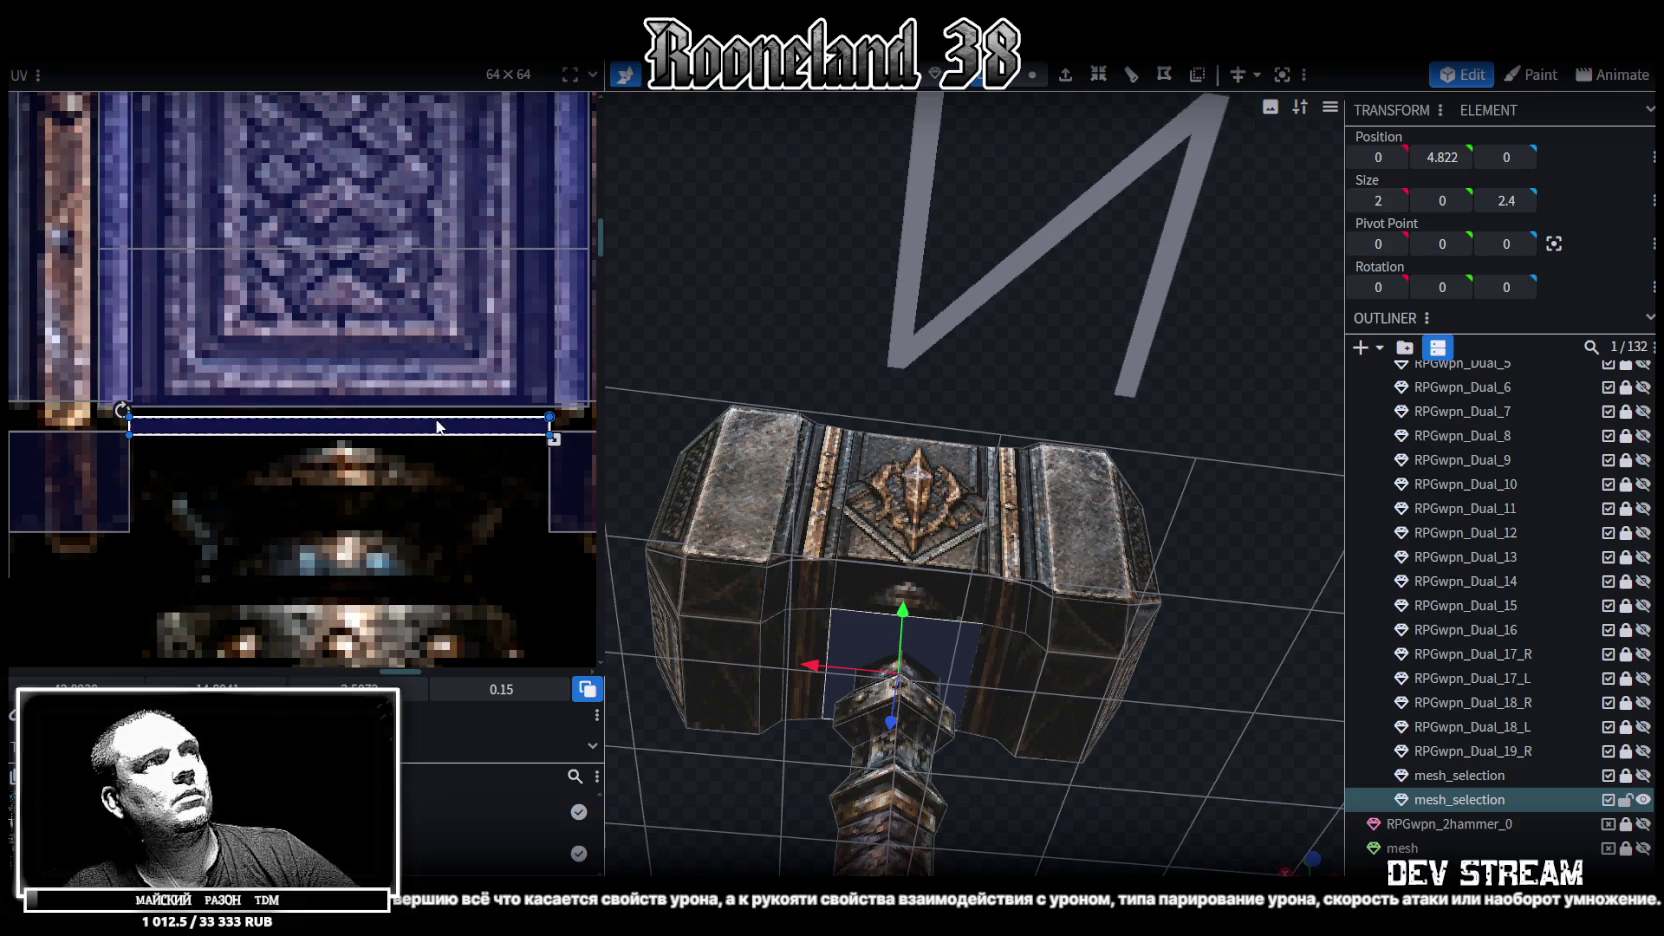
pyautogui.moveTo(440, 424); pyautogui.dragTo(440, 417)
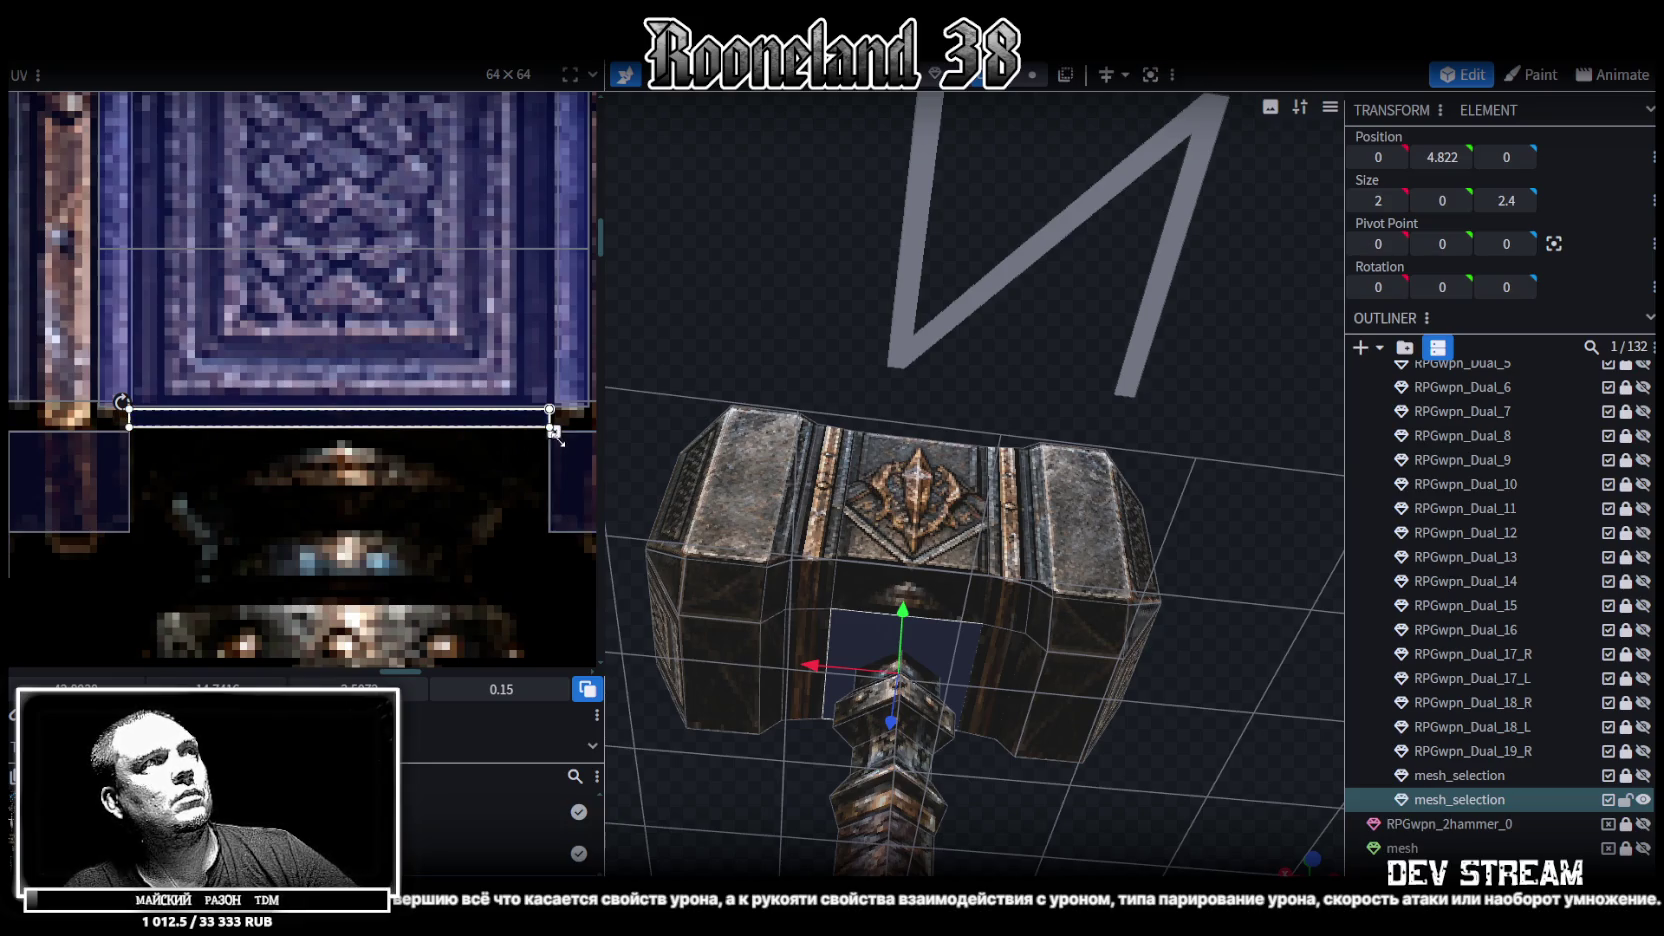
pyautogui.moveTo(554, 431); pyautogui.dragTo(554, 439)
# Shrink the lower front face's UV to a thin strip and view the whole hammer
pyautogui.click(1206, 653)
pyautogui.moveTo(1206, 653); pyautogui.dragTo(1145, 706)
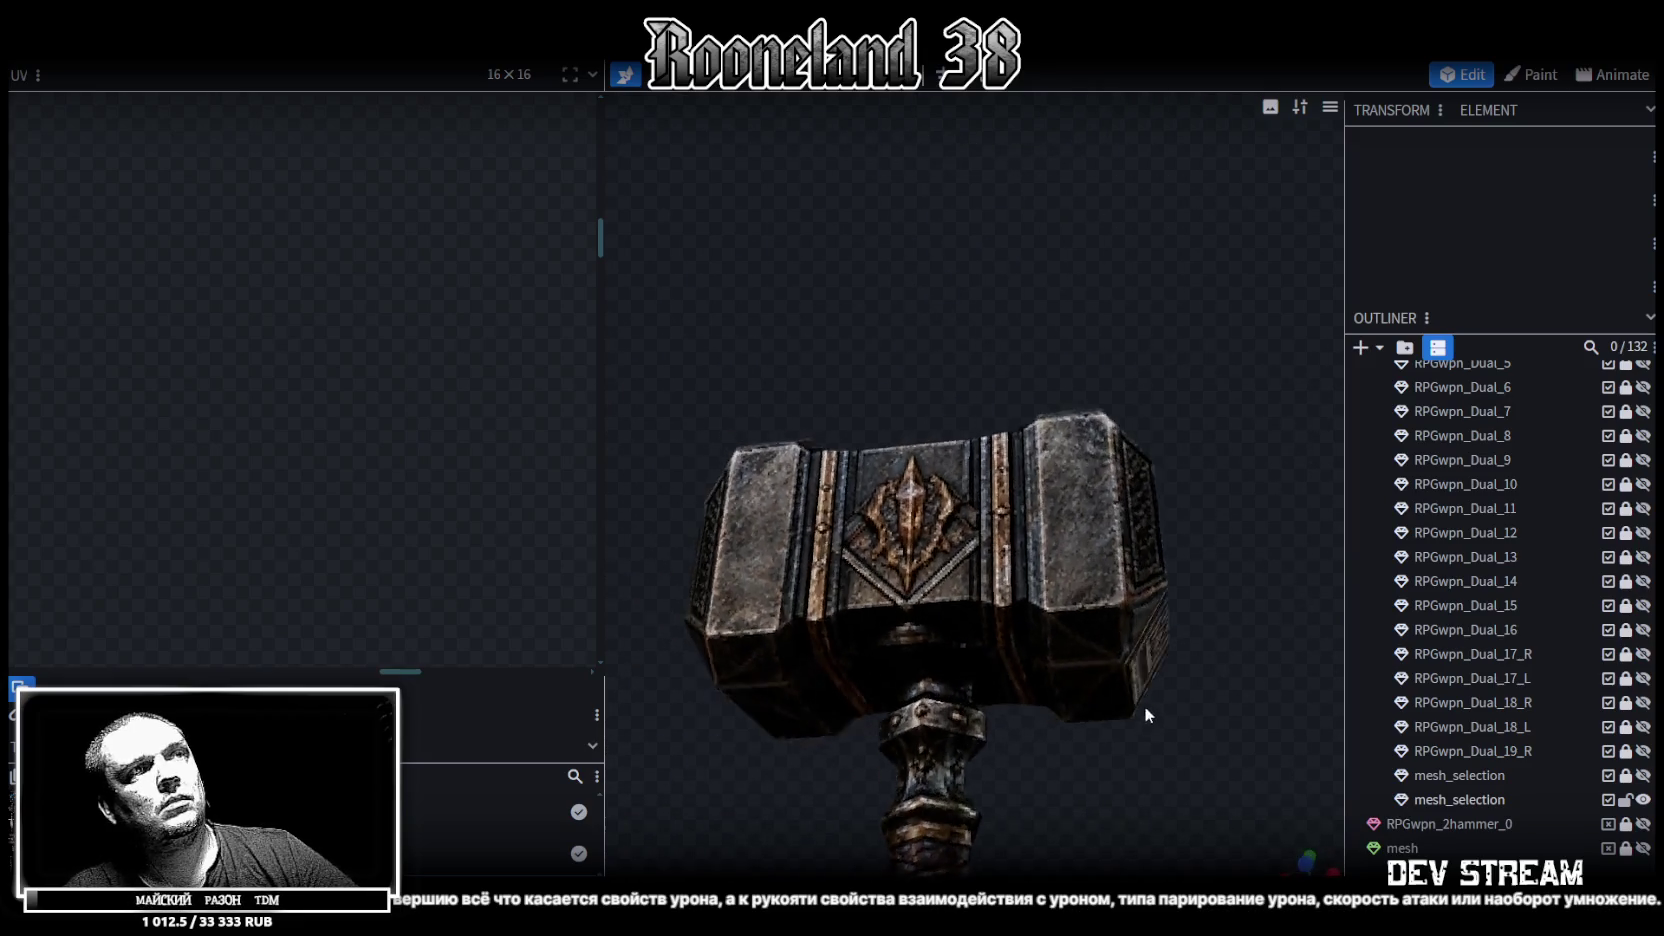
pyautogui.click(953, 644)
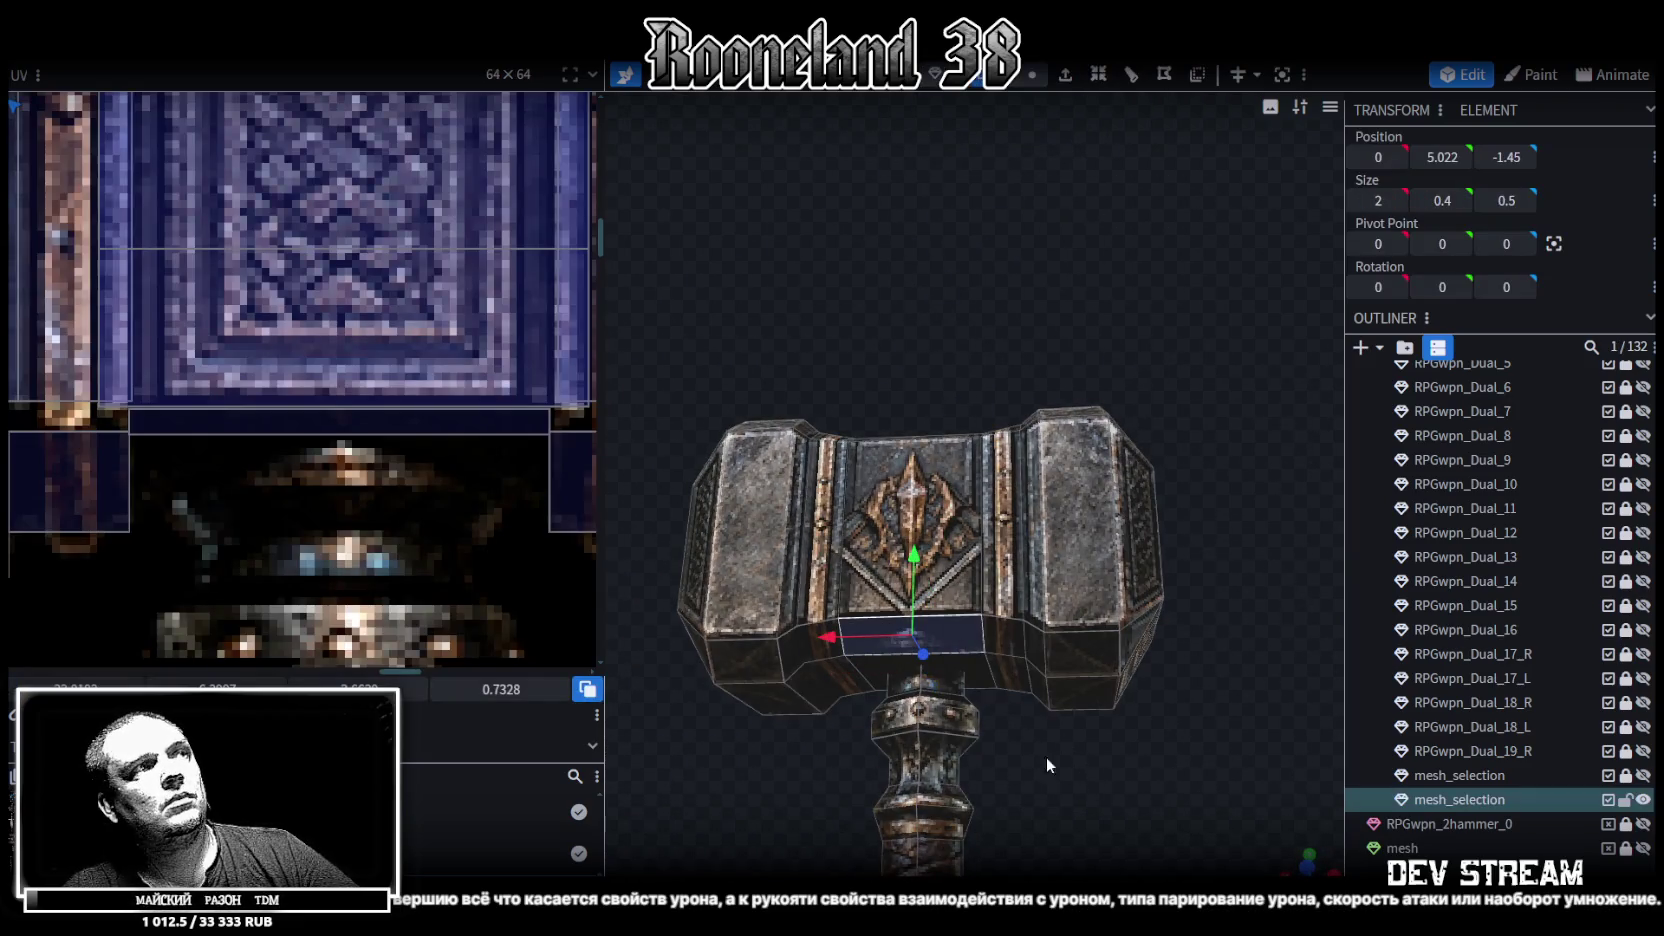
pyautogui.scroll(-5, 458, 488)
pyautogui.scroll(8, 309, 312)
pyautogui.click(309, 312)
pyautogui.moveTo(499, 363); pyautogui.dragTo(499, 313)
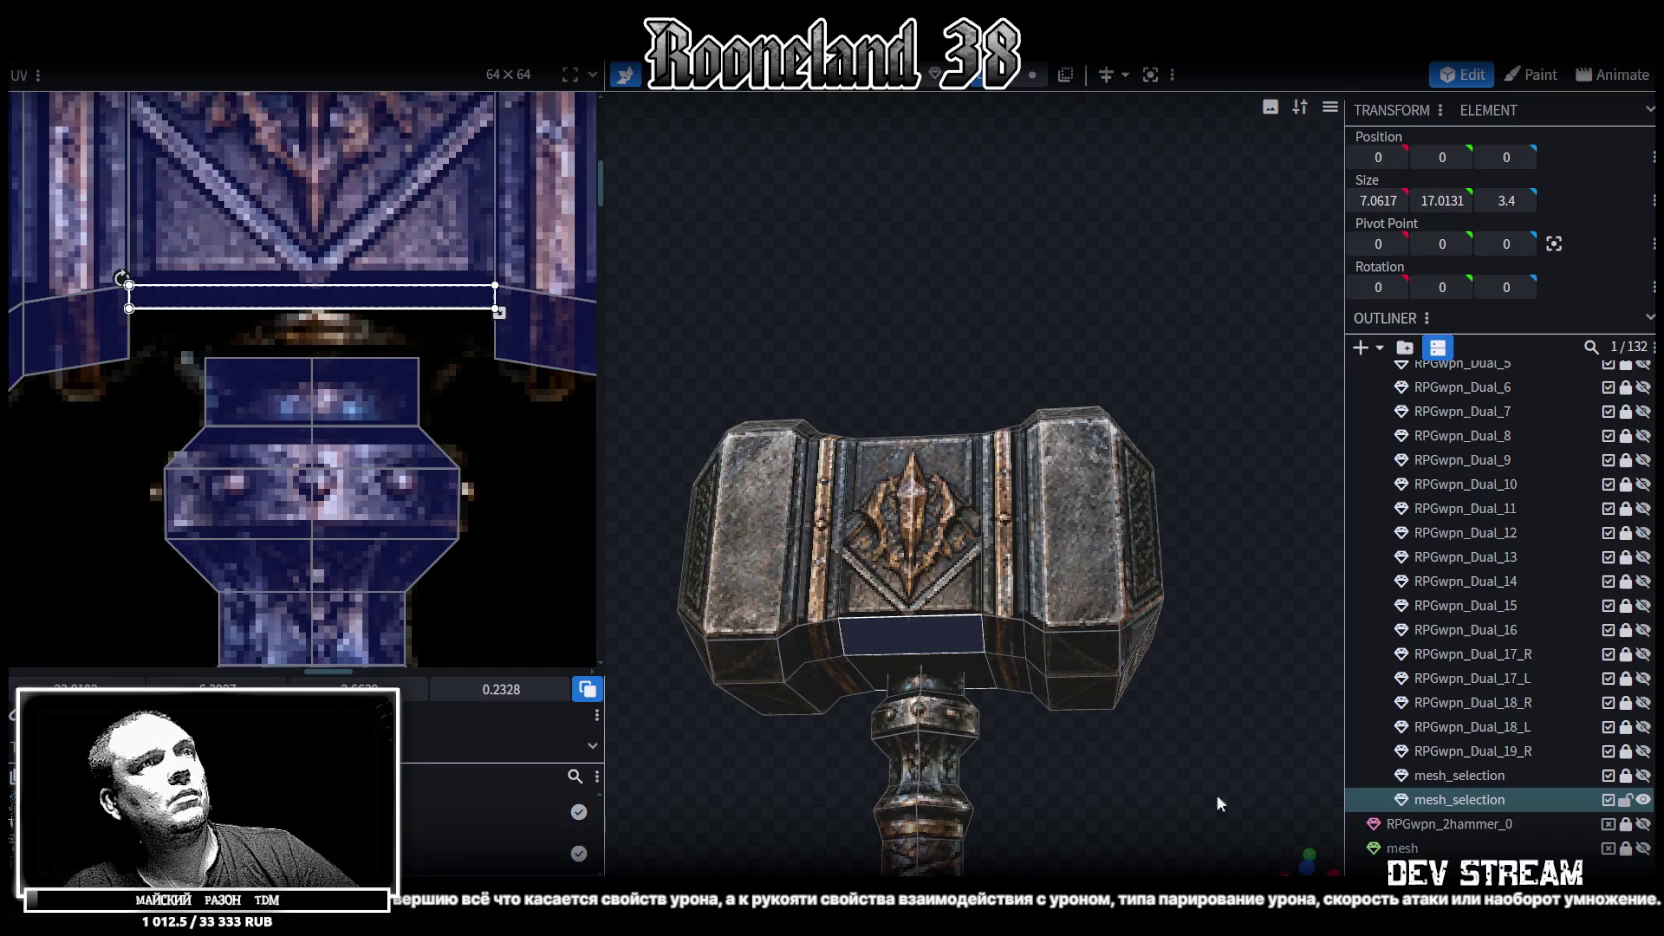
pyautogui.click(1089, 742)
pyautogui.moveTo(1089, 742)
pyautogui.mouseDown()
pyautogui.moveTo(762, 742)
pyautogui.moveTo(658, 771)
pyautogui.moveTo(676, 818)
pyautogui.moveTo(797, 780)
pyautogui.moveTo(976, 852)
pyautogui.moveTo(800, 792)
pyautogui.moveTo(840, 733)
pyautogui.moveTo(831, 693)
pyautogui.moveTo(831, 777)
pyautogui.moveTo(827, 762)
pyautogui.moveTo(978, 826)
pyautogui.moveTo(959, 800)
pyautogui.moveTo(1072, 796)
pyautogui.moveTo(1034, 649)
pyautogui.moveTo(1075, 646)
pyautogui.moveTo(1072, 566)
pyautogui.moveTo(679, 682)
pyautogui.moveTo(1061, 688)
pyautogui.mouseUp()
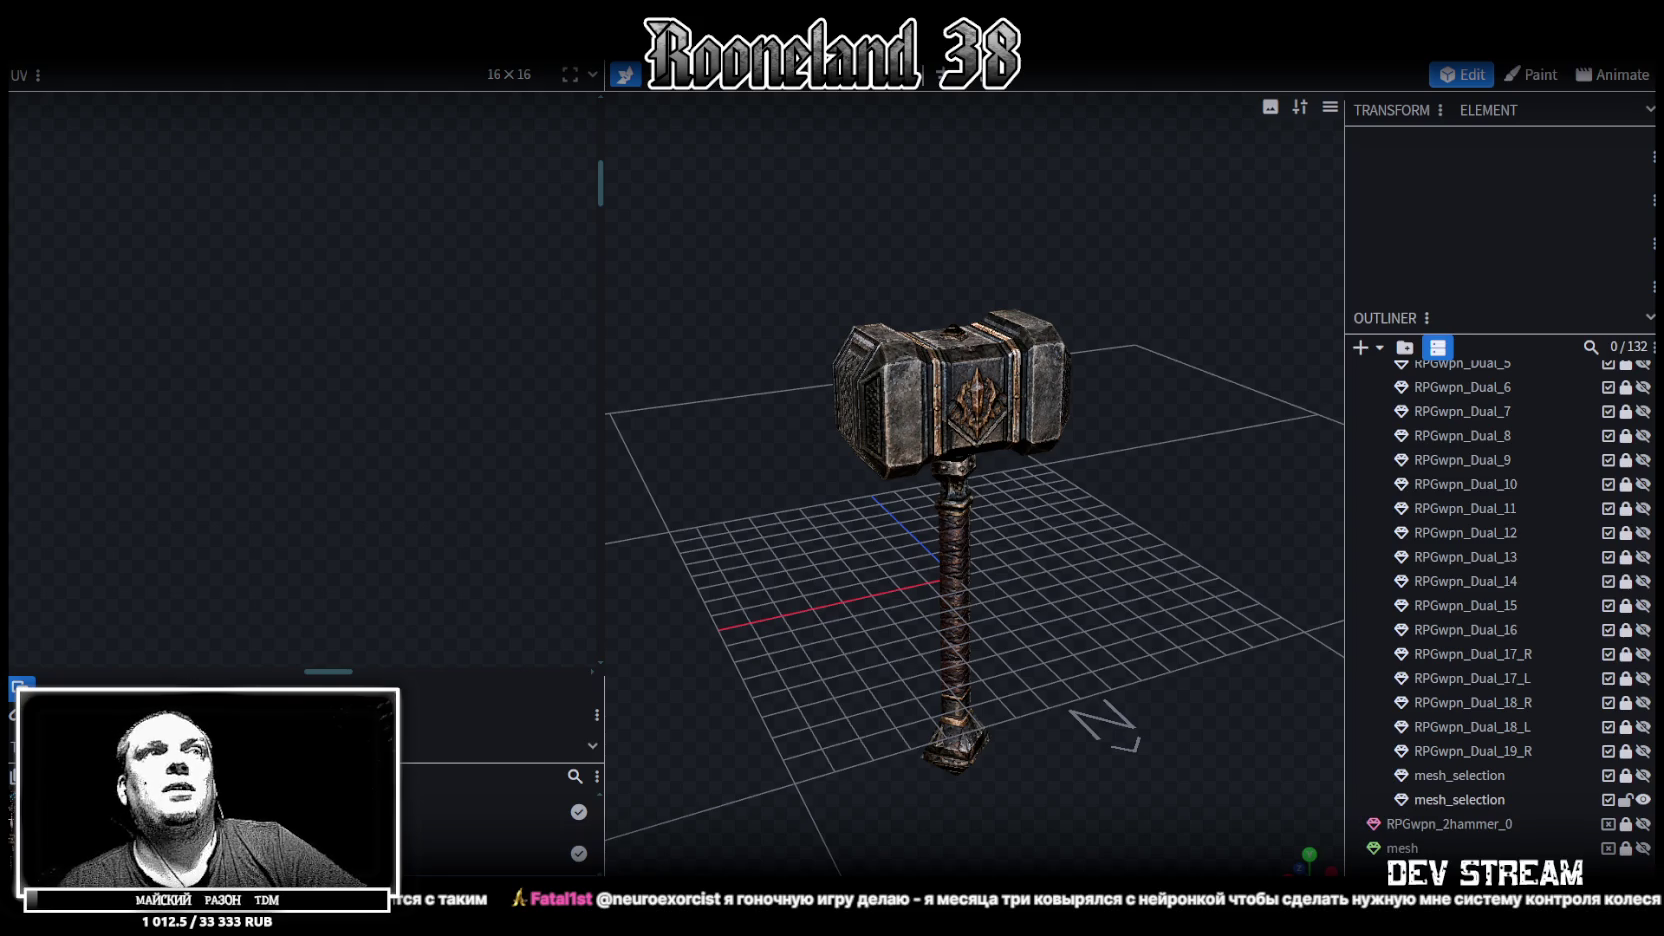
# Switch to solid shading, select the hammer mesh and view the head from above
pyautogui.scroll(3, 1154, 536)
pyautogui.press('z')
pyautogui.press('z')
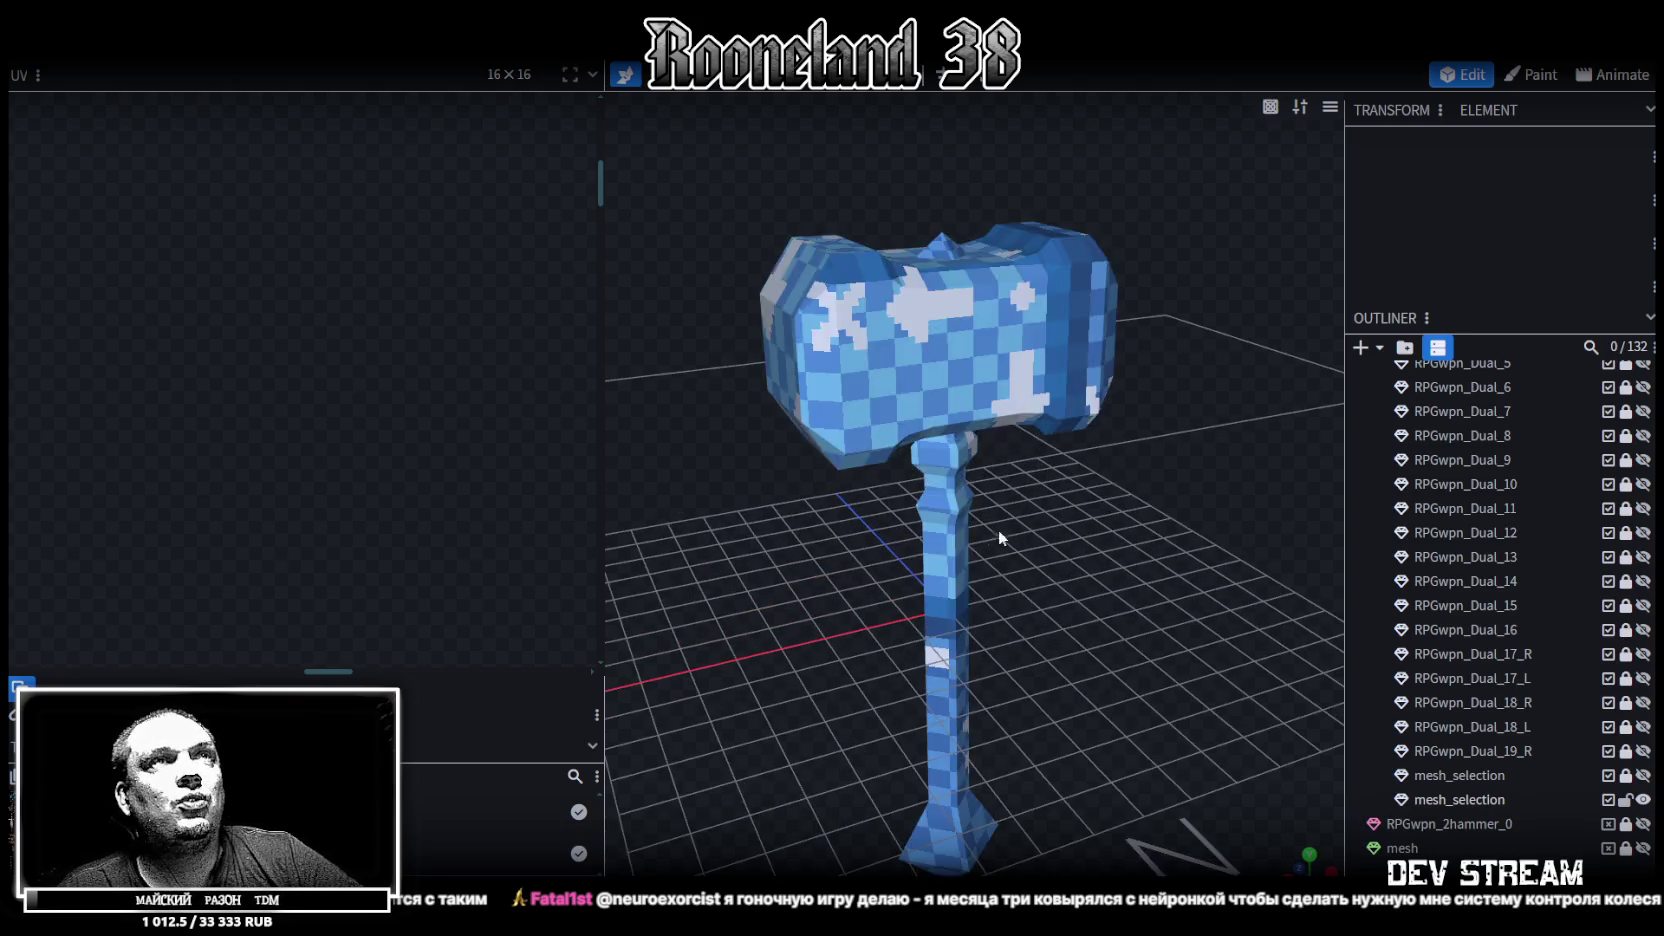
pyautogui.press('z')
pyautogui.moveTo(750, 606)
pyautogui.mouseDown()
pyautogui.moveTo(1098, 538)
pyautogui.moveTo(1118, 471)
pyautogui.moveTo(1138, 558)
pyautogui.moveTo(1052, 581)
pyautogui.moveTo(952, 439)
pyautogui.mouseUp()
pyautogui.click(955, 415)
pyautogui.moveTo(962, 380)
pyautogui.mouseDown()
pyautogui.moveTo(956, 592)
pyautogui.moveTo(875, 618)
pyautogui.moveTo(861, 593)
pyautogui.moveTo(906, 560)
pyautogui.mouseUp()
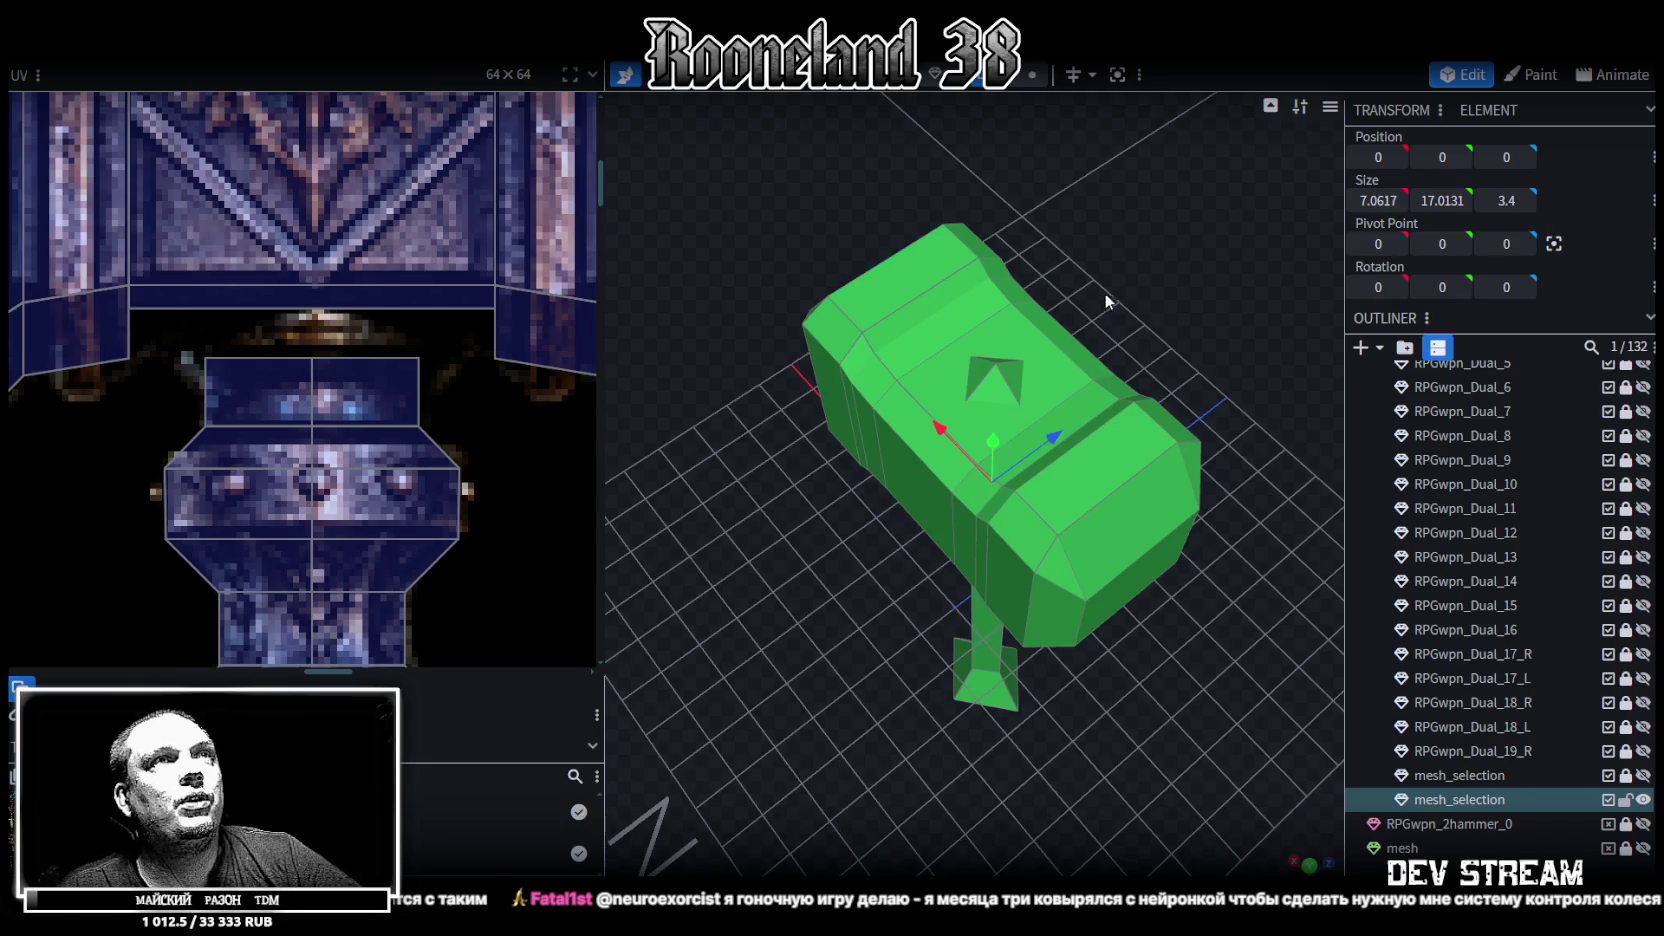
pyautogui.moveTo(1103, 299); pyautogui.dragTo(1116, 286)
# Select the narrow side faces of the hammer head's middle section
pyautogui.moveTo(871, 425); pyautogui.dragTo(983, 519)
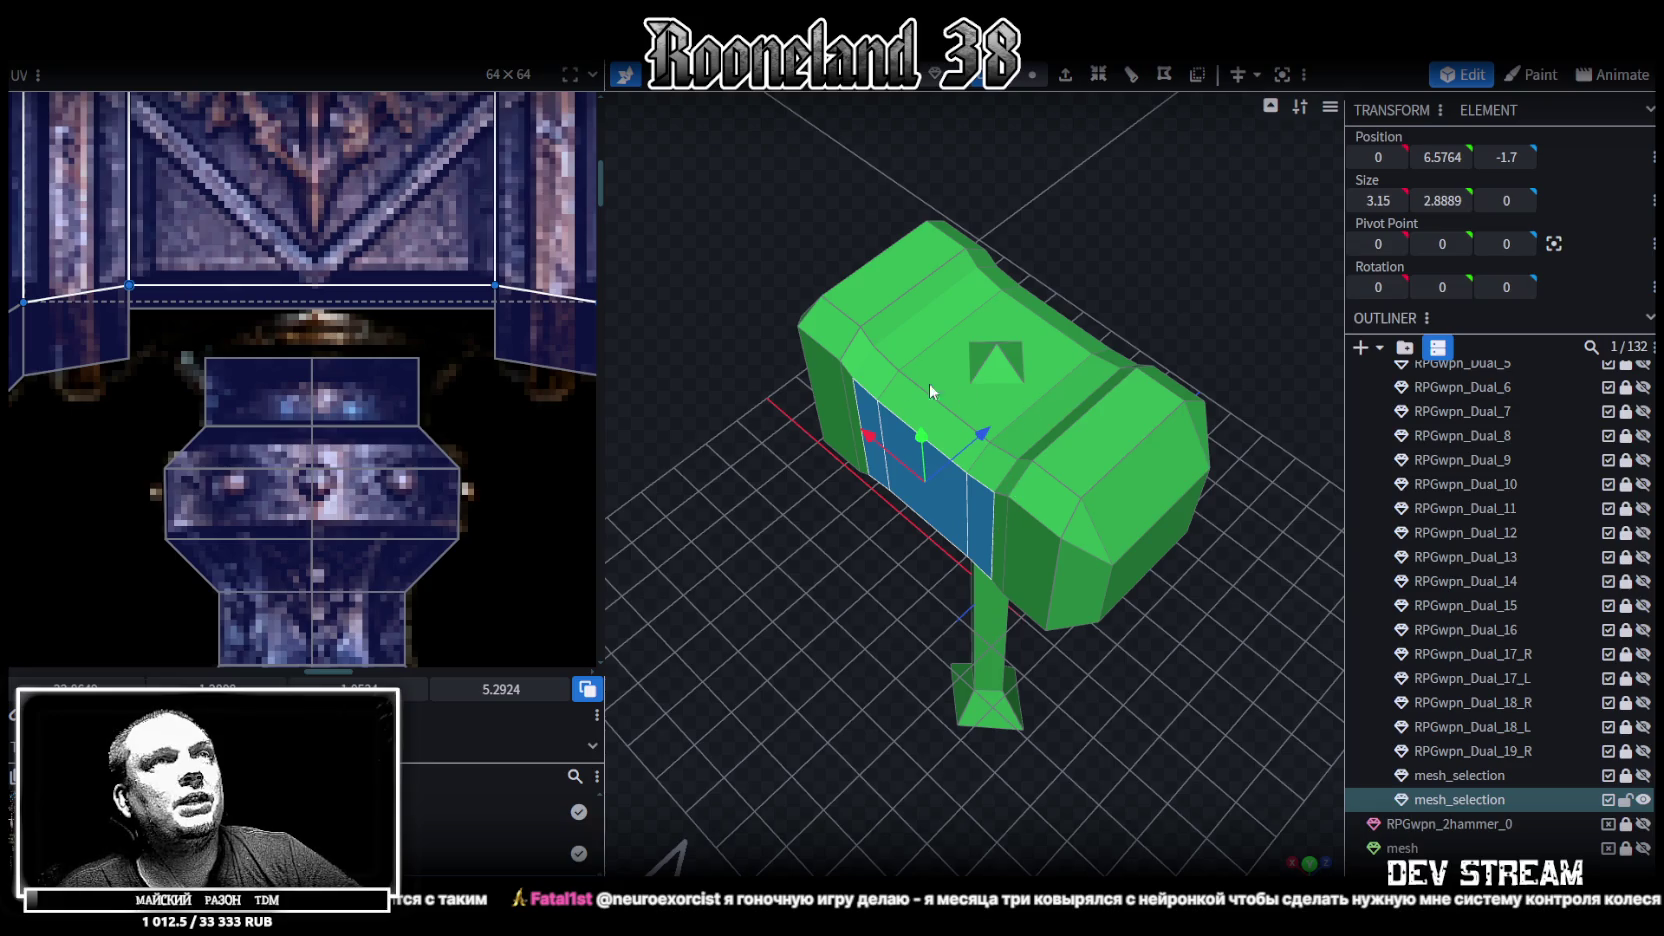
pyautogui.moveTo(1213, 315)
pyautogui.mouseDown()
pyautogui.moveTo(985, 285)
pyautogui.moveTo(1115, 390)
pyautogui.moveTo(962, 463)
pyautogui.mouseUp()
pyautogui.click(1082, 388)
pyautogui.moveTo(1102, 563)
pyautogui.mouseDown()
pyautogui.moveTo(1193, 610)
pyautogui.moveTo(1140, 569)
pyautogui.moveTo(1070, 577)
pyautogui.moveTo(1050, 618)
pyautogui.moveTo(1089, 504)
pyautogui.mouseUp()
pyautogui.keyDown('shift'); pyautogui.click(1057, 465); pyautogui.keyUp('shift')
pyautogui.keyDown('shift'); pyautogui.click(932, 484); pyautogui.keyUp('shift')
pyautogui.moveTo(932, 484); pyautogui.dragTo(871, 428)
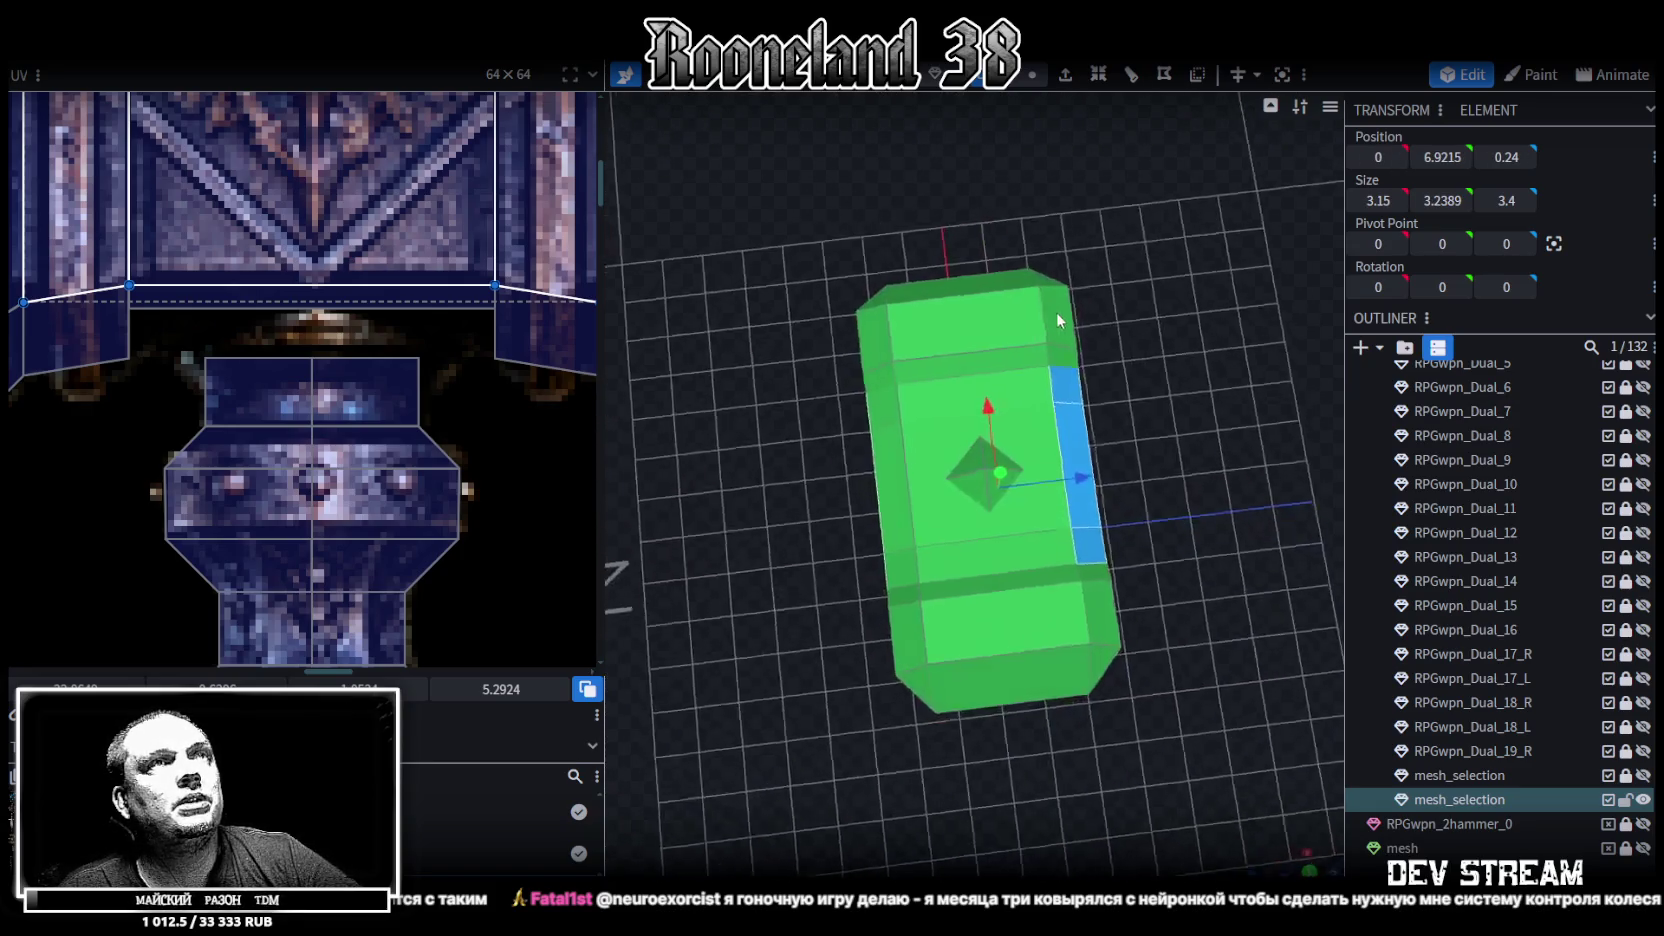
pyautogui.keyDown('shift'); pyautogui.click(870, 429); pyautogui.keyUp('shift')
pyautogui.keyDown('shift'); pyautogui.click(905, 588); pyautogui.keyUp('shift')
# Add the bottom, front and opposite side faces, then scale them inward to depth 2.5
pyautogui.moveTo(840, 630)
pyautogui.mouseDown()
pyautogui.moveTo(950, 341)
pyautogui.moveTo(1034, 417)
pyautogui.mouseUp()
pyautogui.keyDown('shift'); pyautogui.click(988, 404); pyautogui.keyUp('shift')
pyautogui.keyDown('shift'); pyautogui.click(970, 415); pyautogui.keyUp('shift')
pyautogui.keyDown('shift'); pyautogui.click(923, 432); pyautogui.keyUp('shift')
pyautogui.moveTo(1202, 536)
pyautogui.mouseDown()
pyautogui.moveTo(965, 524)
pyautogui.moveTo(958, 437)
pyautogui.mouseUp()
pyautogui.keyDown('shift'); pyautogui.click(977, 392); pyautogui.keyUp('shift')
pyautogui.moveTo(1268, 590); pyautogui.dragTo(1183, 491)
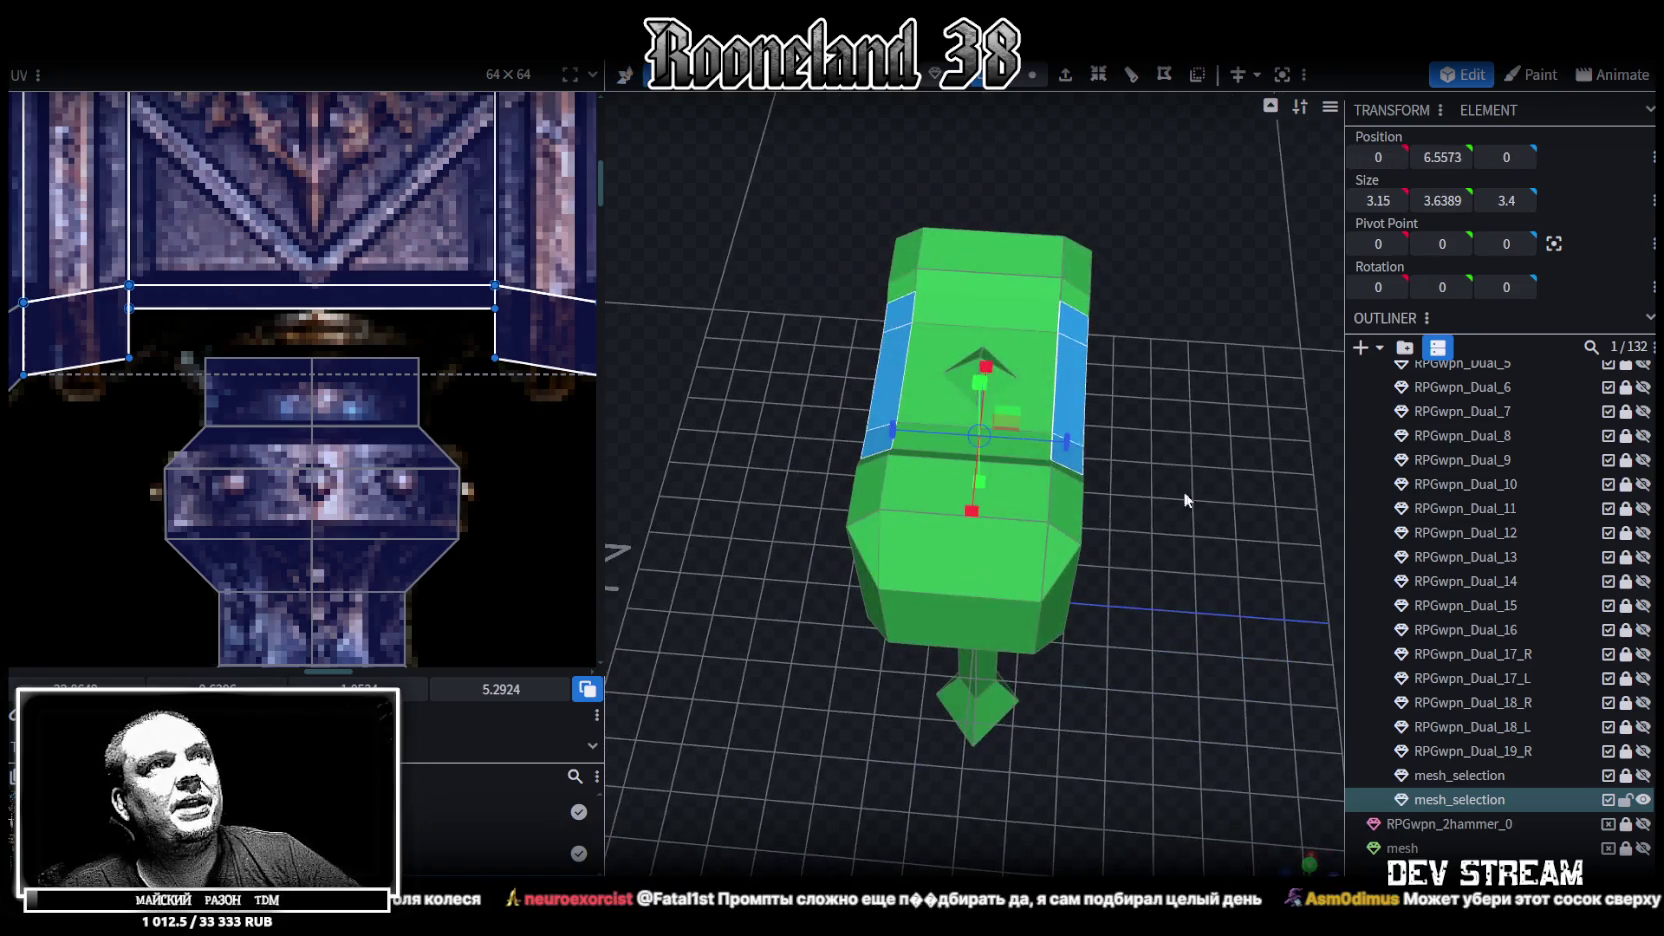
pyautogui.moveTo(1064, 441)
pyautogui.mouseDown()
pyautogui.moveTo(1242, 451)
pyautogui.moveTo(1297, 413)
pyautogui.moveTo(1264, 246)
pyautogui.moveTo(1176, 168)
pyautogui.moveTo(1060, 372)
pyautogui.moveTo(1098, 446)
pyautogui.moveTo(1157, 459)
pyautogui.moveTo(1045, 500)
pyautogui.moveTo(1057, 551)
pyautogui.moveTo(1264, 532)
pyautogui.moveTo(1007, 482)
pyautogui.moveTo(890, 601)
pyautogui.moveTo(927, 627)
pyautogui.moveTo(988, 580)
pyautogui.moveTo(1030, 441)
pyautogui.moveTo(1180, 565)
pyautogui.mouseUp()
pyautogui.click(1040, 325)
pyautogui.click(998, 416)
pyautogui.moveTo(998, 416); pyautogui.dragTo(1013, 423)
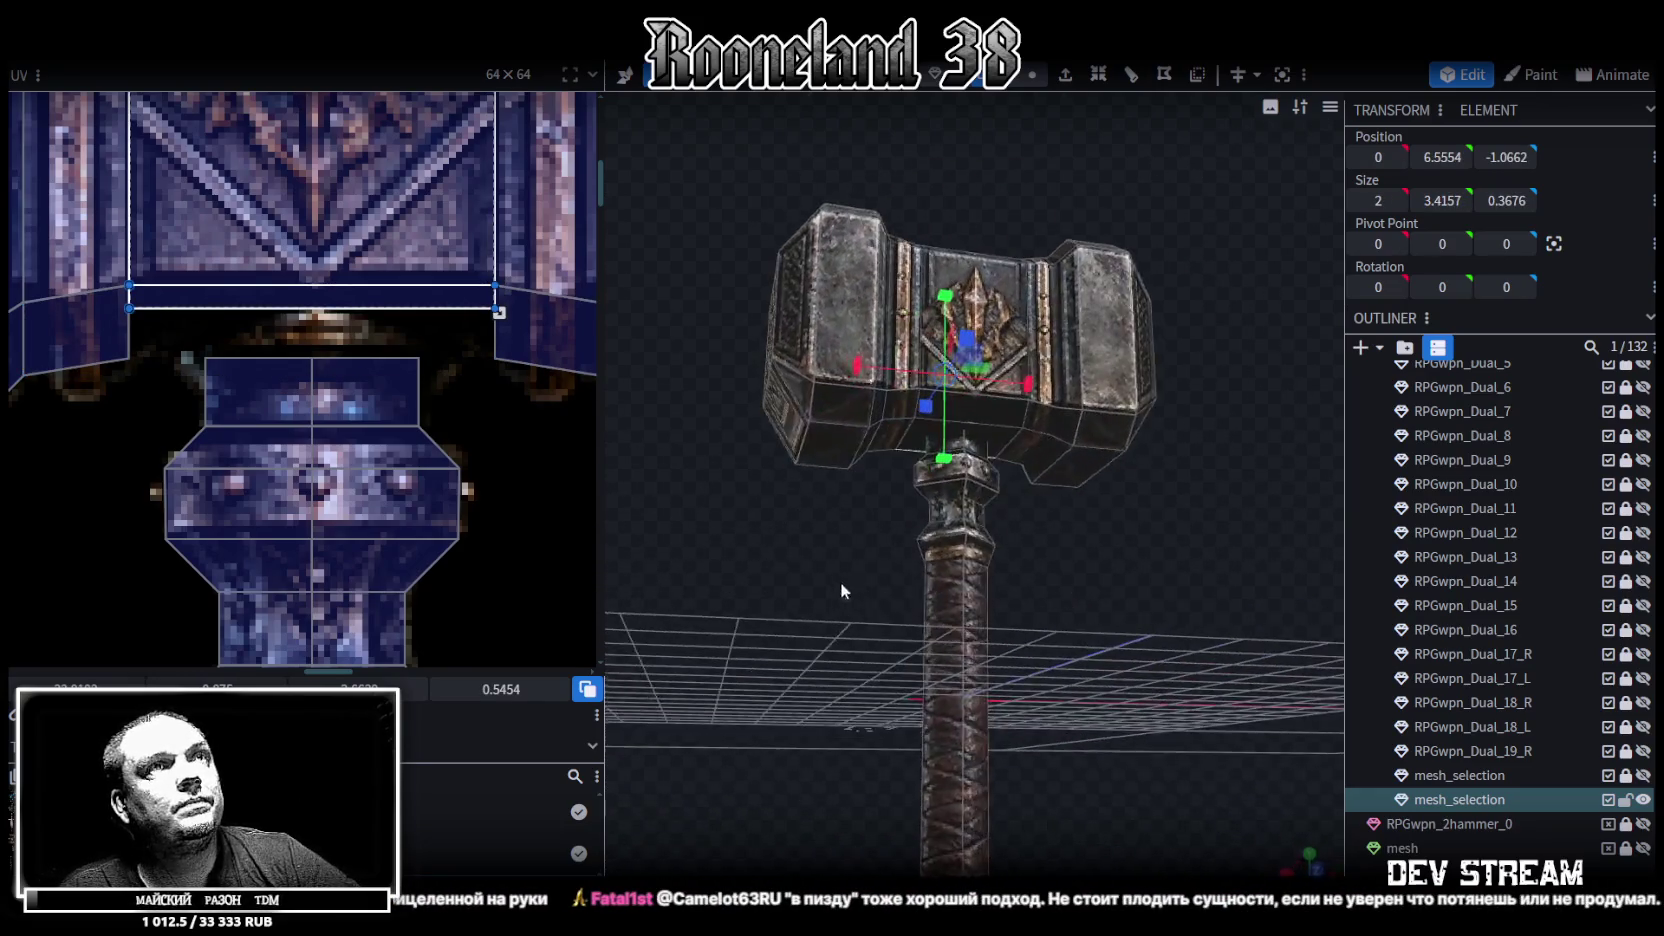
pyautogui.click(985, 345)
pyautogui.moveTo(1010, 480)
pyautogui.mouseDown()
pyautogui.moveTo(1176, 669)
pyautogui.moveTo(1093, 486)
pyautogui.moveTo(1055, 480)
pyautogui.moveTo(1190, 556)
pyautogui.moveTo(1121, 442)
pyautogui.moveTo(950, 275)
pyautogui.mouseUp()
pyautogui.click(1126, 575)
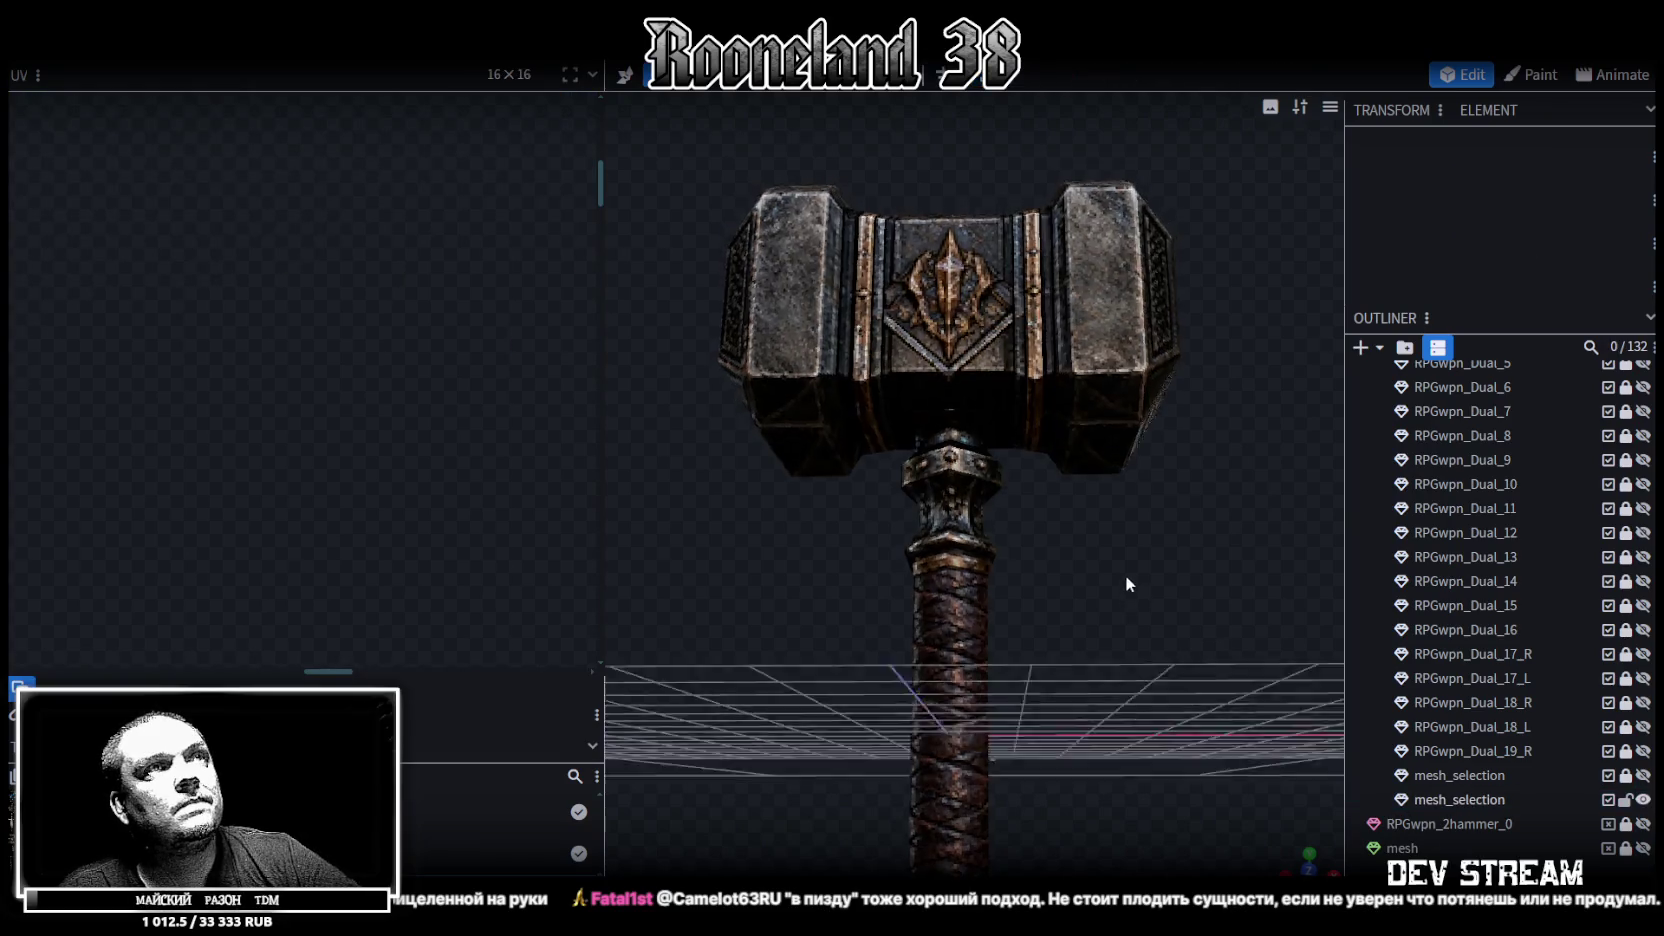
pyautogui.moveTo(1126, 575); pyautogui.dragTo(1140, 653)
pyautogui.moveTo(1130, 582)
pyautogui.mouseDown()
pyautogui.moveTo(907, 819)
pyautogui.moveTo(985, 727)
pyautogui.moveTo(1082, 670)
pyautogui.moveTo(1247, 686)
pyautogui.mouseUp()
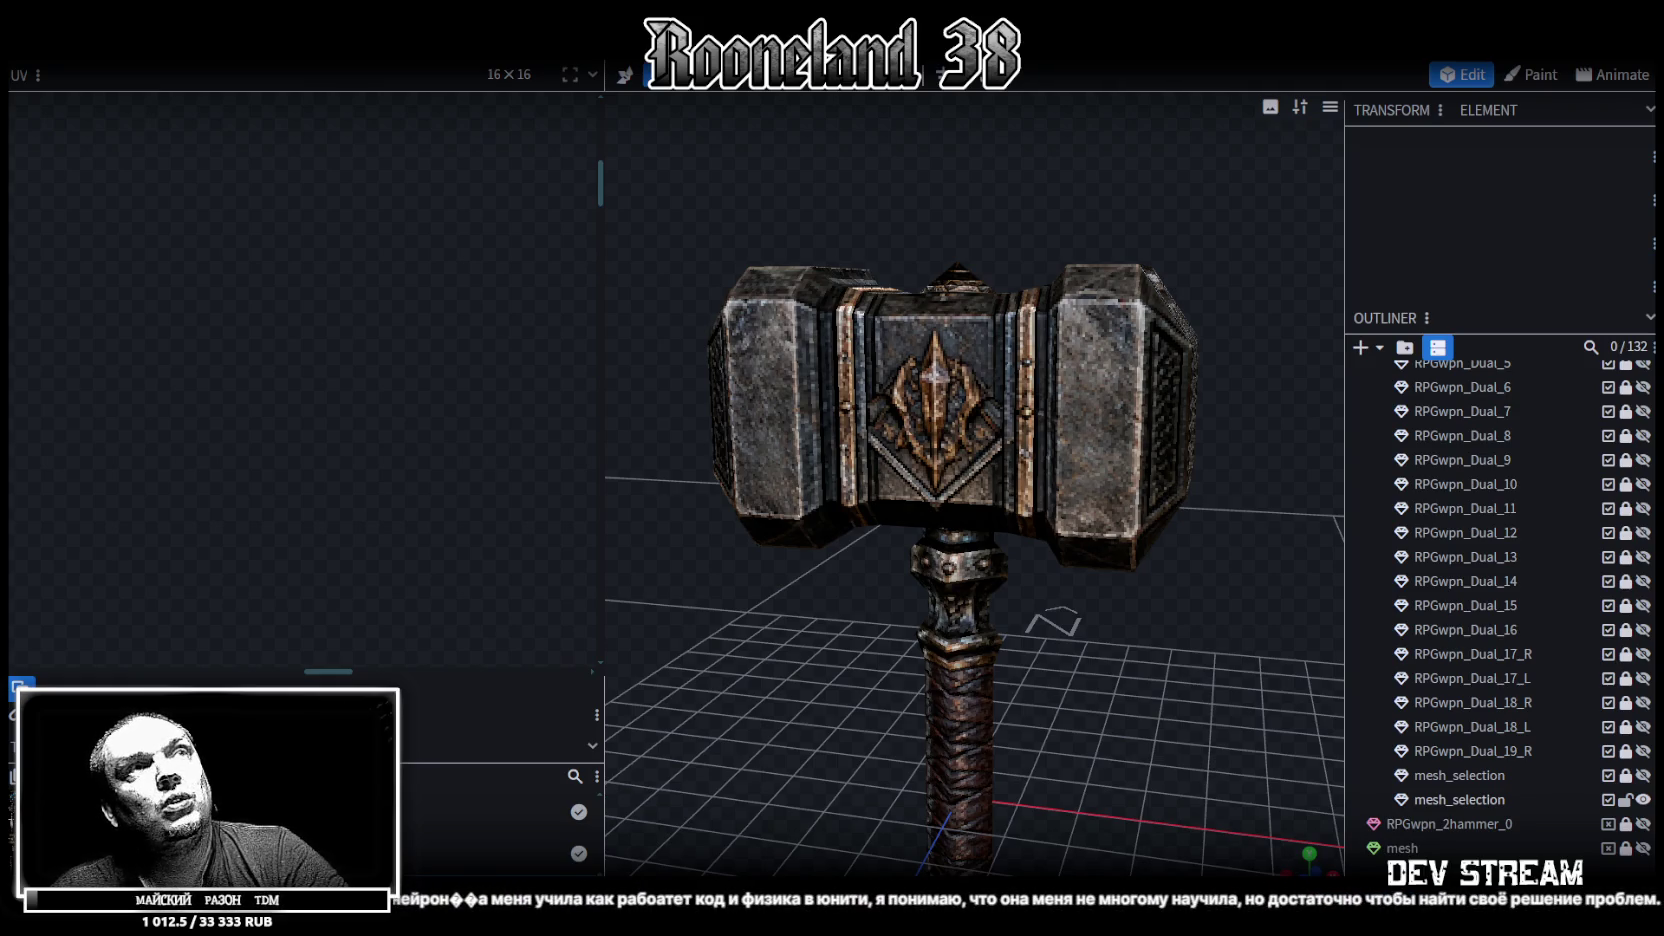
# Inspect the finished hammer, then switch to the RPG_WW_ZAVOZ spreadsheet
pyautogui.moveTo(1196, 719); pyautogui.dragTo(1257, 729)
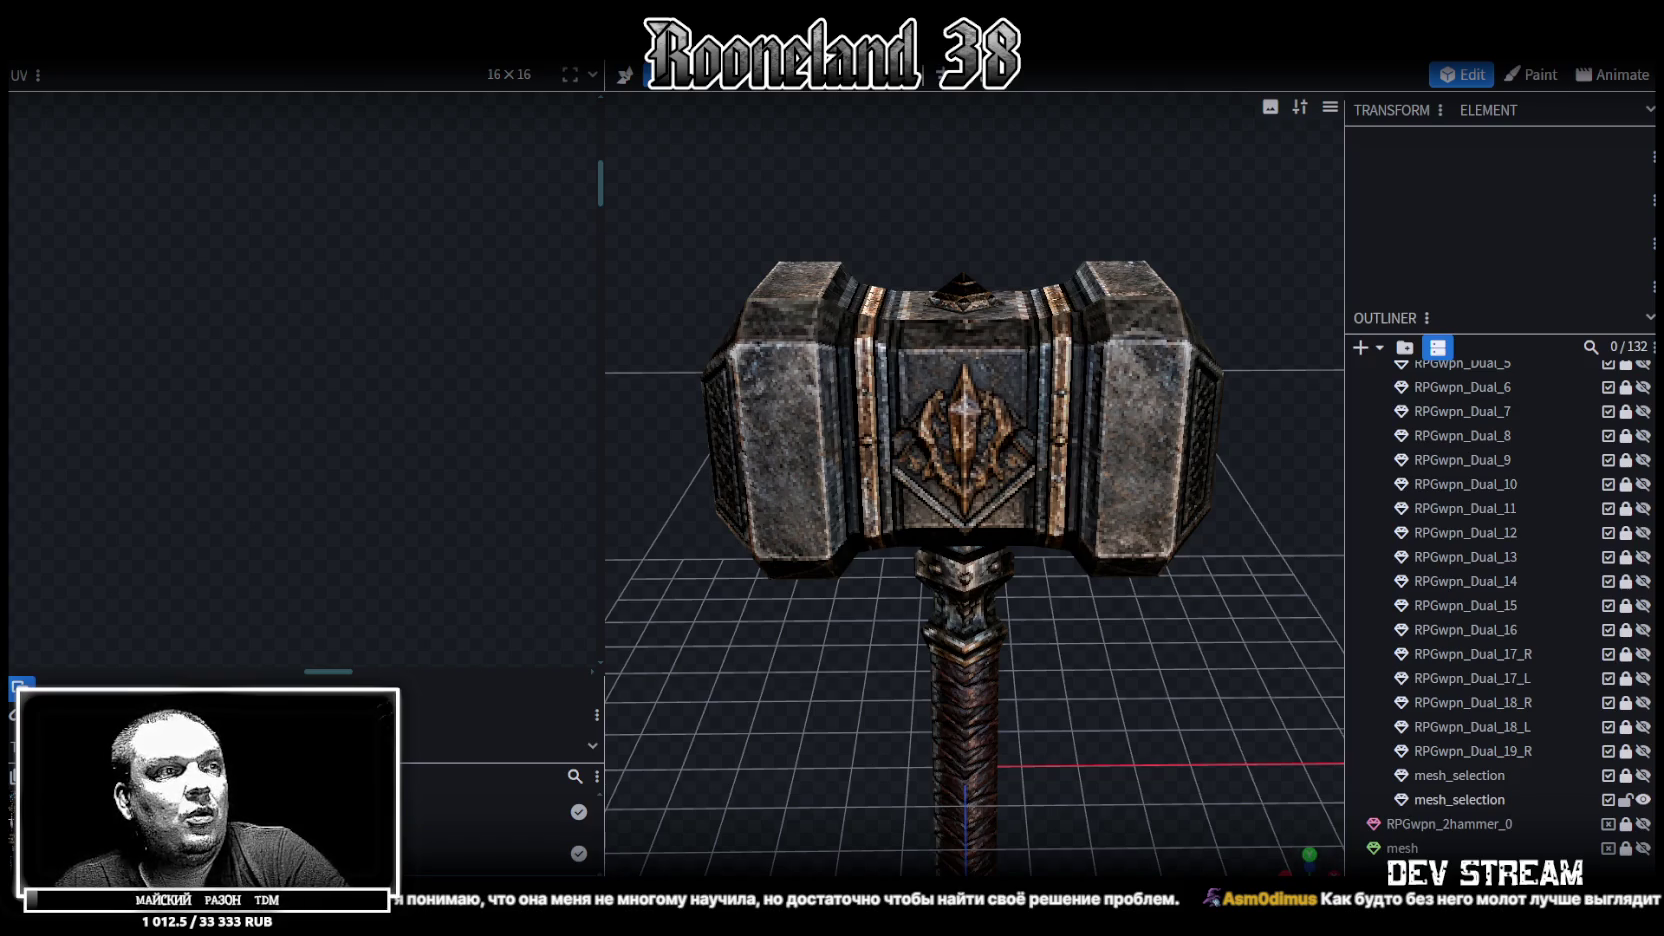
pyautogui.hotkey('alt', 'Tab')
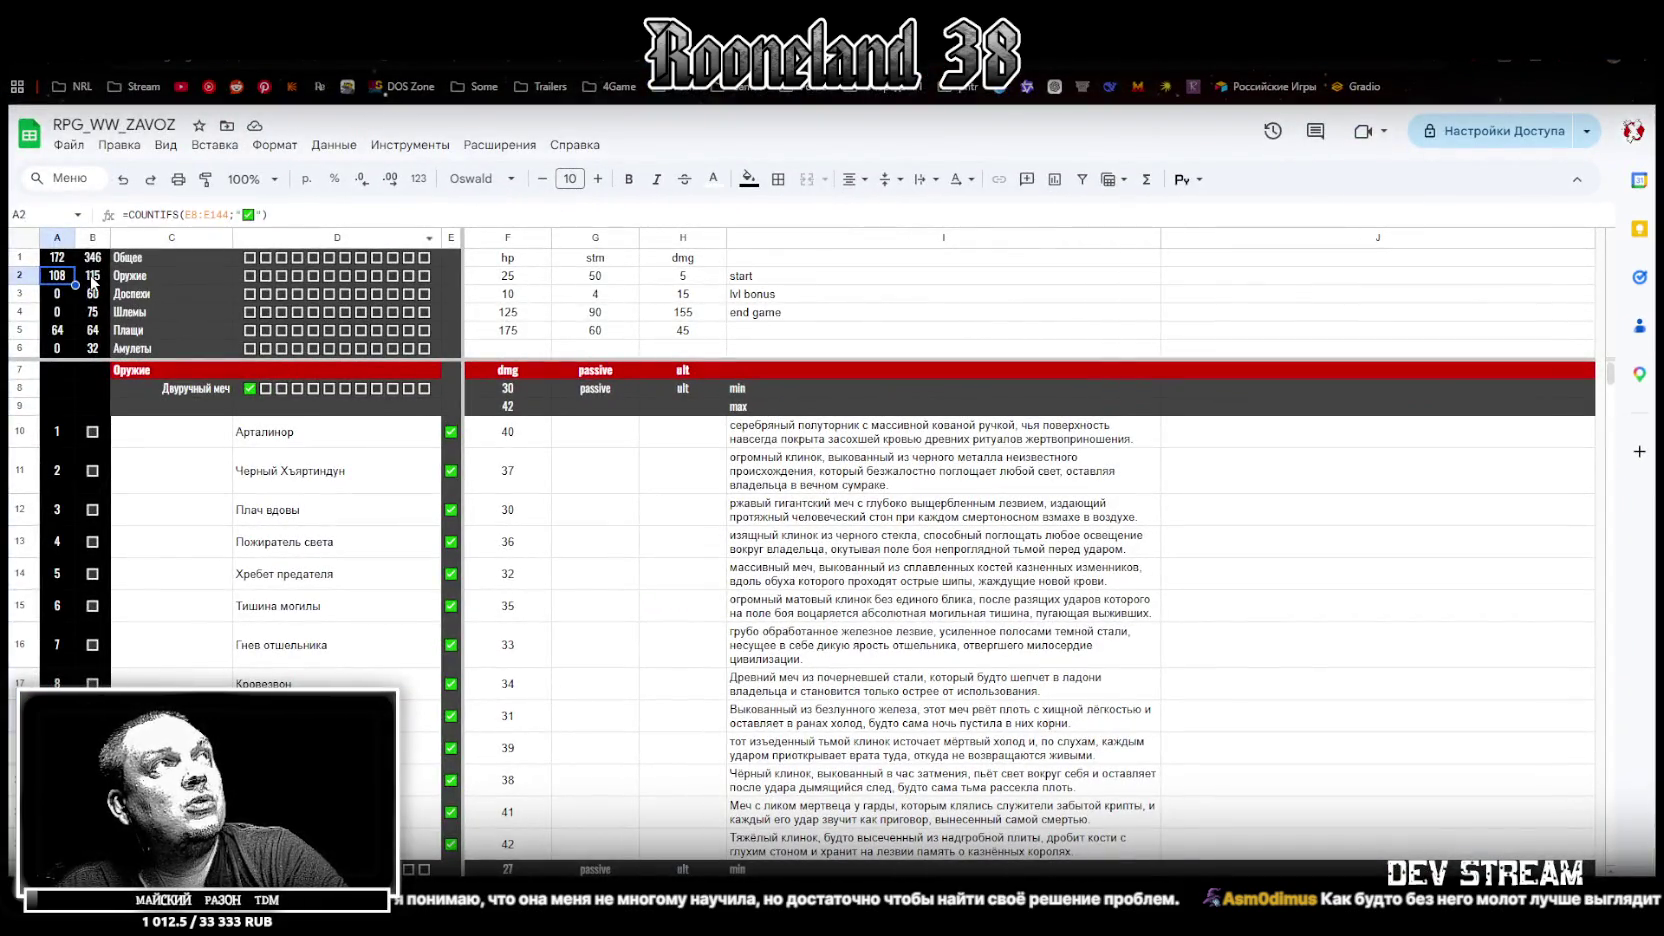
# Read the COUNTIFS formulas in B2 and A3:B3, then scroll down to Головные уборы
pyautogui.click(92, 280)
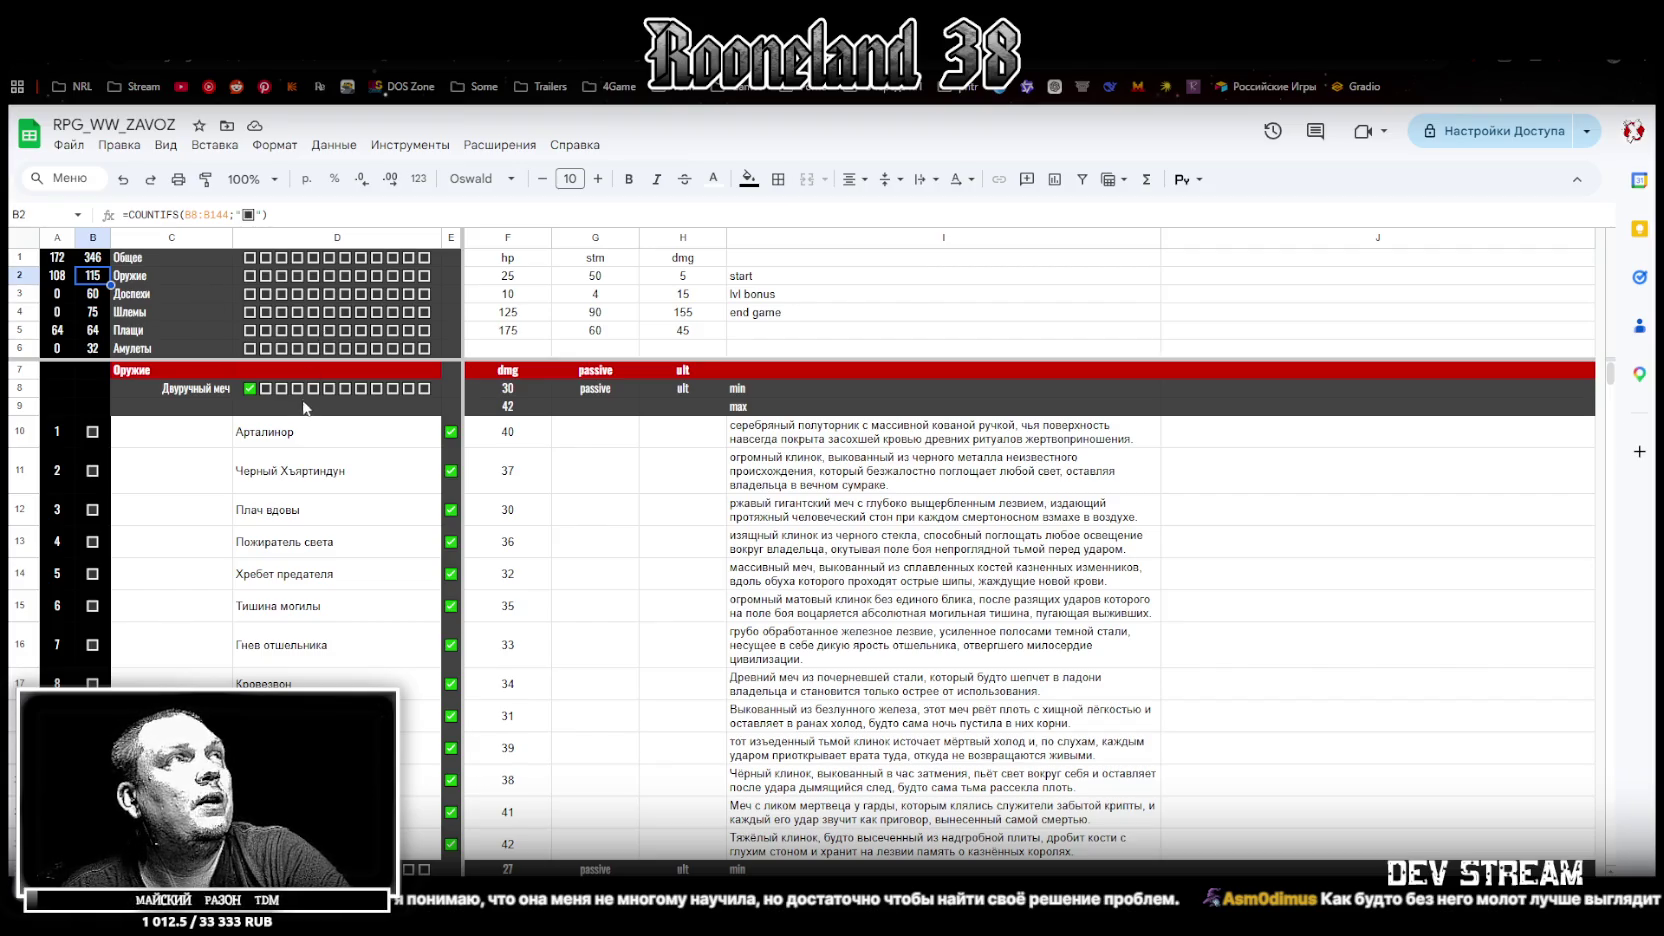
pyautogui.moveTo(53, 296); pyautogui.dragTo(92, 294)
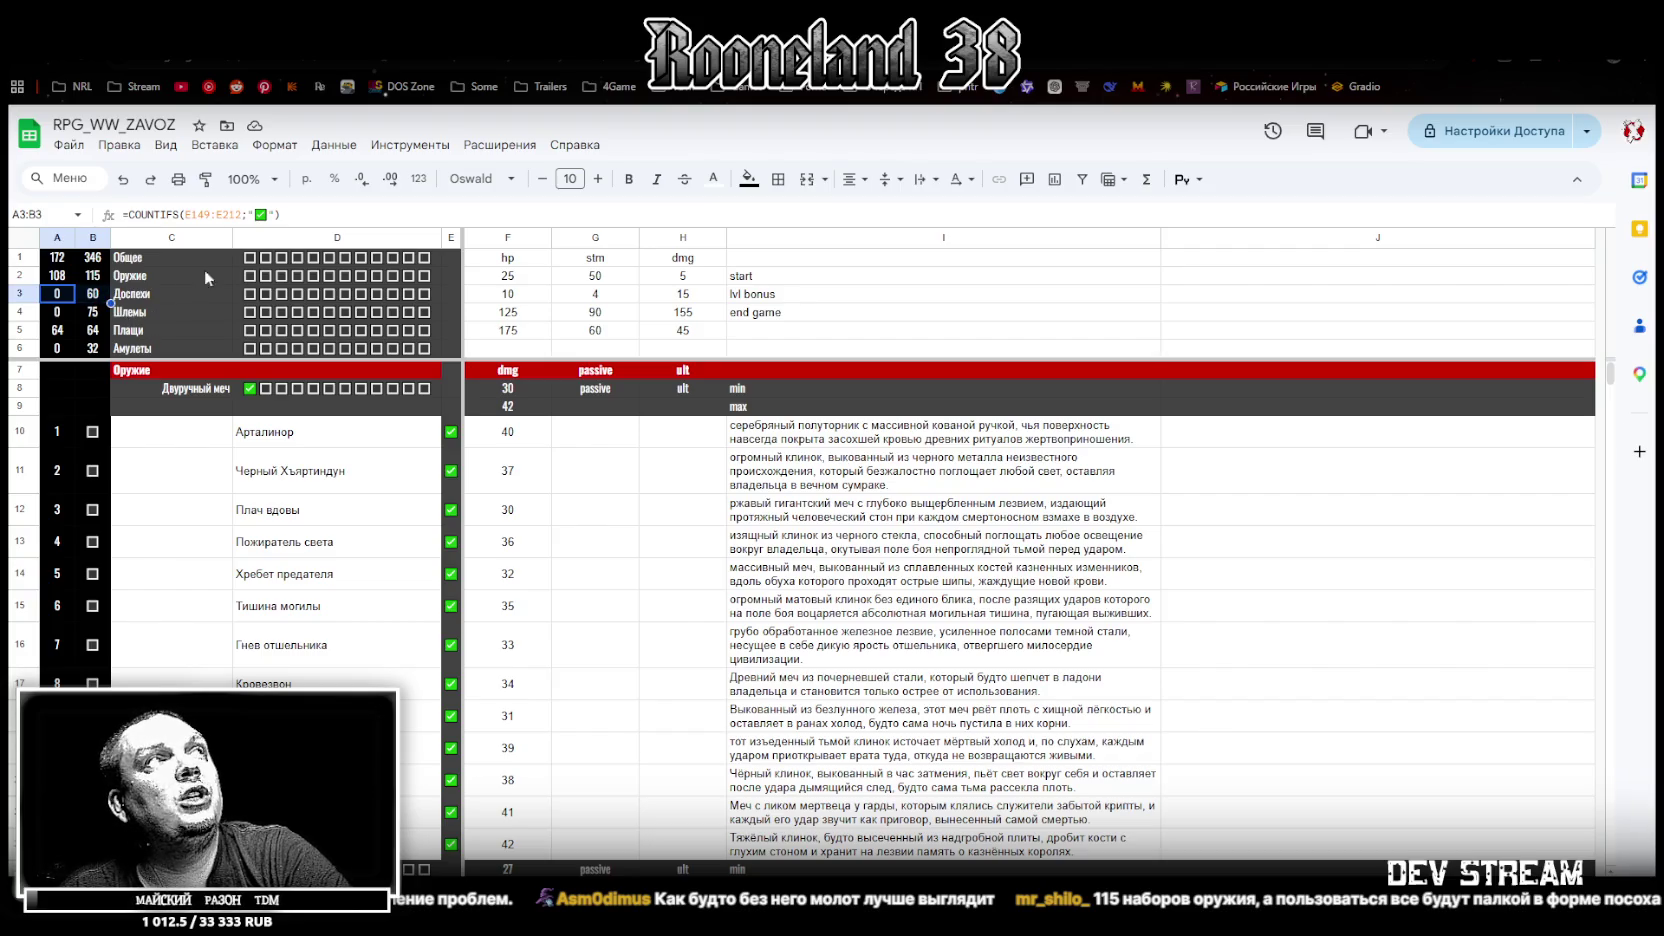
pyautogui.scroll(-10, 676, 558)
pyautogui.scroll(-10, 676, 558)
pyautogui.scroll(-5, 676, 558)
pyautogui.scroll(-5, 668, 552)
pyautogui.scroll(-5, 642, 498)
pyautogui.scroll(-5, 600, 480)
pyautogui.scroll(-5, 606, 470)
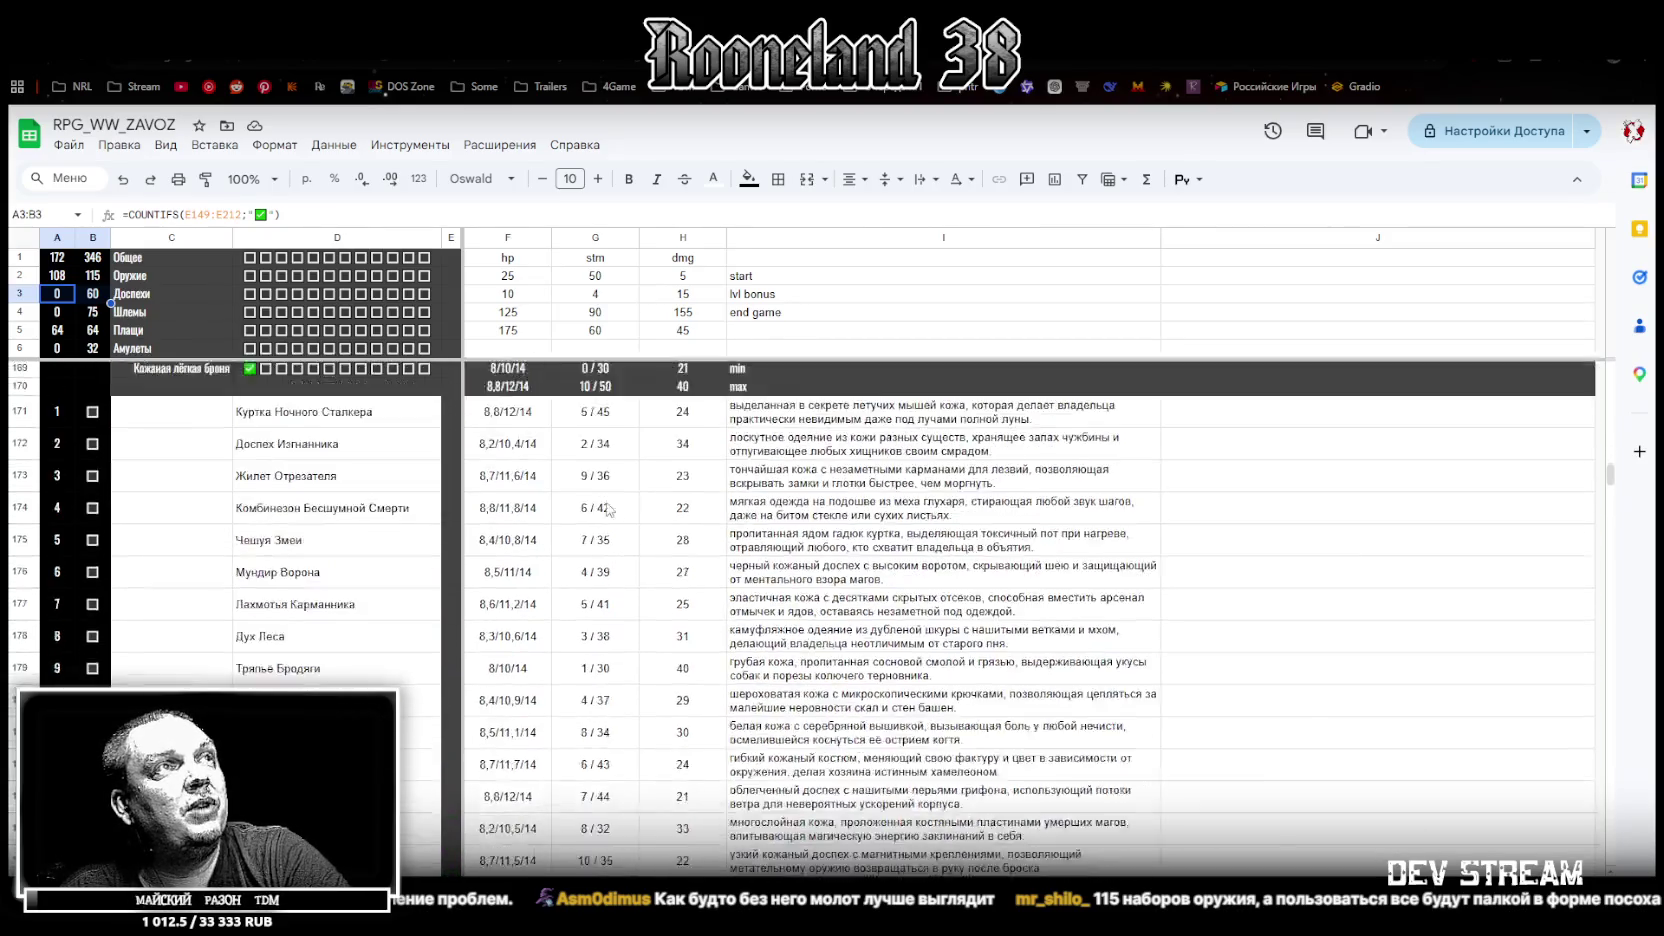
pyautogui.scroll(-5, 612, 520)
pyautogui.scroll(-5, 618, 570)
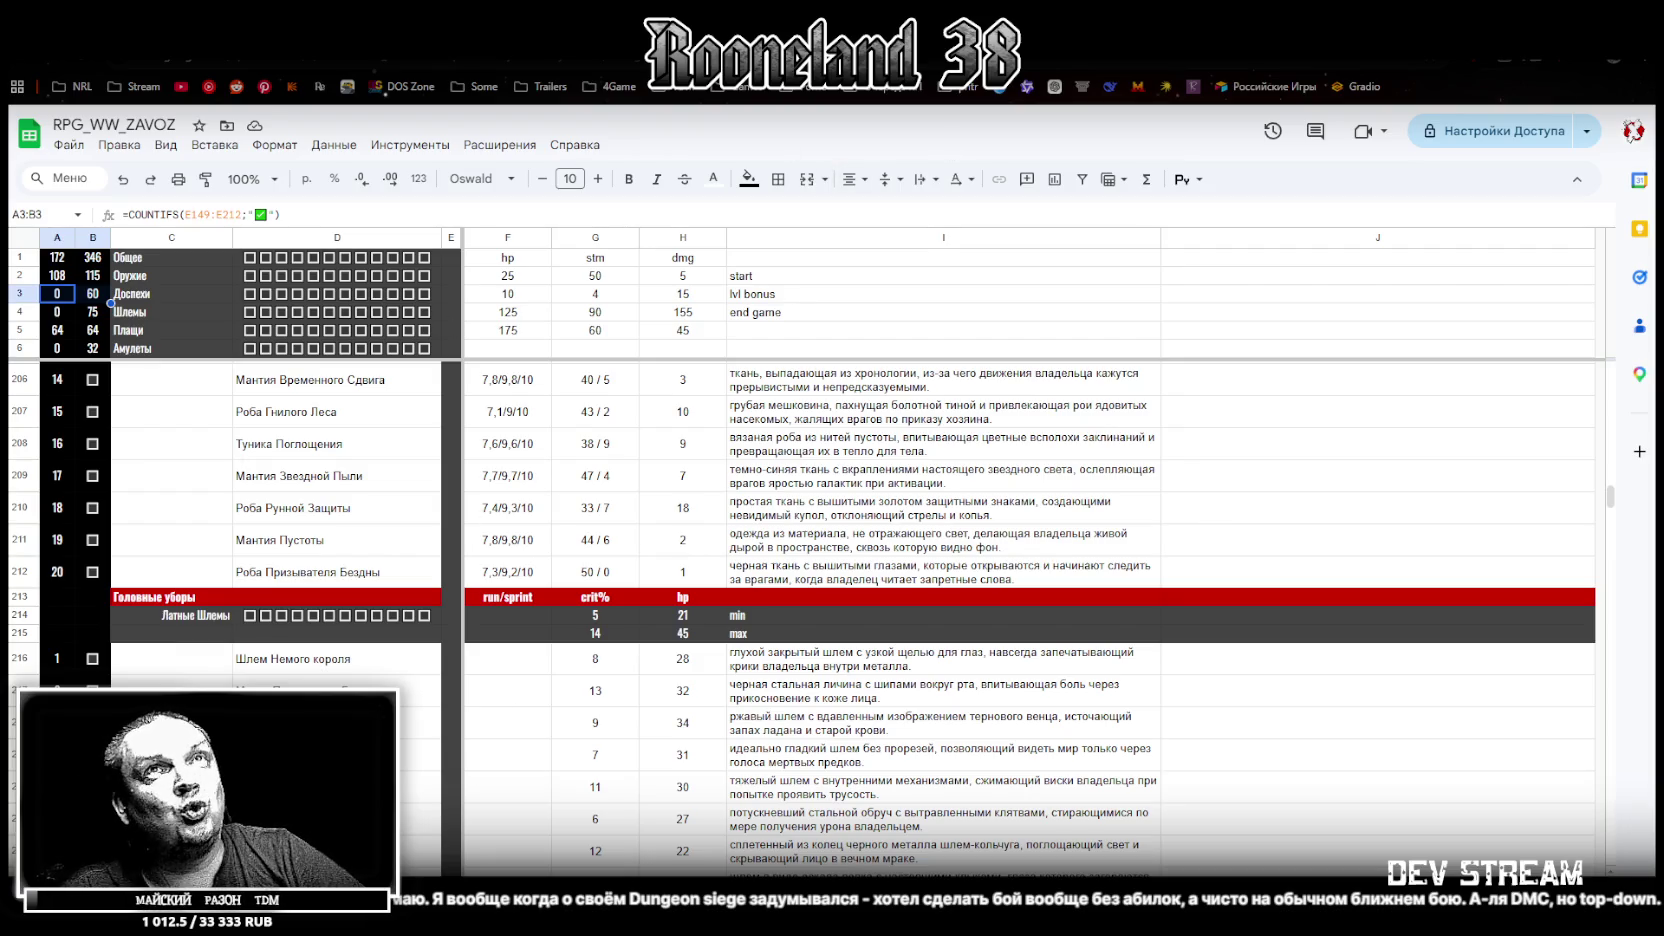
# Back in Blockbench, select the top spike and widen its base
pyautogui.hotkey('alt', 'Tab')
pyautogui.moveTo(1222, 677)
pyautogui.mouseDown()
pyautogui.moveTo(1159, 614)
pyautogui.moveTo(1003, 581)
pyautogui.mouseUp()
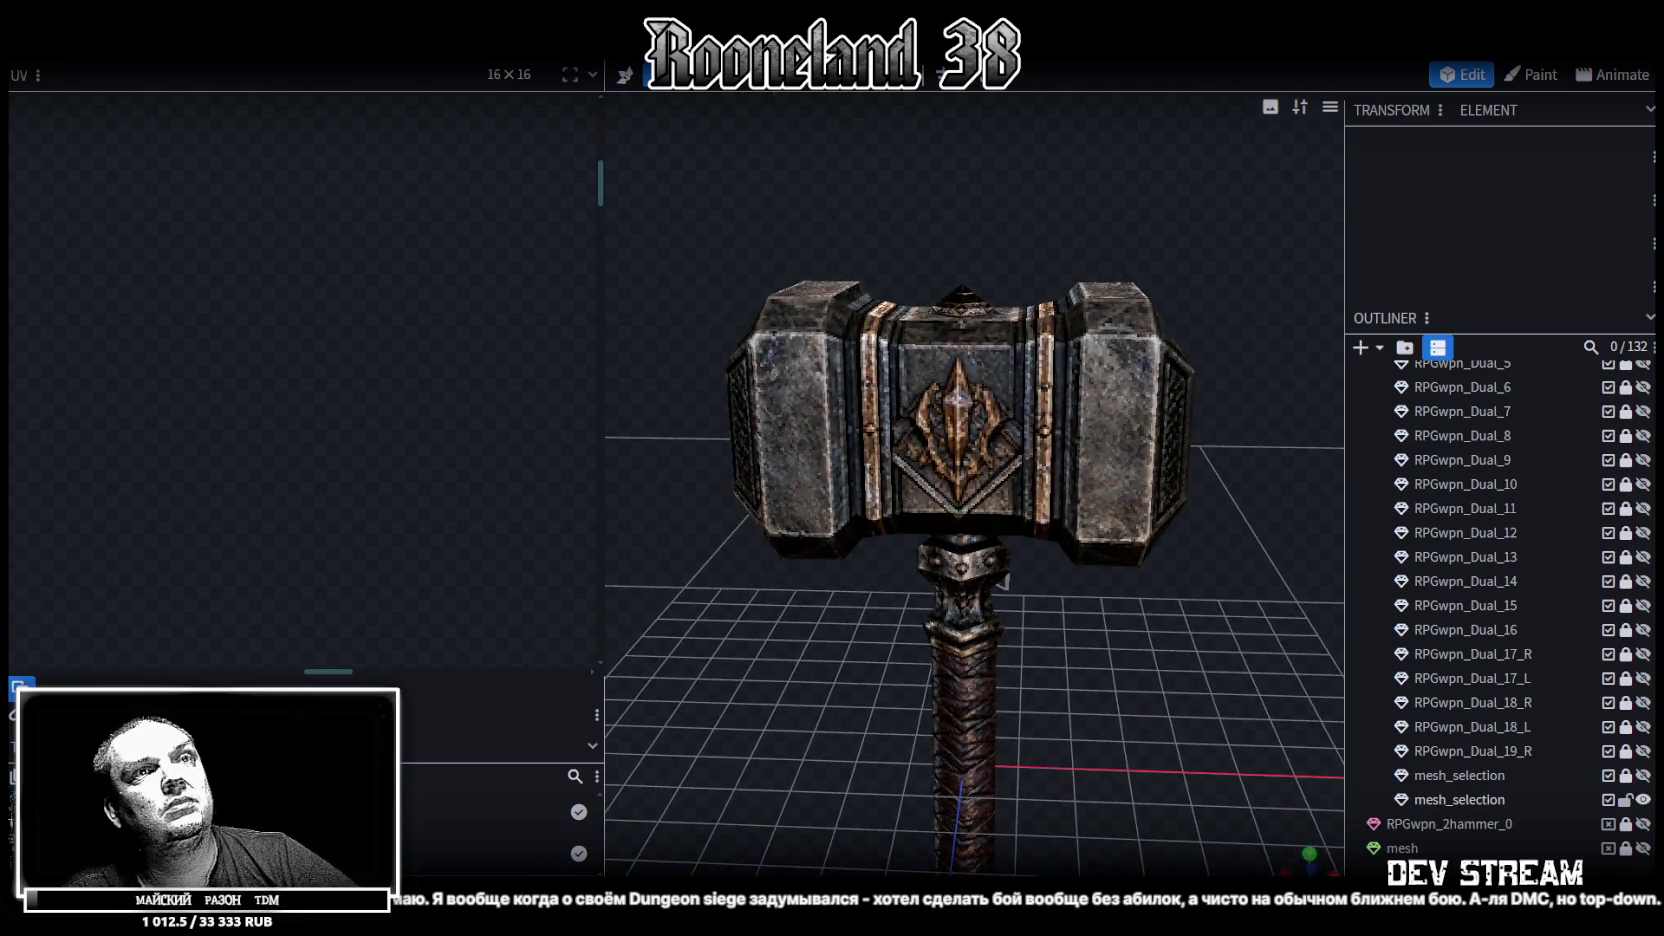
pyautogui.moveTo(1129, 656); pyautogui.dragTo(1060, 520)
pyautogui.click(960, 430)
pyautogui.moveTo(1015, 190)
pyautogui.mouseDown()
pyautogui.moveTo(990, 305)
pyautogui.moveTo(998, 495)
pyautogui.mouseUp()
pyautogui.moveTo(1140, 240)
pyautogui.mouseDown()
pyautogui.moveTo(1182, 228)
pyautogui.moveTo(1160, 480)
pyautogui.mouseUp()
pyautogui.click(1155, 600)
# Bring the spike base back to 1.61 wide and raise its tip 0.4 to 9.11
pyautogui.moveTo(1155, 600)
pyautogui.mouseDown()
pyautogui.moveTo(1140, 740)
pyautogui.moveTo(1199, 718)
pyautogui.moveTo(1150, 640)
pyautogui.mouseUp()
pyautogui.moveTo(935, 214); pyautogui.dragTo(978, 256)
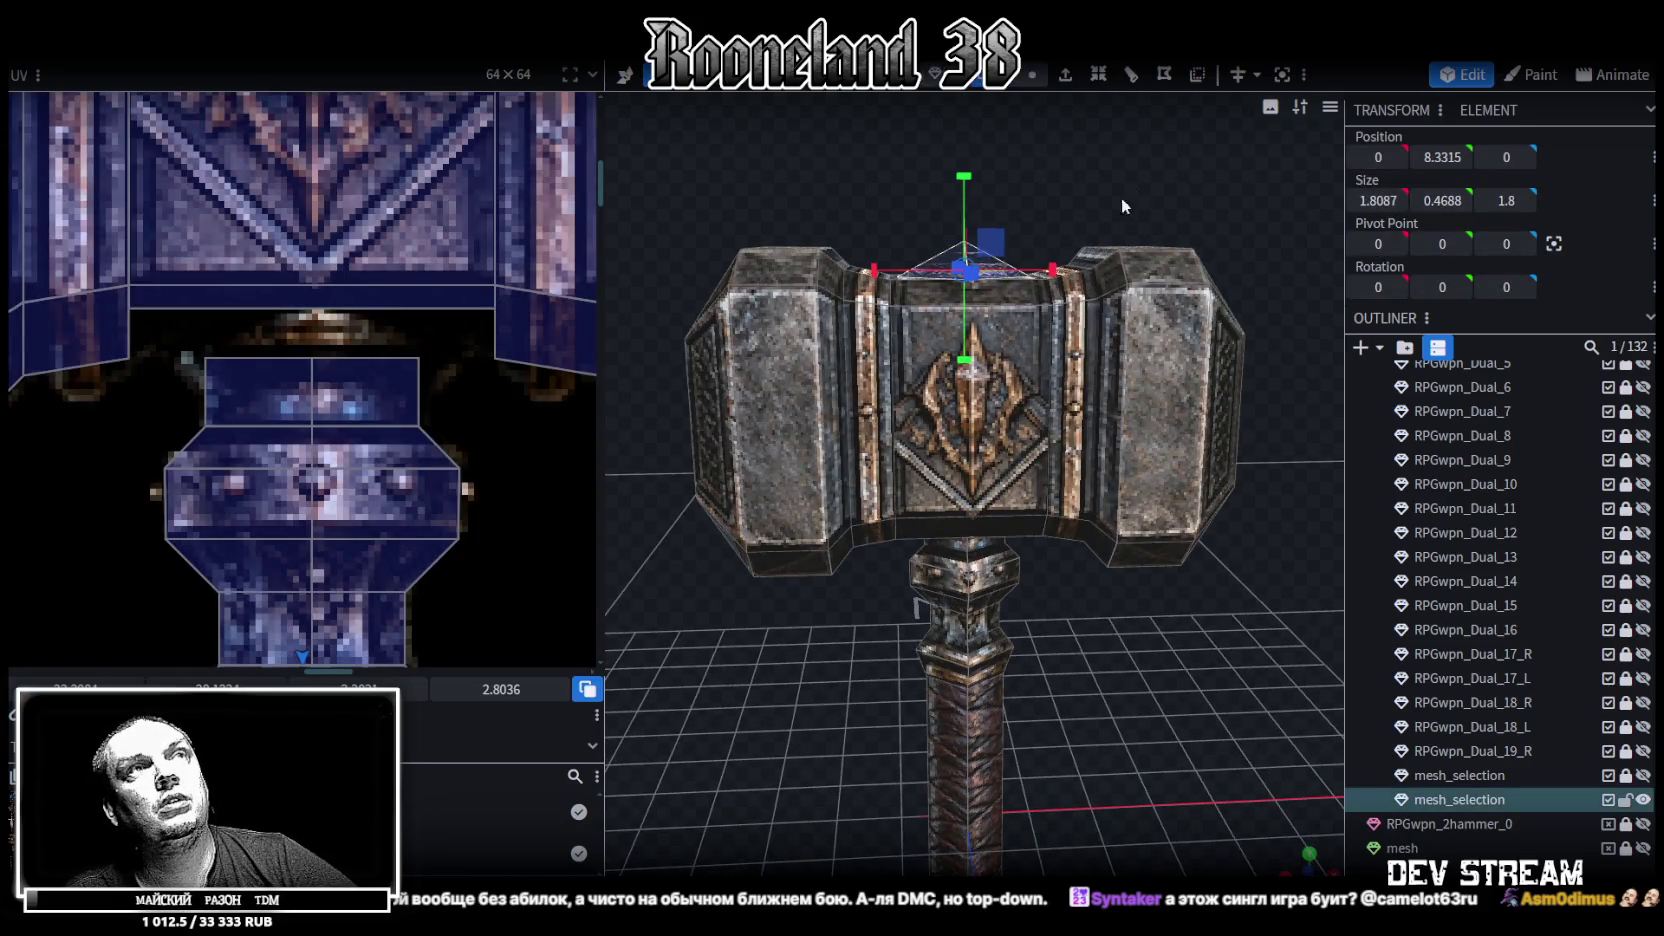
pyautogui.moveTo(1122, 202); pyautogui.dragTo(1040, 316)
pyautogui.moveTo(963, 414); pyautogui.dragTo(975, 300)
pyautogui.press('KP_1')
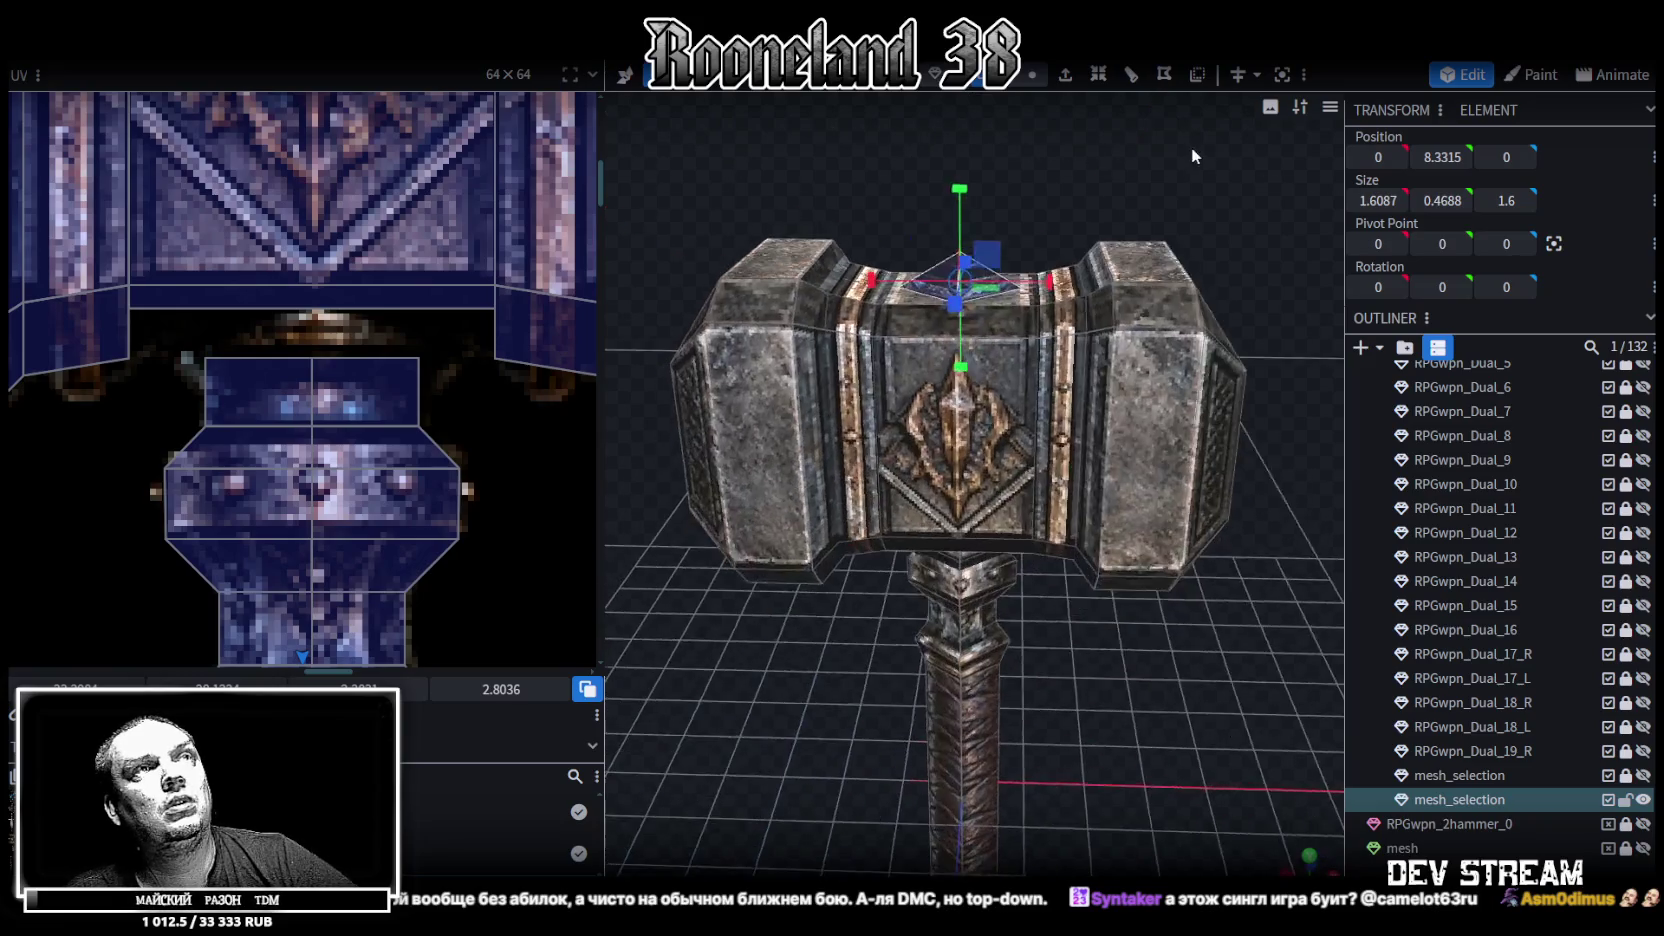
pyautogui.press('v')
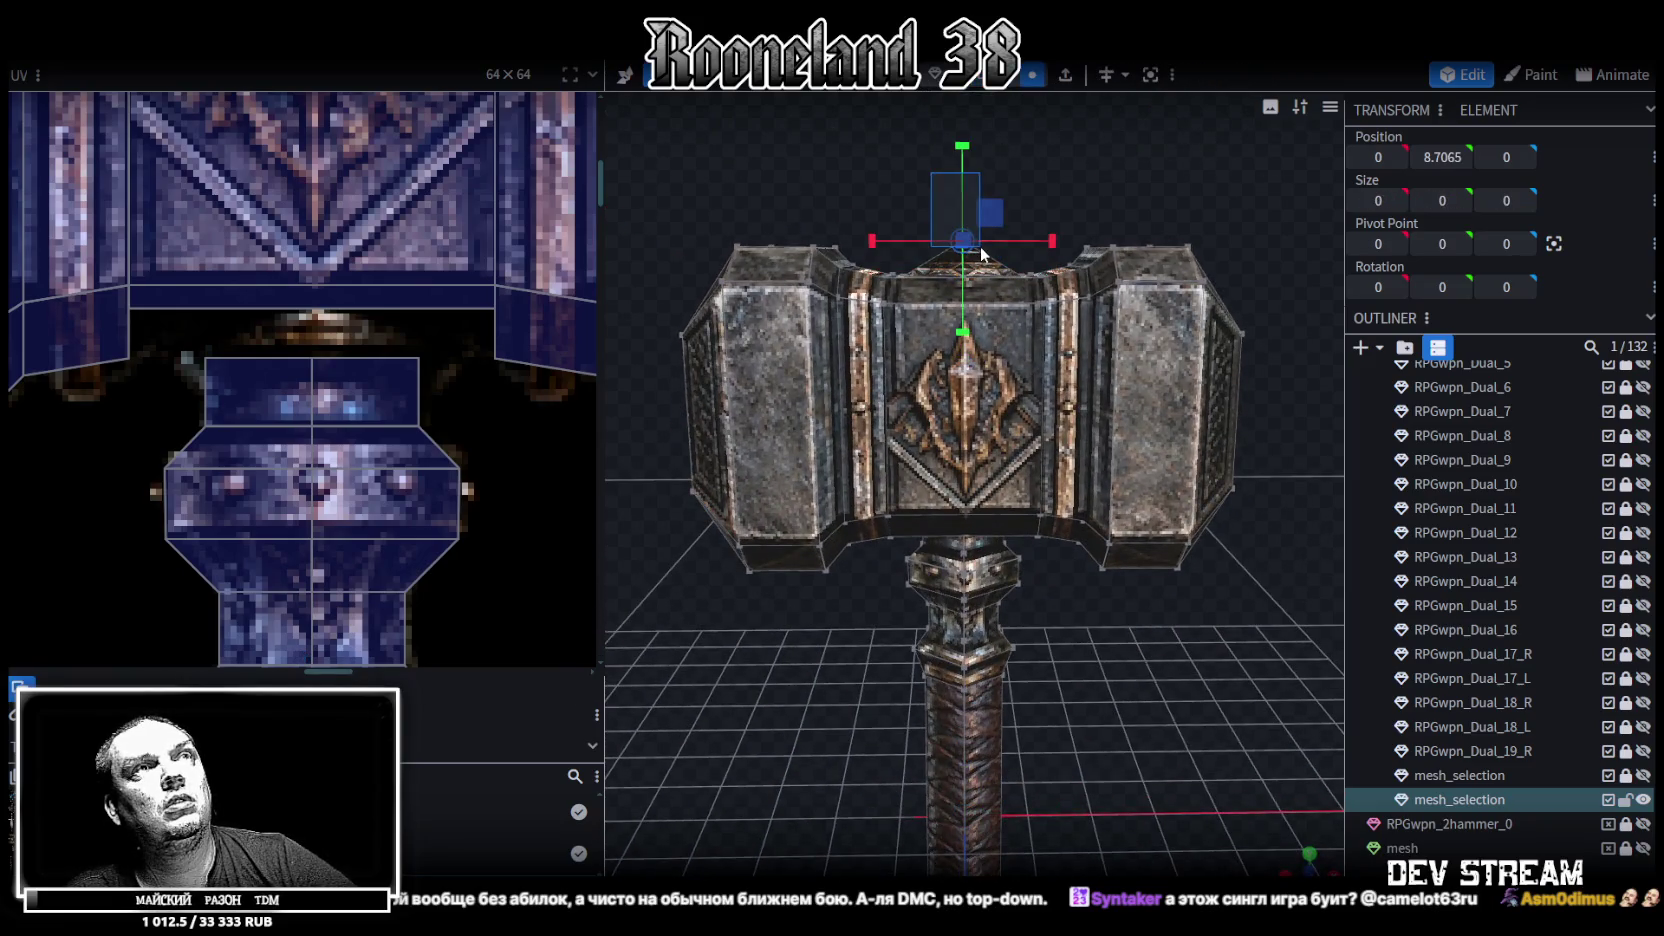
pyautogui.moveTo(961, 156); pyautogui.dragTo(958, 123)
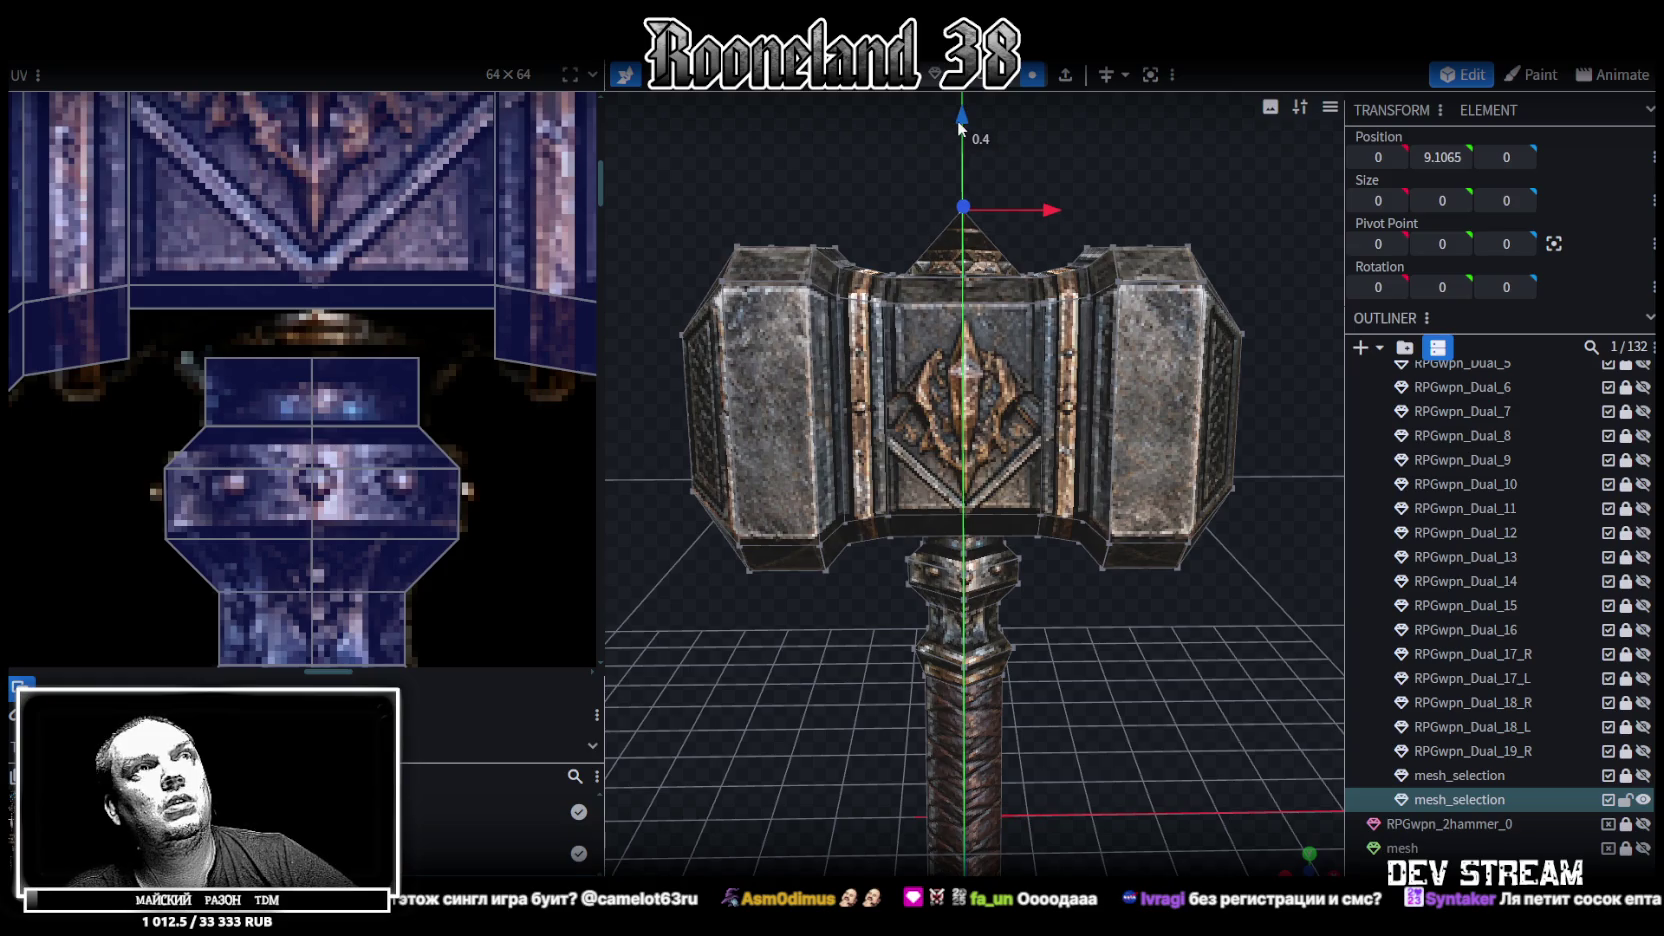
pyautogui.moveTo(1112, 655)
pyautogui.mouseDown()
pyautogui.moveTo(736, 738)
pyautogui.moveTo(1109, 645)
pyautogui.mouseUp()
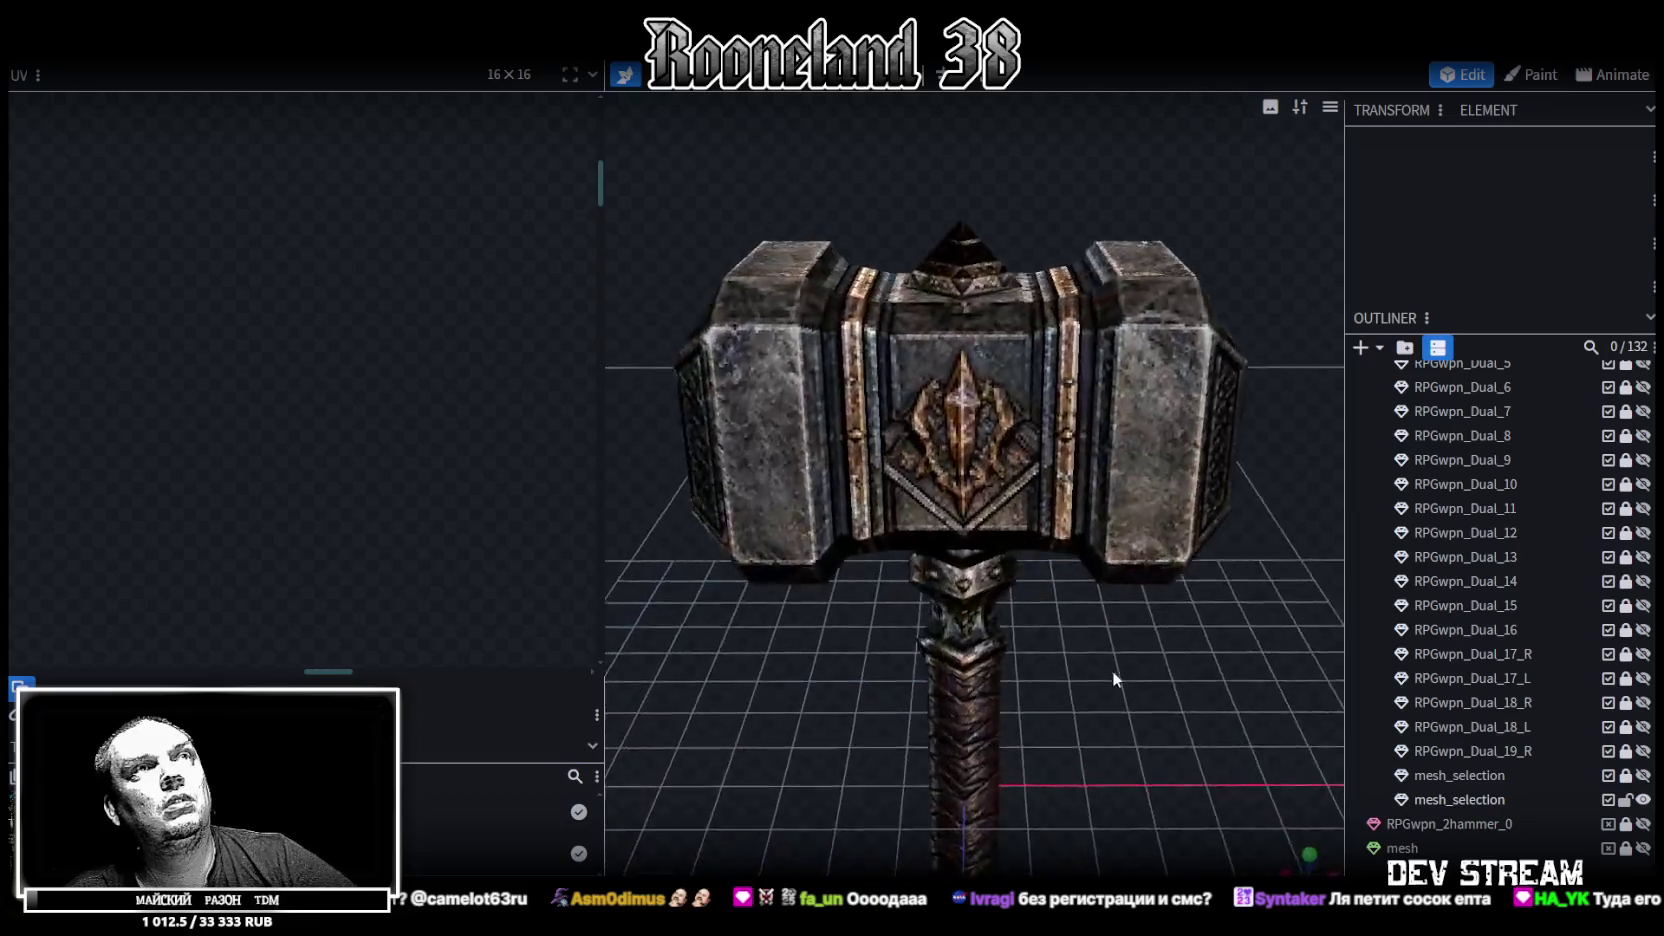
# Save the hammer model with Ctrl+S and zoom the viewport out
pyautogui.hotkey('ctrl', 's')
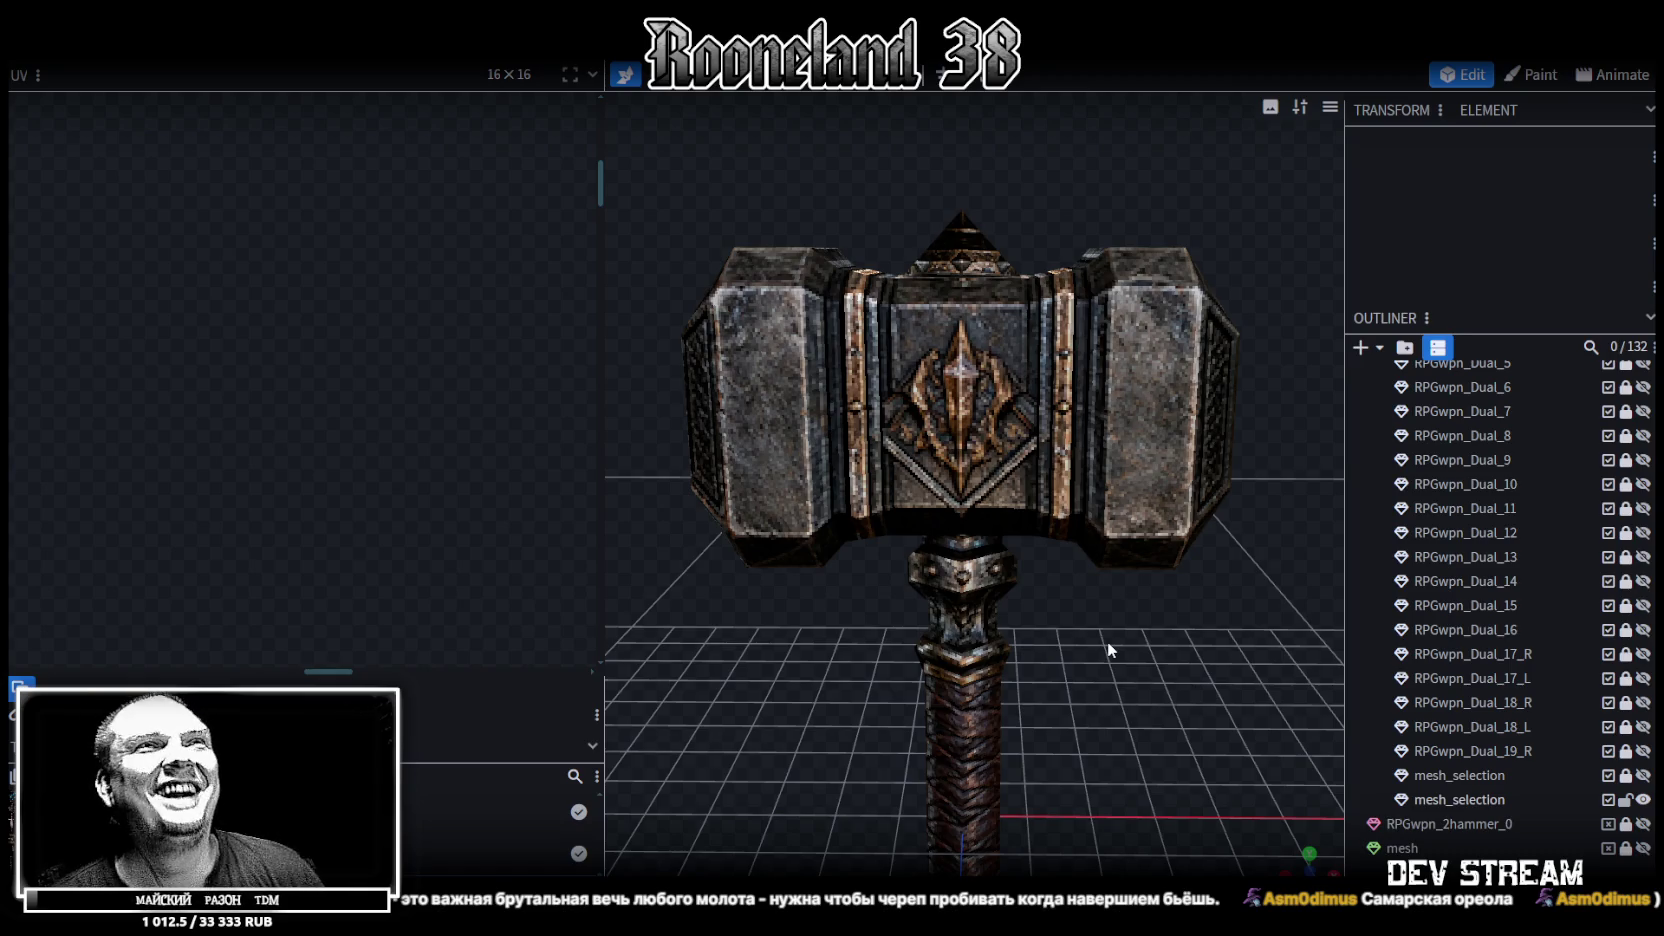
pyautogui.scroll(-3, 1104, 669)
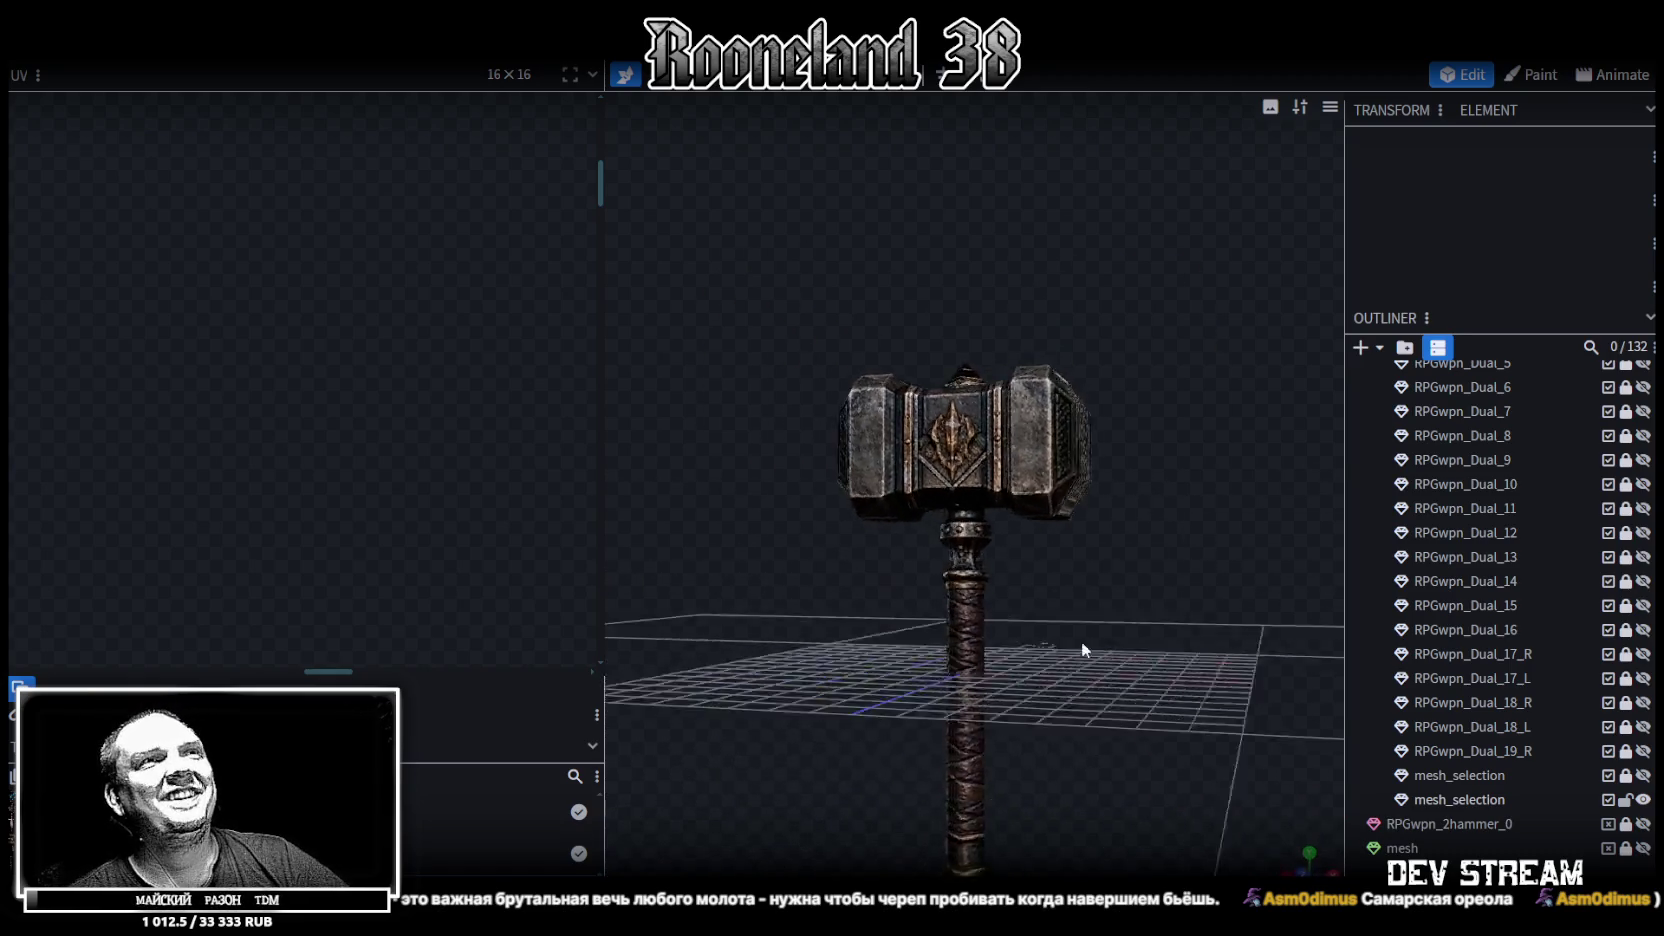
# Select the whole hammer mesh and zoom out the UV editor to the full weapons atlas
pyautogui.click(965, 462)
pyautogui.scroll(-3, 397, 368)
pyautogui.scroll(-2, 360, 350)
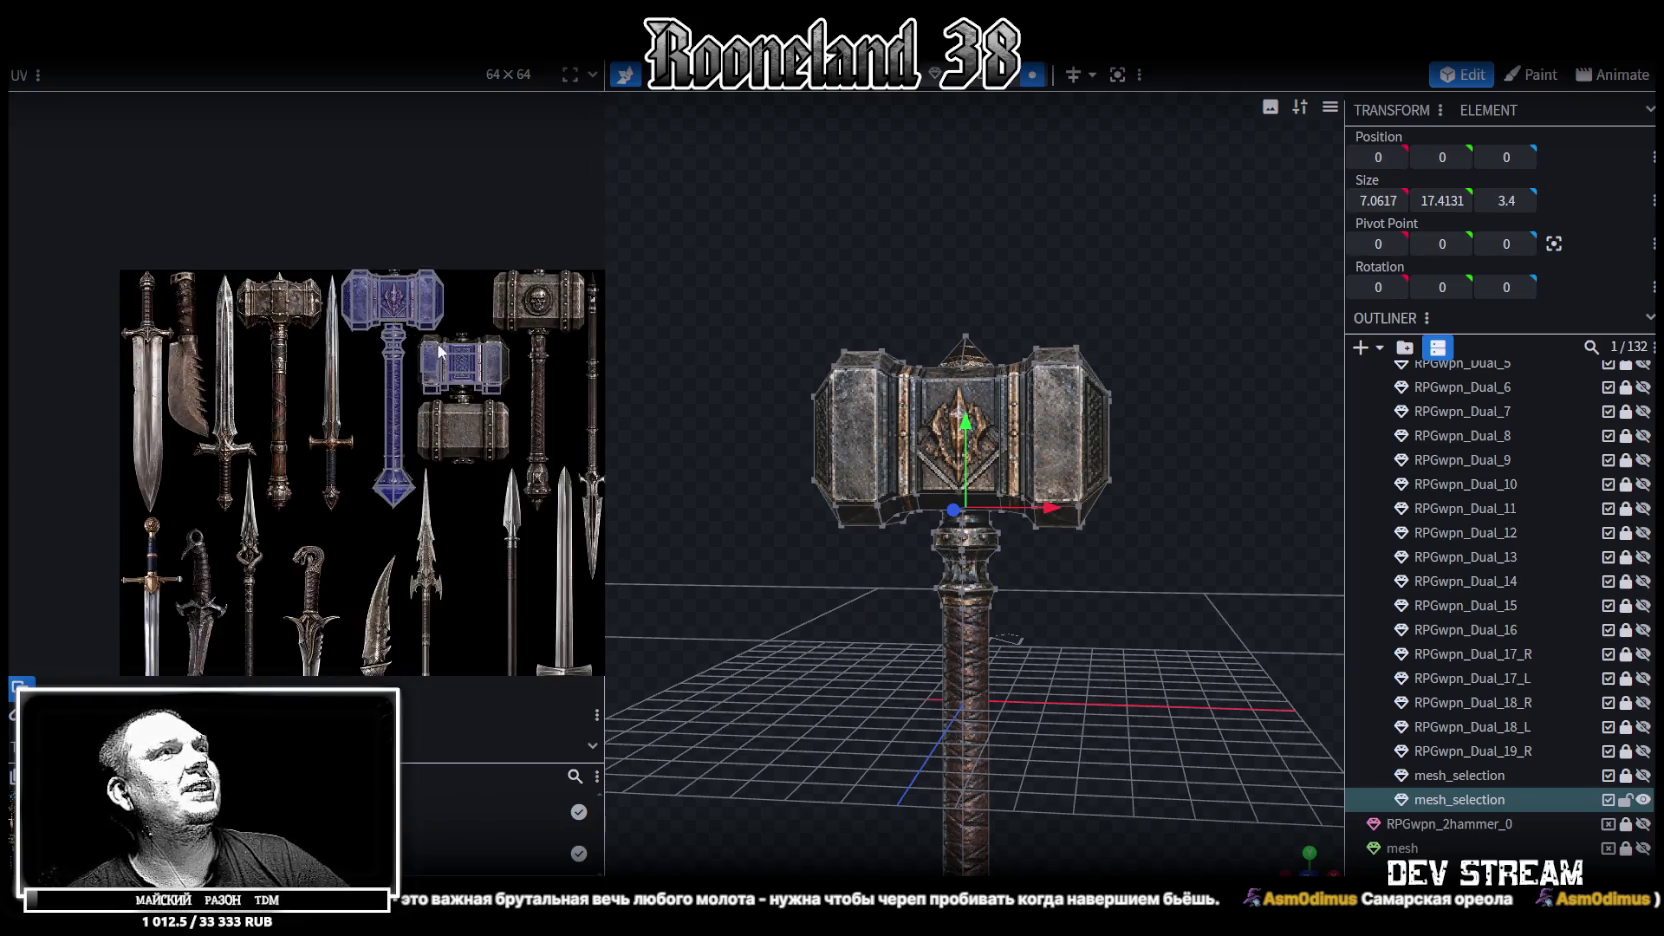
pyautogui.scroll(-1, 330, 335)
pyautogui.scroll(-1, 307, 320)
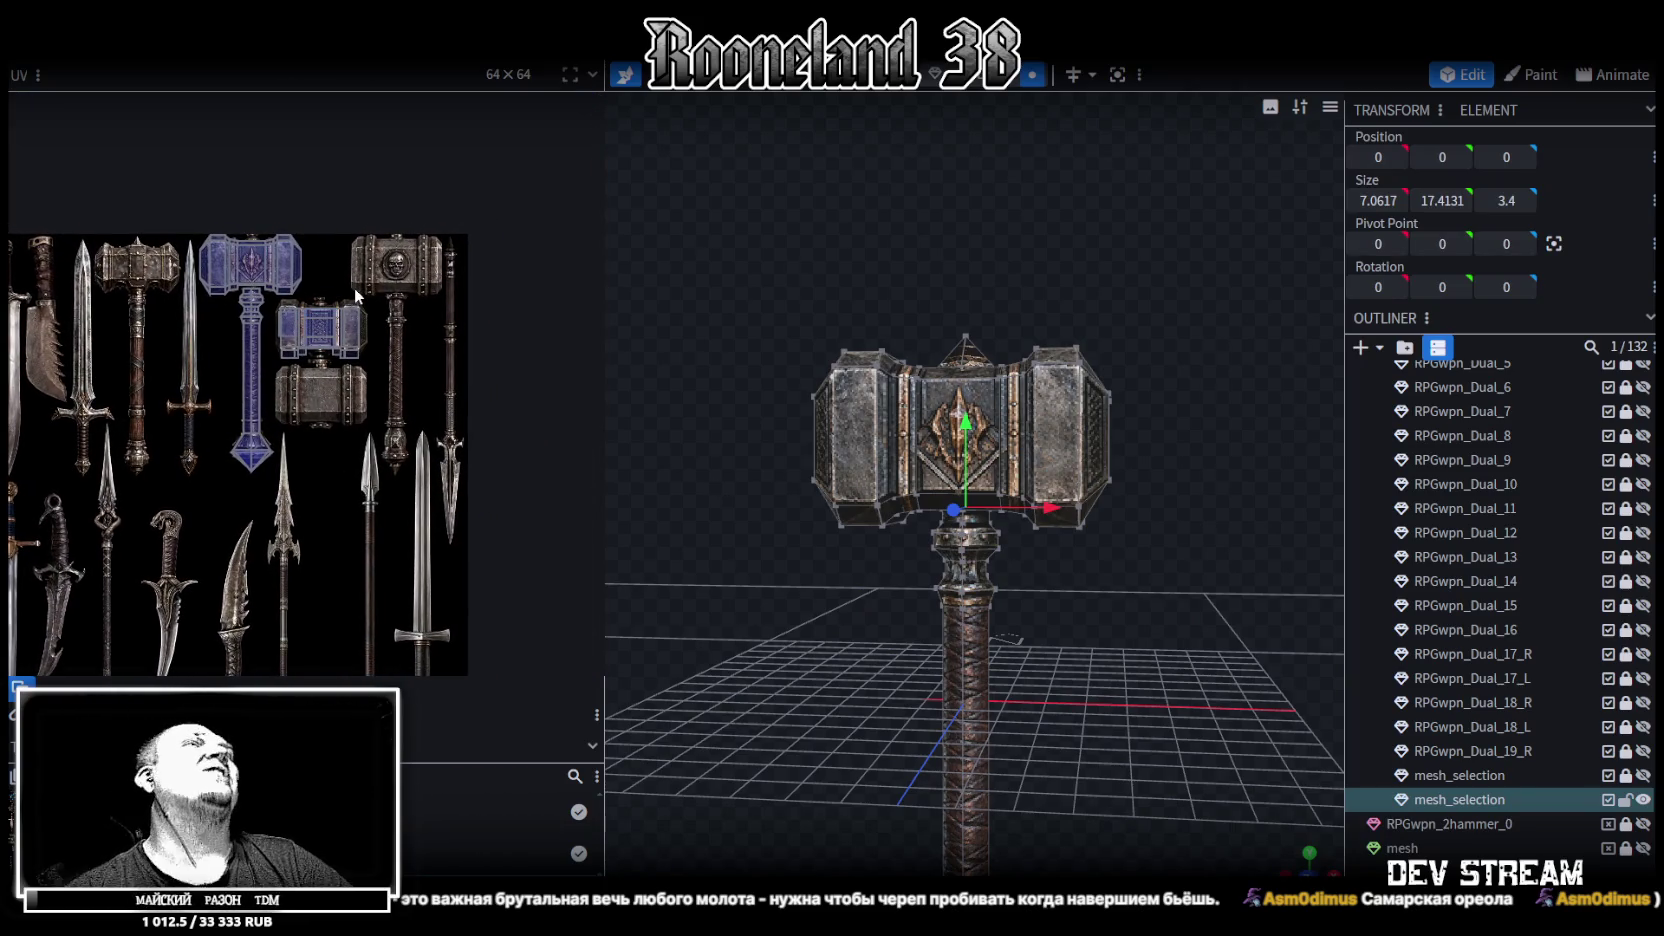